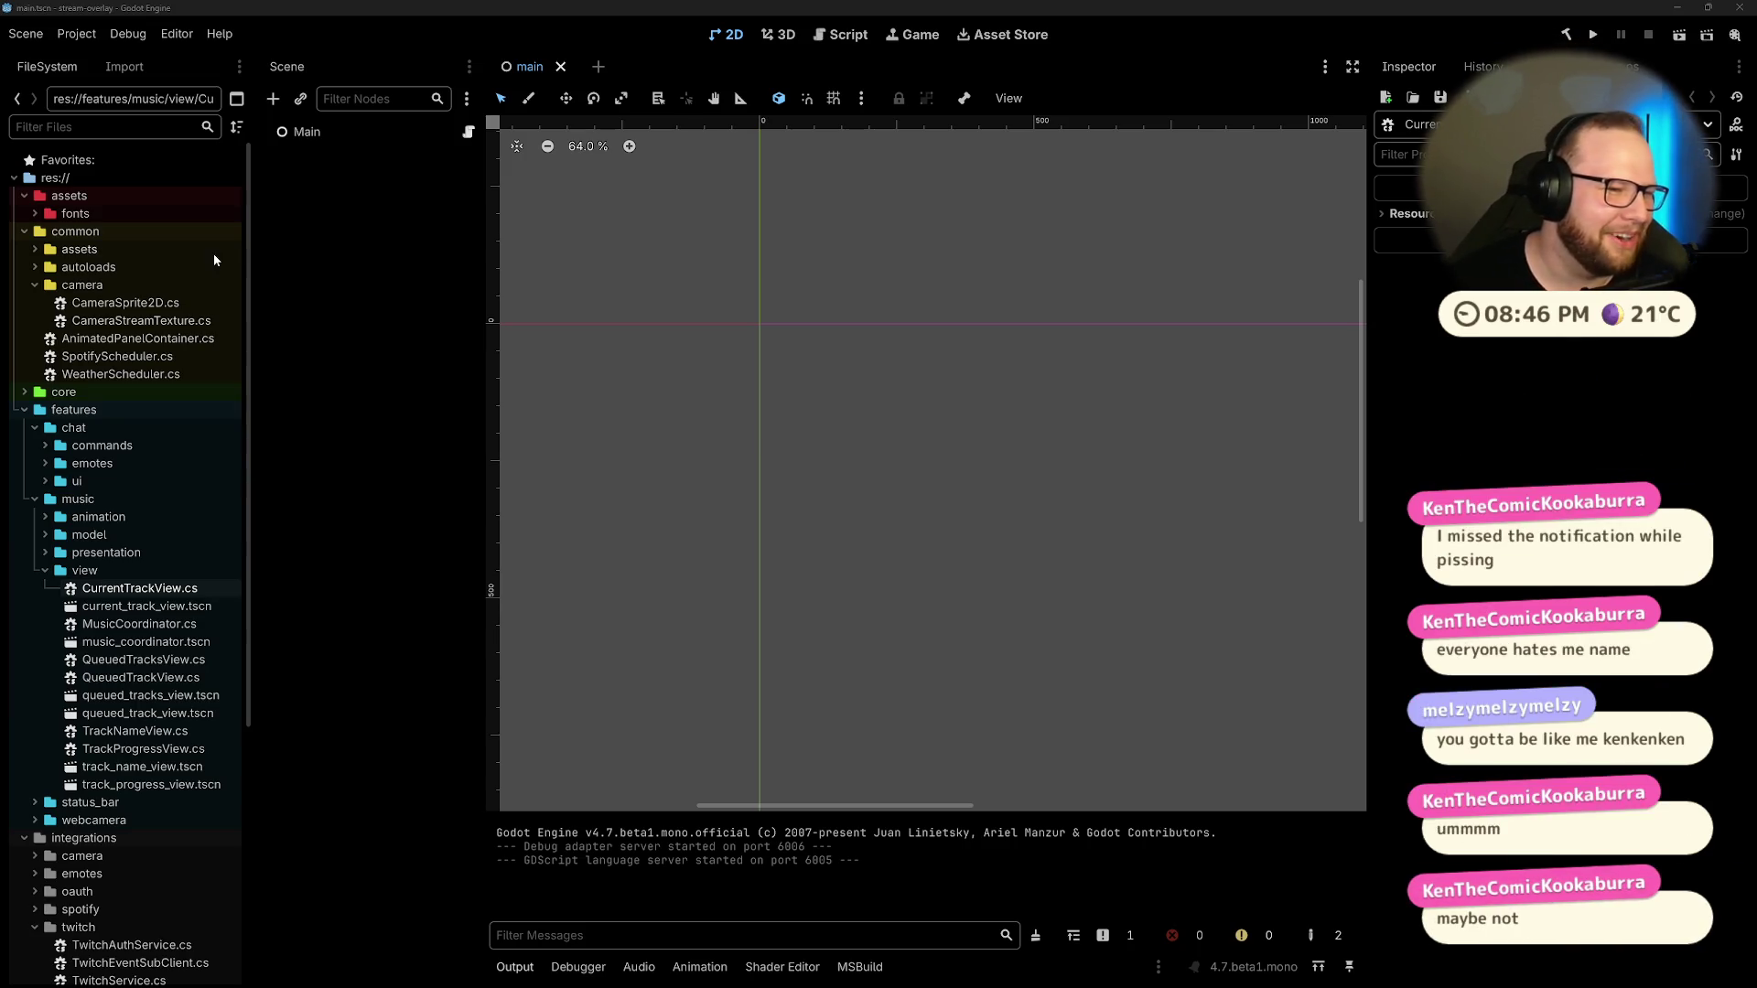
Step: Collapse the common, features, integrations, resources and scenes folders, leaving assets and its fonts subfolder open
{"action": "left_click", "coordinate": [26, 198]}
{"action": "left_click", "coordinate": [26, 198]}
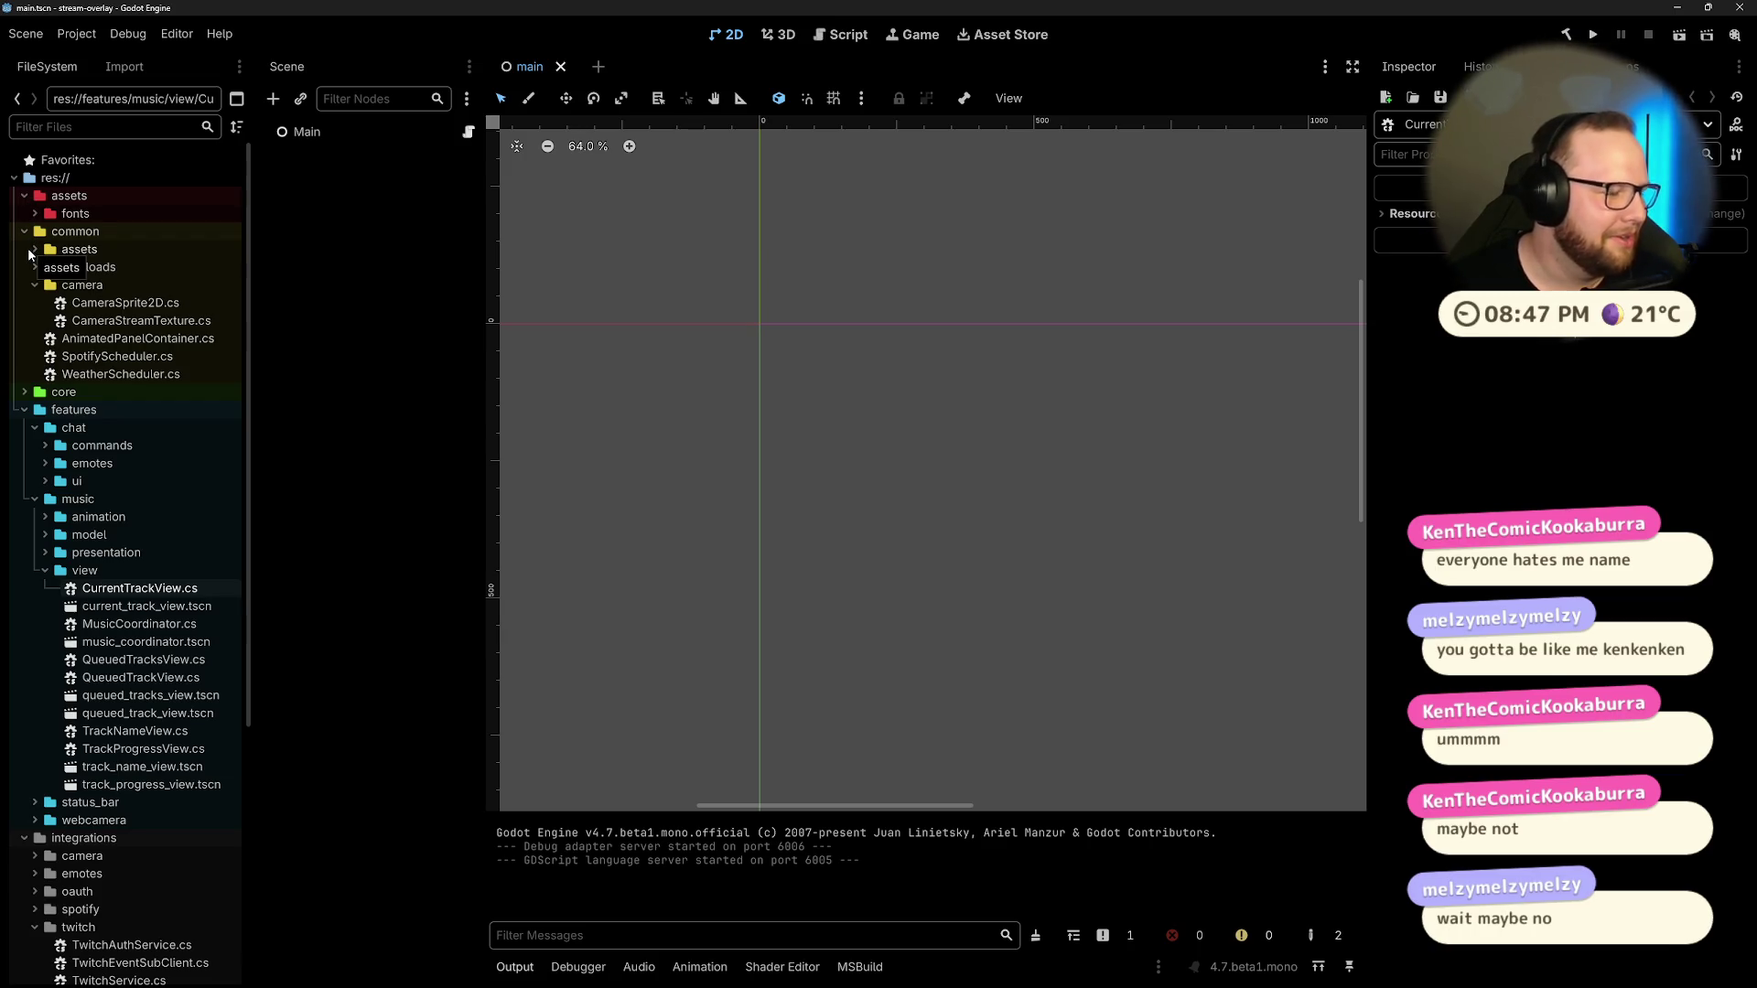
{"action": "left_click", "coordinate": [24, 231]}
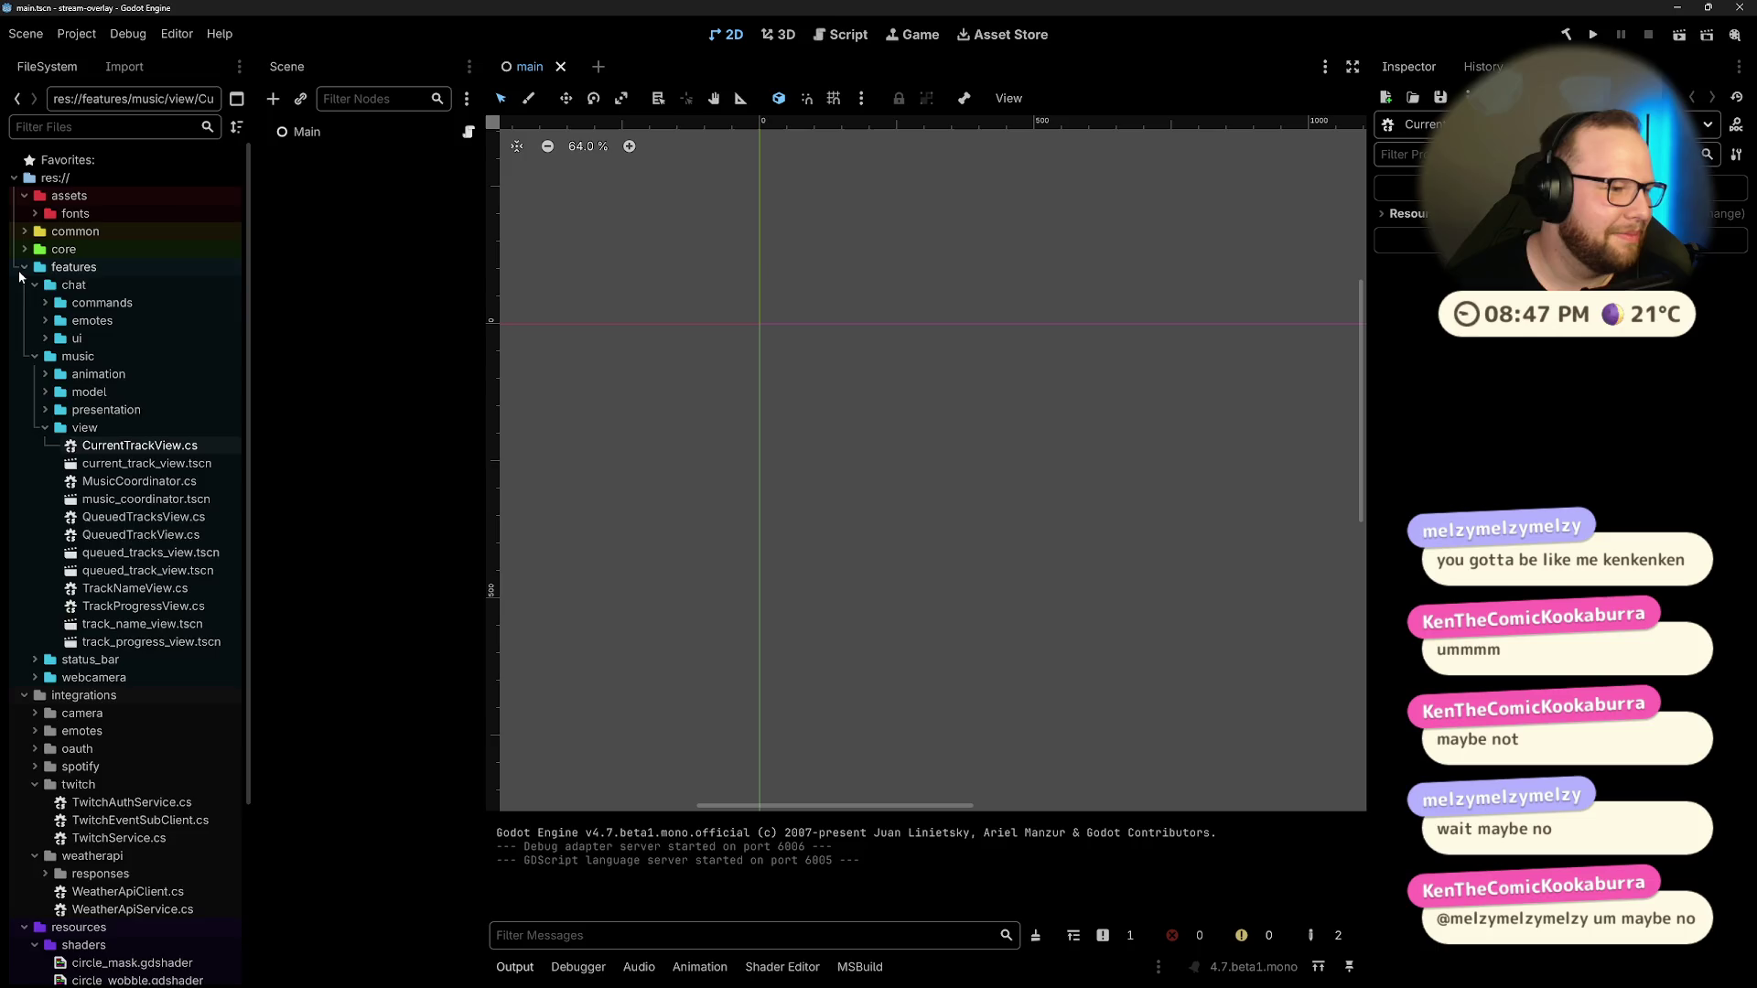
{"action": "left_click", "coordinate": [20, 271]}
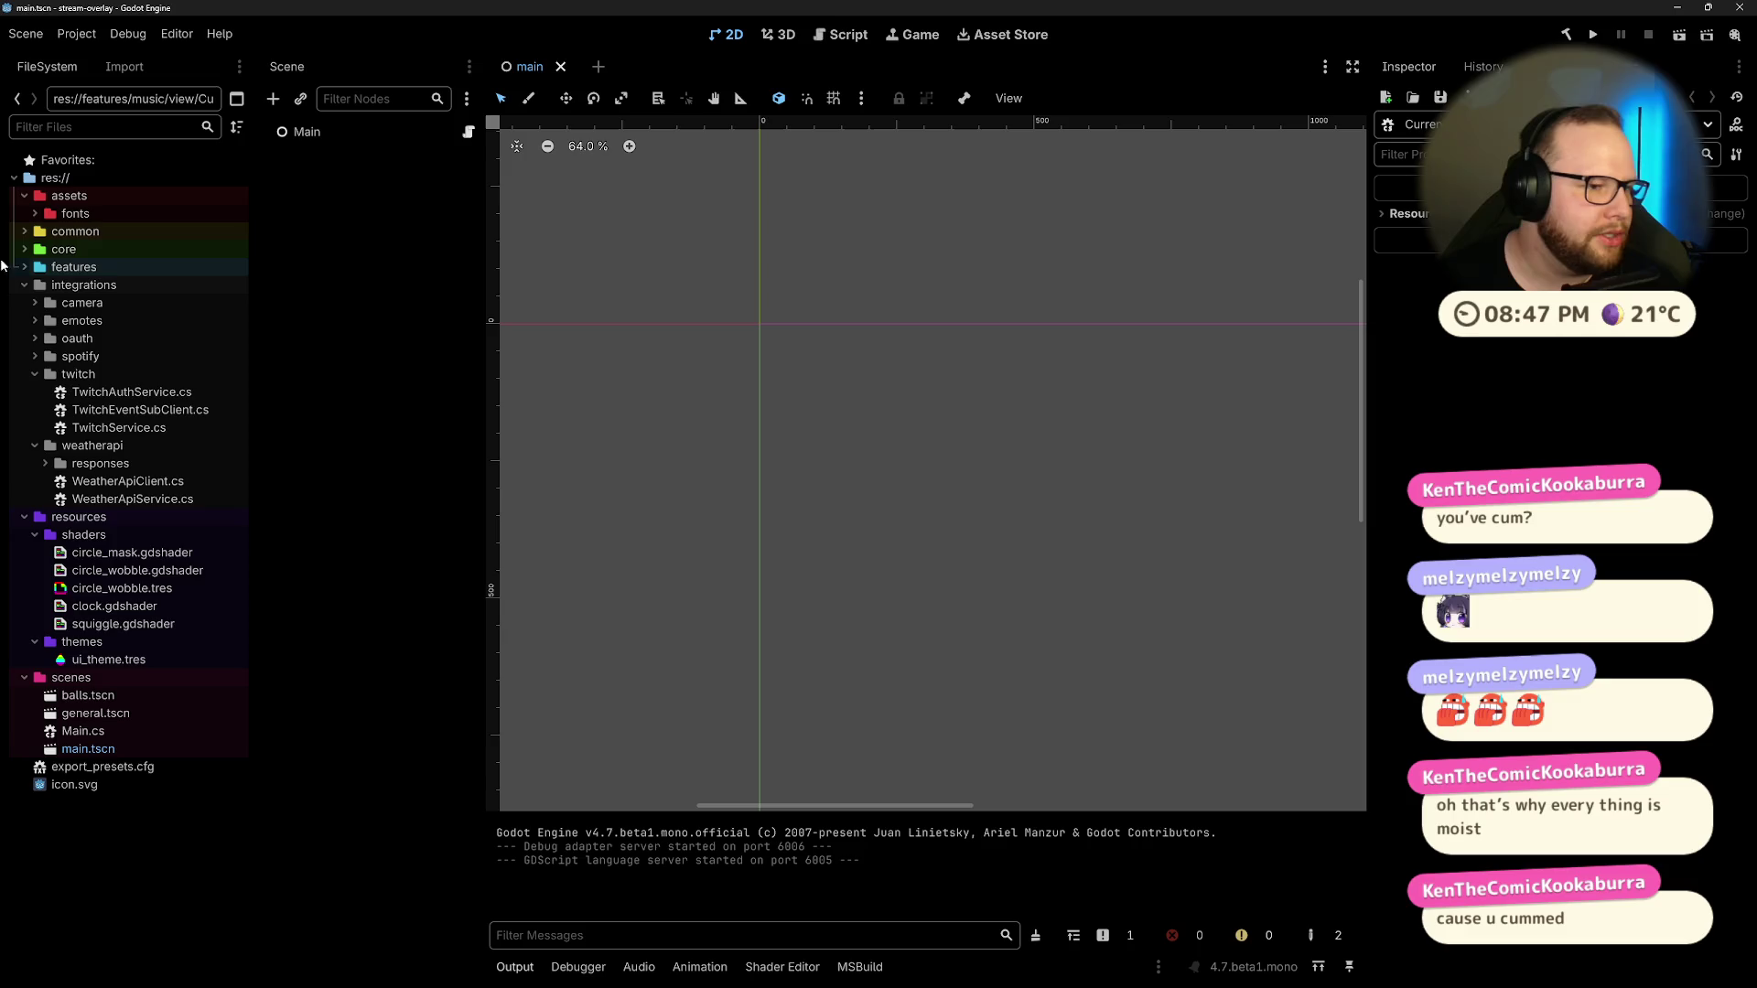
{"action": "left_click", "coordinate": [24, 518]}
{"action": "left_click", "coordinate": [24, 285]}
{"action": "left_click", "coordinate": [24, 320]}
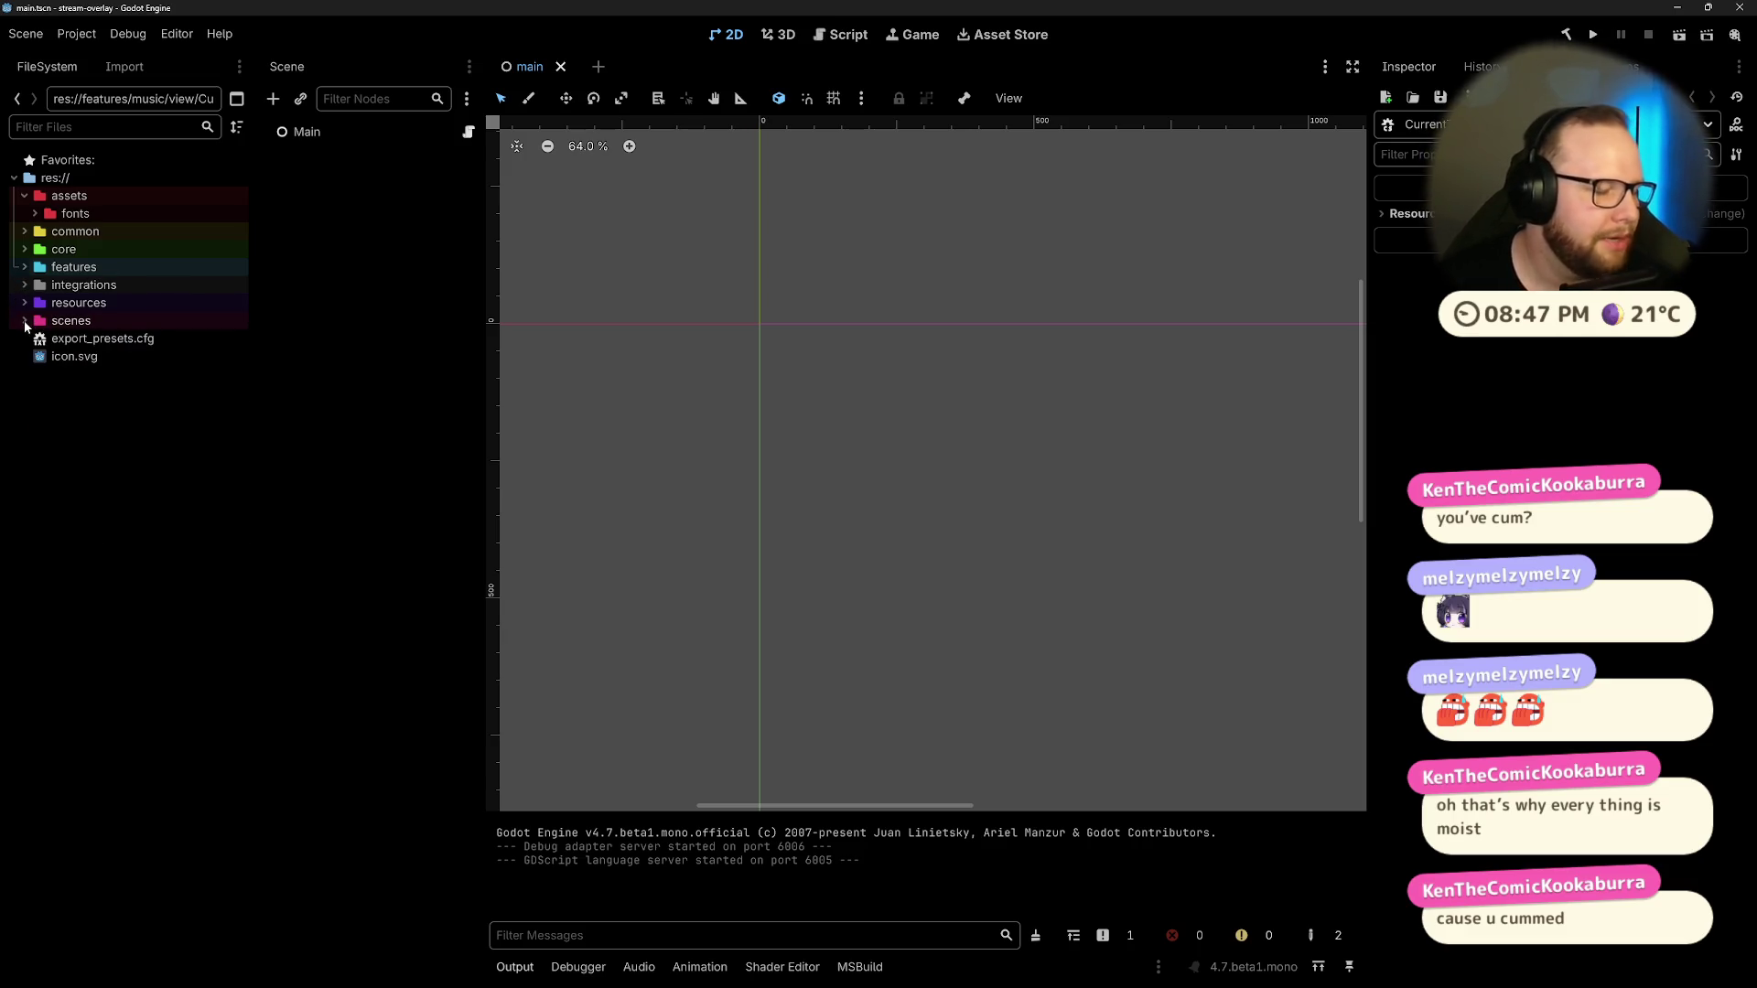
Step: Toggle the assets folder, then expand common to reveal its assets, autoloads and camera subfolders
{"action": "left_click", "coordinate": [24, 197]}
{"action": "left_click", "coordinate": [25, 197]}
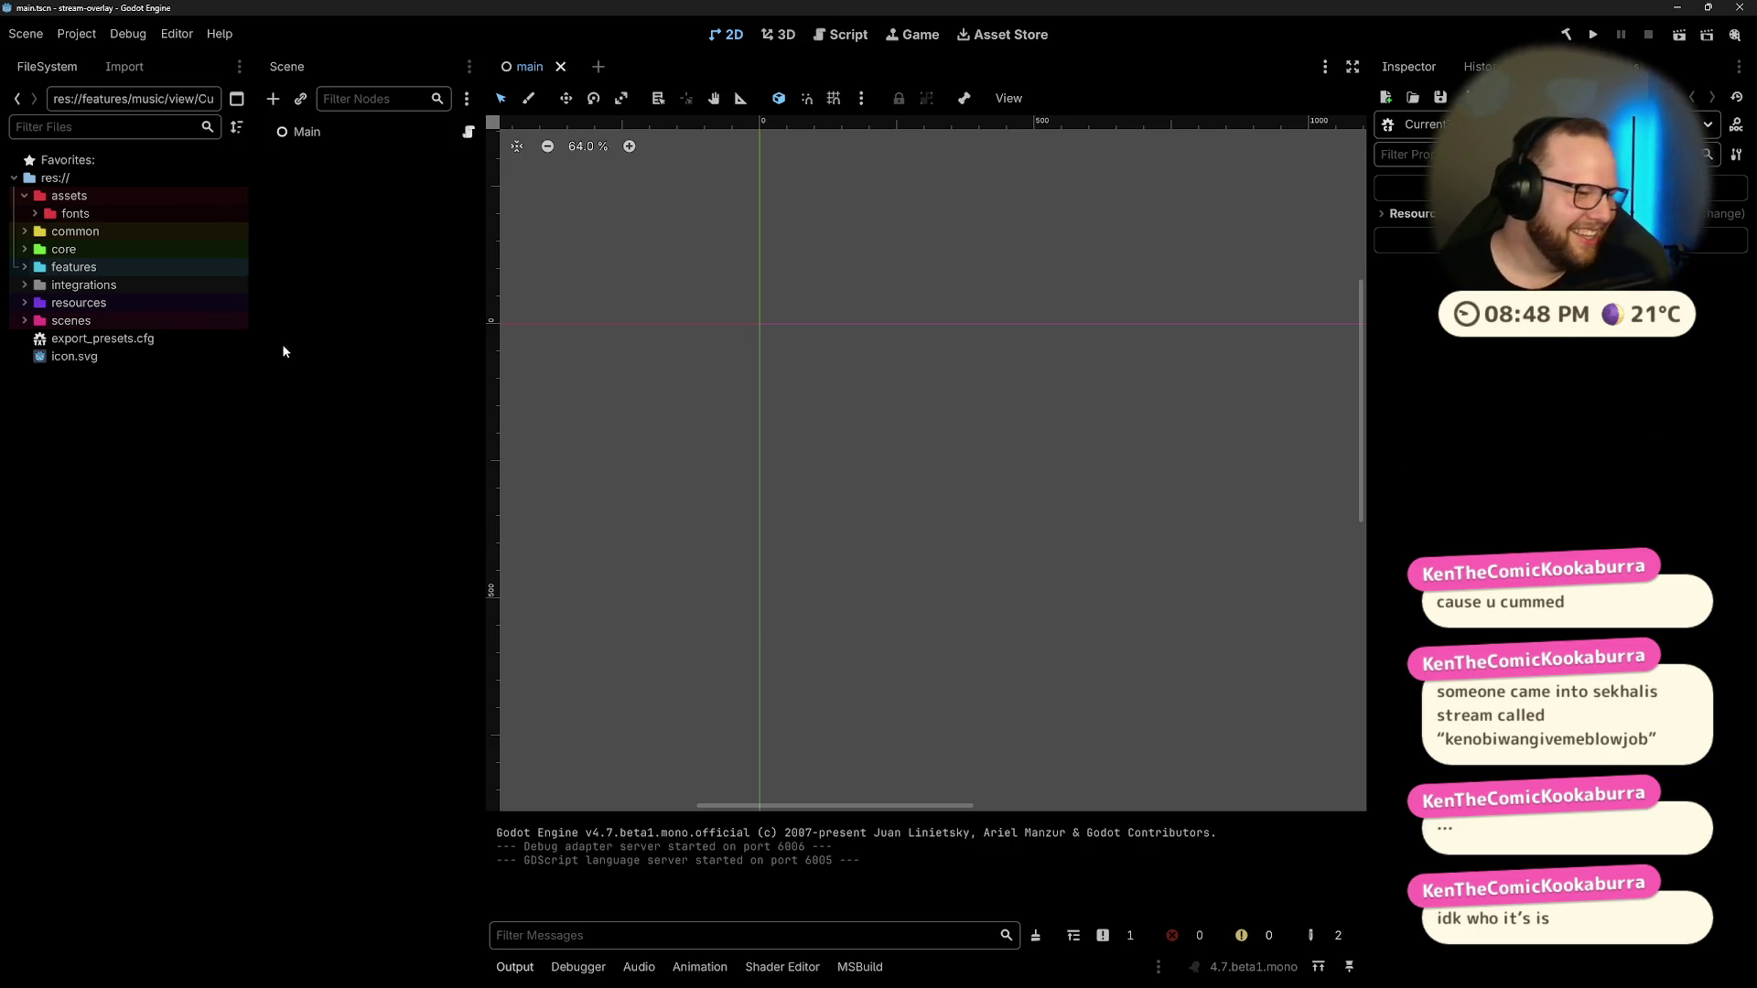
{"action": "left_click", "coordinate": [24, 235]}
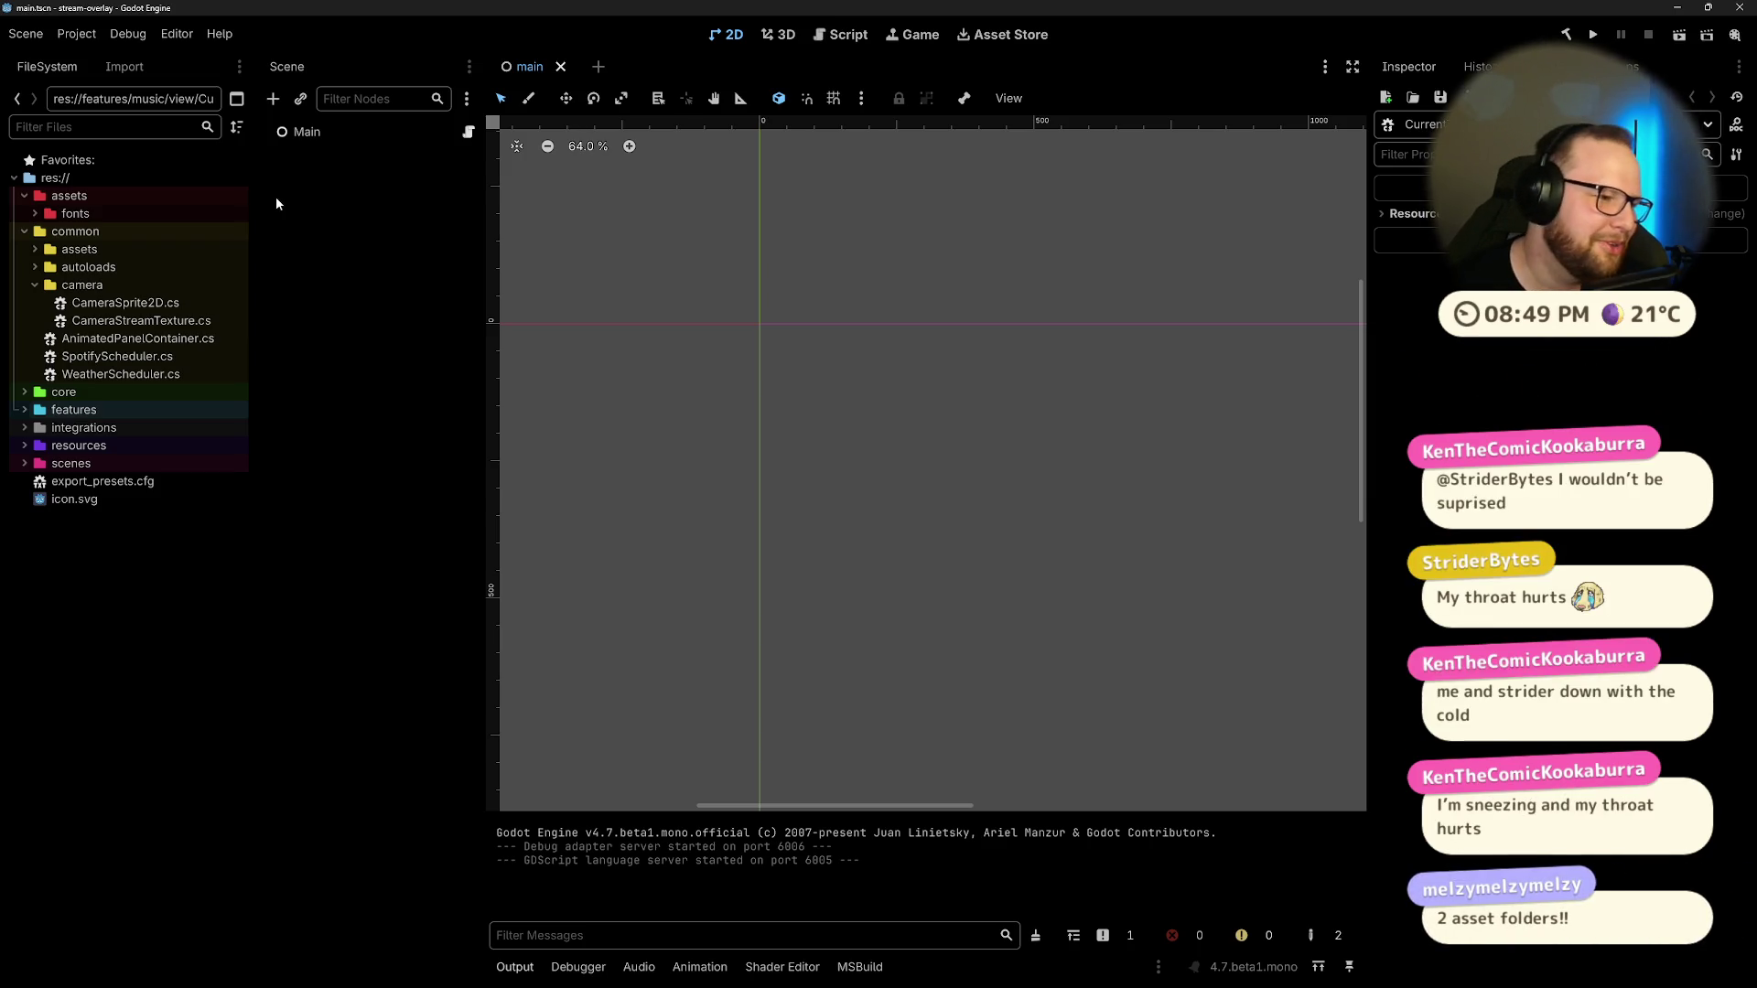
Step: Reveal the three scripts in common/assets, then switch to the browser's Immune Super Shot page
{"action": "left_click", "coordinate": [75, 250]}
{"action": "left_click", "coordinate": [33, 250]}
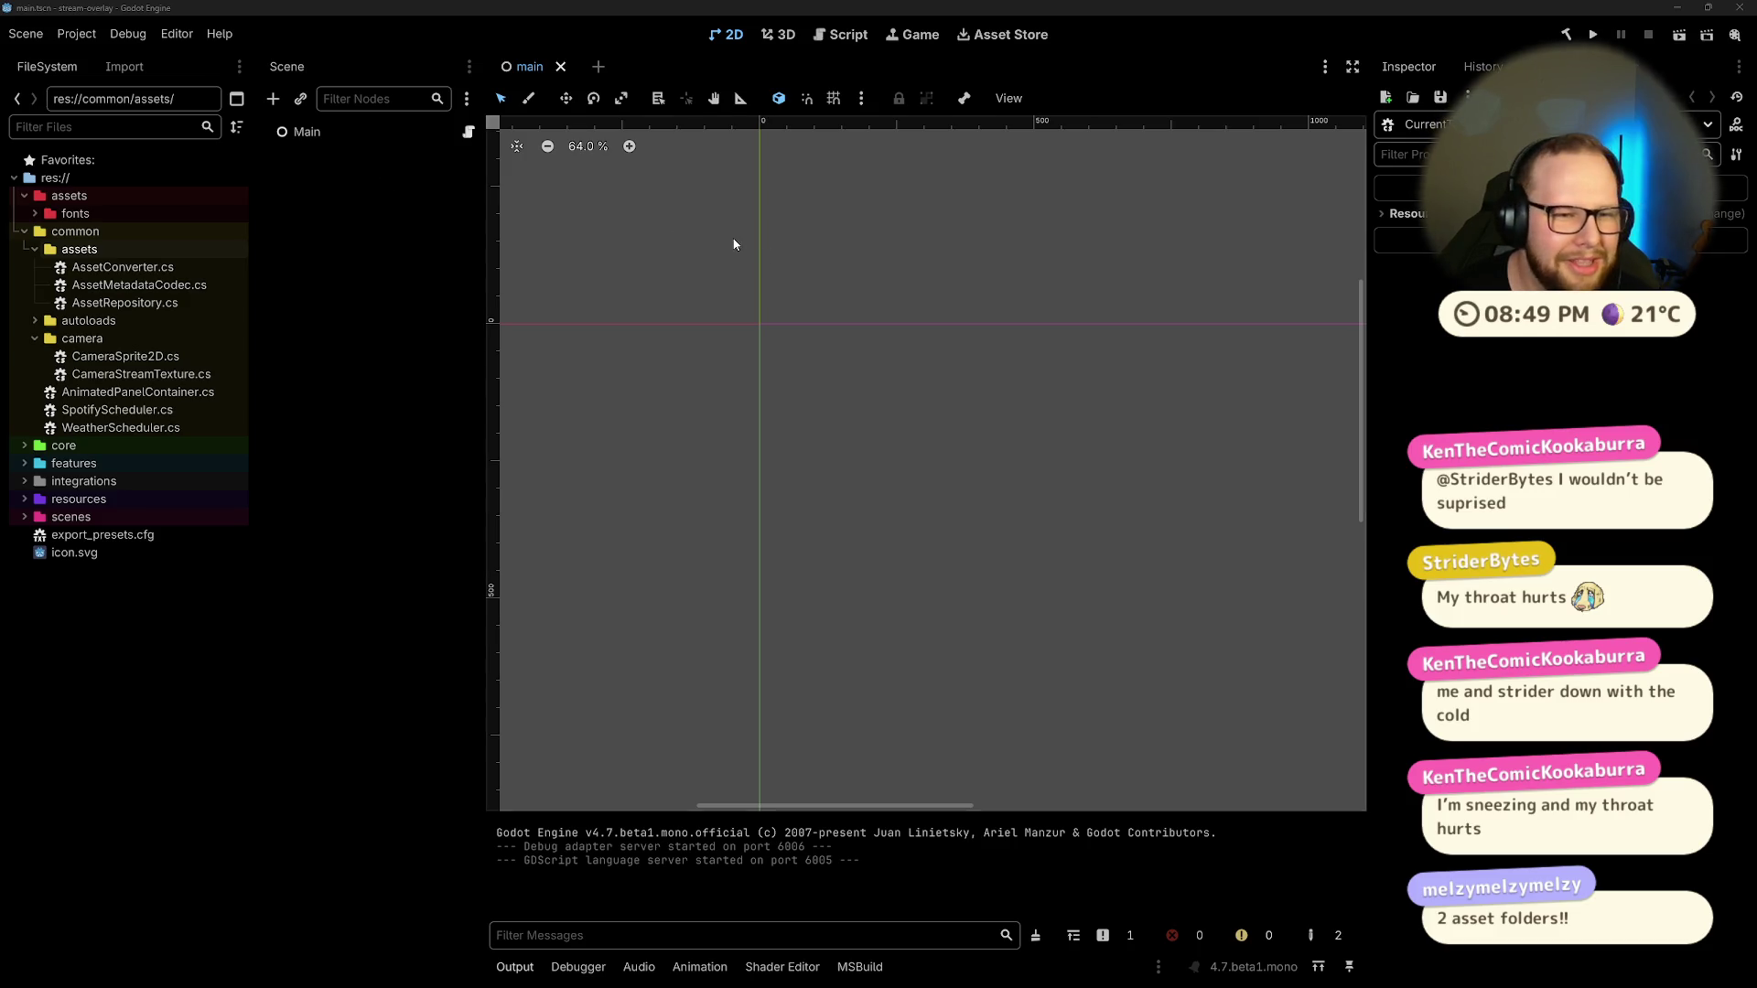
{"action": "key", "text": "alt+Tab"}
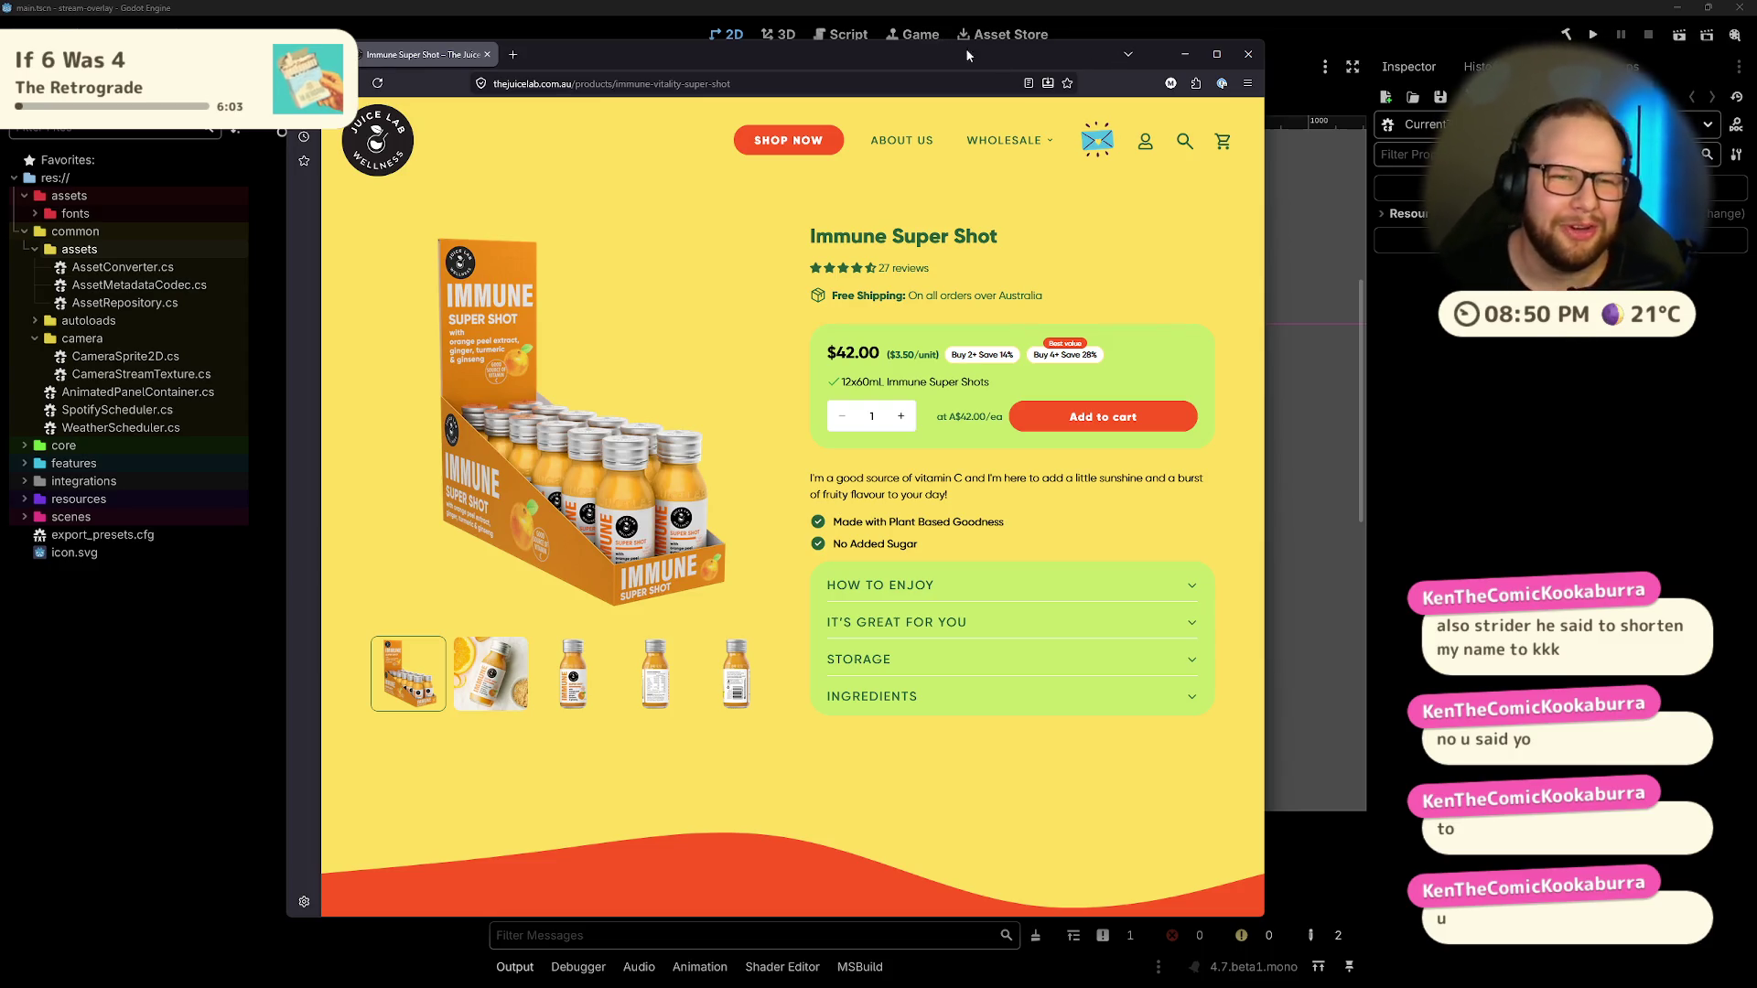
Step: Close the browser window showing the Immune Super Shot product page
{"action": "left_click_drag", "start_coordinate": [1076, 57], "coordinate": [1072, 62]}
{"action": "left_click", "coordinate": [1245, 58]}
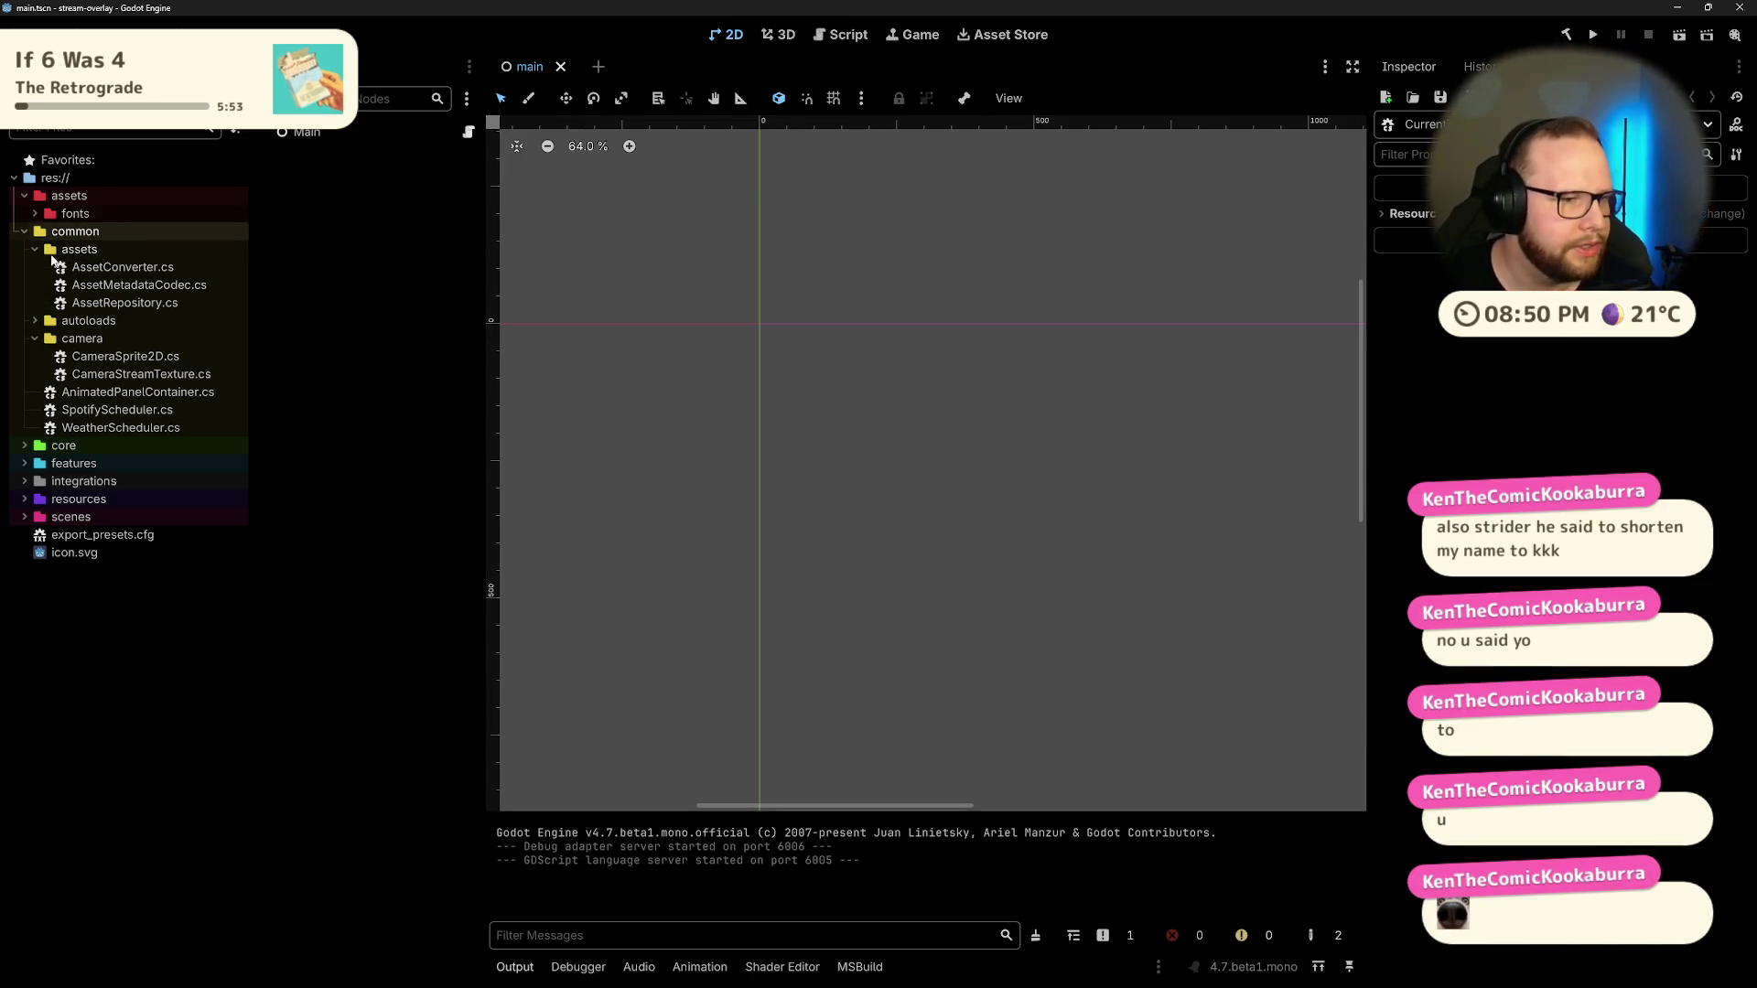
Step: Expand autoloads to show SceneLoader.cs and Services.cs, select common/assets, and launch File Explorer
{"action": "left_click", "coordinate": [33, 322]}
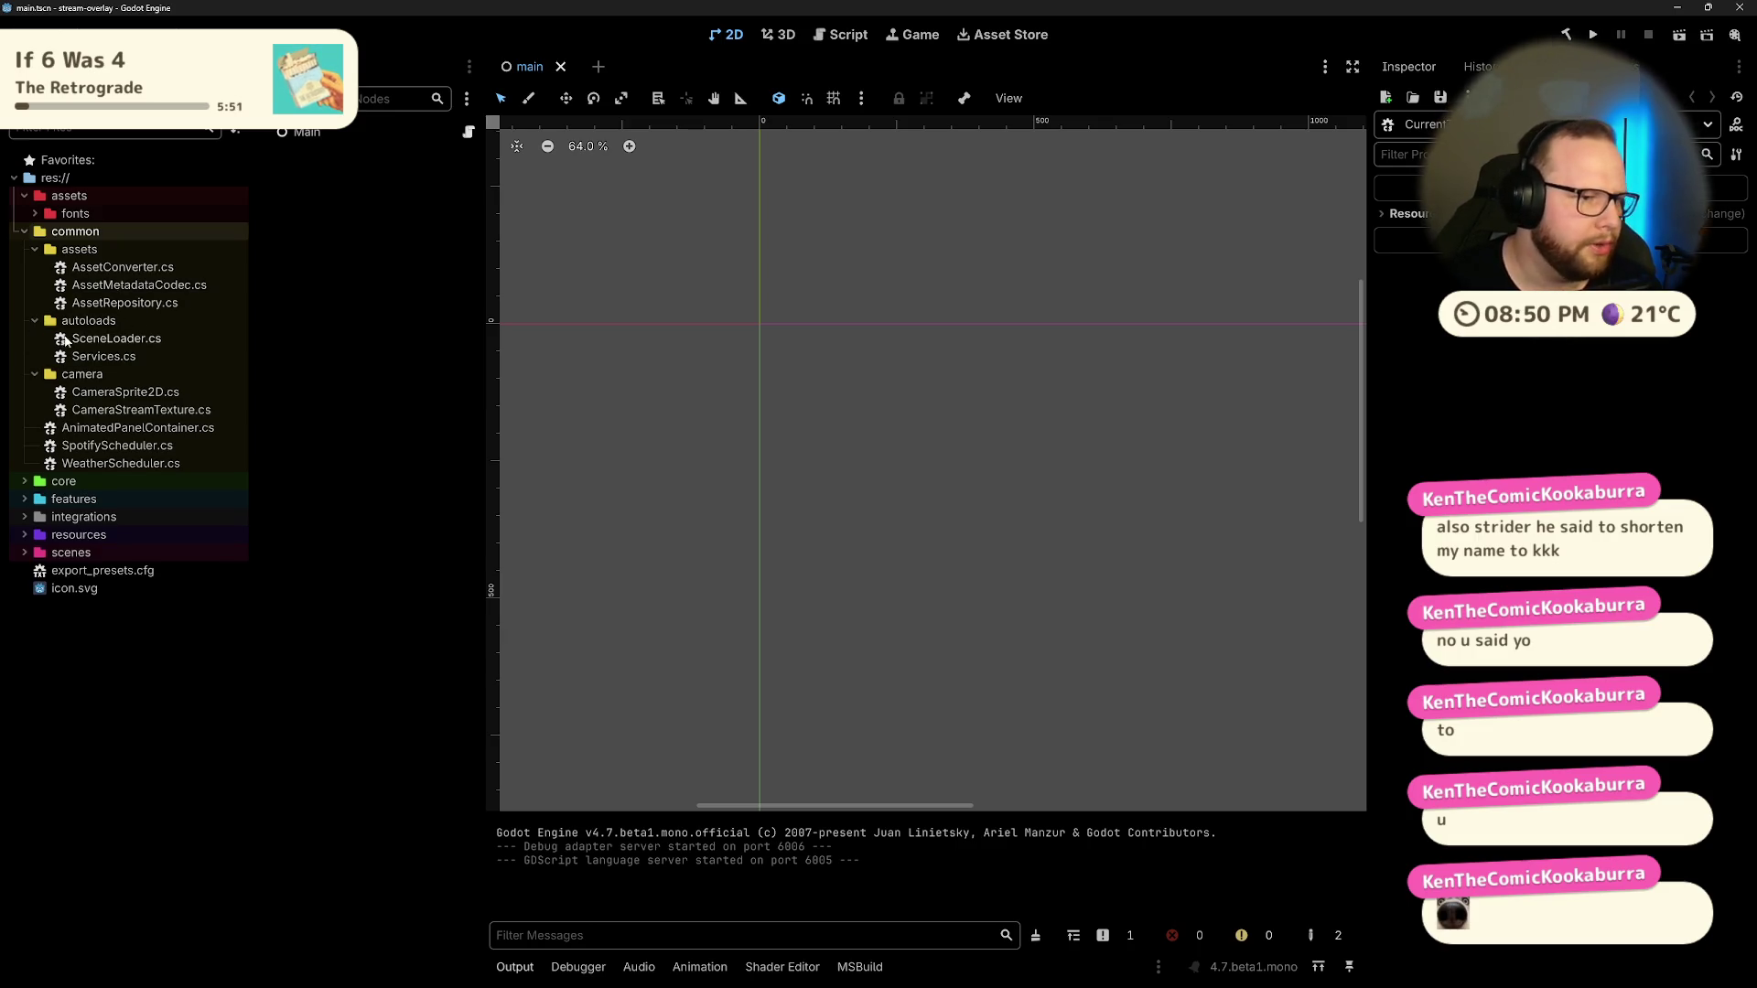
{"action": "left_click", "coordinate": [97, 255]}
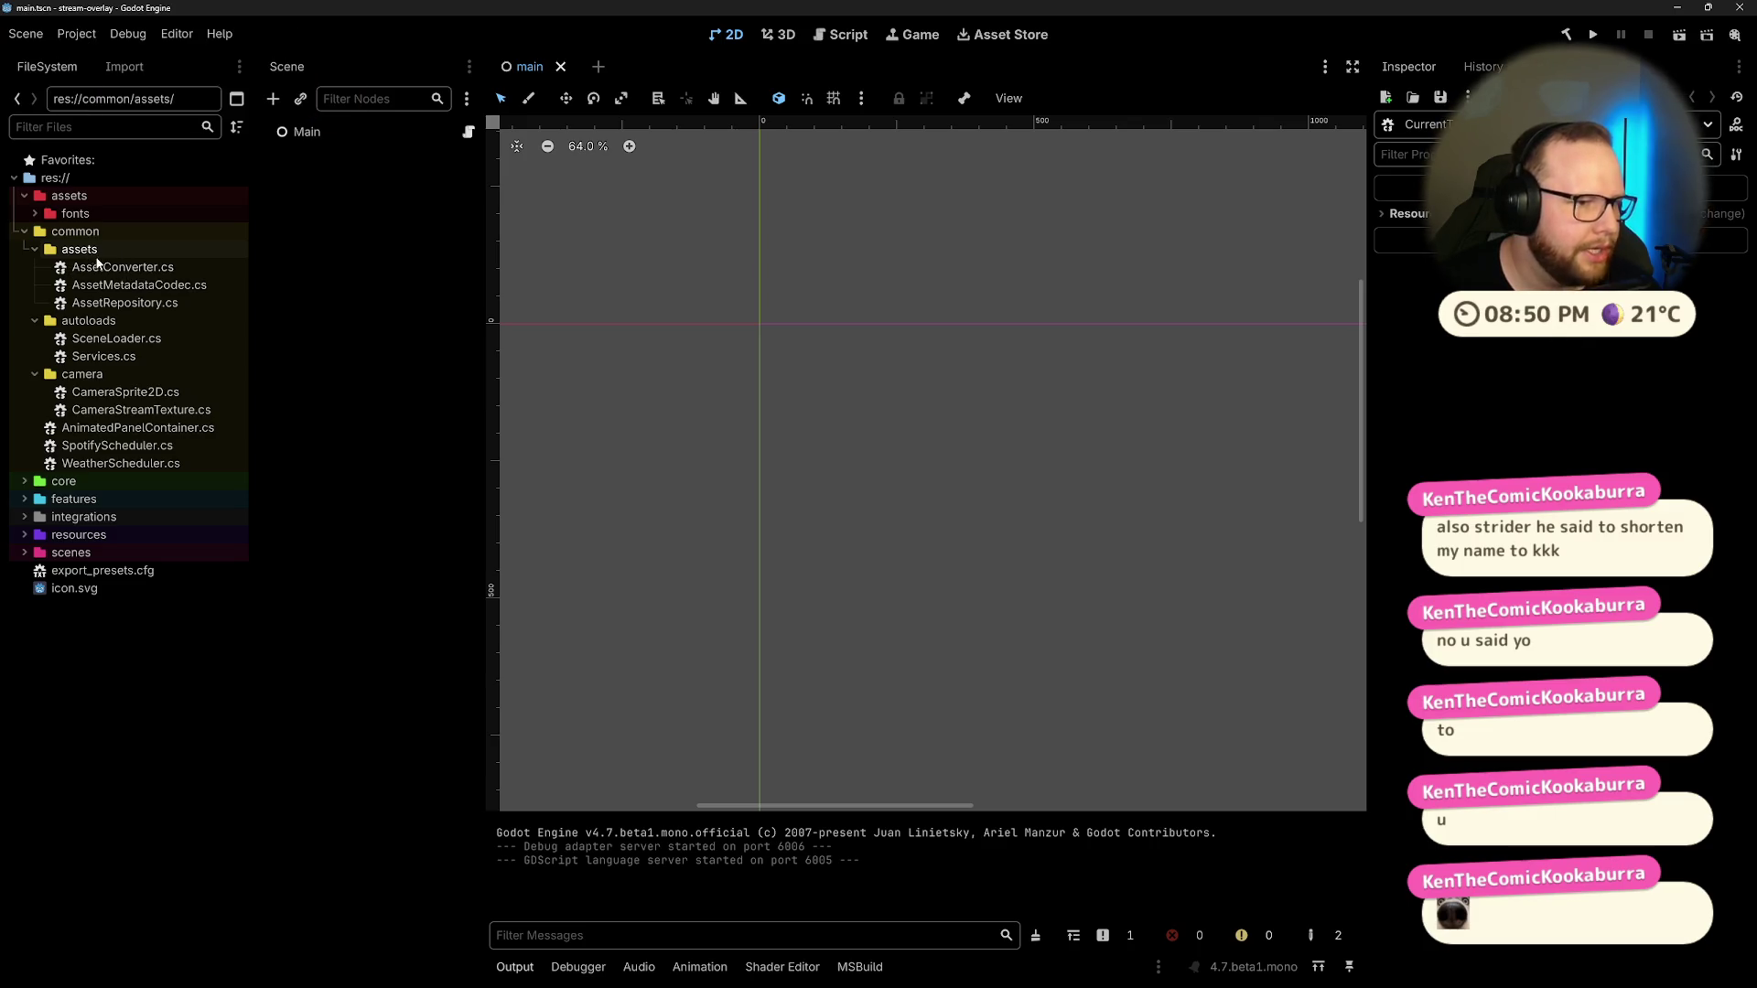
{"action": "mouse_move", "coordinate": [121, 309]}
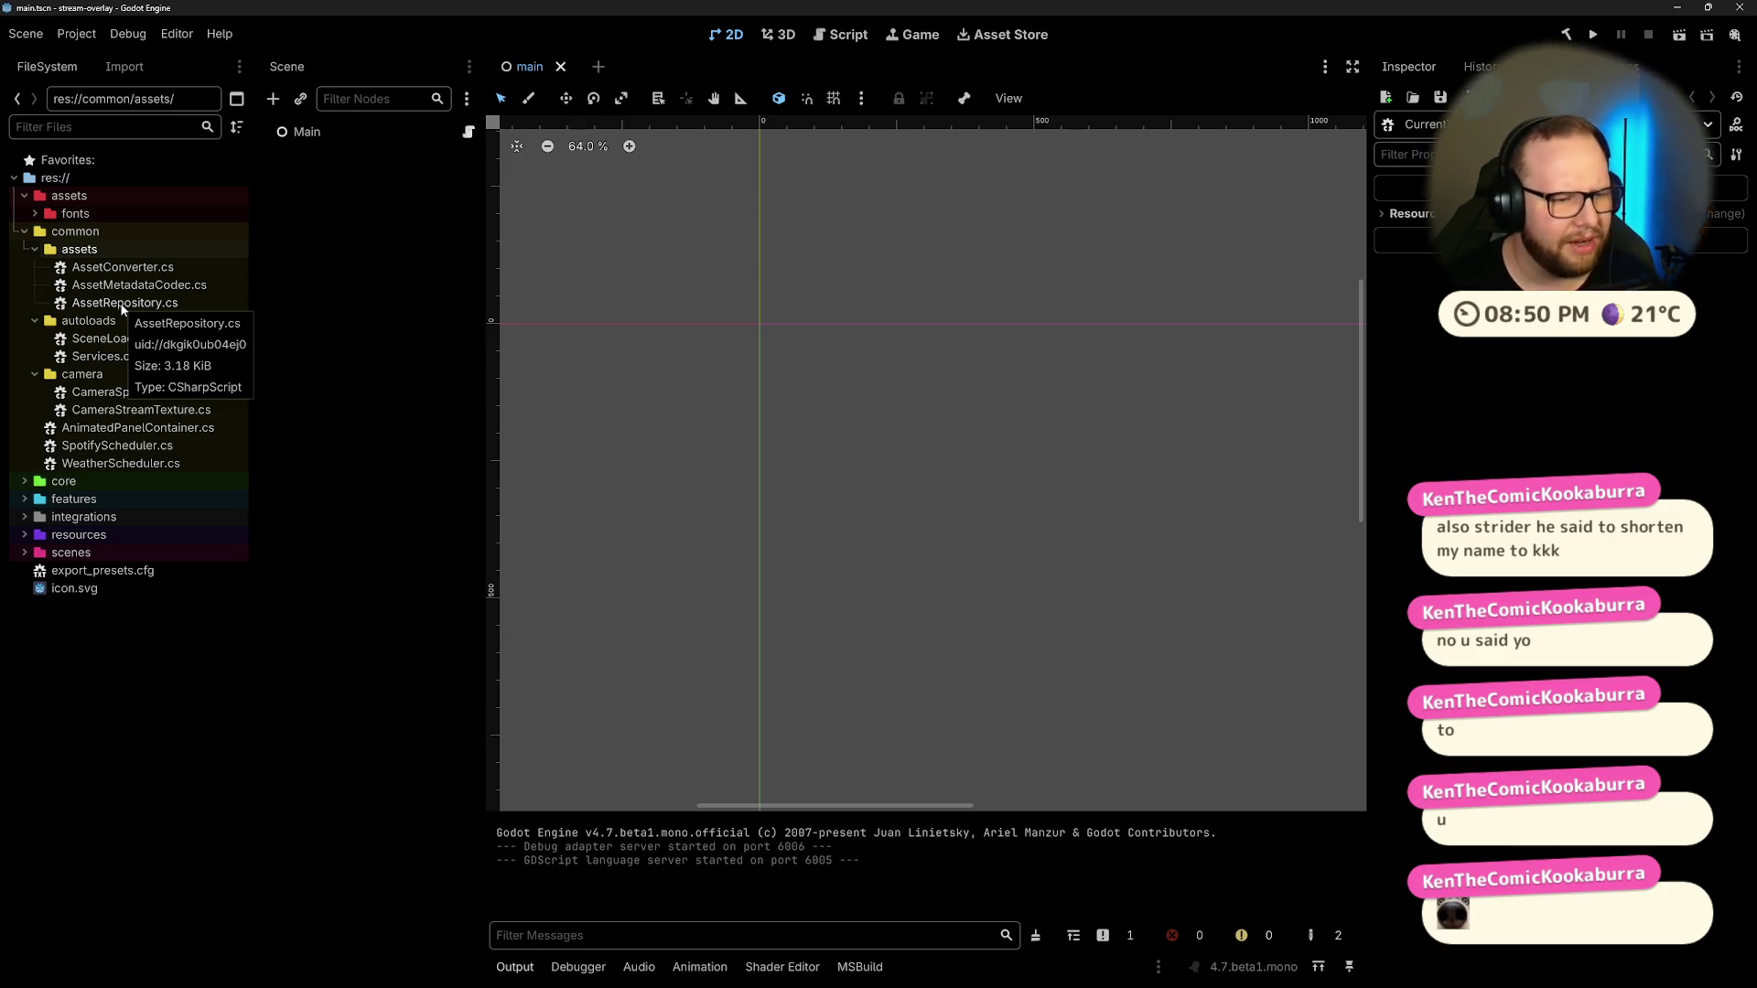
{"action": "left_click", "coordinate": [932, 972]}
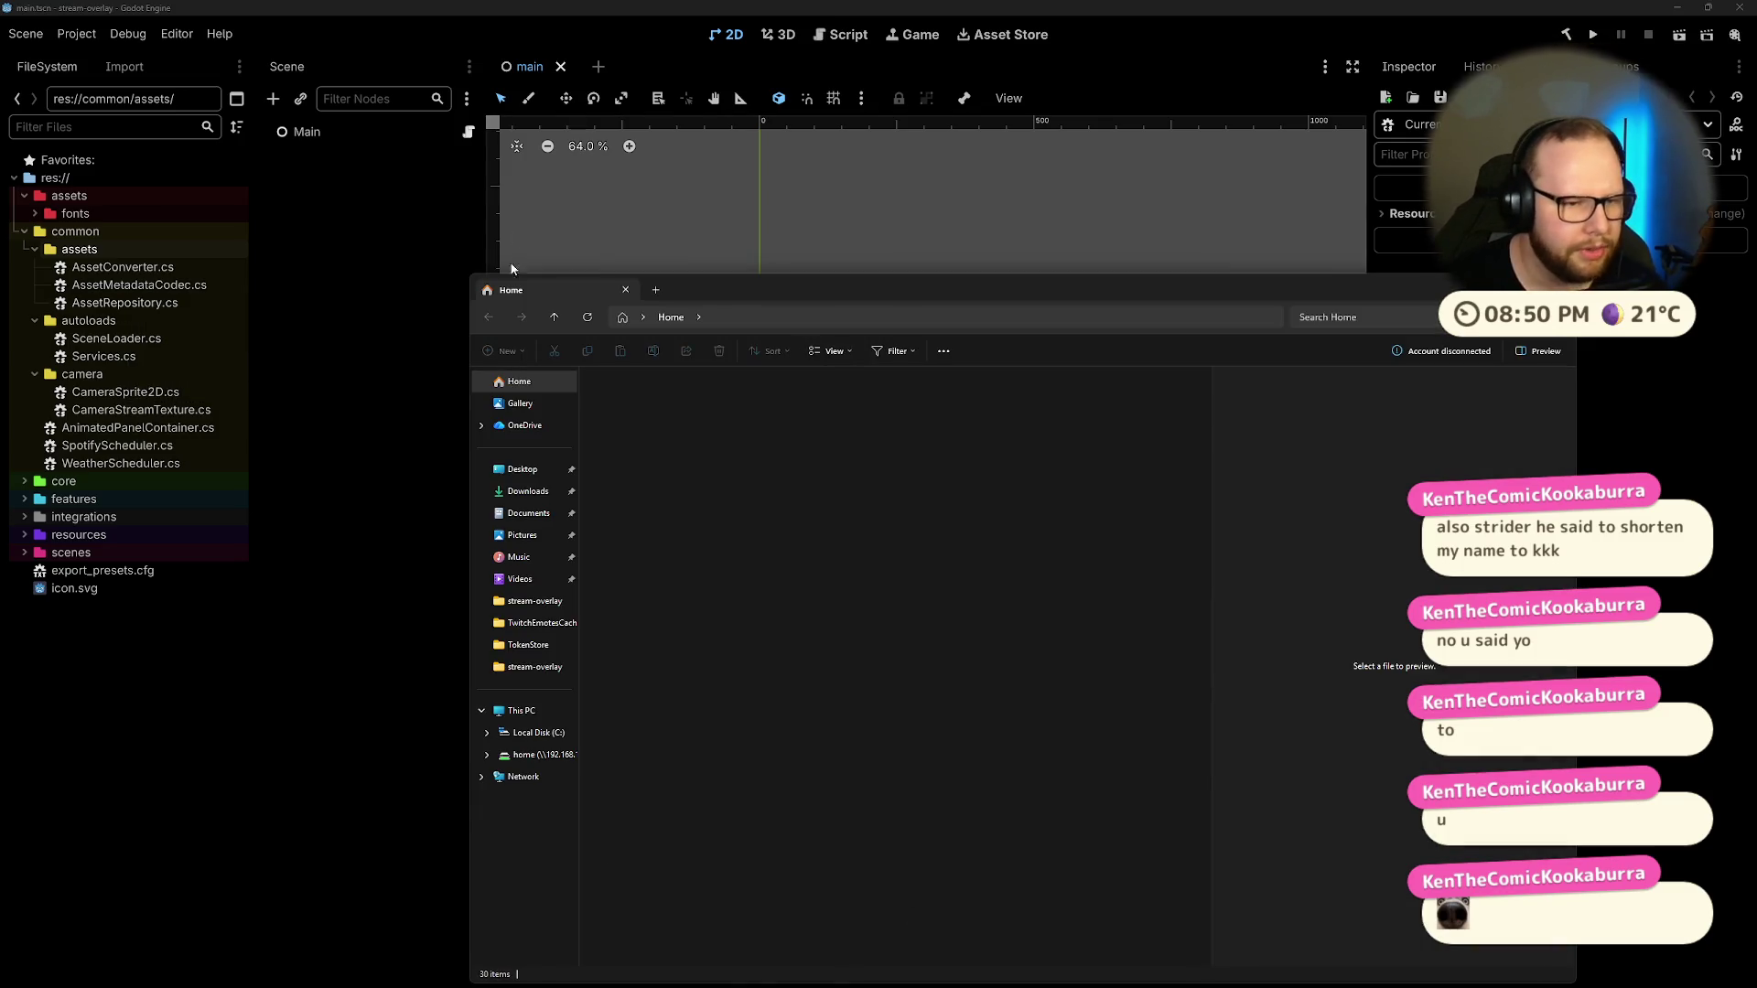
Step: Preview the album-art PNGs in Downloads\SpotifyAlbumCache, then close File Explorer
{"action": "left_click", "coordinate": [549, 493]}
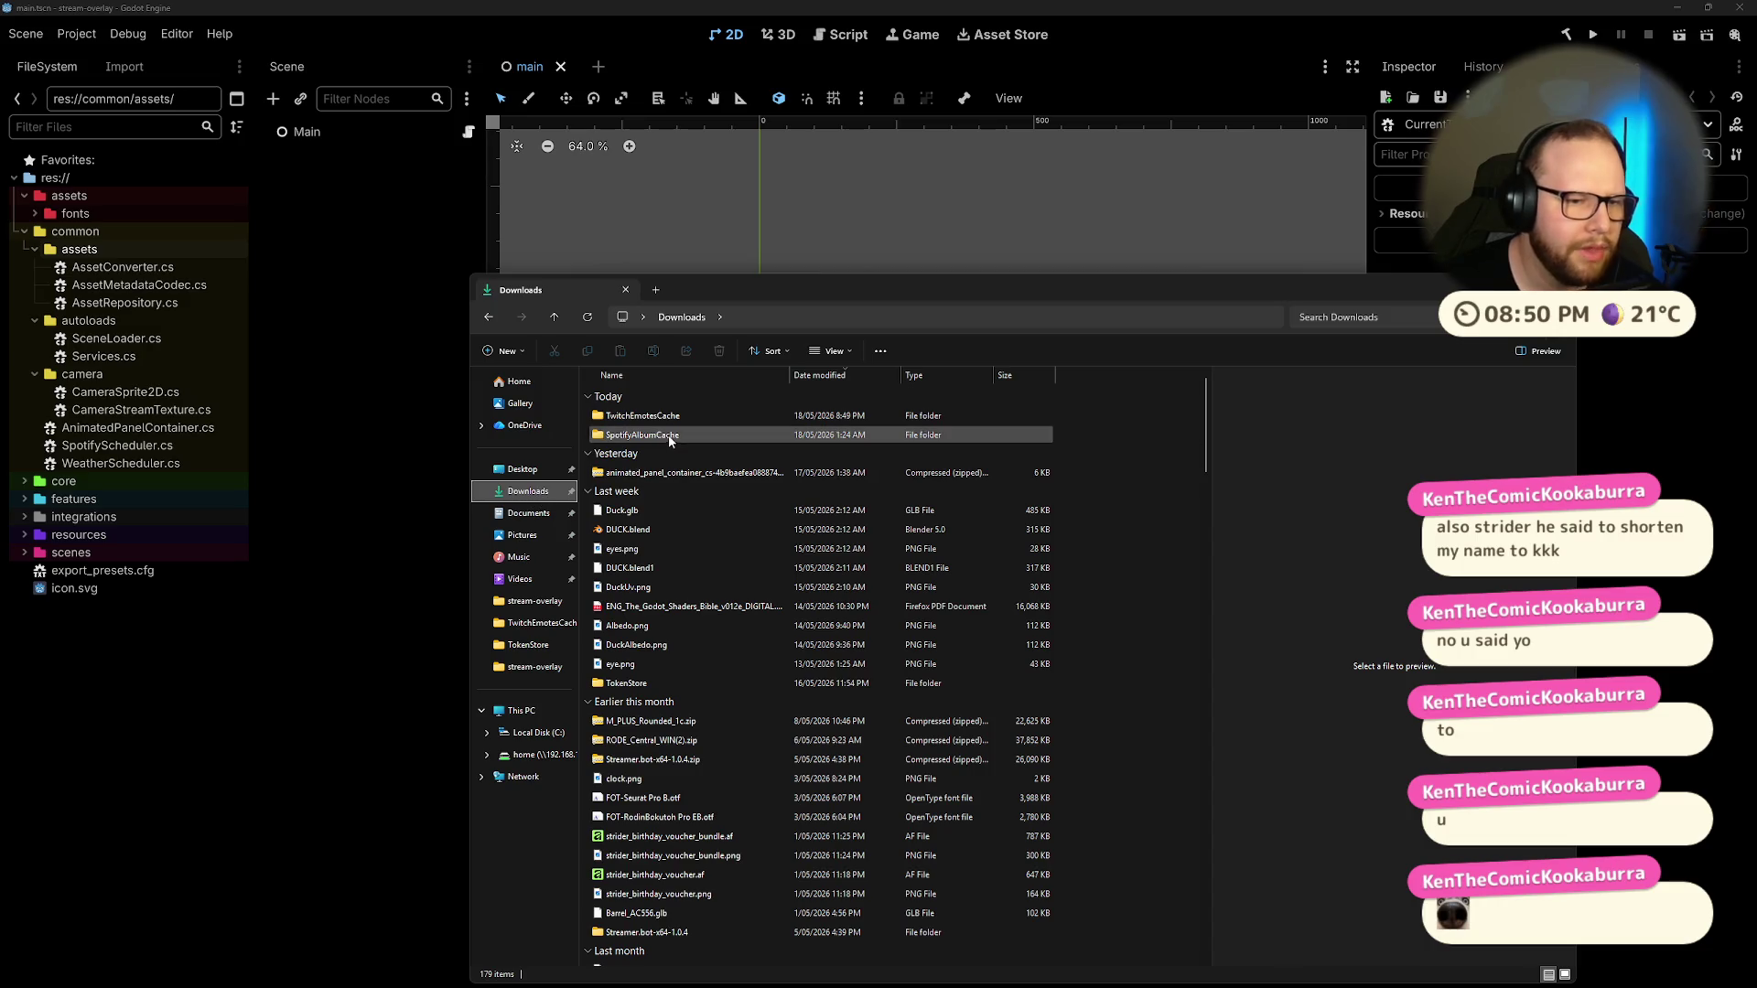
{"action": "double_click", "coordinate": [669, 436]}
{"action": "left_click", "coordinate": [669, 437]}
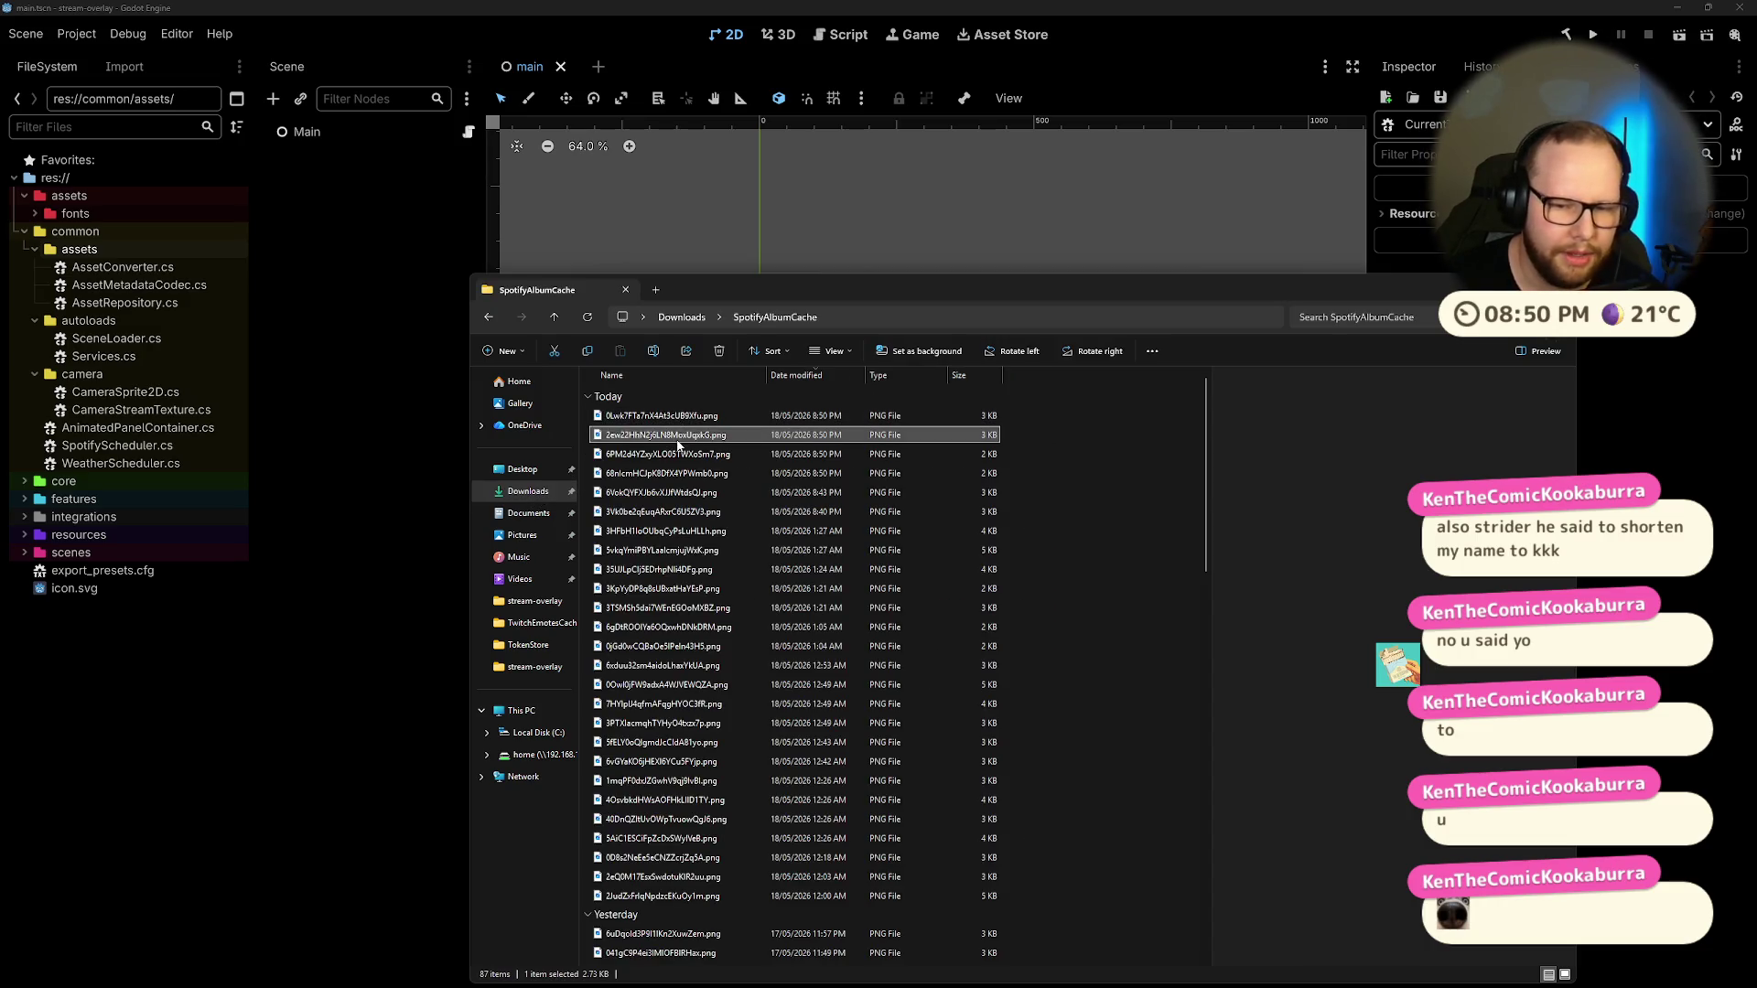
{"action": "left_click", "coordinate": [682, 531]}
{"action": "left_click", "coordinate": [684, 628]}
{"action": "left_click", "coordinate": [652, 802]}
{"action": "scroll", "coordinate": [651, 802], "scroll_direction": "down", "scroll_amount": 10}
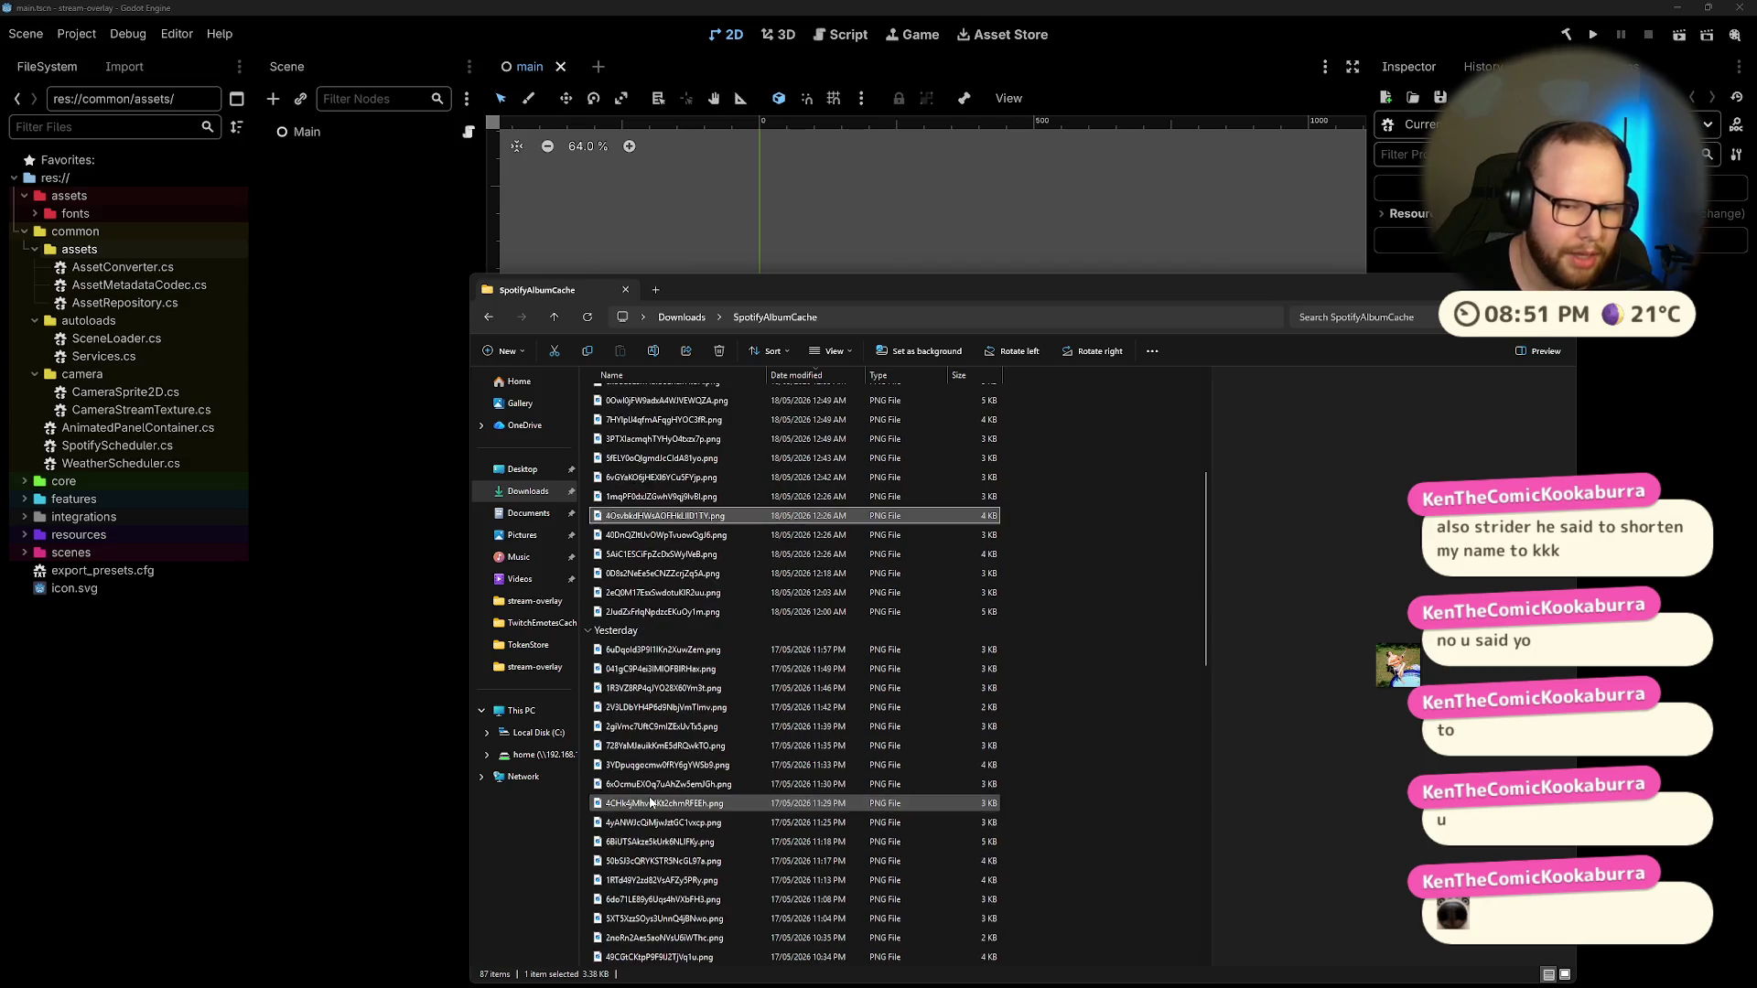
{"action": "left_click", "coordinate": [652, 803]}
{"action": "left_click", "coordinate": [652, 650]}
{"action": "left_click", "coordinate": [674, 611]}
{"action": "scroll", "coordinate": [674, 616], "scroll_direction": "up", "scroll_amount": 4}
{"action": "left_click", "coordinate": [626, 290]}
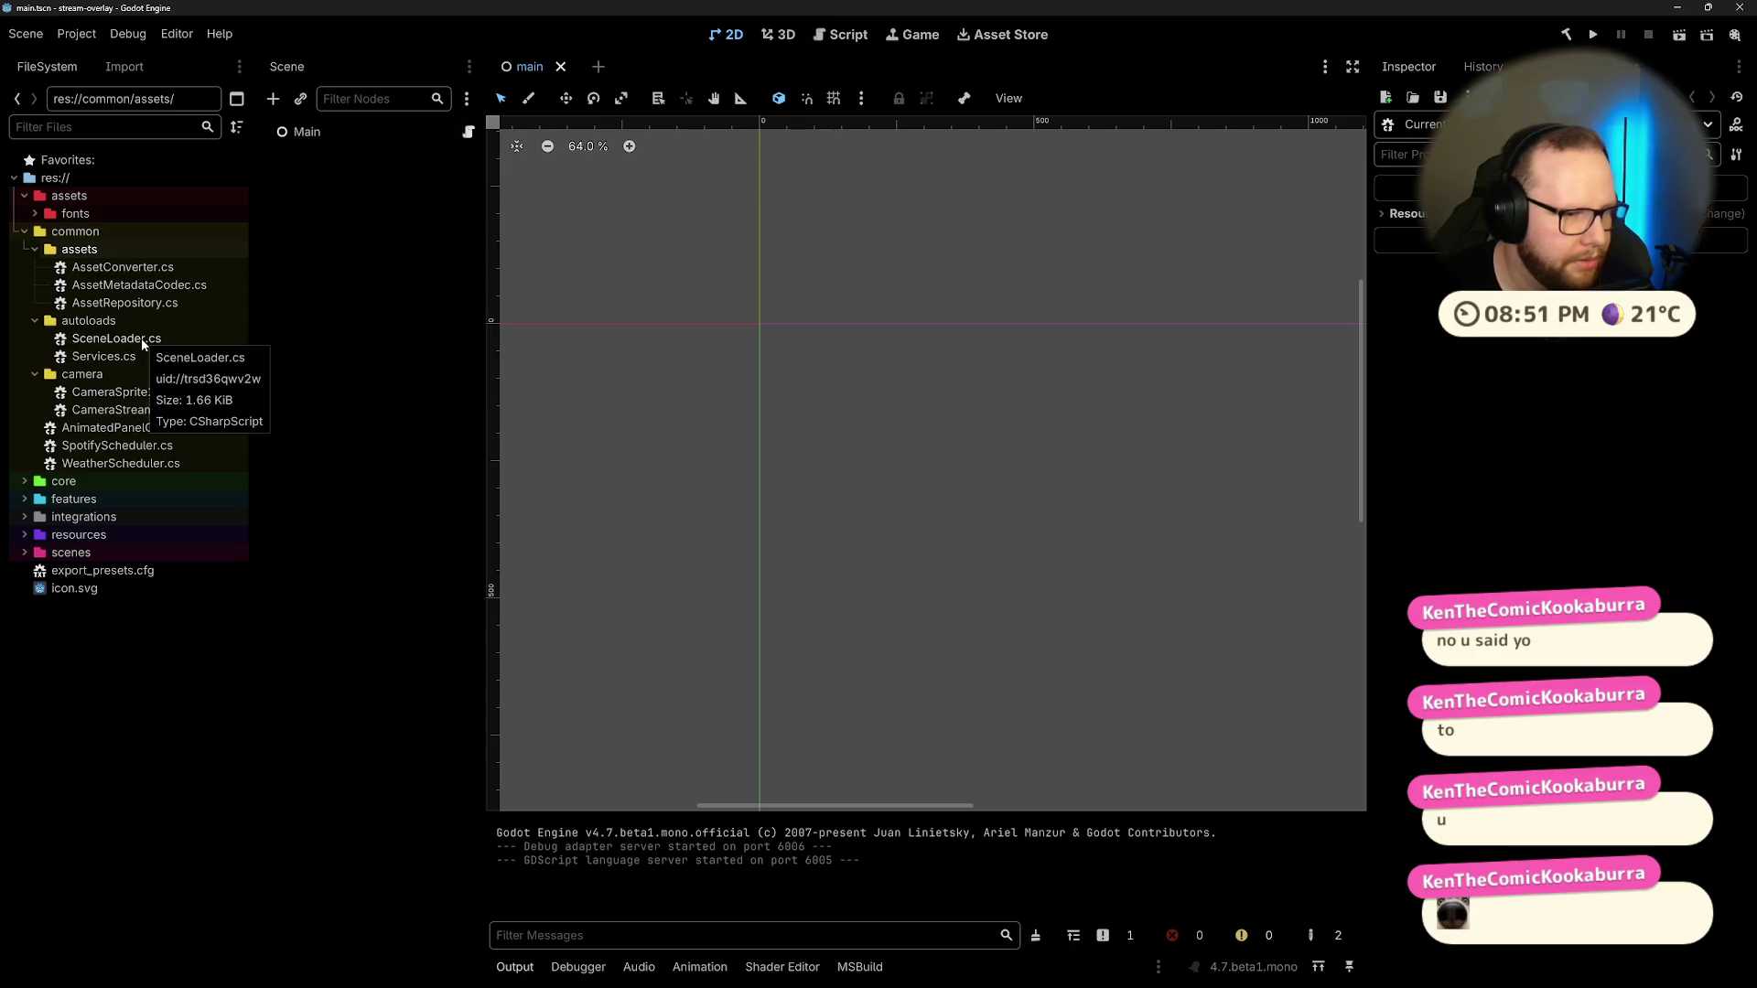
{"action": "left_click", "coordinate": [103, 358]}
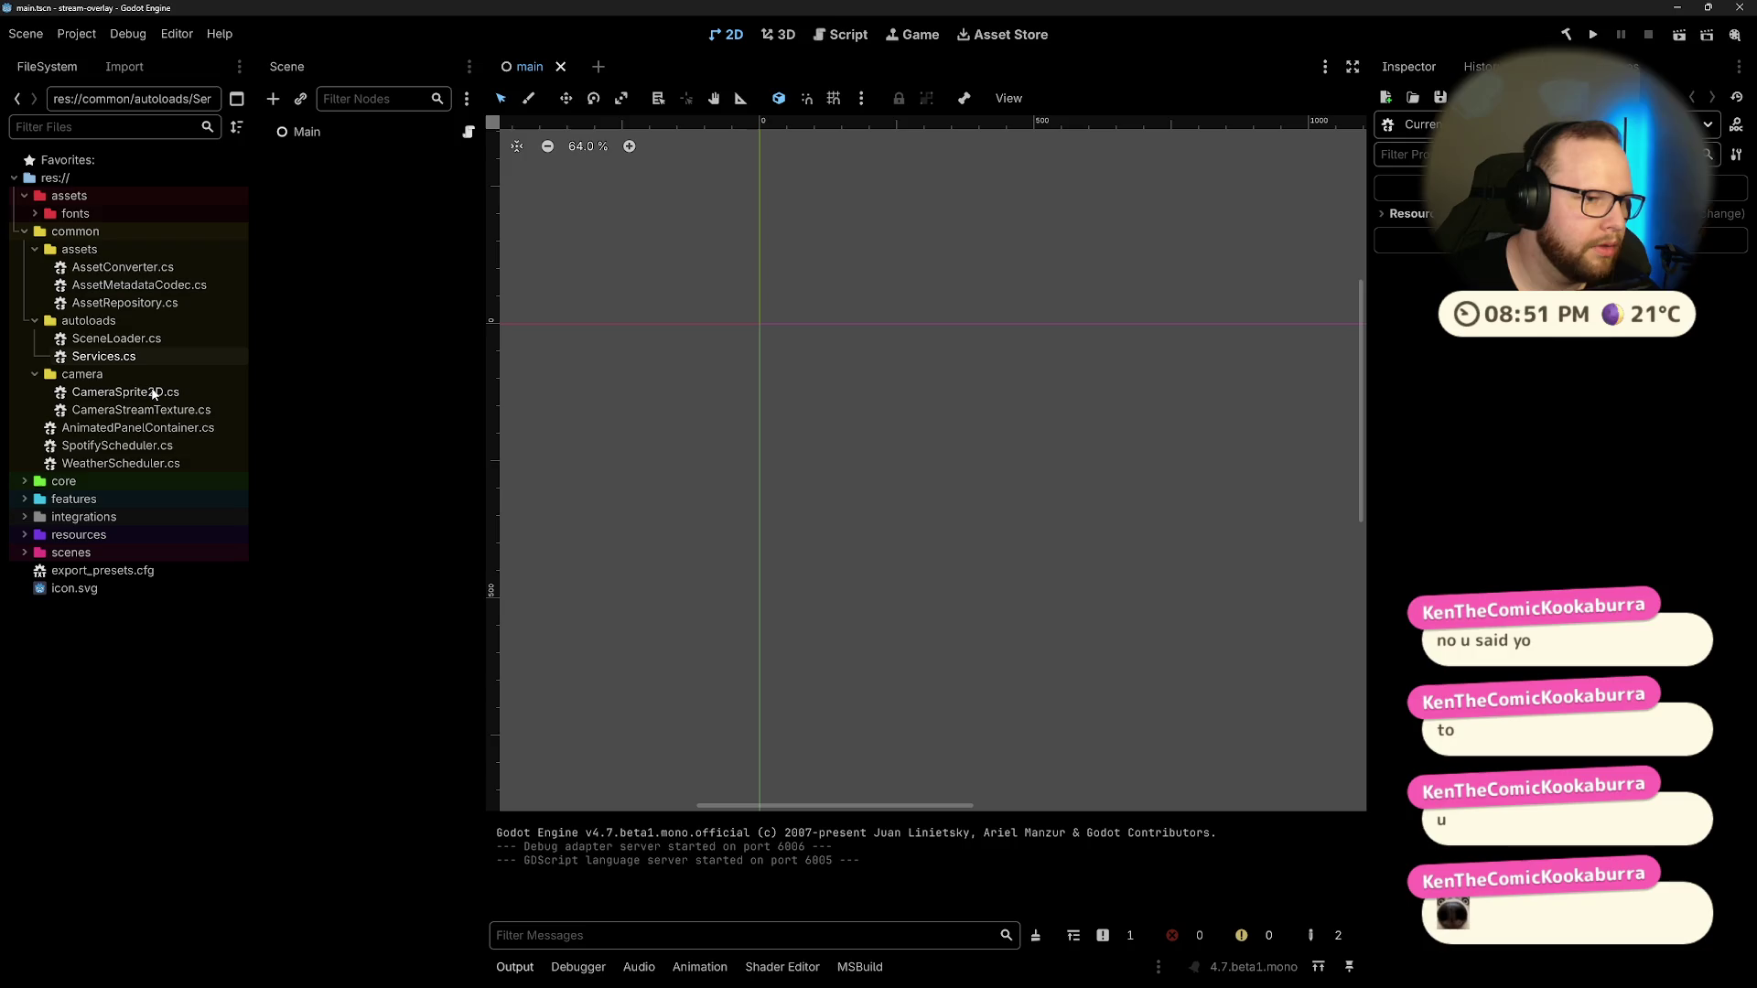
{"action": "left_click", "coordinate": [99, 398]}
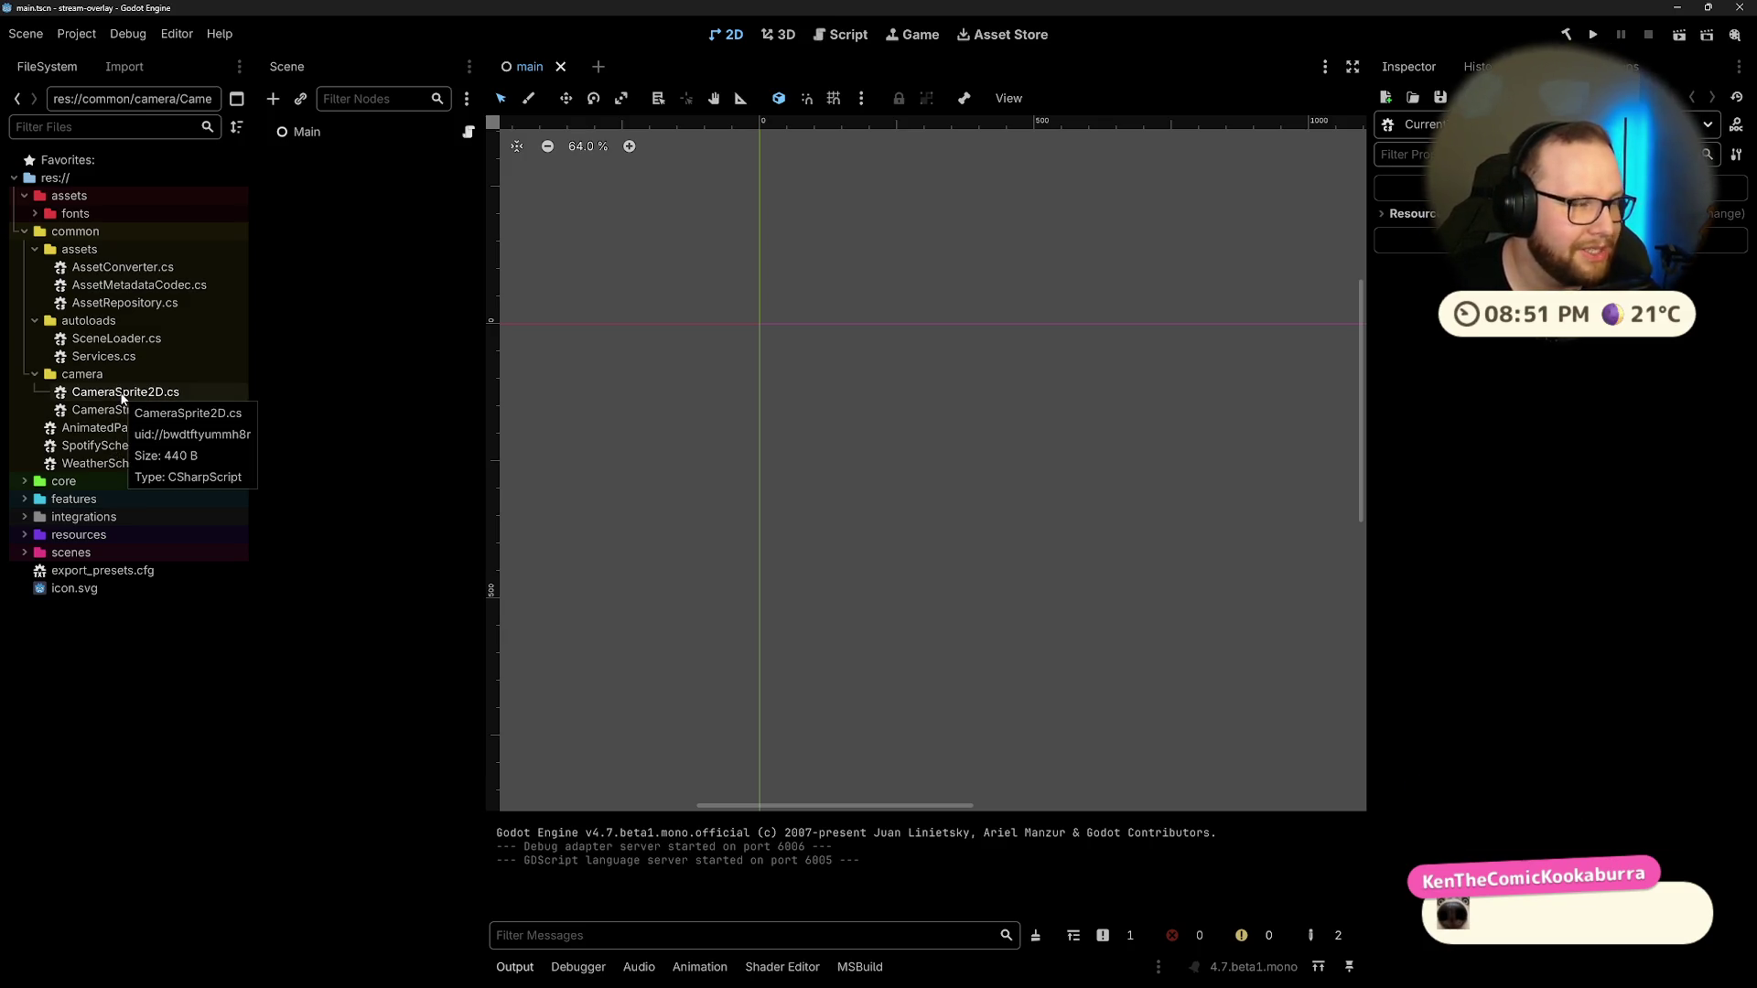
{"action": "left_click", "coordinate": [117, 428]}
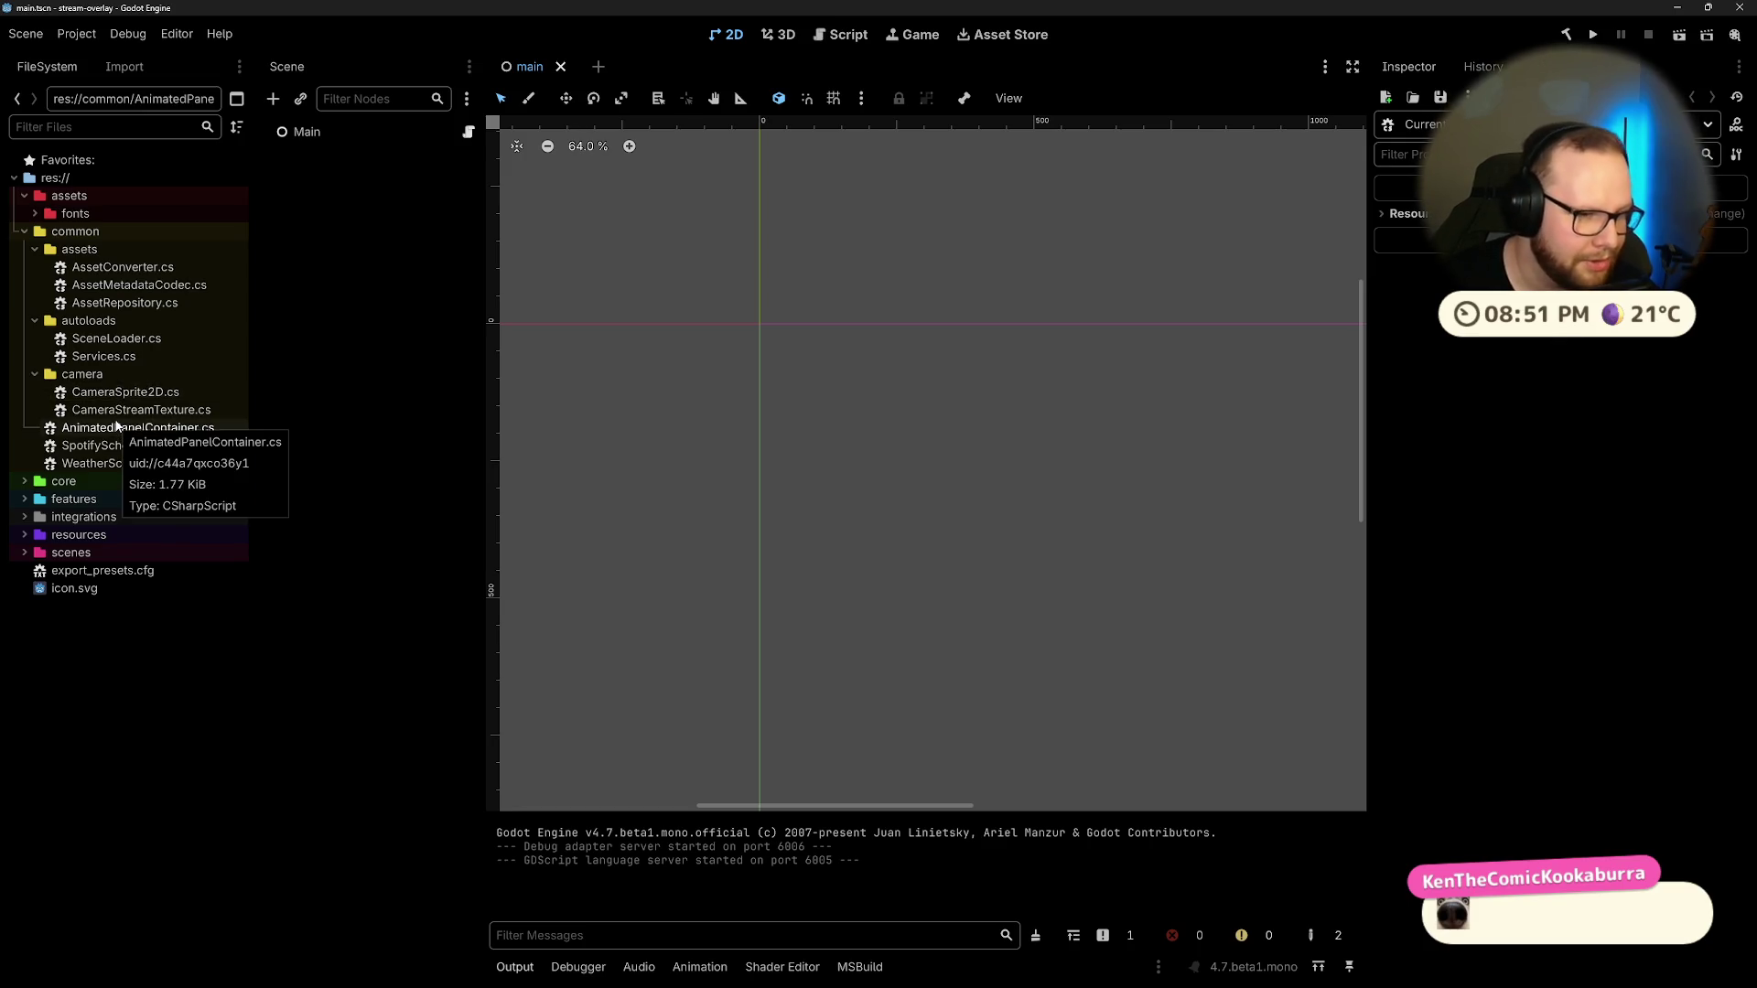
{"action": "left_click", "coordinate": [137, 446]}
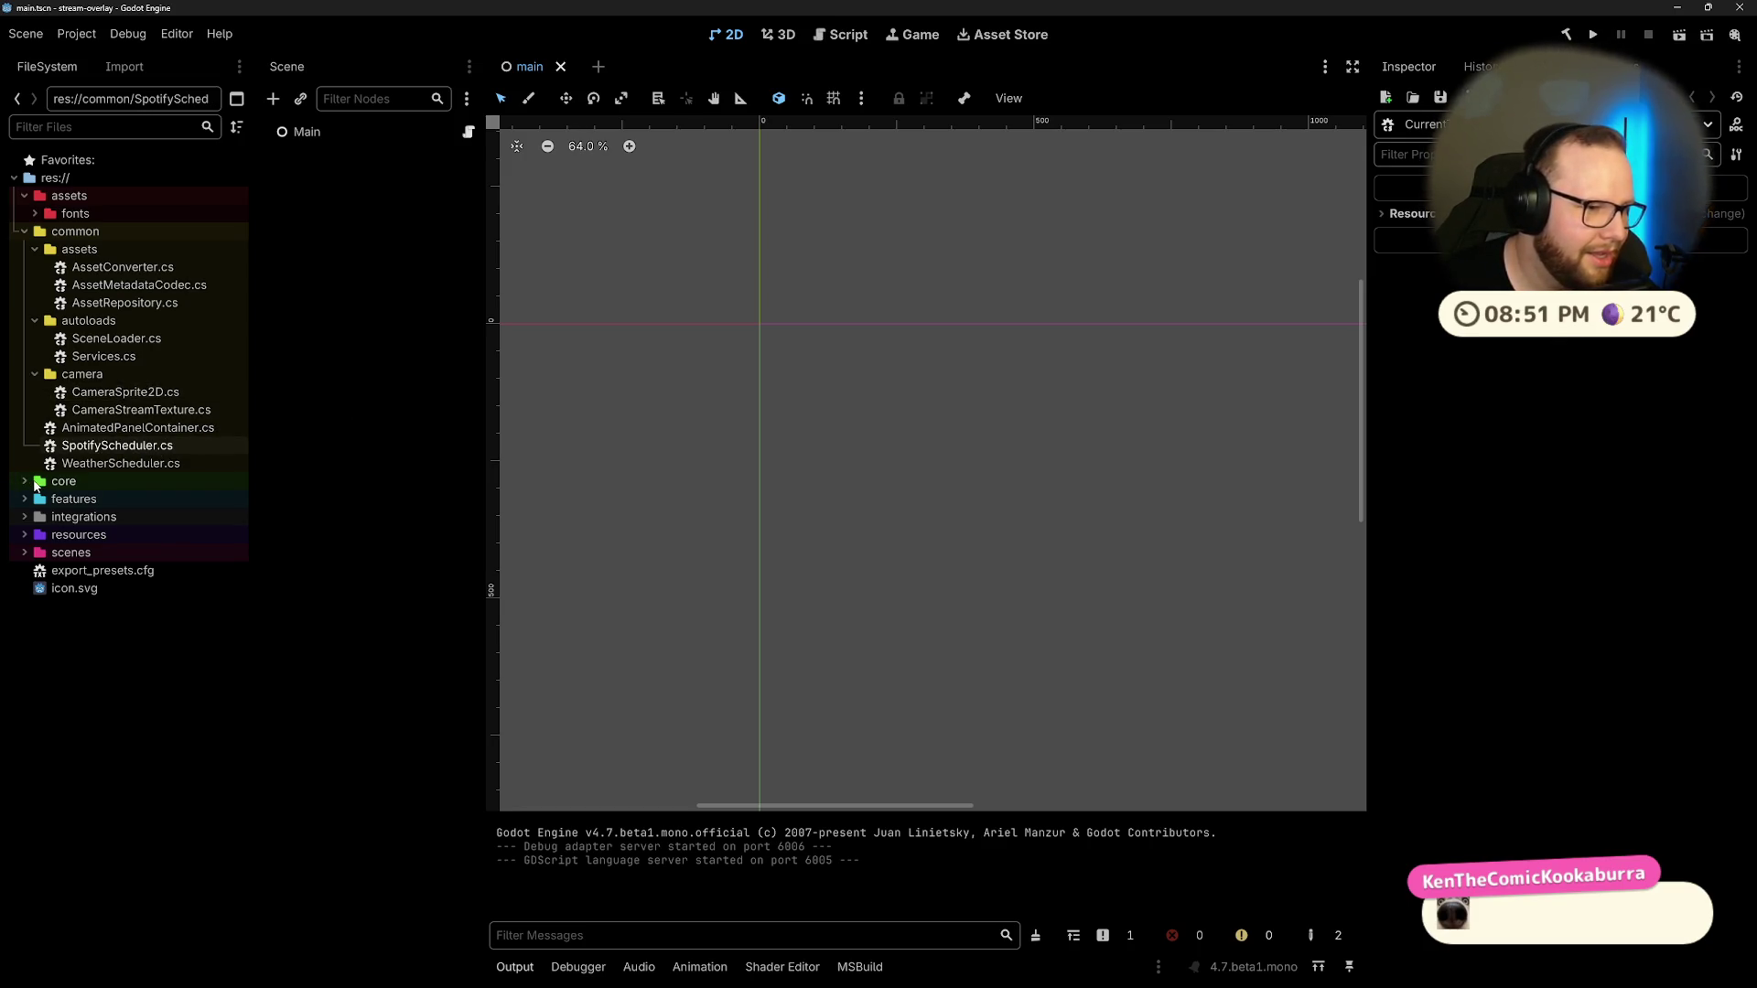
{"action": "left_click", "coordinate": [94, 430]}
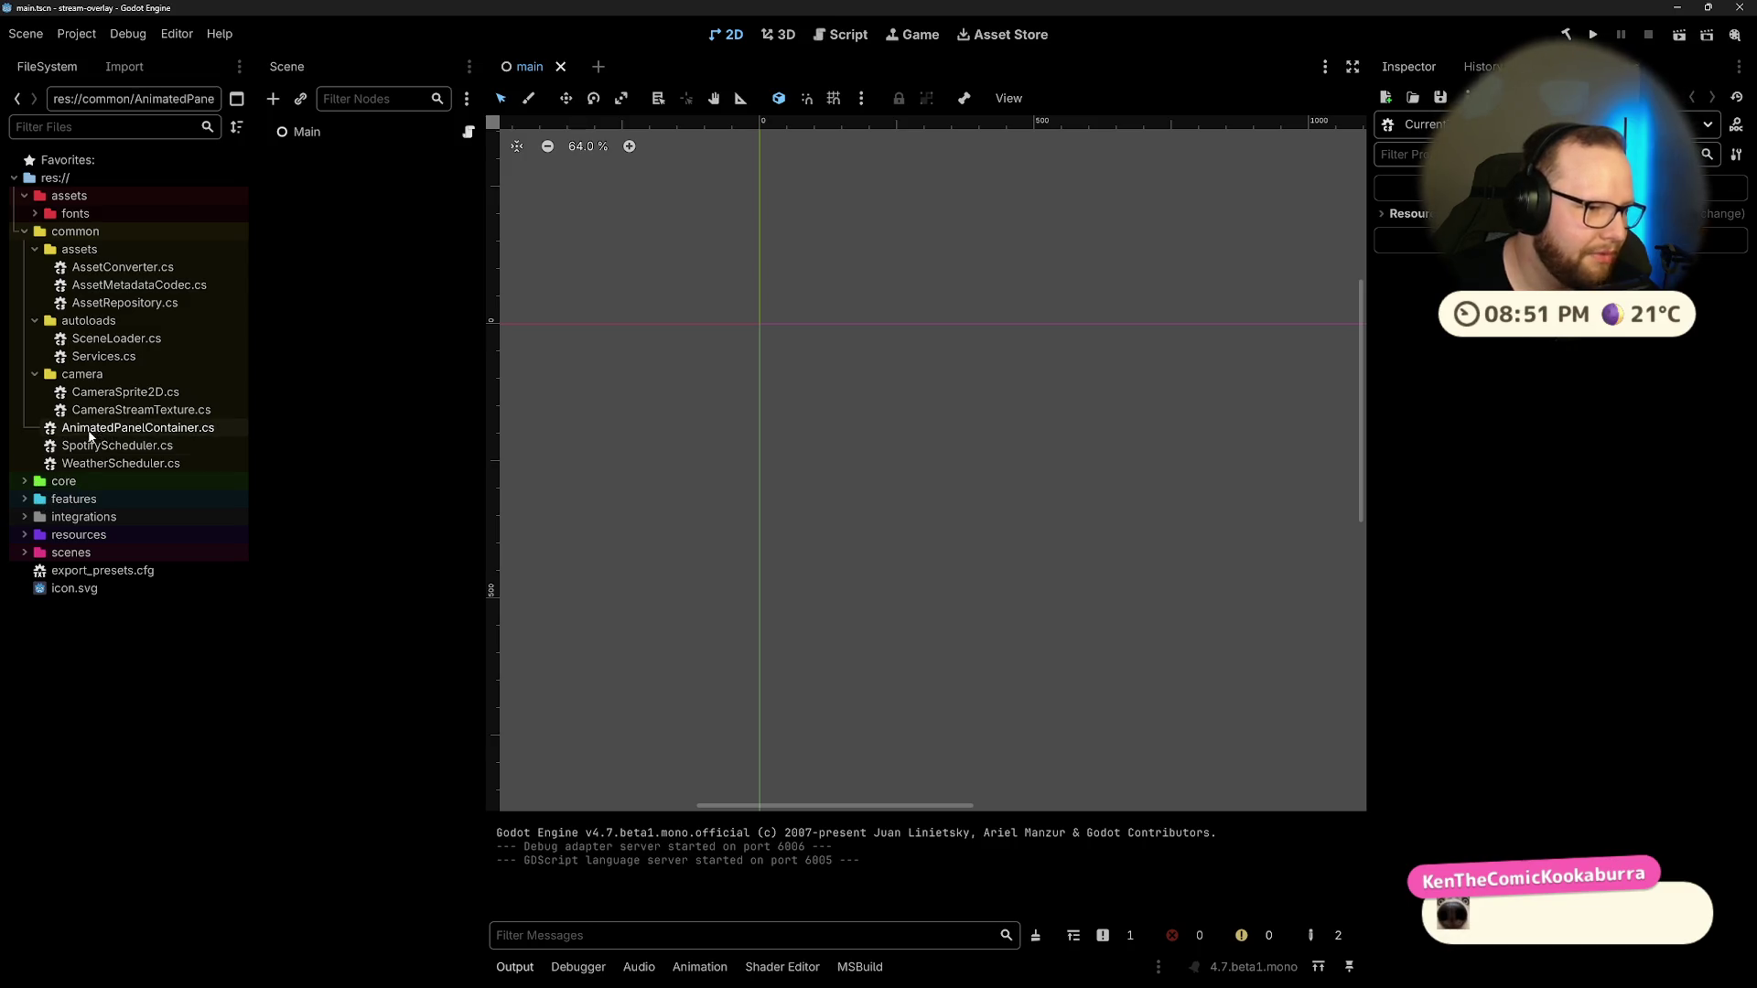
{"action": "left_click", "coordinate": [90, 450]}
{"action": "left_click", "coordinate": [98, 427]}
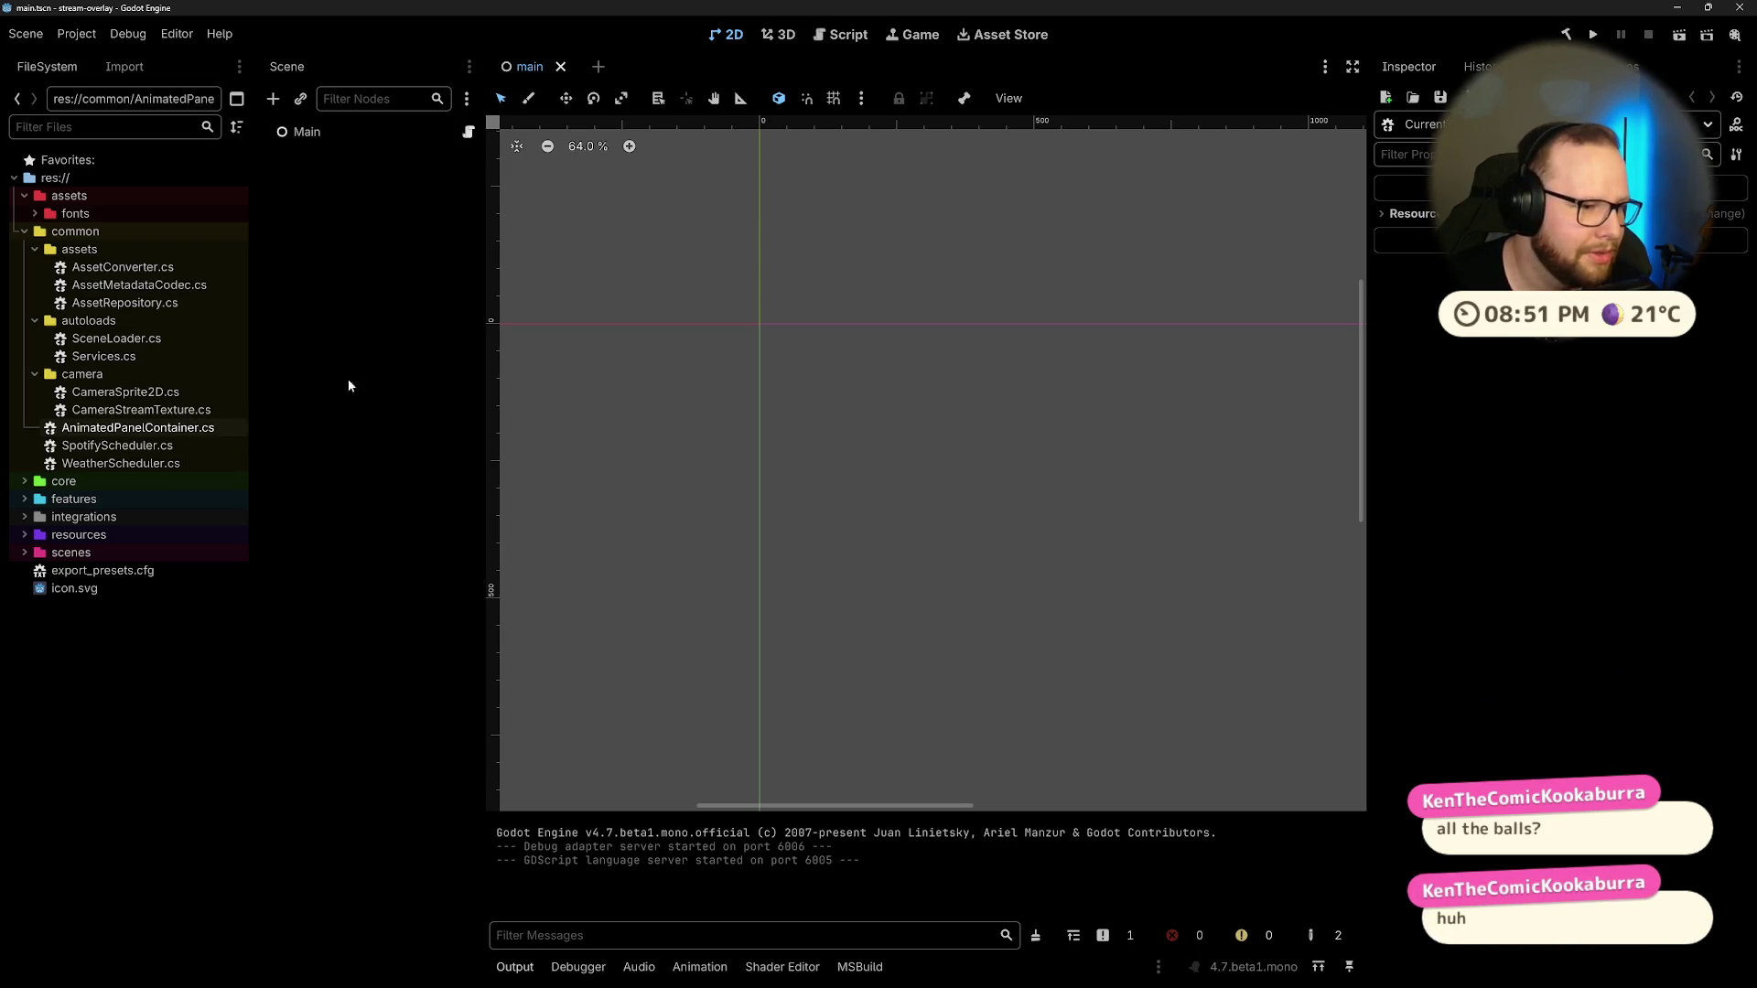
{"action": "left_click", "coordinate": [22, 552]}
Step: Open balls.tscn and paste several ball copies under Balls, placing them along the row
{"action": "double_click", "coordinate": [48, 567]}
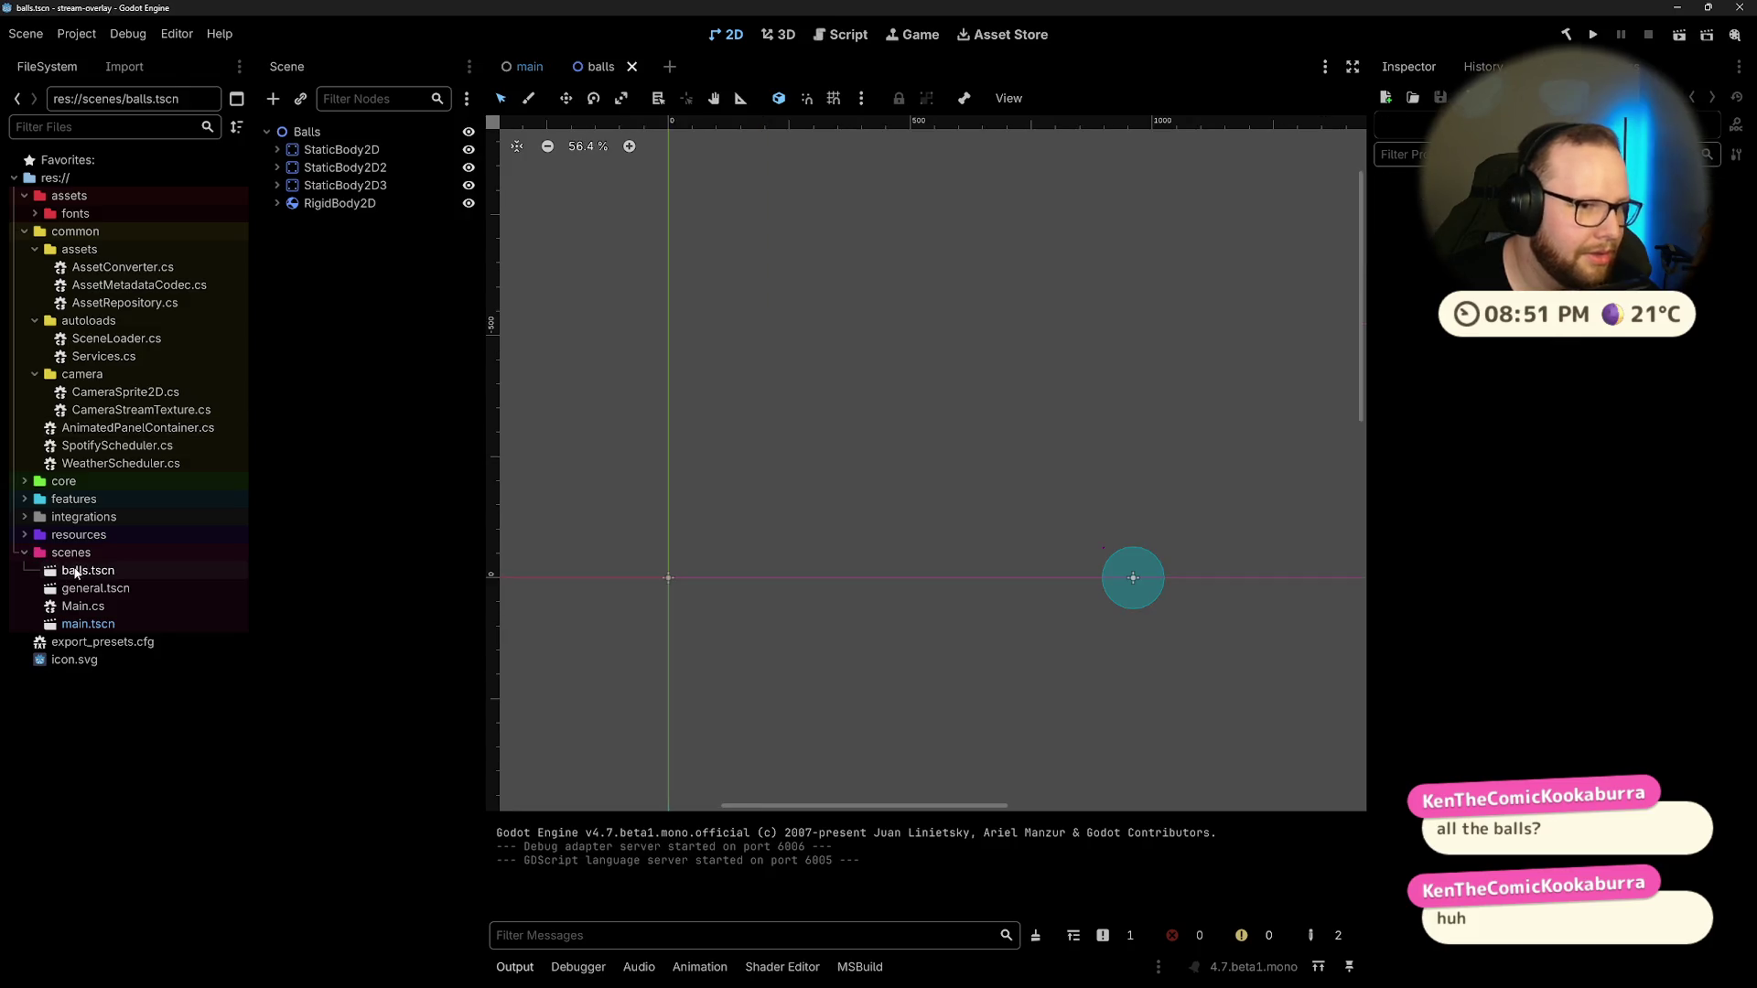
{"action": "left_click", "coordinate": [344, 204]}
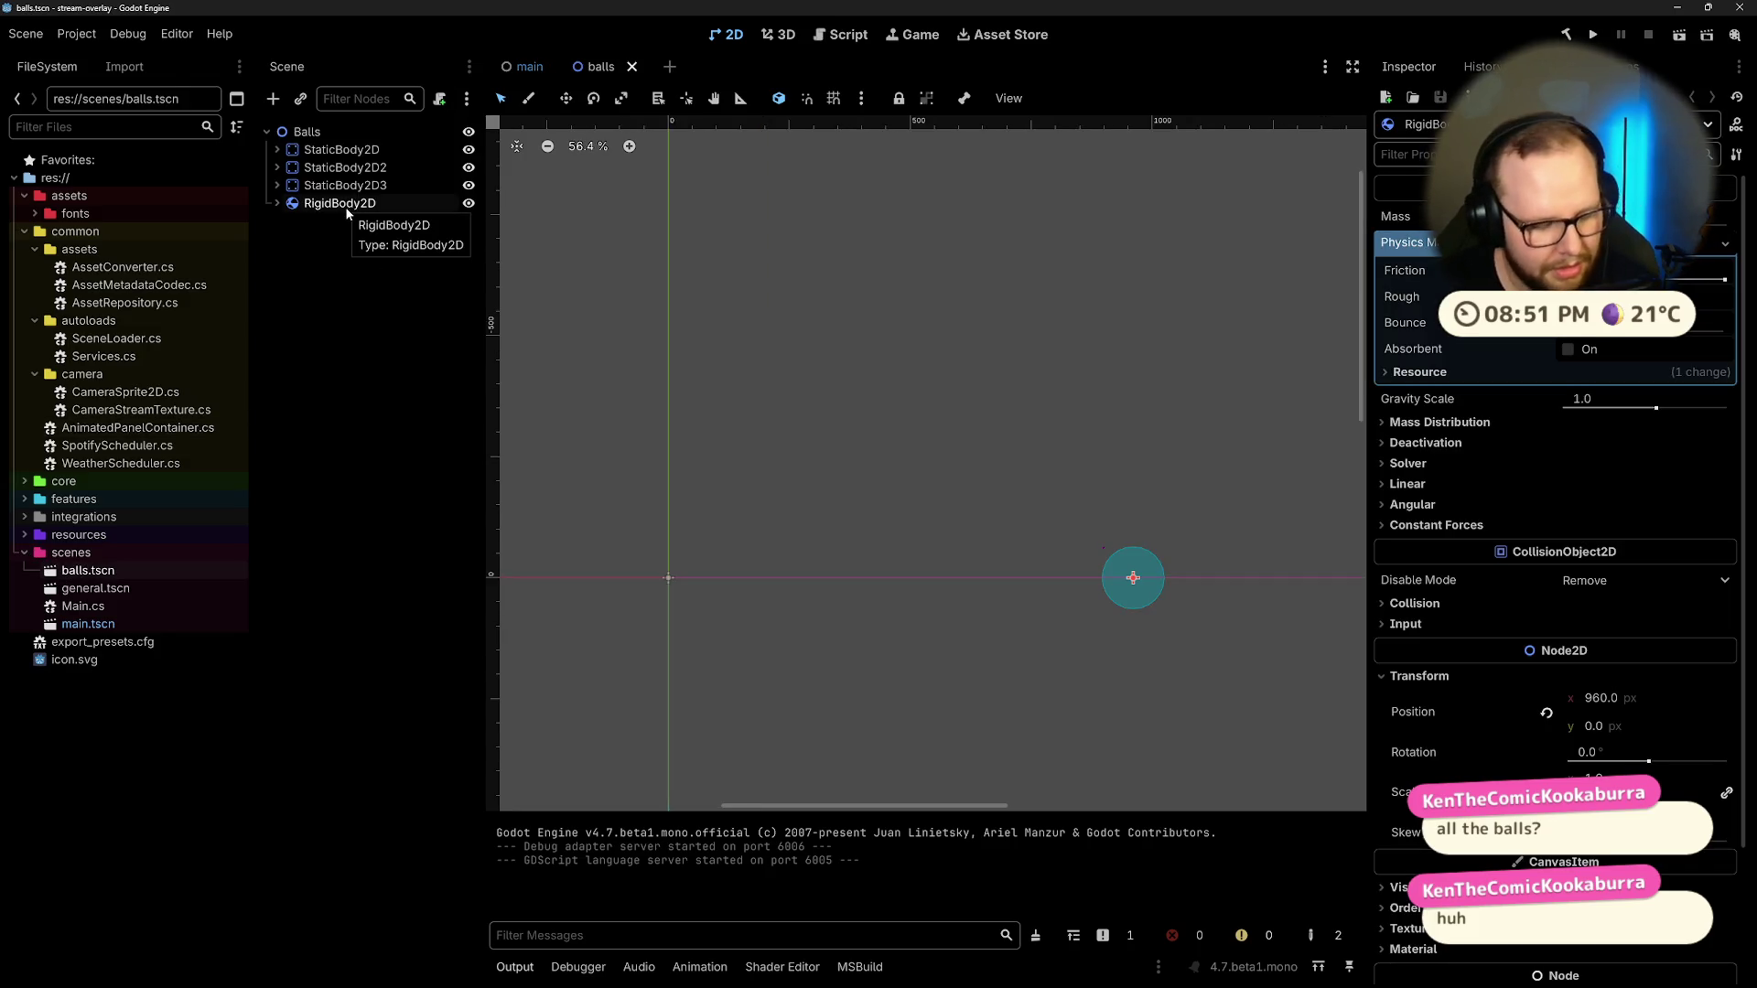
{"action": "key", "text": "ctrl+v"}
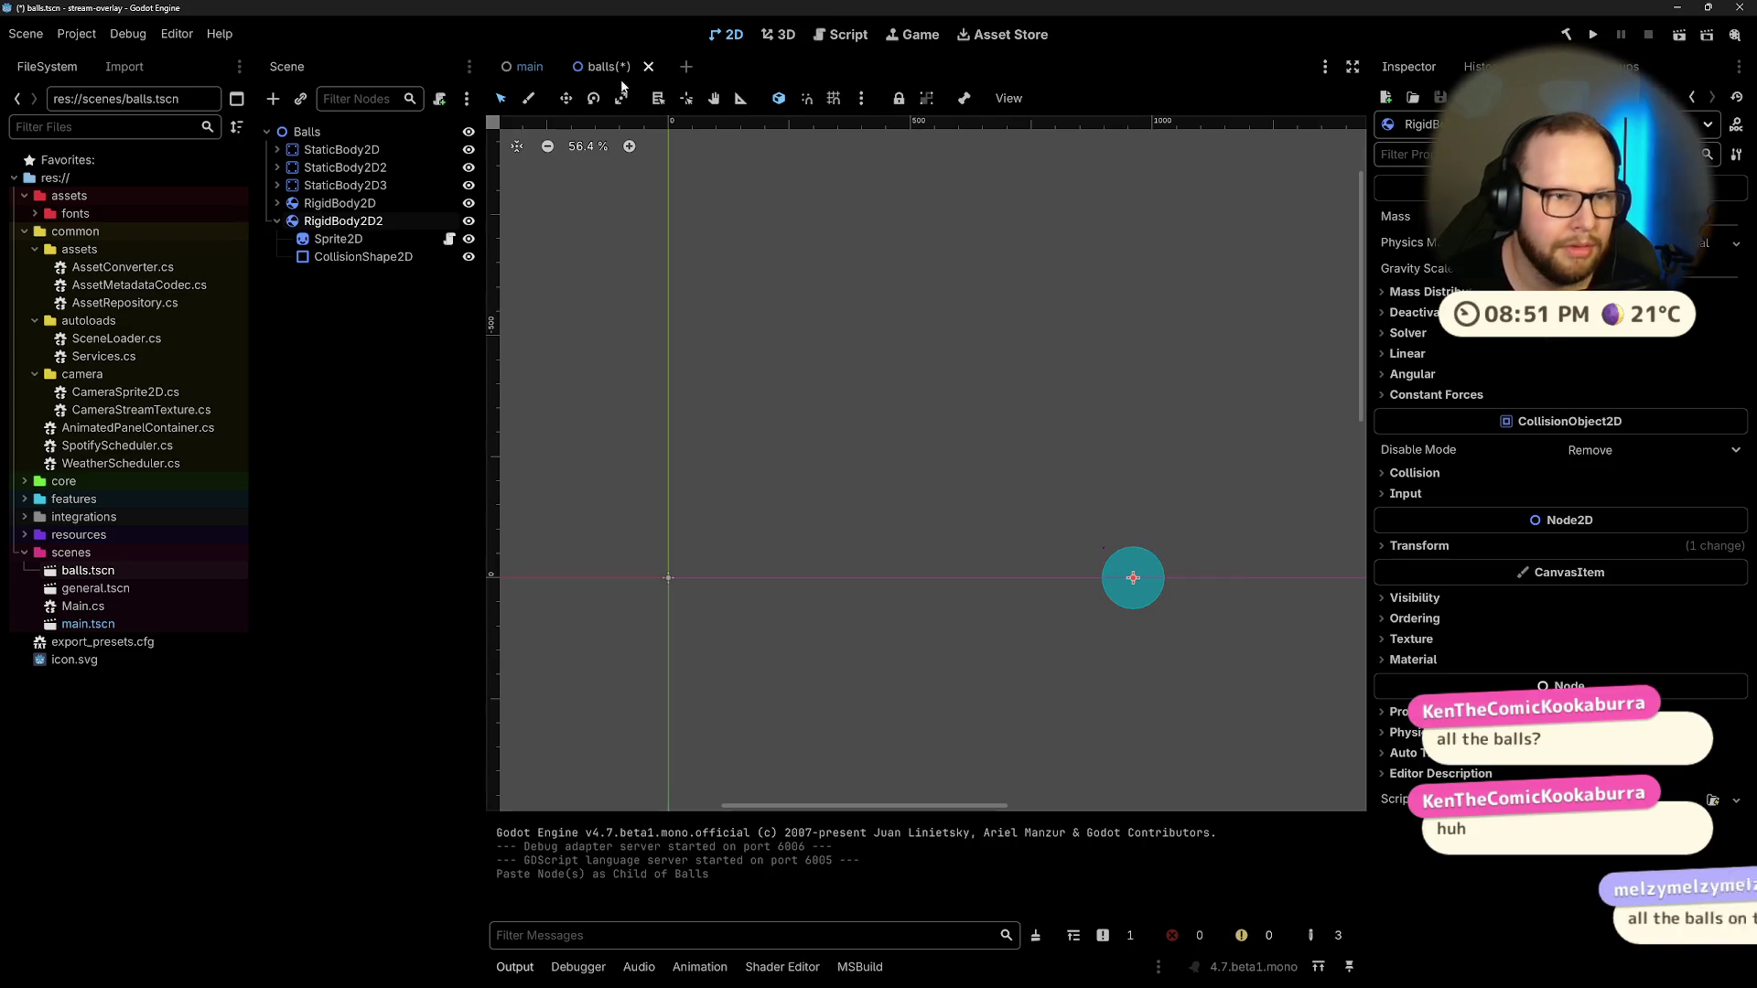
{"action": "mouse_move", "coordinate": [1160, 580]}
{"action": "left_mouse_down"}
{"action": "mouse_move", "coordinate": [1110, 580]}
{"action": "mouse_move", "coordinate": [1191, 577]}
{"action": "mouse_move", "coordinate": [1066, 582]}
{"action": "mouse_move", "coordinate": [1217, 578]}
{"action": "left_mouse_up"}
{"action": "left_click", "coordinate": [405, 333]}
{"action": "key", "text": "ctrl+v"}
{"action": "key", "text": "ctrl+v"}
{"action": "key", "text": "ctrl+z"}
{"action": "left_click", "coordinate": [370, 465]}
{"action": "key", "text": "ctrl+v"}
{"action": "left_click", "coordinate": [619, 569]}
{"action": "key", "text": "ctrl+v"}
{"action": "left_click", "coordinate": [339, 204]}
Step: Copy five ball bodies and paste two more batches of five, shifted left
{"action": "left_click", "coordinate": [336, 382], "text": "shift"}
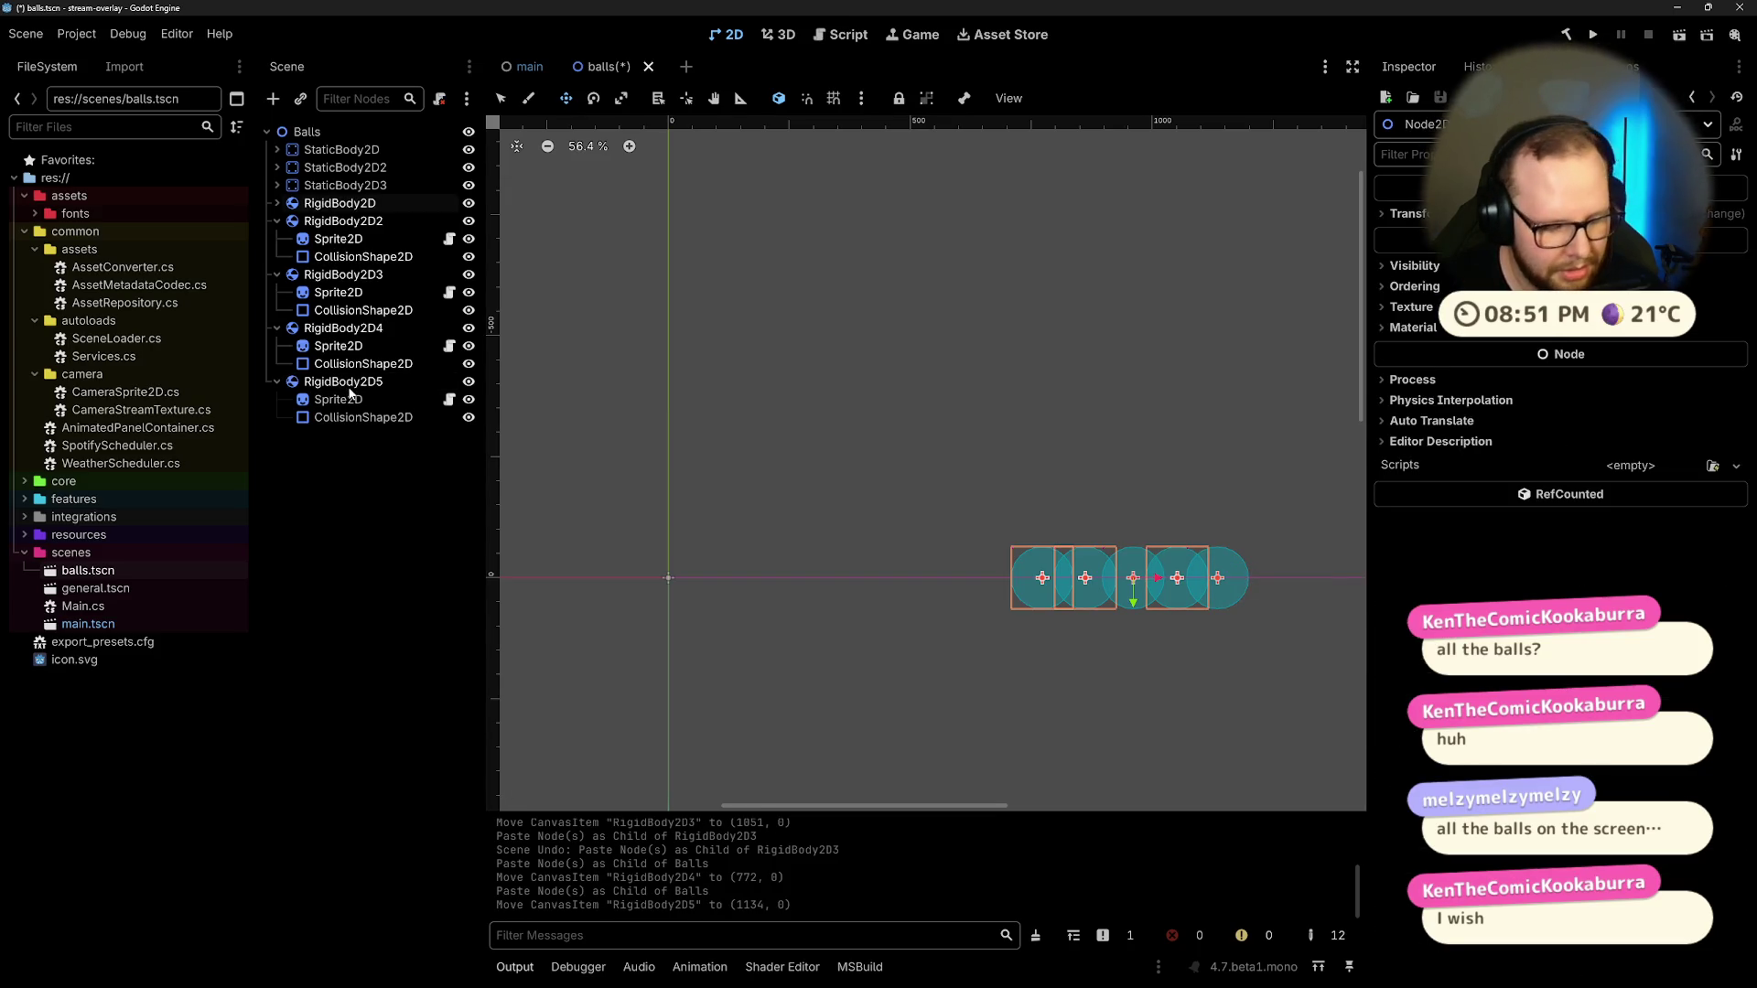
{"action": "key", "text": "ctrl+c"}
{"action": "left_click", "coordinate": [337, 546]}
{"action": "key", "text": "ctrl+v"}
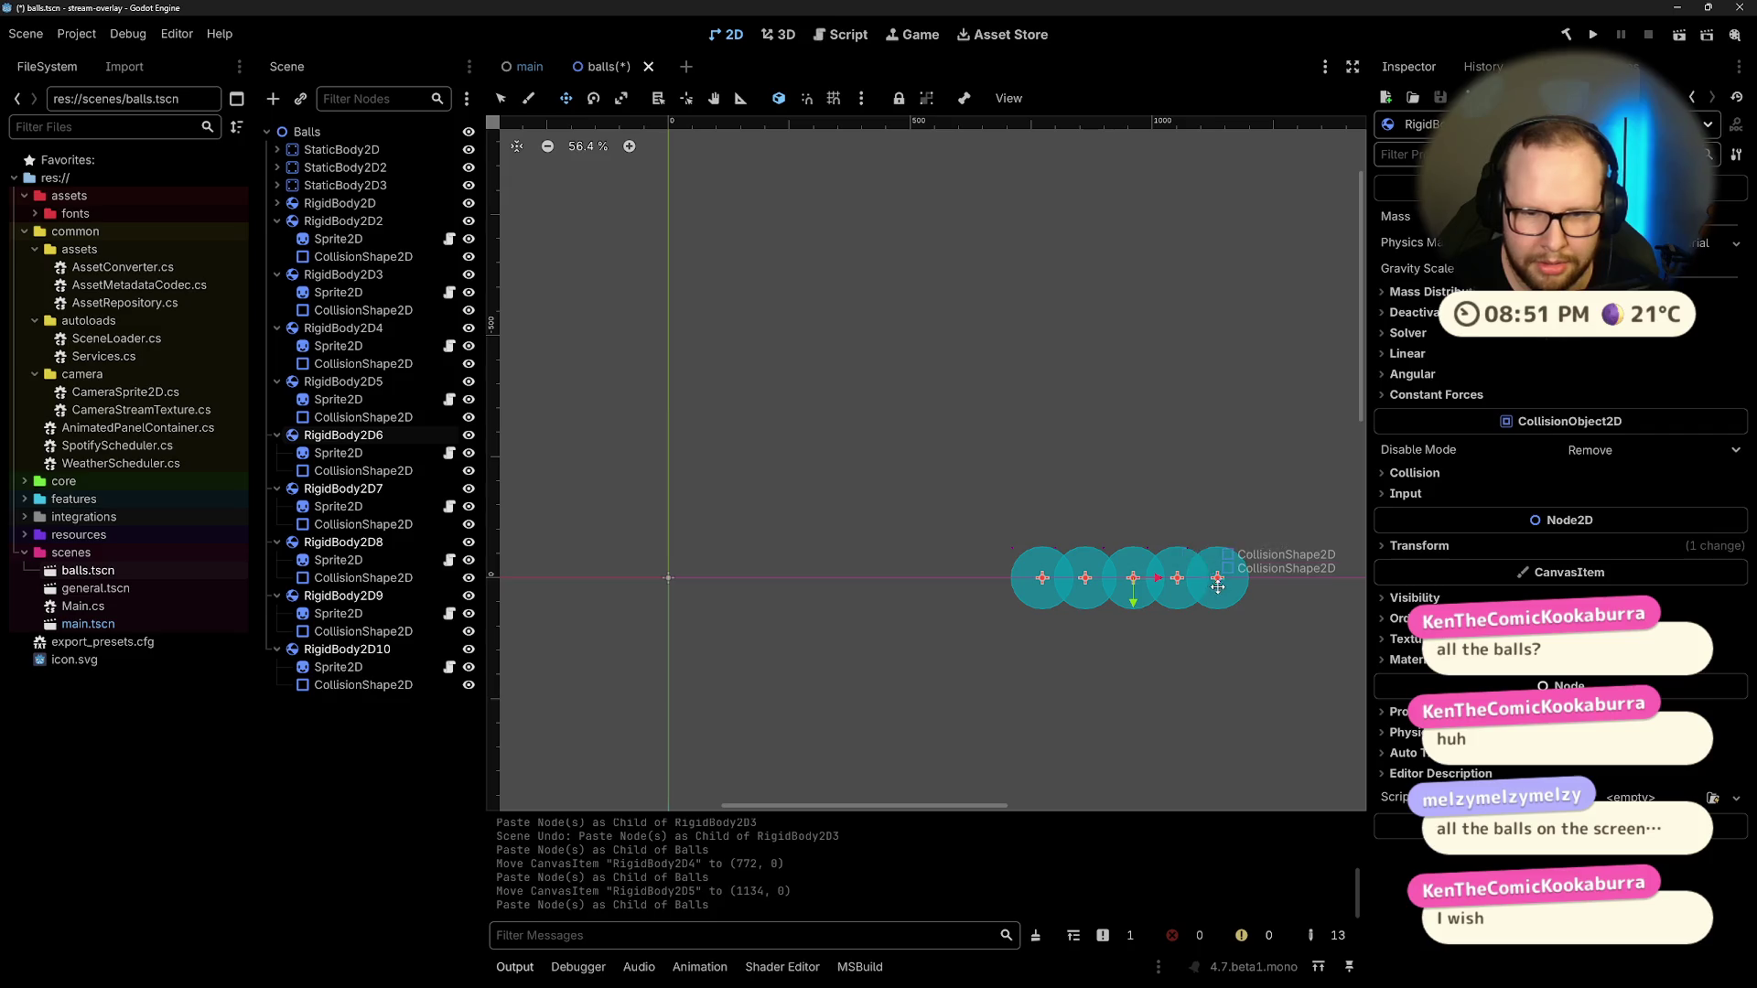
{"action": "mouse_move", "coordinate": [1159, 578]}
{"action": "left_mouse_down"}
{"action": "mouse_move", "coordinate": [1088, 577]}
{"action": "mouse_move", "coordinate": [1185, 578]}
{"action": "left_mouse_up"}
{"action": "key", "text": "ctrl+v"}
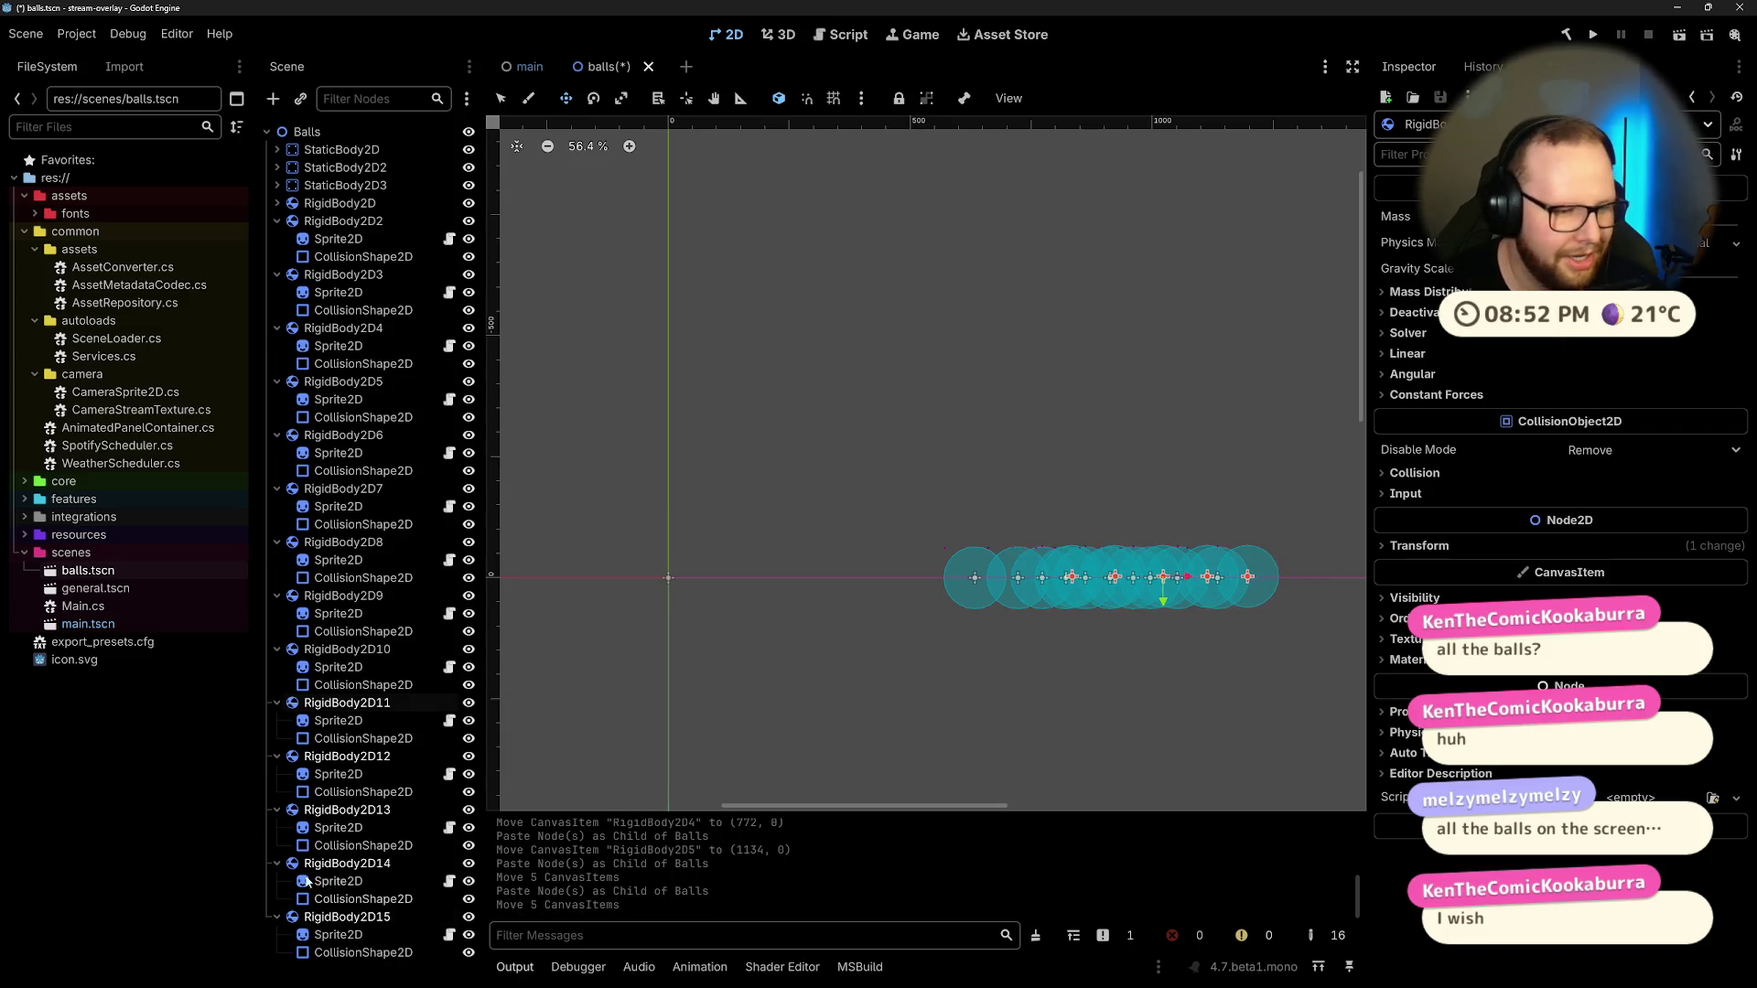
Step: Fold up the child nodes of RigidBody2D2 through RigidBody2D15 in the scene tree
{"action": "left_click", "coordinate": [277, 221]}
{"action": "left_click", "coordinate": [278, 239]}
{"action": "left_click", "coordinate": [278, 257]}
{"action": "left_click", "coordinate": [277, 274]}
{"action": "left_click", "coordinate": [277, 293]}
{"action": "left_click", "coordinate": [278, 311]}
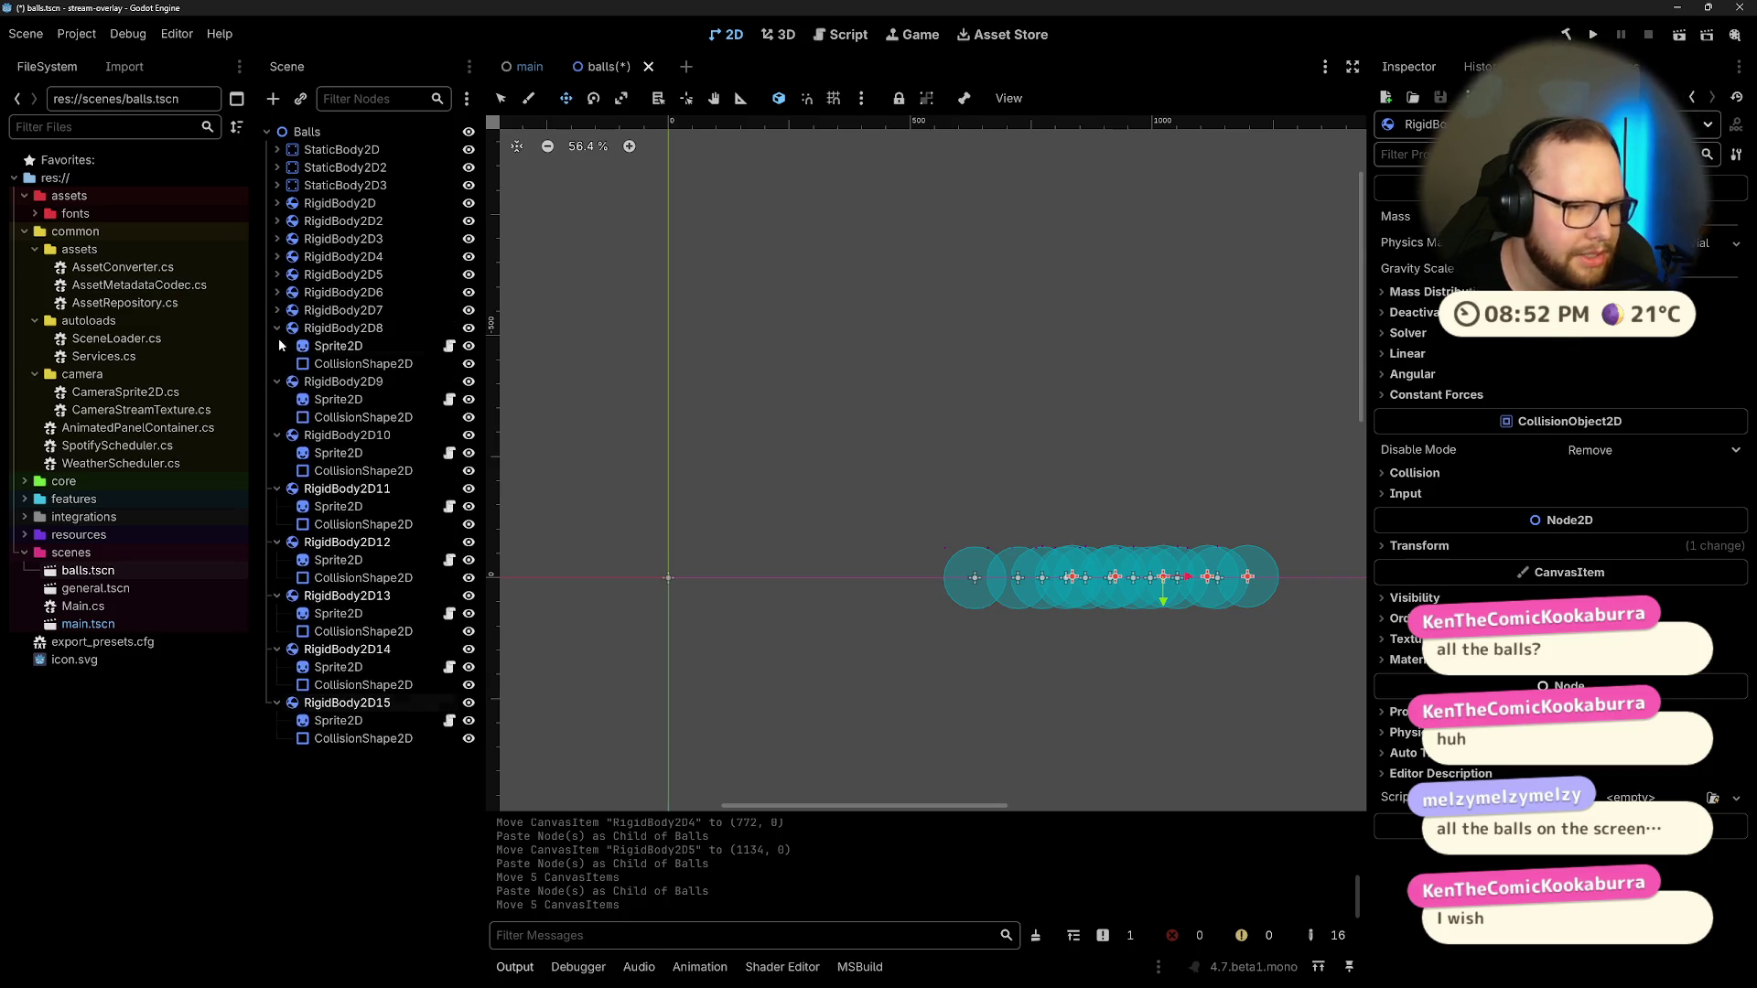
{"action": "left_click", "coordinate": [278, 345]}
{"action": "left_click", "coordinate": [277, 327]}
{"action": "left_click", "coordinate": [277, 345]}
{"action": "left_click", "coordinate": [277, 363]}
{"action": "left_click", "coordinate": [277, 382]}
{"action": "left_click", "coordinate": [277, 399]}
{"action": "left_click", "coordinate": [277, 524]}
{"action": "left_click", "coordinate": [277, 470]}
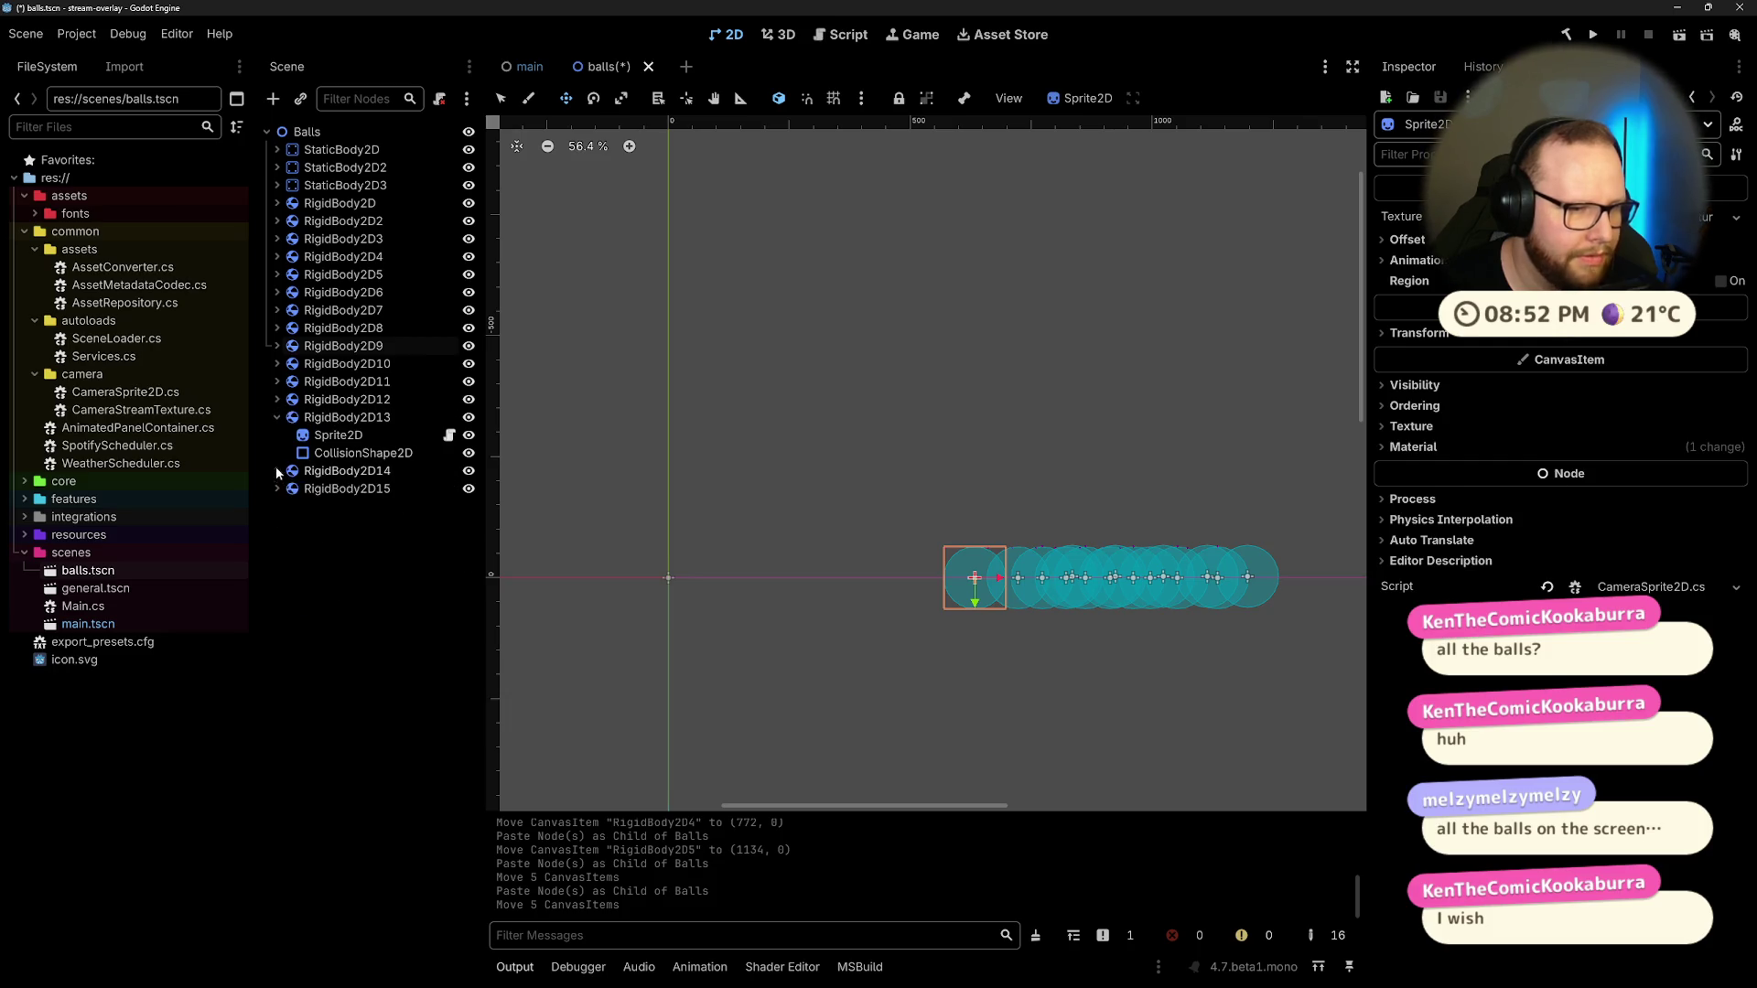
{"action": "left_click", "coordinate": [278, 418]}
Step: Paste the copied bodies starting at RigidBody2D16, shift them left, and run the scene
{"action": "left_click", "coordinate": [343, 203]}
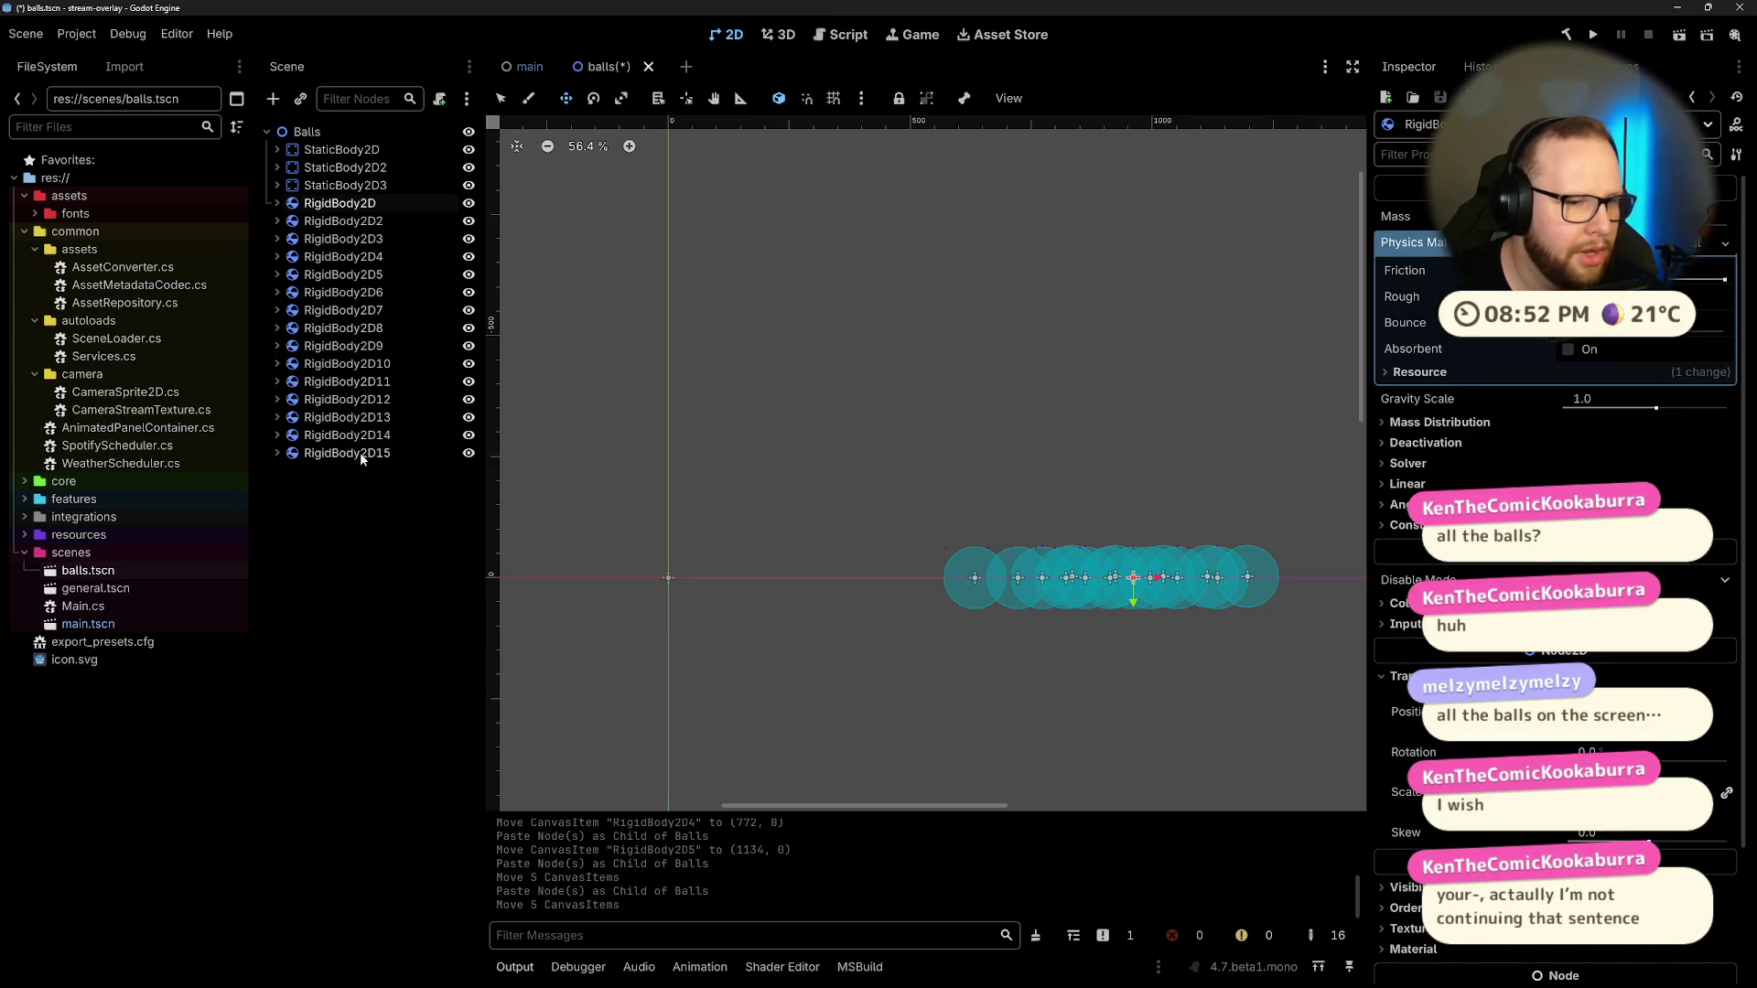
{"action": "key", "text": "ctrl+v"}
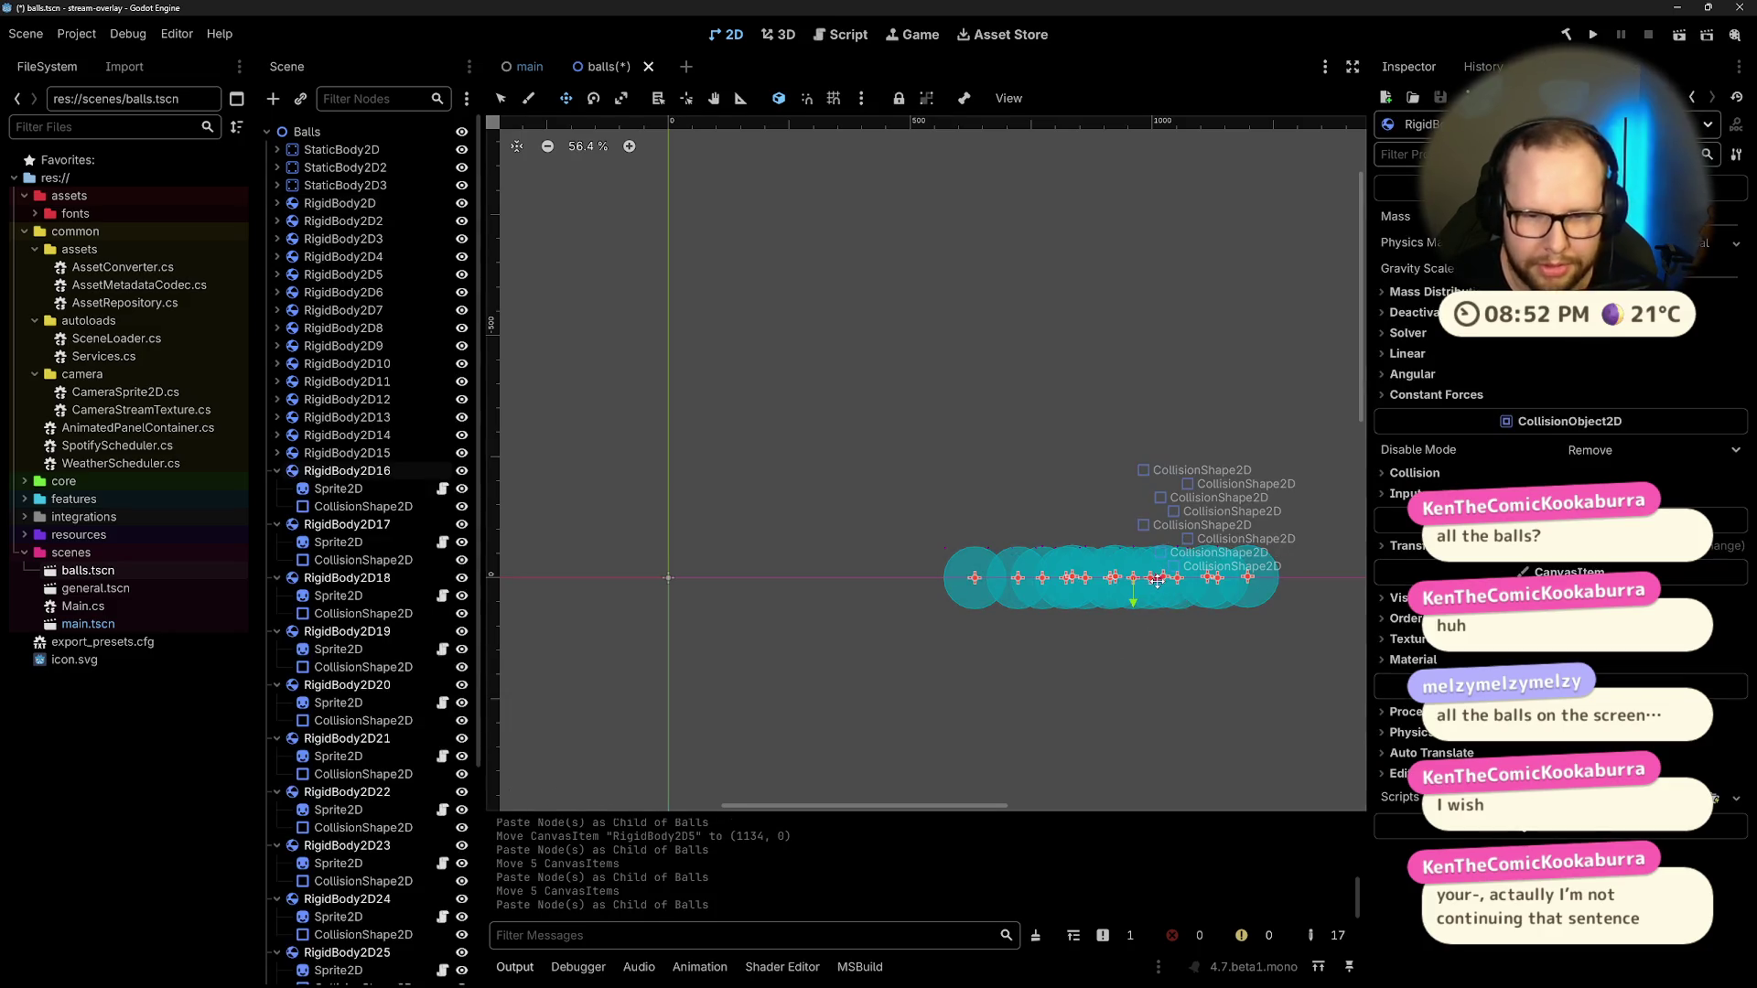
{"action": "left_click_drag", "start_coordinate": [1157, 581], "coordinate": [1126, 580]}
{"action": "left_click", "coordinate": [1680, 37]}
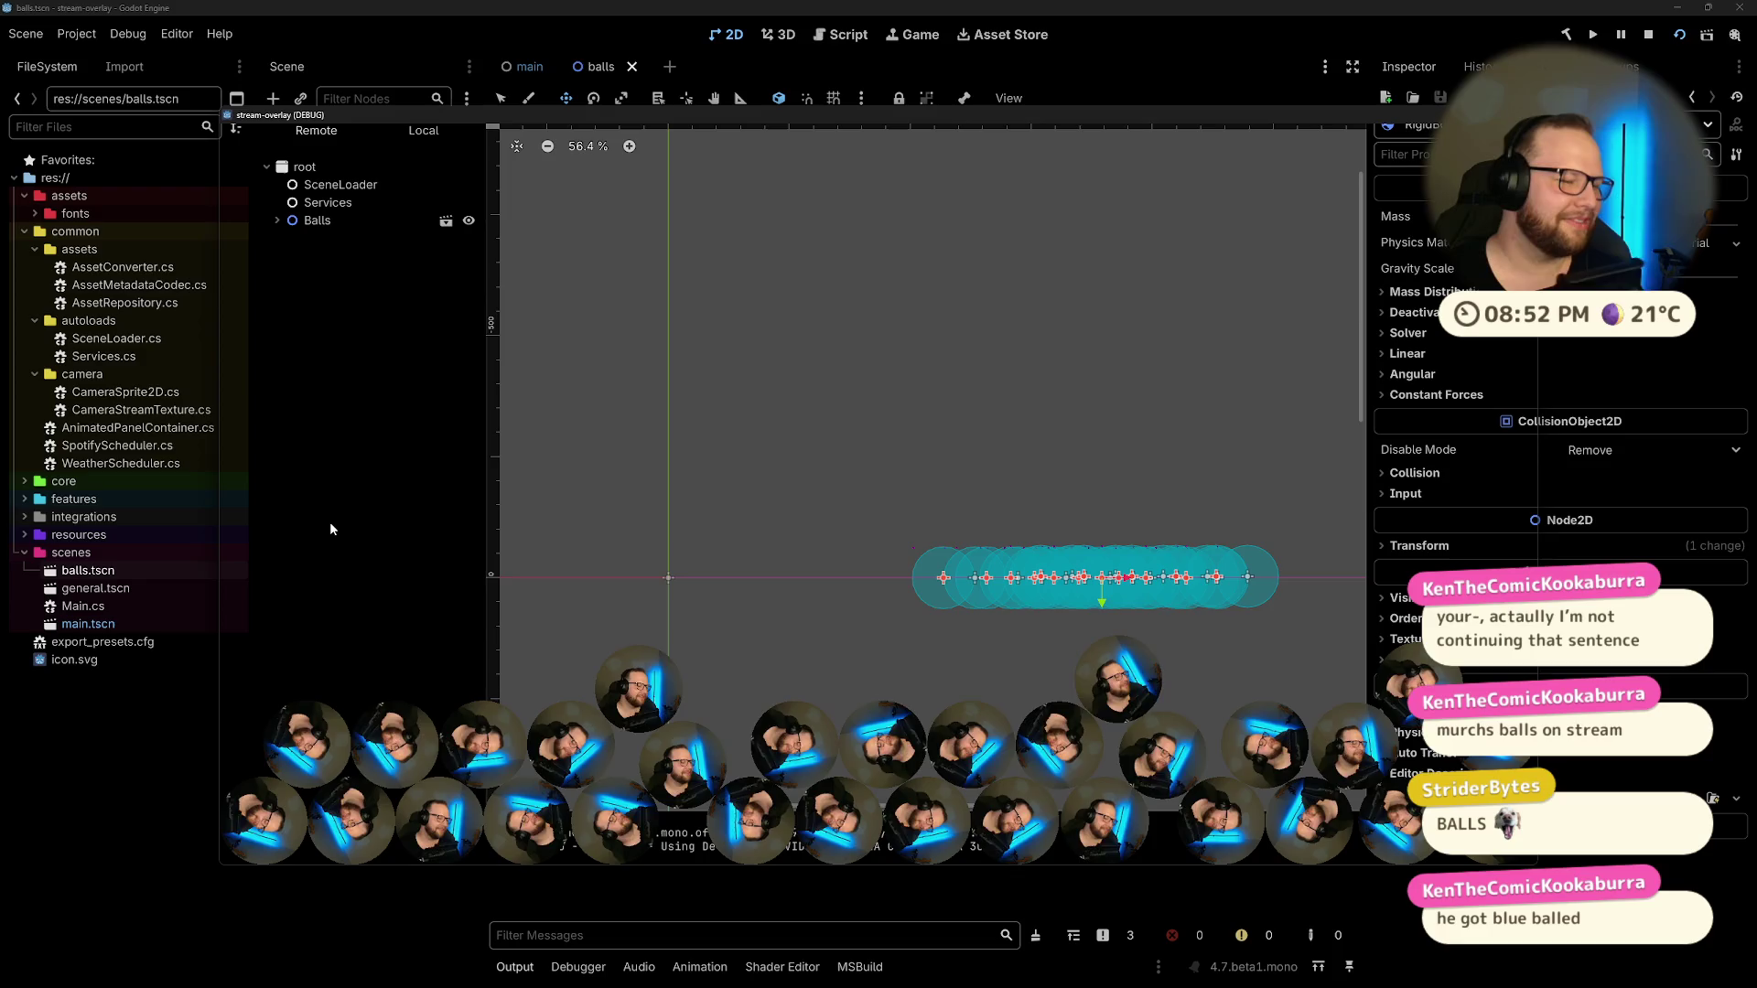
Step: Stop the overlay run with F8, close the balls.tscn tab, and expand core instead of common
{"action": "mouse_move", "coordinate": [1262, 116]}
{"action": "left_mouse_down"}
{"action": "mouse_move", "coordinate": [1286, 102]}
{"action": "mouse_move", "coordinate": [1240, 90]}
{"action": "left_mouse_up"}
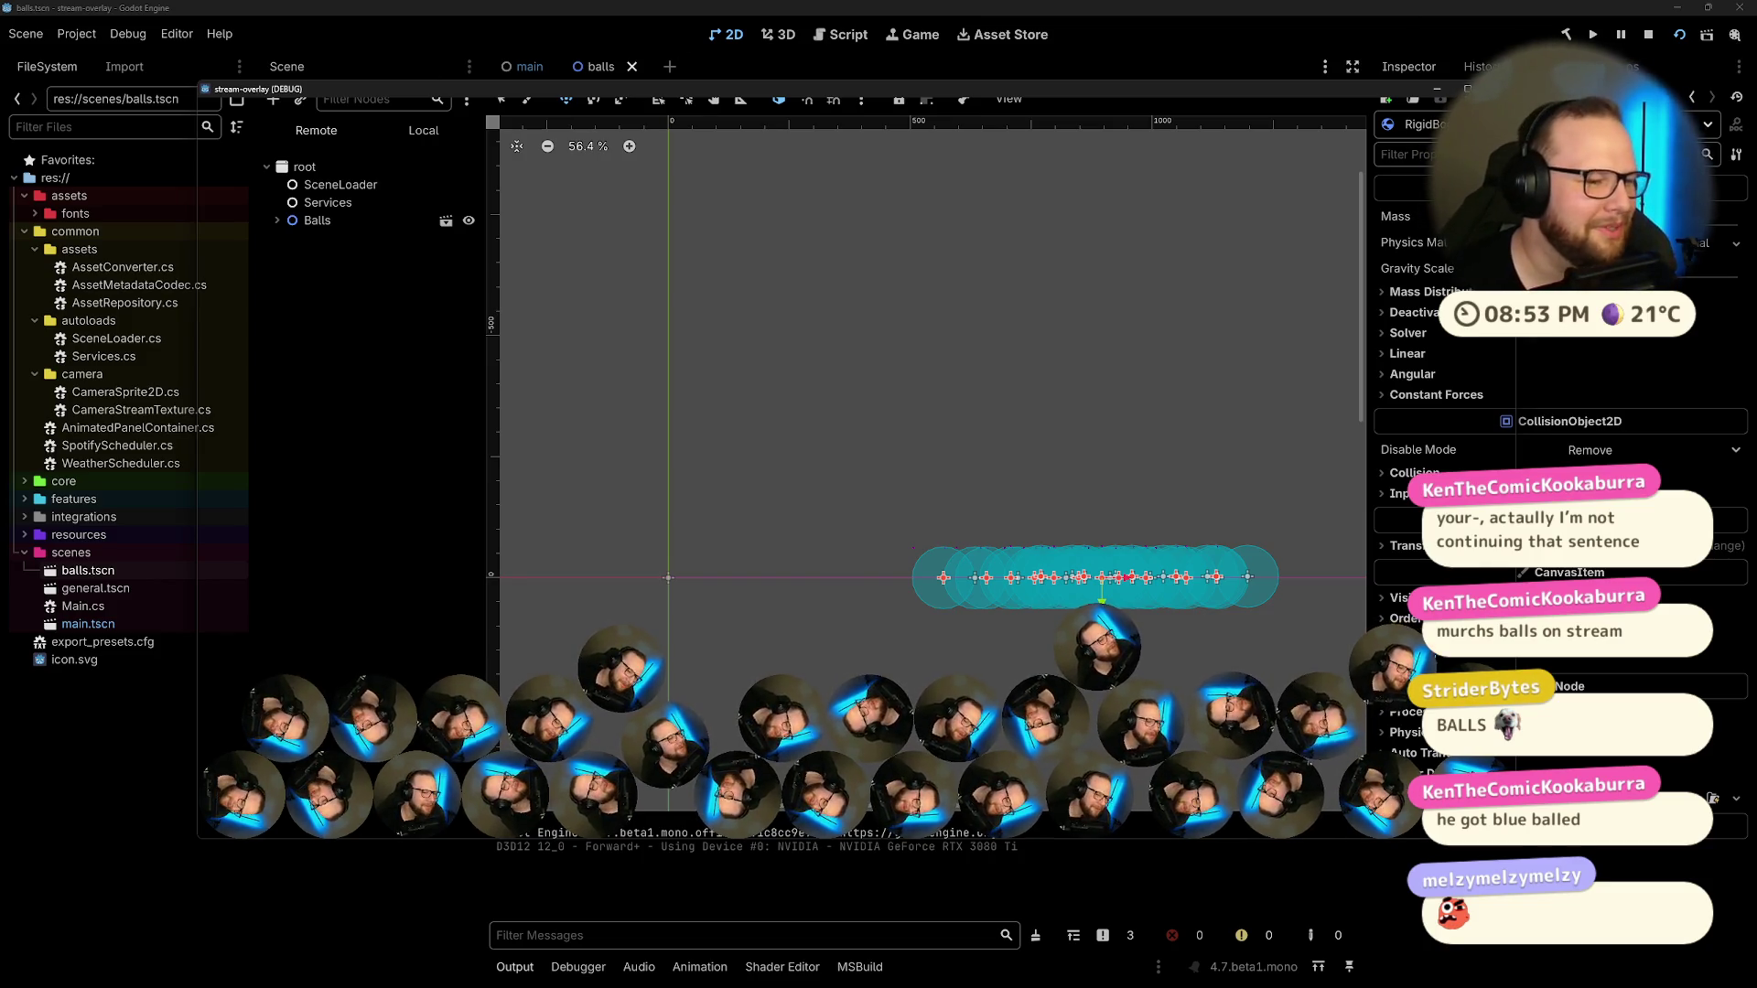
{"action": "key", "text": "F8"}
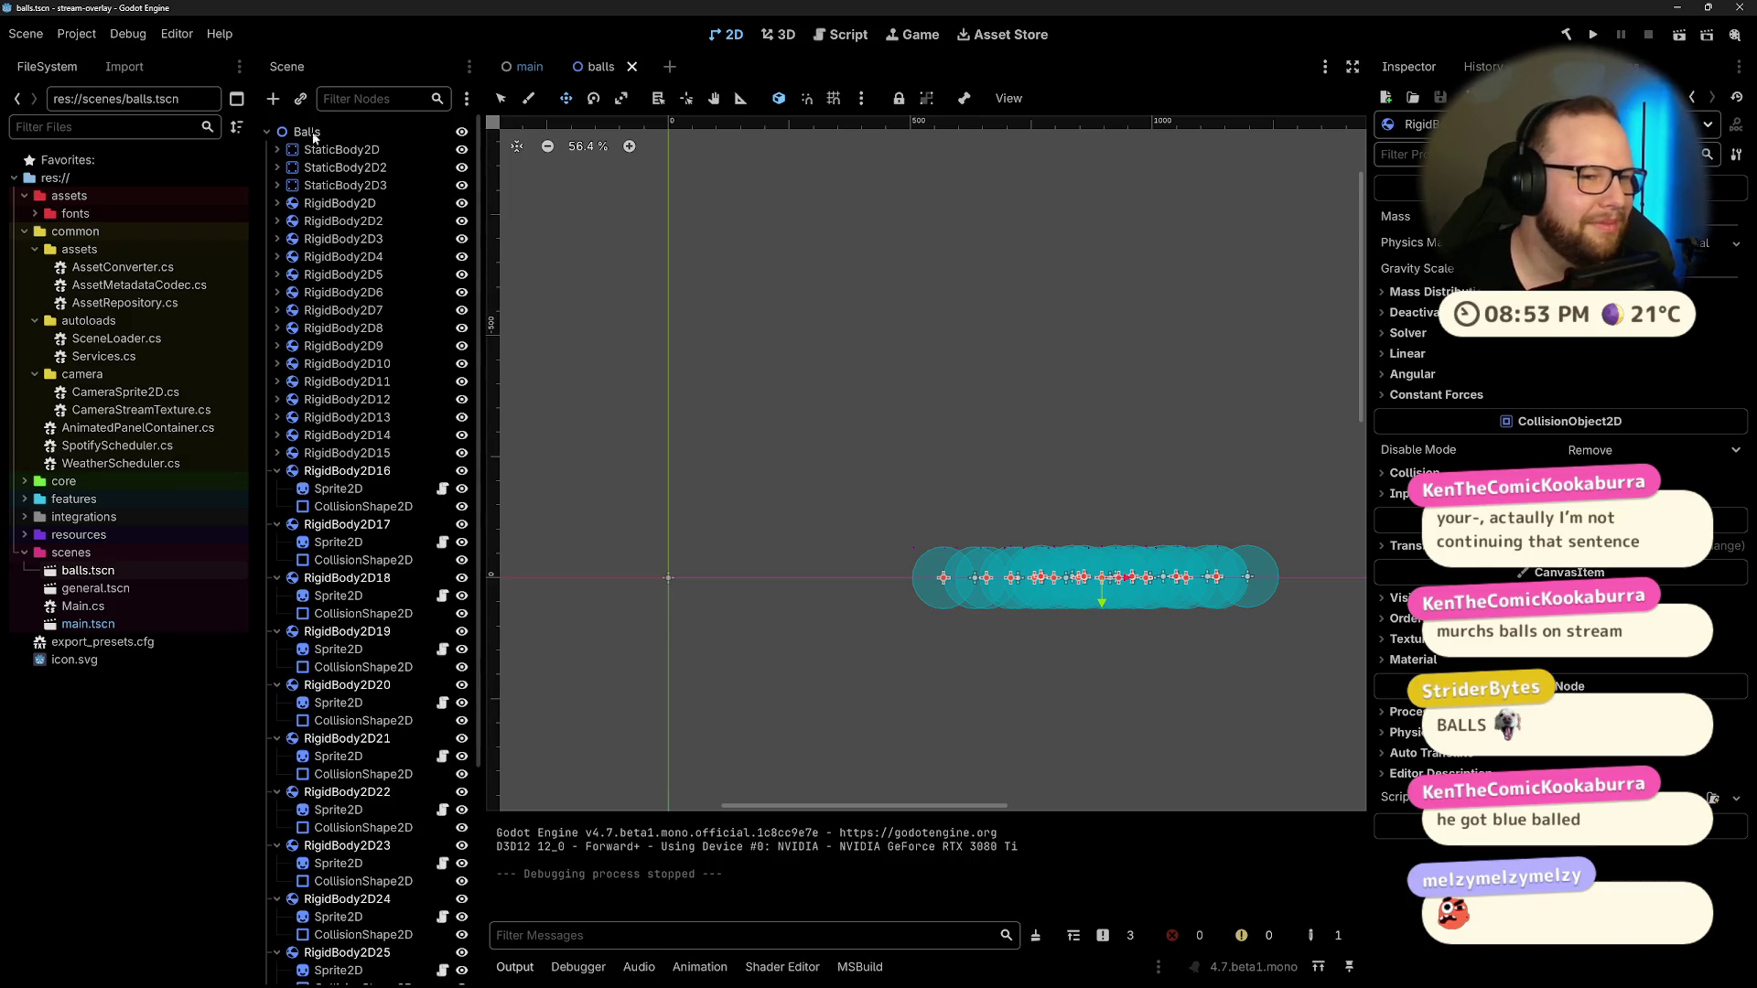
{"action": "left_click", "coordinate": [191, 776]}
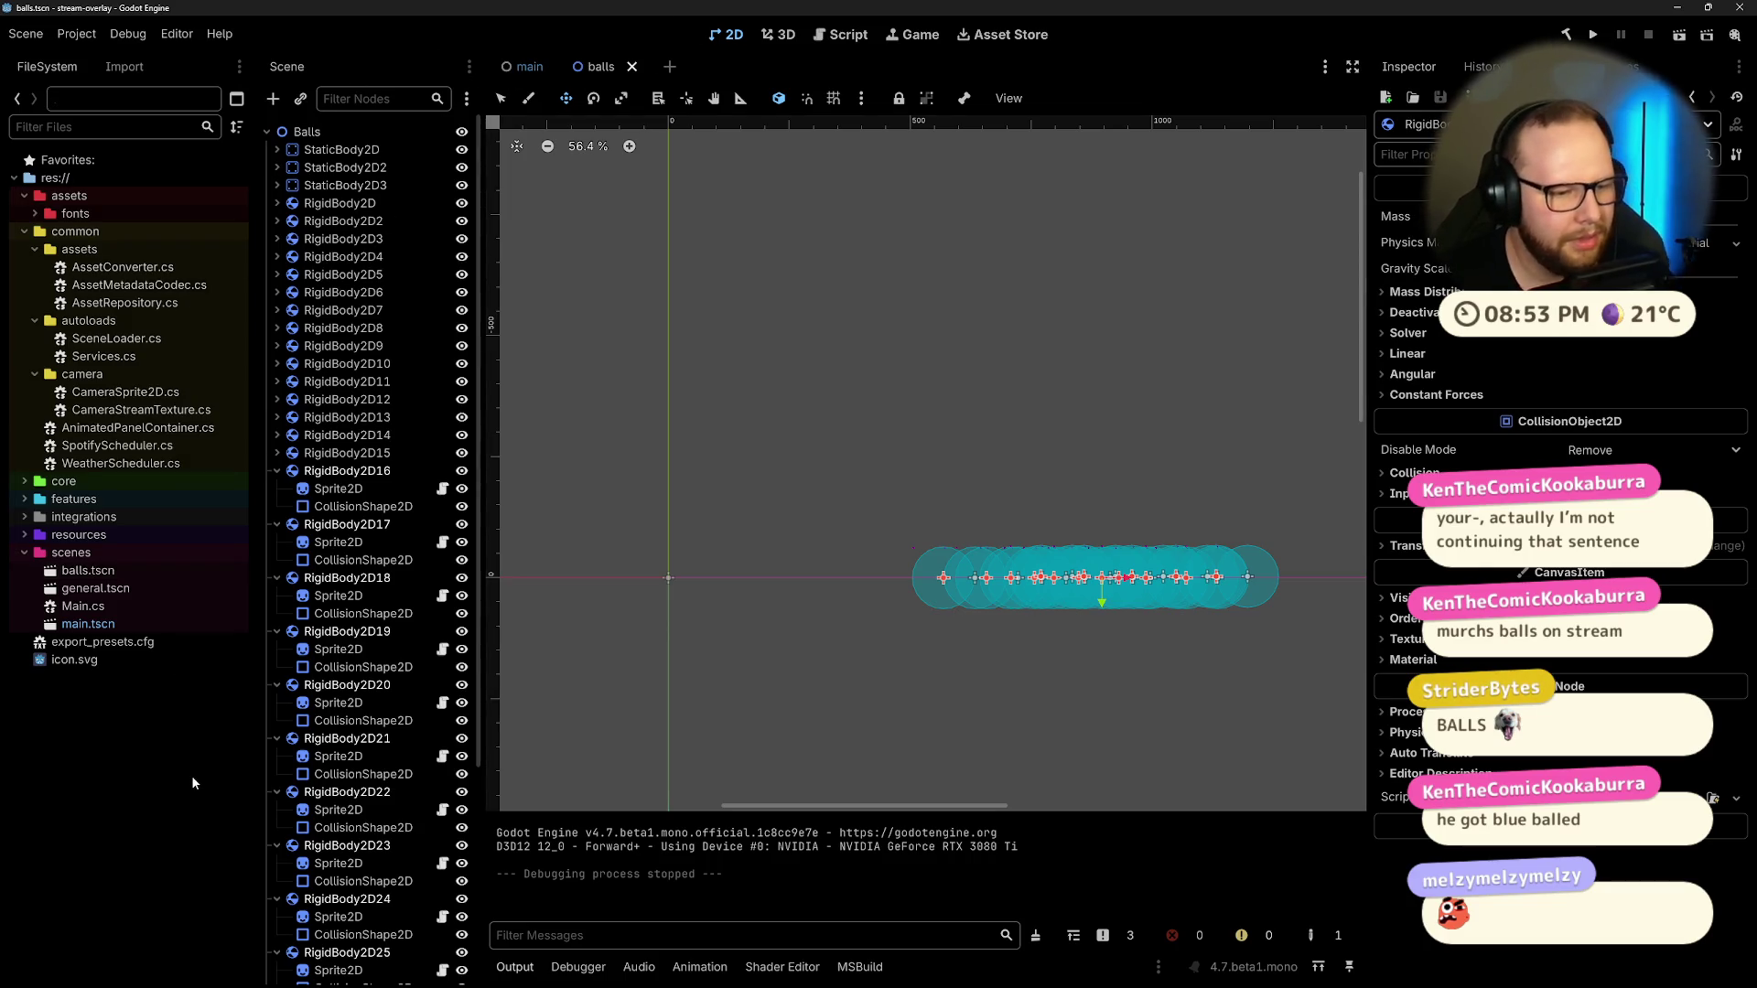
{"action": "left_click", "coordinate": [631, 66]}
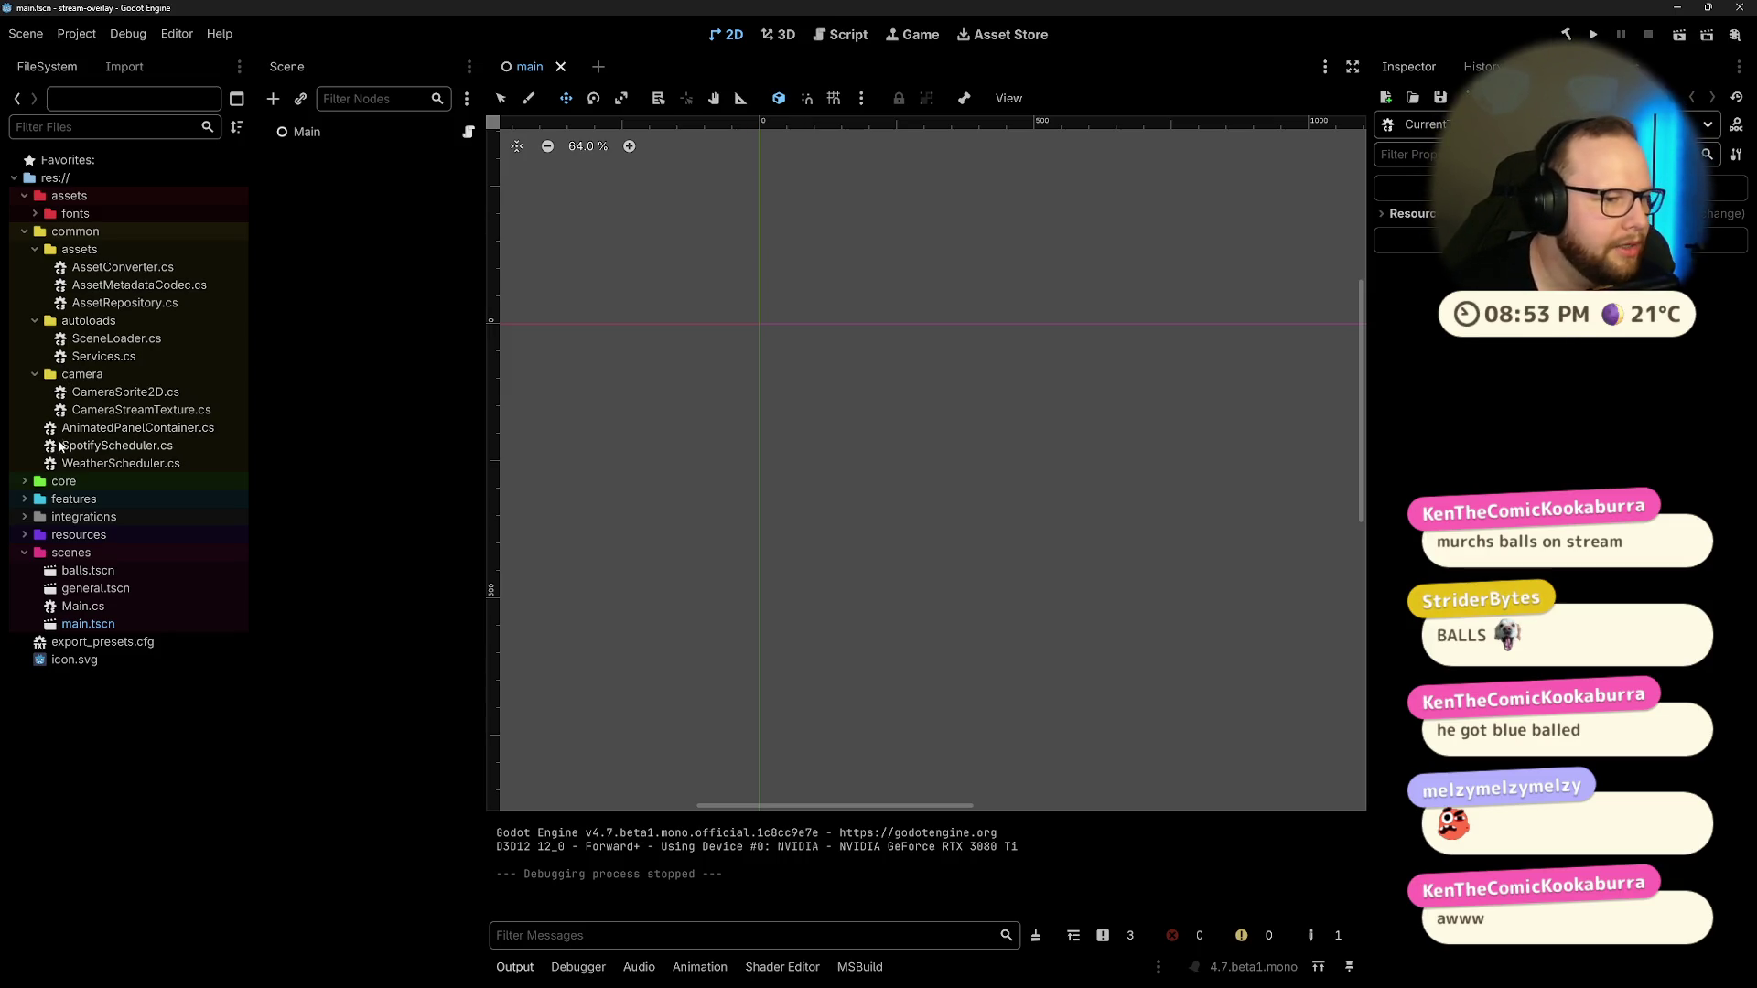
{"action": "left_click", "coordinate": [25, 232]}
{"action": "left_click", "coordinate": [24, 250]}
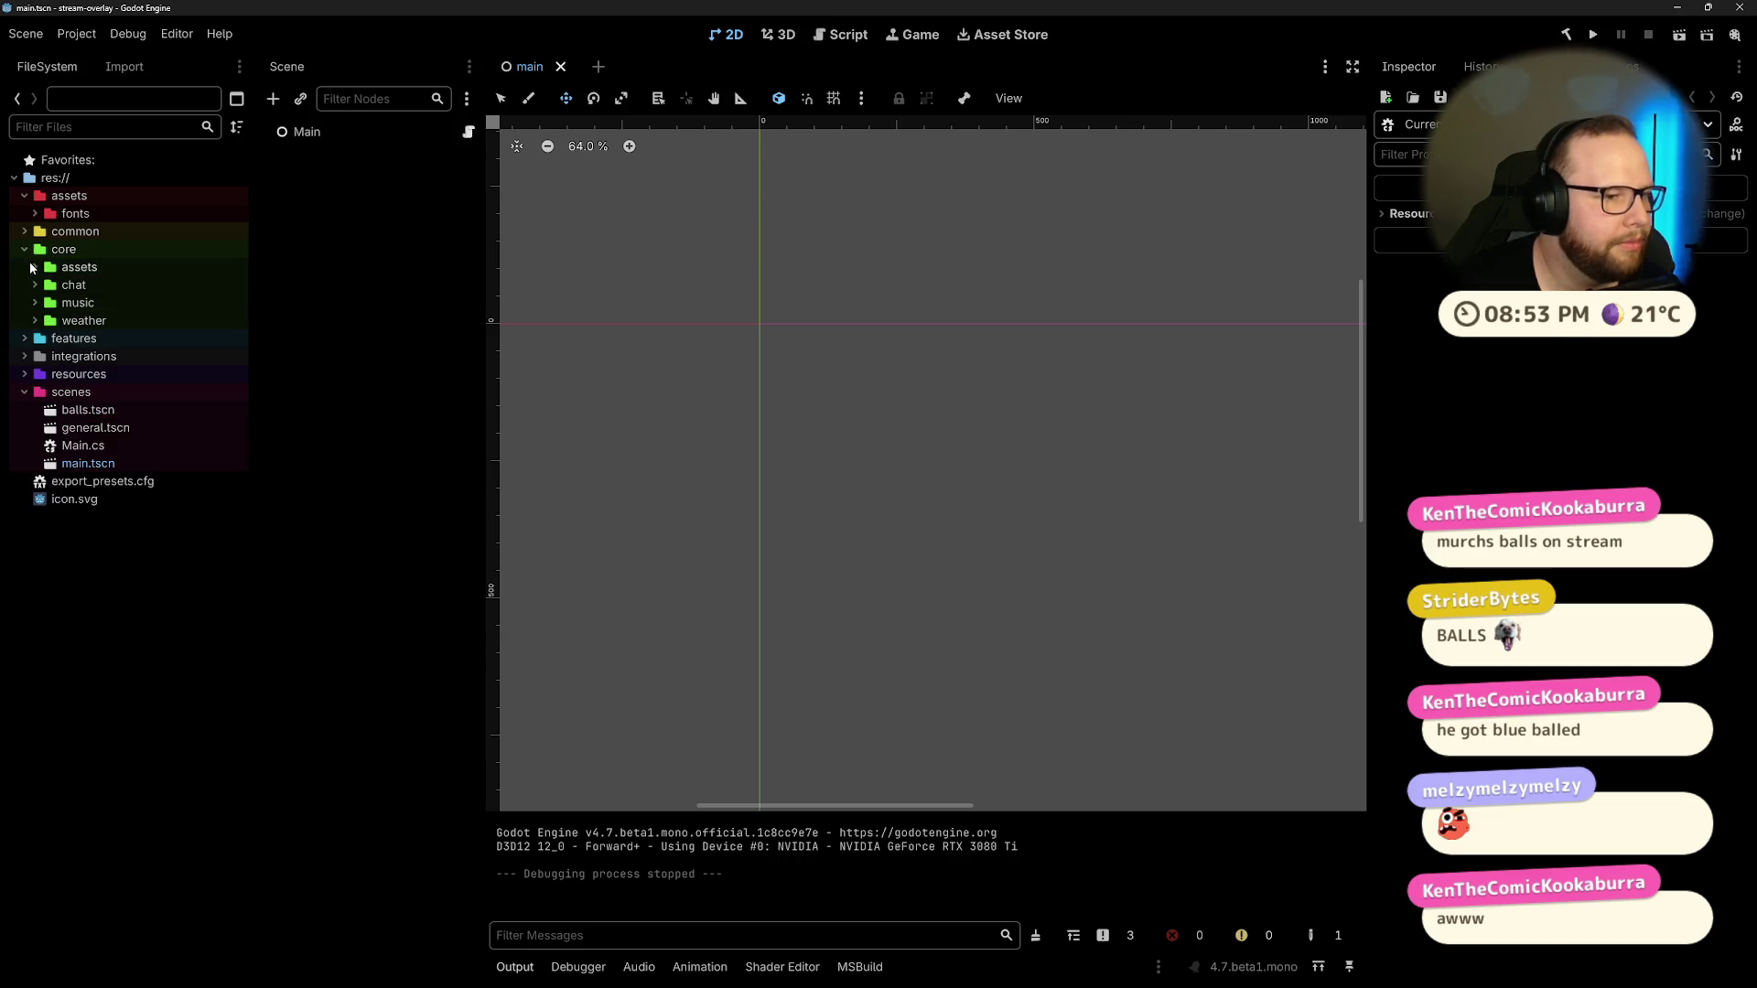
Step: Collapse the autoloads and common folders in the FileSystem dock
{"action": "left_click", "coordinate": [26, 232]}
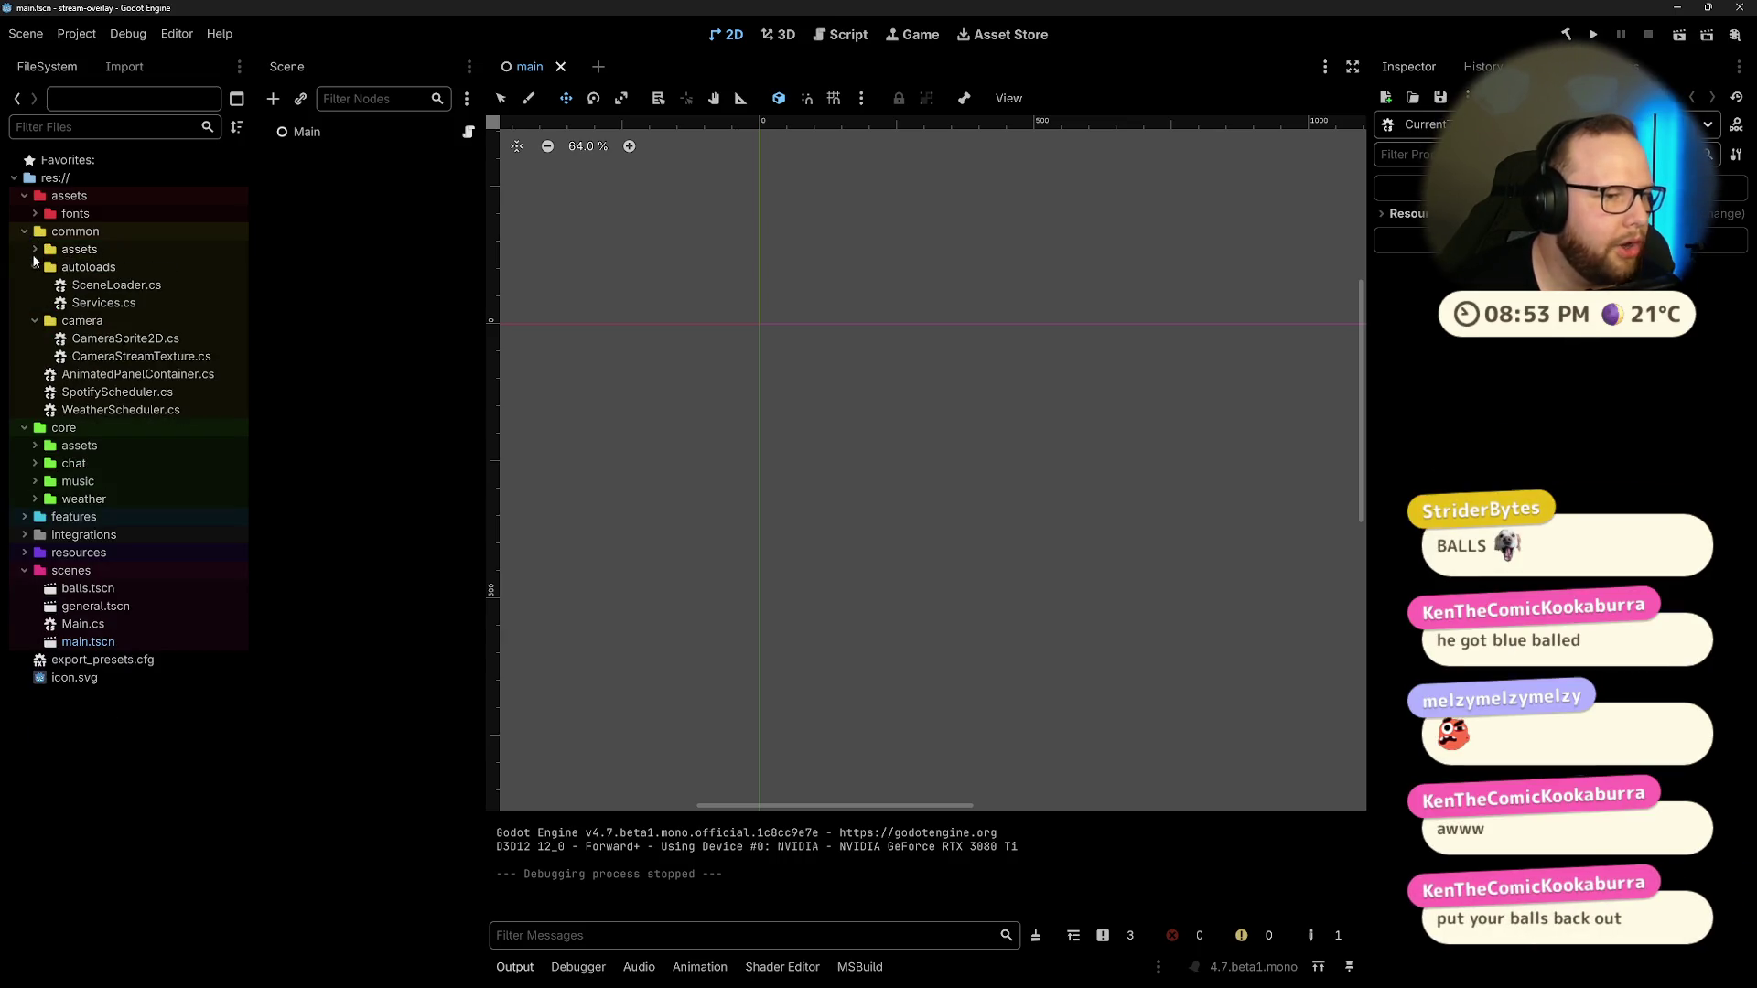
{"action": "left_click", "coordinate": [34, 266]}
{"action": "double_click", "coordinate": [25, 234]}
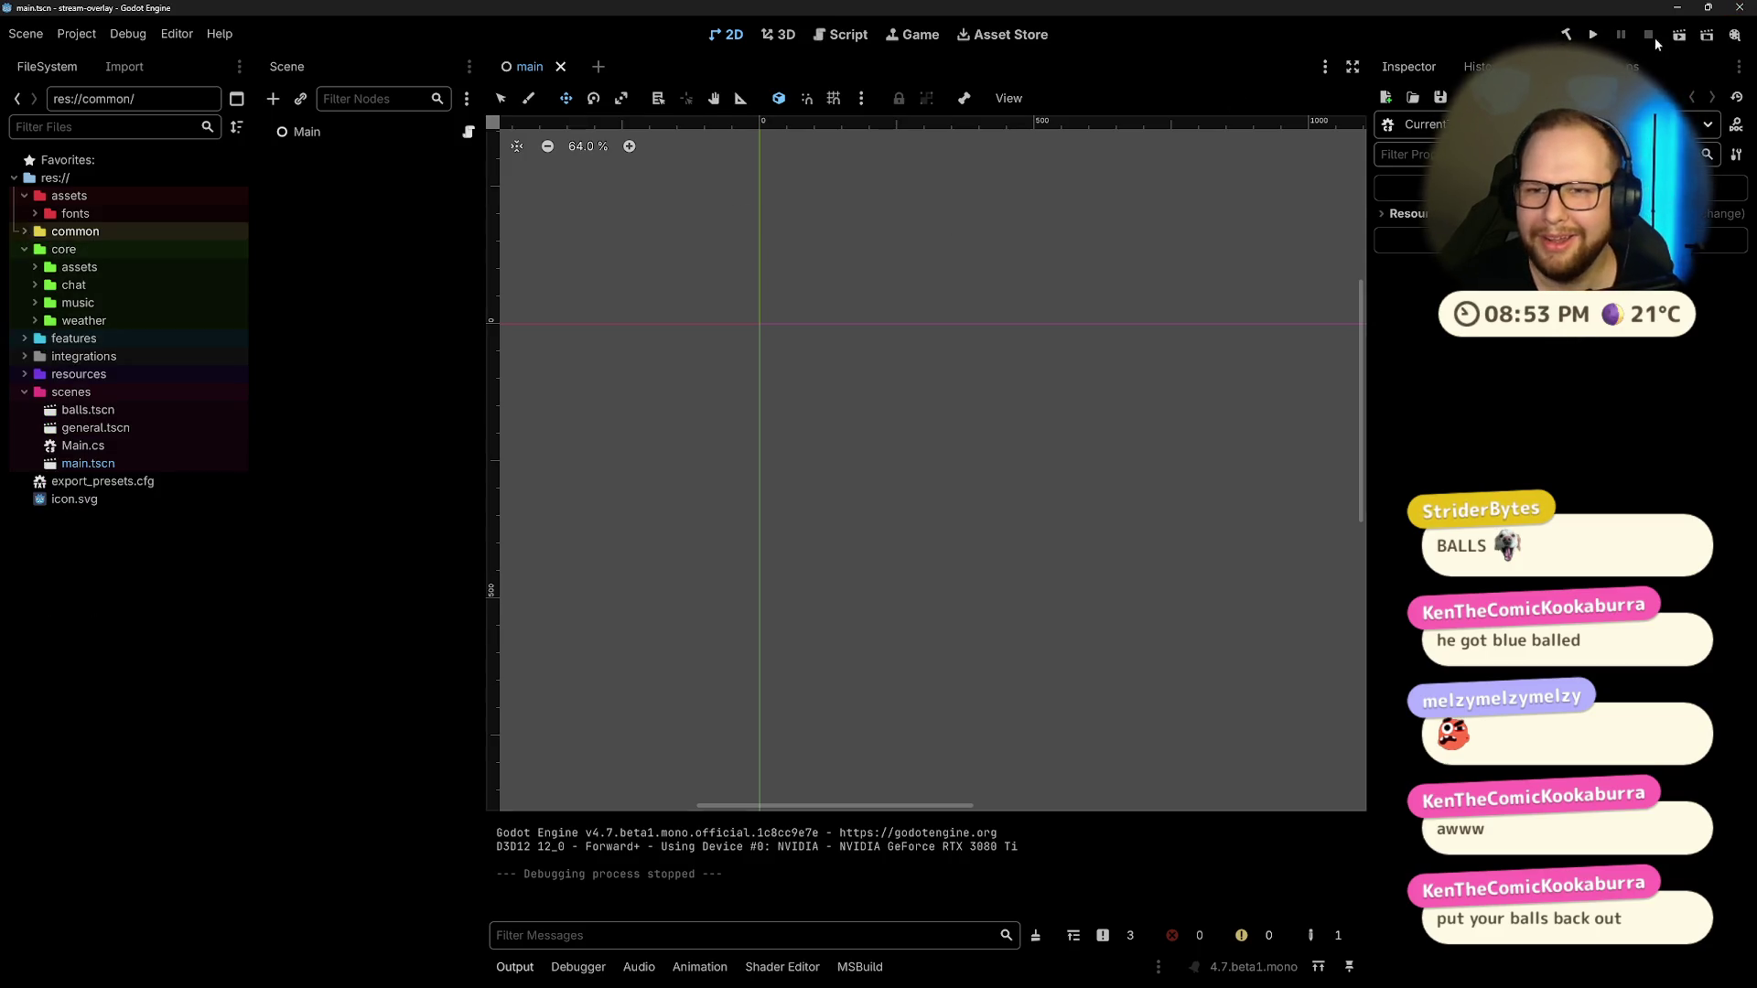
Step: Rebuild and run the Balls scene, reposition the game window, then stop it with F8
{"action": "left_click", "coordinate": [1679, 35]}
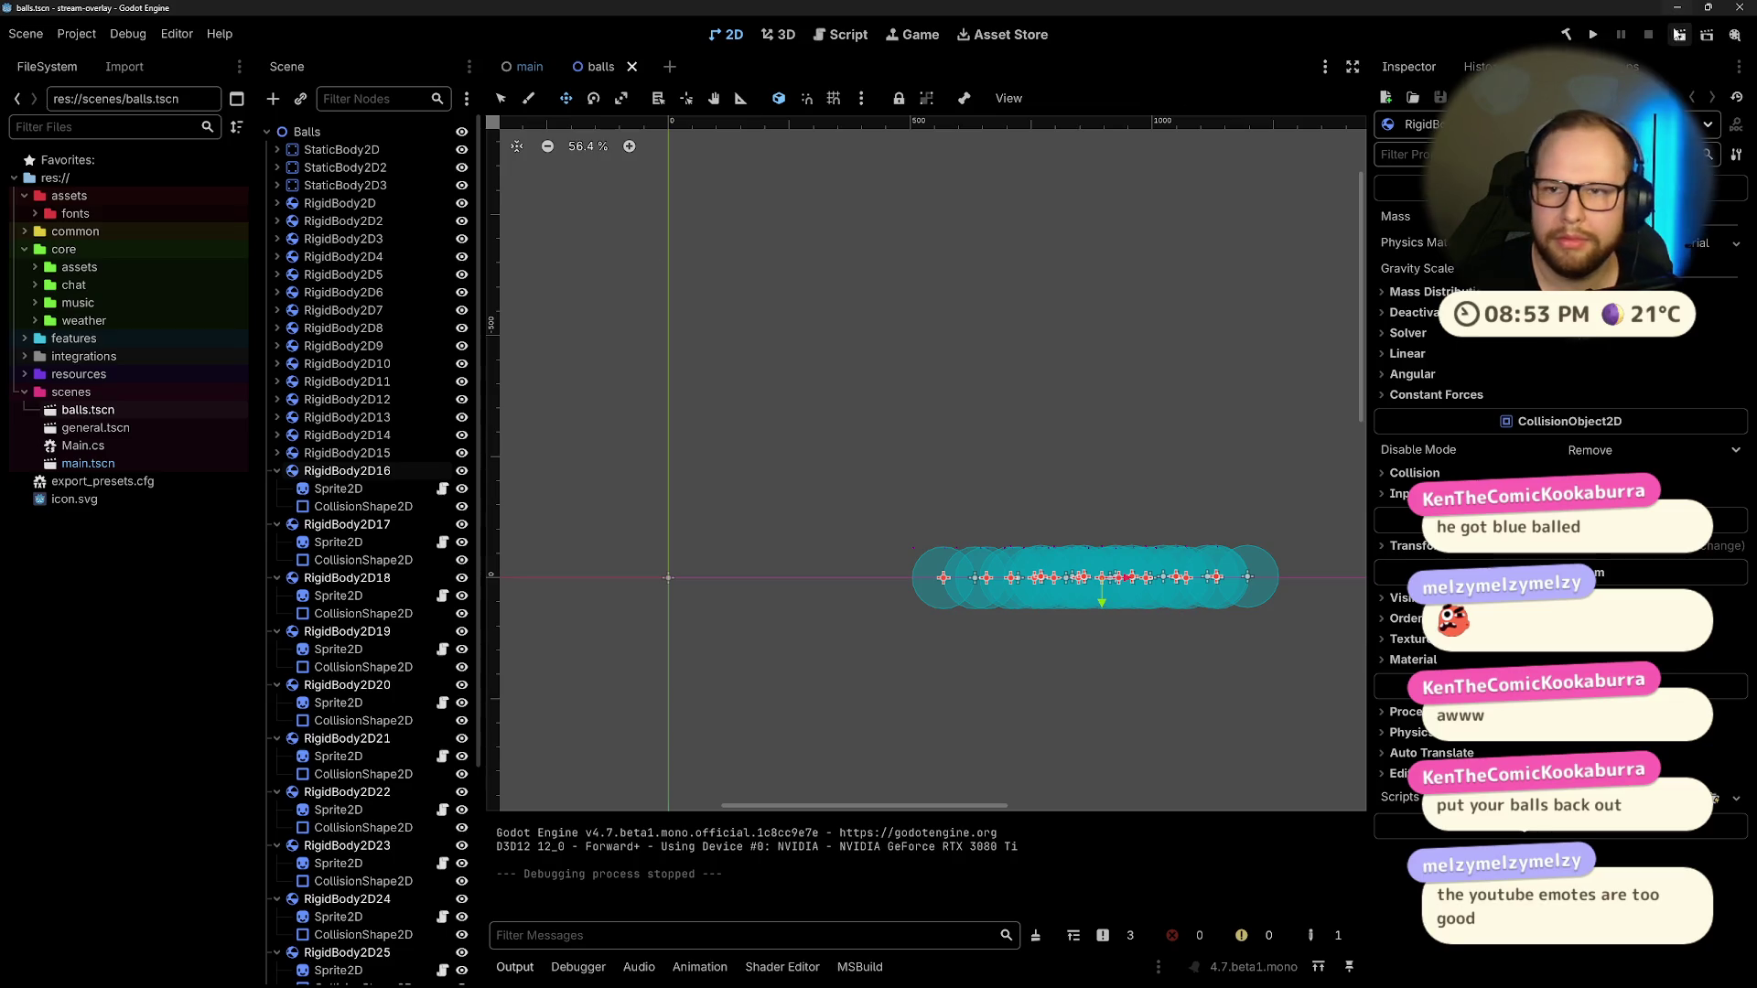
{"action": "key", "text": "F5"}
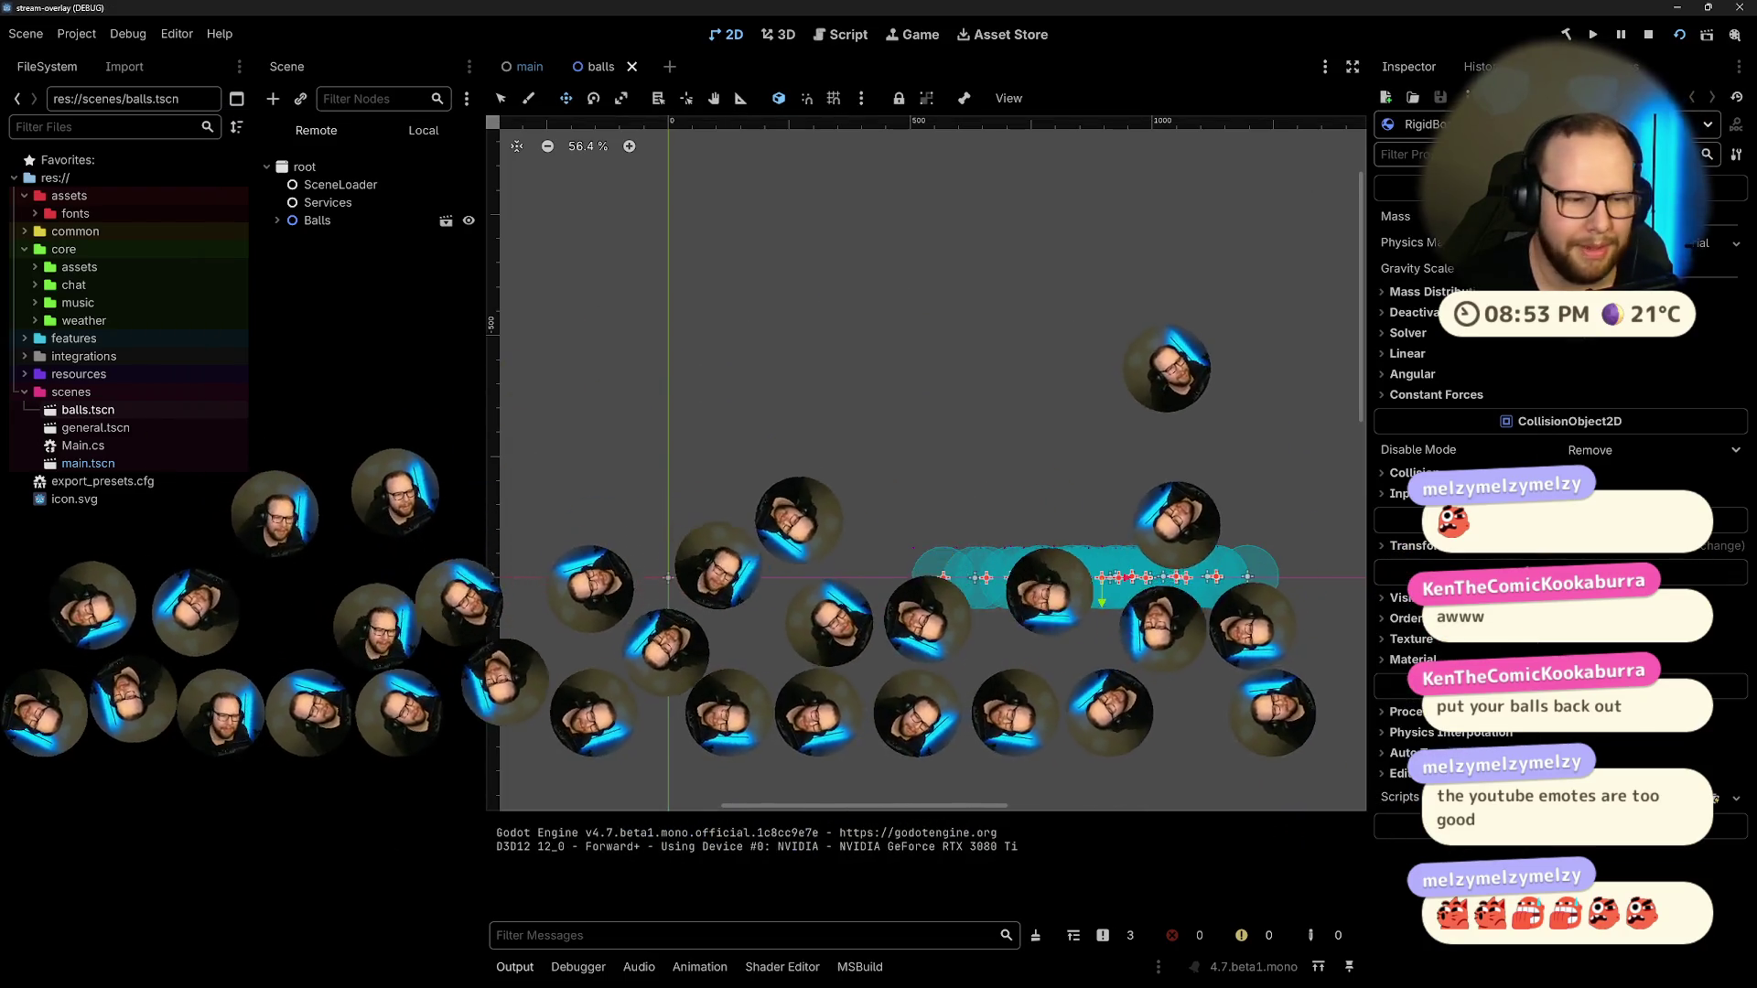
{"action": "left_click", "coordinate": [1708, 7]}
{"action": "left_click_drag", "start_coordinate": [1125, 38], "coordinate": [1115, 8]}
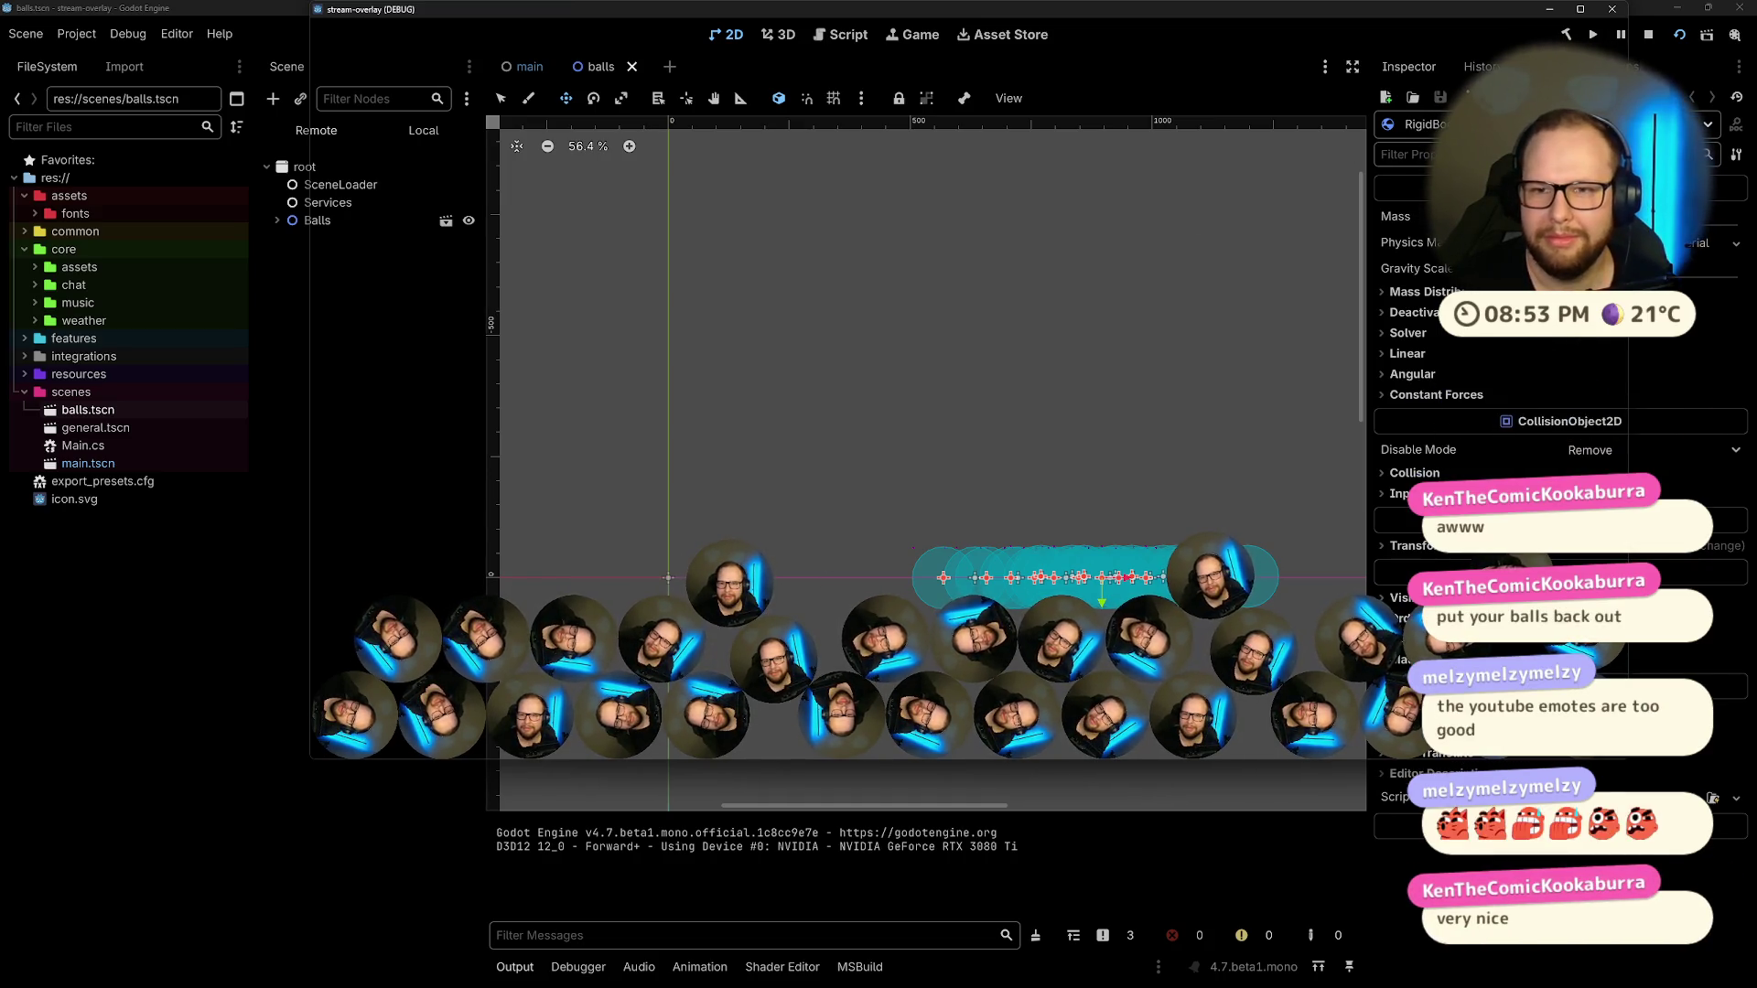
{"action": "mouse_move", "coordinate": [1461, 9]}
{"action": "left_mouse_down"}
{"action": "mouse_move", "coordinate": [1458, 45]}
{"action": "mouse_move", "coordinate": [1422, 86]}
{"action": "left_mouse_up"}
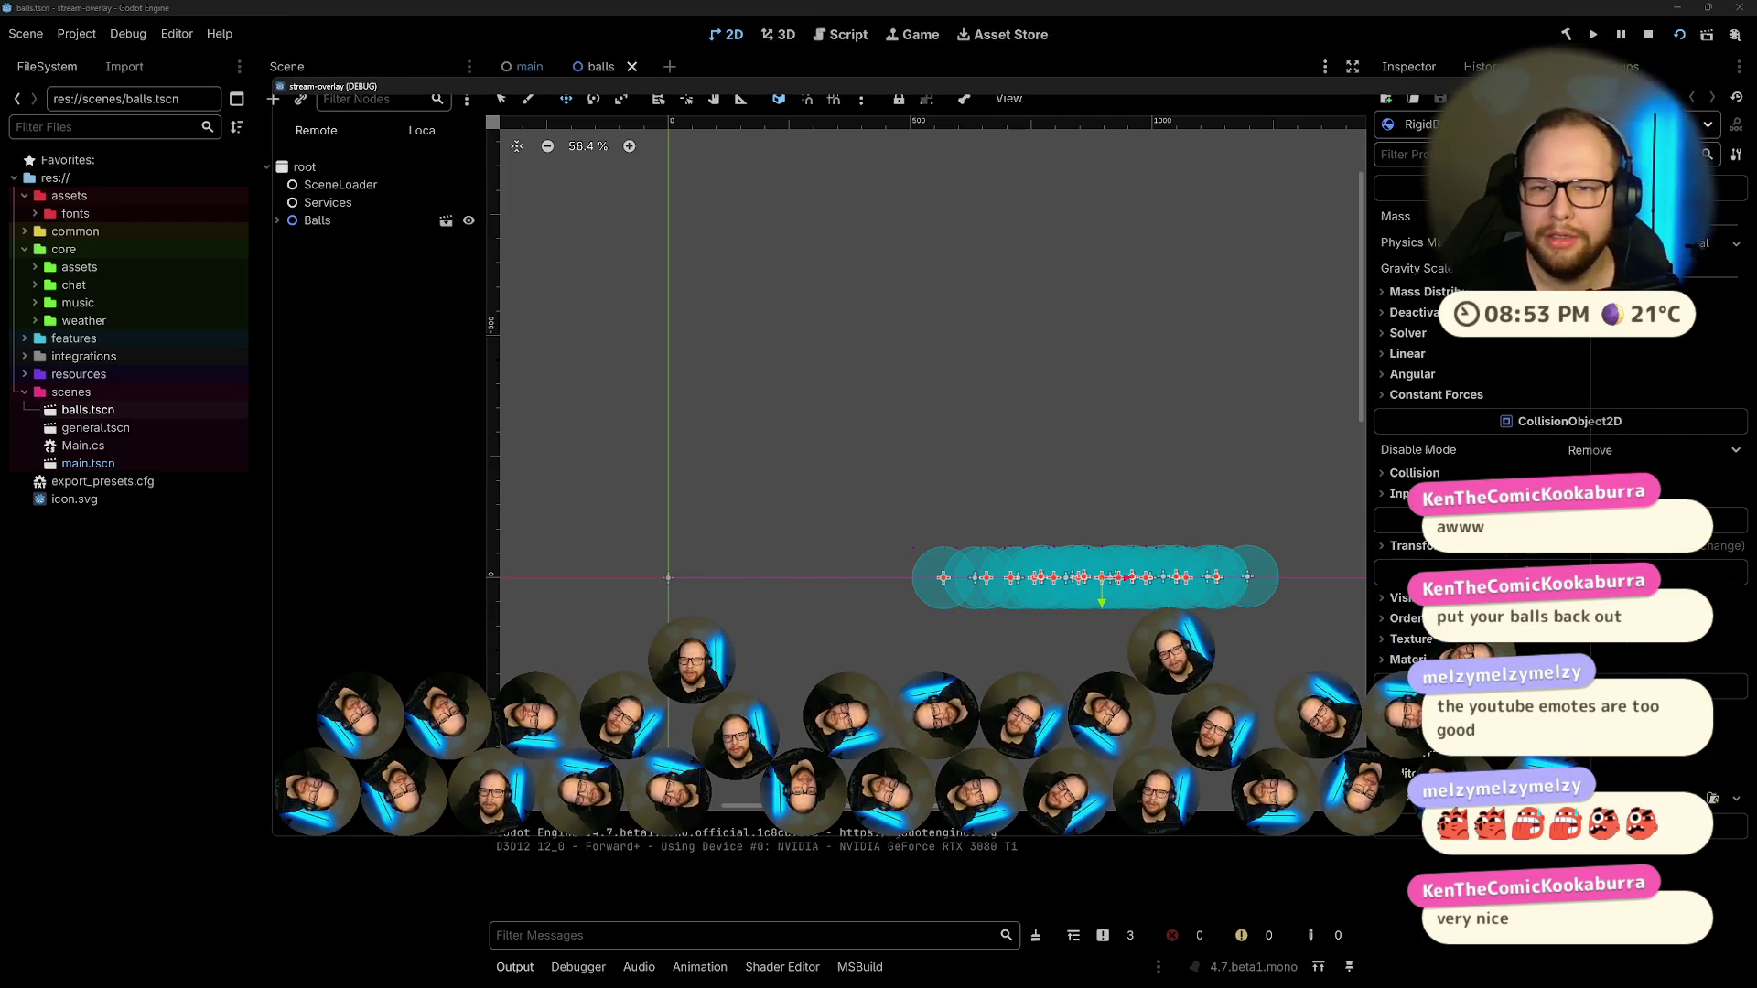
{"action": "key", "text": "F8"}
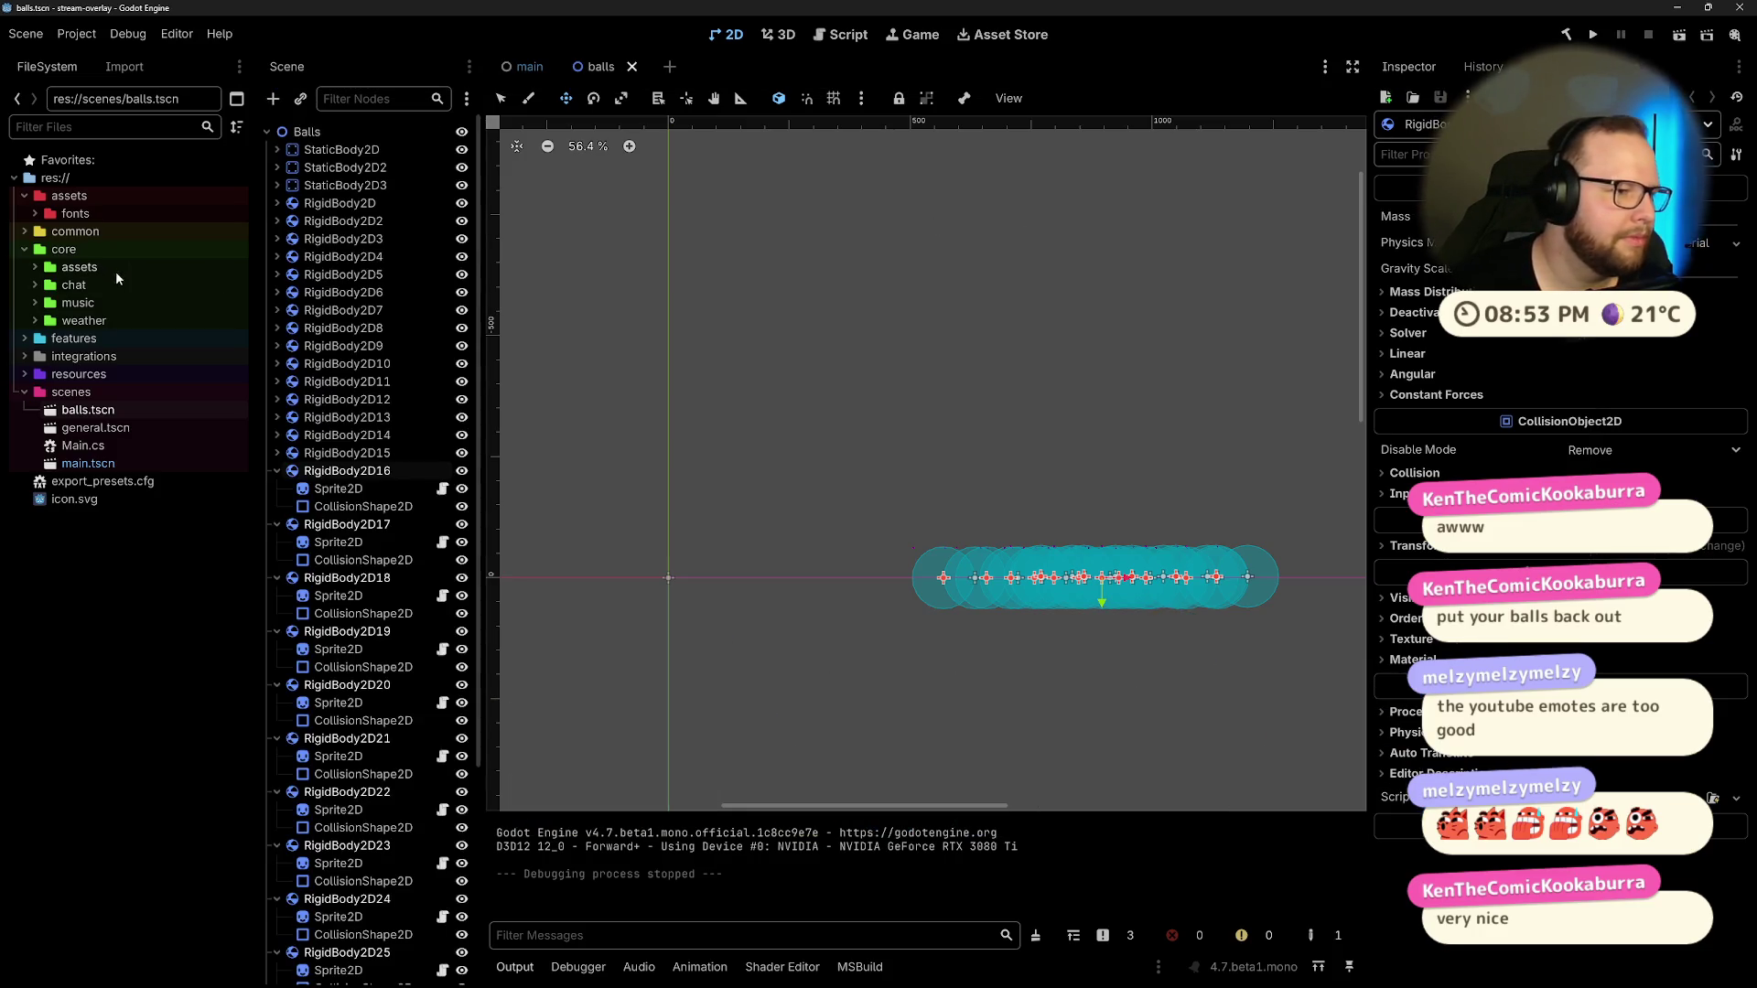
Step: Fold up ball bodies RigidBody2D16–30, then open core/assets/Asset.cs in Visual Studio
{"action": "left_click", "coordinate": [277, 470]}
{"action": "left_click", "coordinate": [276, 489]}
{"action": "left_click", "coordinate": [277, 507]}
{"action": "left_click", "coordinate": [276, 524]}
{"action": "left_click", "coordinate": [276, 542]}
{"action": "left_click", "coordinate": [277, 560]}
{"action": "left_click", "coordinate": [276, 577]}
{"action": "left_click", "coordinate": [276, 596]}
{"action": "left_click", "coordinate": [277, 613]}
{"action": "left_click", "coordinate": [276, 632]}
{"action": "left_click", "coordinate": [276, 649]}
{"action": "left_click", "coordinate": [276, 667]}
{"action": "left_click", "coordinate": [276, 685]}
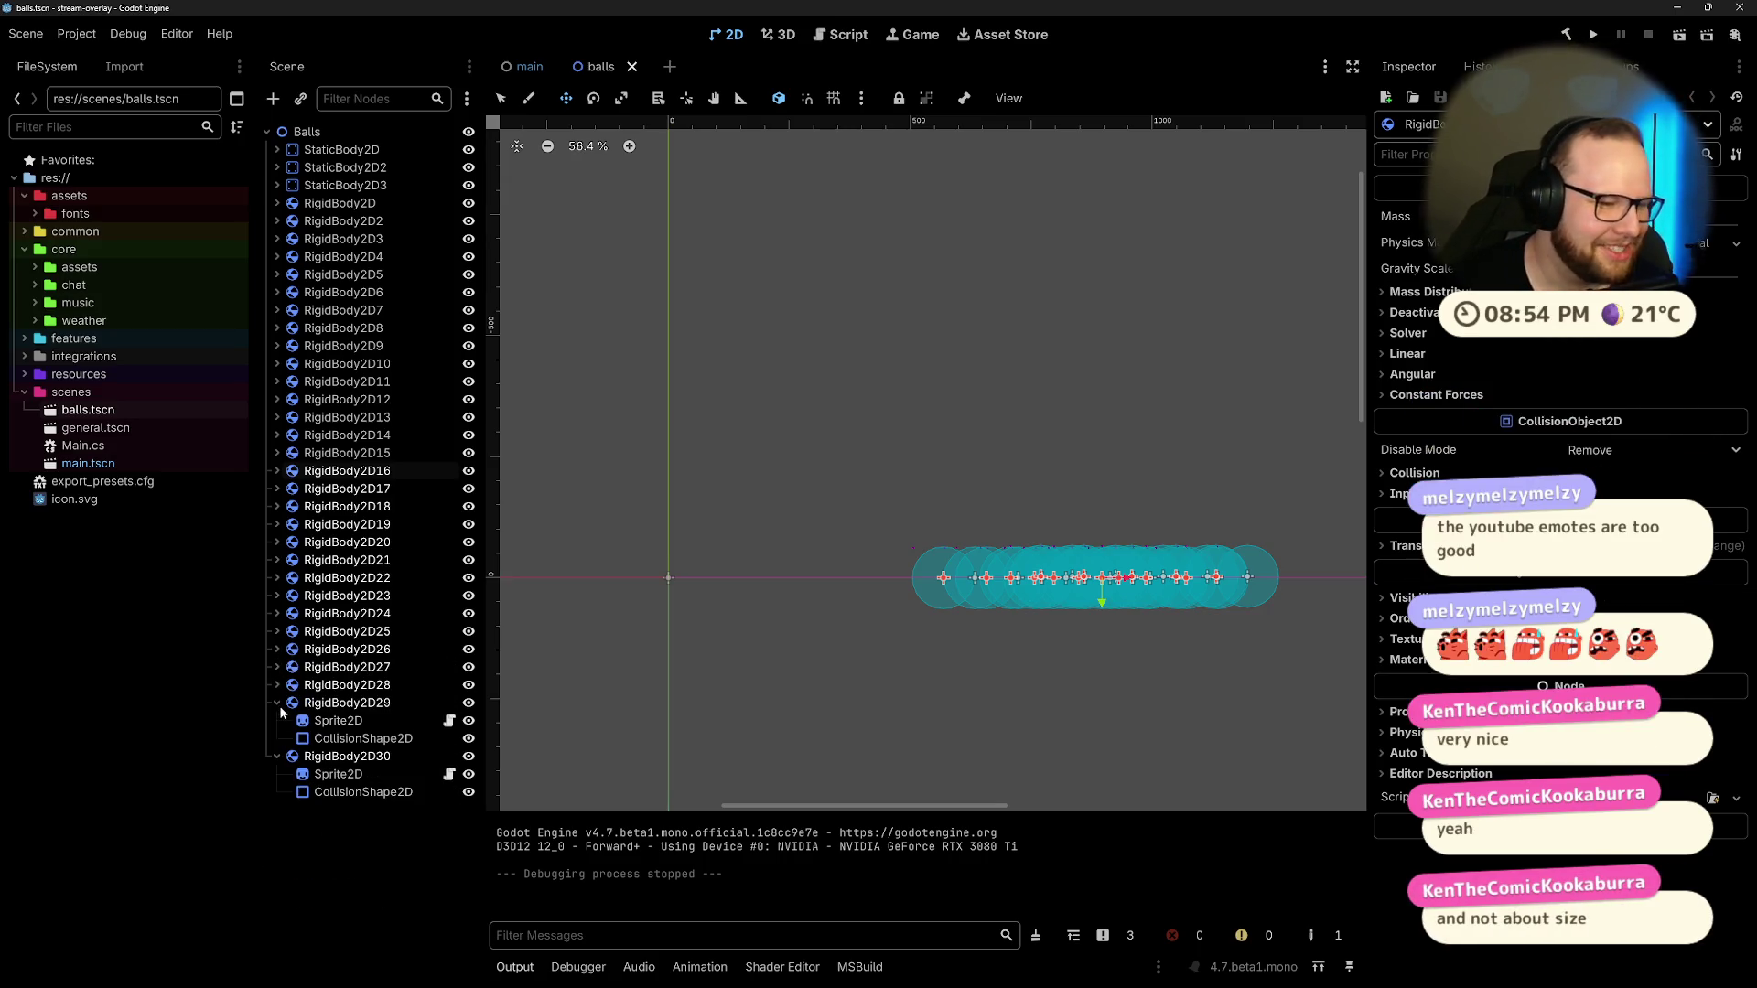
{"action": "left_click", "coordinate": [277, 703]}
{"action": "left_click", "coordinate": [276, 720]}
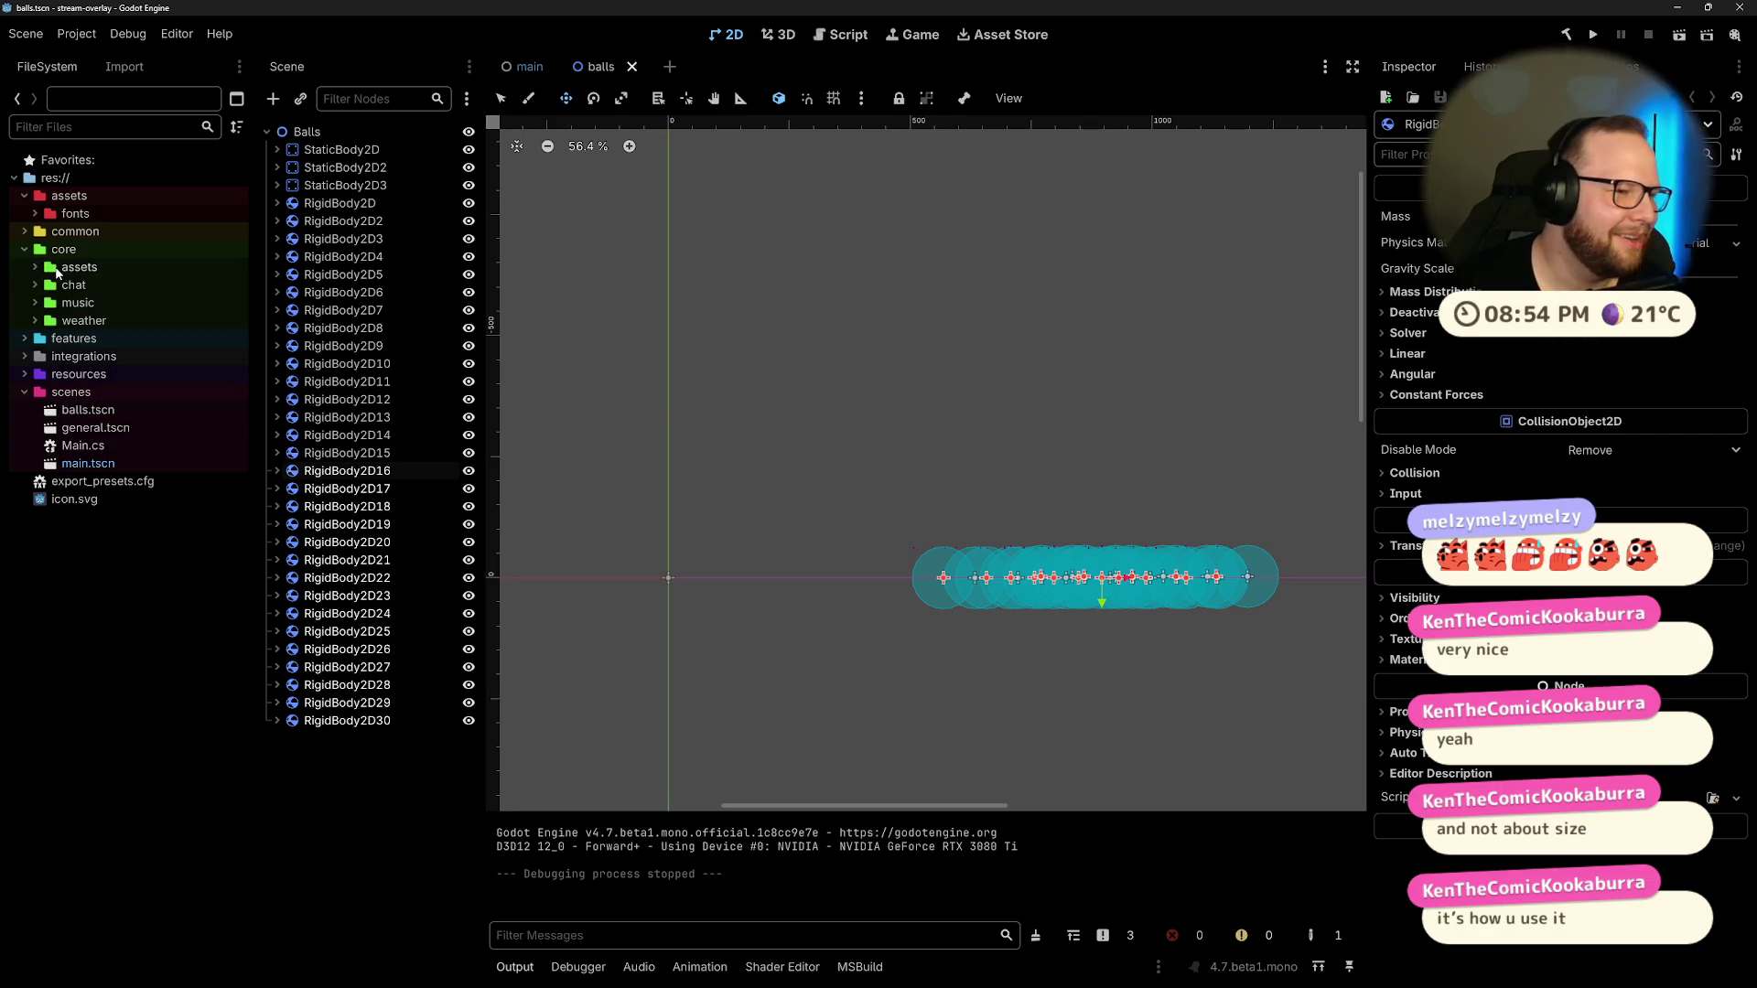
{"action": "left_click", "coordinate": [34, 268]}
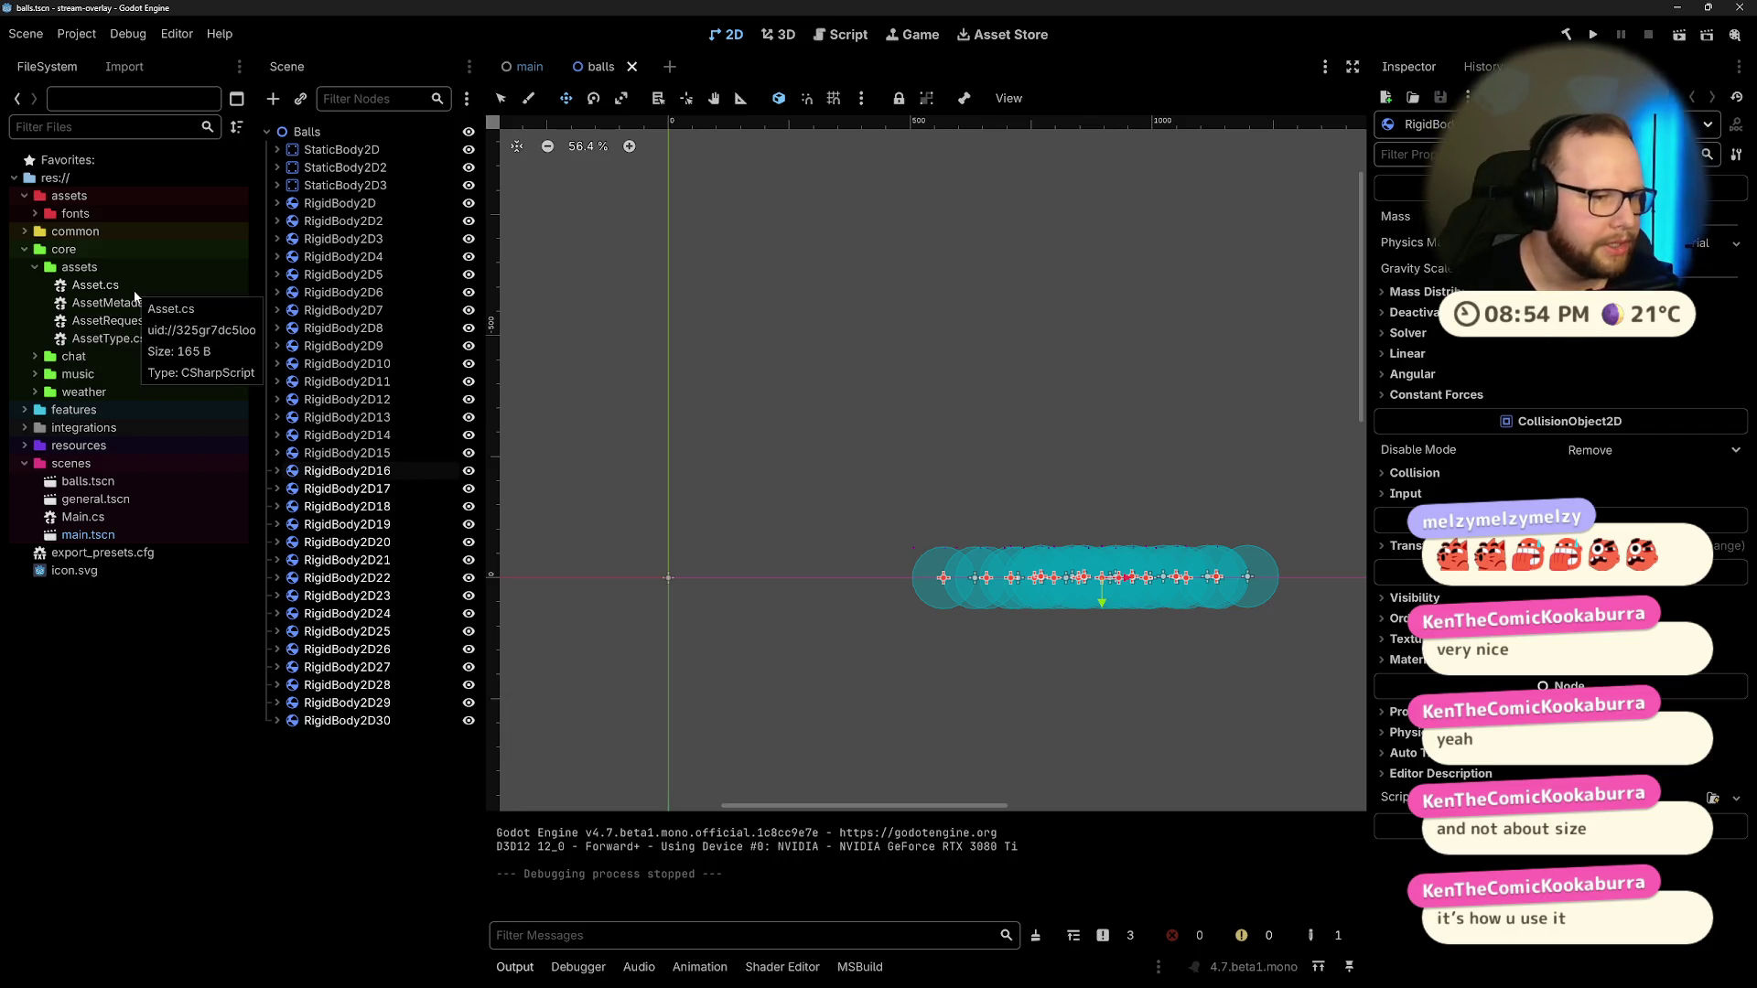
{"action": "double_click", "coordinate": [91, 286]}
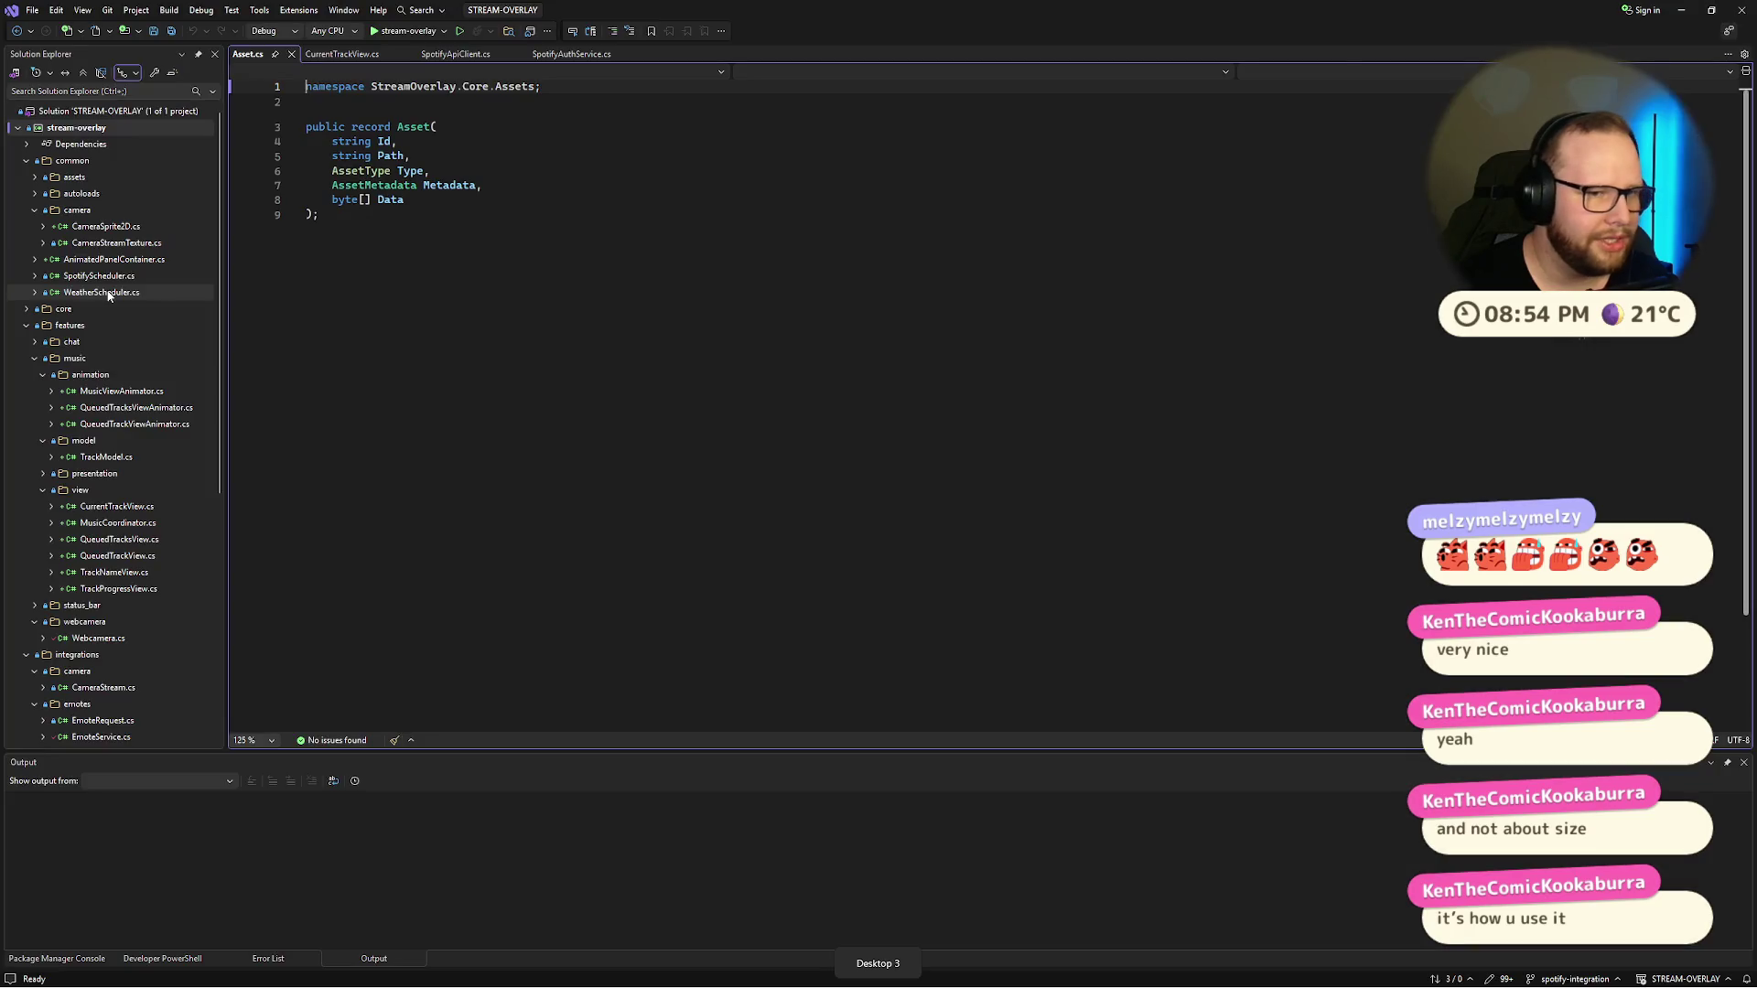
Step: Look over the Asset record in Asset.cs, then switch back to the Godot editor desktop
{"action": "left_click", "coordinate": [377, 248]}
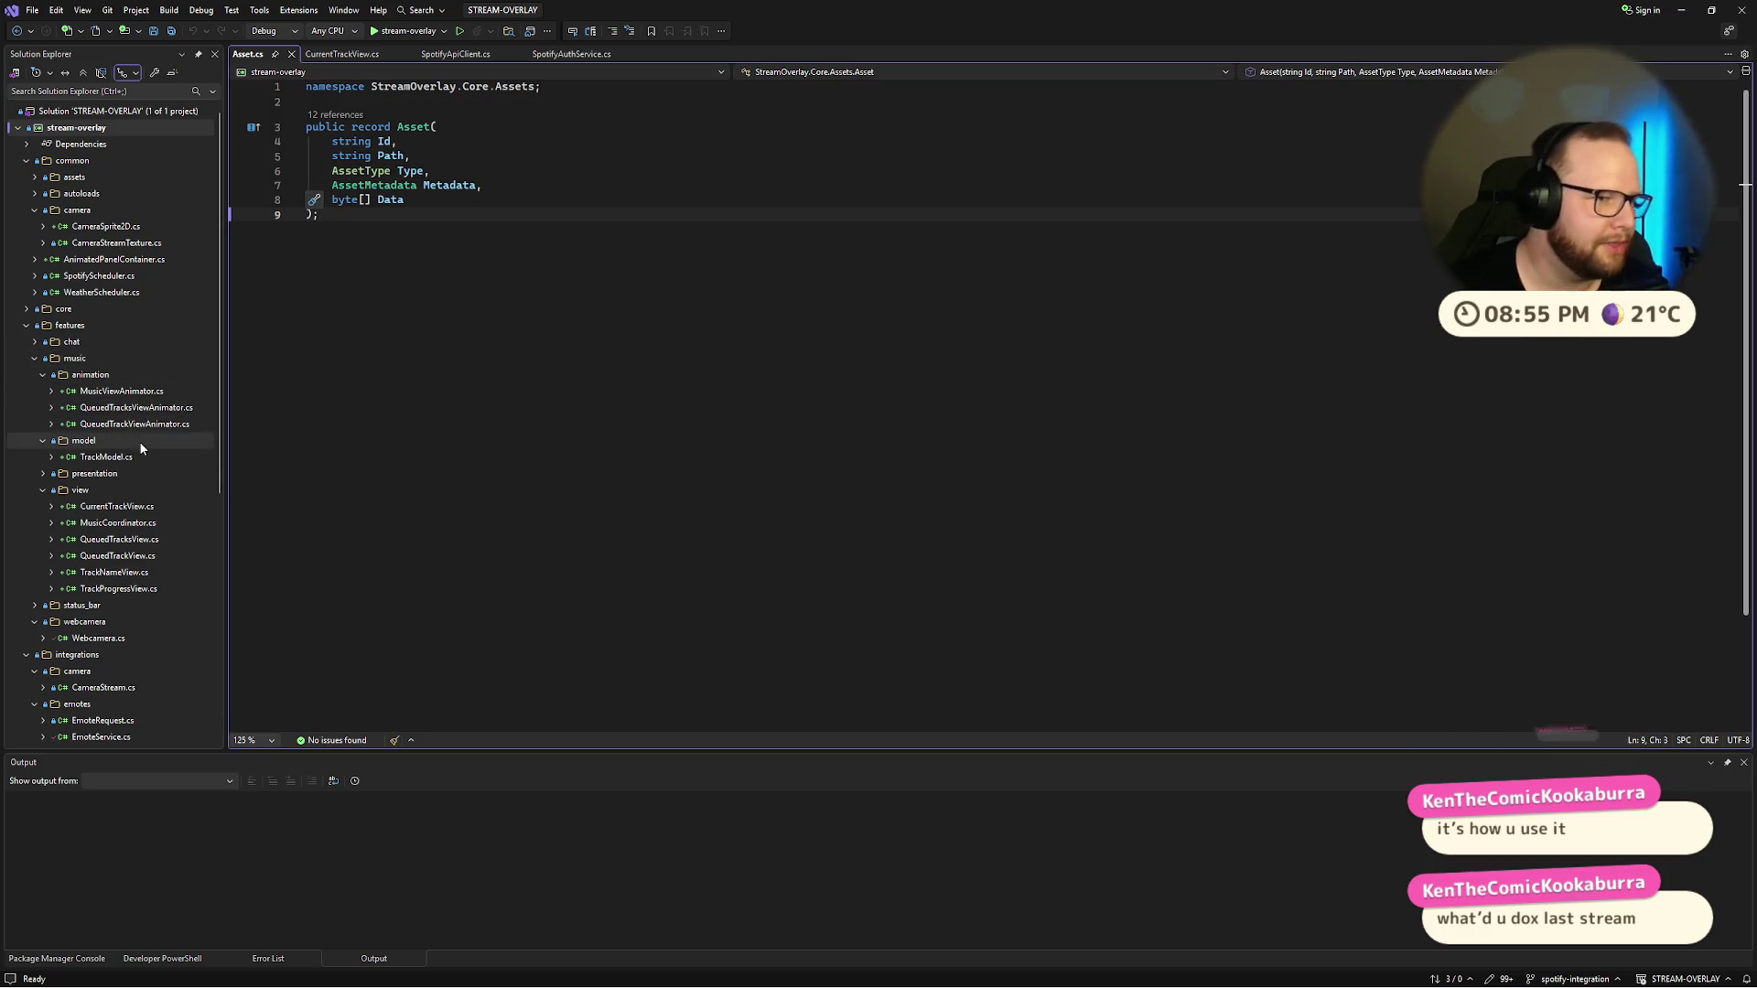
{"action": "scroll", "coordinate": [67, 375], "scroll_direction": "down", "scroll_amount": 2}
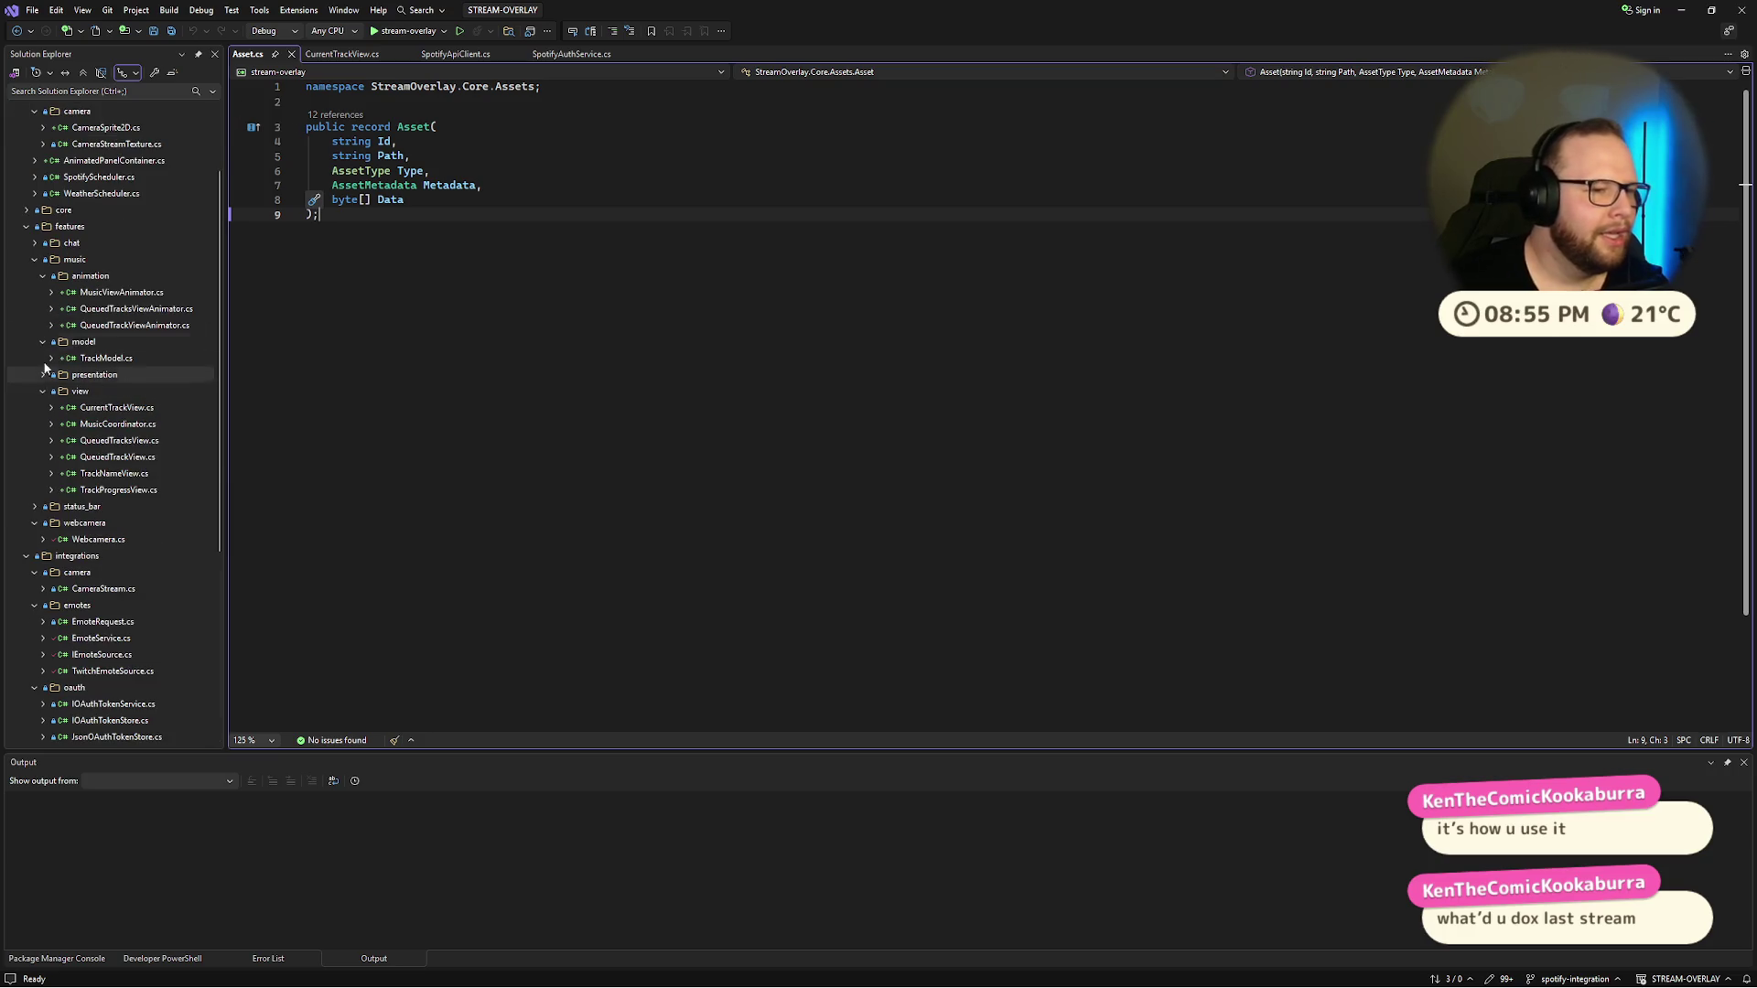
{"action": "key", "text": "ctrl+super+Right"}
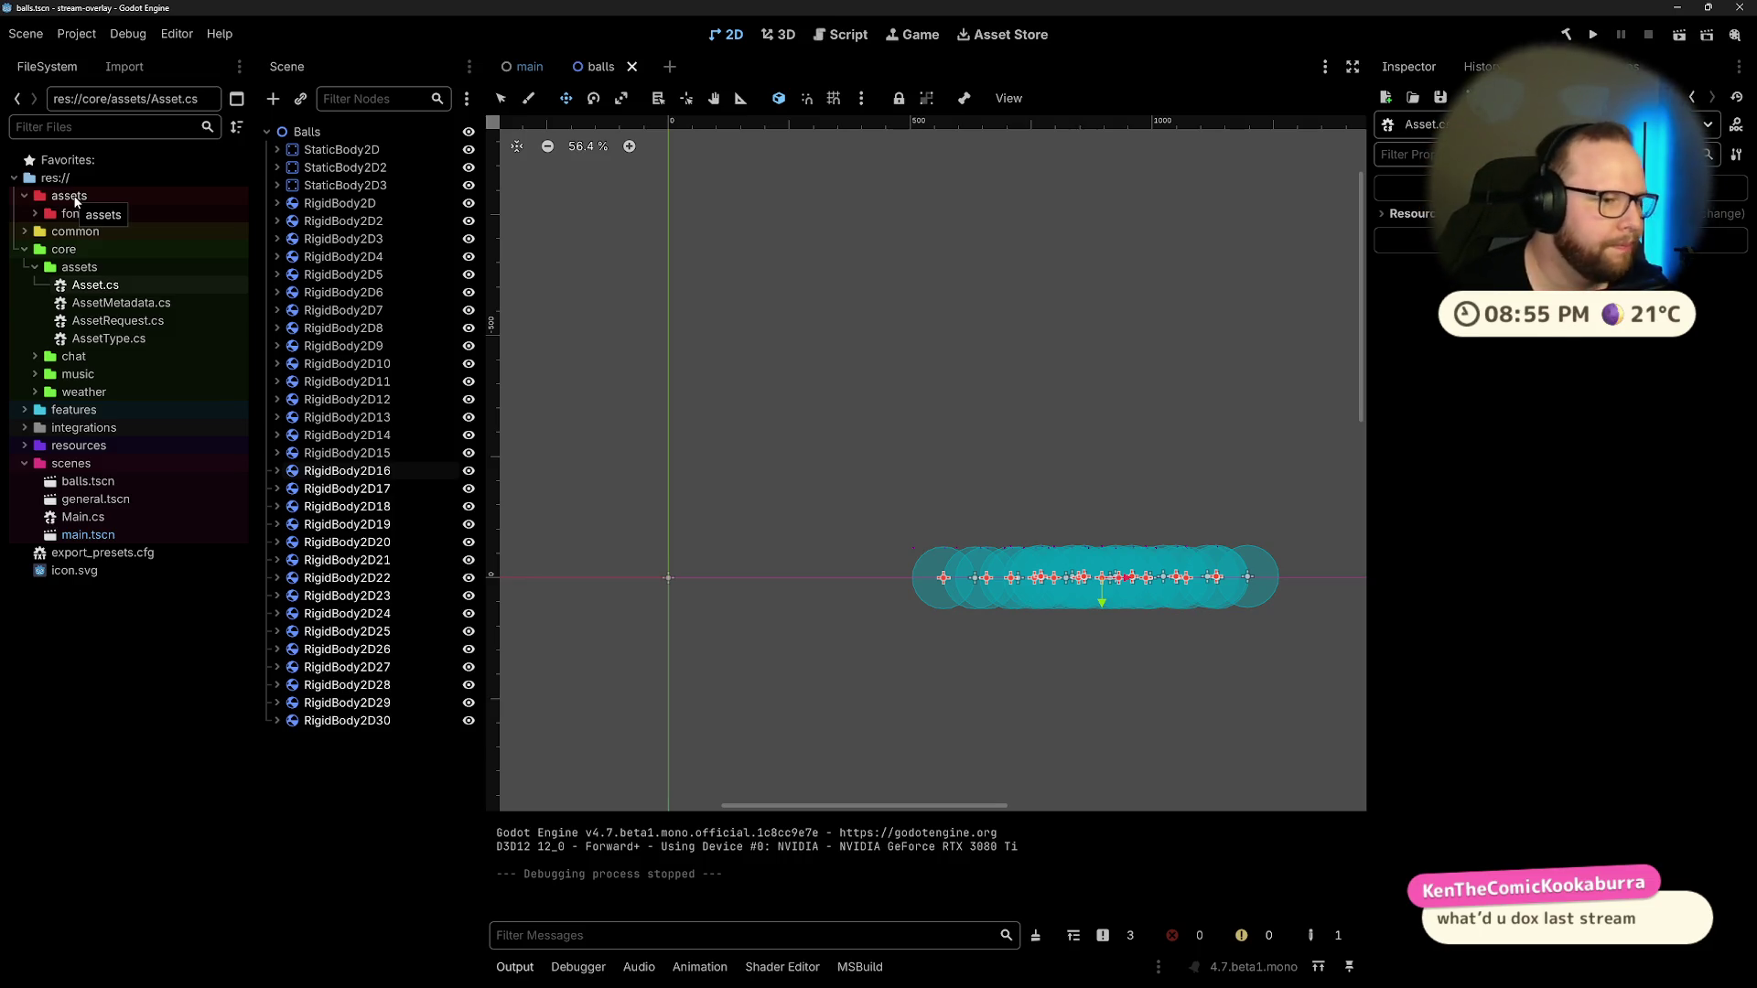
Step: Browse the core/assets, core/chat and features folders in the FileSystem dock
{"action": "left_click", "coordinate": [33, 270]}
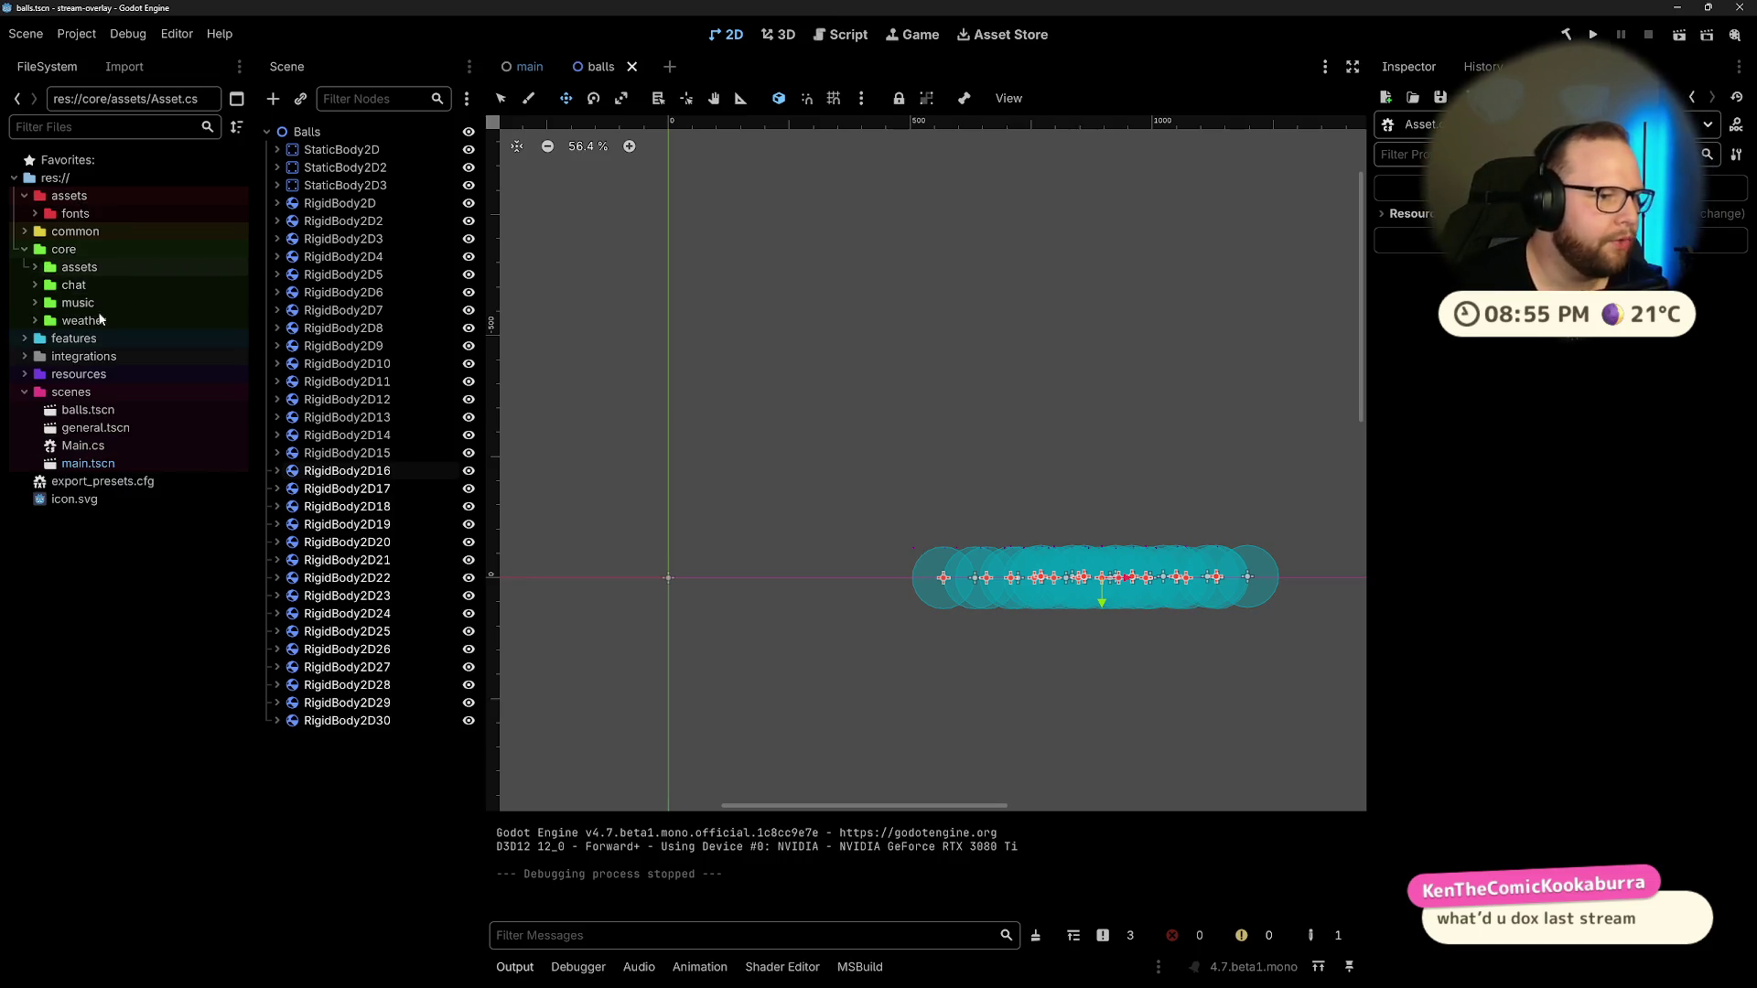
{"action": "left_click", "coordinate": [33, 270]}
{"action": "left_click", "coordinate": [35, 356]}
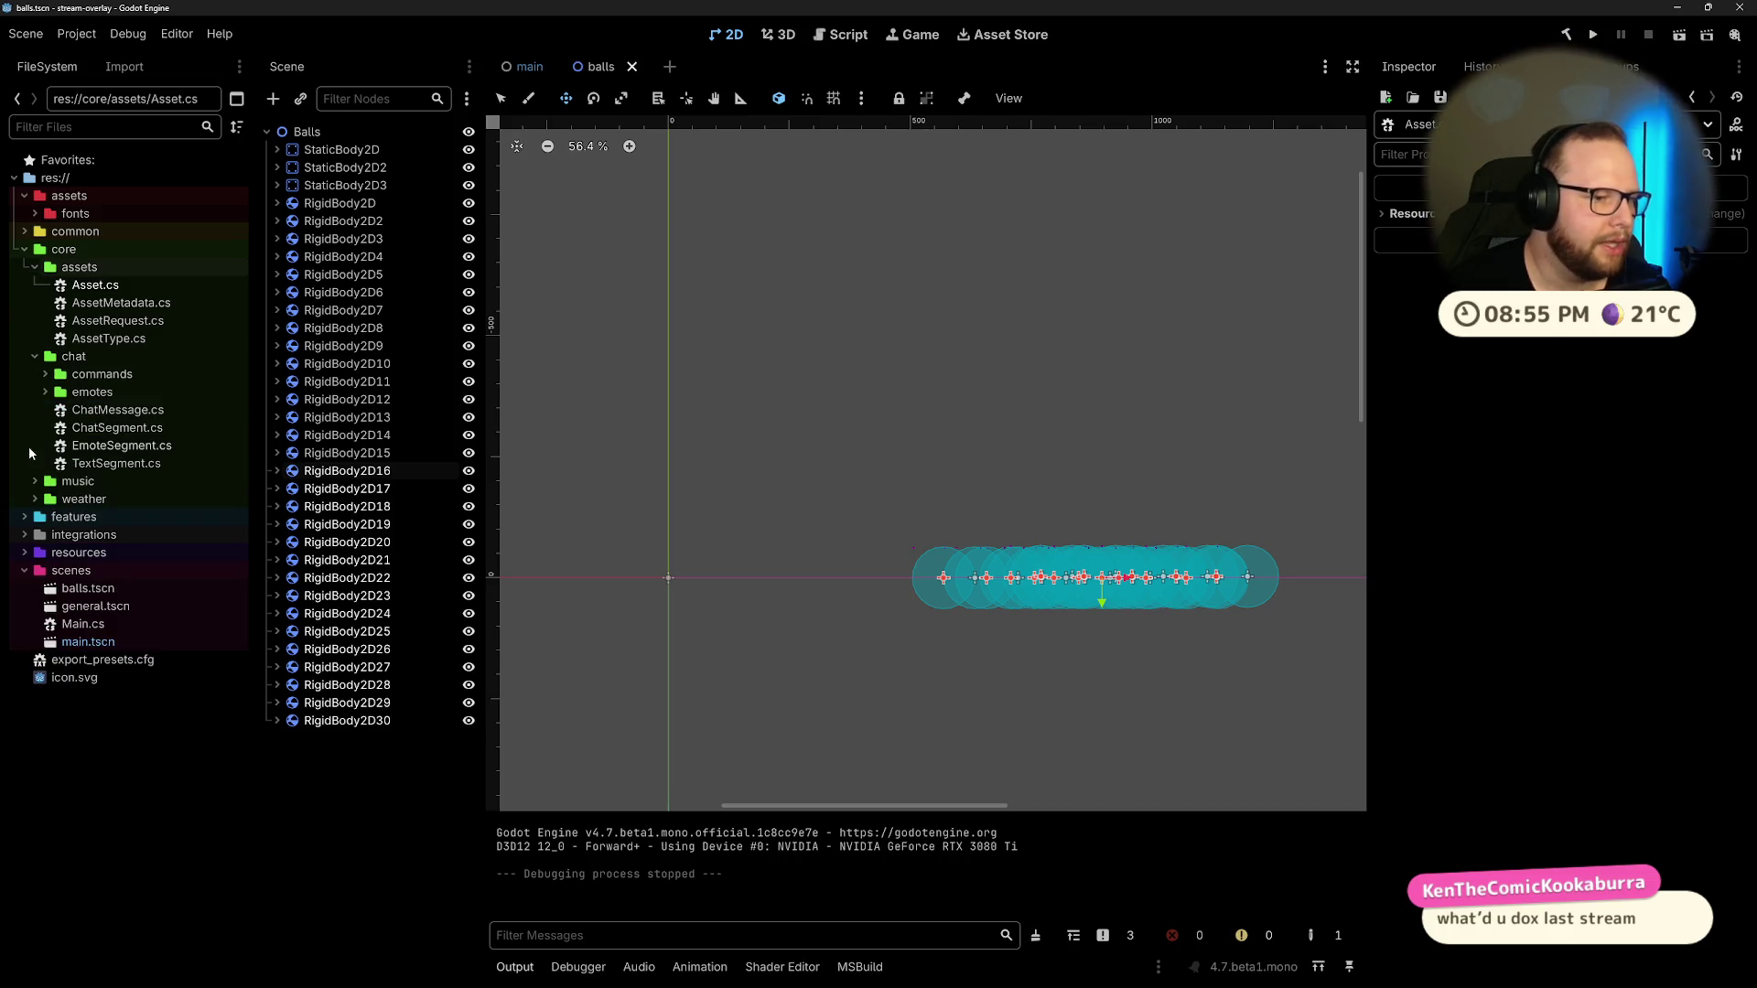
{"action": "left_click", "coordinate": [35, 356]}
{"action": "left_click", "coordinate": [34, 266]}
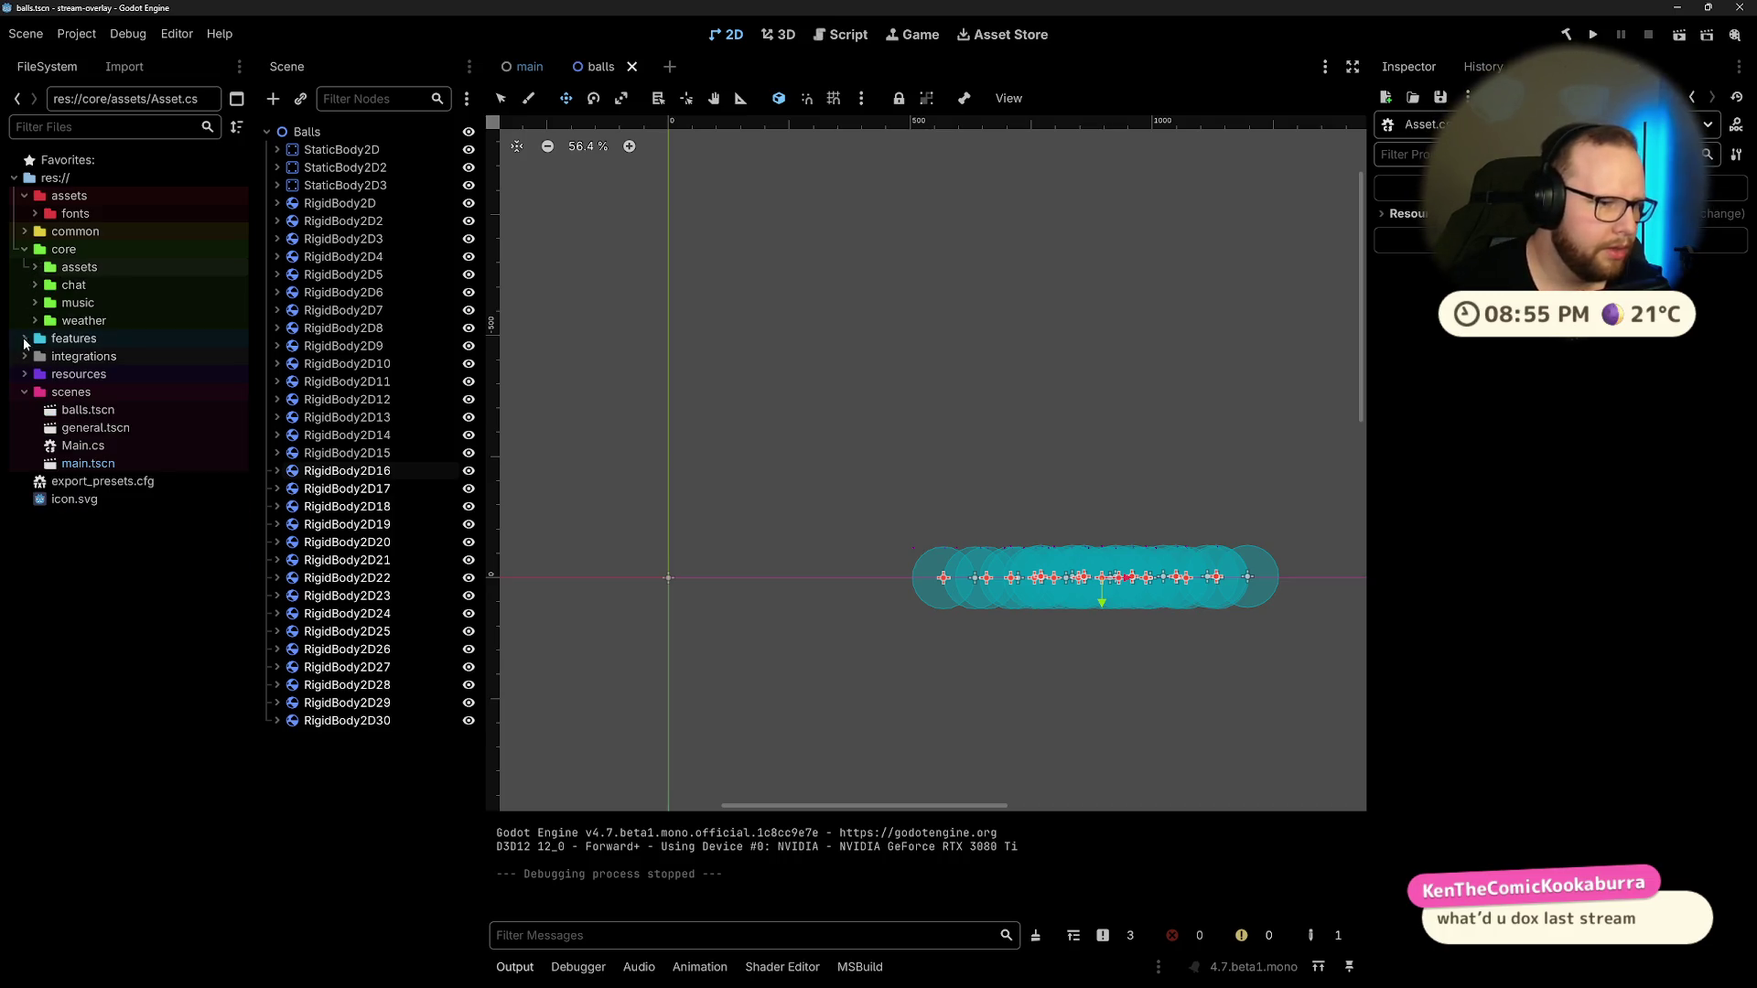
{"action": "left_click", "coordinate": [24, 337]}
{"action": "left_click", "coordinate": [35, 356]}
{"action": "left_click", "coordinate": [35, 376]}
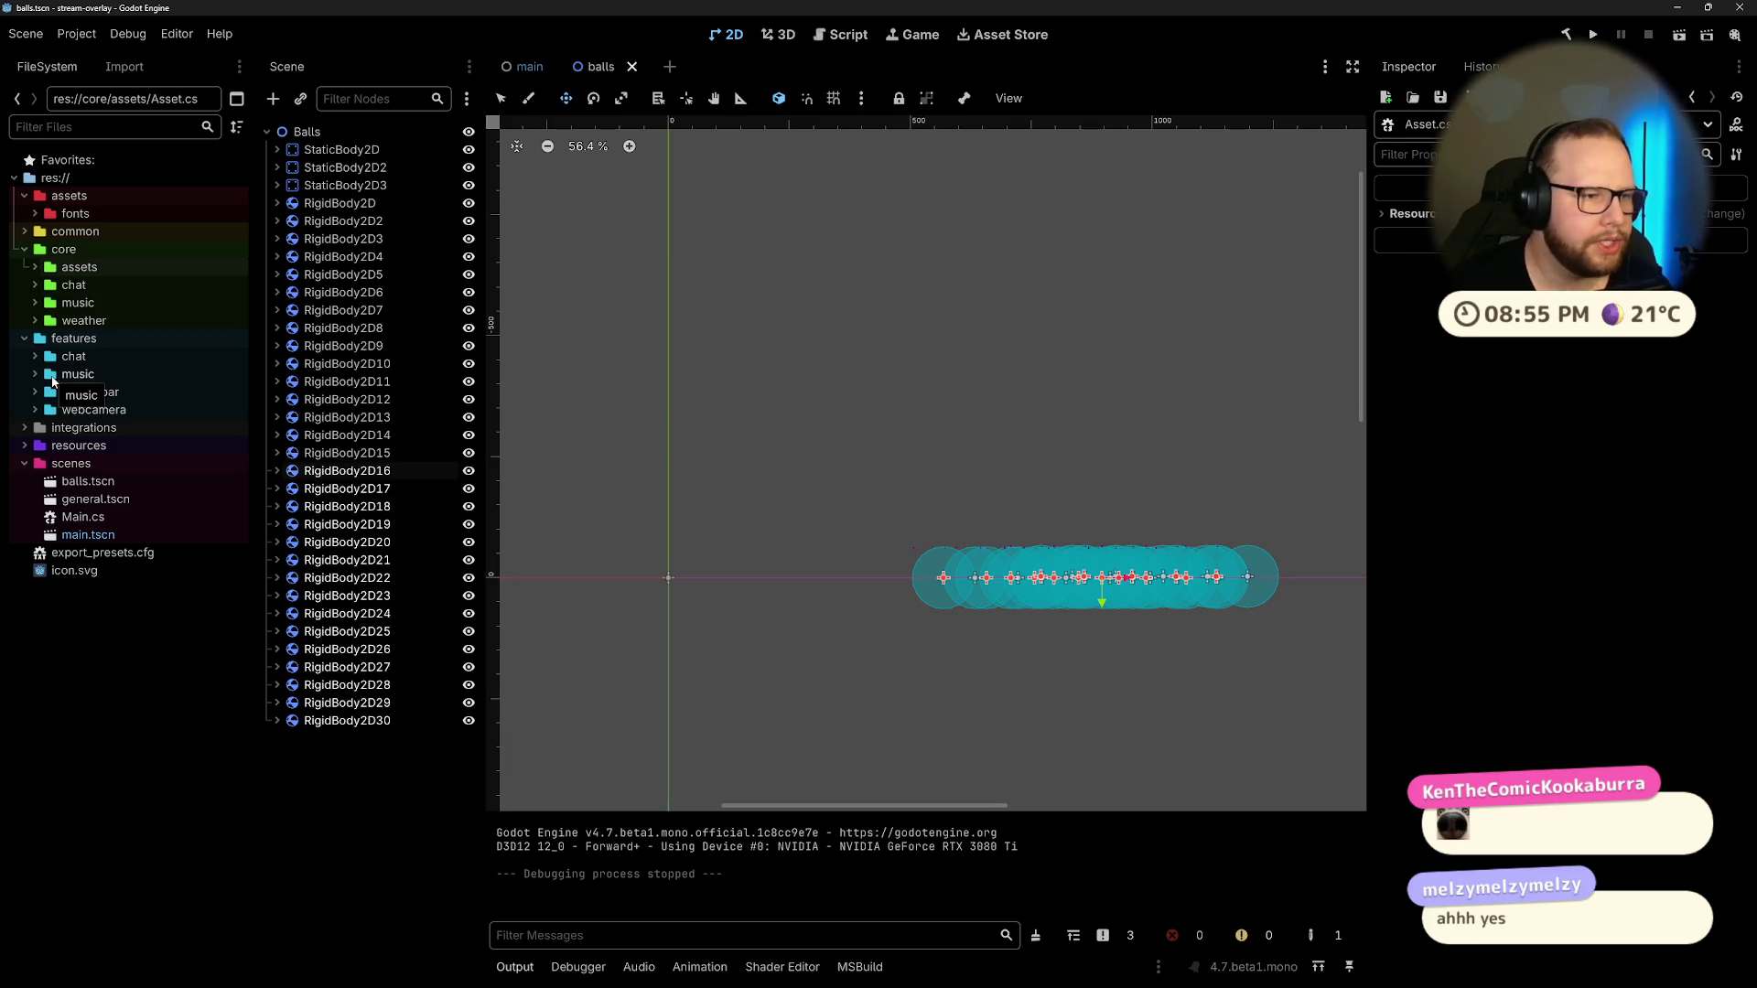
Step: Check features/chat/ui, then expand features/music and open view/music_coordinator.tscn
{"action": "left_click", "coordinate": [36, 357]}
{"action": "left_click", "coordinate": [44, 410]}
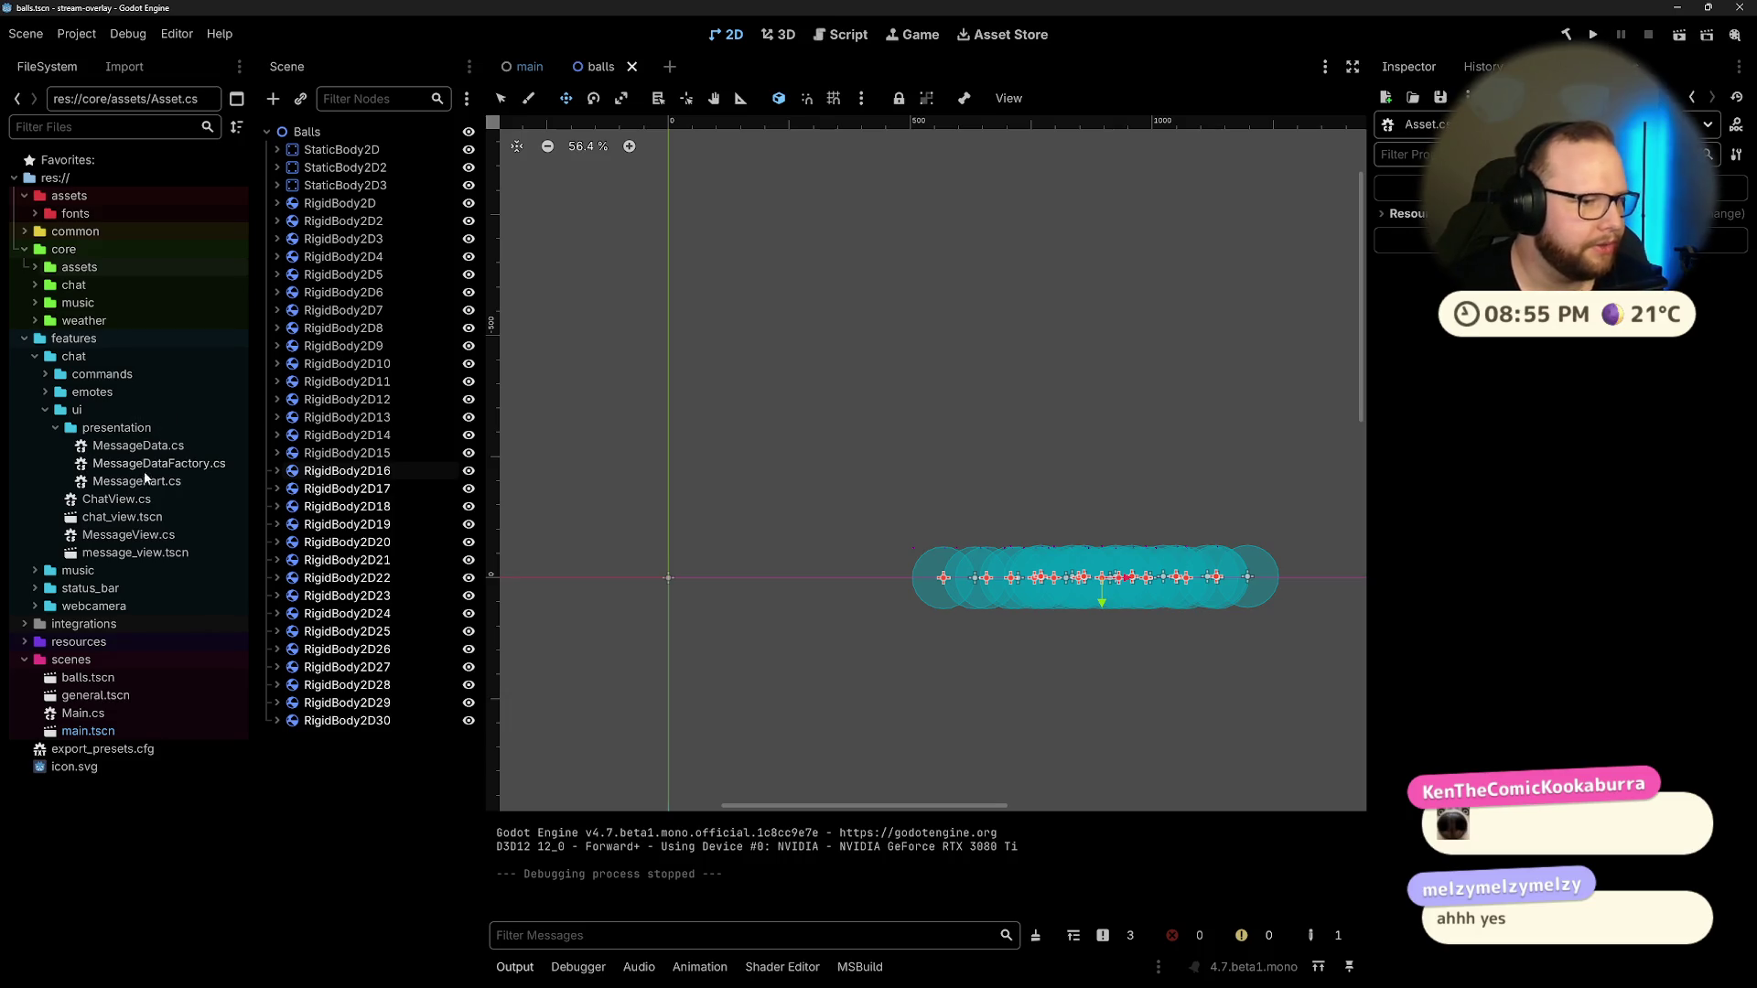
{"action": "left_click", "coordinate": [44, 411]}
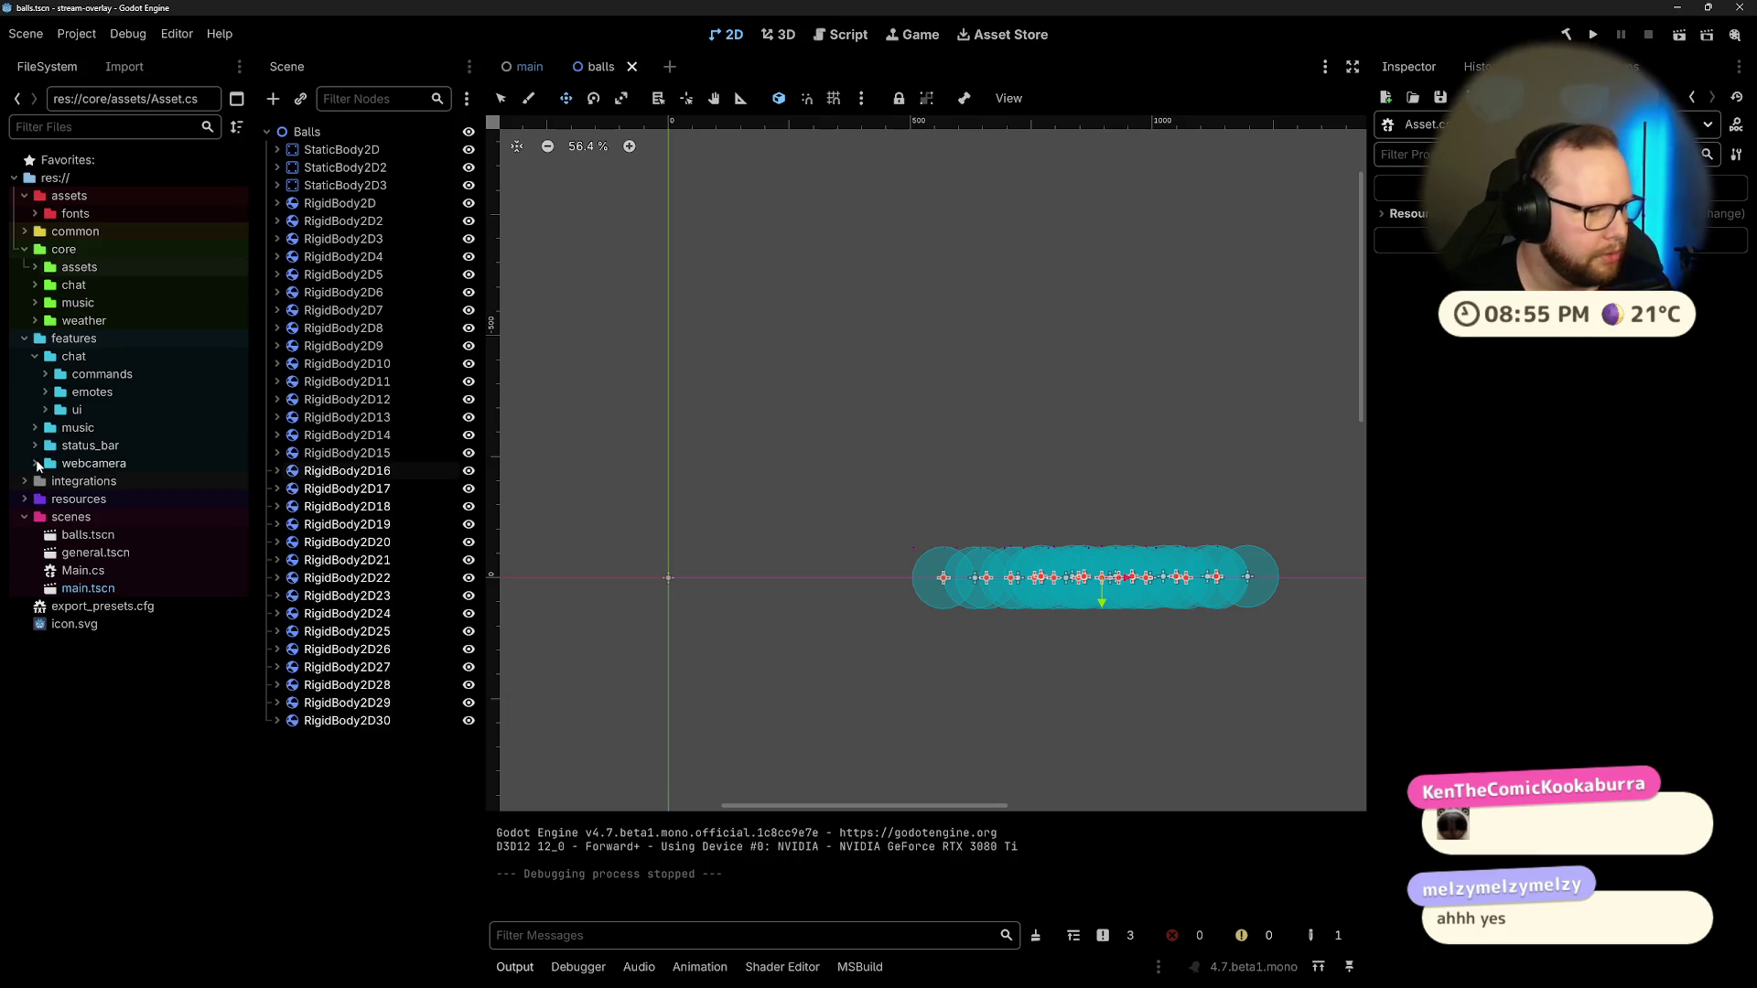
{"action": "left_click", "coordinate": [34, 429]}
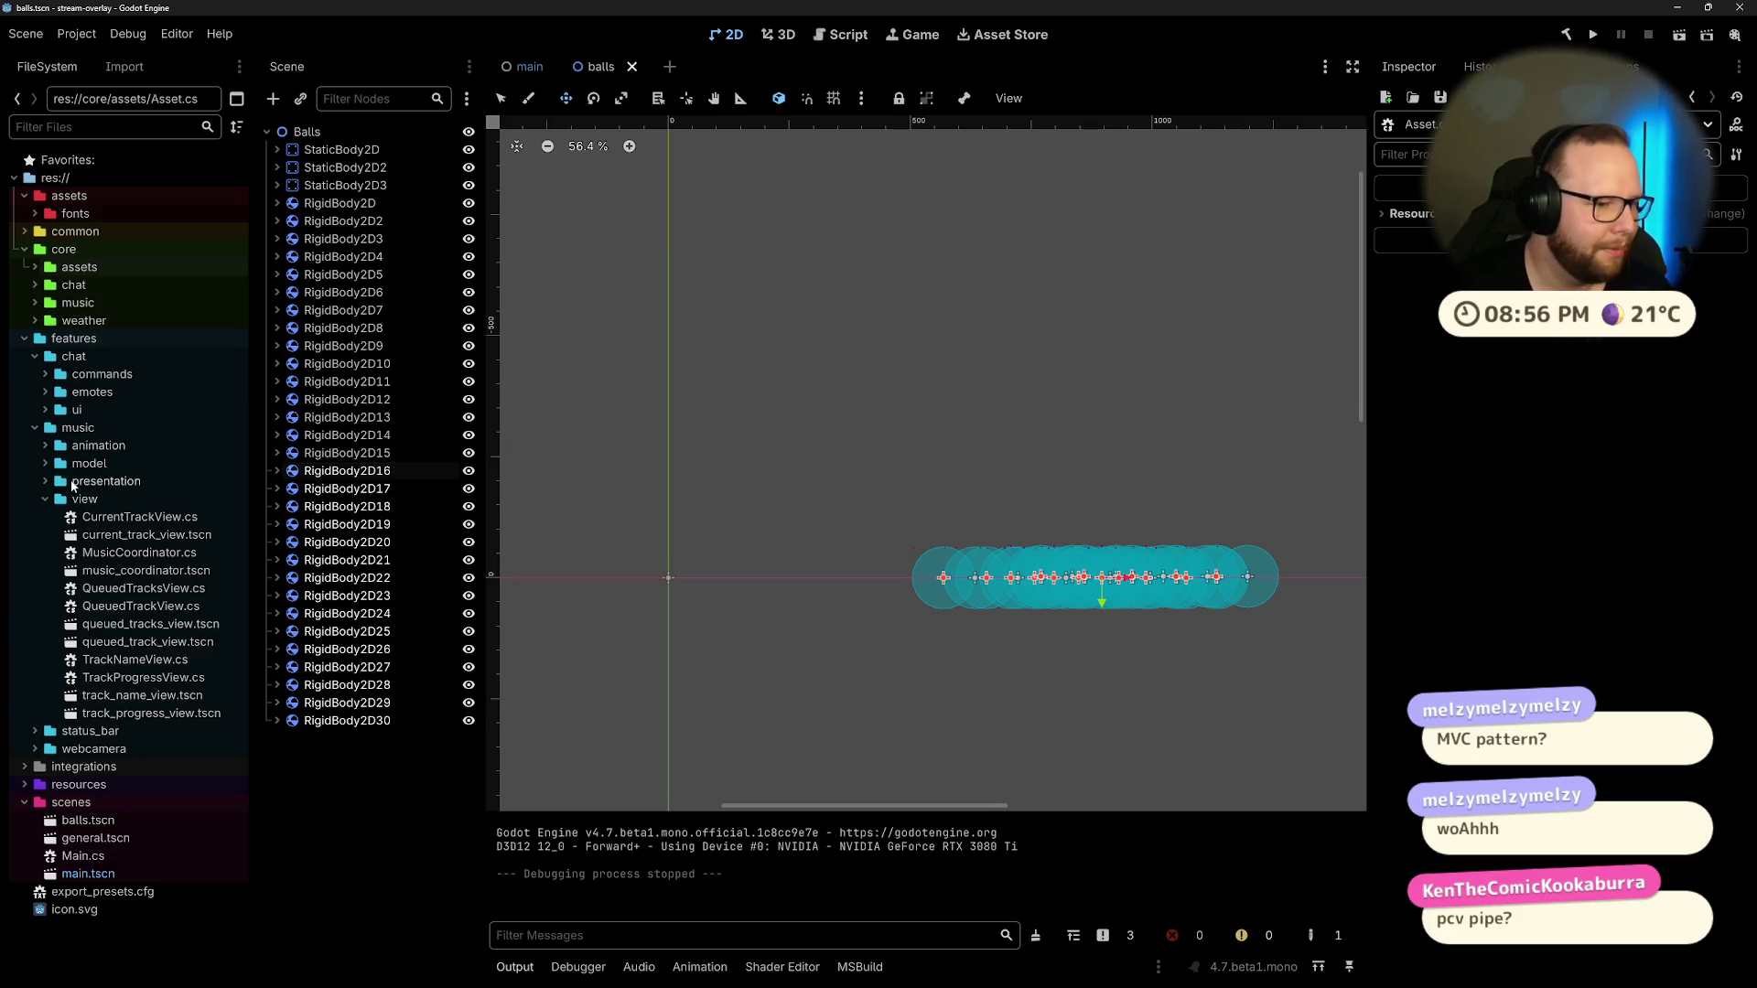
{"action": "double_click", "coordinate": [136, 570]}
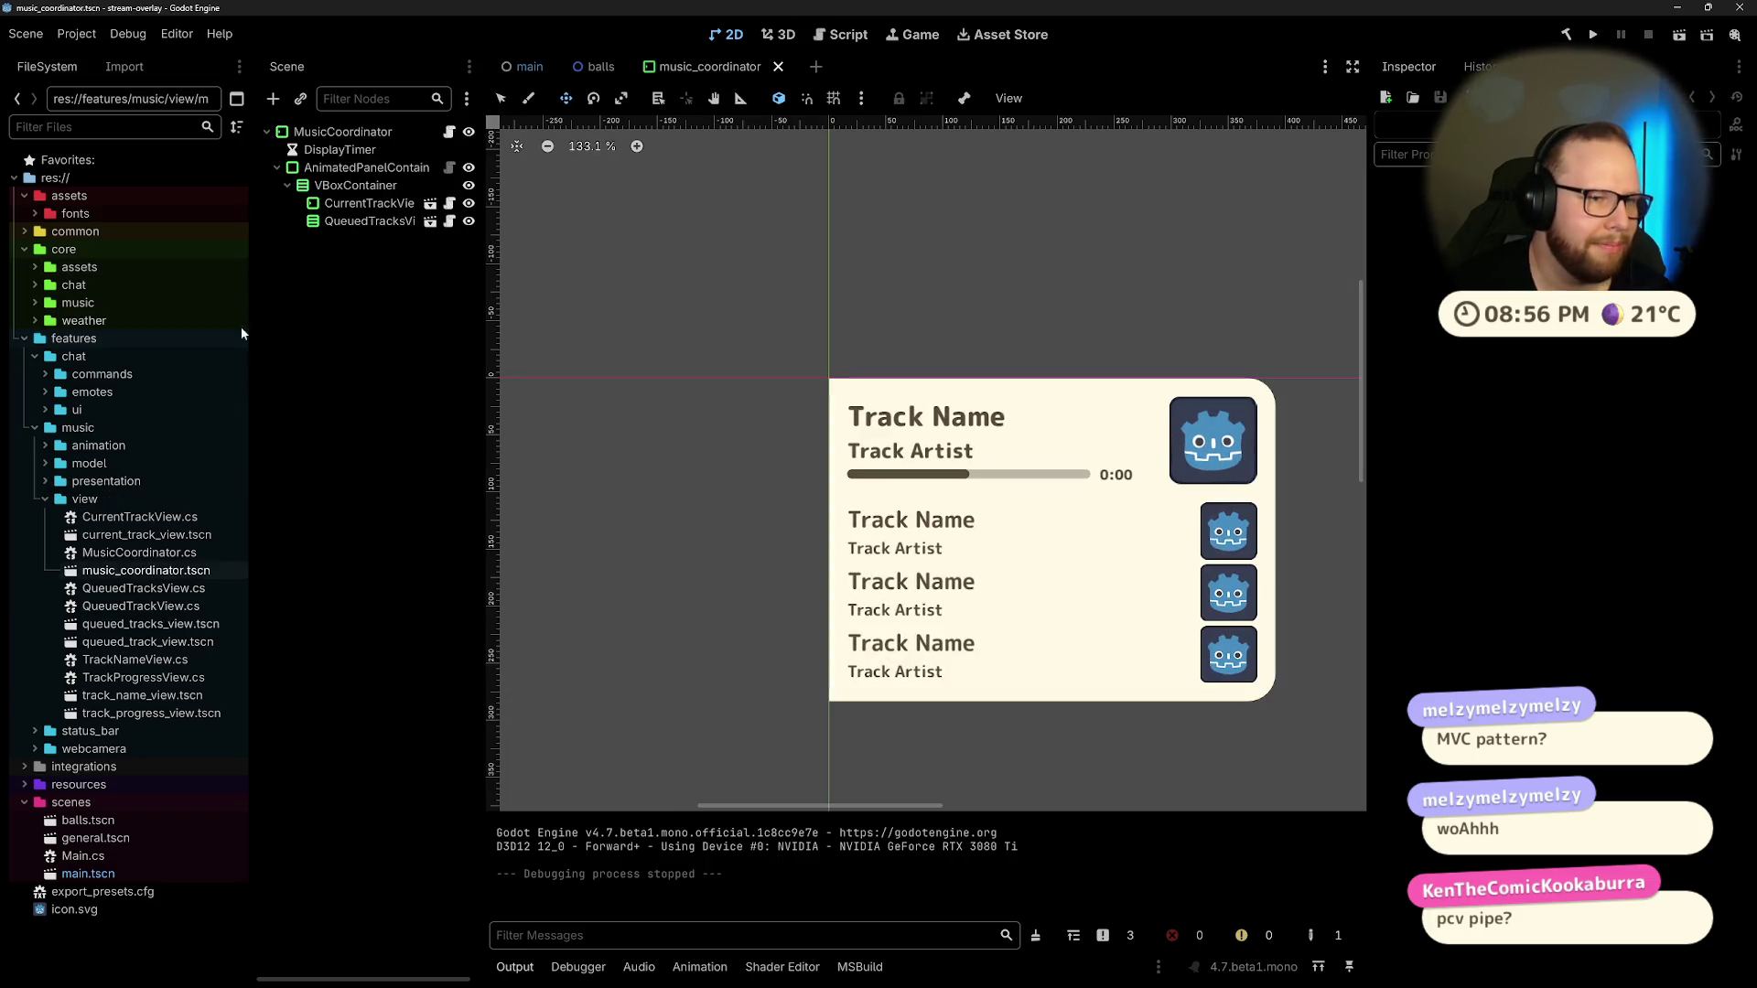
Step: Select the CurrentTrackView node in MusicCoordinator and open current_track_view.tscn in the editor
{"action": "left_click", "coordinate": [348, 137]}
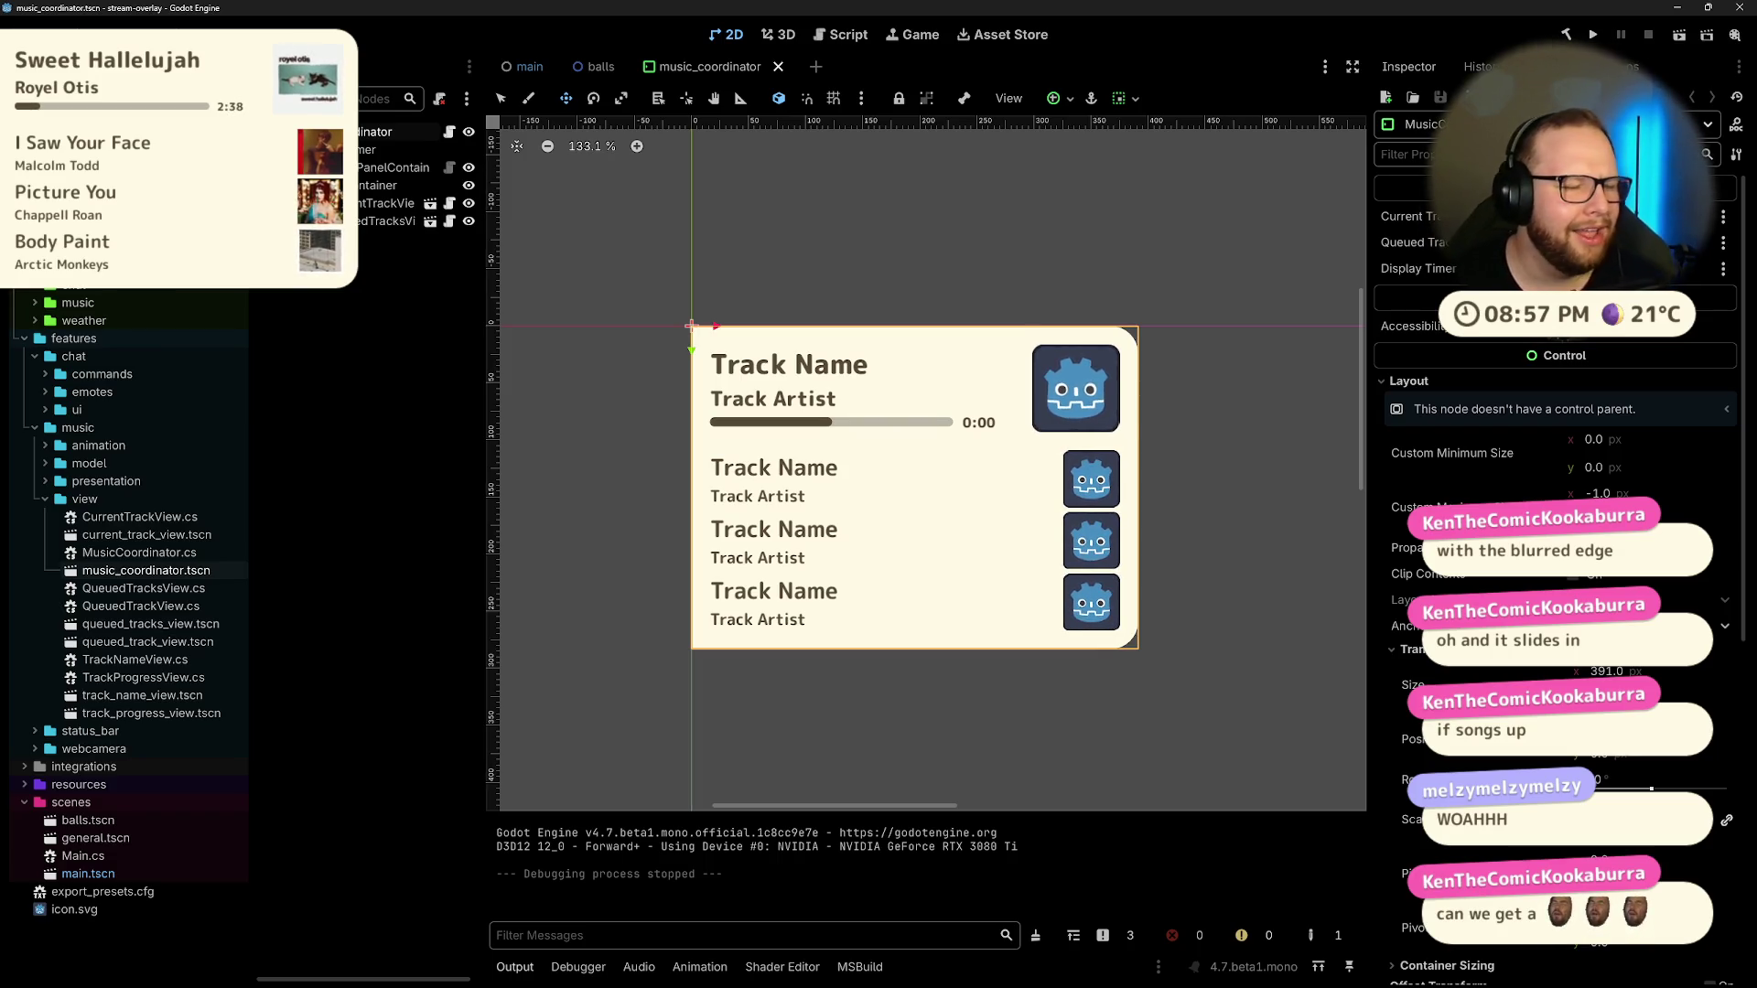
{"action": "key", "text": "Escape"}
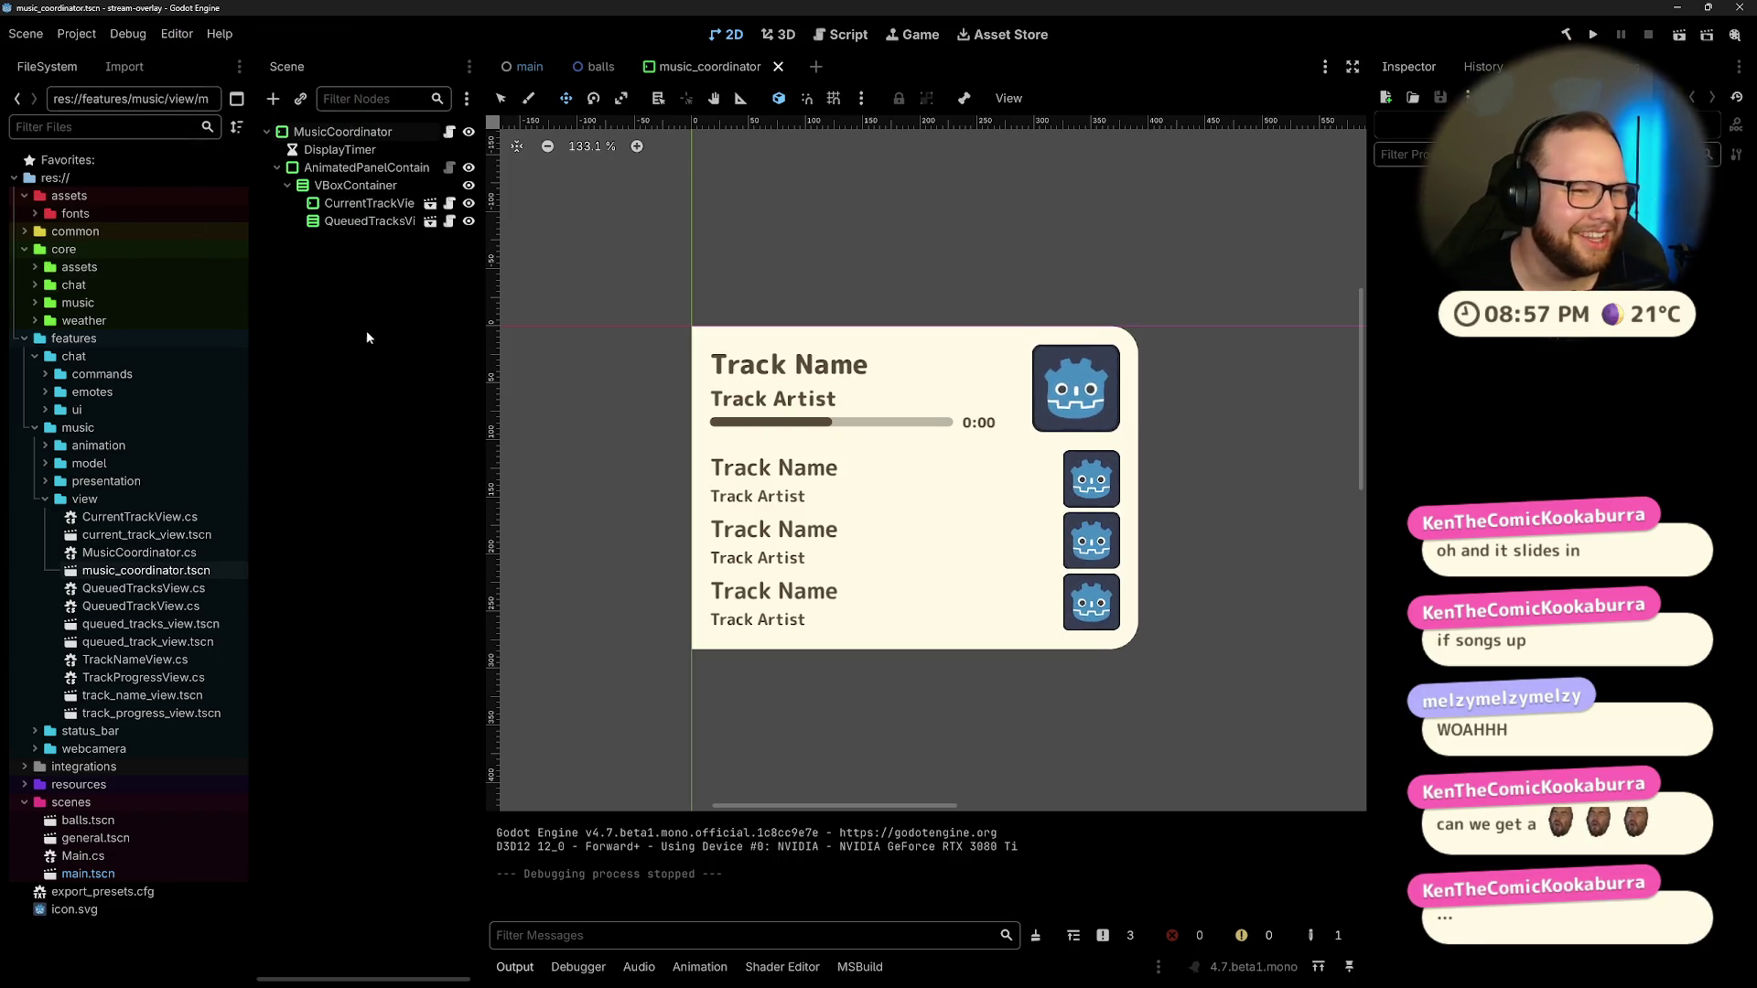
{"action": "left_click", "coordinate": [355, 198]}
{"action": "left_click", "coordinate": [381, 275]}
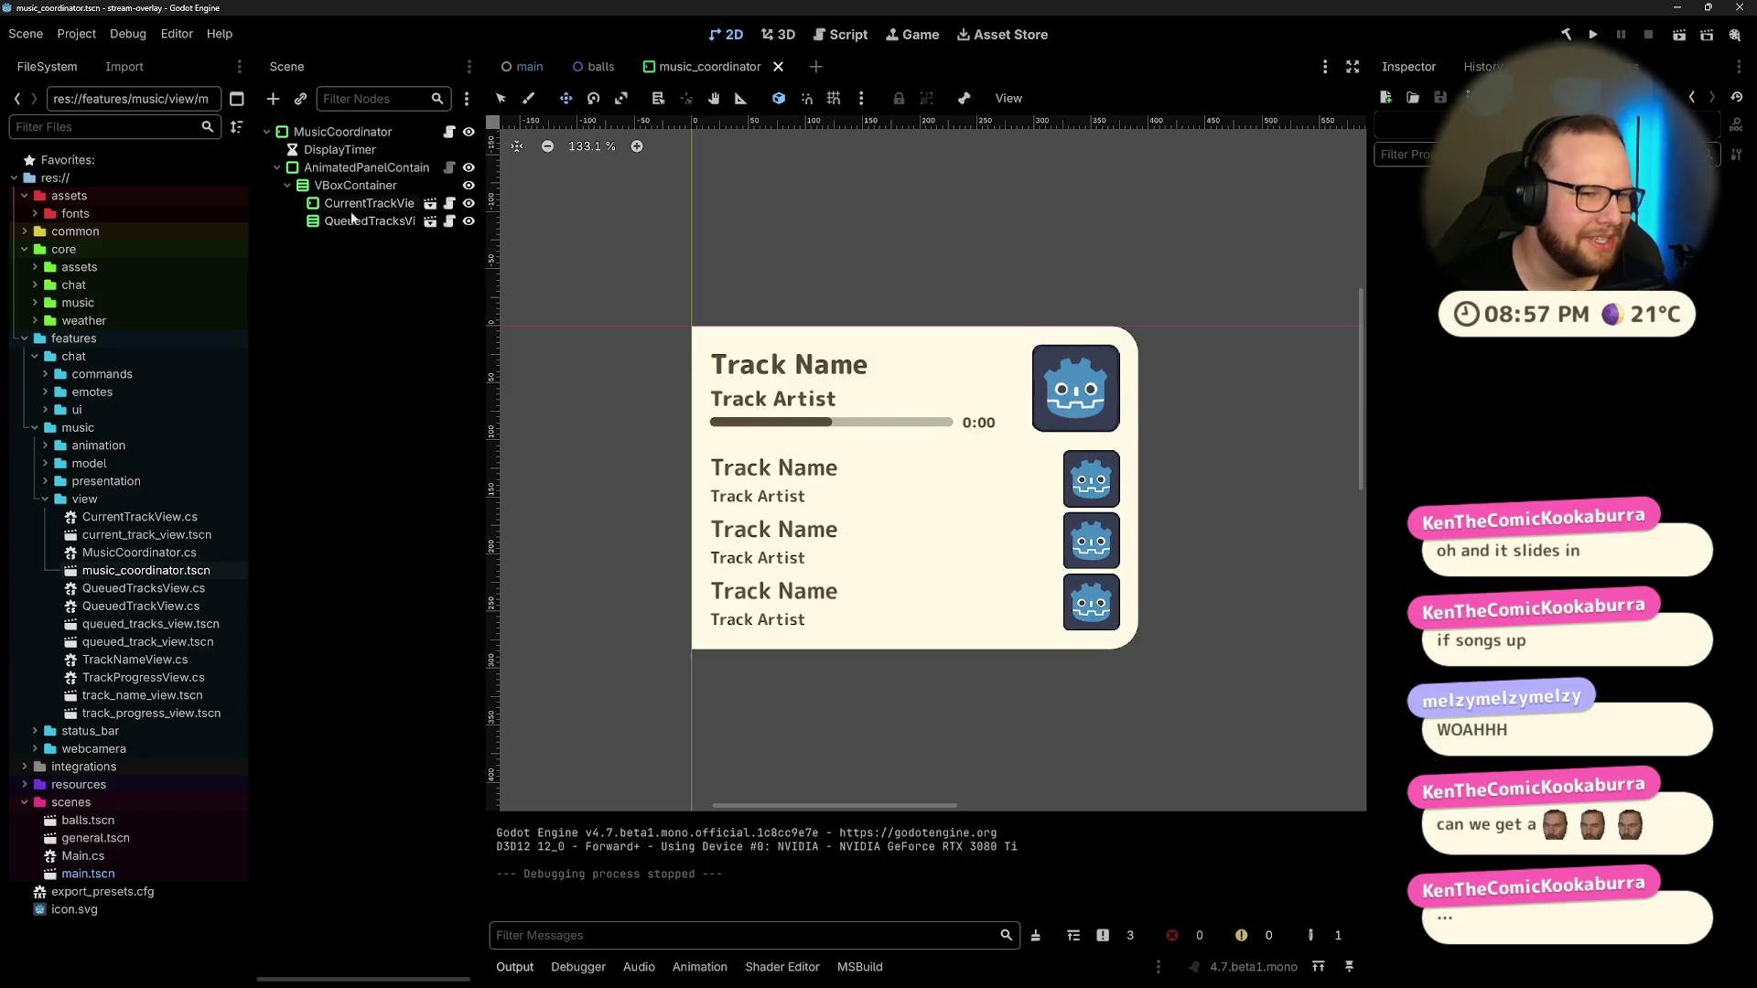
{"action": "left_click", "coordinate": [378, 203]}
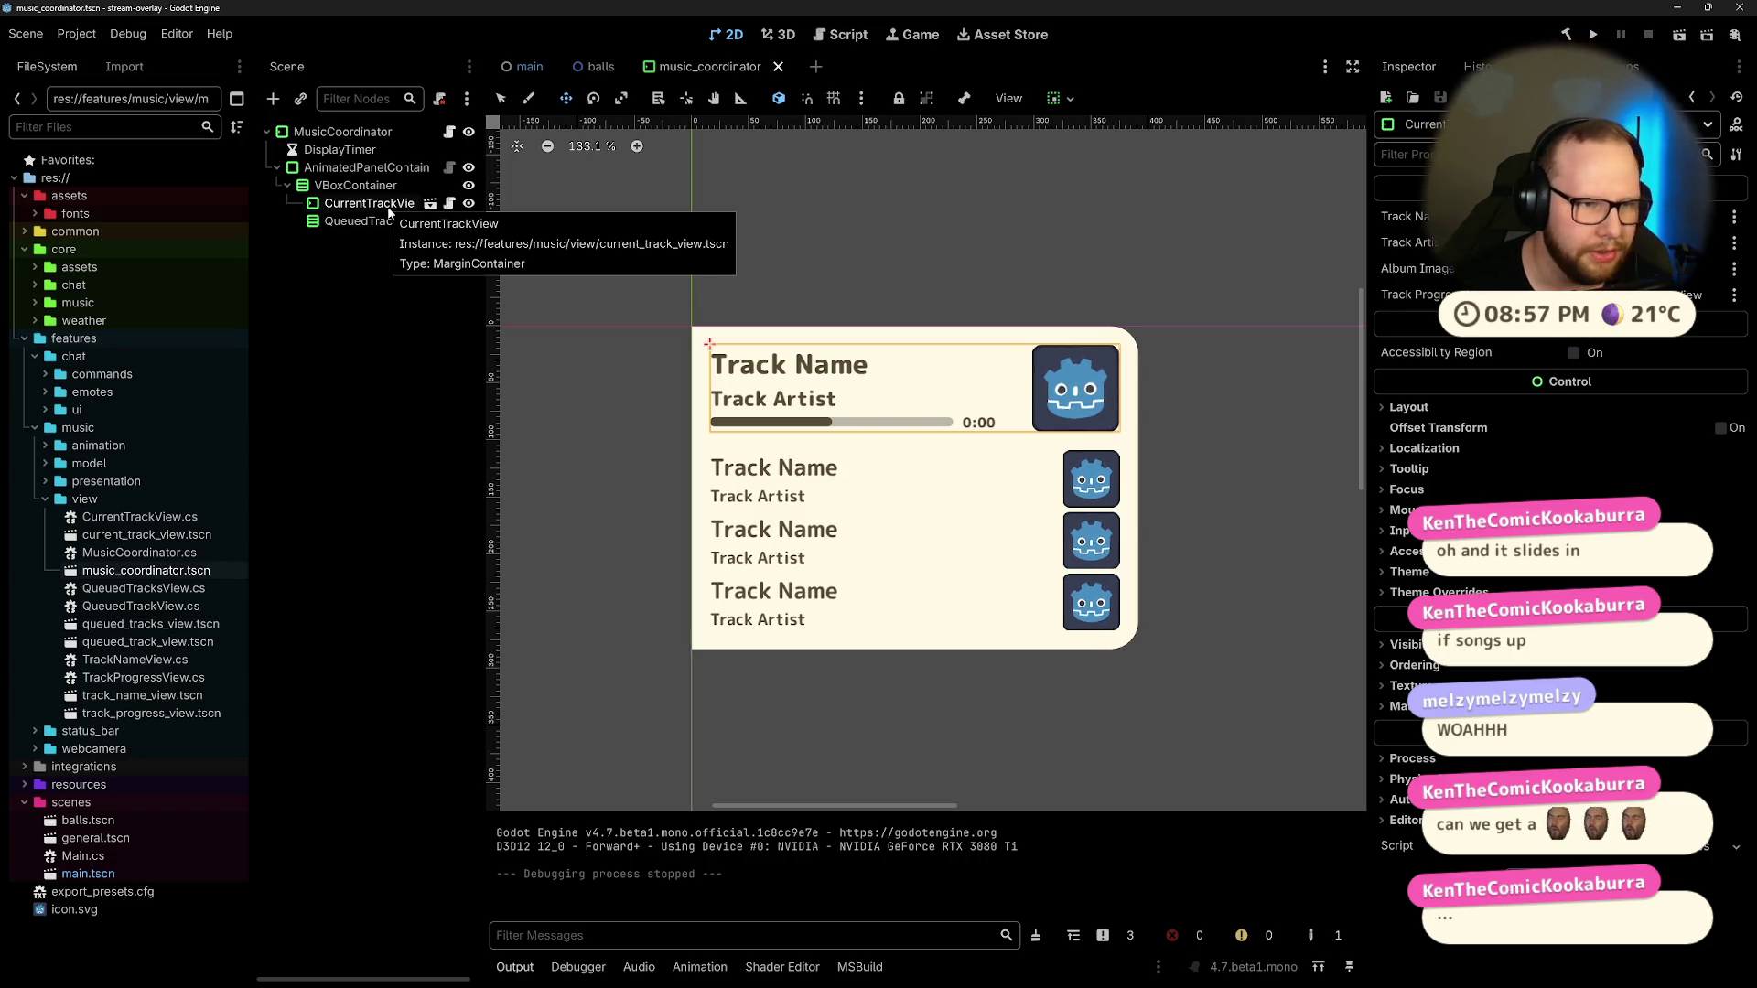
{"action": "left_click", "coordinate": [429, 203]}
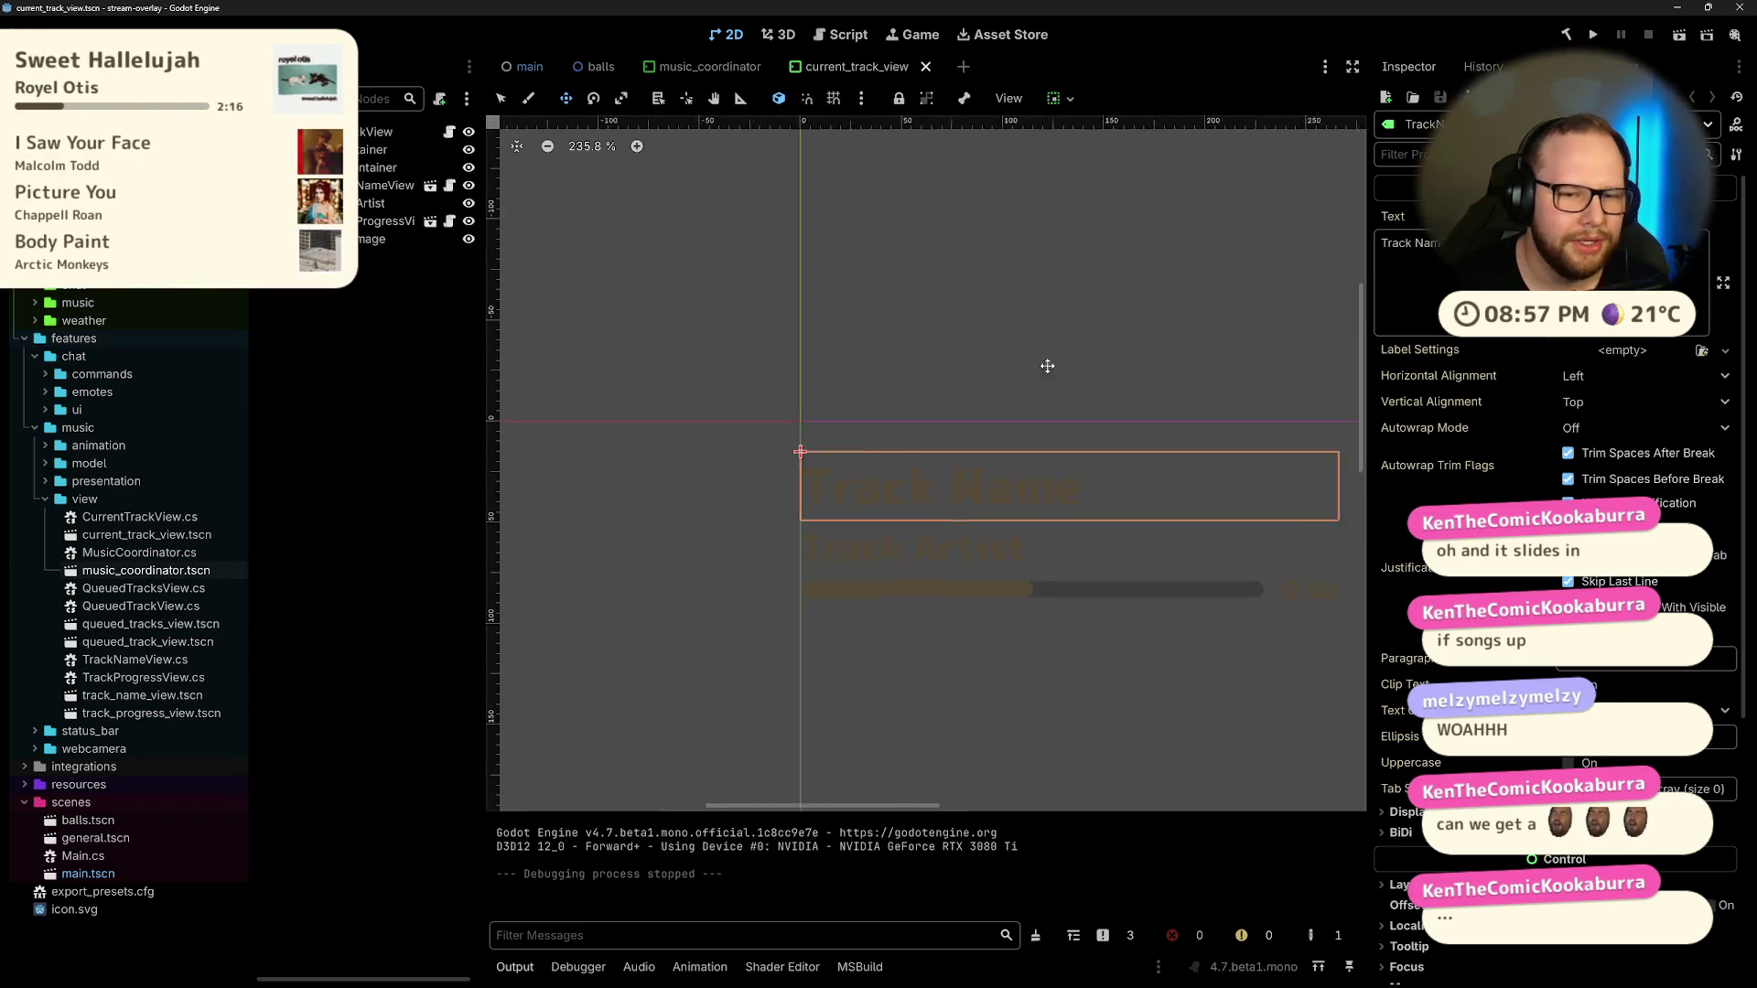
Step: Open the track progress view scene, then close the track_progress_view and current_track_view tabs
{"action": "scroll", "coordinate": [1071, 374], "scroll_direction": "down", "scroll_amount": 5}
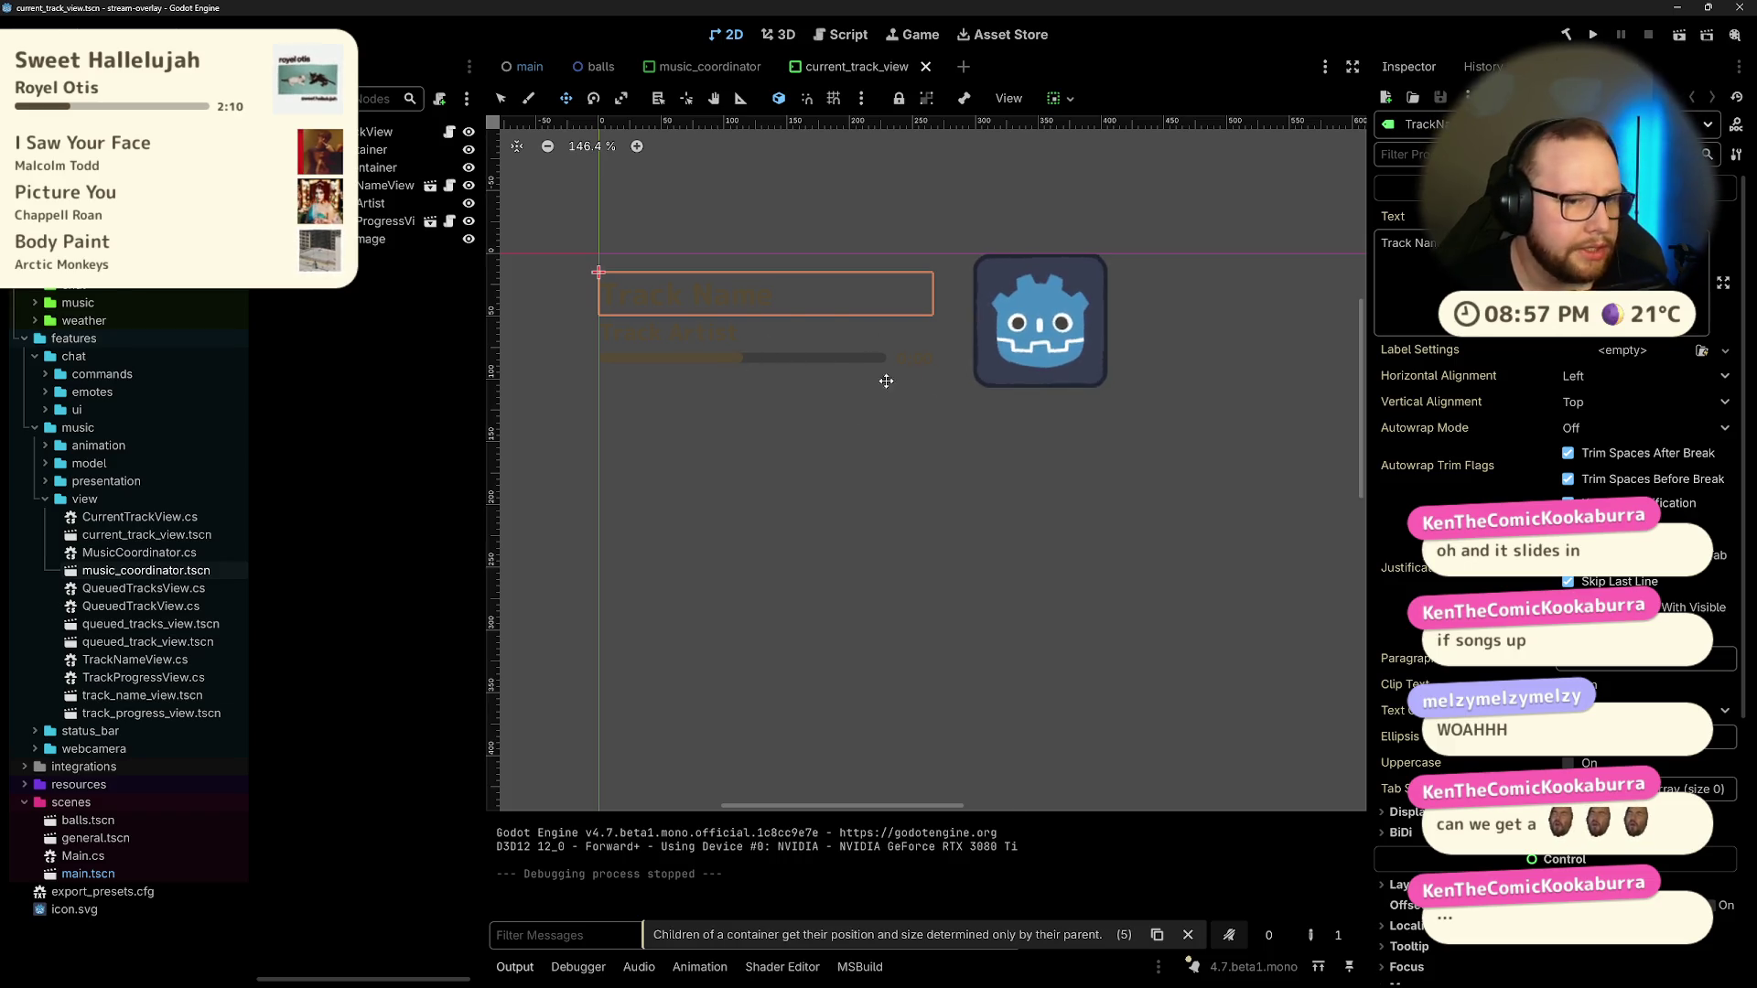
{"action": "left_click", "coordinate": [429, 220]}
{"action": "scroll", "coordinate": [659, 275], "scroll_direction": "up", "scroll_amount": 8}
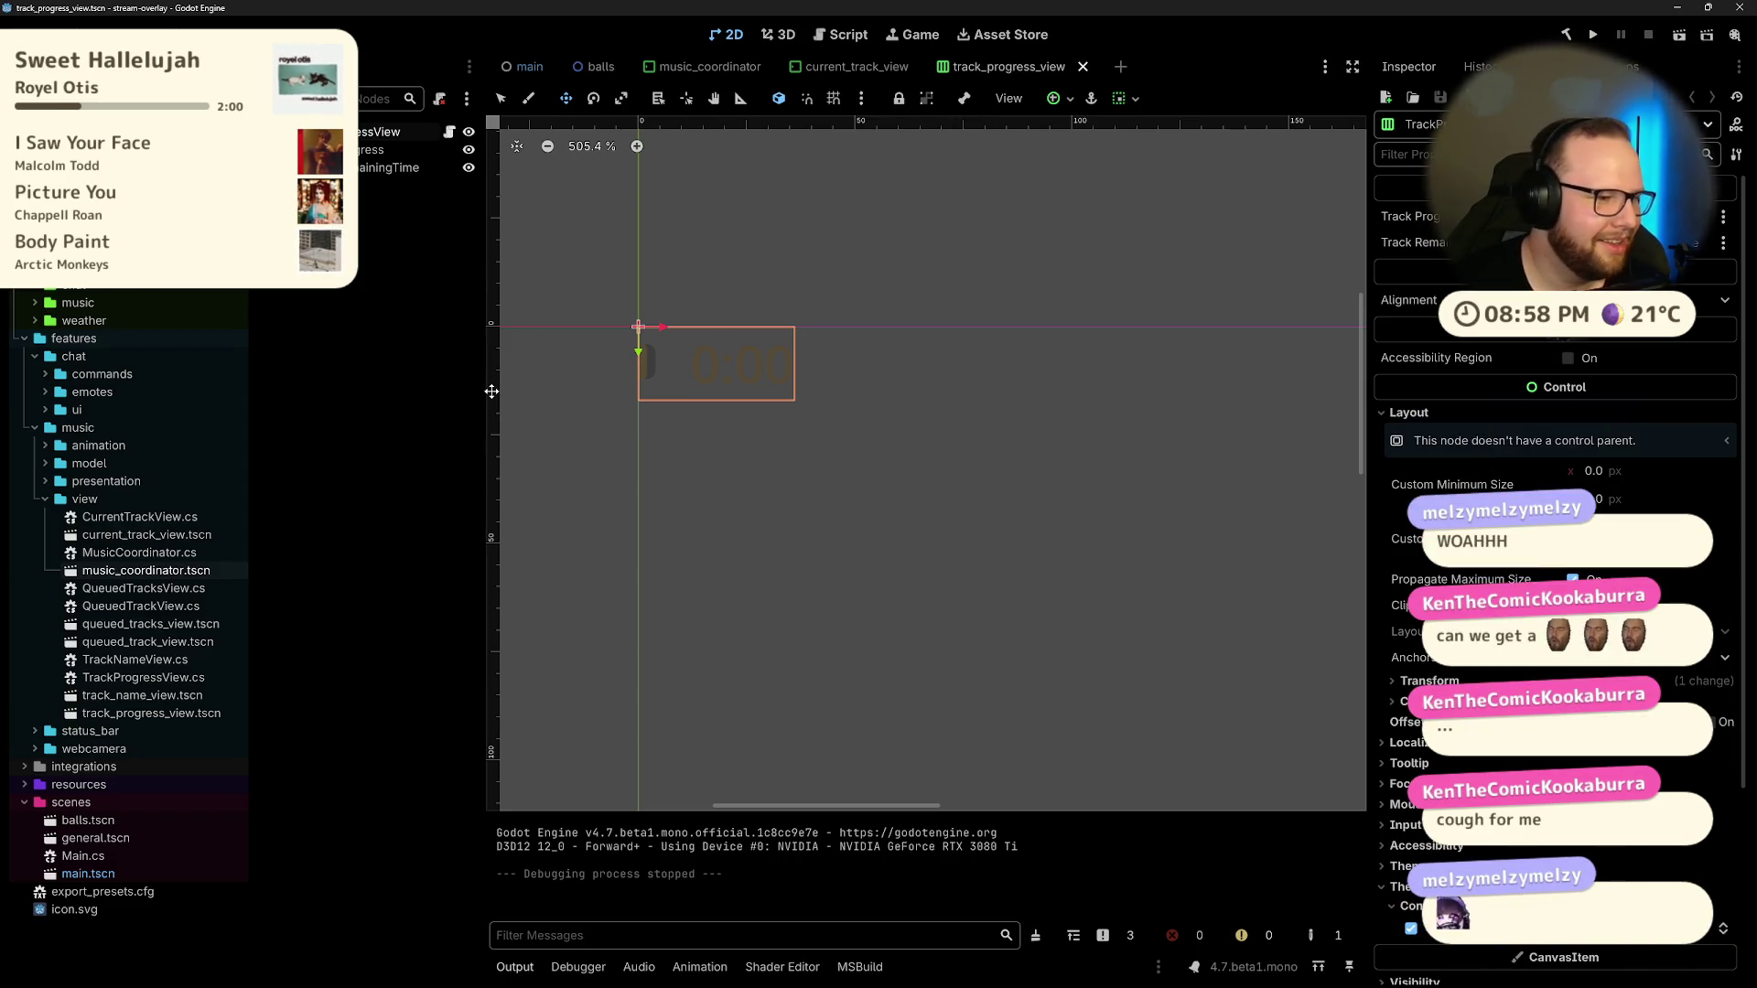
{"action": "left_click", "coordinate": [1083, 66]}
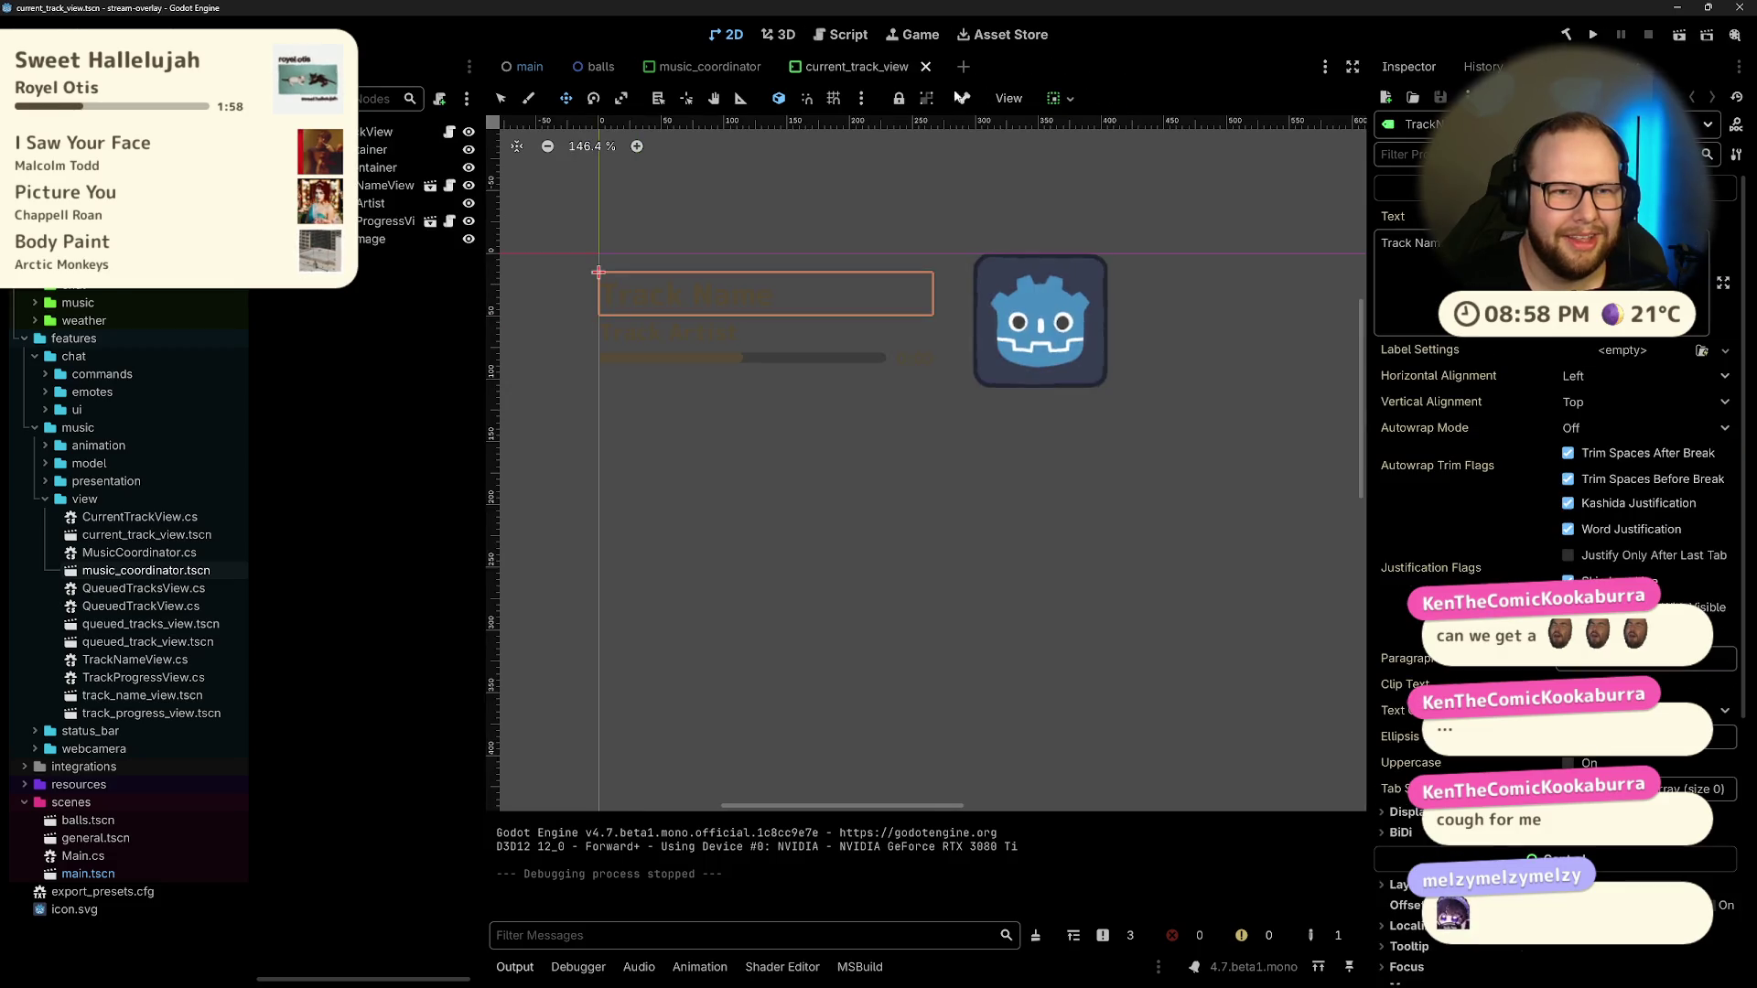
{"action": "left_click", "coordinate": [926, 67]}
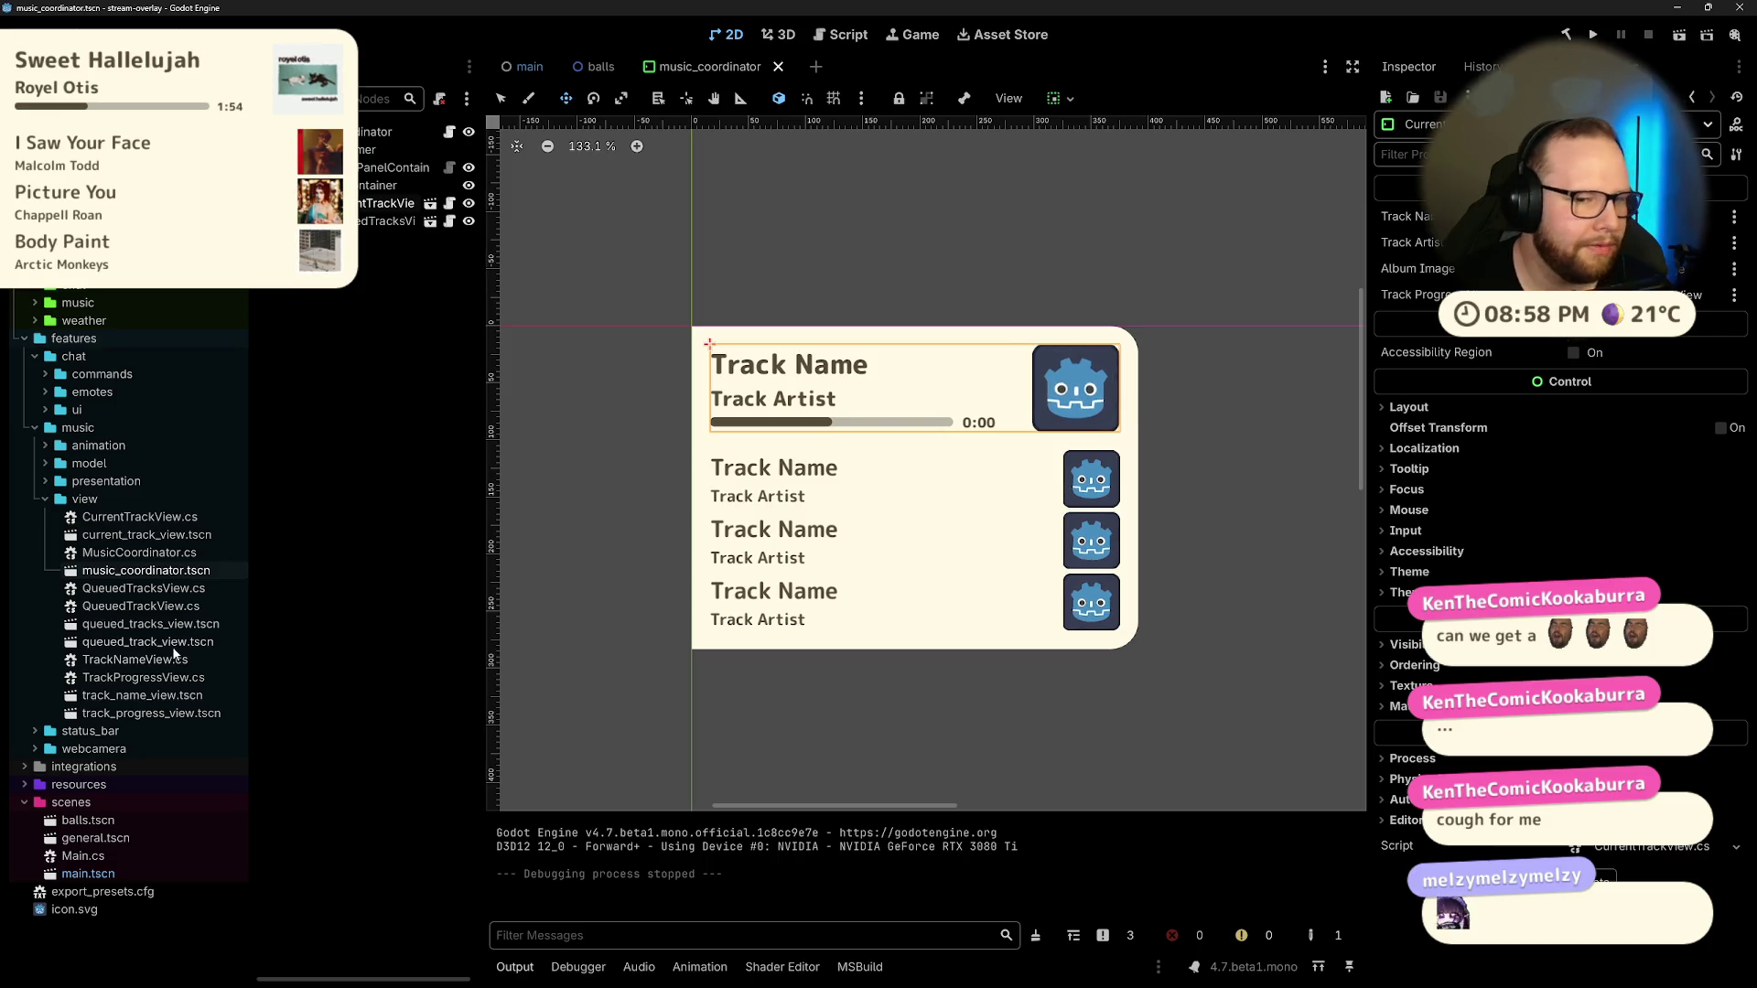
{"action": "left_click", "coordinate": [895, 463]}
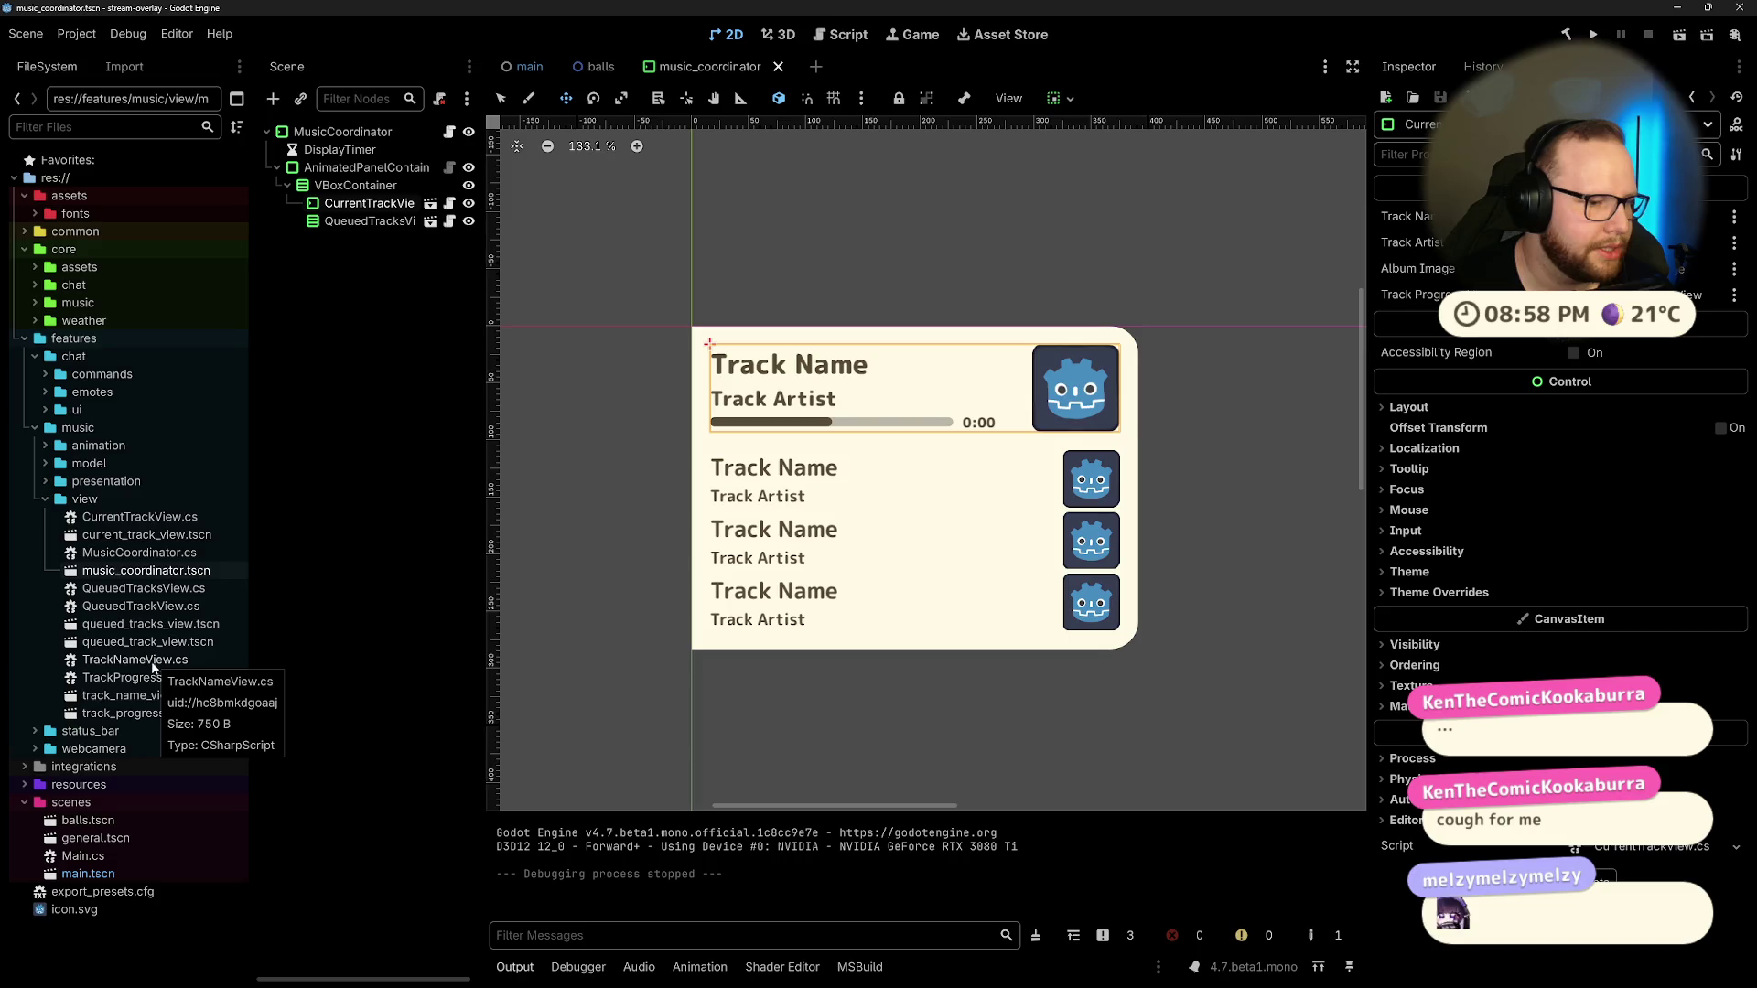
Step: Open track_name_view.tscn, then open MusicPresenter.cs from music/presentation in Visual Studio
{"action": "double_click", "coordinate": [137, 695]}
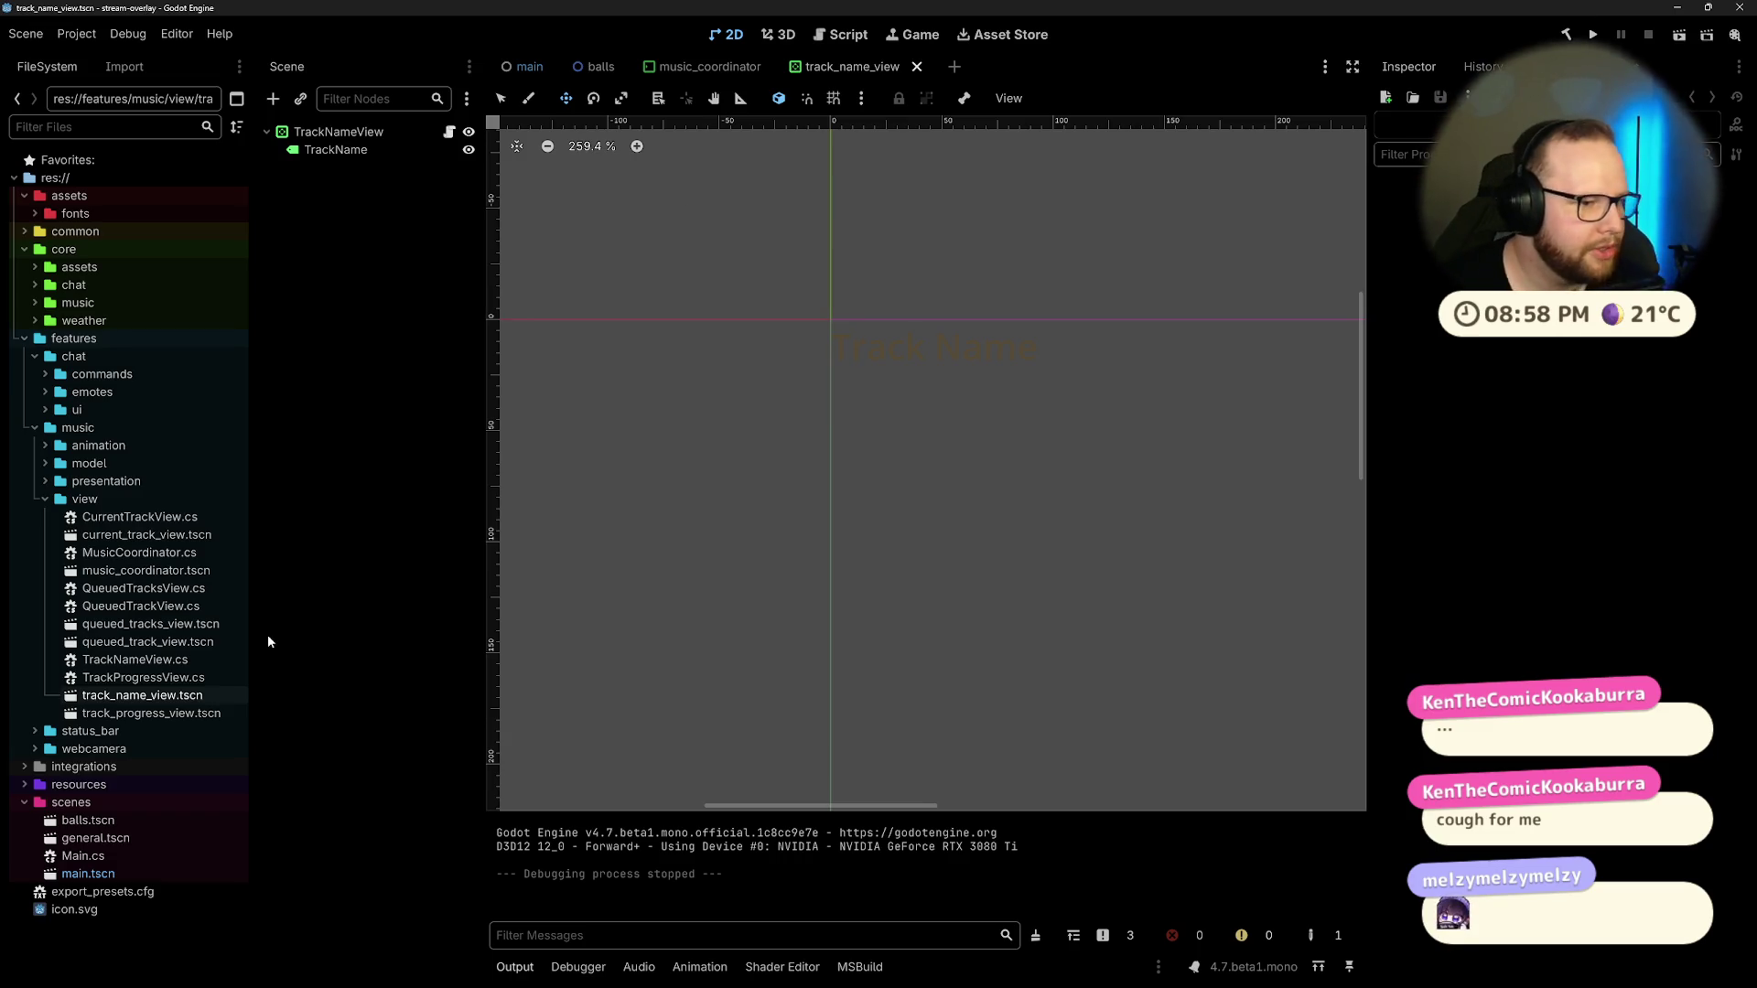
{"action": "left_click", "coordinate": [43, 502]}
{"action": "left_click", "coordinate": [46, 482]}
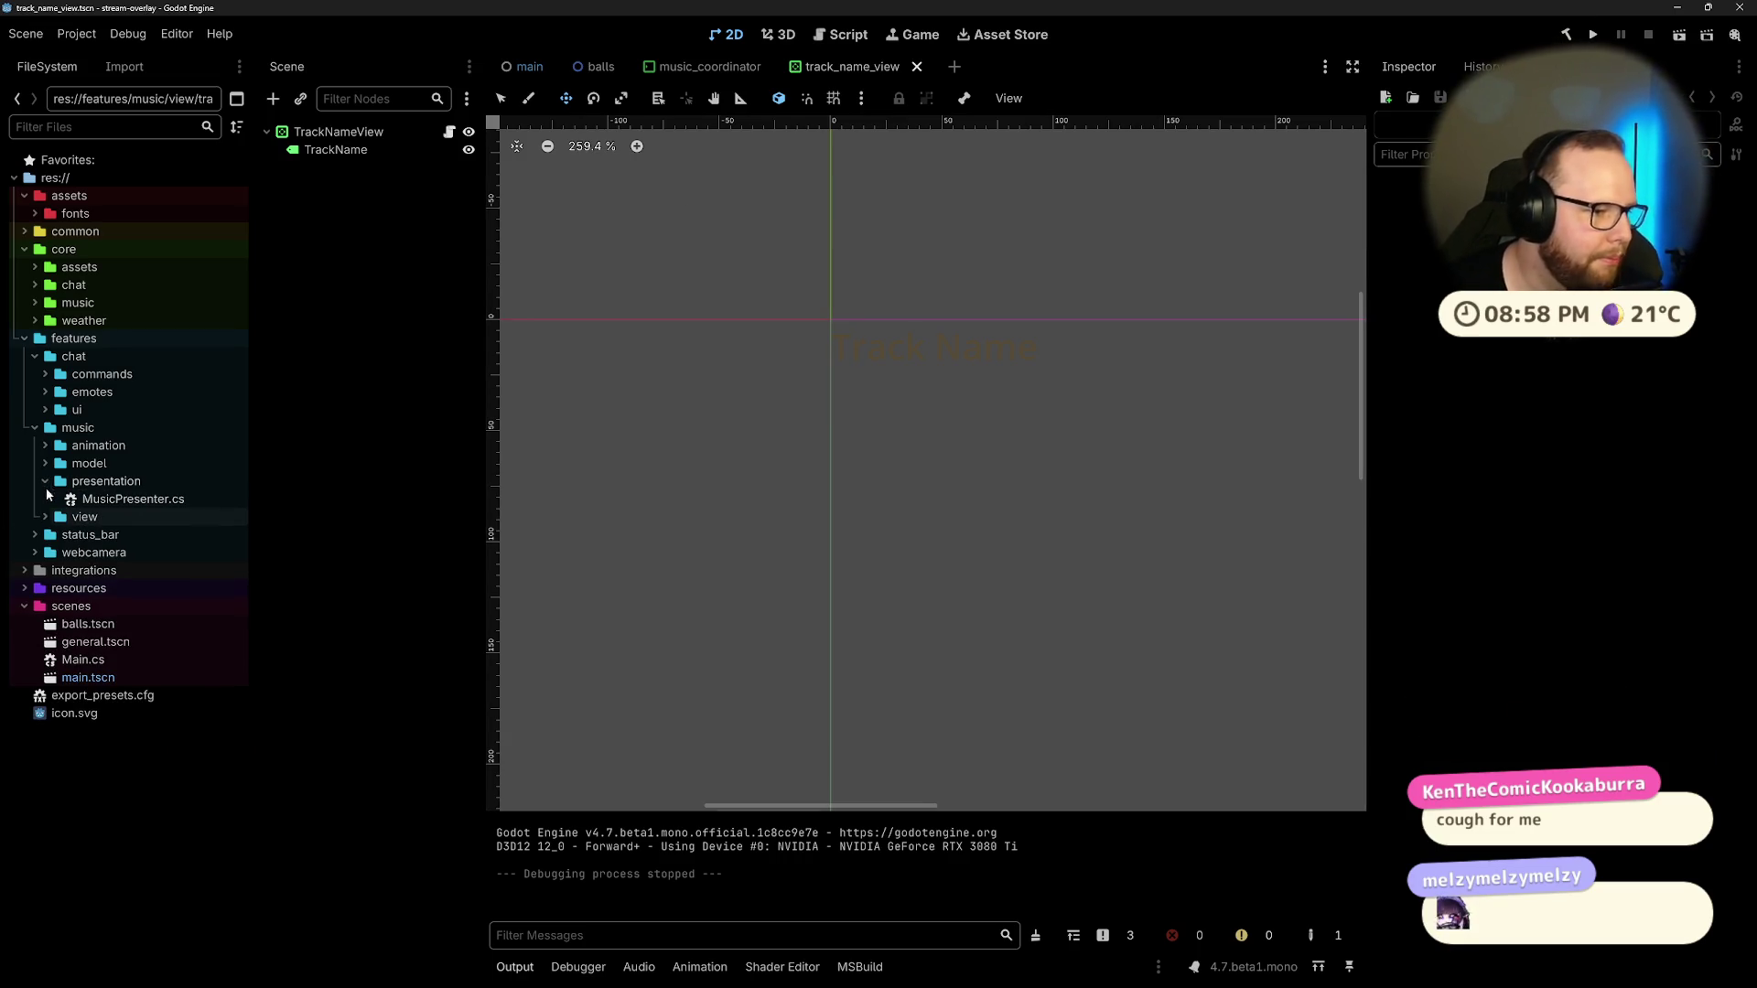
{"action": "double_click", "coordinate": [115, 499]}
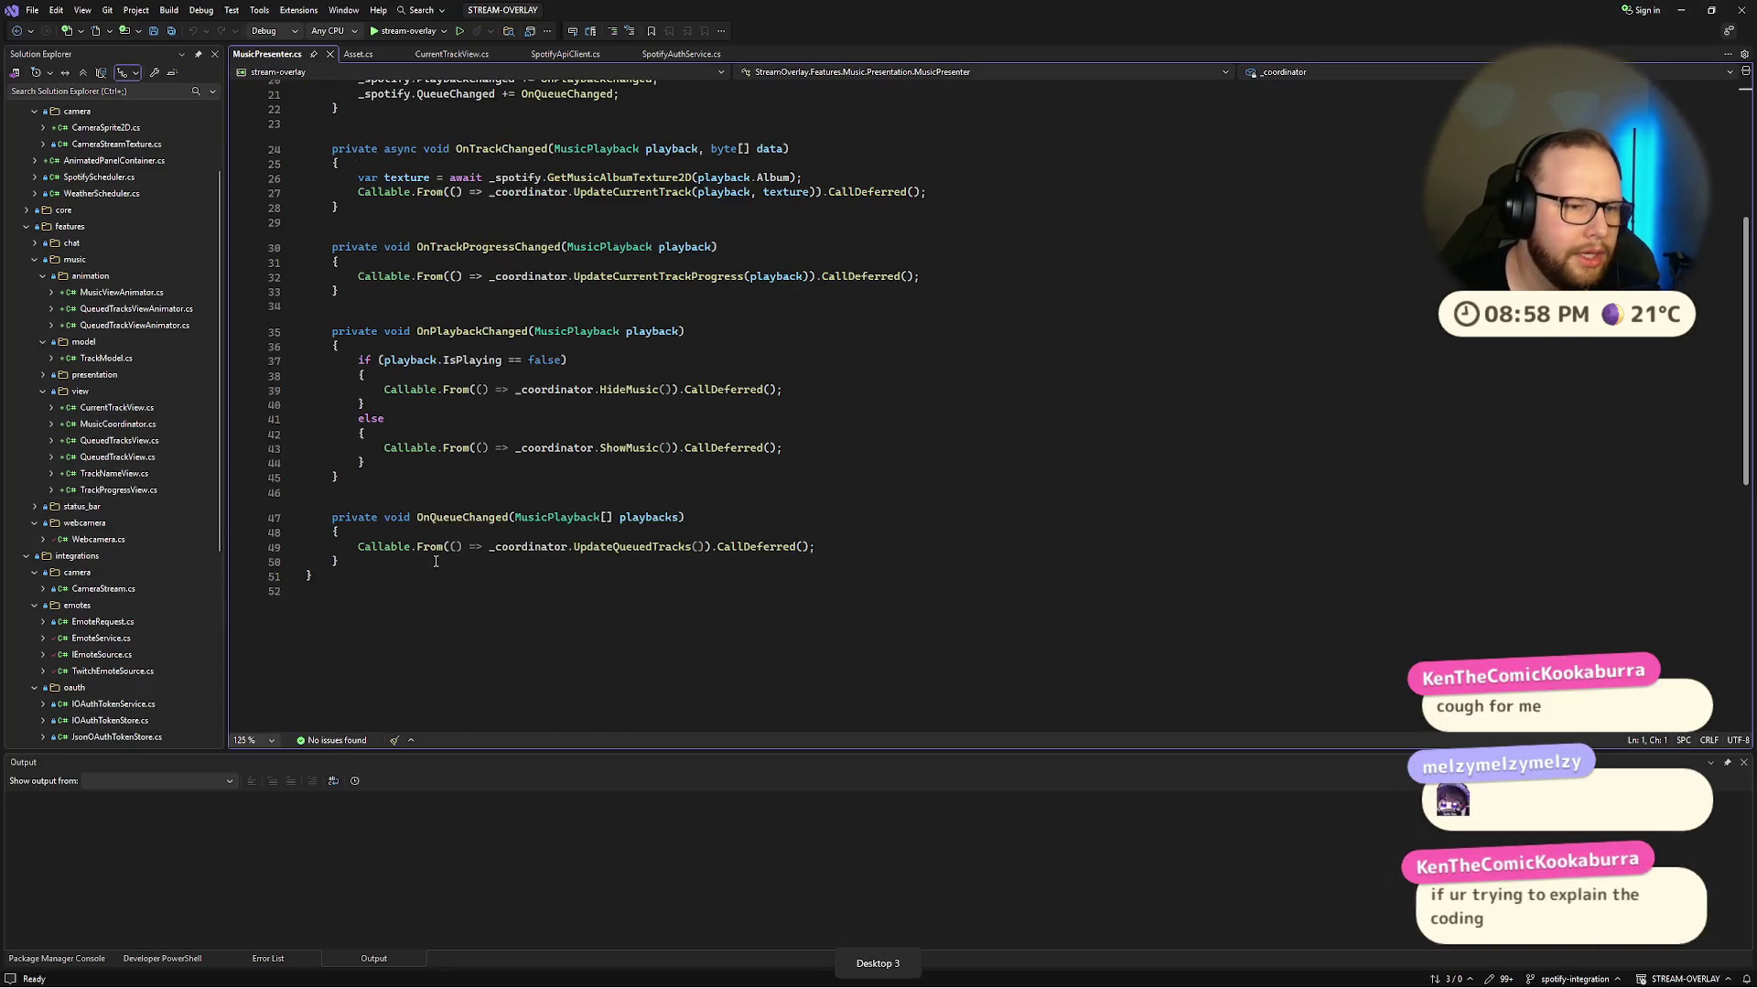
Step: Read MusicPresenter.cs's OnPlaybackChanged handler, then open TrackModel.cs and select all its code
{"action": "scroll", "coordinate": [443, 564], "scroll_direction": "down", "scroll_amount": 3}
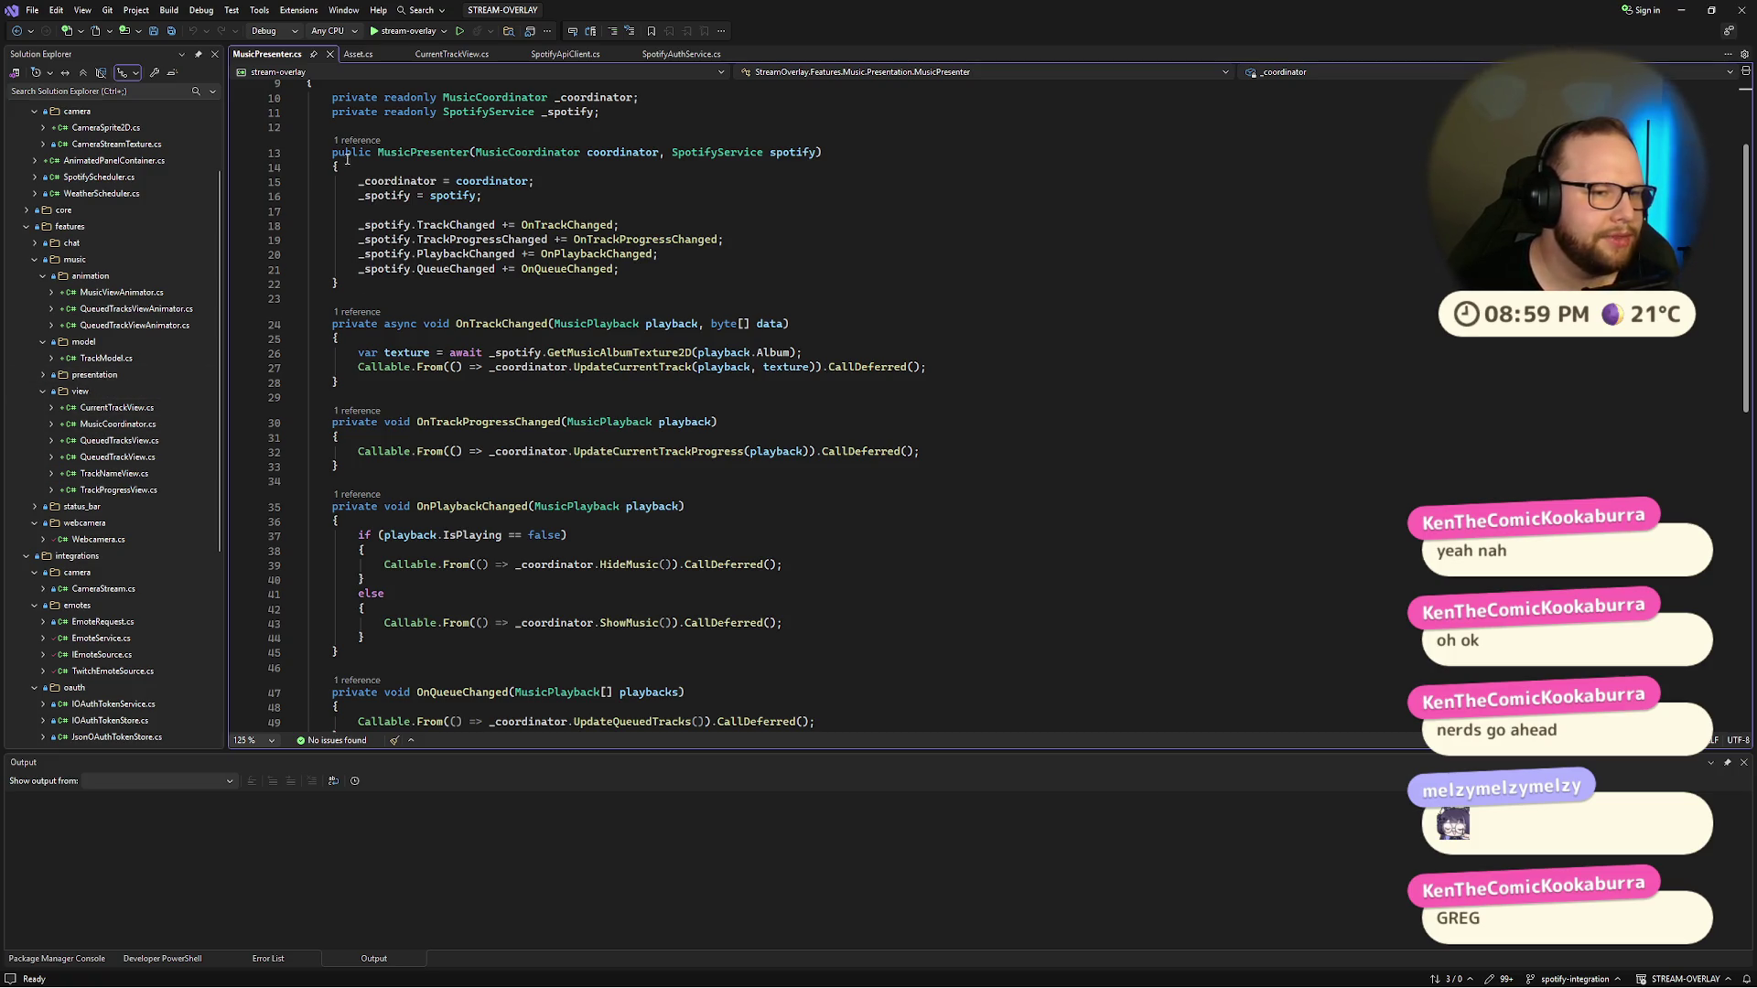
{"action": "left_click", "coordinate": [337, 652]}
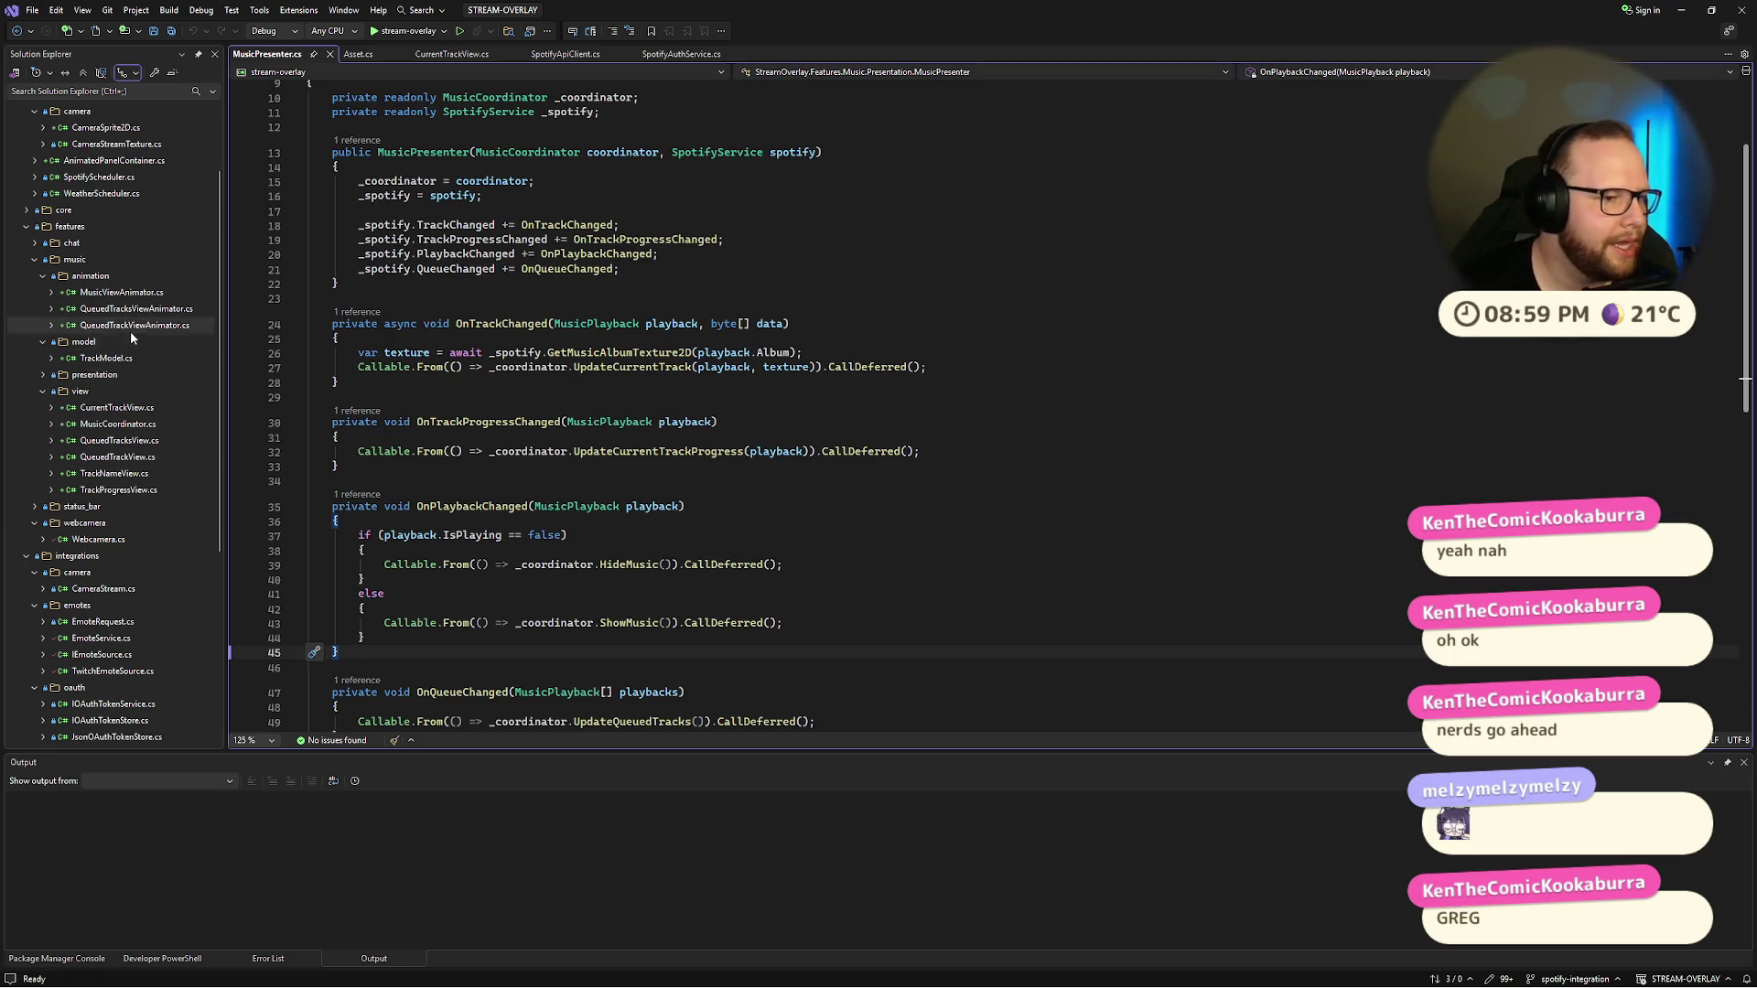
{"action": "double_click", "coordinate": [106, 357]}
{"action": "key", "text": "ctrl+a"}
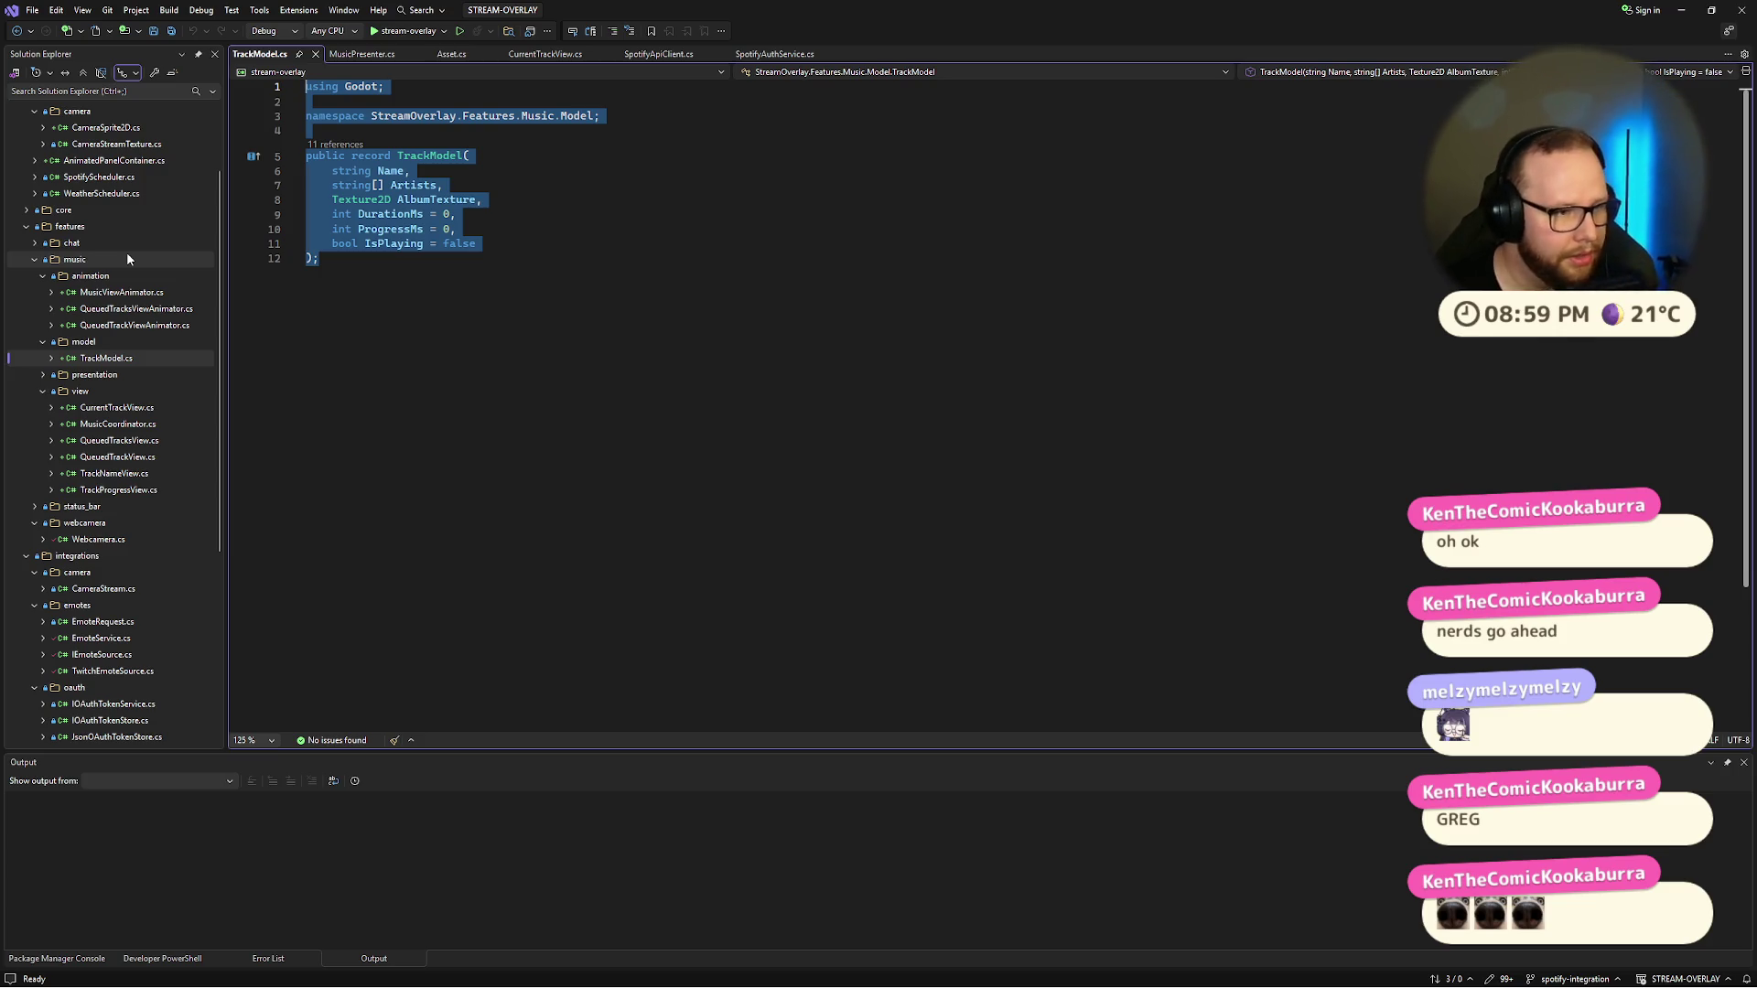
{"action": "double_click", "coordinate": [147, 309]}
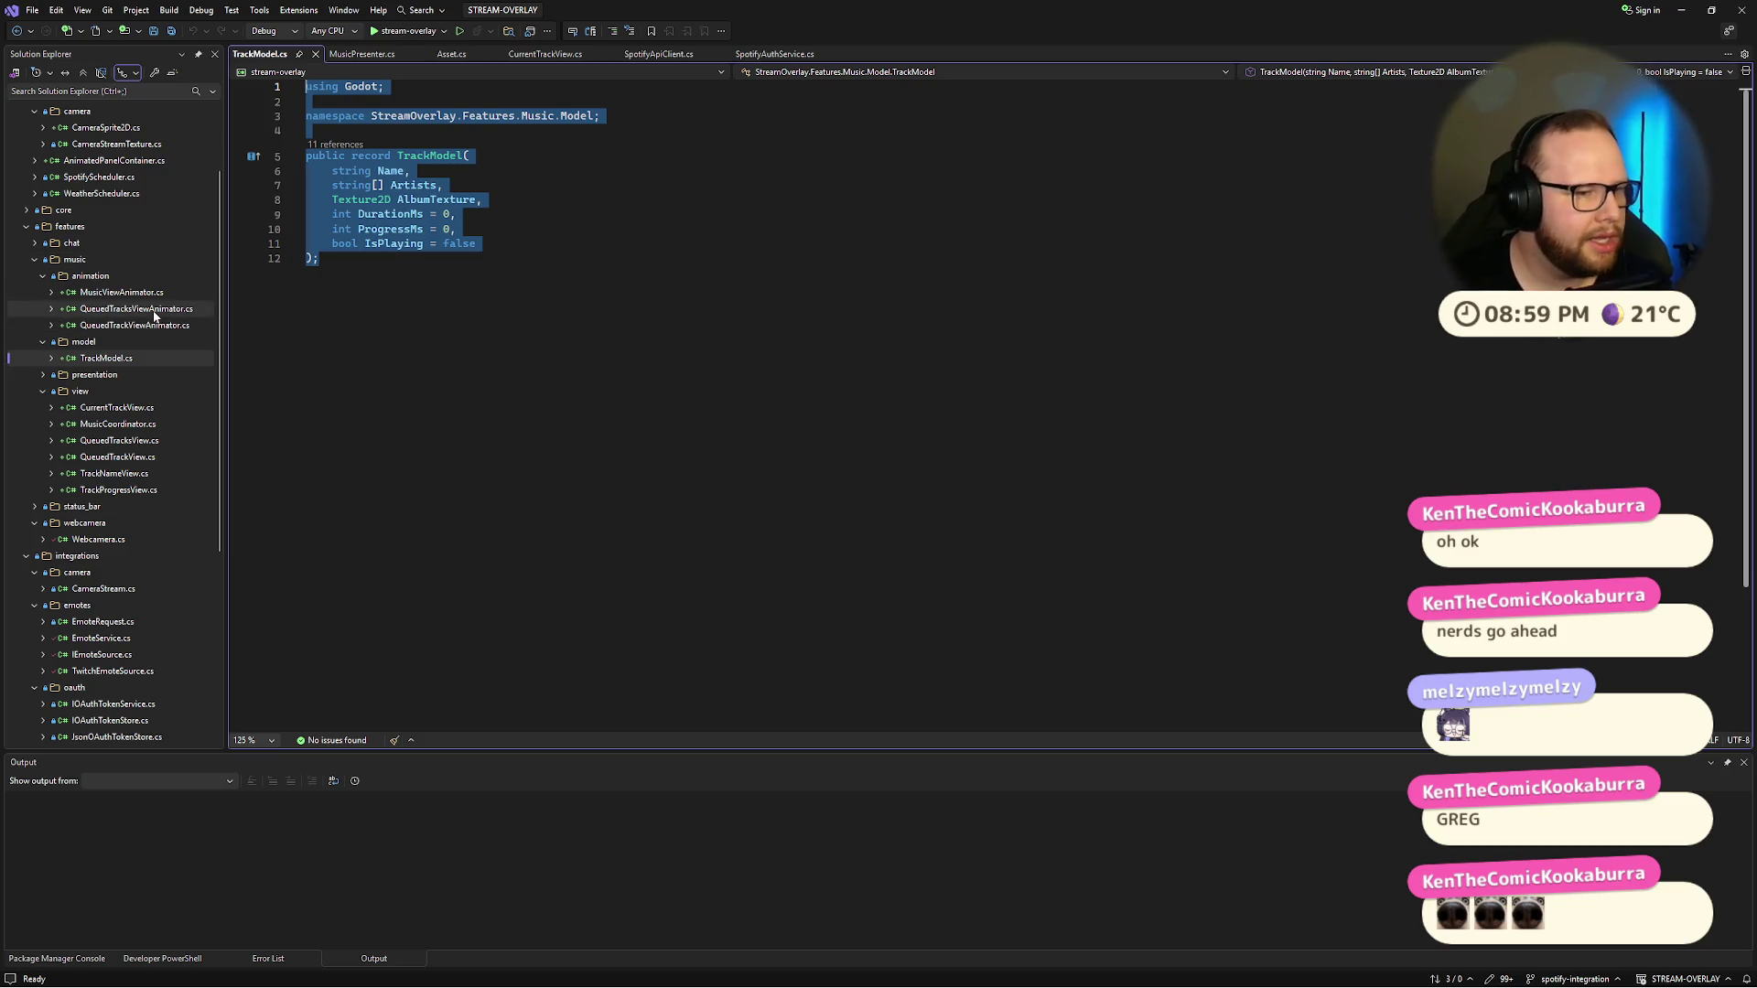
Step: Scroll through QueuedTracksViewAnimator.cs and highlight the QueuedTracksViewAnimator class name
{"action": "scroll", "coordinate": [549, 412], "scroll_direction": "down", "scroll_amount": 5}
{"action": "scroll", "coordinate": [565, 457], "scroll_direction": "up", "scroll_amount": 5}
{"action": "scroll", "coordinate": [565, 458], "scroll_direction": "up", "scroll_amount": 1}
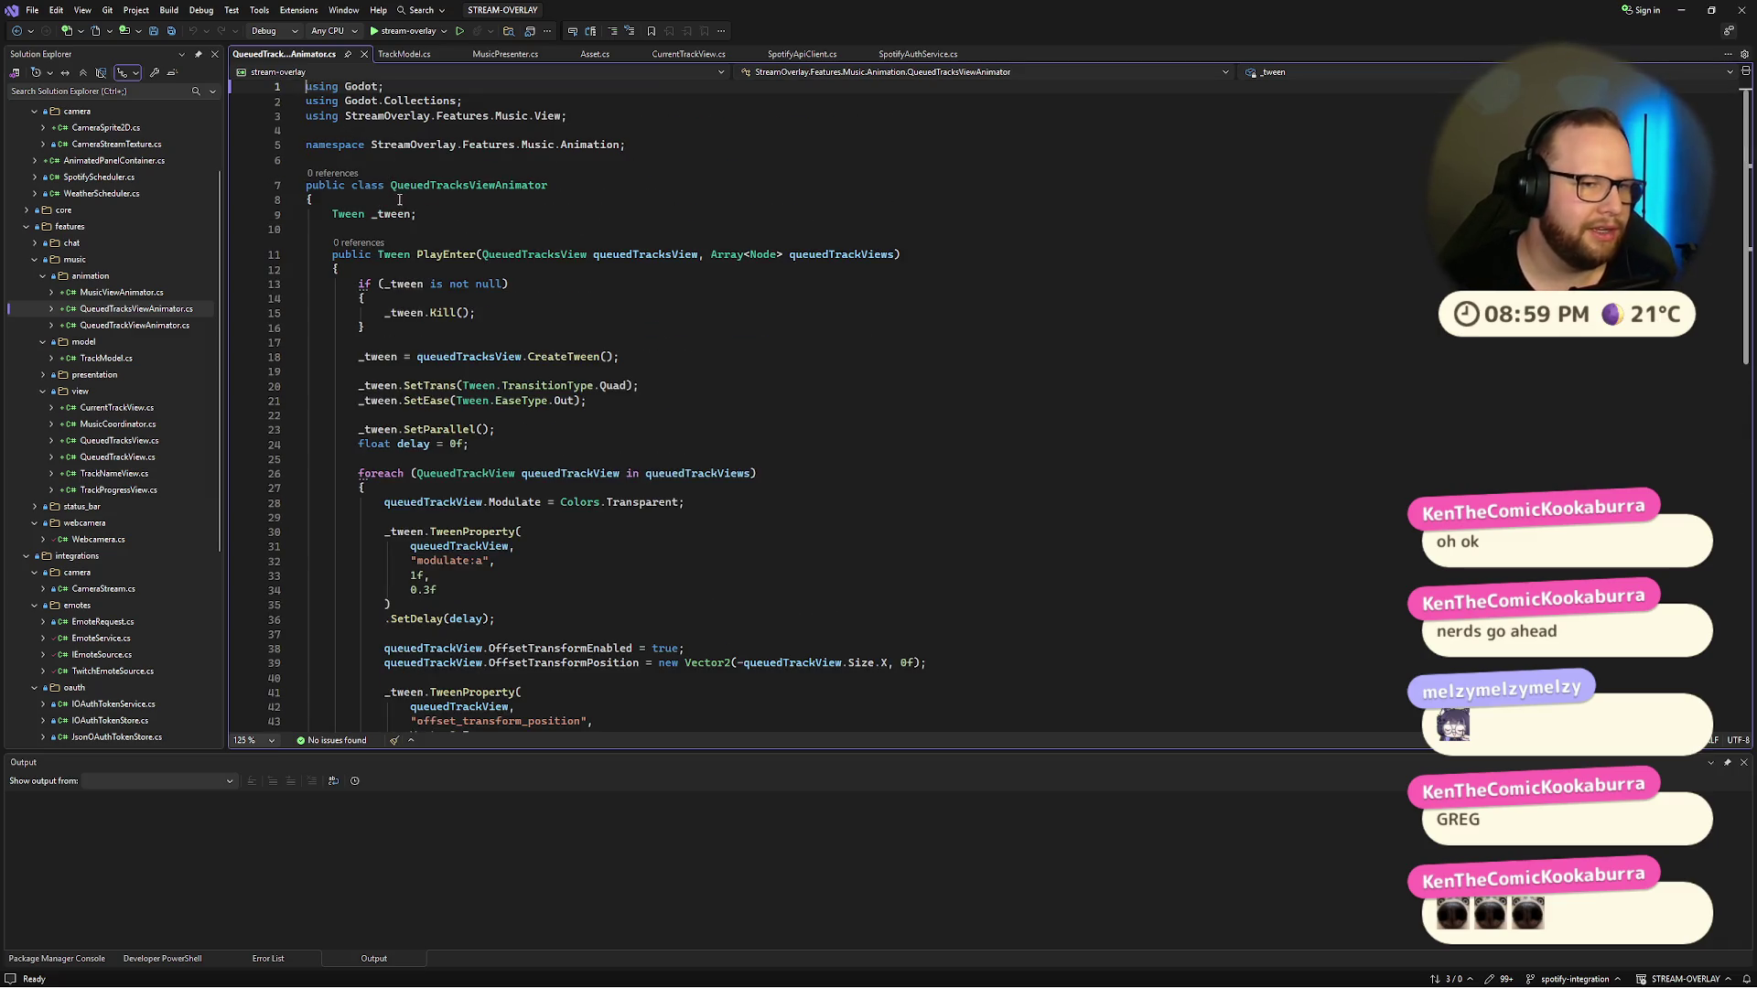
{"action": "scroll", "coordinate": [521, 299], "scroll_direction": "down", "scroll_amount": 5}
{"action": "scroll", "coordinate": [669, 467], "scroll_direction": "up", "scroll_amount": 5}
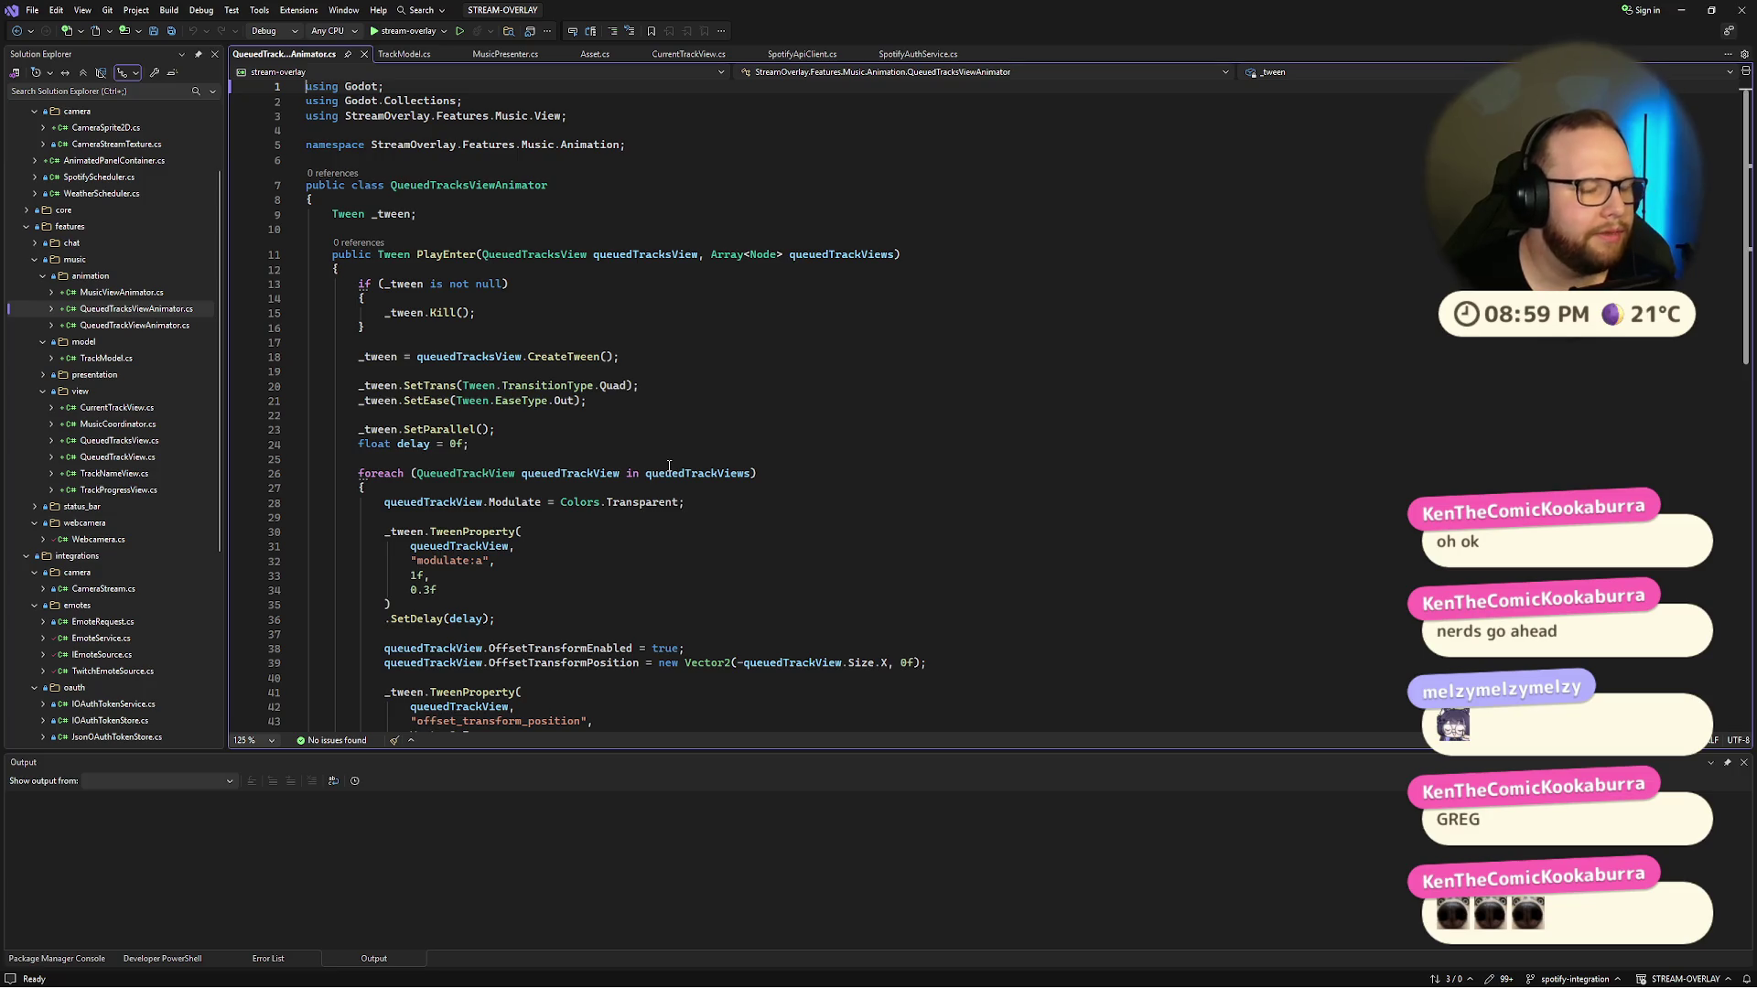
{"action": "mouse_move", "coordinate": [415, 398]}
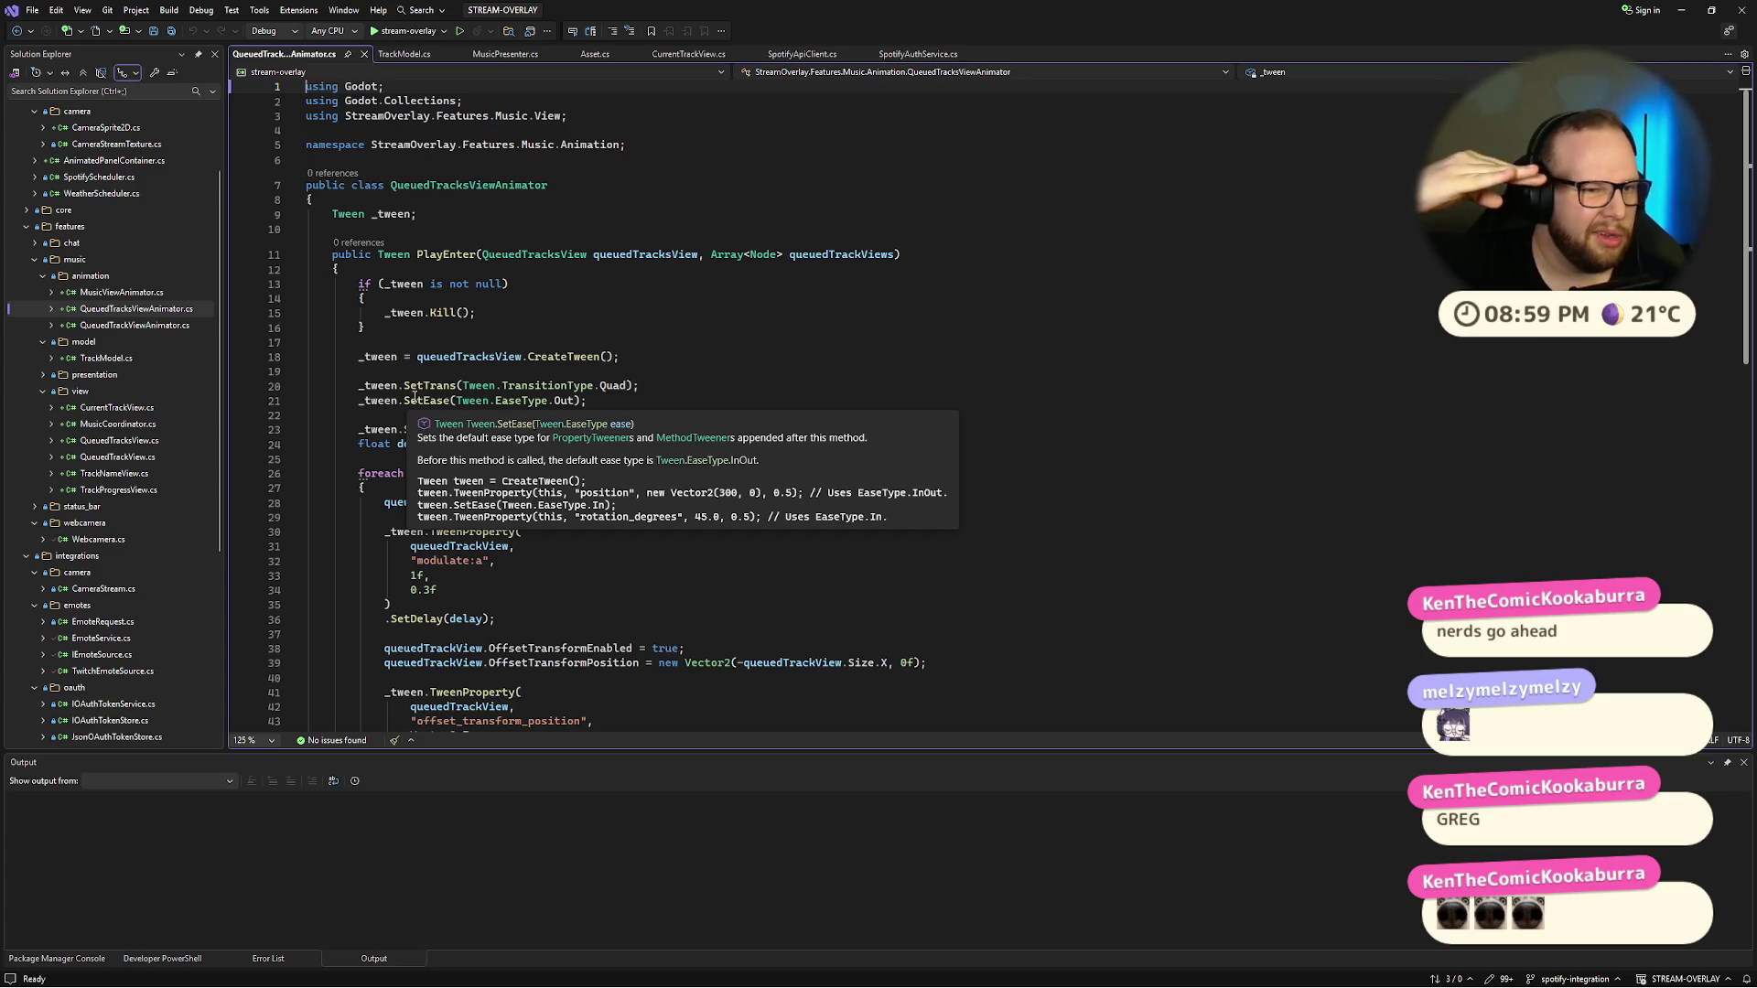
{"action": "left_click", "coordinate": [439, 203]}
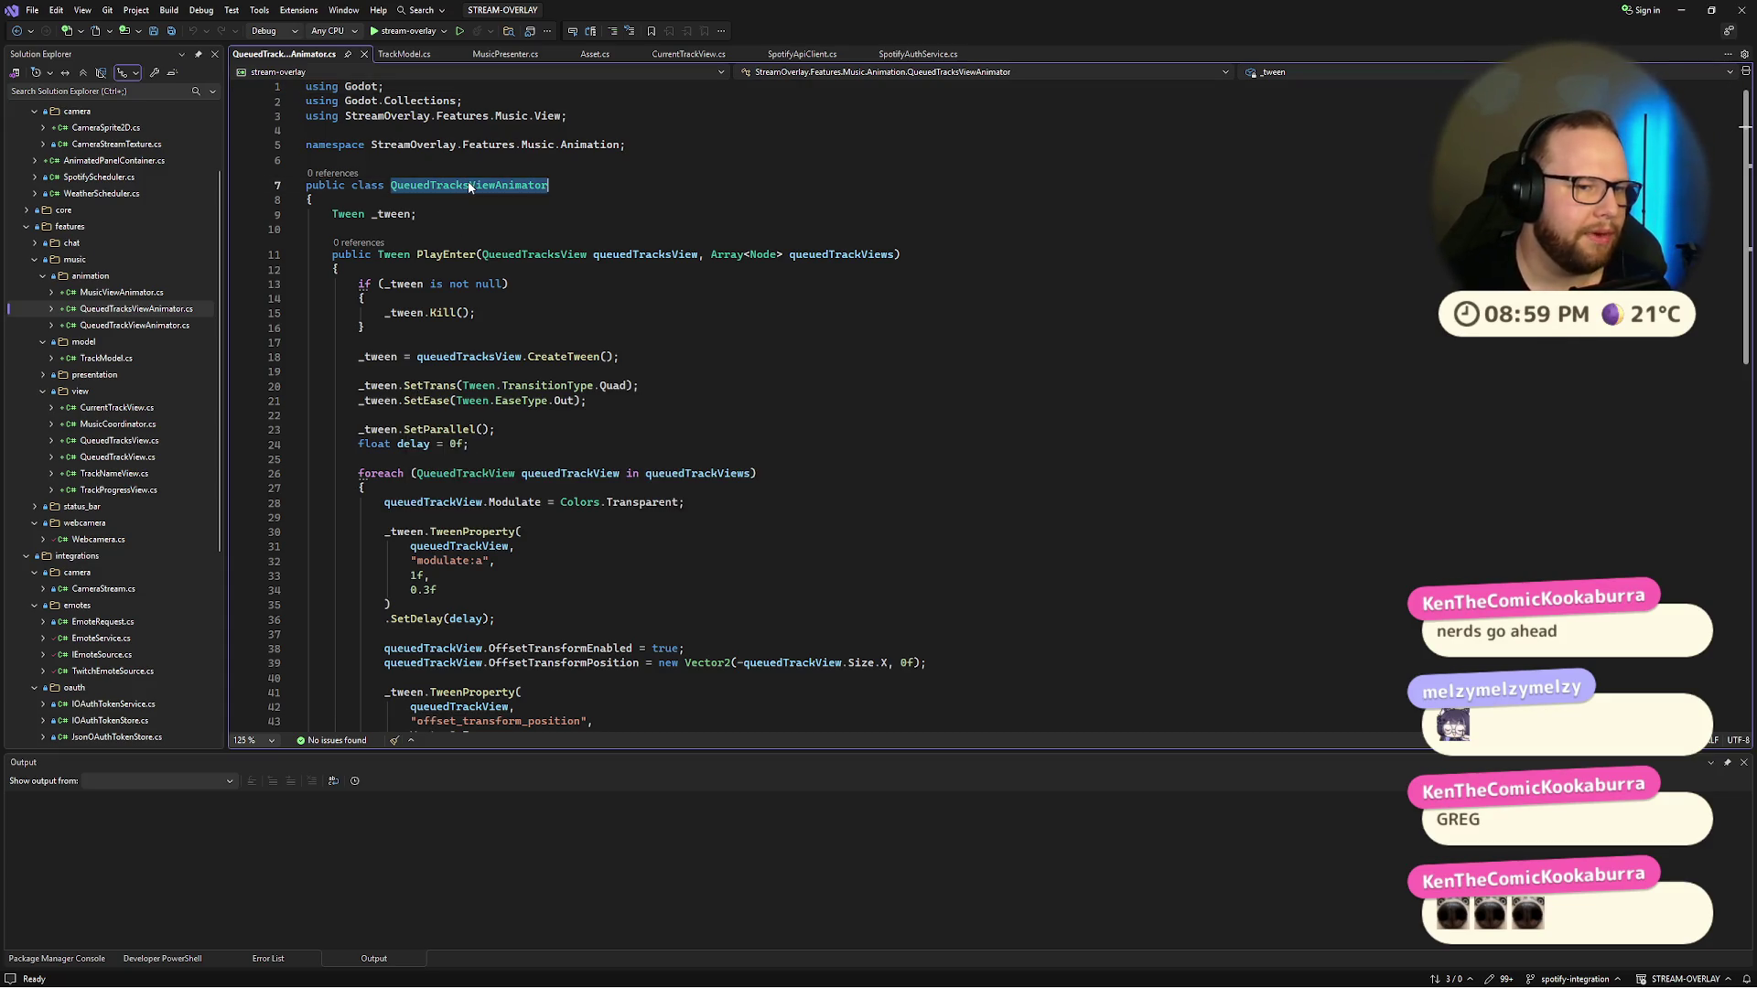
Step: Select the PlayEnter parameter list and method body, then collapse the animation folder
{"action": "left_click_drag", "start_coordinate": [479, 254], "coordinate": [929, 245]}
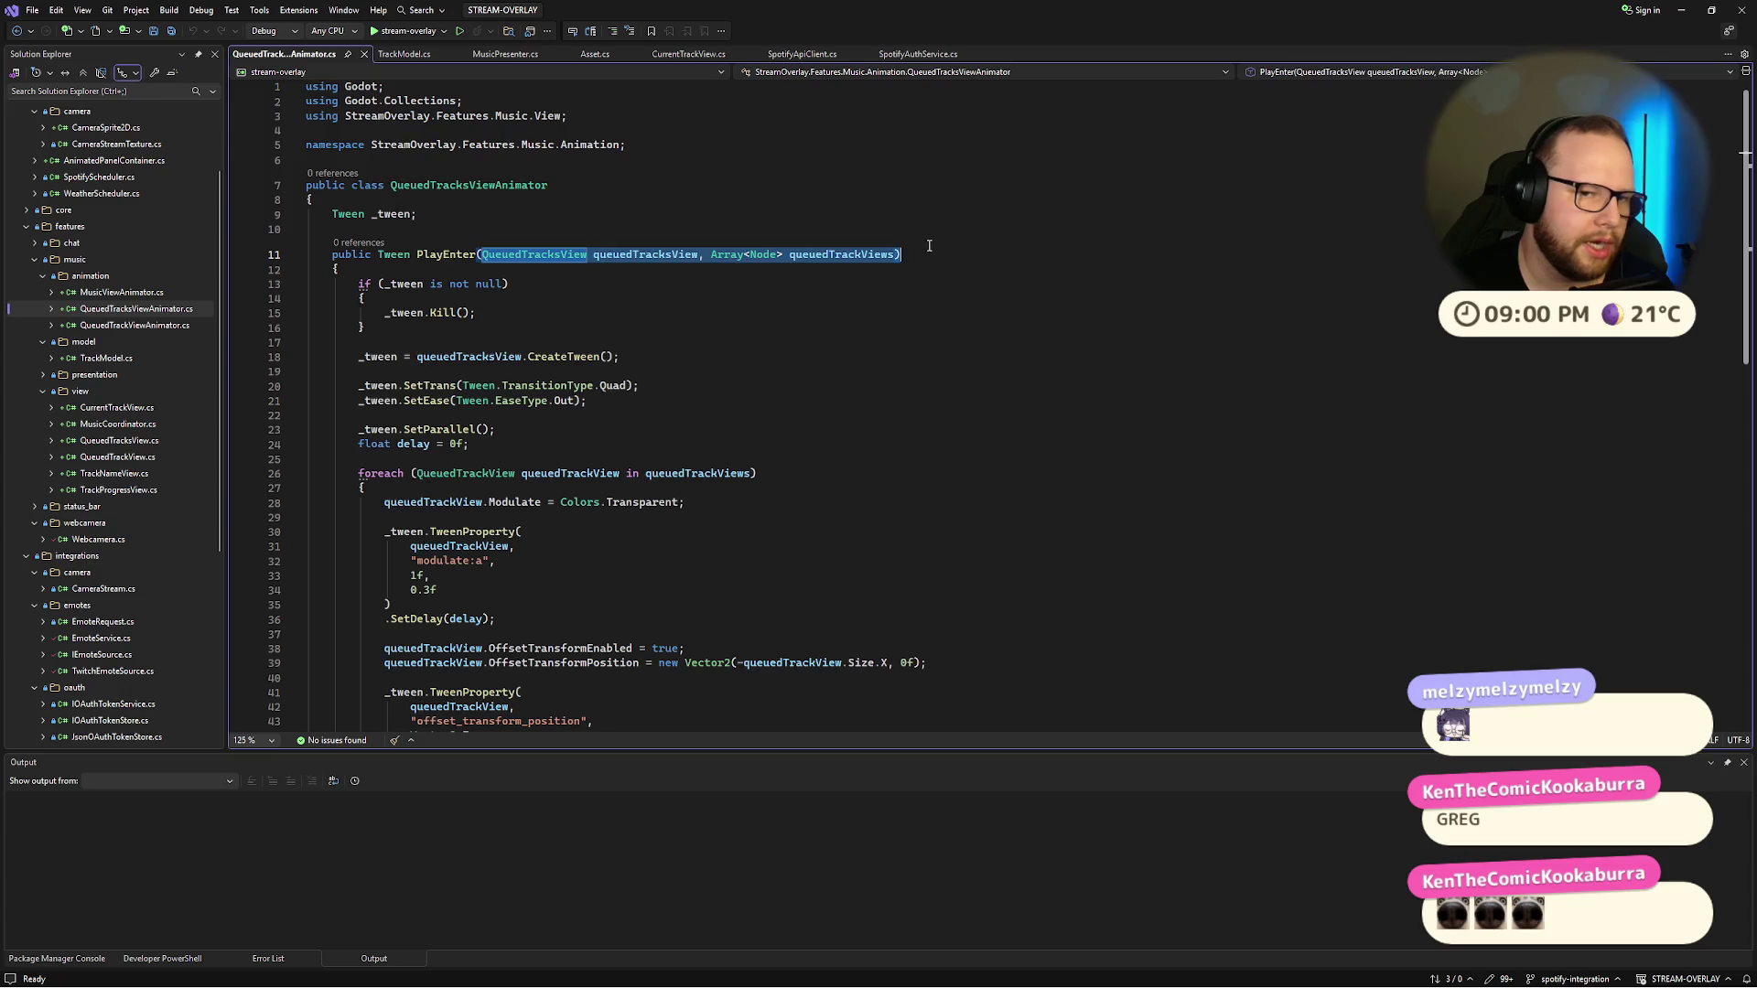
{"action": "scroll", "coordinate": [911, 255], "scroll_direction": "down", "scroll_amount": 6}
{"action": "scroll", "coordinate": [911, 254], "scroll_direction": "up", "scroll_amount": 3}
{"action": "left_click_drag", "start_coordinate": [365, 117], "coordinate": [474, 725]}
{"action": "left_click", "coordinate": [488, 707]}
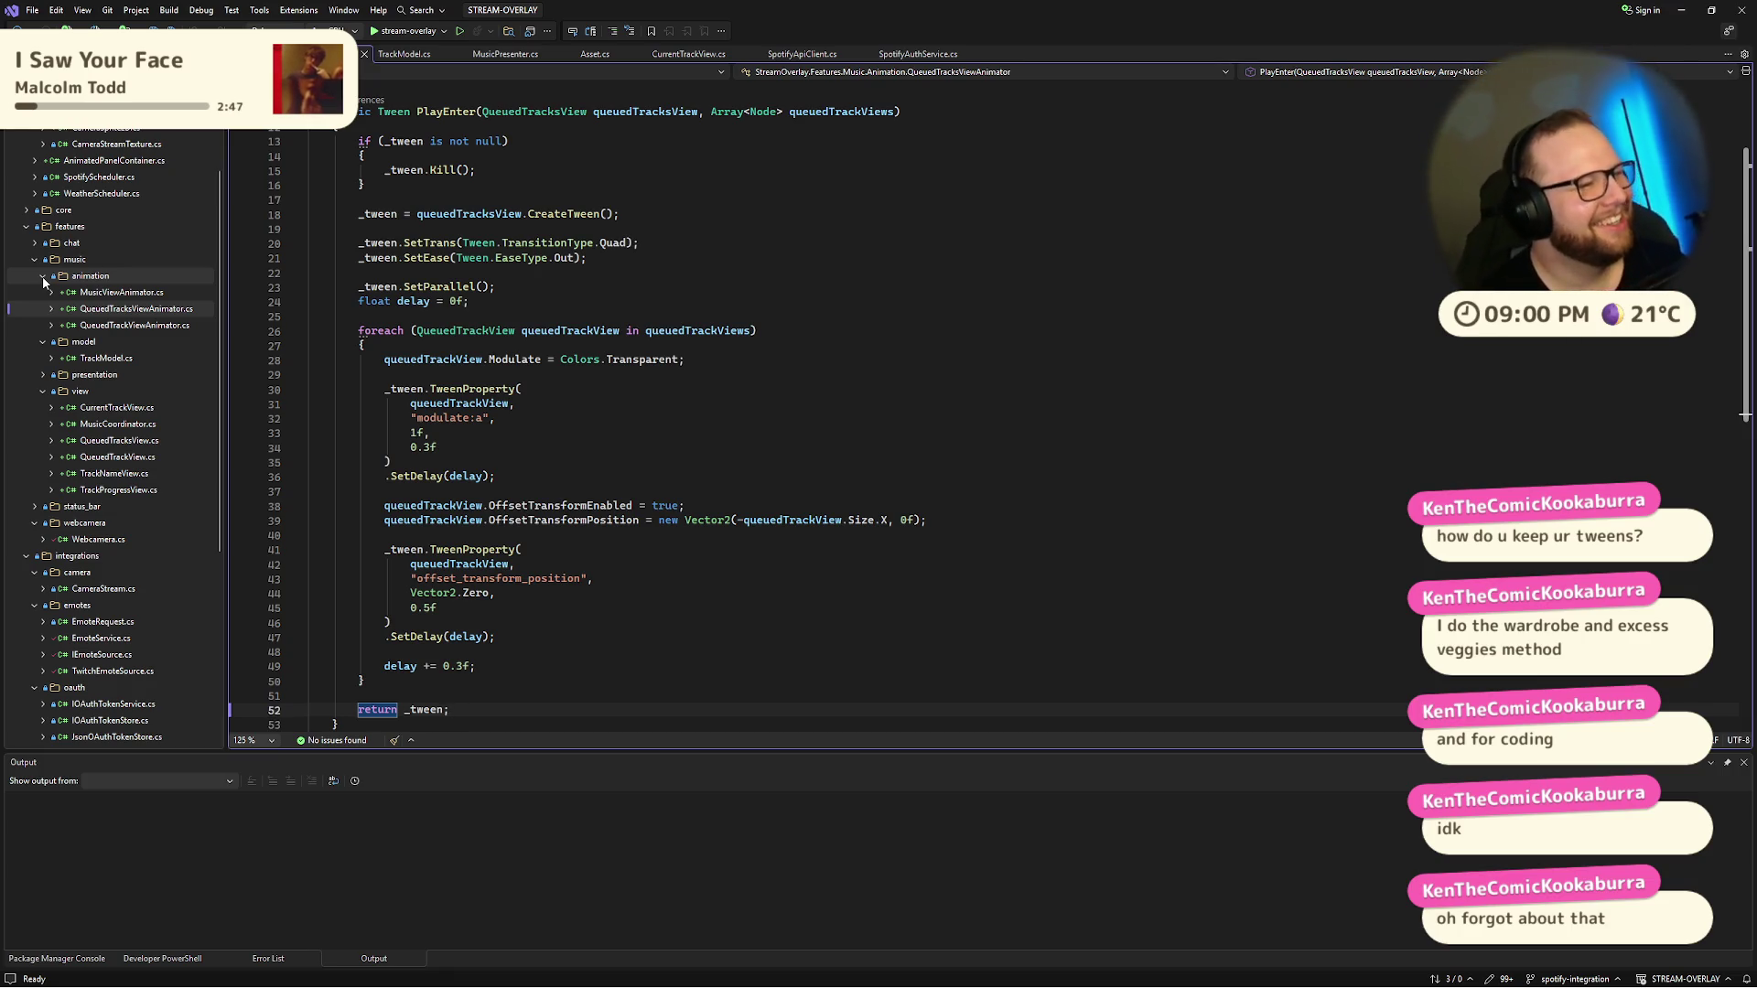
{"action": "left_click", "coordinate": [42, 277]}
Step: Collapse the music model, view and feature folders, then switch to the empty Desktop 4
{"action": "left_click", "coordinate": [42, 292]}
{"action": "left_click", "coordinate": [42, 325]}
{"action": "left_click", "coordinate": [32, 262]}
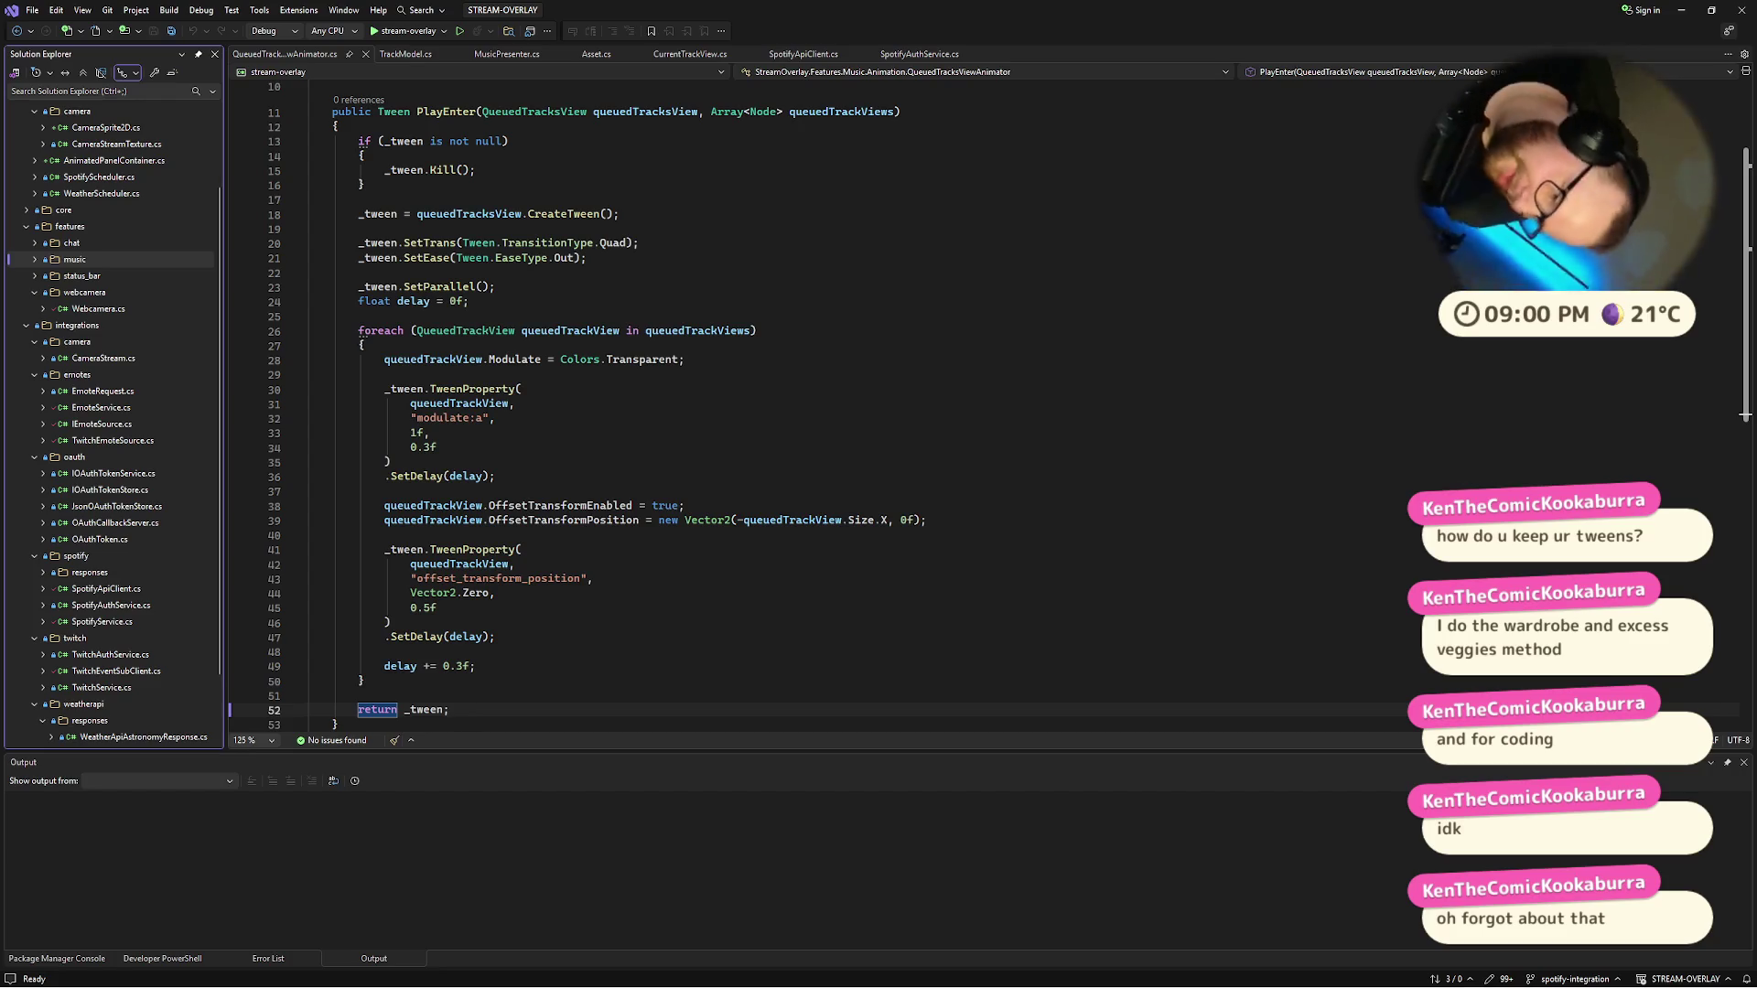
{"action": "scroll", "coordinate": [644, 324], "scroll_direction": "down", "scroll_amount": 2}
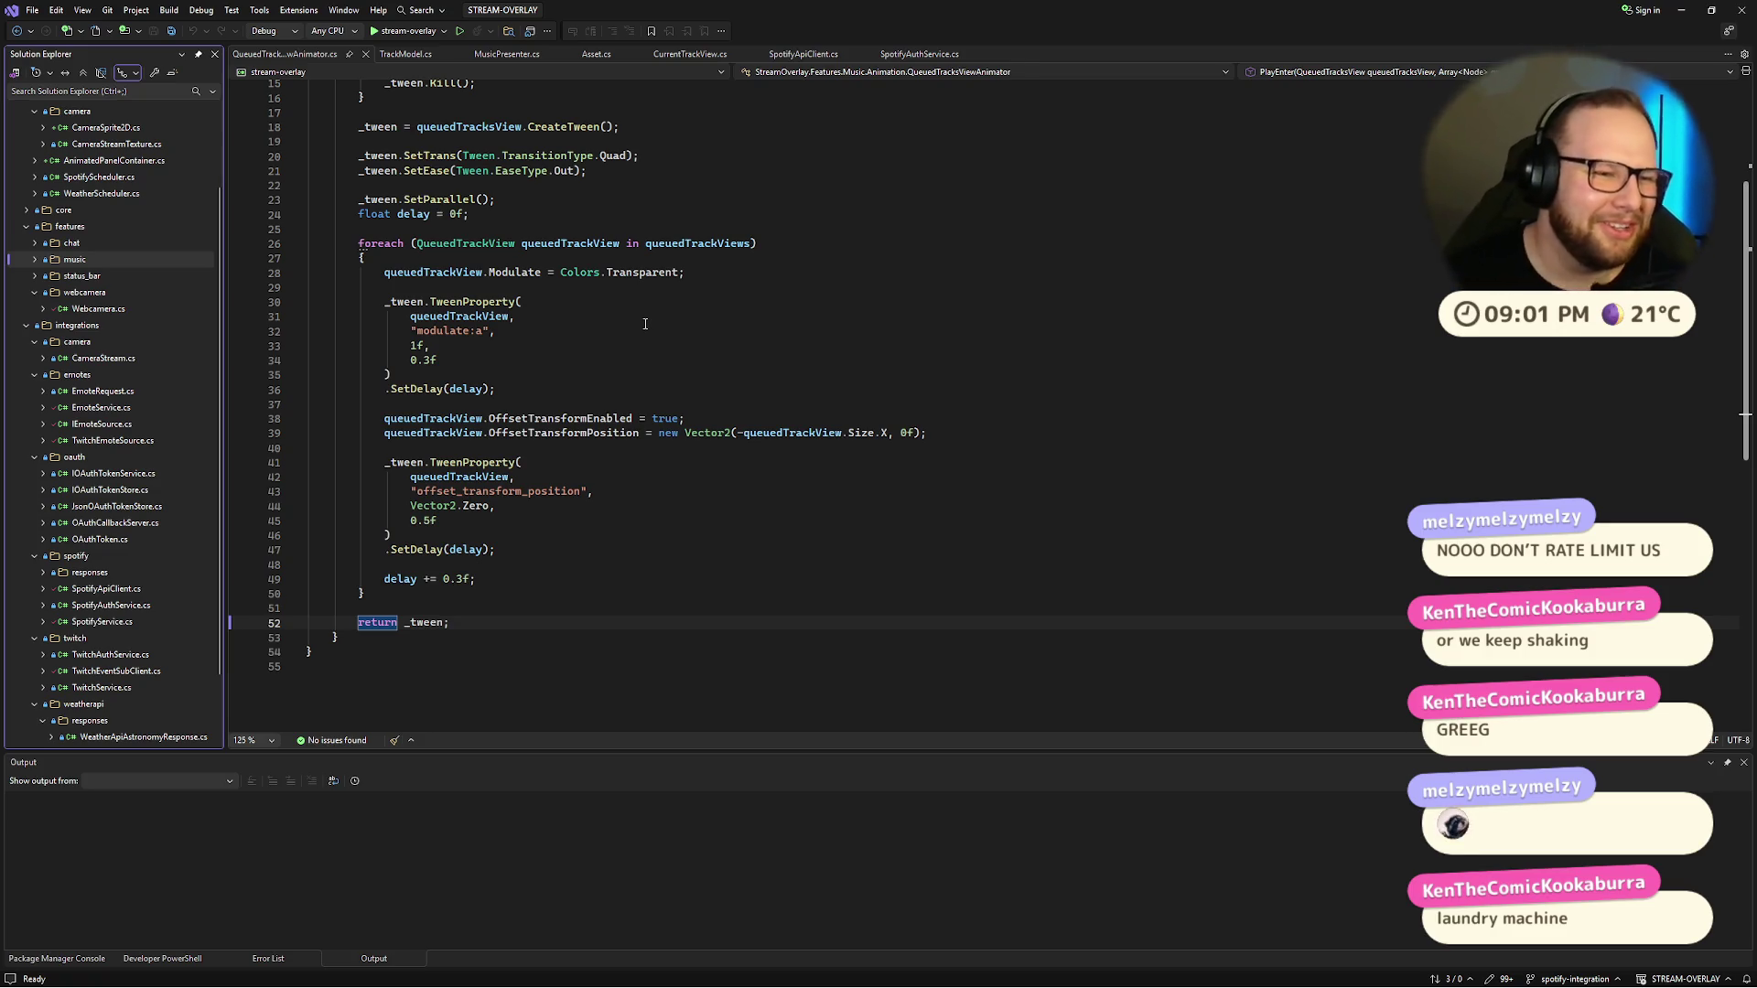
{"action": "key", "text": "ctrl+super+Right"}
{"action": "key", "text": "ctrl+super+Right"}
{"action": "key", "text": "ctrl+super+Left"}
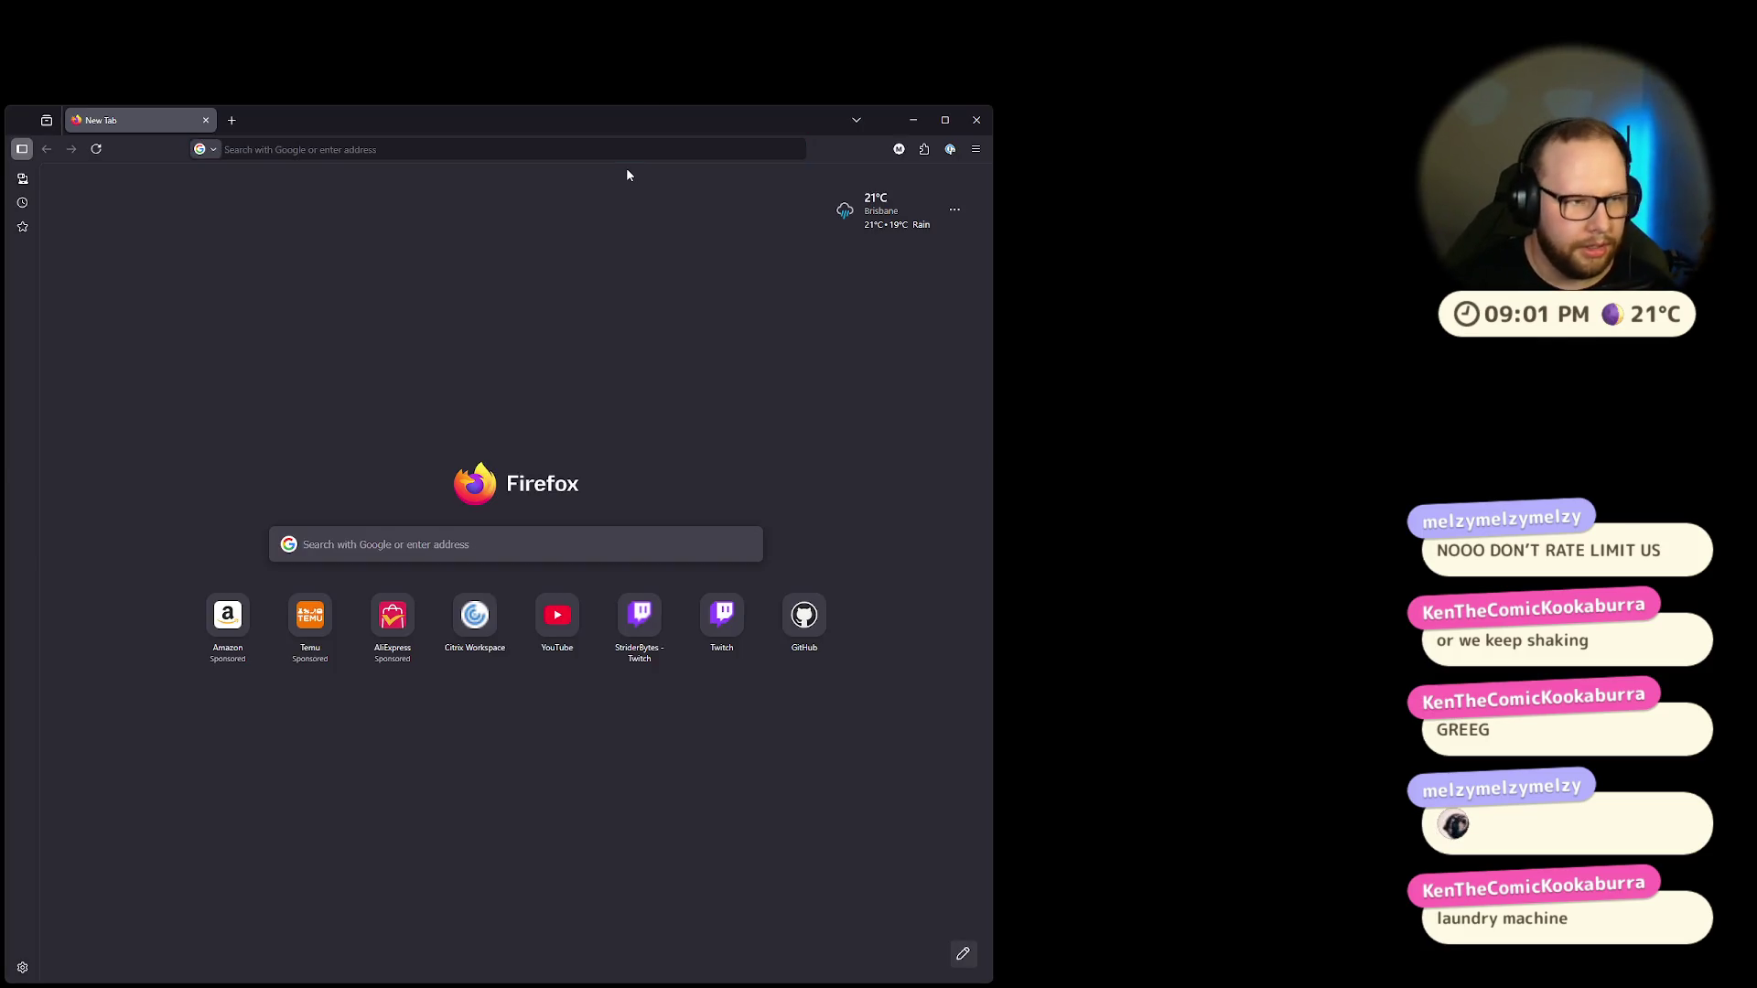
Step: Search the web for Godot shaders and open the godotshaders.com homepage, maximized
{"action": "type", "text": "gpodpt shaders"}
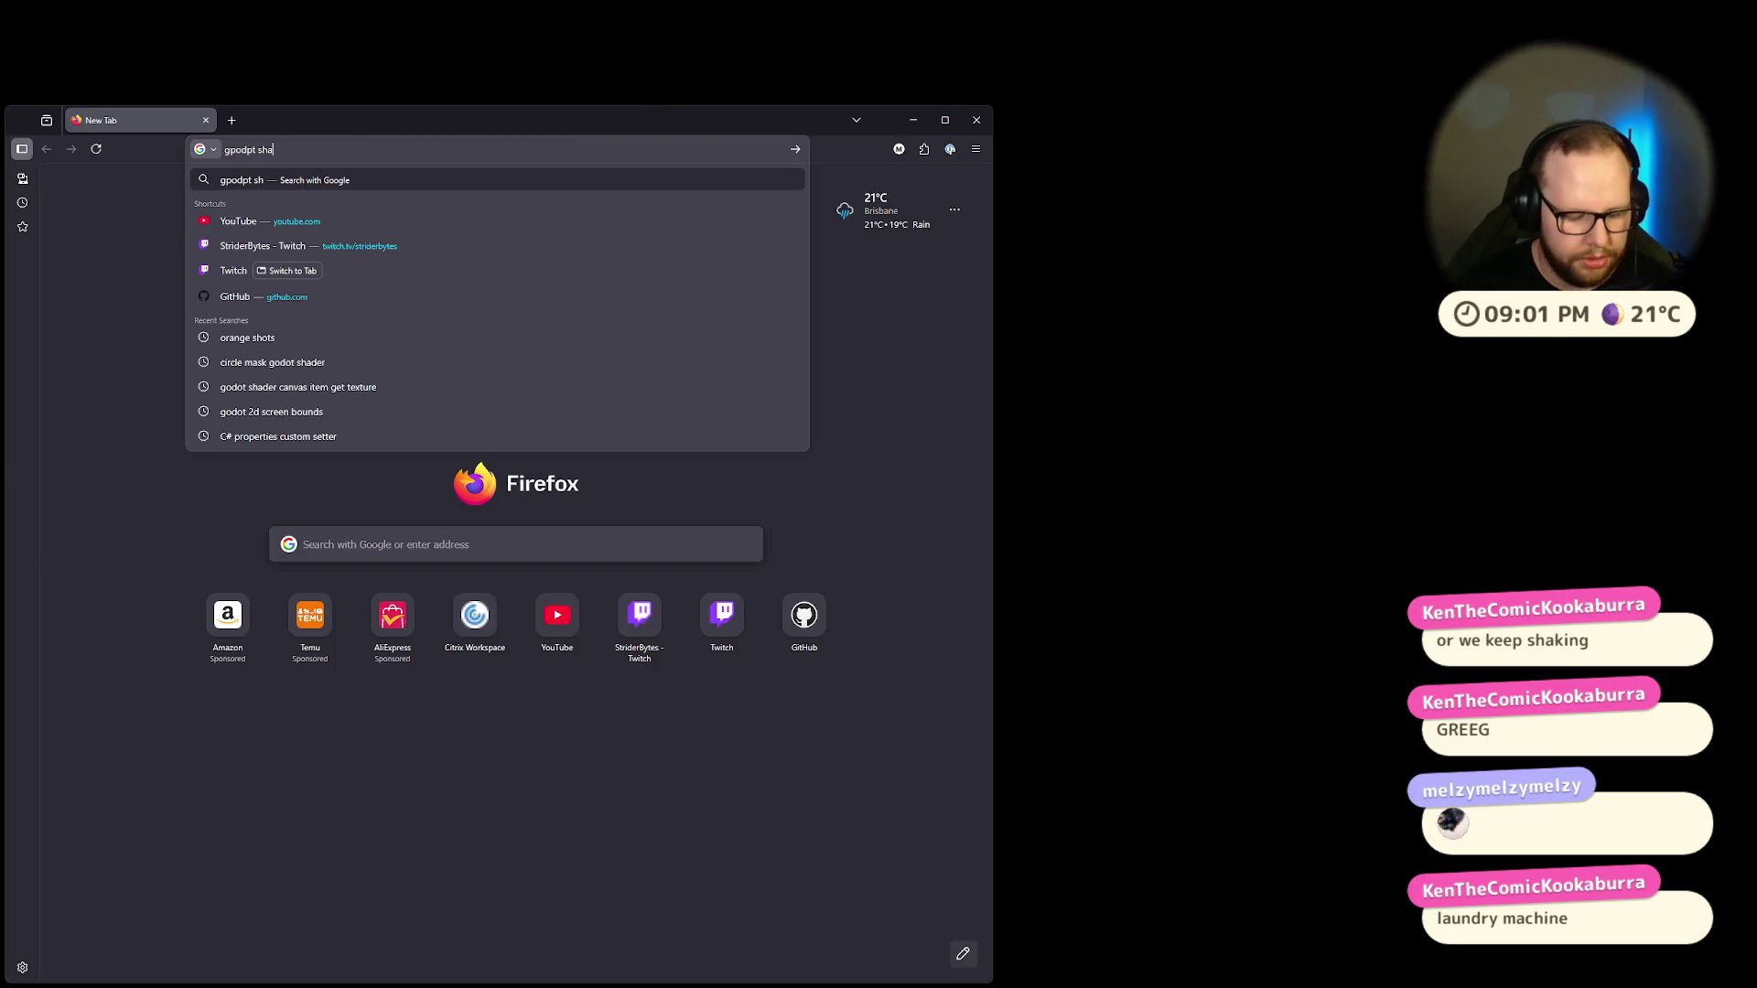
{"action": "key", "text": "Return"}
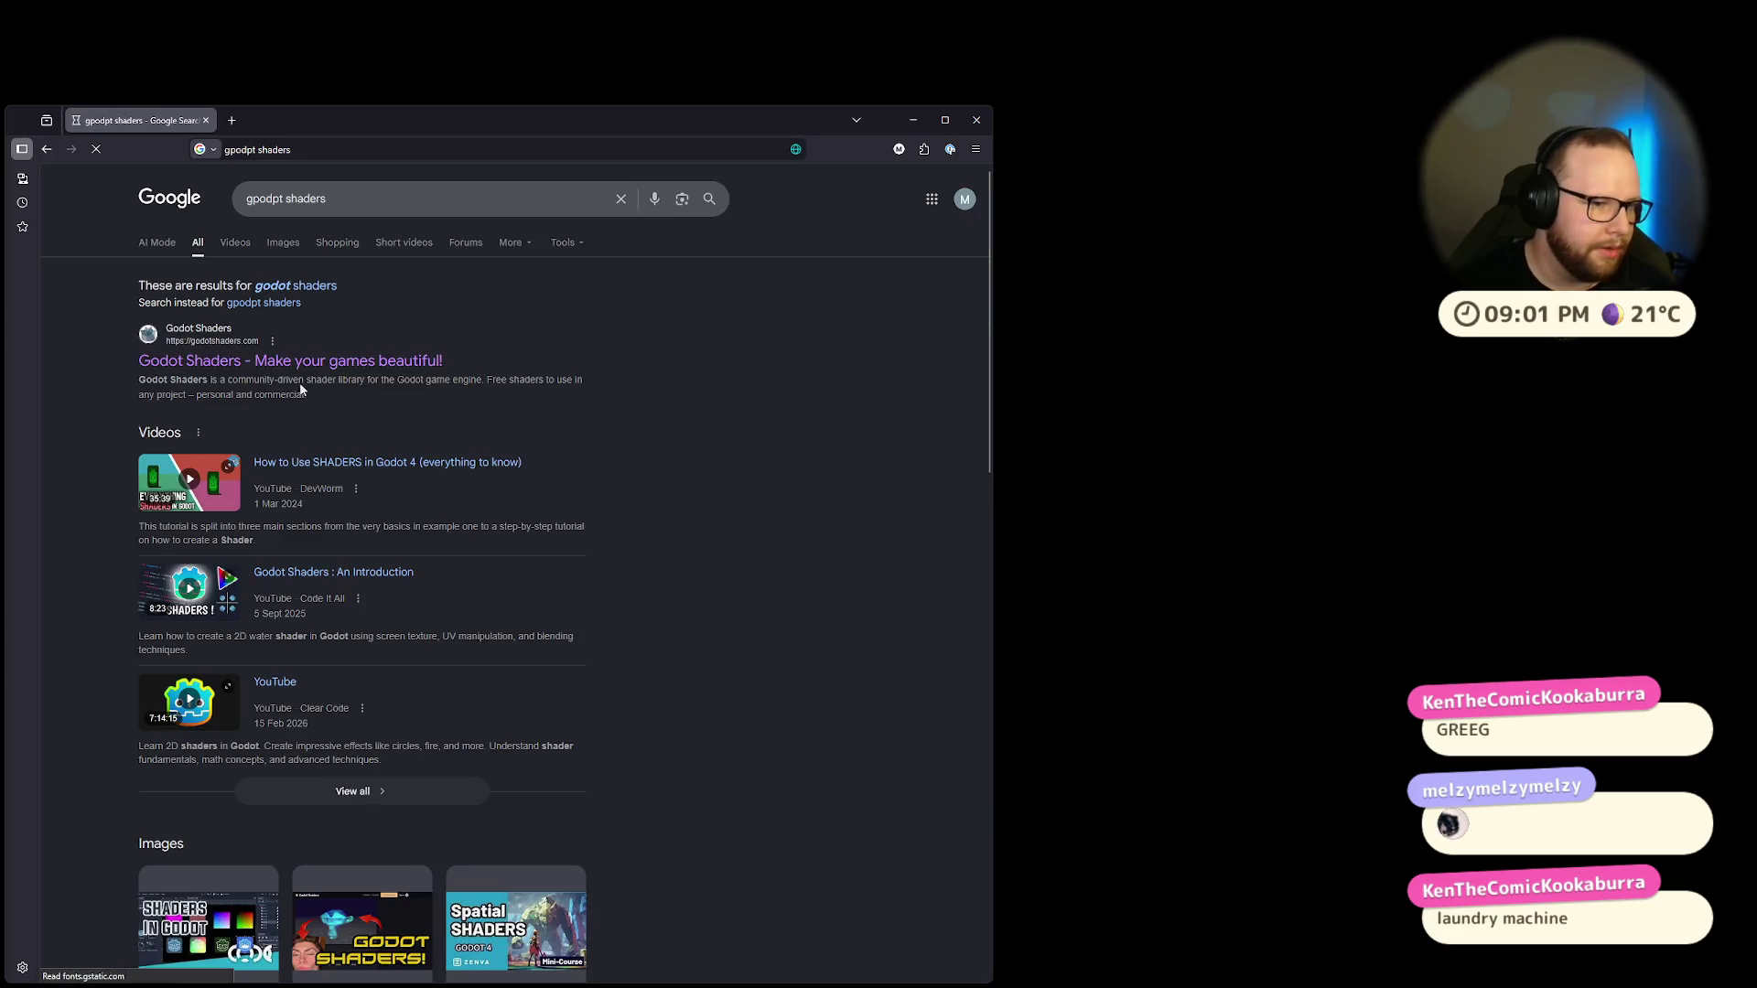
{"action": "double_click", "coordinate": [613, 121]}
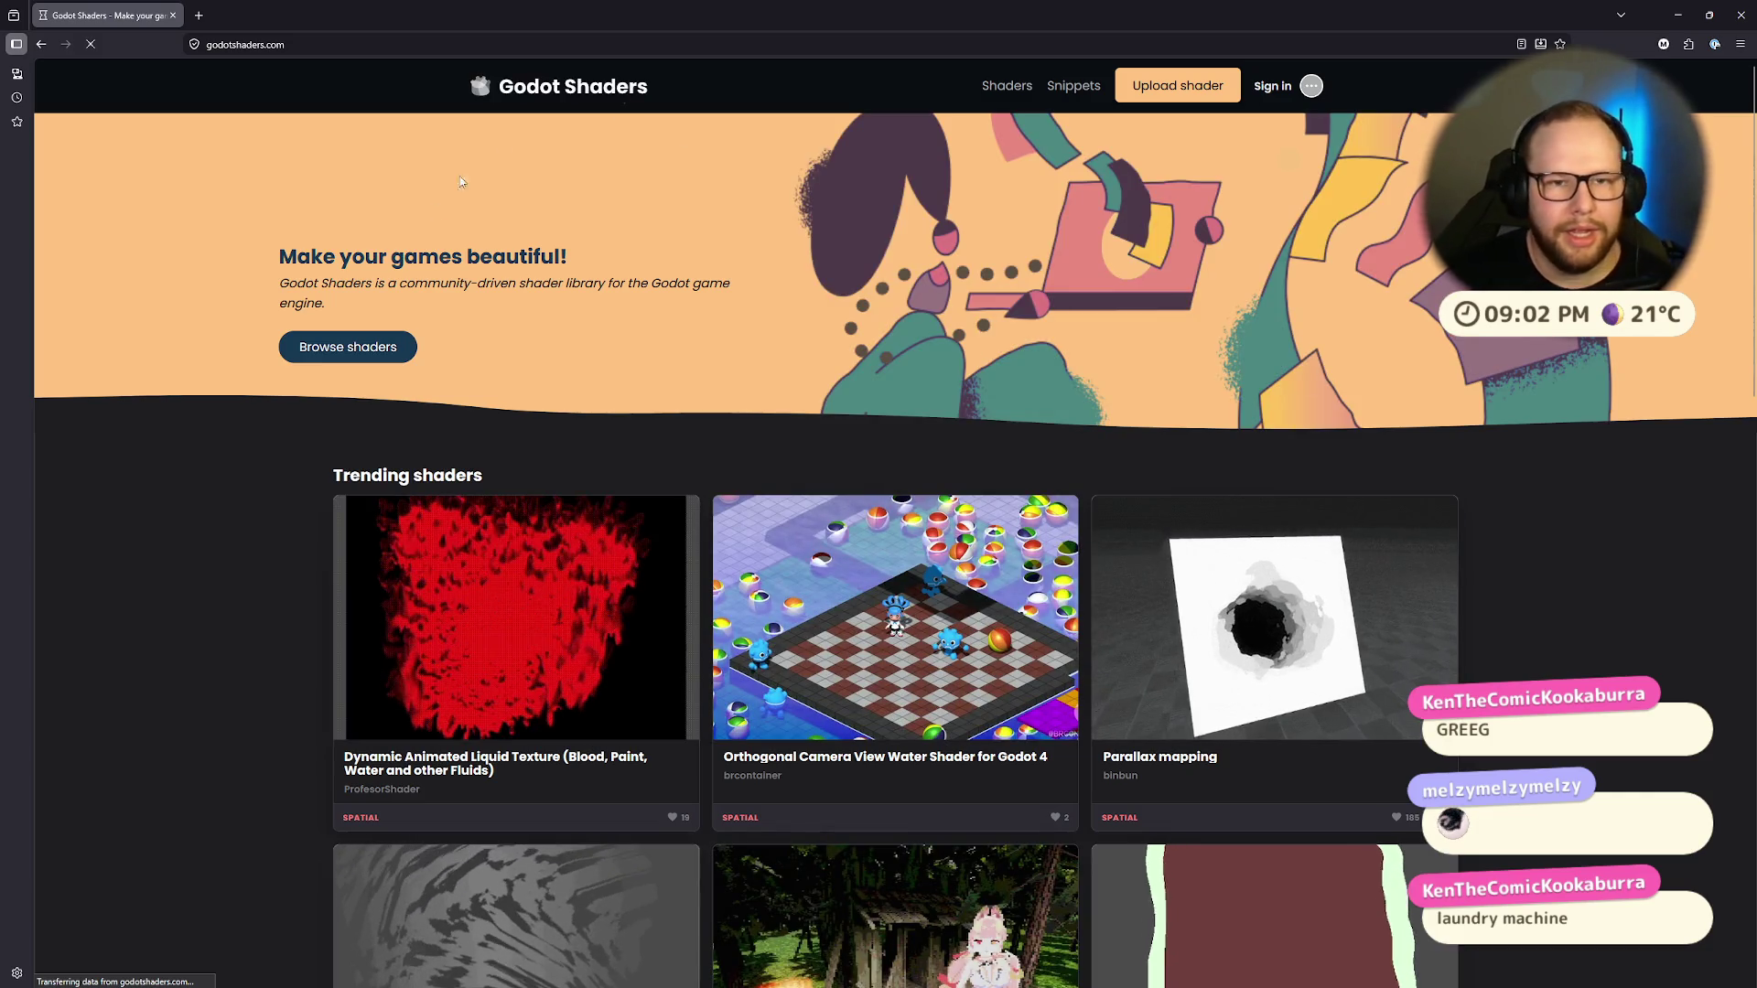
{"action": "left_click", "coordinate": [348, 347]}
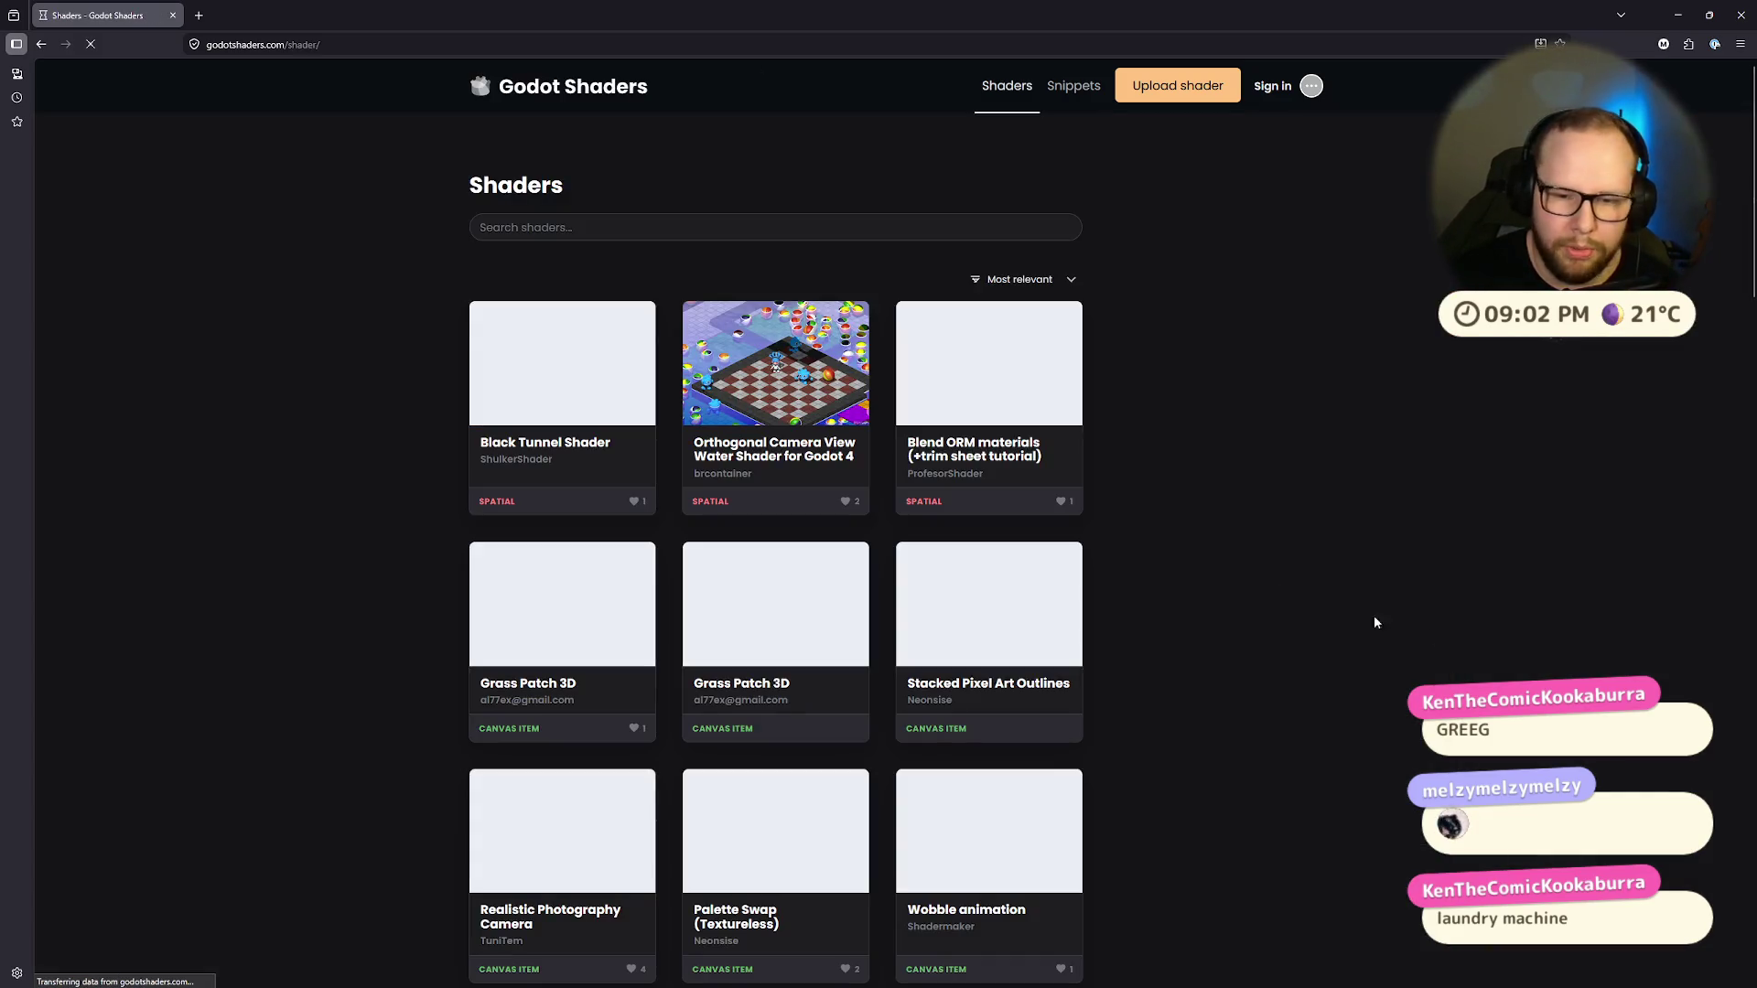
{"action": "key", "text": "alt+Left"}
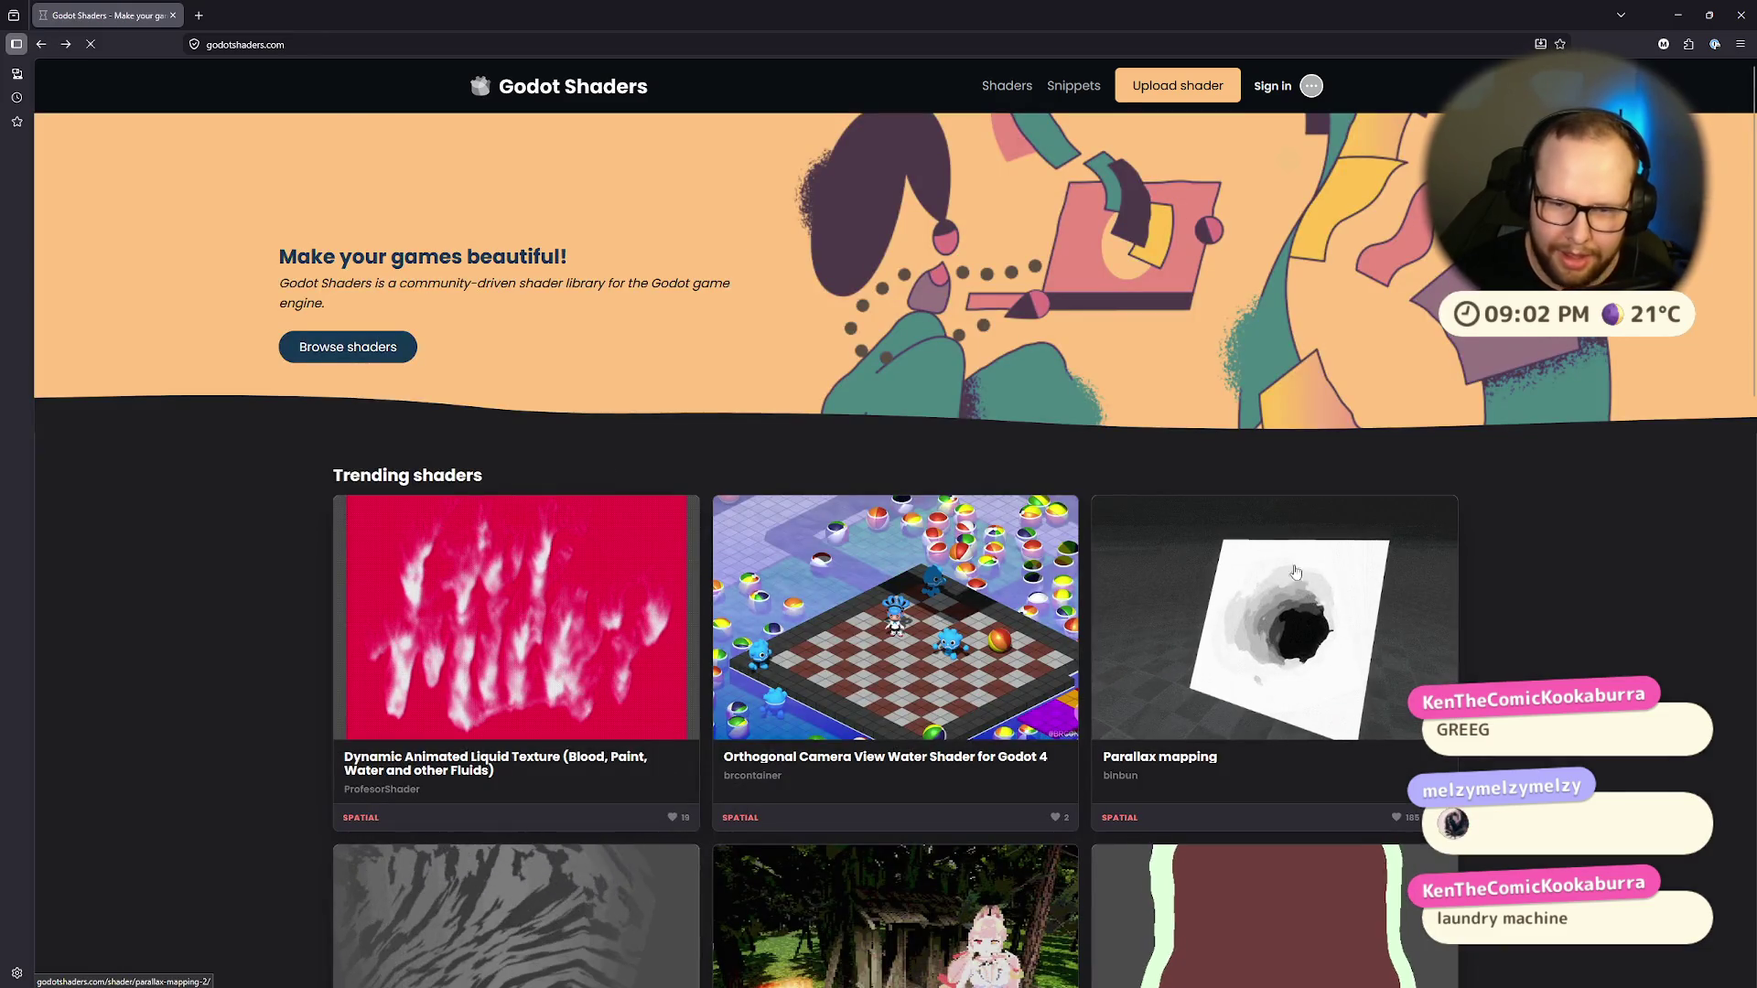
Step: Open the Parallax mapping shader in a new tab and look it over
{"action": "middle_click", "coordinate": [1274, 632]}
{"action": "left_click", "coordinate": [262, 14]}
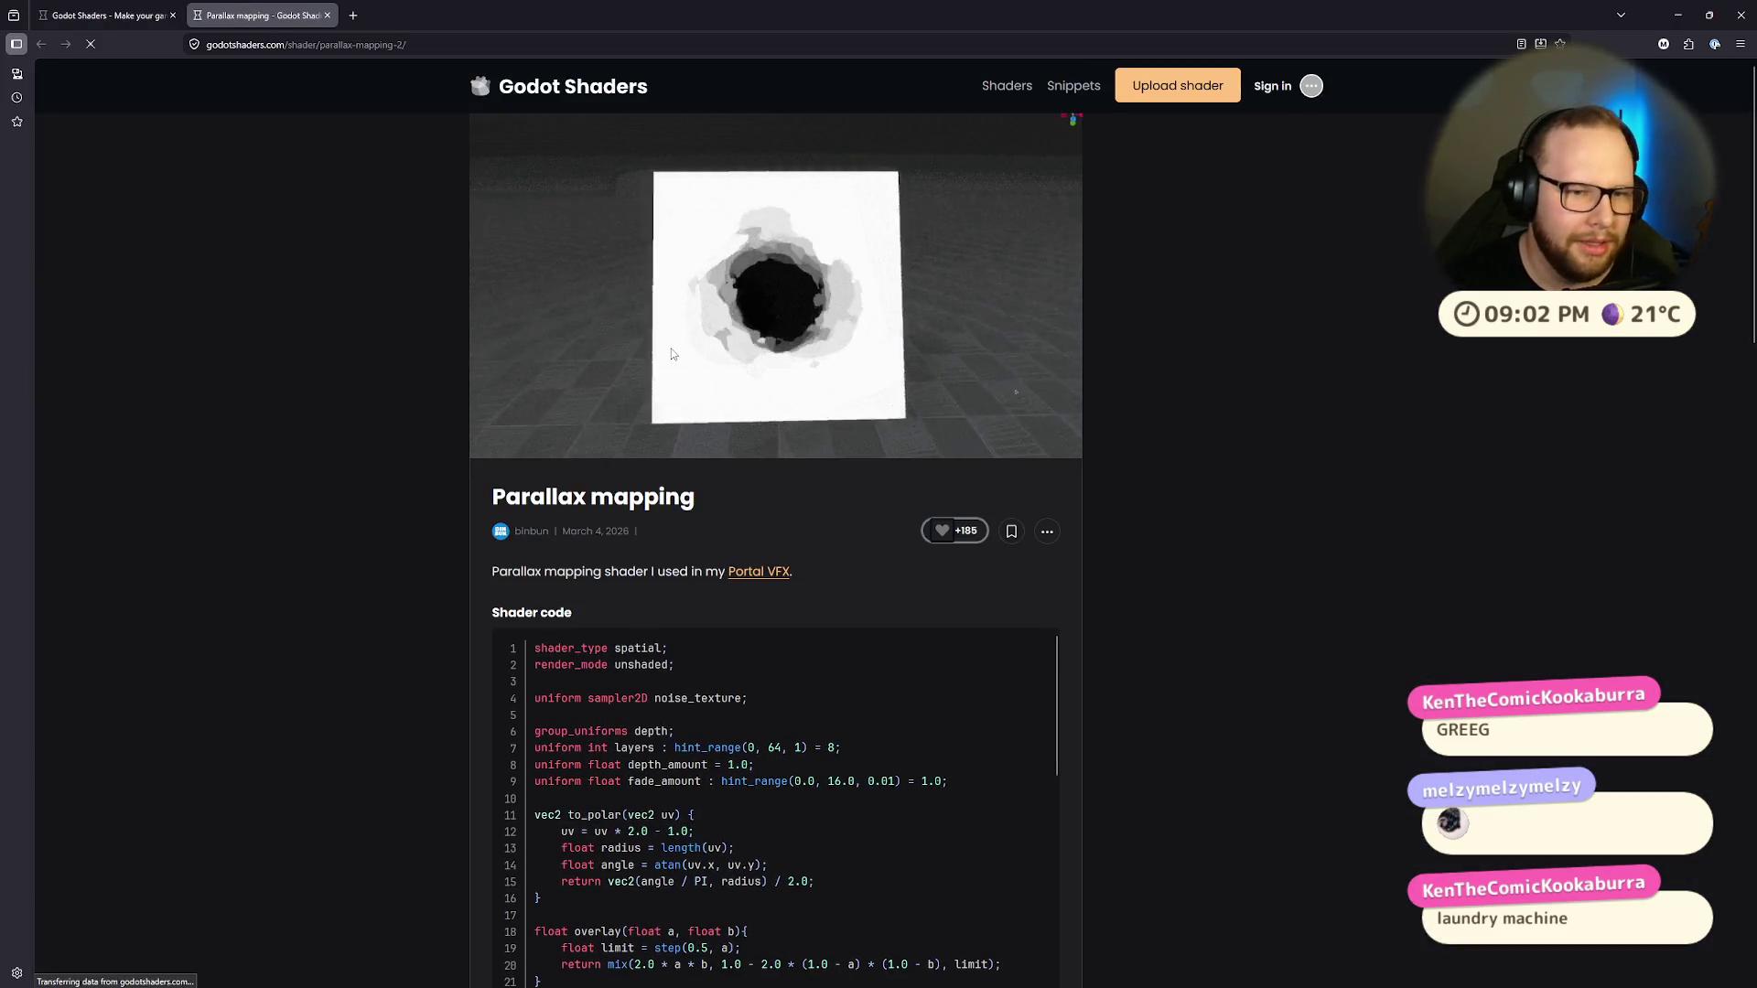
{"action": "scroll", "coordinate": [673, 349], "scroll_direction": "down", "scroll_amount": 4}
{"action": "scroll", "coordinate": [673, 349], "scroll_direction": "up", "scroll_amount": 4}
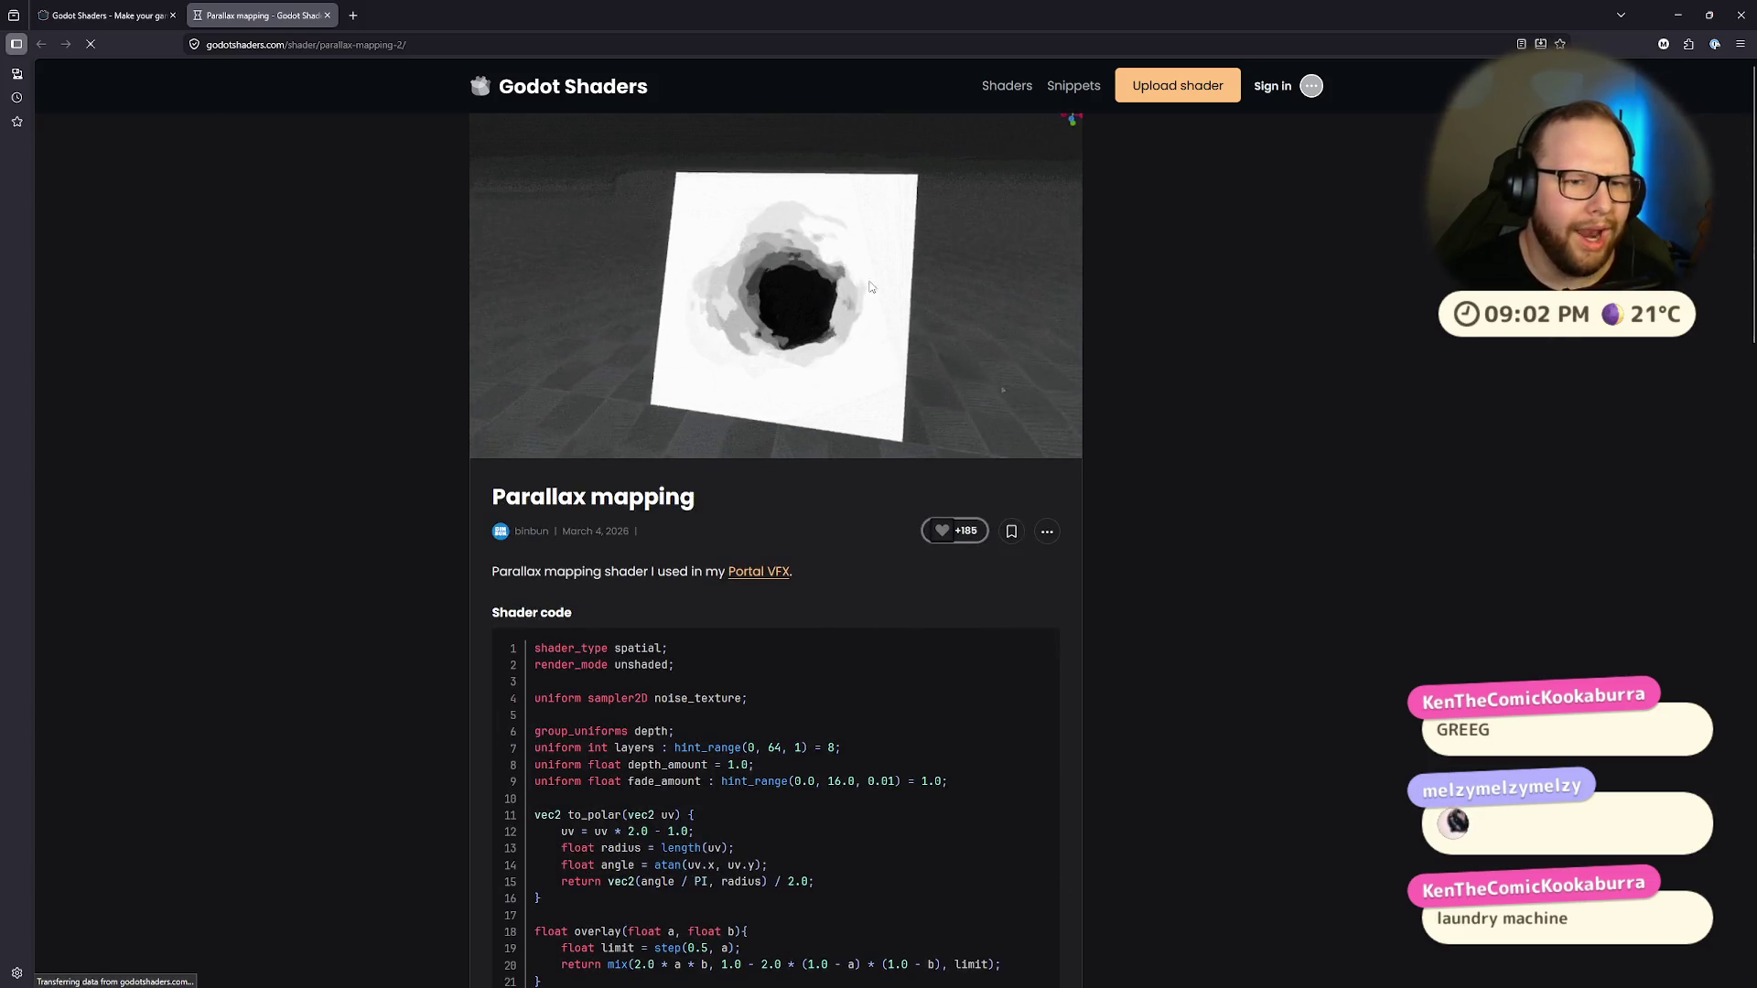
{"action": "left_click", "coordinate": [106, 14]}
{"action": "scroll", "coordinate": [1005, 455], "scroll_direction": "down", "scroll_amount": 5}
{"action": "scroll", "coordinate": [1006, 455], "scroll_direction": "up", "scroll_amount": 5}
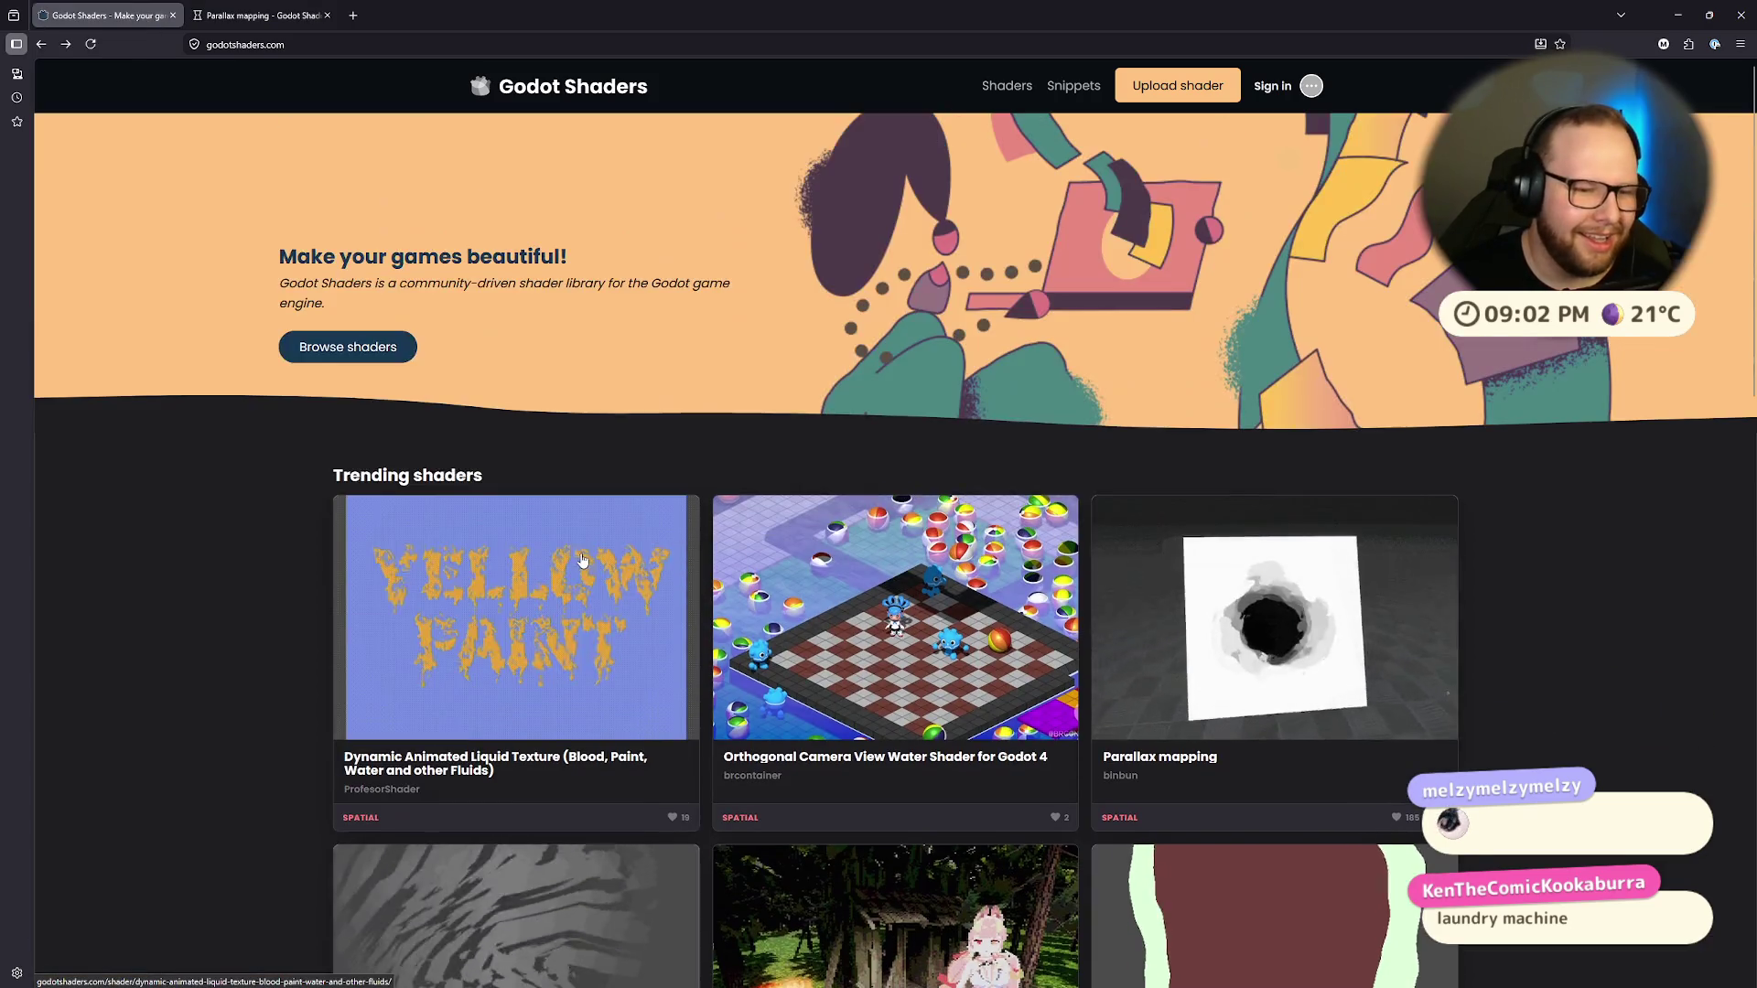
Step: Browse the full shader listing and open the Black Tunnel Shader in a new tab
{"action": "left_click", "coordinate": [378, 346]}
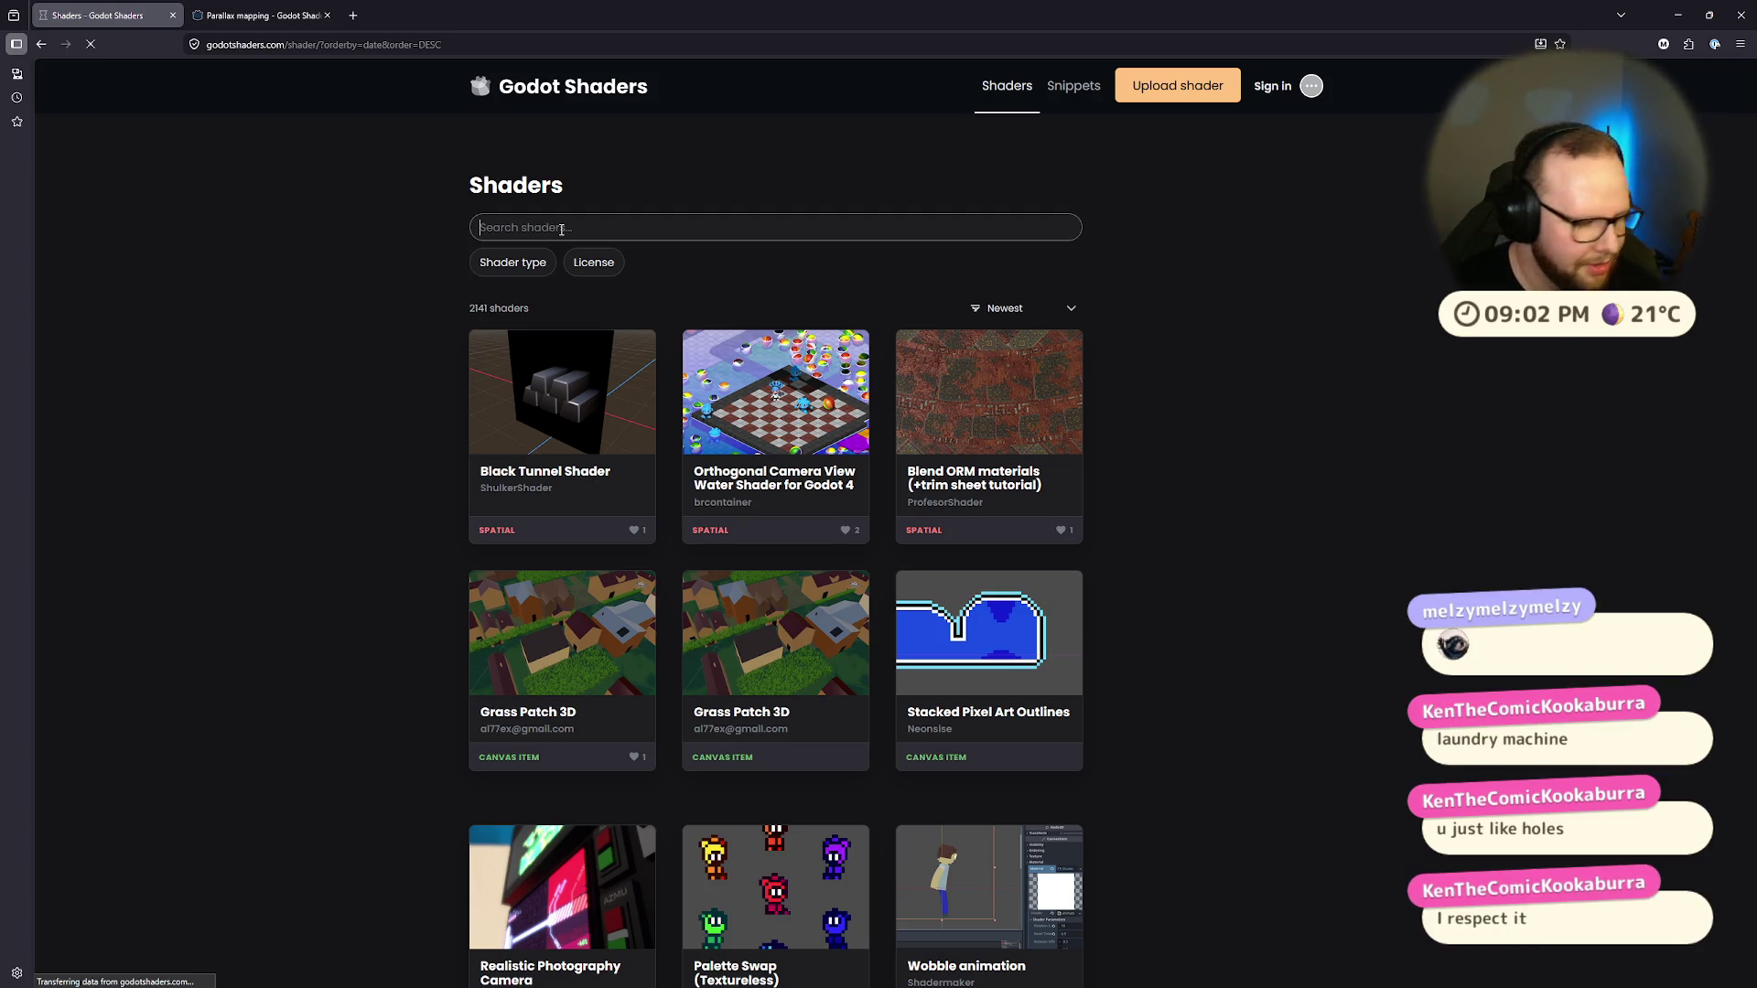
{"action": "left_click", "coordinate": [246, 15]}
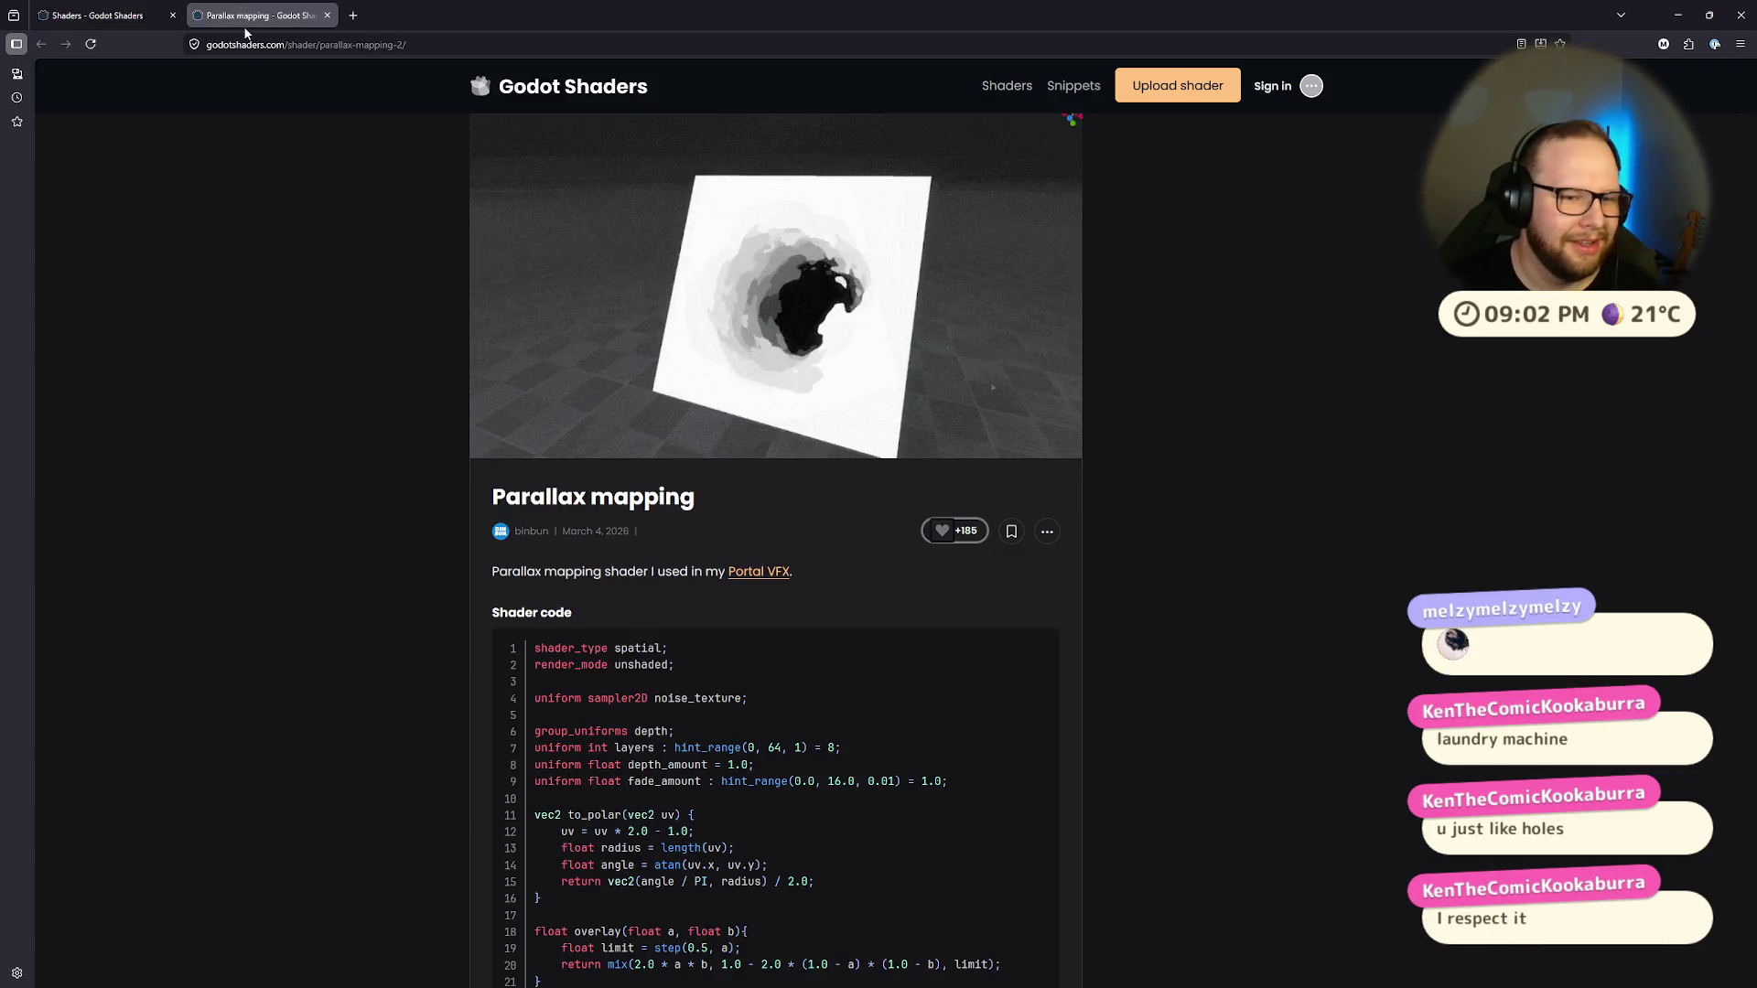
{"action": "left_click", "coordinate": [101, 16]}
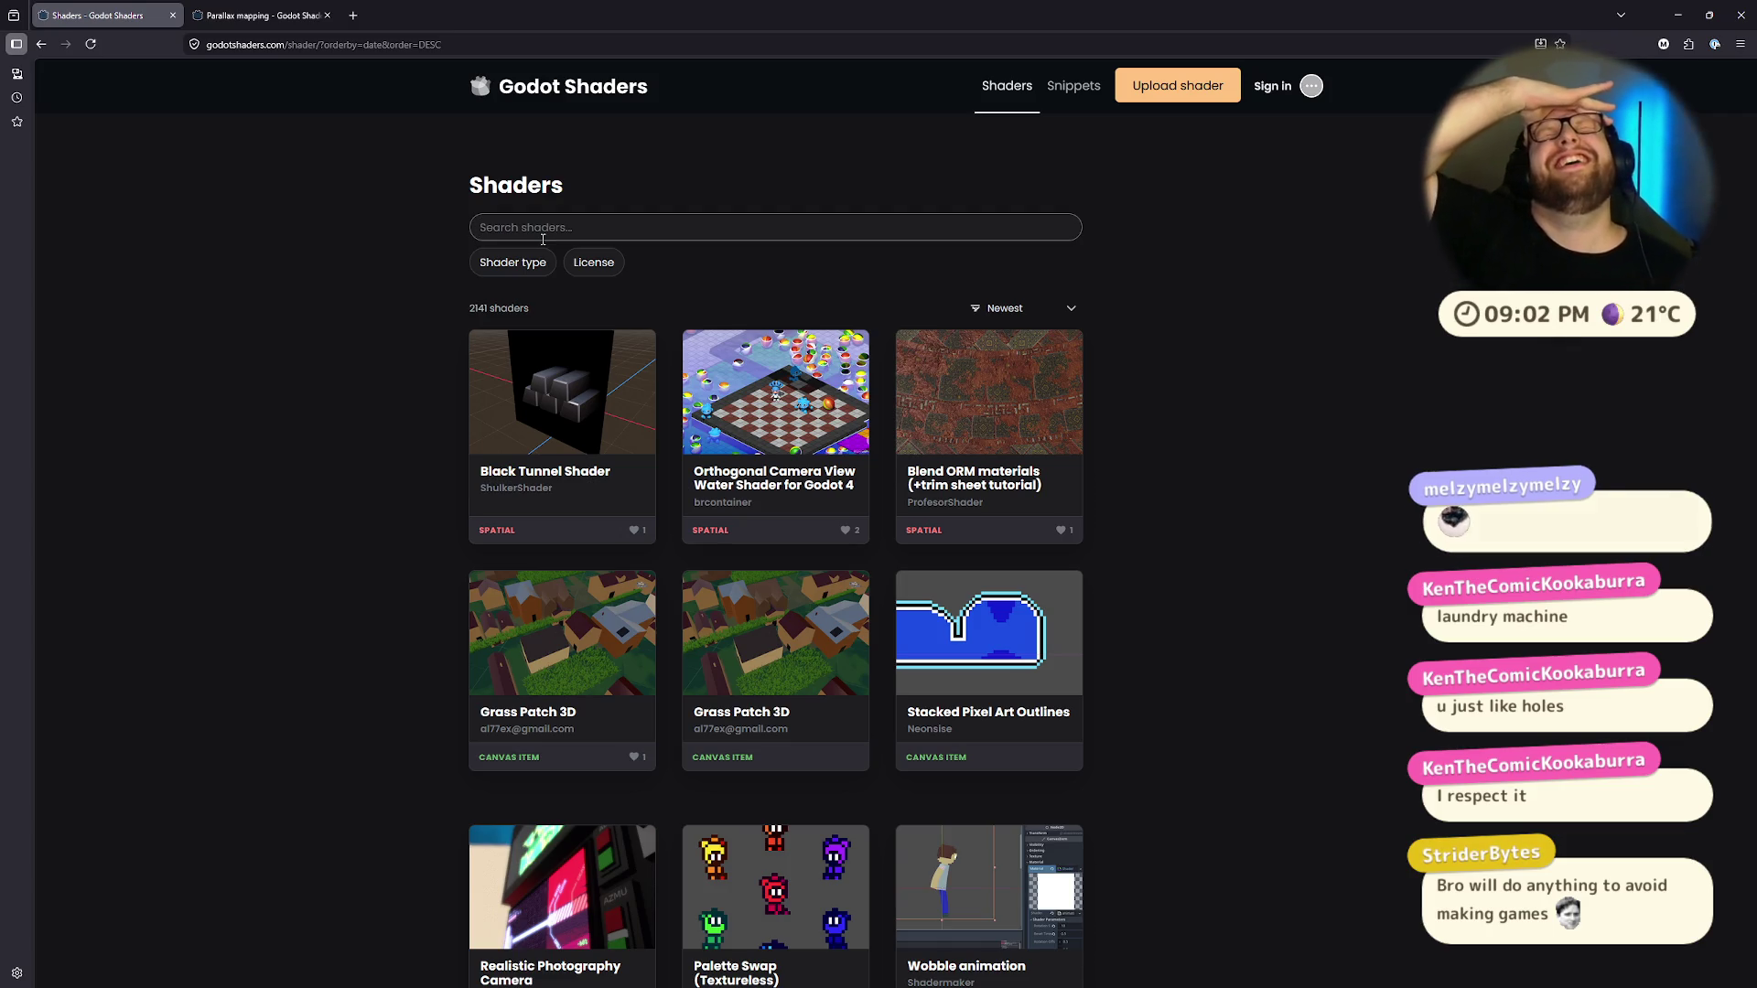
{"action": "middle_click", "coordinate": [545, 447]}
{"action": "left_click", "coordinate": [213, 18]}
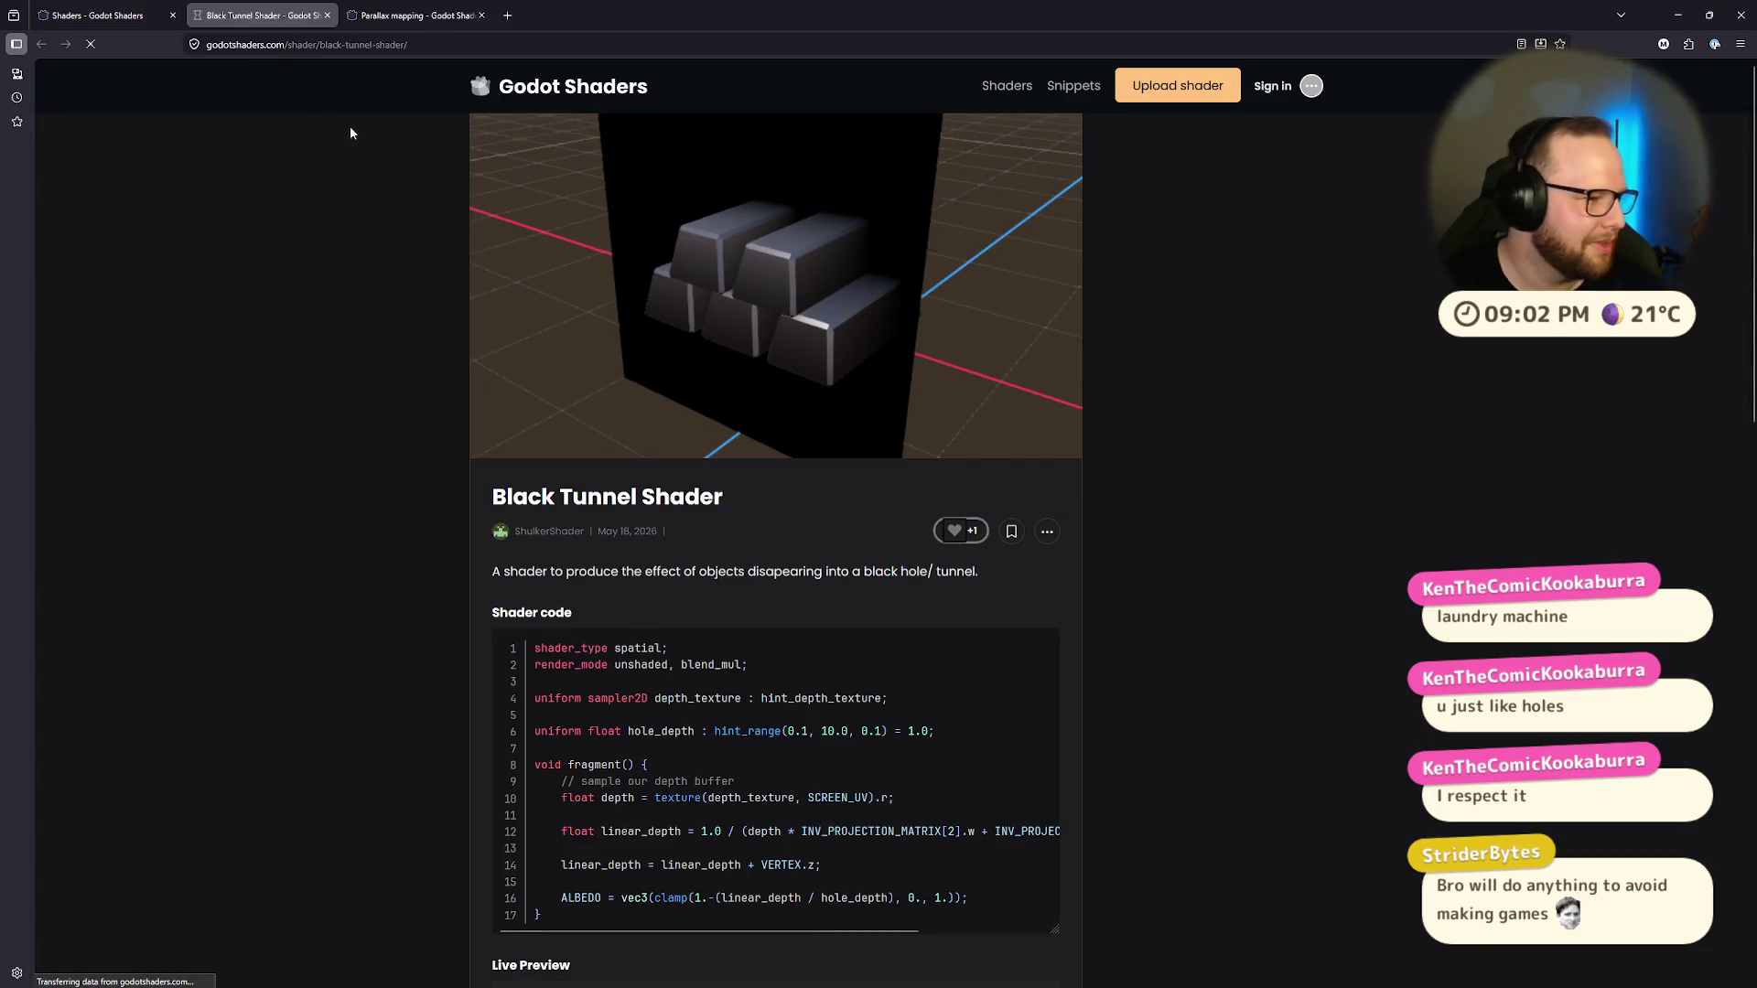
{"action": "scroll", "coordinate": [405, 329], "scroll_direction": "down", "scroll_amount": 4}
{"action": "scroll", "coordinate": [315, 507], "scroll_direction": "up", "scroll_amount": 4}
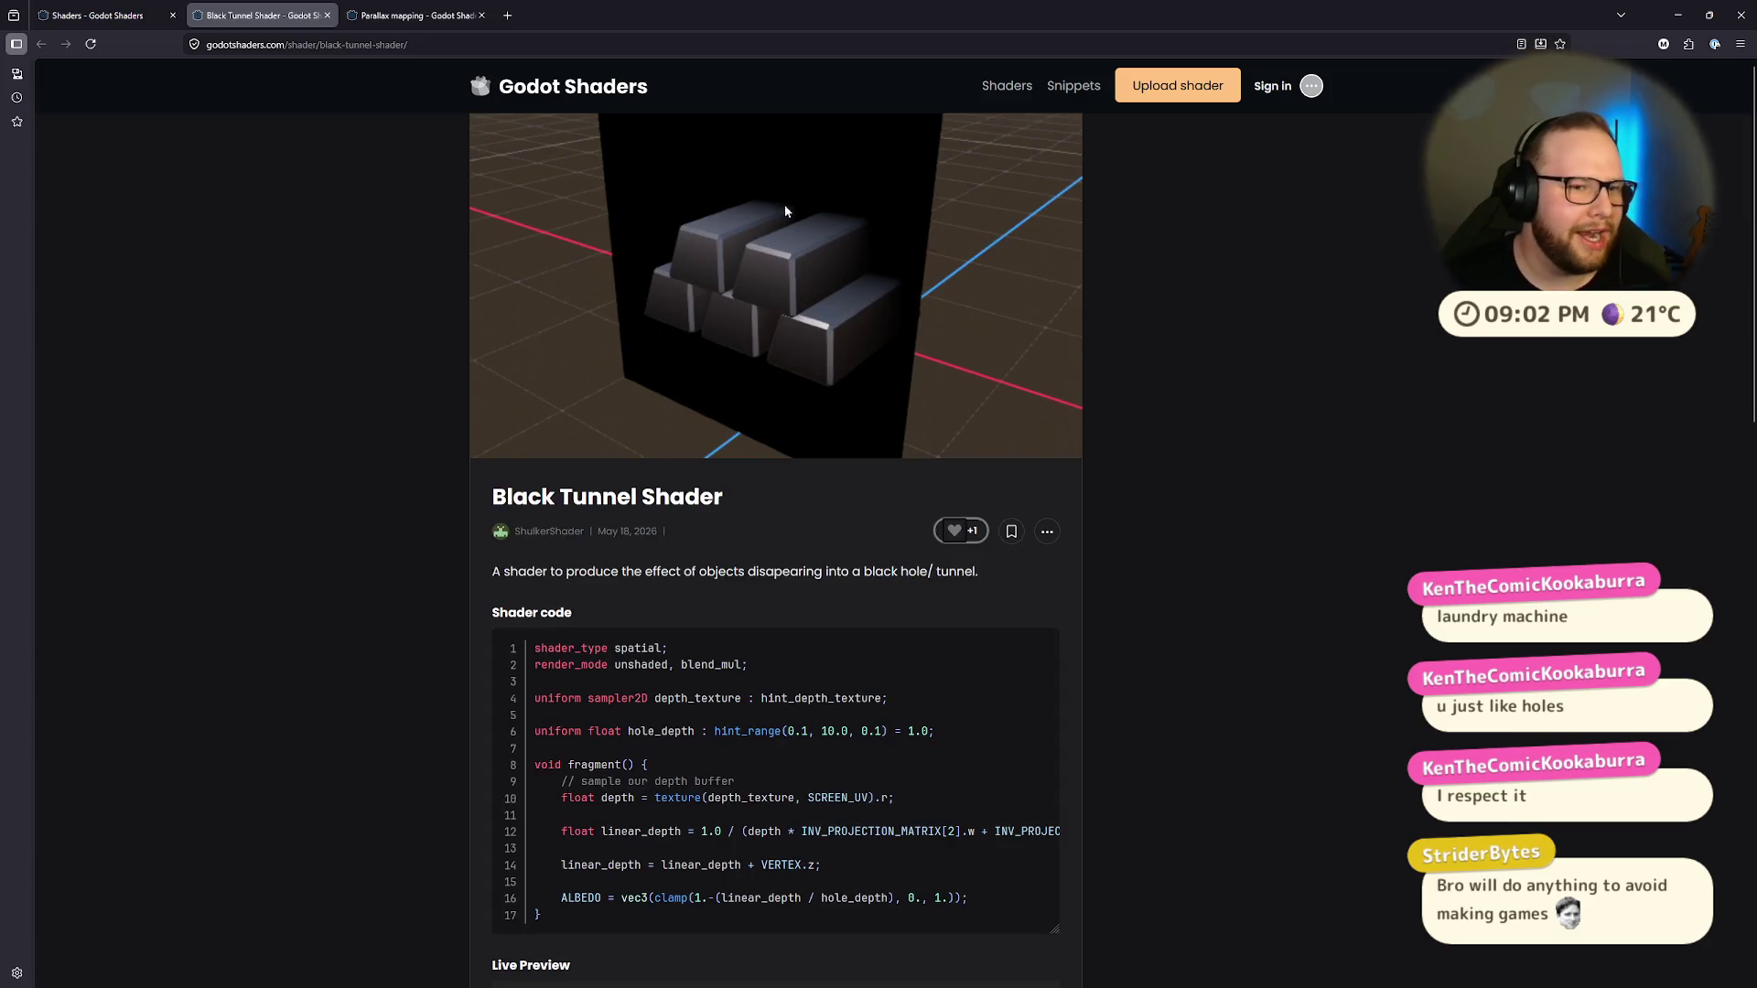
{"action": "key", "text": "ctrl+l"}
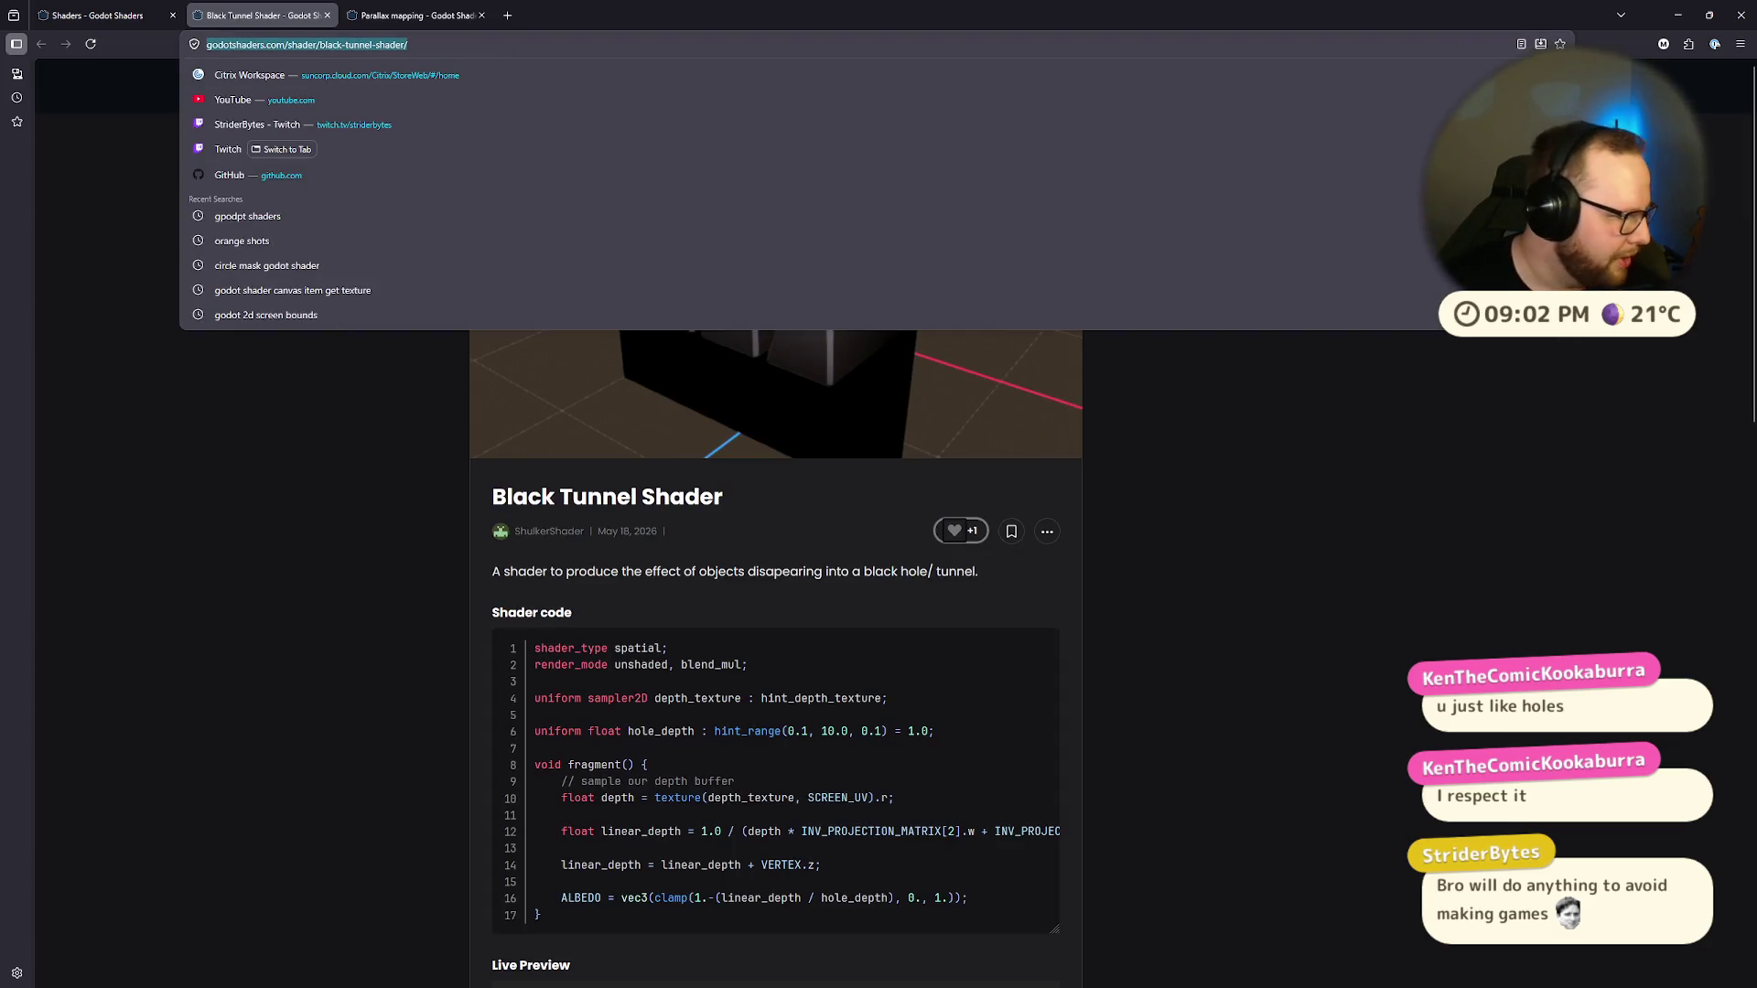
{"action": "key", "text": "Escape"}
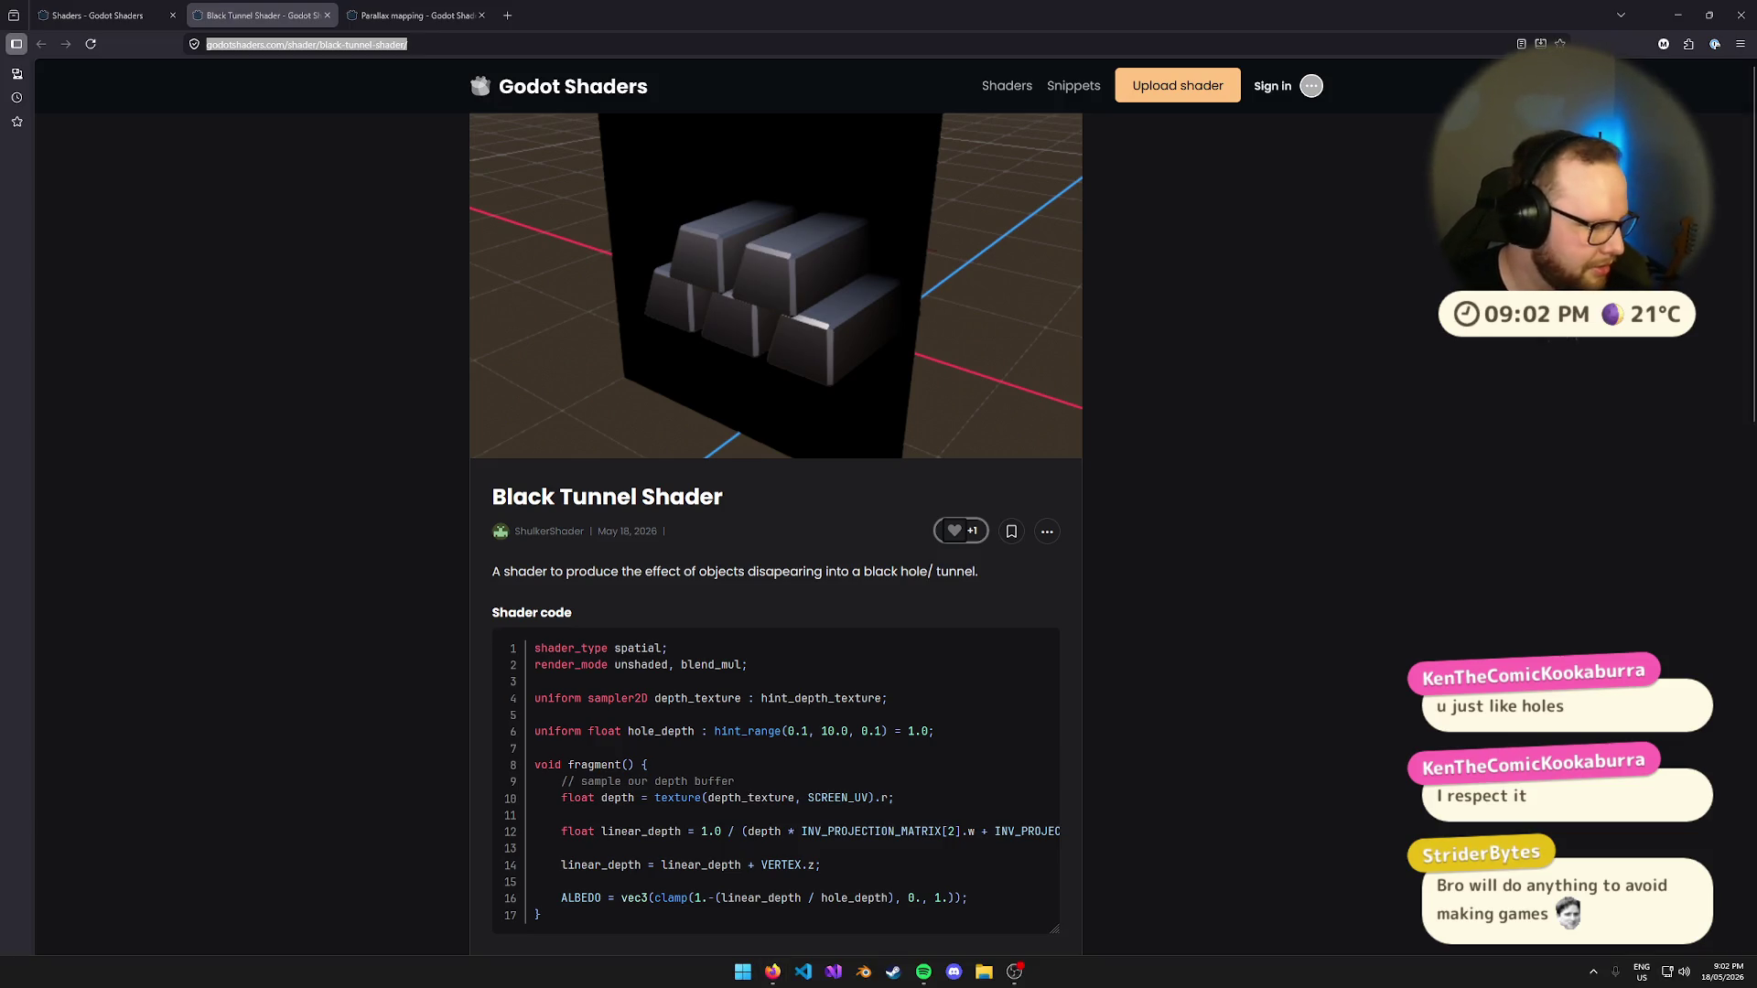
{"action": "key", "text": "ctrl+super+Left"}
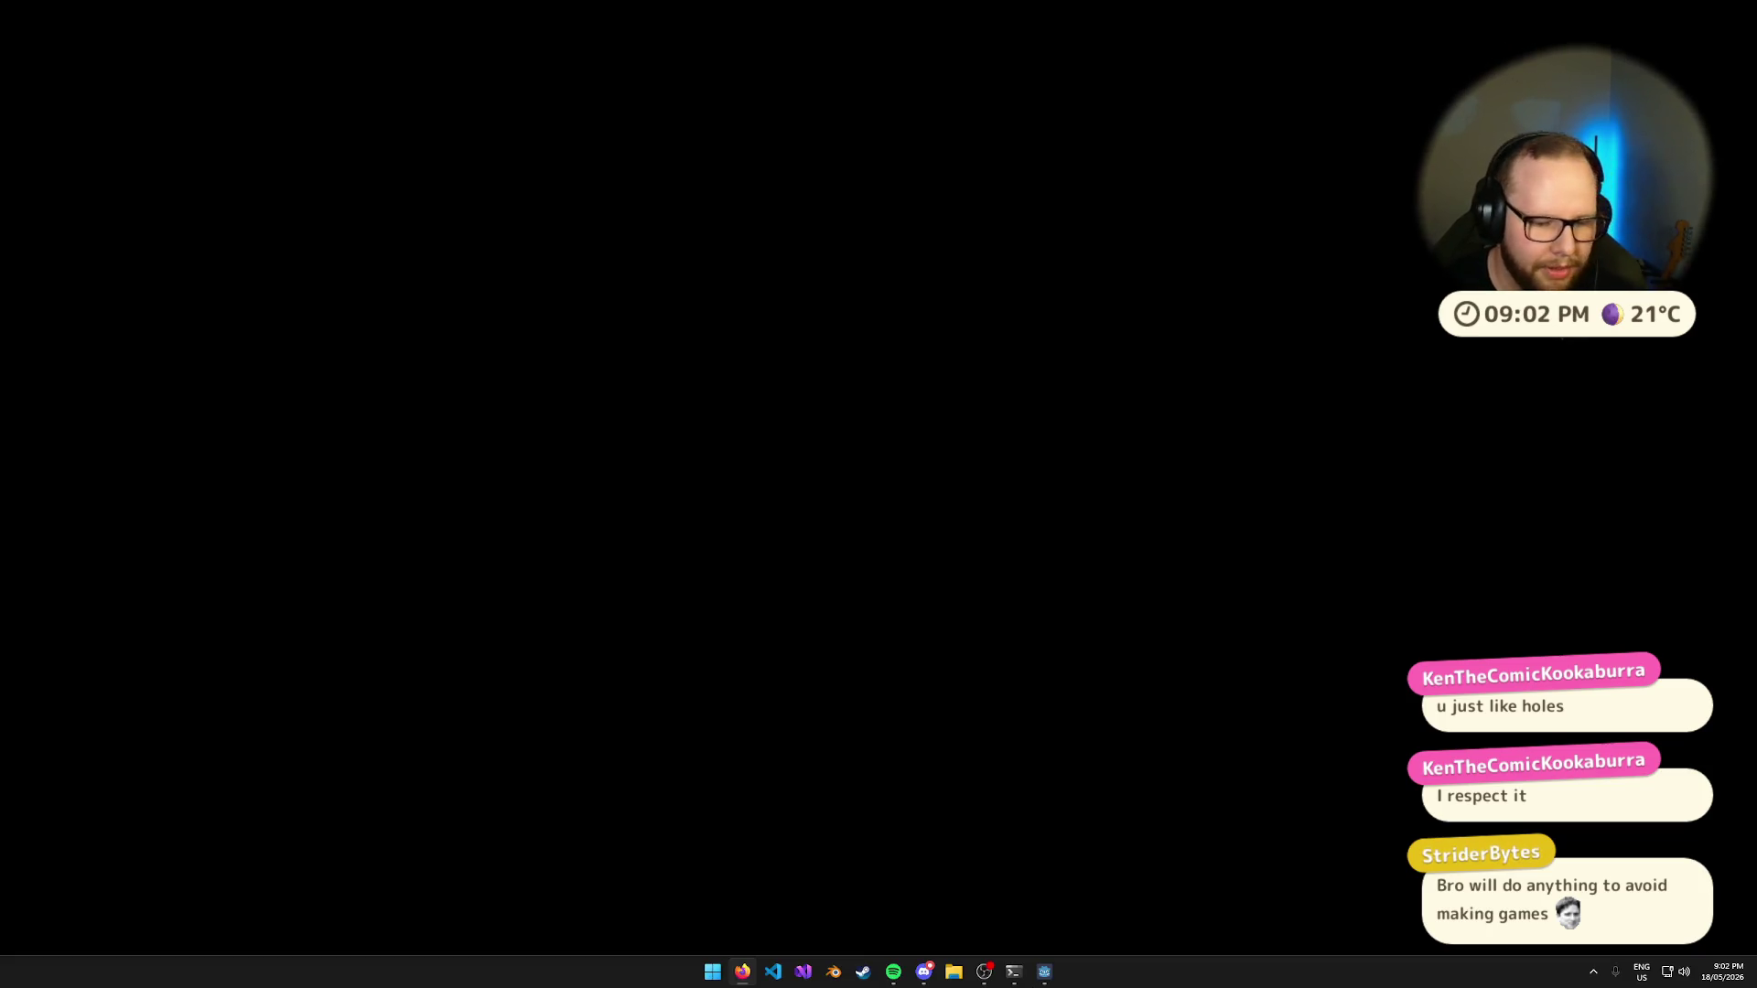
{"action": "key", "text": "ctrl+super+Right"}
{"action": "key", "text": "ctrl+super+Right"}
{"action": "key", "text": "ctrl+super+Right"}
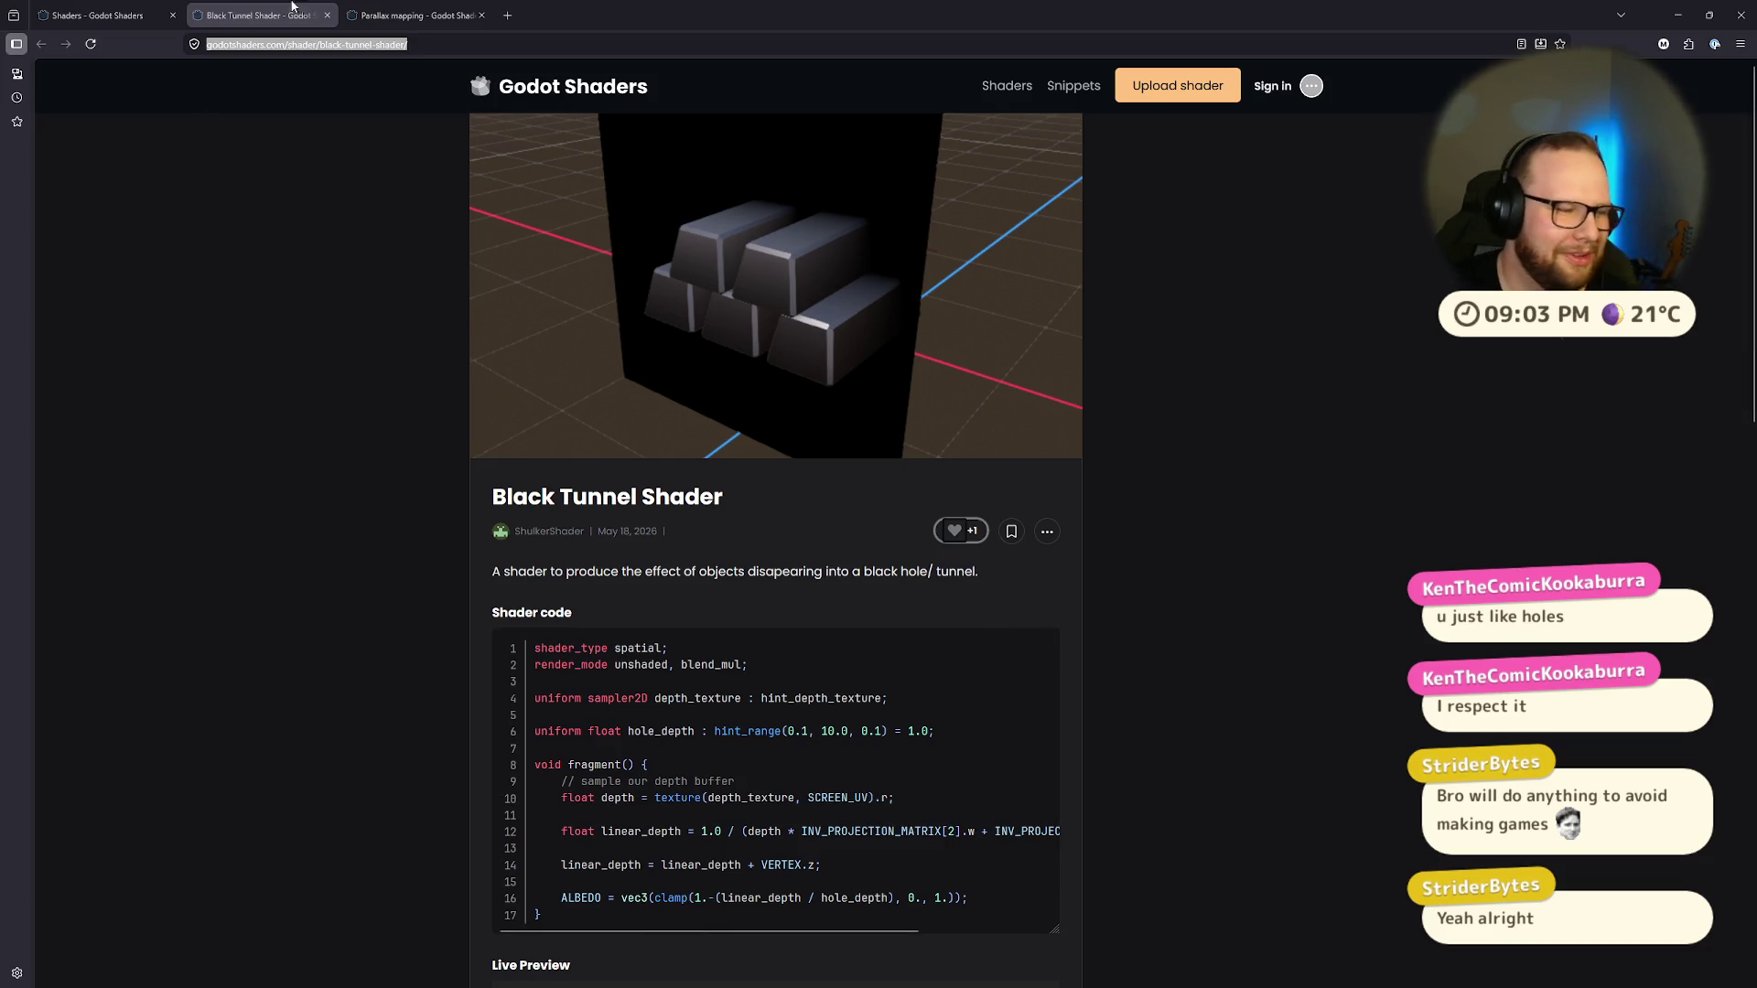
{"action": "left_click", "coordinate": [416, 16]}
{"action": "left_click", "coordinate": [132, 18]}
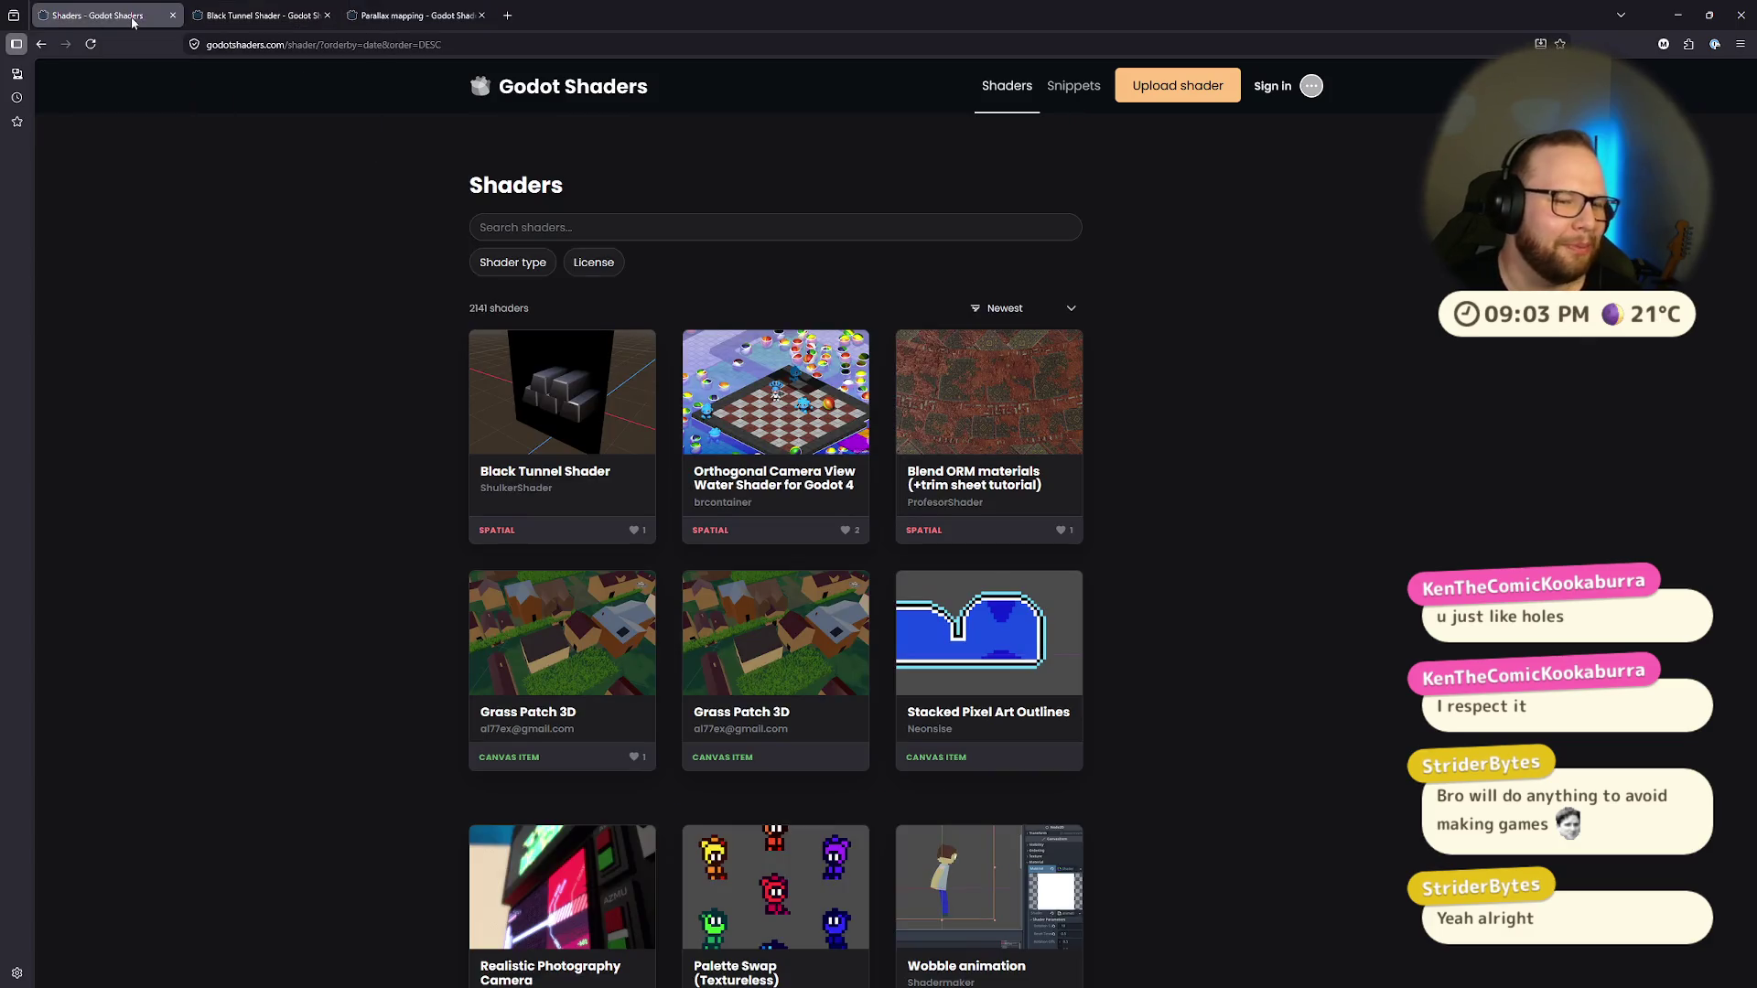
{"action": "key", "text": "ctrl+Tab"}
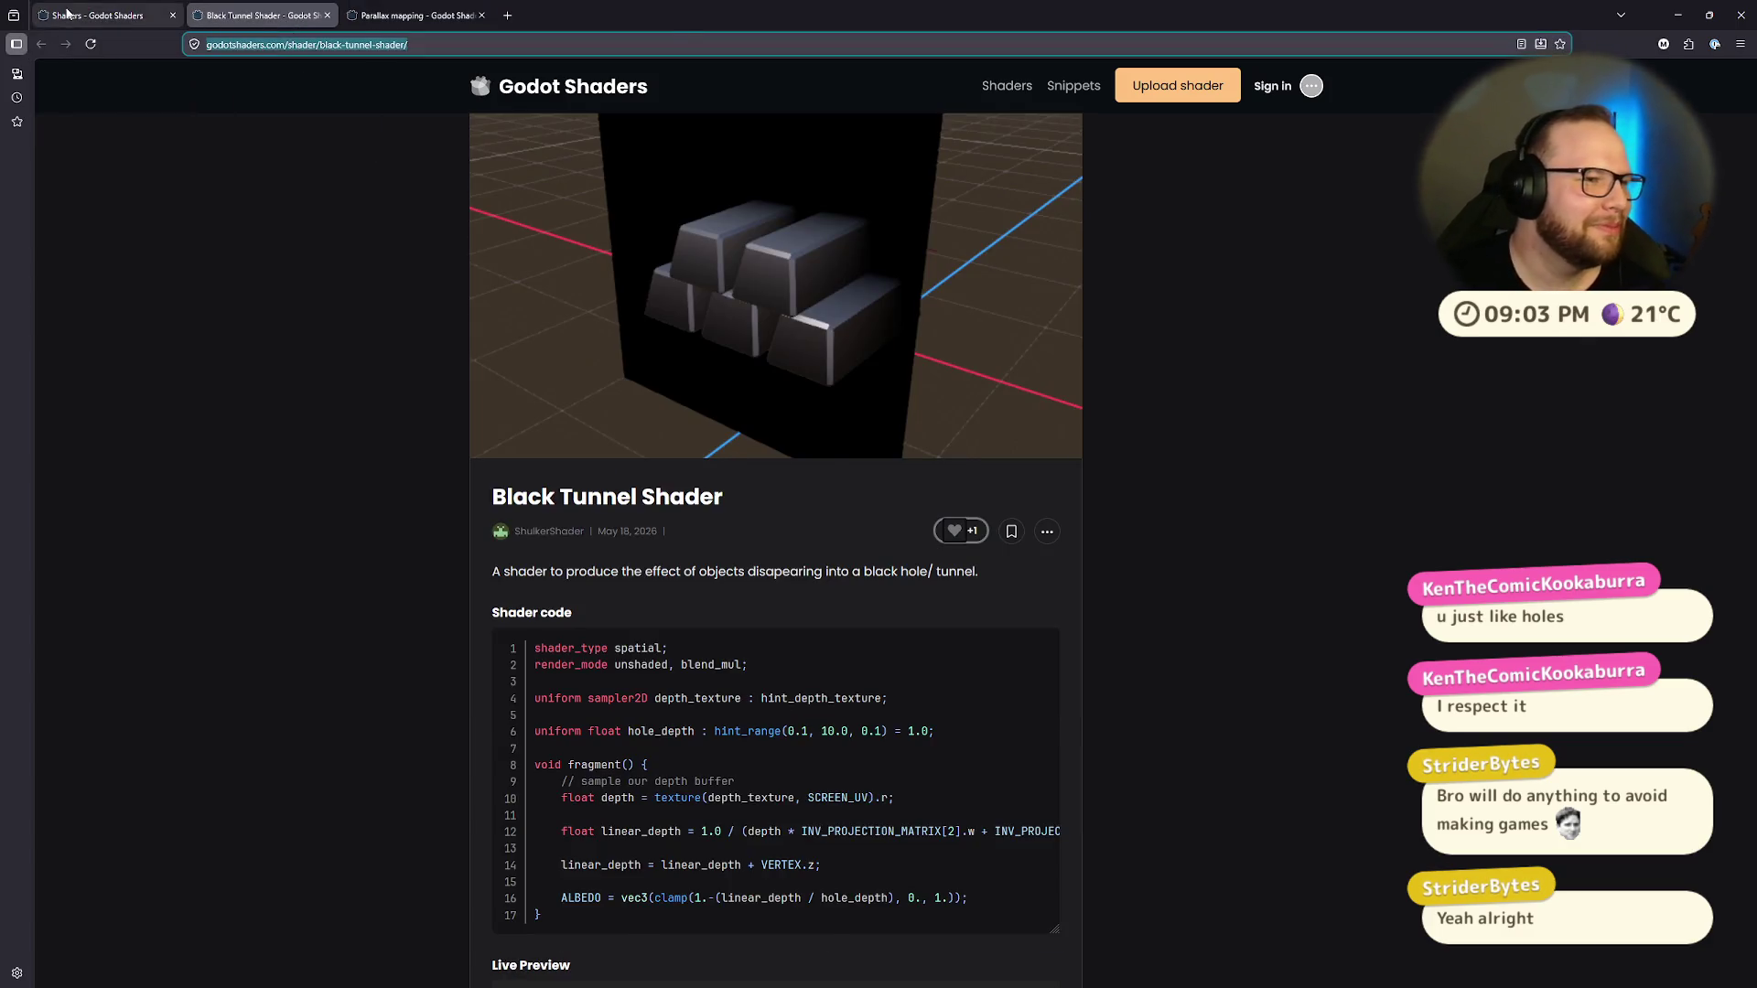
{"action": "left_click", "coordinate": [64, 16]}
{"action": "left_click", "coordinate": [327, 16]}
{"action": "left_click", "coordinate": [647, 220]}
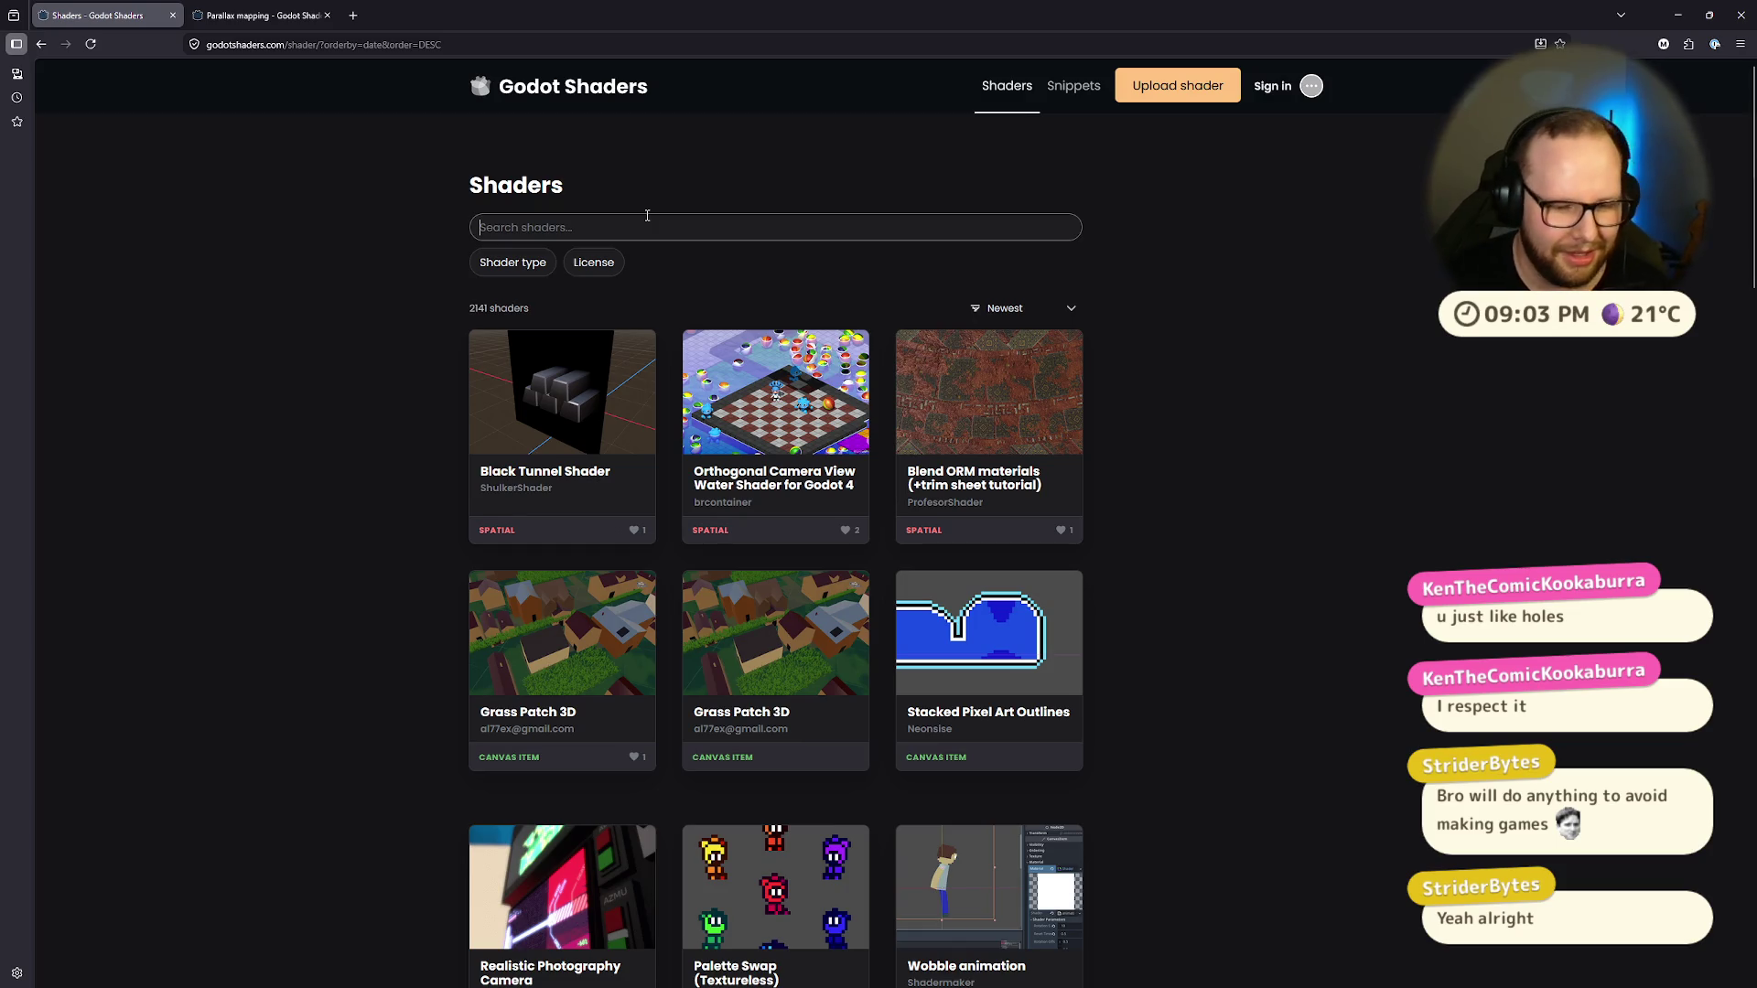
{"action": "type", "text": "water"}
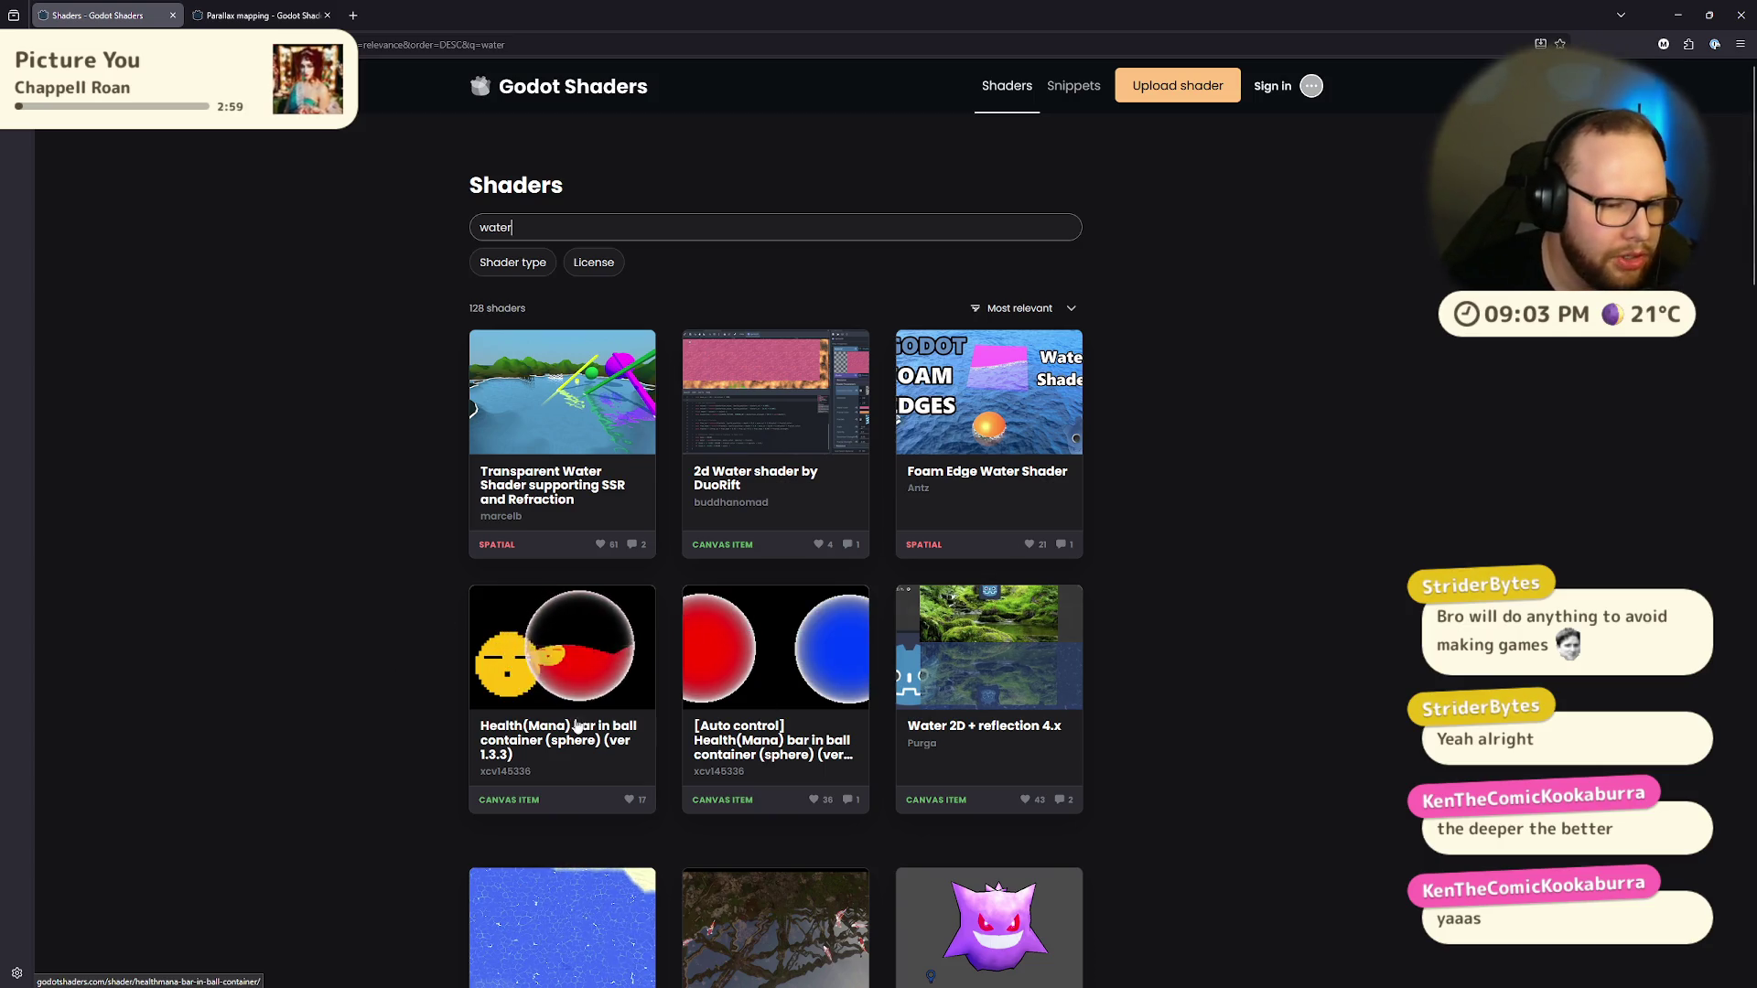
Step: Read the Health(Mana) bar in ball container shader page, then open its author's profile
{"action": "scroll", "coordinate": [636, 730], "scroll_direction": "down", "scroll_amount": 3}
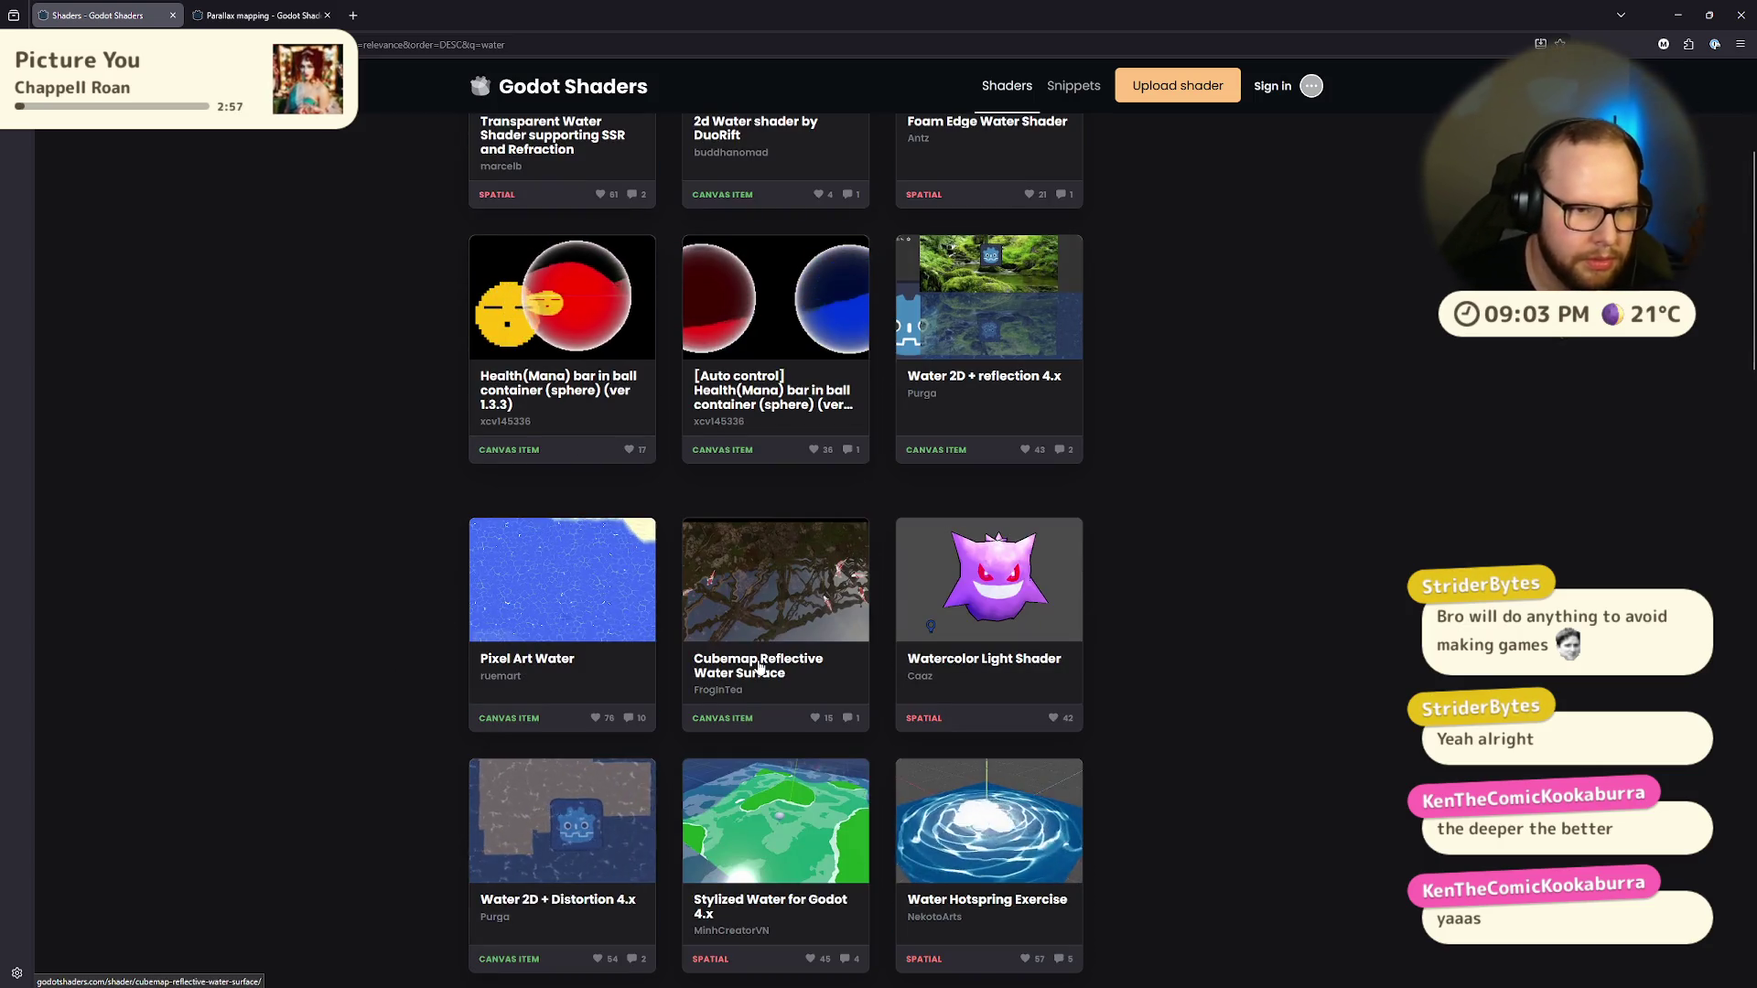
{"action": "left_click", "coordinate": [593, 325]}
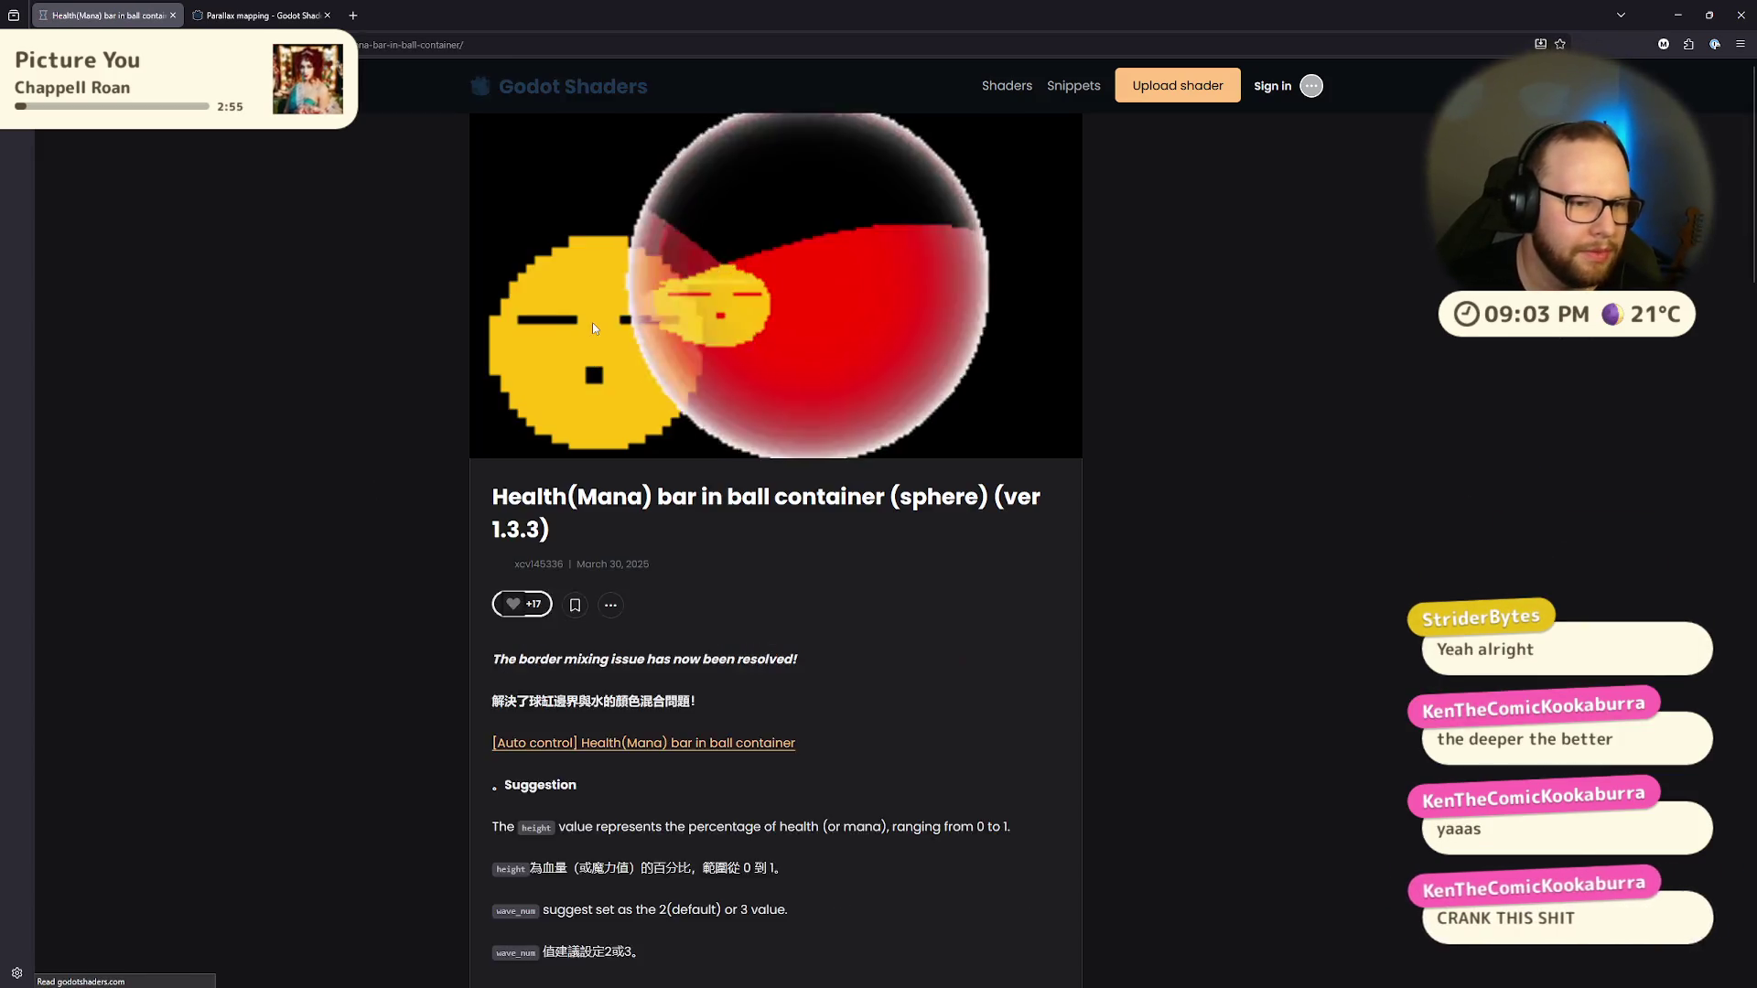
{"action": "scroll", "coordinate": [553, 429], "scroll_direction": "down", "scroll_amount": 3}
{"action": "scroll", "coordinate": [550, 431], "scroll_direction": "down", "scroll_amount": 15}
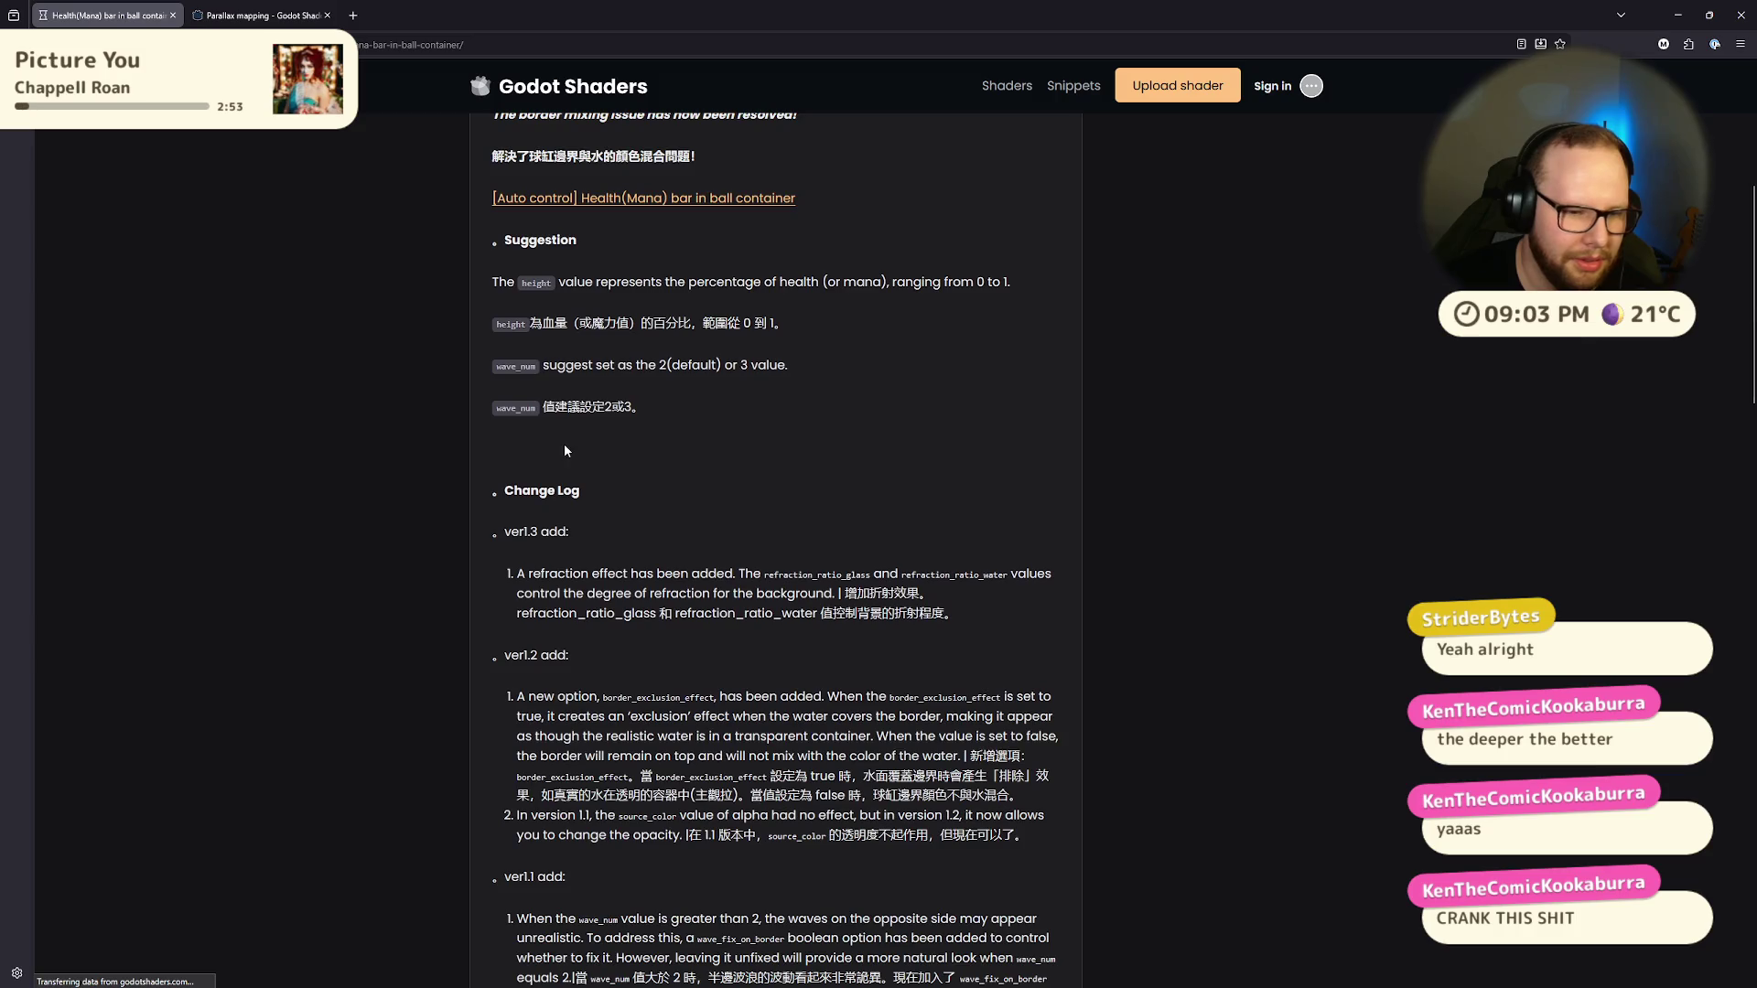
{"action": "scroll", "coordinate": [568, 450], "scroll_direction": "down", "scroll_amount": 7}
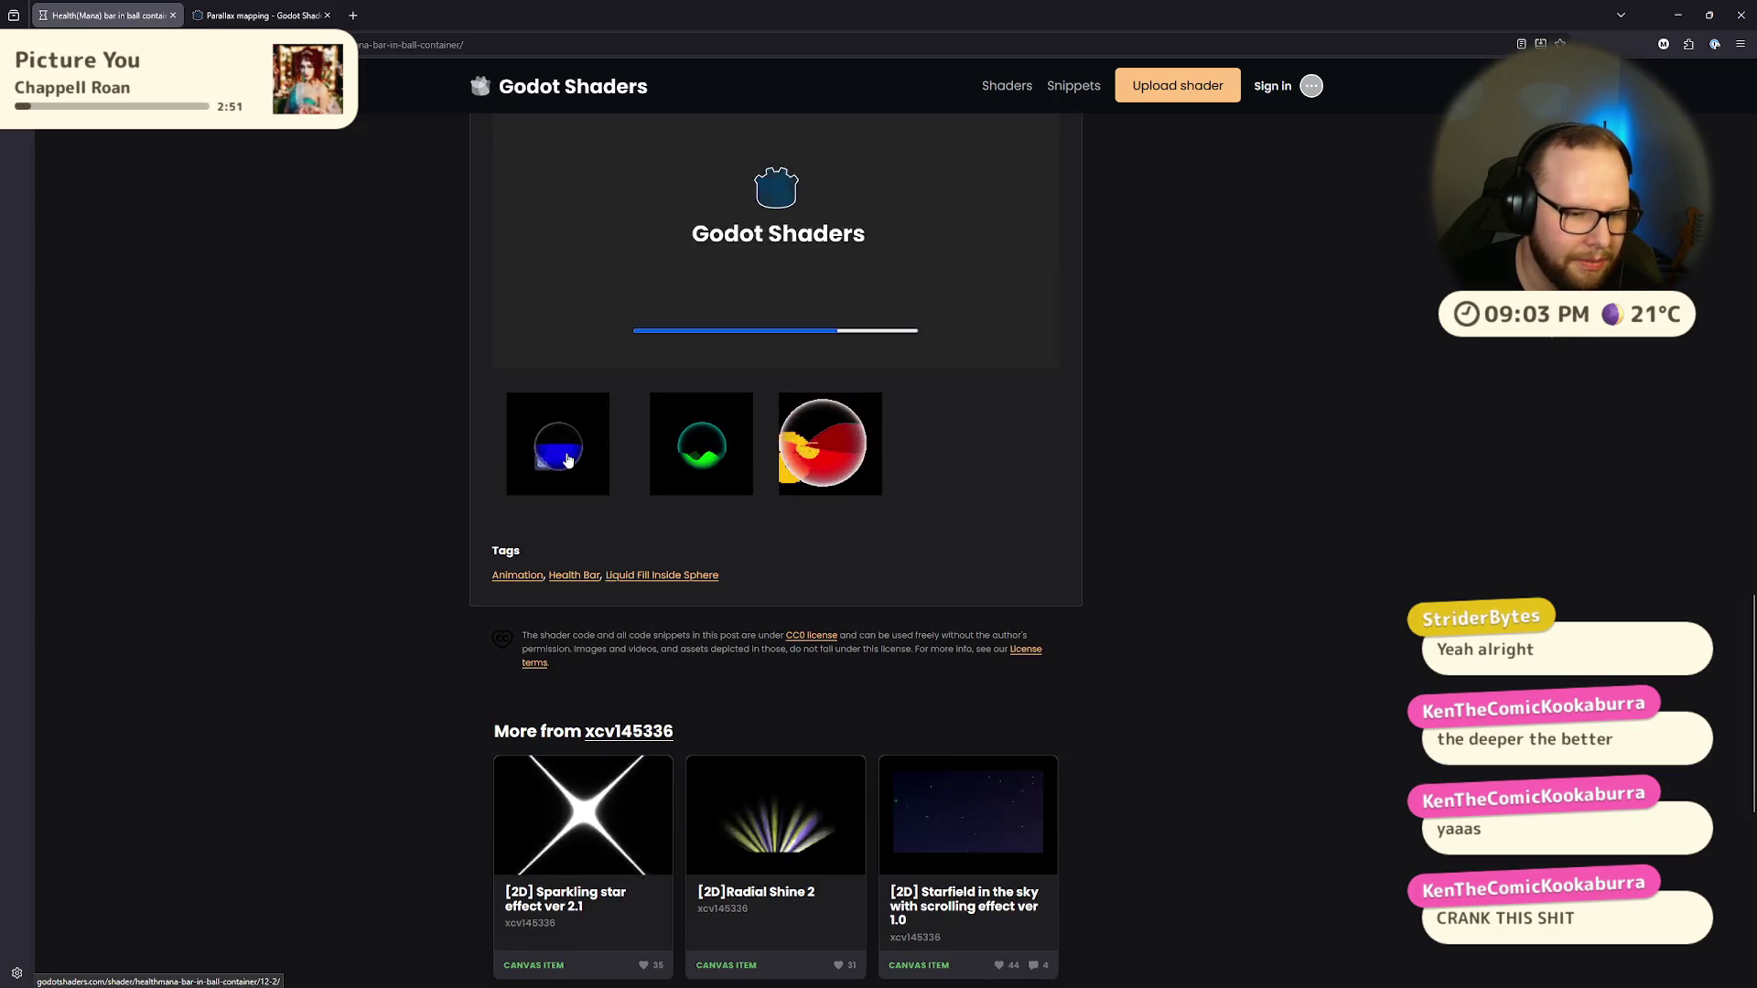
{"action": "scroll", "coordinate": [569, 462], "scroll_direction": "up", "scroll_amount": 10}
{"action": "scroll", "coordinate": [568, 453], "scroll_direction": "up", "scroll_amount": 5}
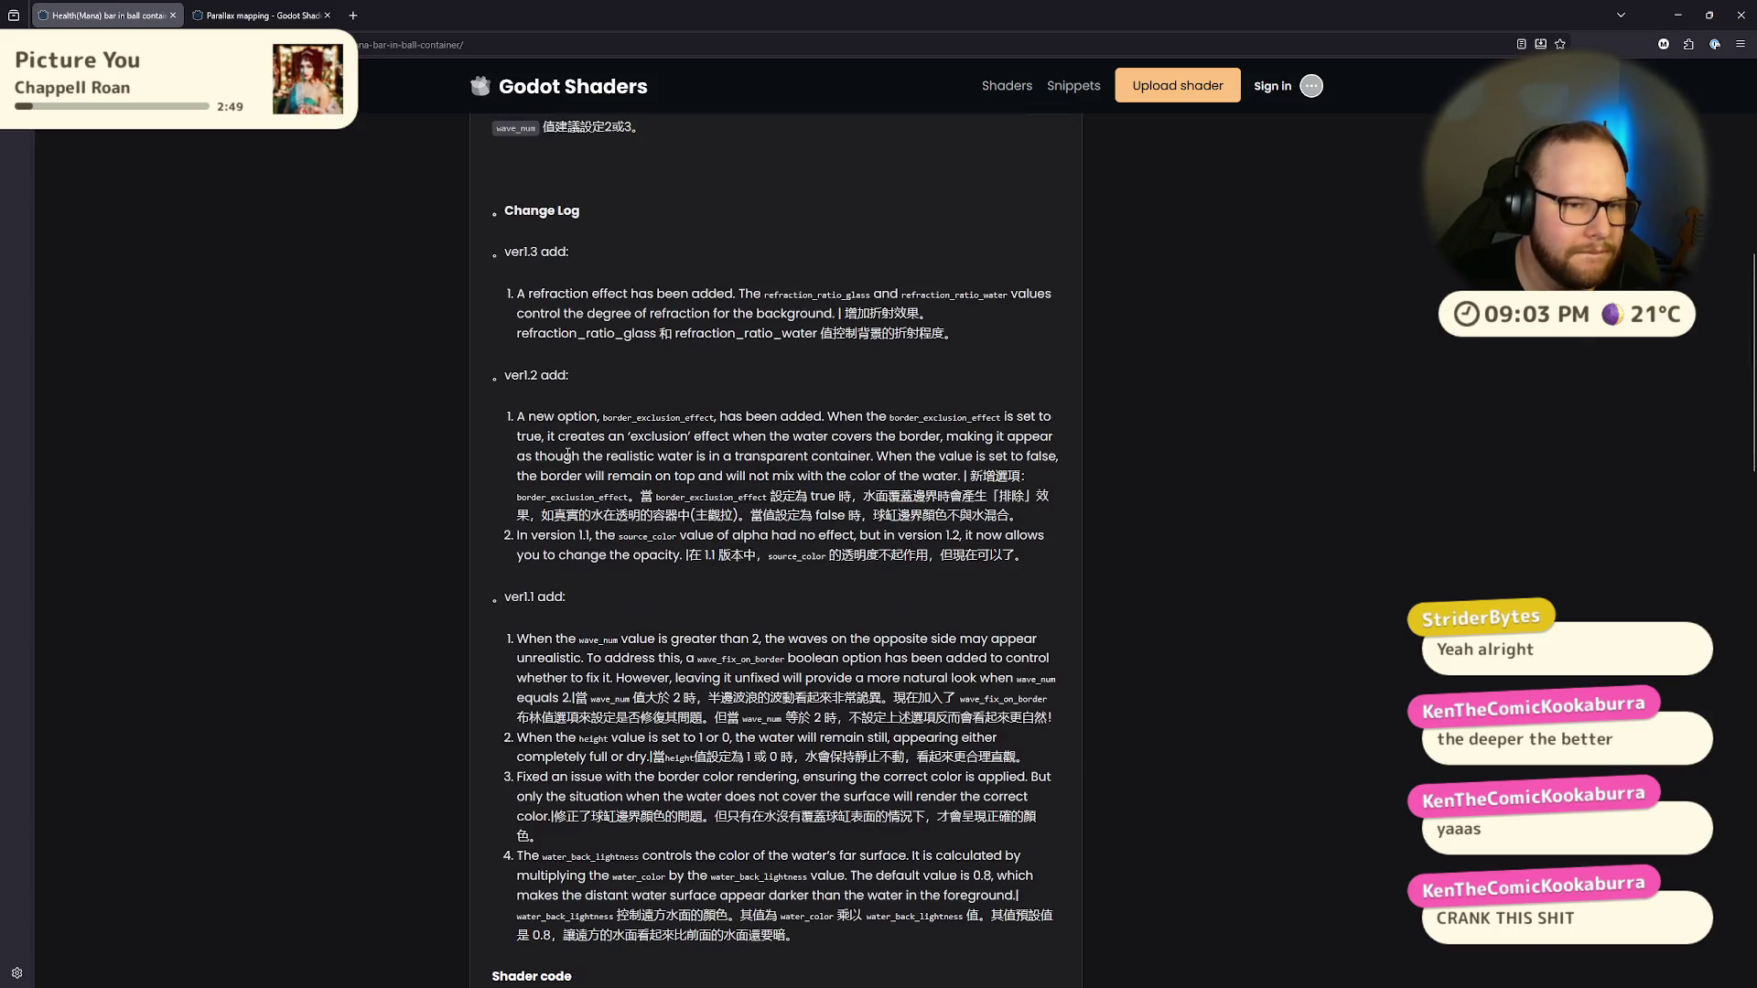
{"action": "scroll", "coordinate": [568, 455], "scroll_direction": "down", "scroll_amount": 4}
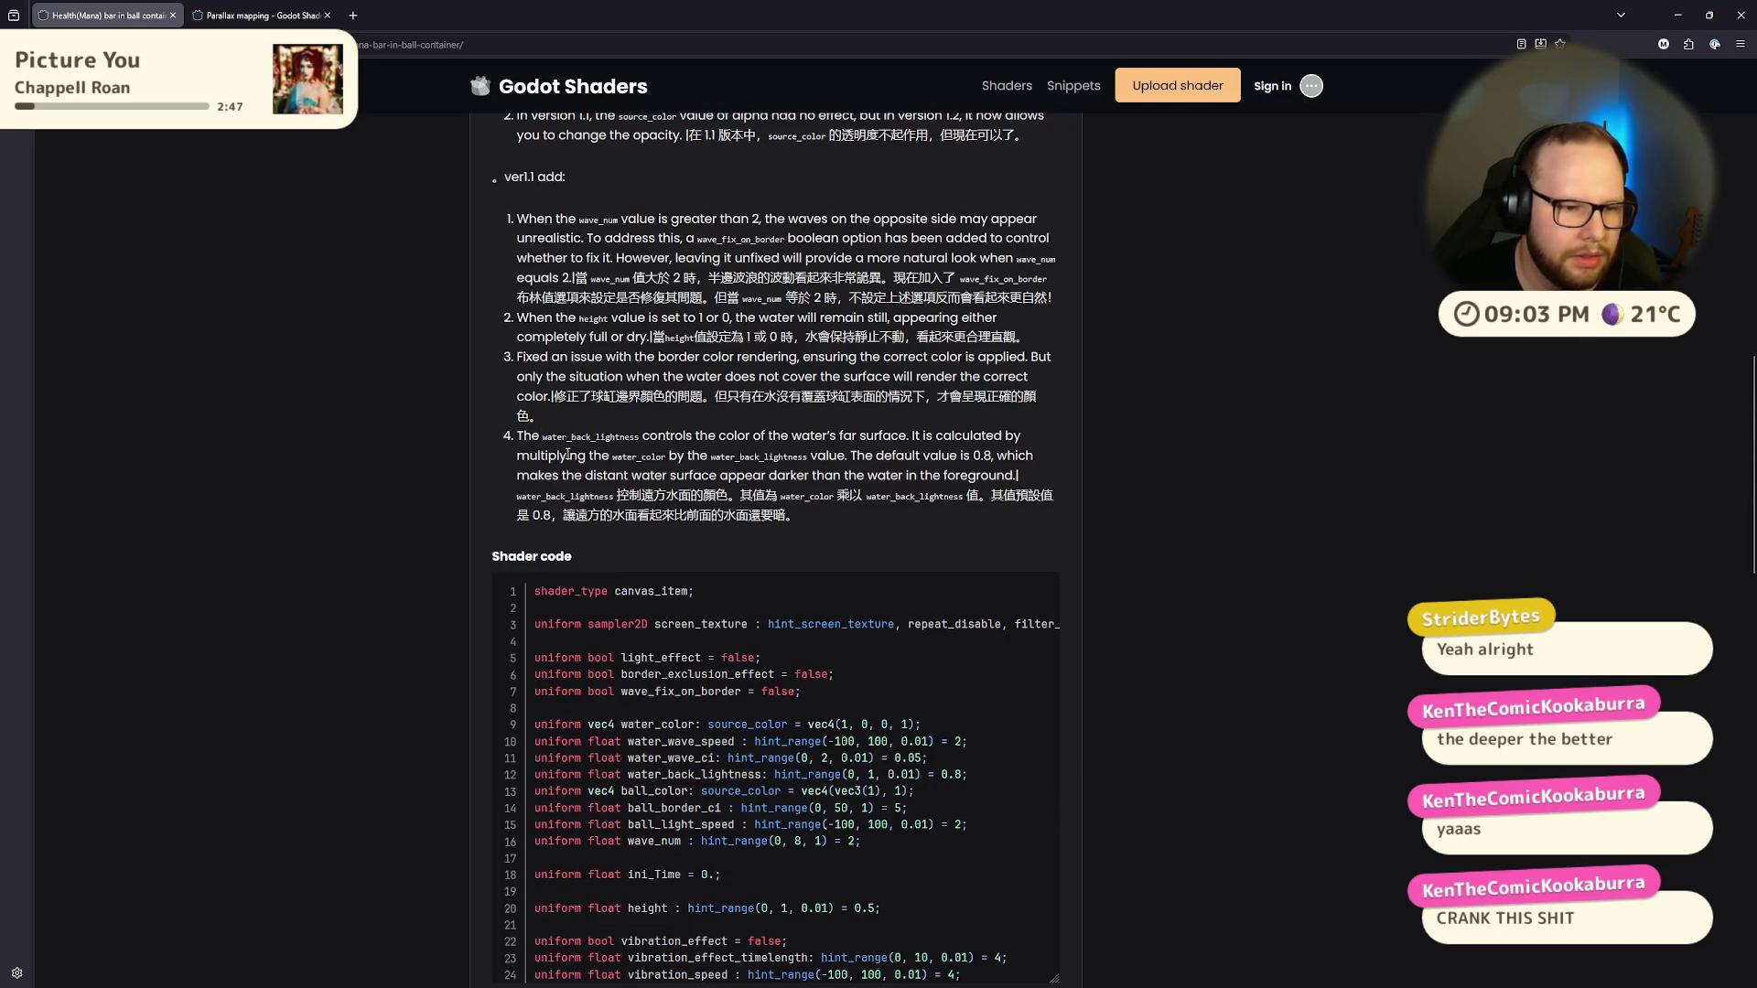
{"action": "scroll", "coordinate": [567, 454], "scroll_direction": "up", "scroll_amount": 8}
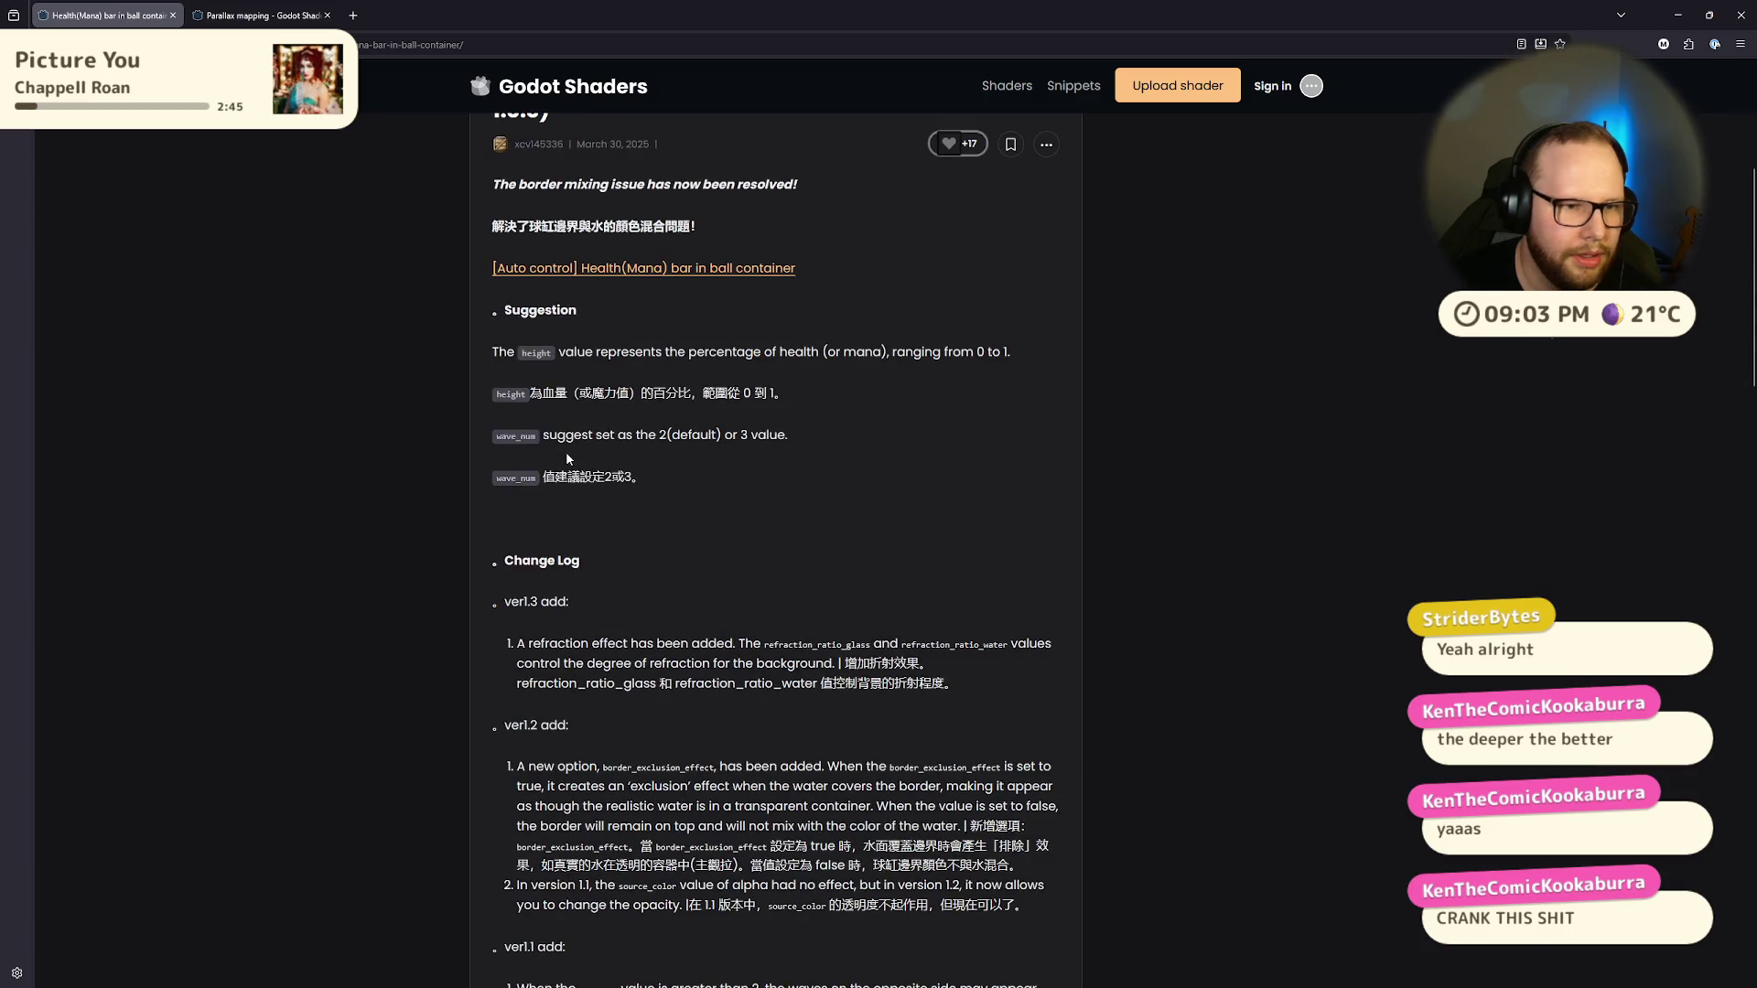
{"action": "scroll", "coordinate": [566, 452], "scroll_direction": "up", "scroll_amount": 4}
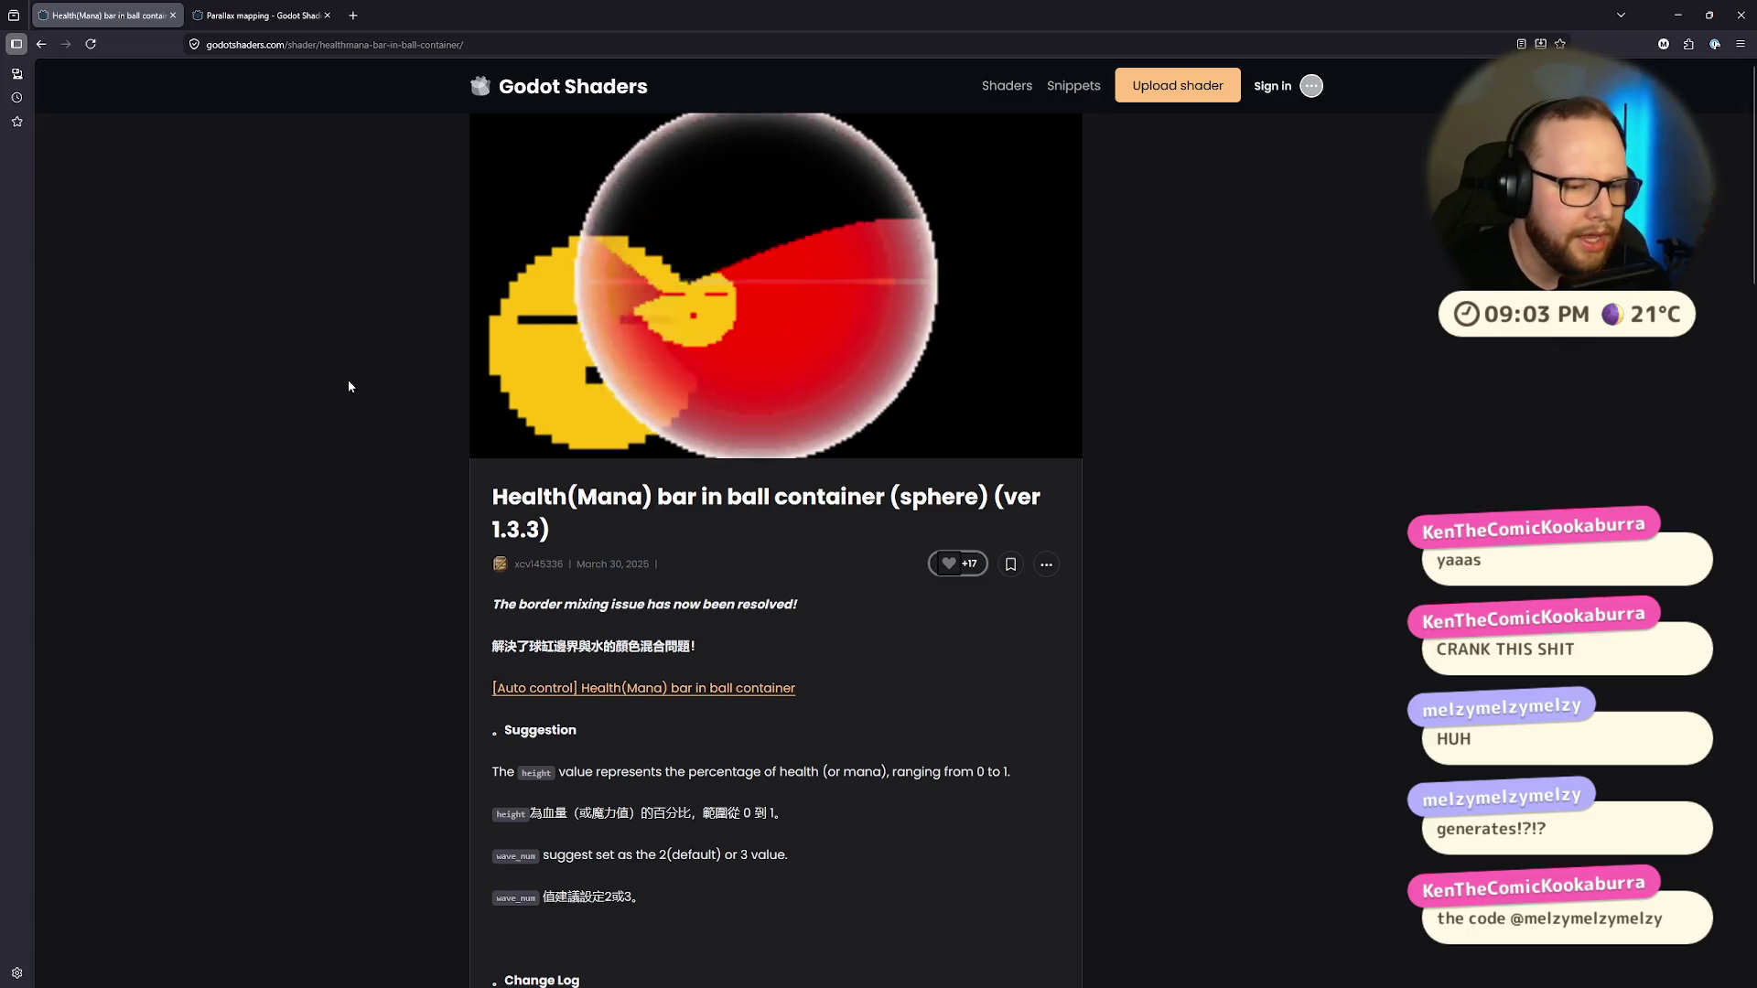
{"action": "left_click", "coordinate": [539, 564]}
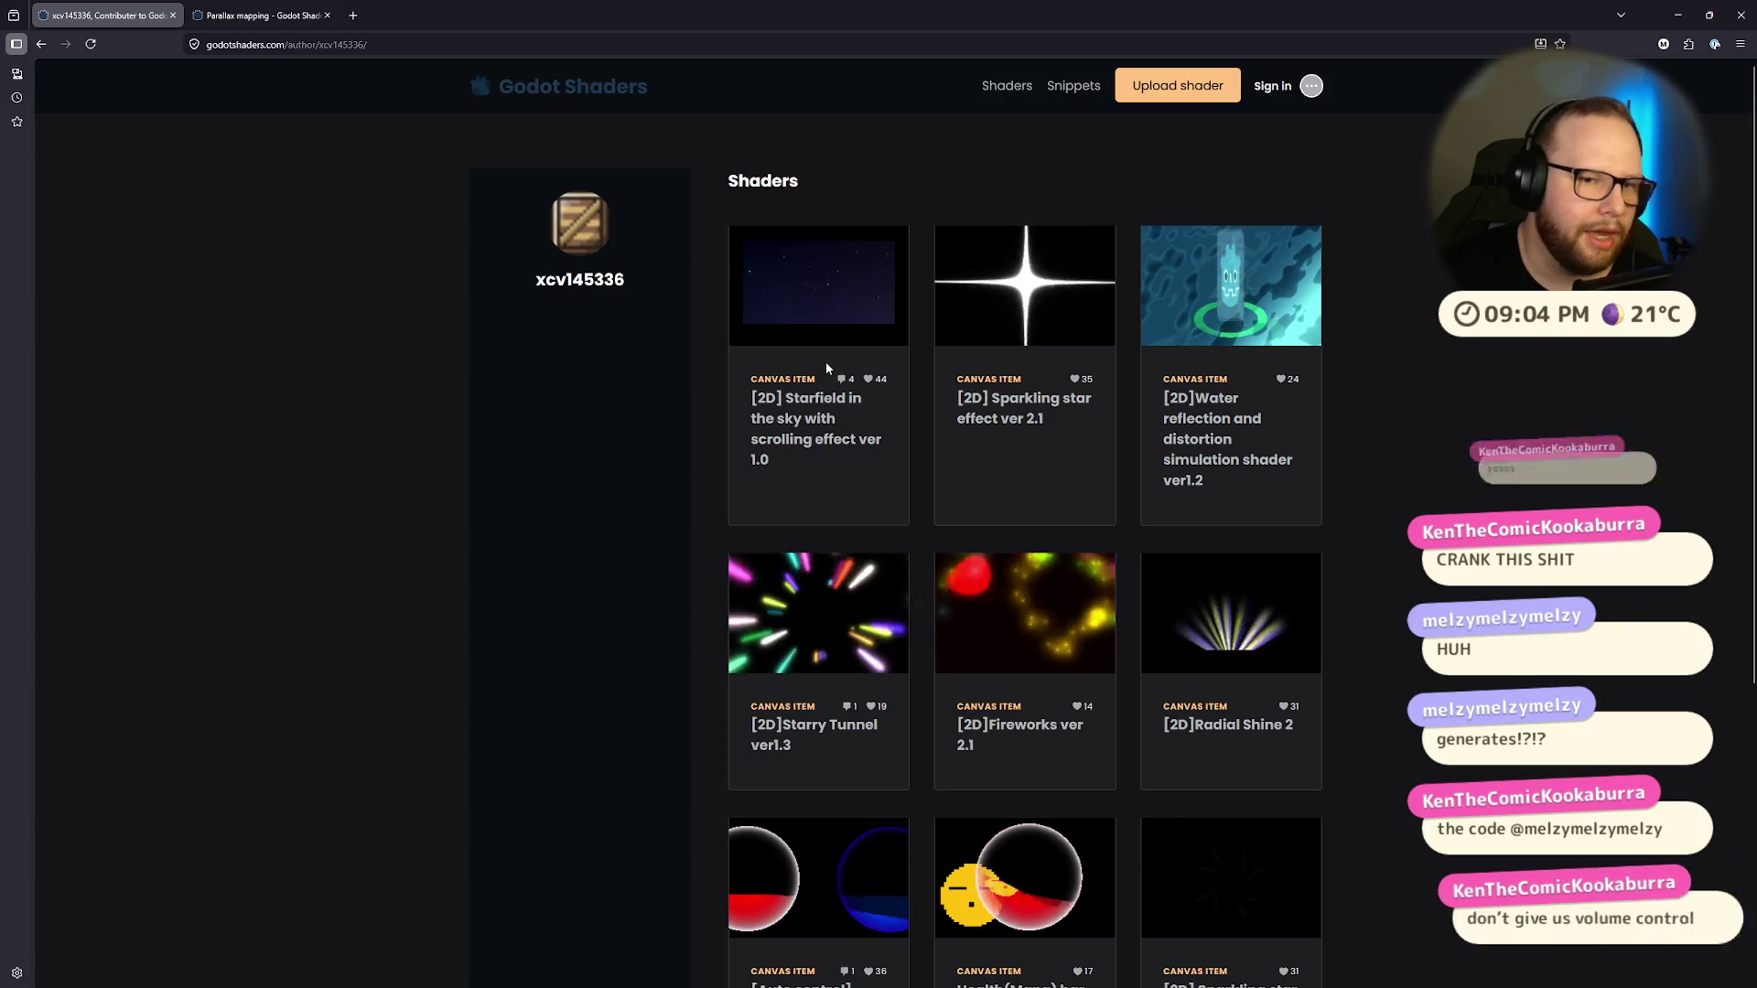
Step: Look at the author's Starfield in the sky shader, then return to the Health(Mana) bar shader
{"action": "left_click", "coordinate": [798, 309]}
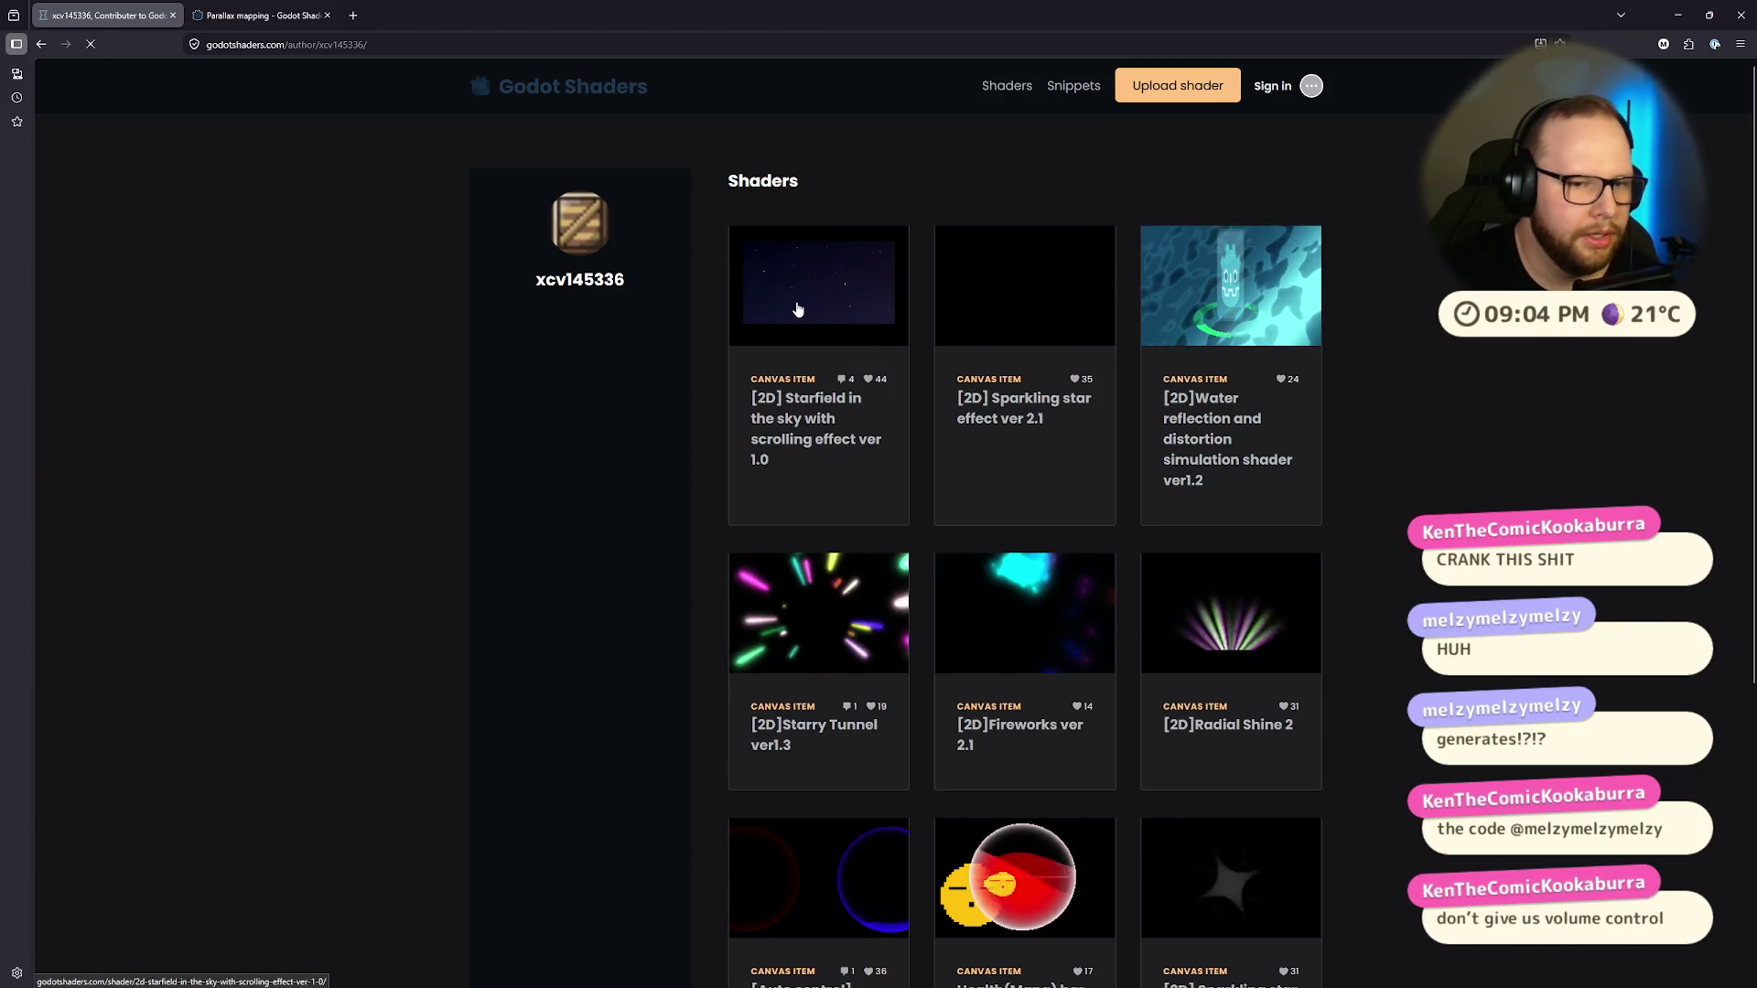
{"action": "scroll", "coordinate": [794, 300], "scroll_direction": "down", "scroll_amount": 10}
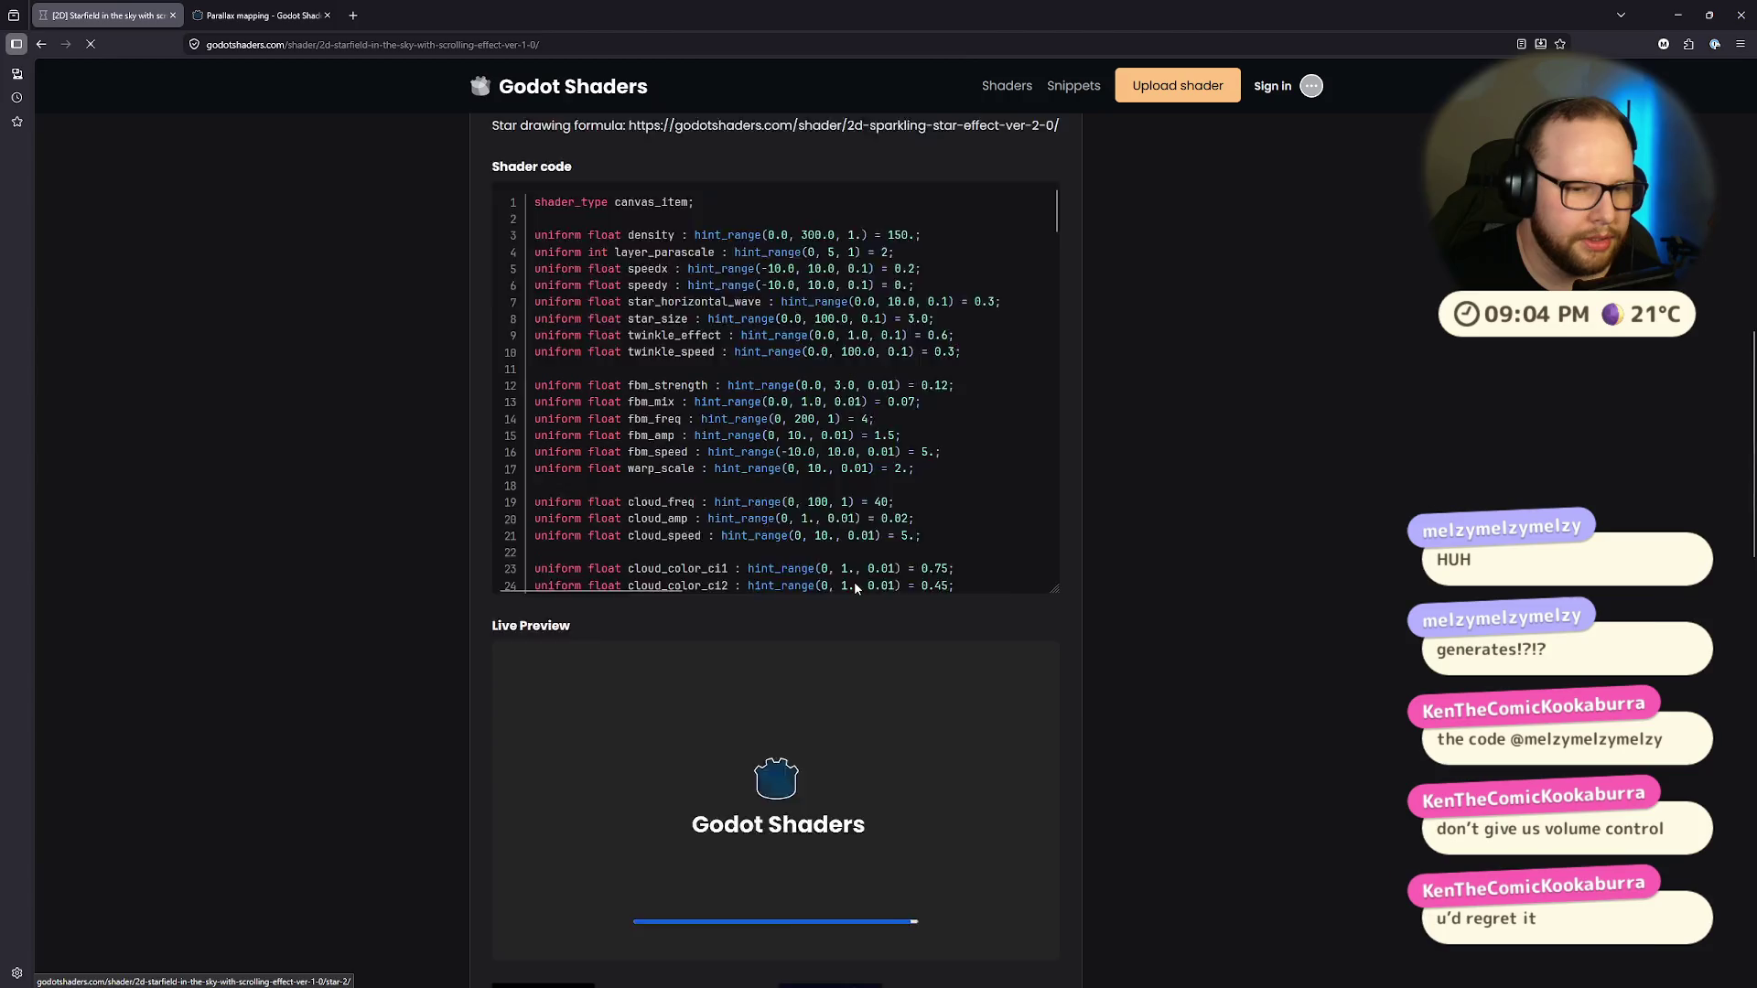
{"action": "scroll", "coordinate": [854, 581], "scroll_direction": "up", "scroll_amount": 8}
{"action": "scroll", "coordinate": [497, 263], "scroll_direction": "up", "scroll_amount": 4}
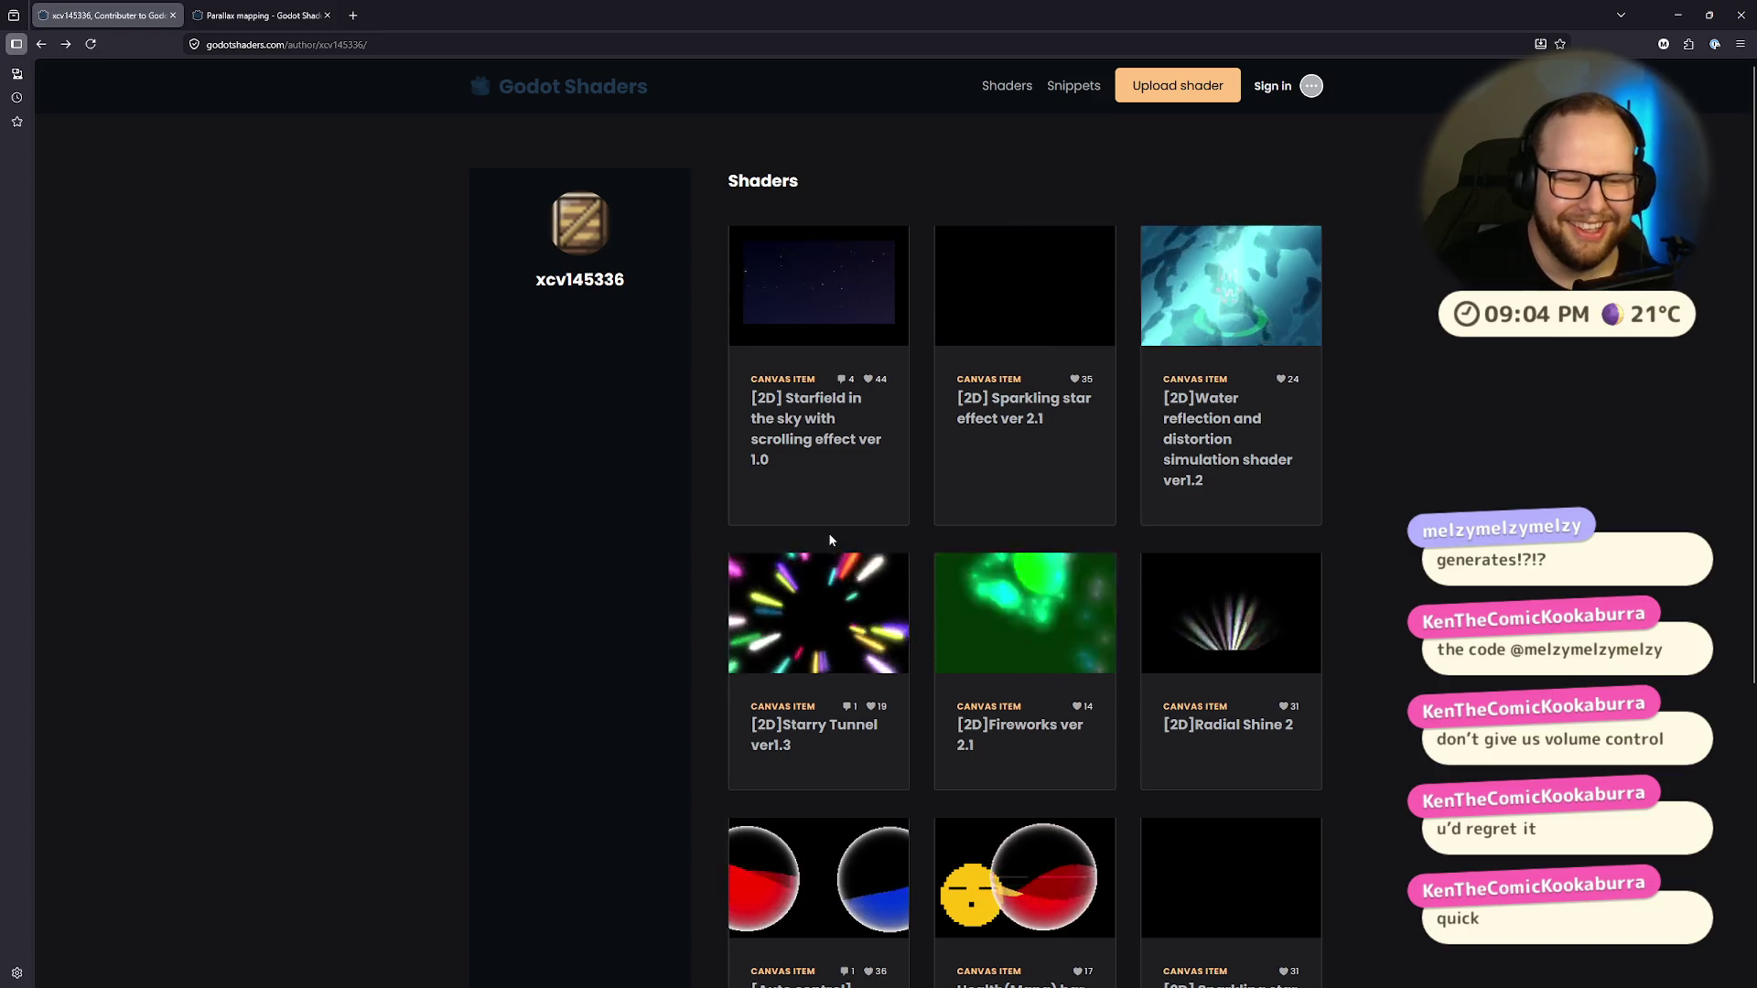
{"action": "scroll", "coordinate": [828, 533], "scroll_direction": "down", "scroll_amount": 5}
{"action": "scroll", "coordinate": [693, 486], "scroll_direction": "up", "scroll_amount": 5}
{"action": "scroll", "coordinate": [1001, 647], "scroll_direction": "down", "scroll_amount": 5}
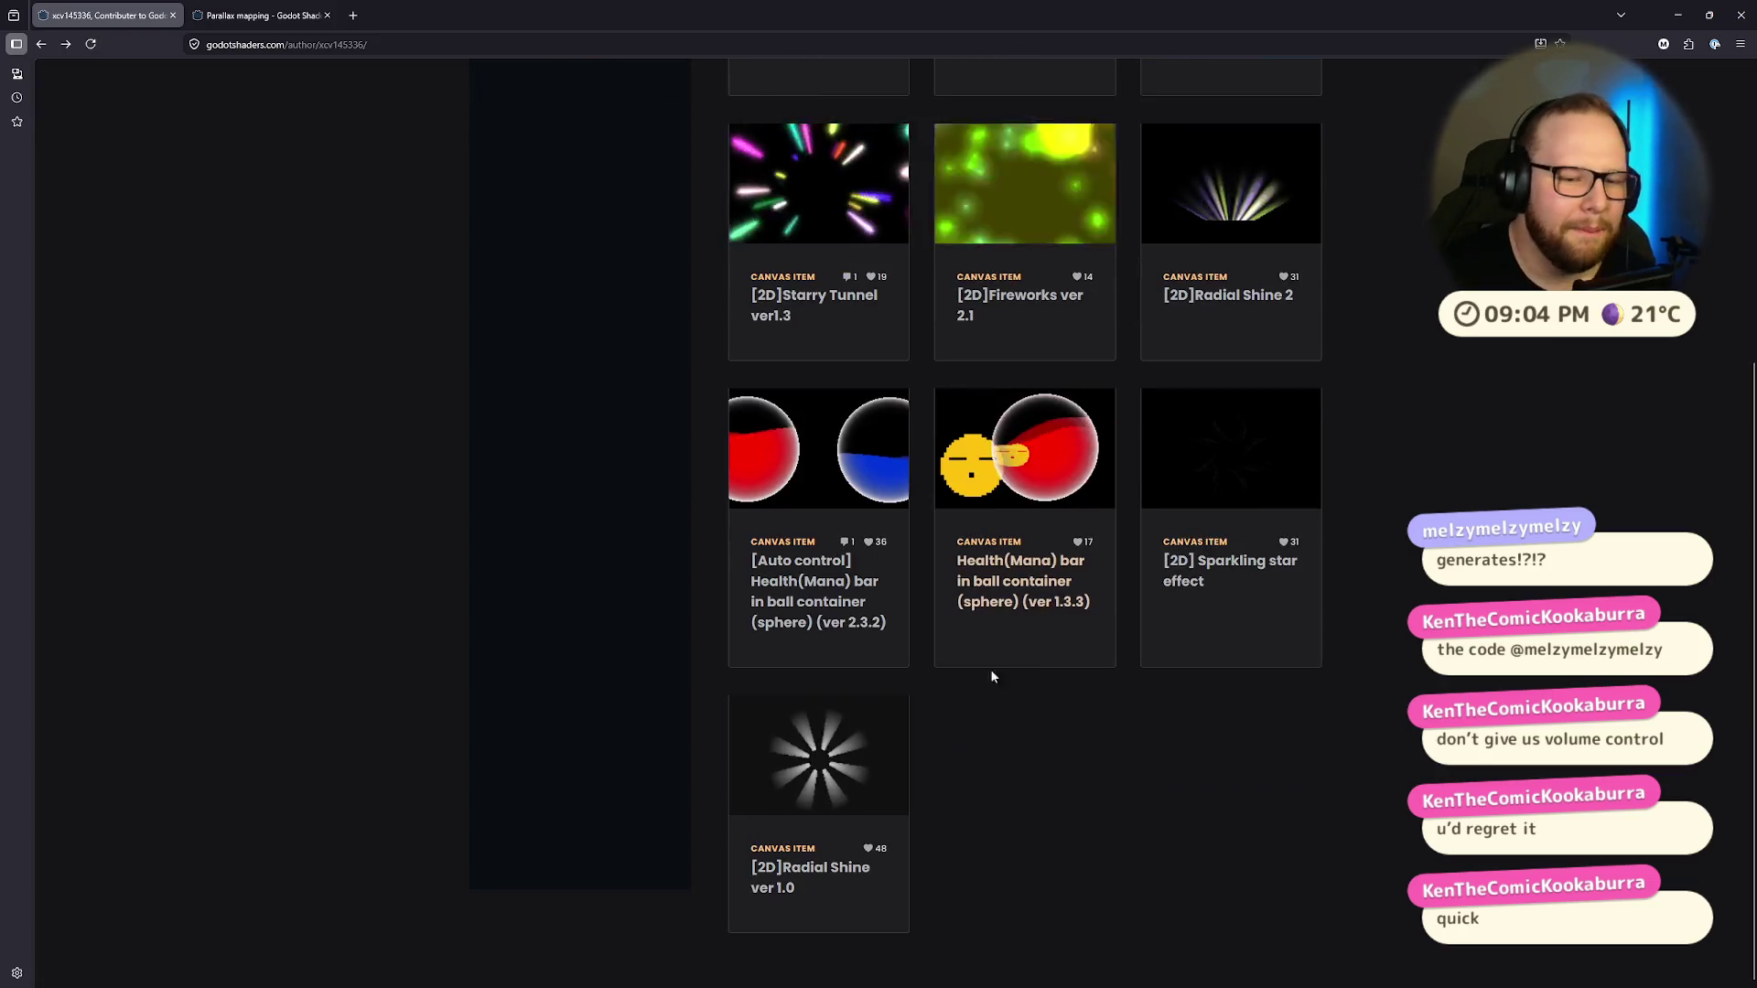
{"action": "left_click", "coordinate": [1014, 492]}
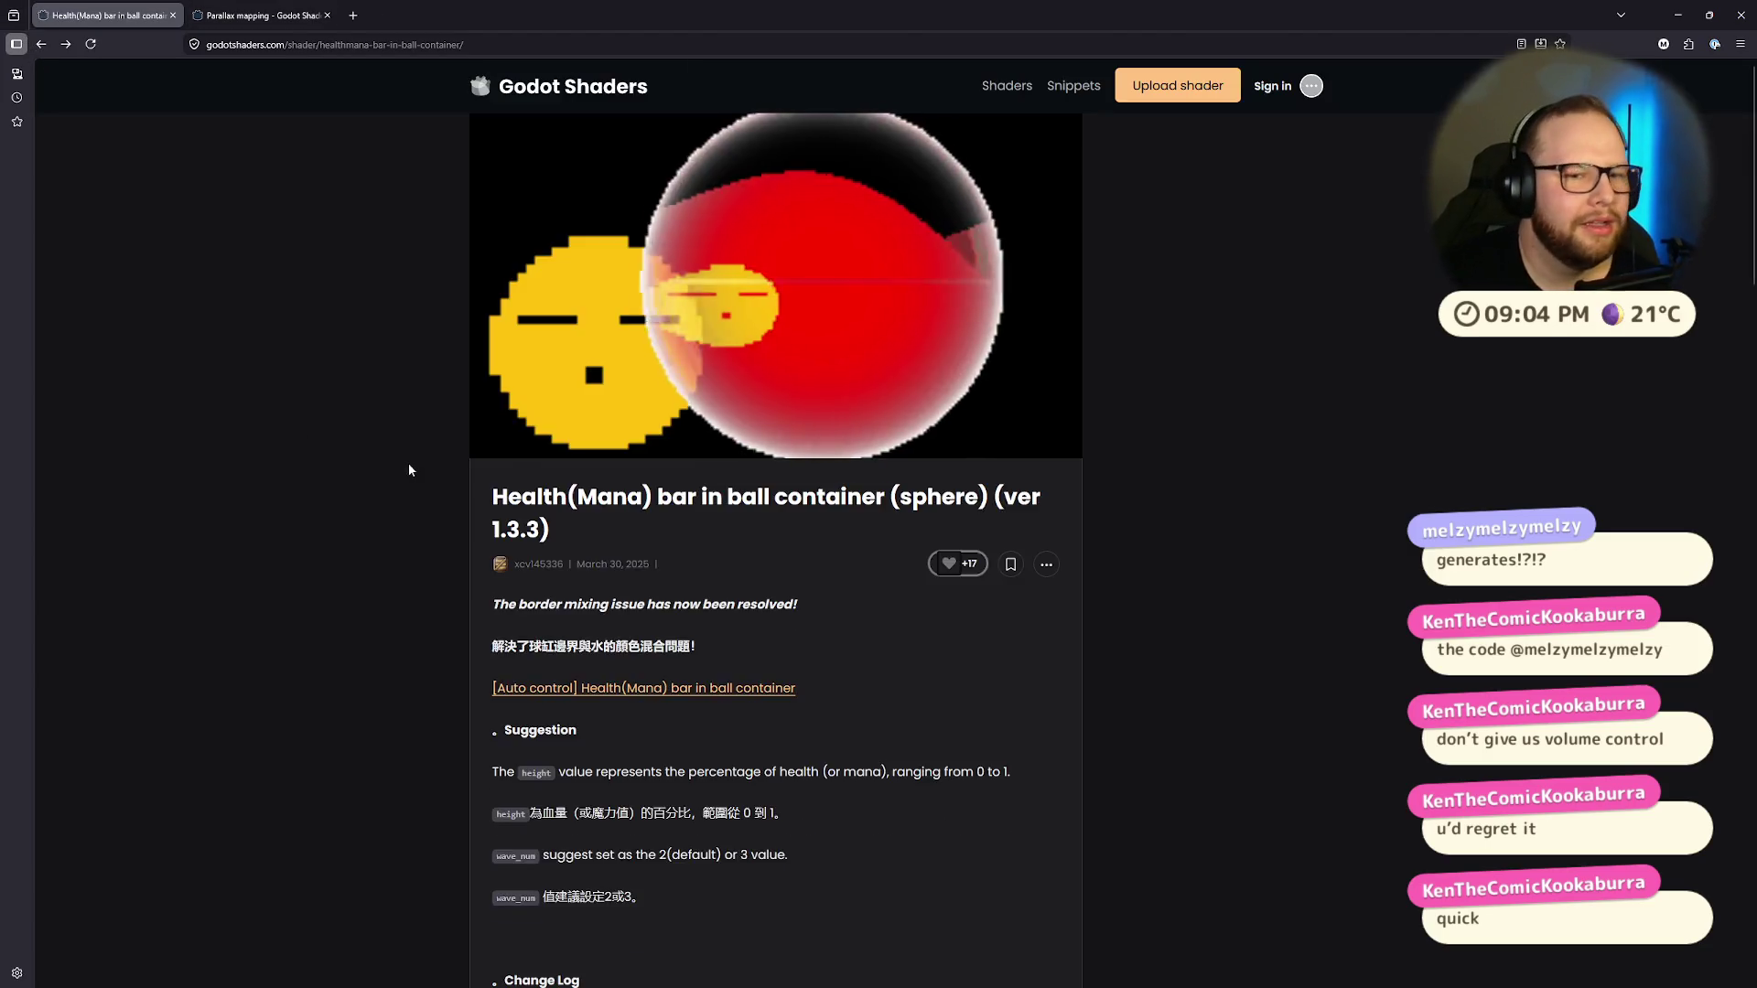
{"action": "scroll", "coordinate": [409, 470], "scroll_direction": "down", "scroll_amount": 5}
Step: Go back through the 'water' shader results to the Godot Shaders home page, then switch to the Godot desktop
{"action": "left_click", "coordinate": [40, 44]}
{"action": "scroll", "coordinate": [271, 327], "scroll_direction": "up", "scroll_amount": 5}
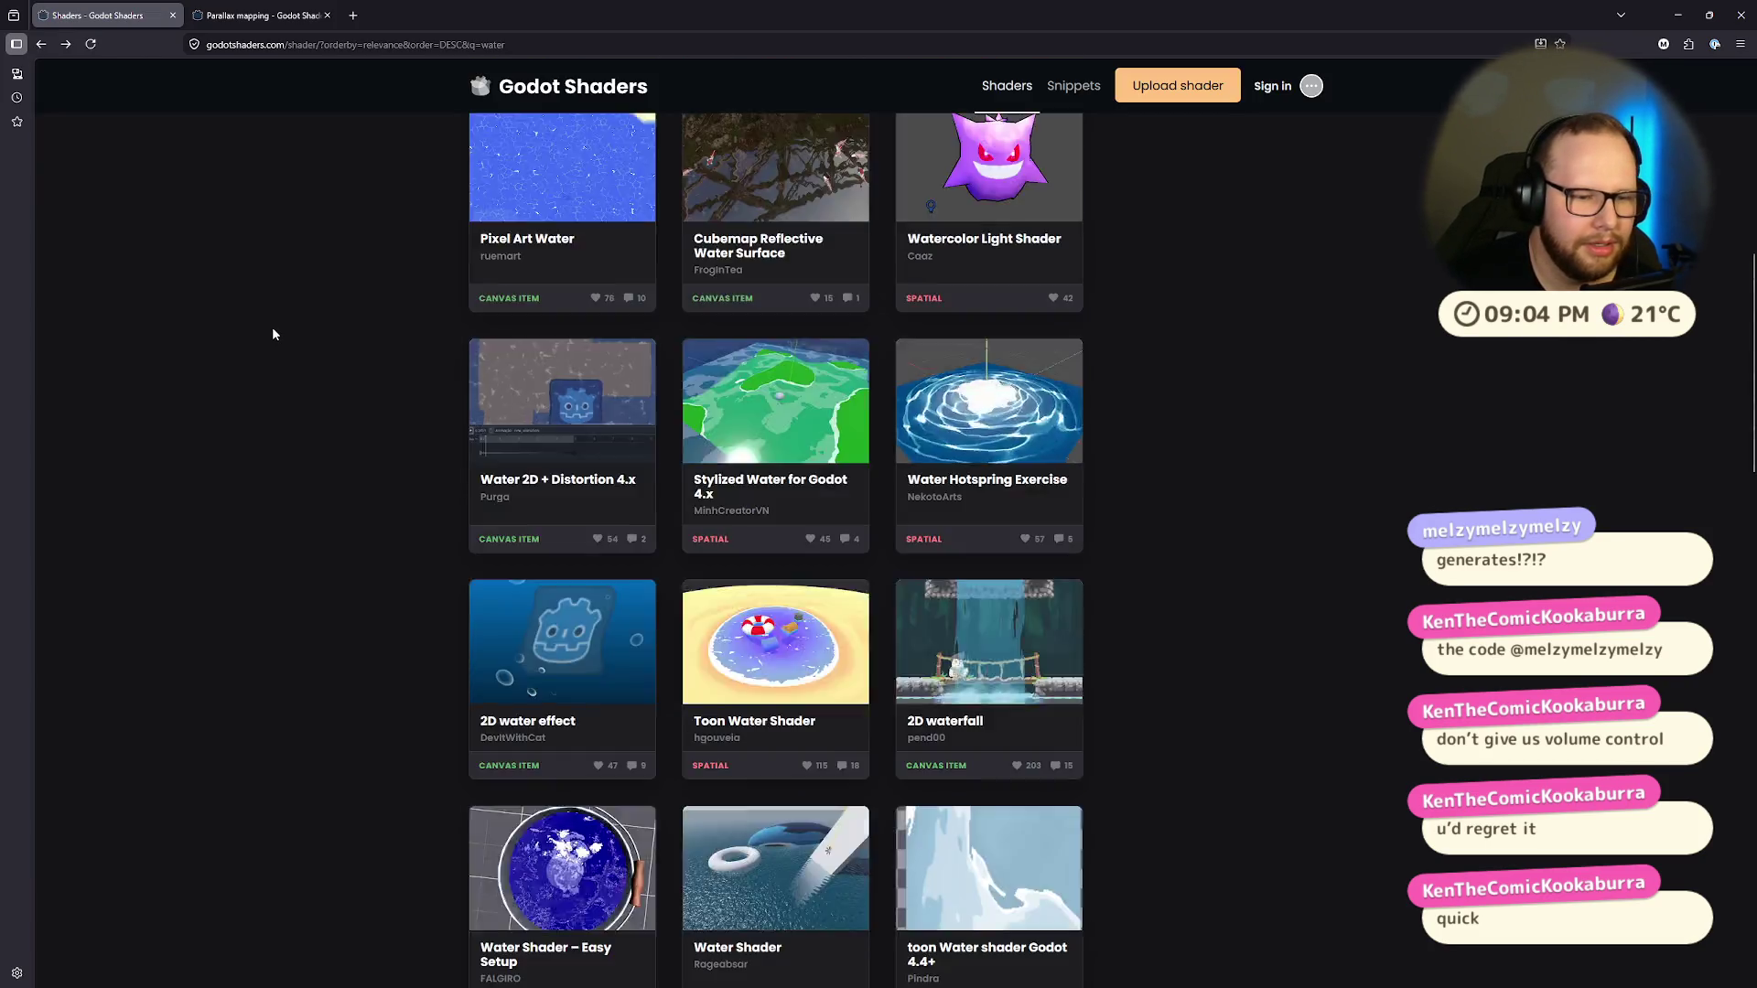
{"action": "scroll", "coordinate": [271, 333], "scroll_direction": "down", "scroll_amount": 5}
{"action": "scroll", "coordinate": [271, 333], "scroll_direction": "down", "scroll_amount": 10}
{"action": "scroll", "coordinate": [272, 330], "scroll_direction": "down", "scroll_amount": 5}
{"action": "scroll", "coordinate": [273, 330], "scroll_direction": "up", "scroll_amount": 15}
{"action": "scroll", "coordinate": [273, 334], "scroll_direction": "up", "scroll_amount": 15}
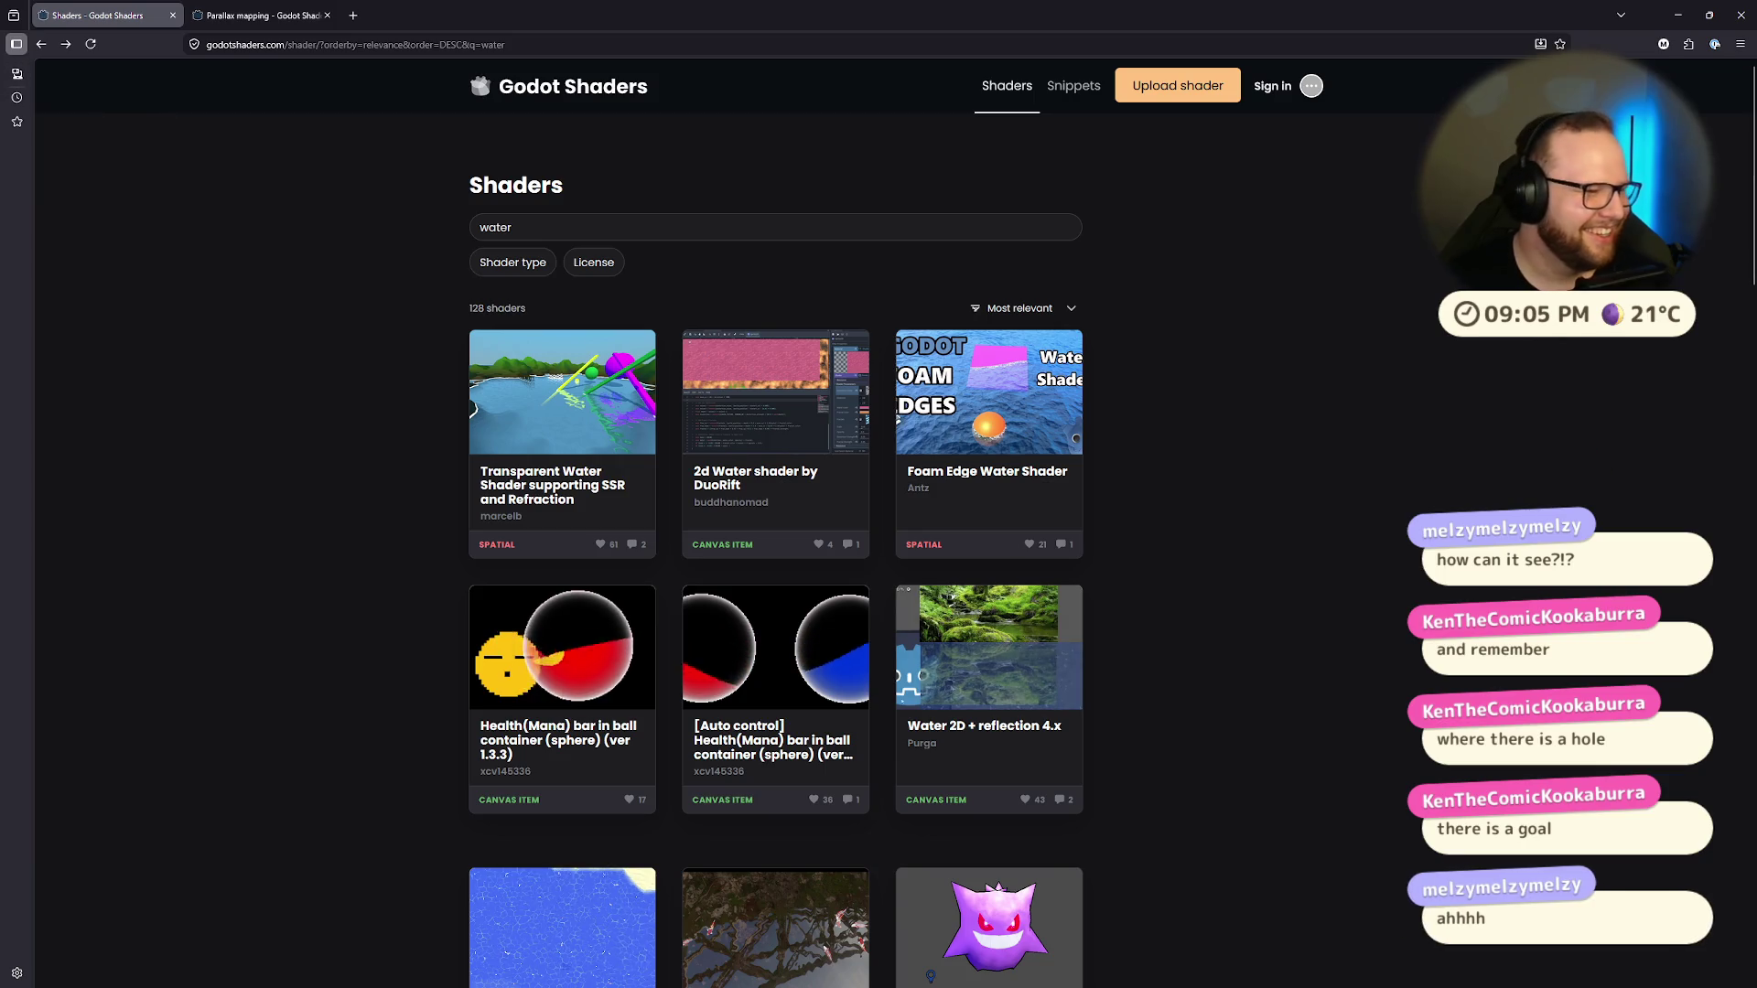
{"action": "left_click", "coordinate": [41, 44]}
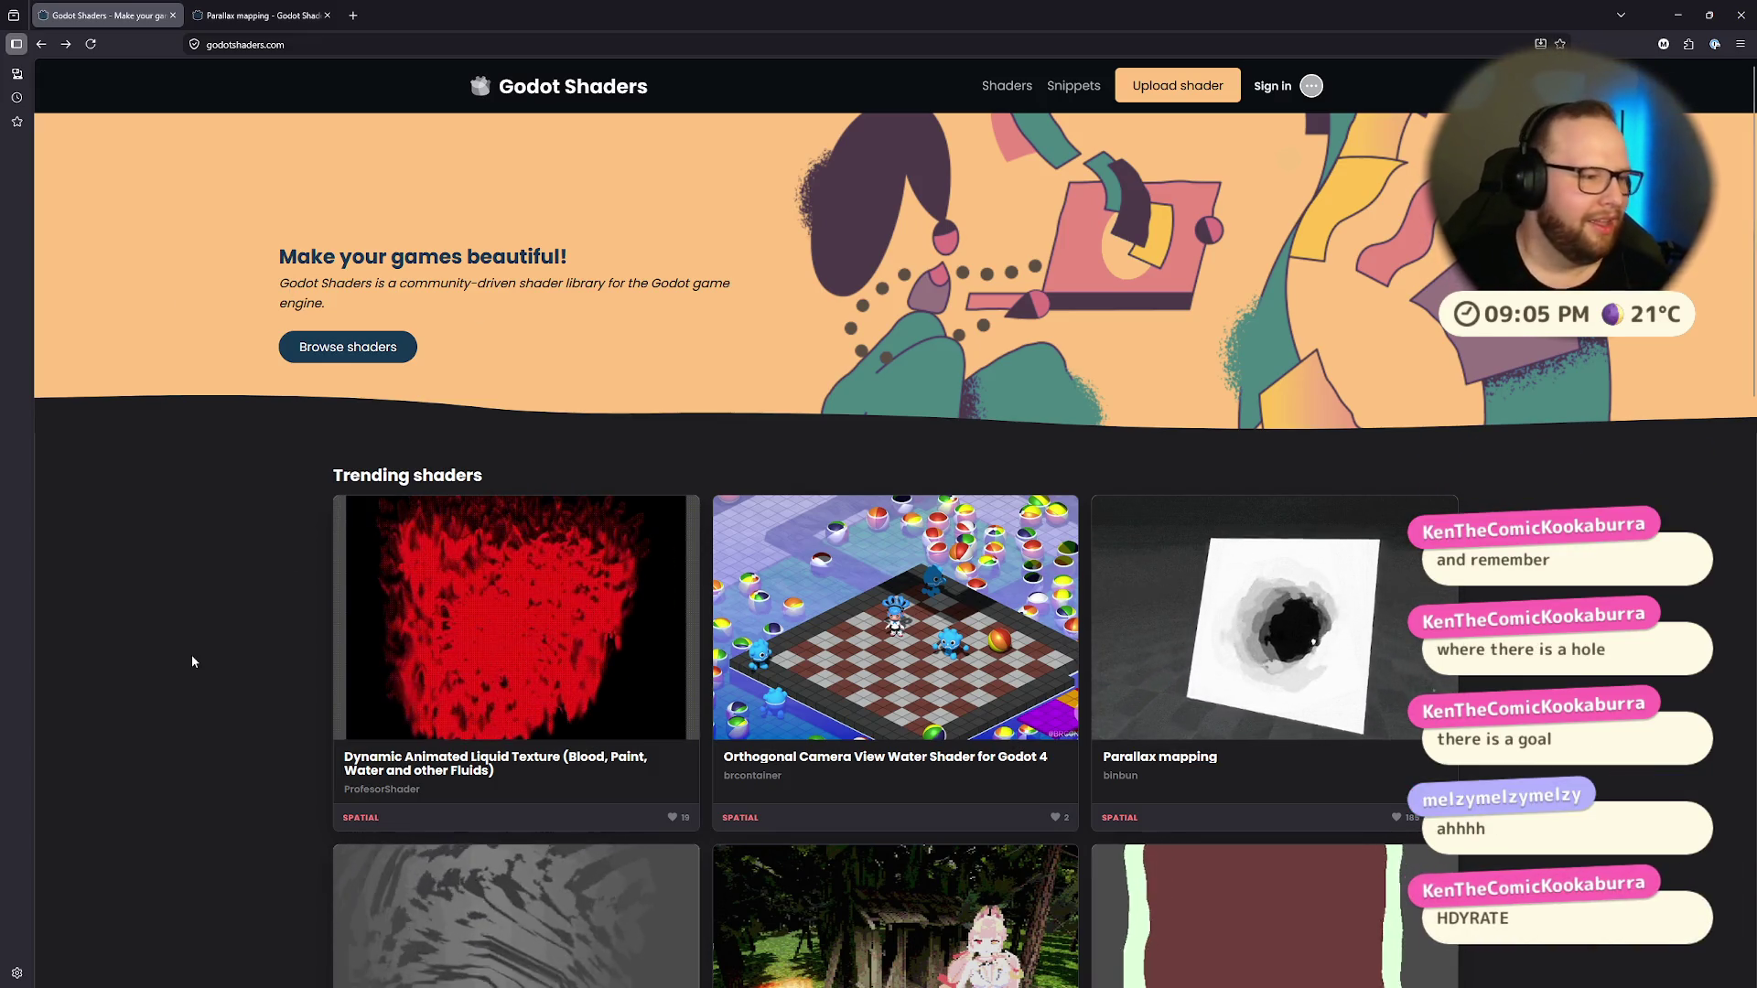
{"action": "key", "text": "ctrl+super+Right"}
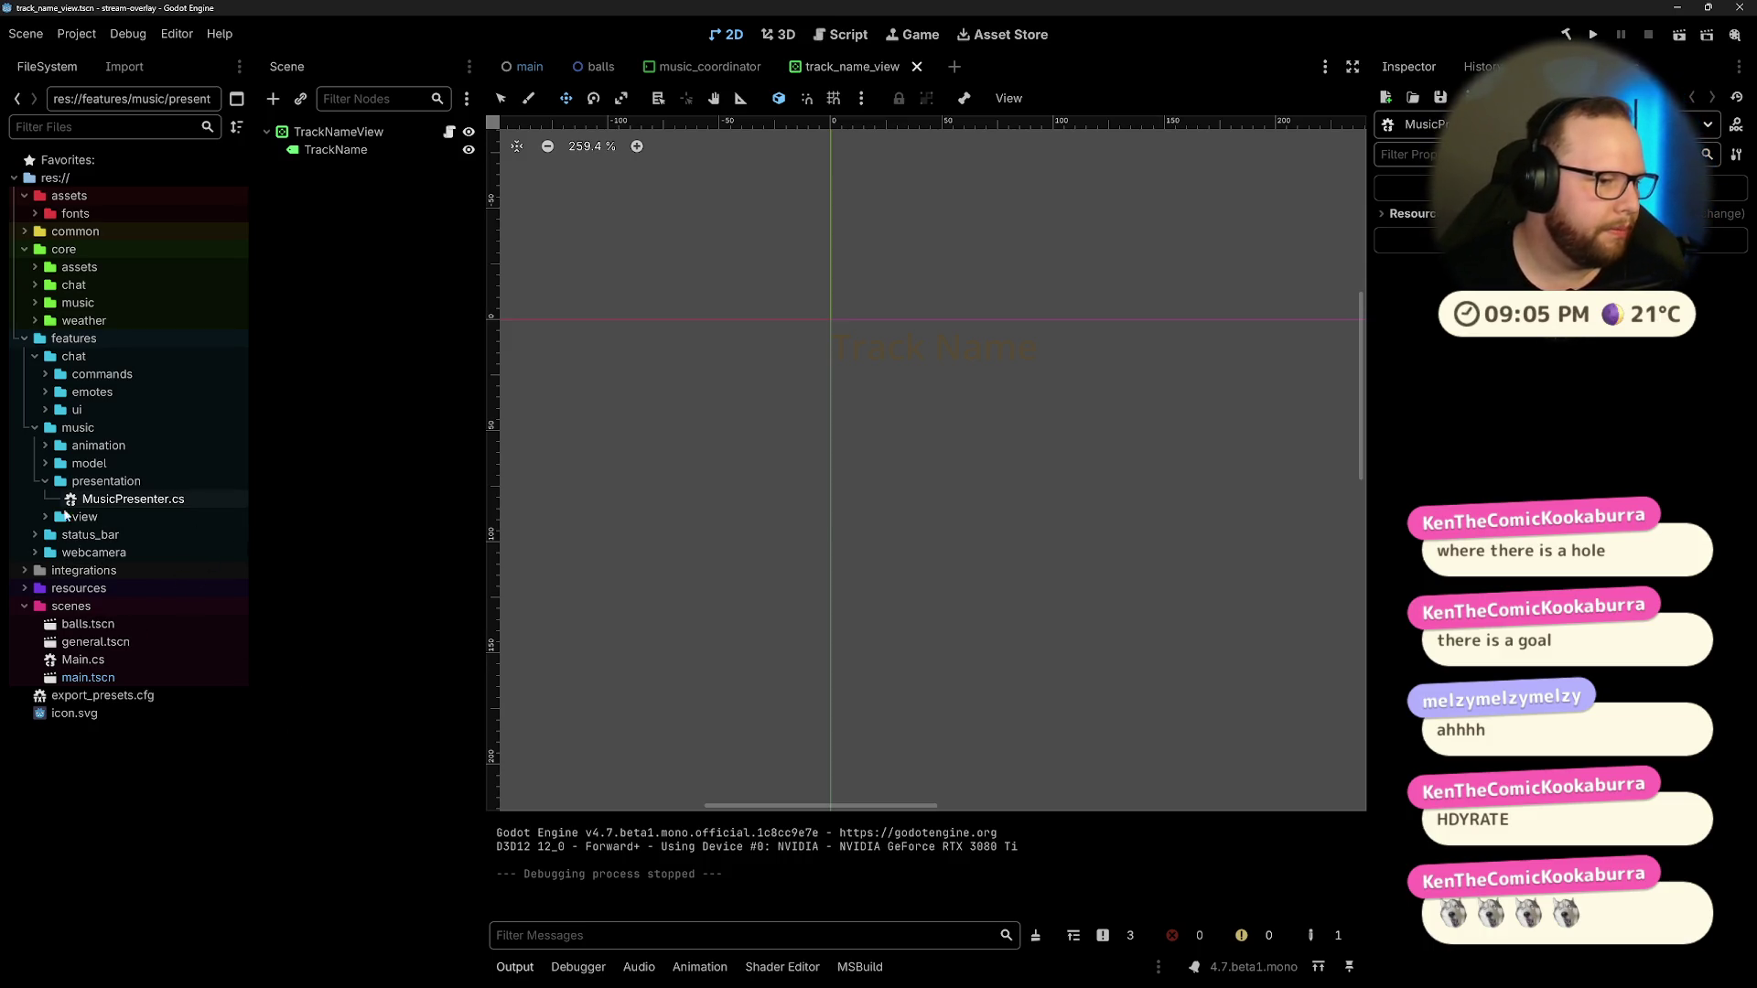
Step: Collapse the music feature folder in the FileSystem dock
{"action": "left_click", "coordinate": [35, 429]}
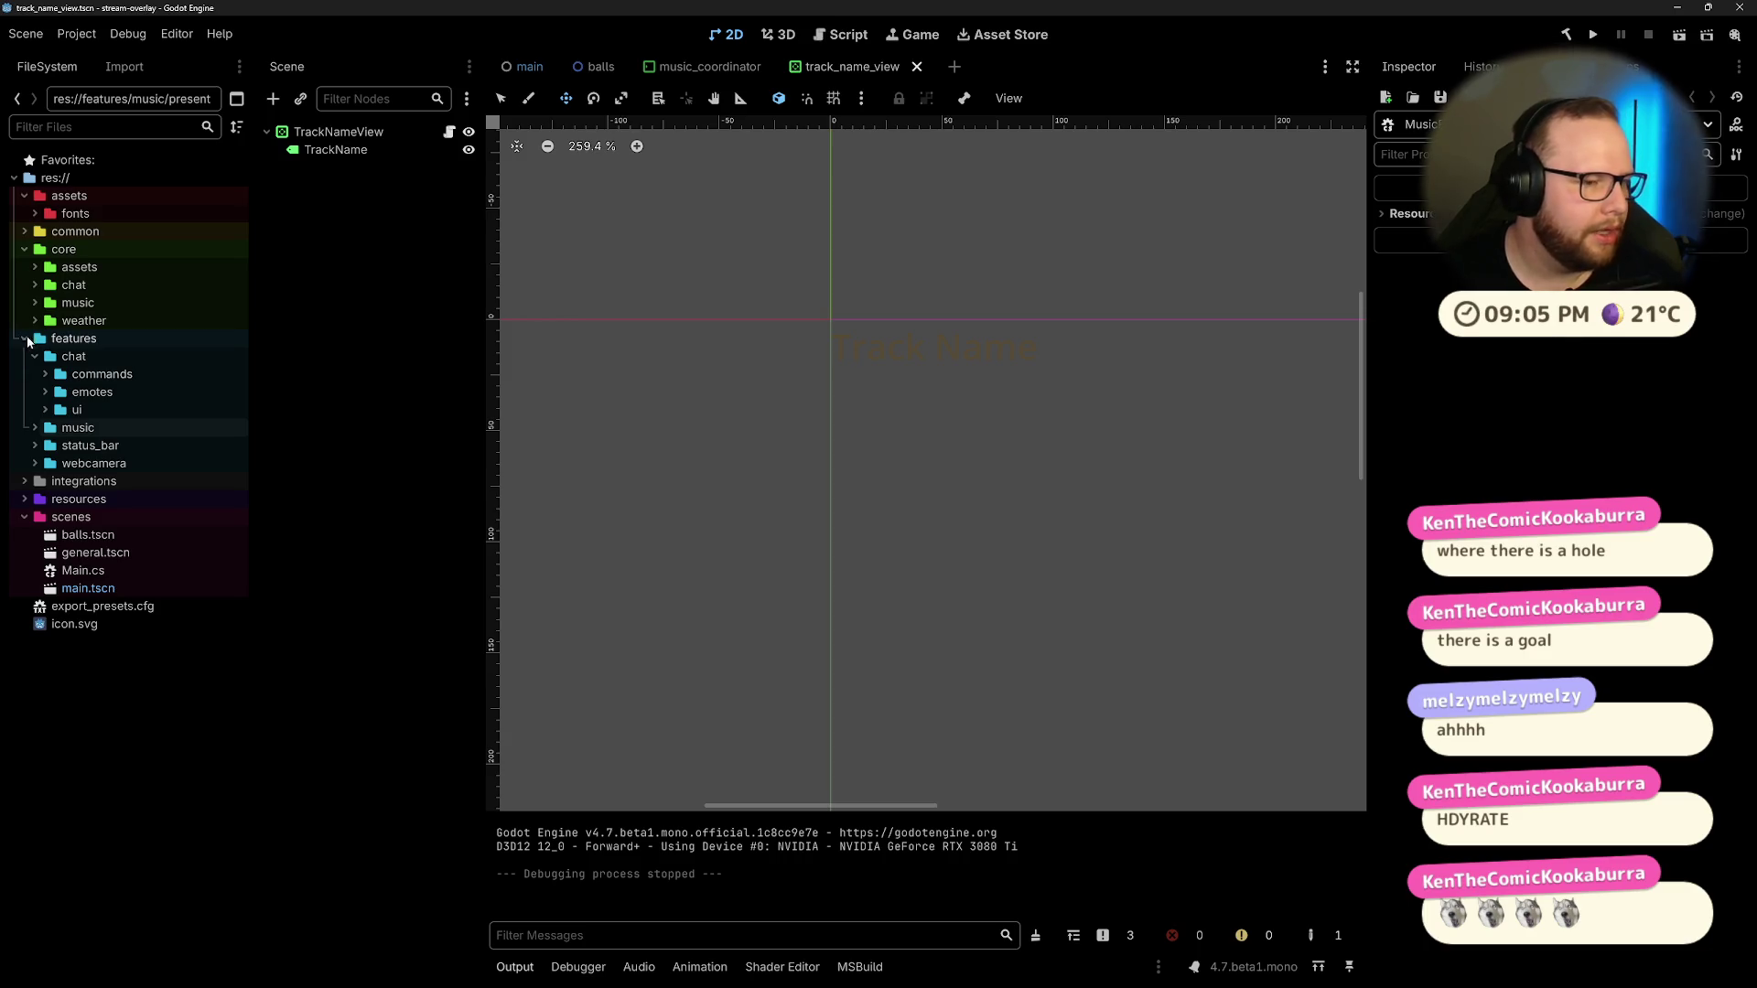
Step: Expand the status_bar, webcamera and chat emotes folders, then collapse the features folder
{"action": "left_click", "coordinate": [35, 446]}
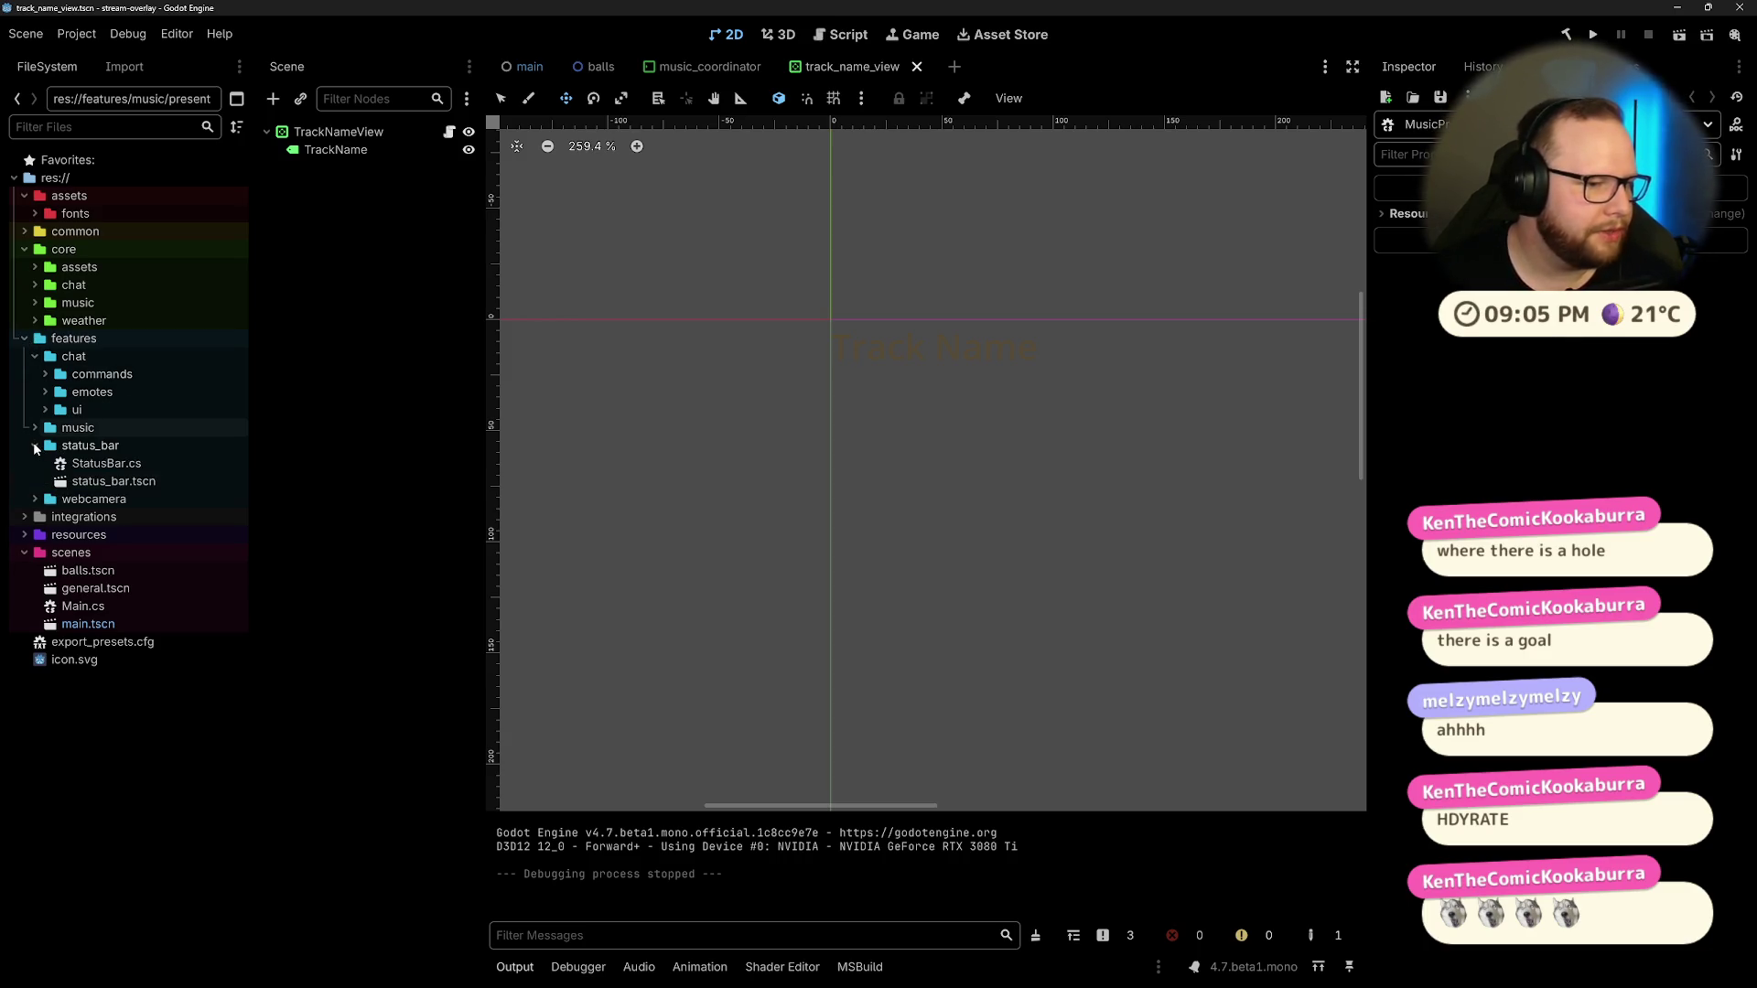
{"action": "left_click", "coordinate": [35, 499]}
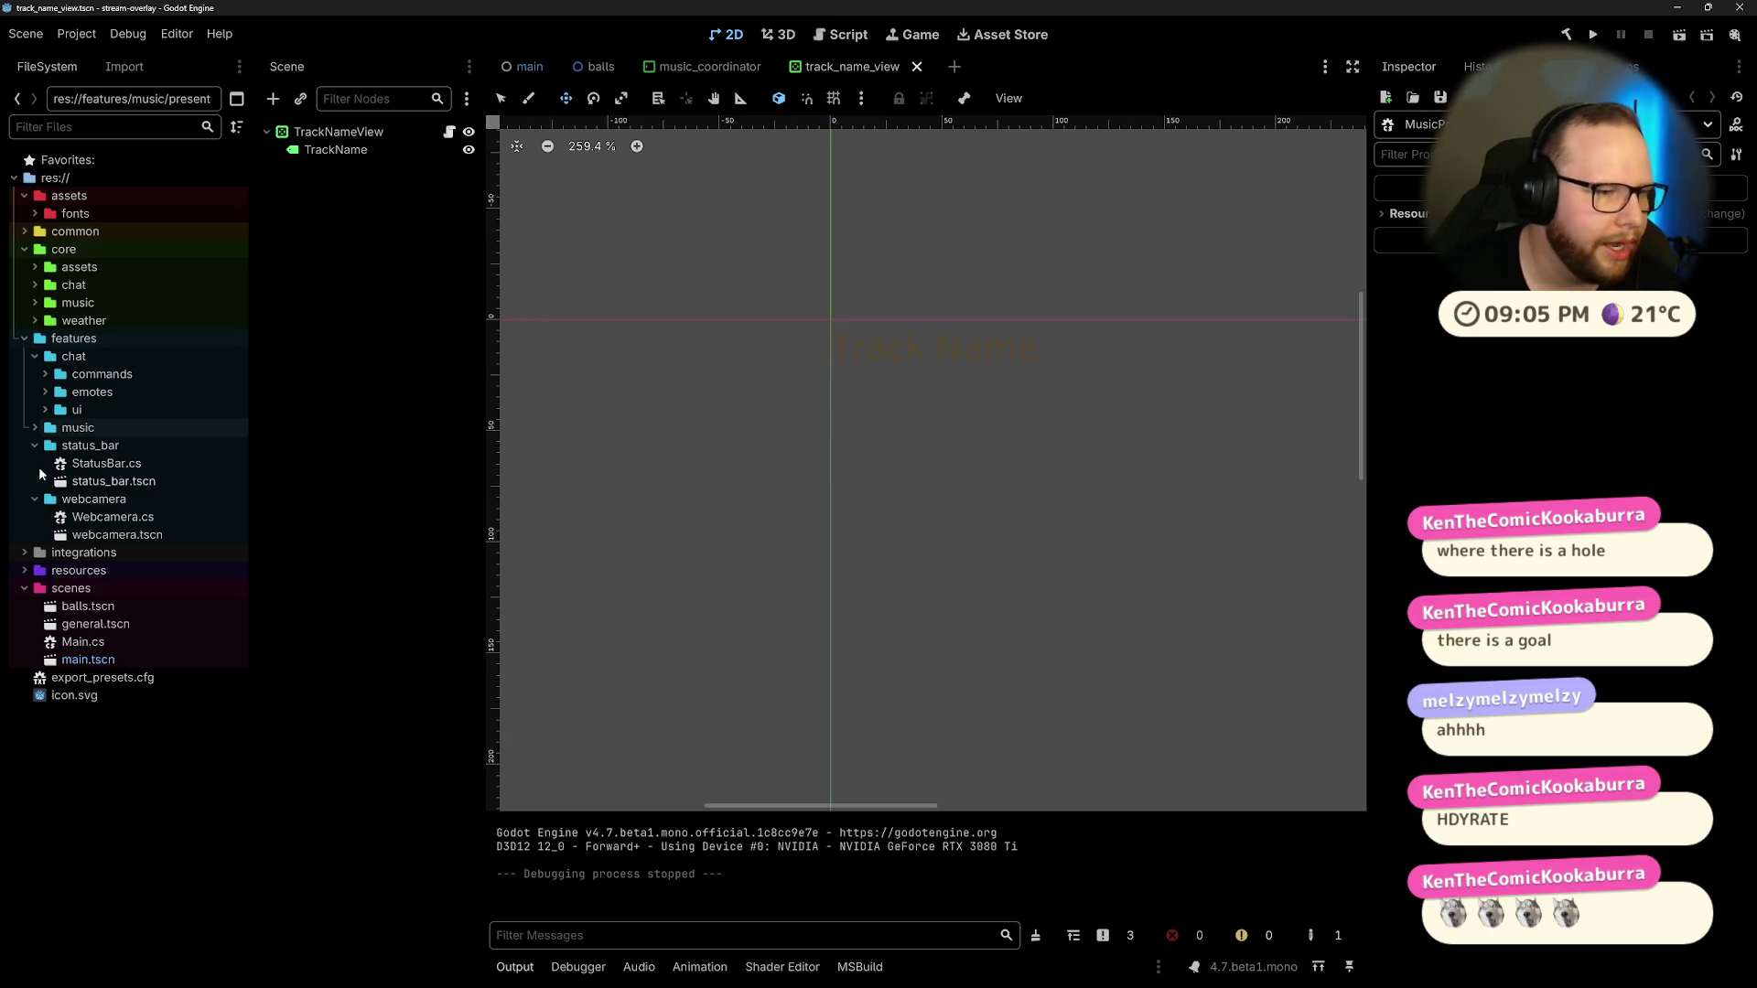
{"action": "left_click", "coordinate": [46, 392]}
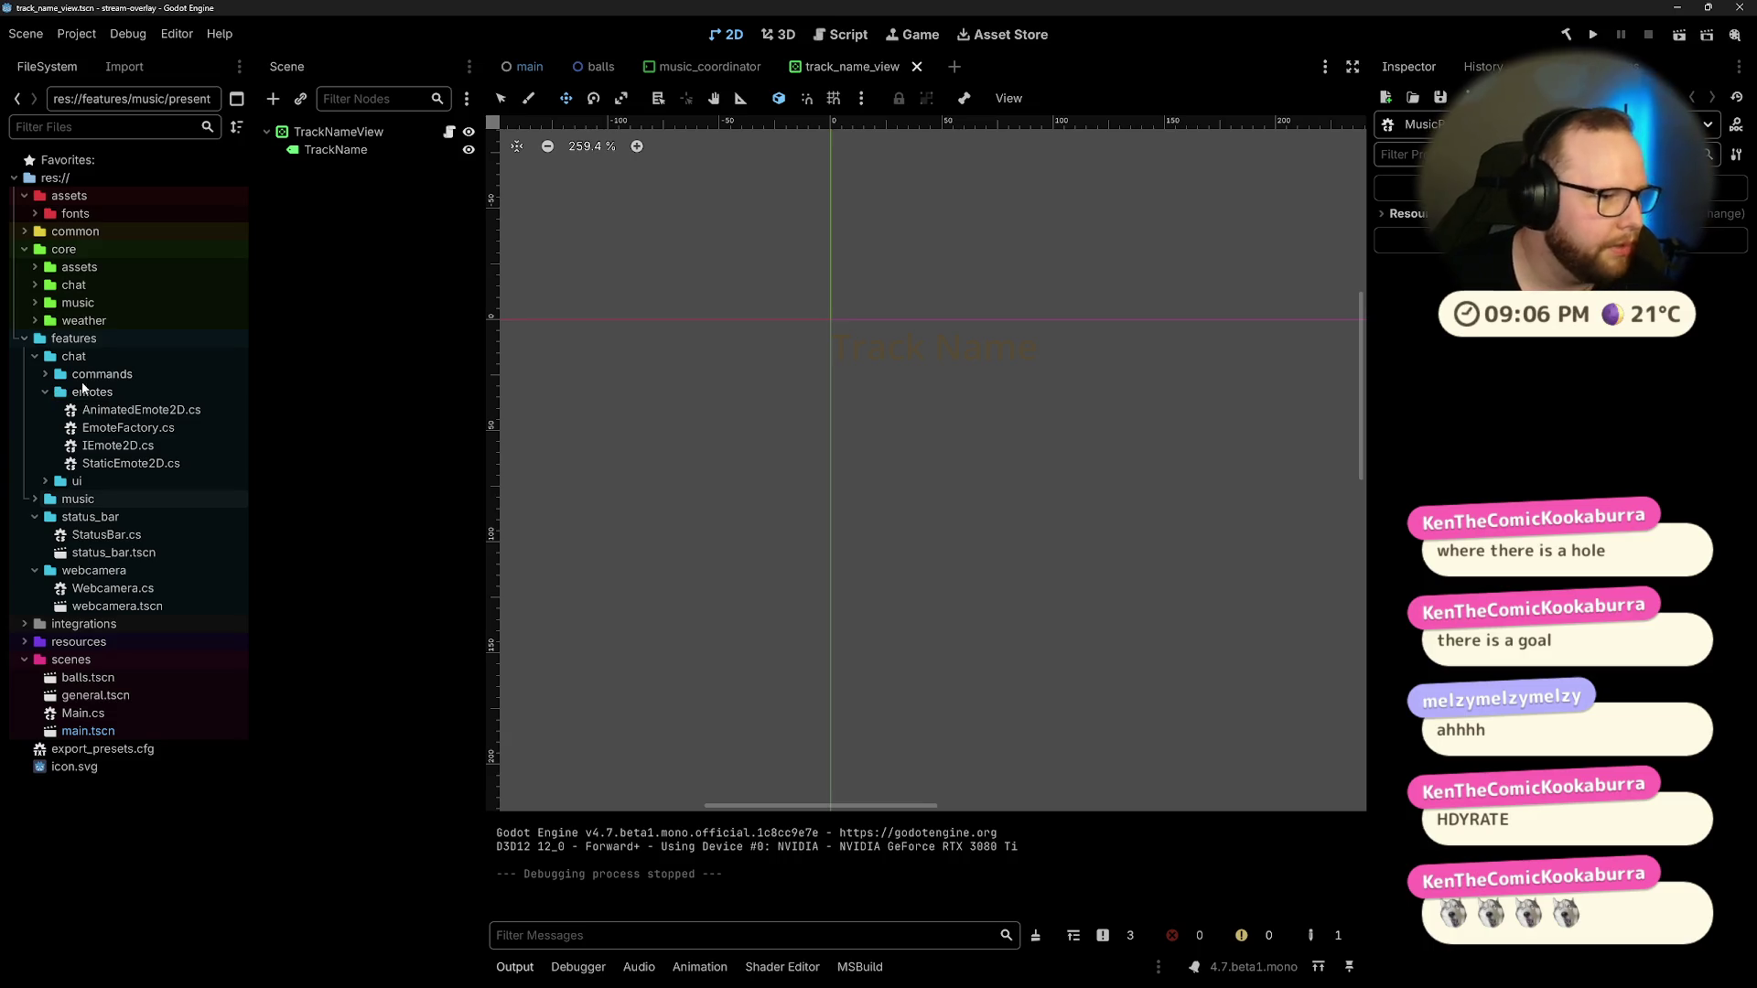
{"action": "left_click", "coordinate": [24, 339]}
Step: Browse the integrations subfolders (twitch, weatherapi, camera), collapse integrations, and expand the resources folder
{"action": "left_click", "coordinate": [25, 357]}
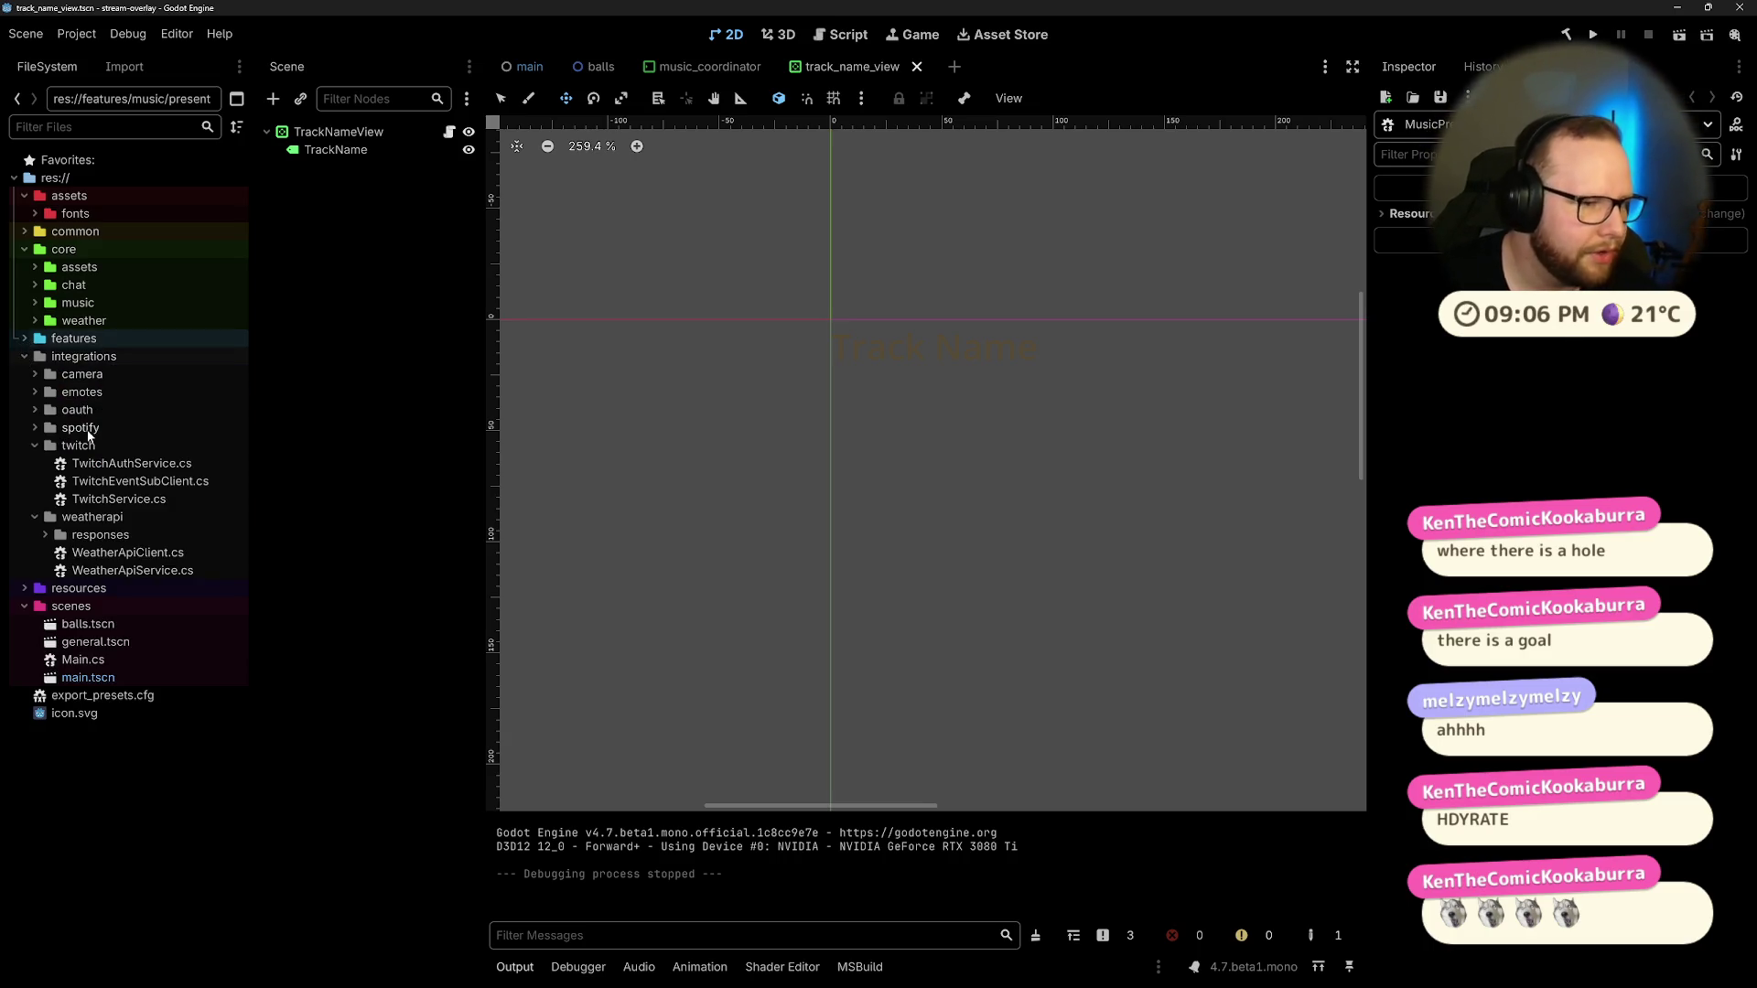
{"action": "left_click", "coordinate": [35, 446]}
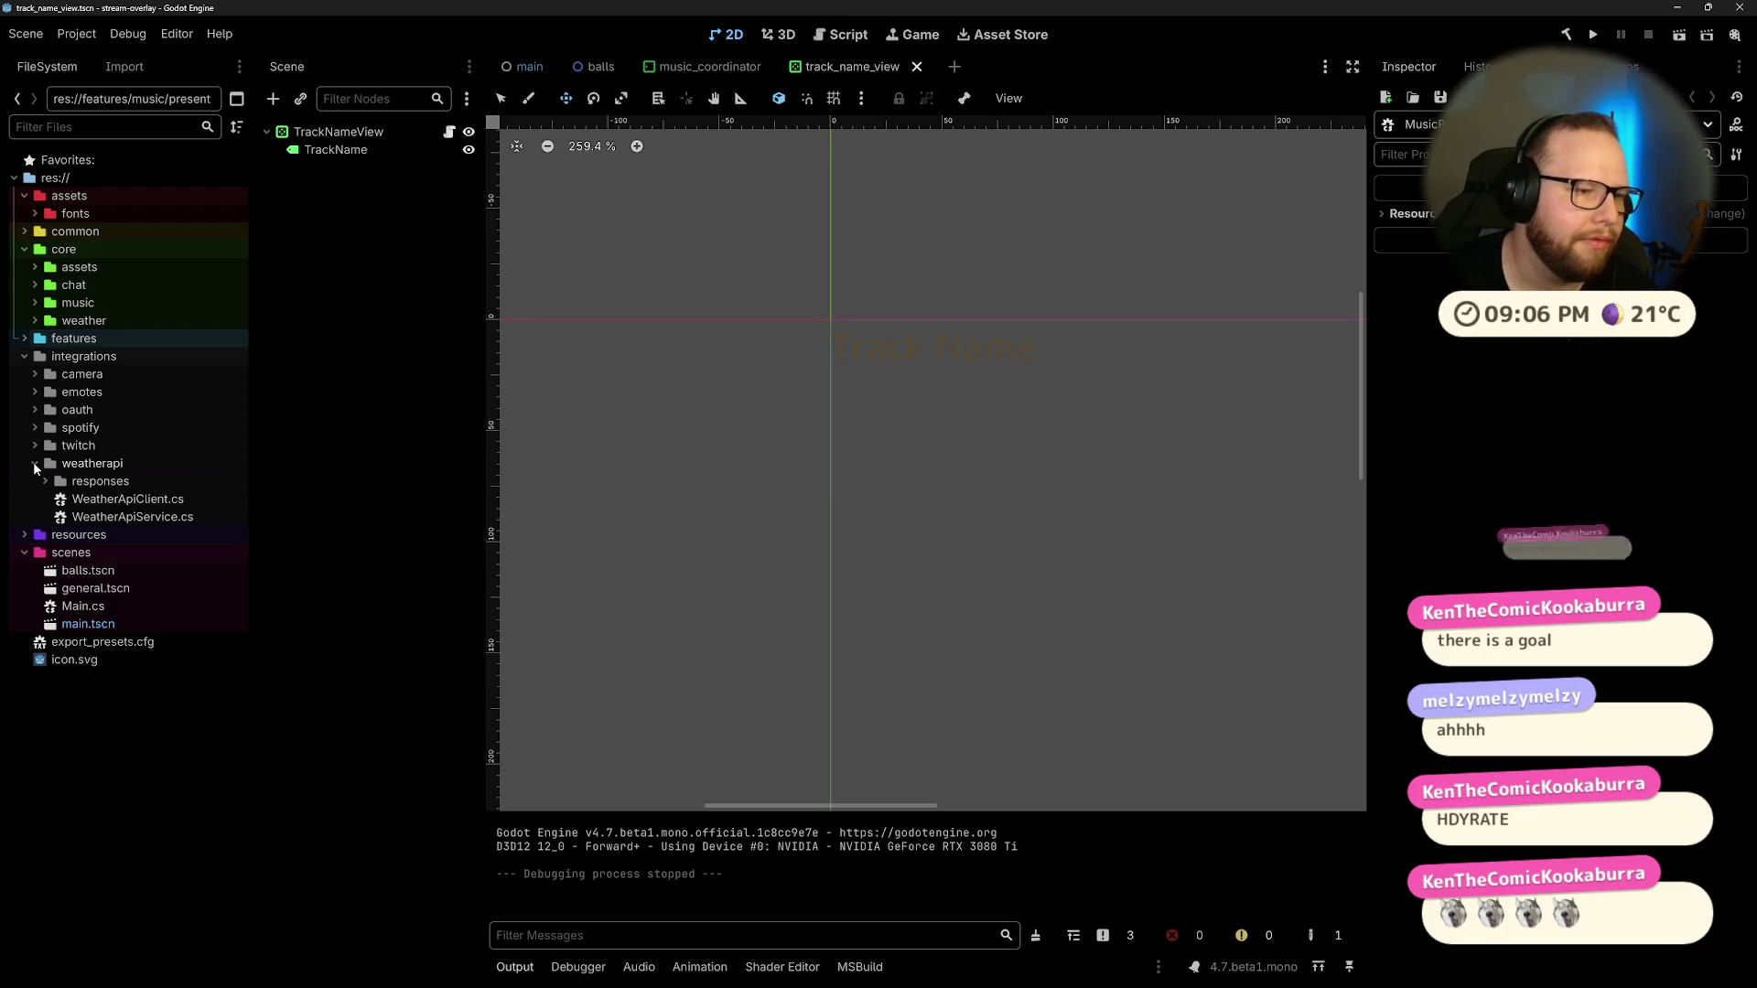
{"action": "left_click", "coordinate": [35, 464]}
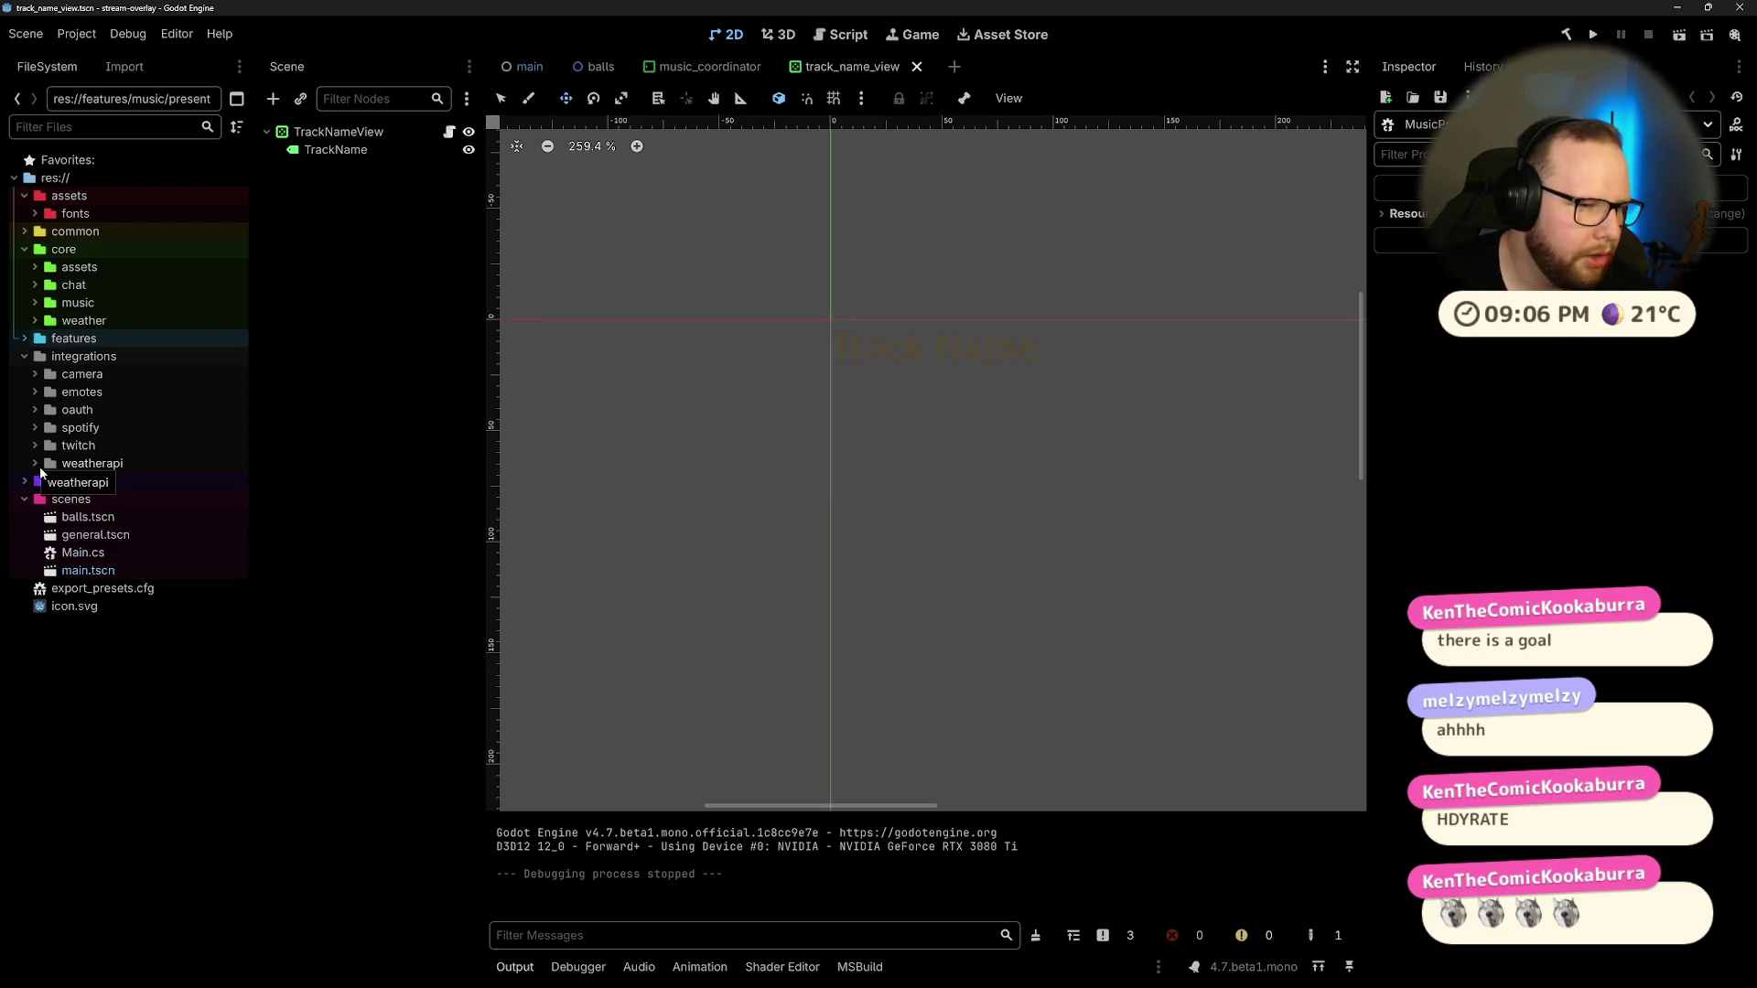
{"action": "left_click", "coordinate": [35, 374]}
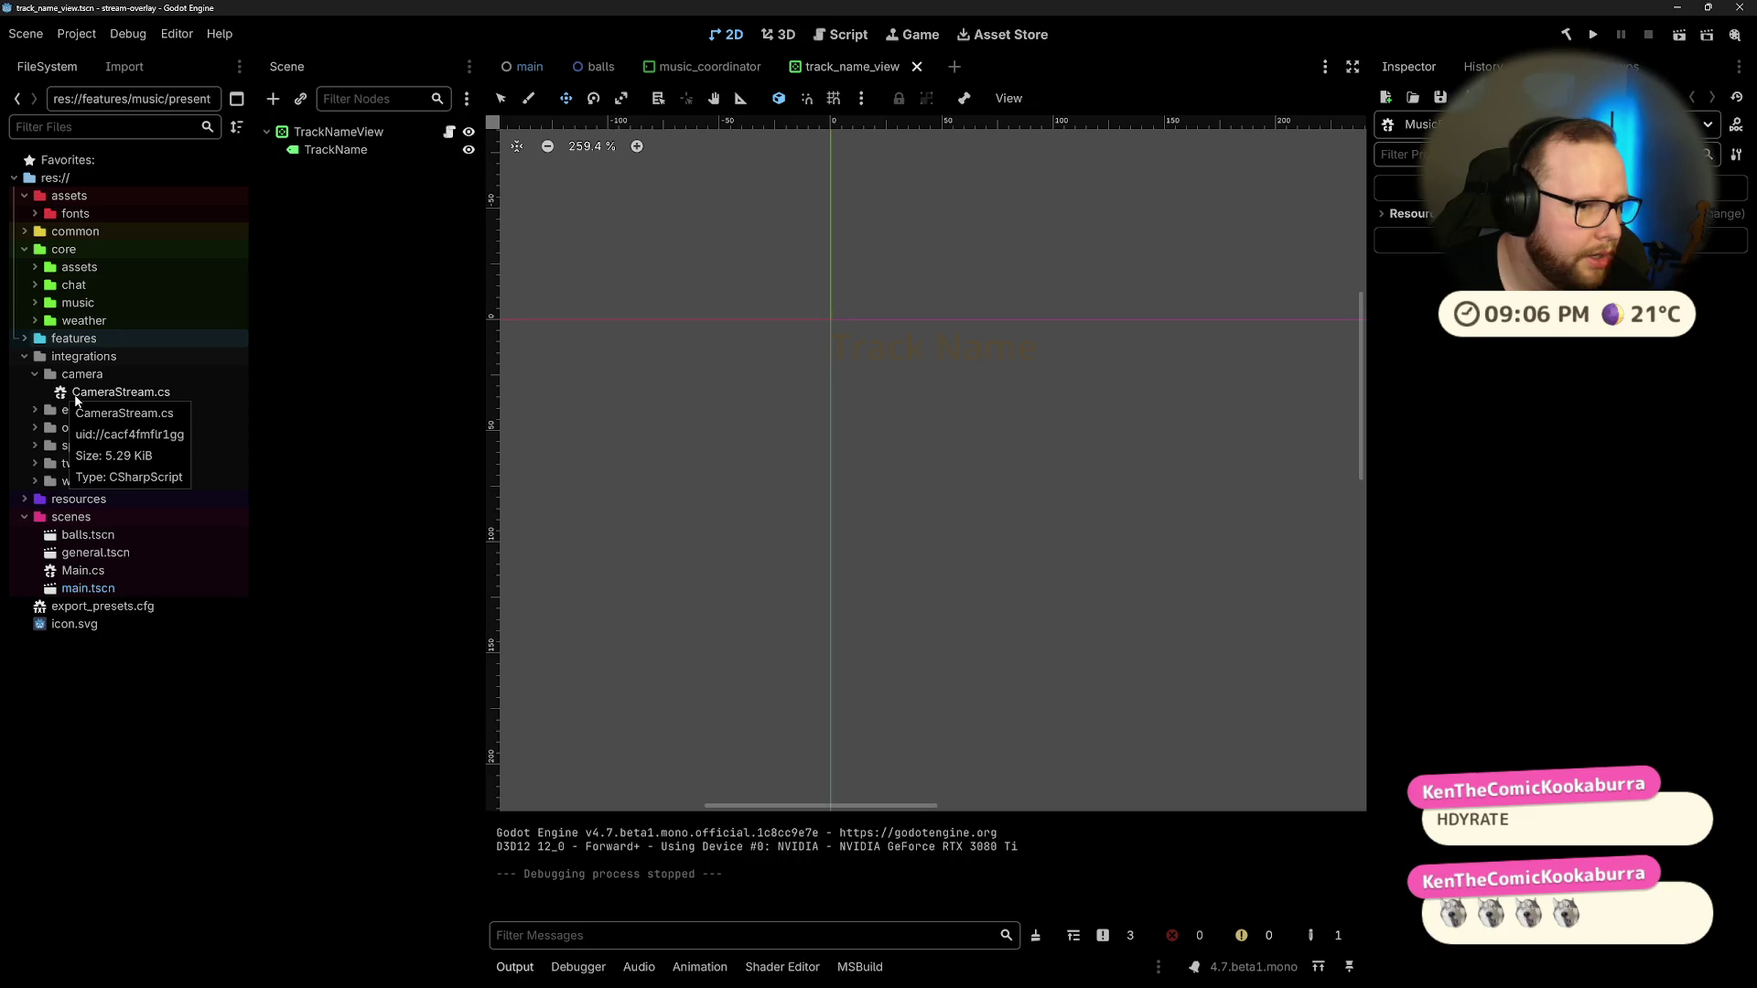
{"action": "left_click", "coordinate": [35, 375]}
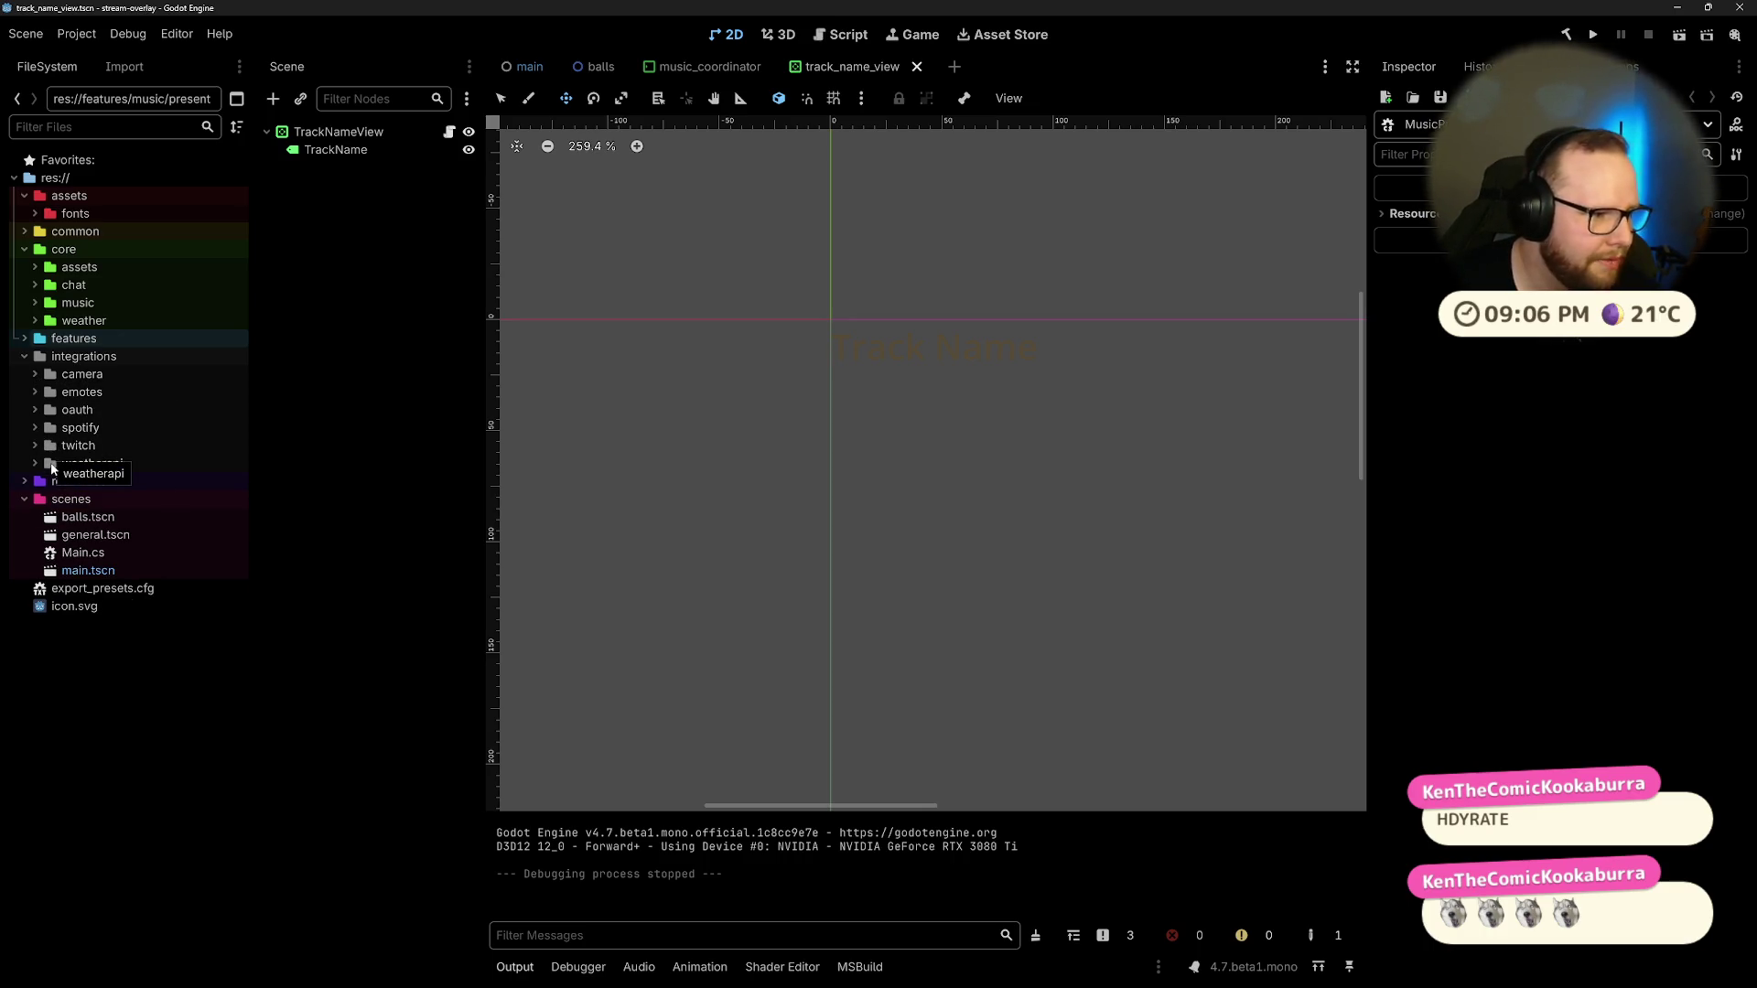
{"action": "left_click", "coordinate": [24, 356]}
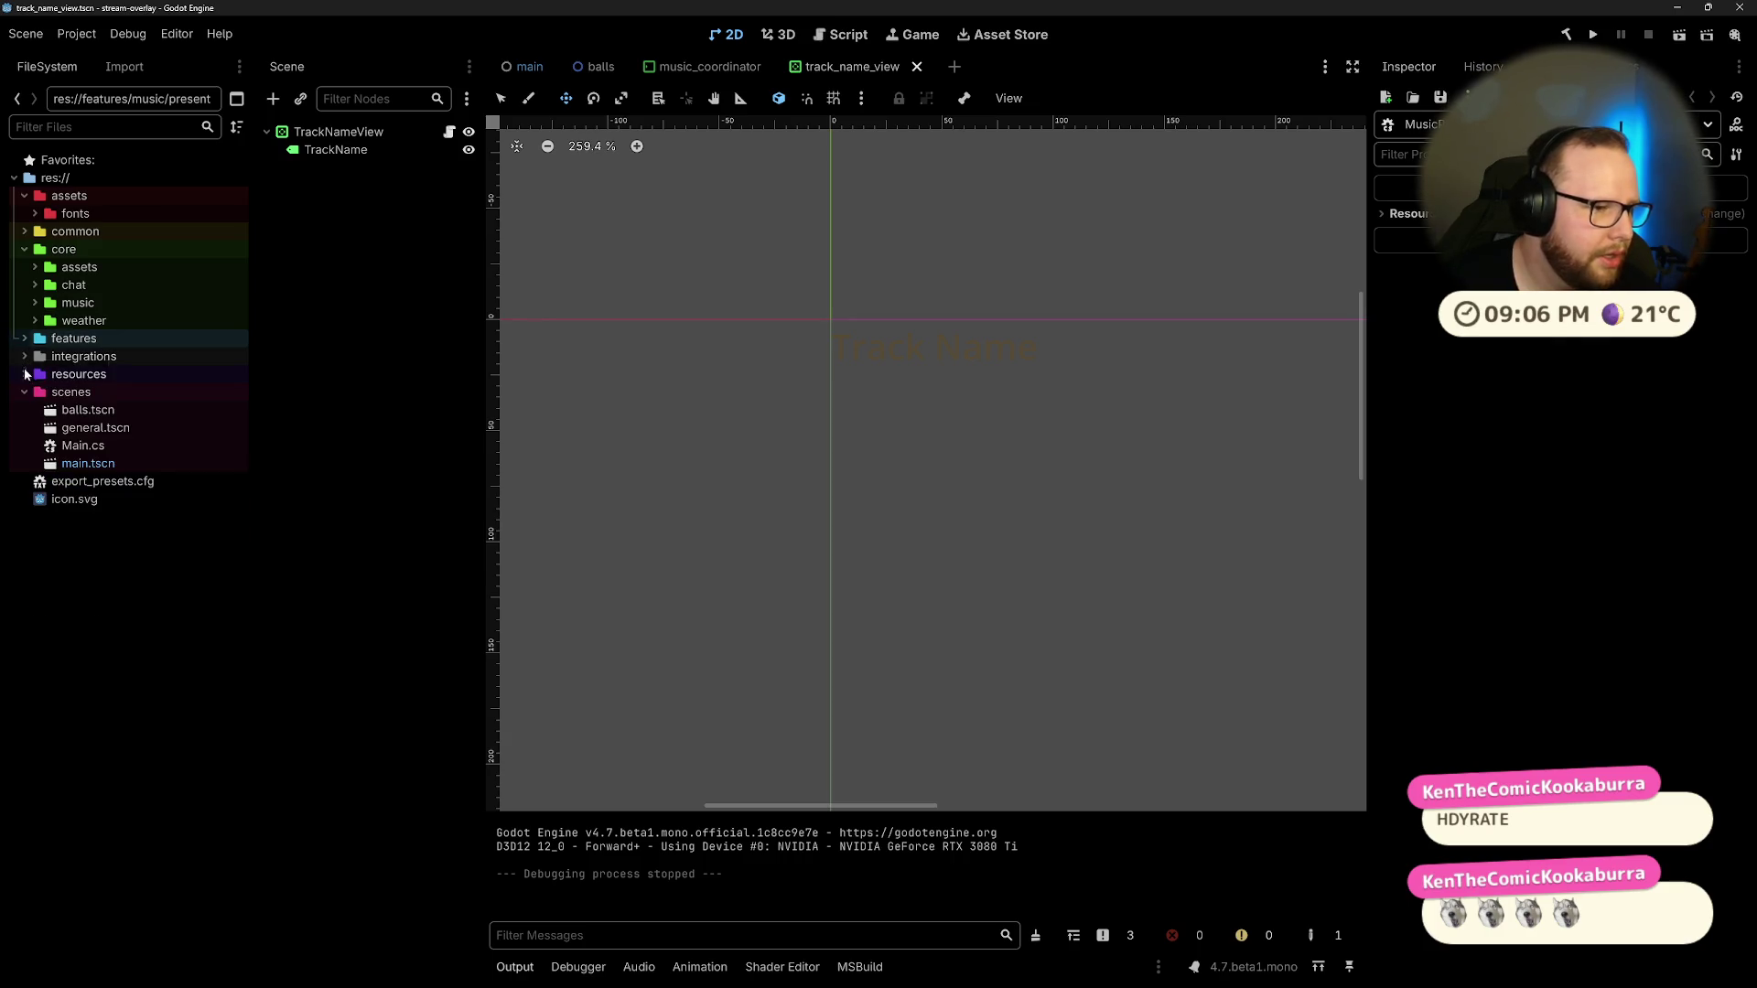
{"action": "left_click", "coordinate": [25, 376]}
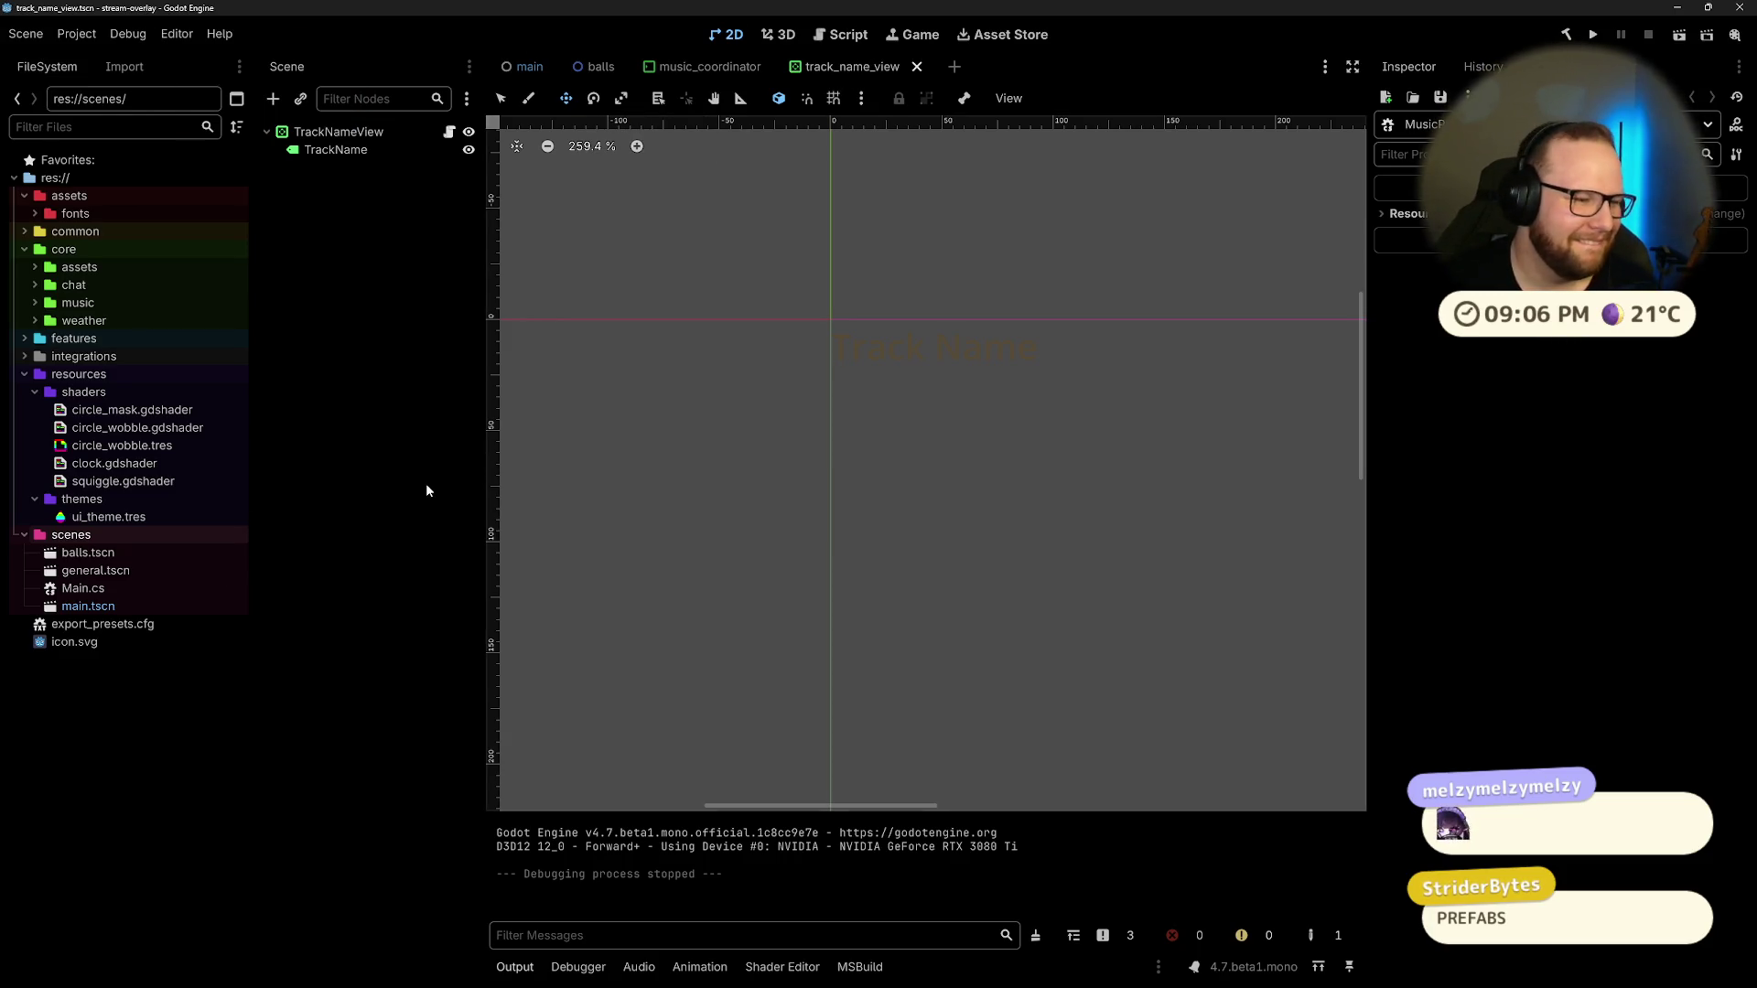
Step: Collapse the emotes, webcamera, status_bar and chat subfolders, then the features and resources folders
{"action": "left_click", "coordinate": [25, 339]}
{"action": "left_click", "coordinate": [45, 392]}
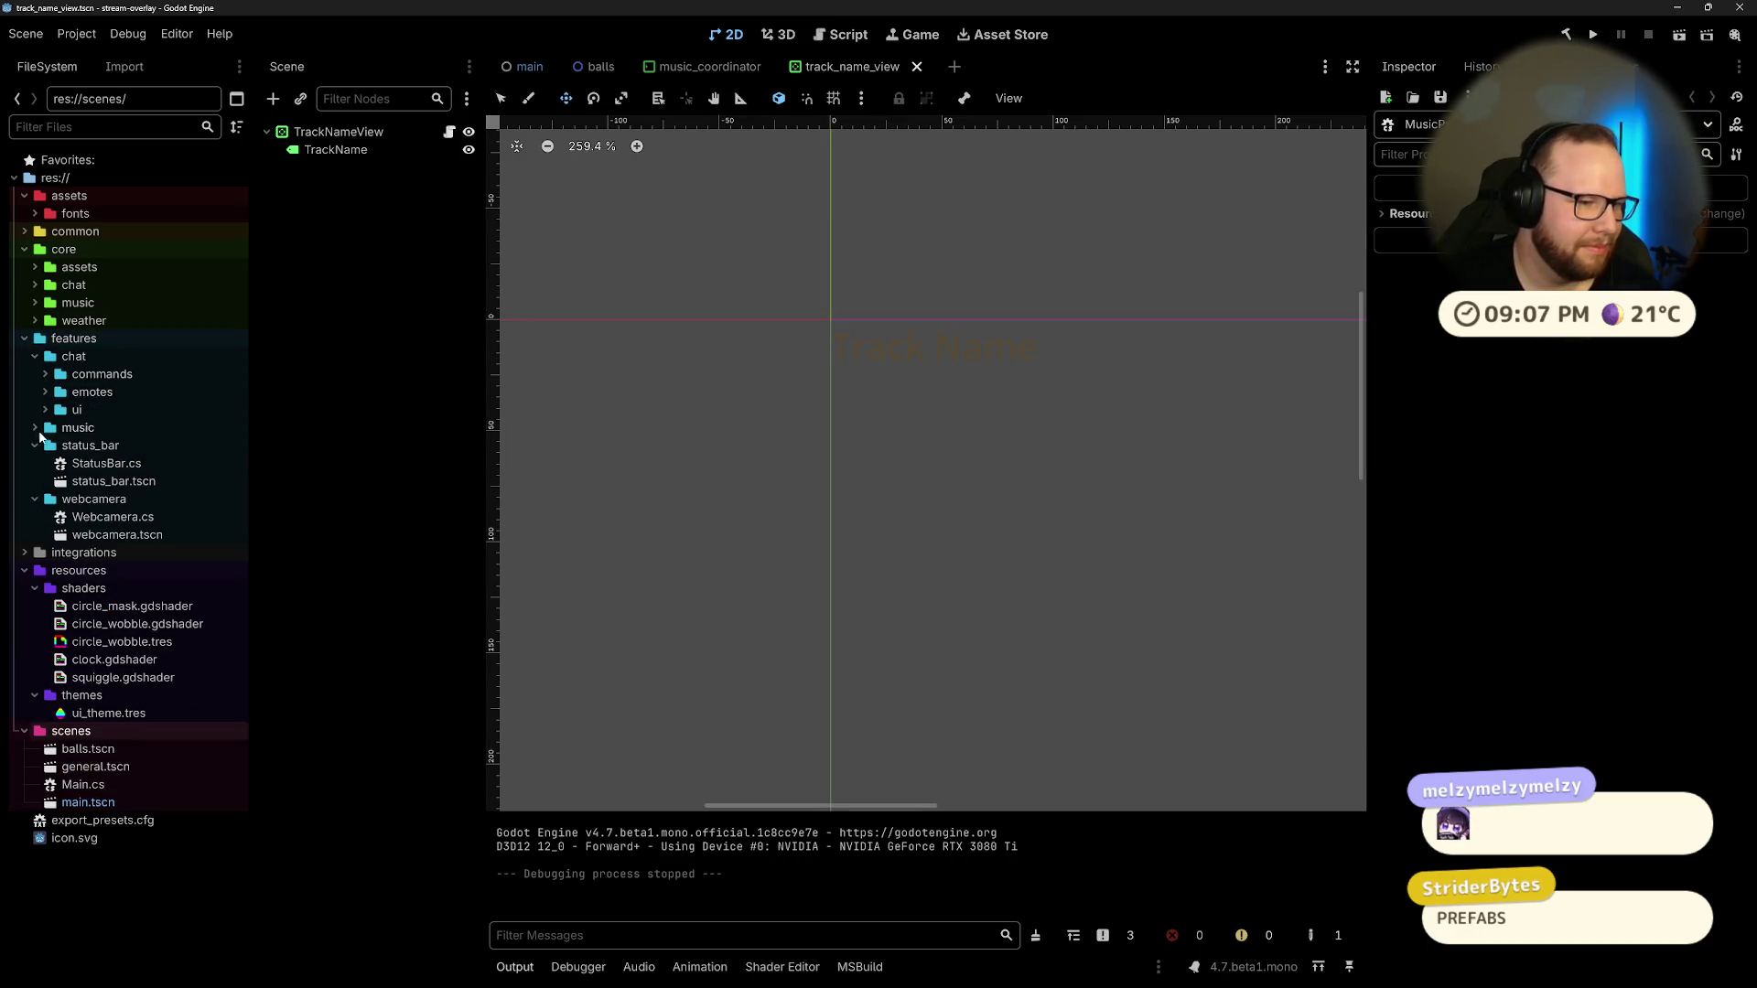
{"action": "left_click", "coordinate": [35, 499]}
{"action": "left_click", "coordinate": [34, 445]}
{"action": "left_click", "coordinate": [35, 356]}
{"action": "left_click", "coordinate": [22, 338]}
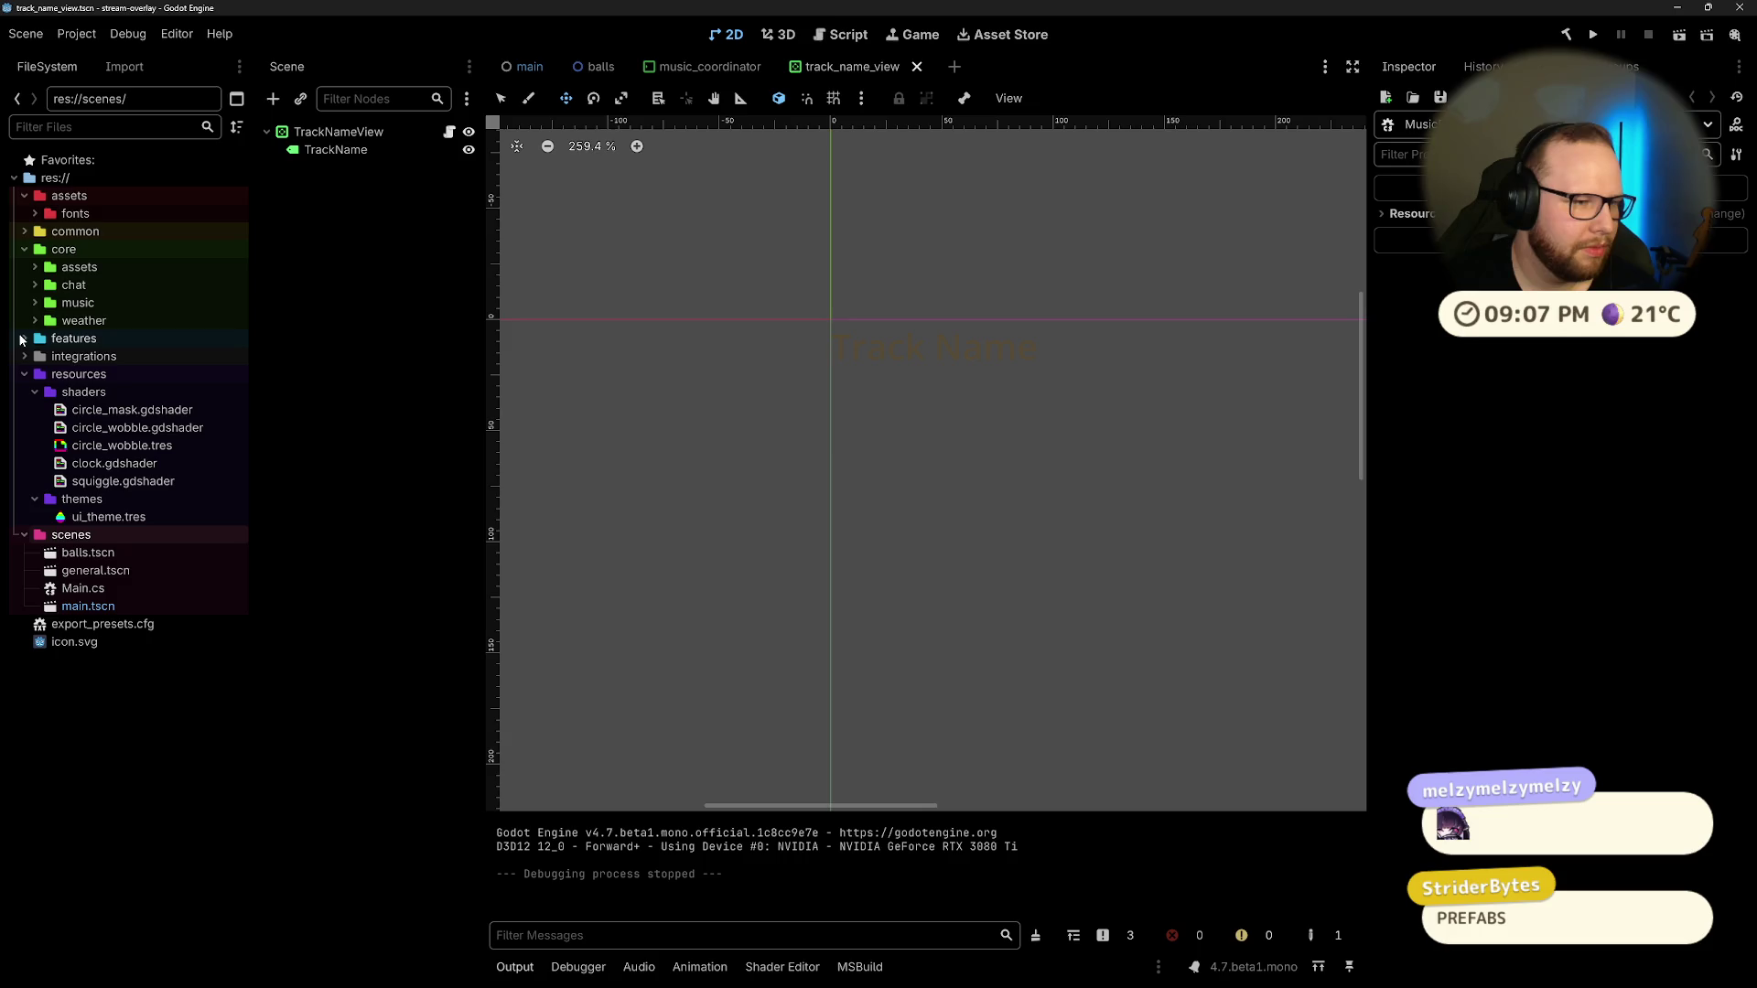
{"action": "left_click", "coordinate": [23, 375]}
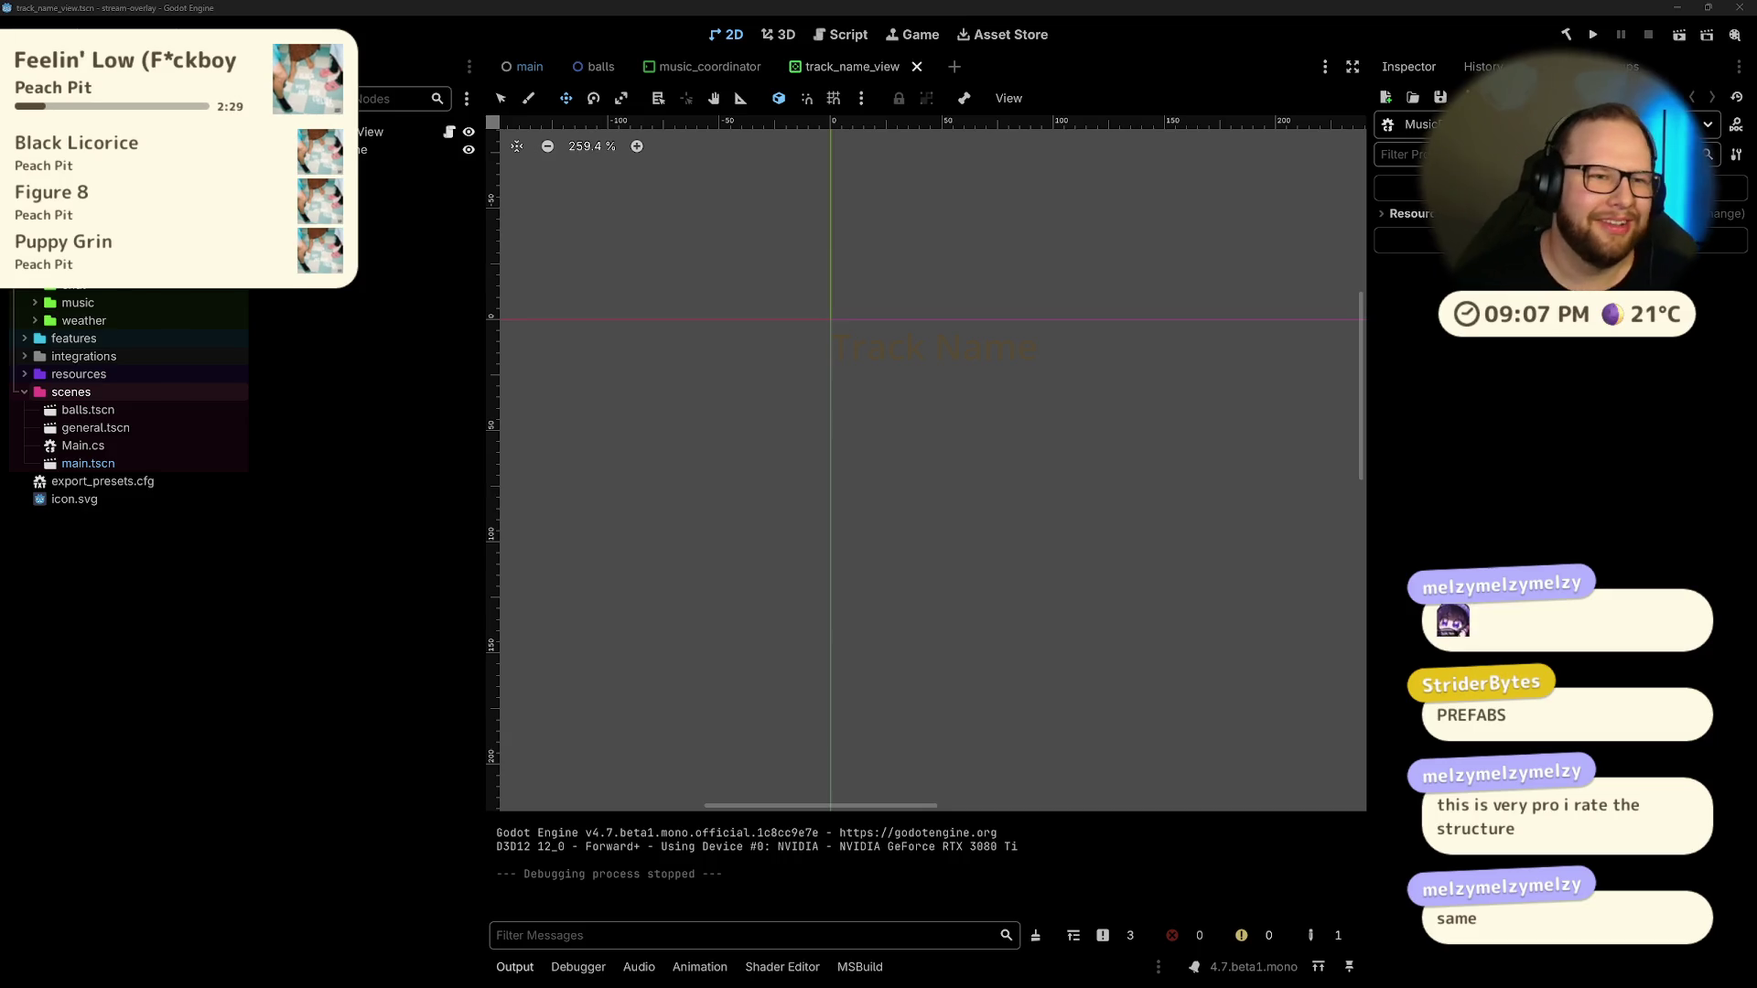
{"action": "scroll", "coordinate": [640, 404], "scroll_direction": "down", "scroll_amount": 2}
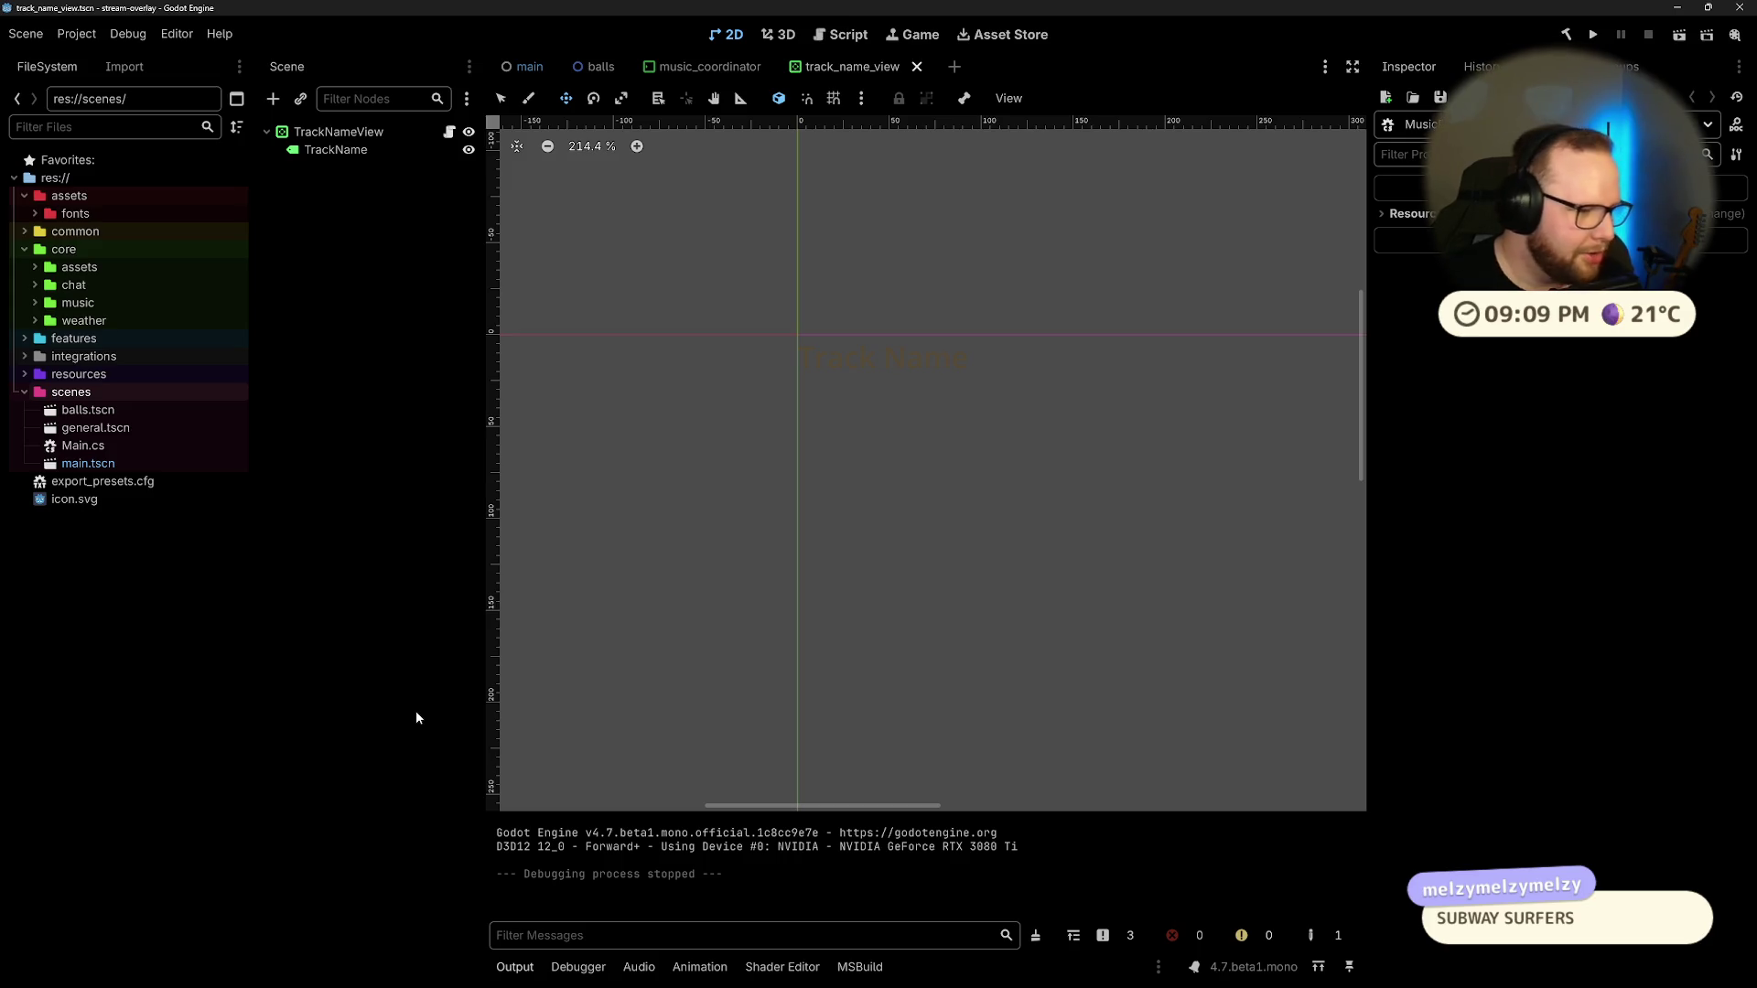
{"action": "key", "text": "super"}
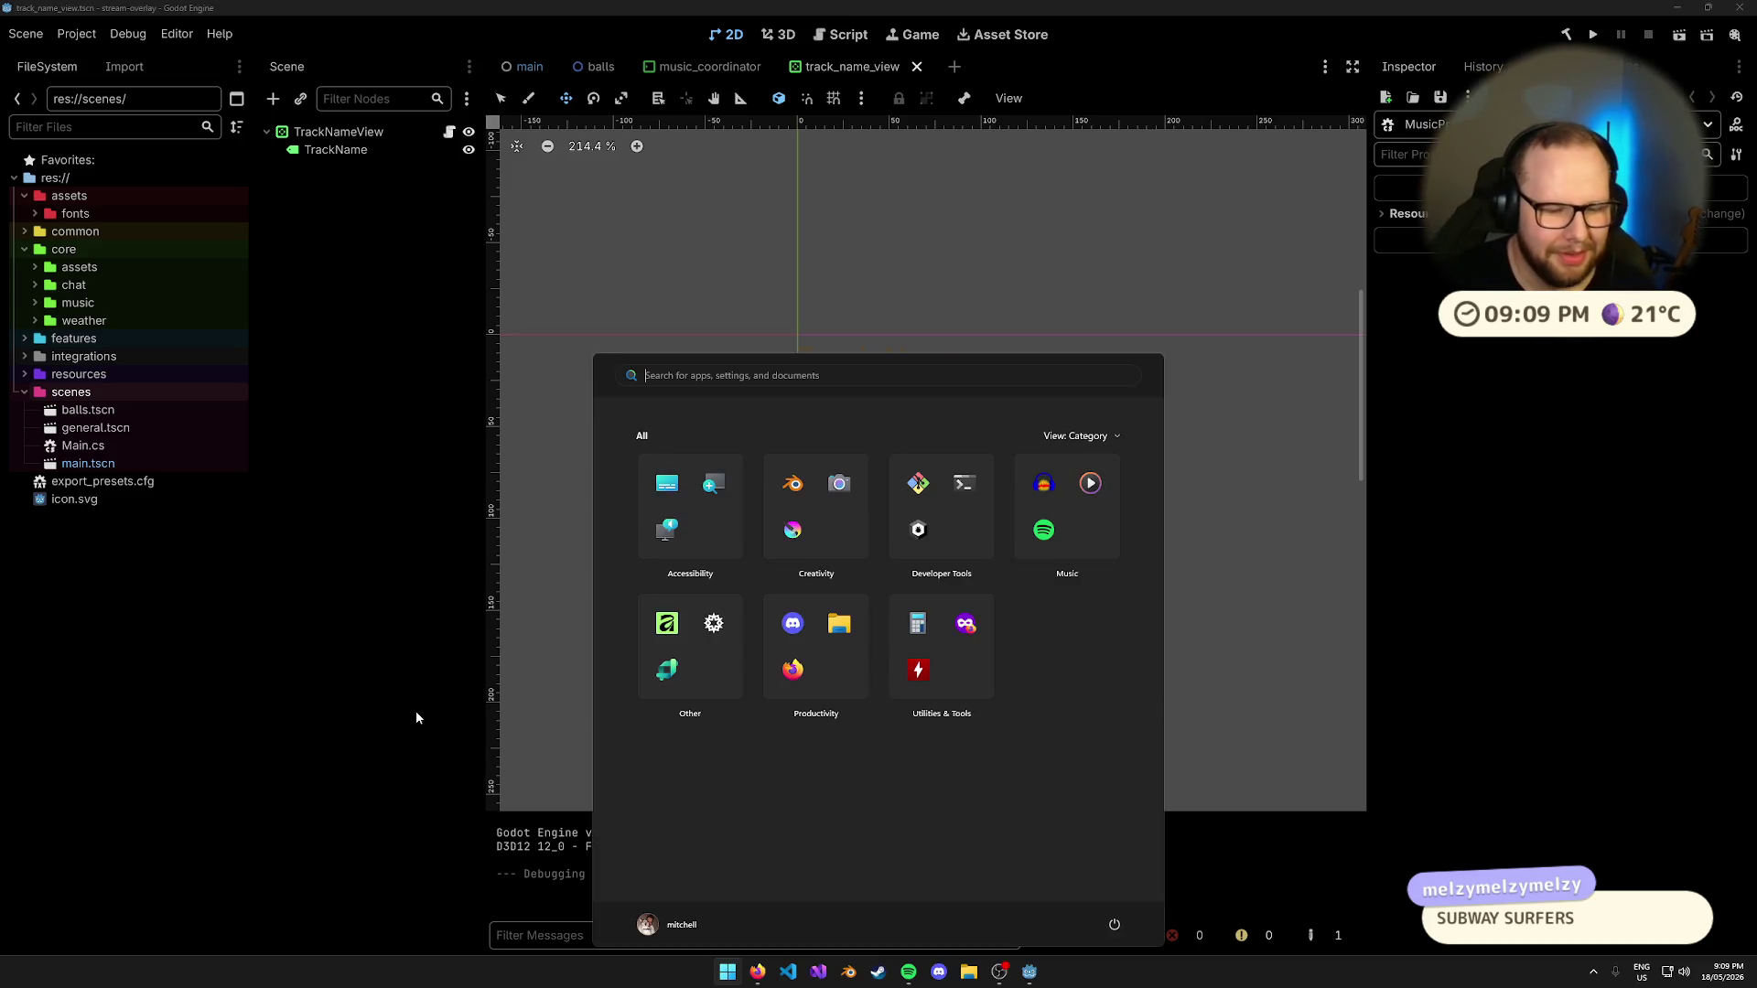
Step: Switch to the browser and open the GetEmoji site through a web search for 'emojis'
{"action": "left_click", "coordinate": [722, 956]}
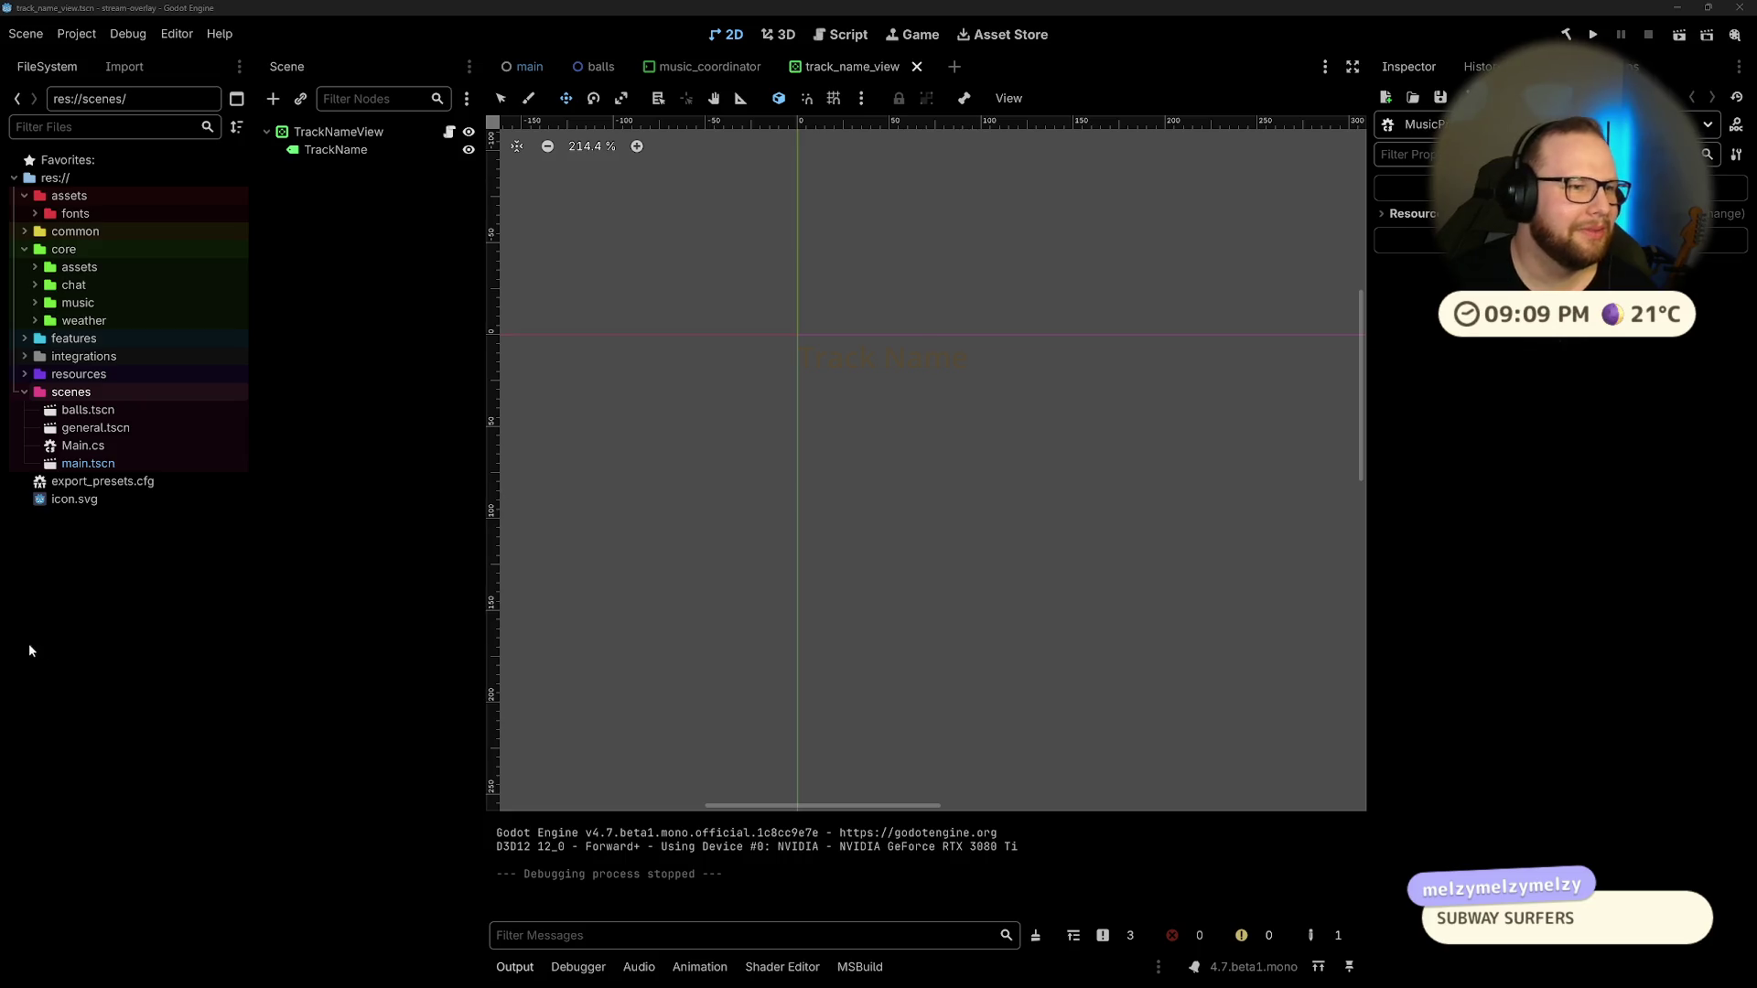
{"action": "key", "text": "ctrl+super+Right"}
{"action": "key", "text": "ctrl+super+Right"}
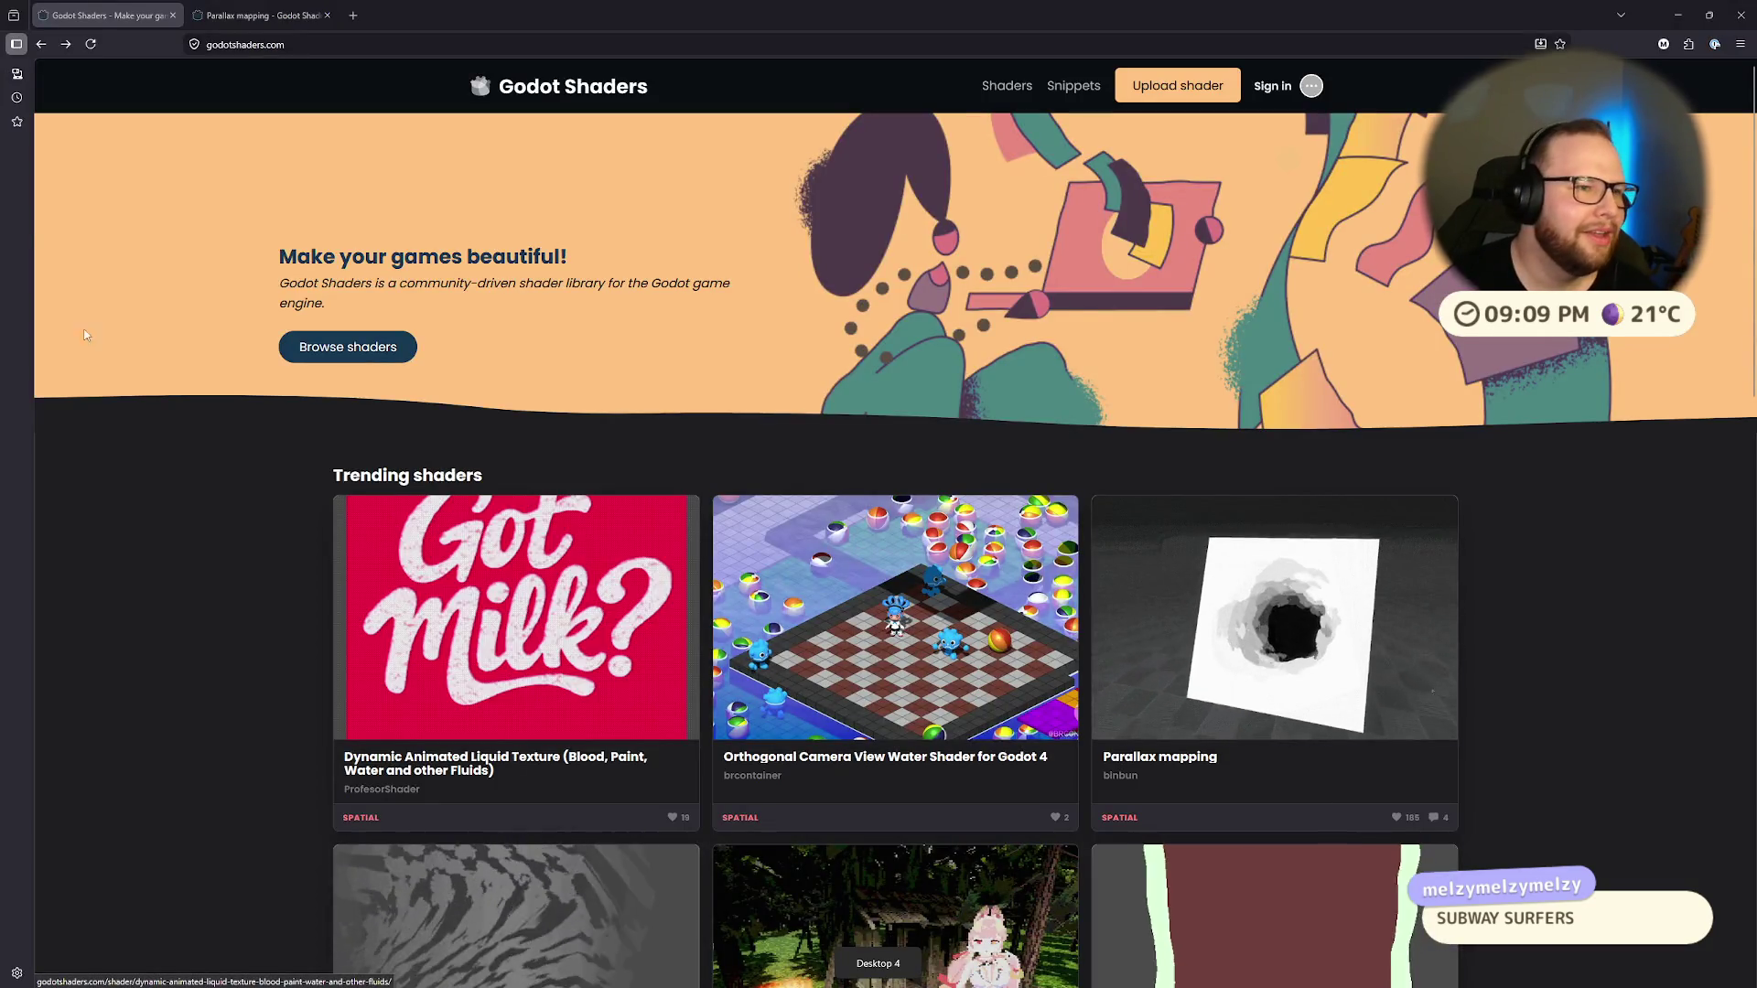
{"action": "left_click", "coordinate": [348, 18]}
{"action": "type", "text": "emojis"}
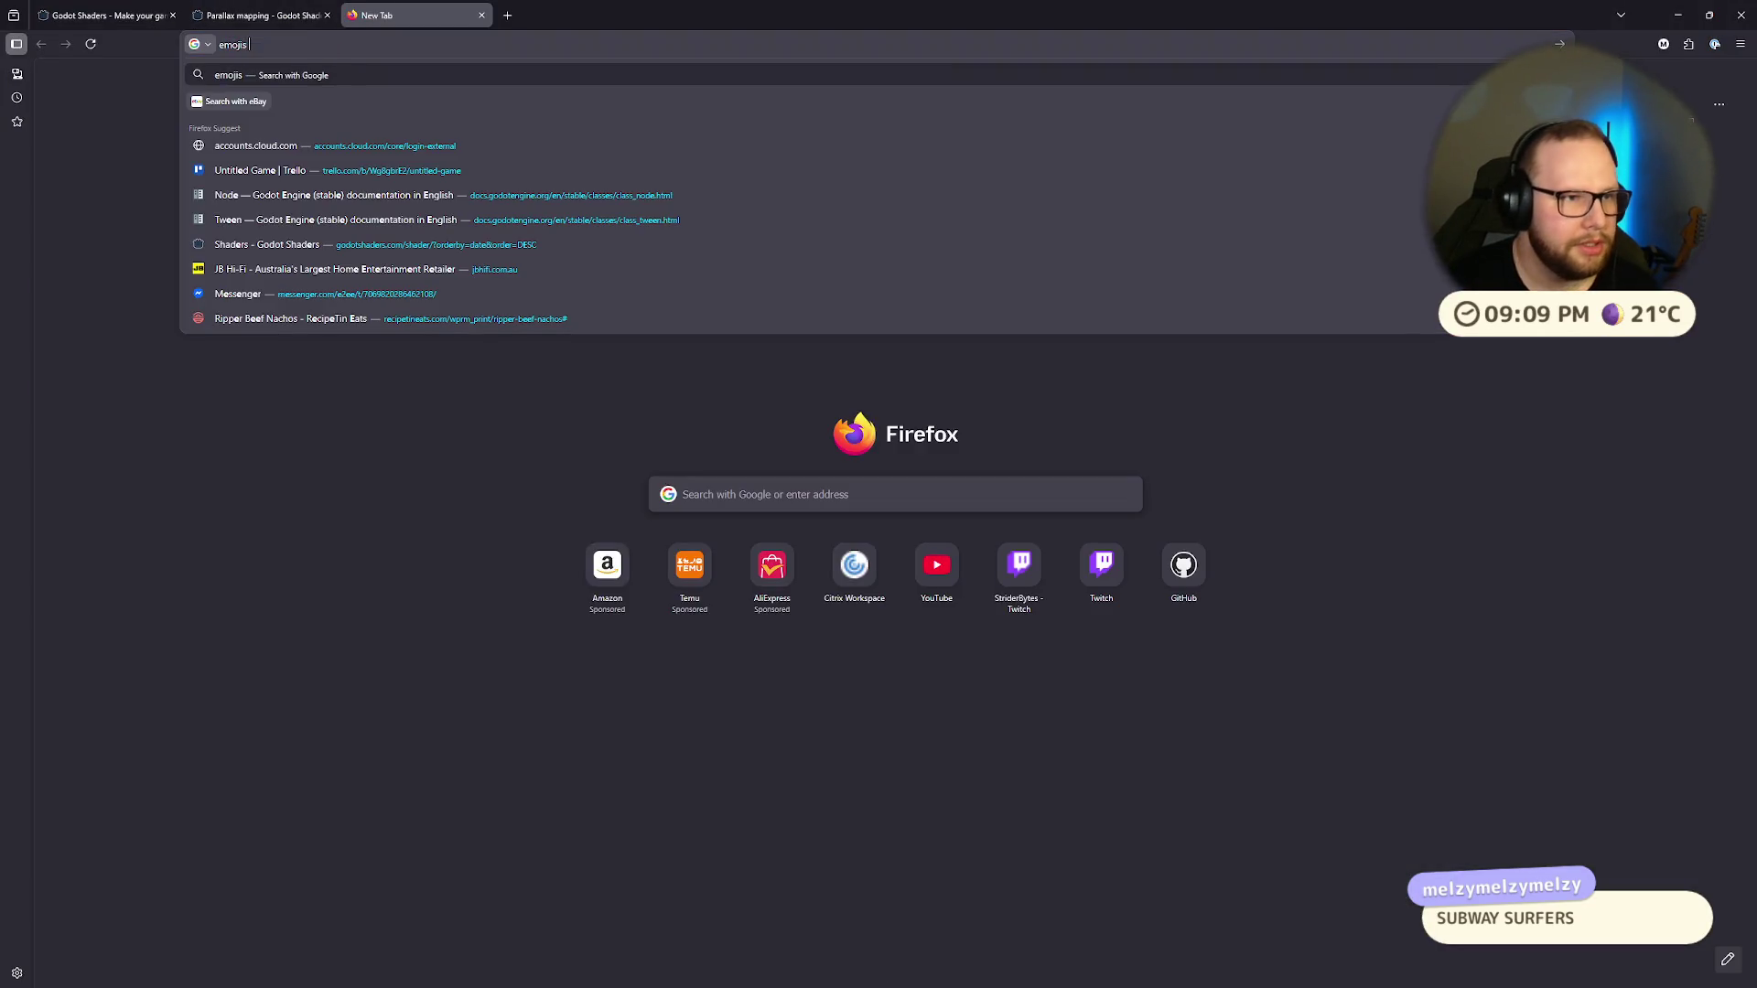
{"action": "key", "text": "Return"}
{"action": "left_click", "coordinate": [275, 222]}
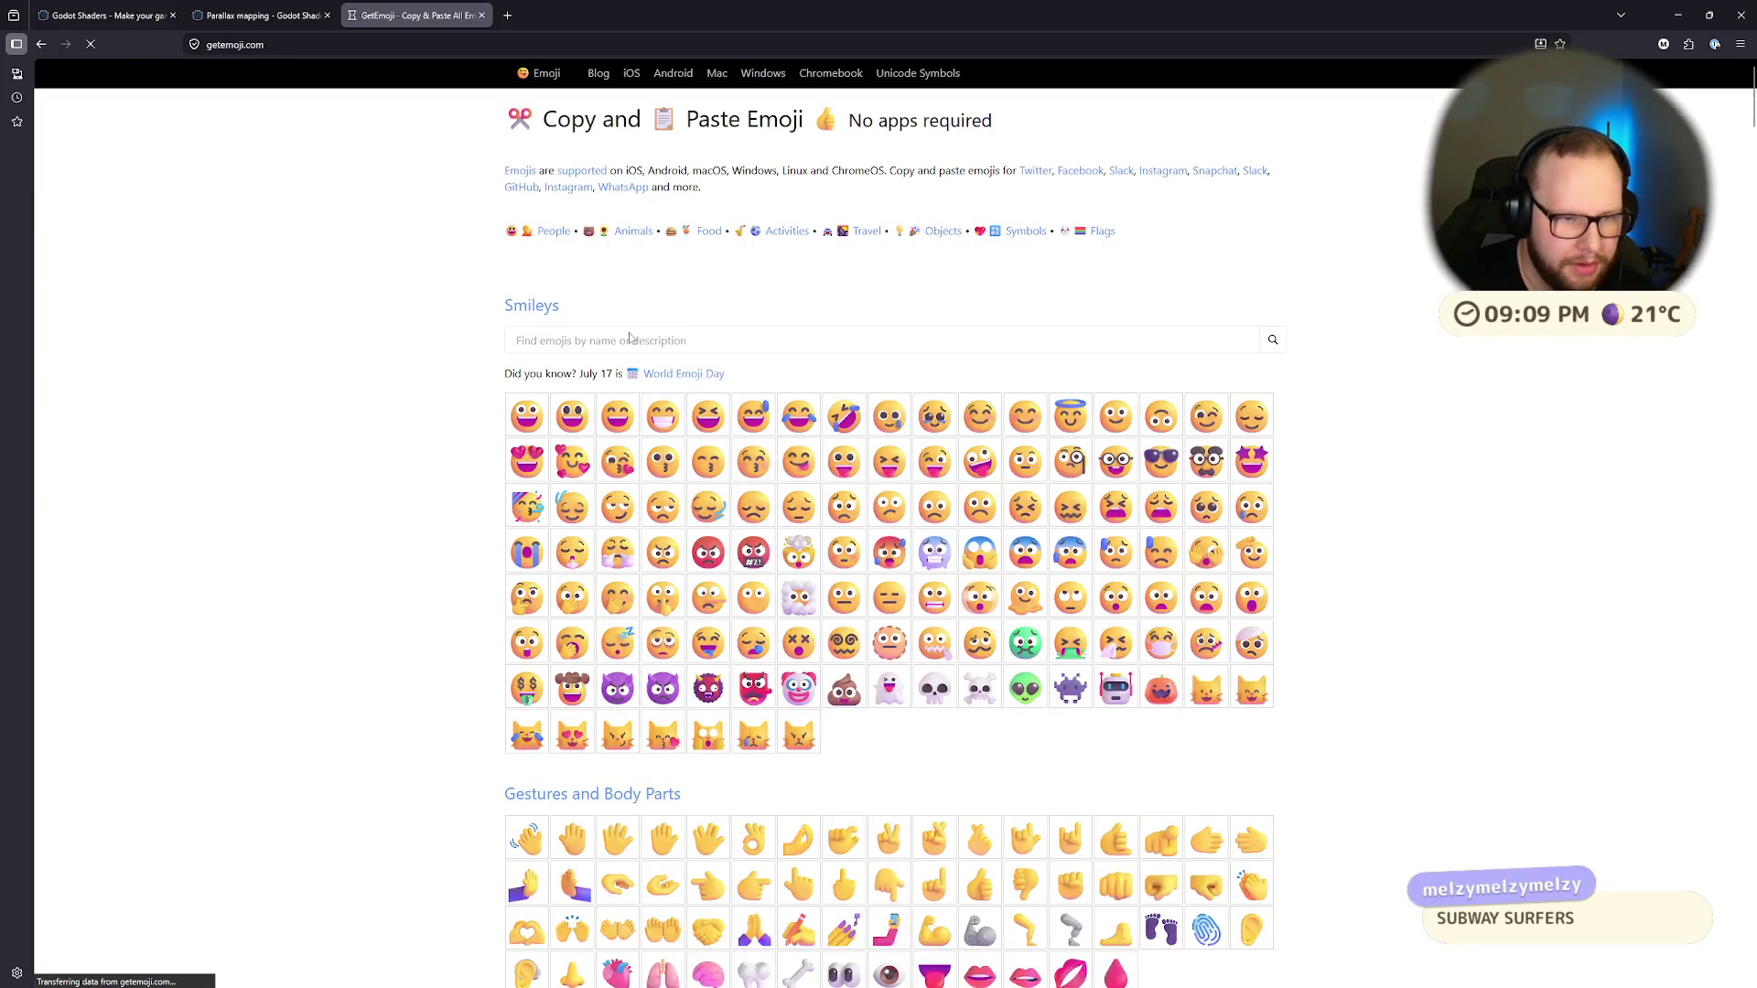
Step: Search for 'hammer', open the Hammer emoji page and copy the emoji to the clipboard
{"action": "type", "text": "hammer"}
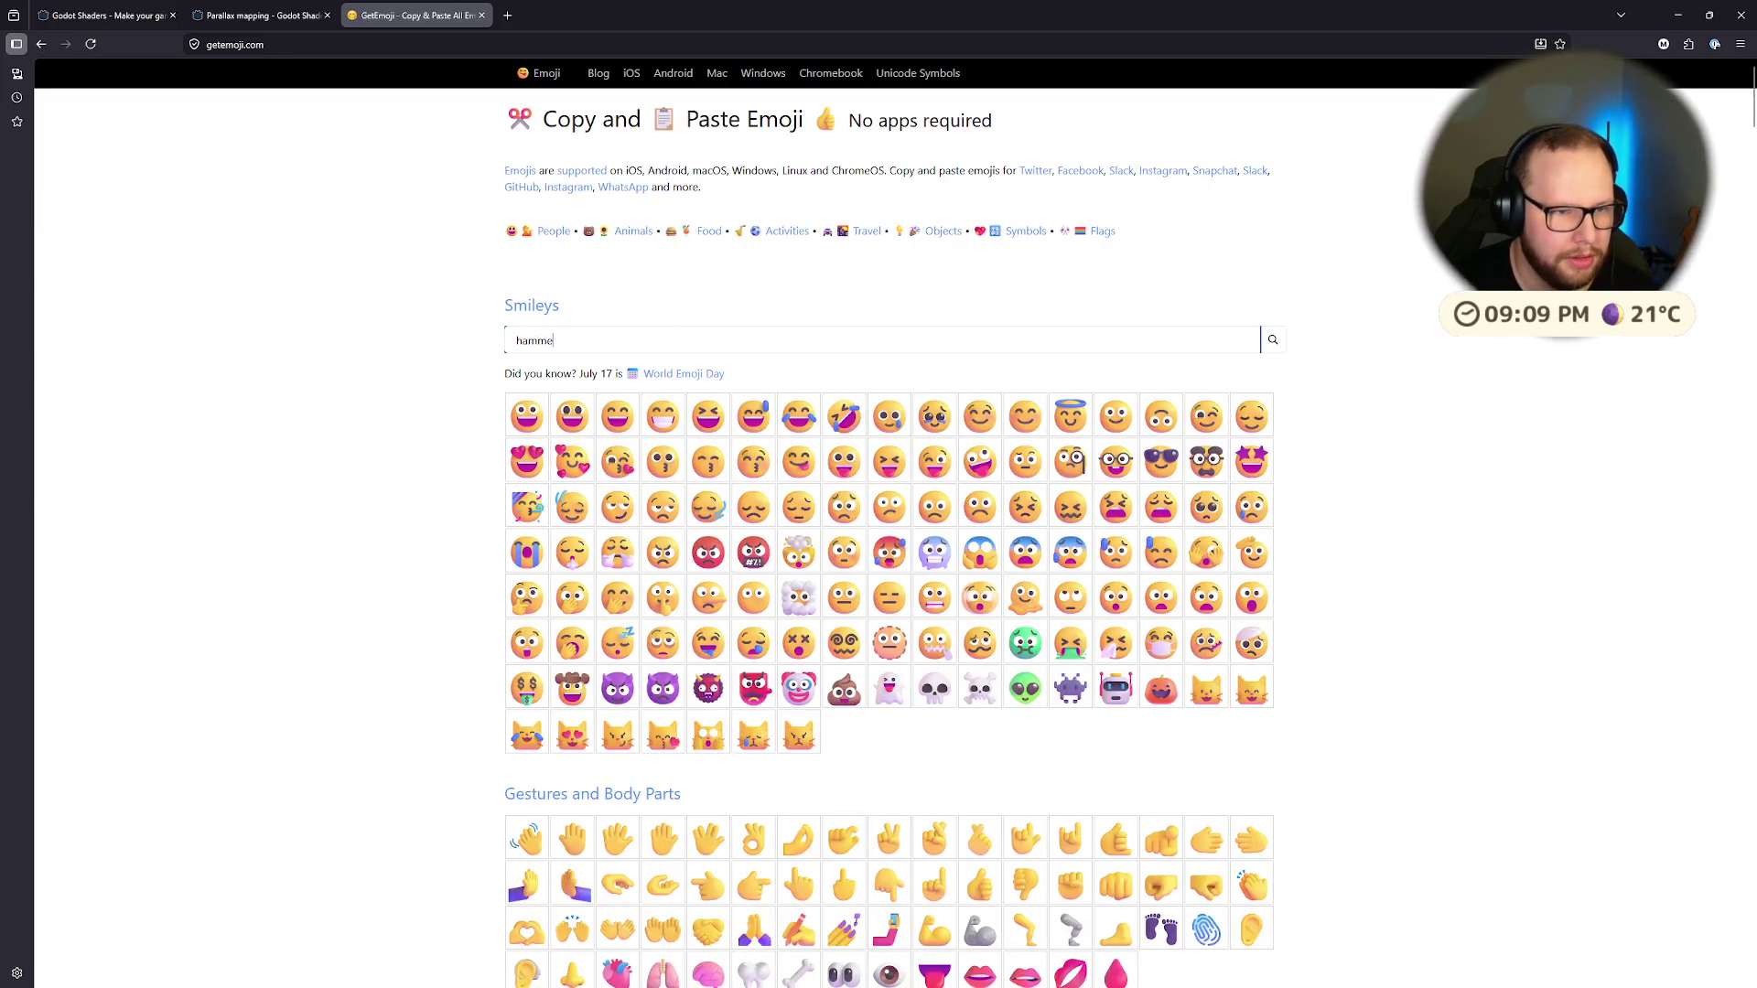
{"action": "key", "text": "Return"}
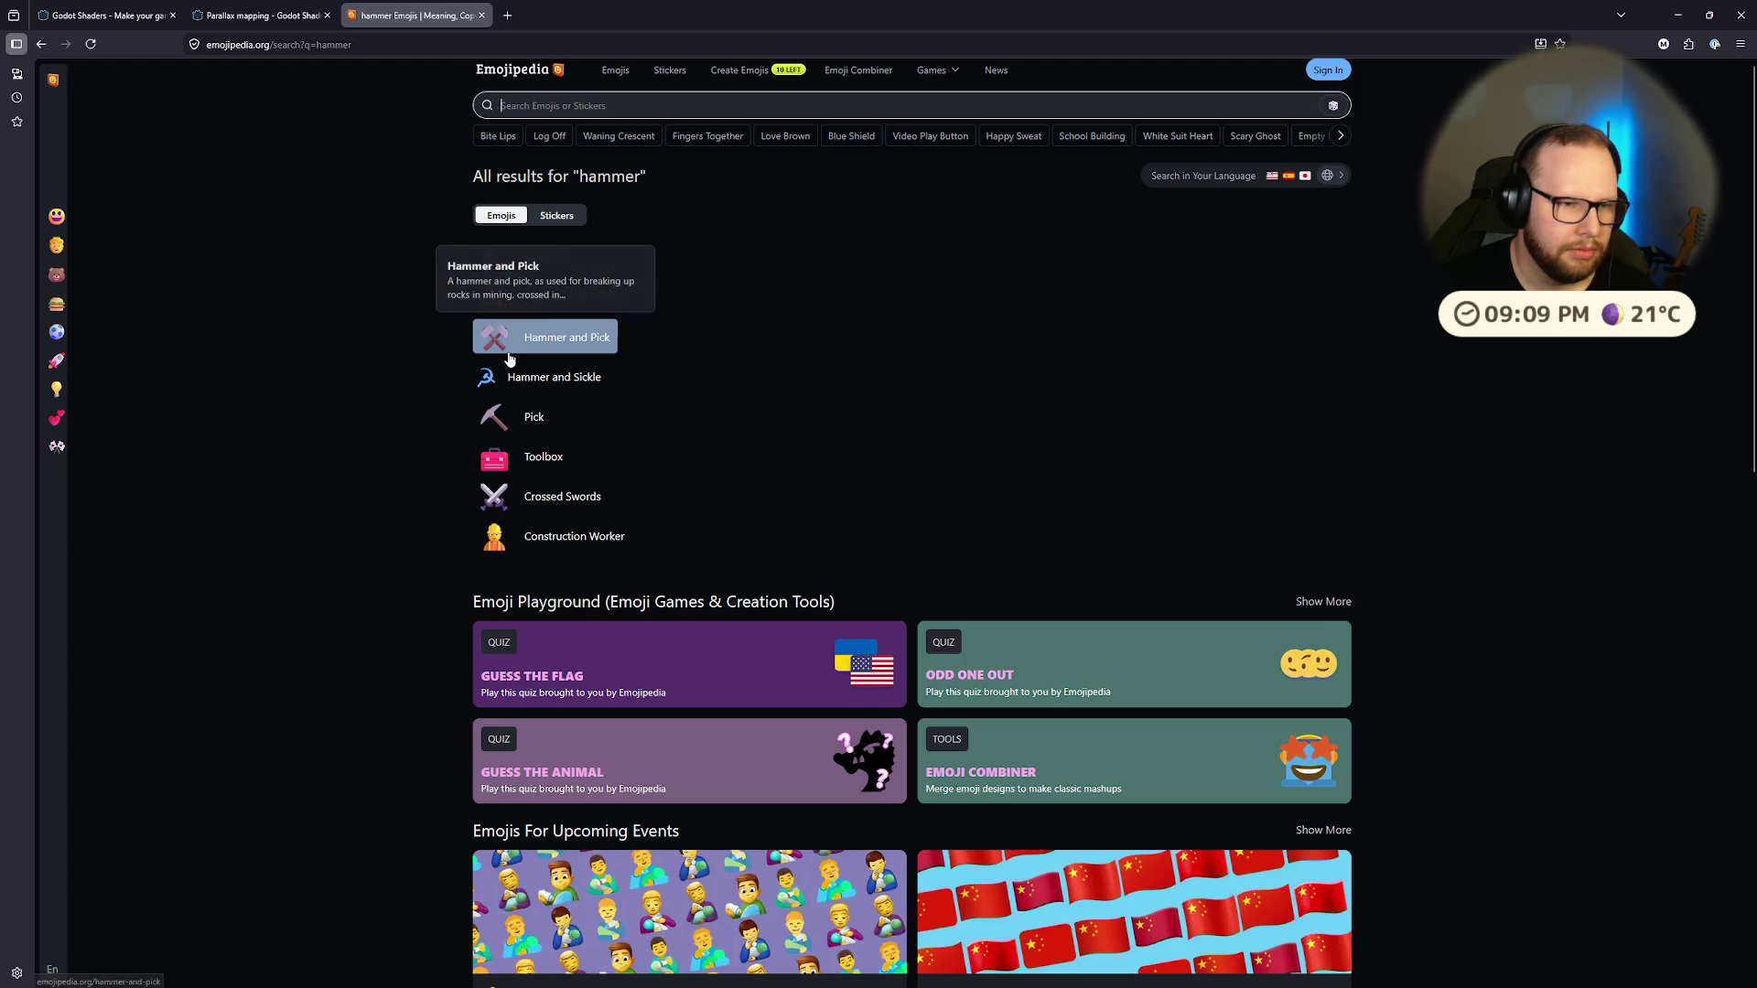
{"action": "left_click", "coordinate": [492, 267]}
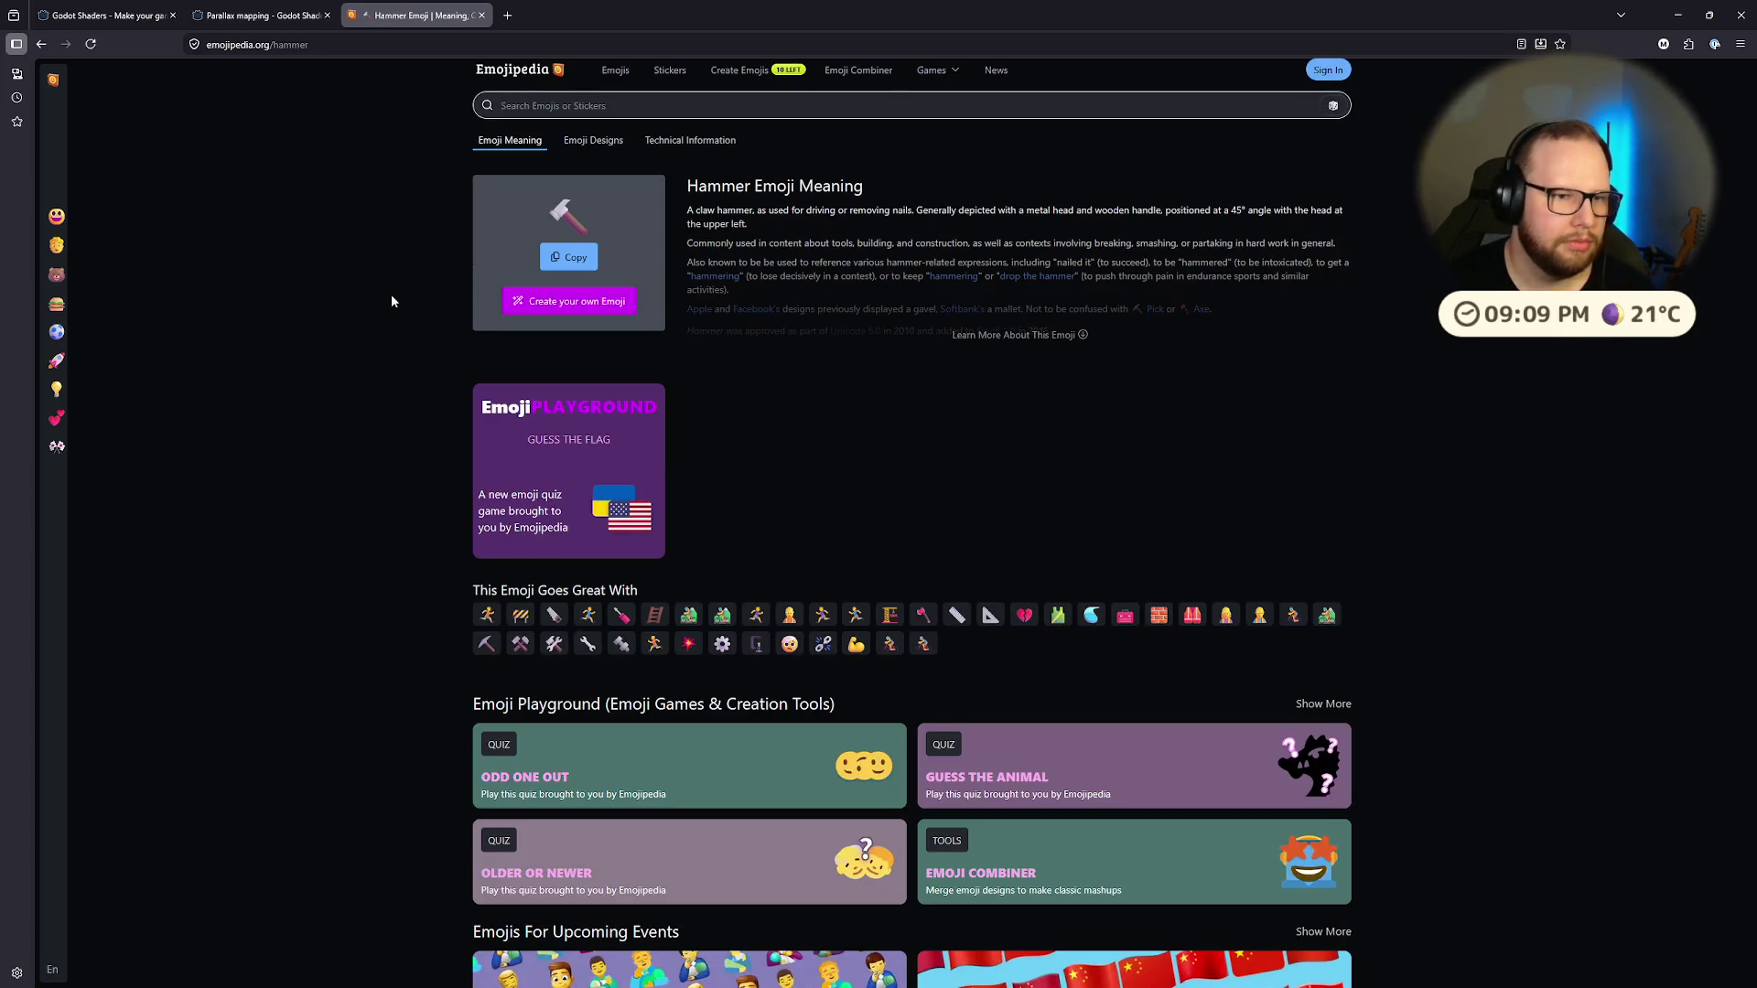
{"action": "left_click", "coordinate": [568, 257]}
{"action": "key", "text": "ctrl+super+Right"}
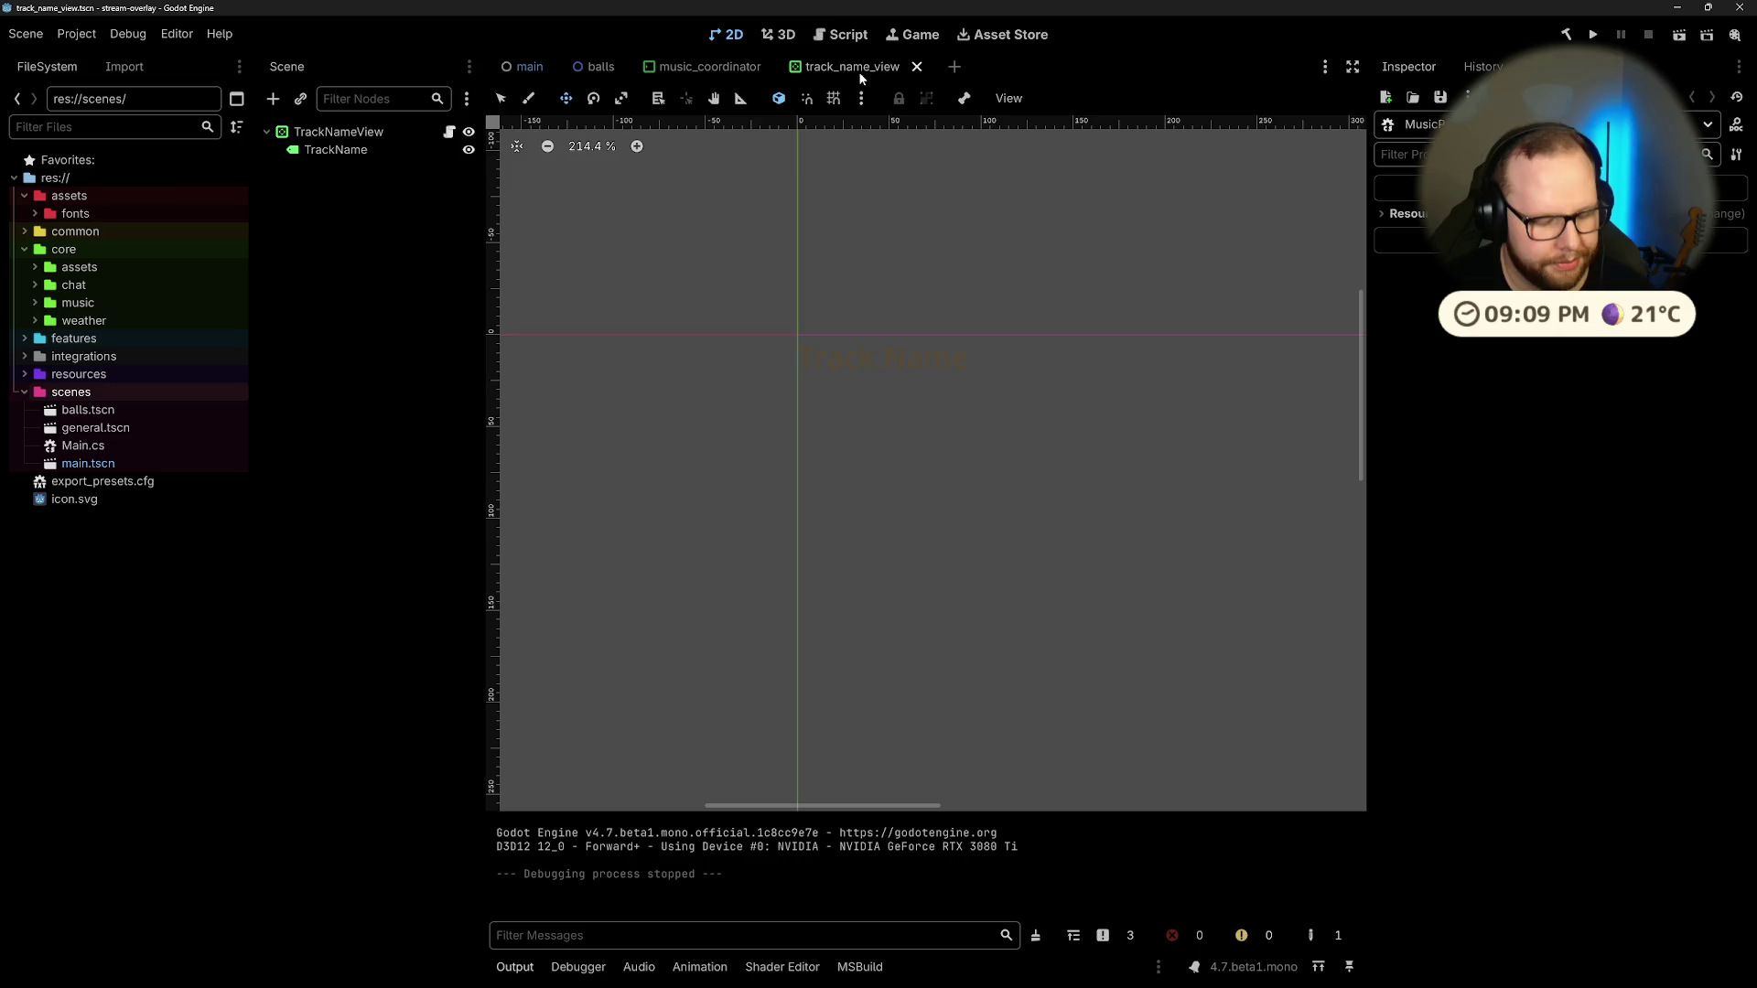
Step: Close the track_name_view, music_coordinator, balls and main scene tabs
{"action": "left_click", "coordinate": [916, 66]}
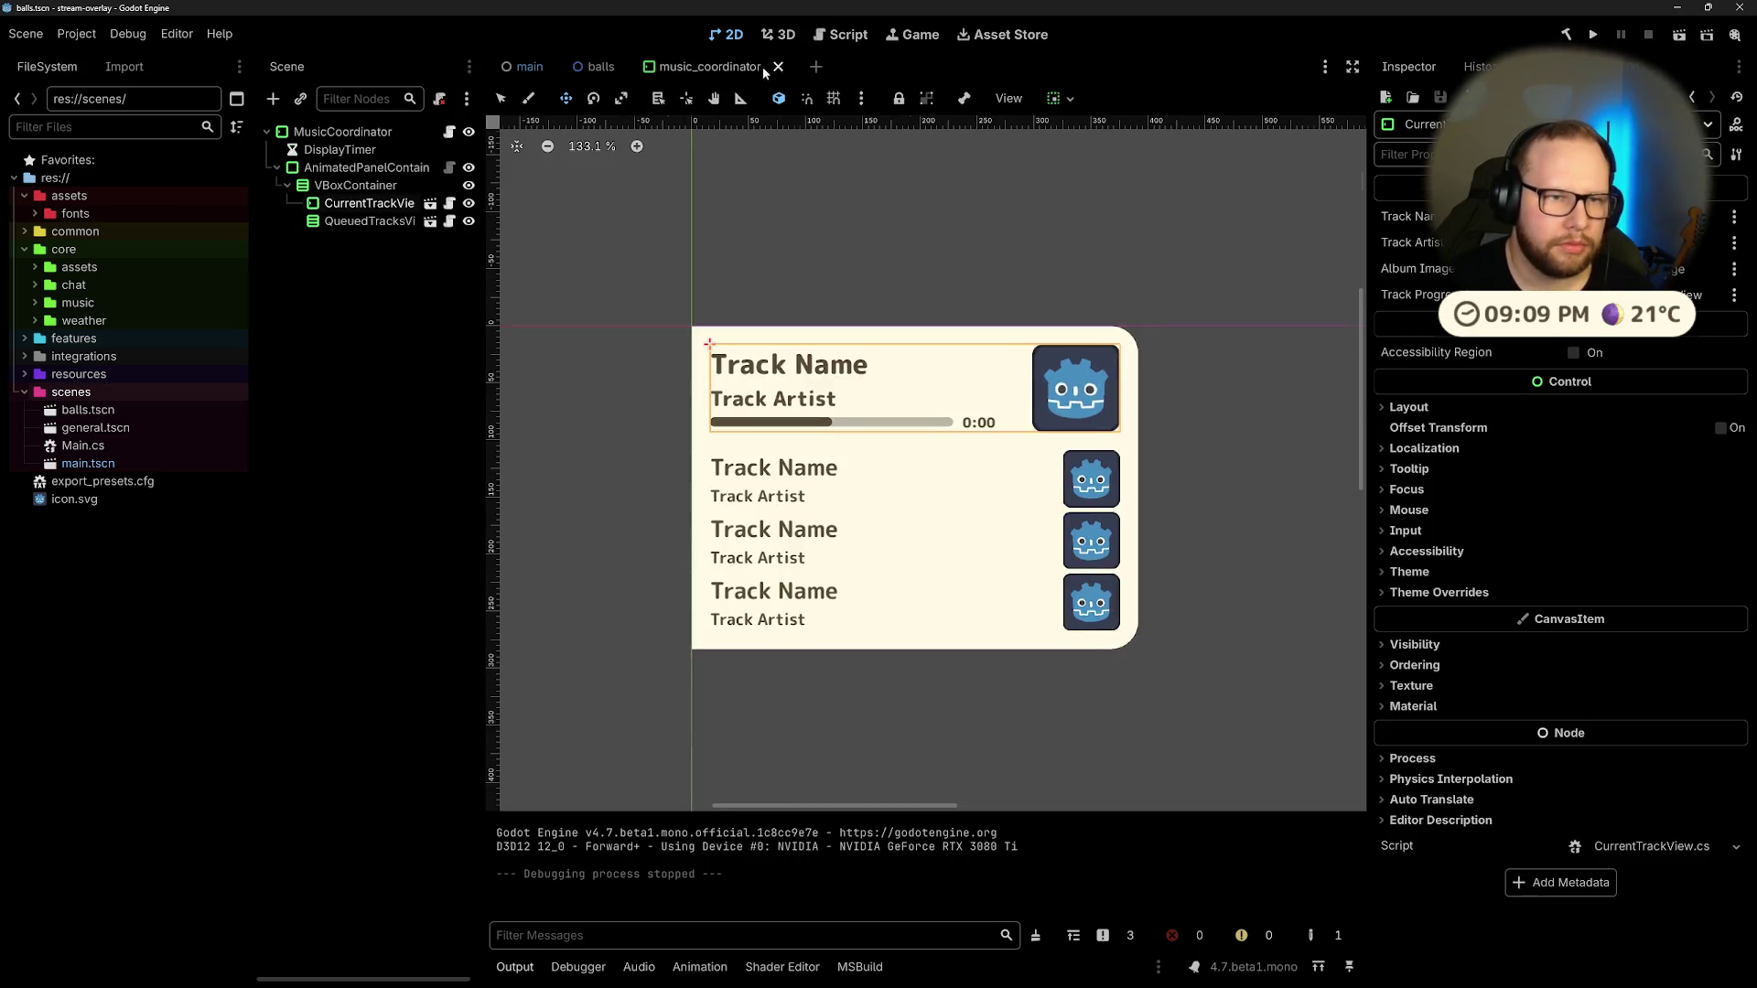
{"action": "left_click", "coordinate": [778, 66]}
{"action": "left_click", "coordinate": [651, 67]}
{"action": "left_click", "coordinate": [560, 67]}
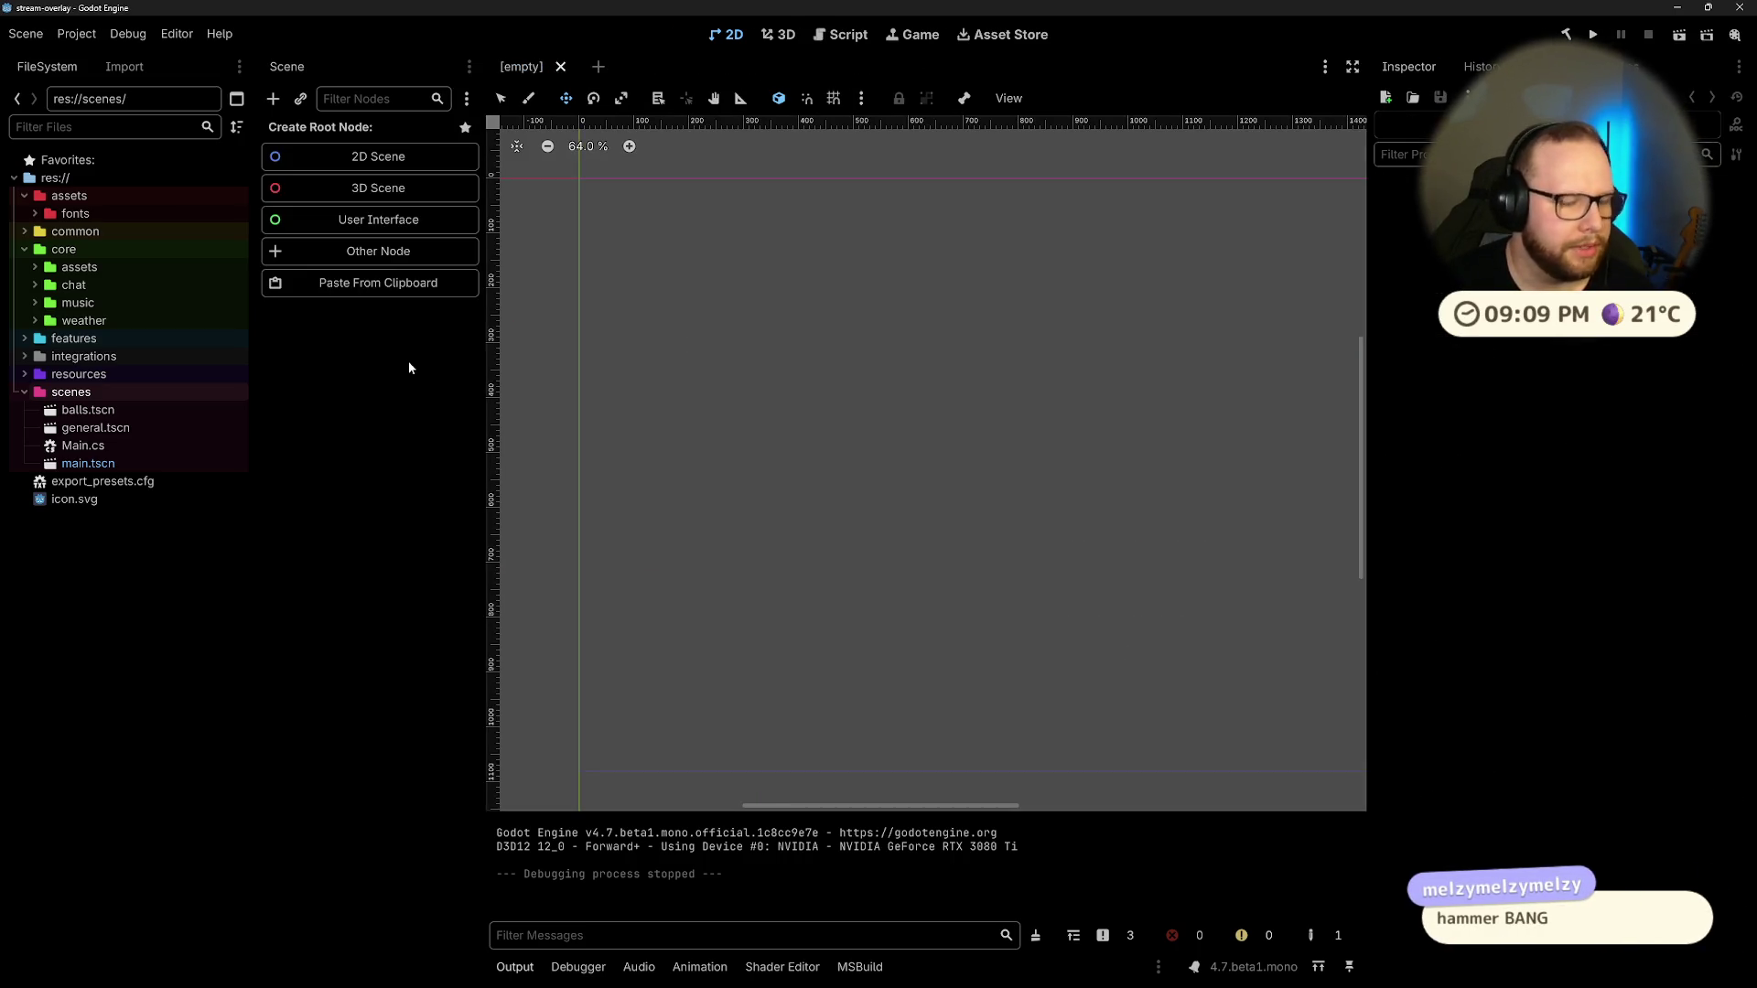
Step: Open the webcamera.tscn scene through quick-open by searching 'web'
{"action": "key", "text": "ctrl+shift+p"}
{"action": "key", "text": "Escape"}
{"action": "key", "text": "alt+shift+o"}
{"action": "type", "text": "web"}
{"action": "key", "text": "Return"}
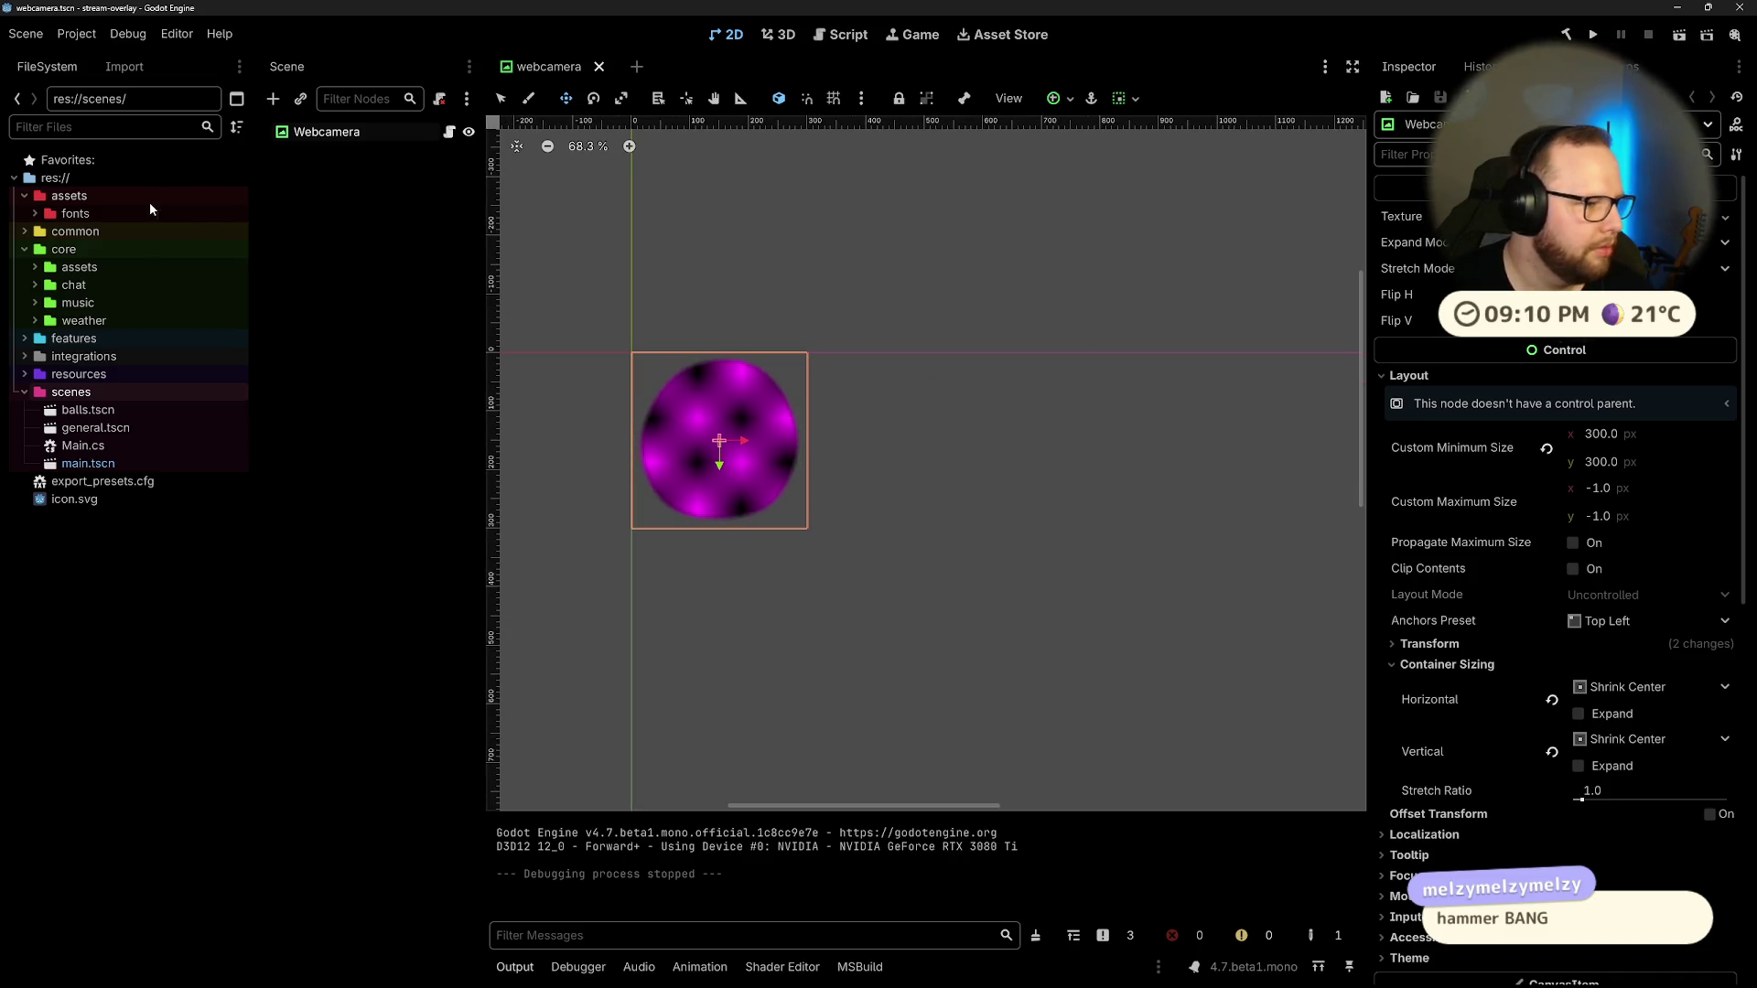
Step: Back in the browser, search the web for 'freesounds' in a new tab
{"action": "key", "text": "ctrl+super+Right"}
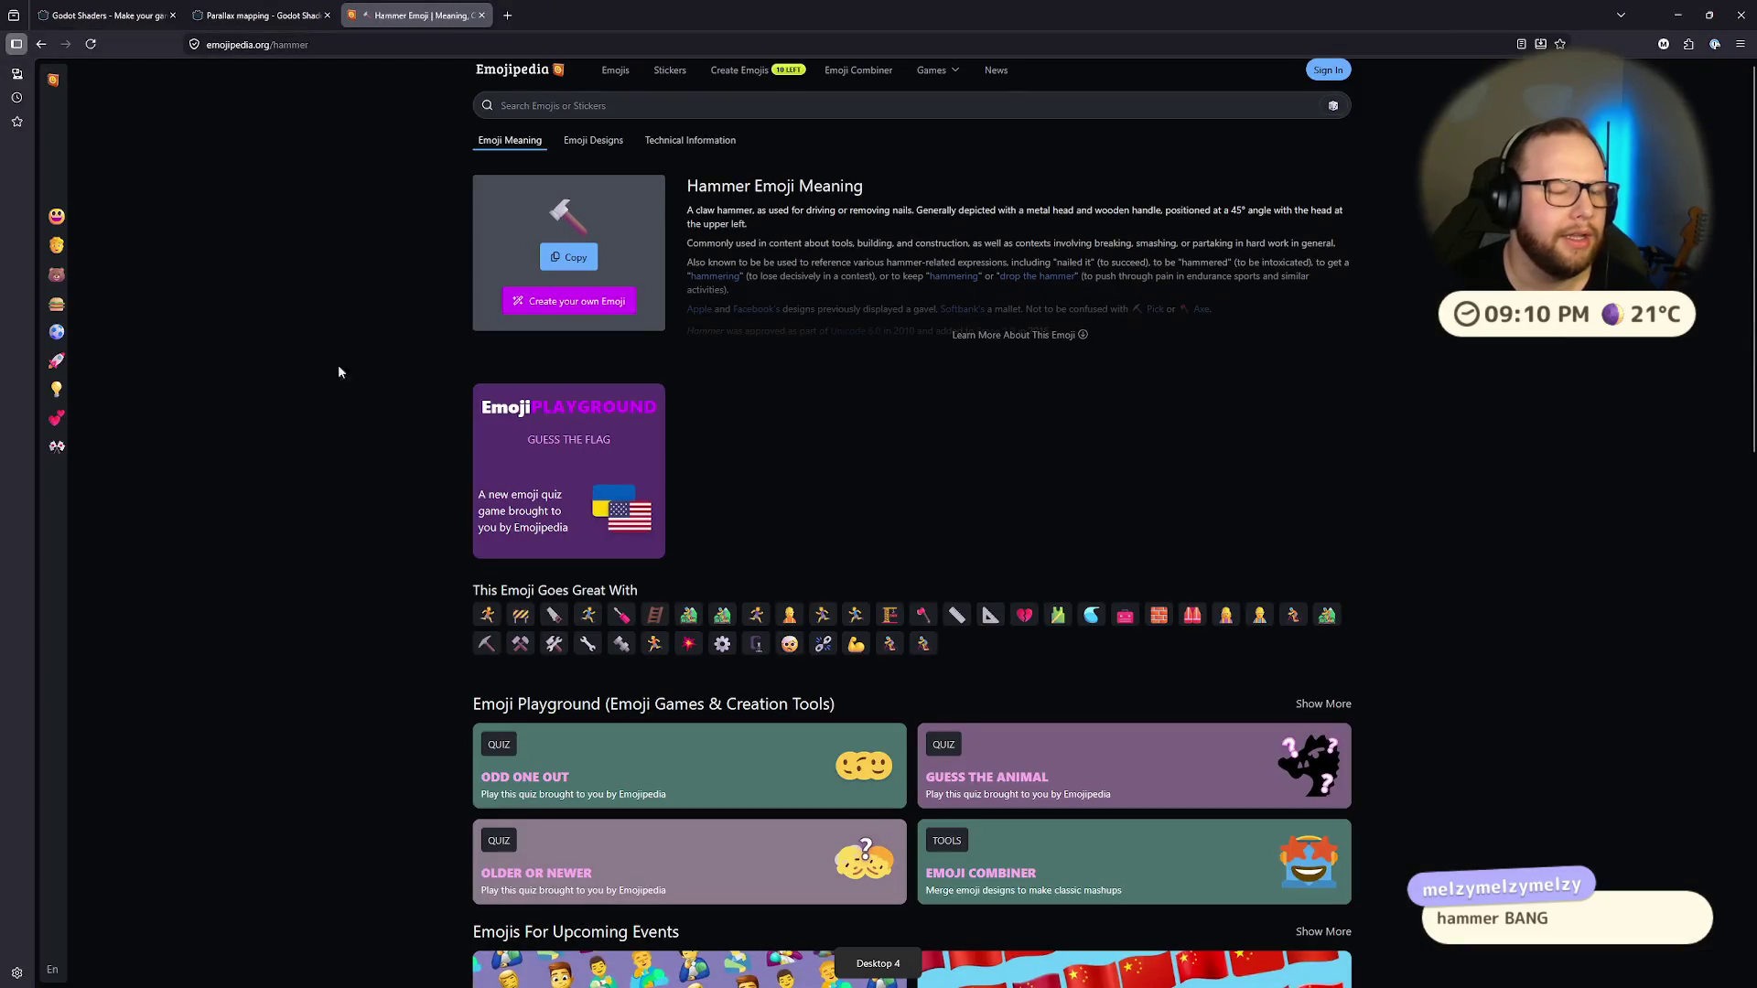
{"action": "left_click", "coordinate": [507, 15]}
{"action": "type", "text": "freesounds"}
{"action": "key", "text": "Return"}
Step: Open freesound.org, search for 'bonk', and preview the first two sounds including bonk.wav
{"action": "left_click", "coordinate": [228, 211]}
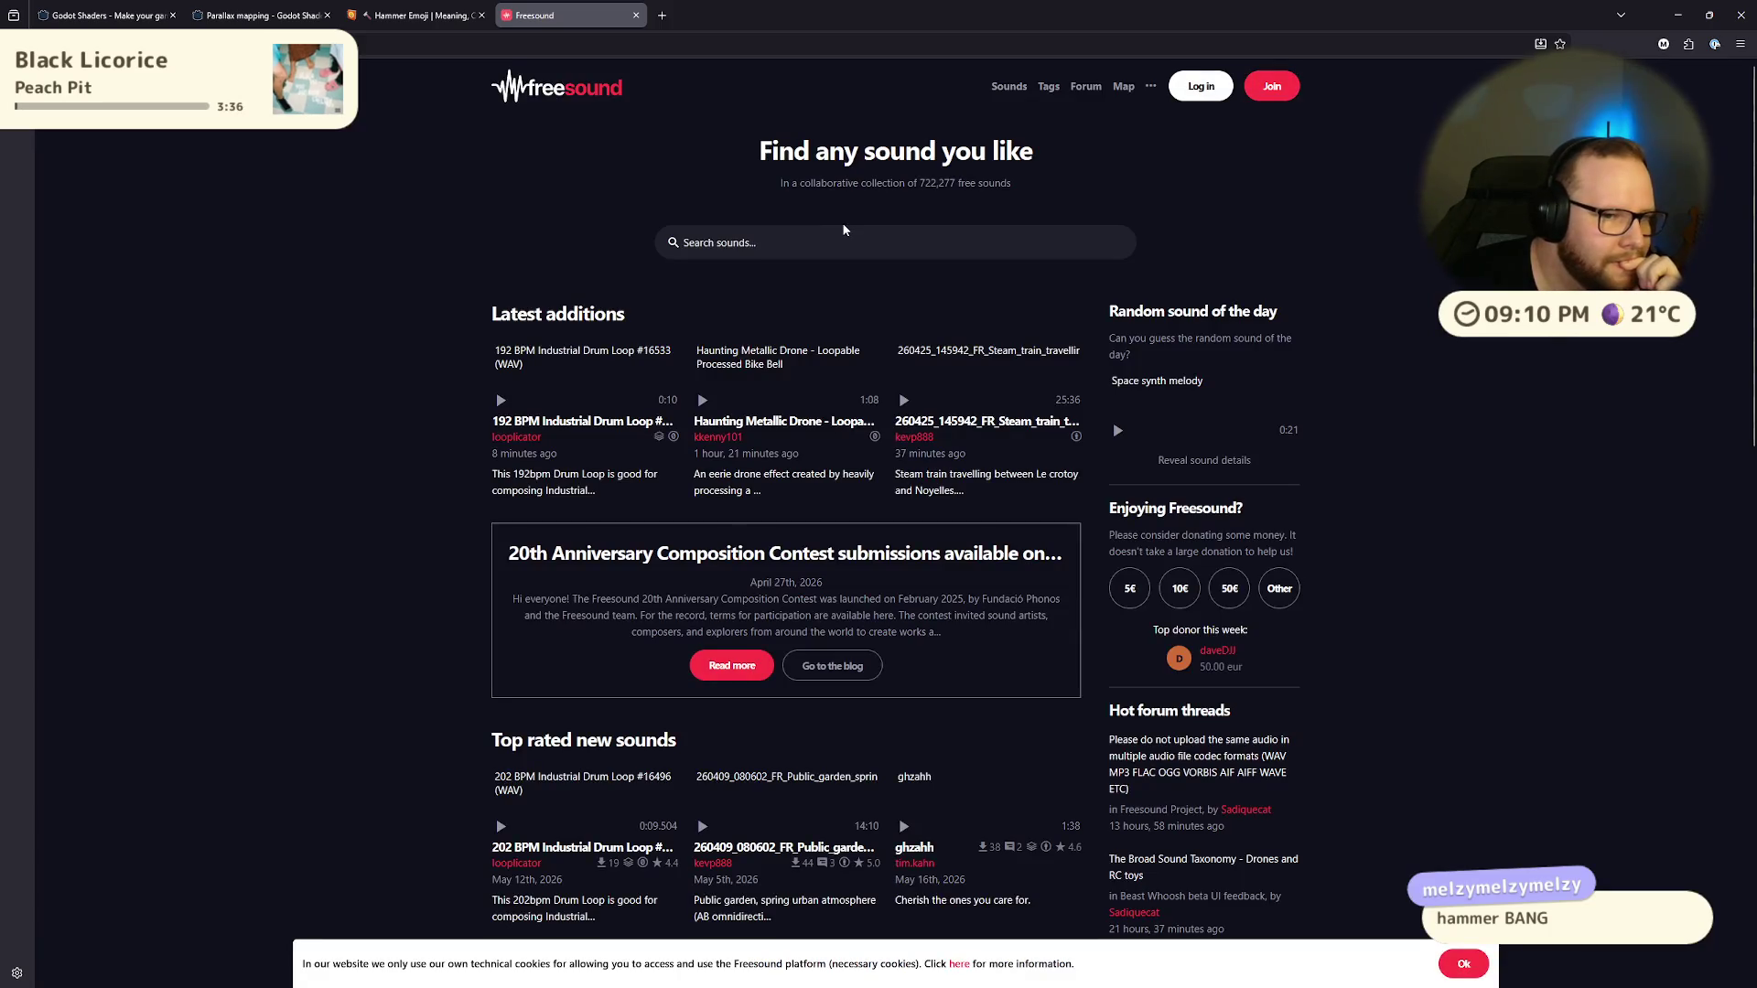
{"action": "left_click", "coordinate": [752, 240]}
{"action": "type", "text": "bonk"}
{"action": "key", "text": "Return"}
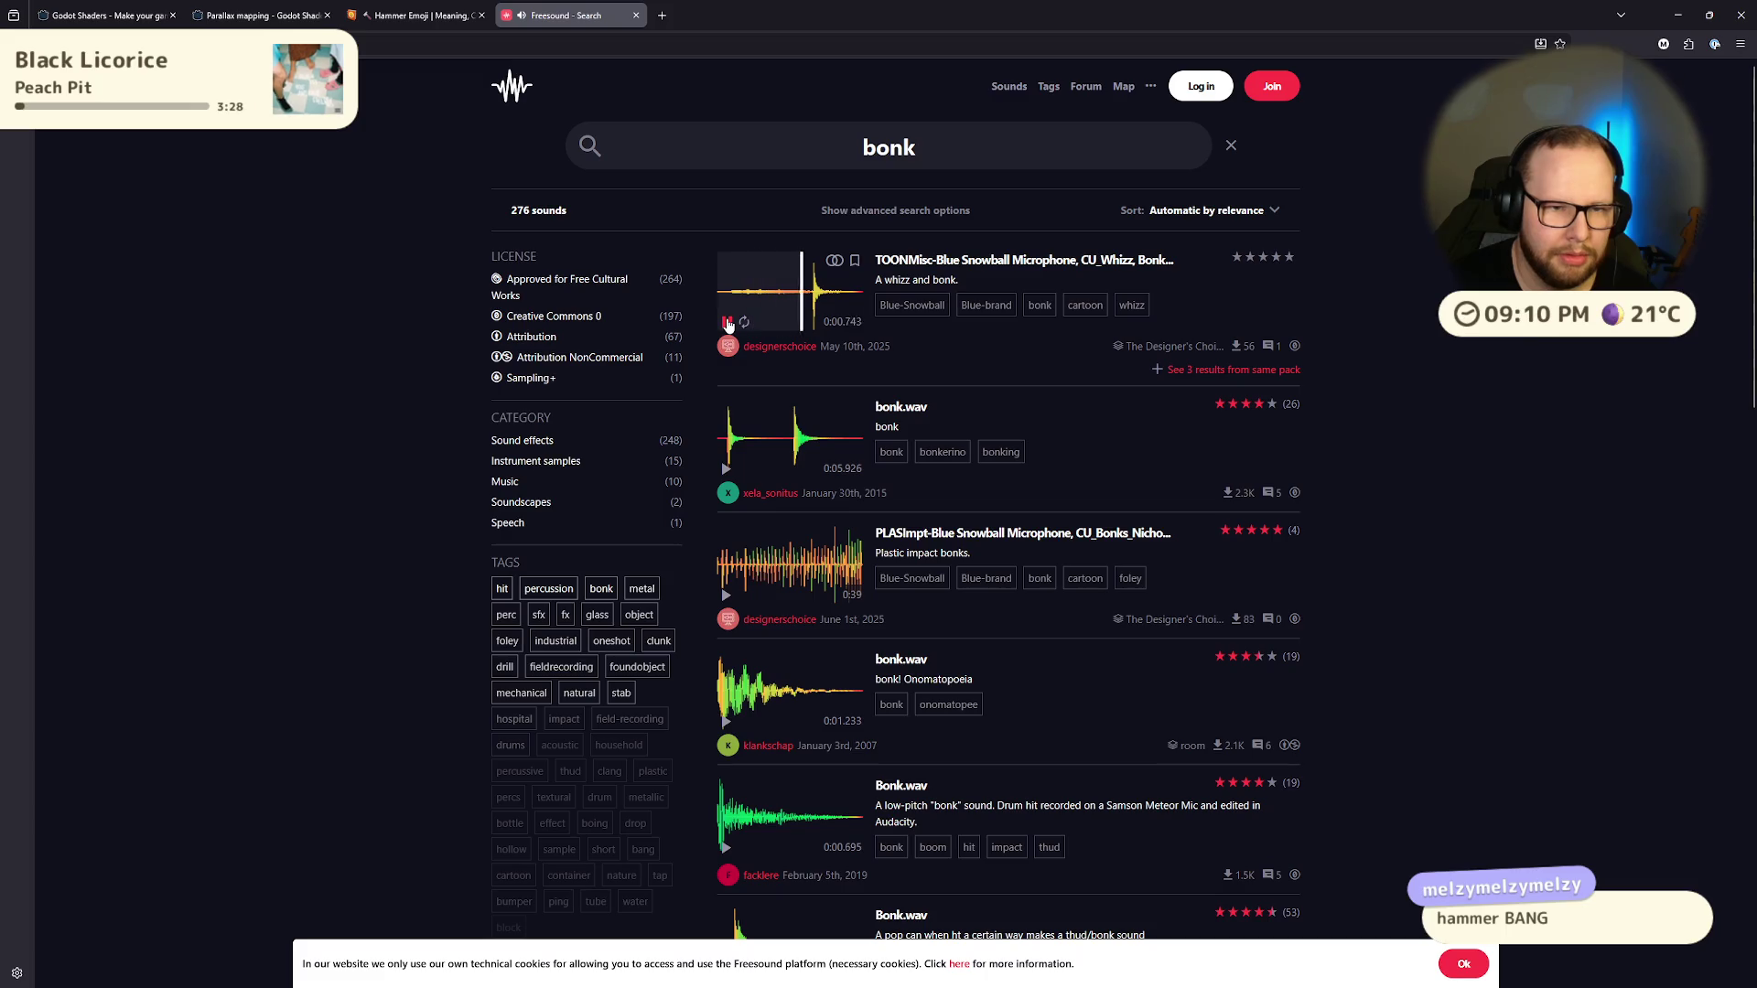
{"action": "left_click", "coordinate": [728, 323]}
{"action": "left_click", "coordinate": [727, 469]}
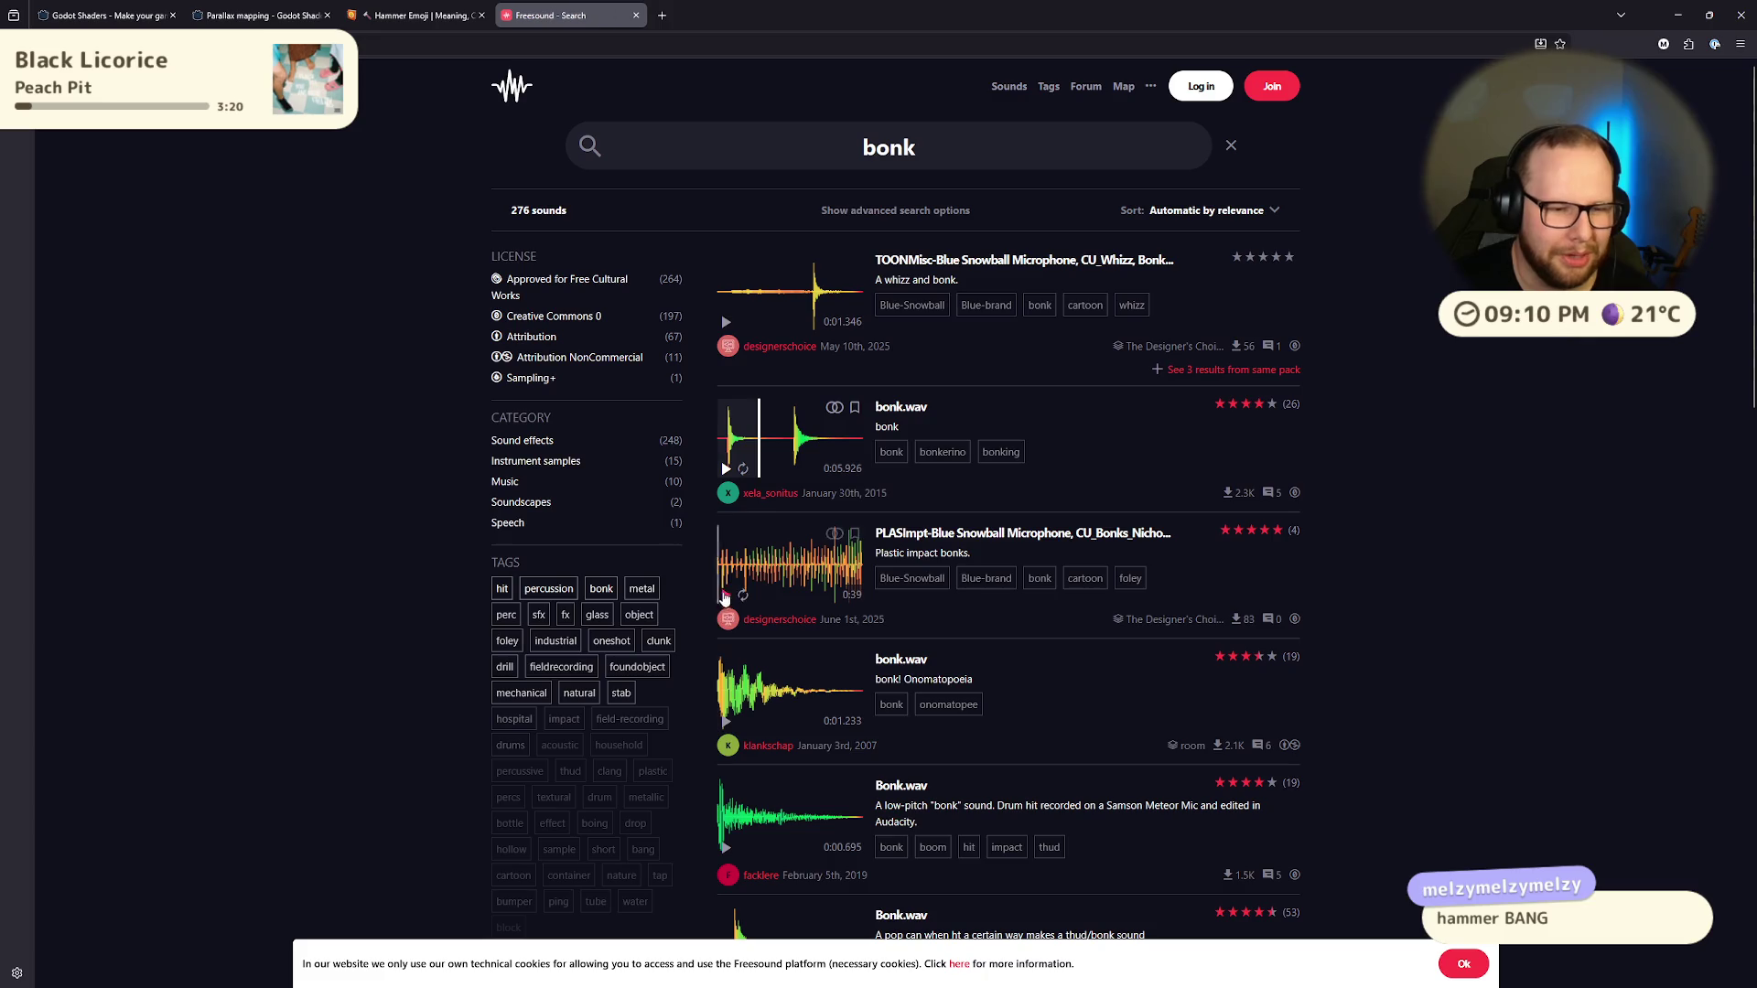
{"action": "left_click", "coordinate": [660, 16]}
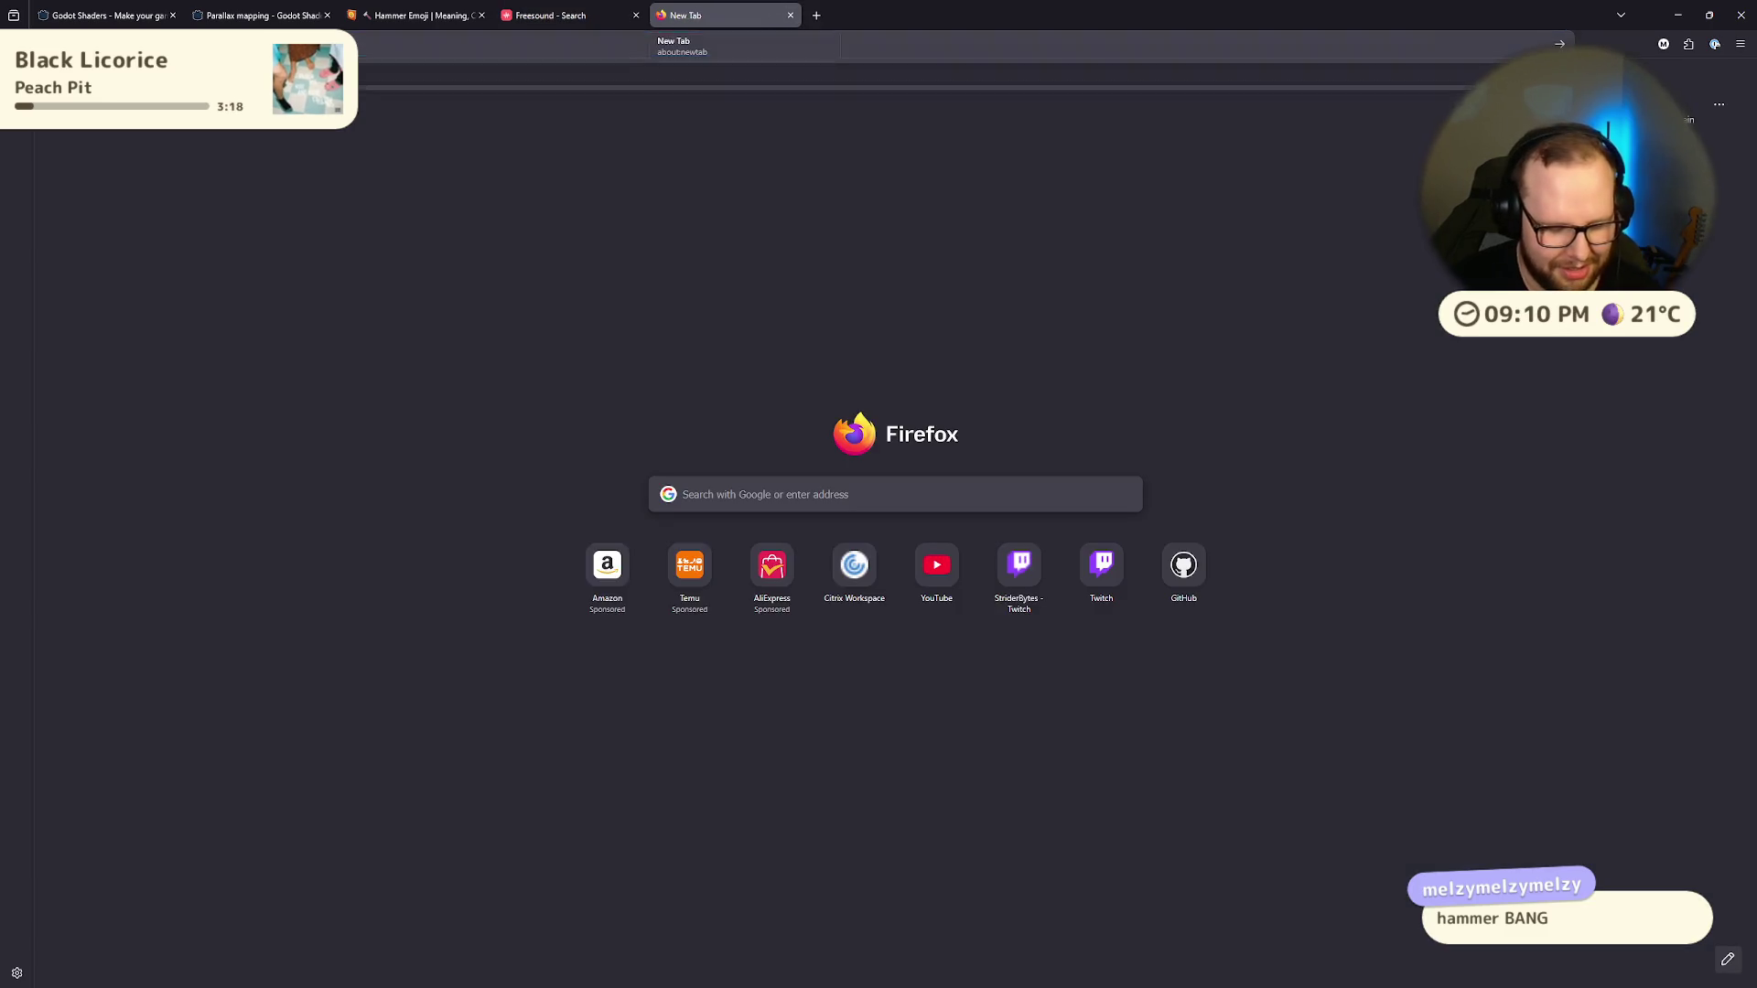
Step: Search Google for 'hammer bonk', open the Bonk Effect YouTube video in a new tab, and play then pause it
{"action": "type", "text": "hammer bonk"}
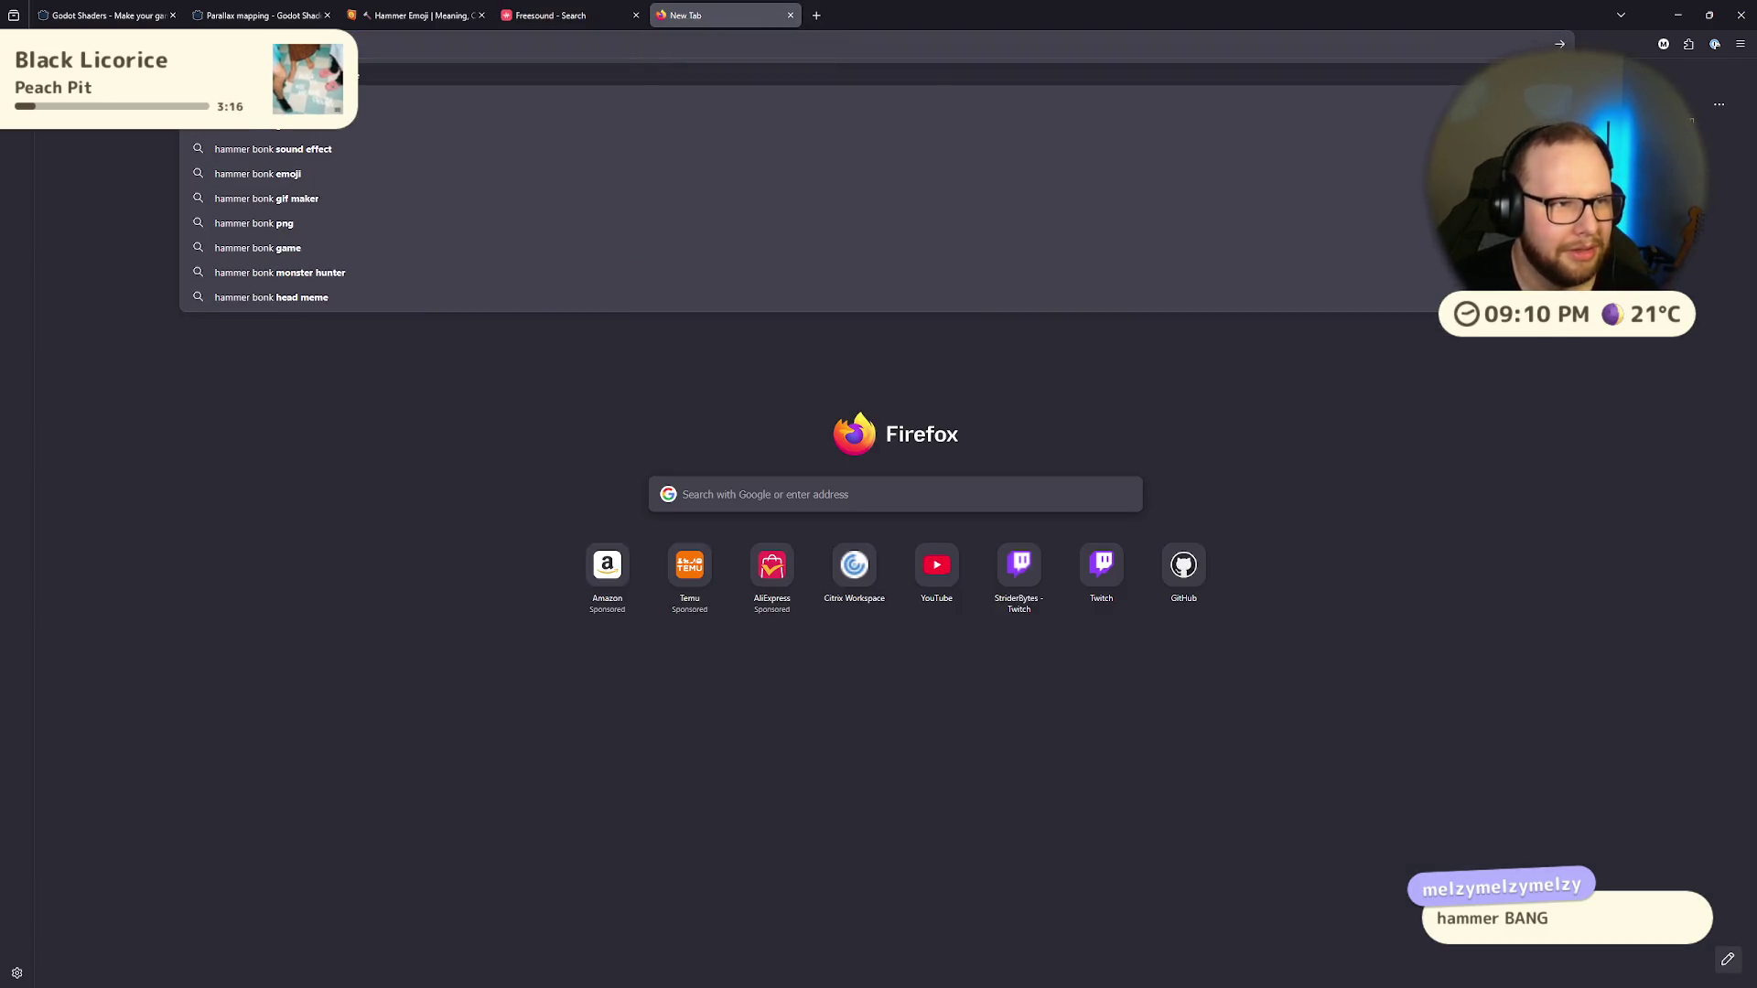
{"action": "key", "text": "Return"}
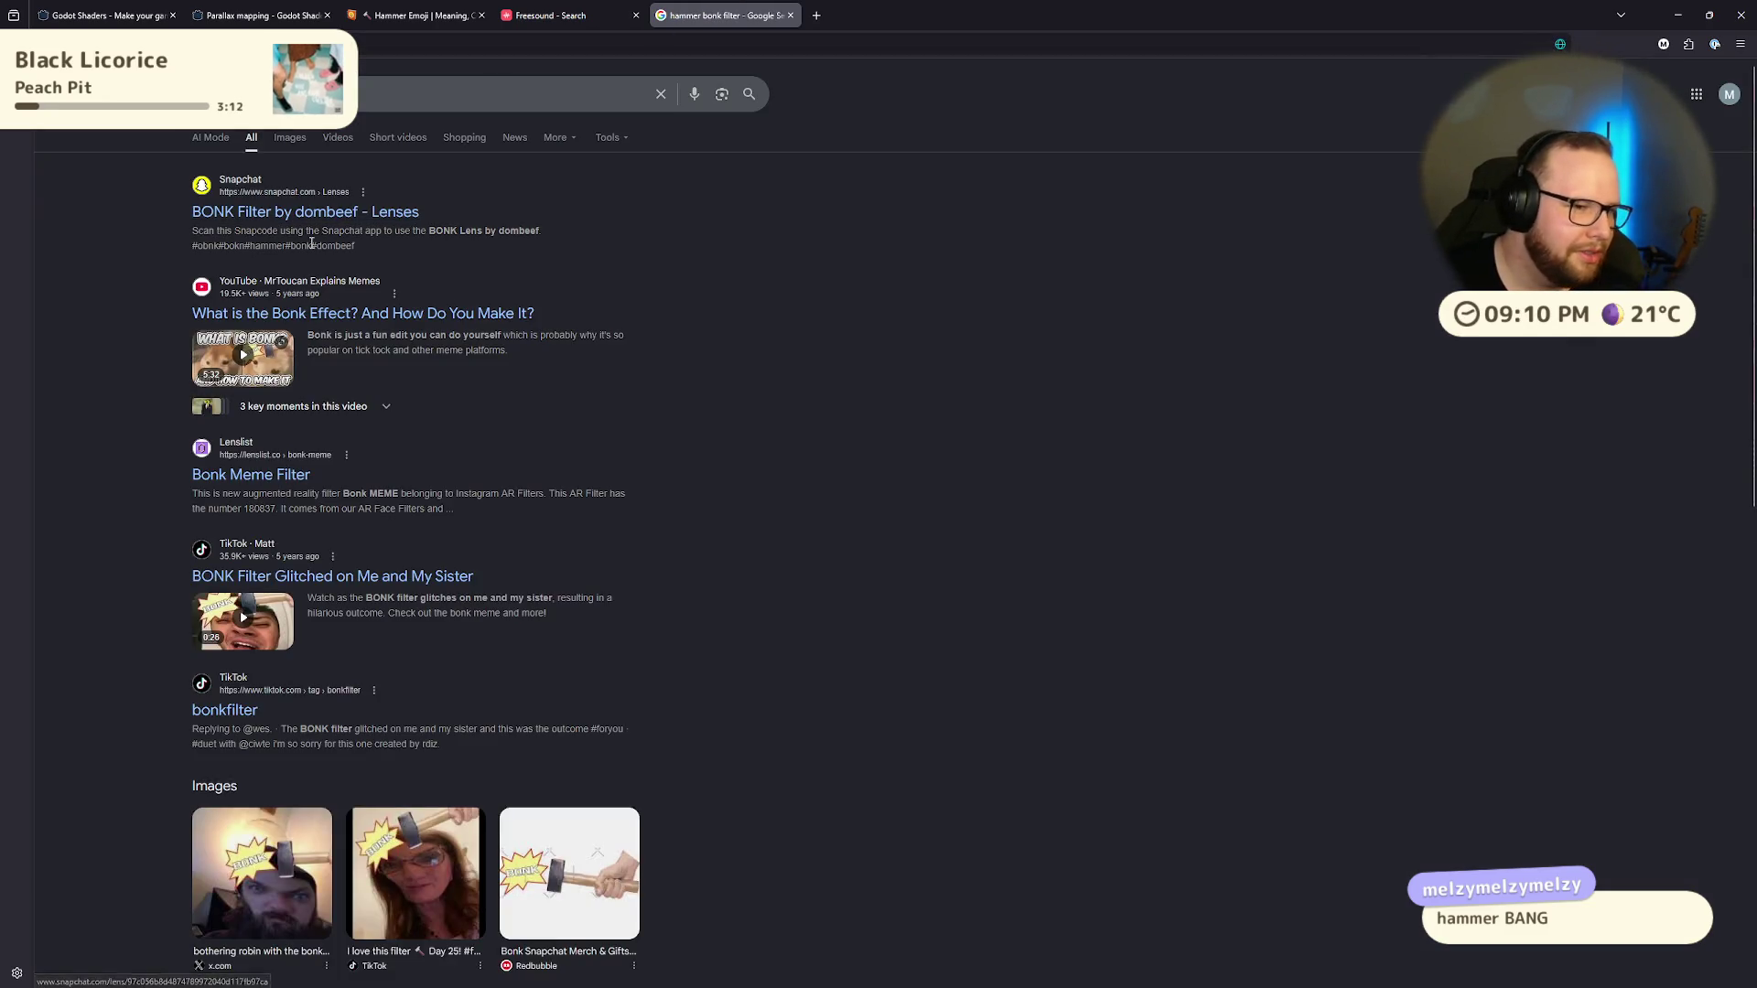
{"action": "middle_click", "coordinate": [302, 318]}
{"action": "left_click", "coordinate": [879, 15]}
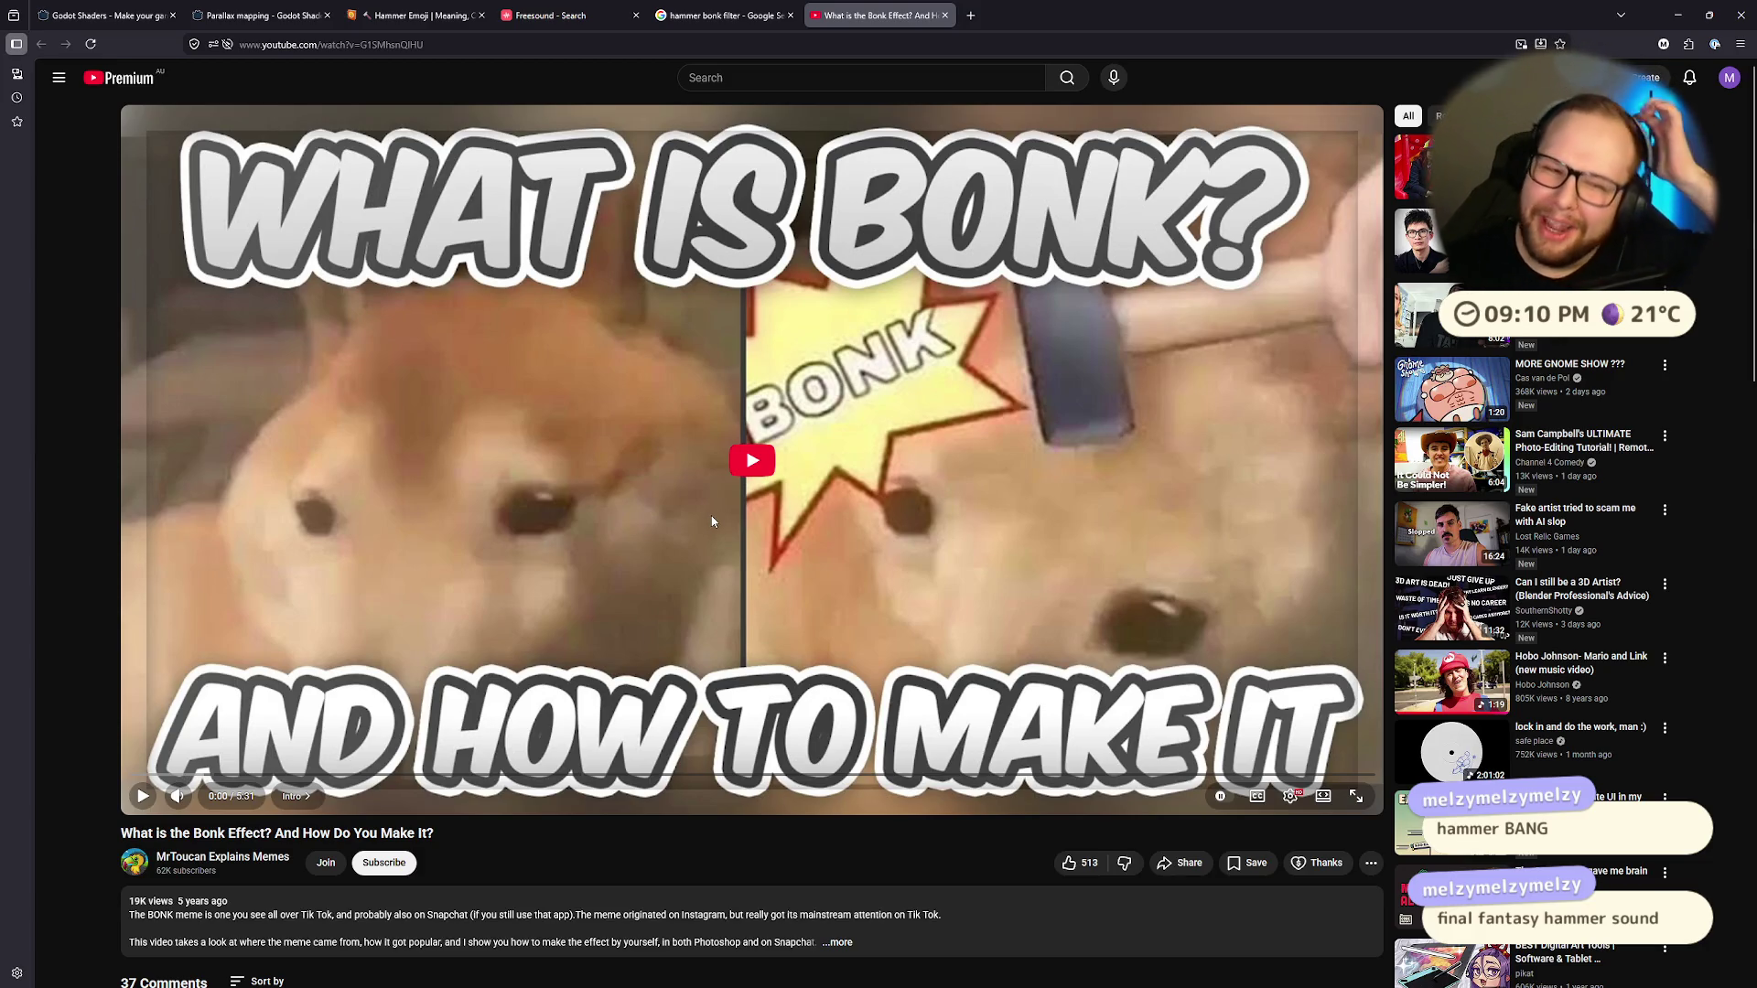
{"action": "left_click", "coordinate": [745, 462]}
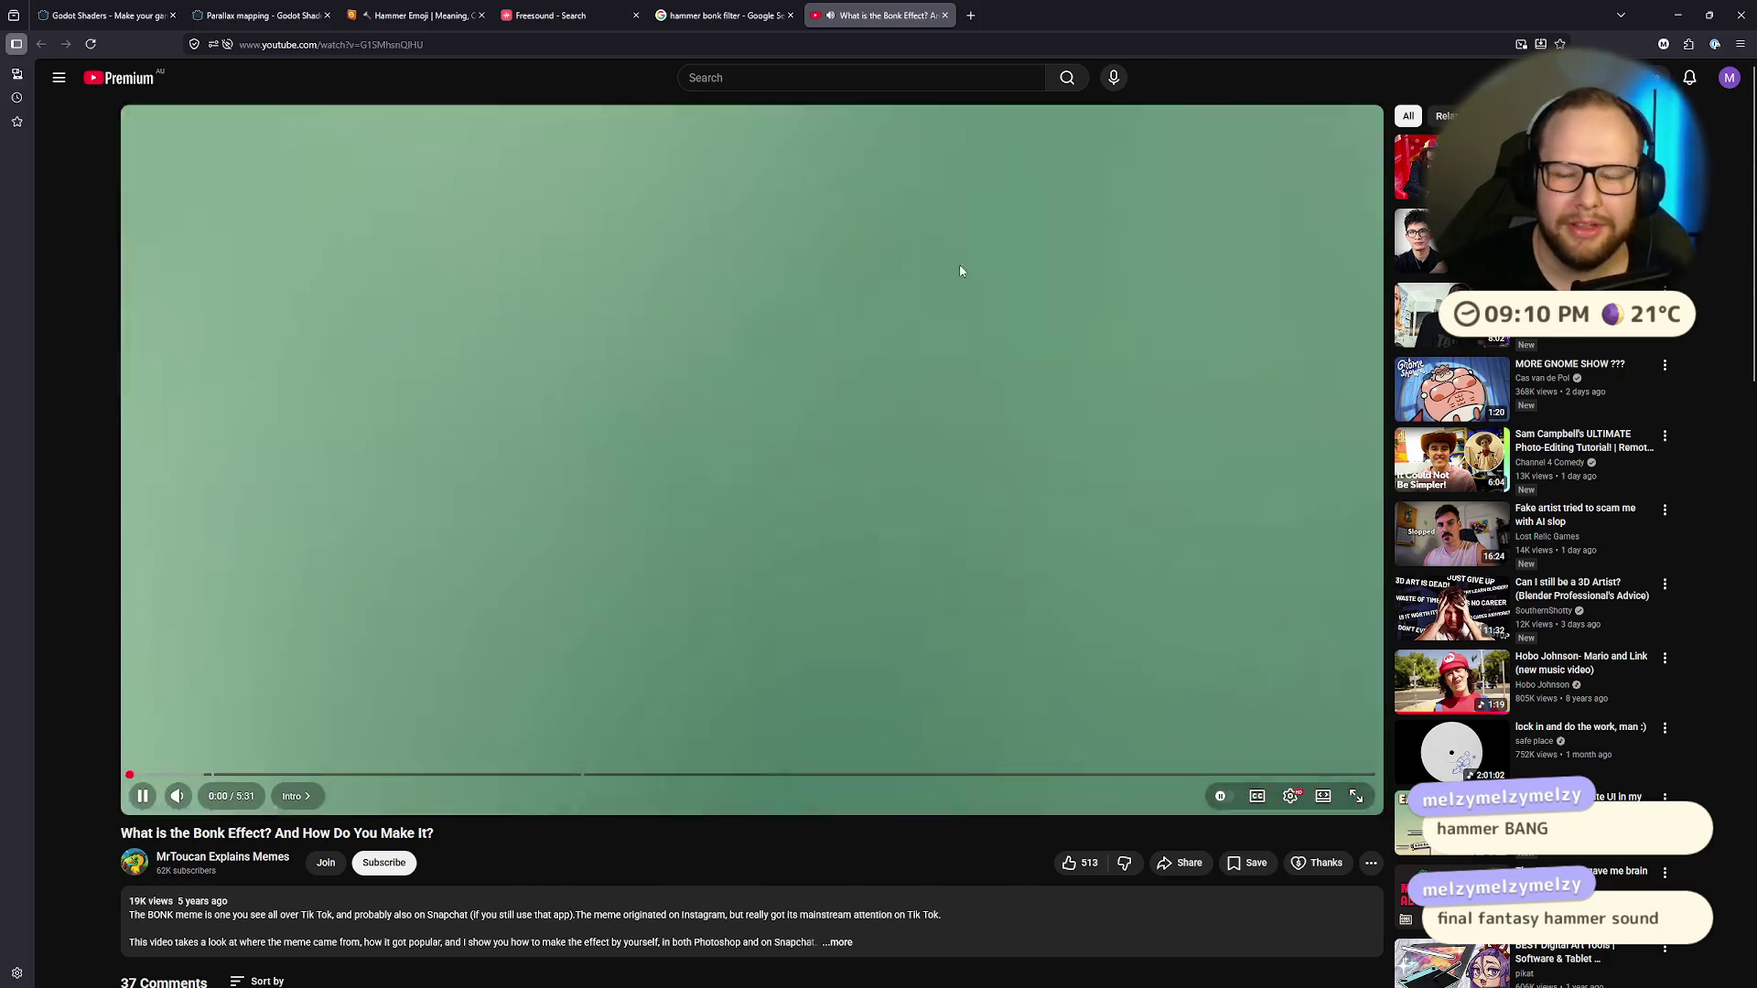
{"action": "left_click", "coordinate": [340, 612]}
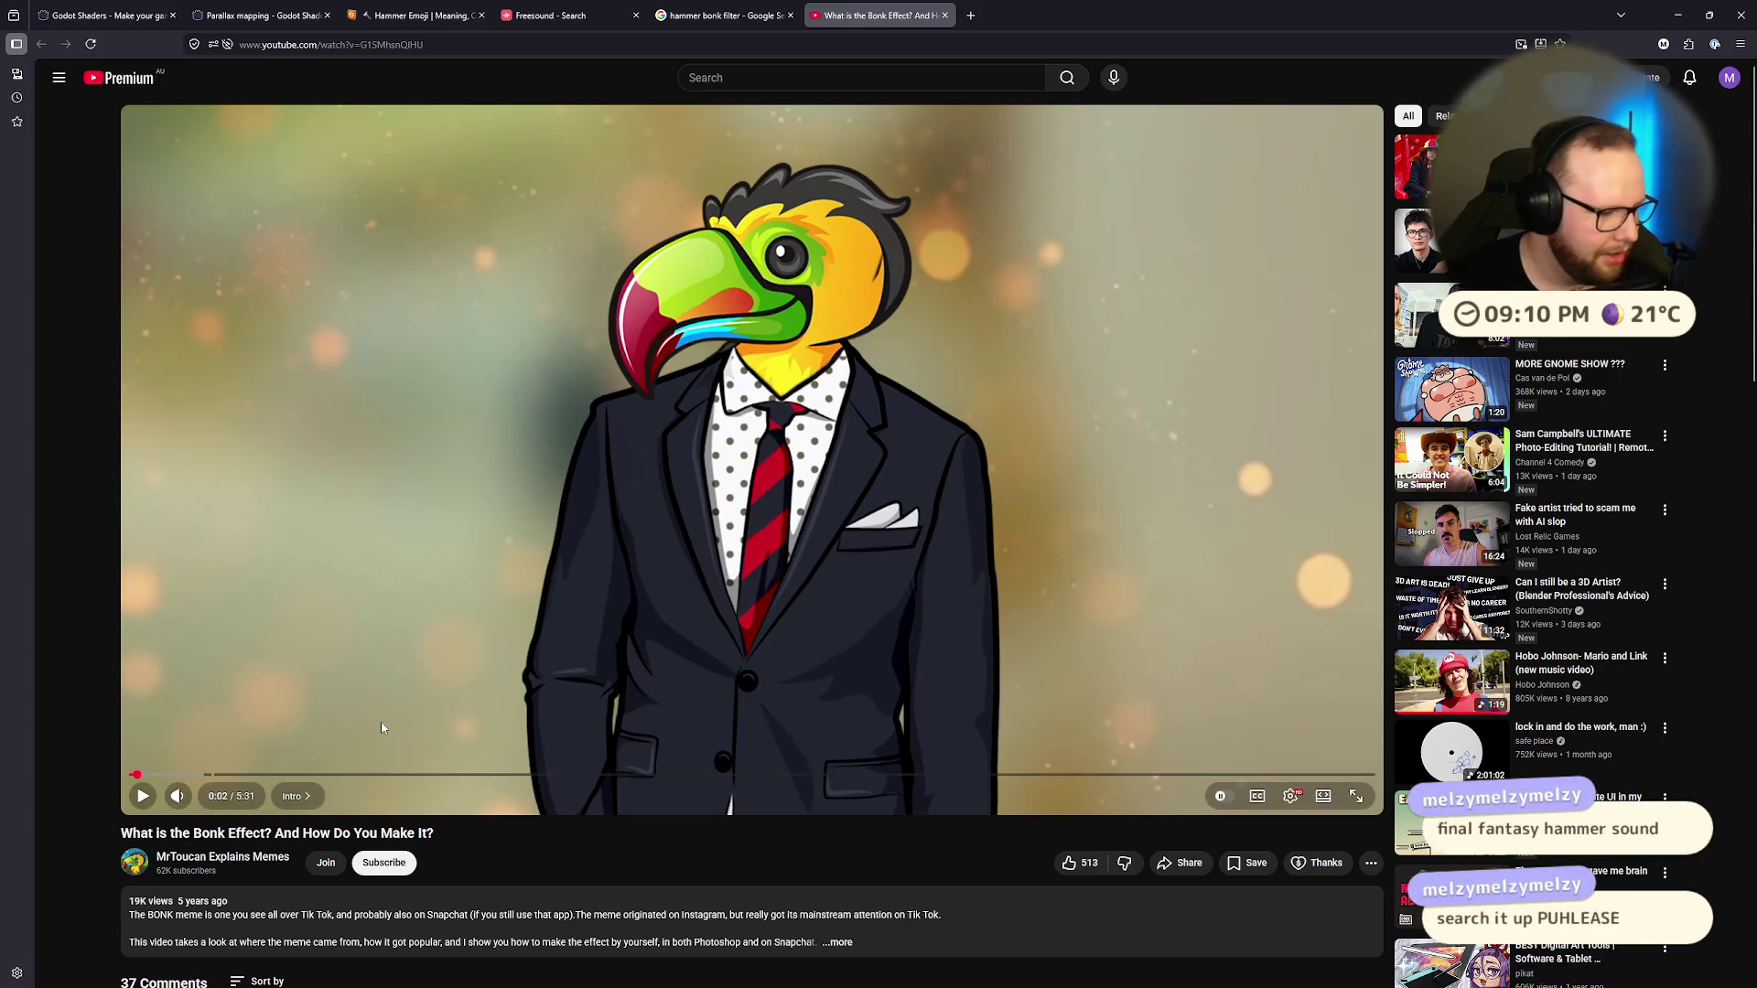
{"action": "left_click", "coordinate": [675, 47]}
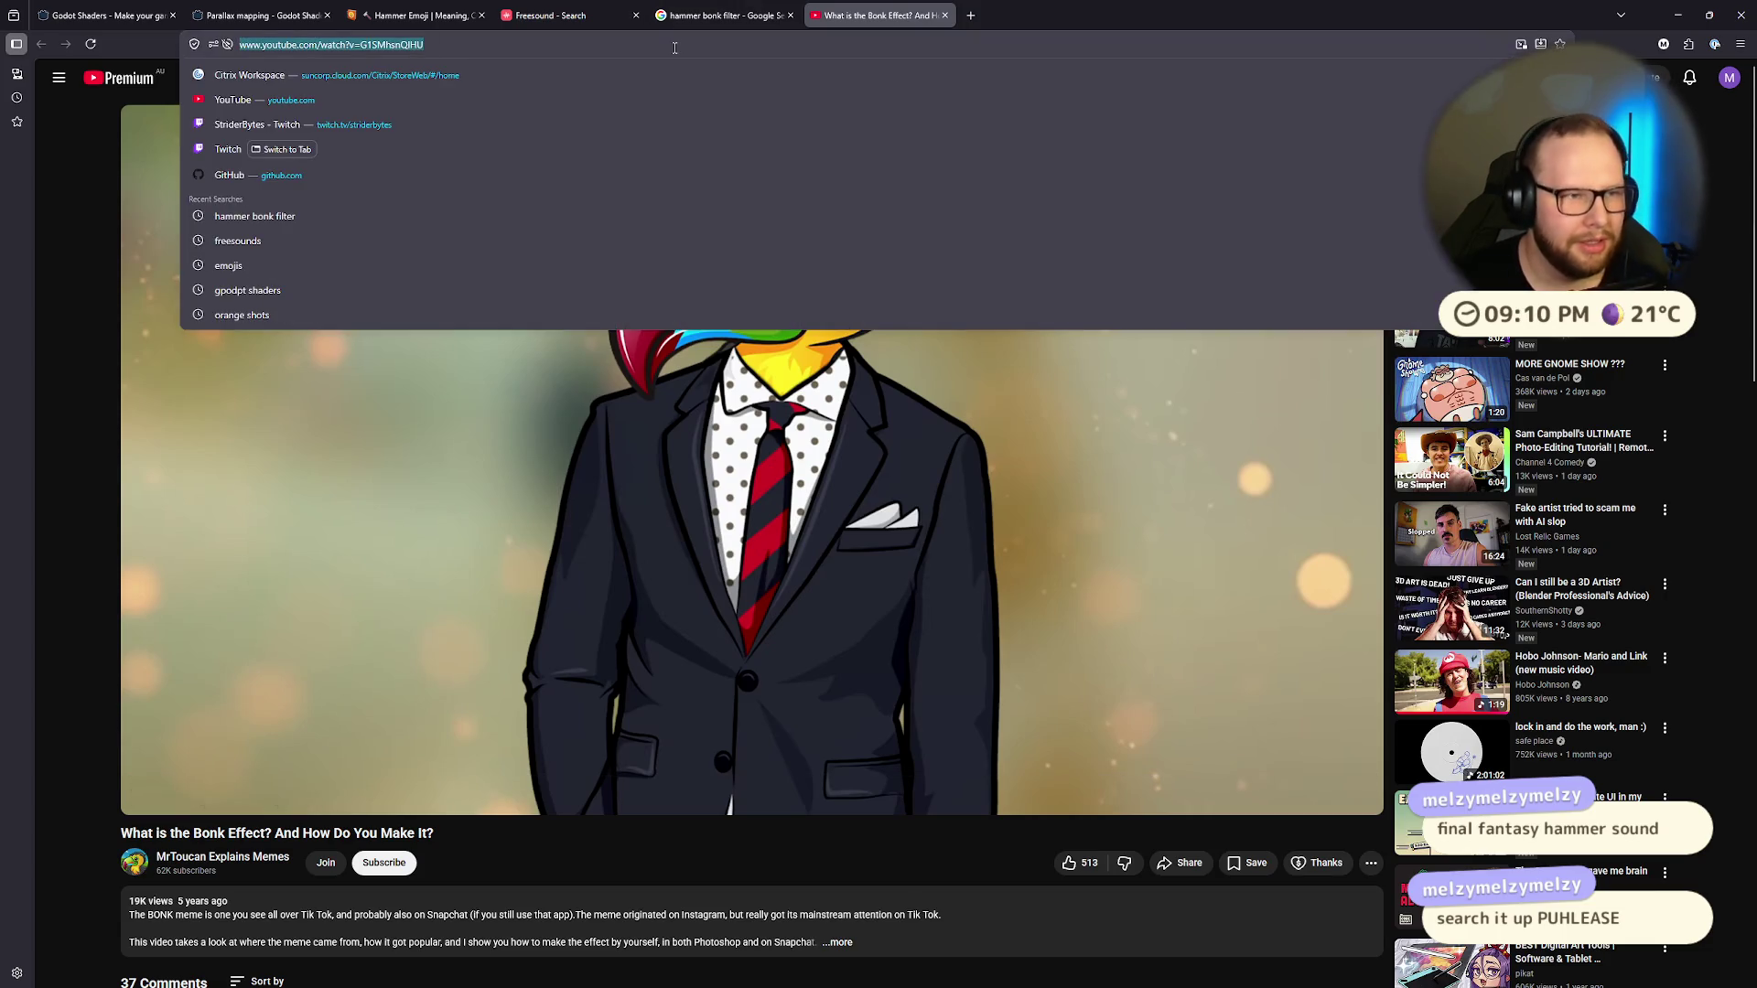
Step: Search for 'final fantasy hammer bonk', then replace the query with 'FFXIV crafter hammer sound'
{"action": "type", "text": "final fanta"}
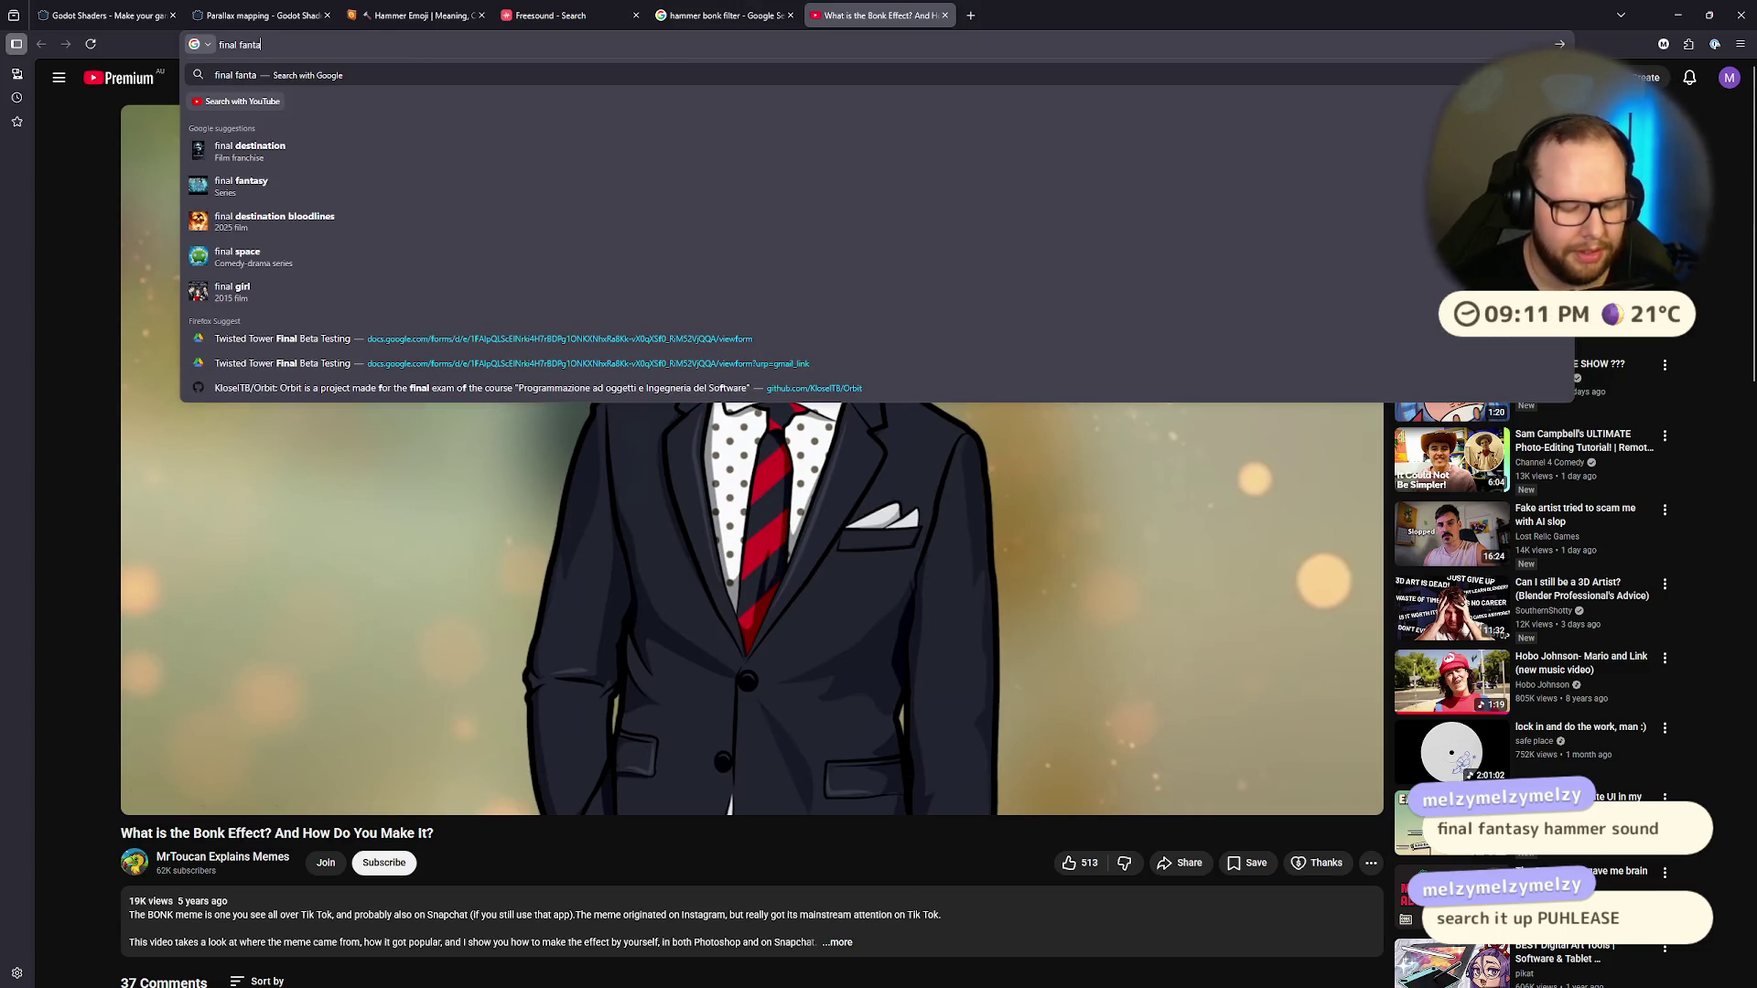
{"action": "type", "text": "sy hammer bonk"}
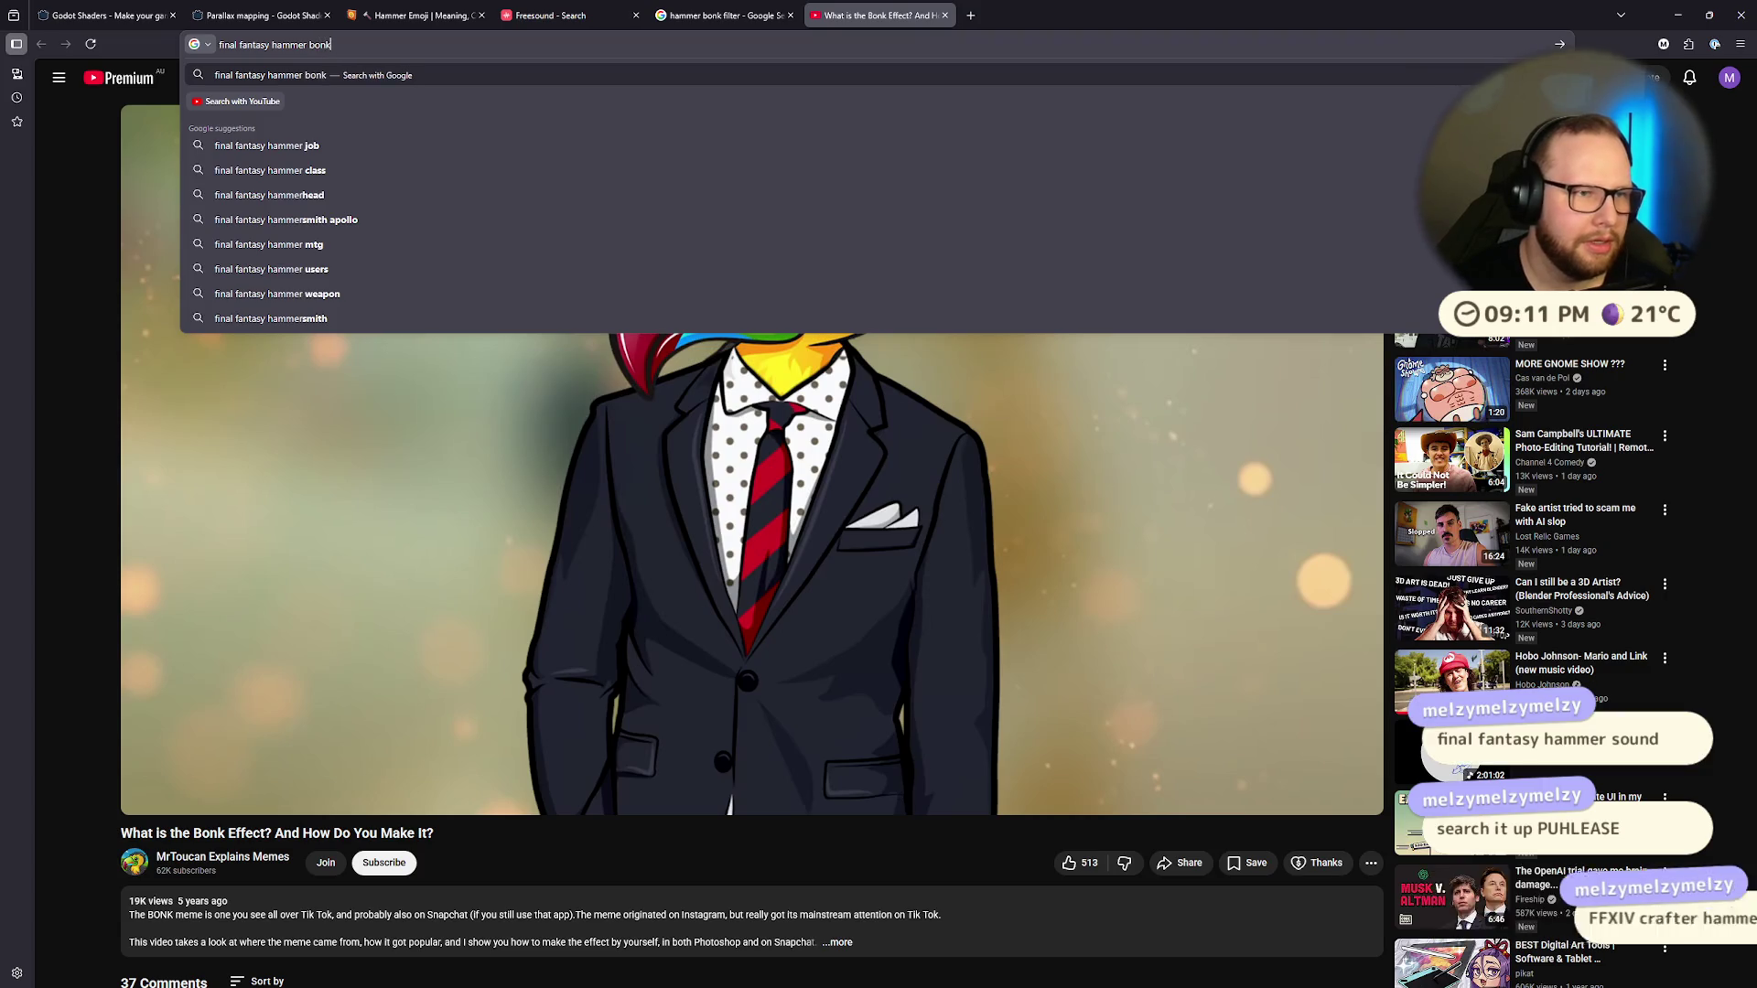
{"action": "key", "text": "Return"}
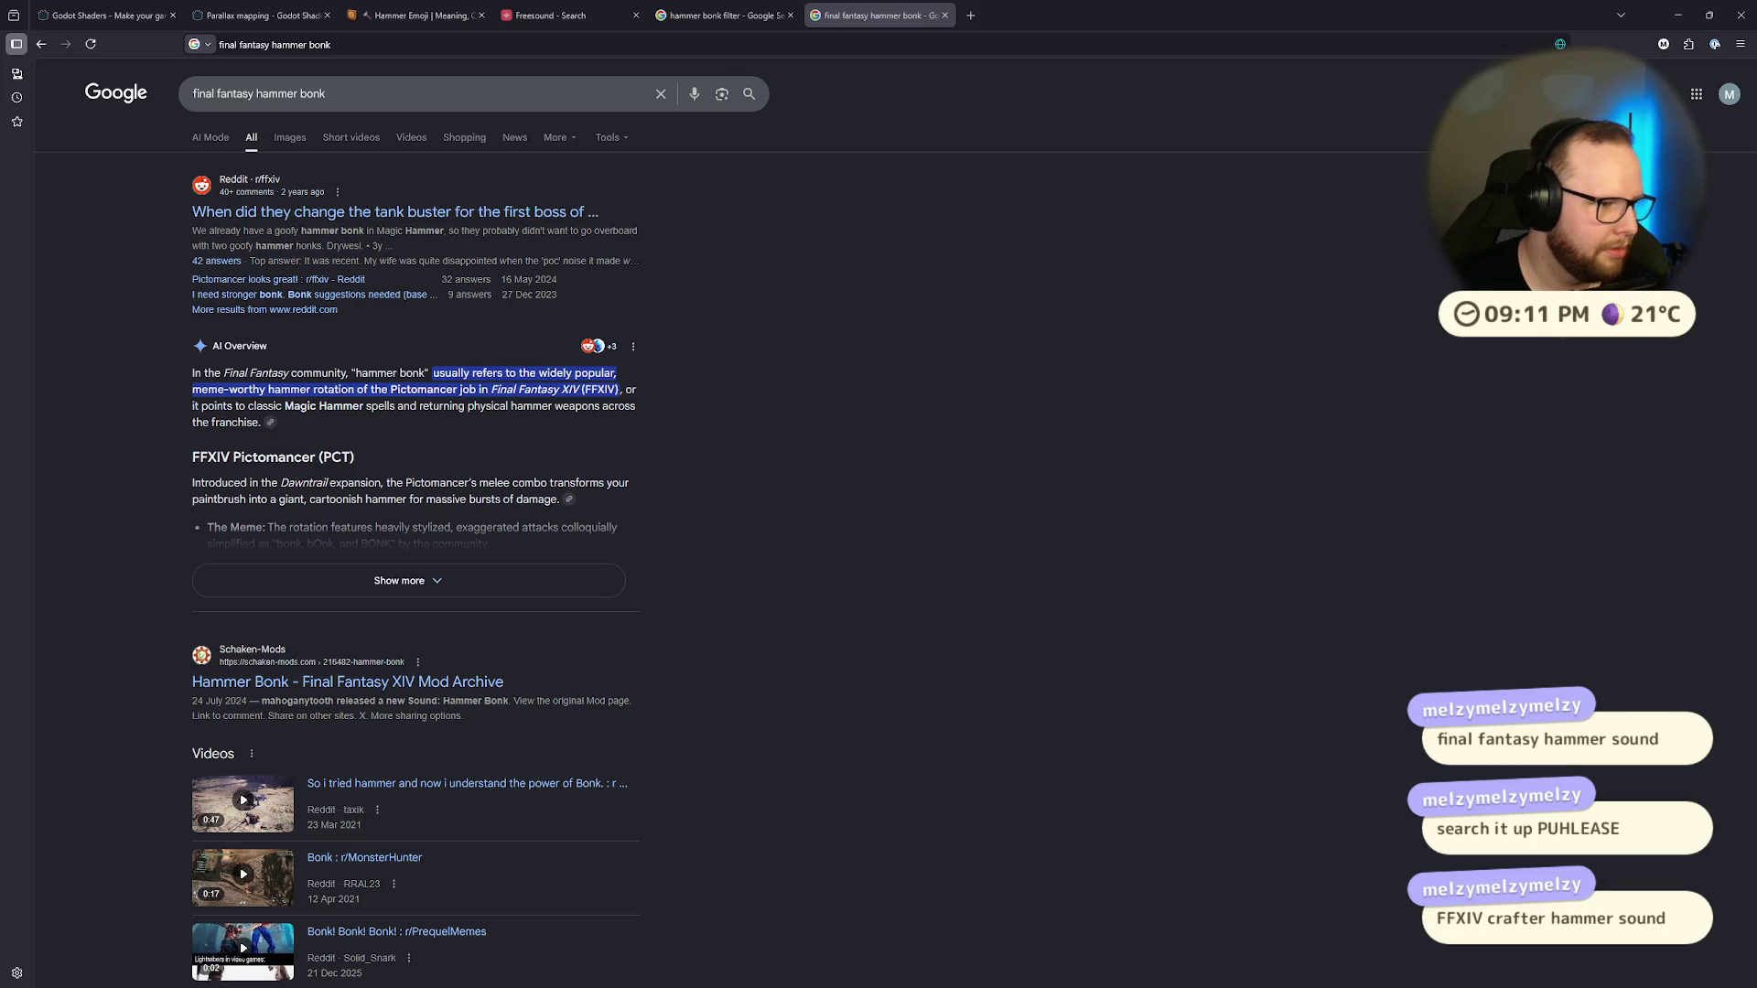
{"action": "left_click", "coordinate": [354, 93]}
{"action": "key", "text": "ctrl+a"}
{"action": "type", "text": "FFXIV crafter hammer sound"}
{"action": "key", "text": "Return"}
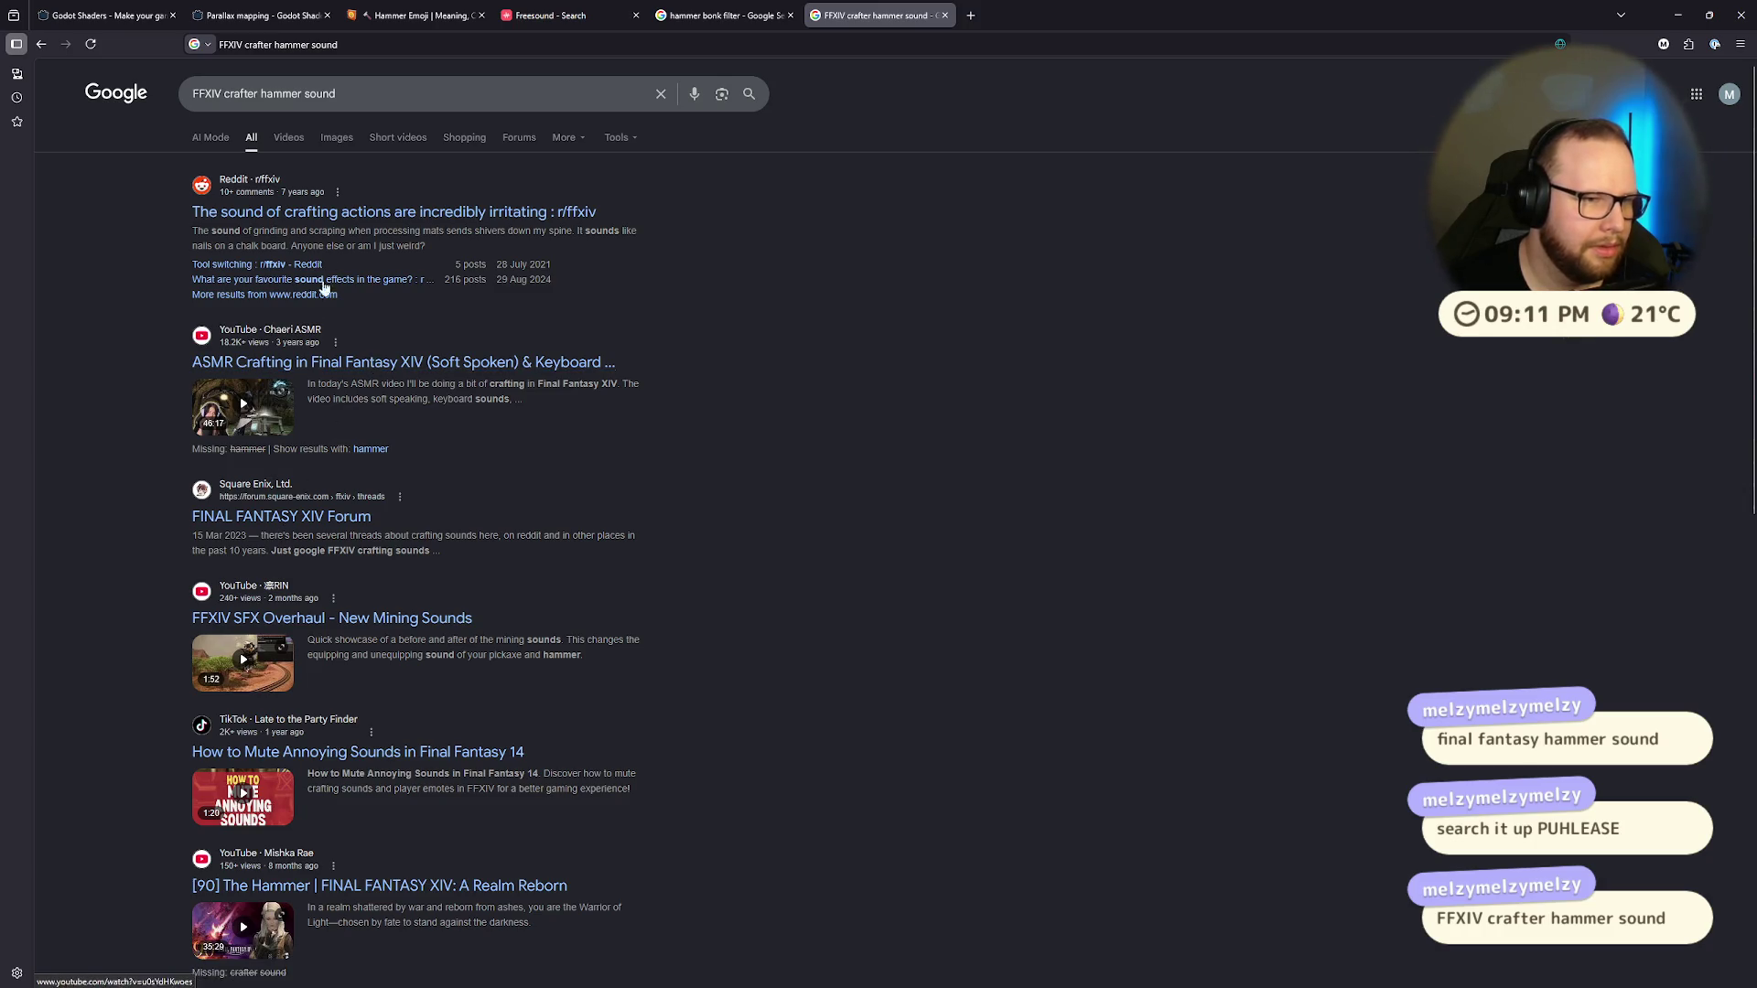
Step: Check the Reddit crafting-sounds thread and the TikTok goldsmith hammer video, then close the TikTok tab
{"action": "left_click", "coordinate": [354, 215]}
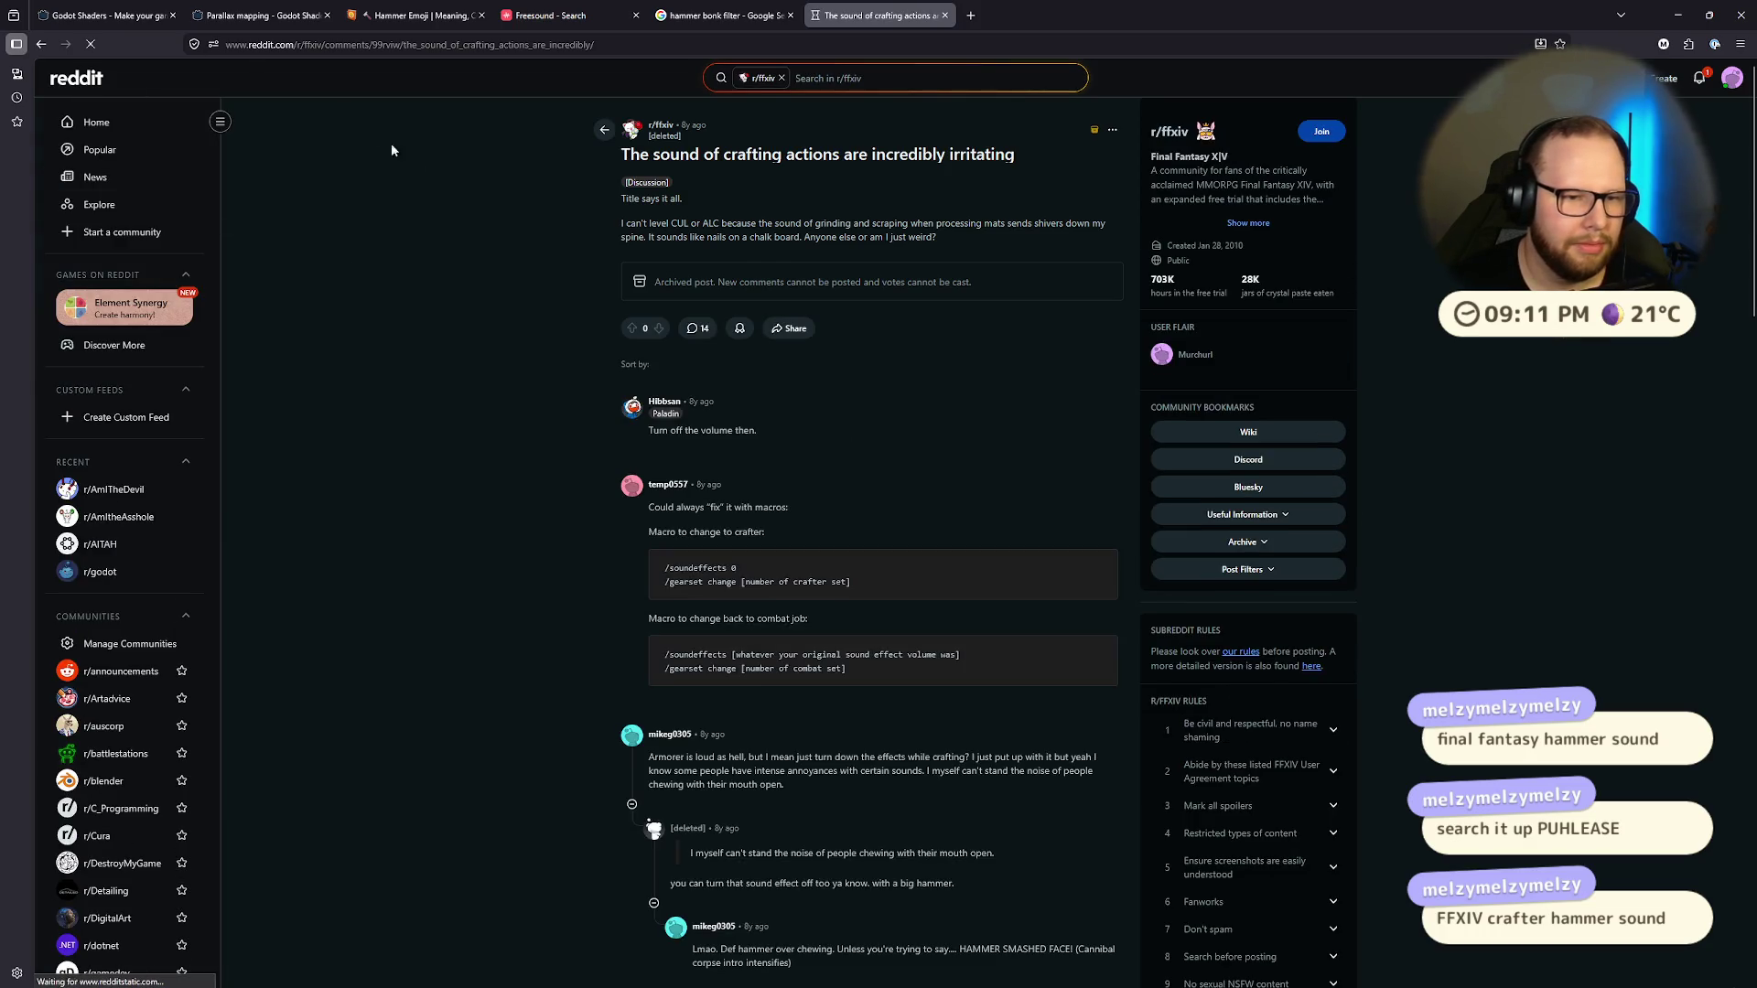
{"action": "left_click", "coordinate": [43, 44]}
{"action": "scroll", "coordinate": [146, 294], "scroll_direction": "down", "scroll_amount": 5}
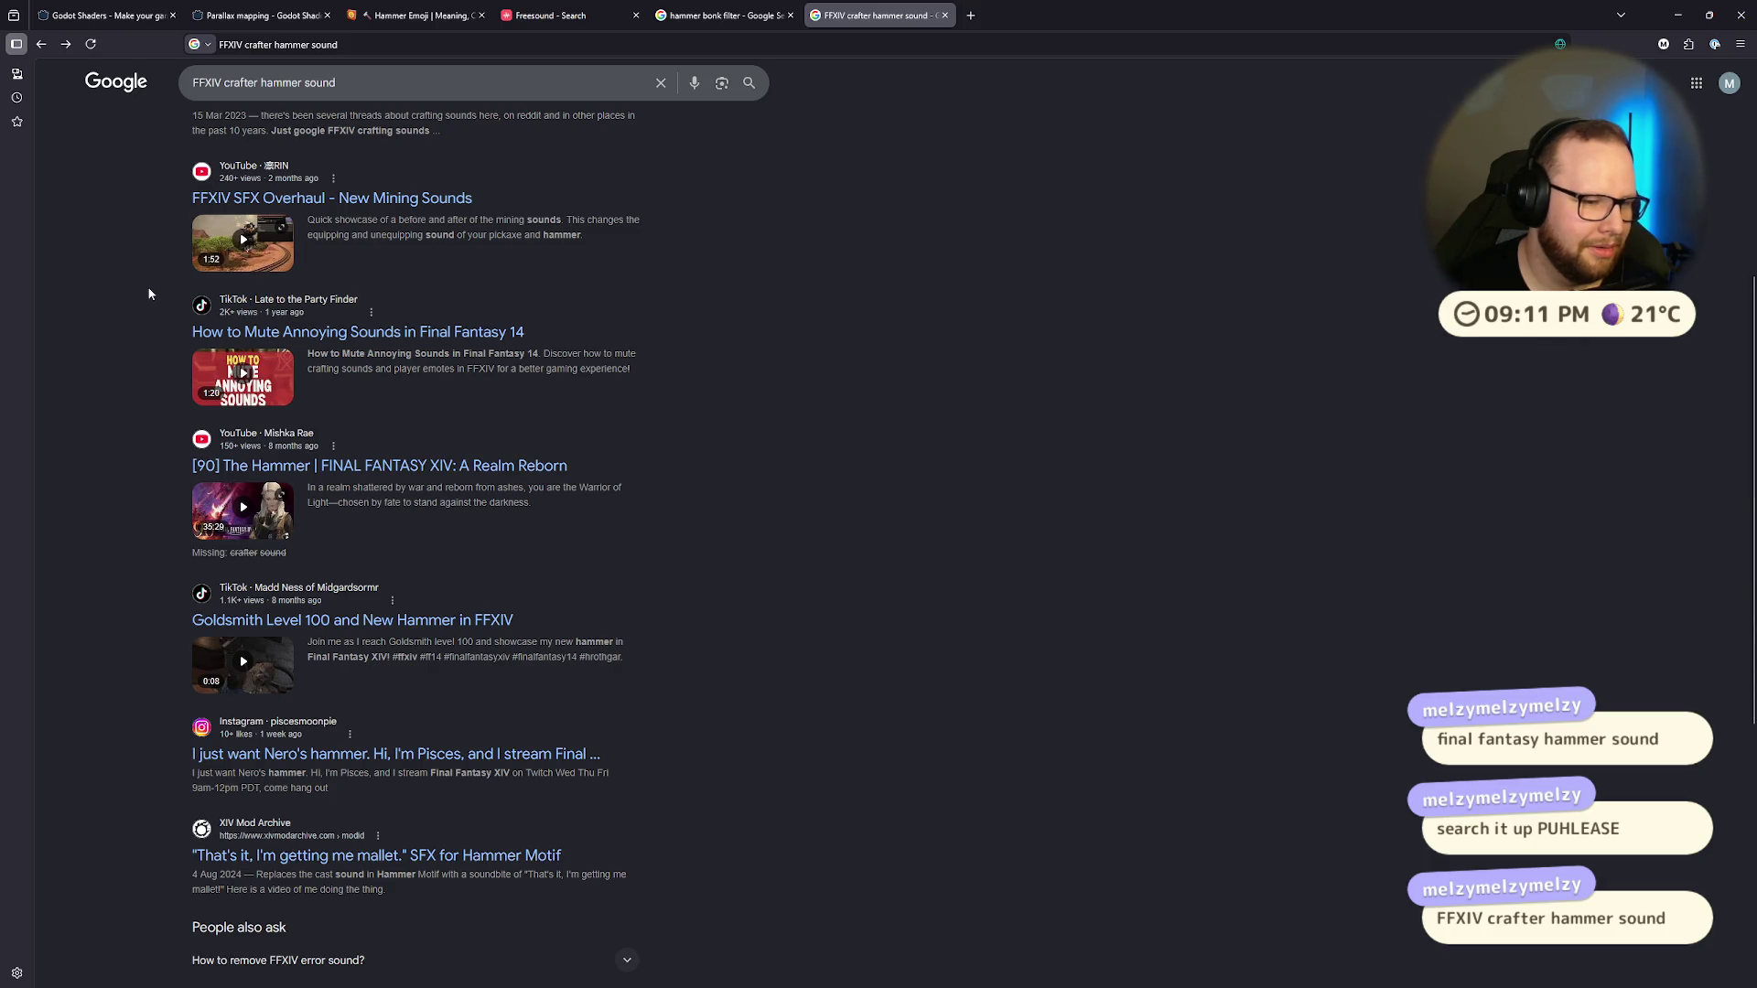
{"action": "left_click", "coordinate": [325, 622]}
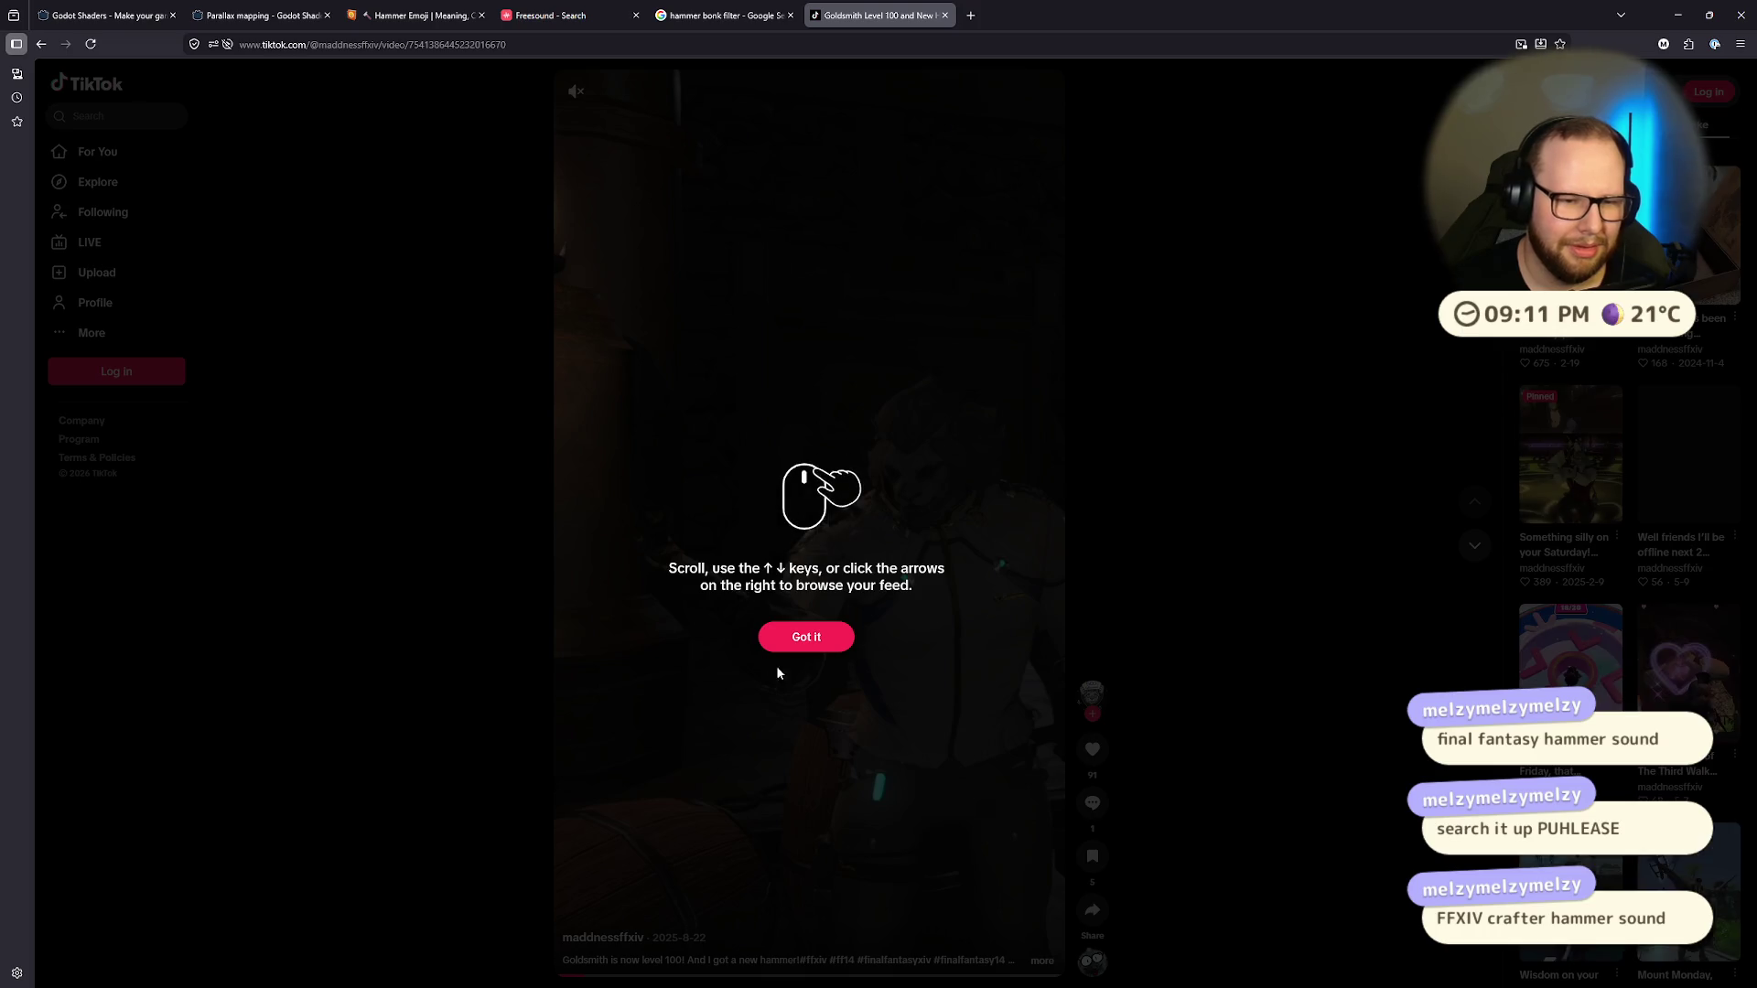
{"action": "left_click", "coordinate": [787, 637]}
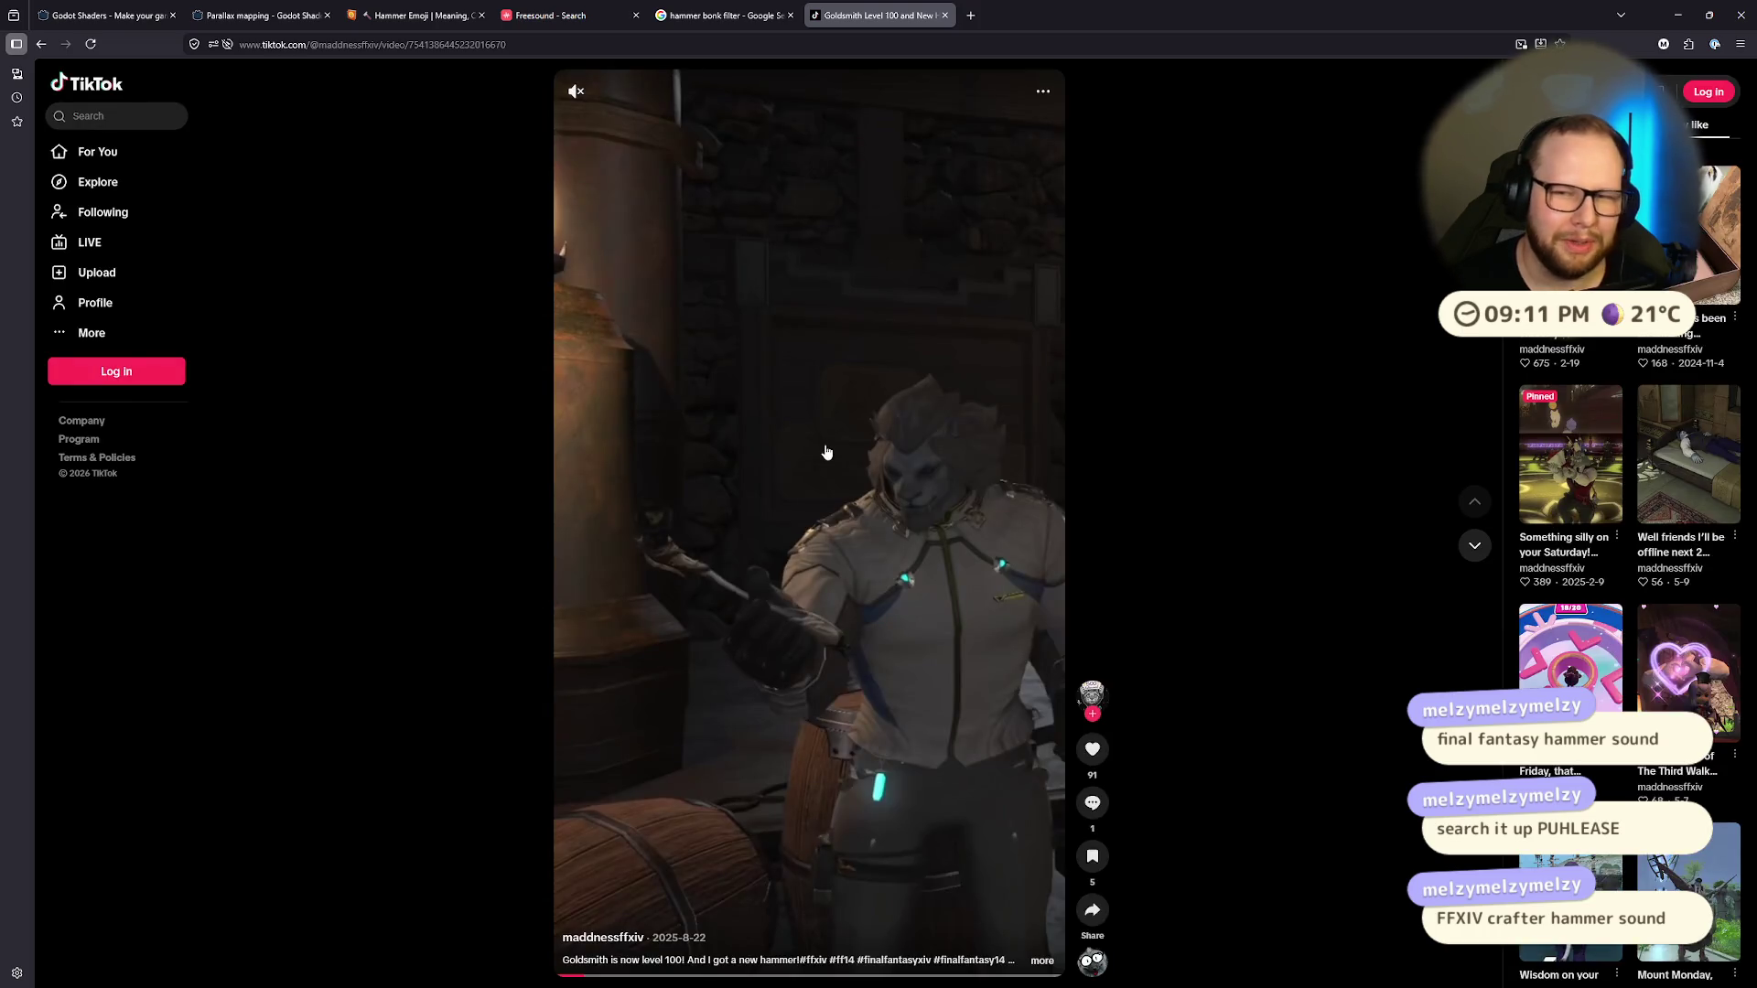
{"action": "left_click", "coordinate": [735, 273]}
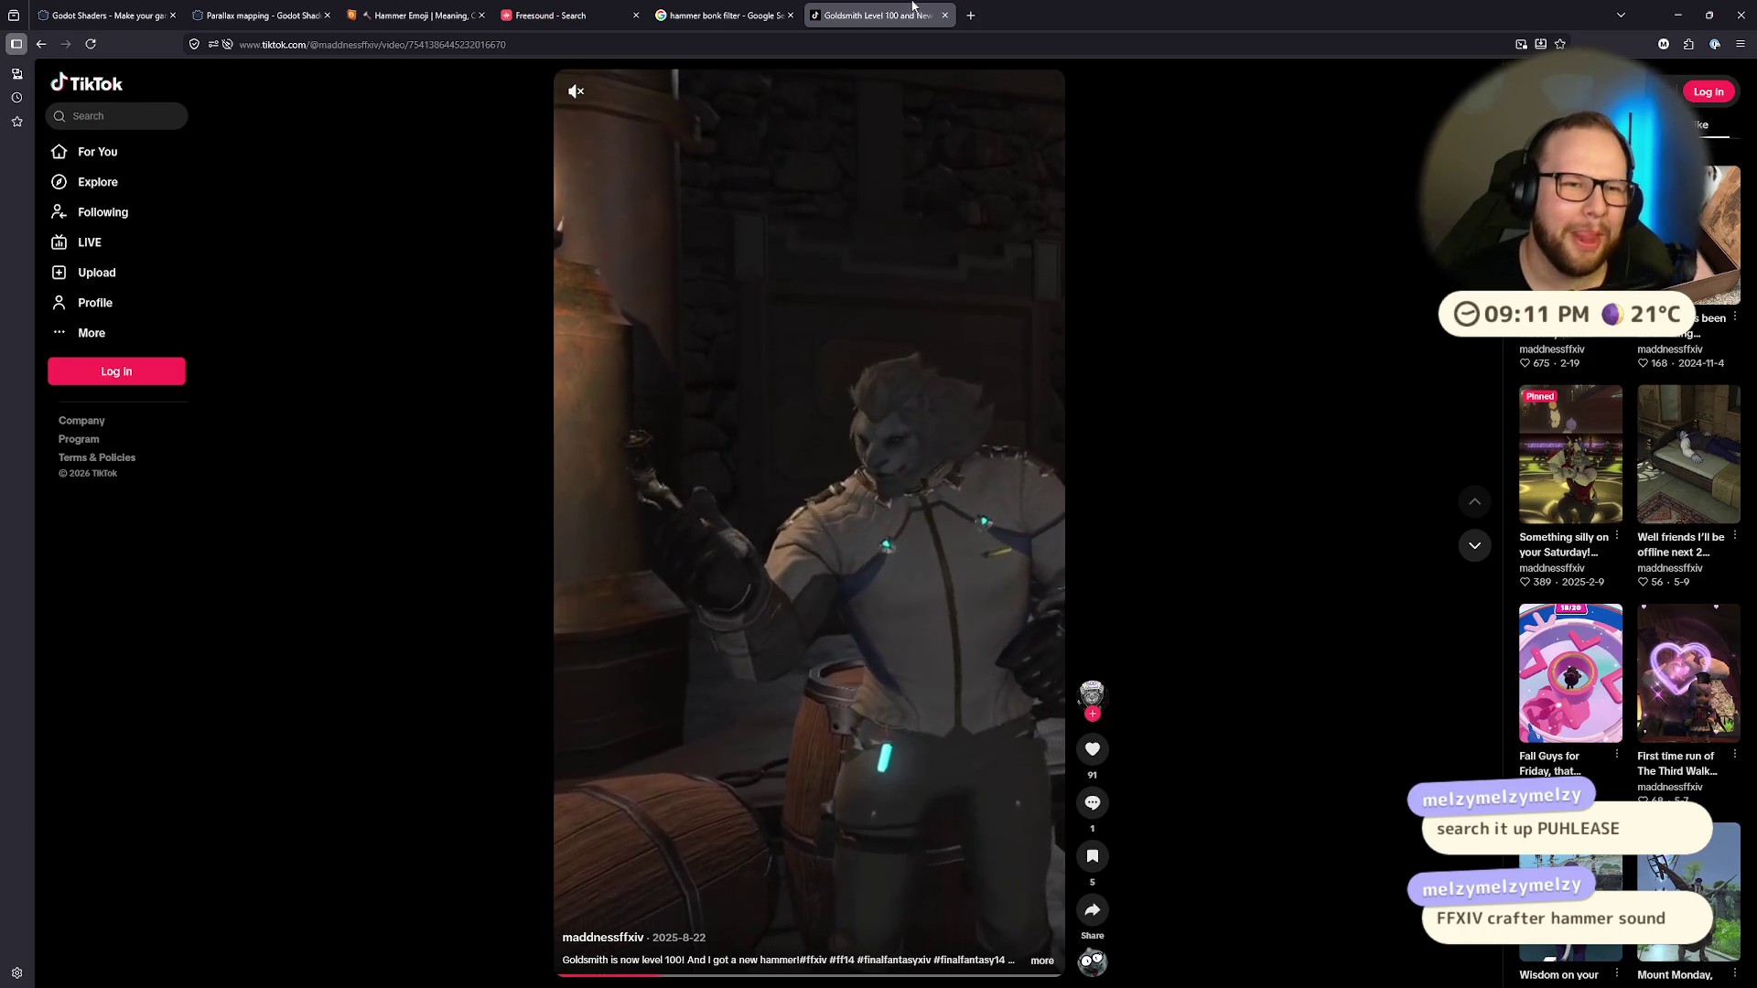
{"action": "middle_click", "coordinate": [817, 14]}
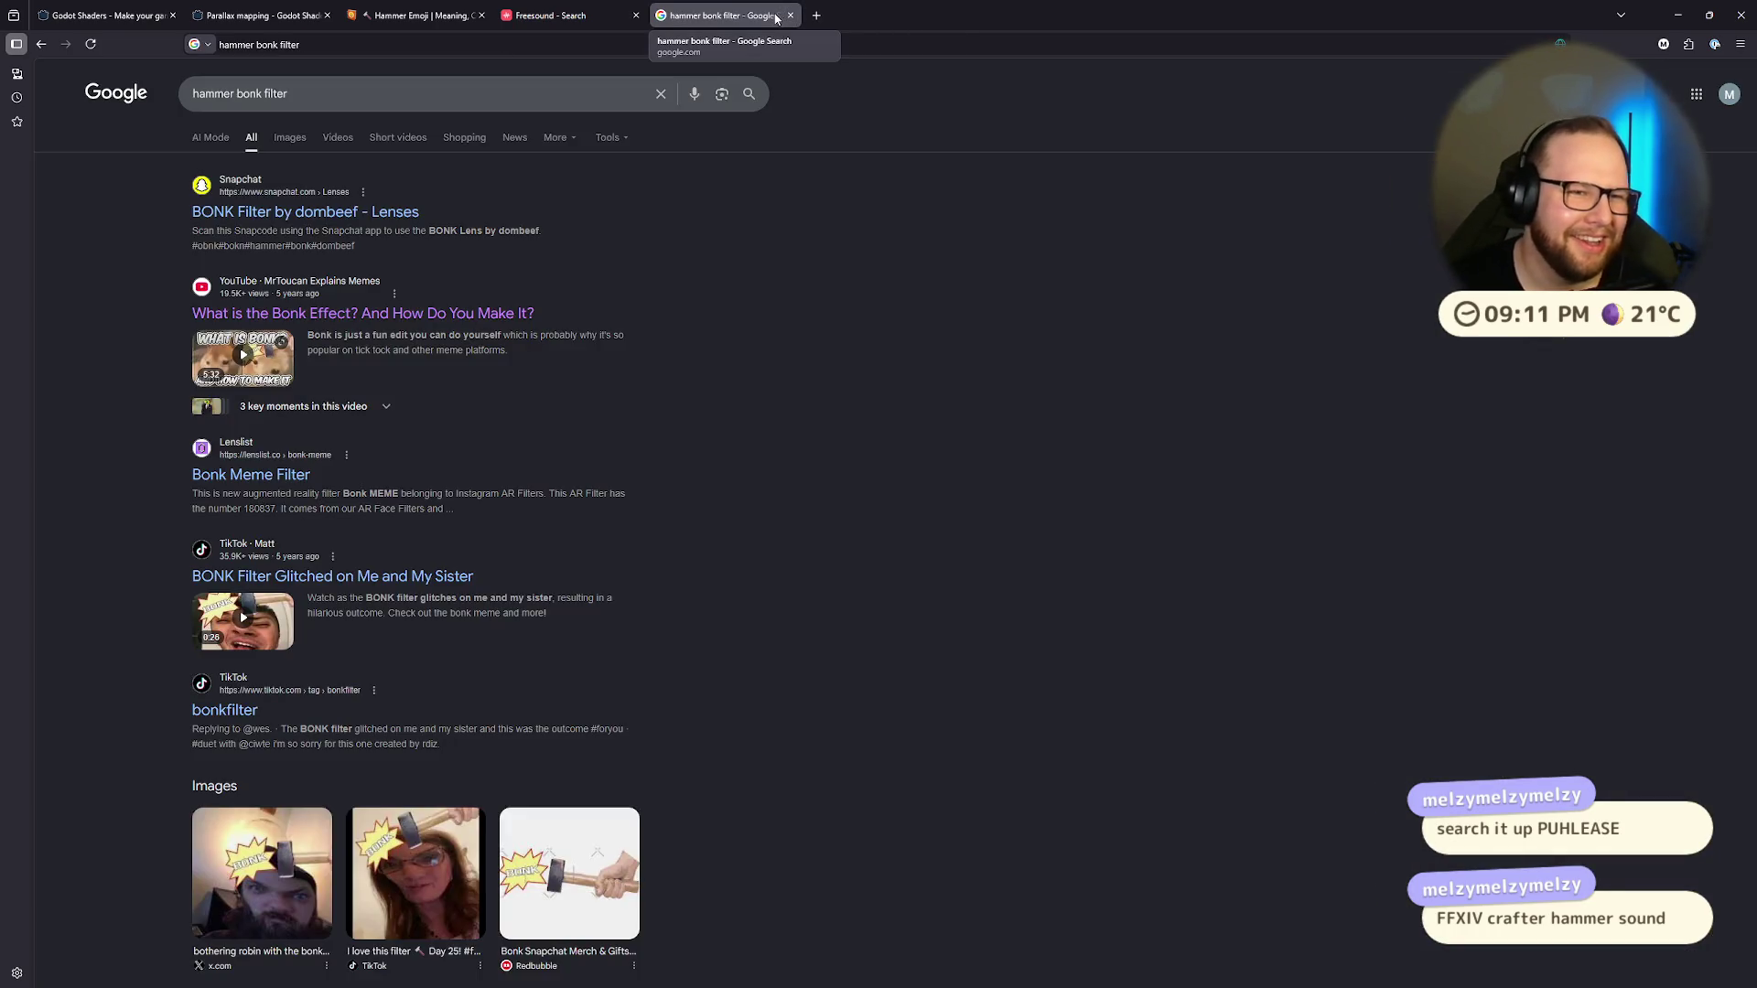
Step: Close the old results tab and search Google for 'hammer bonk meme' in a fresh tab
{"action": "left_click", "coordinate": [791, 15]}
{"action": "left_click", "coordinate": [665, 17]}
{"action": "type", "text": "hammer bonk be"}
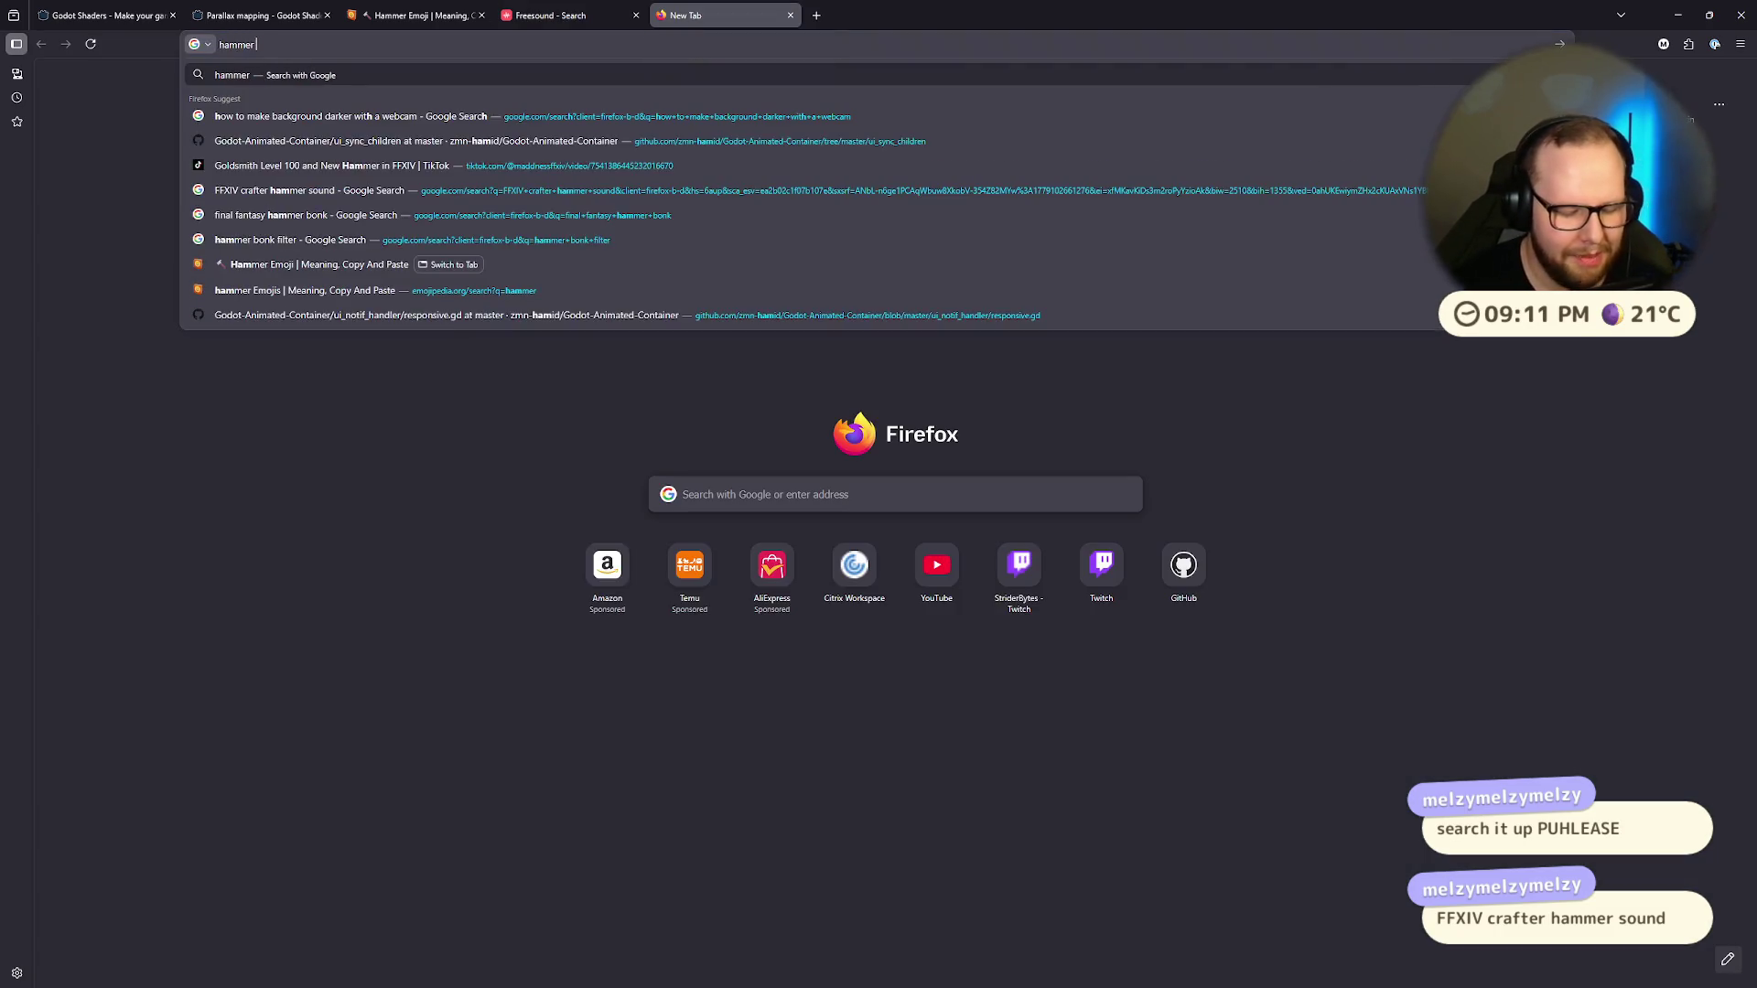
{"action": "key", "text": "BackSpace"}
{"action": "key", "text": "BackSpace"}
{"action": "type", "text": "meme"}
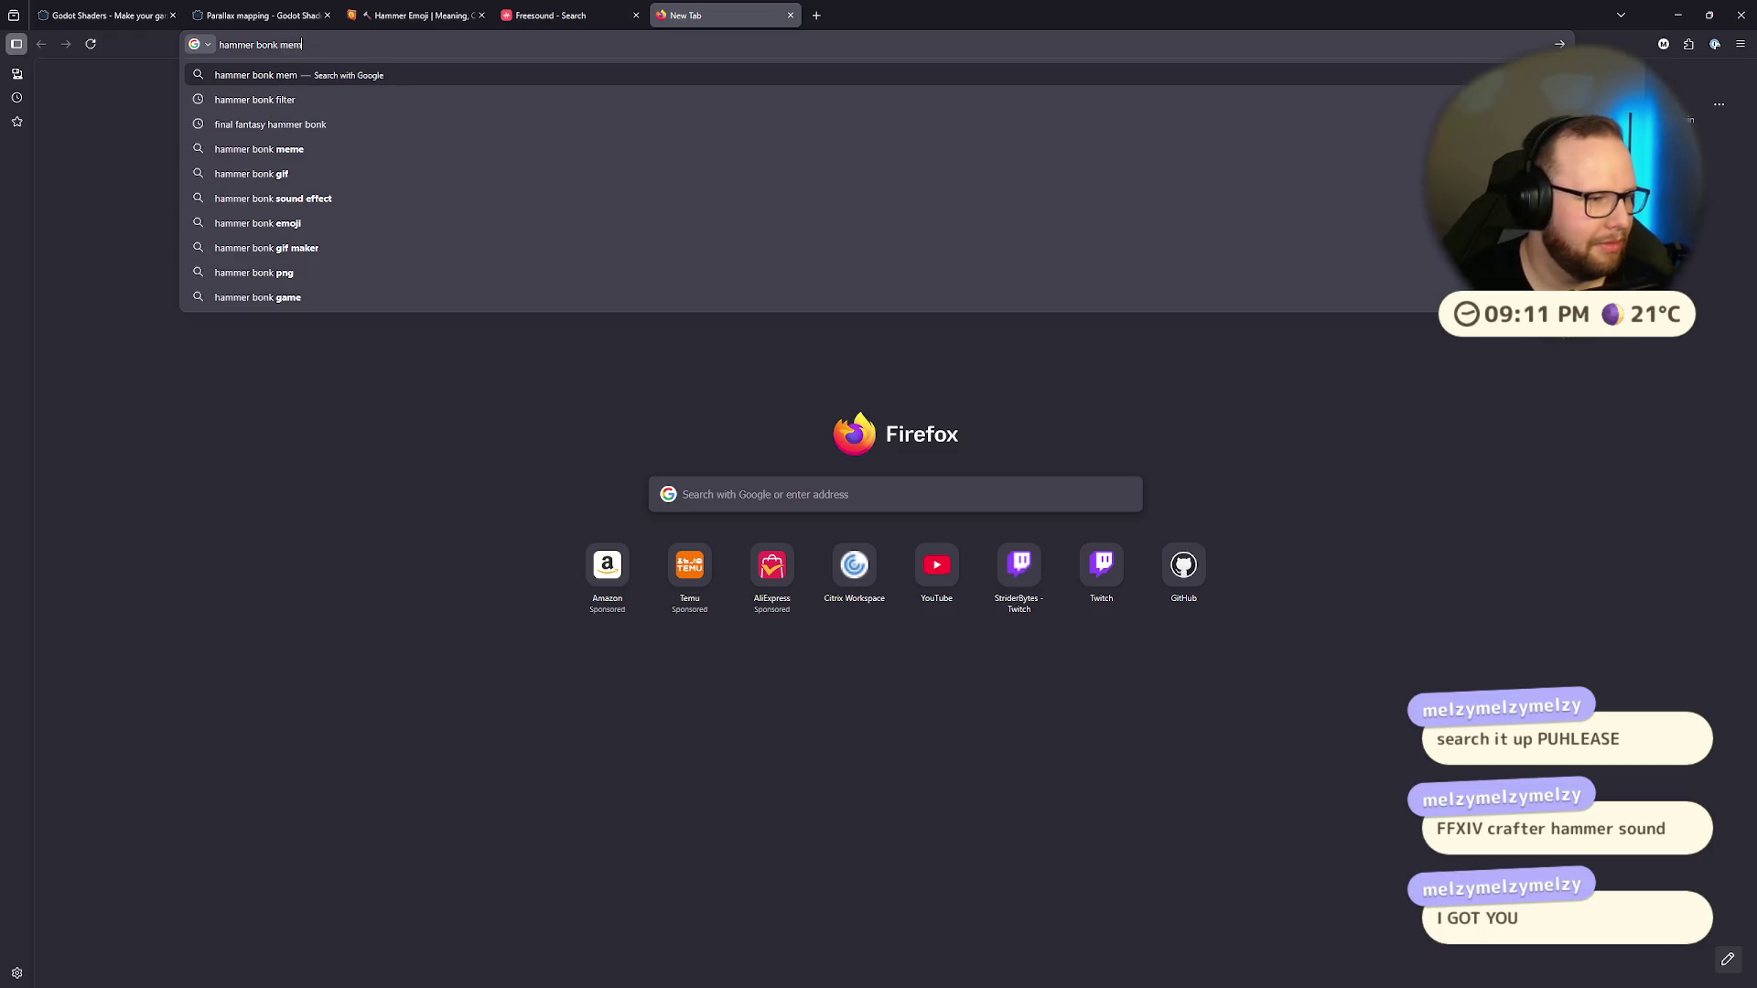
{"action": "key", "text": "Return"}
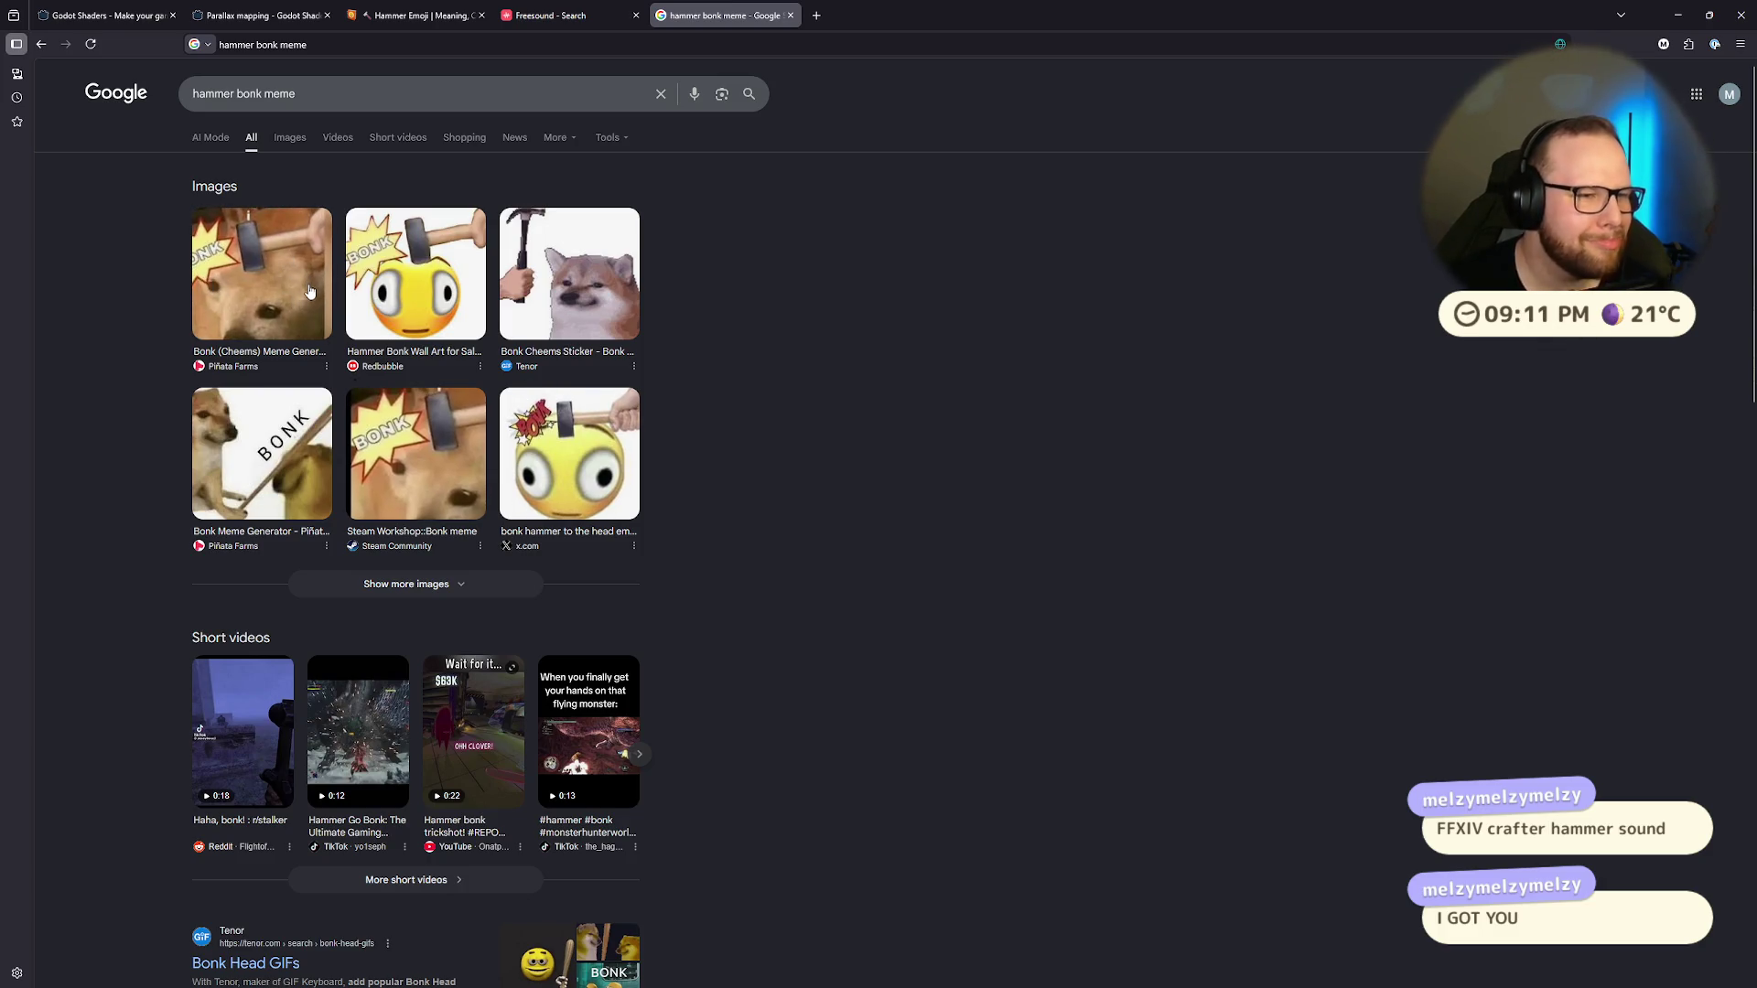
{"action": "scroll", "coordinate": [310, 291], "scroll_direction": "down", "scroll_amount": 6}
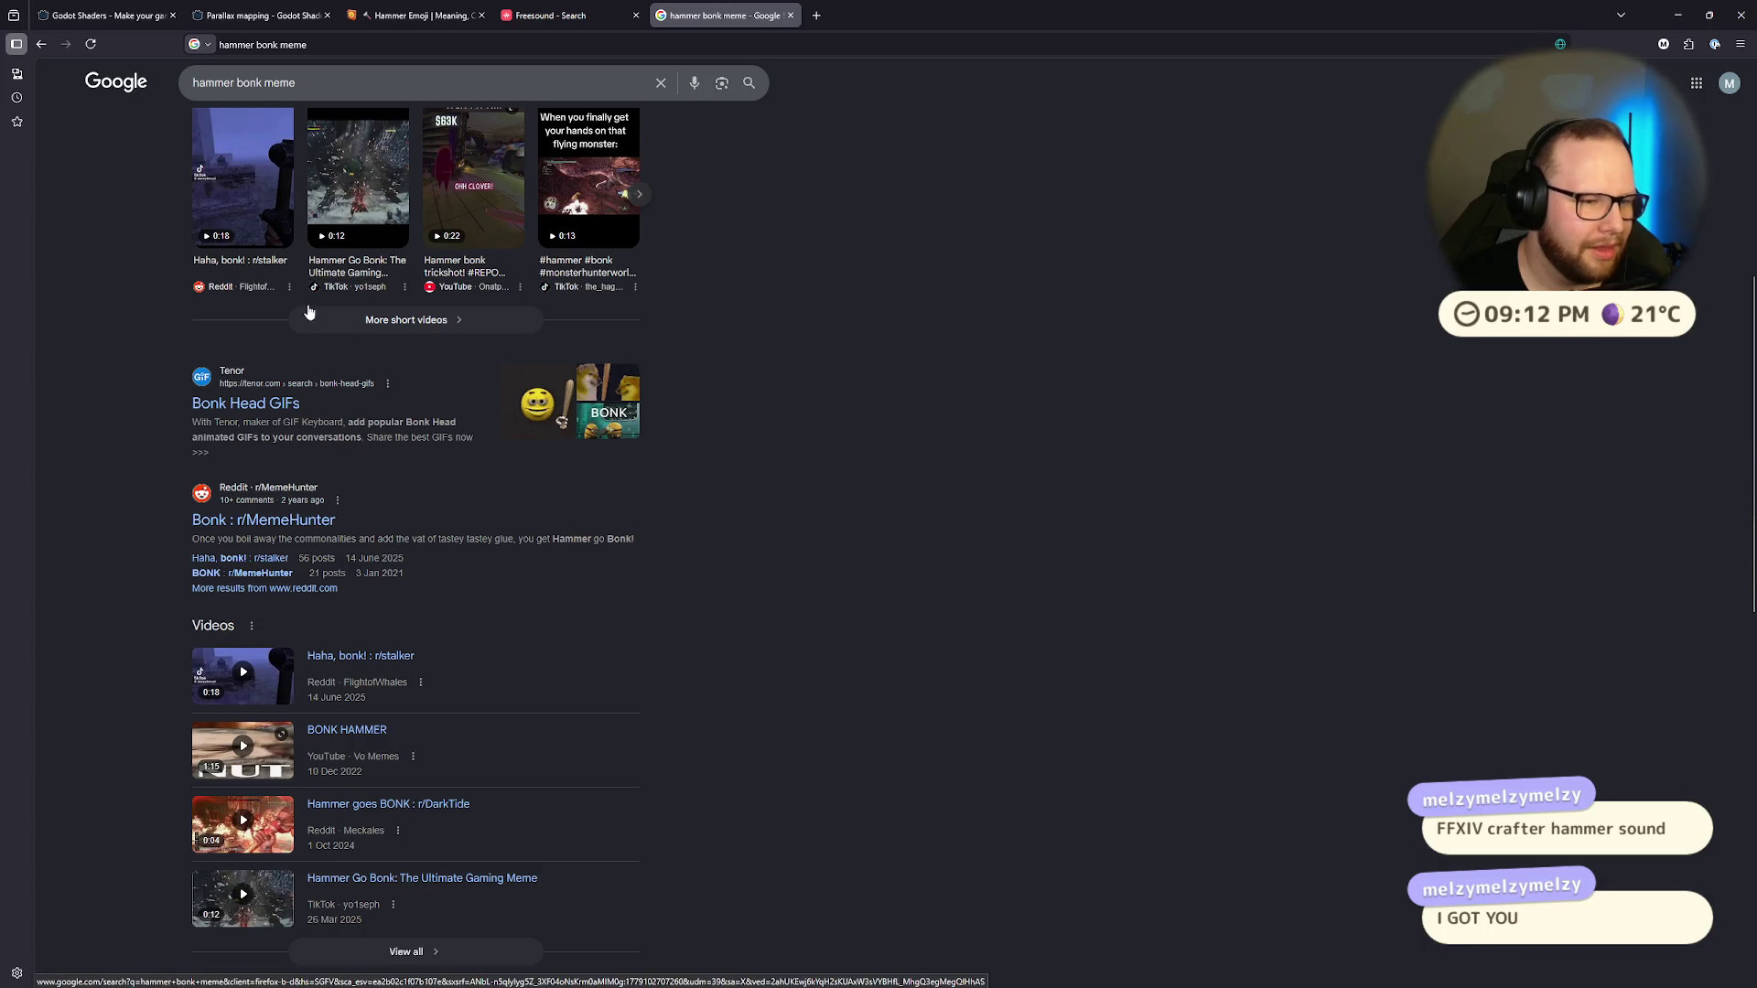
{"action": "scroll", "coordinate": [309, 312], "scroll_direction": "down", "scroll_amount": 5}
{"action": "scroll", "coordinate": [310, 312], "scroll_direction": "up", "scroll_amount": 10}
Step: Refine the query to 'hammer bonk meme sound freesound' and open the Freesound Bonk Sound effect result
{"action": "left_click", "coordinate": [330, 93]}
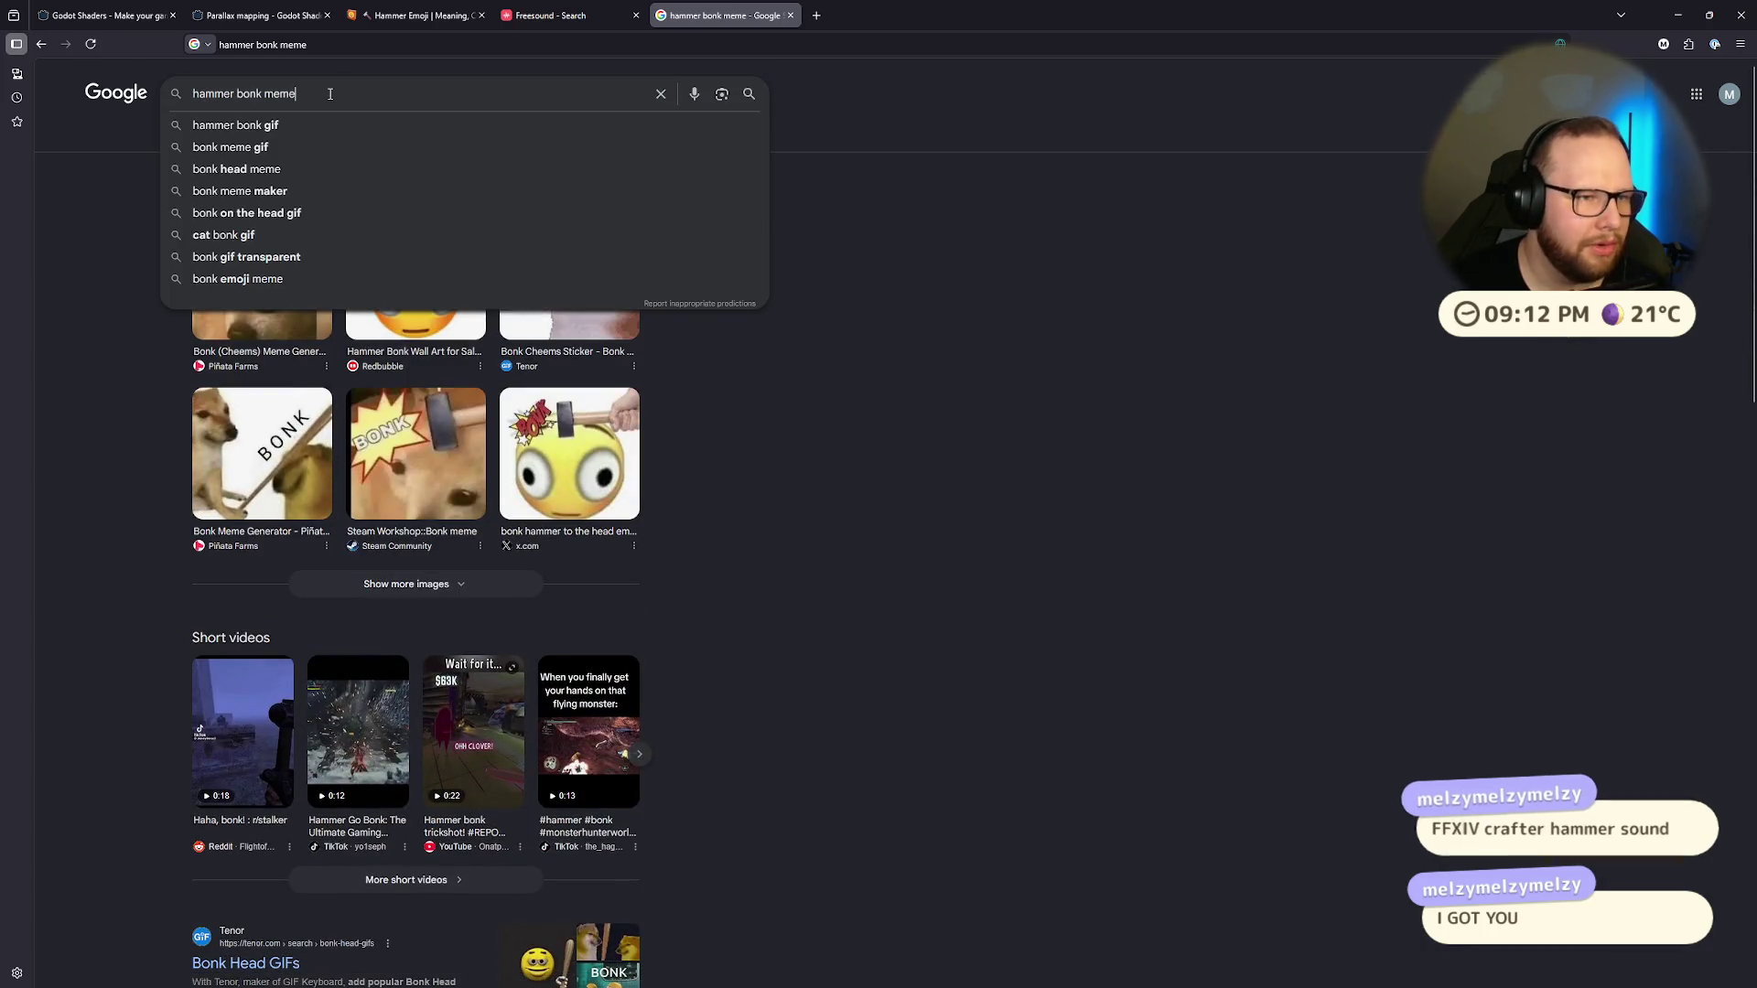
{"action": "type", "text": "sound freesound"}
{"action": "key", "text": "Return"}
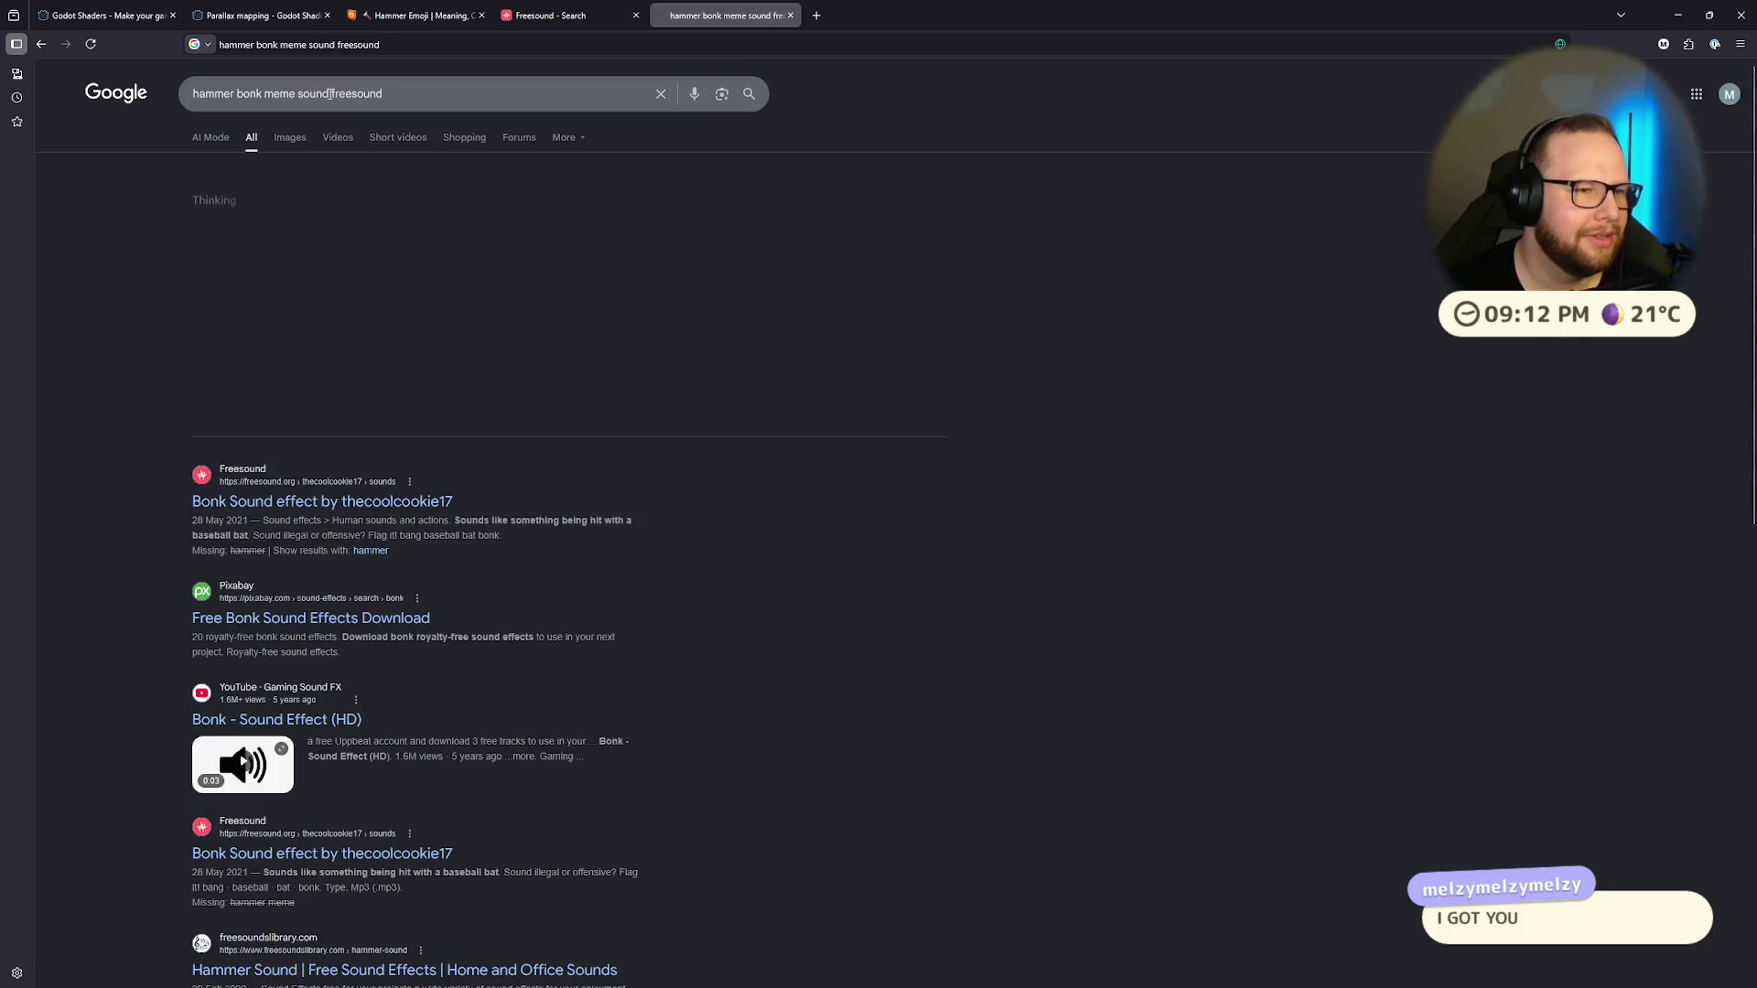
{"action": "left_click", "coordinate": [244, 501]}
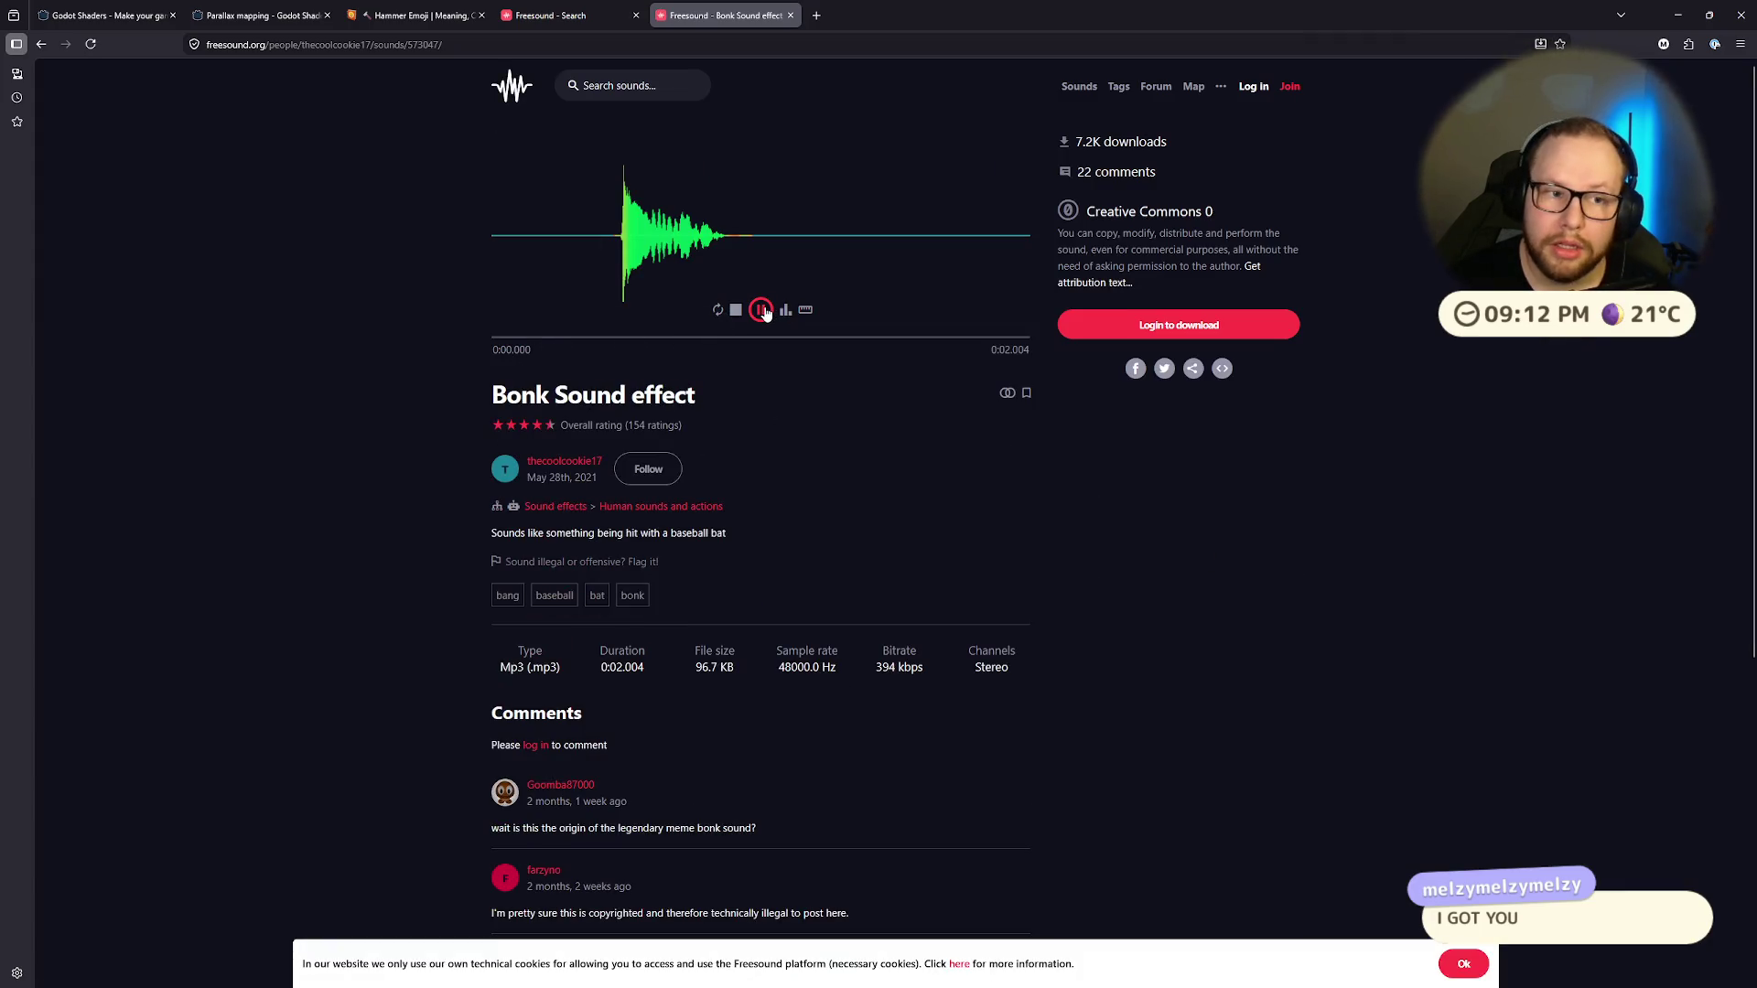
Step: Preview the Bonk Sound effect on its Freesound page, reloading and replaying it
{"action": "left_click", "coordinate": [588, 320]}
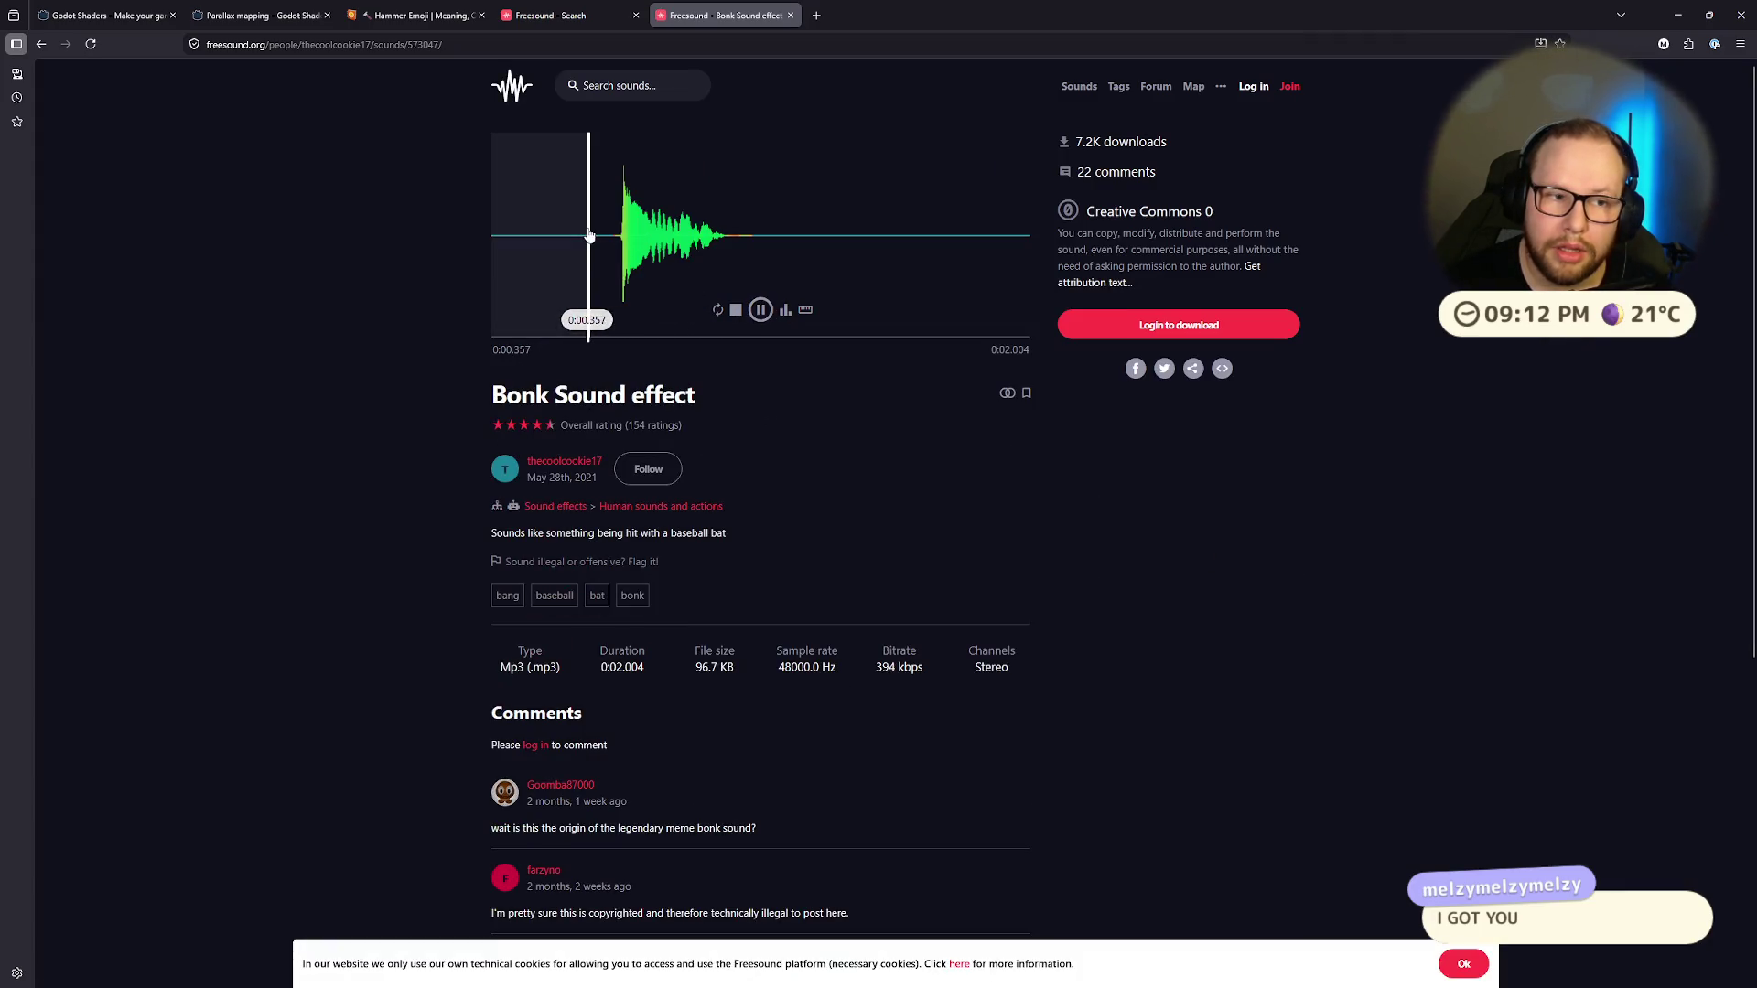
{"action": "left_click", "coordinate": [762, 309]}
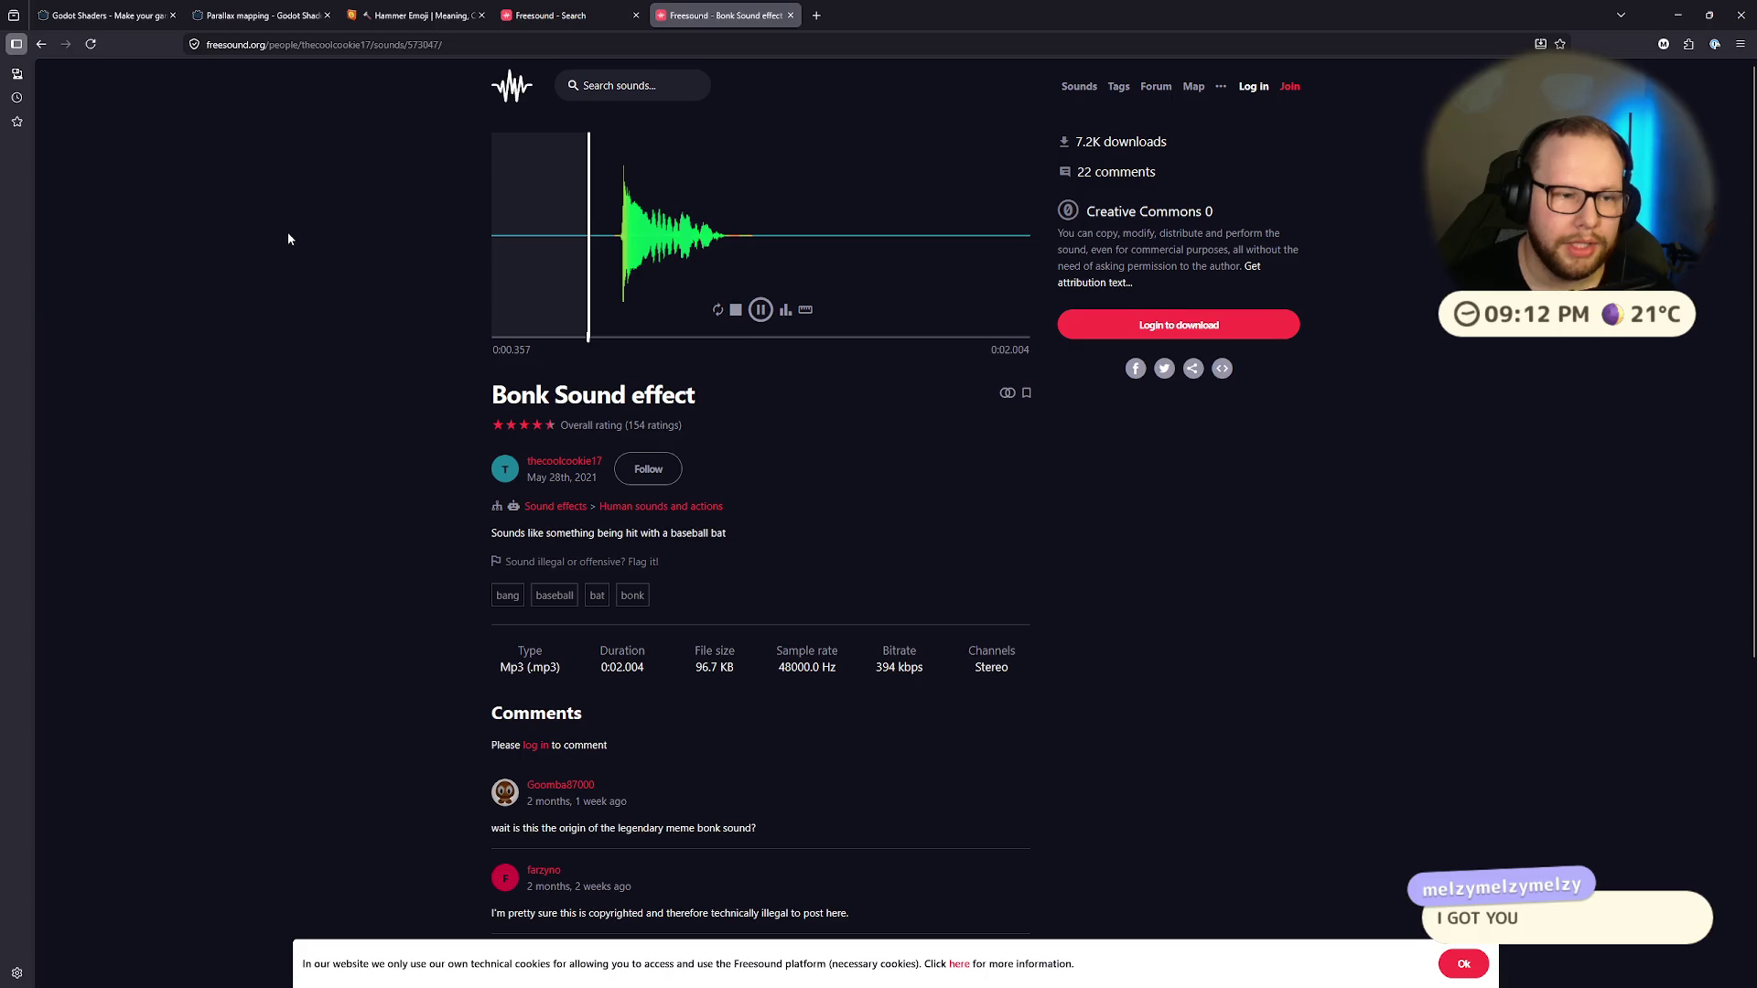
{"action": "key", "text": "F5"}
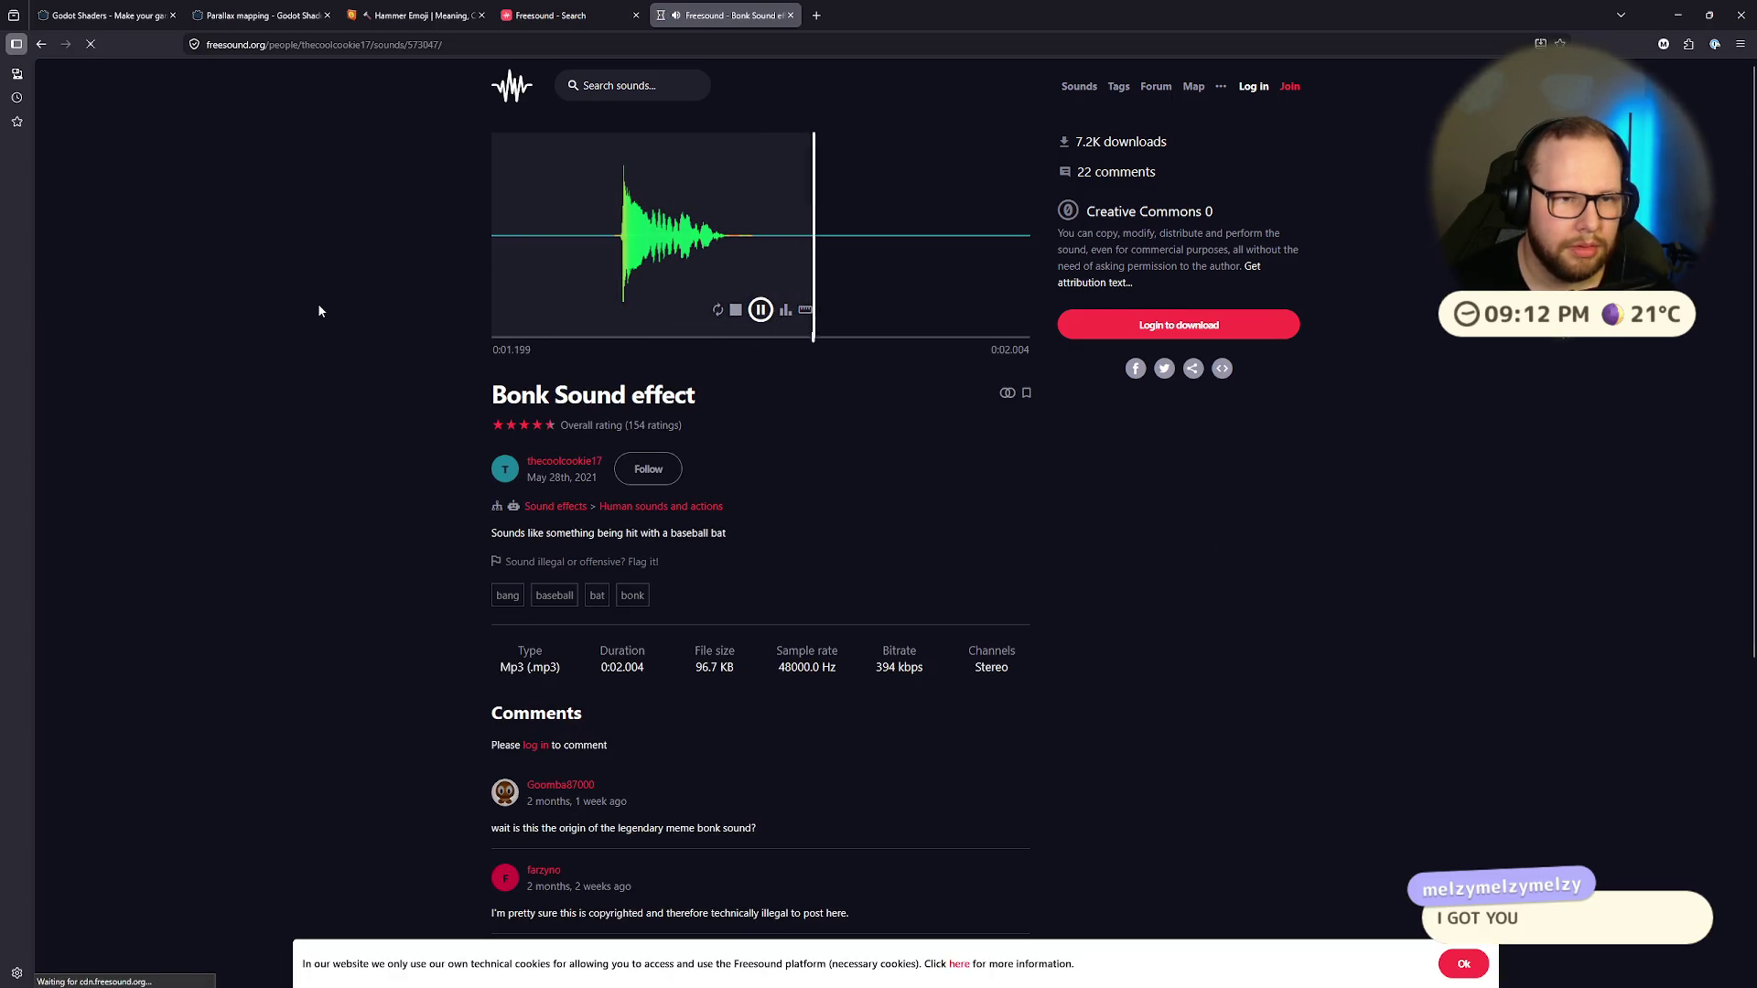
{"action": "left_click", "coordinate": [761, 310]}
Step: Read the sound's comments, highlighting the copyright and sci-fi horror short remarks
{"action": "scroll", "coordinate": [549, 412], "scroll_direction": "down", "scroll_amount": 5}
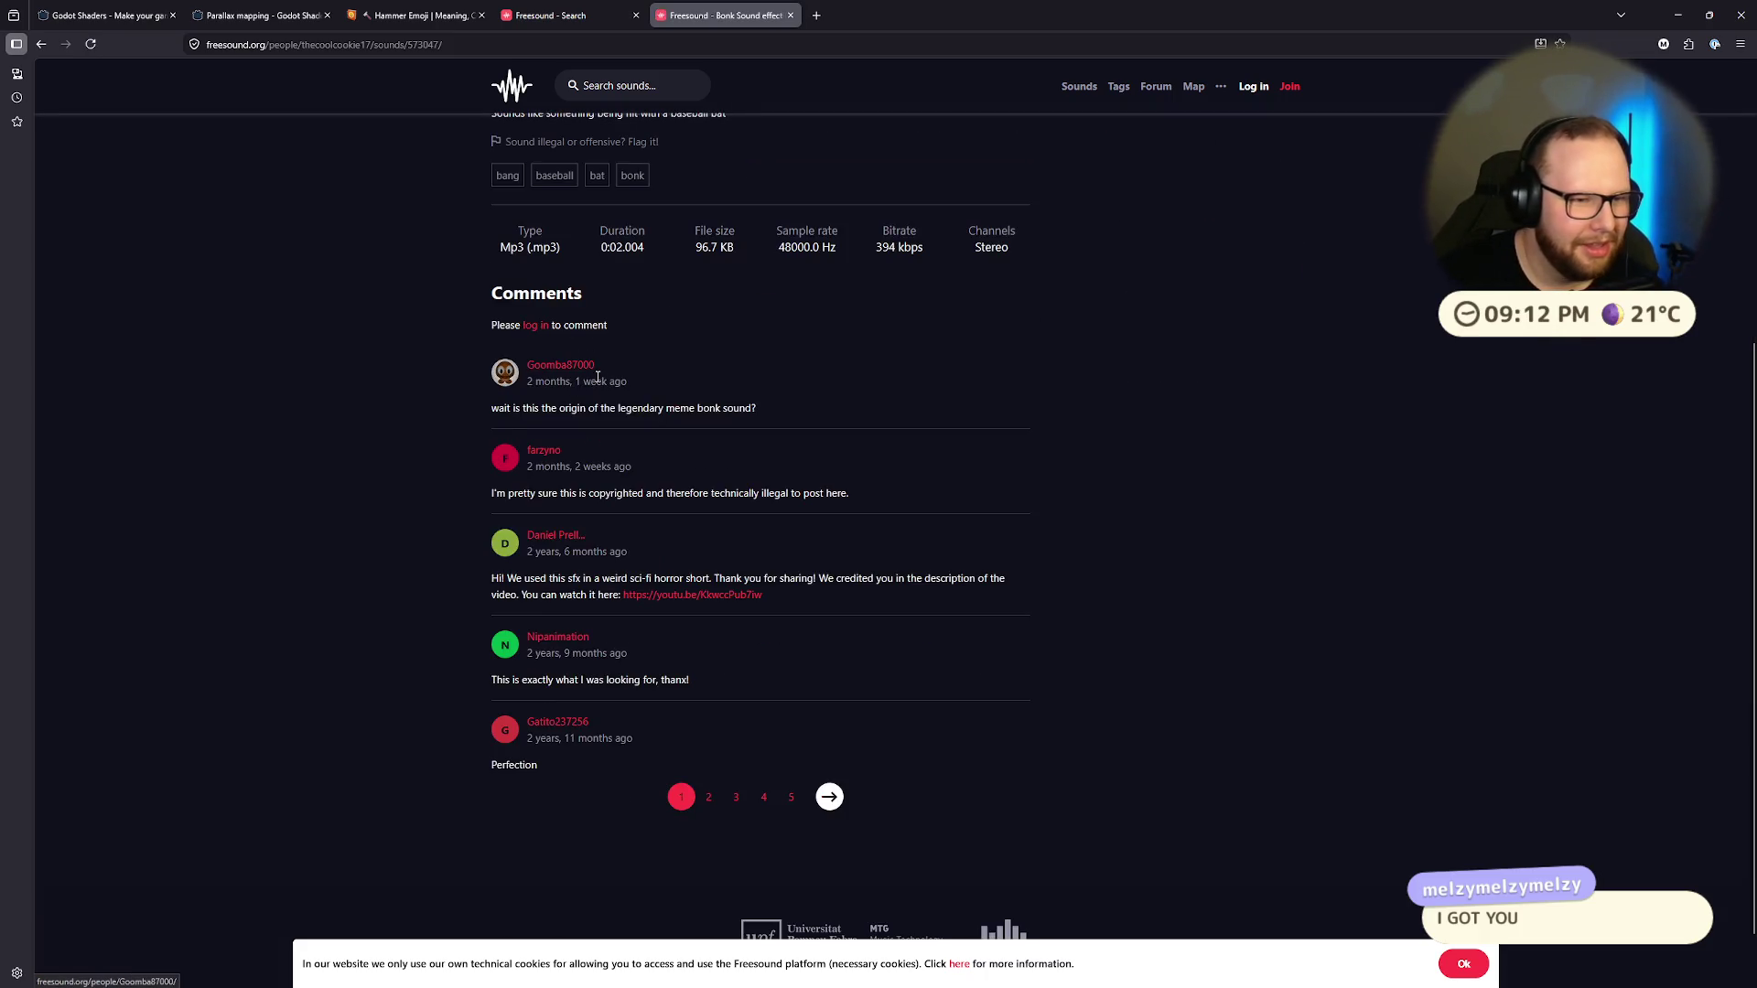
{"action": "left_click_drag", "start_coordinate": [487, 408], "coordinate": [767, 412]}
{"action": "left_click", "coordinate": [768, 414]}
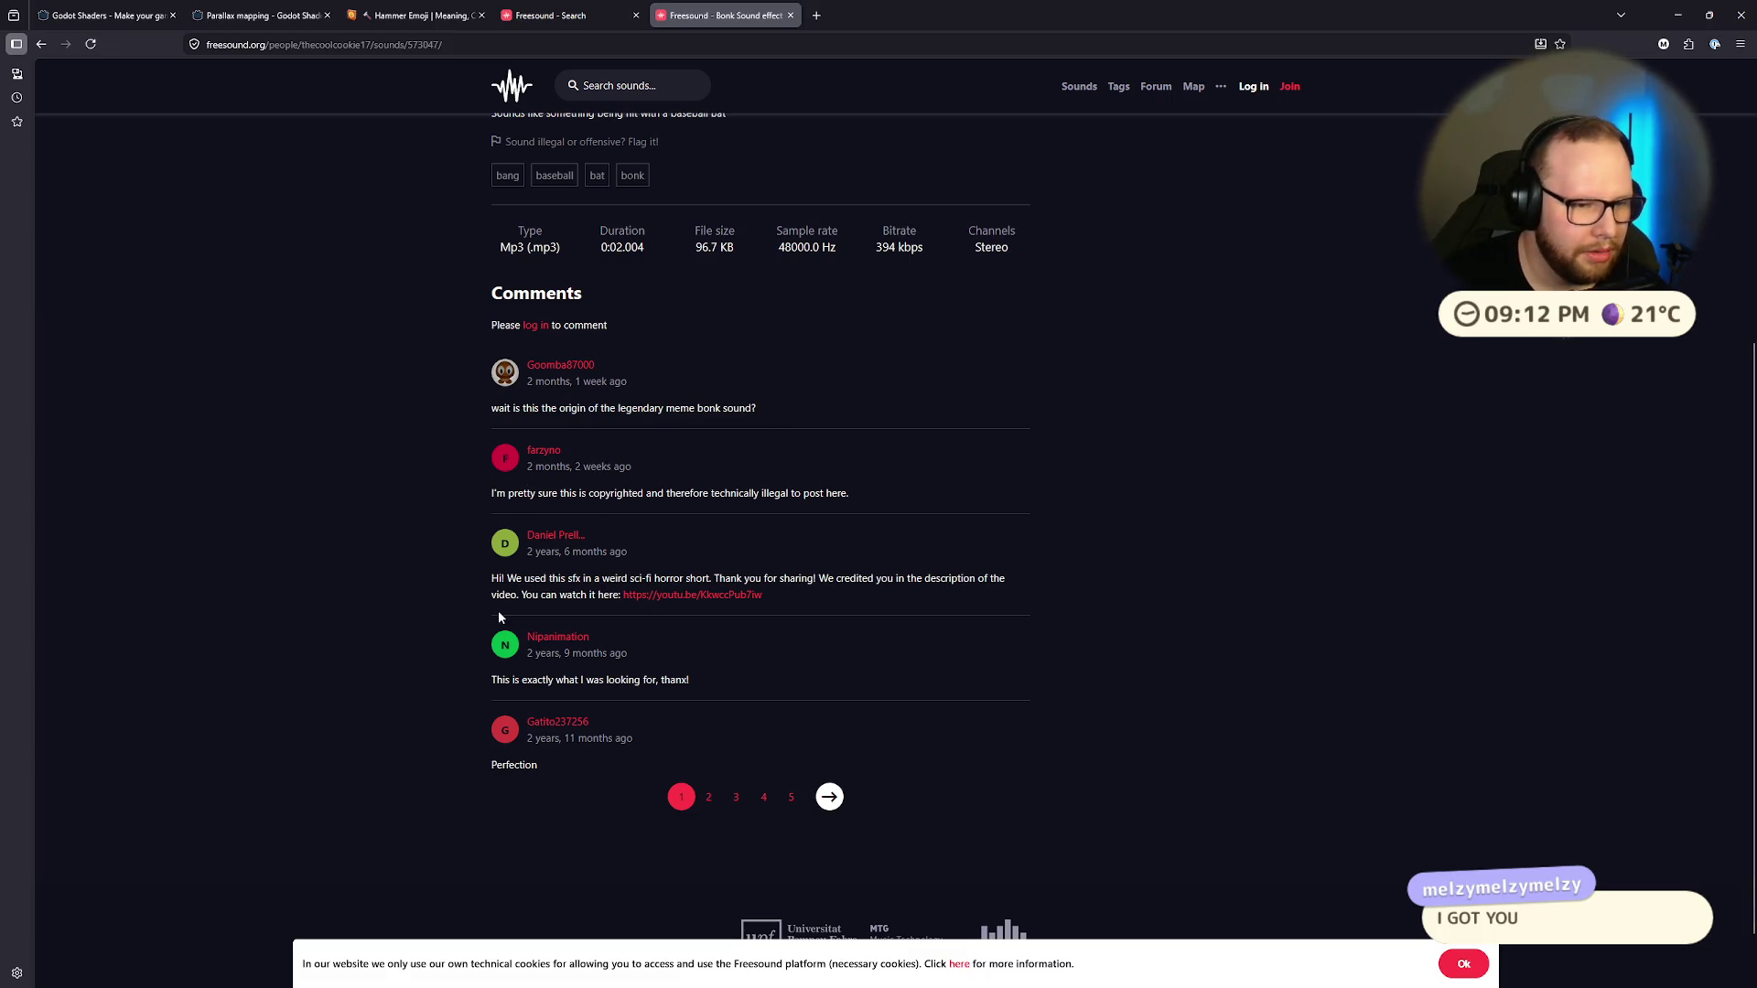
{"action": "left_click_drag", "start_coordinate": [505, 580], "coordinate": [523, 596]}
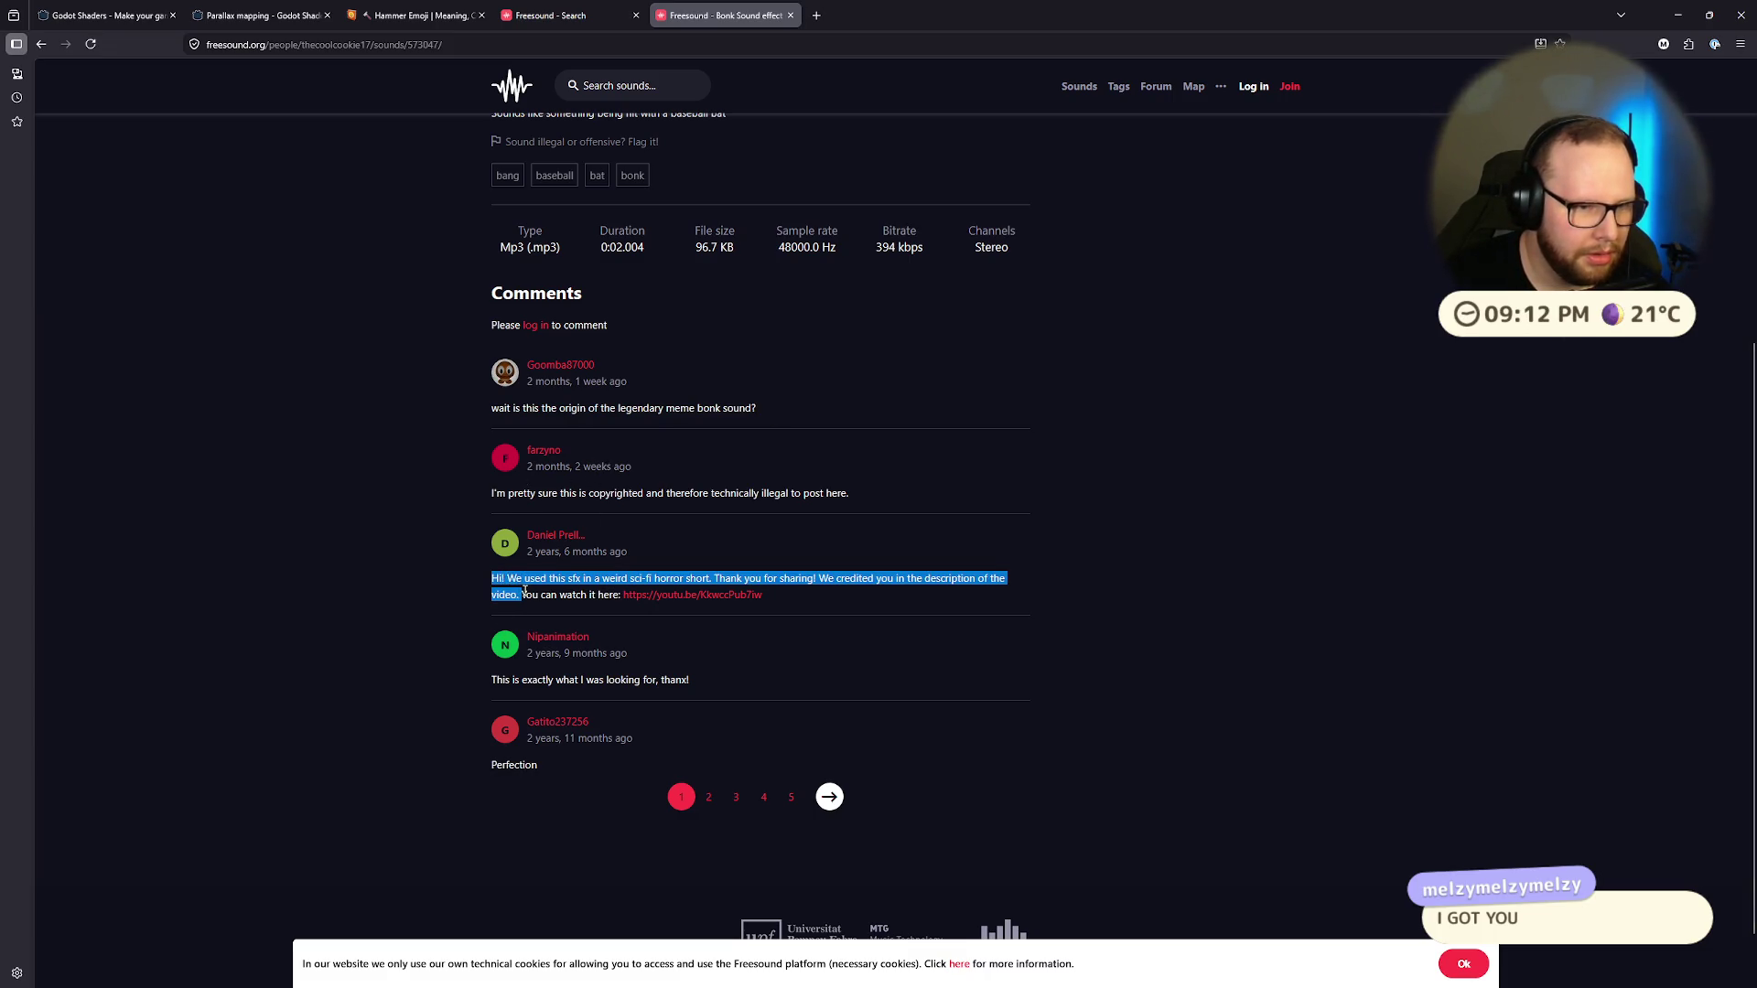
{"action": "left_click_drag", "start_coordinate": [640, 495], "coordinate": [789, 495]}
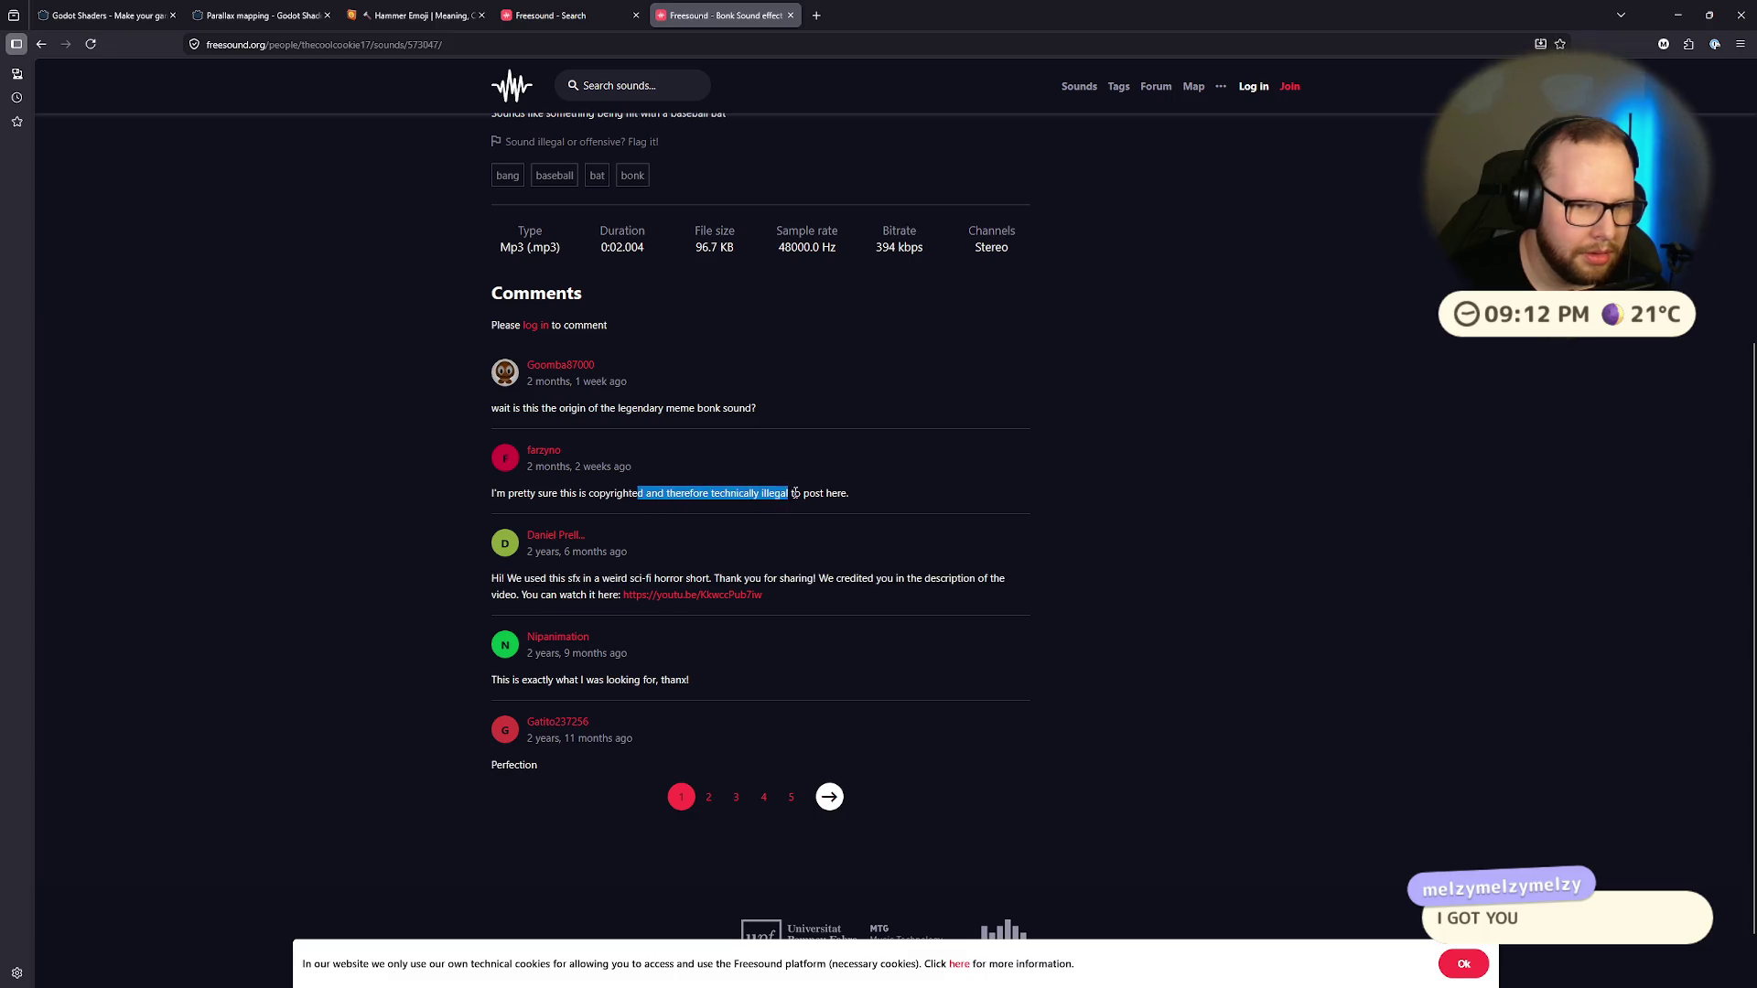
{"action": "left_click", "coordinate": [764, 510]}
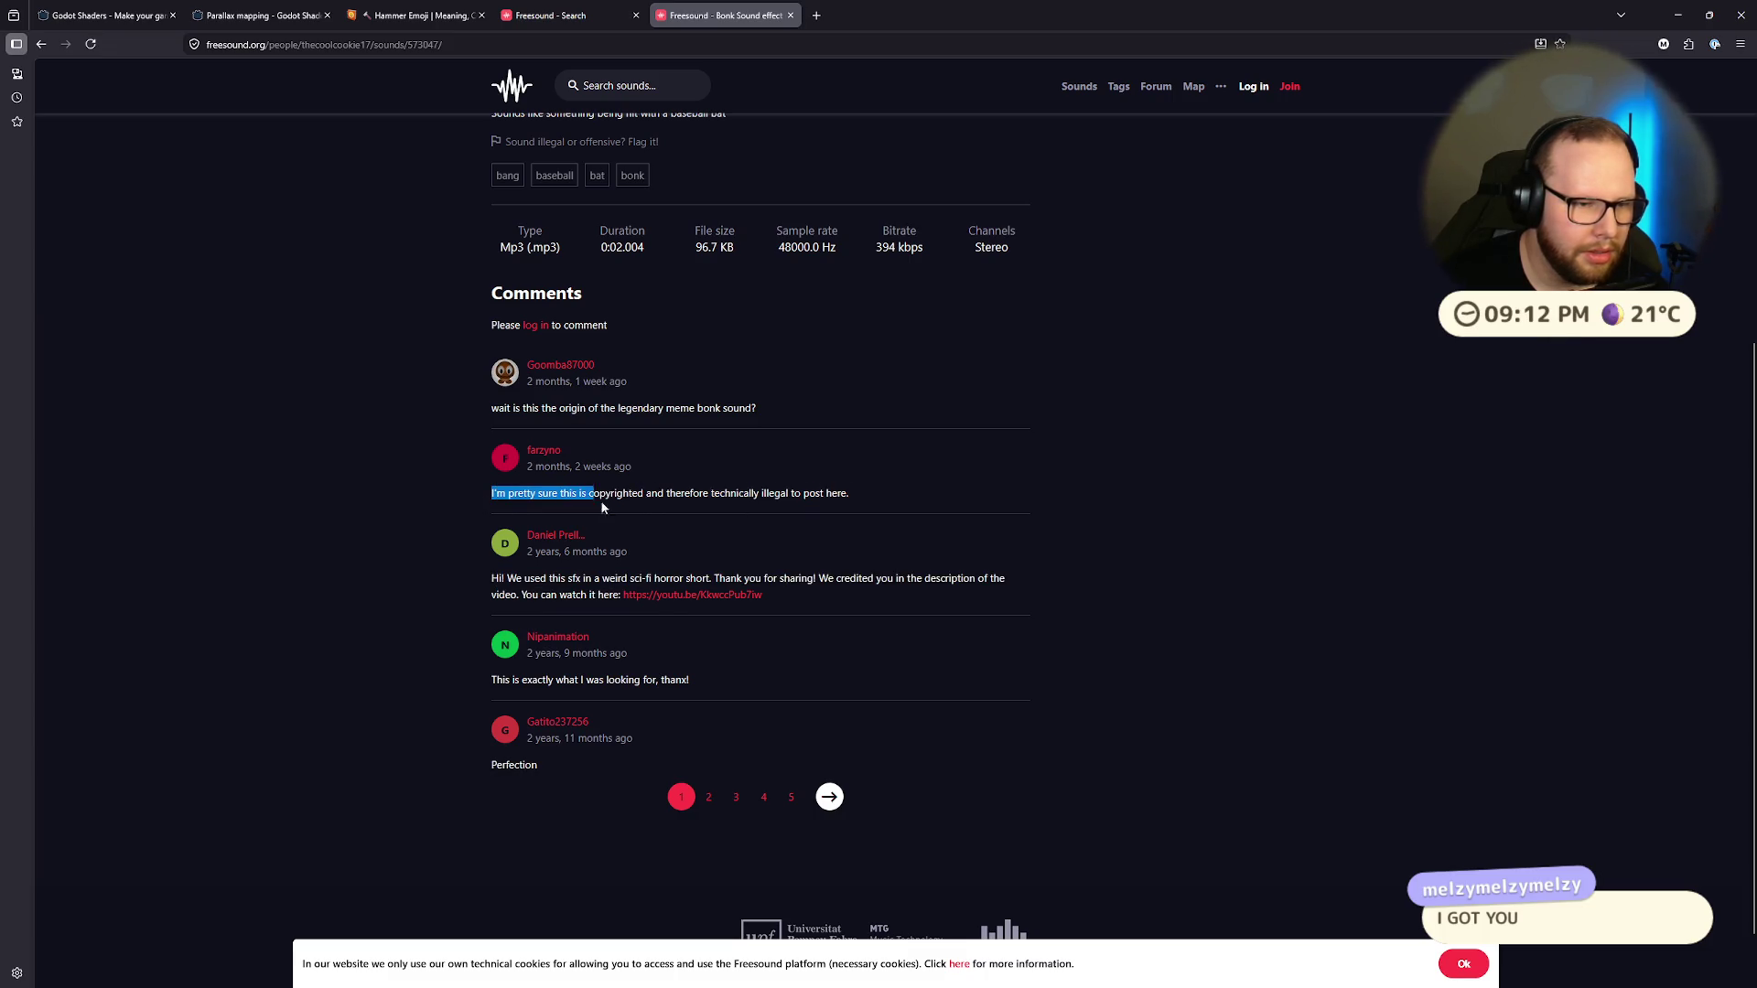
{"action": "left_click", "coordinate": [639, 498]}
{"action": "left_click_drag", "start_coordinate": [491, 578], "coordinate": [887, 576]}
{"action": "left_click", "coordinate": [765, 707]}
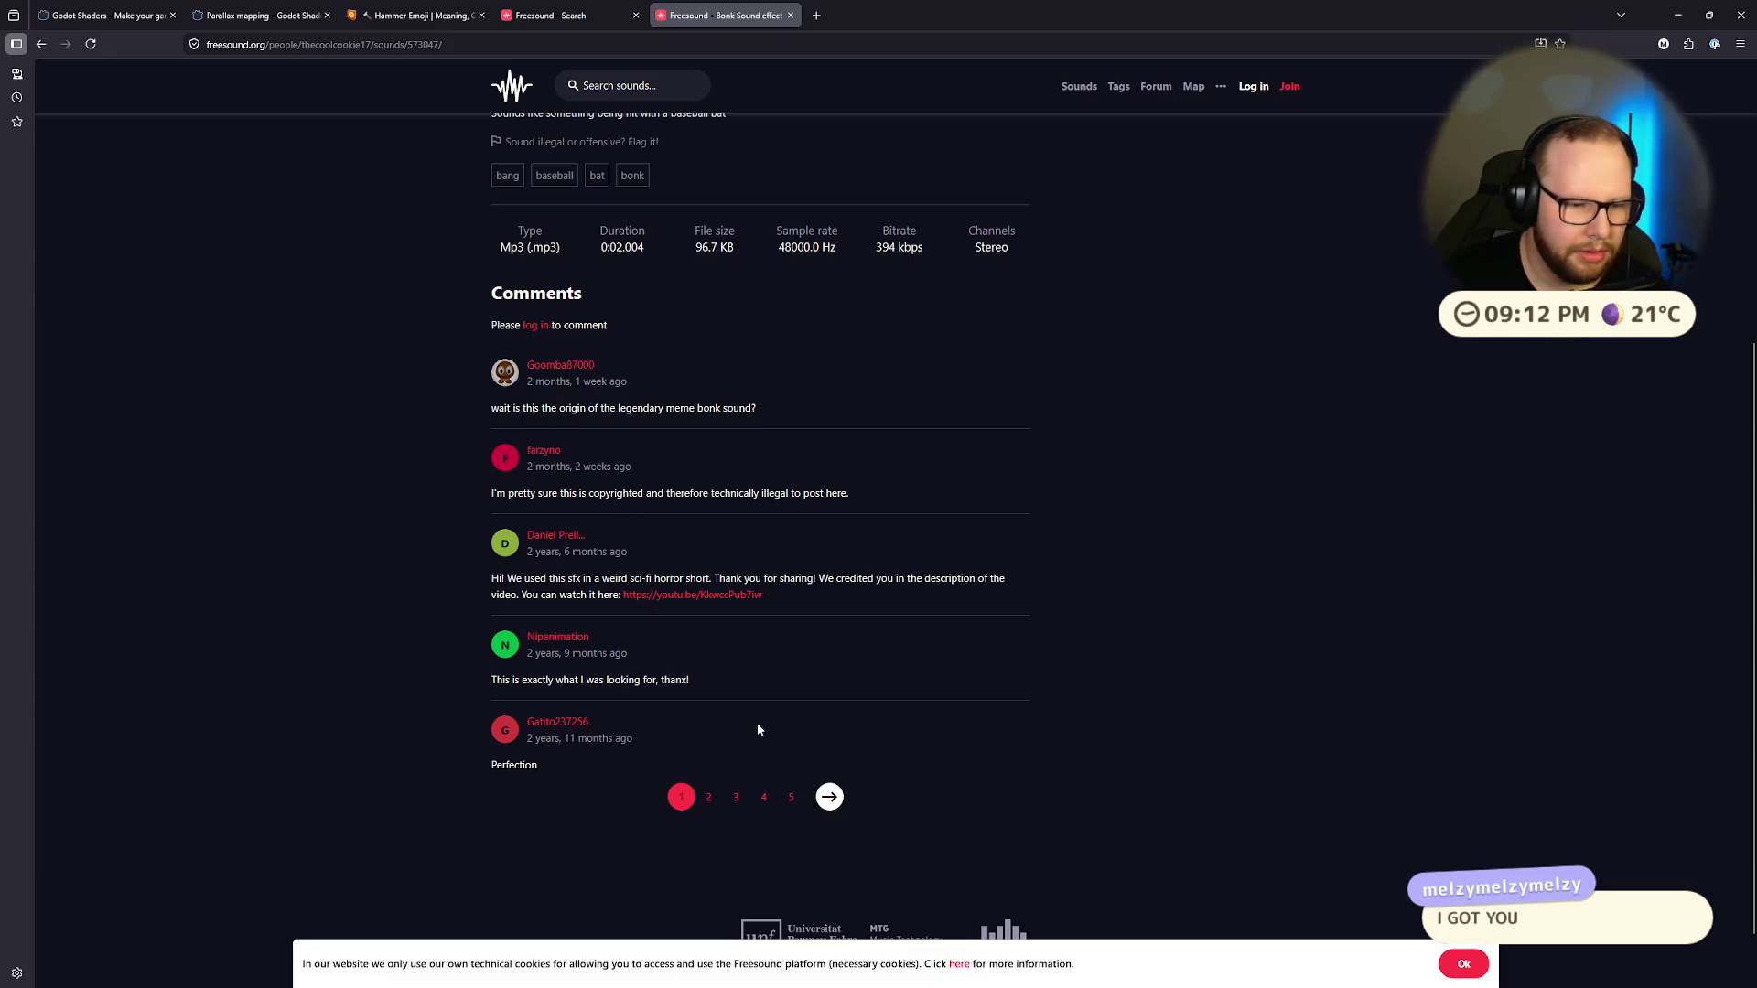
Step: Browse the fifth page of comments and the sound's description text
{"action": "left_click", "coordinate": [792, 799]}
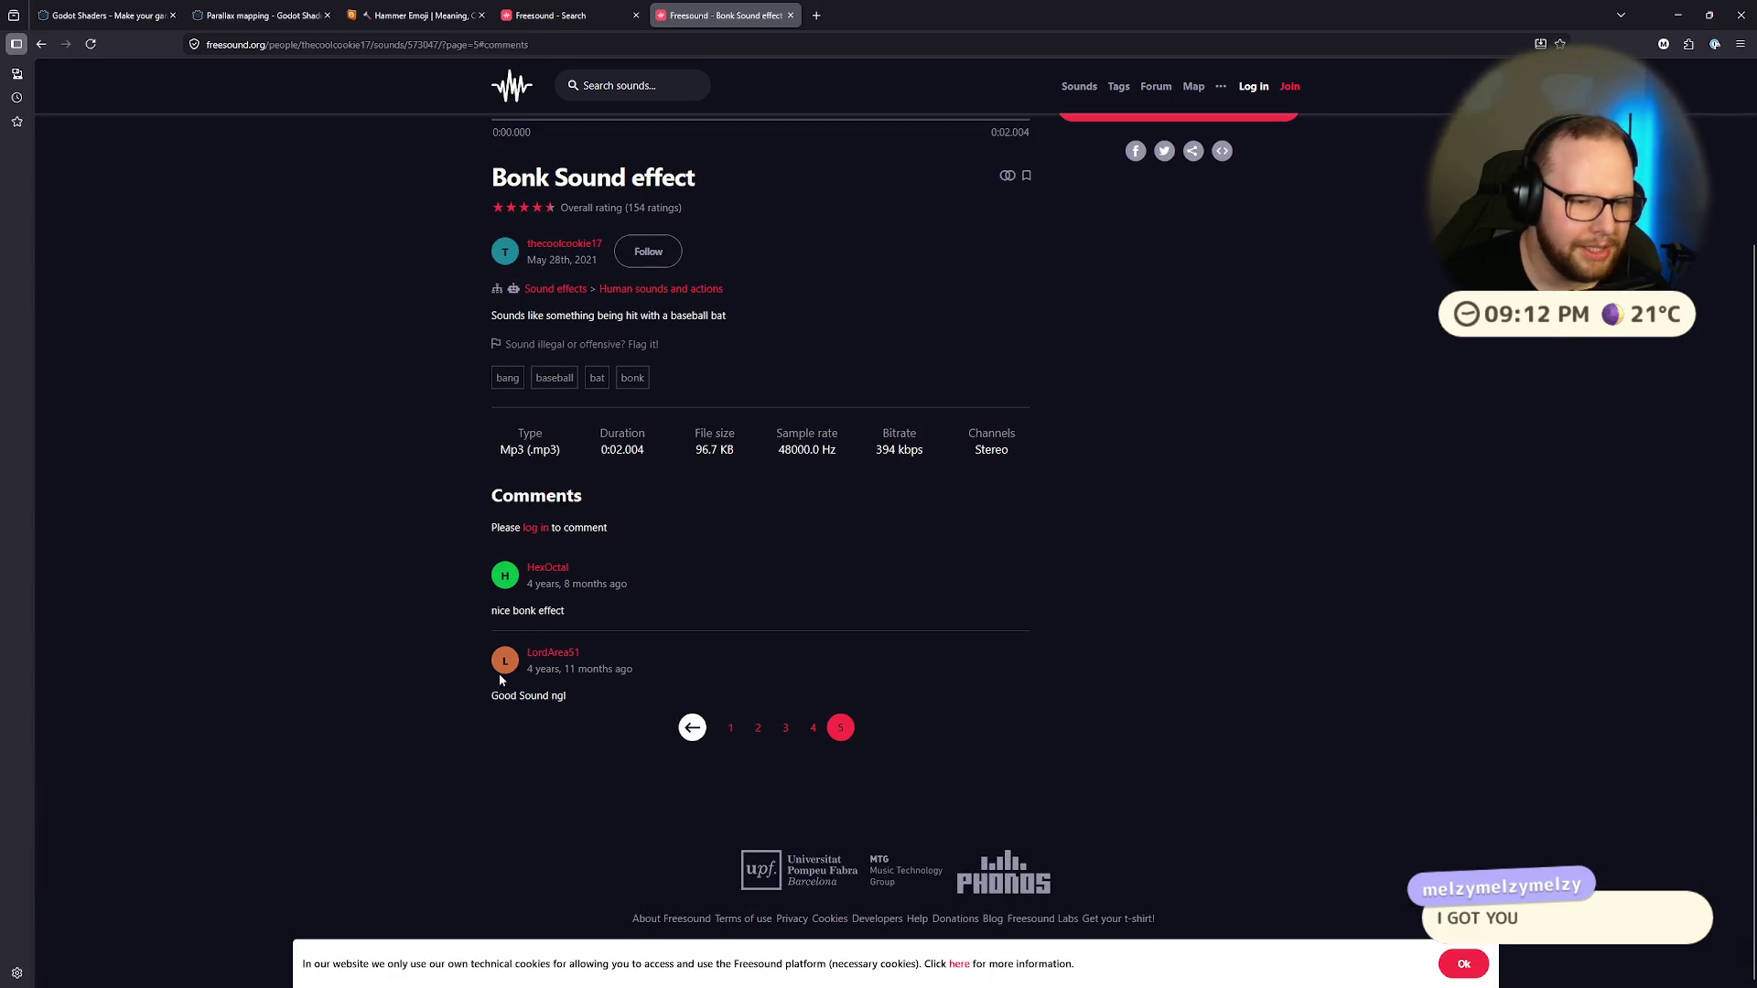
{"action": "left_click_drag", "start_coordinate": [526, 668], "coordinate": [661, 672]}
{"action": "left_click", "coordinate": [660, 672]}
{"action": "scroll", "coordinate": [661, 671], "scroll_direction": "up", "scroll_amount": 2}
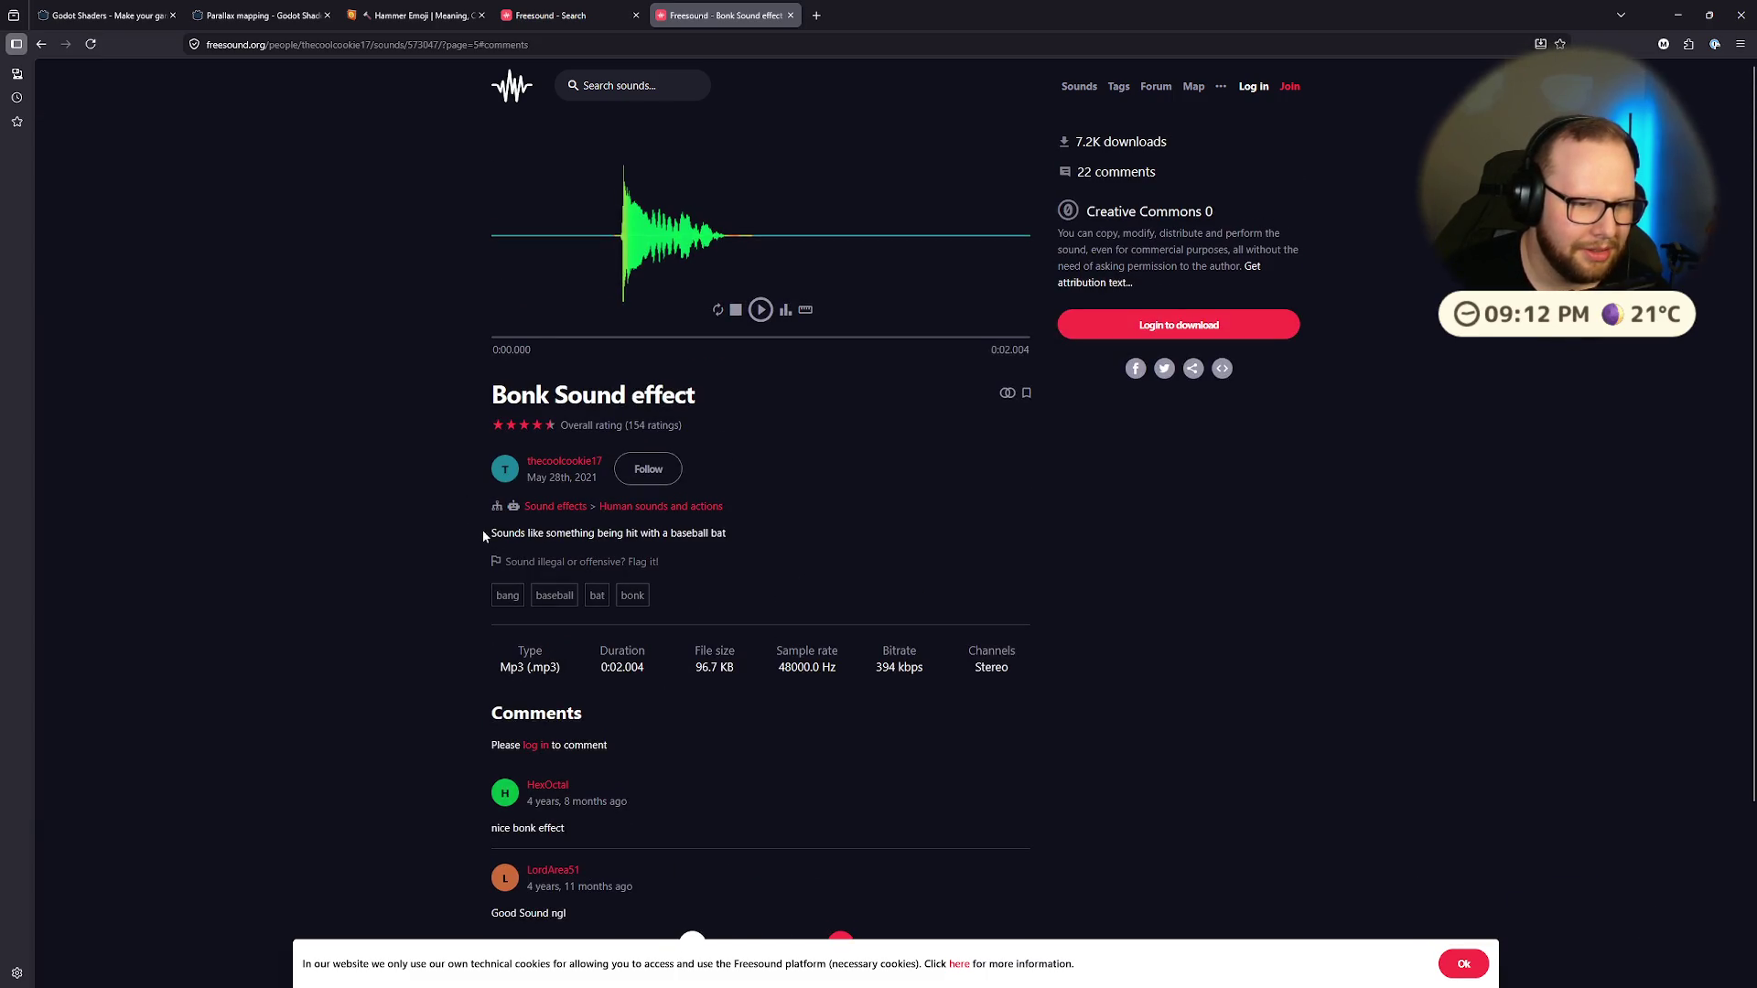
{"action": "left_click_drag", "start_coordinate": [485, 533], "coordinate": [580, 533]}
Step: Check the uploader's profile, then return to the Freesound bonk search results
{"action": "left_click", "coordinate": [578, 461], "text": "ctrl"}
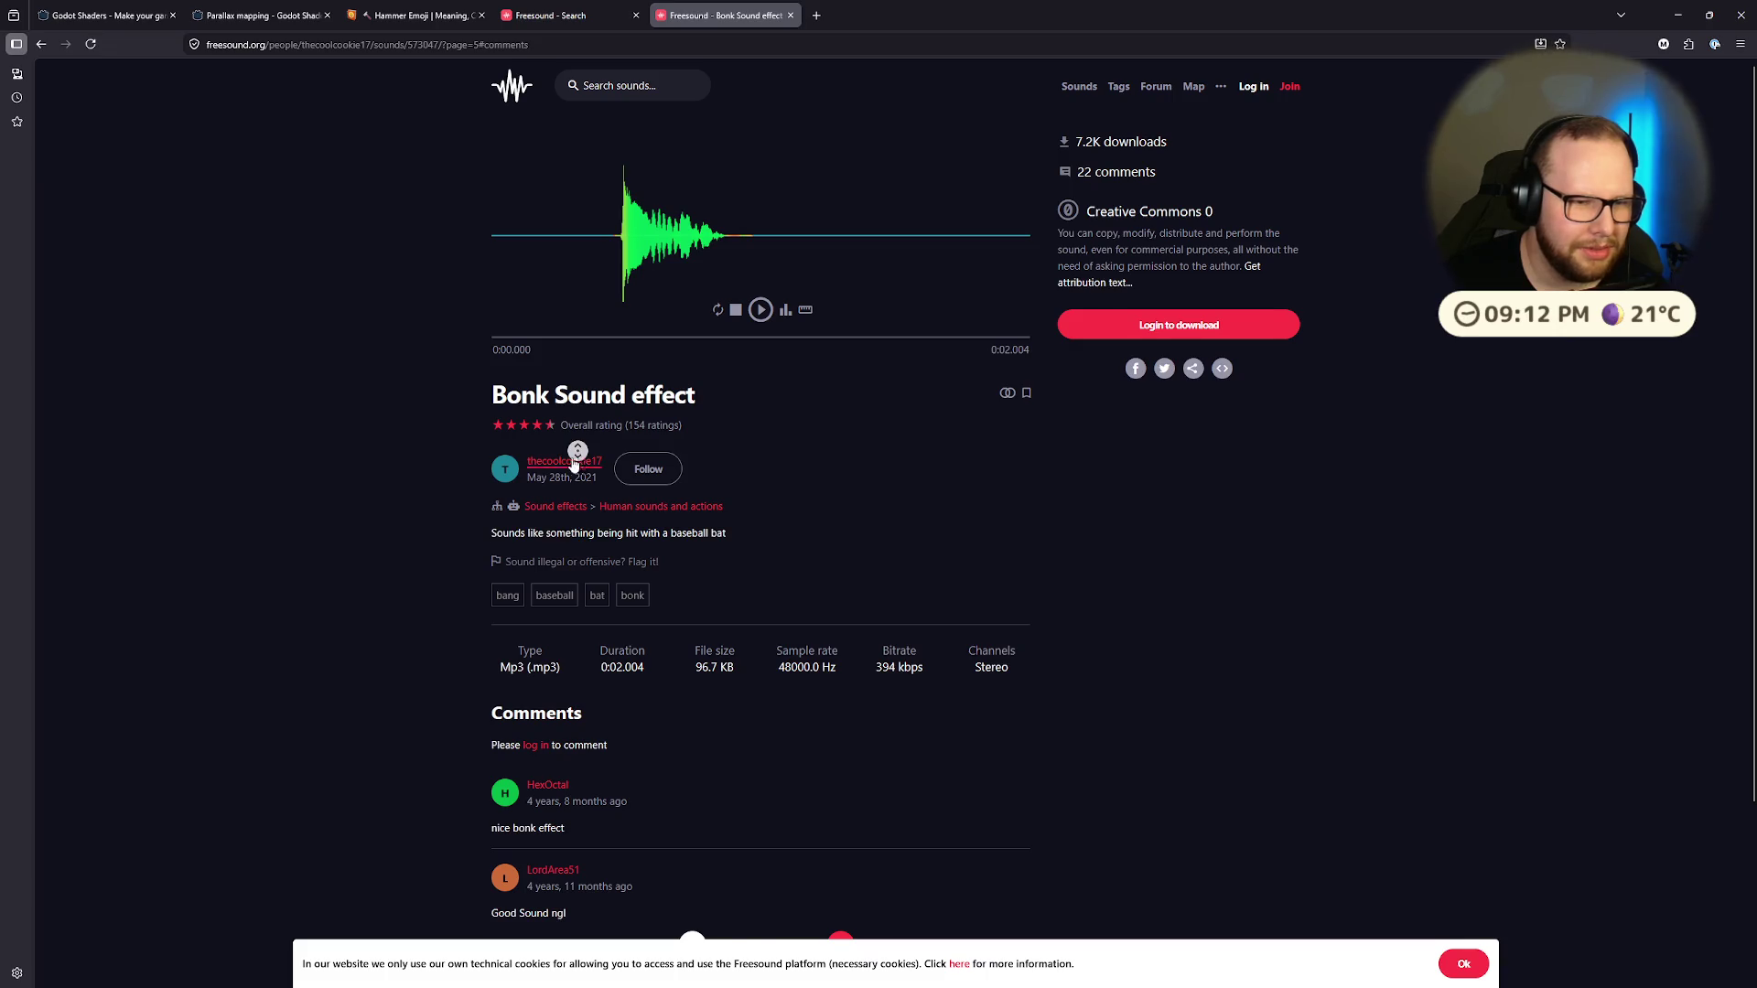
{"action": "left_click", "coordinate": [901, 13]}
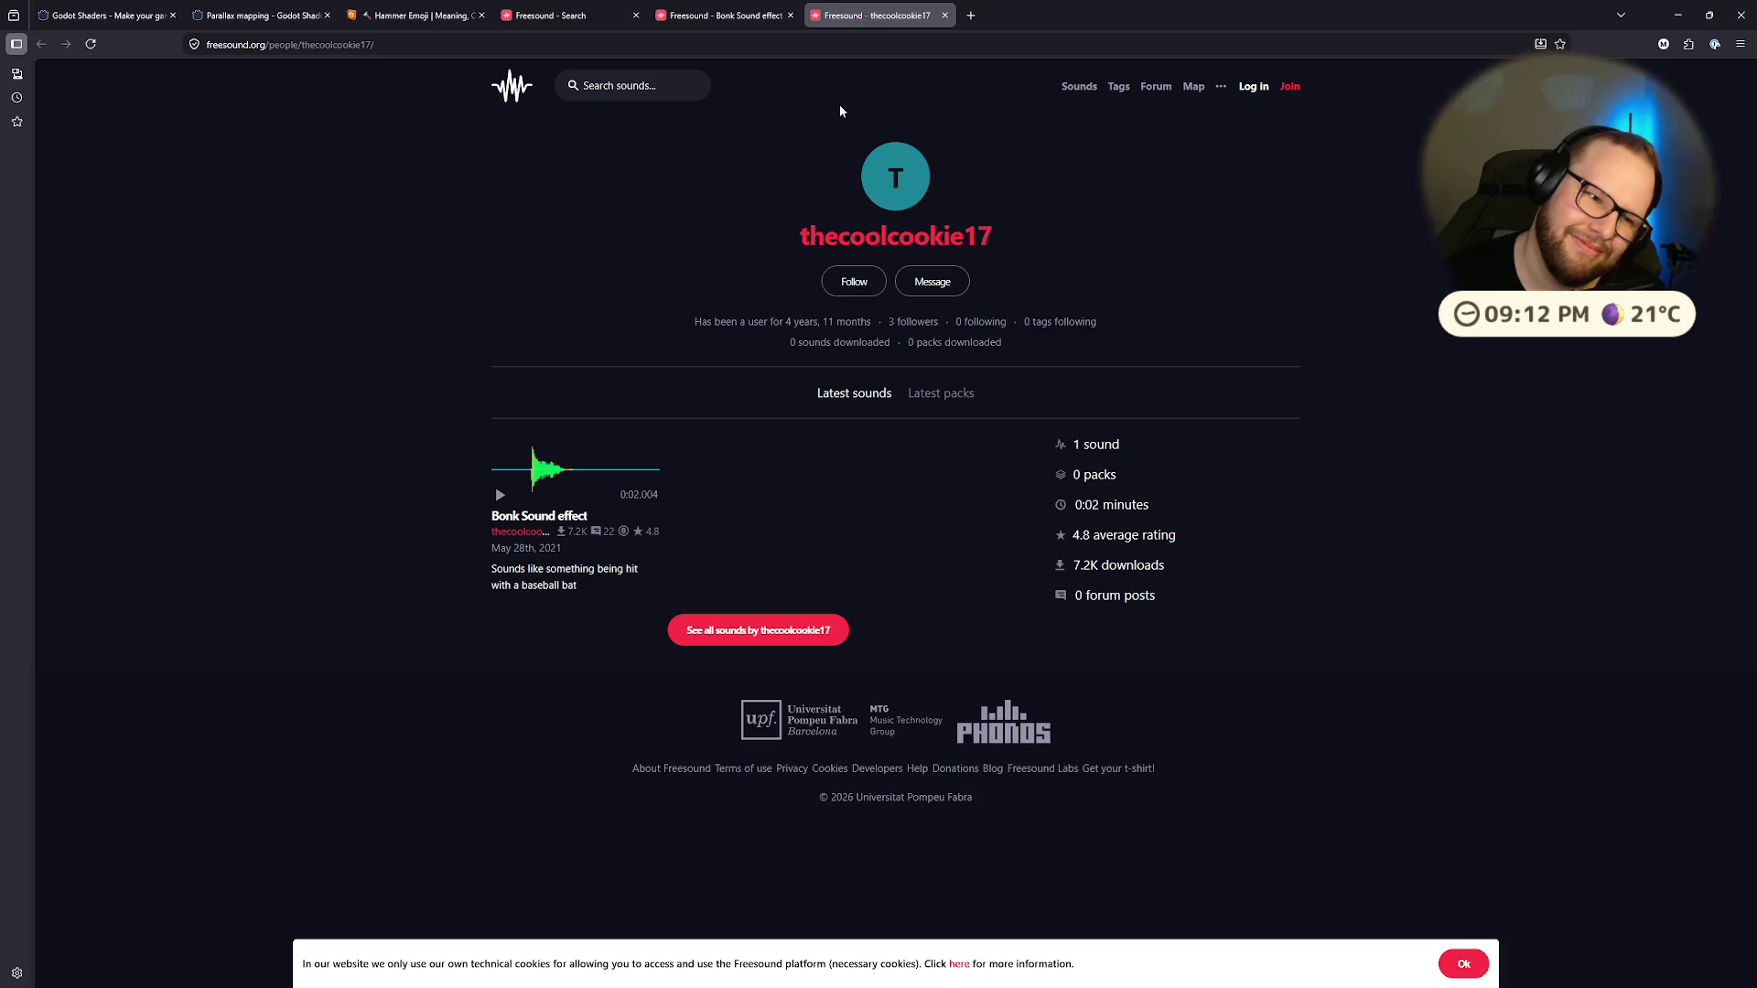
{"action": "left_click", "coordinate": [723, 15]}
{"action": "left_click", "coordinate": [556, 18]}
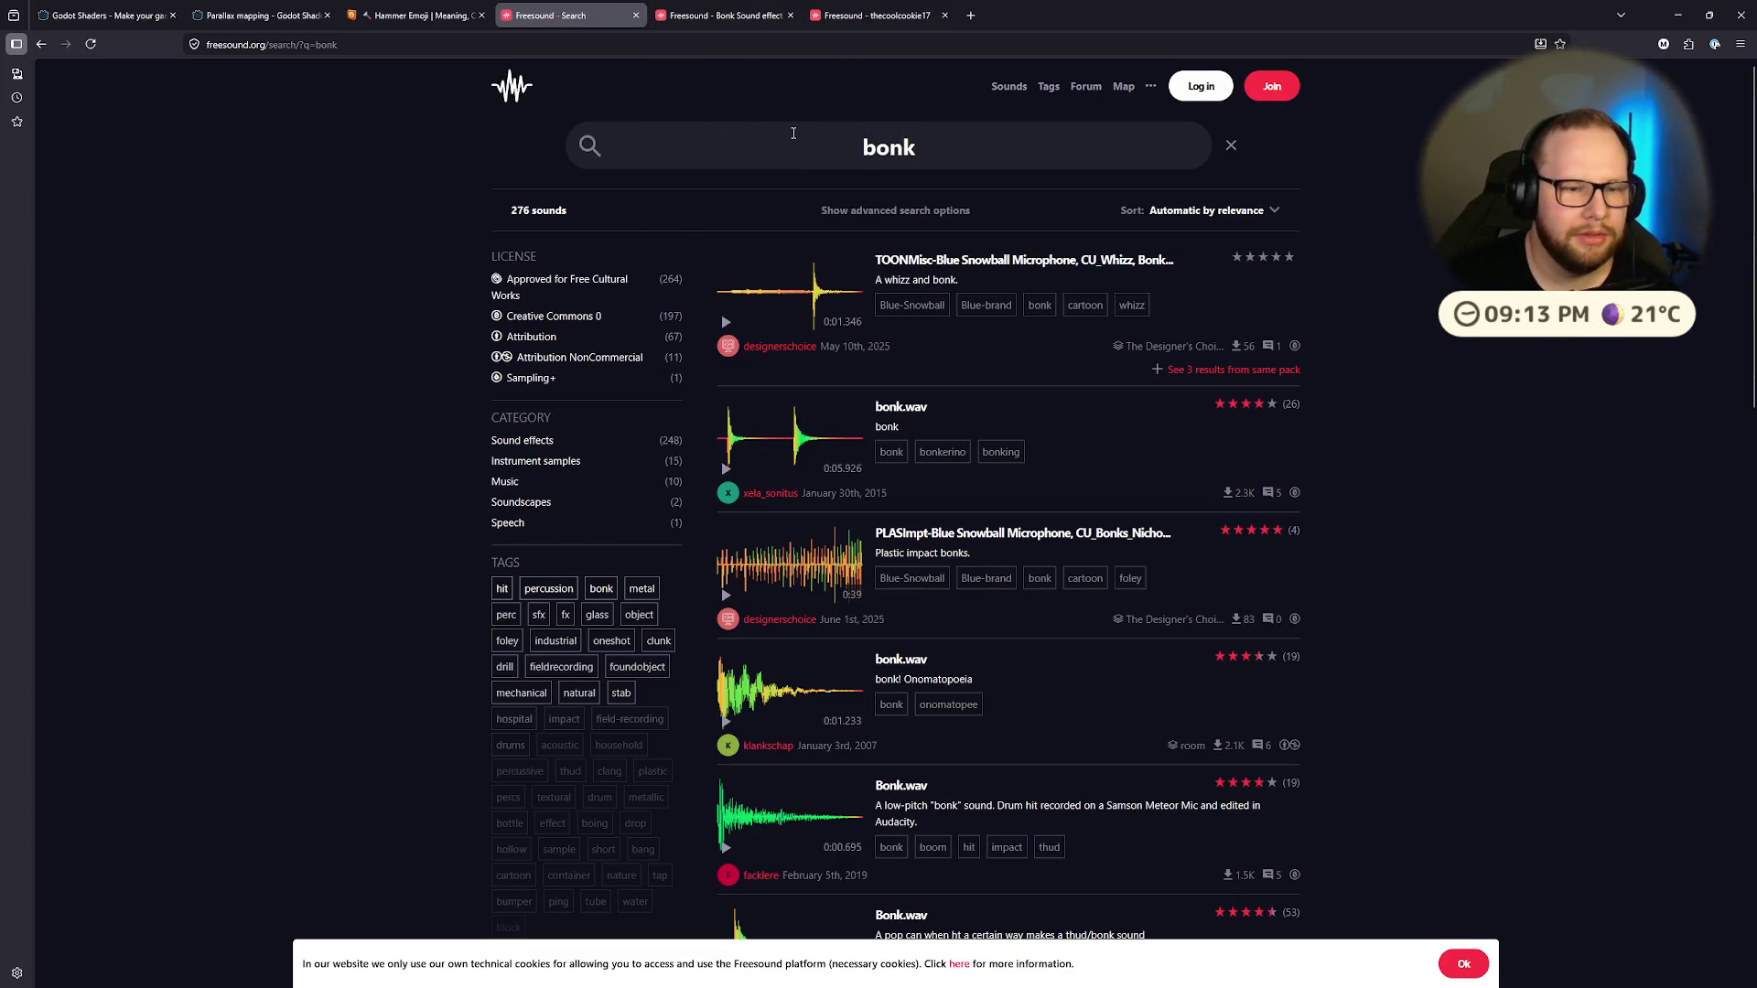
Step: Preview bonk results: Onomatopoeia bonk.wav, low-pitch drum Bonk.wav, A few good bonks, pop-can Bonk.wav
{"action": "scroll", "coordinate": [885, 392], "scroll_direction": "down", "scroll_amount": 3}
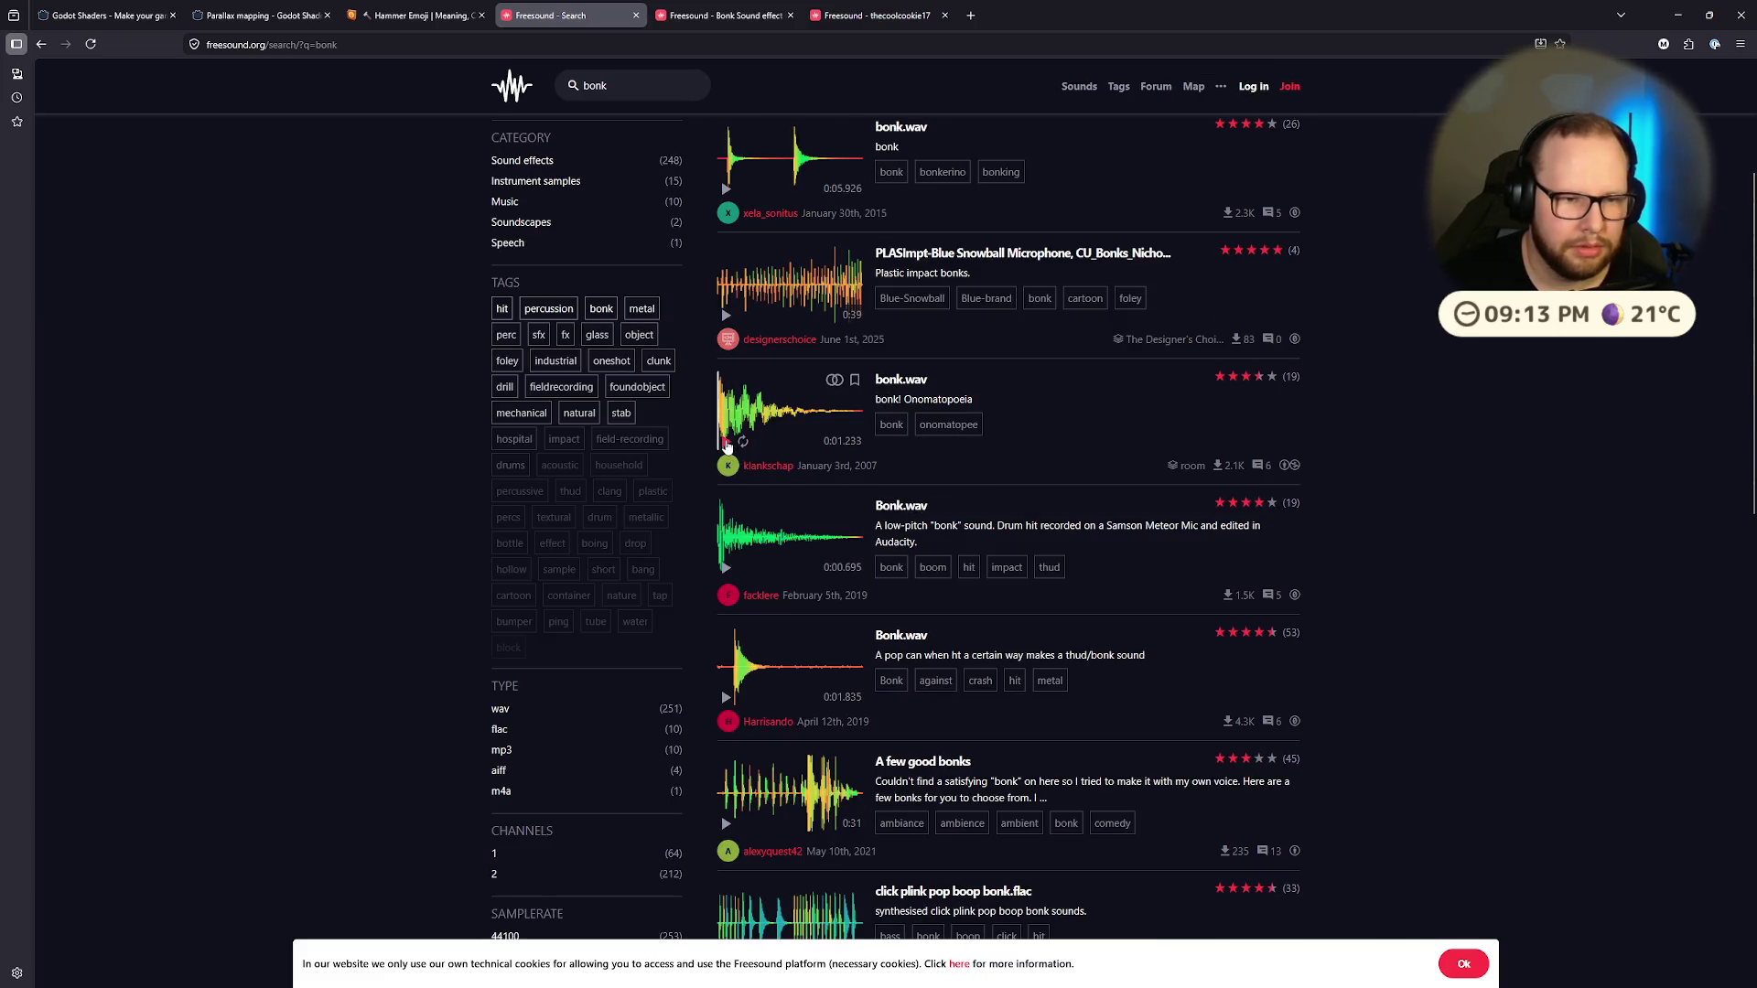
{"action": "left_click", "coordinate": [727, 444]}
{"action": "left_click", "coordinate": [726, 568]}
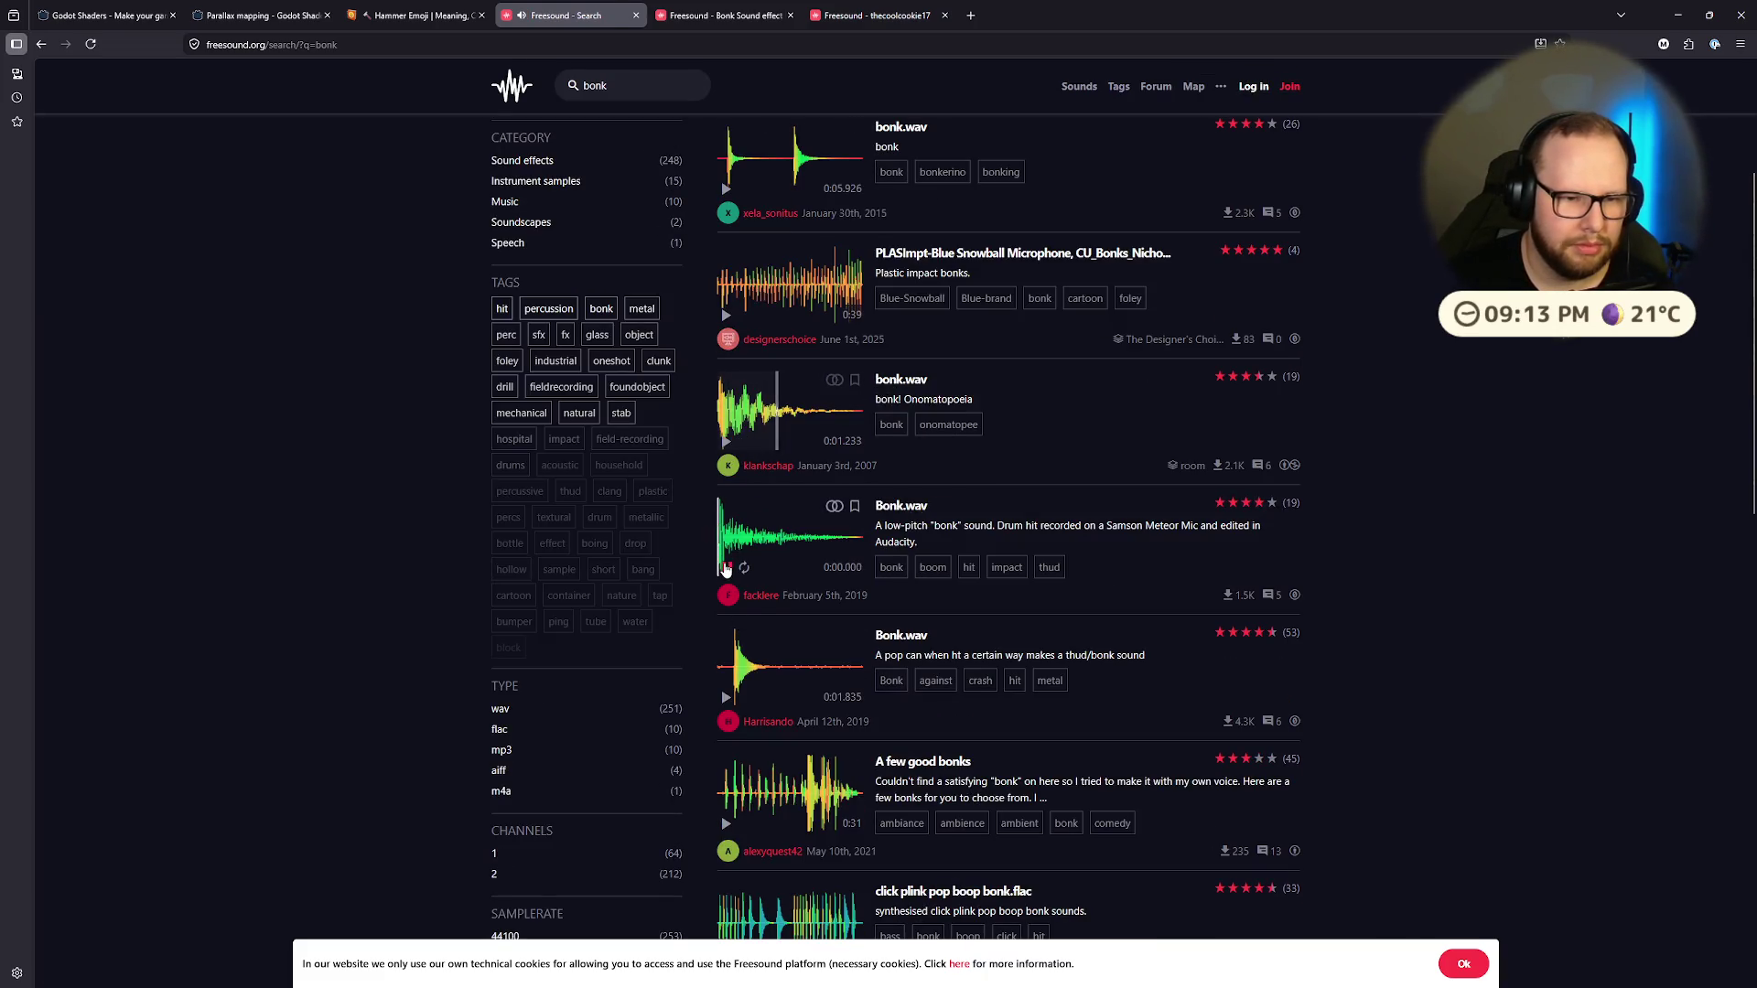
{"action": "scroll", "coordinate": [727, 701], "scroll_direction": "down", "scroll_amount": 2}
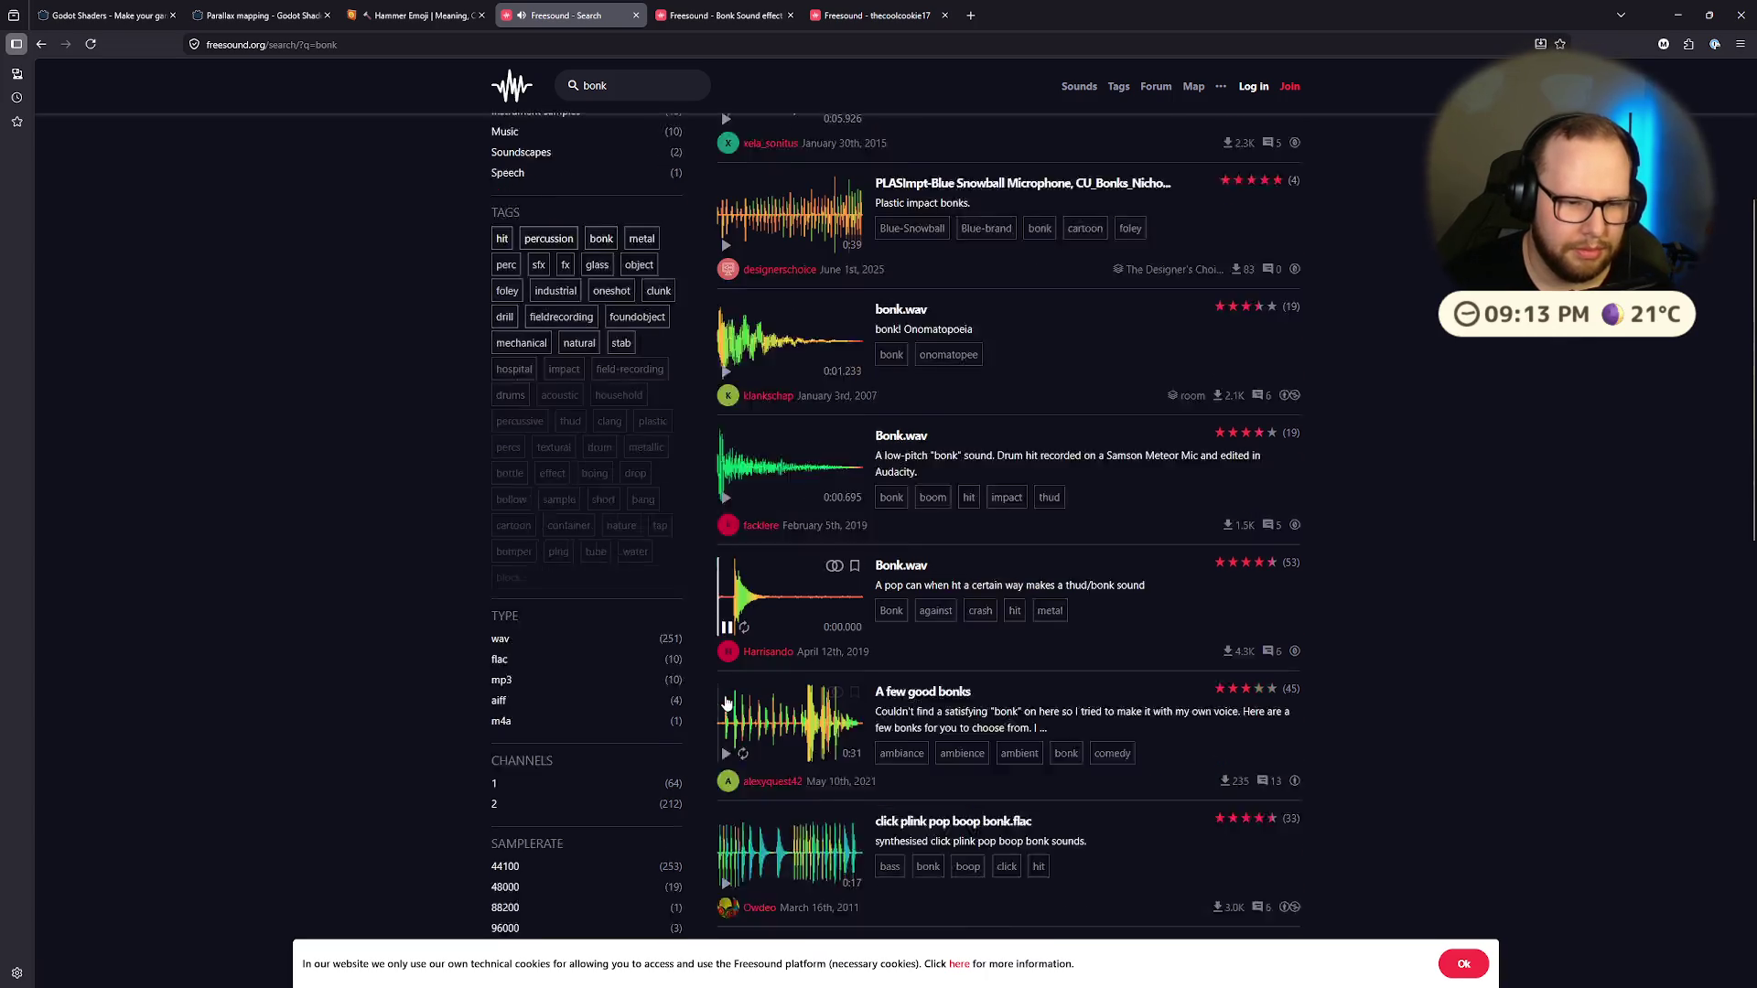
{"action": "left_click", "coordinate": [727, 687]}
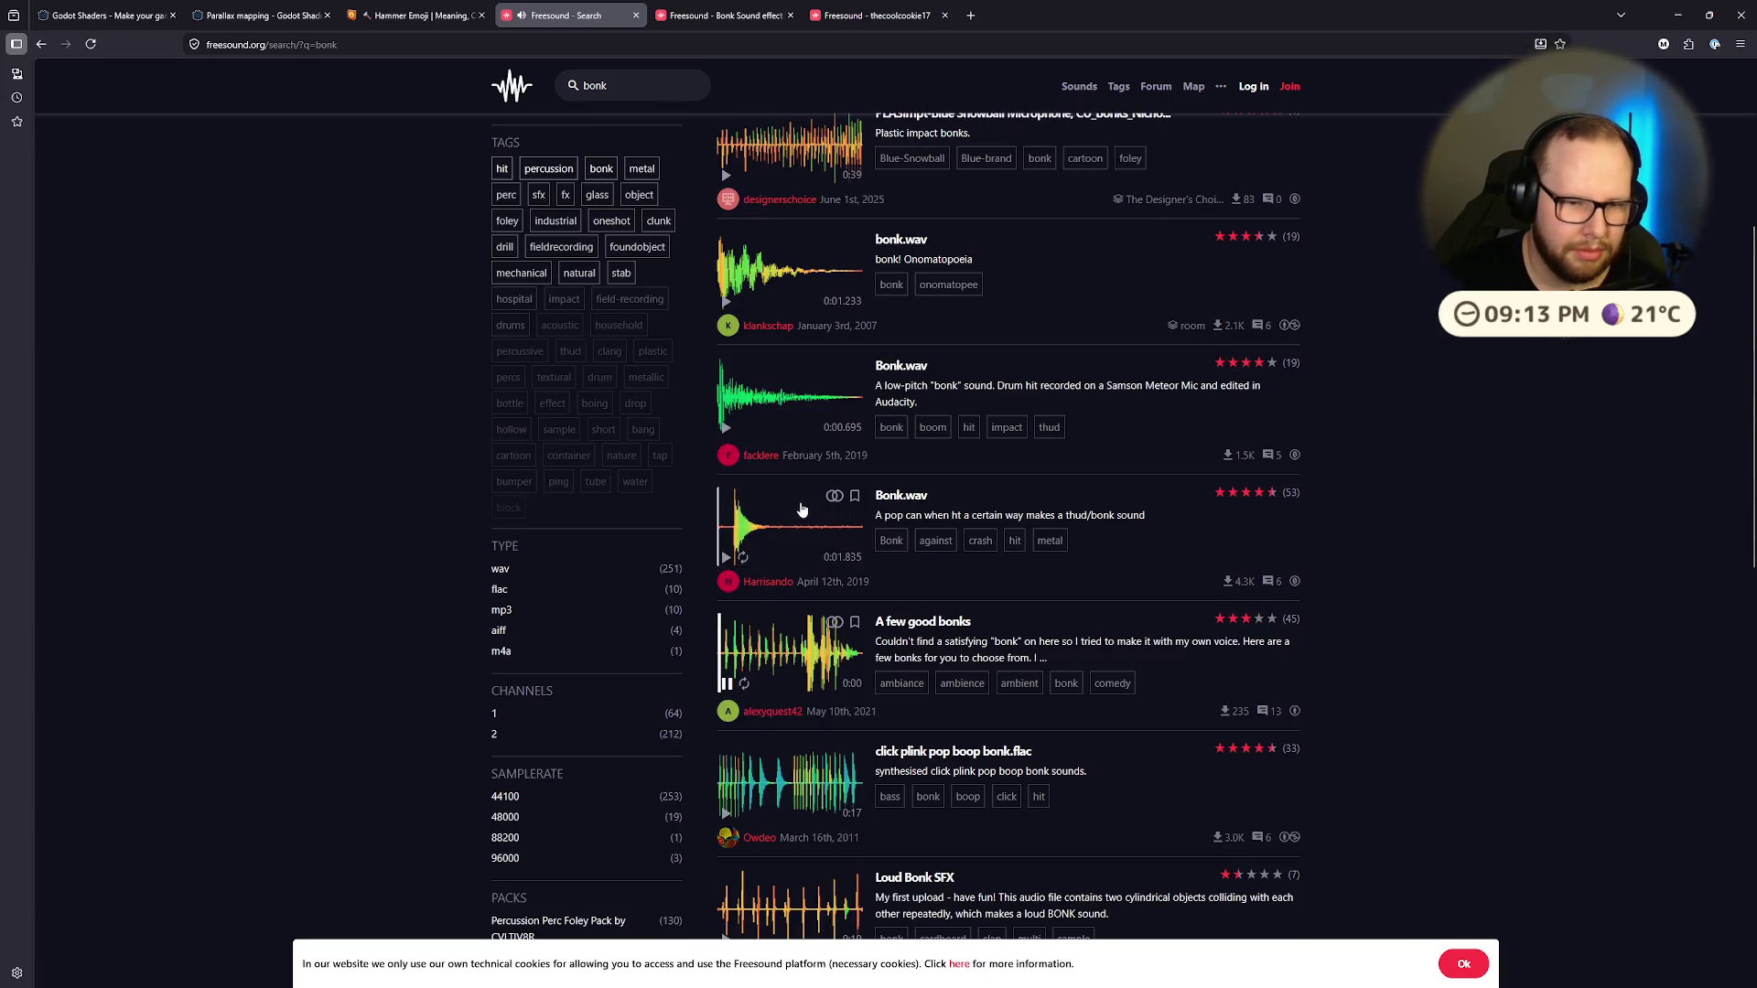
{"action": "left_click", "coordinate": [725, 560]}
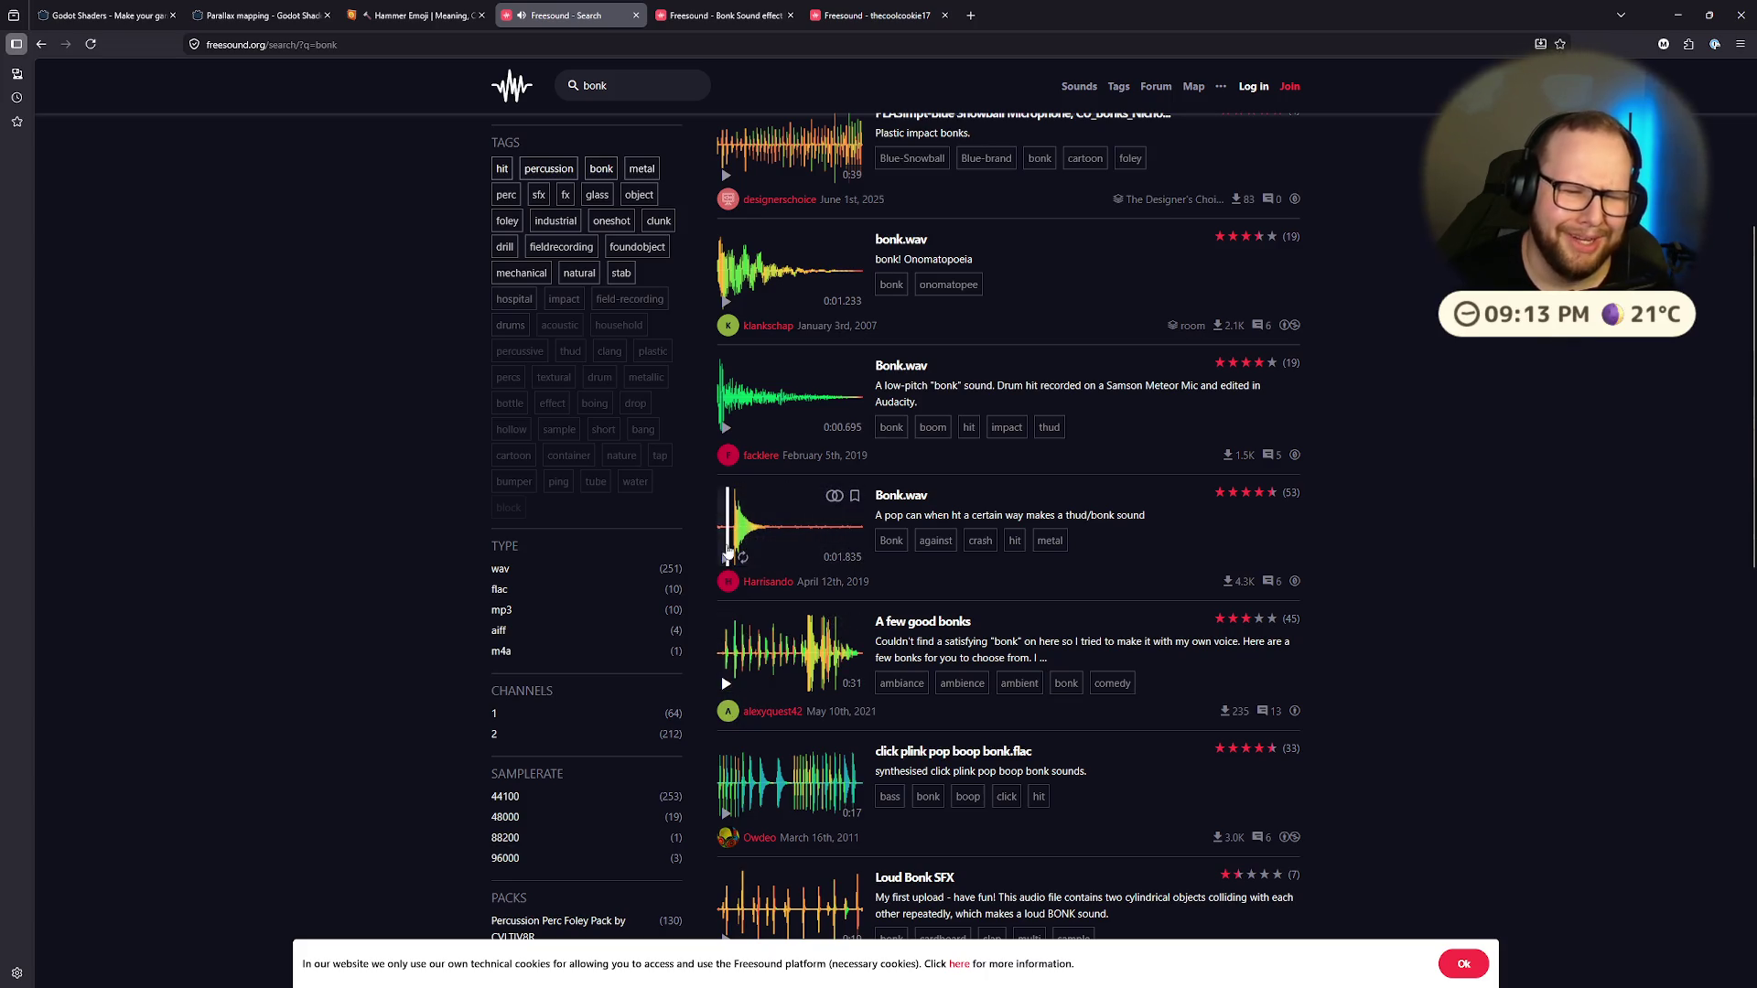
{"action": "left_click", "coordinate": [730, 561]}
Step: Compare the Bonk Sound effect against the pop-can Bonk.wav preview
{"action": "key", "text": "ctrl+Tab"}
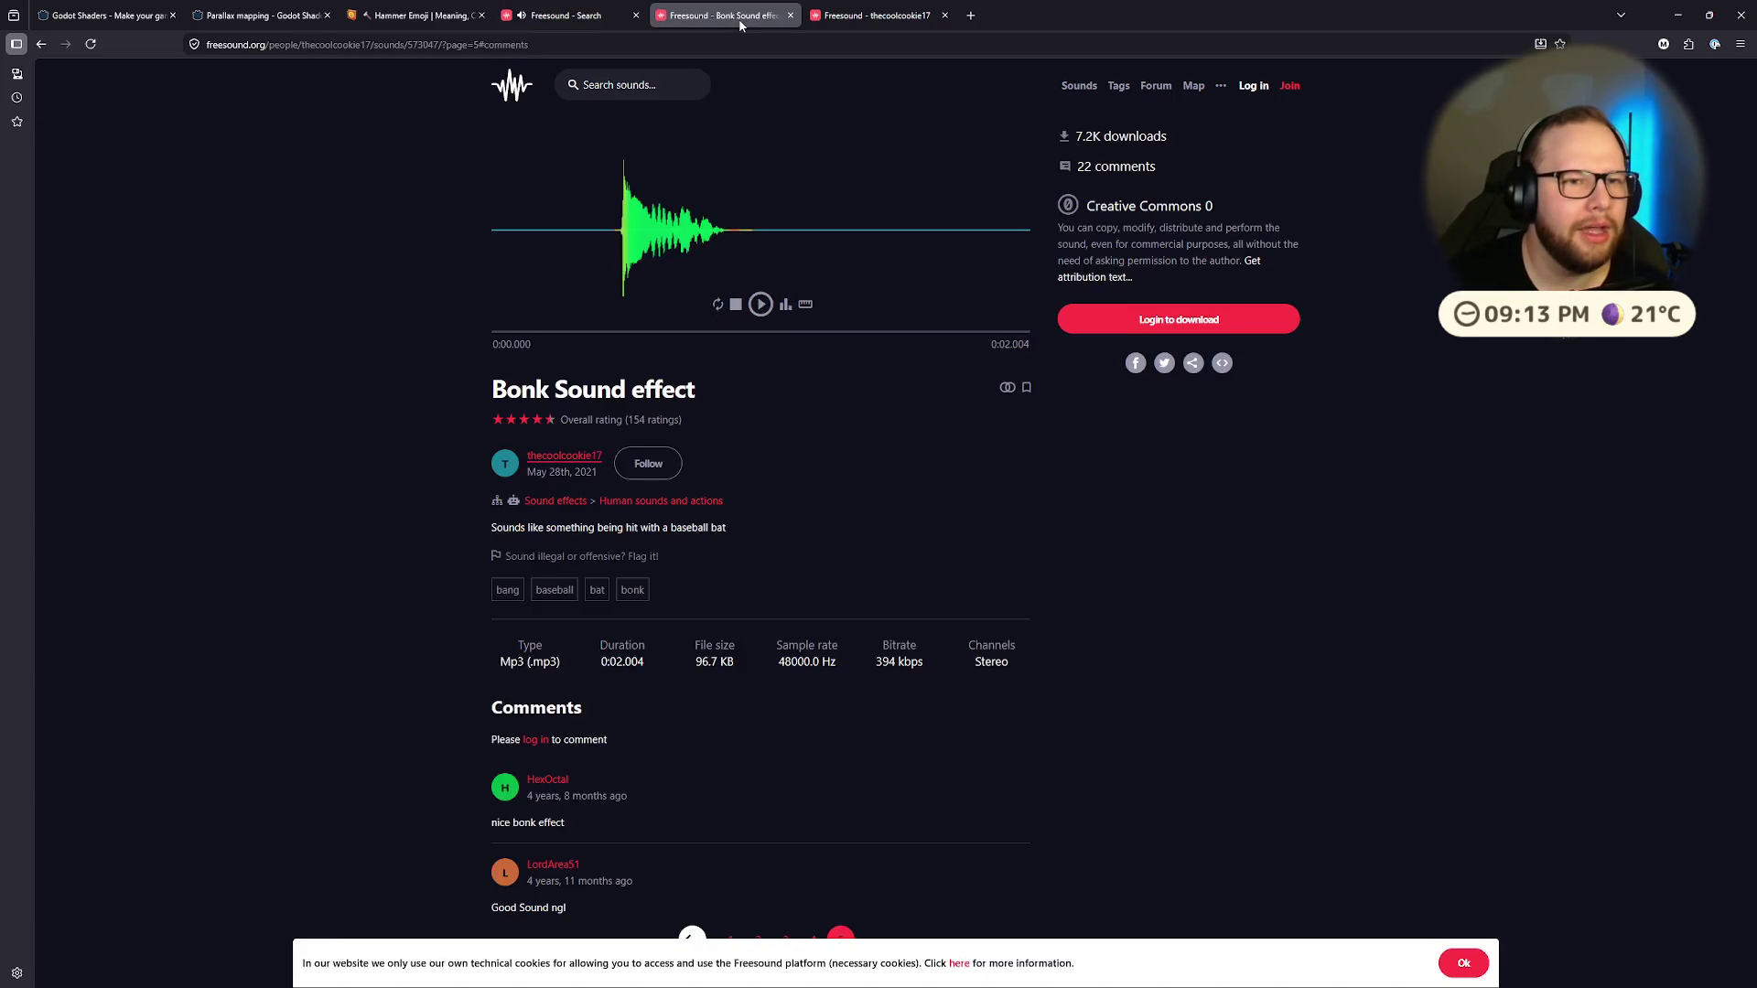
{"action": "left_click", "coordinate": [762, 307]}
{"action": "key", "text": "ctrl+shift+Tab"}
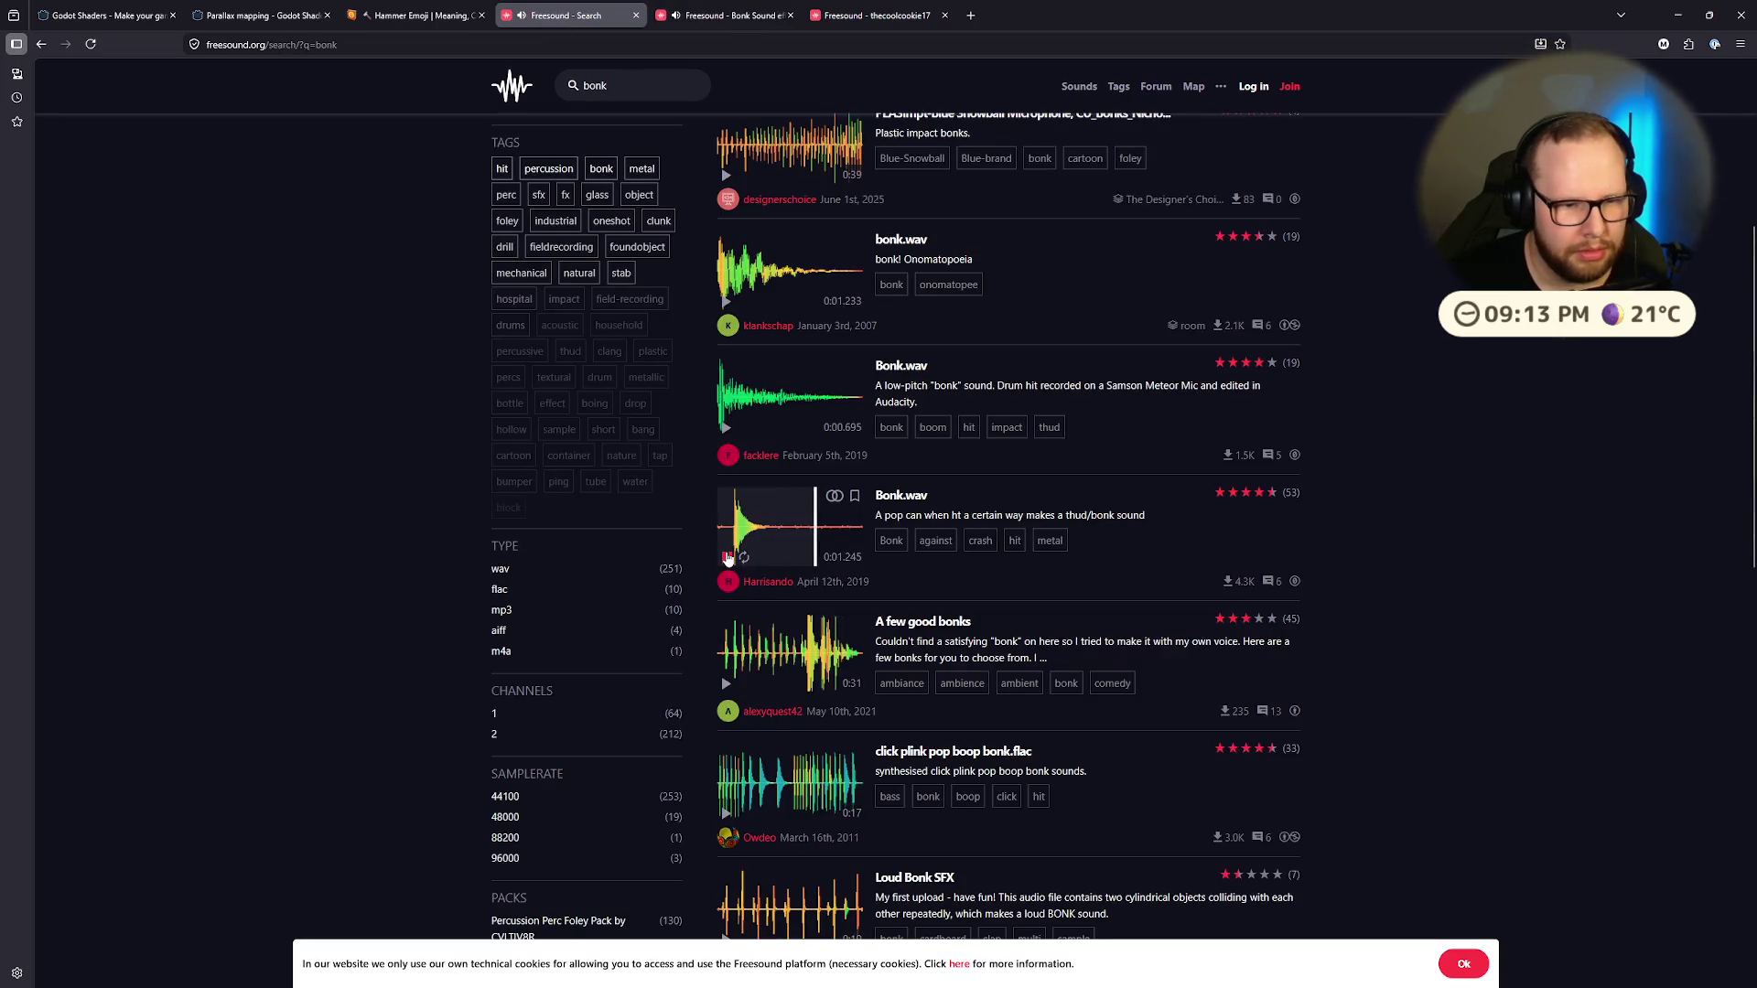
{"action": "left_click", "coordinate": [723, 560]}
{"action": "left_click", "coordinate": [725, 559]}
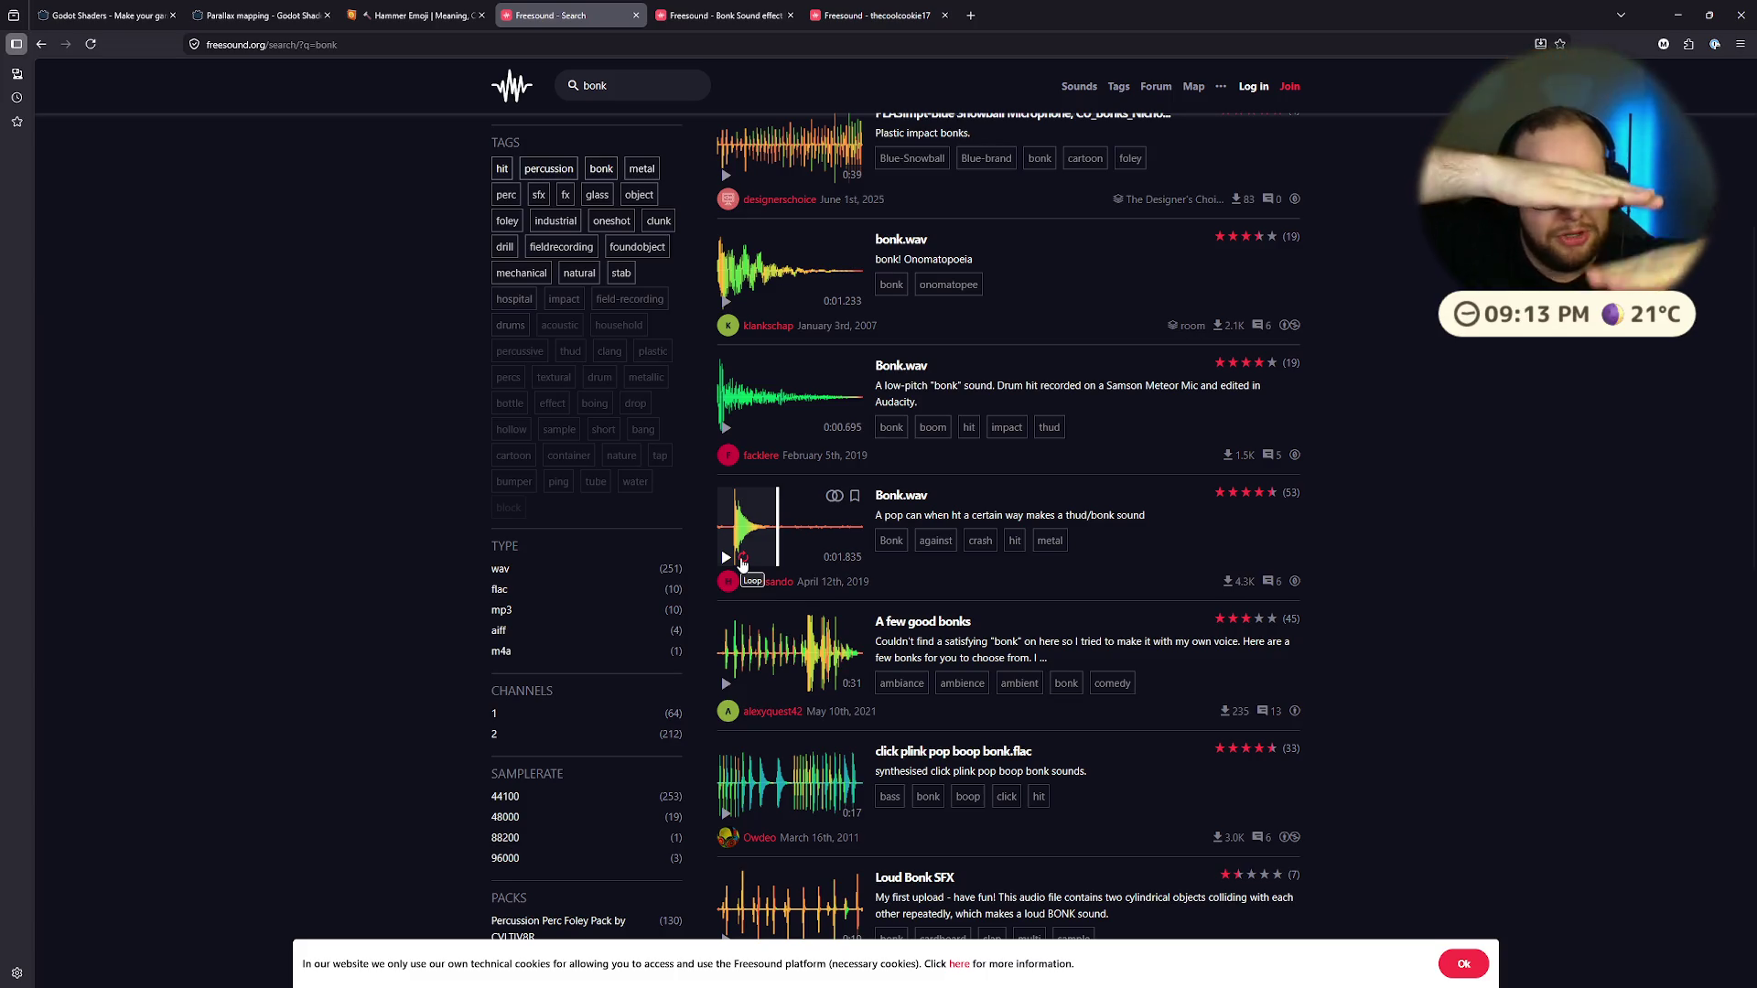
{"action": "key", "text": "ctrl+Tab"}
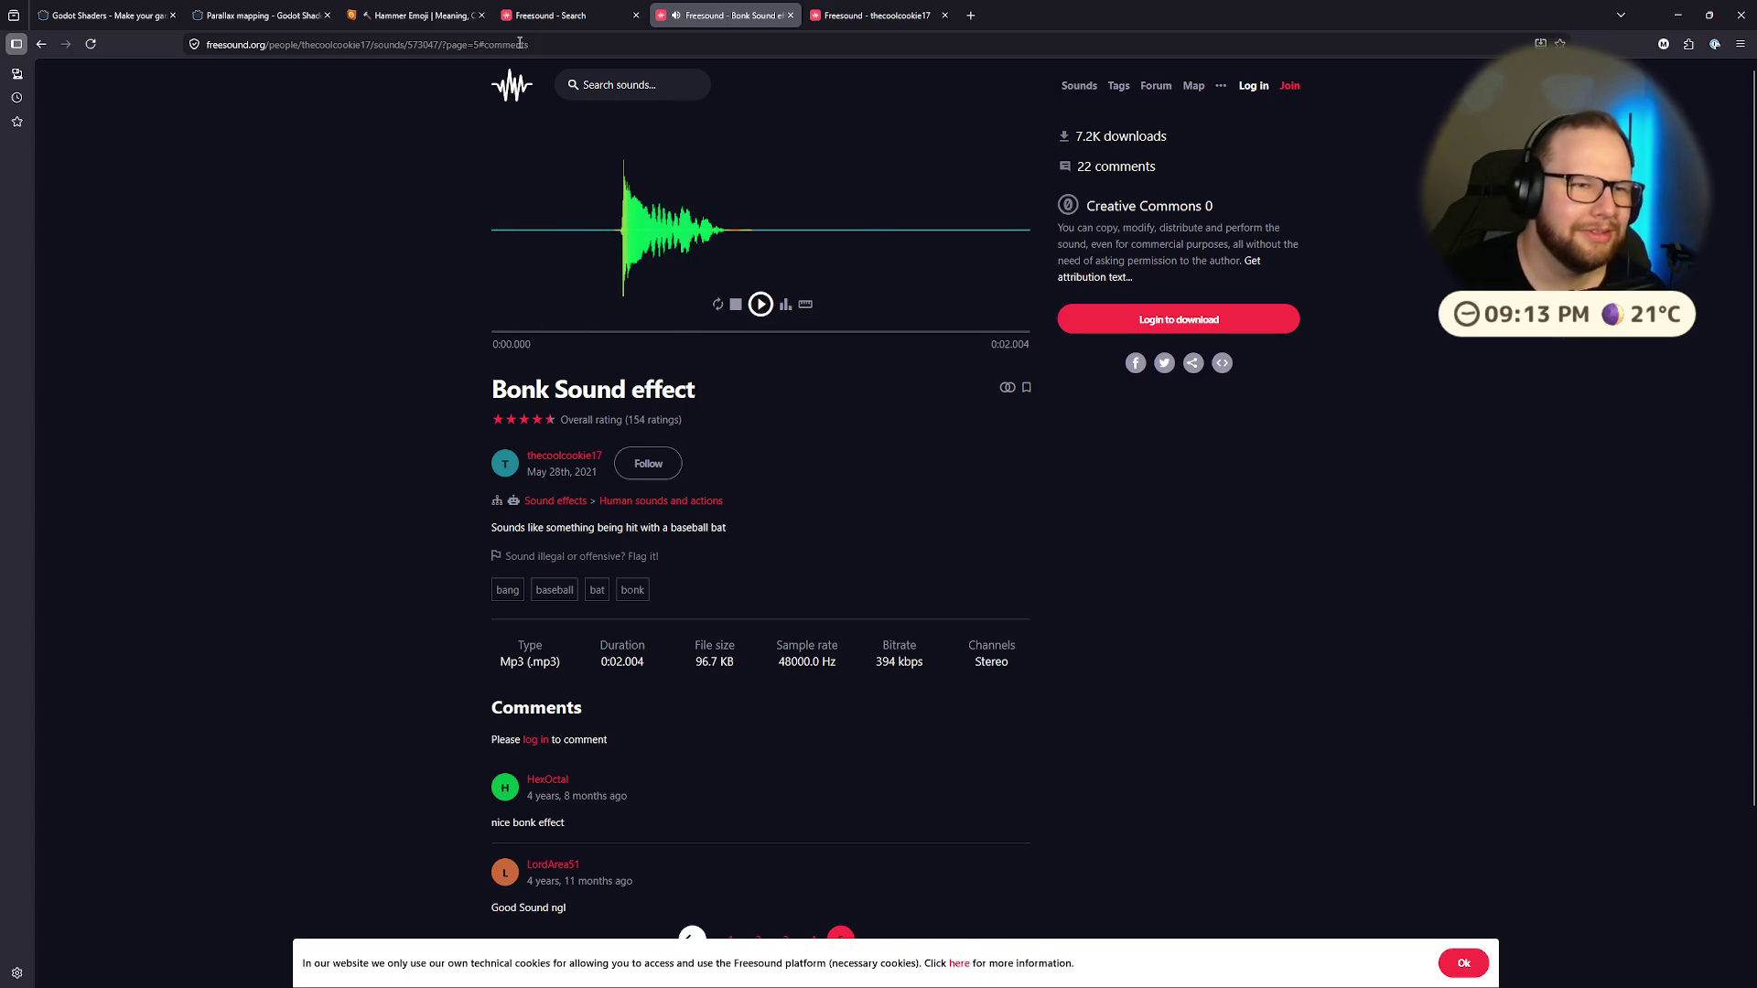
{"action": "key", "text": "ctrl+shift+Tab"}
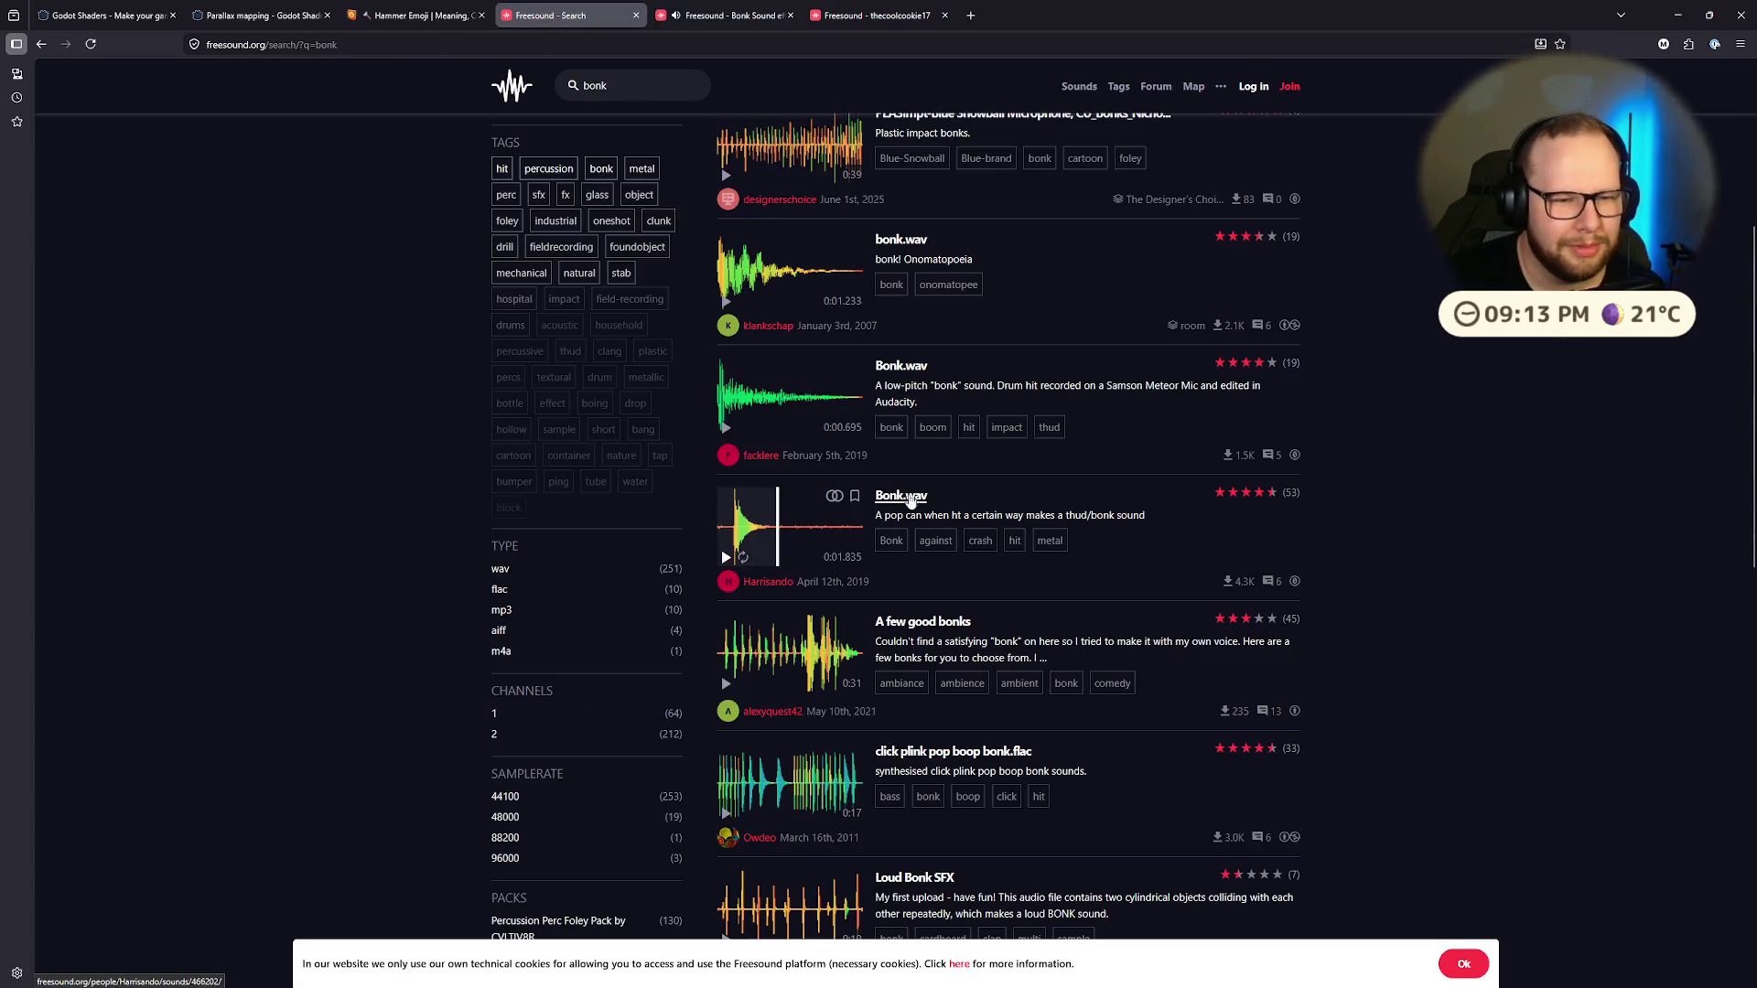
Step: Open Bonk.wav in its own tab and close the Bonk Sound effect page
{"action": "middle_click", "coordinate": [915, 502]}
{"action": "key", "text": "ctrl+Tab"}
{"action": "left_click", "coordinate": [886, 15]}
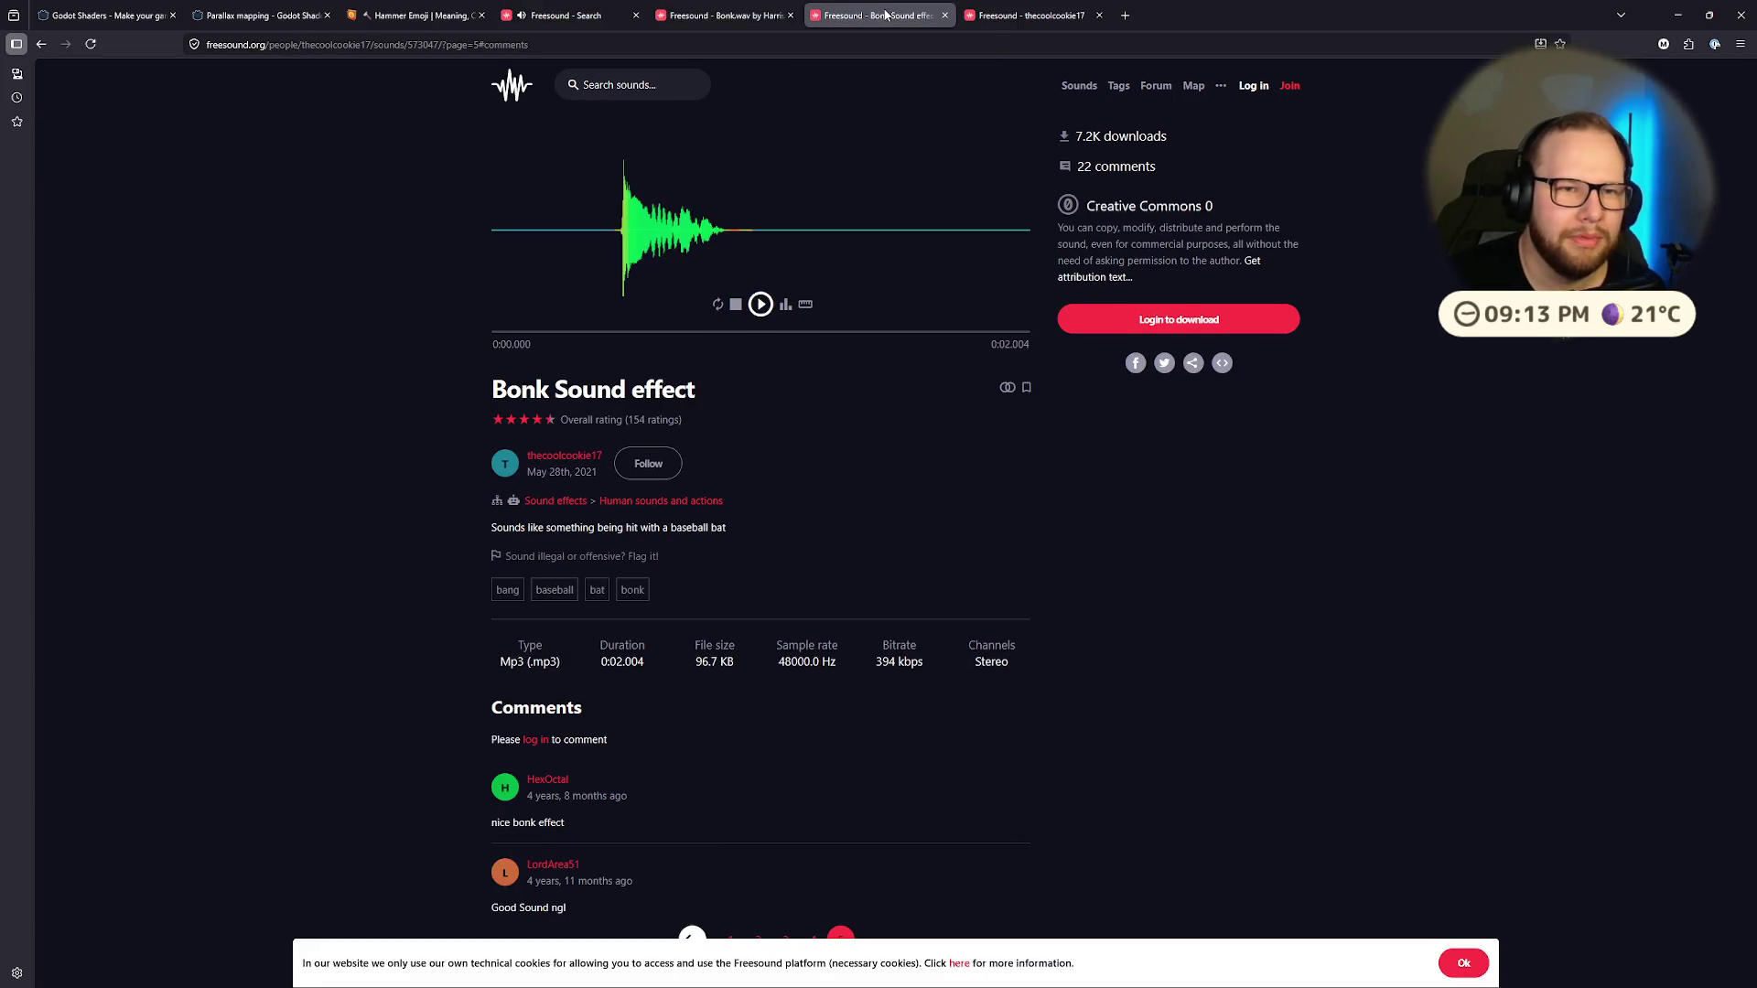
{"action": "left_click", "coordinate": [945, 16]}
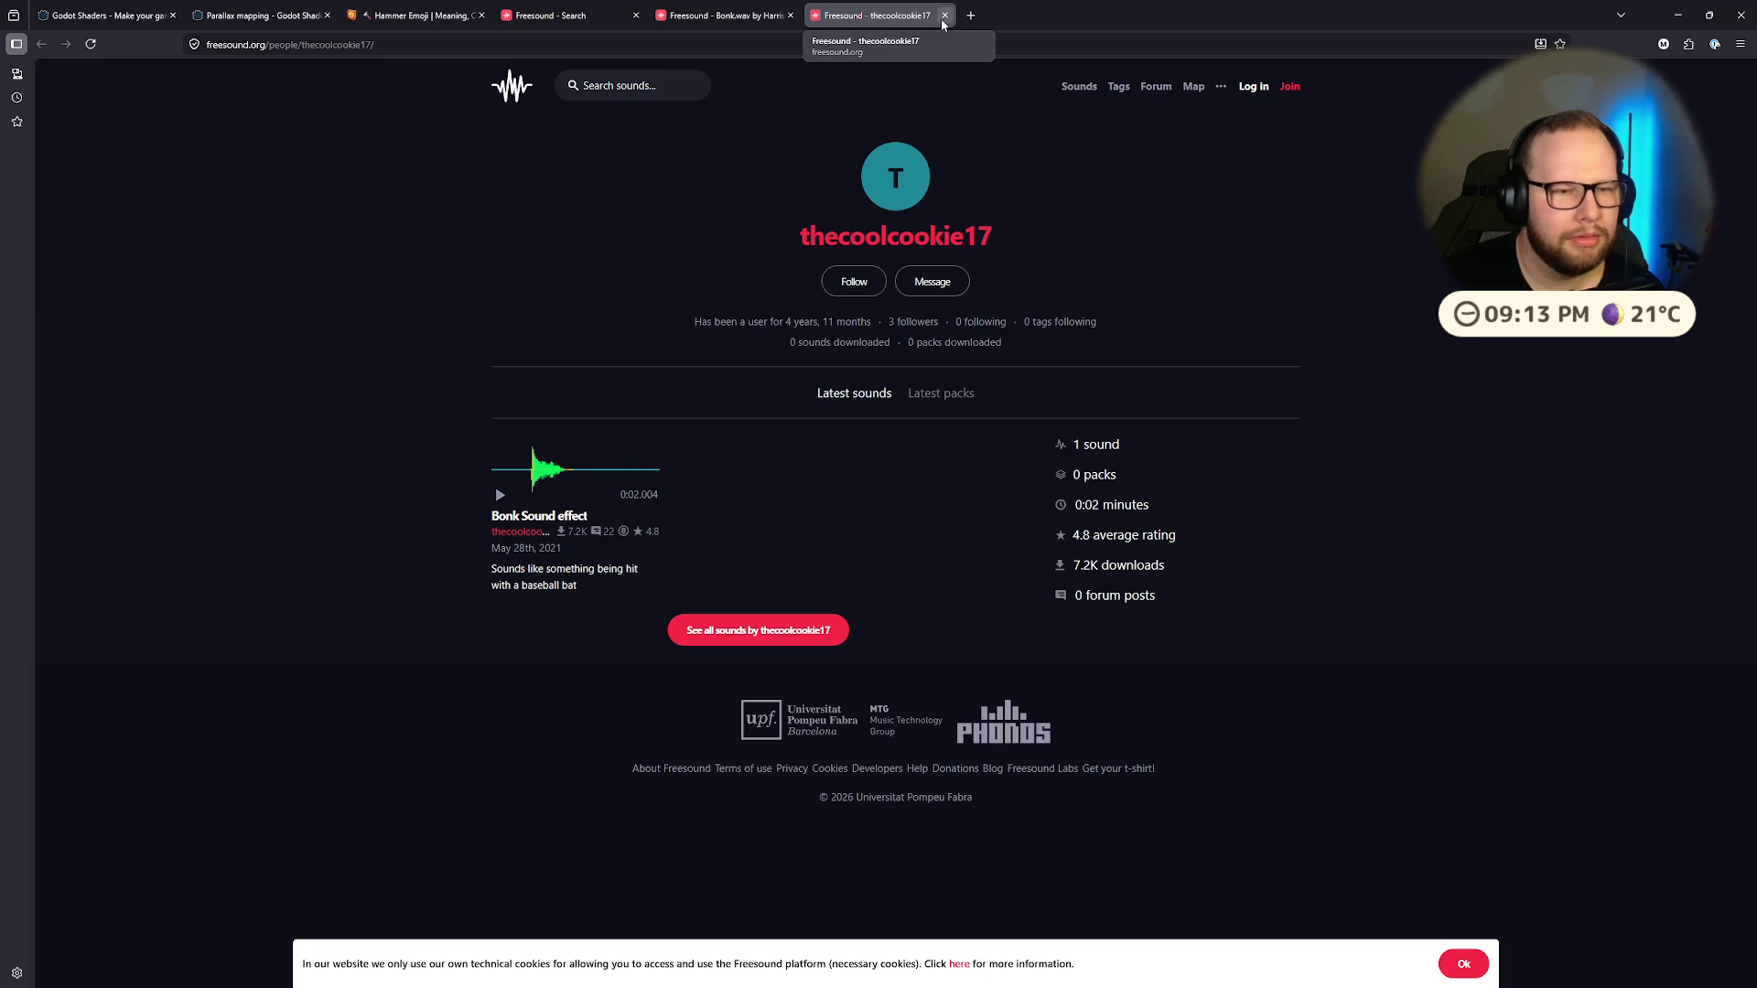
{"action": "left_click", "coordinate": [723, 16]}
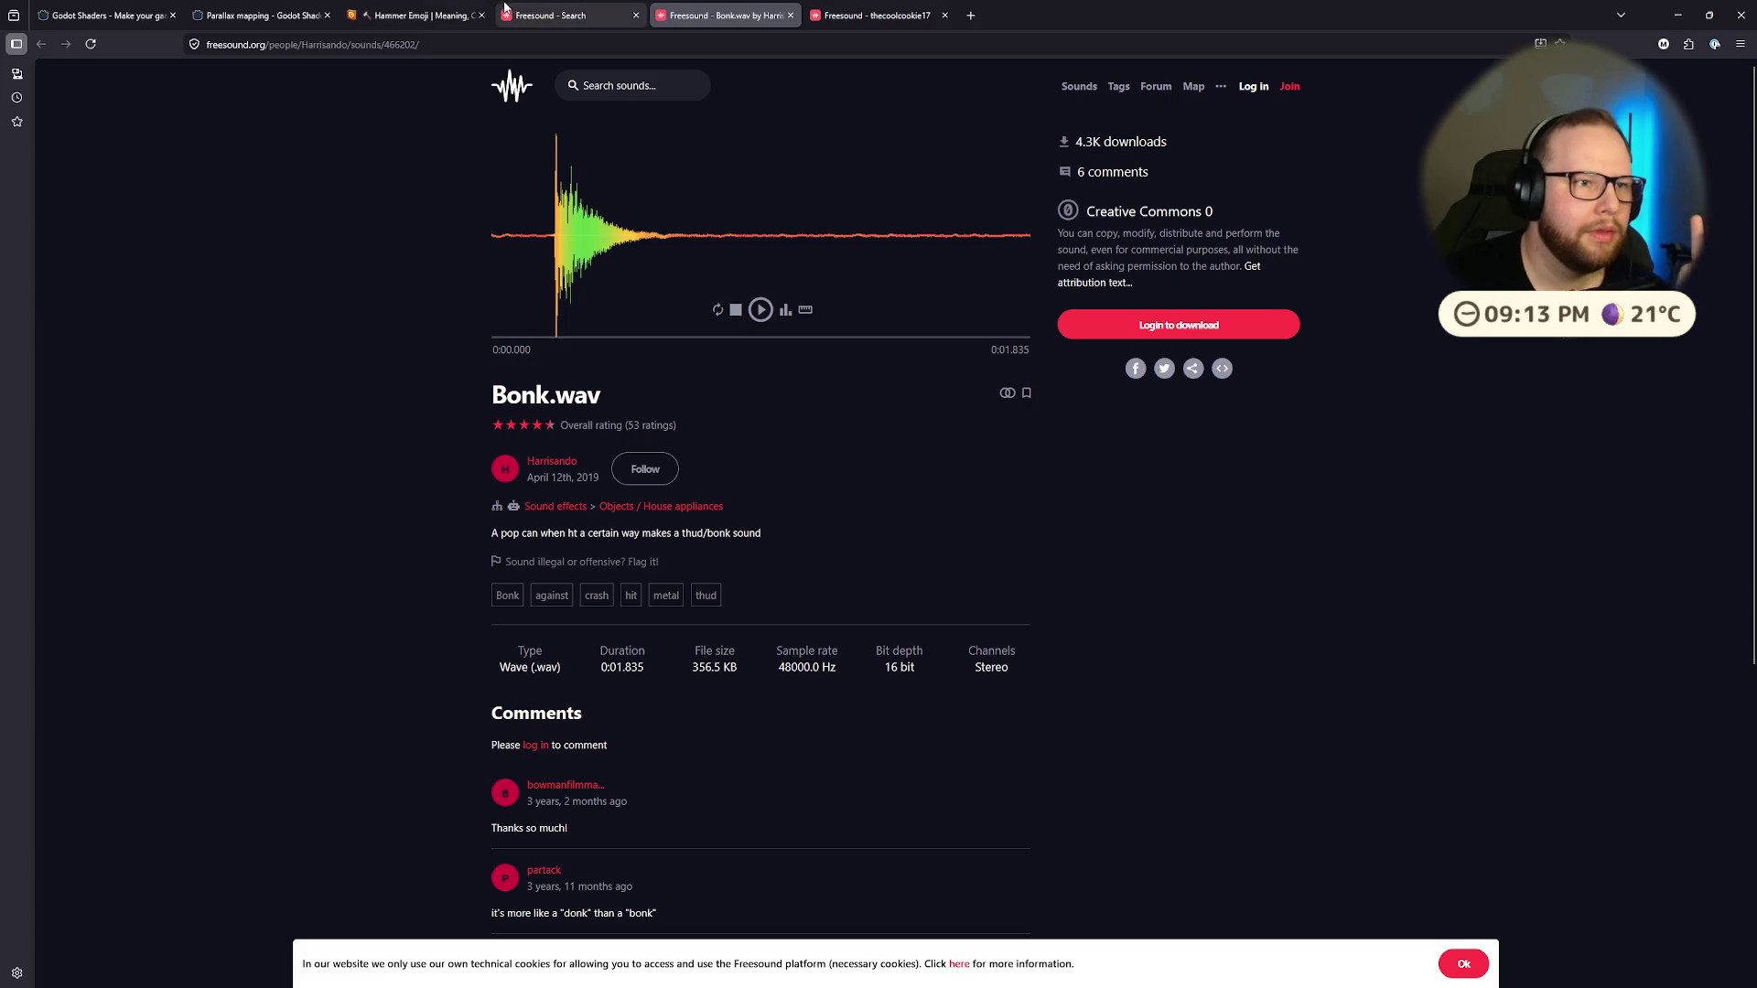
{"action": "left_click", "coordinate": [421, 25]}
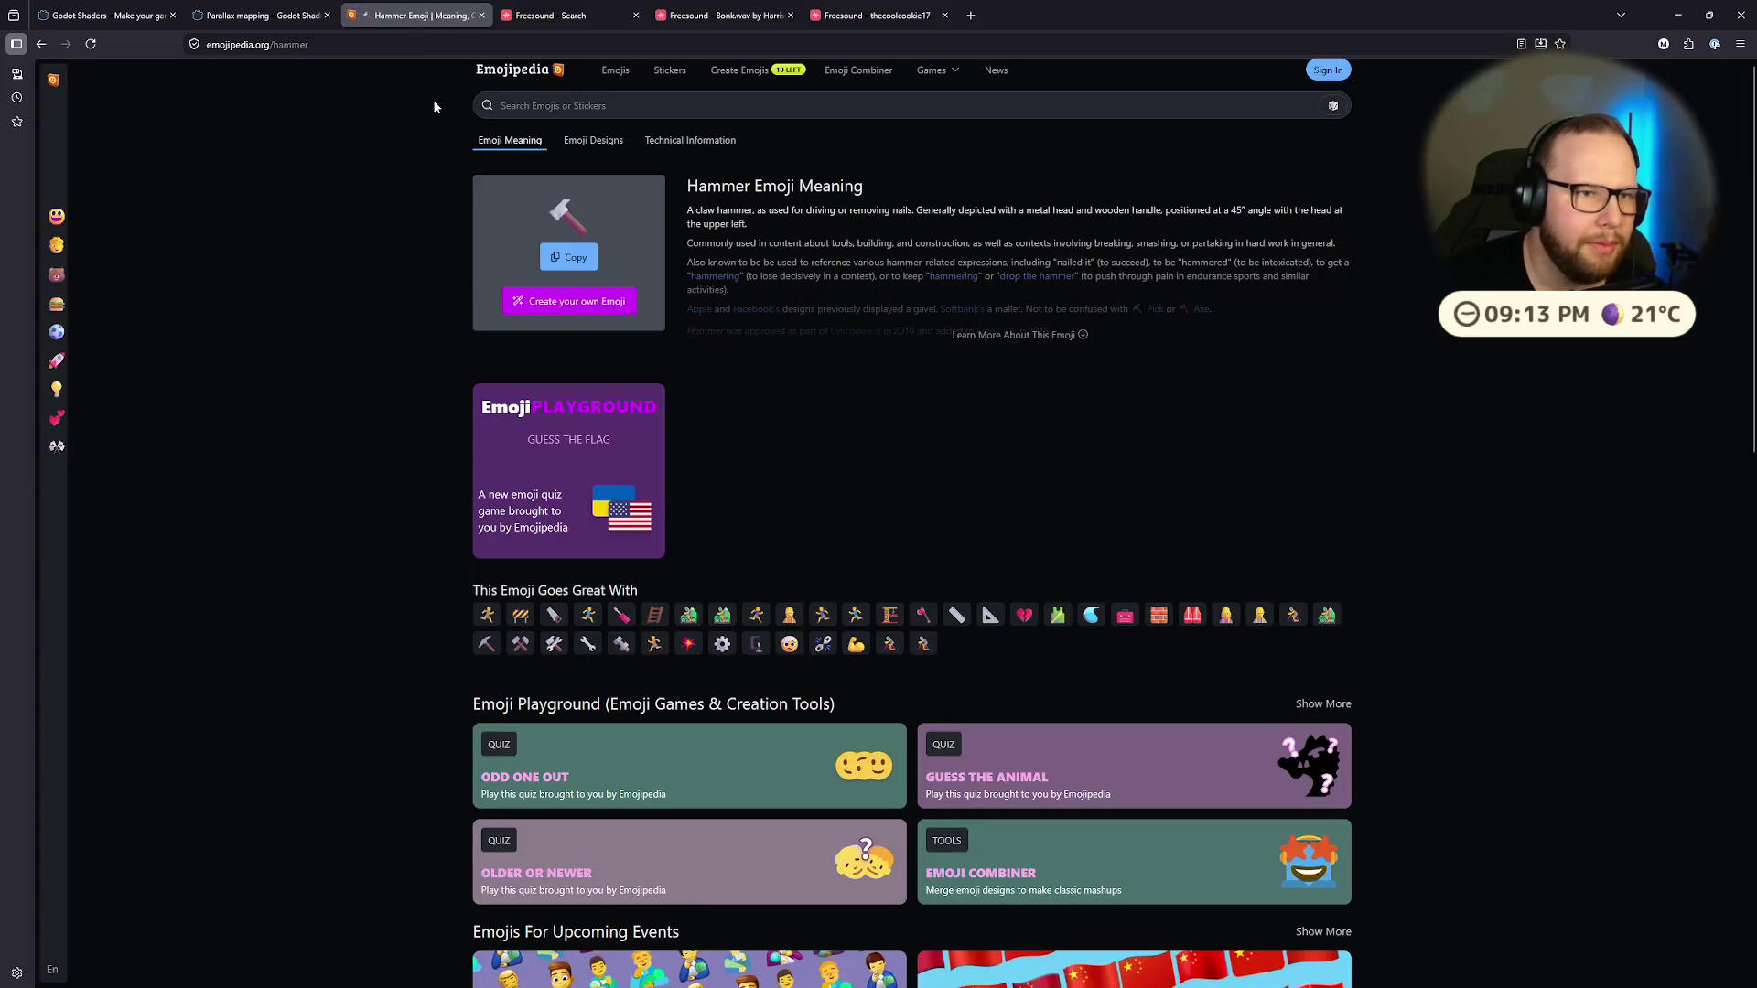
Step: Copy the hammer emoji and load Emojipedia in a new tab beside it
{"action": "left_click", "coordinate": [568, 257]}
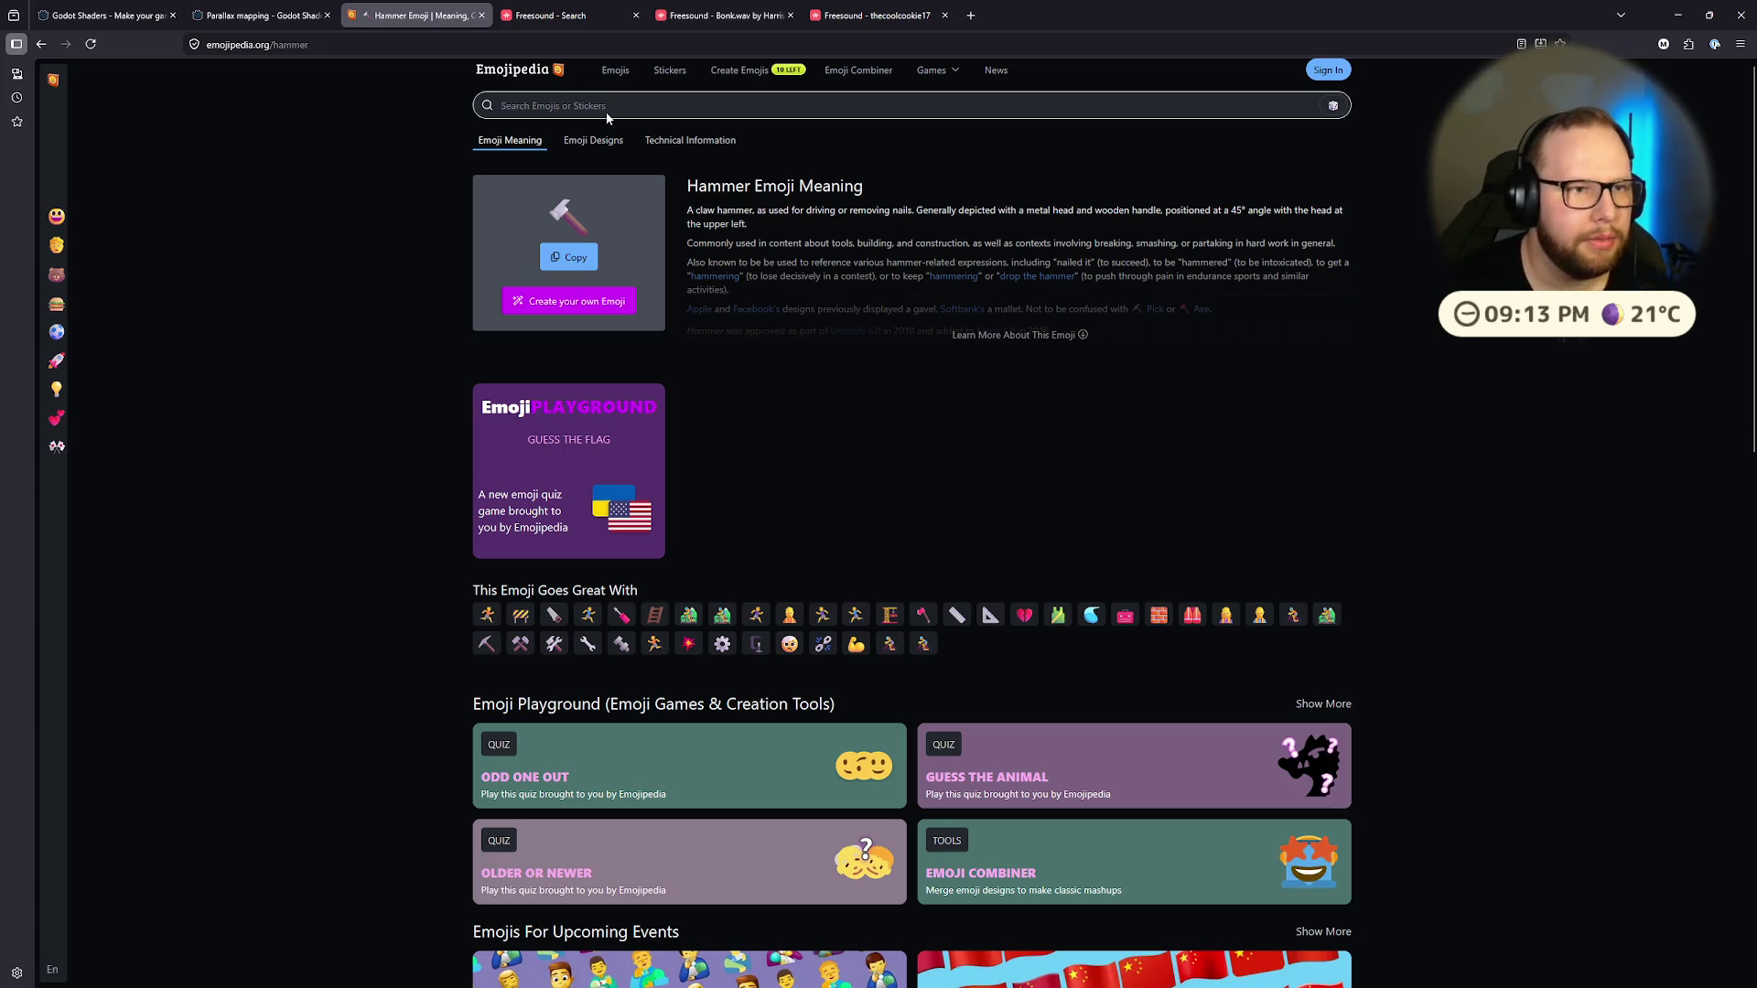
{"action": "left_click", "coordinate": [972, 16]}
{"action": "left_click_drag", "start_coordinate": [980, 17], "coordinate": [409, 18]}
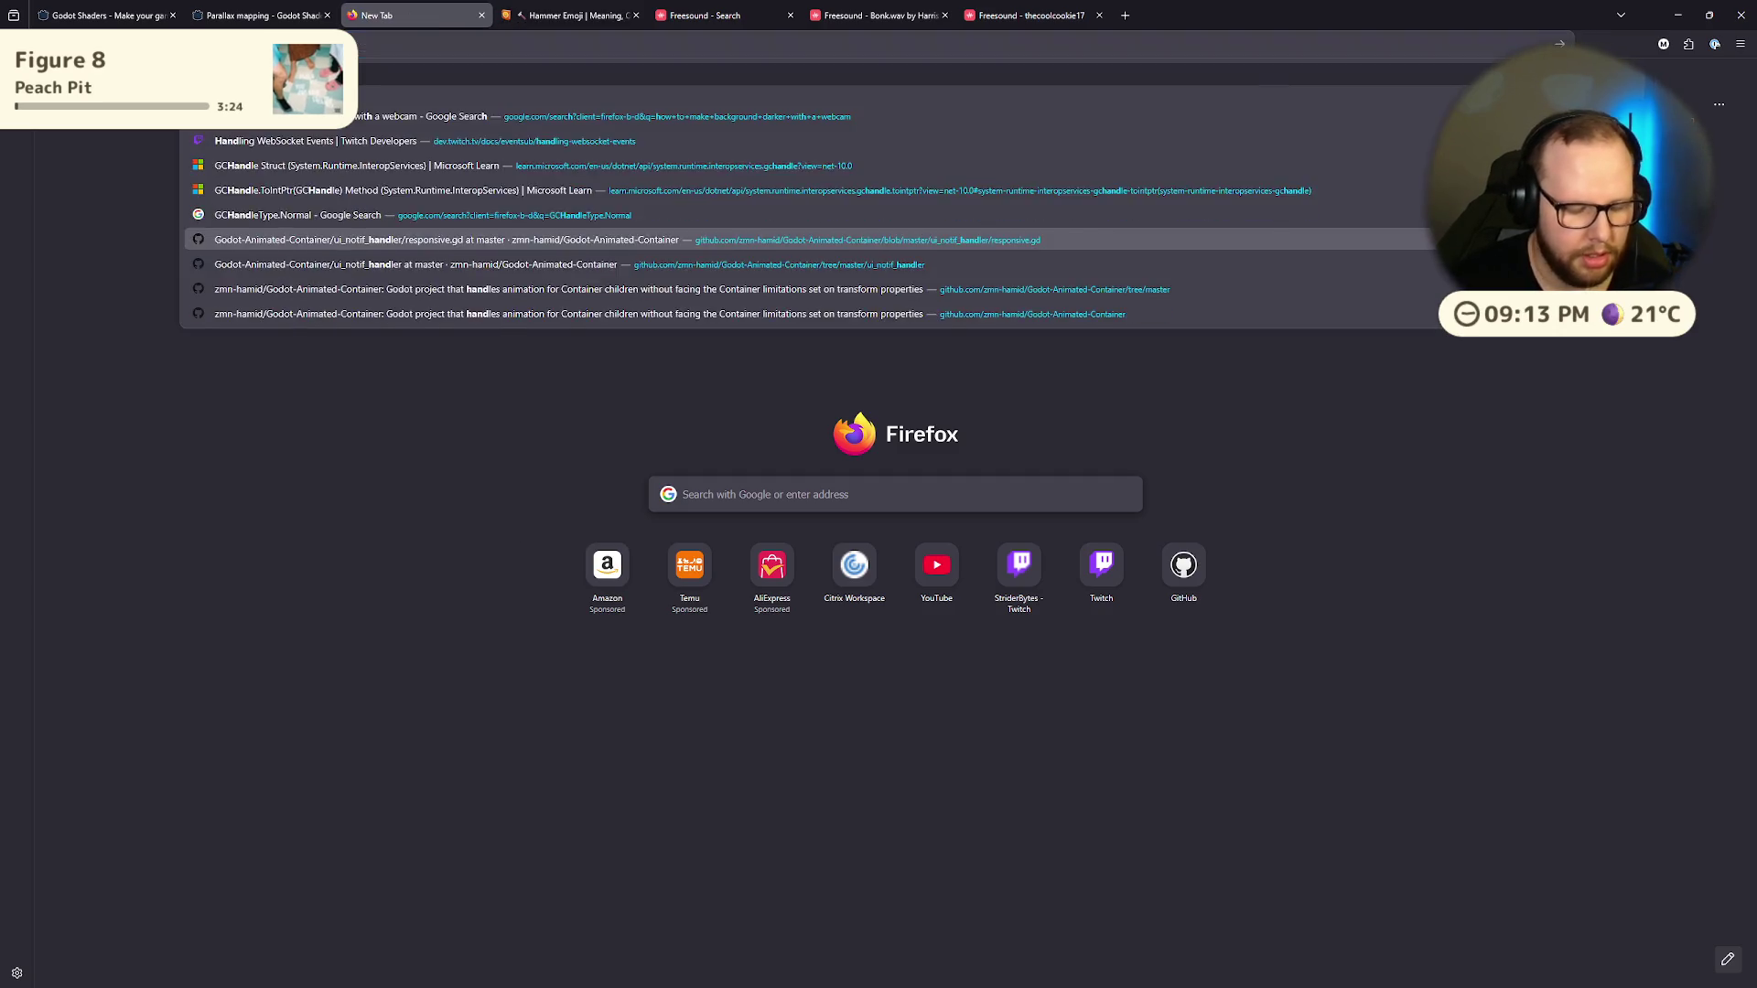
{"action": "left_click", "coordinate": [563, 16]}
{"action": "left_click", "coordinate": [435, 19]}
{"action": "key", "text": "ctrl+v"}
{"action": "key", "text": "Return"}
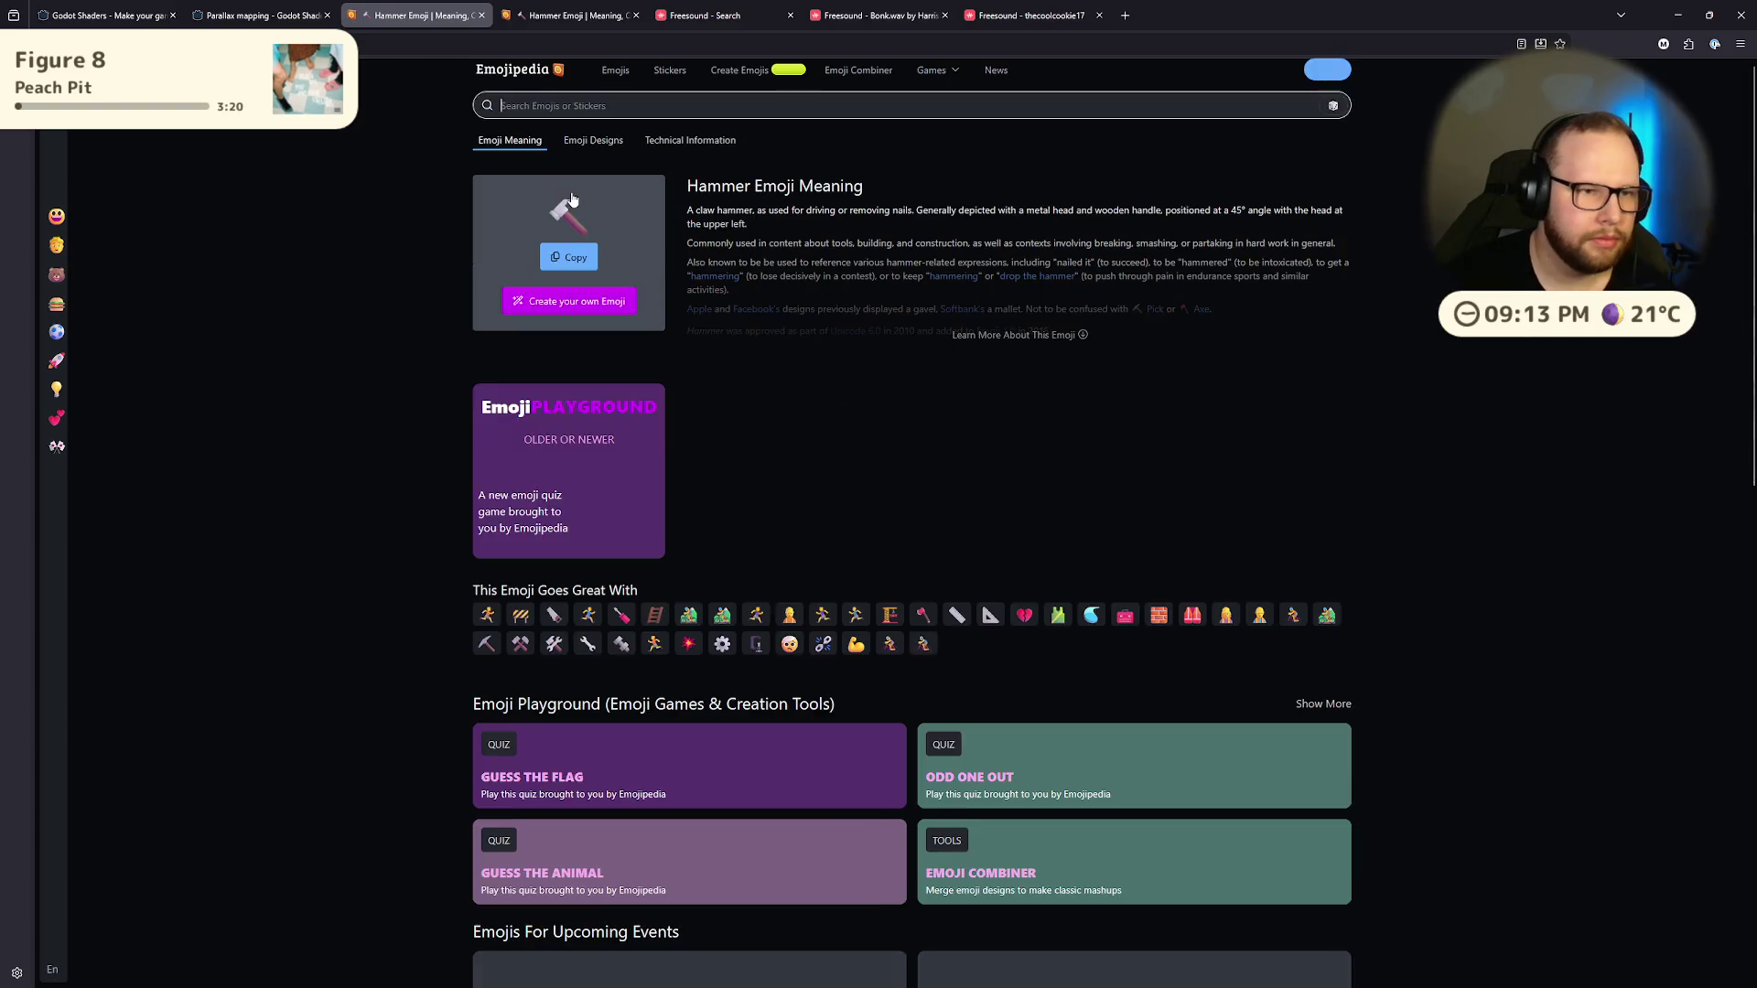
Step: Search Emojipedia for 'hand', then for 'fist' to list fist emojis
{"action": "left_click", "coordinate": [572, 106]}
{"action": "type", "text": "hand"}
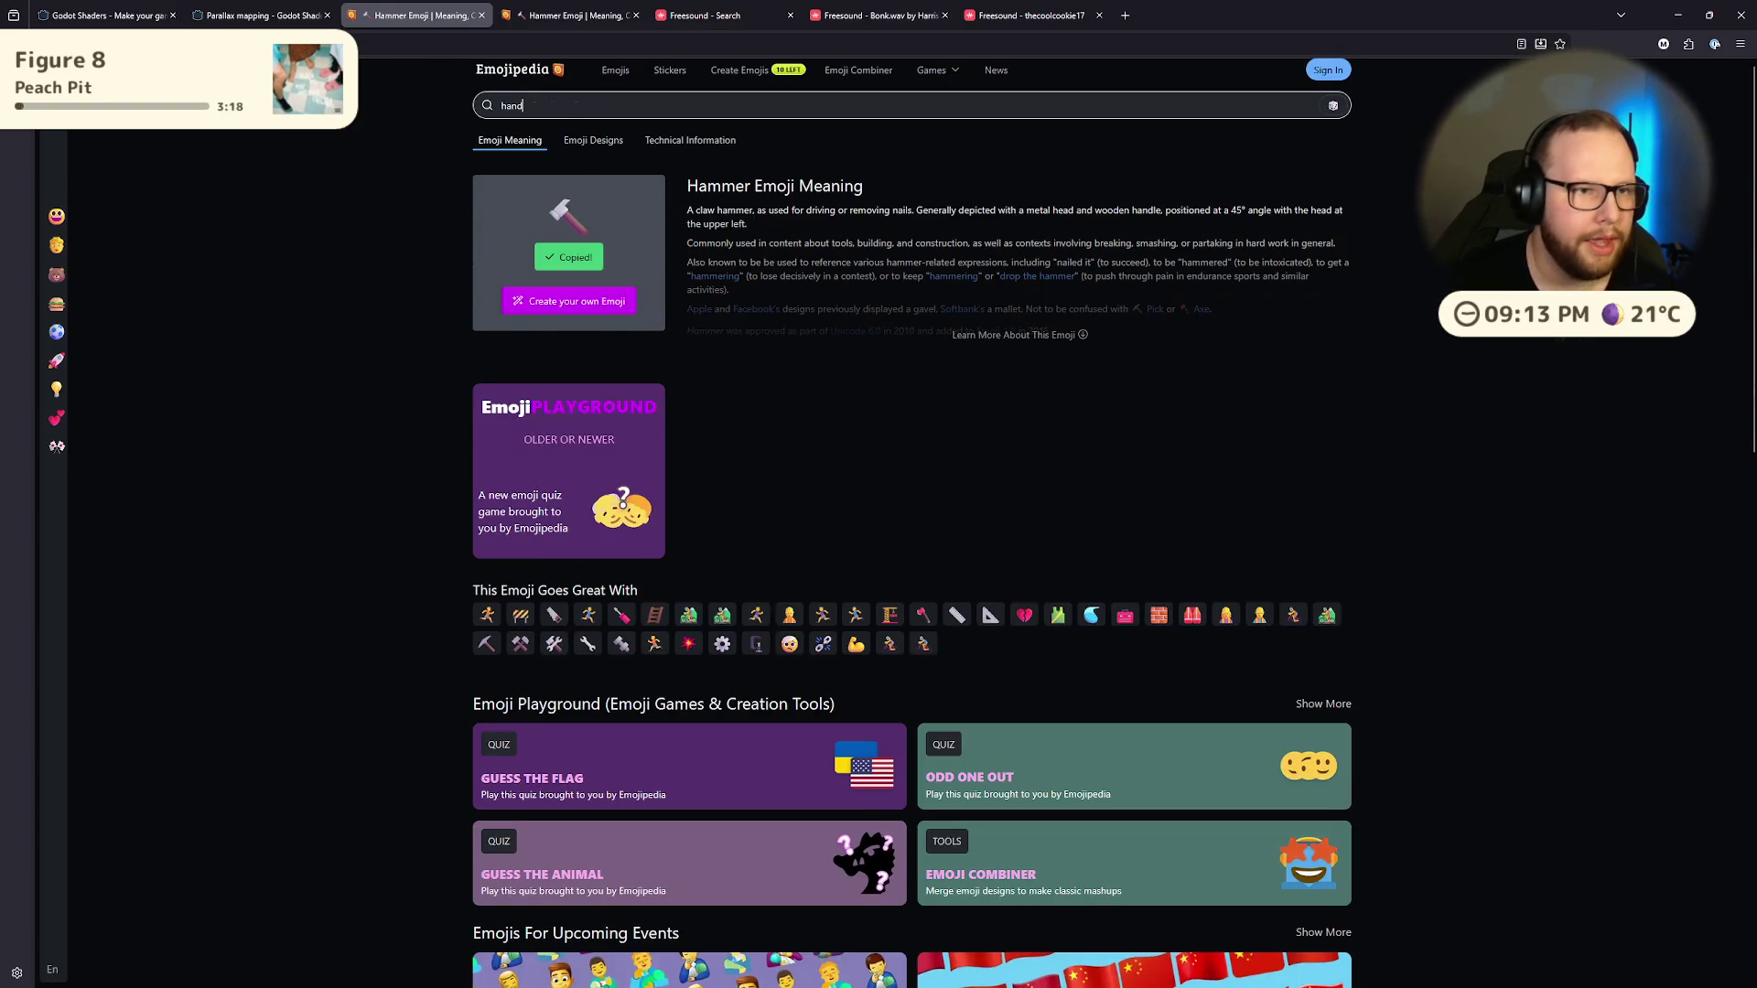
{"action": "key", "text": "Return"}
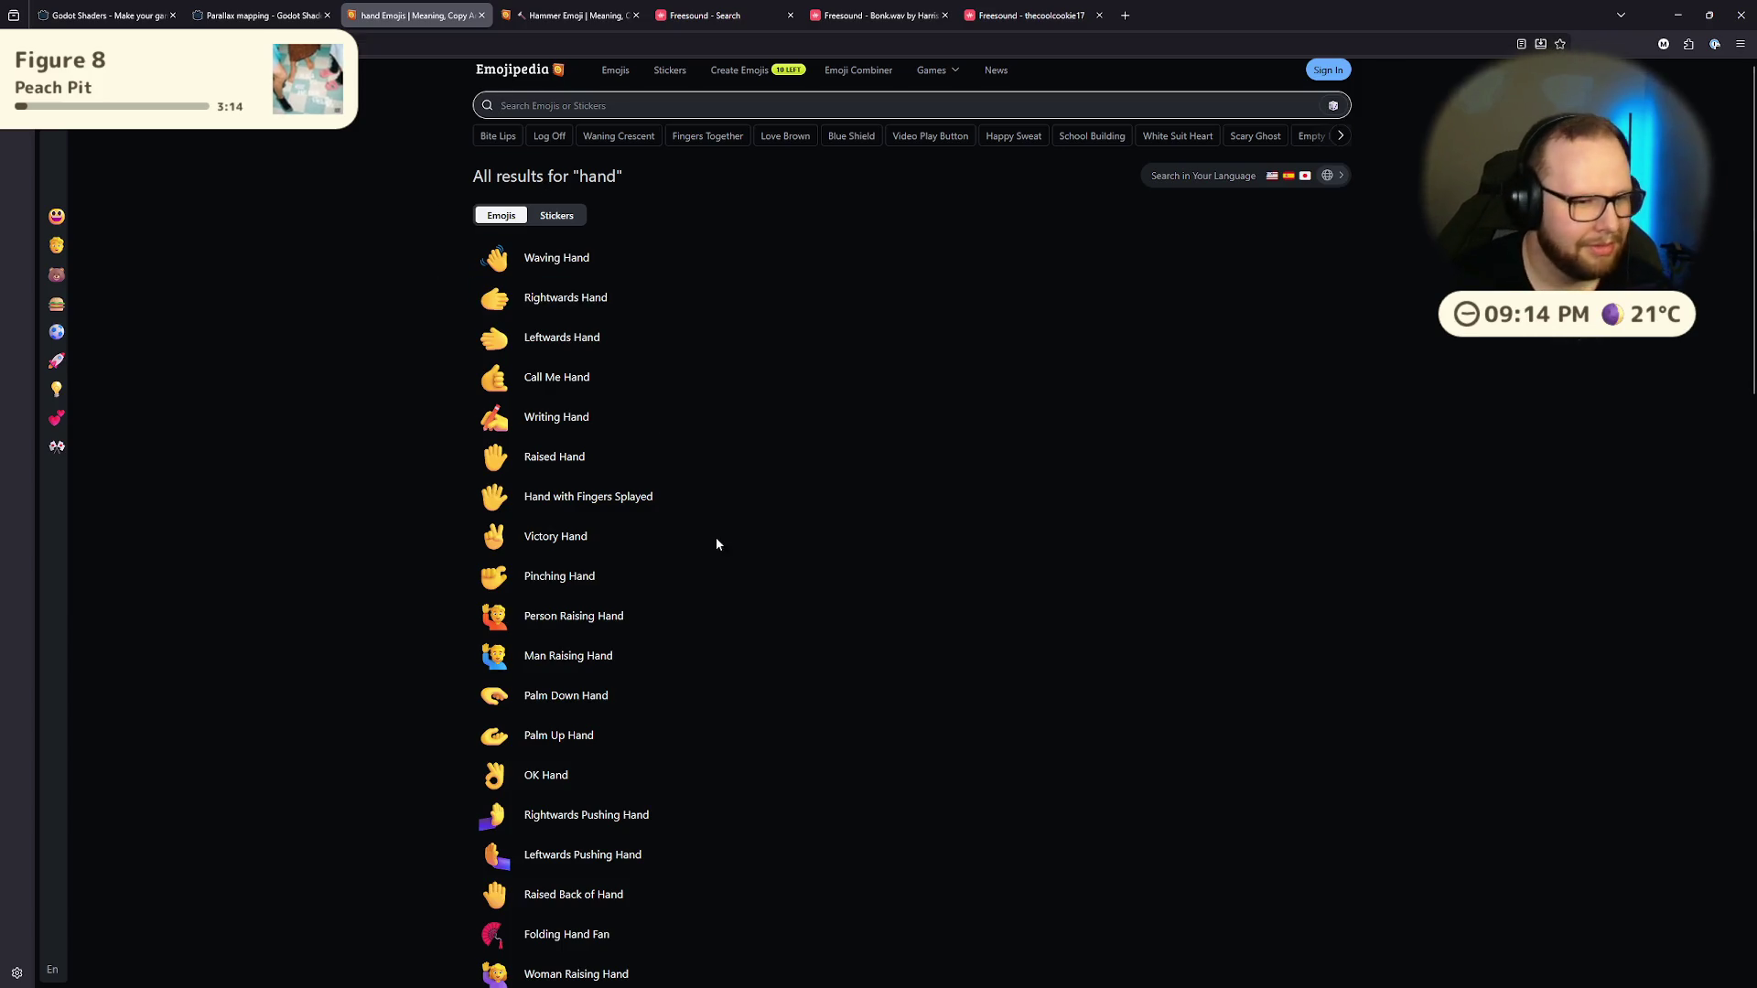
{"action": "scroll", "coordinate": [690, 435], "scroll_direction": "down", "scroll_amount": 2}
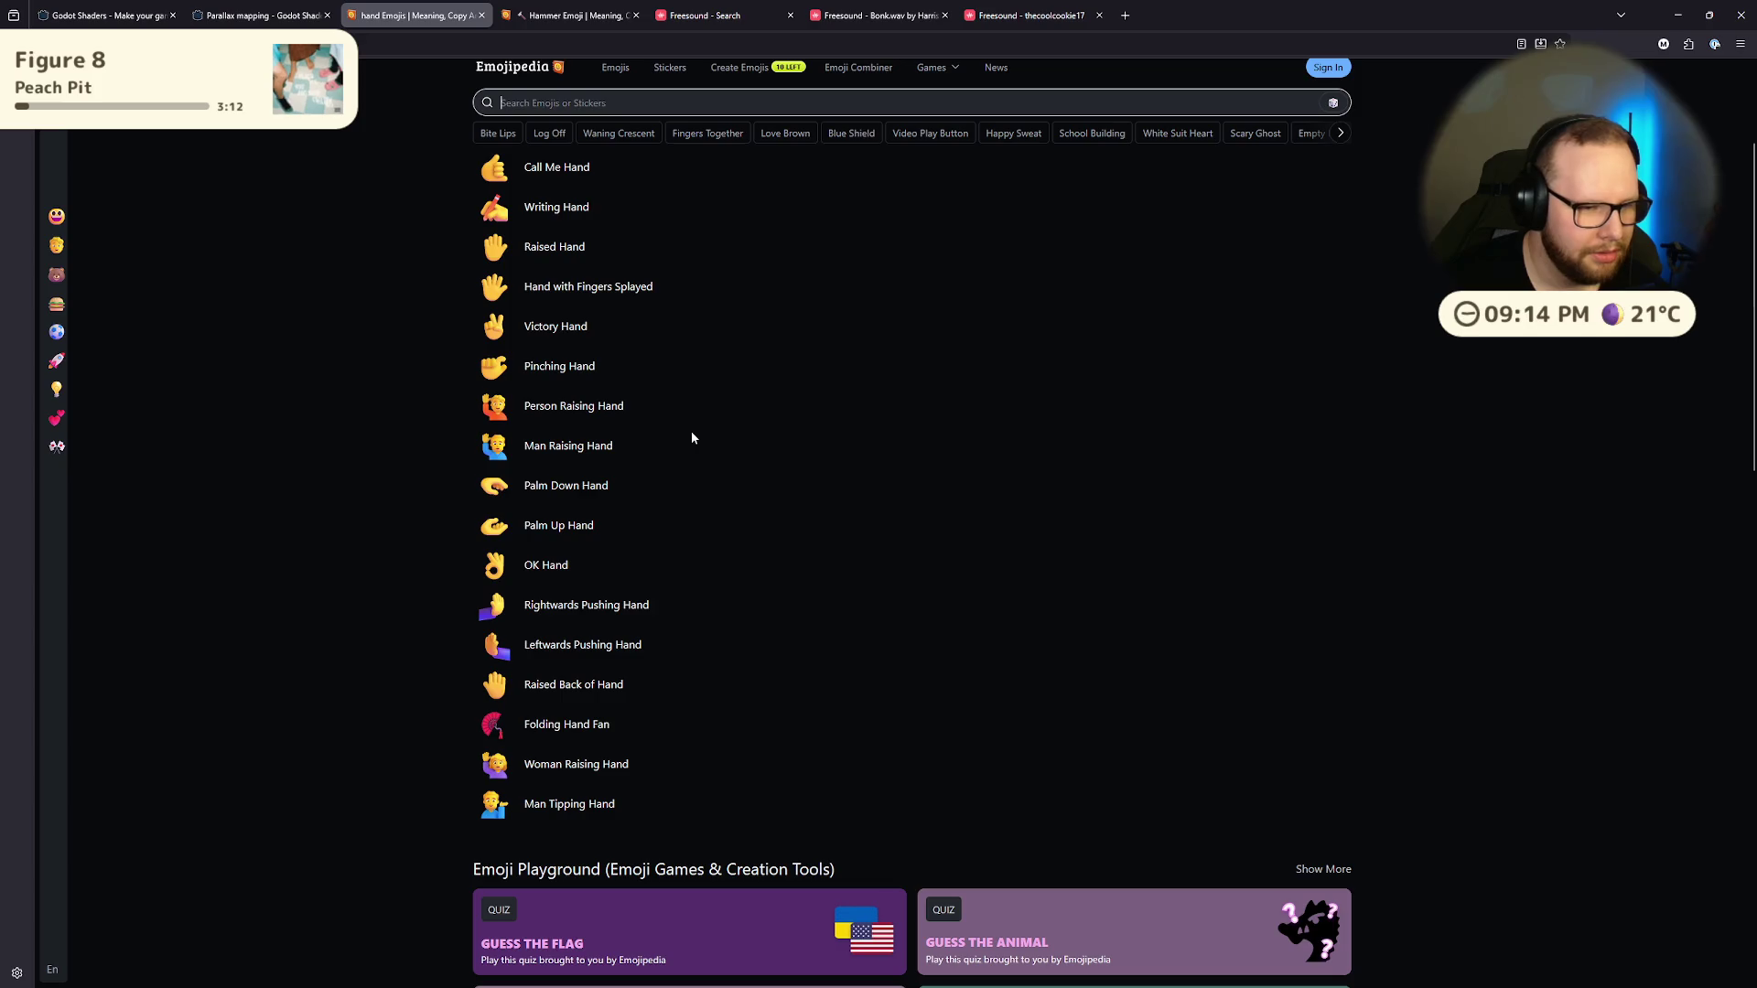
{"action": "scroll", "coordinate": [692, 438], "scroll_direction": "up", "scroll_amount": 2}
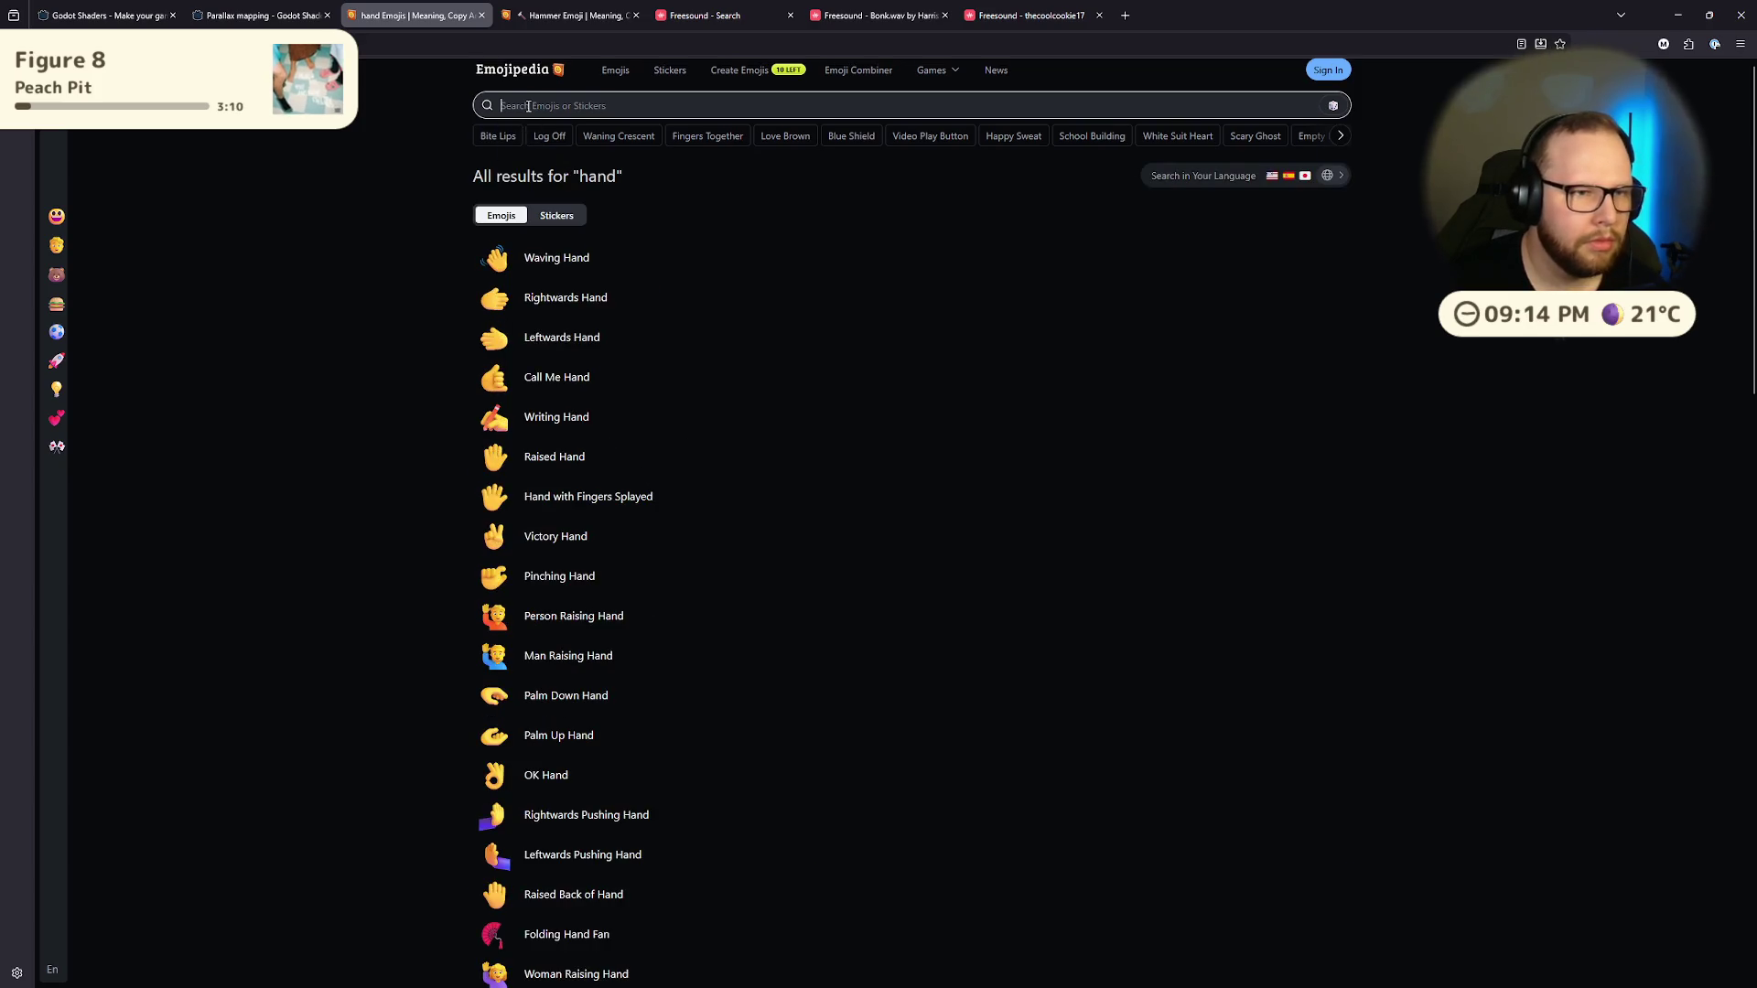
{"action": "type", "text": "fist"}
{"action": "key", "text": "Return"}
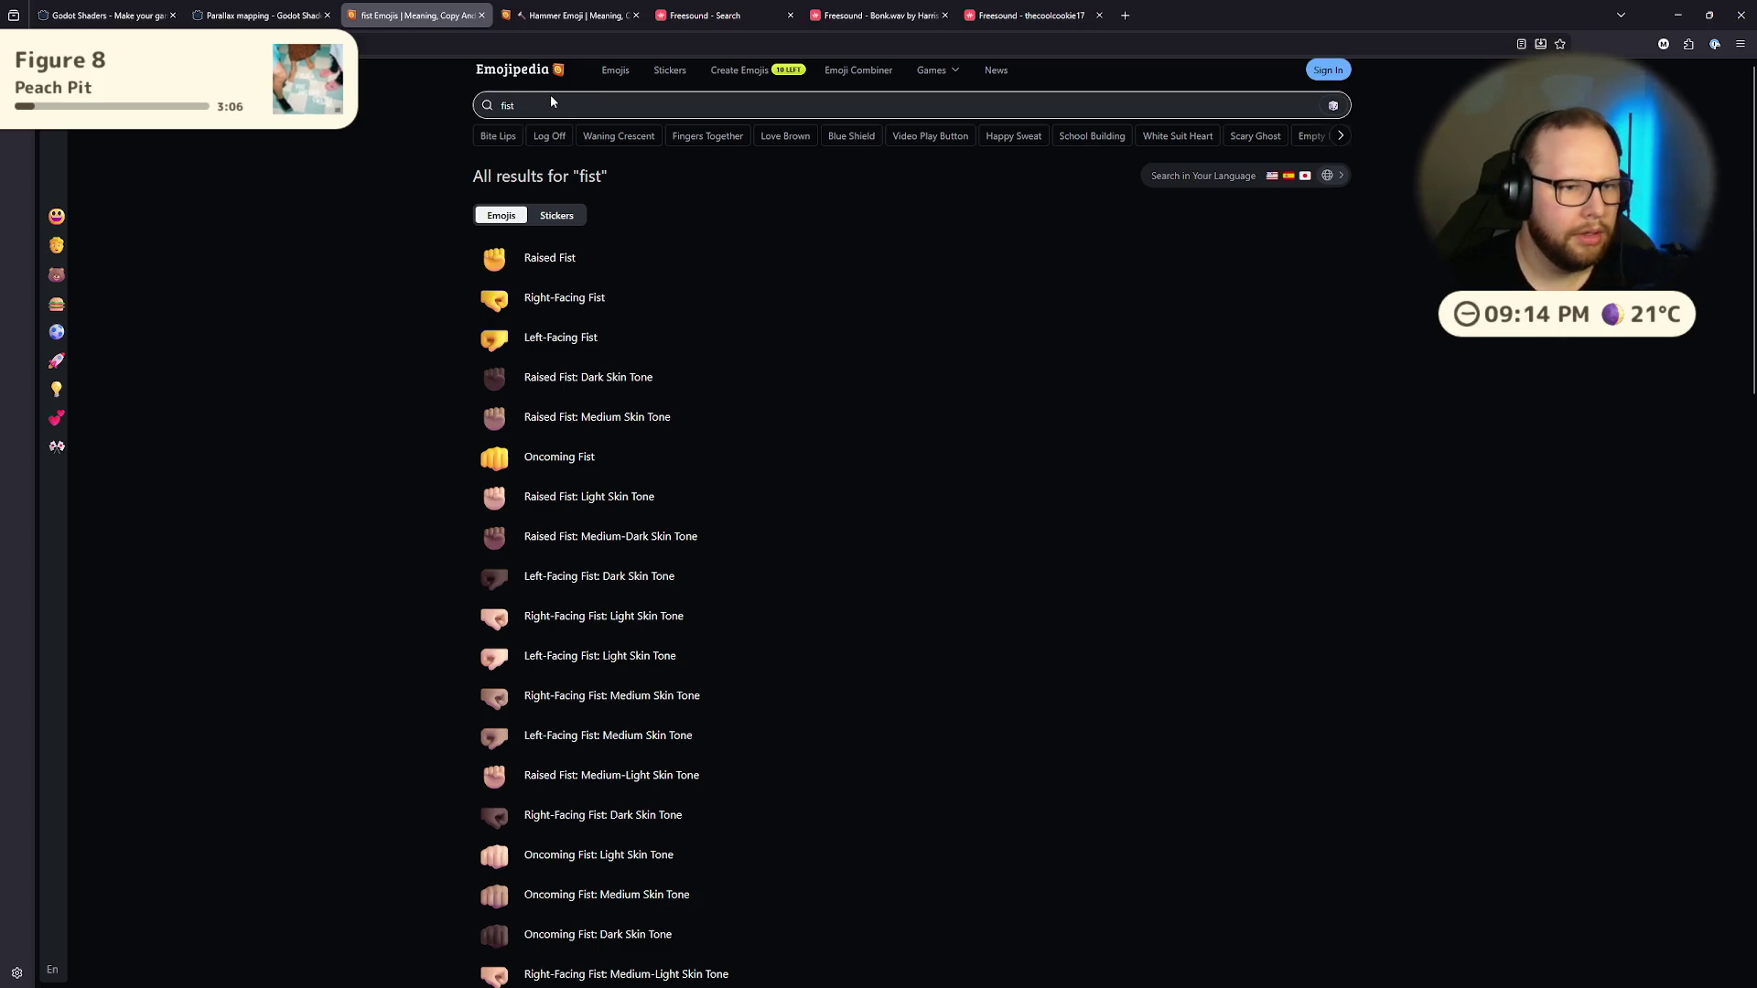
Step: Open the Raised Fist emoji page from the fist results
{"action": "left_click", "coordinate": [550, 20]}
{"action": "left_click", "coordinate": [397, 12]}
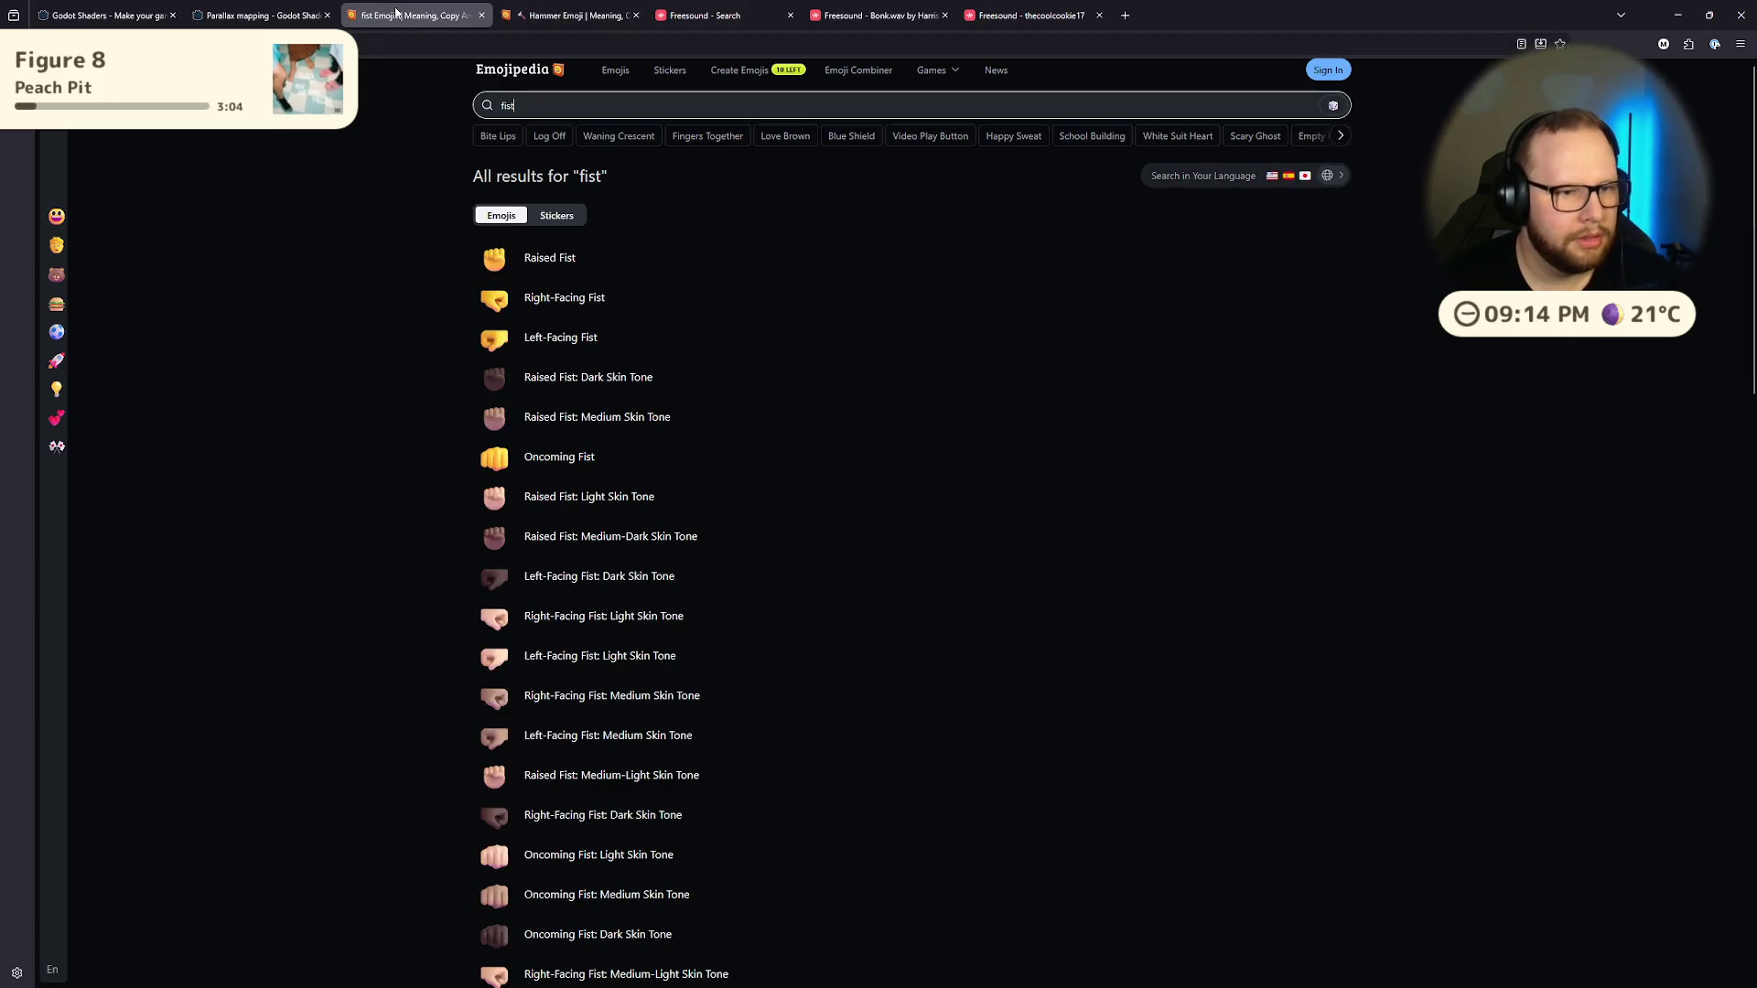
{"action": "scroll", "coordinate": [430, 320], "scroll_direction": "down", "scroll_amount": 2}
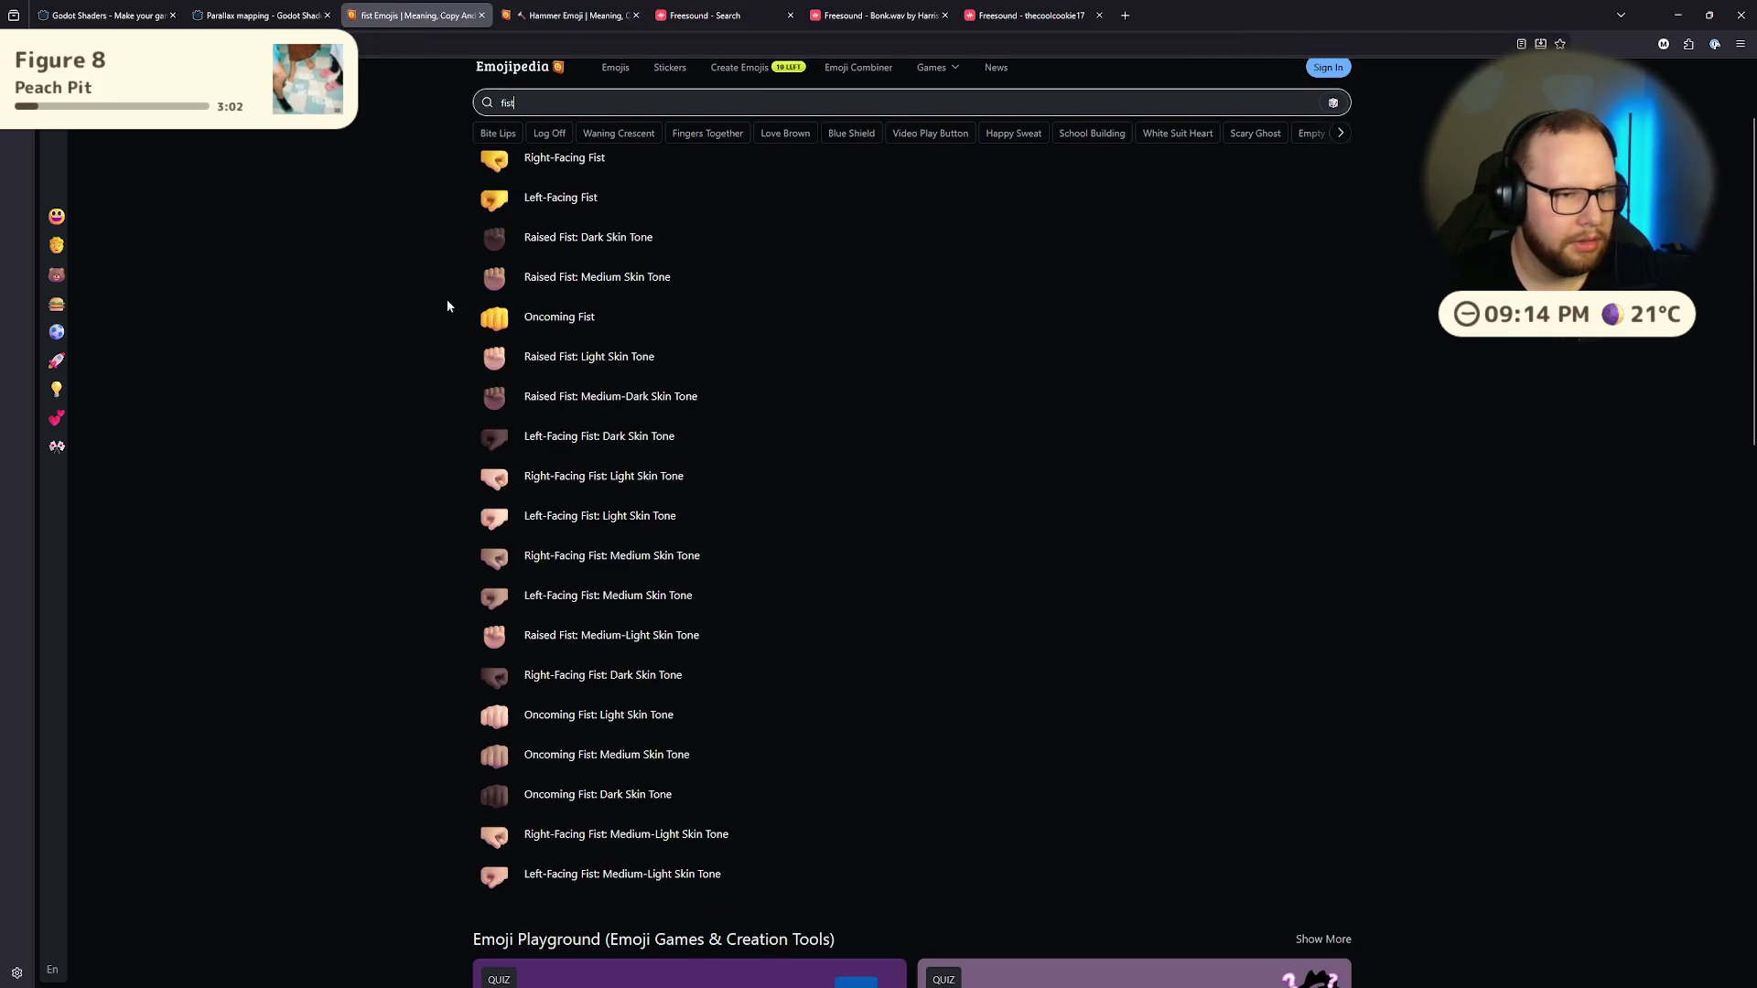
{"action": "scroll", "coordinate": [527, 305], "scroll_direction": "up", "scroll_amount": 2}
{"action": "left_click", "coordinate": [531, 260]}
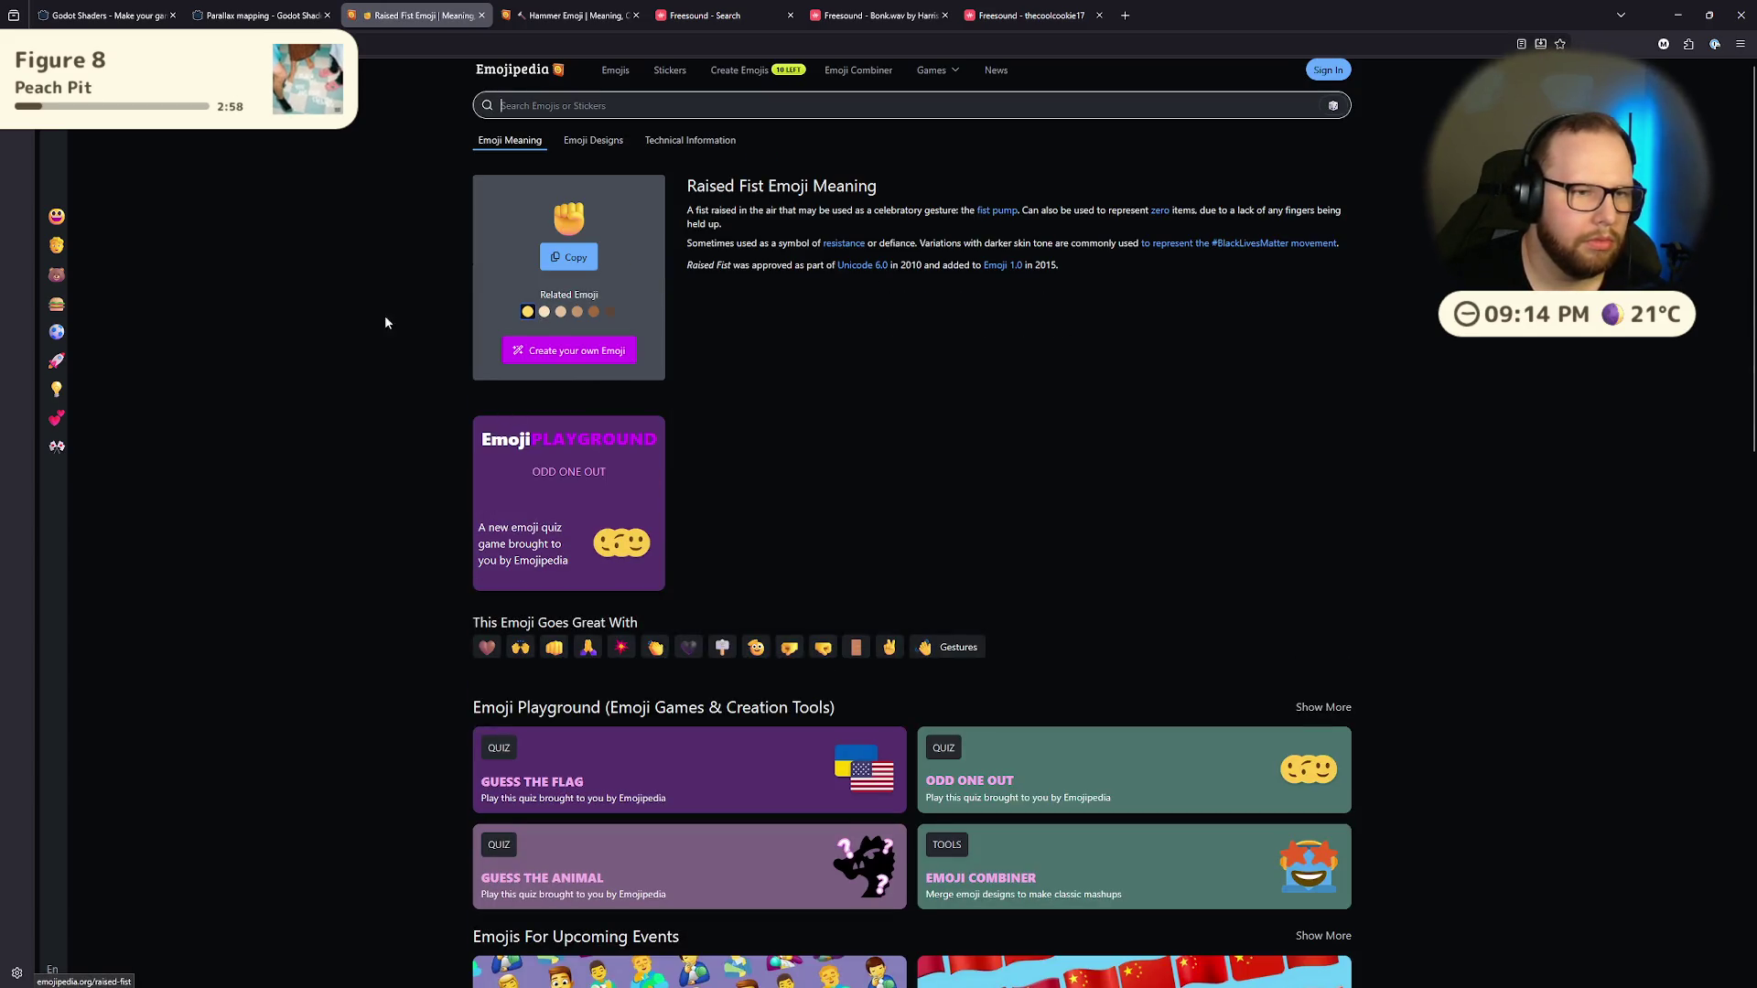
Step: Copy the Raised Fist emoji after comparing it with the Hammer emoji page
{"action": "key", "text": "ctrl+Tab"}
{"action": "left_click", "coordinate": [426, 22]}
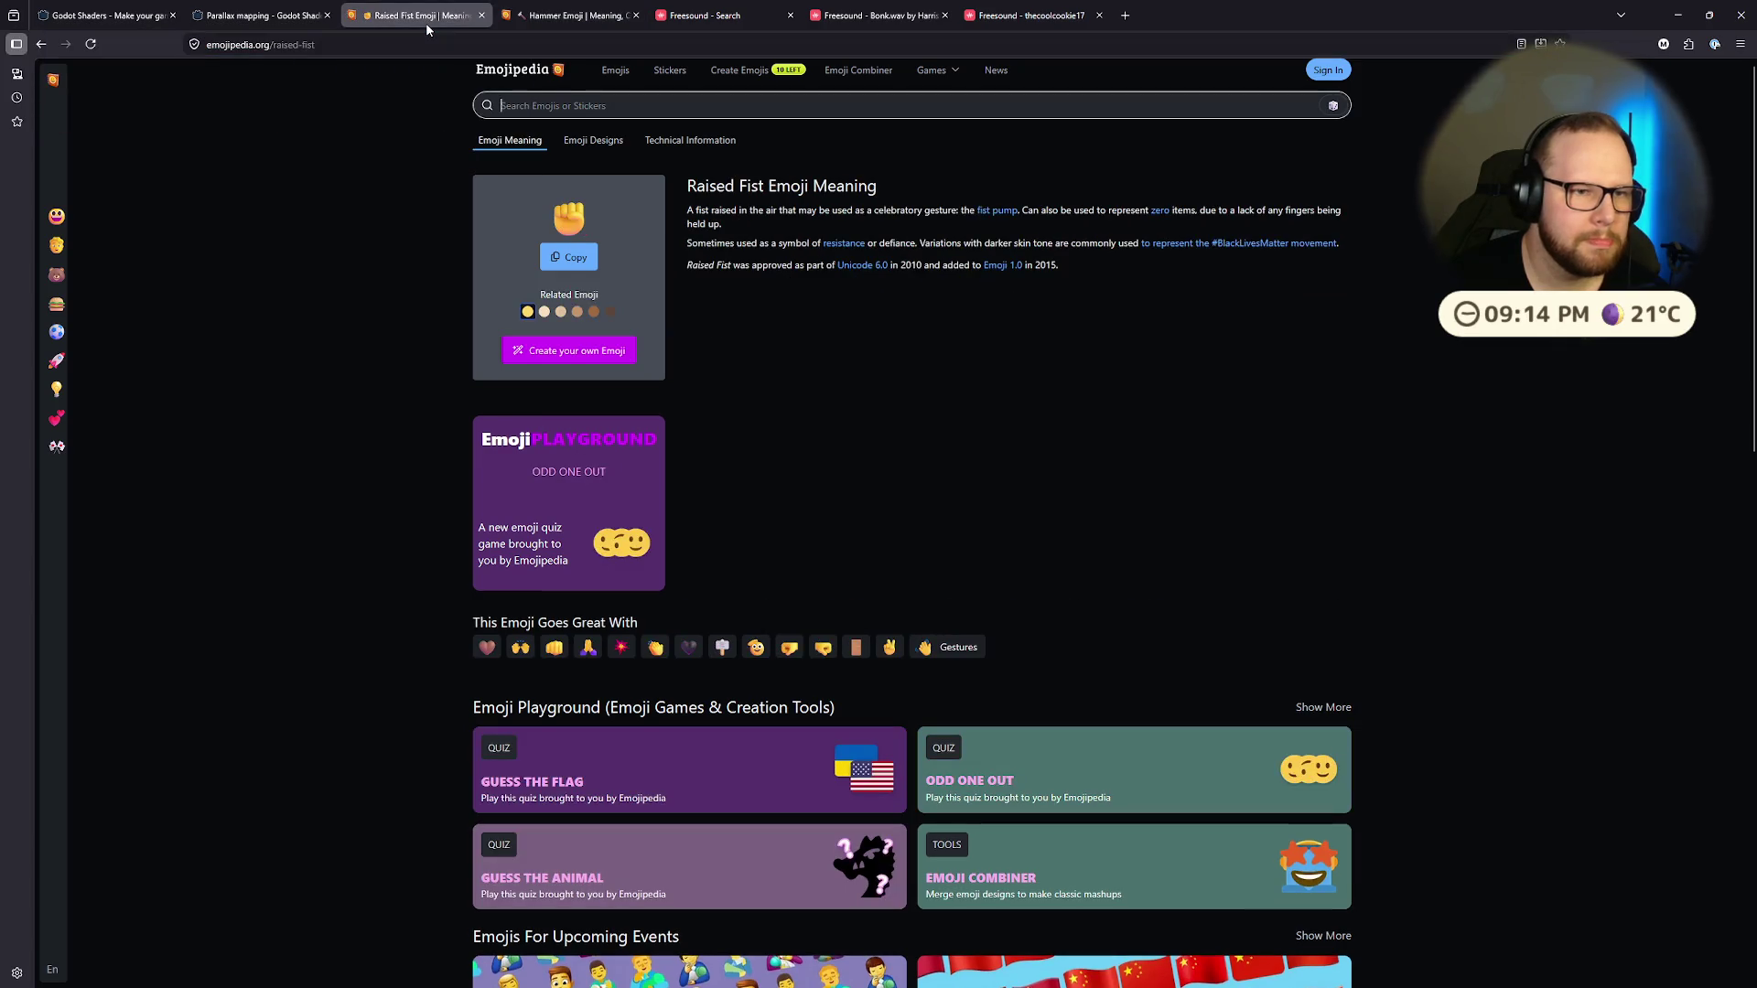
{"action": "key", "text": "ctrl+Tab"}
{"action": "left_click", "coordinate": [413, 18]}
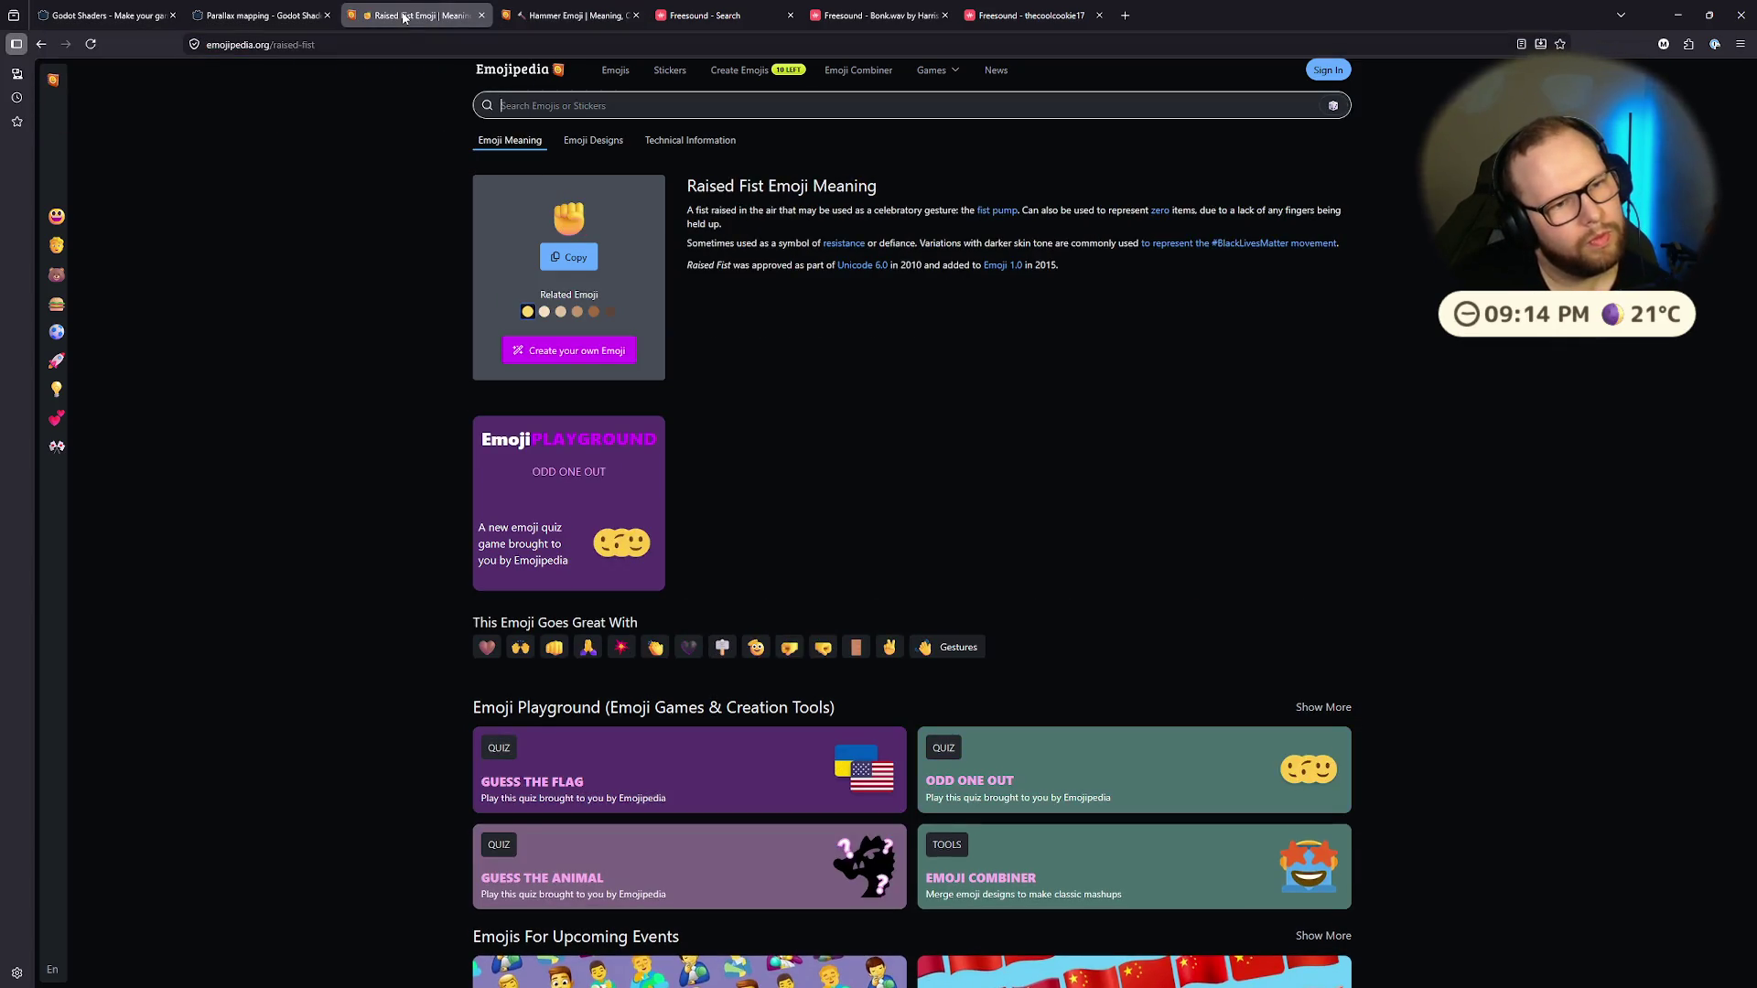
{"action": "left_click", "coordinate": [586, 261]}
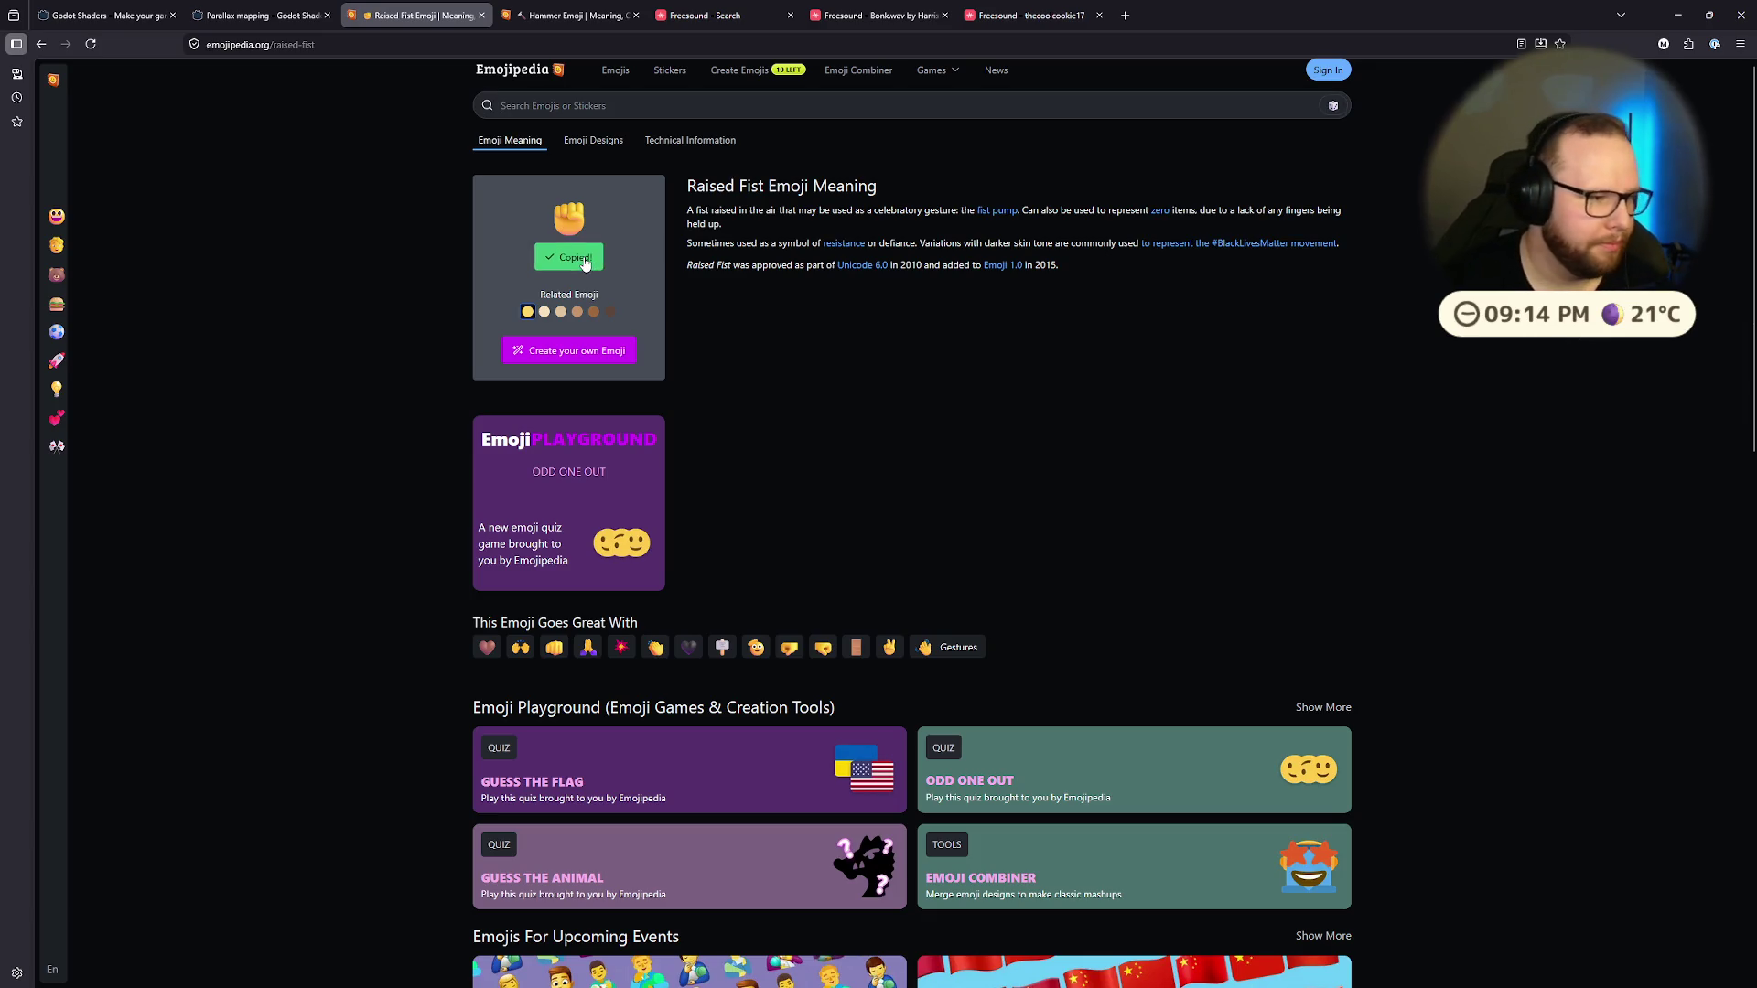
{"action": "key", "text": "ctrl+super+Right"}
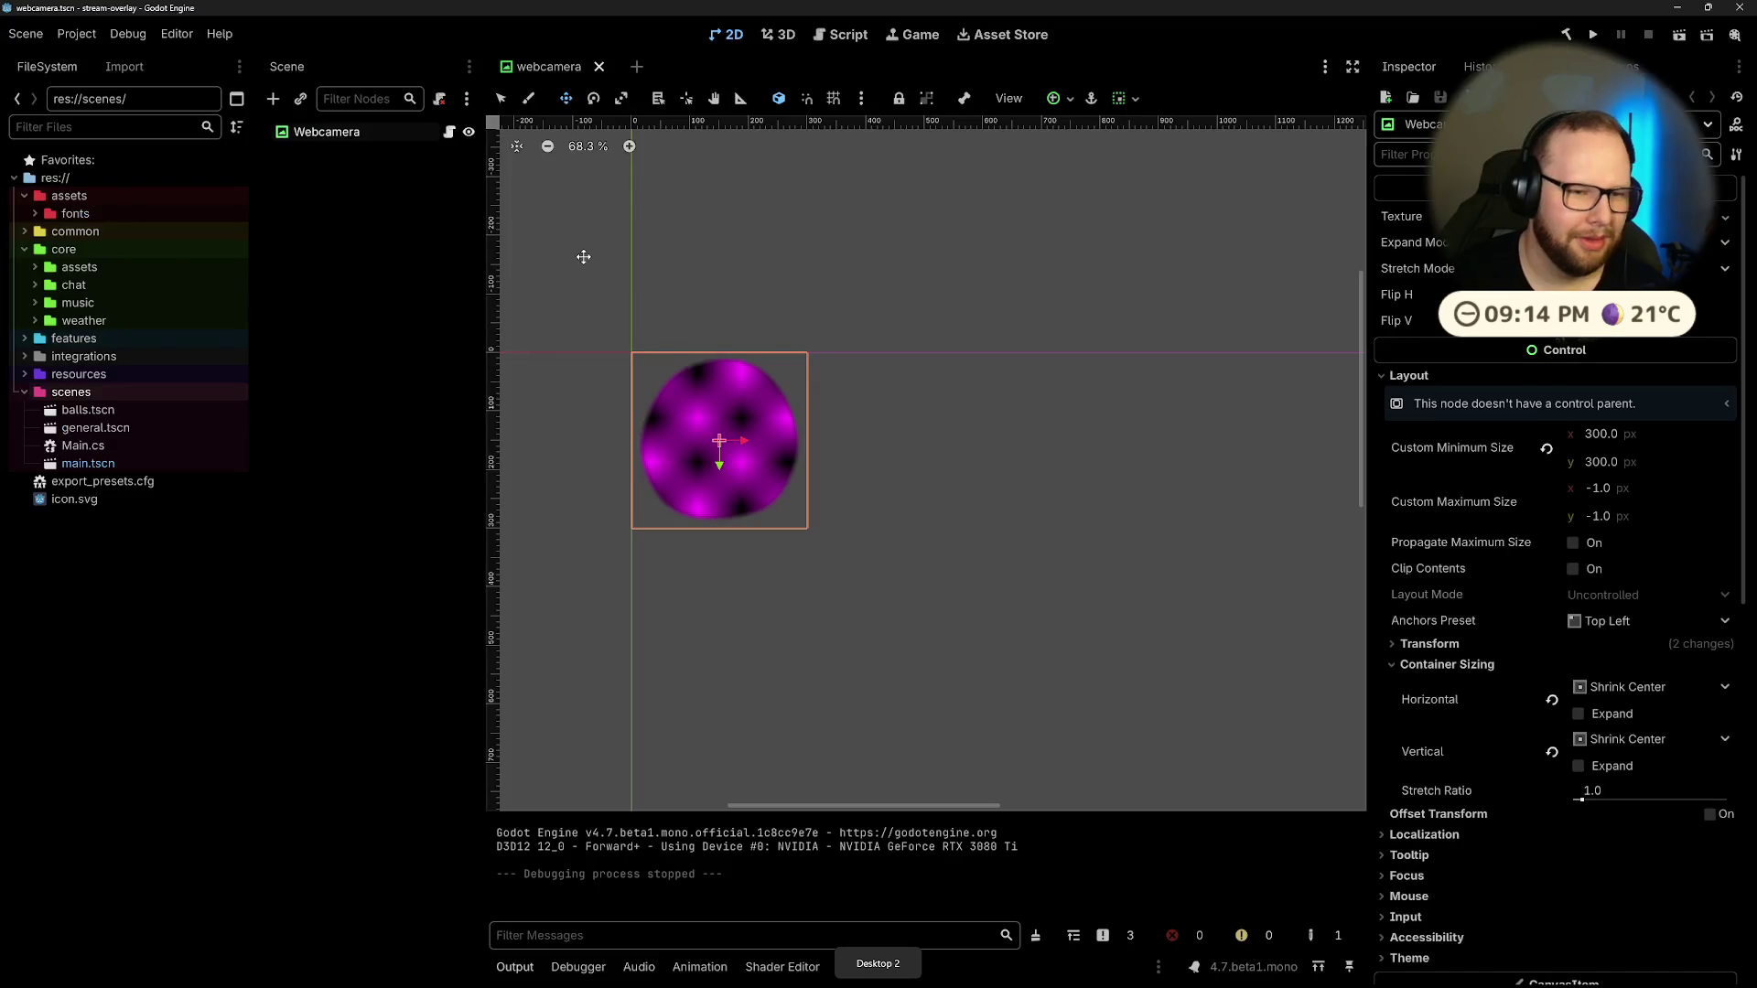
Step: Add a Label child under the Webcamera node via Add Child Node search 'label'
{"action": "left_click", "coordinate": [392, 251]}
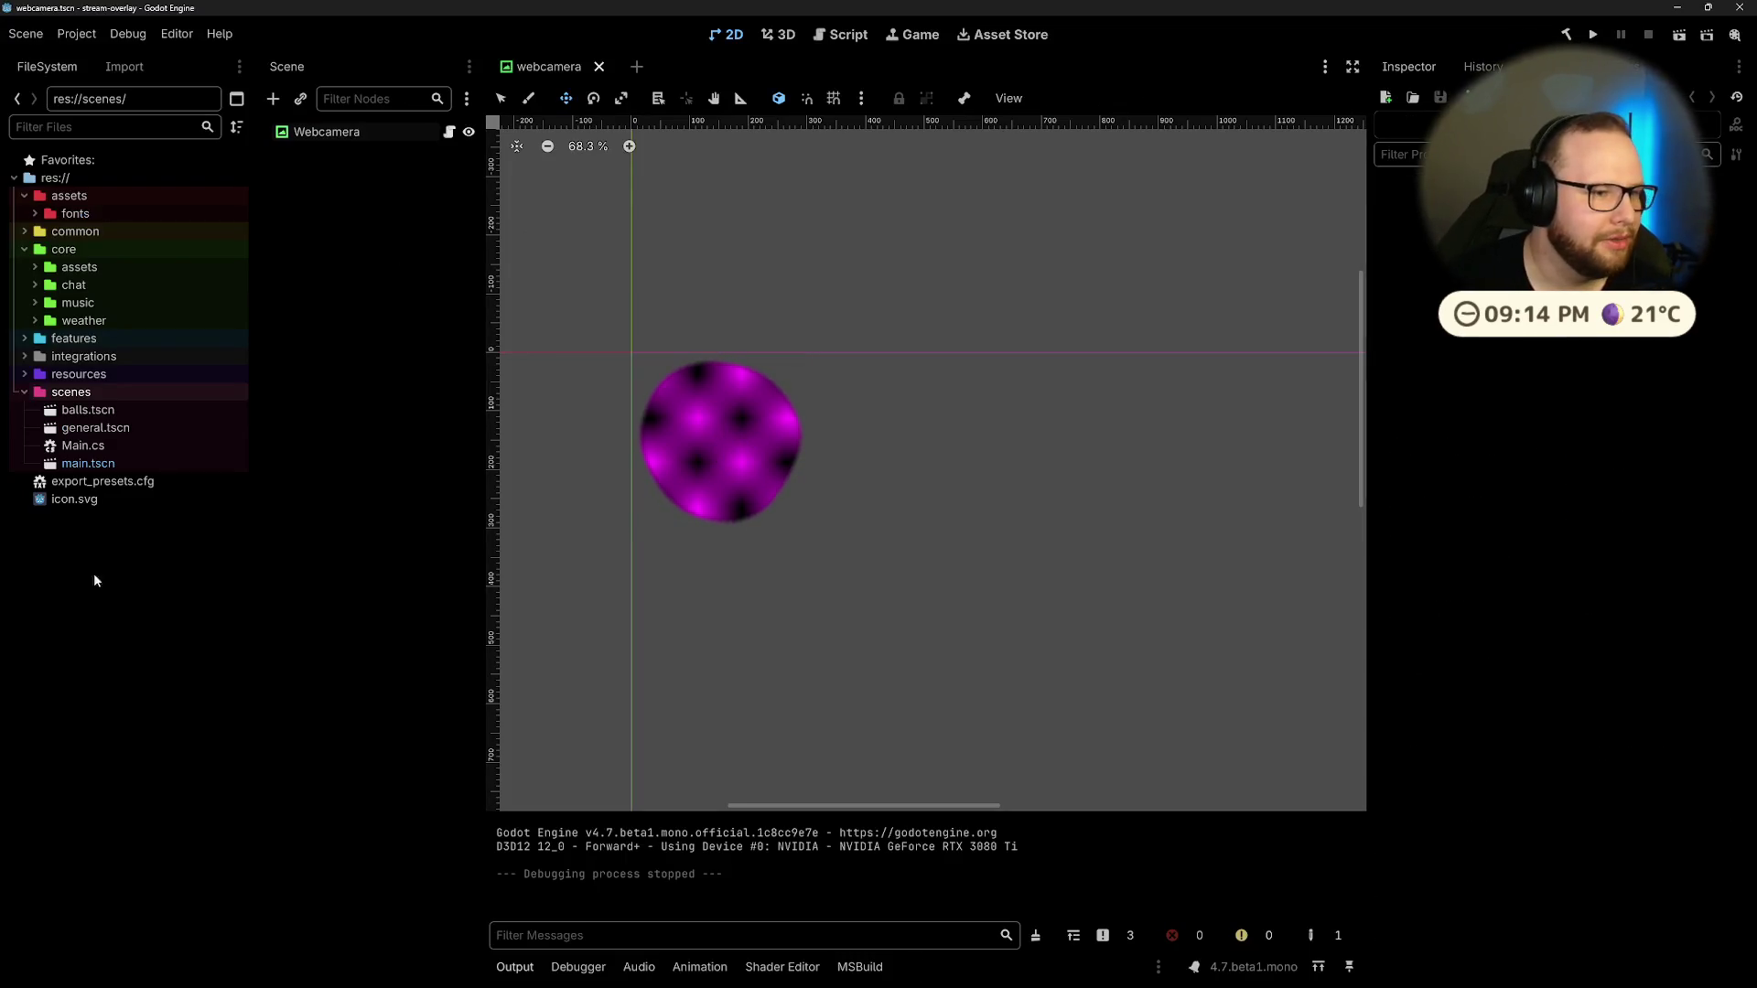
{"action": "right_click", "coordinate": [323, 131]}
{"action": "left_click", "coordinate": [398, 181]}
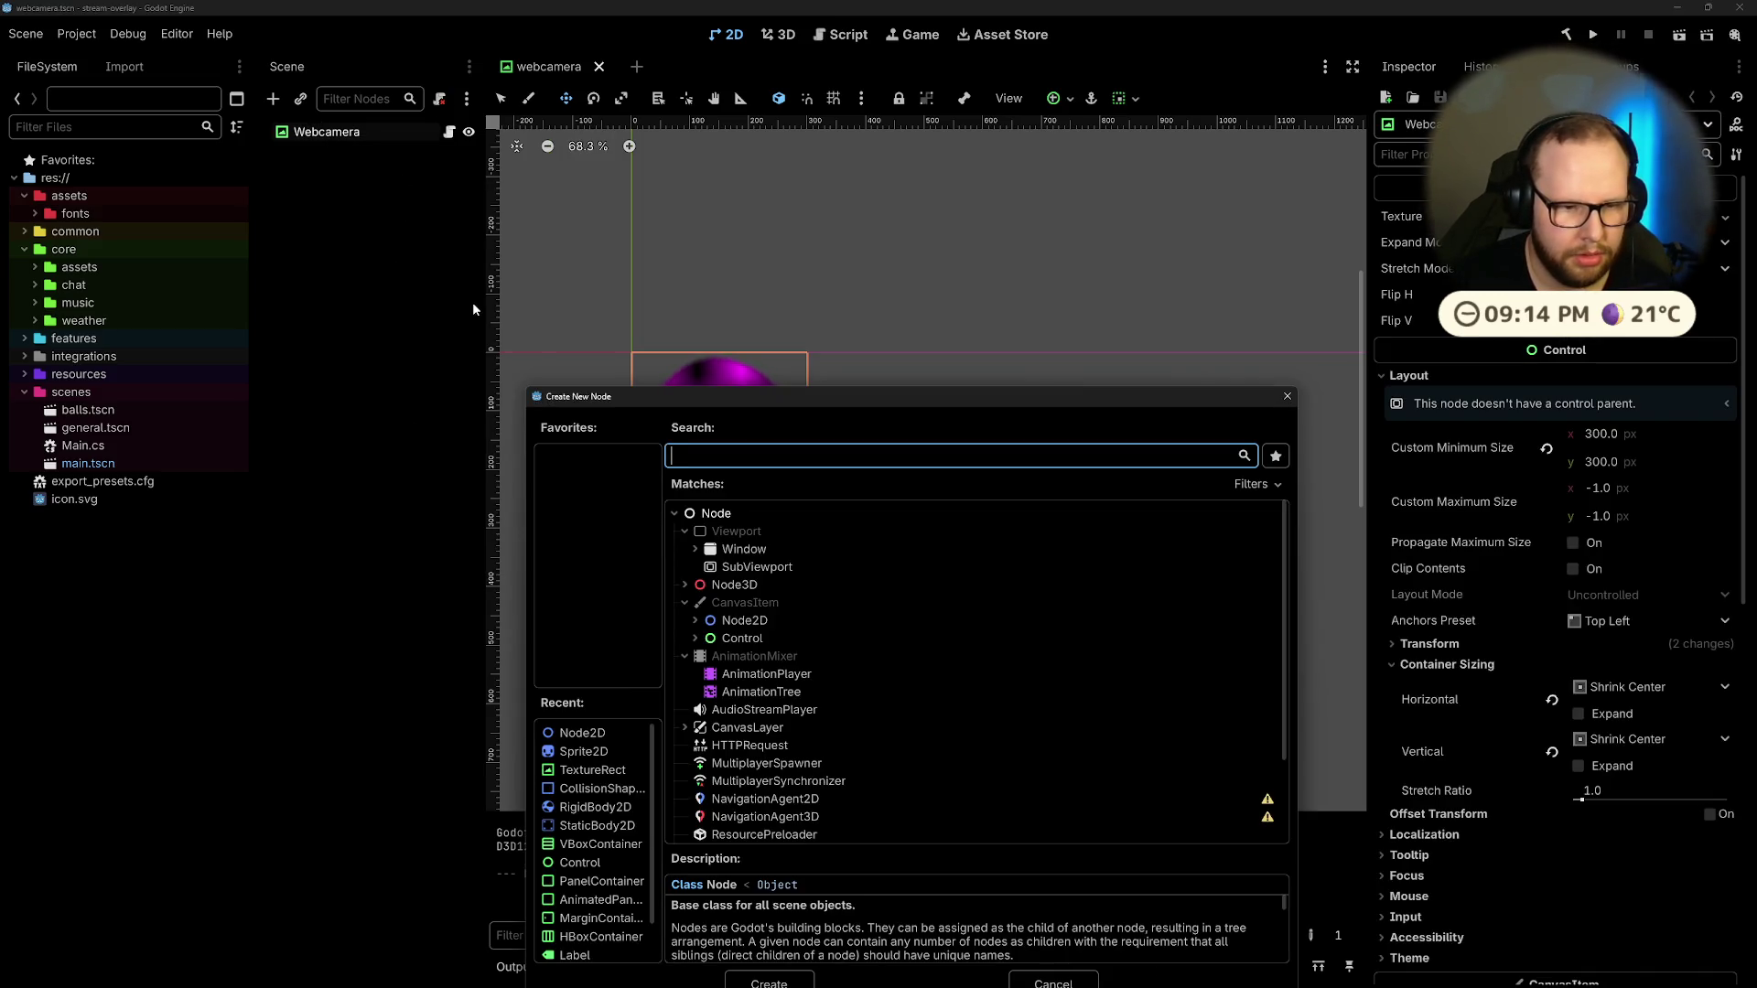
{"action": "type", "text": "label"}
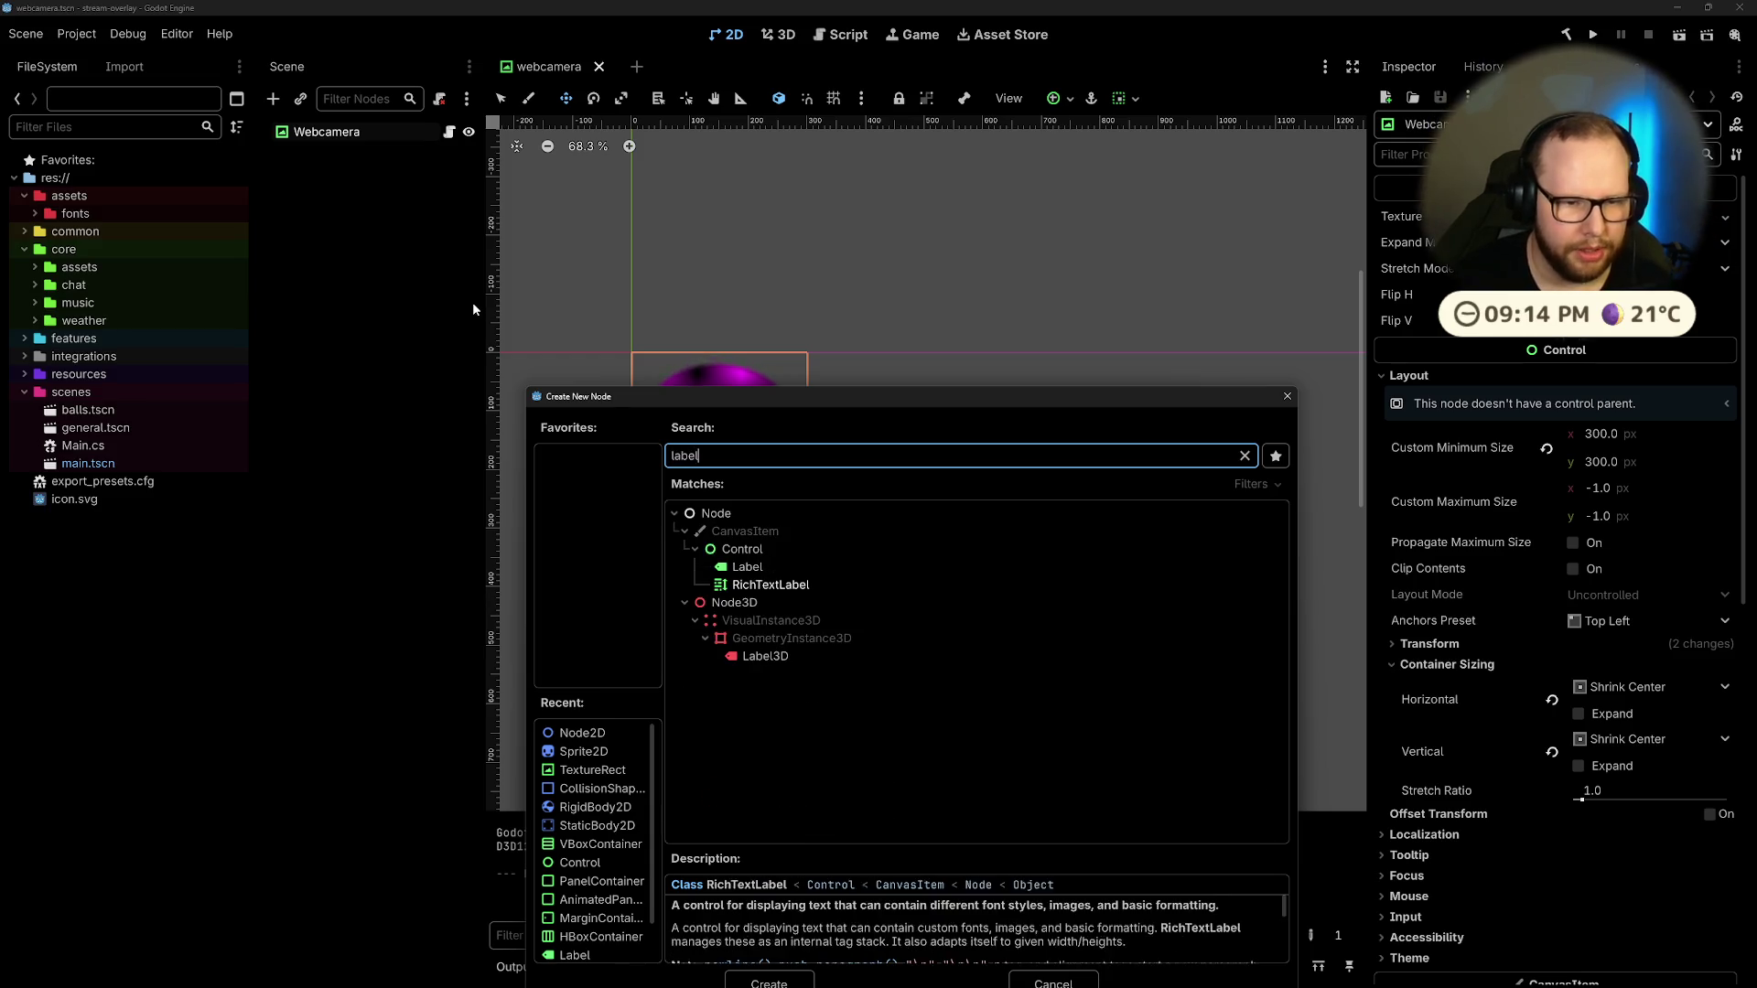
{"action": "key", "text": "Return"}
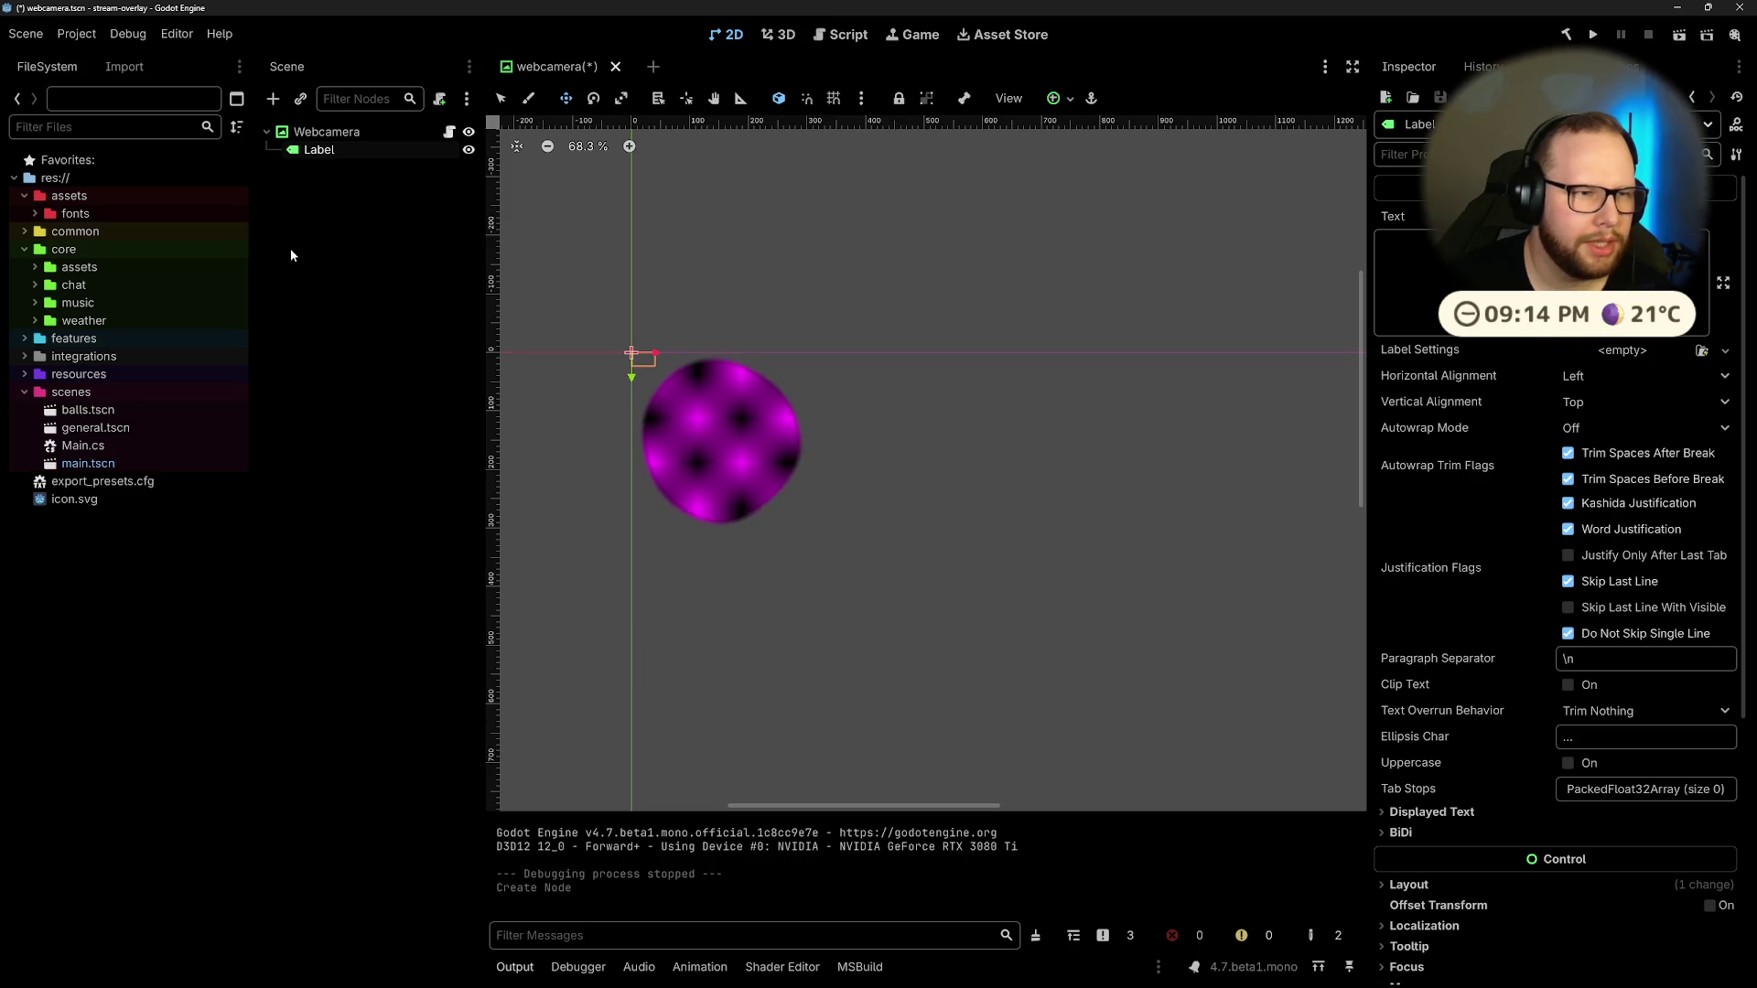
Step: Select the new Label node, then move to another virtual desktop
{"action": "left_click", "coordinate": [291, 255]}
{"action": "left_click", "coordinate": [314, 152]}
{"action": "key", "text": "Delete"}
{"action": "key", "text": "Return"}
{"action": "key", "text": "ctrl+super+Left"}
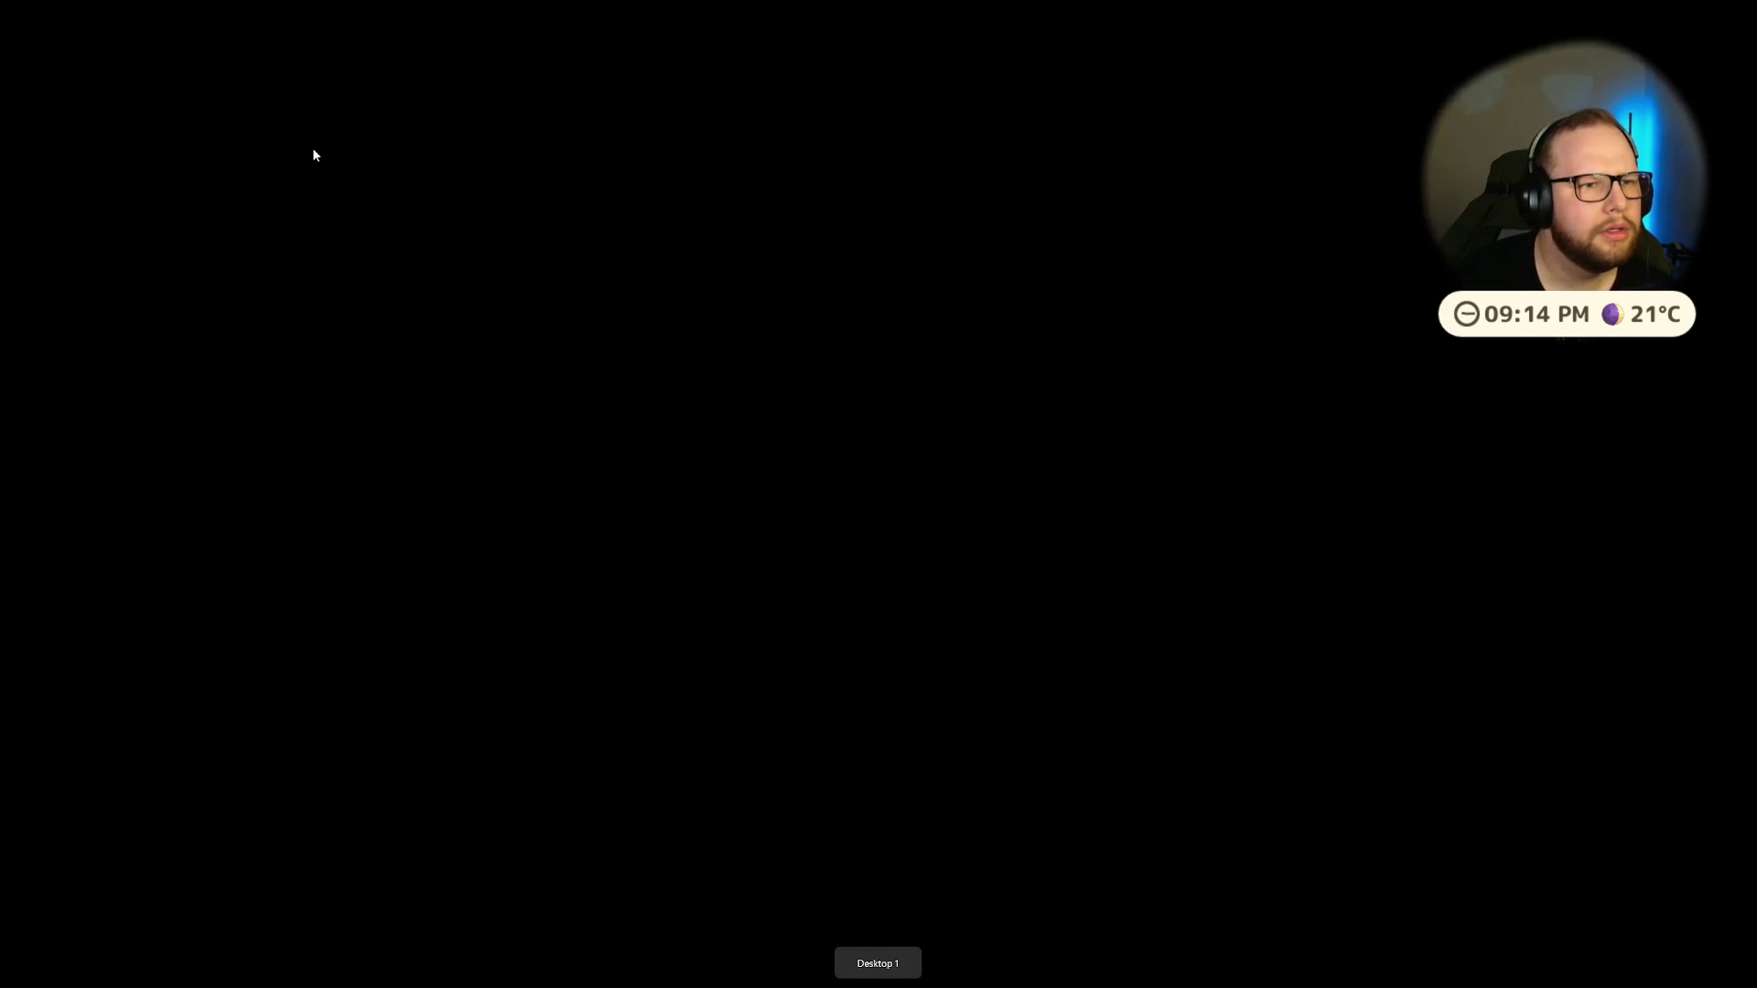
Step: Search Google for 'godot emoji as texture' in a new Firefox tab
{"action": "key", "text": "ctrl+super+Right"}
{"action": "key", "text": "ctrl+super+Right"}
{"action": "key", "text": "ctrl+super+Right"}
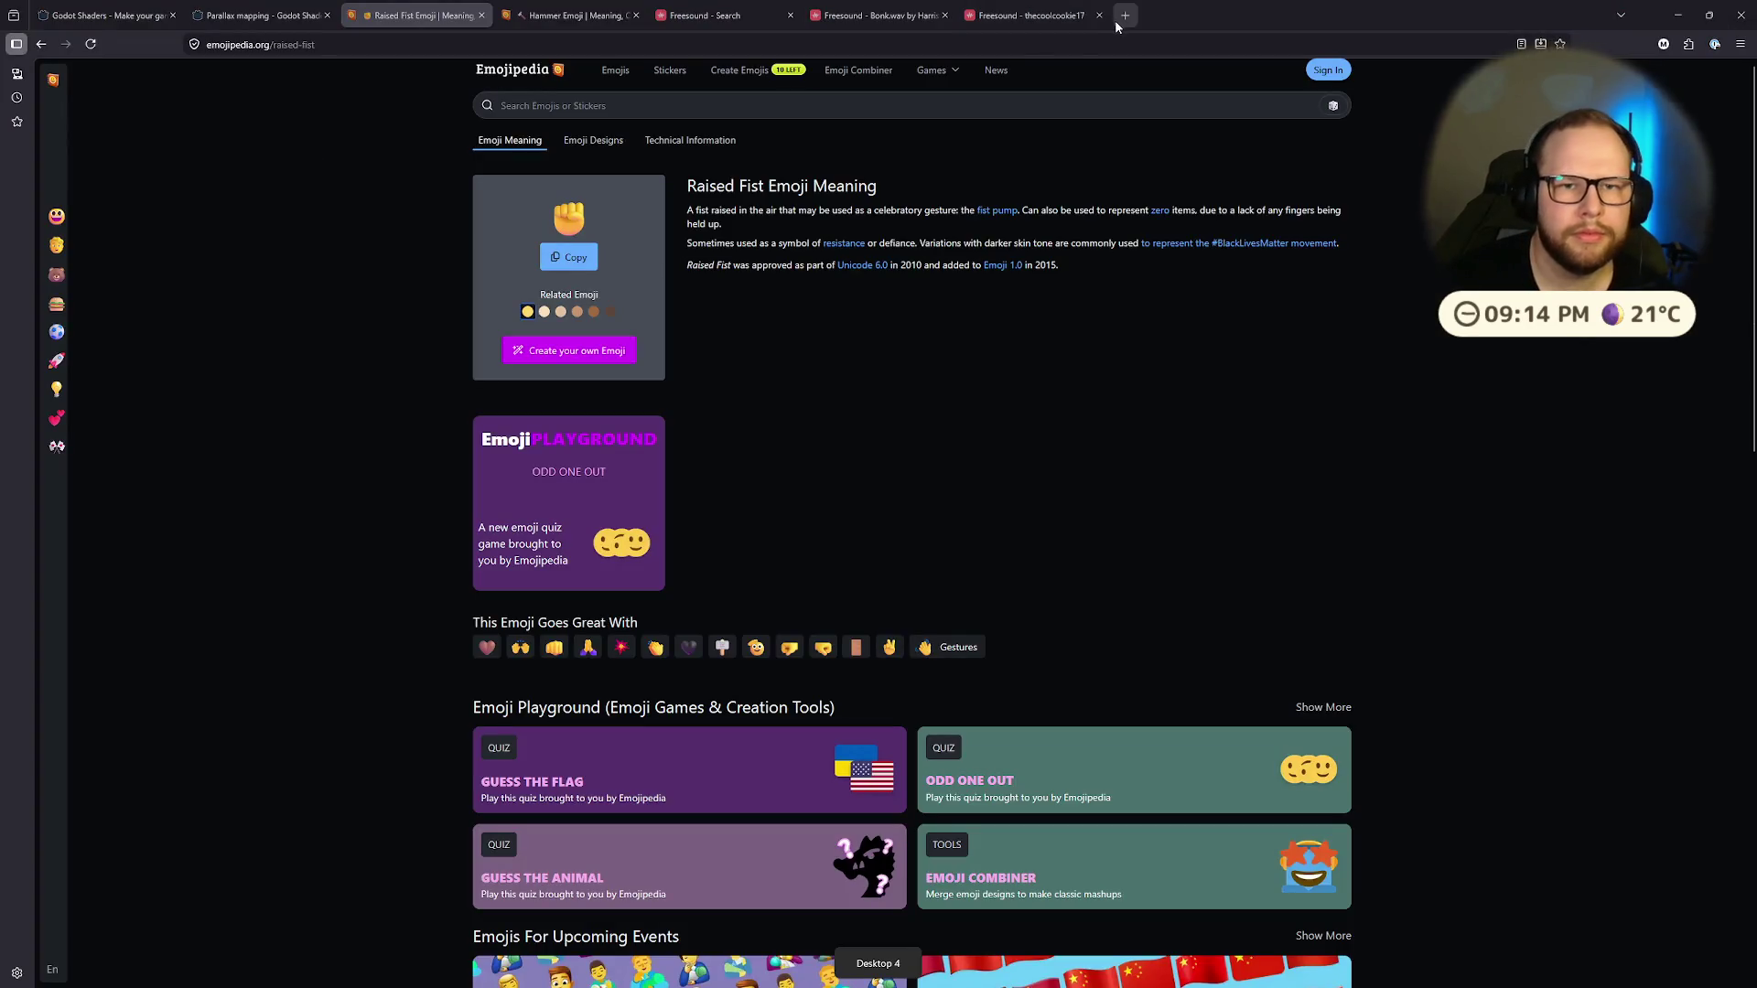
{"action": "left_click", "coordinate": [1121, 18]}
{"action": "type", "text": "godot emoji as texture"}
{"action": "key", "text": "Return"}
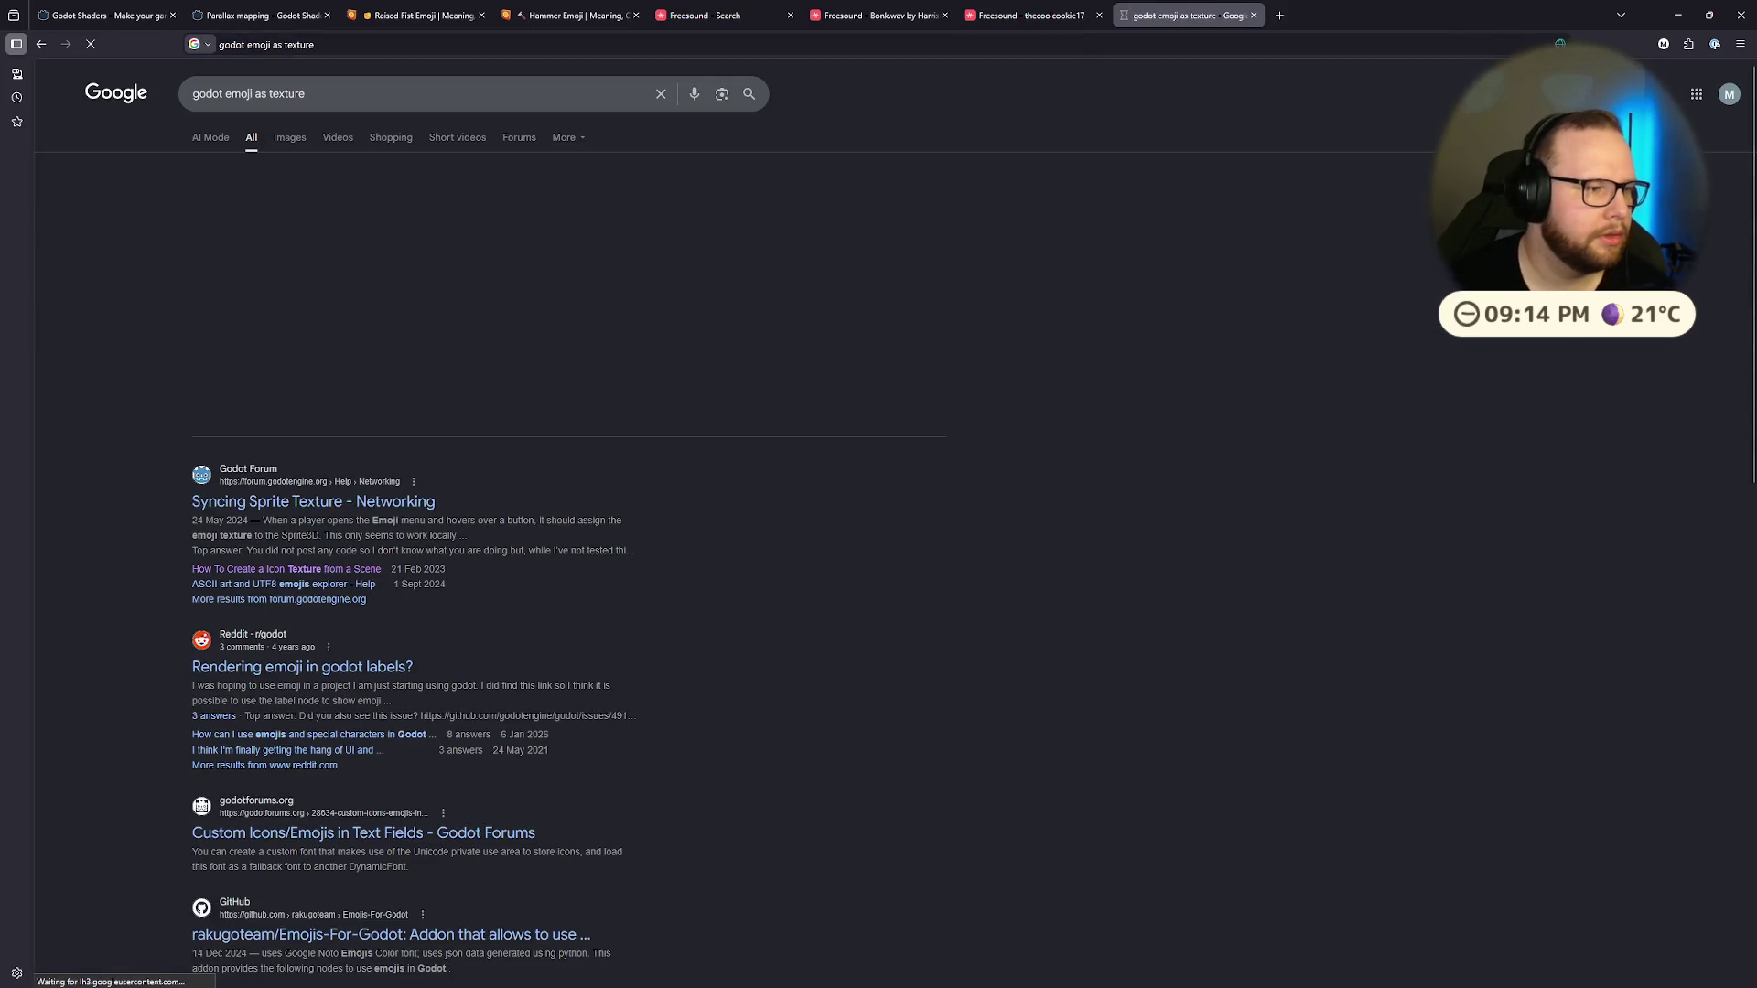
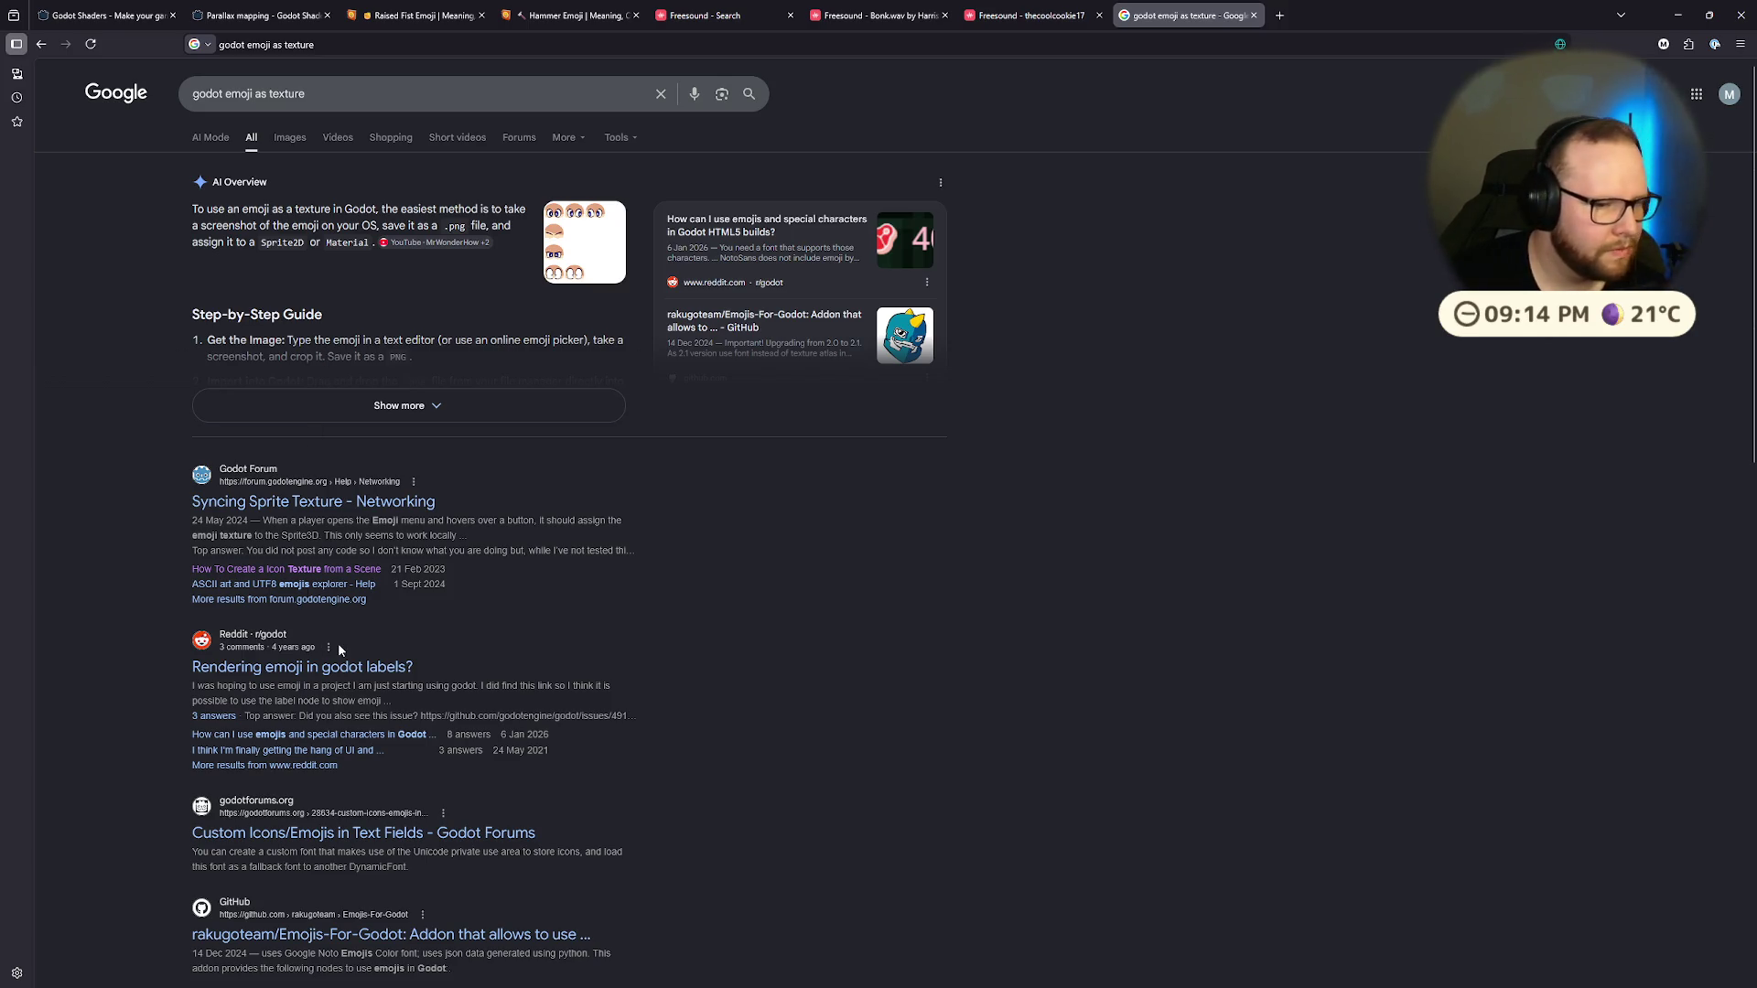
Step: Skim the Reddit thread 'Rendering emoji in godot labels?', close it, and switch to the Godot desktop
{"action": "left_click", "coordinate": [330, 673]}
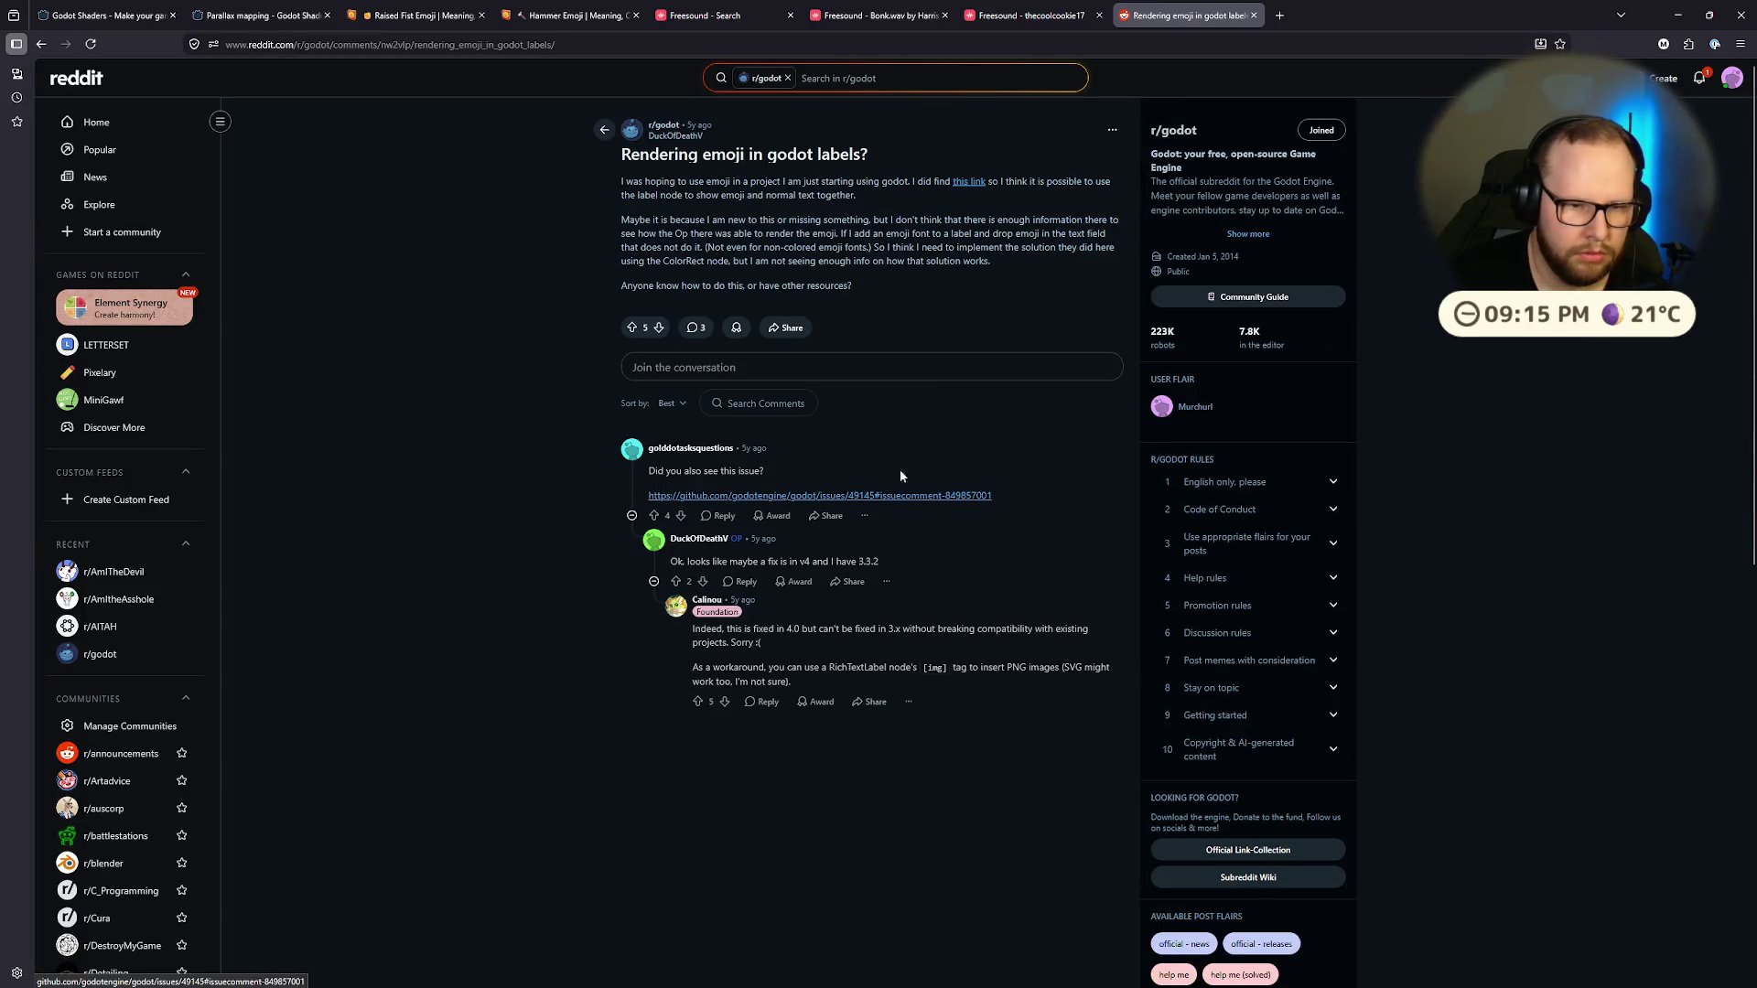
{"action": "left_click", "coordinate": [1255, 19]}
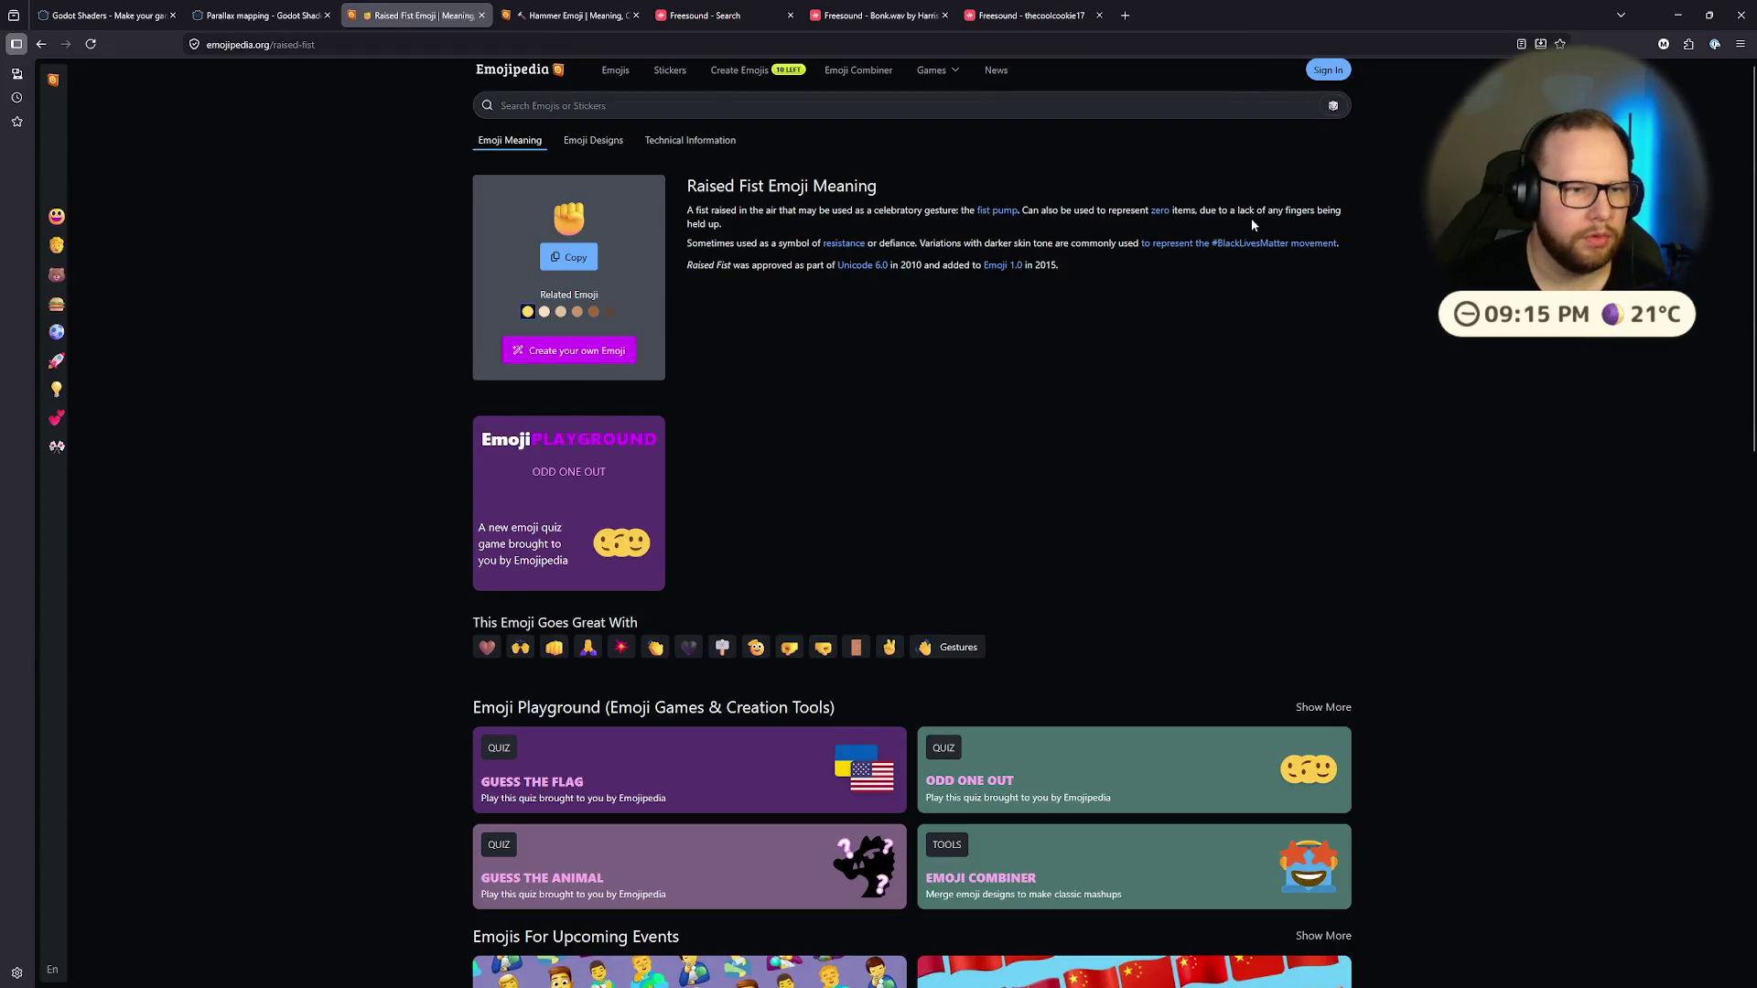
{"action": "key", "text": "ctrl+super+Right"}
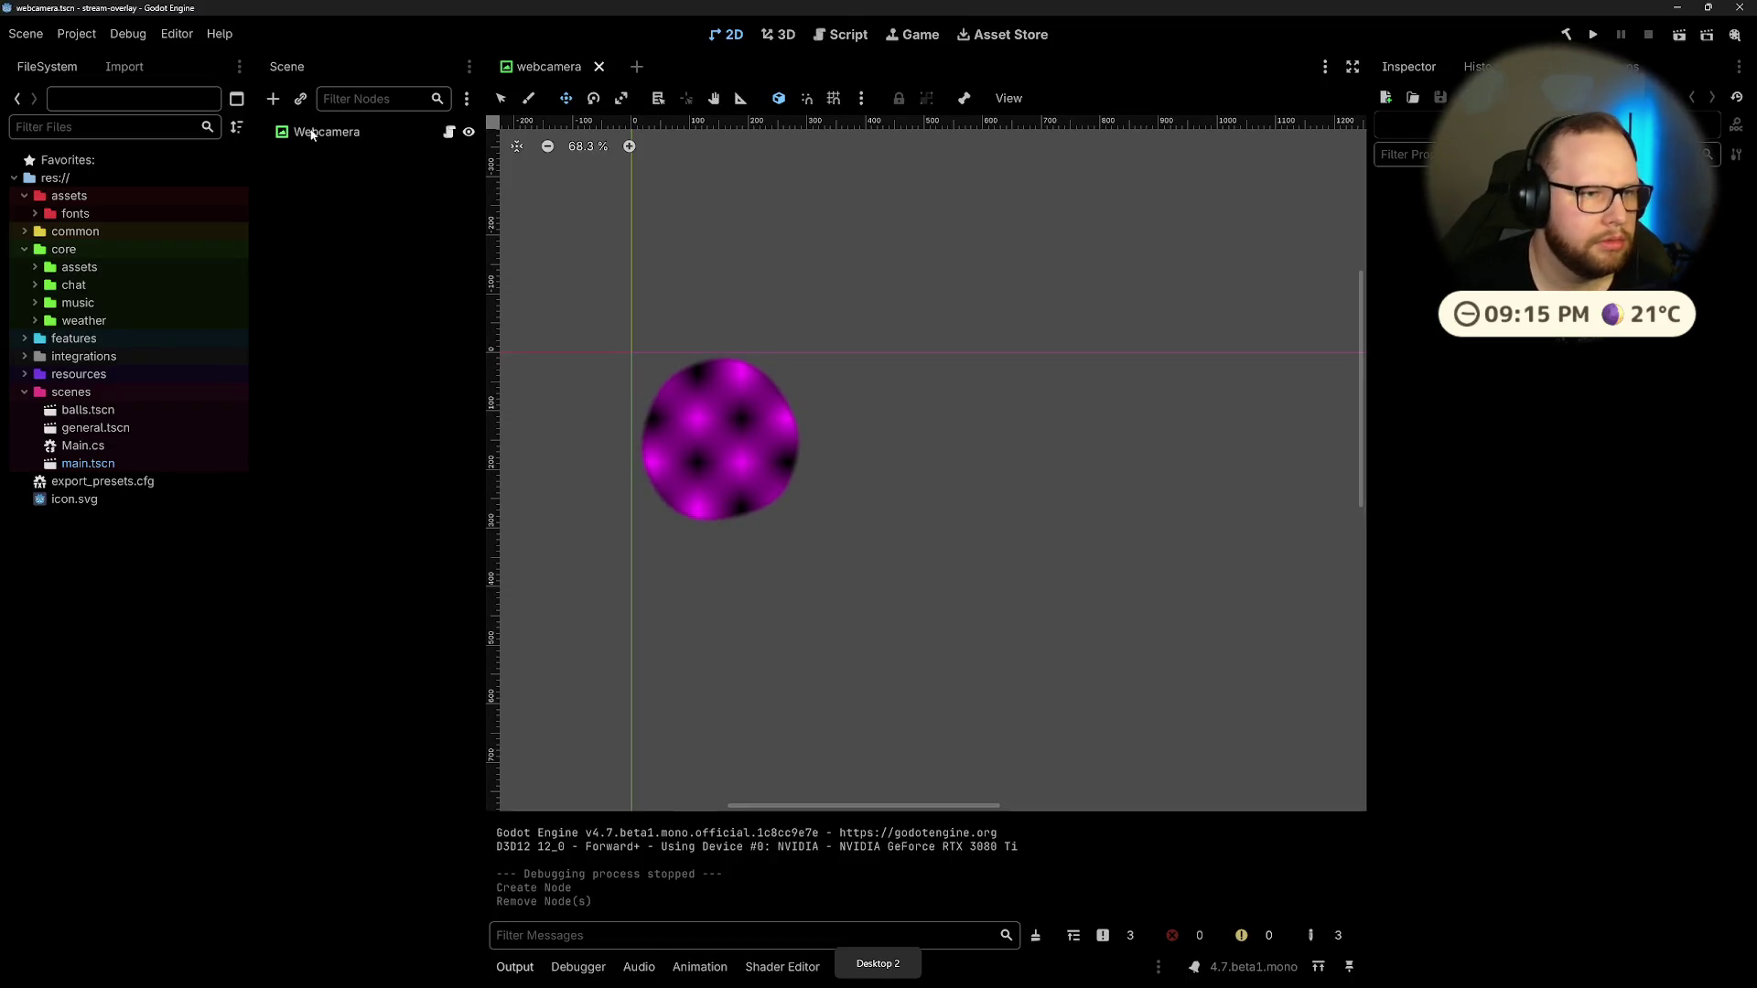
Step: Add a Label node under Webcamera and paste the fist emoji into its text
{"action": "left_click", "coordinate": [309, 135]}
{"action": "key", "text": "ctrl+a"}
{"action": "type", "text": "label;"}
{"action": "key", "text": "BackSpace"}
{"action": "key", "text": "Return"}
{"action": "type", "text": "✊"}
Step: Enable the label's Font Size theme override and set it to 128 px
{"action": "scroll", "coordinate": [636, 357], "scroll_direction": "up", "scroll_amount": 5}
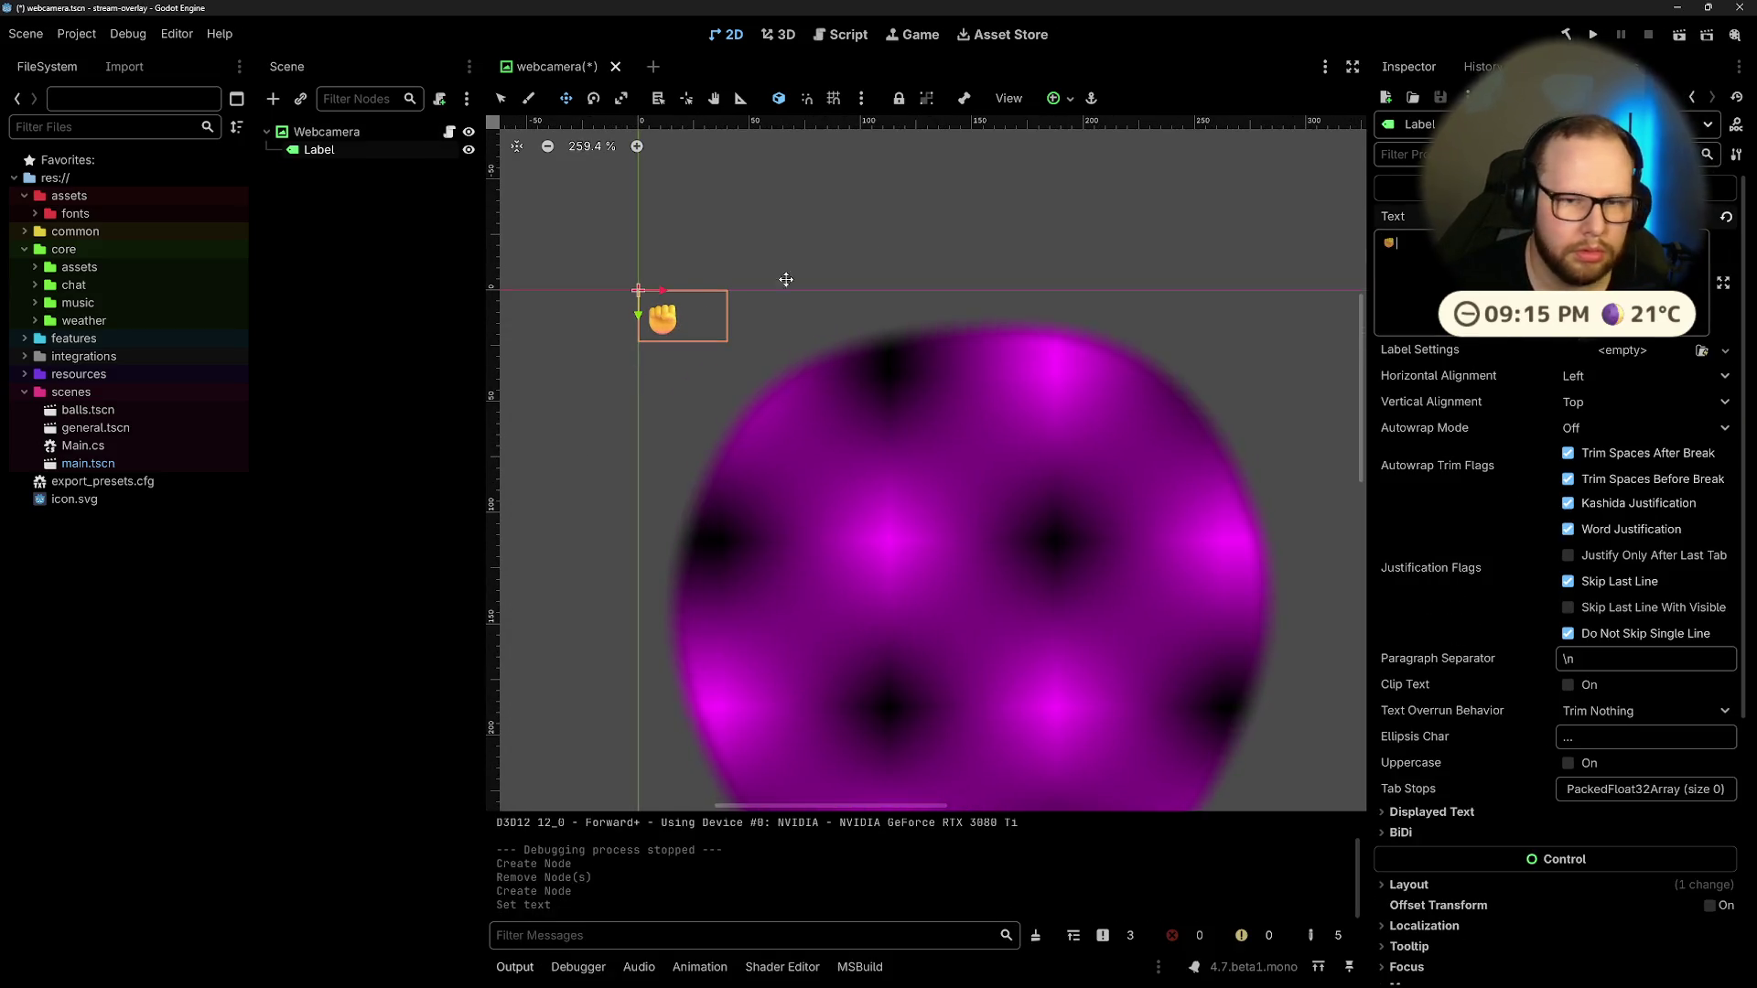
{"action": "scroll", "coordinate": [798, 322], "scroll_direction": "up", "scroll_amount": 5}
{"action": "scroll", "coordinate": [1052, 302], "scroll_direction": "down", "scroll_amount": 12}
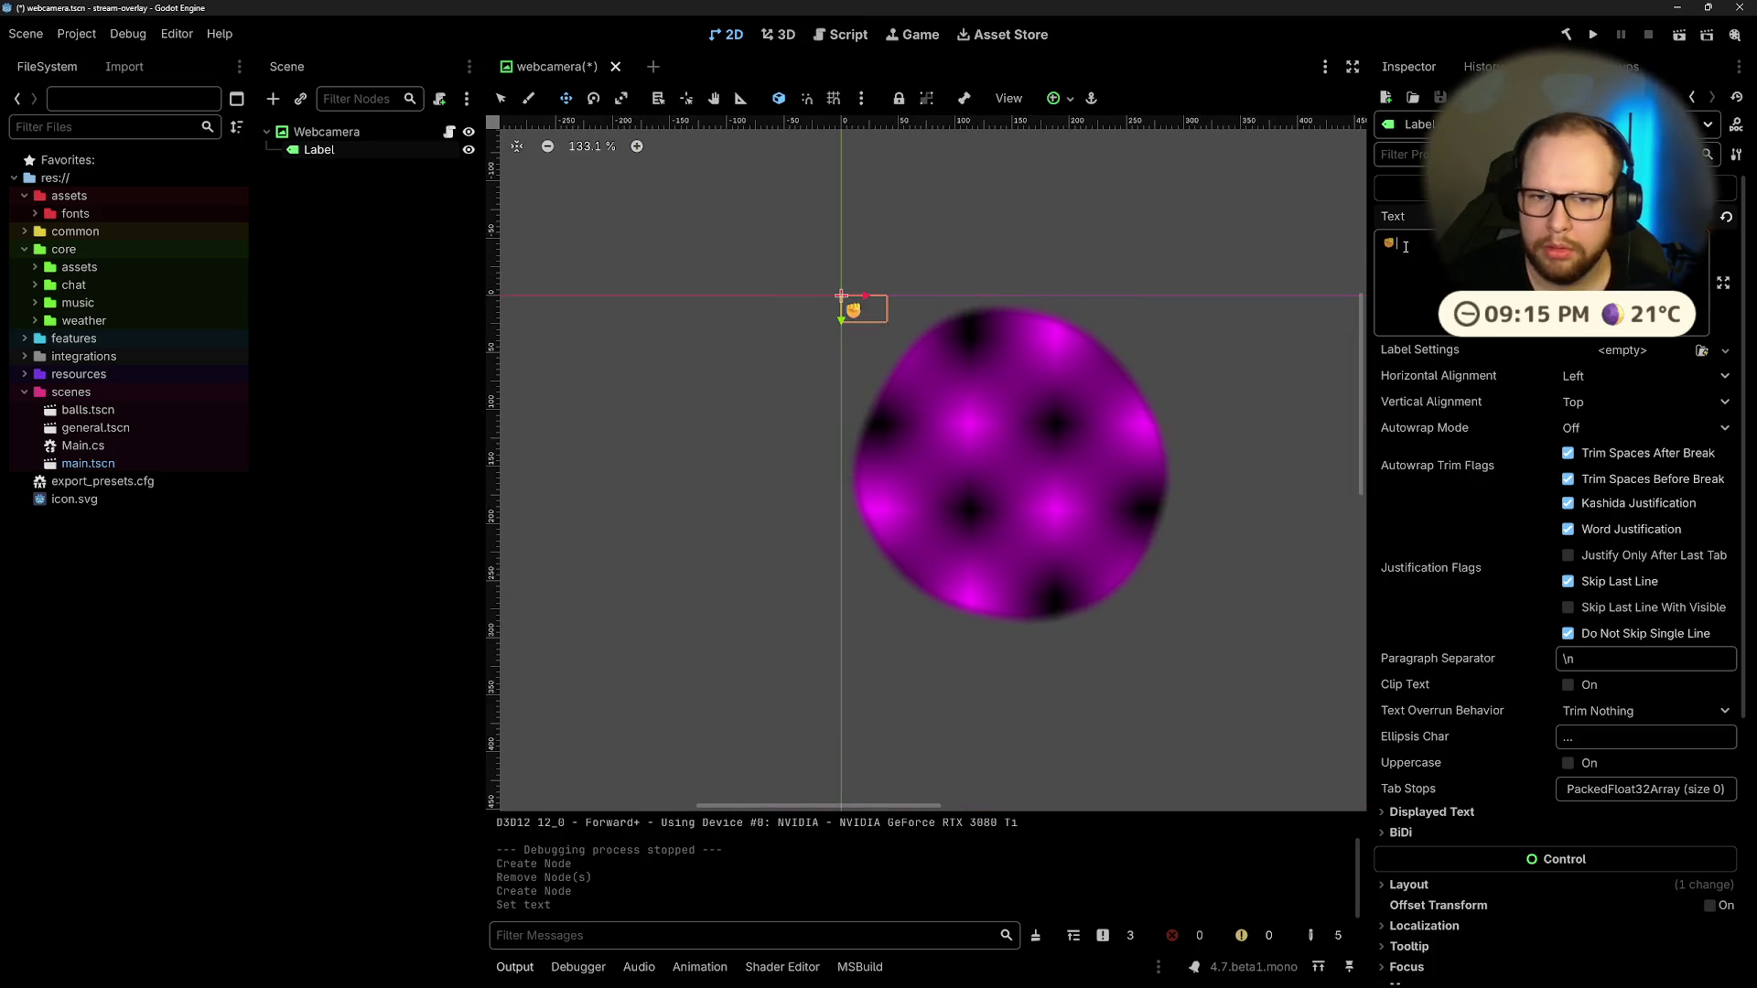
{"action": "scroll", "coordinate": [1440, 602], "scroll_direction": "down", "scroll_amount": 5}
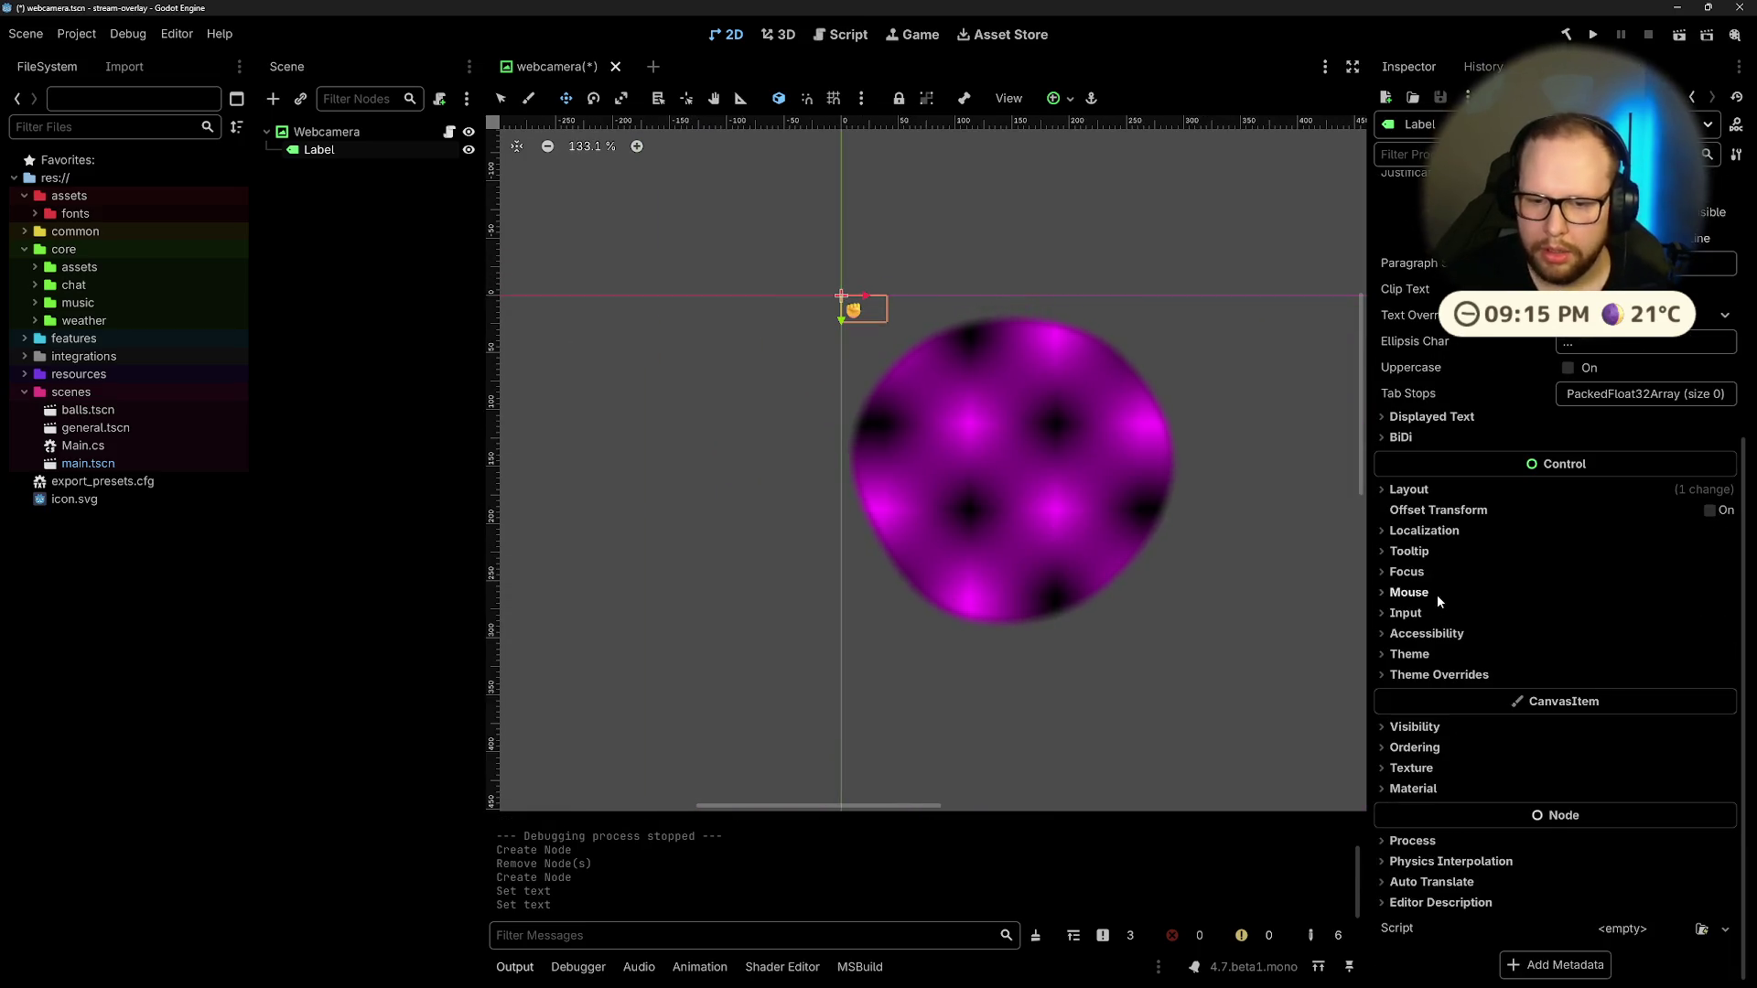
{"action": "left_click", "coordinate": [1428, 674]}
{"action": "left_click", "coordinate": [1395, 737]}
{"action": "left_click", "coordinate": [1395, 735]}
{"action": "left_click", "coordinate": [1400, 756]}
{"action": "left_click", "coordinate": [1411, 778]}
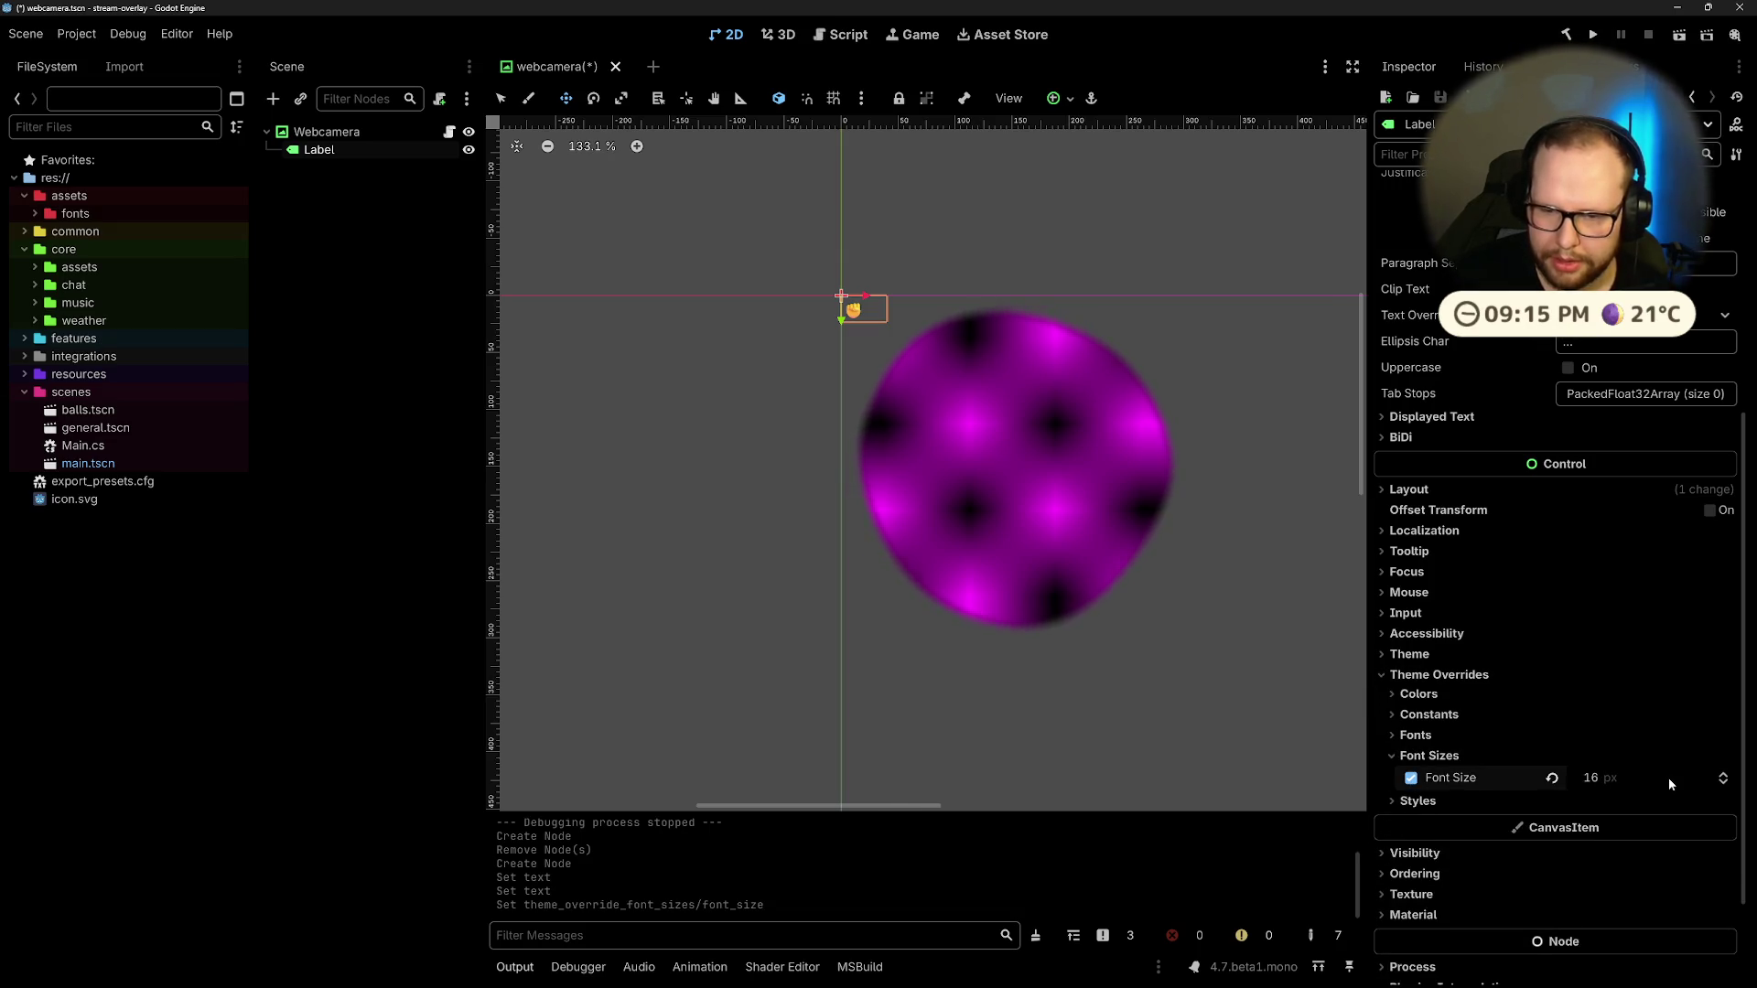
{"action": "left_click", "coordinate": [1670, 785]}
{"action": "type", "text": "64"}
{"action": "key", "text": "Return"}
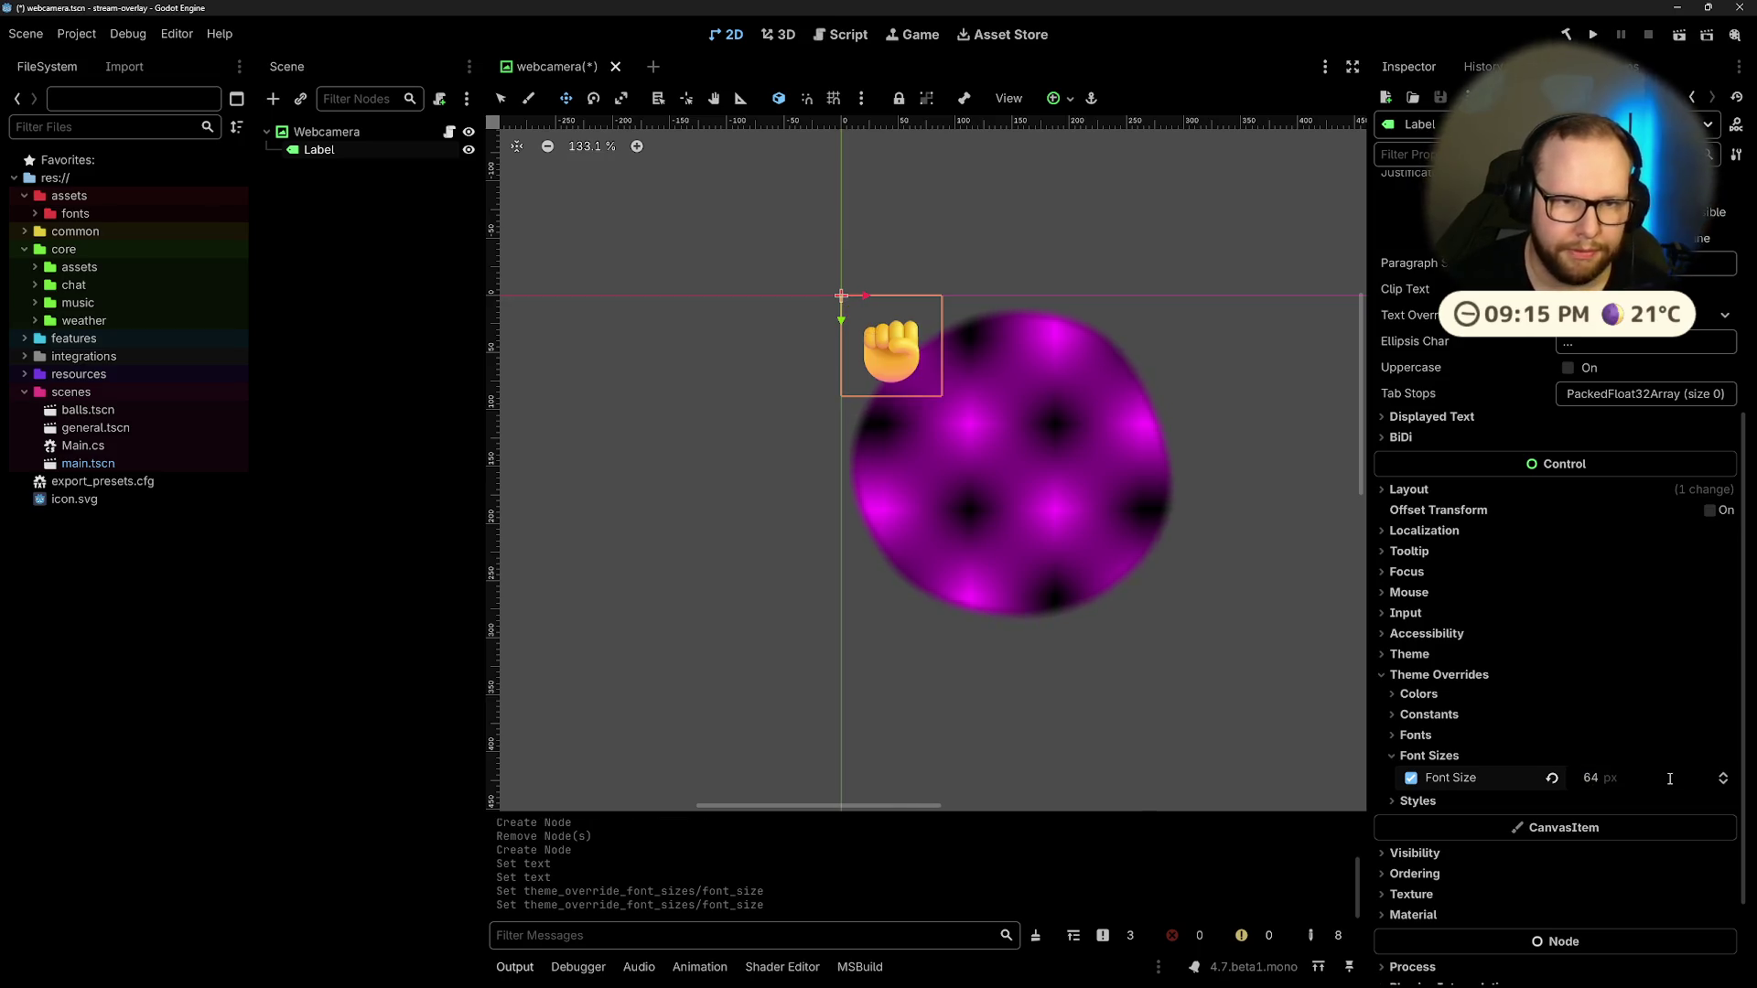
{"action": "left_click", "coordinate": [1670, 779]}
{"action": "type", "text": "128"}
{"action": "key", "text": "Return"}
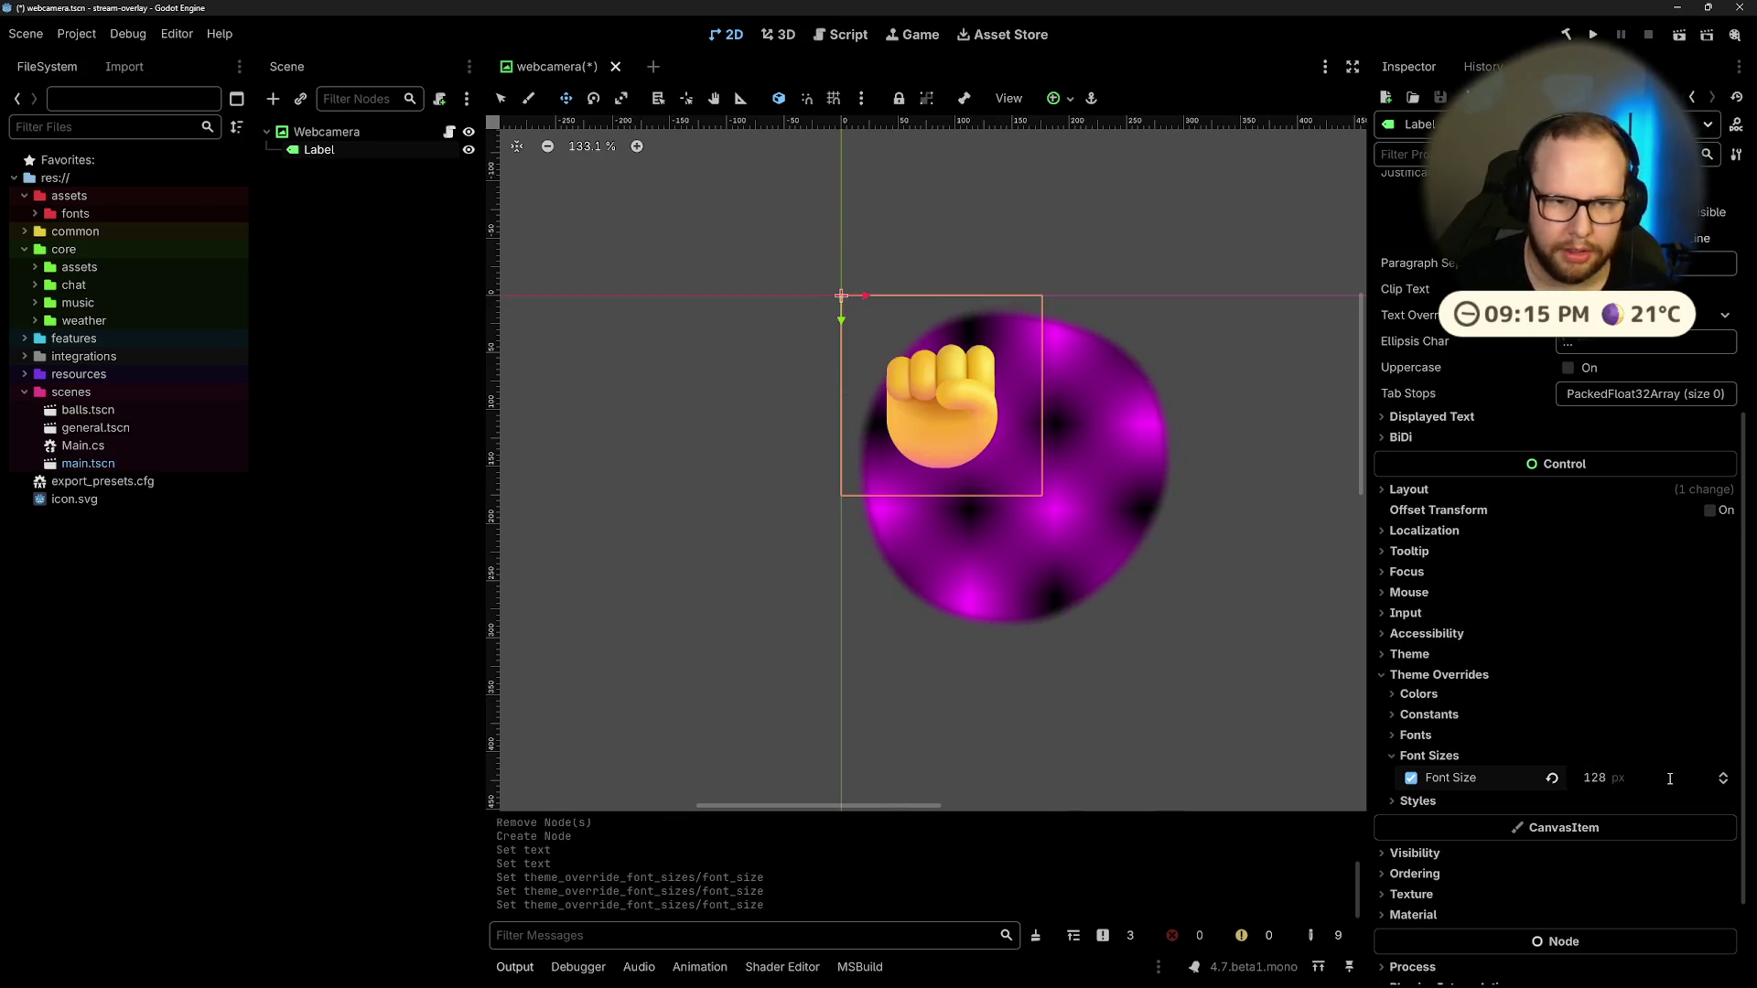
Step: Rename the Label node to Fist
{"action": "left_click", "coordinate": [404, 322]}
{"action": "left_click", "coordinate": [323, 151]}
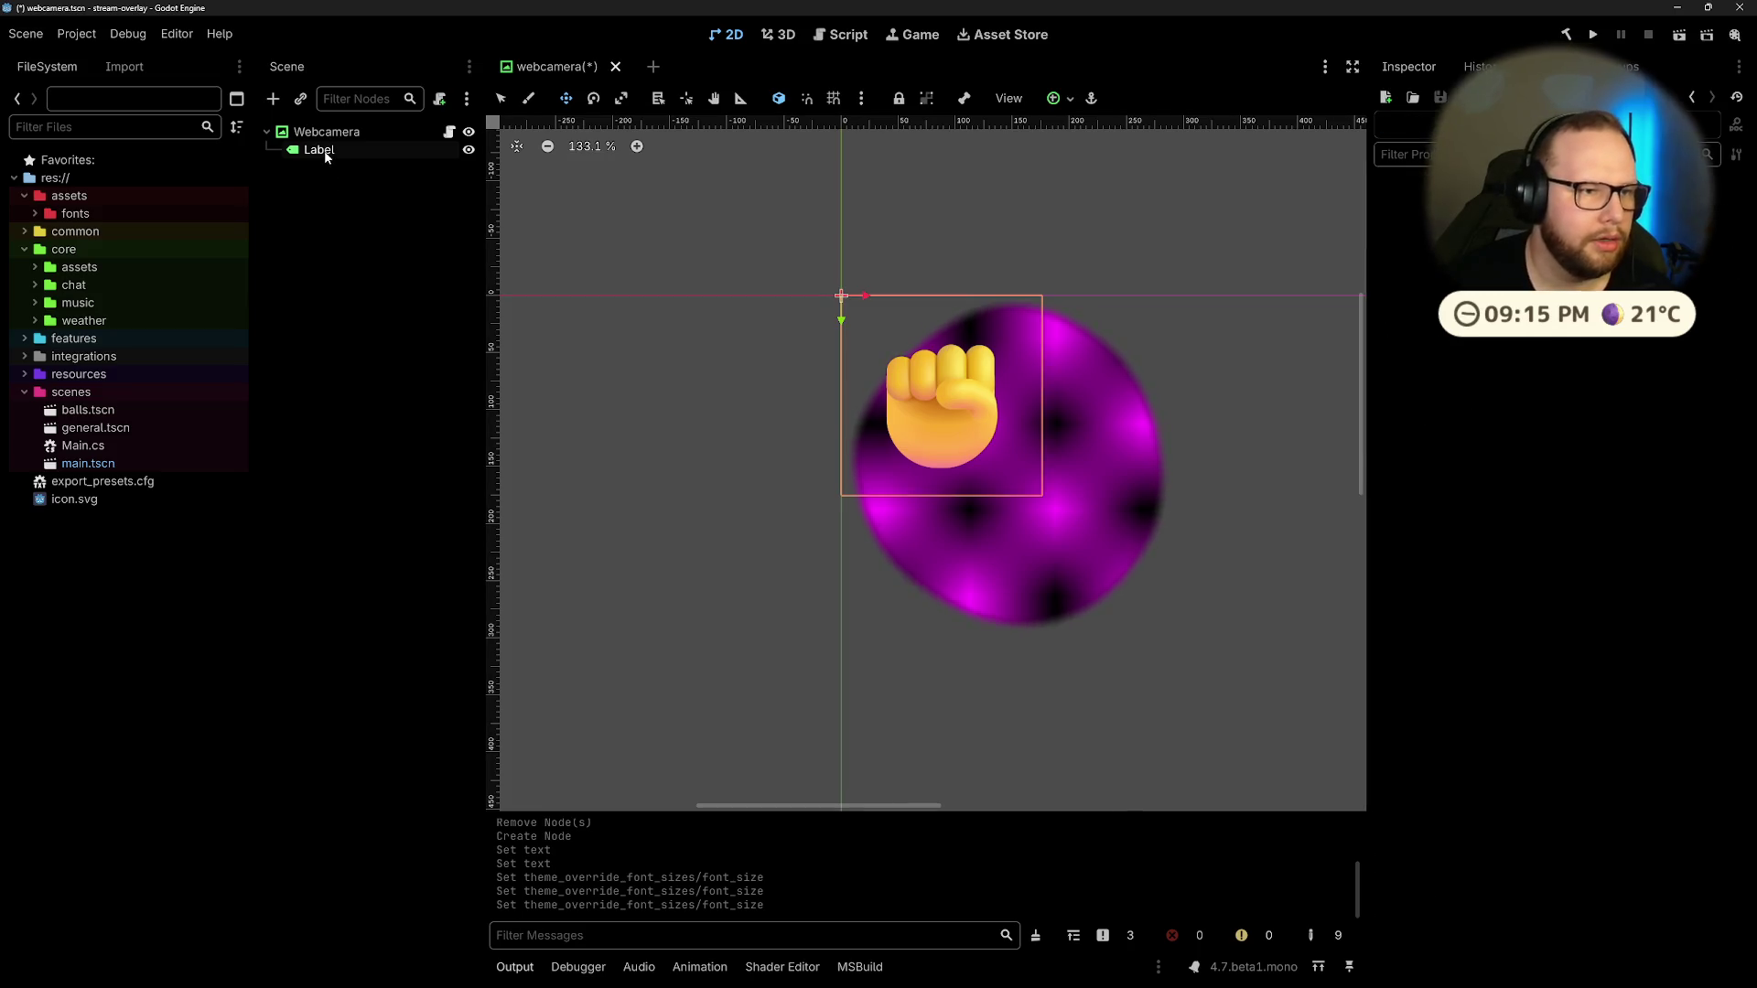
{"action": "double_click", "coordinate": [325, 153]}
{"action": "type", "text": "Fist"}
{"action": "key", "text": "Return"}
{"action": "left_click", "coordinate": [355, 267]}
Step: Copy the hammer emoji from the Emojipedia Hammer page in the browser
{"action": "key", "text": "ctrl+super+Right"}
{"action": "key", "text": "ctrl+super+Right"}
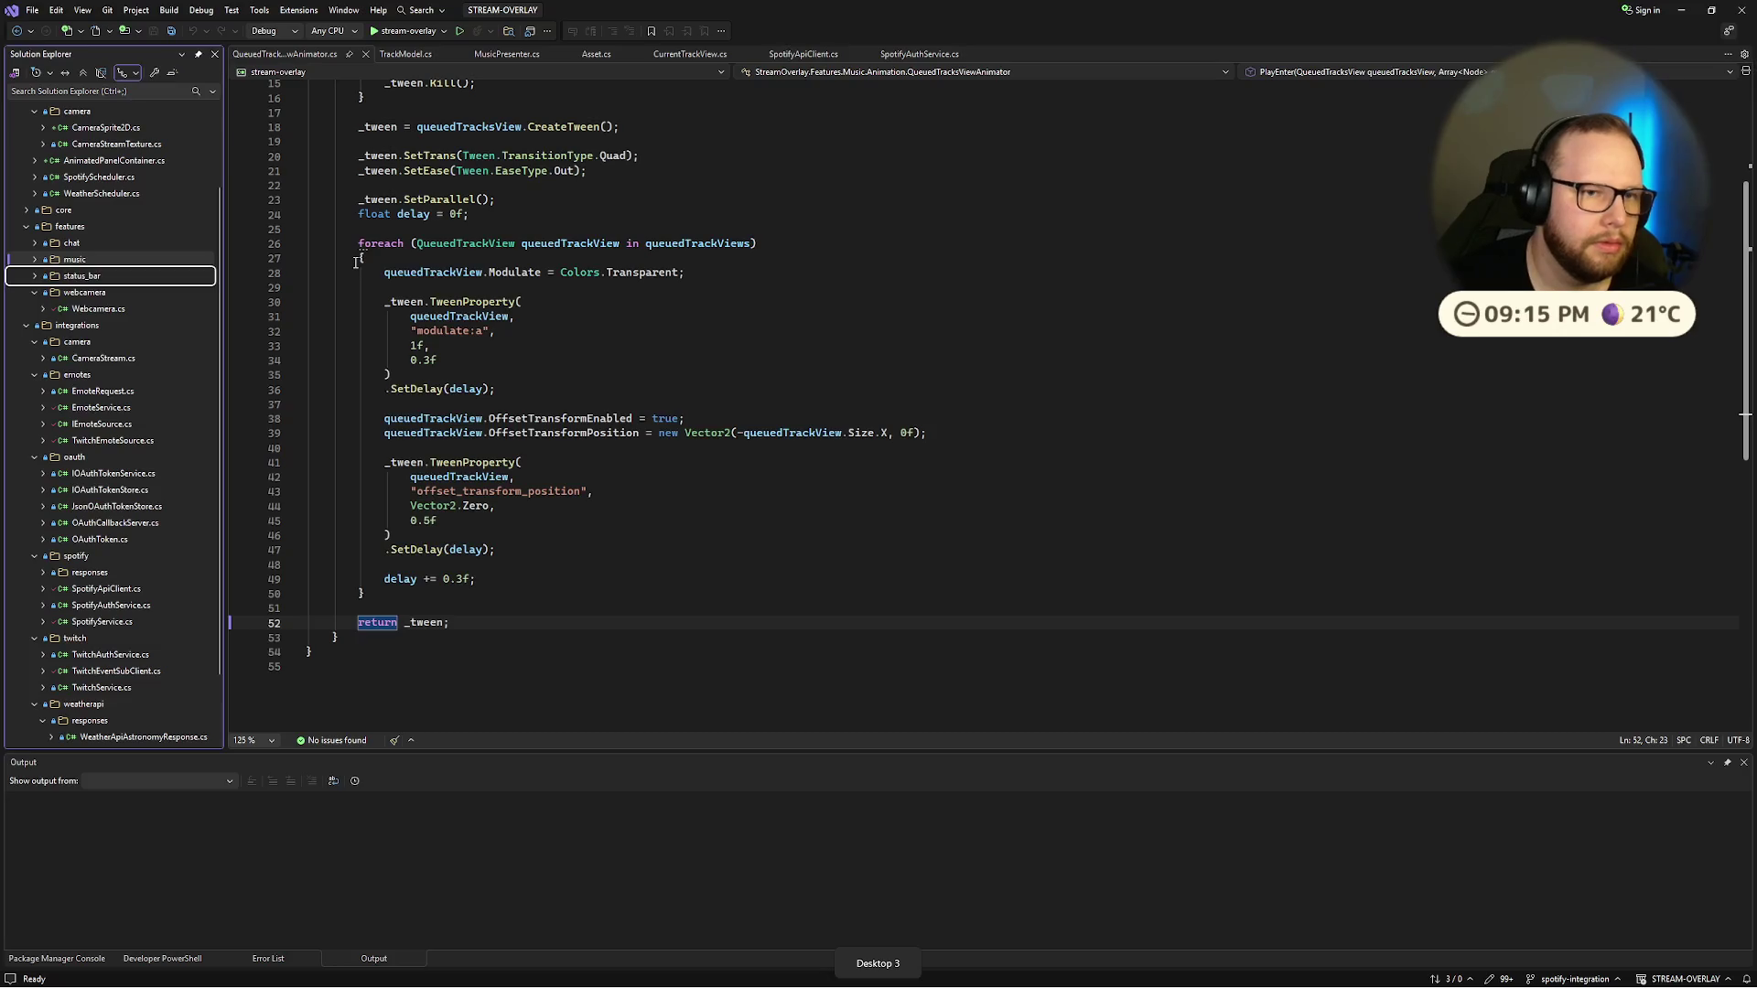
{"action": "left_click", "coordinate": [505, 12]}
{"action": "left_click", "coordinate": [568, 257]}
{"action": "key", "text": "ctrl+super+Left"}
{"action": "key", "text": "ctrl+super+Left"}
{"action": "left_click", "coordinate": [314, 149]}
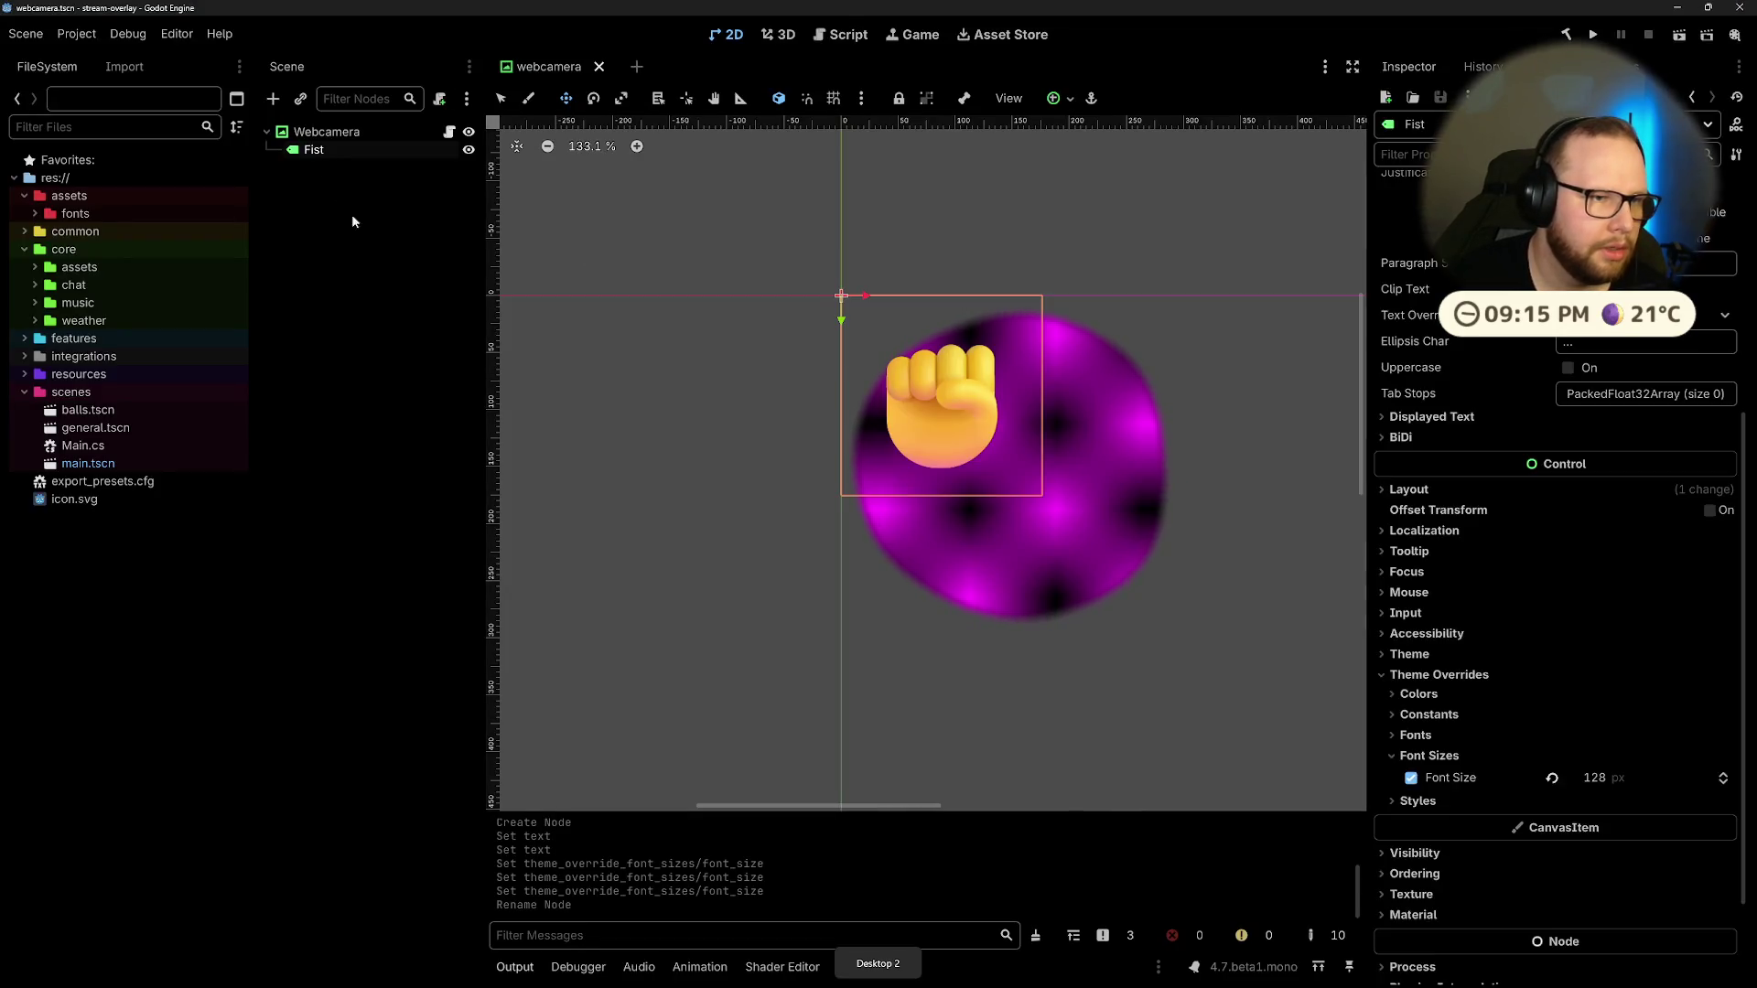
{"action": "key", "text": "ctrl+super+Right"}
{"action": "key", "text": "ctrl+super+Right"}
{"action": "left_click", "coordinate": [578, 256]}
{"action": "key", "text": "ctrl+super+Left"}
Step: Rename the duplicated Fist2 node to Hammer and replace its text with the hammer emoji
{"action": "double_click", "coordinate": [316, 168]}
{"action": "type", "text": "Hammer"}
{"action": "key", "text": "Return"}
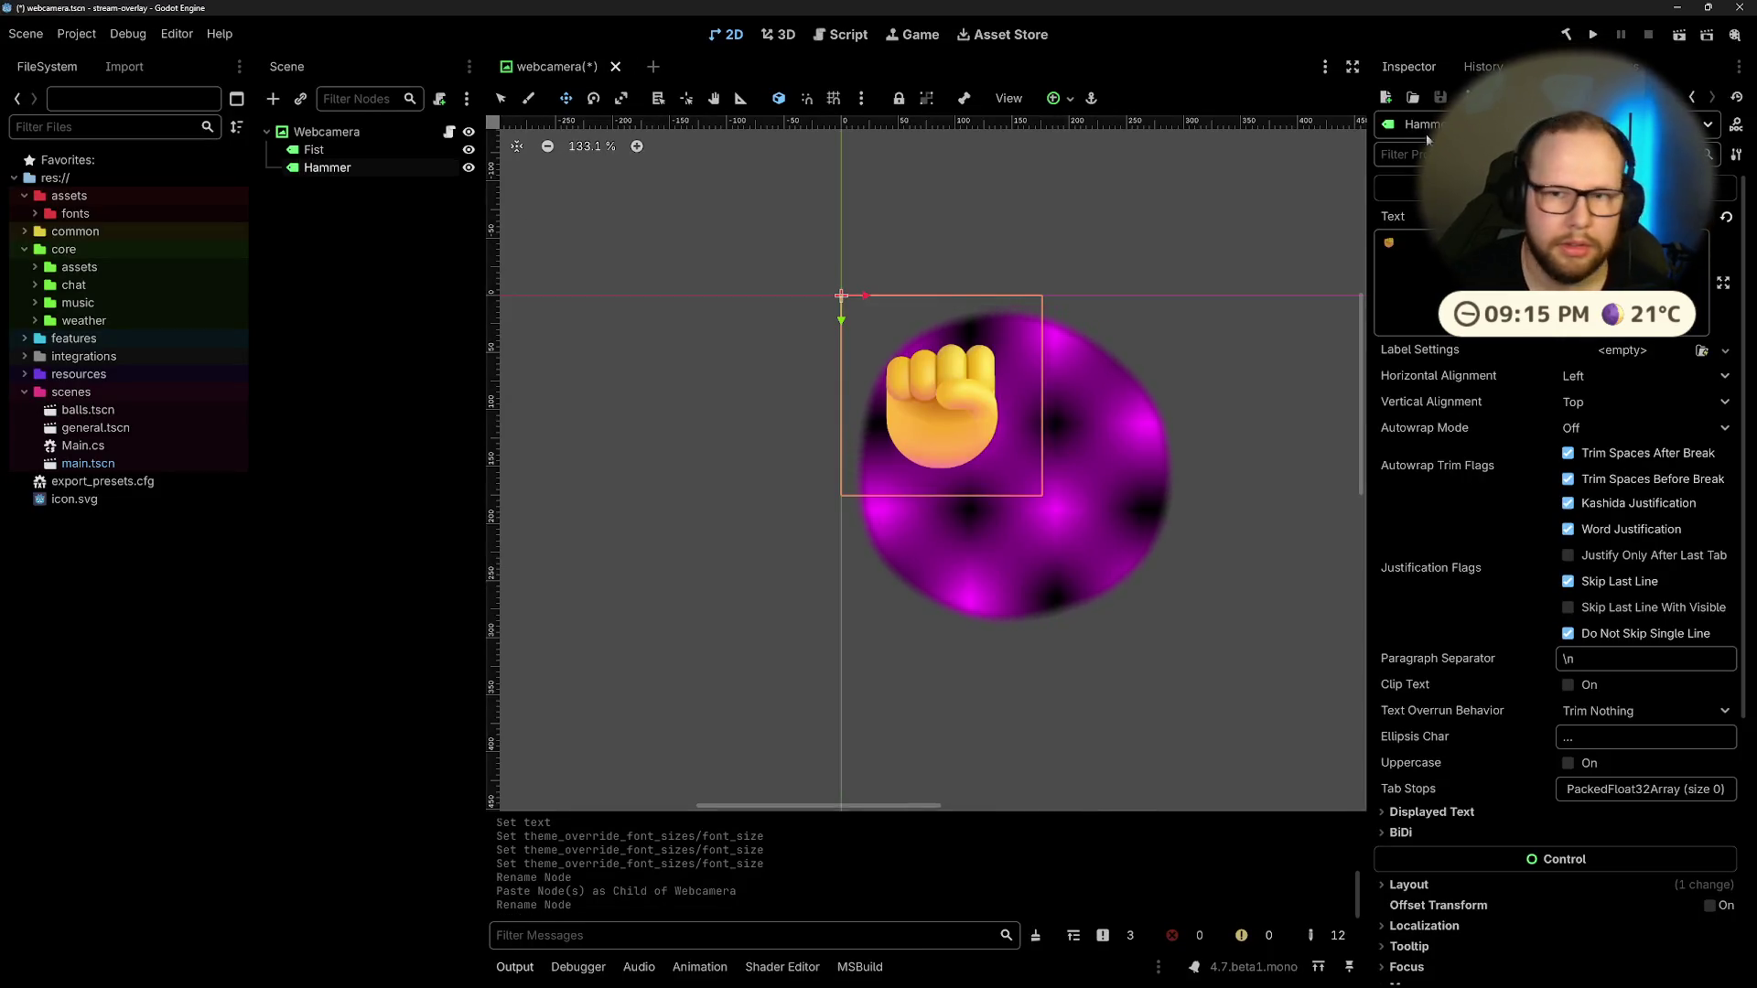
{"action": "key", "text": "ctrl+a"}
{"action": "key", "text": "ctrl+v"}
{"action": "left_click", "coordinate": [281, 295]}
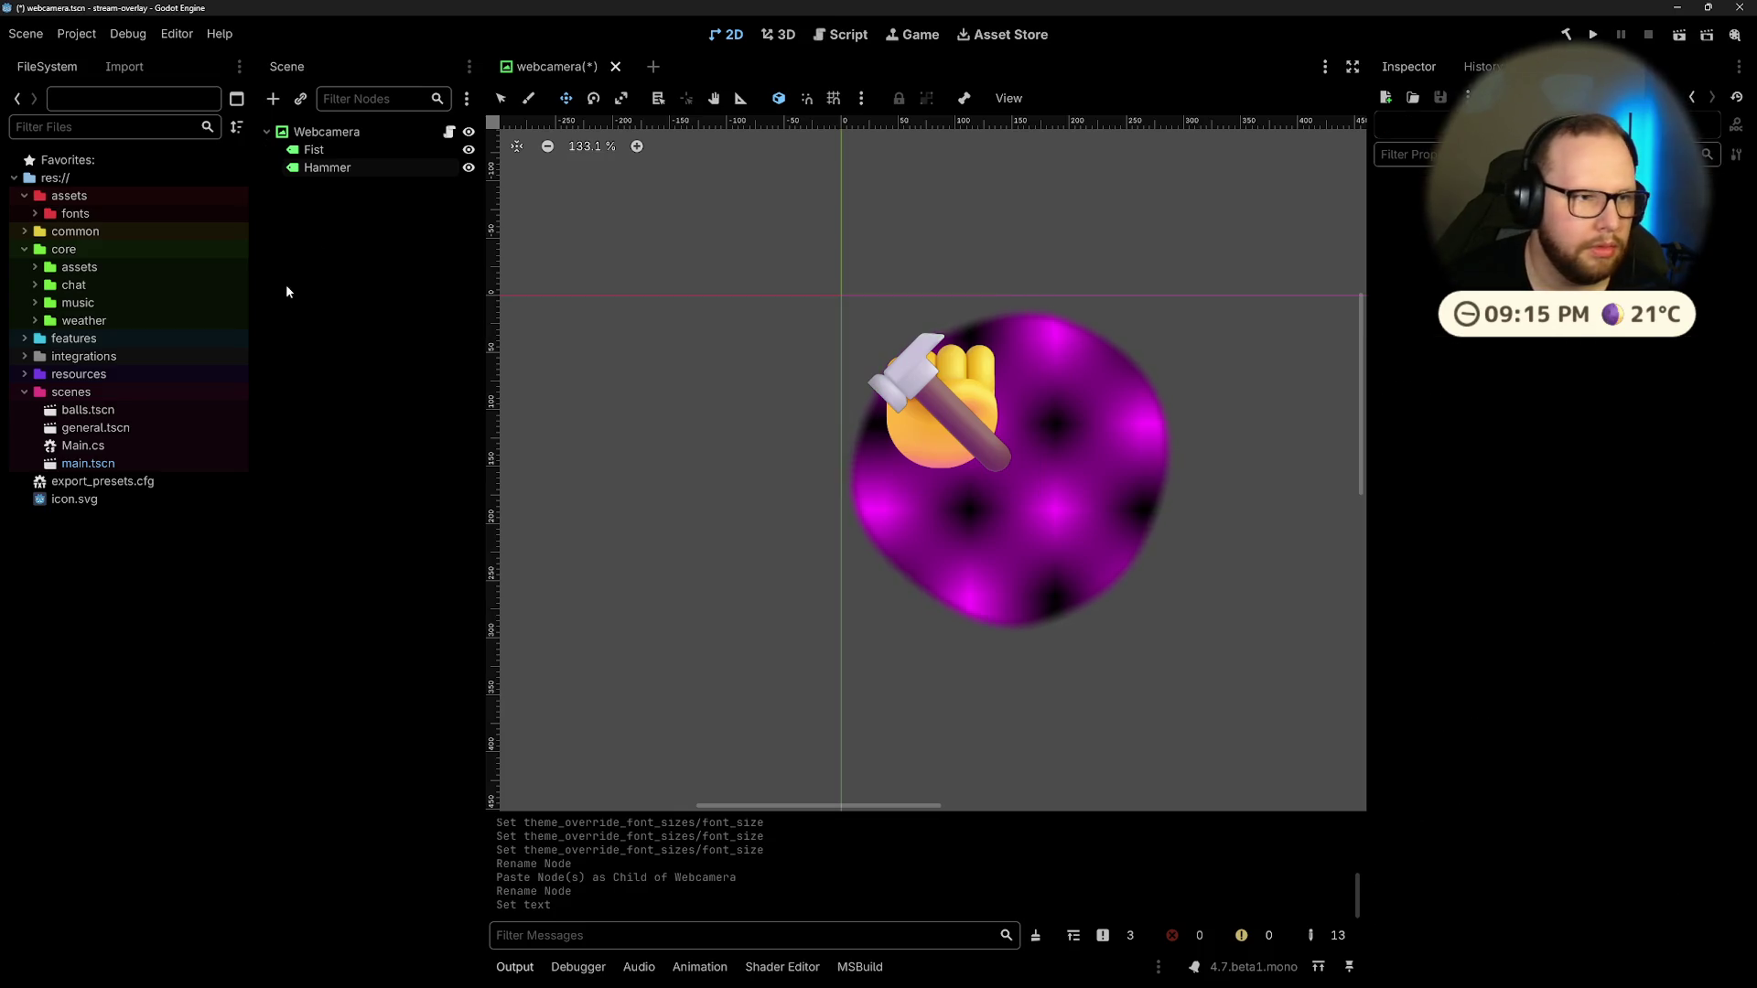
Step: Add a Control node as a child of Webcamera
{"action": "left_click", "coordinate": [327, 168]}
{"action": "left_click", "coordinate": [336, 196]}
{"action": "left_click", "coordinate": [329, 133]}
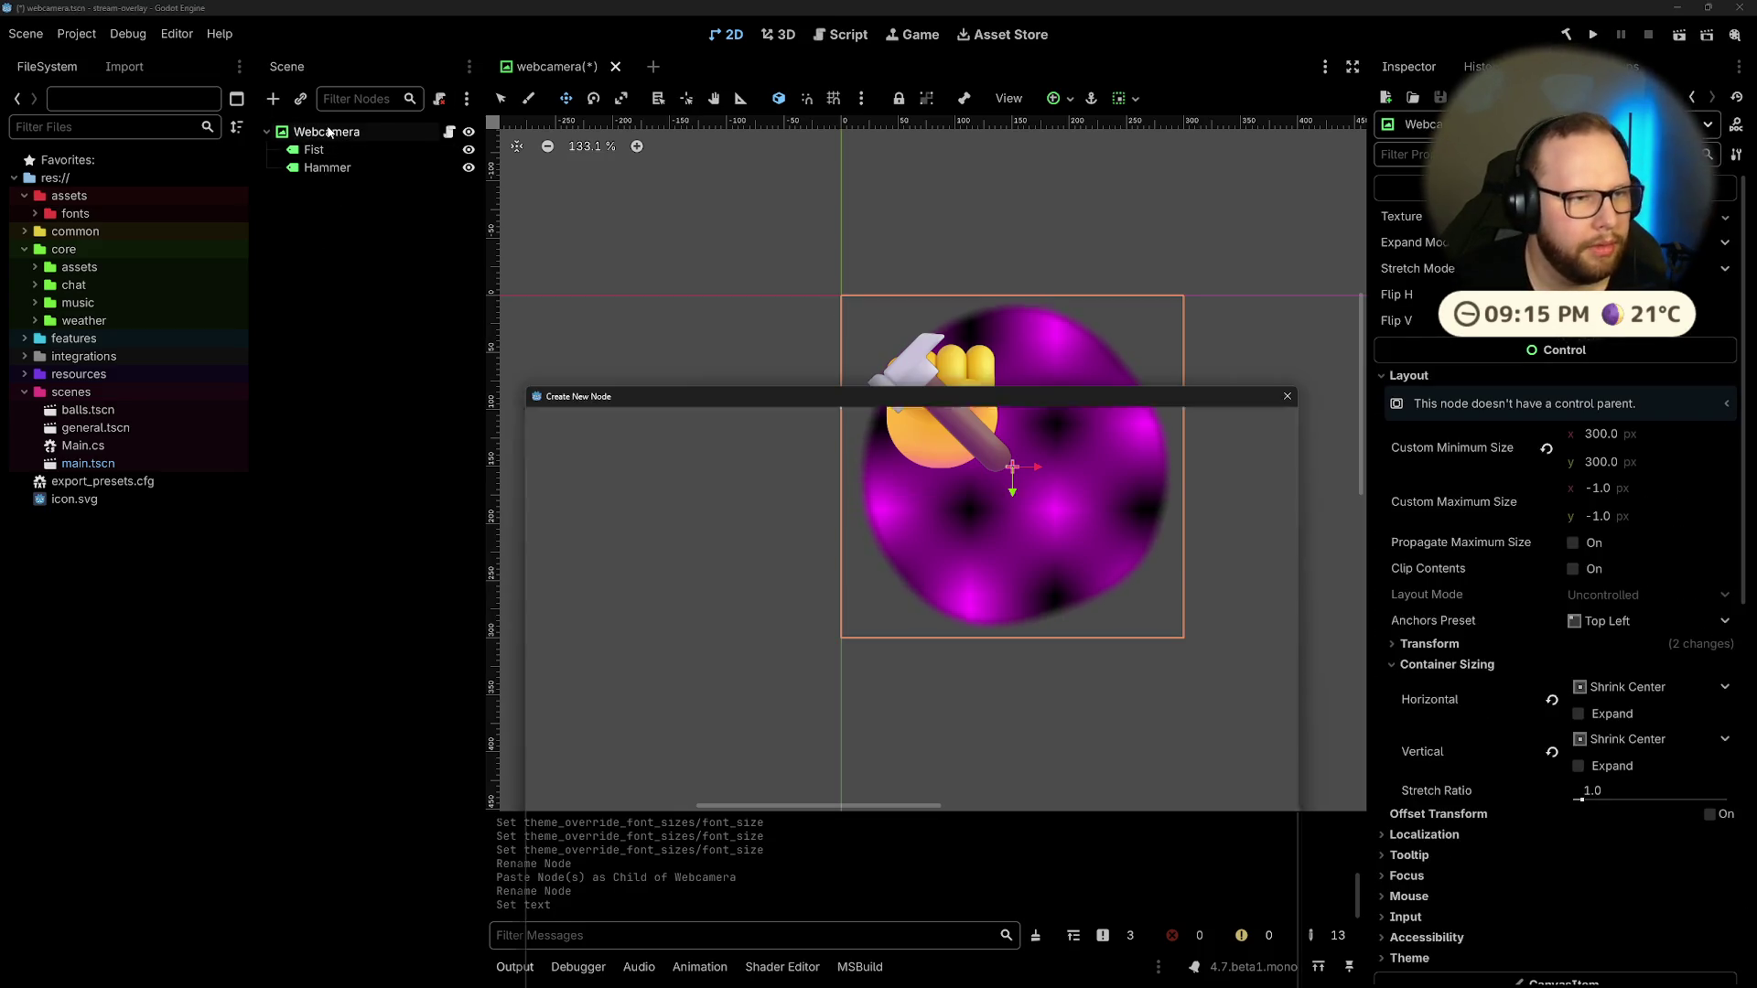
{"action": "key", "text": "ctrl+a"}
{"action": "type", "text": "control"}
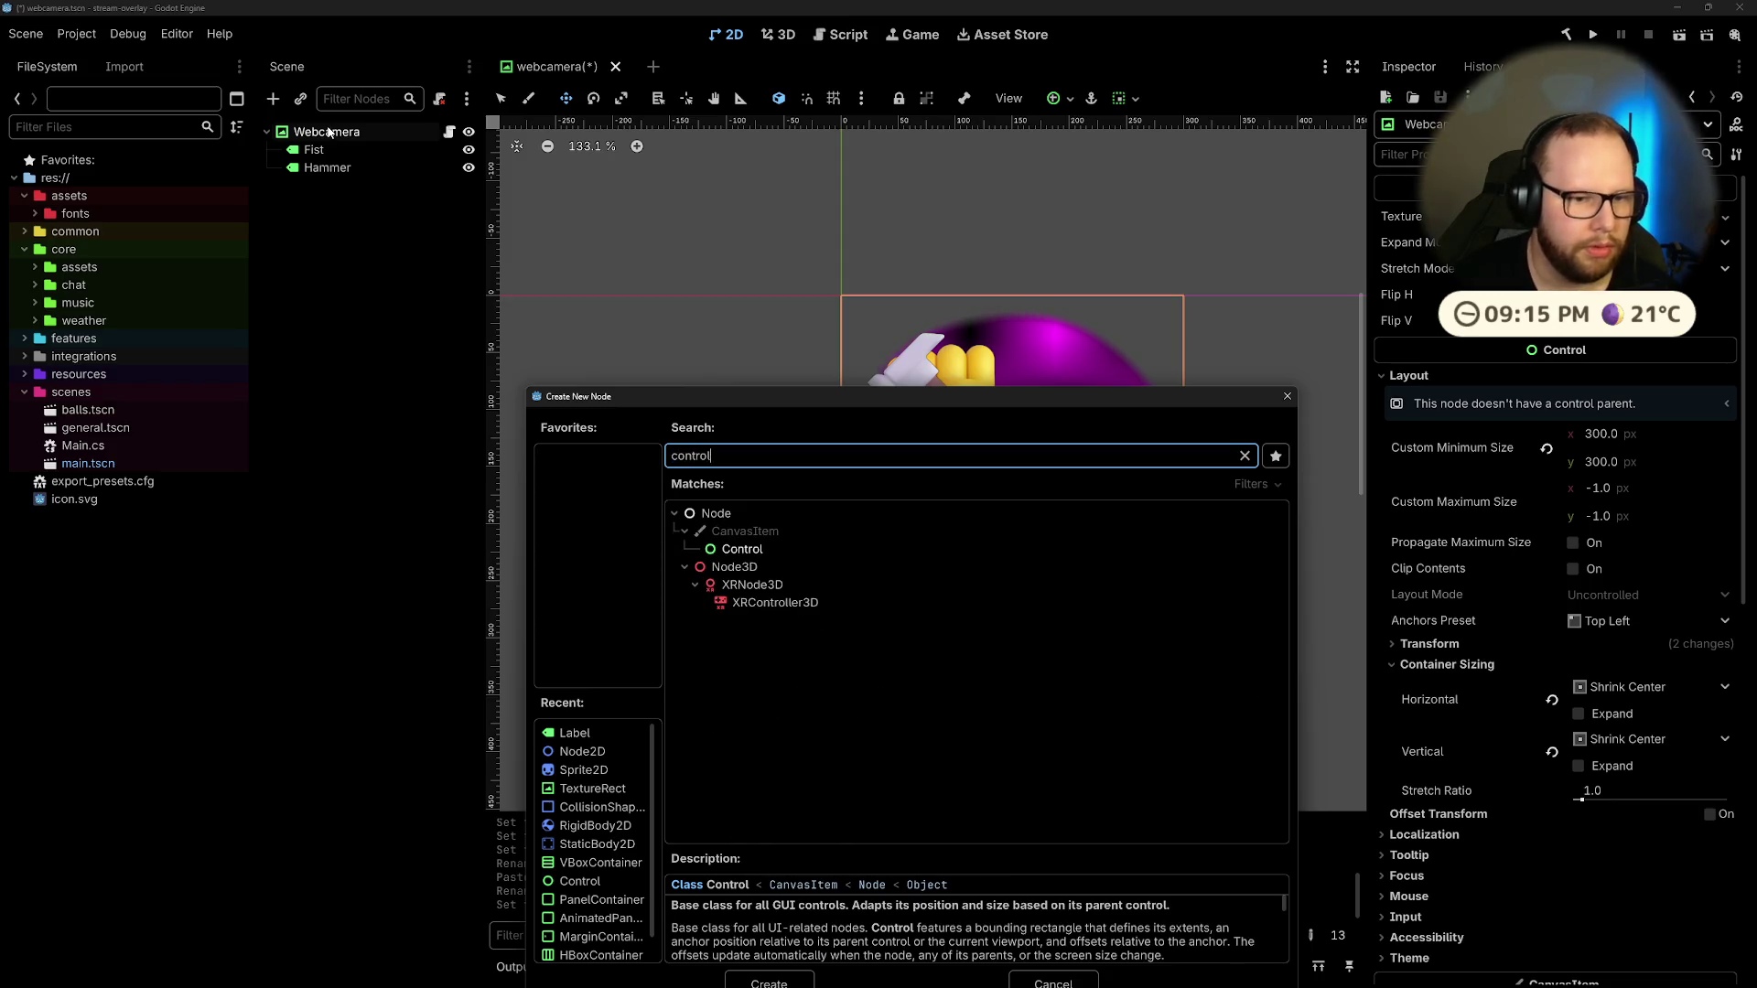
{"action": "key", "text": "Return"}
Step: Move Fist and Hammer under the Control node, with Hammer above Fist
{"action": "left_click", "coordinate": [311, 151]}
{"action": "left_click", "coordinate": [327, 169], "text": "shift"}
{"action": "mouse_move", "coordinate": [327, 169]}
{"action": "left_mouse_down"}
{"action": "mouse_move", "coordinate": [330, 186]}
{"action": "mouse_move", "coordinate": [329, 163]}
{"action": "left_mouse_up"}
{"action": "left_click", "coordinate": [327, 168]}
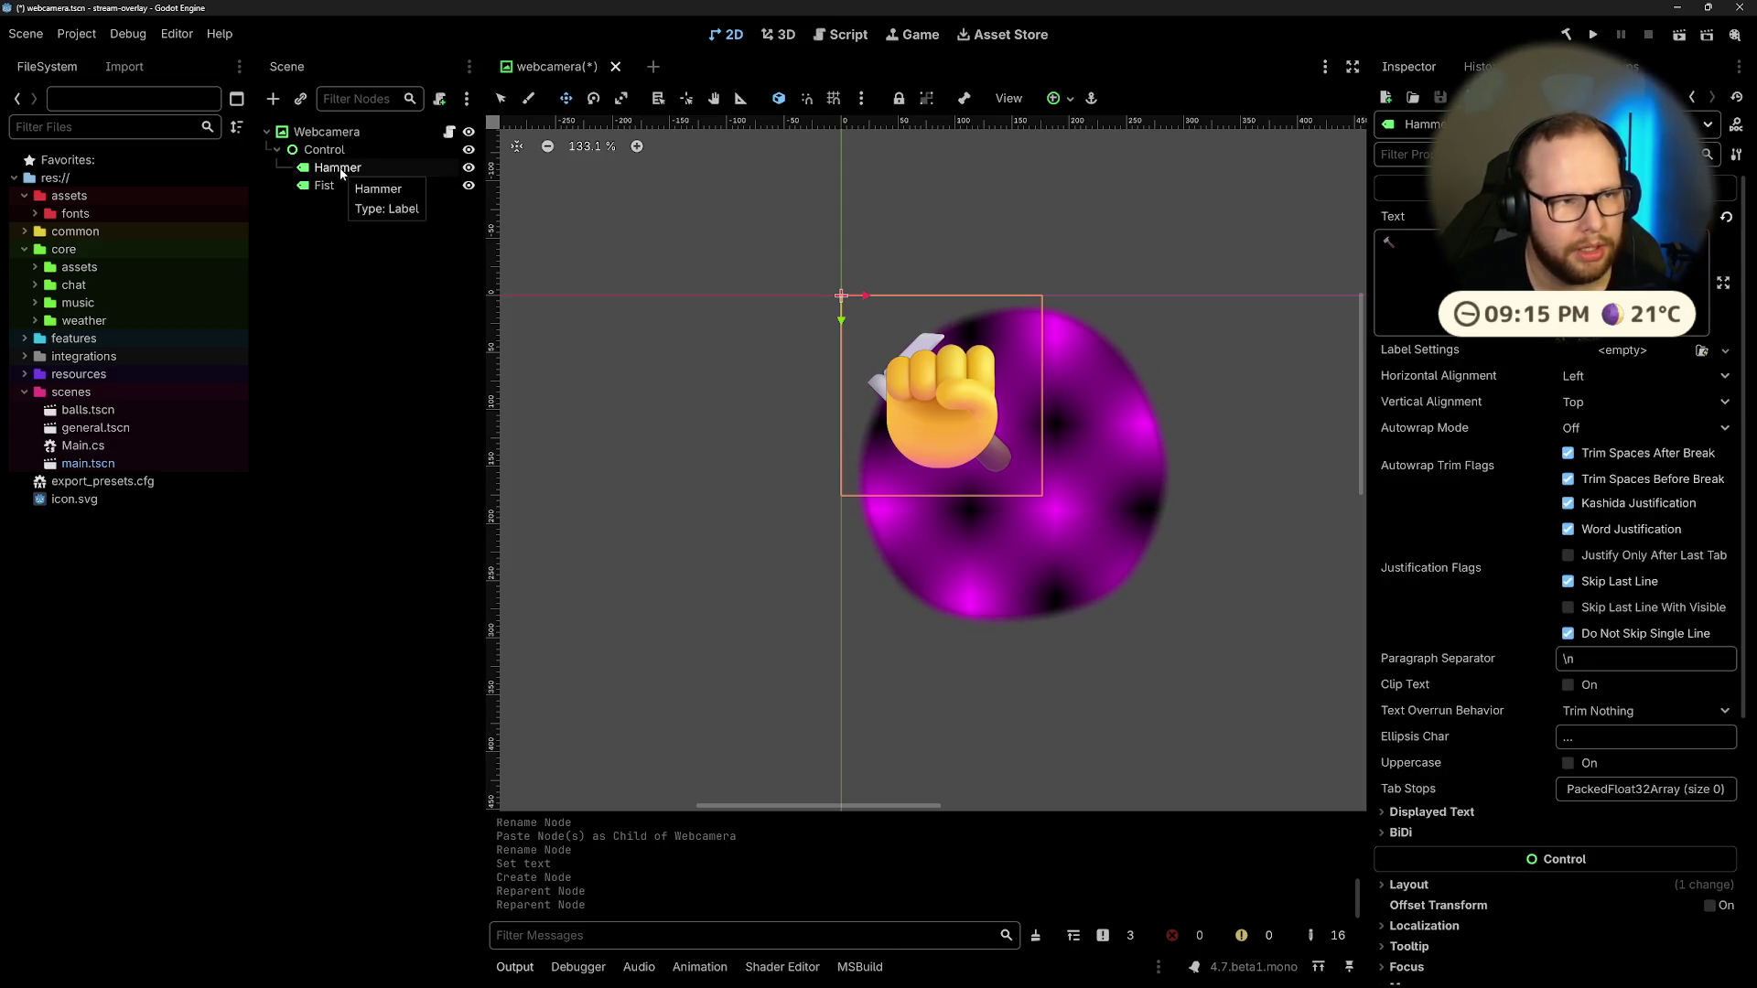
Step: Try Hammer font size overrides of 192 px and 128 px, ending at 192 px
{"action": "scroll", "coordinate": [1510, 641], "scroll_direction": "down", "scroll_amount": 5}
{"action": "left_click", "coordinate": [1438, 674]}
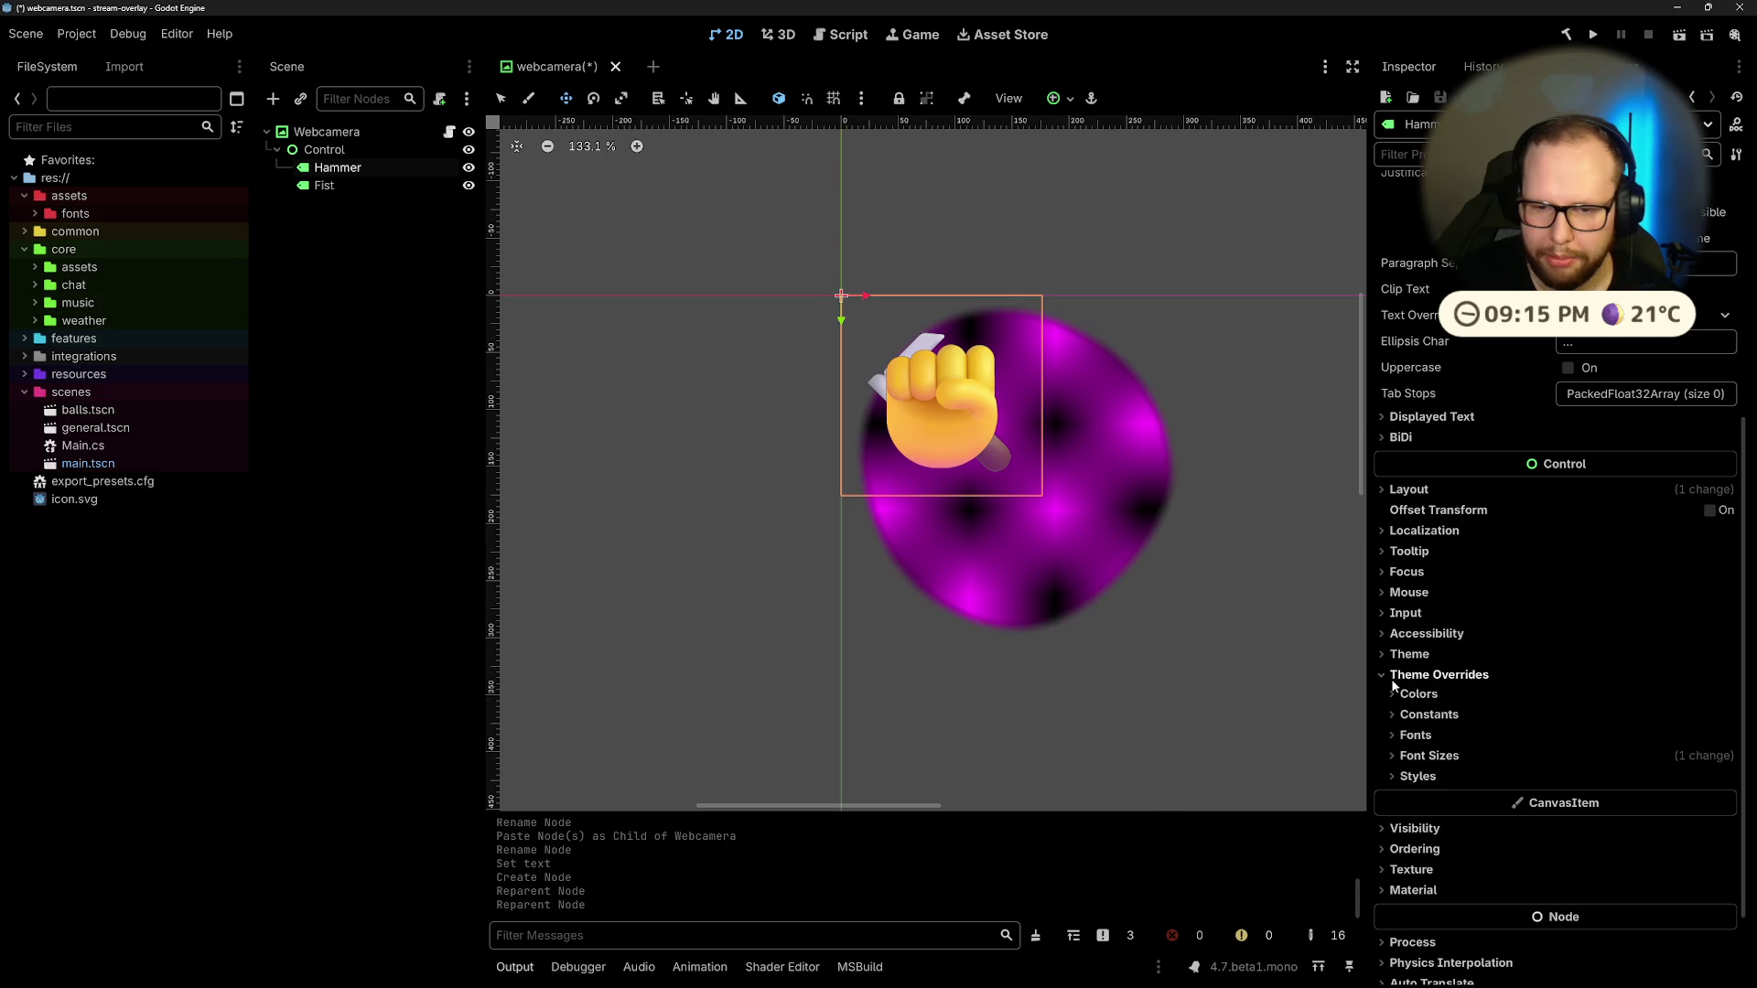
{"action": "left_click", "coordinate": [1414, 758]}
{"action": "left_click", "coordinate": [1638, 780]}
{"action": "left_click", "coordinate": [1637, 779]}
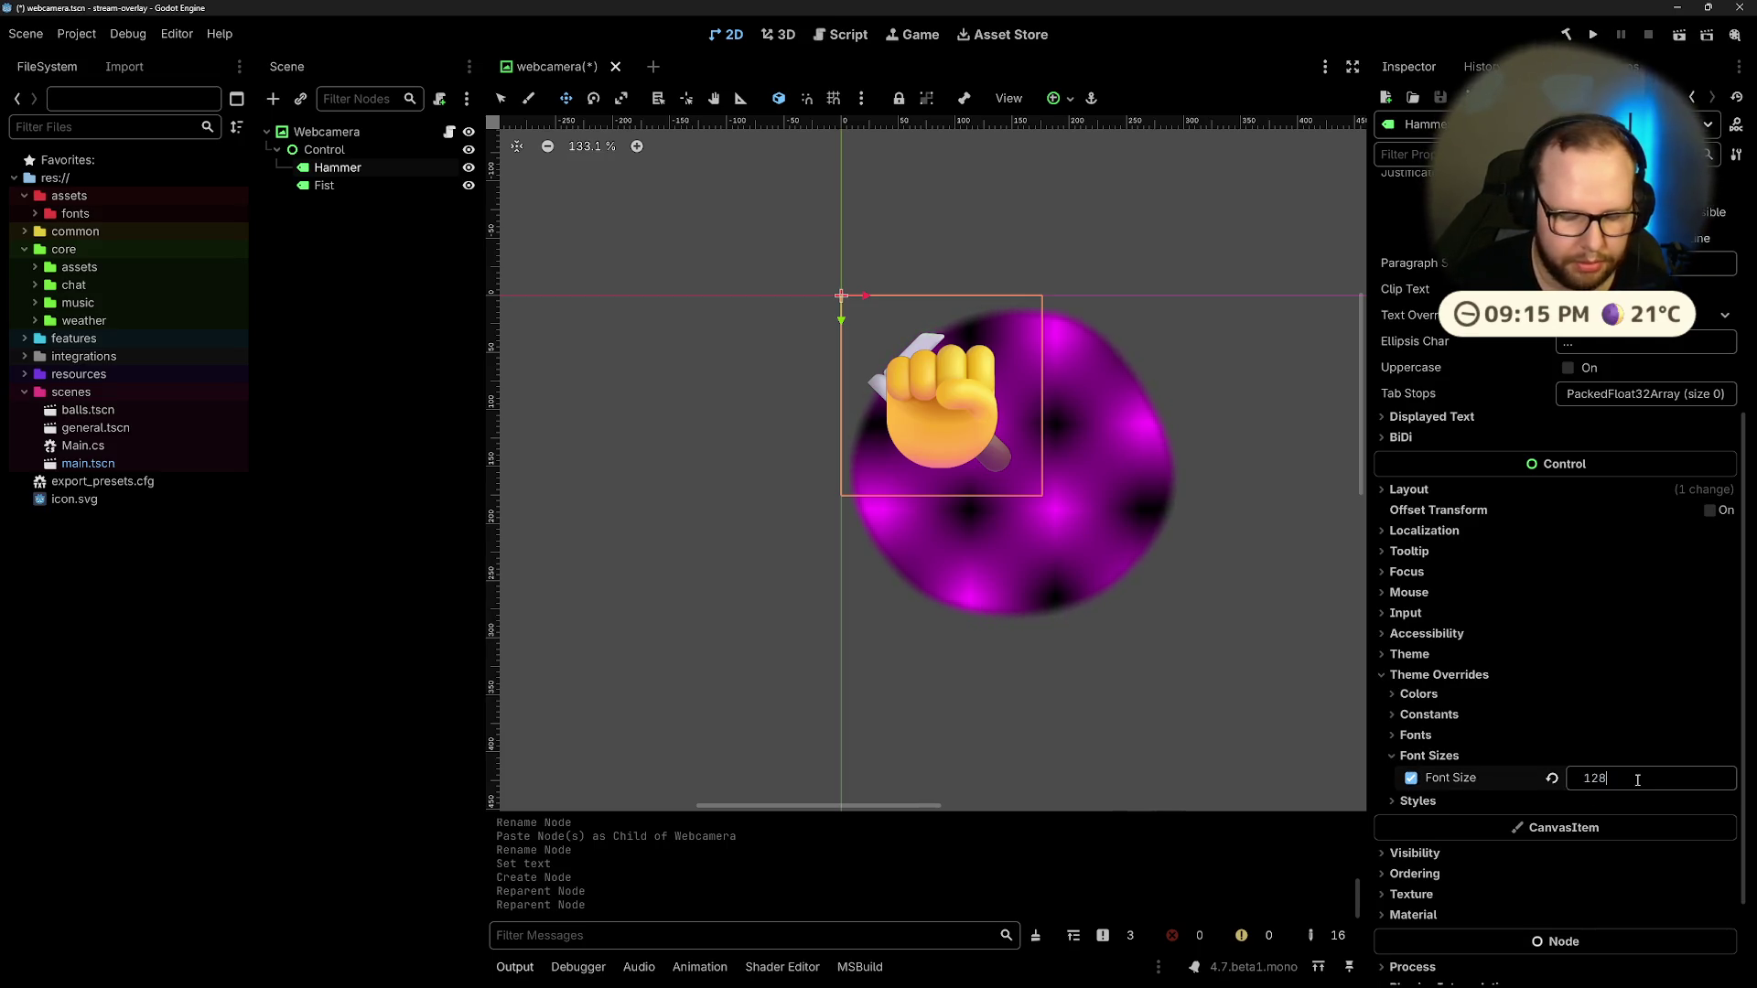
{"action": "key", "text": "BackSpace"}
{"action": "key", "text": "BackSpace"}
{"action": "key", "text": "BackSpace"}
{"action": "type", "text": "192"}
{"action": "key", "text": "Return"}
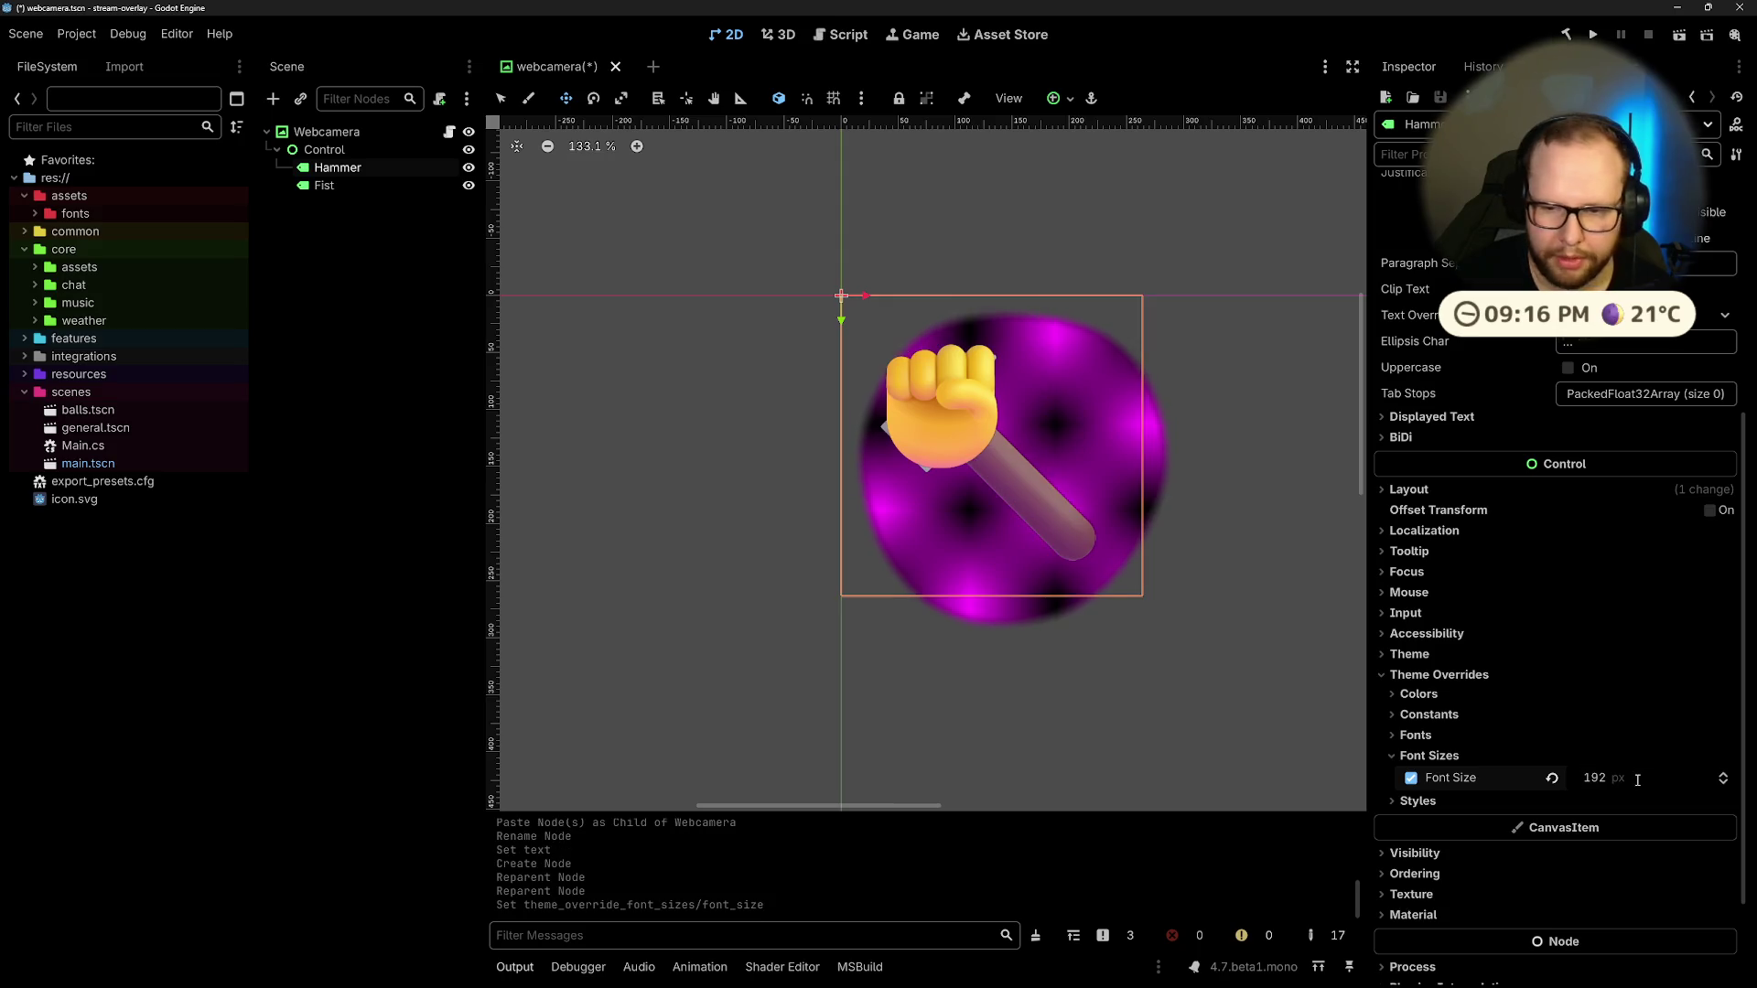
{"action": "left_click", "coordinate": [1638, 780]}
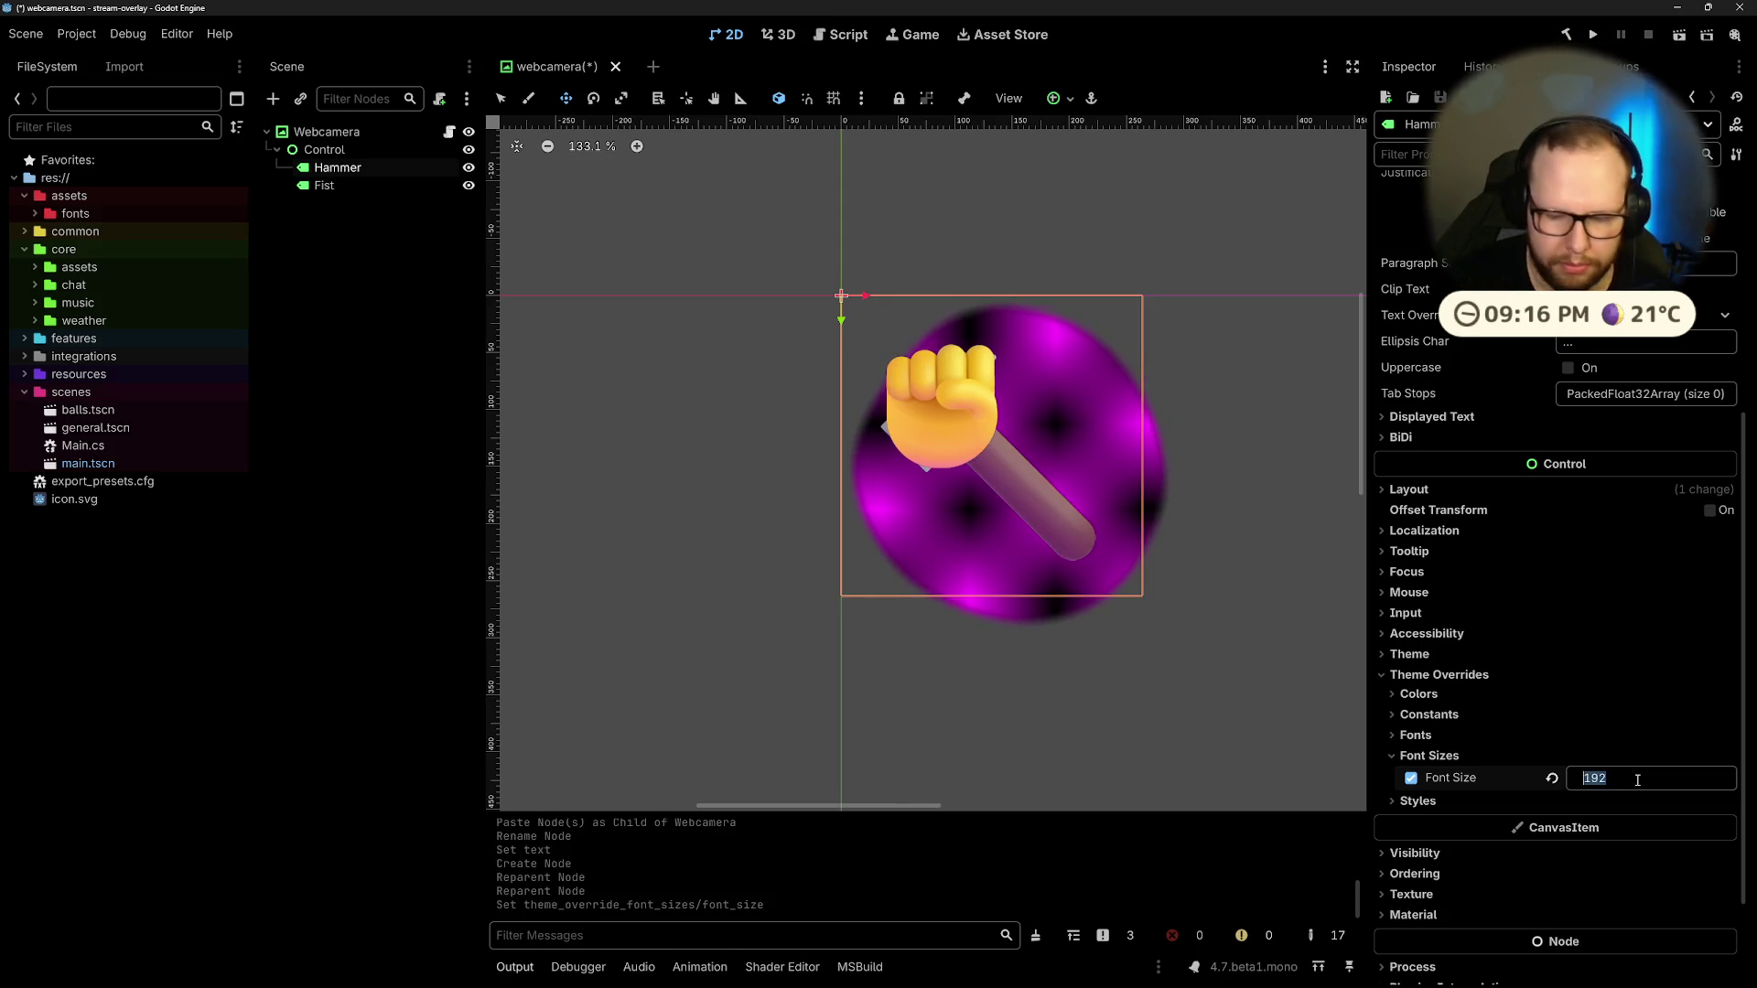
{"action": "type", "text": "128"}
{"action": "key", "text": "Return"}
{"action": "left_click", "coordinate": [1640, 780]}
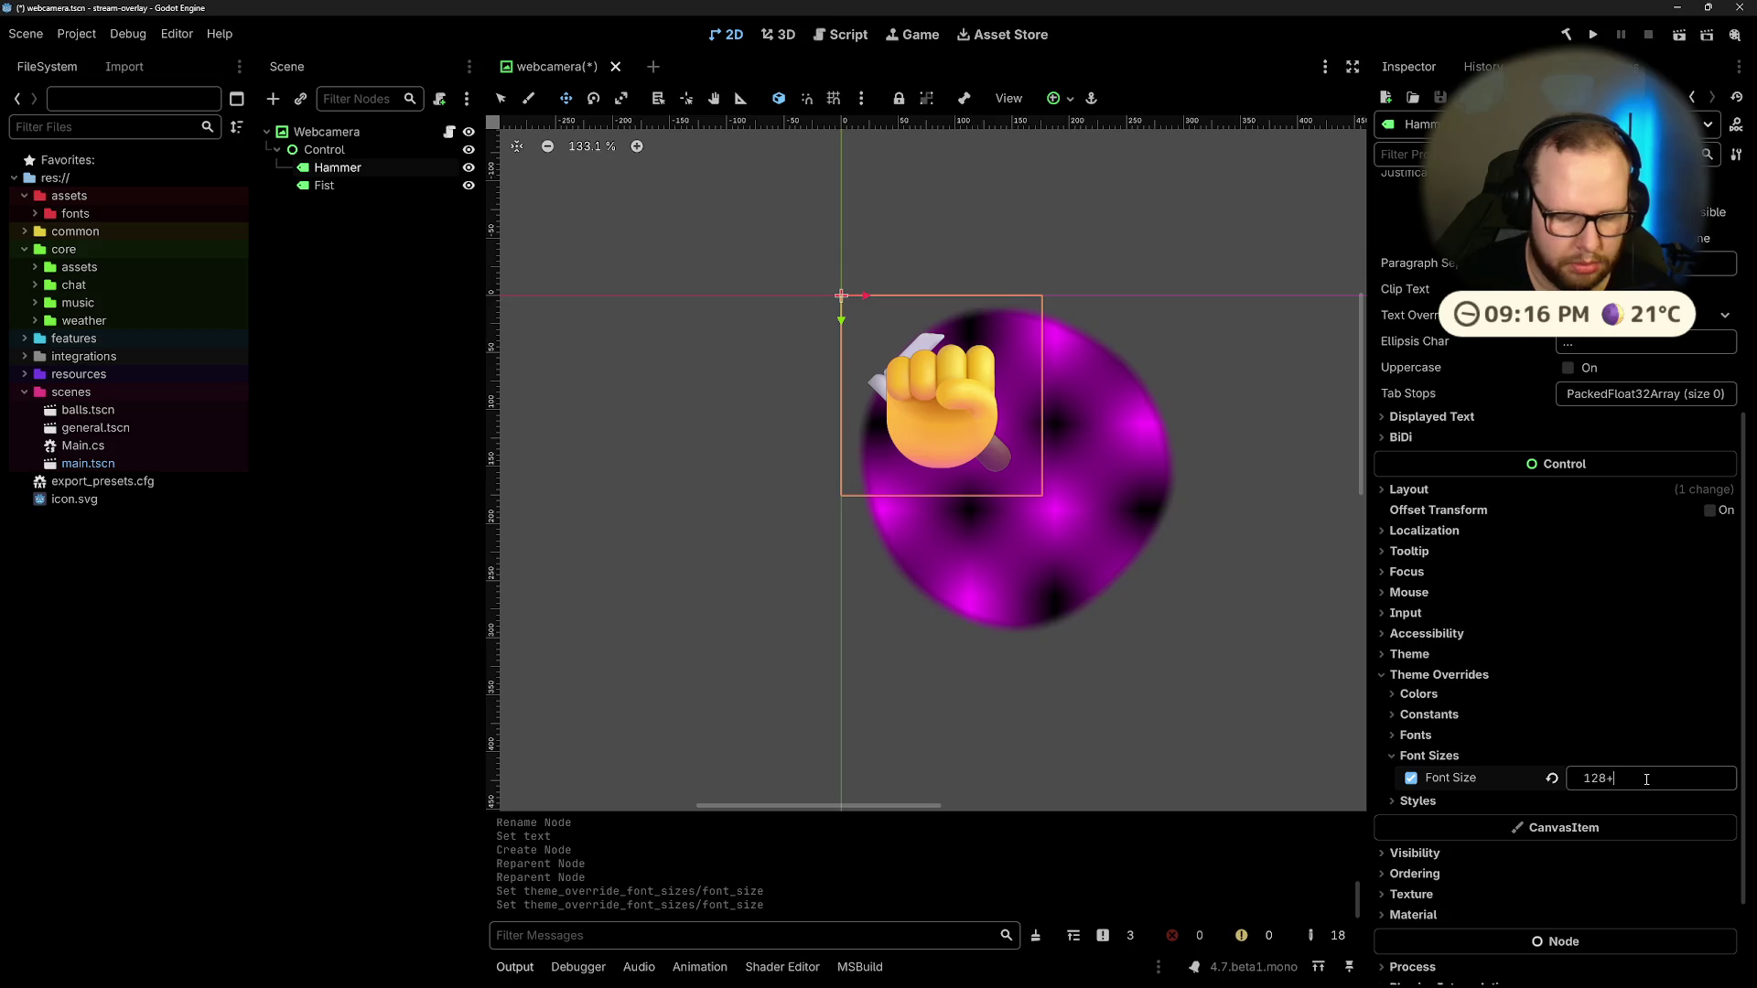
{"action": "type", "text": "64"}
{"action": "key", "text": "Return"}
Step: Settle the Hammer's font size at 160 px after trying 256 and 150 px
{"action": "left_click", "coordinate": [1653, 781]}
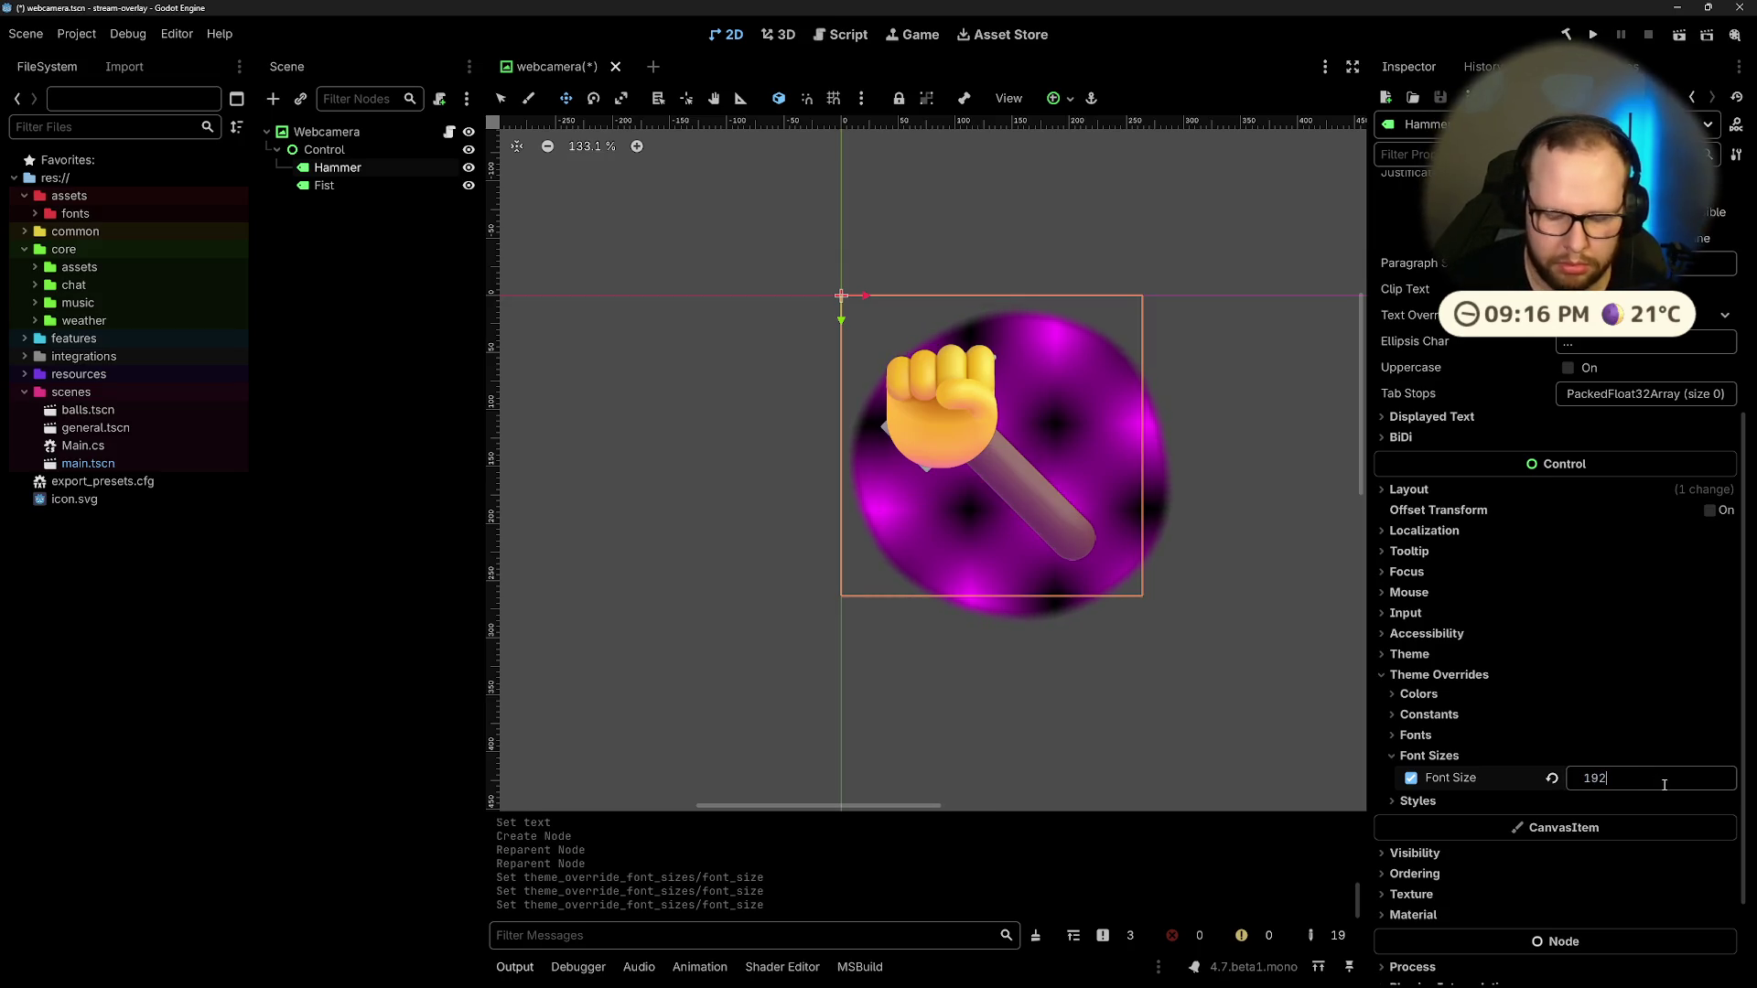
{"action": "type", "text": "32"}
{"action": "key", "text": "Return"}
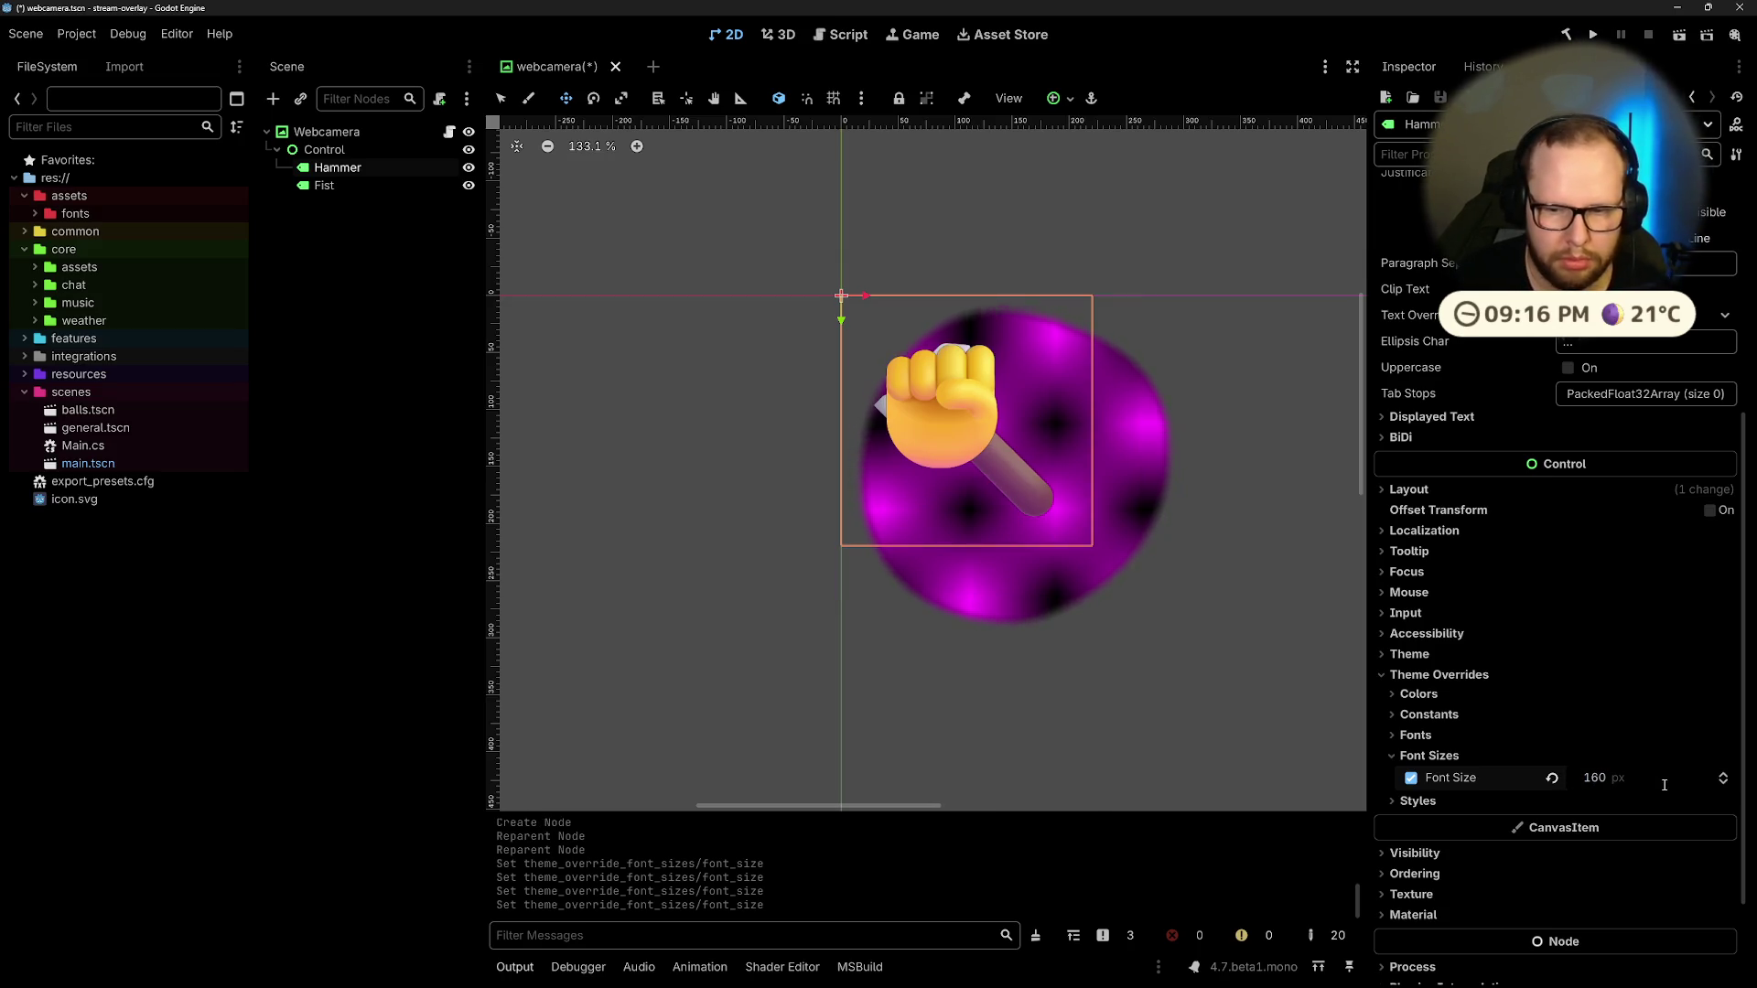
{"action": "left_click", "coordinate": [1665, 785]}
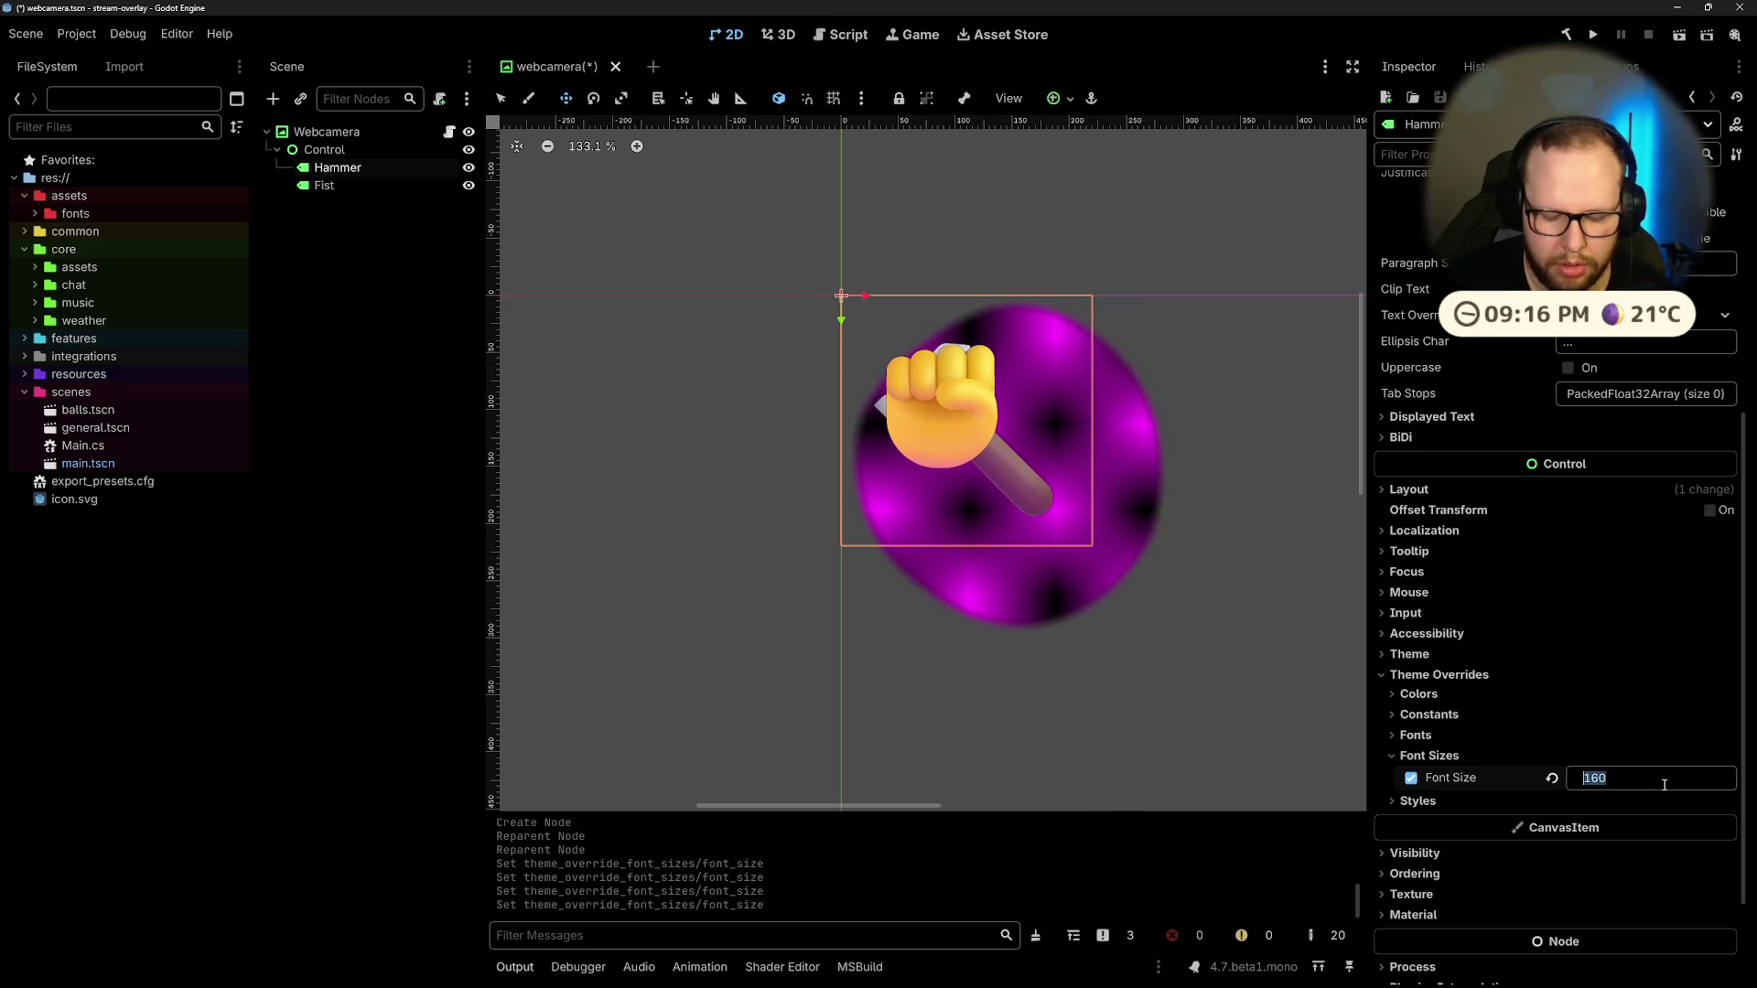
{"action": "type", "text": "256"}
{"action": "key", "text": "Return"}
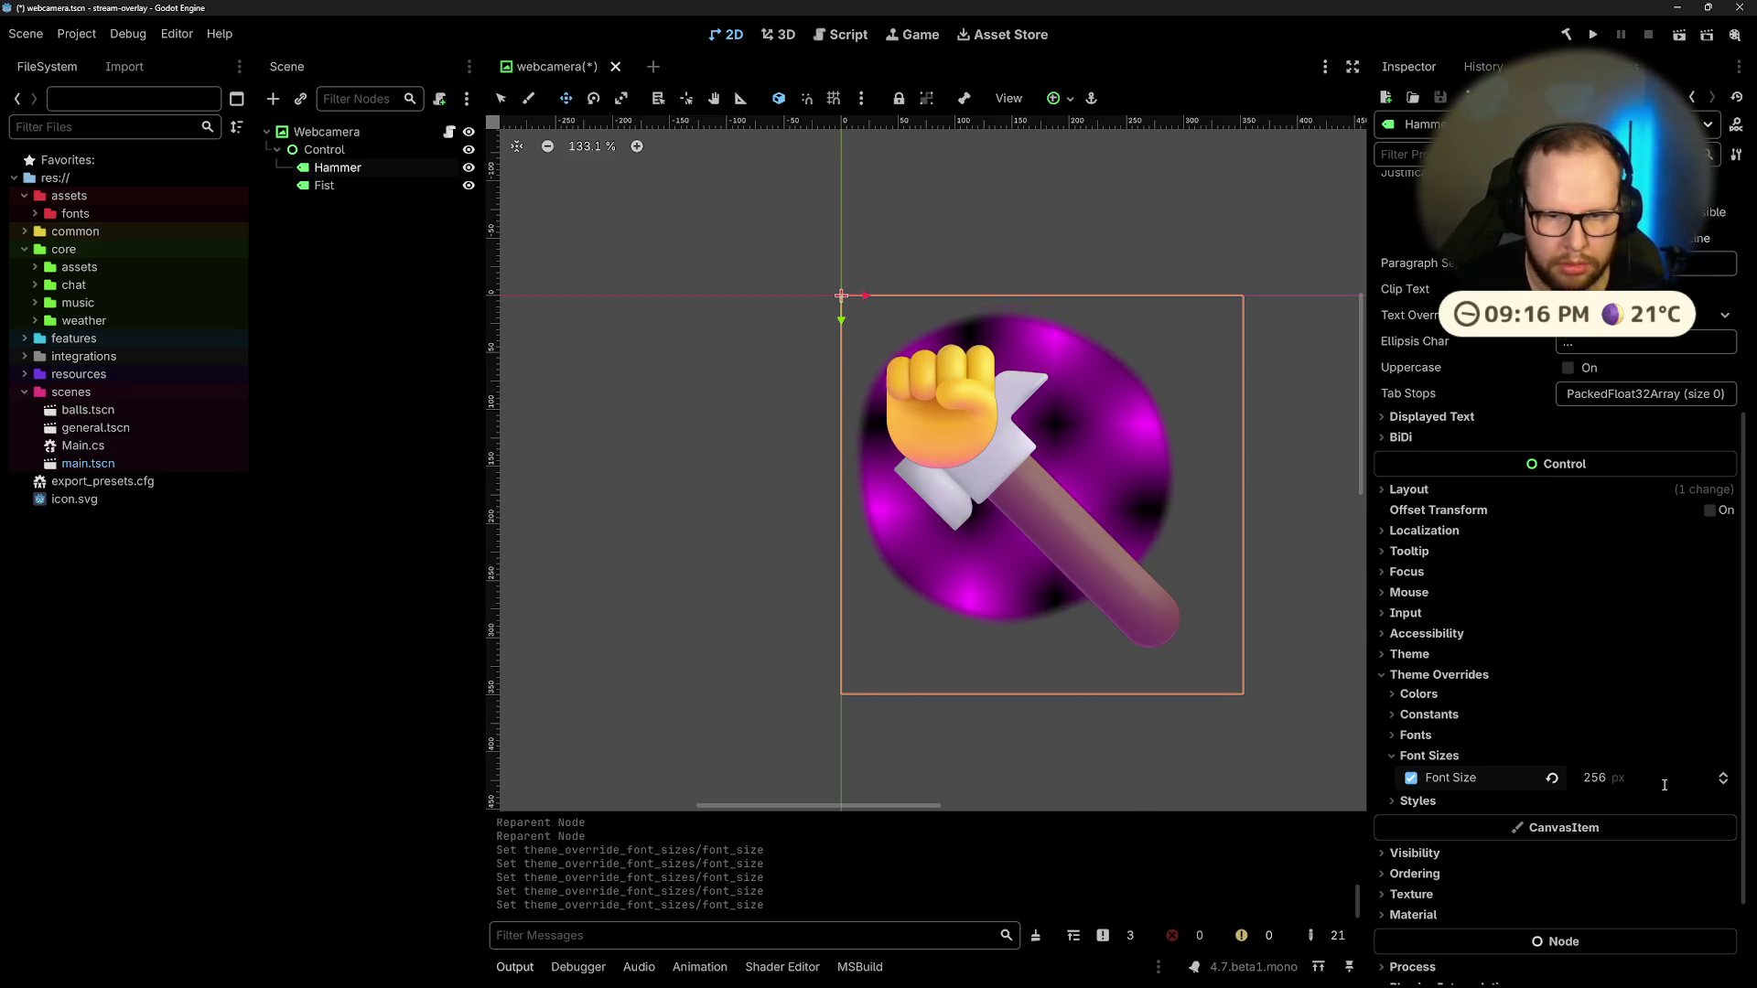
{"action": "left_click", "coordinate": [1665, 785]}
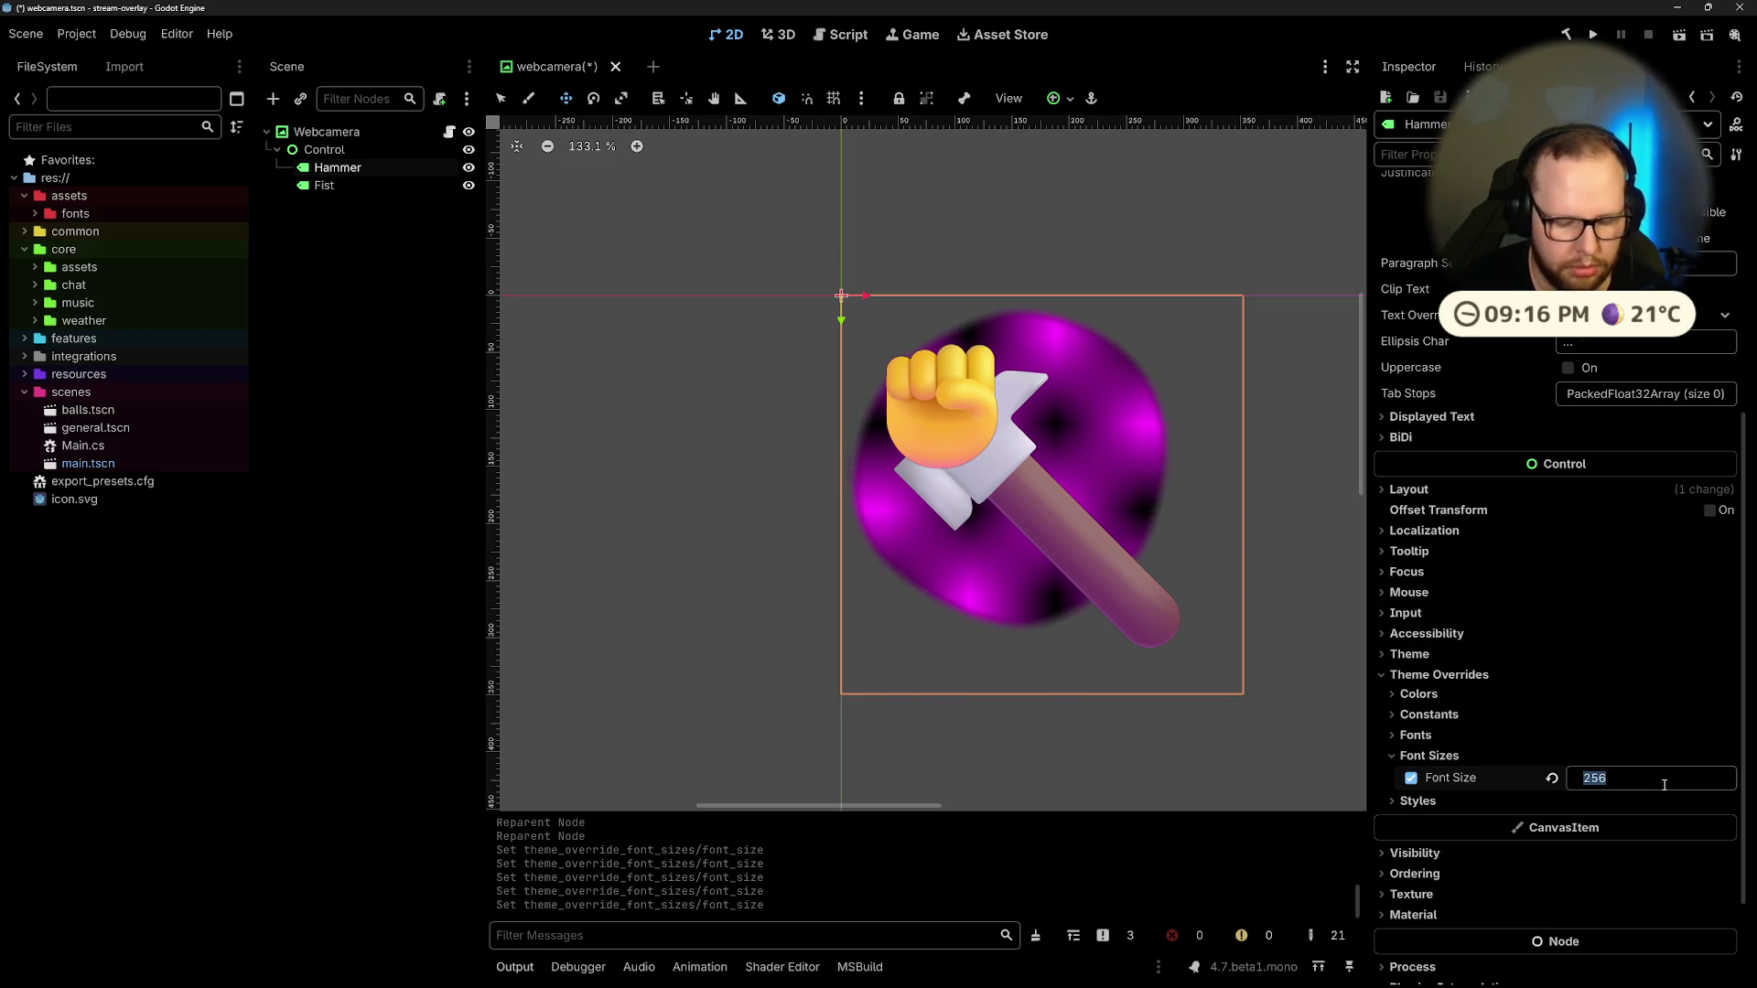
{"action": "type", "text": "150"}
{"action": "key", "text": "Return"}
{"action": "left_click", "coordinate": [1665, 786]}
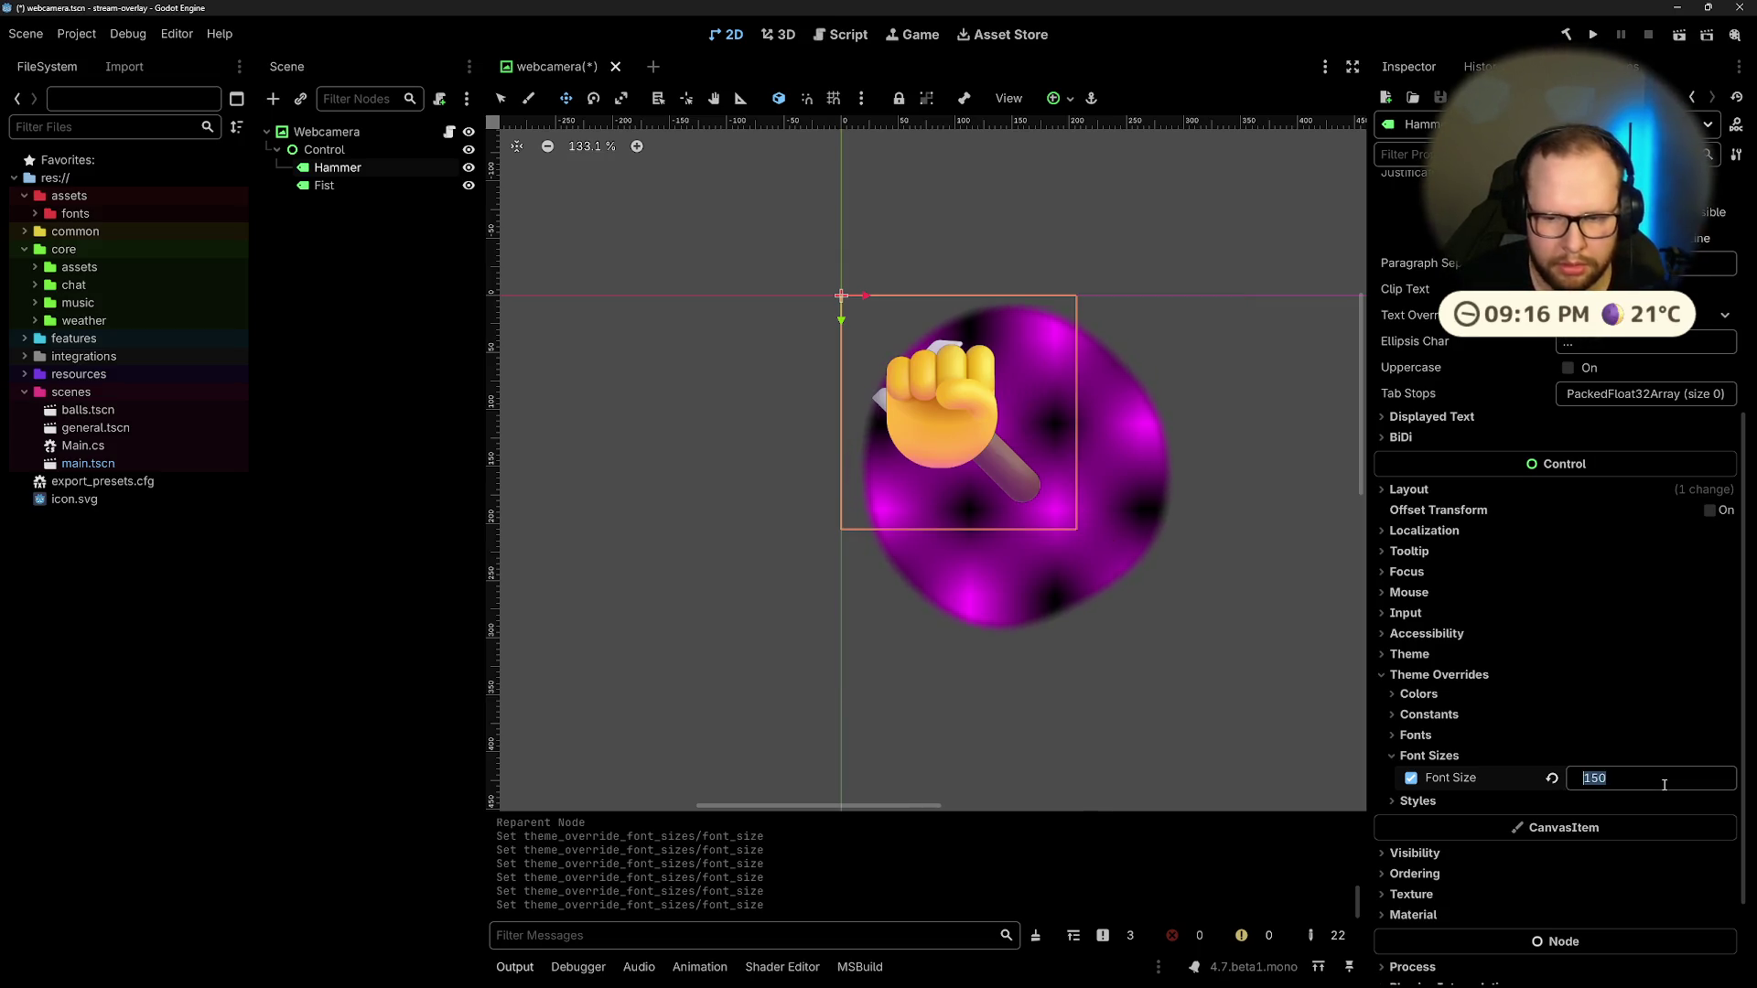
{"action": "type", "text": "160"}
{"action": "key", "text": "Return"}
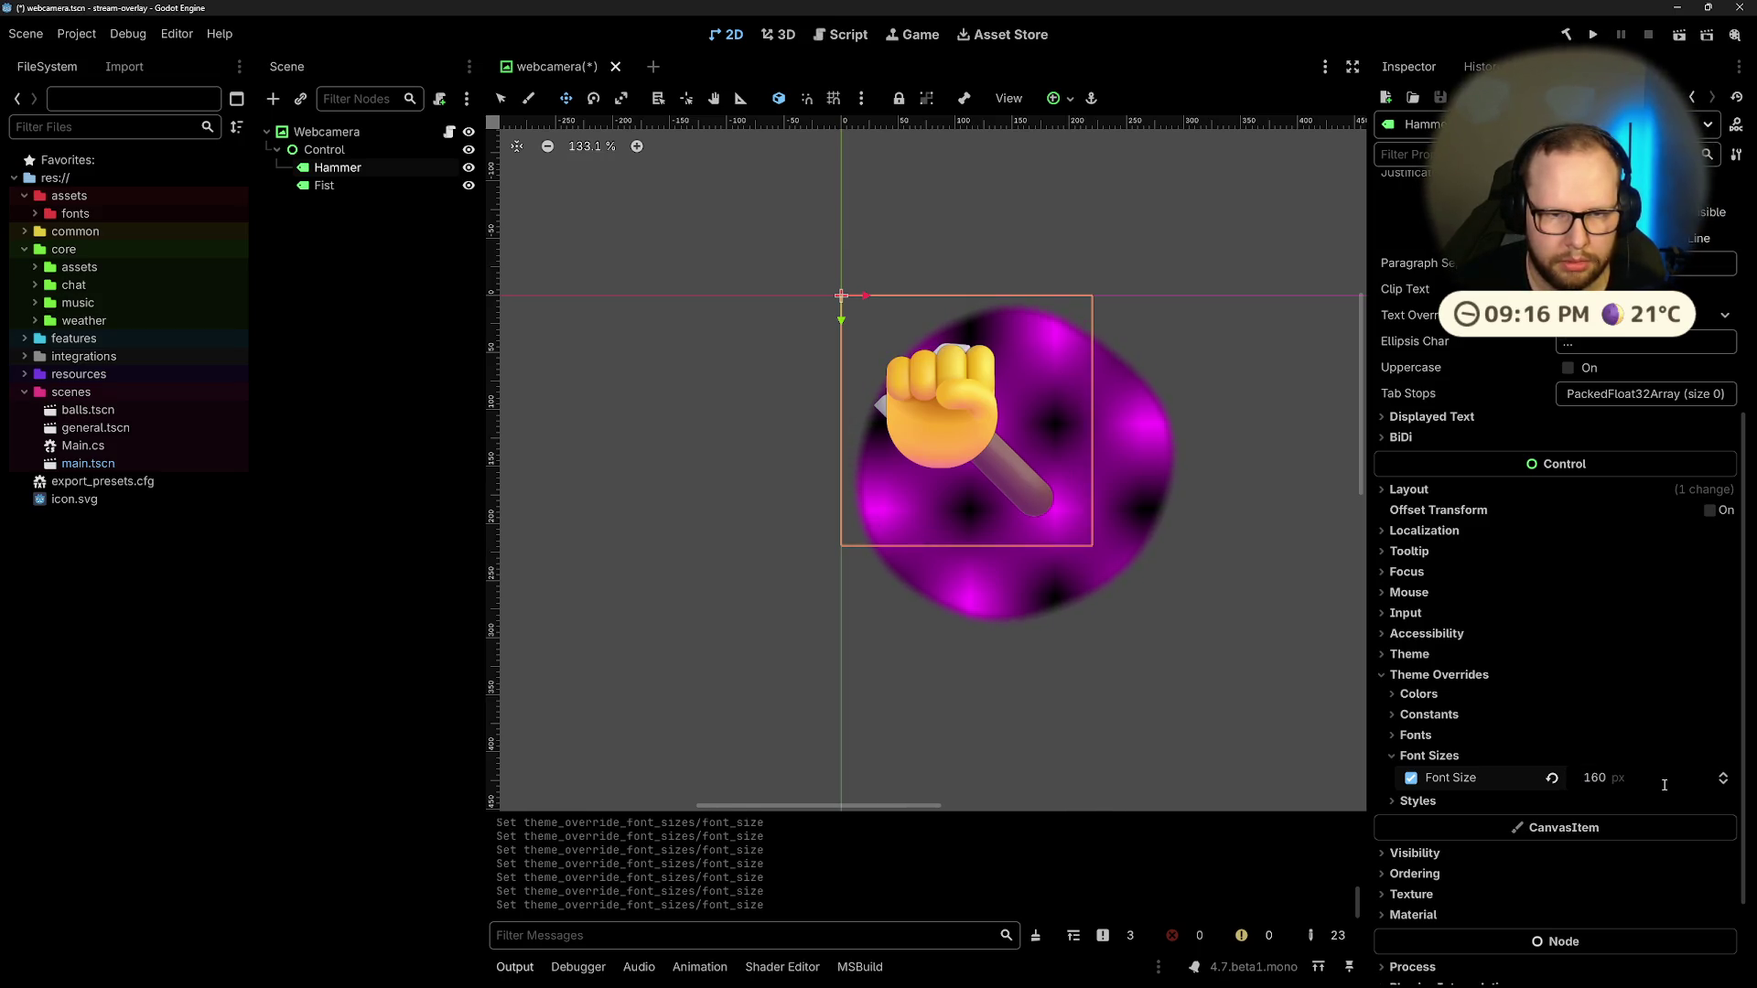
{"action": "left_click", "coordinate": [369, 251]}
{"action": "left_click", "coordinate": [338, 167]}
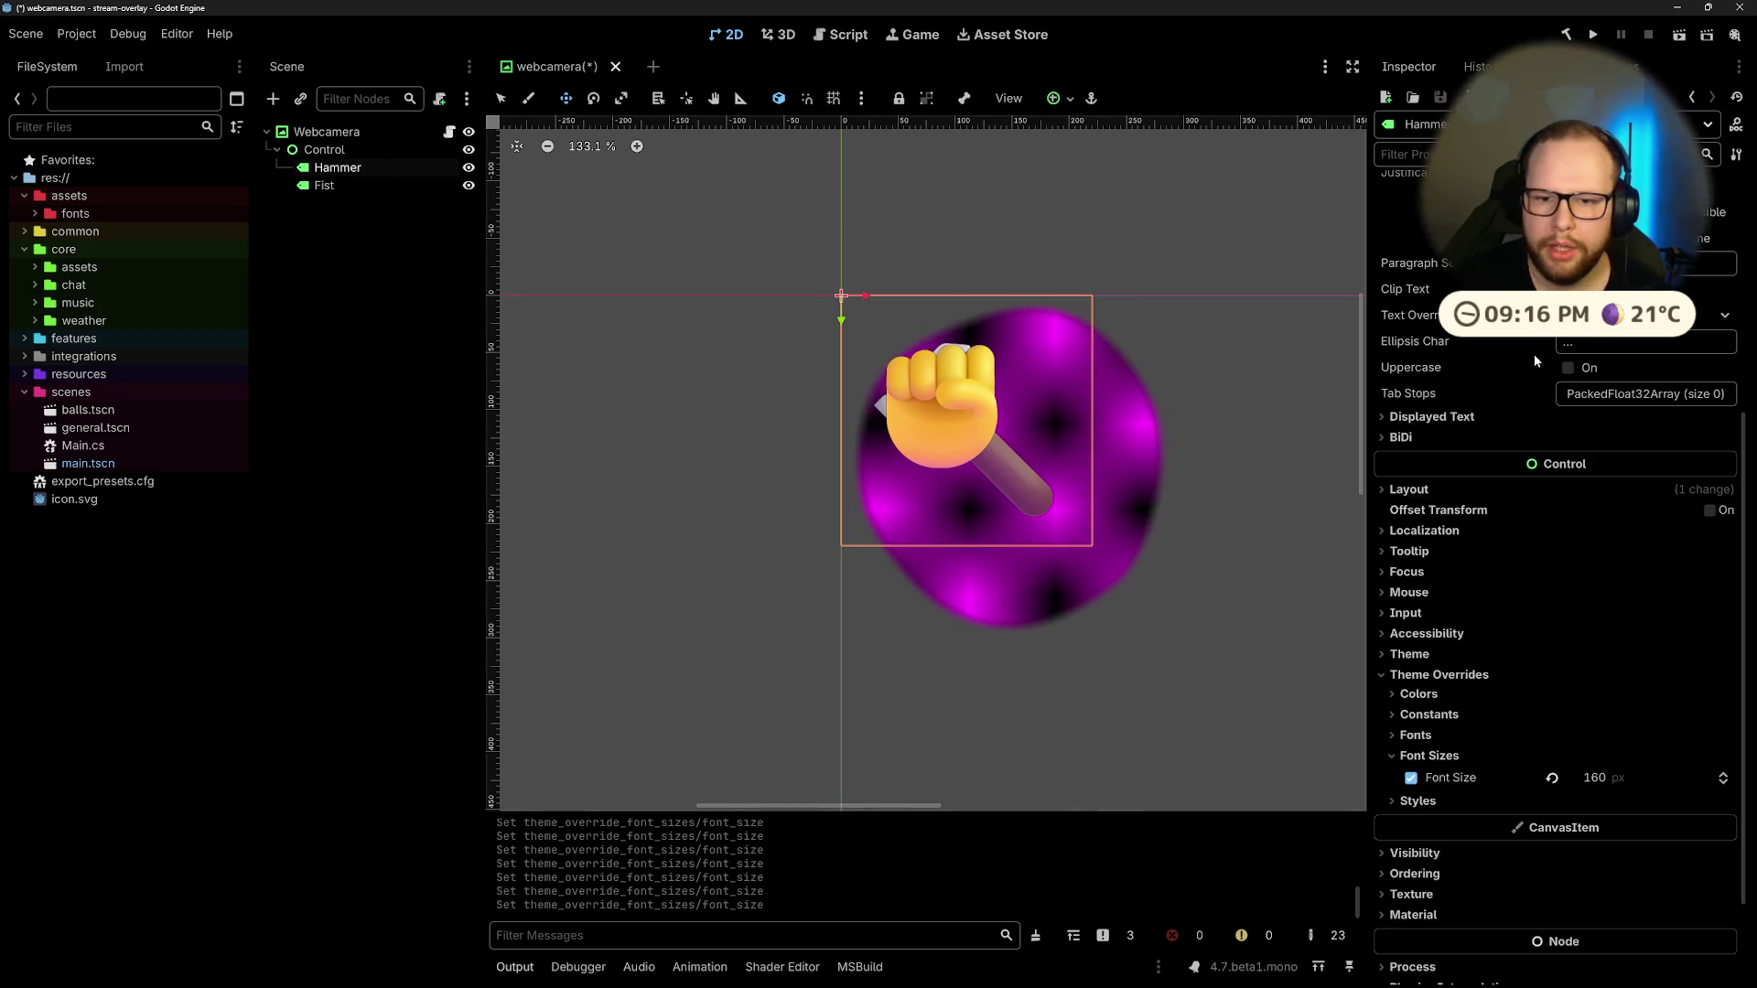
Step: Expand the Hammer's Layout > Transform properties, testing and undoing a rotation
{"action": "scroll", "coordinate": [1465, 522], "scroll_direction": "down", "scroll_amount": 3}
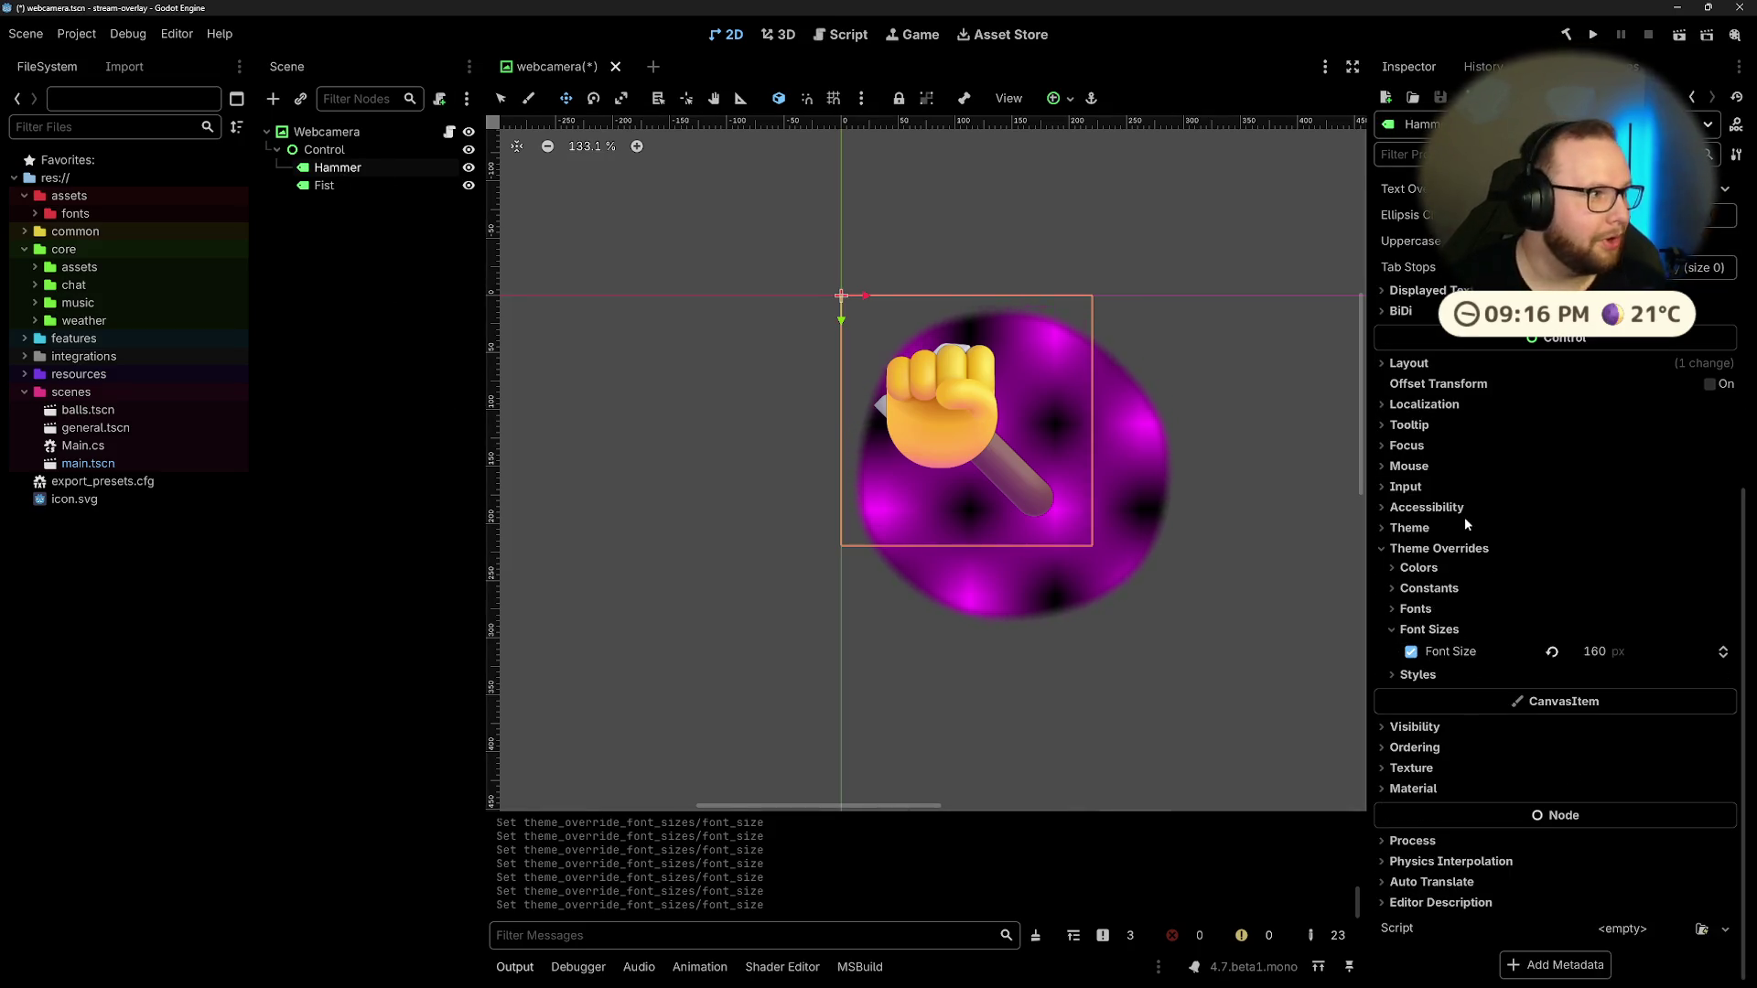
{"action": "scroll", "coordinate": [1464, 518], "scroll_direction": "up", "scroll_amount": 12}
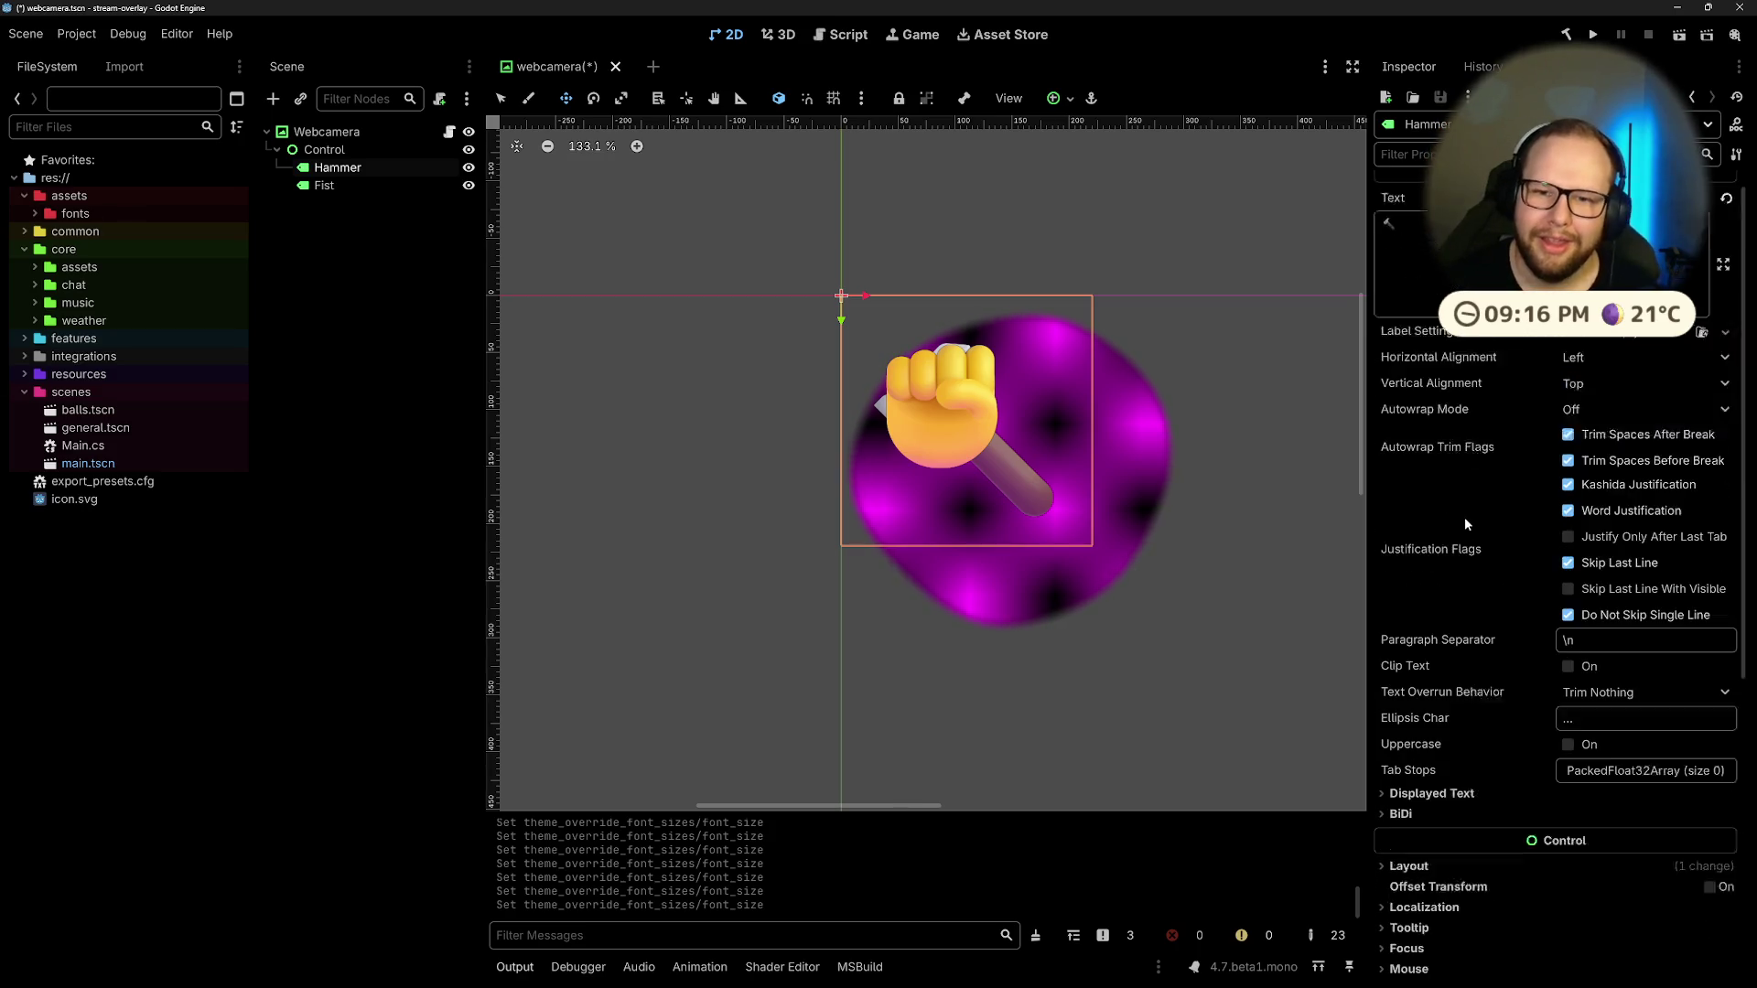
{"action": "scroll", "coordinate": [1465, 518], "scroll_direction": "down", "scroll_amount": 12}
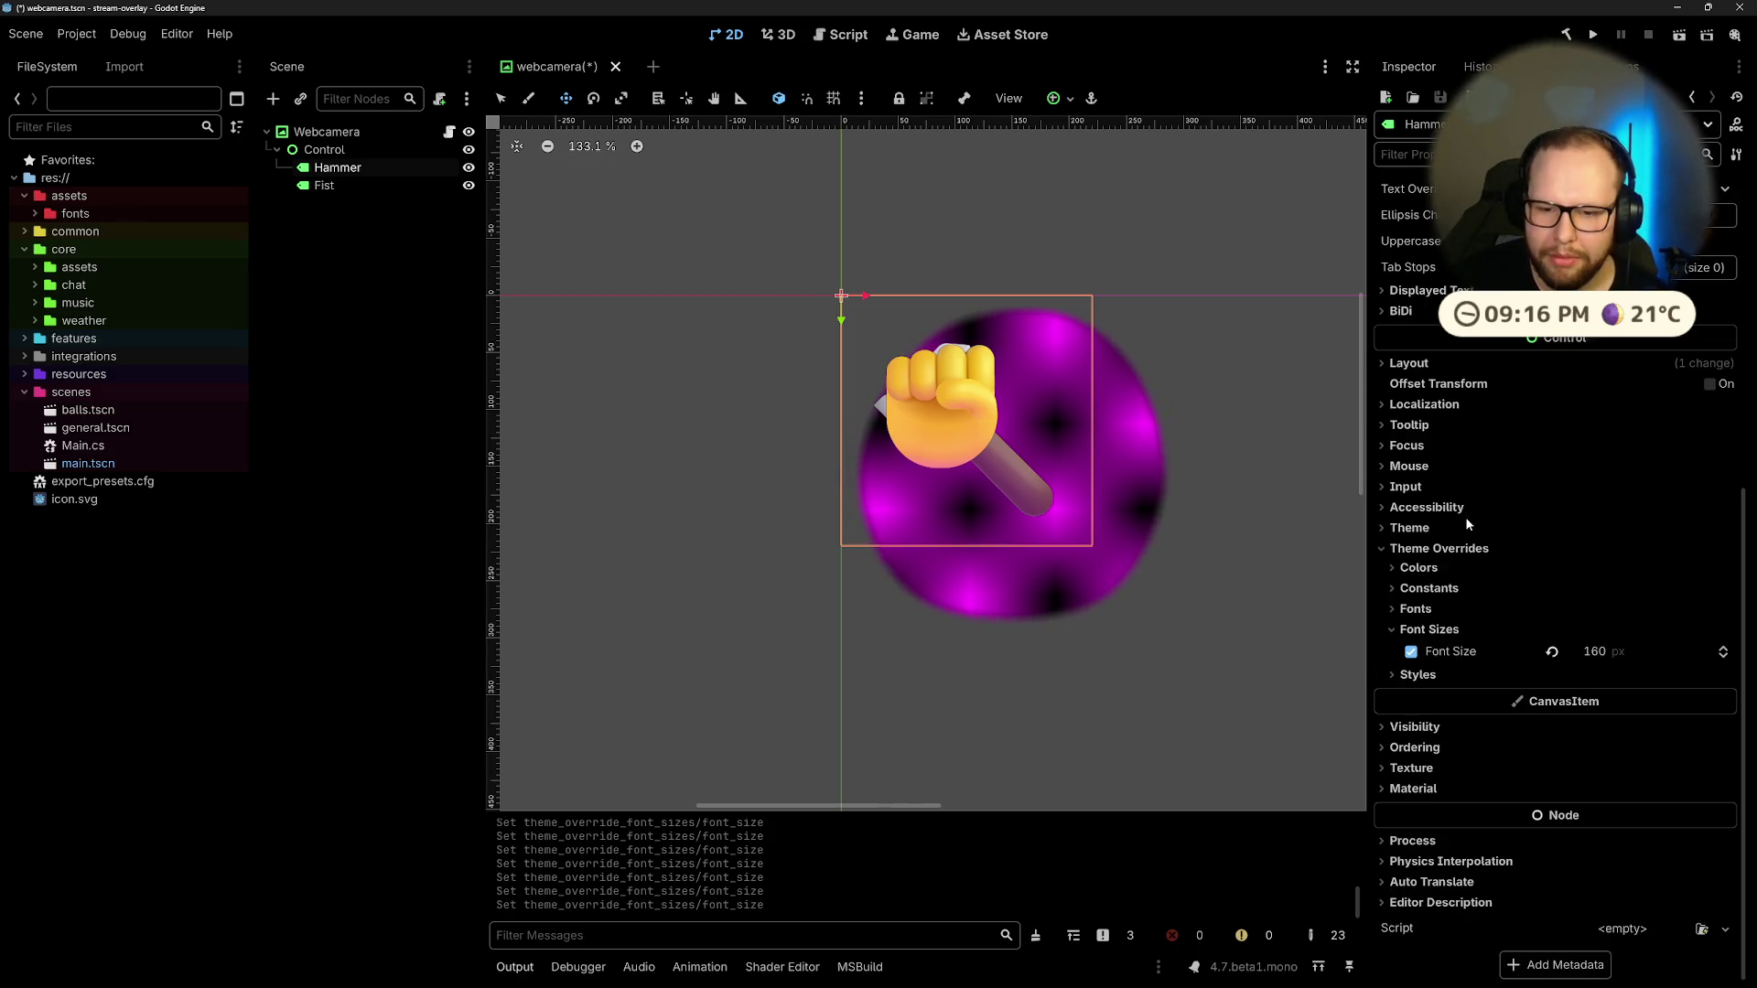
{"action": "left_click", "coordinate": [1408, 364]}
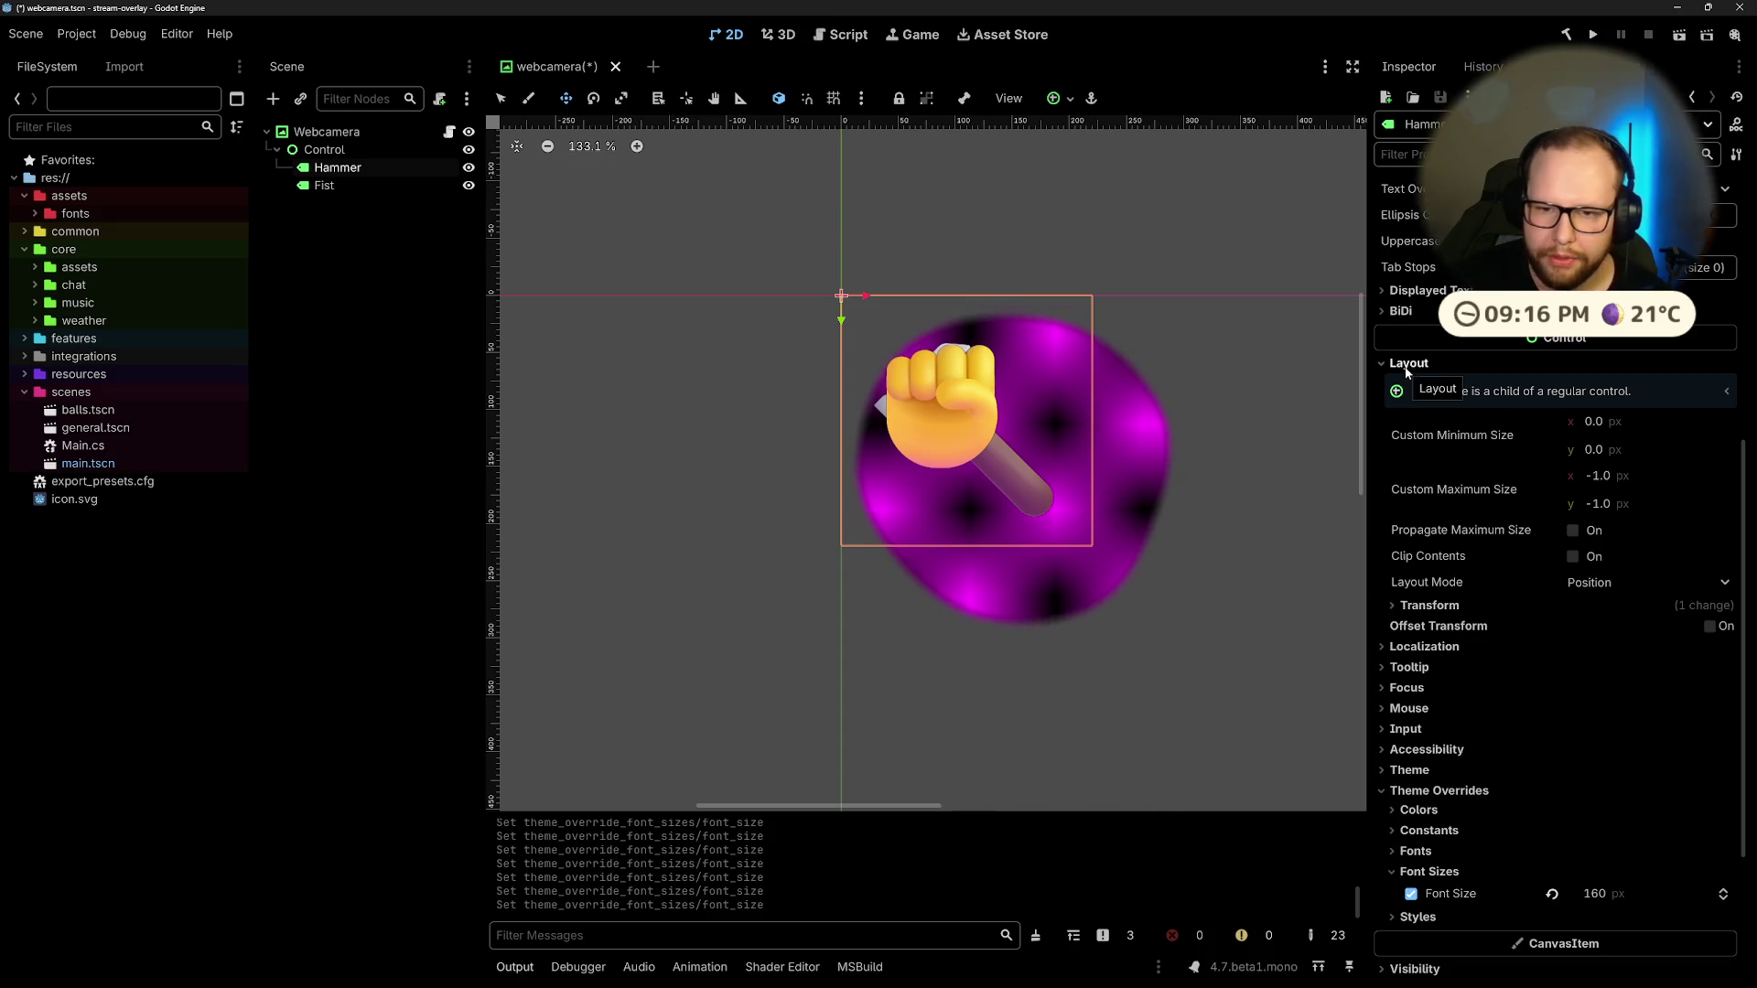
{"action": "left_click", "coordinate": [1408, 364]}
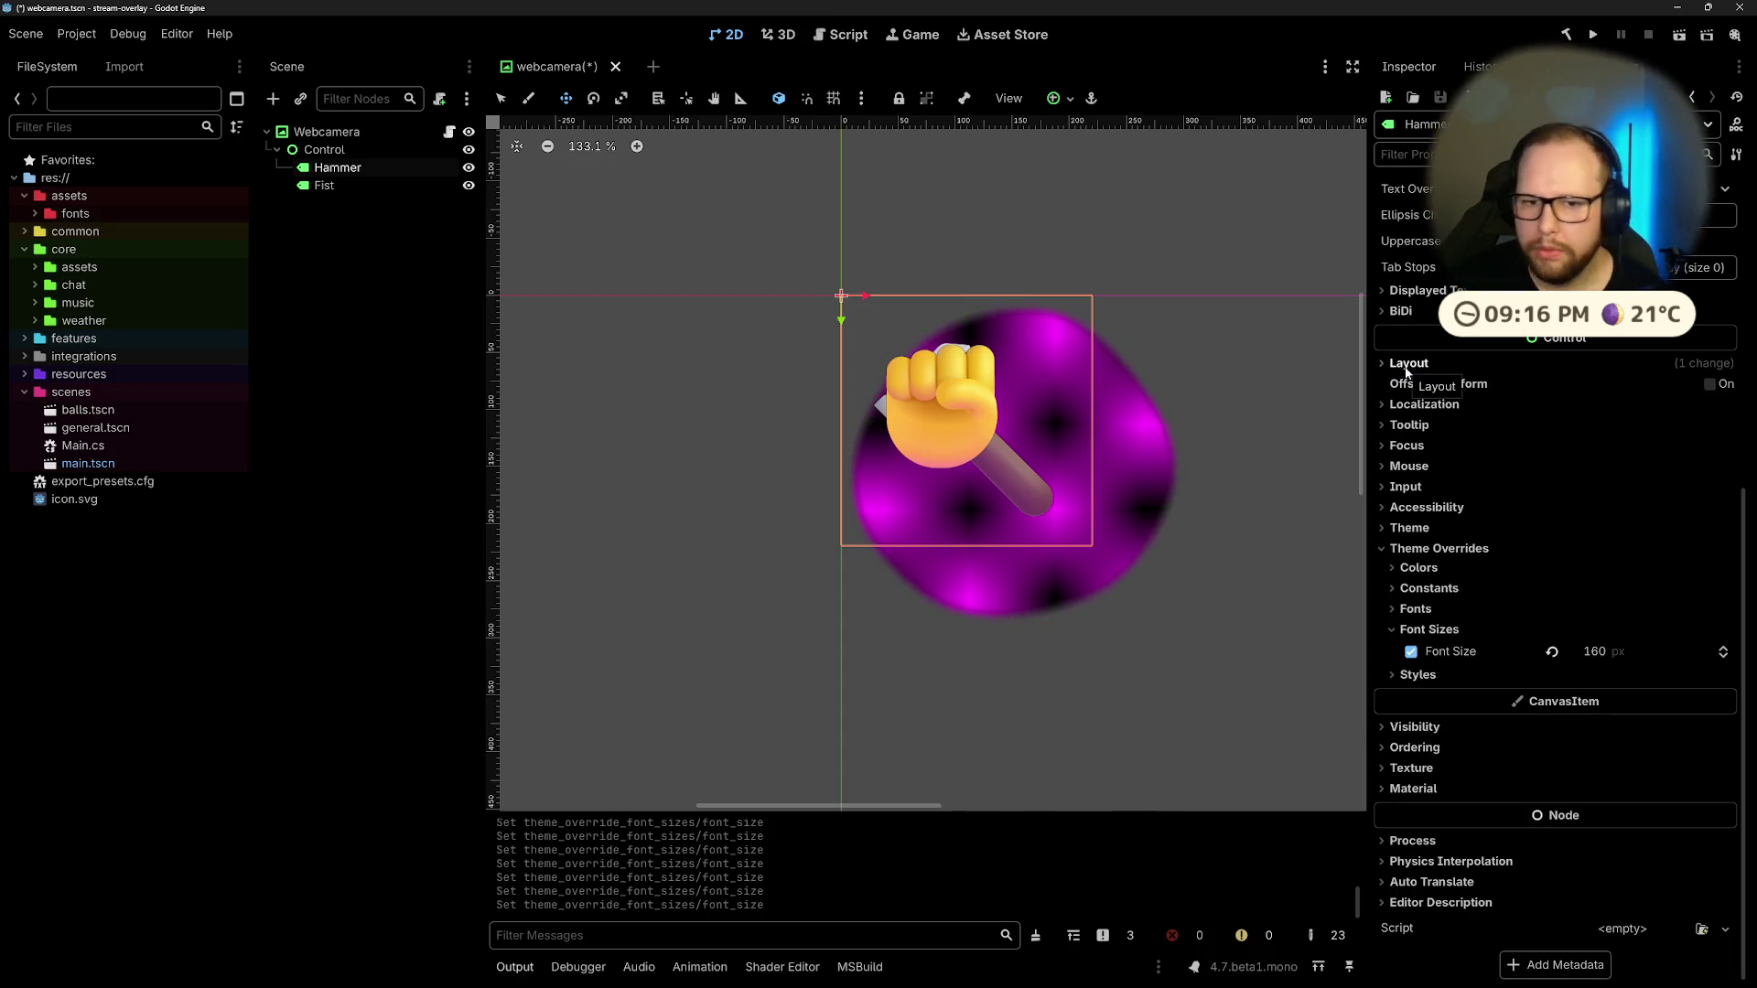
{"action": "left_click", "coordinate": [1409, 365]}
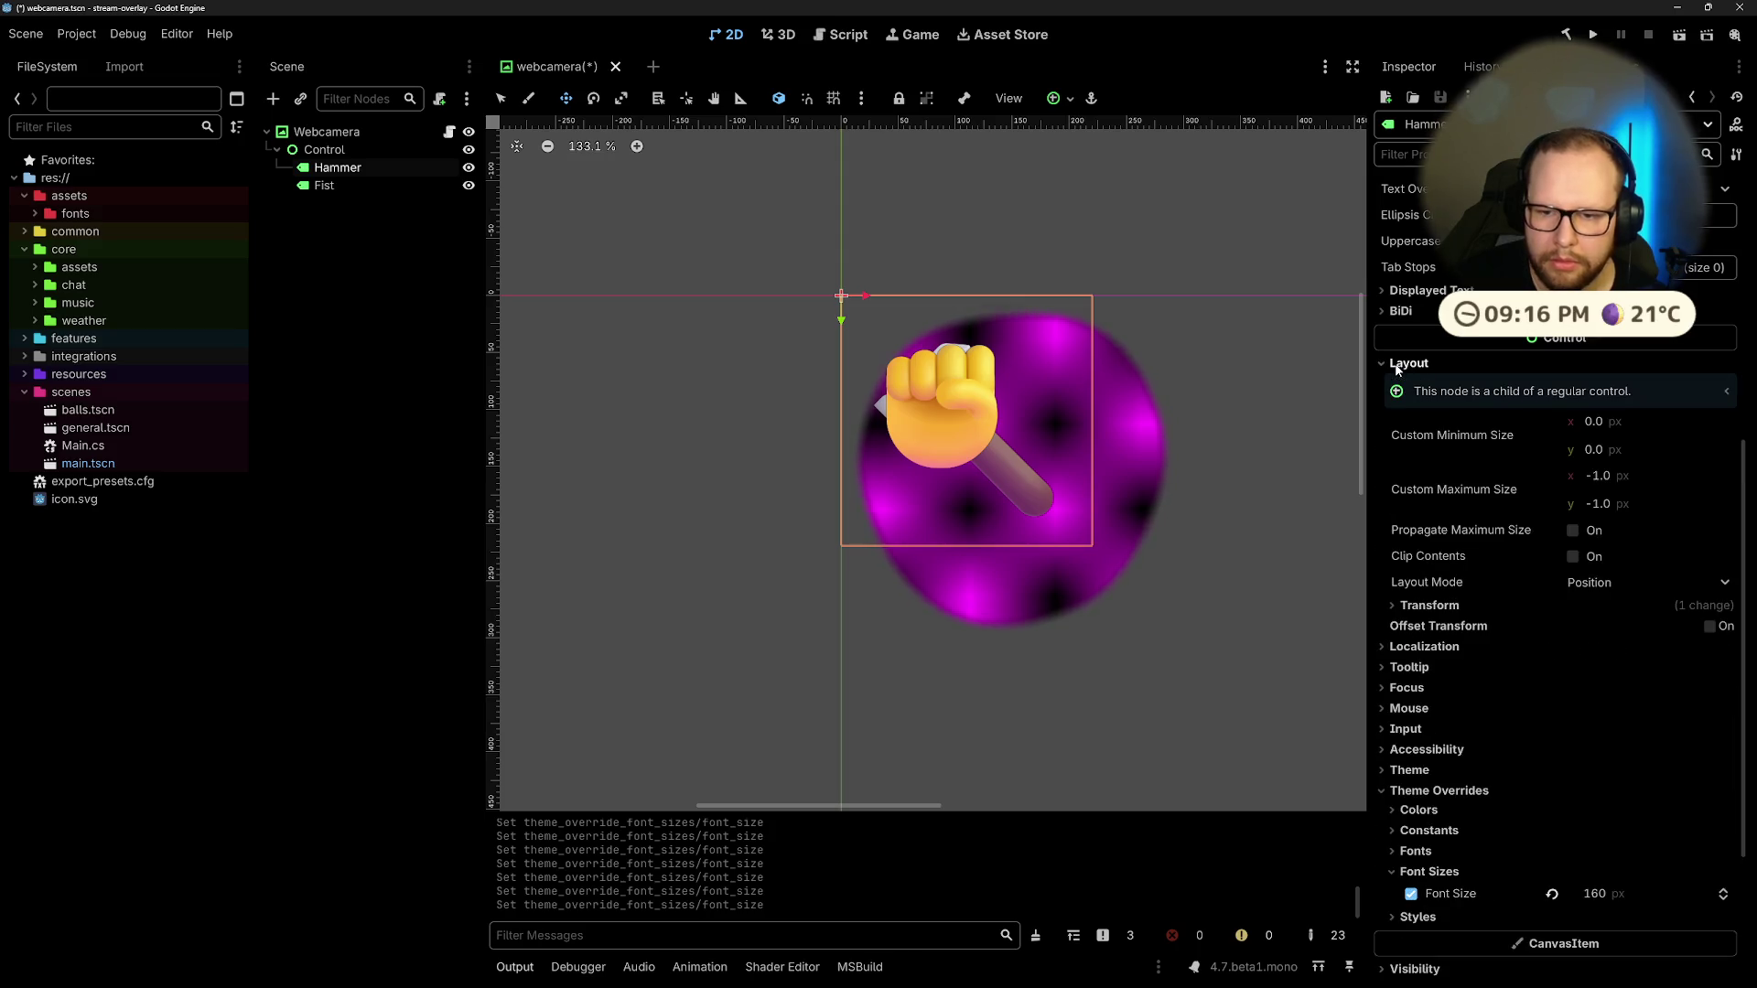
{"action": "left_click", "coordinate": [1429, 605]}
{"action": "left_click_drag", "start_coordinate": [1652, 745], "coordinate": [1679, 749]}
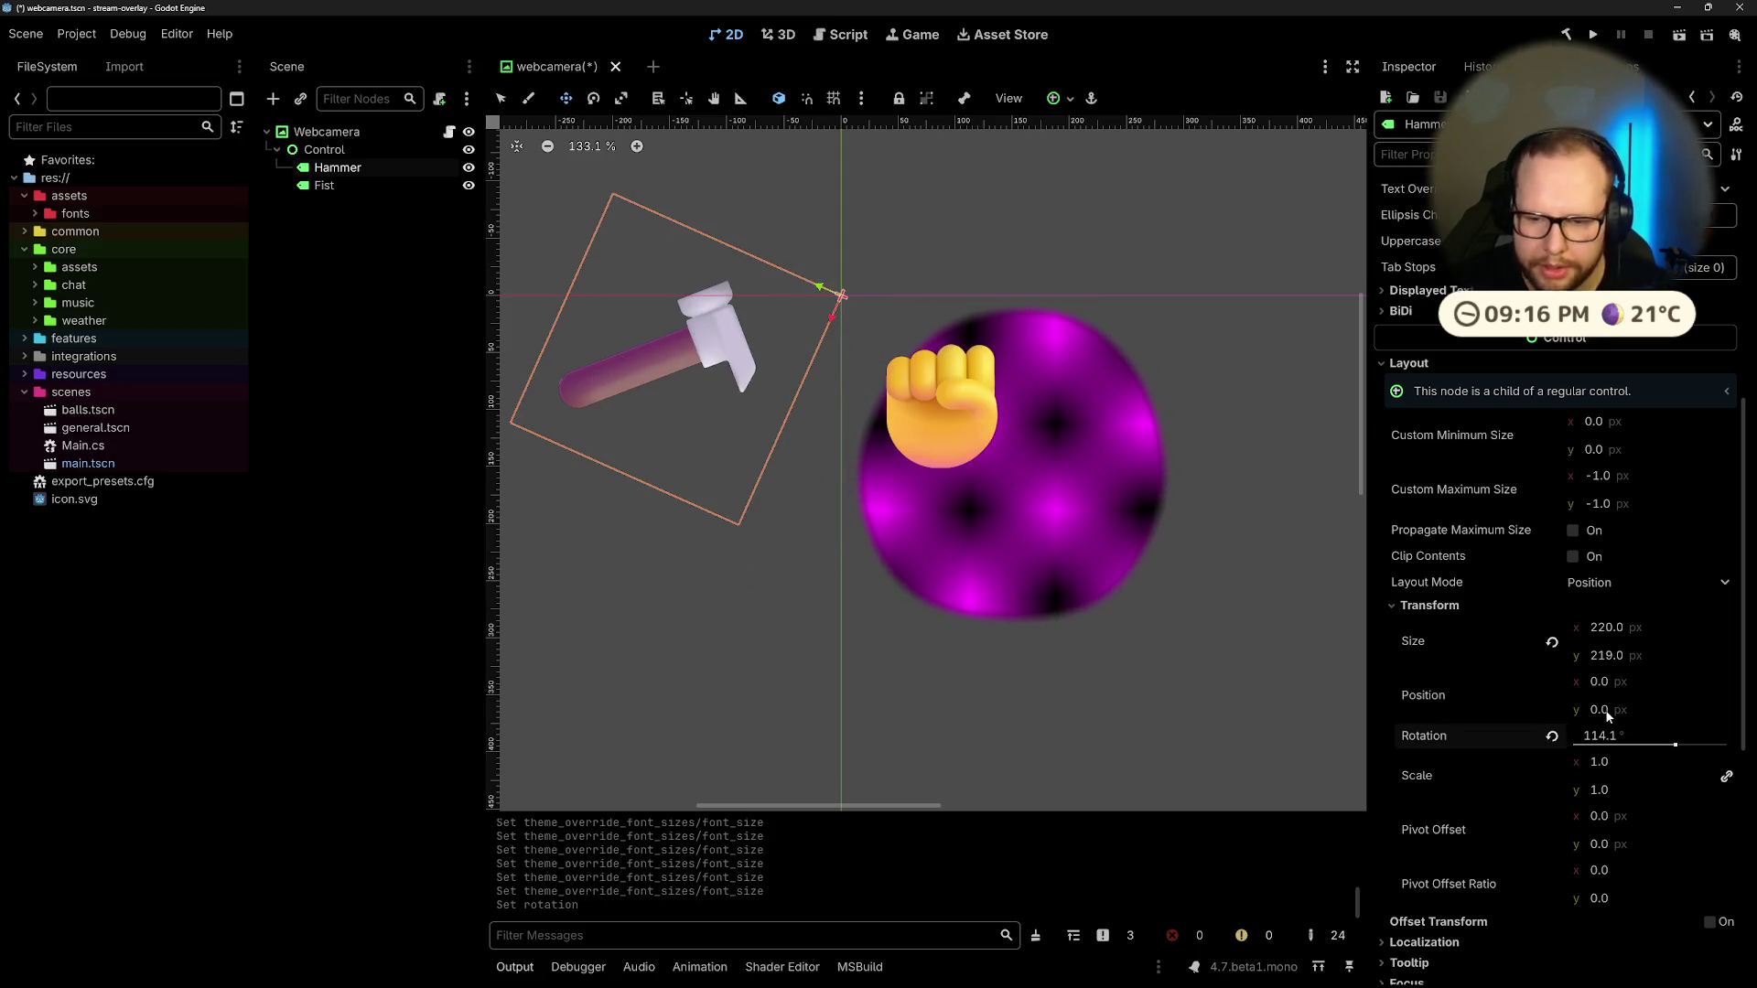
{"action": "key", "text": "ctrl+z"}
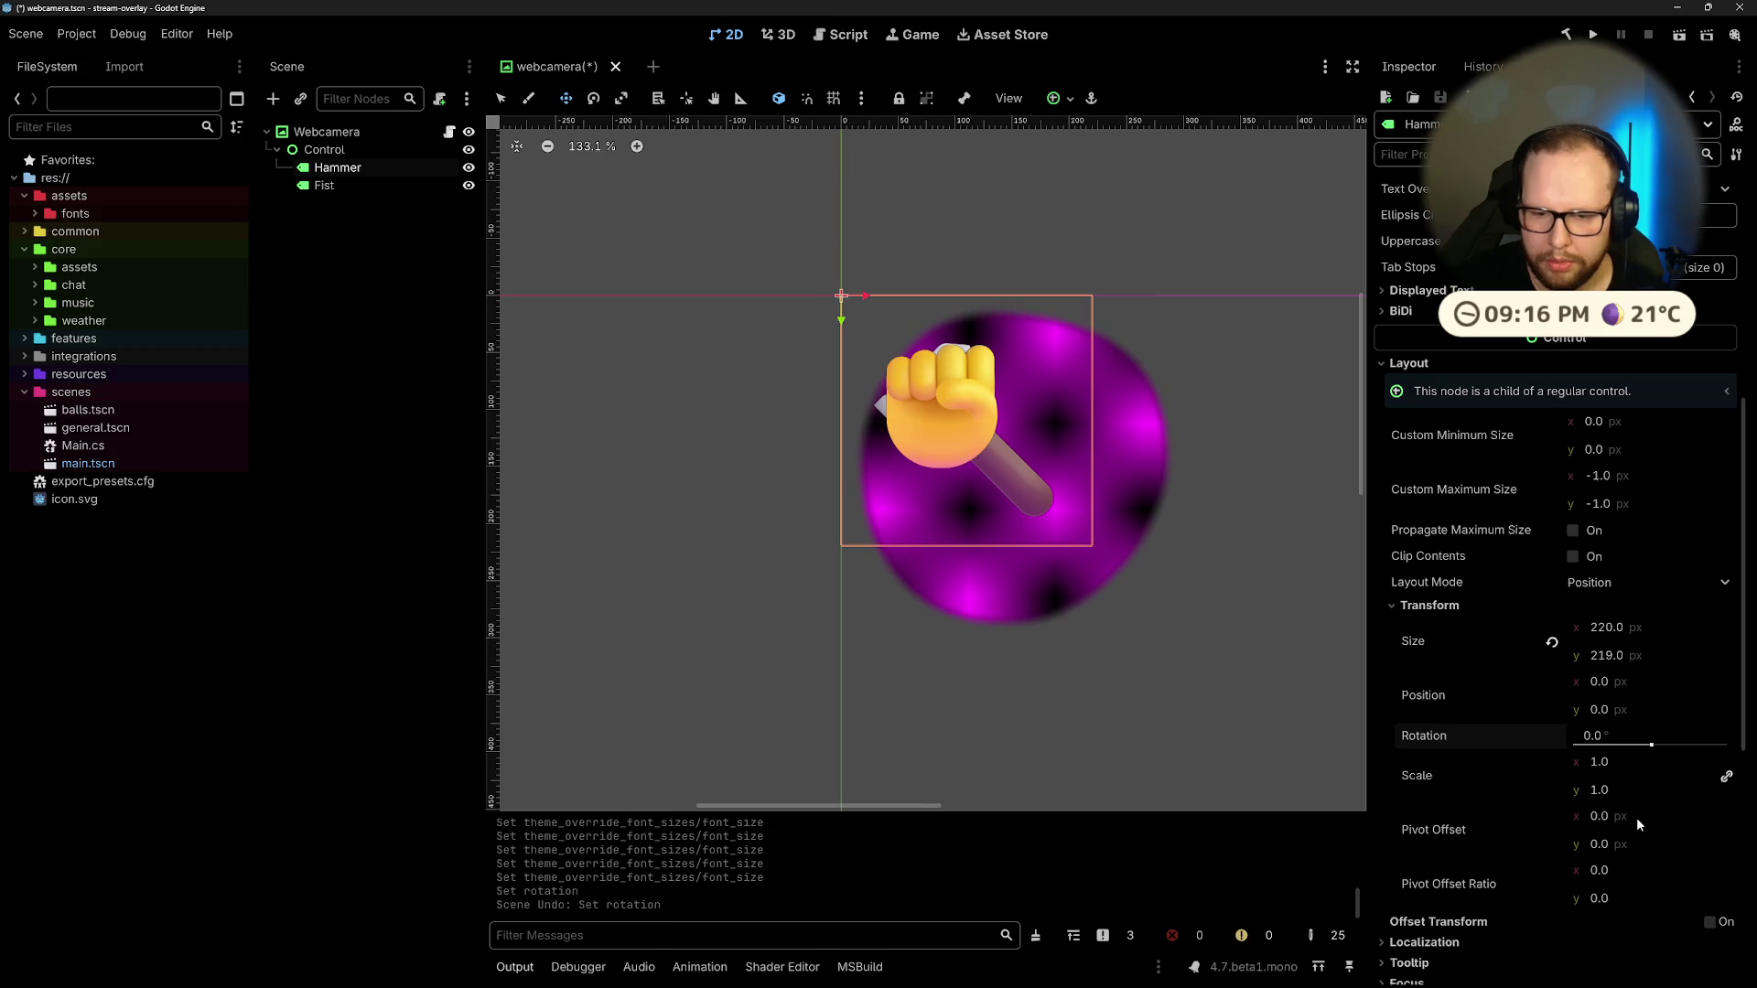
Step: Try Hammer pivot offset ratios of 0.9, 0.8 and 0.85
{"action": "left_click", "coordinate": [1624, 873]}
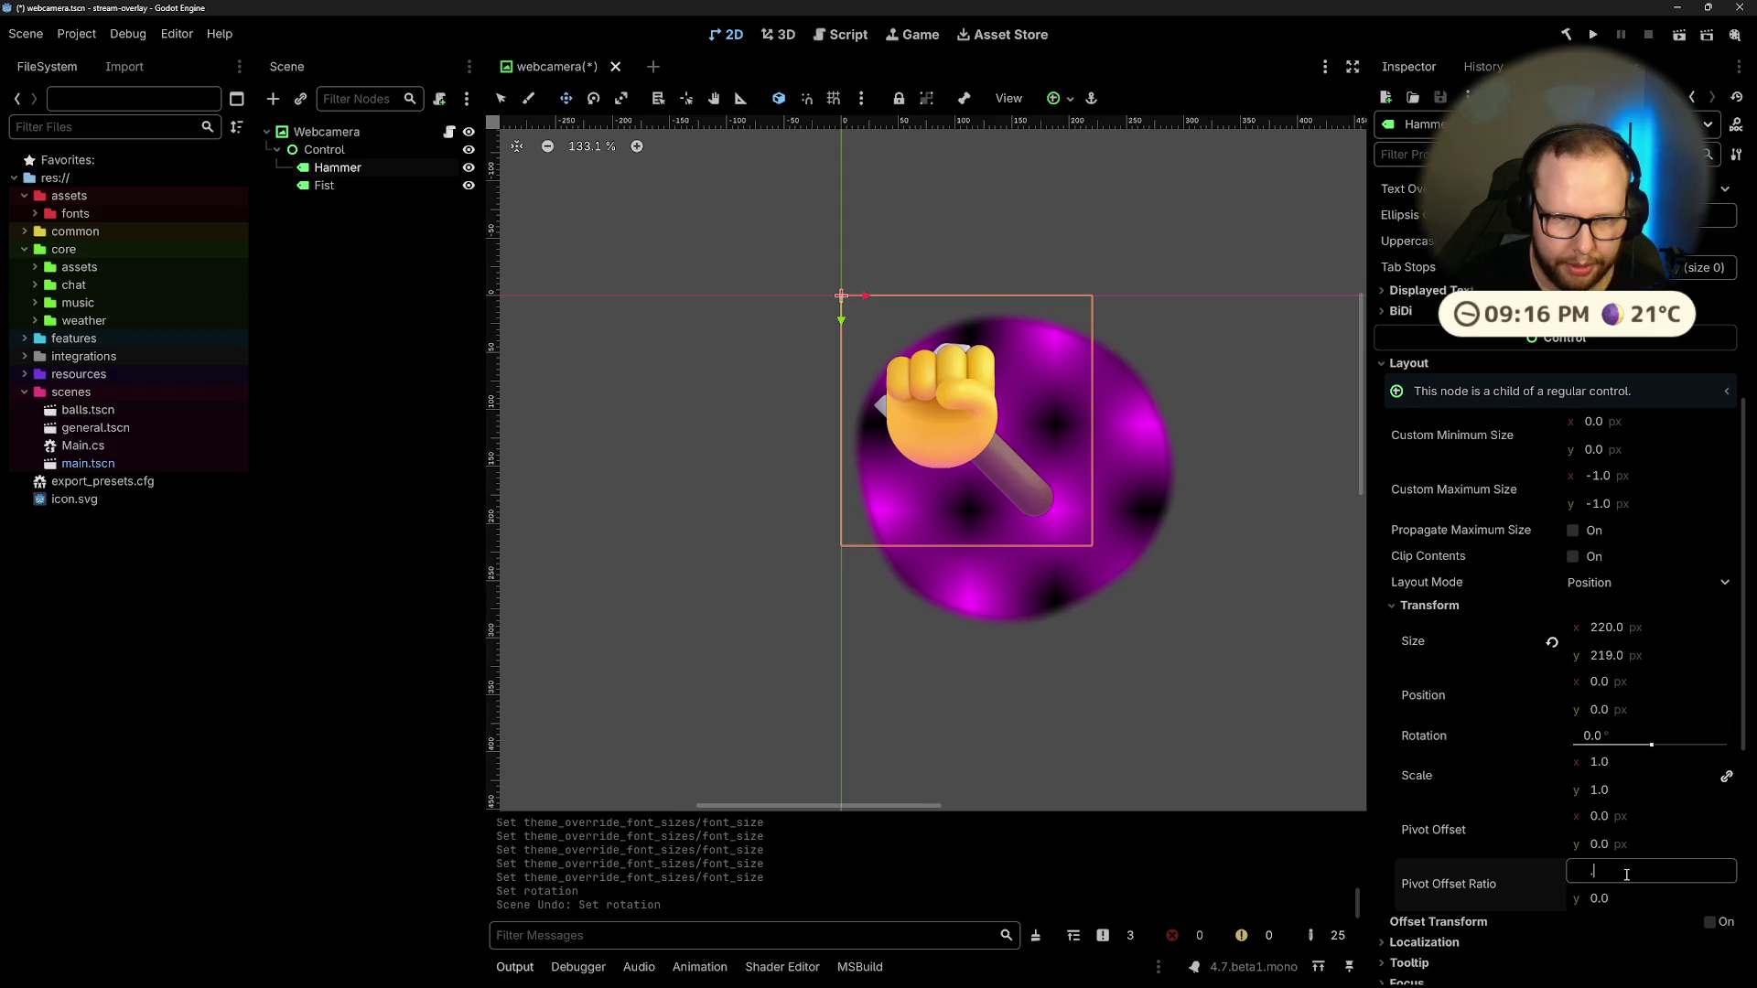
{"action": "type", "text": "5"}
{"action": "key", "text": "Tab"}
{"action": "type", "text": ".9"}
{"action": "key", "text": "Return"}
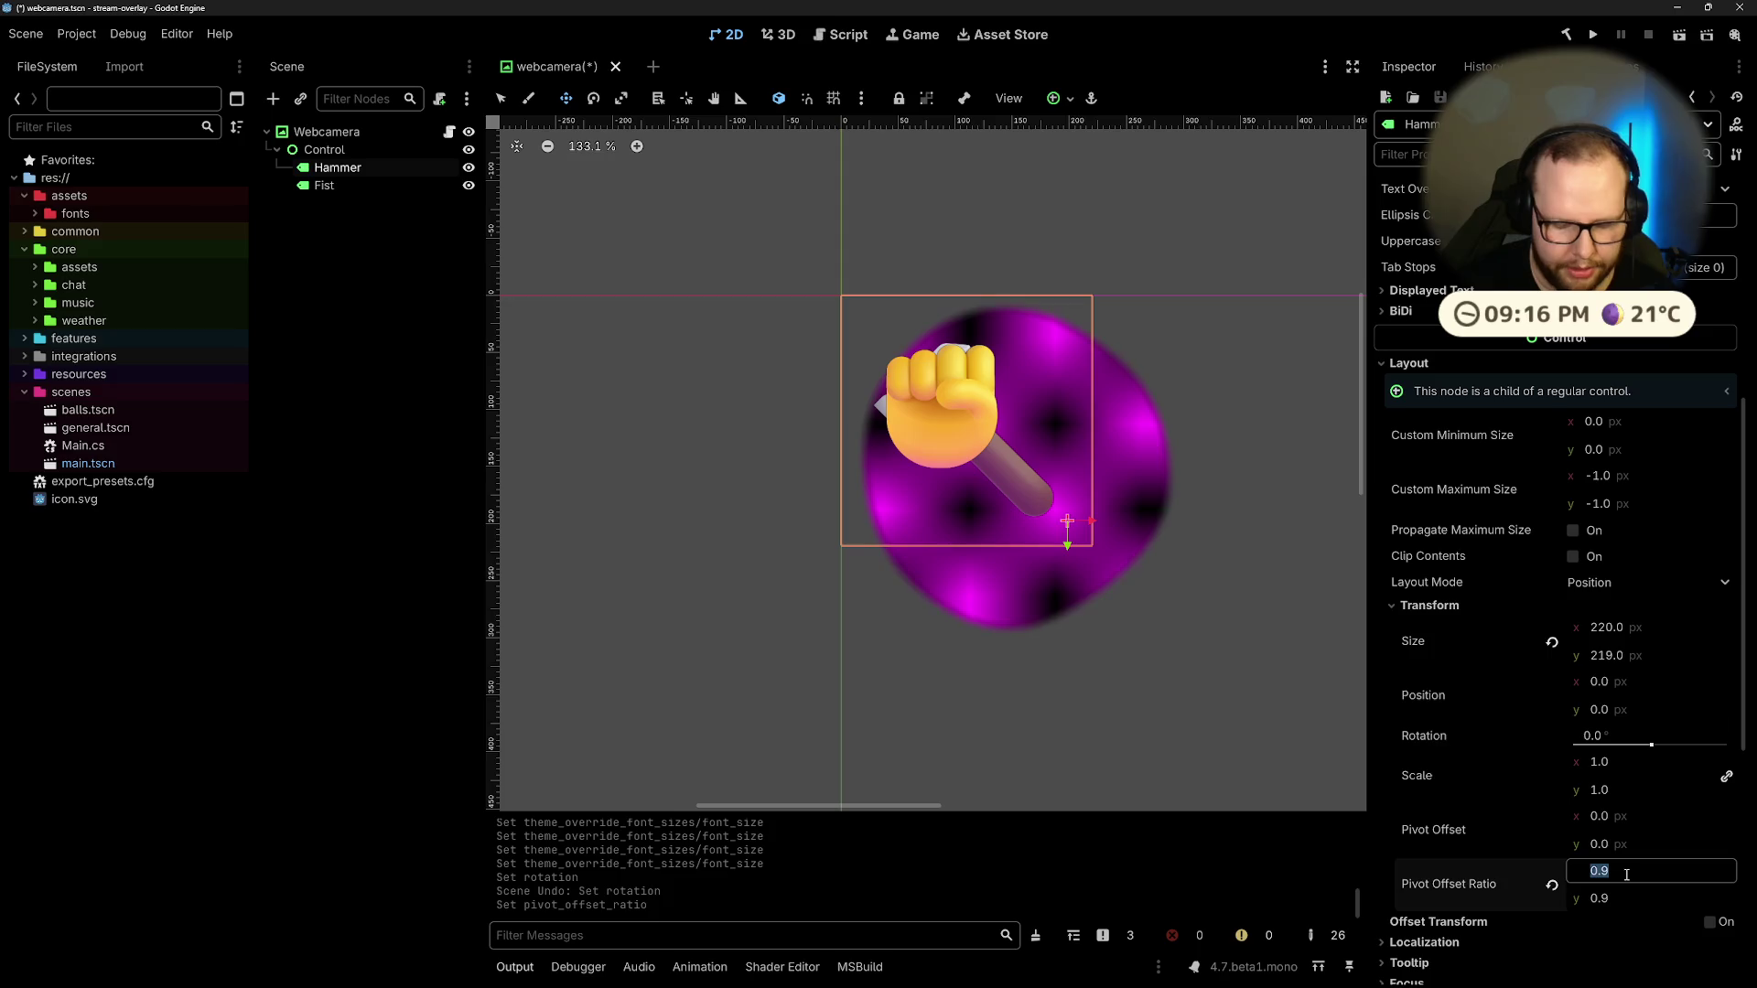
{"action": "key", "text": "Return"}
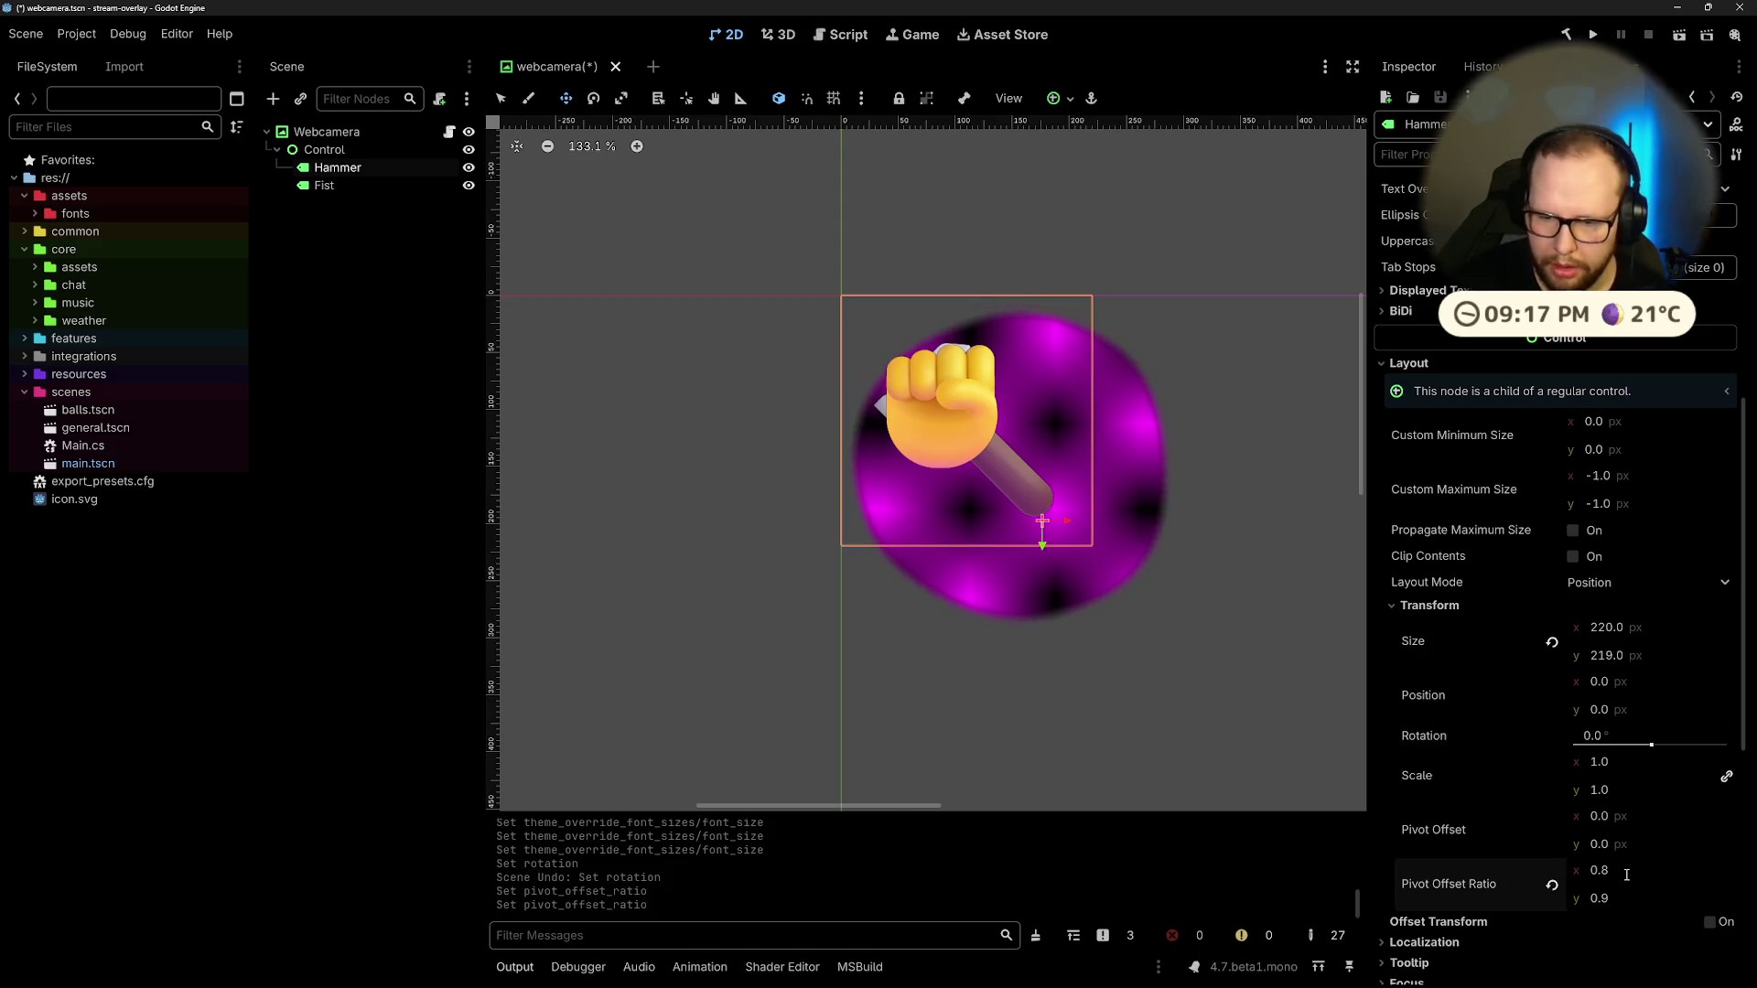
{"action": "type", "text": "0.8"}
{"action": "key", "text": "Return"}
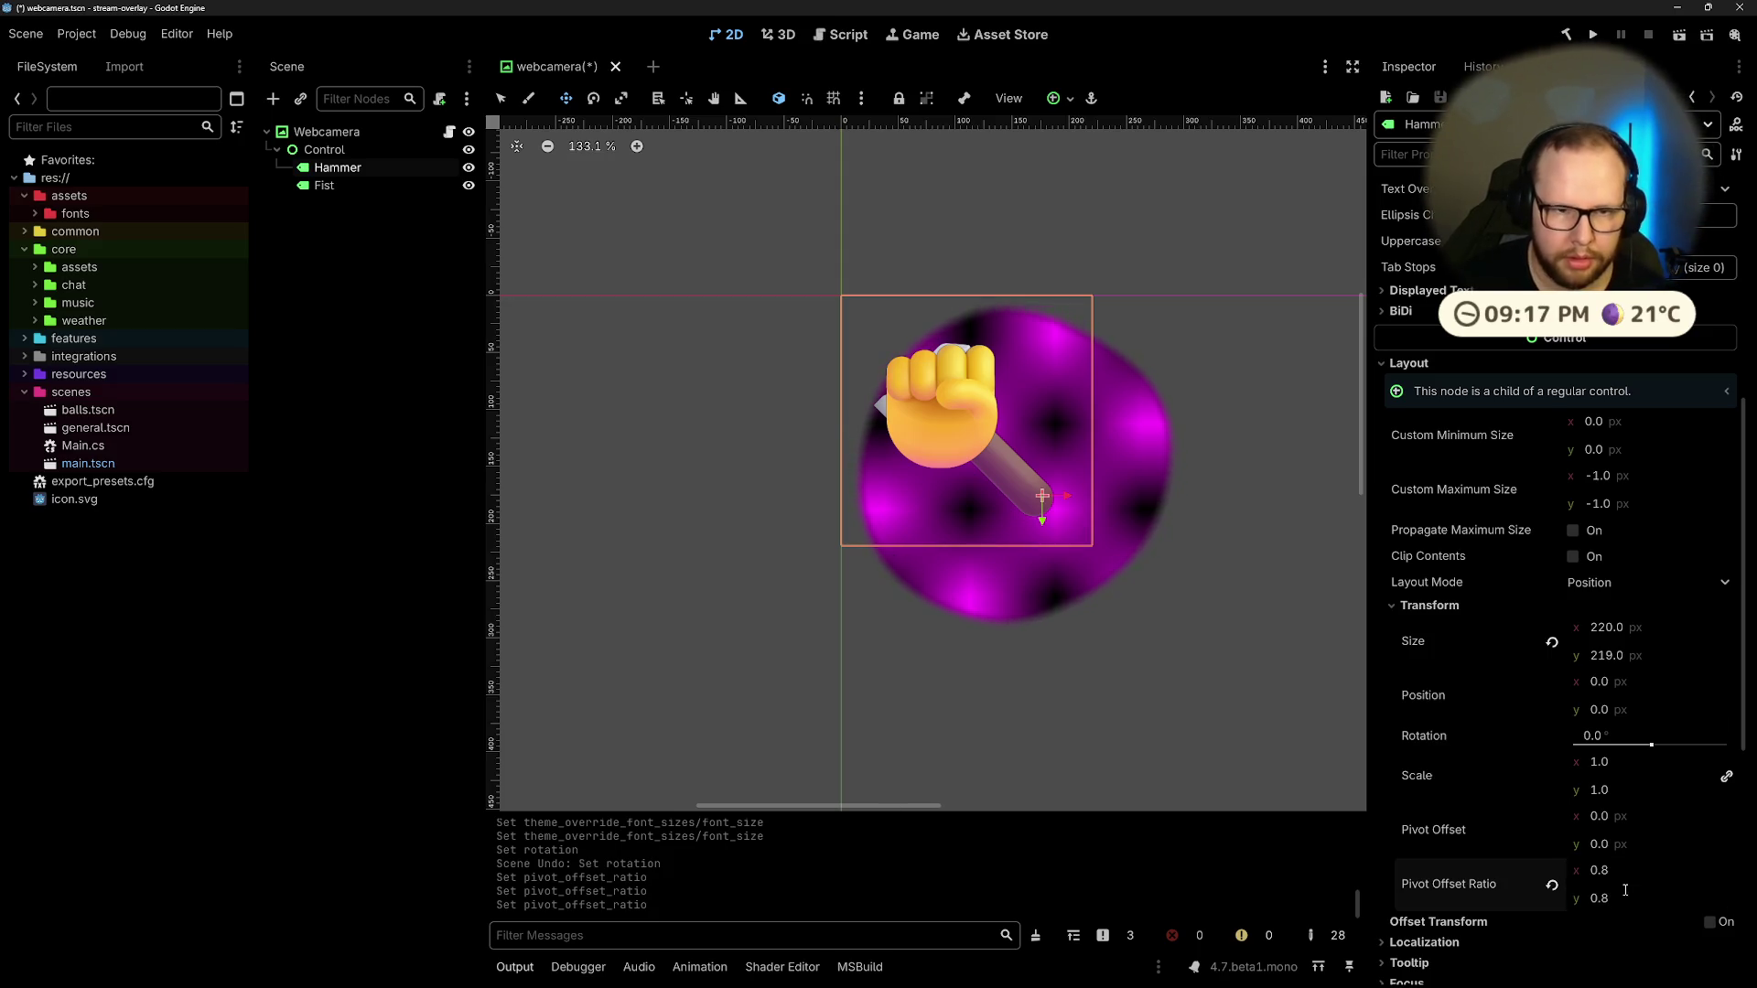
{"action": "left_click", "coordinate": [1648, 879]}
{"action": "type", "text": "-"}
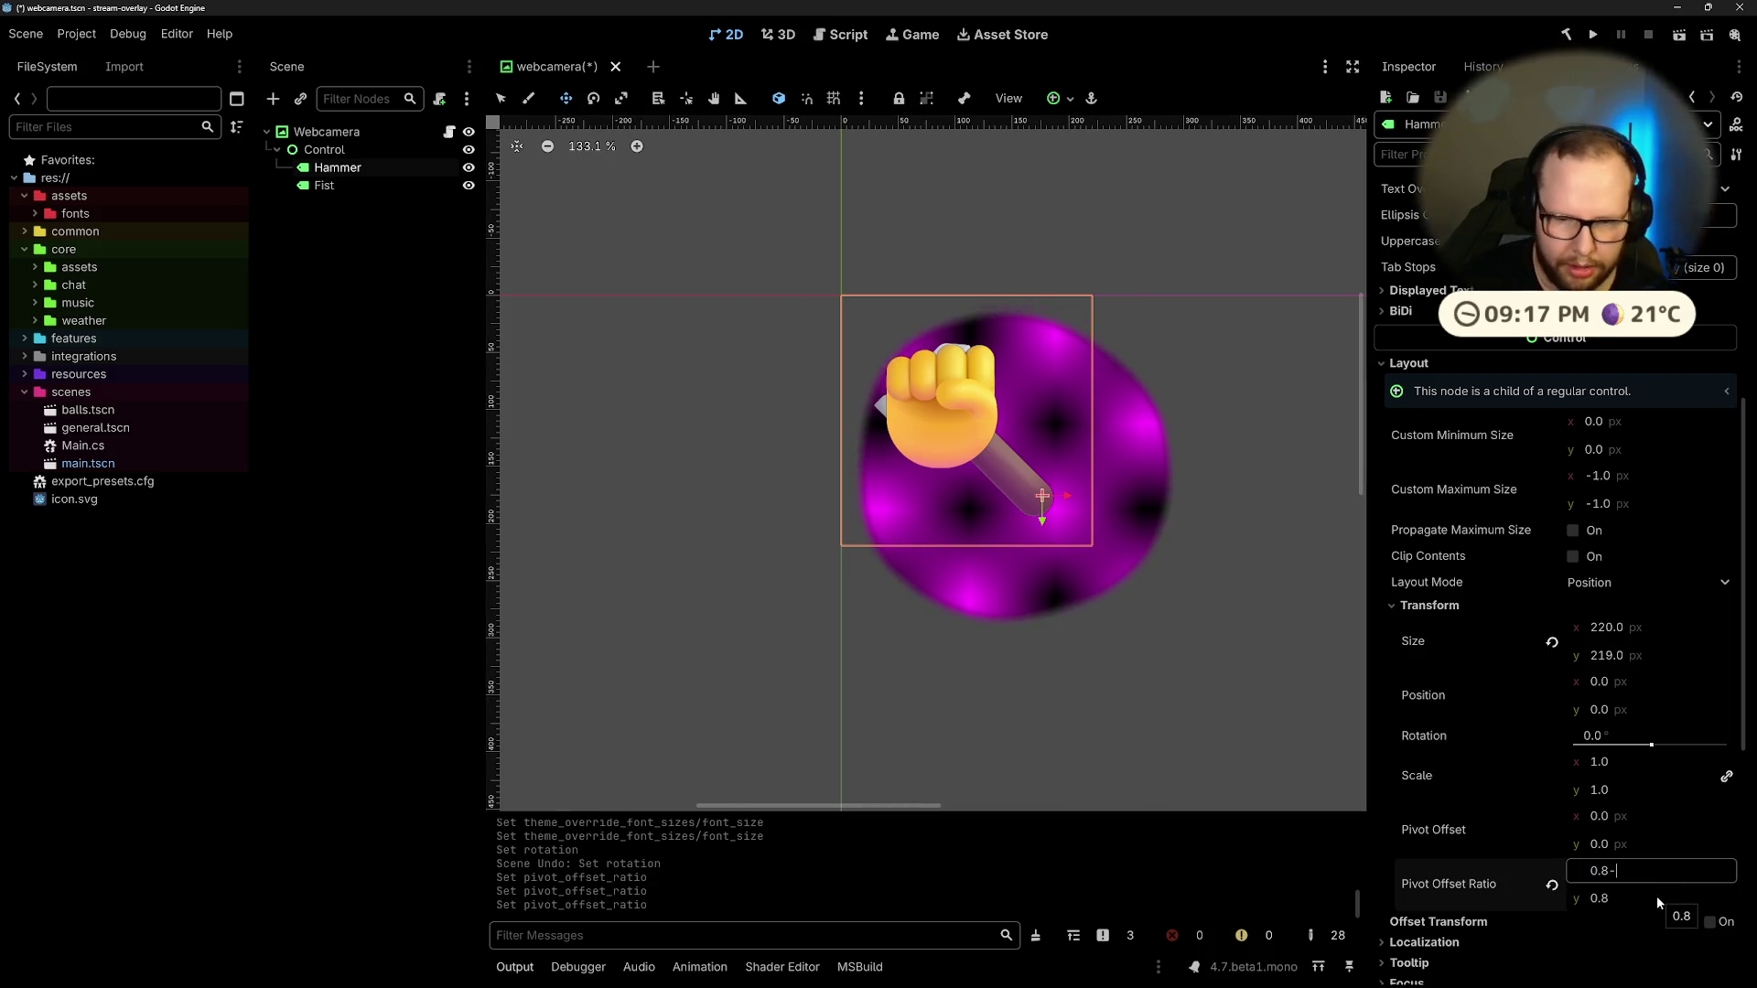
{"action": "type", "text": "/"}
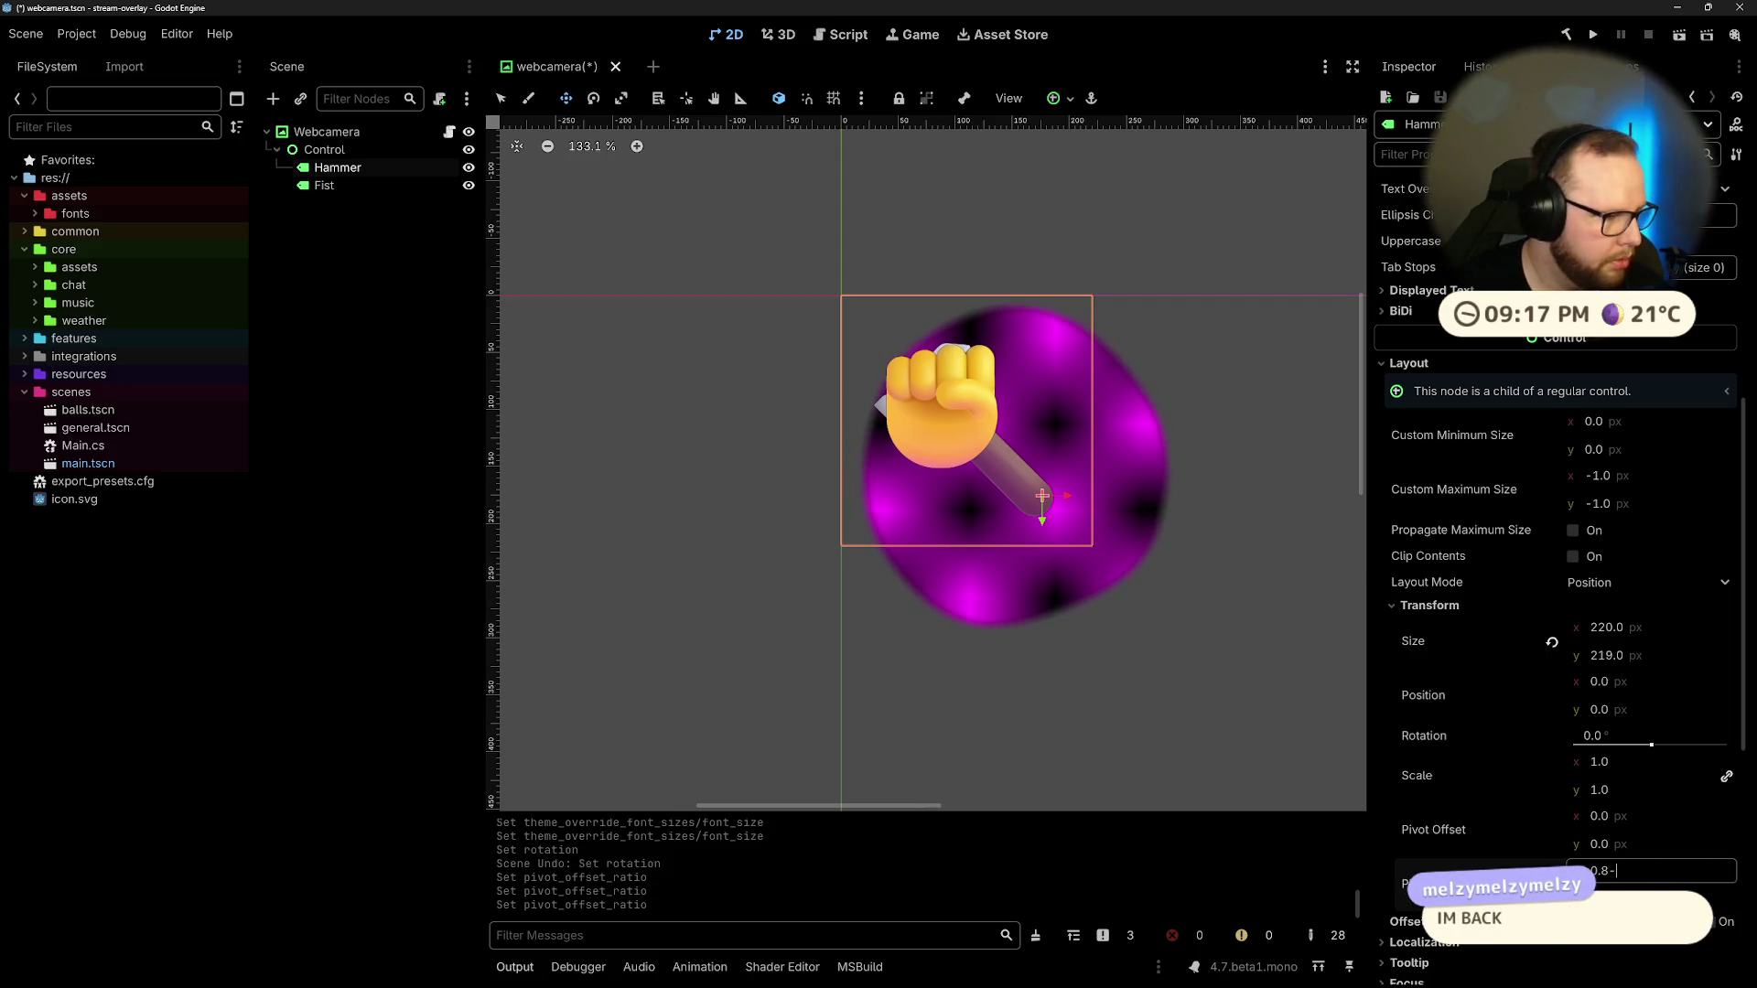
{"action": "type", "text": "5"}
{"action": "key", "text": "Return"}
Step: Set the pivot offset ratio to 0.77 and nudge the pivot gizmo along the handle
{"action": "left_click", "coordinate": [1665, 871]}
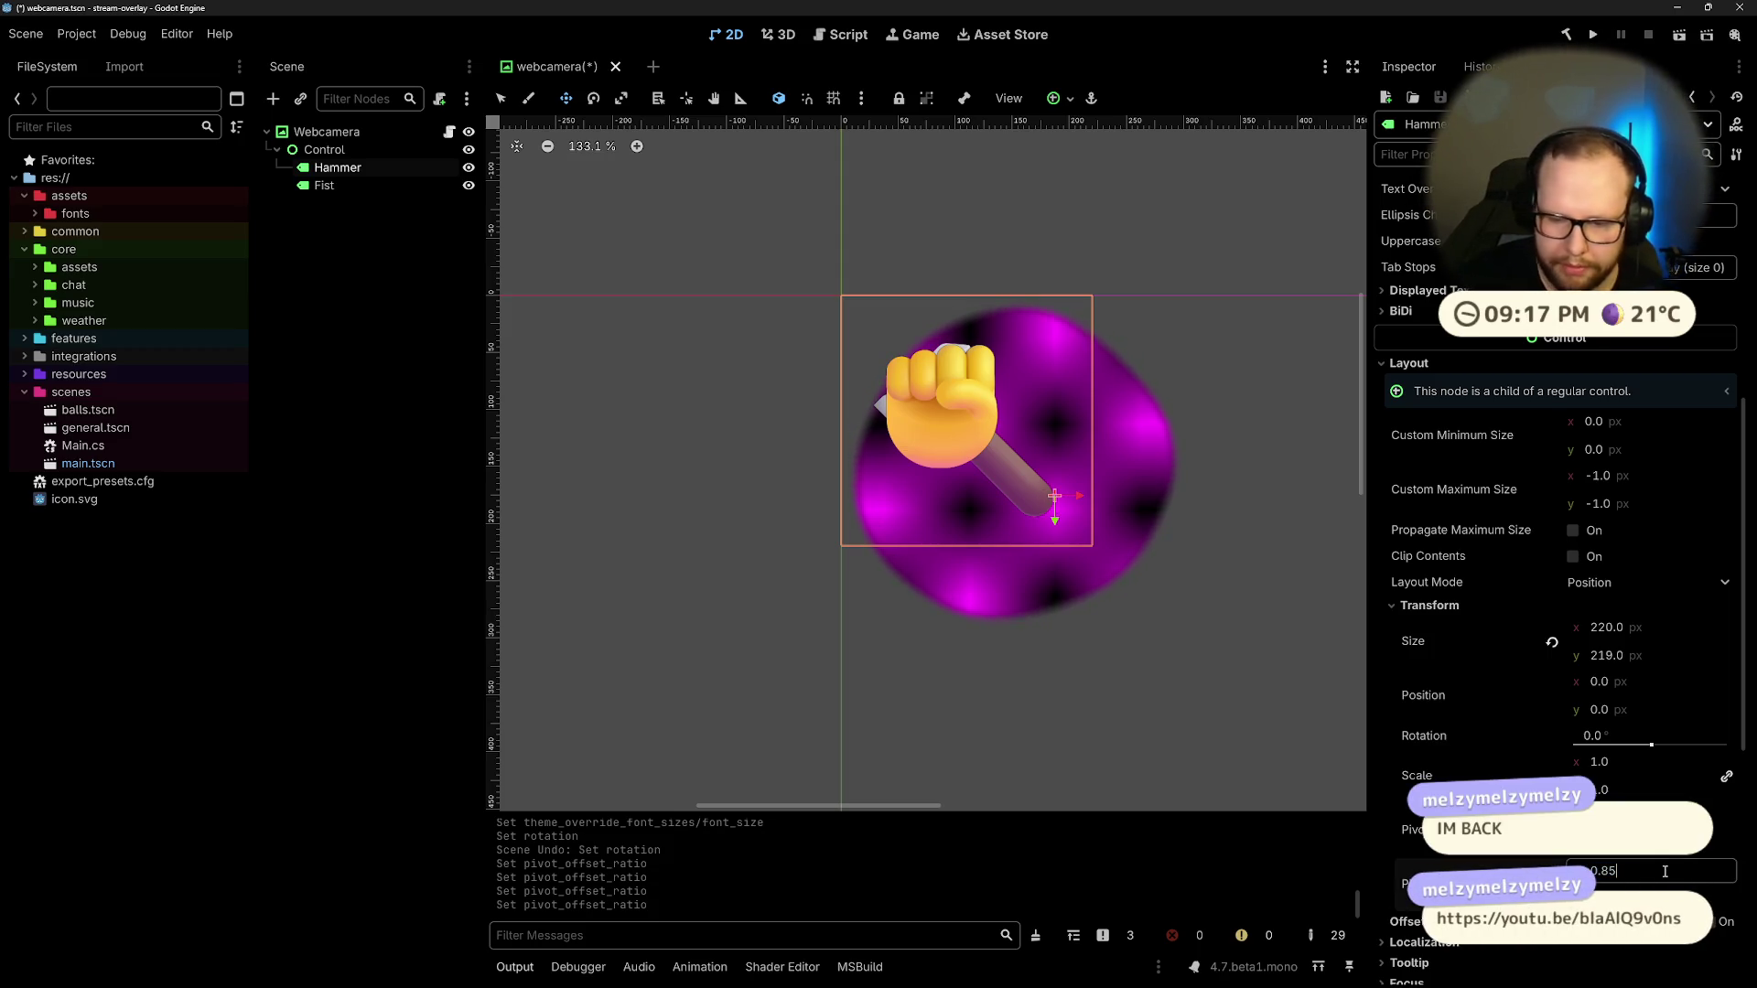
{"action": "type", "text": "75"}
{"action": "key", "text": "Return"}
{"action": "left_click", "coordinate": [1686, 871]}
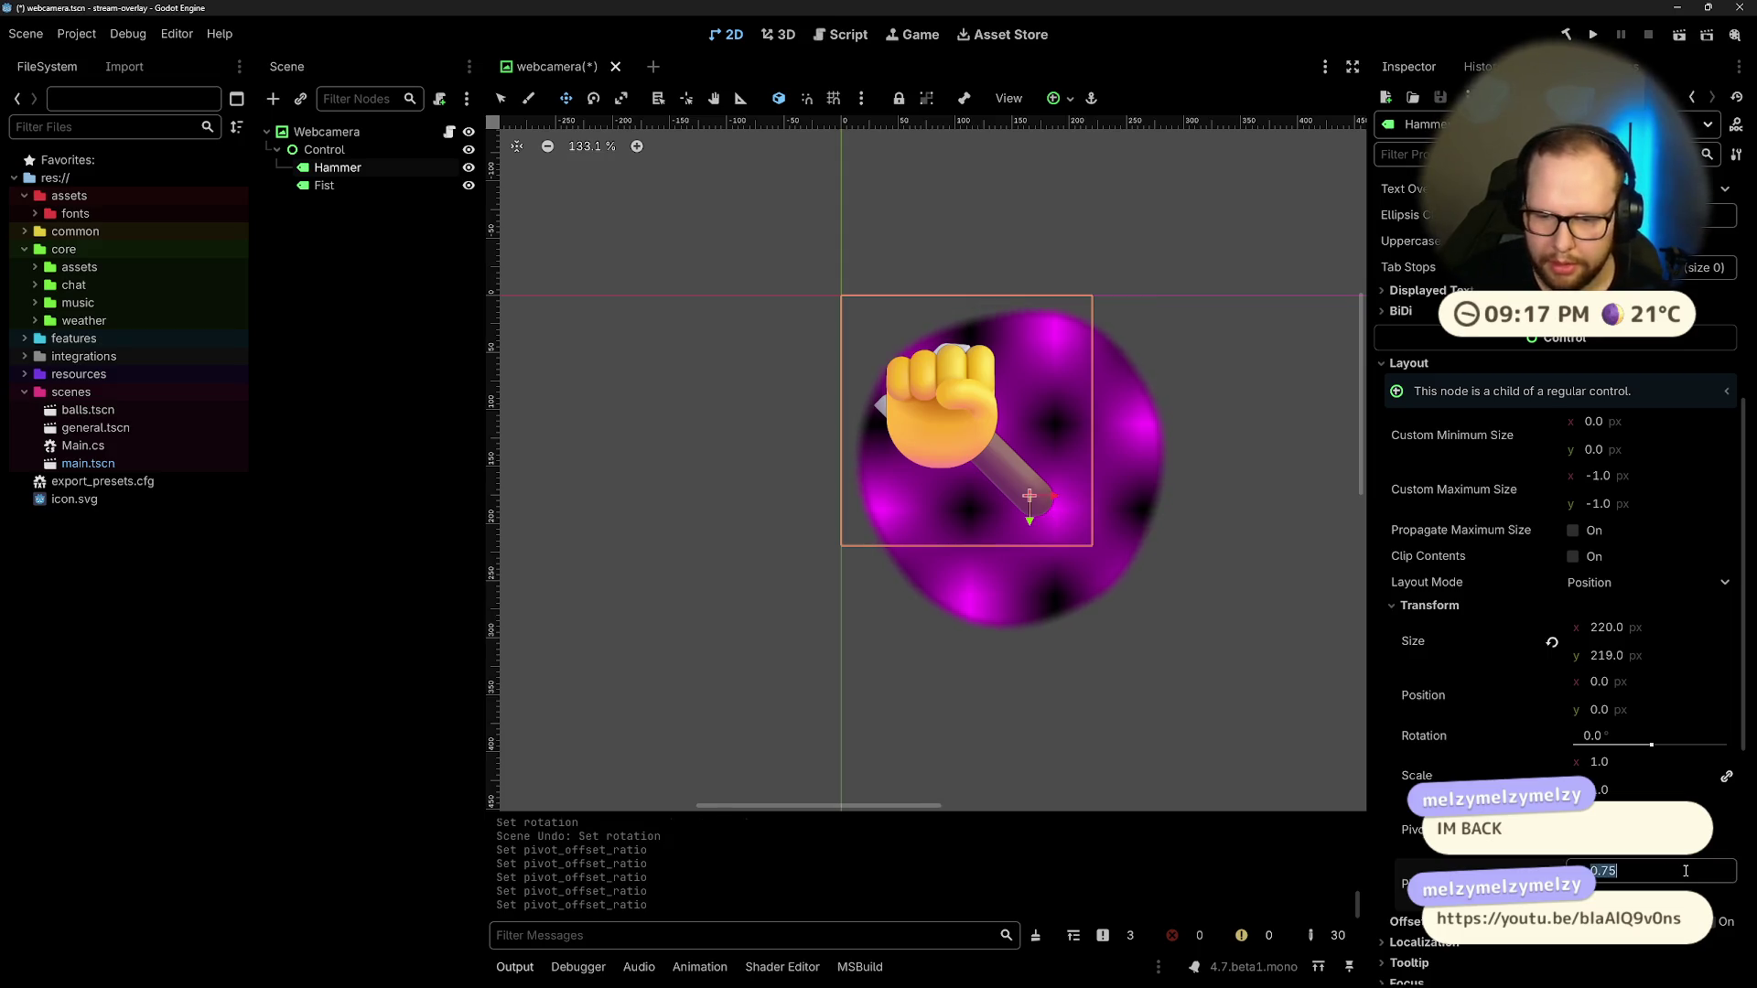
{"action": "type", "text": "7"}
{"action": "key", "text": "Return"}
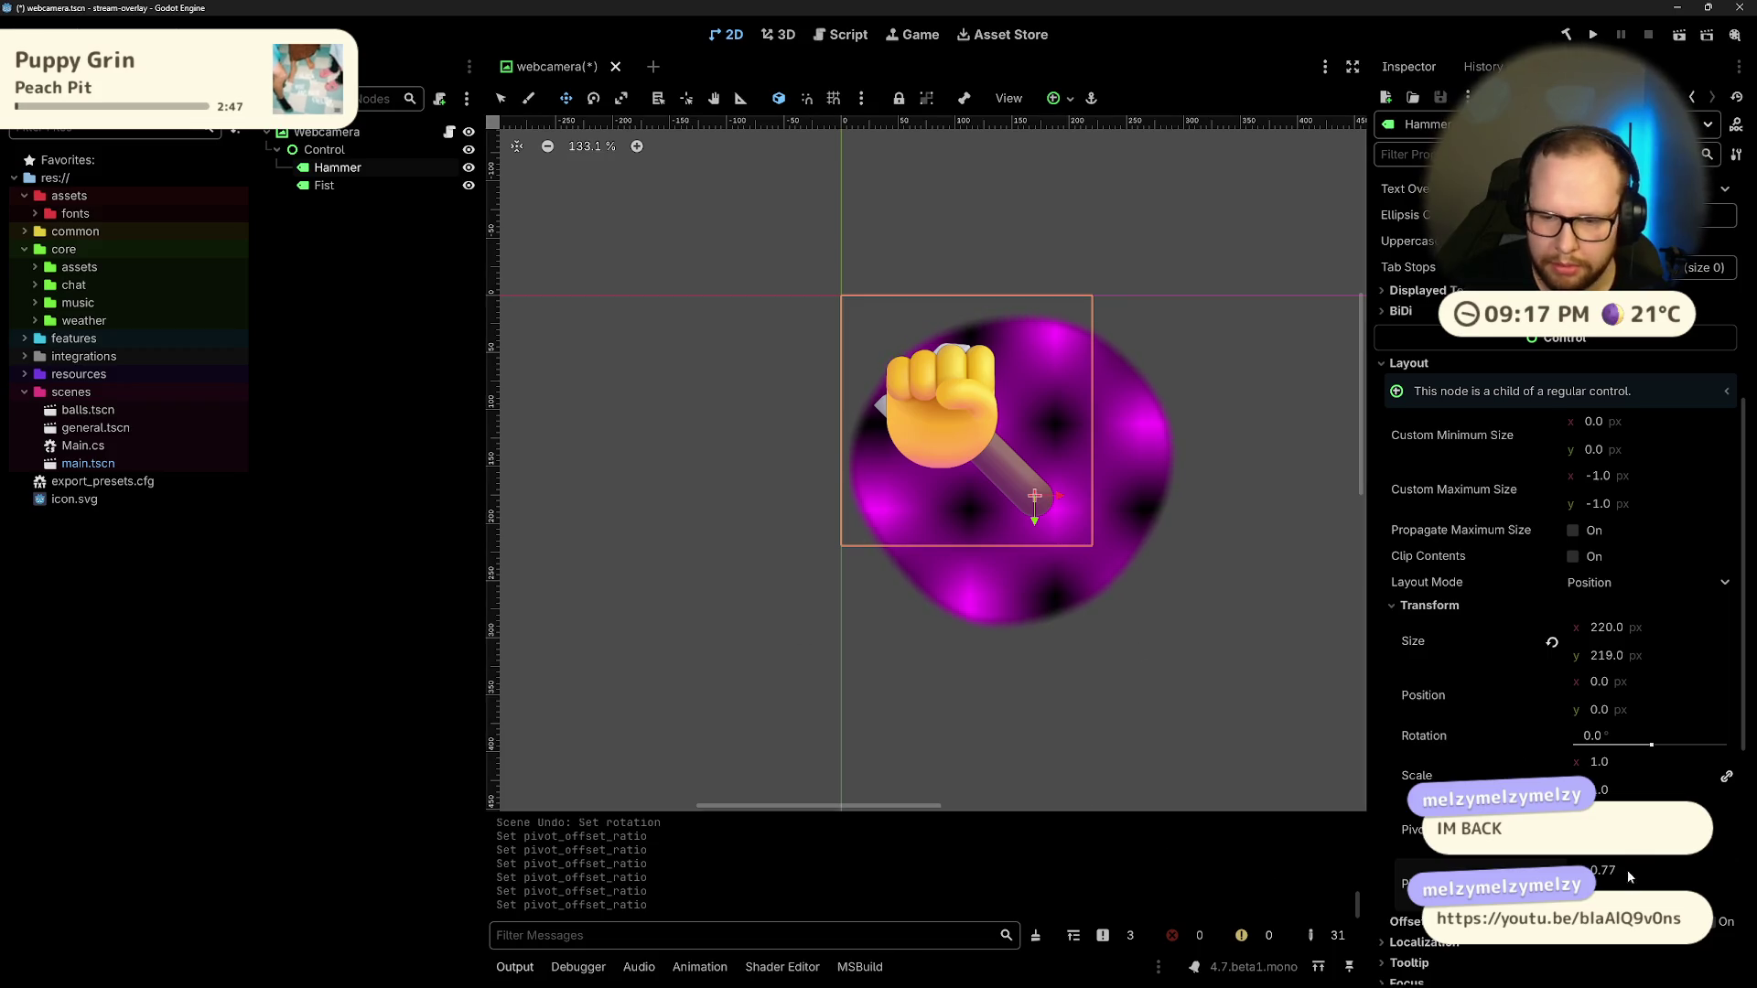
{"action": "left_click_drag", "start_coordinate": [1034, 495], "coordinate": [1035, 488]}
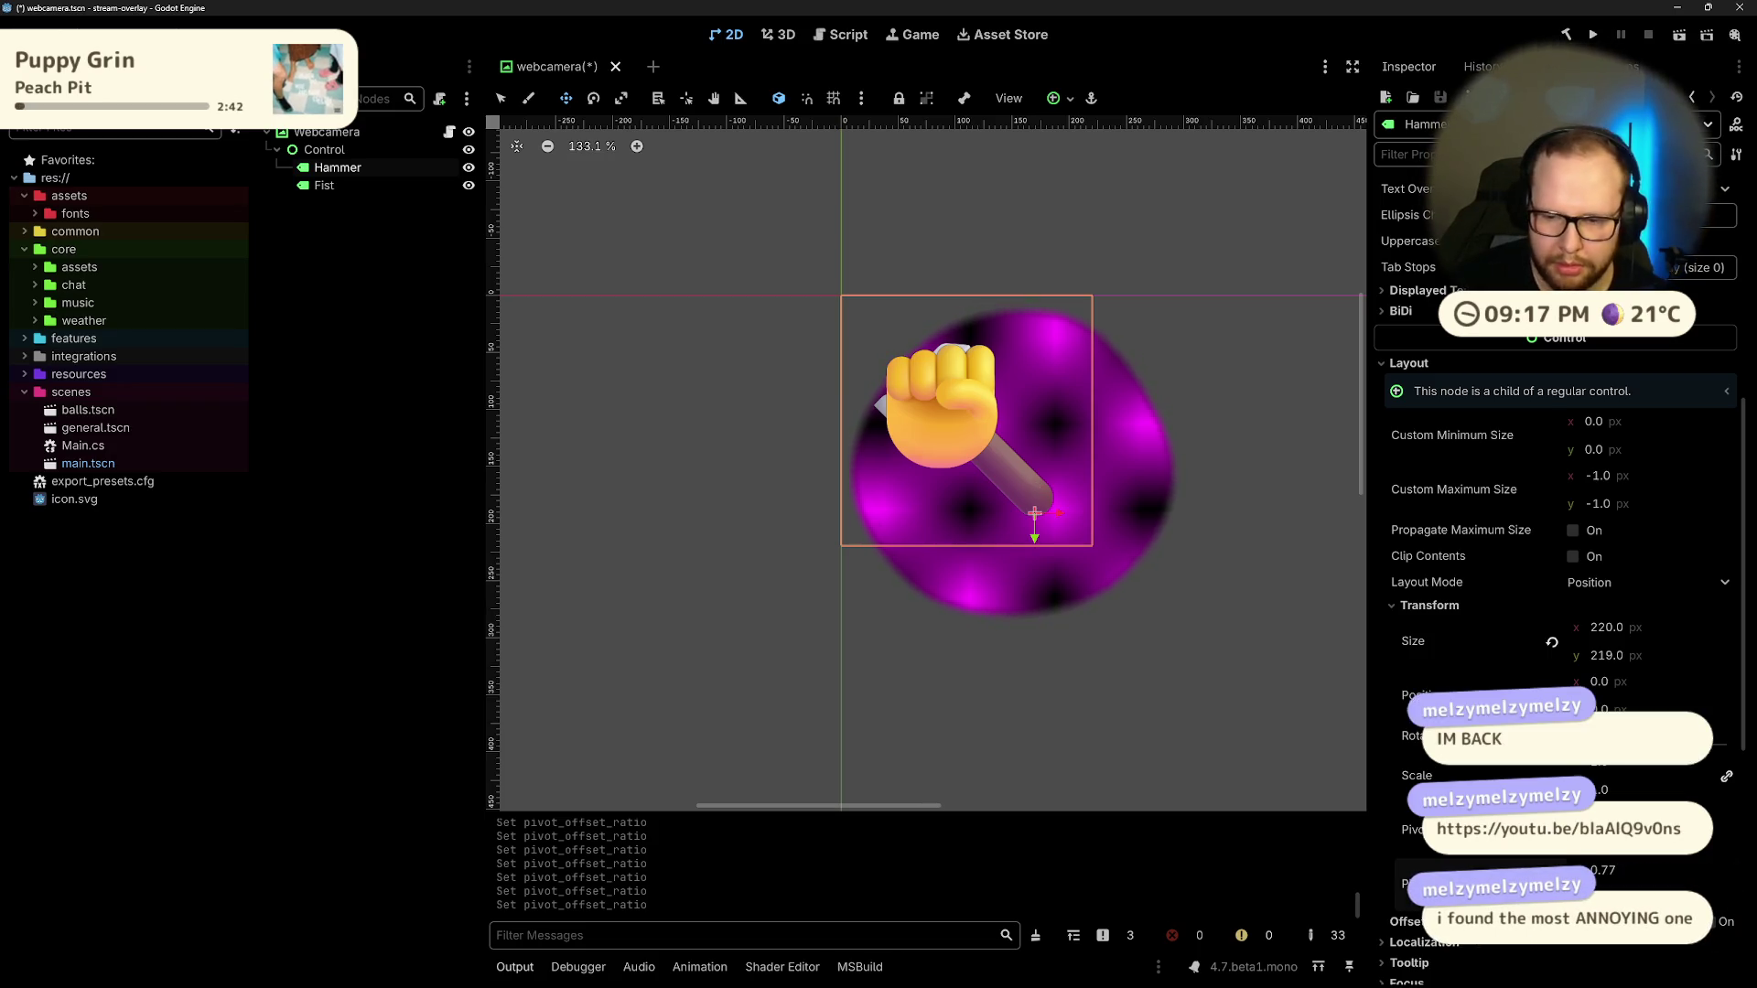
{"action": "left_click_drag", "start_coordinate": [1035, 513], "coordinate": [1034, 508]}
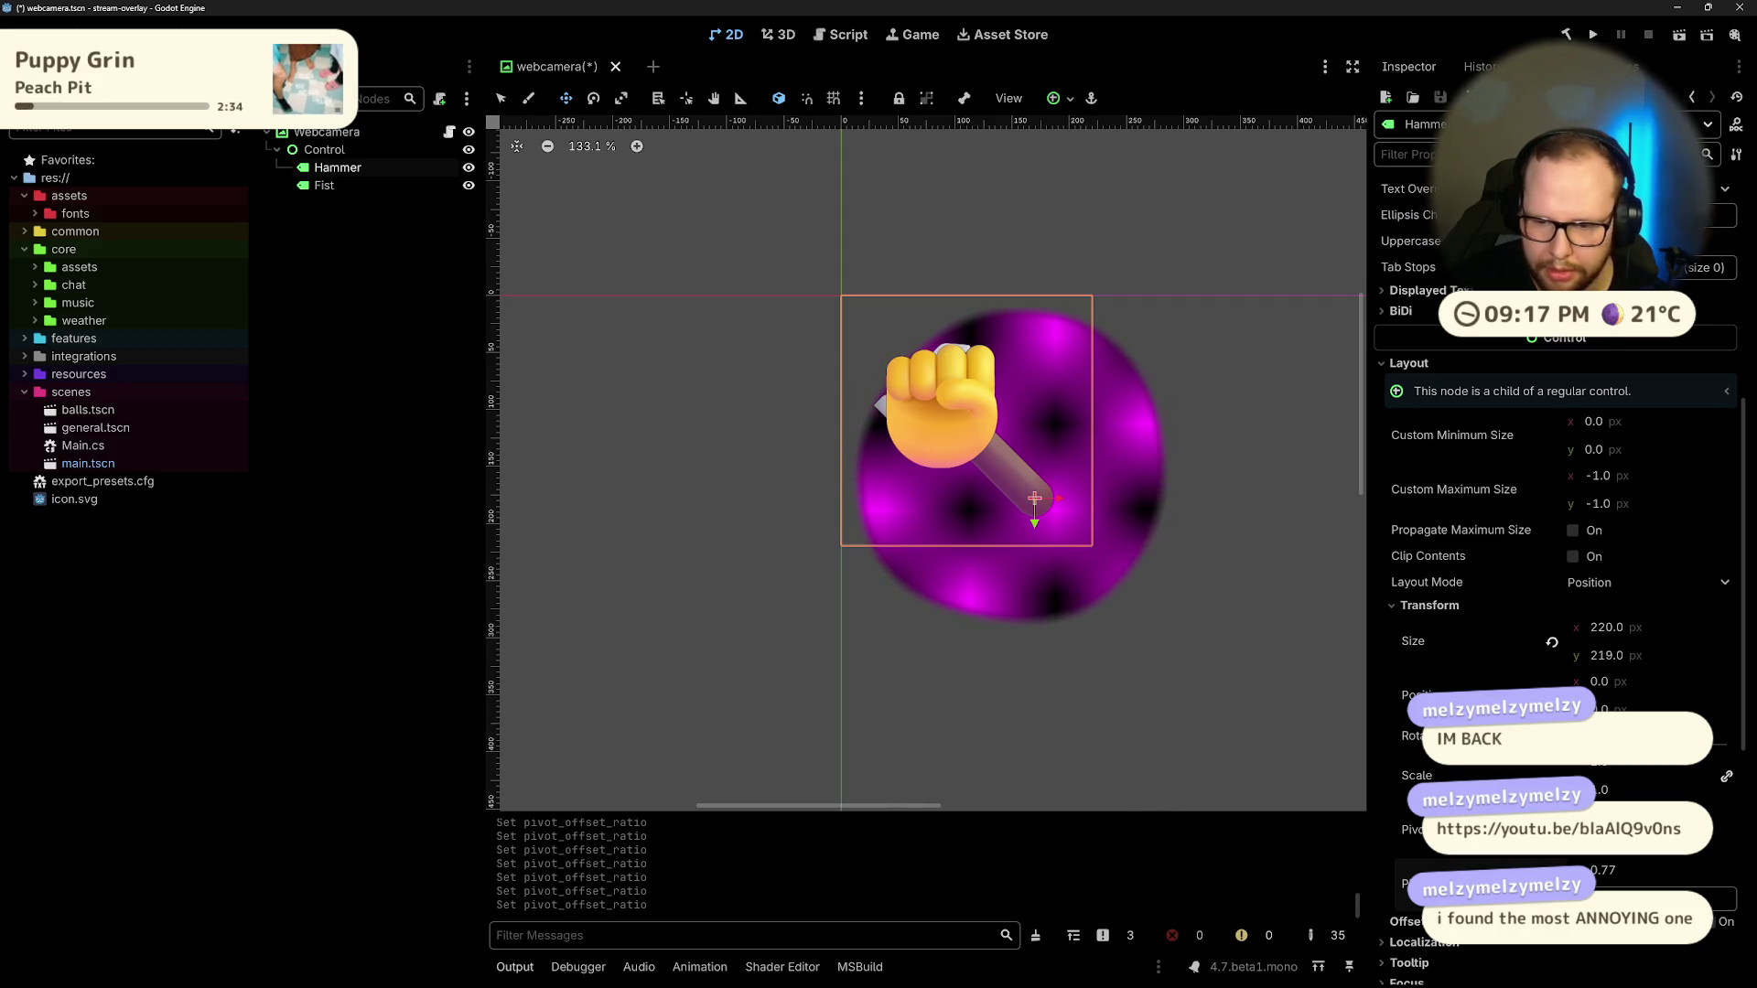
{"action": "left_click_drag", "start_coordinate": [1034, 498], "coordinate": [1034, 498]}
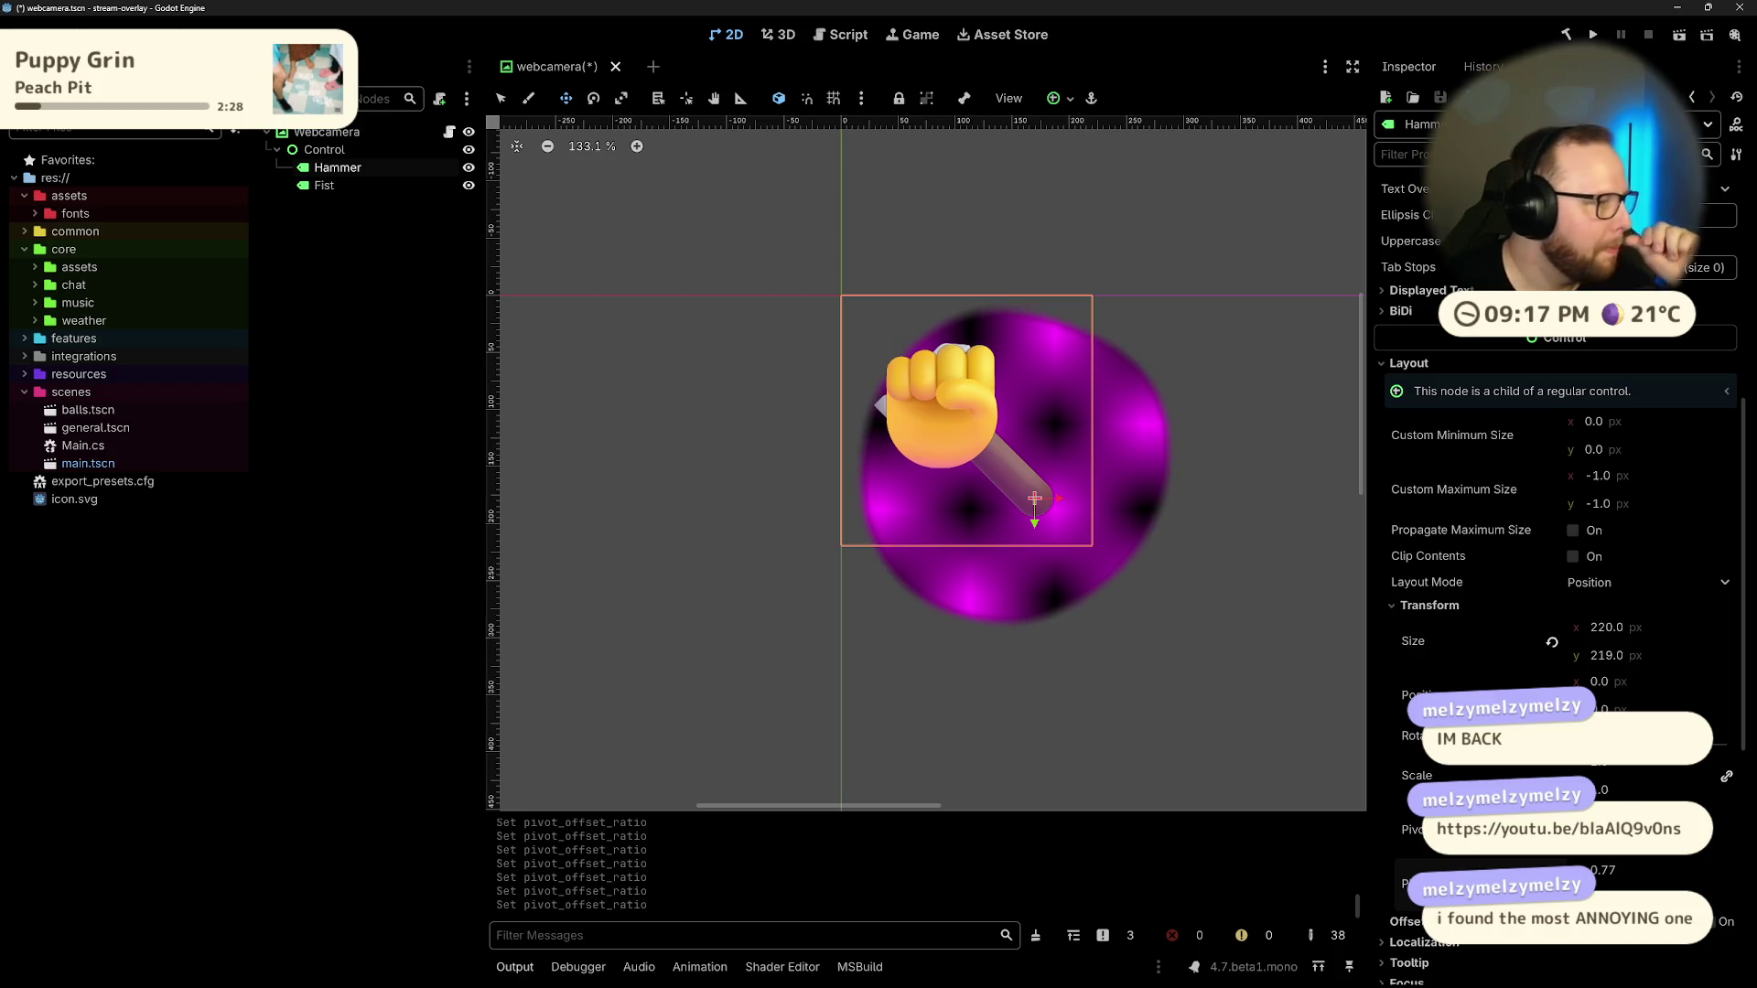
Step: Save the webcamera scene and start the FFXIV Blacksmith sound mix on YouTube
{"action": "key", "text": "ctrl+s"}
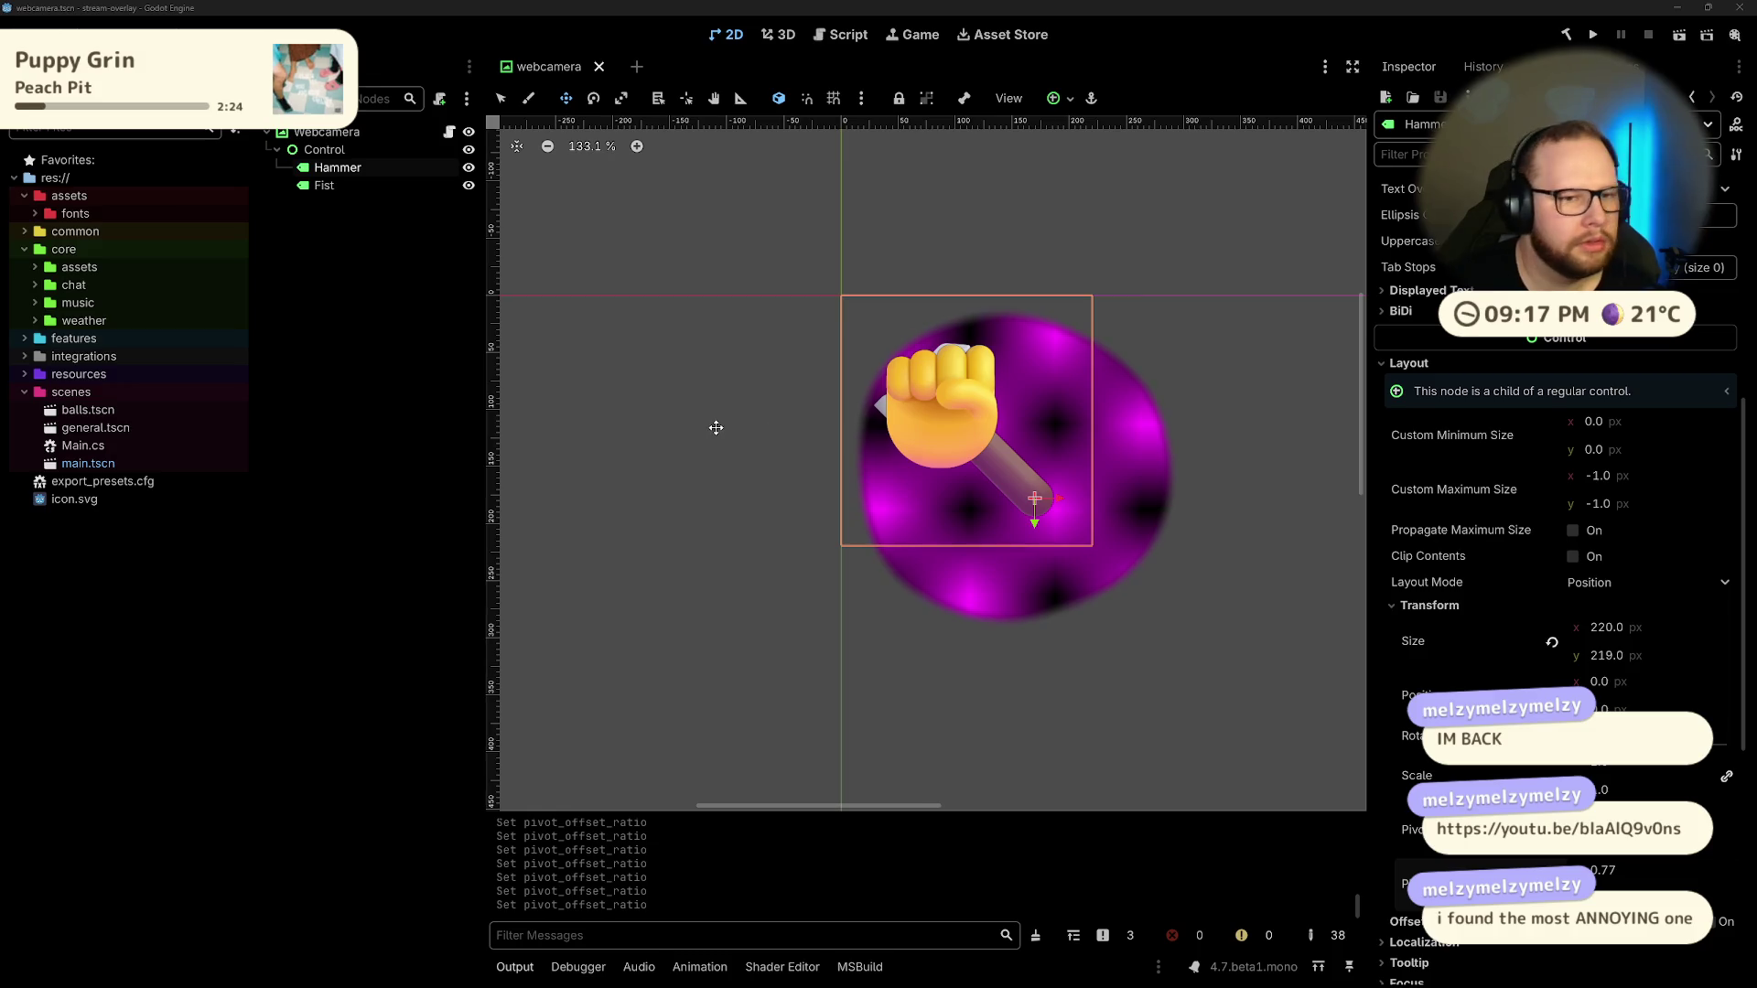
{"action": "left_click_drag", "start_coordinate": [0, 85], "coordinate": [1061, 80]}
{"action": "left_click", "coordinate": [791, 357]}
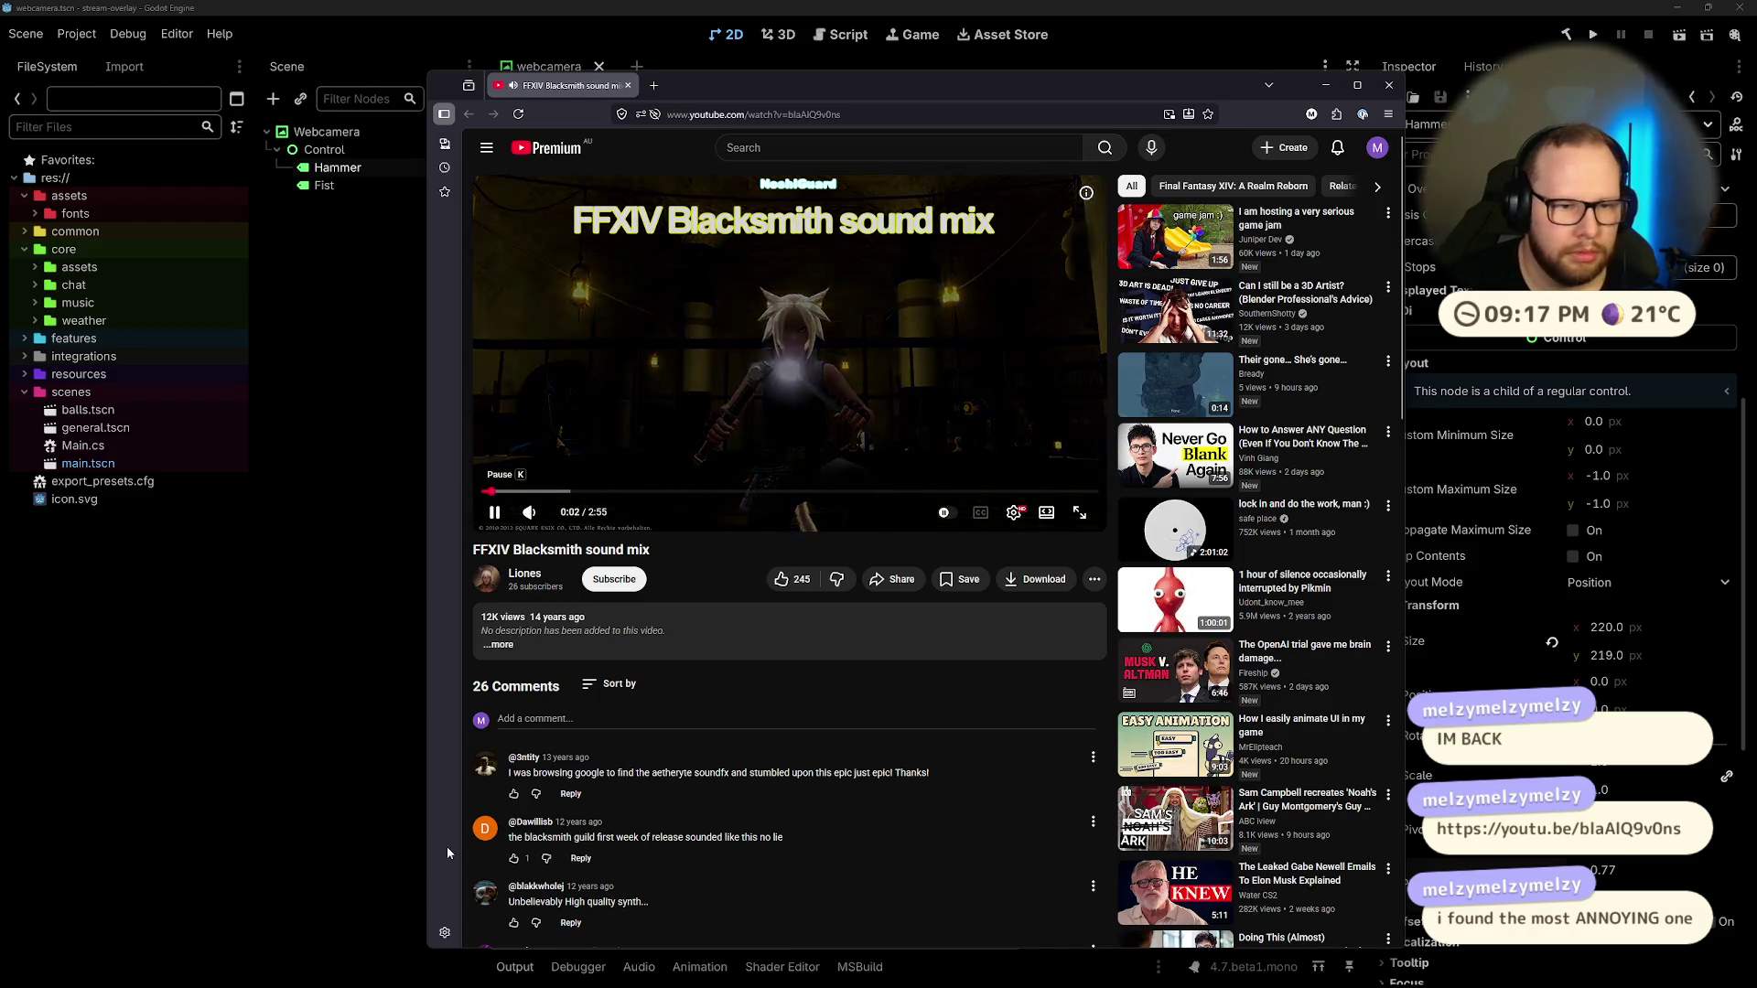
Step: Adjust volume, expand the description, pause the video at 0:37, and return to Godot
{"action": "left_click", "coordinate": [554, 519]}
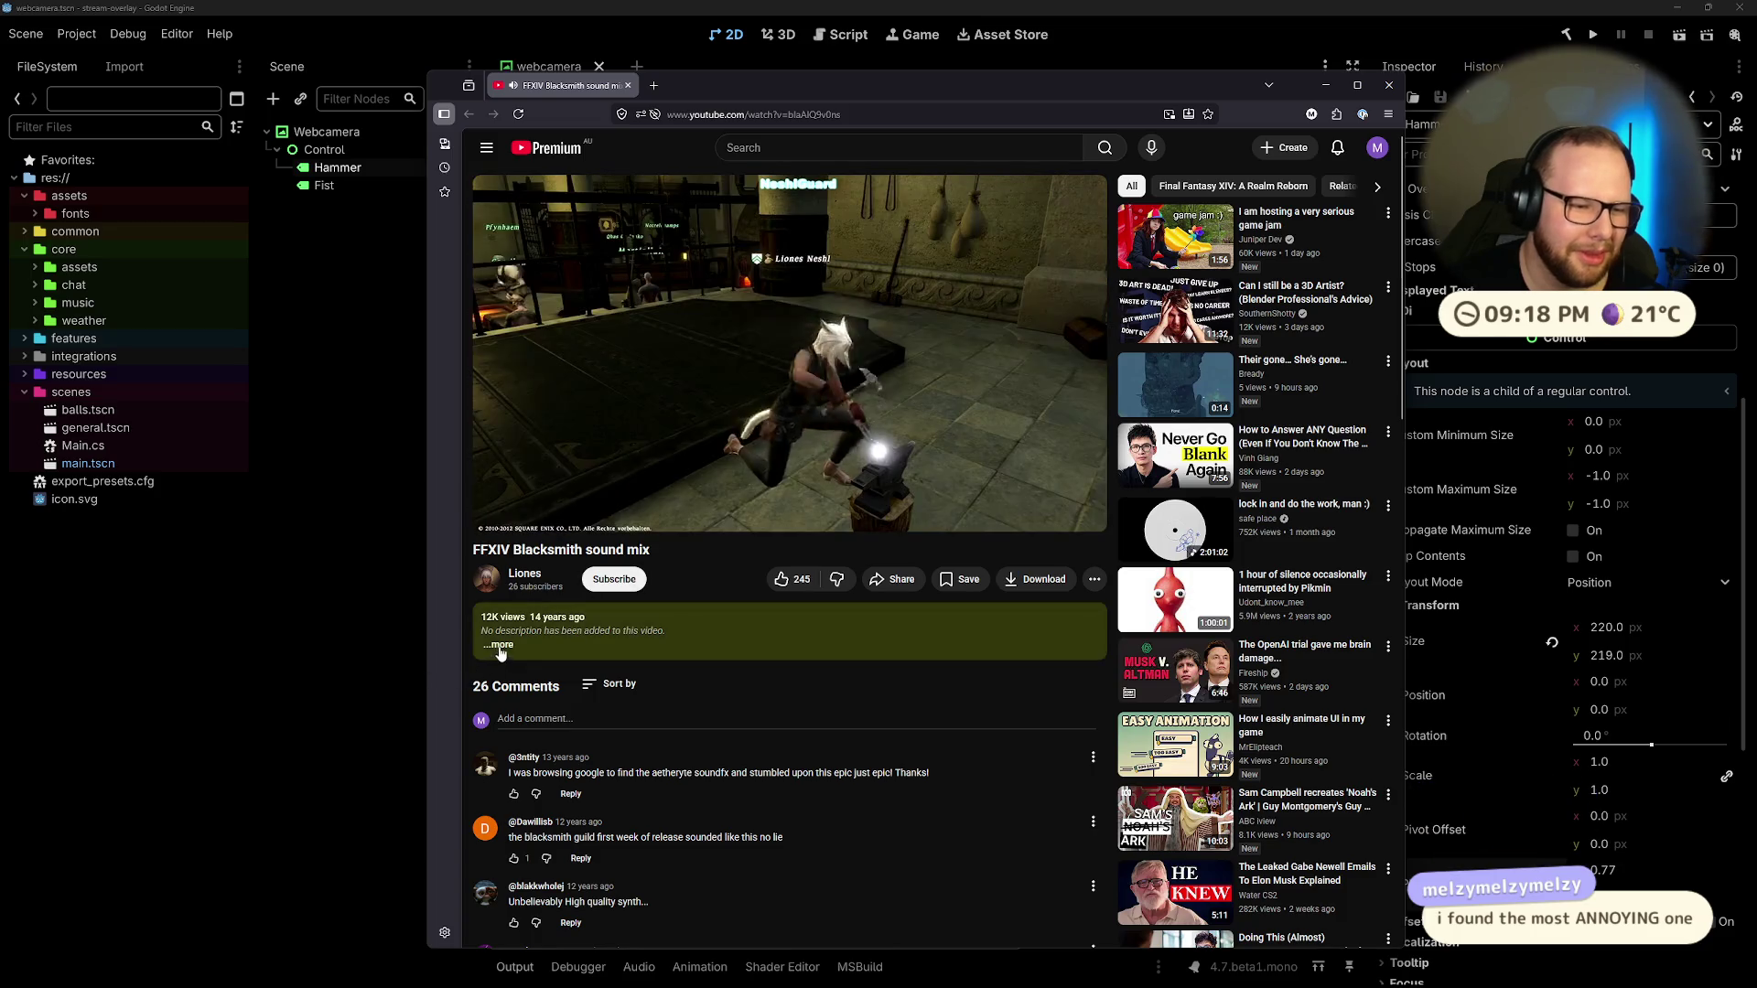
{"action": "left_click", "coordinate": [501, 645]}
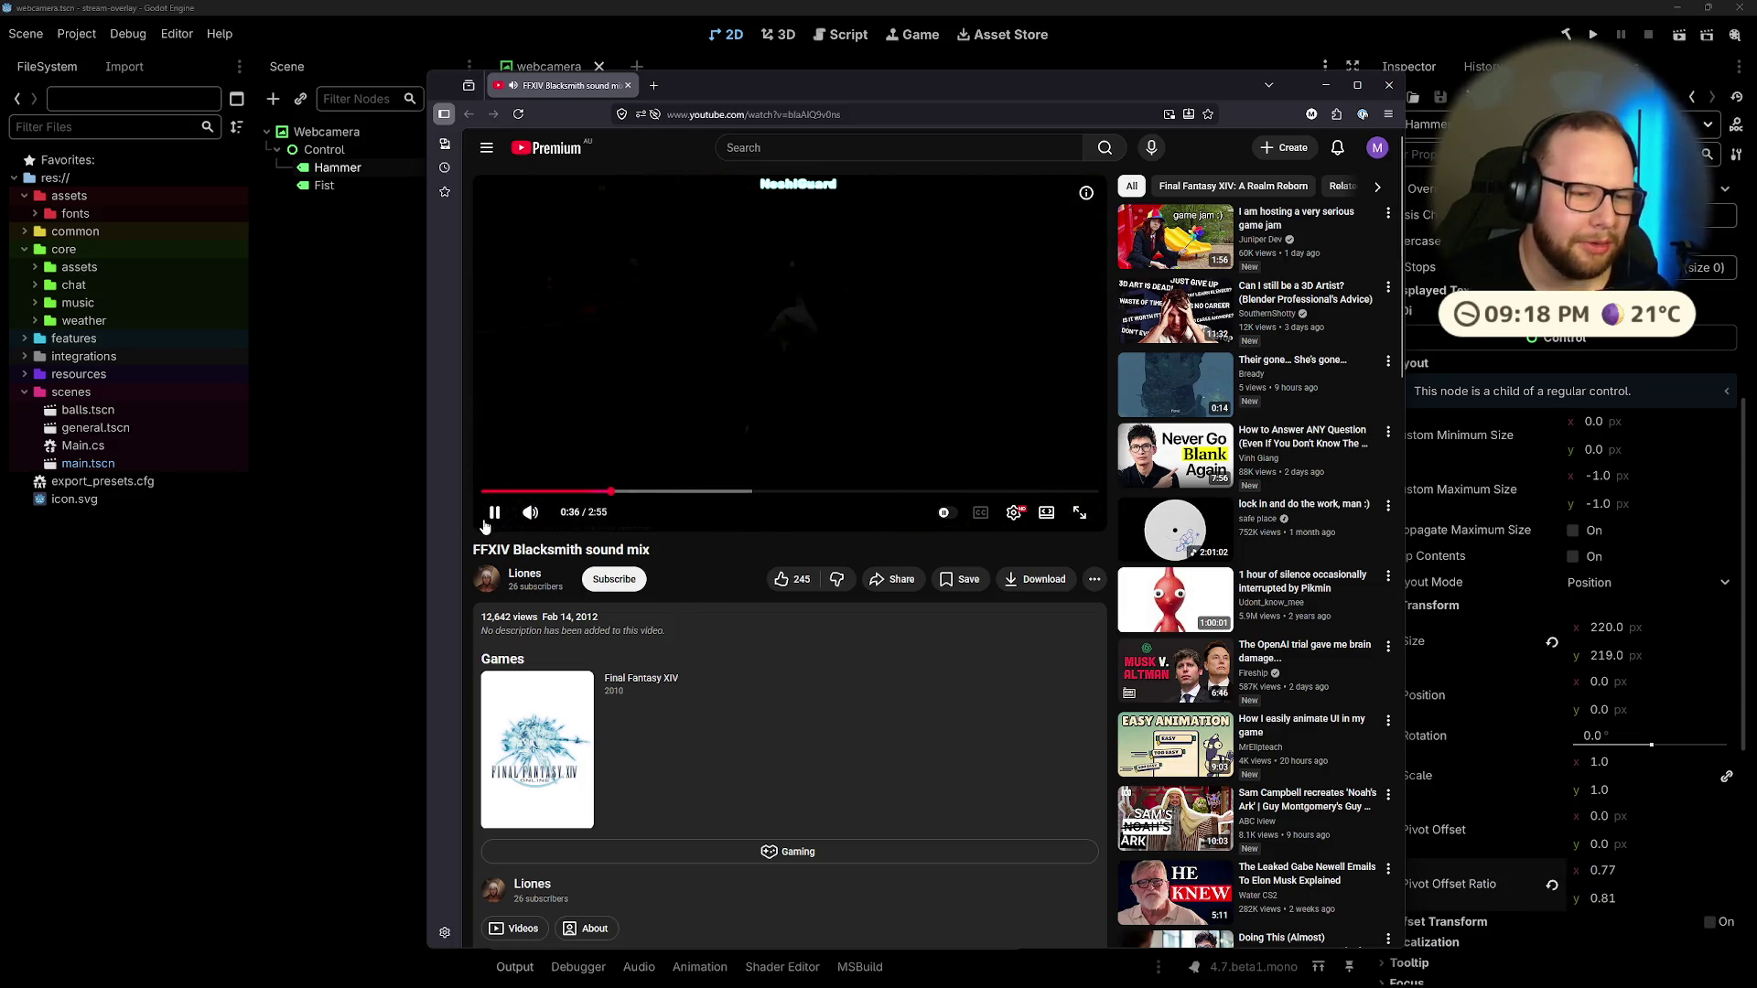
{"action": "left_click", "coordinate": [819, 403]}
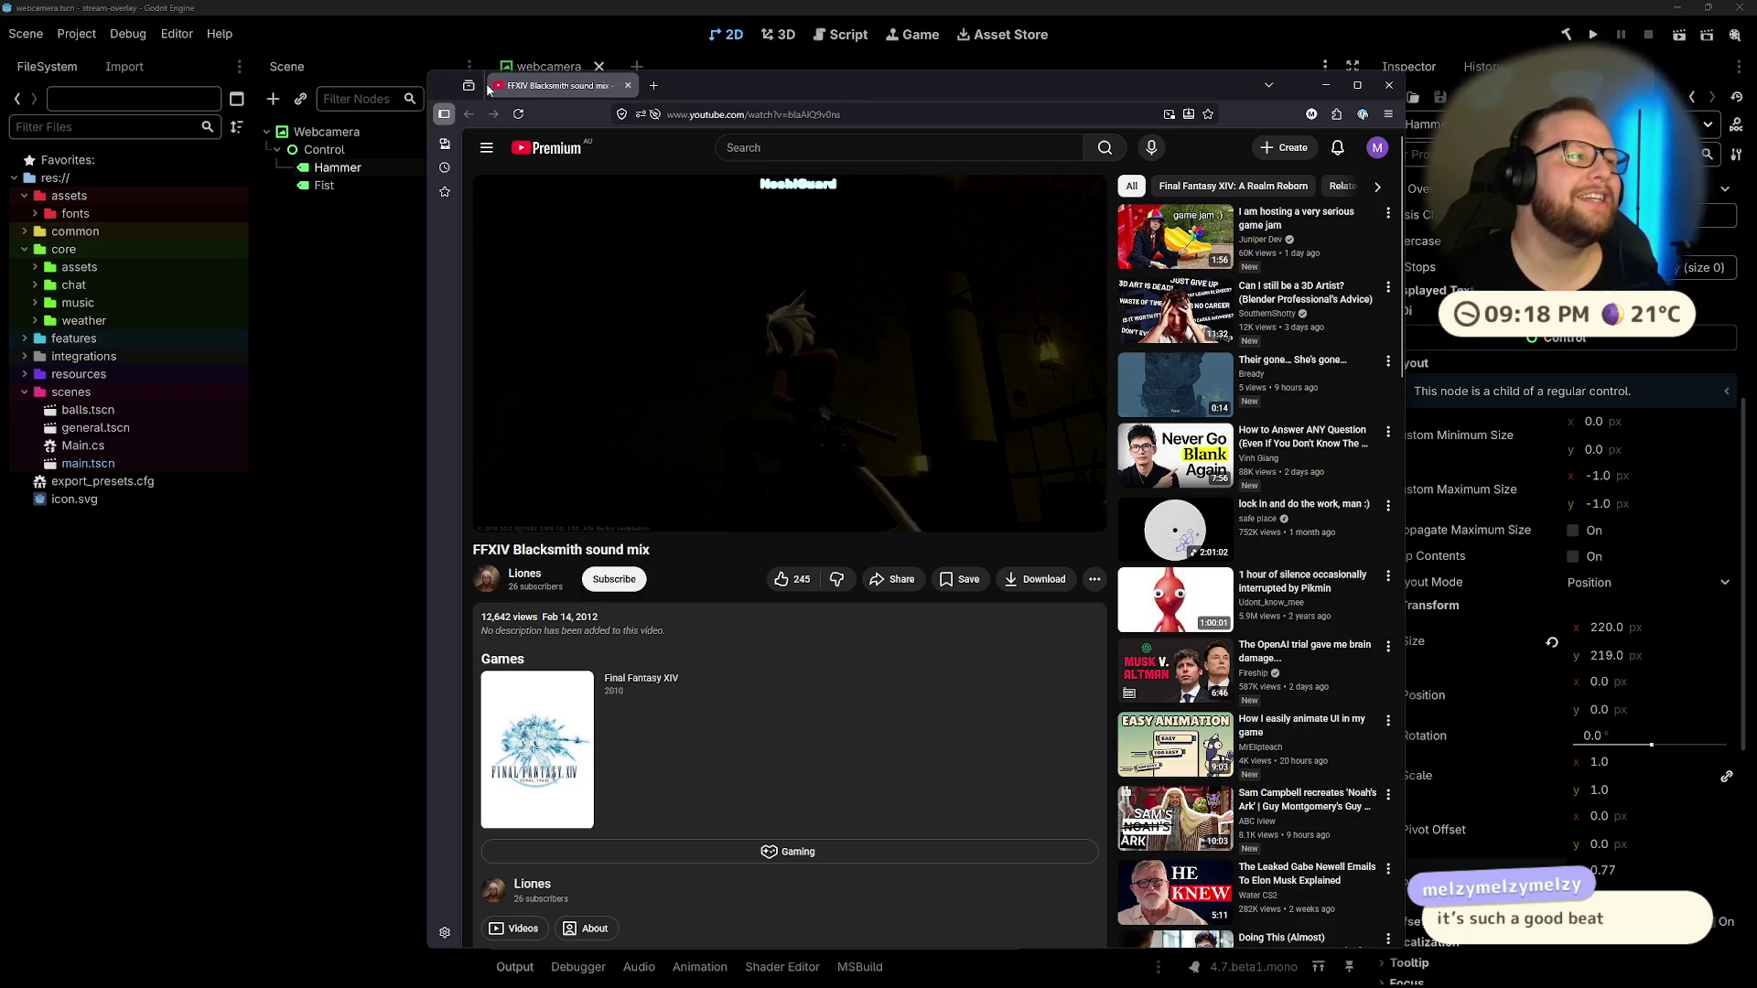
{"action": "key", "text": "alt+Tab"}
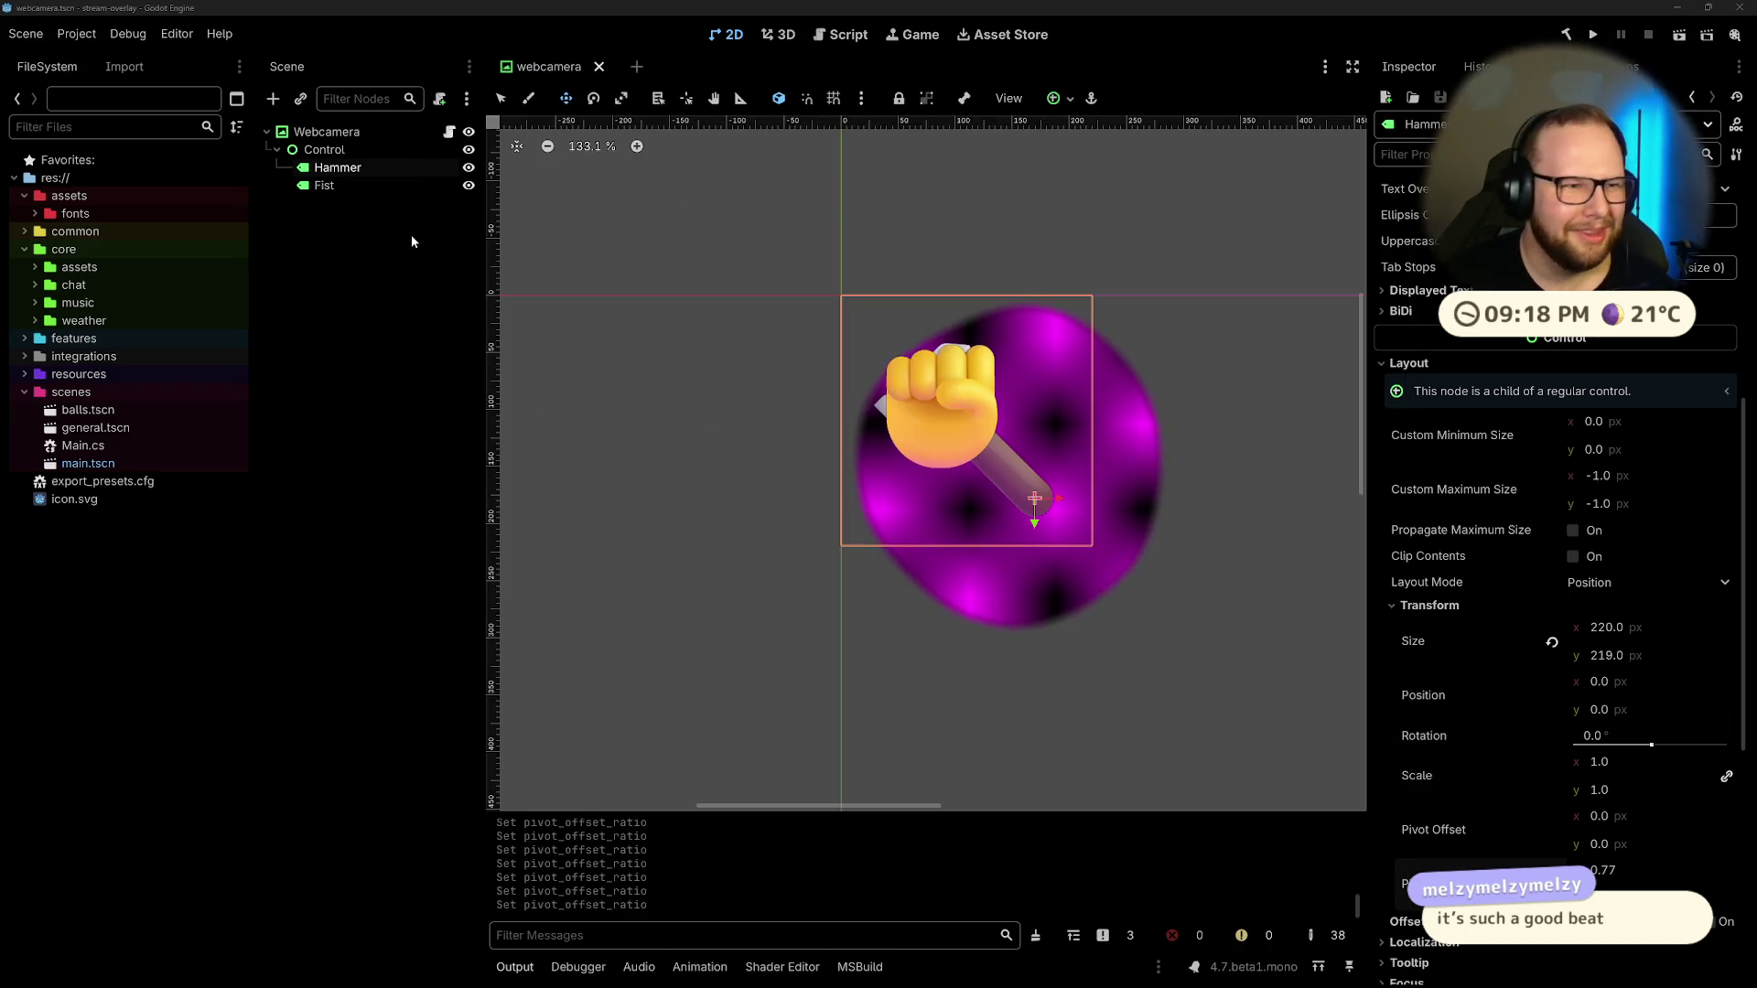
Step: Set the Hammer's rotation to 135° after trying 140° and 180°
{"action": "left_click_drag", "start_coordinate": [1651, 745], "coordinate": [1676, 747]}
{"action": "left_click", "coordinate": [1655, 732]}
{"action": "type", "text": "0"}
{"action": "key", "text": "Return"}
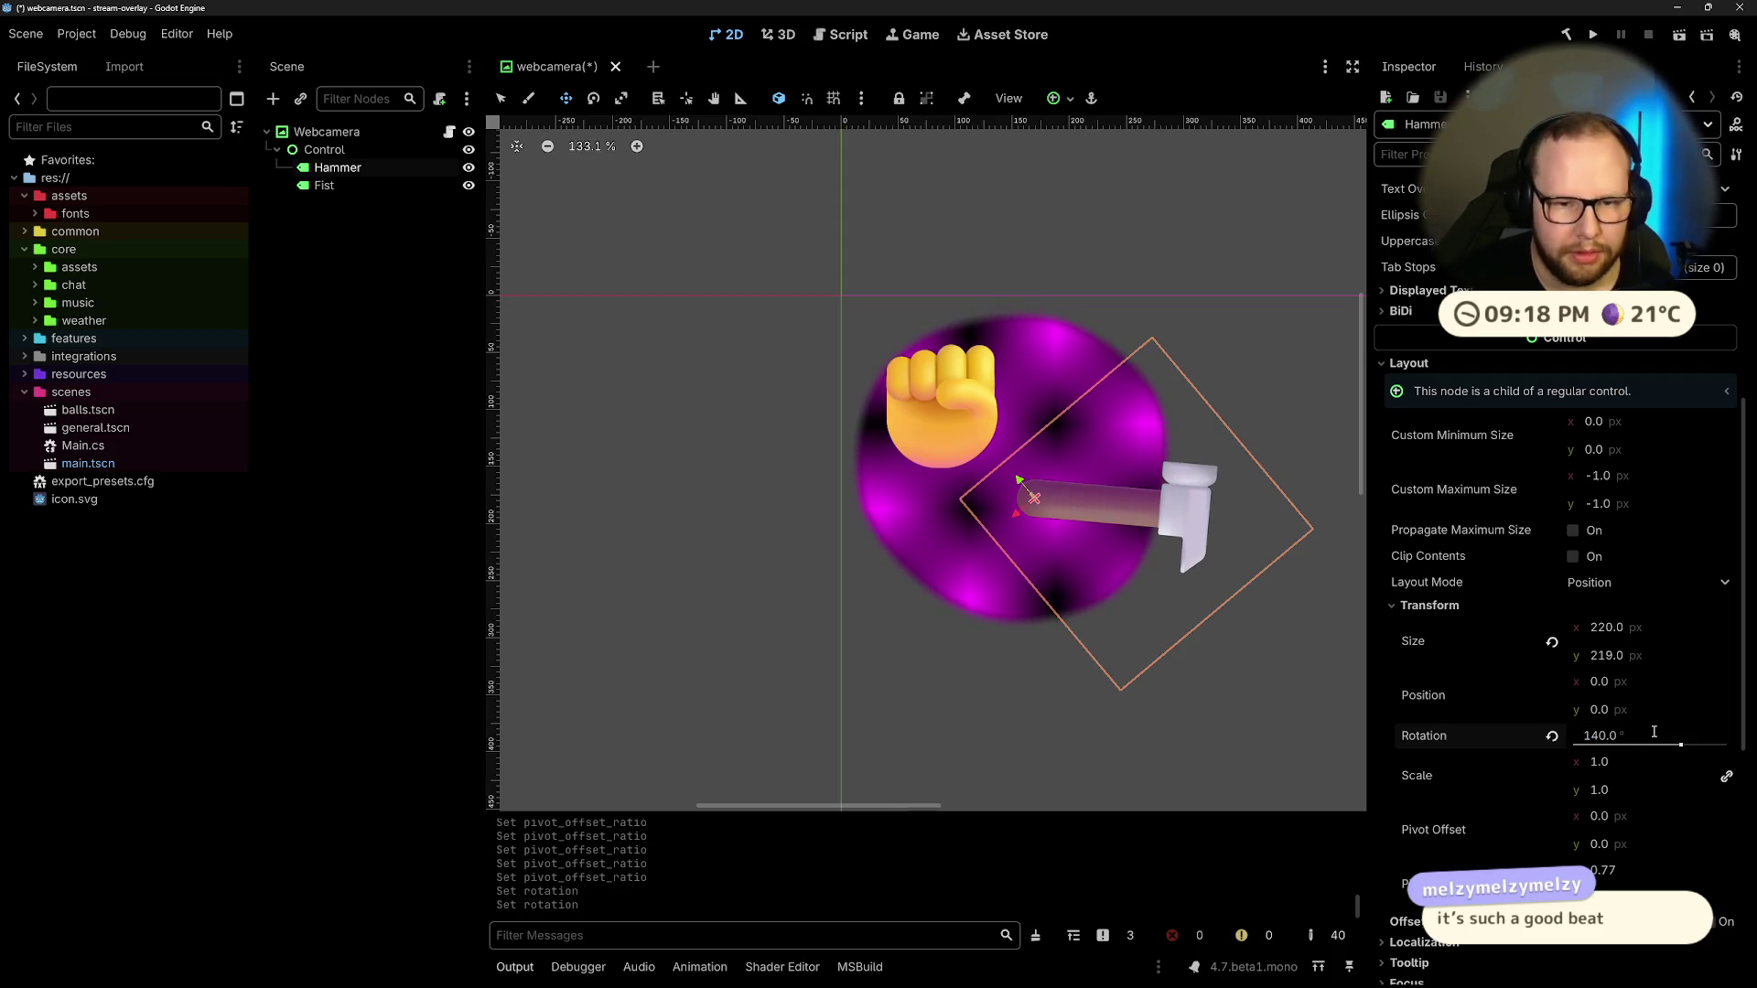
{"action": "left_click", "coordinate": [1653, 737]}
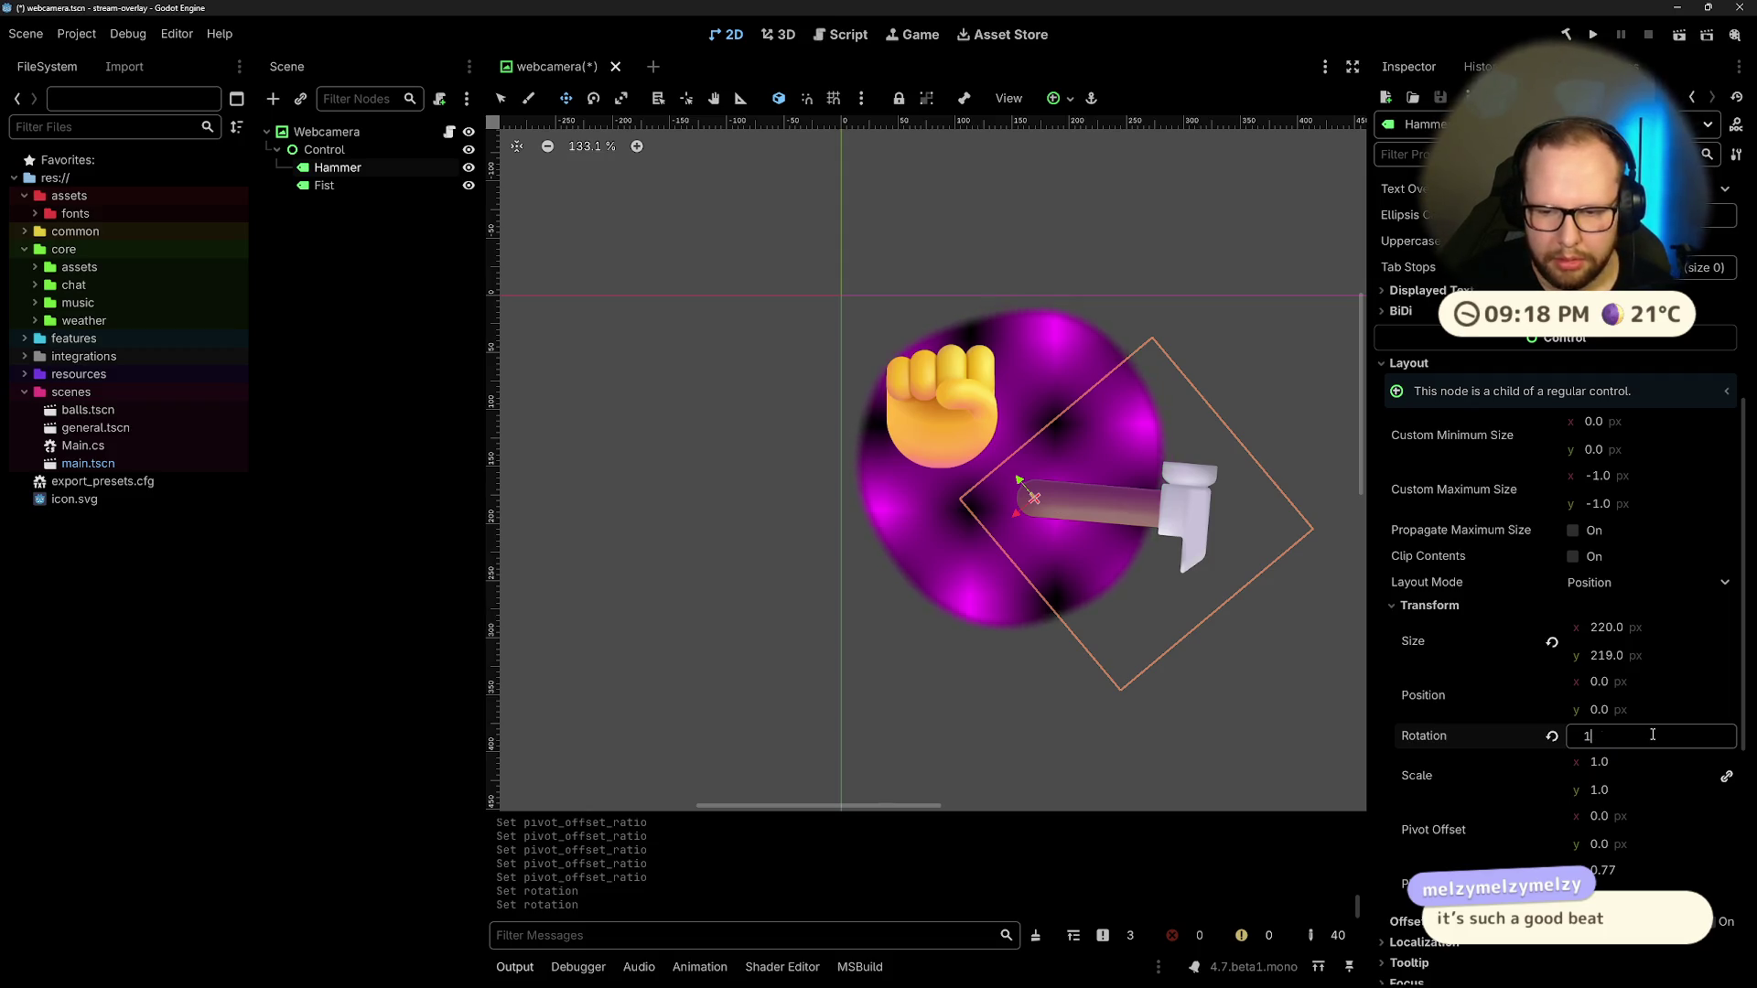
{"action": "type", "text": "80"}
{"action": "key", "text": "Return"}
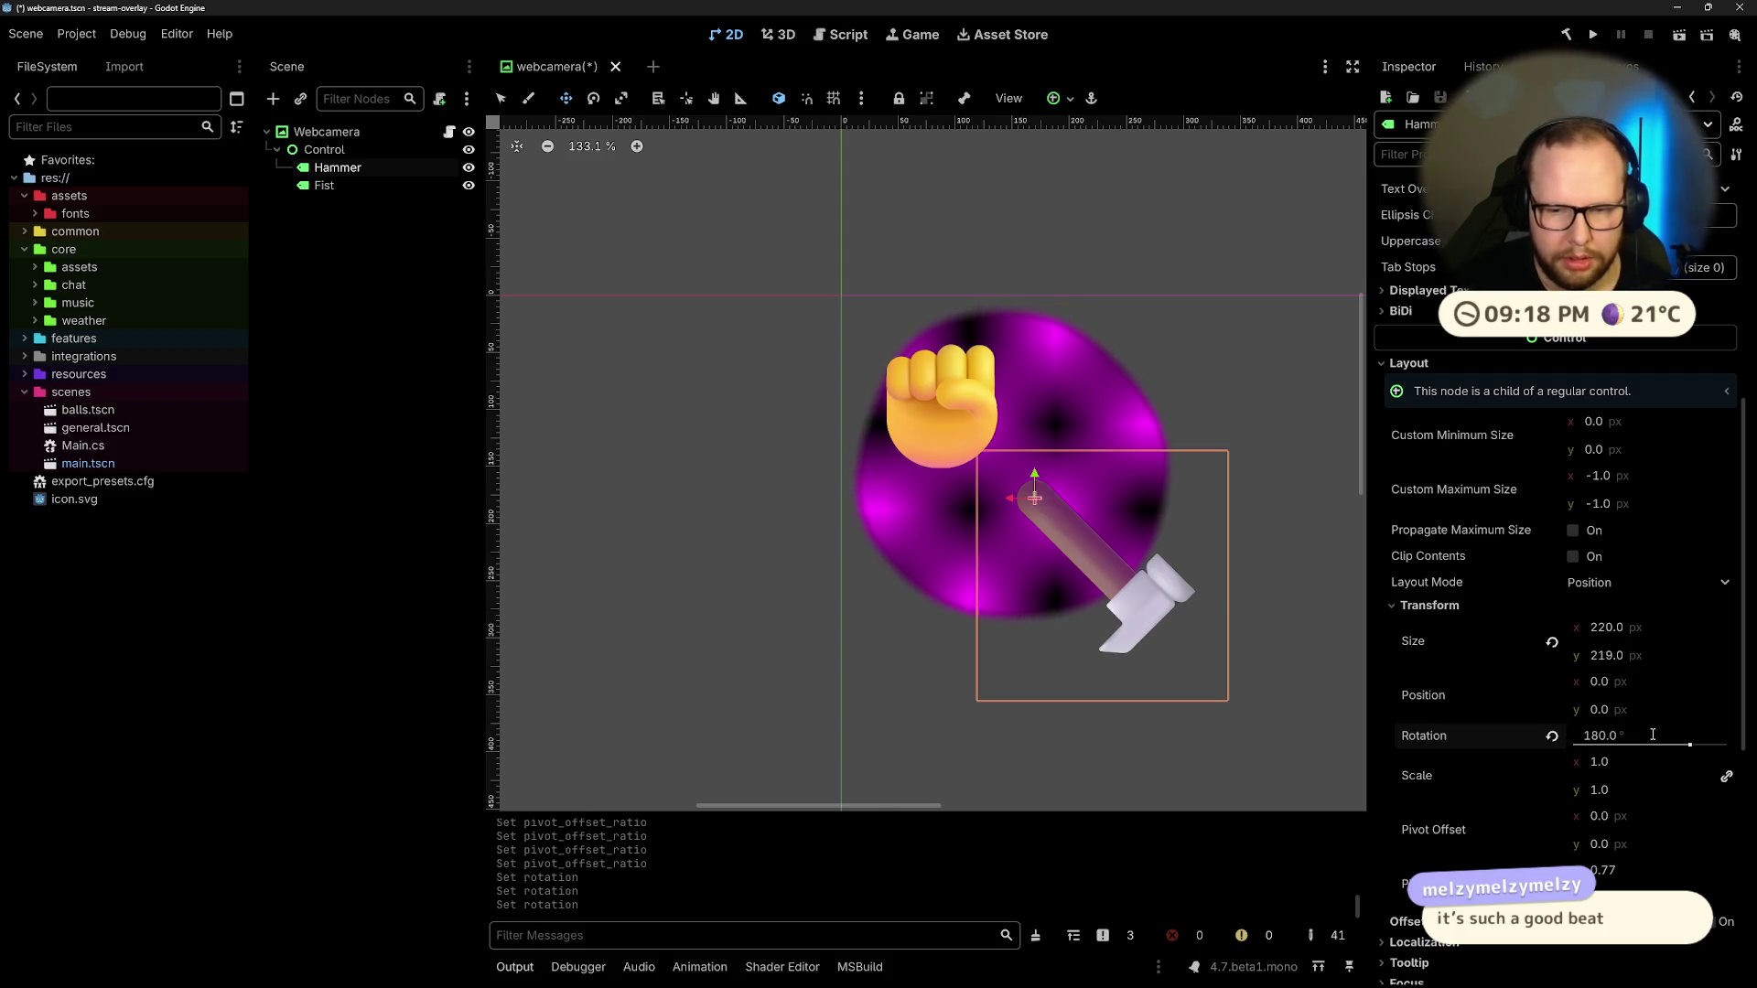
{"action": "left_click", "coordinate": [1653, 735]}
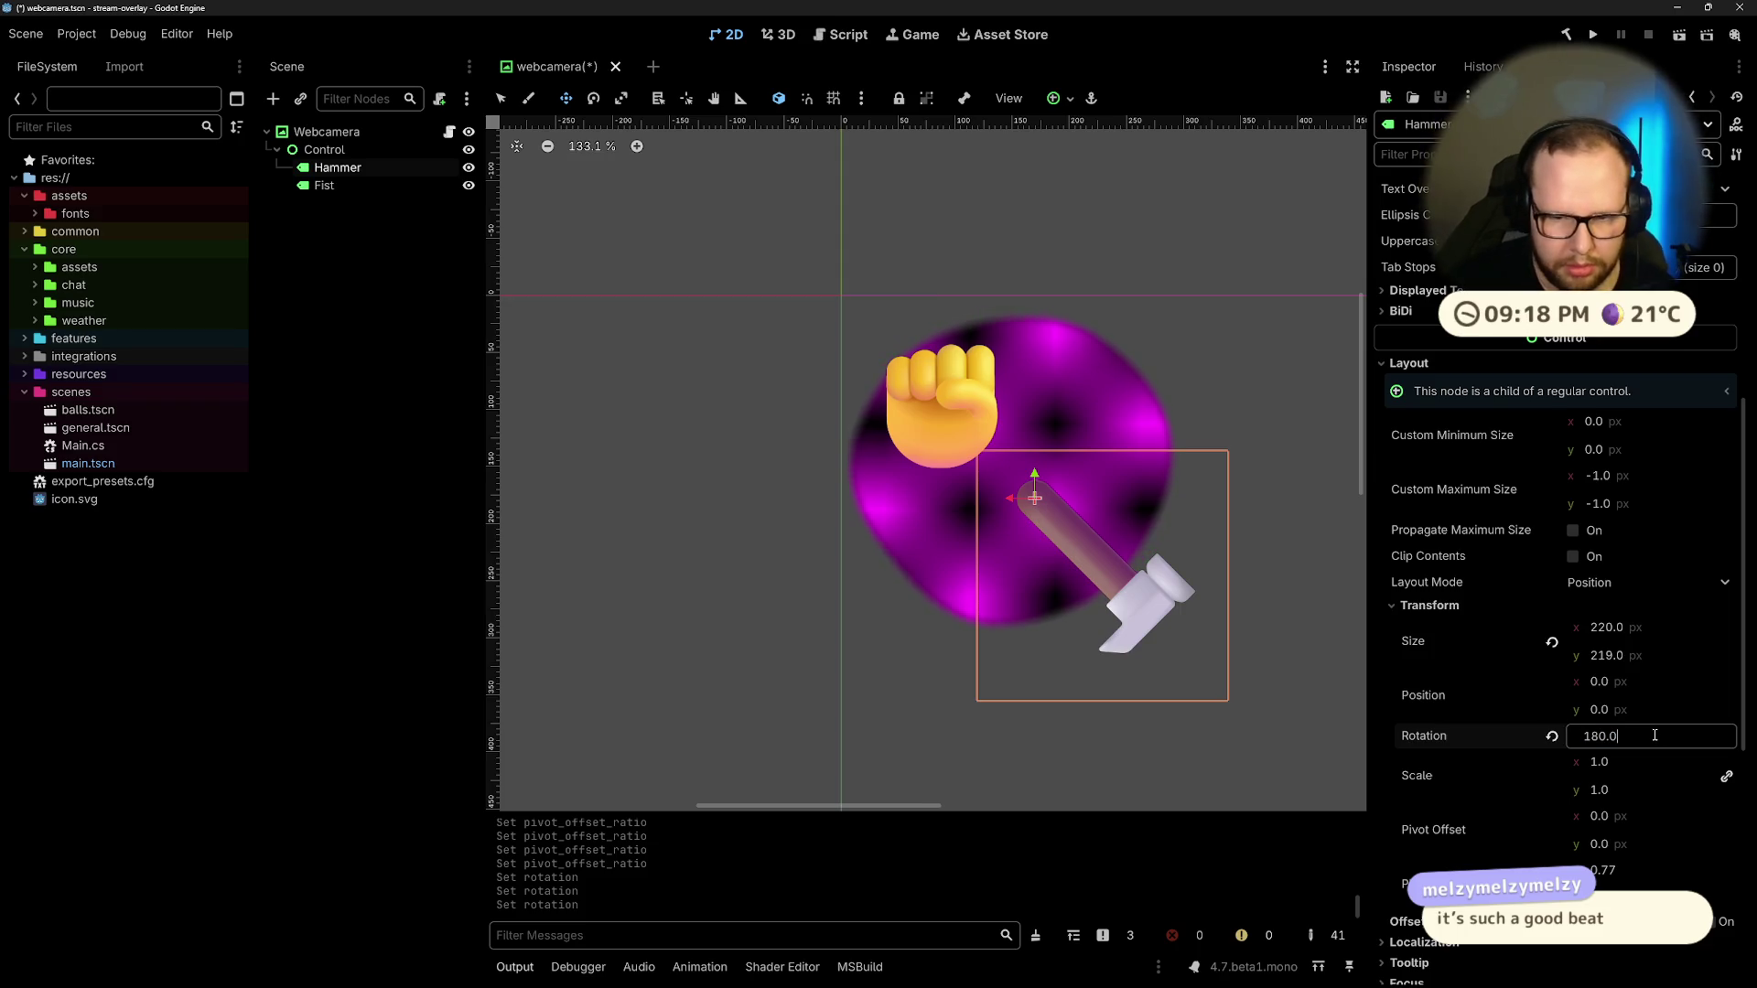
{"action": "type", "text": "135"}
{"action": "key", "text": "Return"}
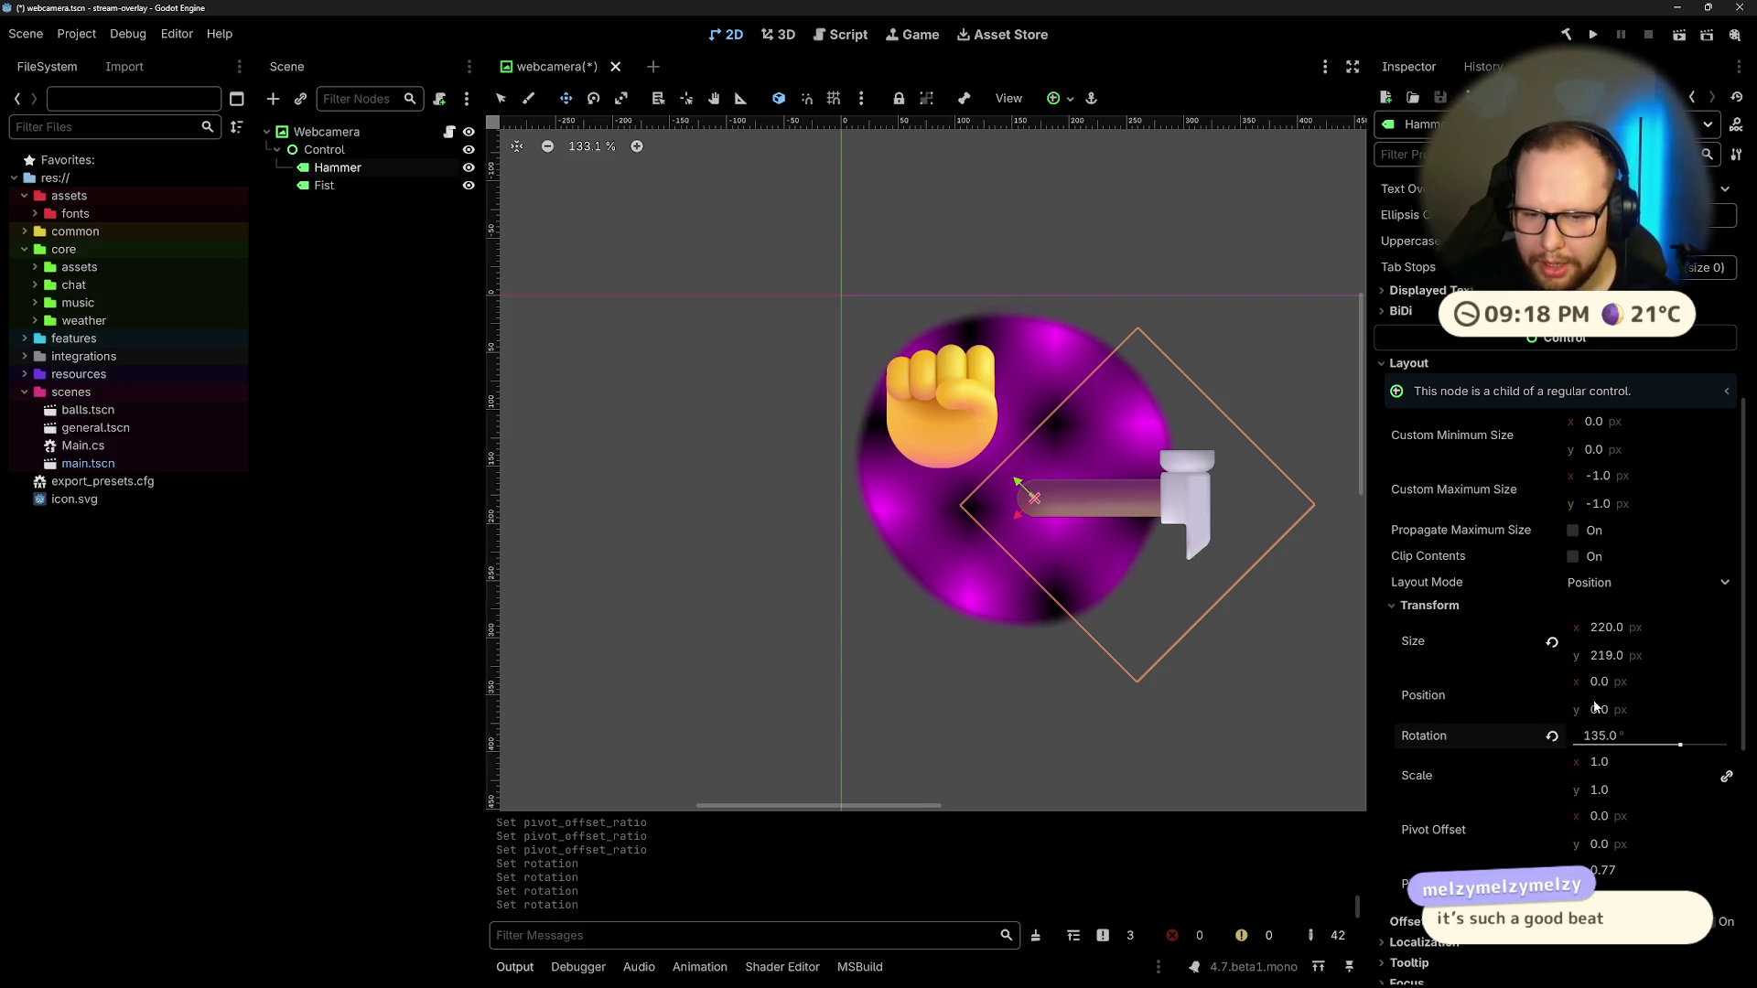
Step: Drag the Hammer's position to about x −72.9, y −94.6 so the handle sits in the fist
{"action": "left_click_drag", "start_coordinate": [1634, 683], "coordinate": [1535, 683]}
{"action": "left_click_drag", "start_coordinate": [1704, 711], "coordinate": [1619, 711]}
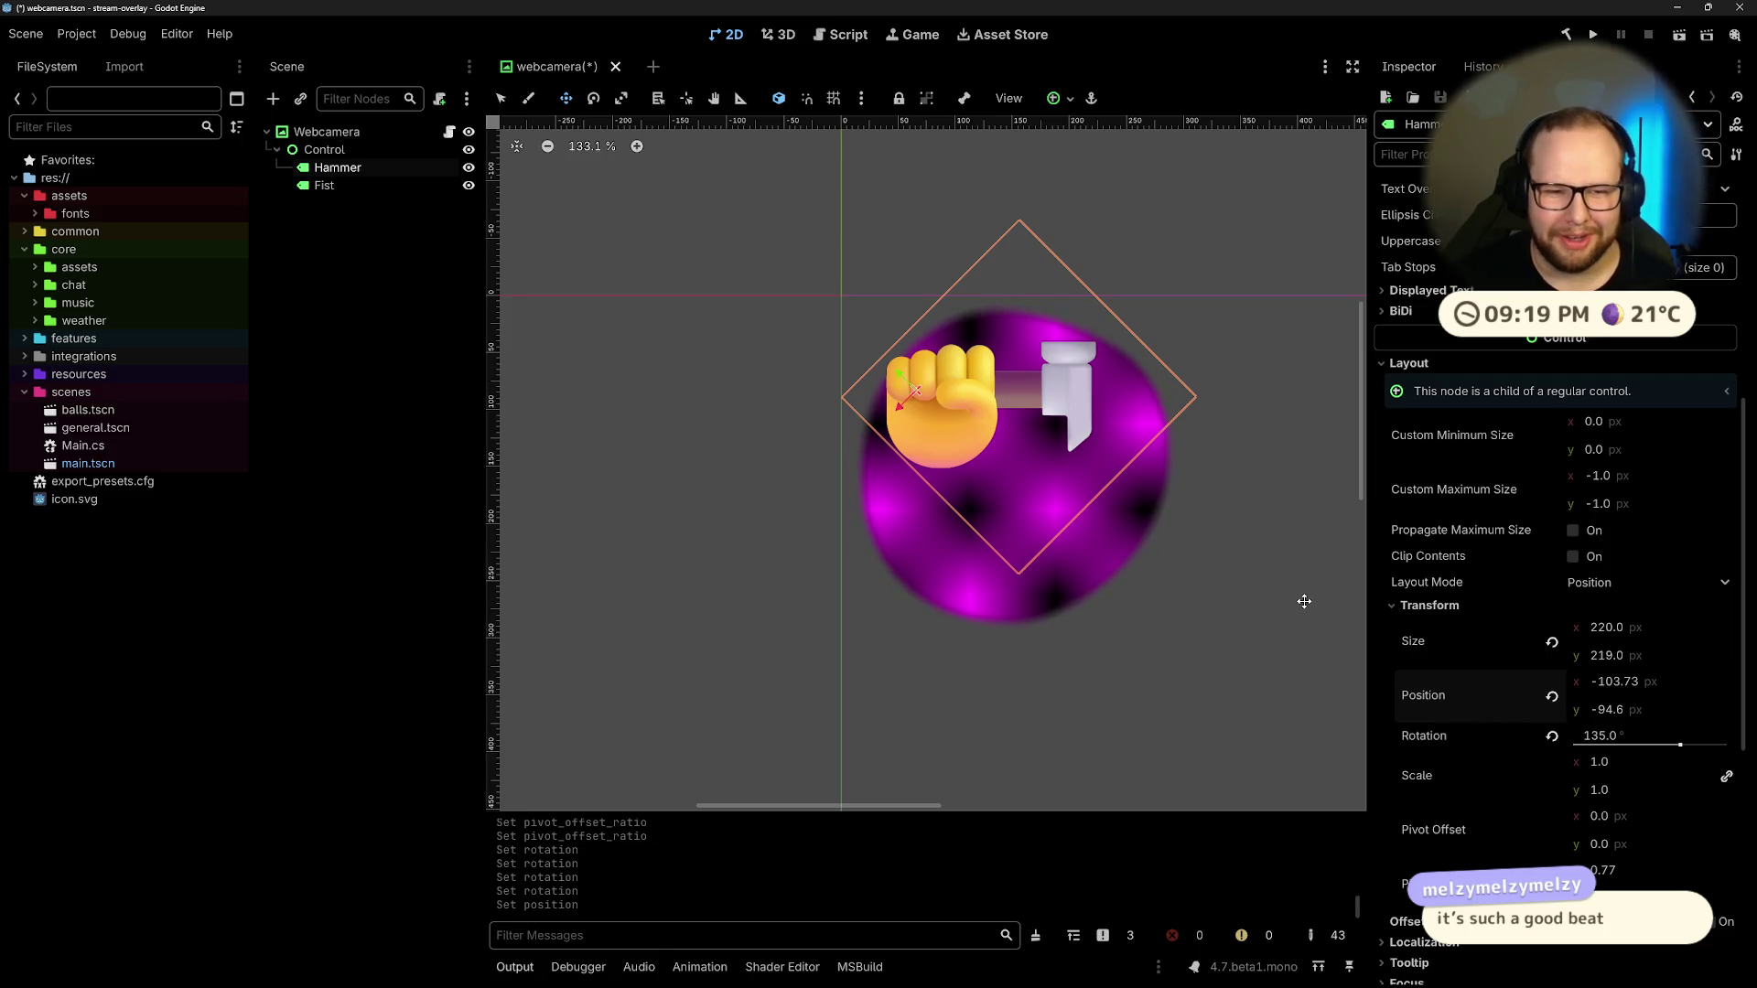
{"action": "left_click_drag", "start_coordinate": [1615, 682], "coordinate": [1632, 682]}
{"action": "left_click", "coordinate": [321, 311]}
{"action": "left_click", "coordinate": [338, 150]}
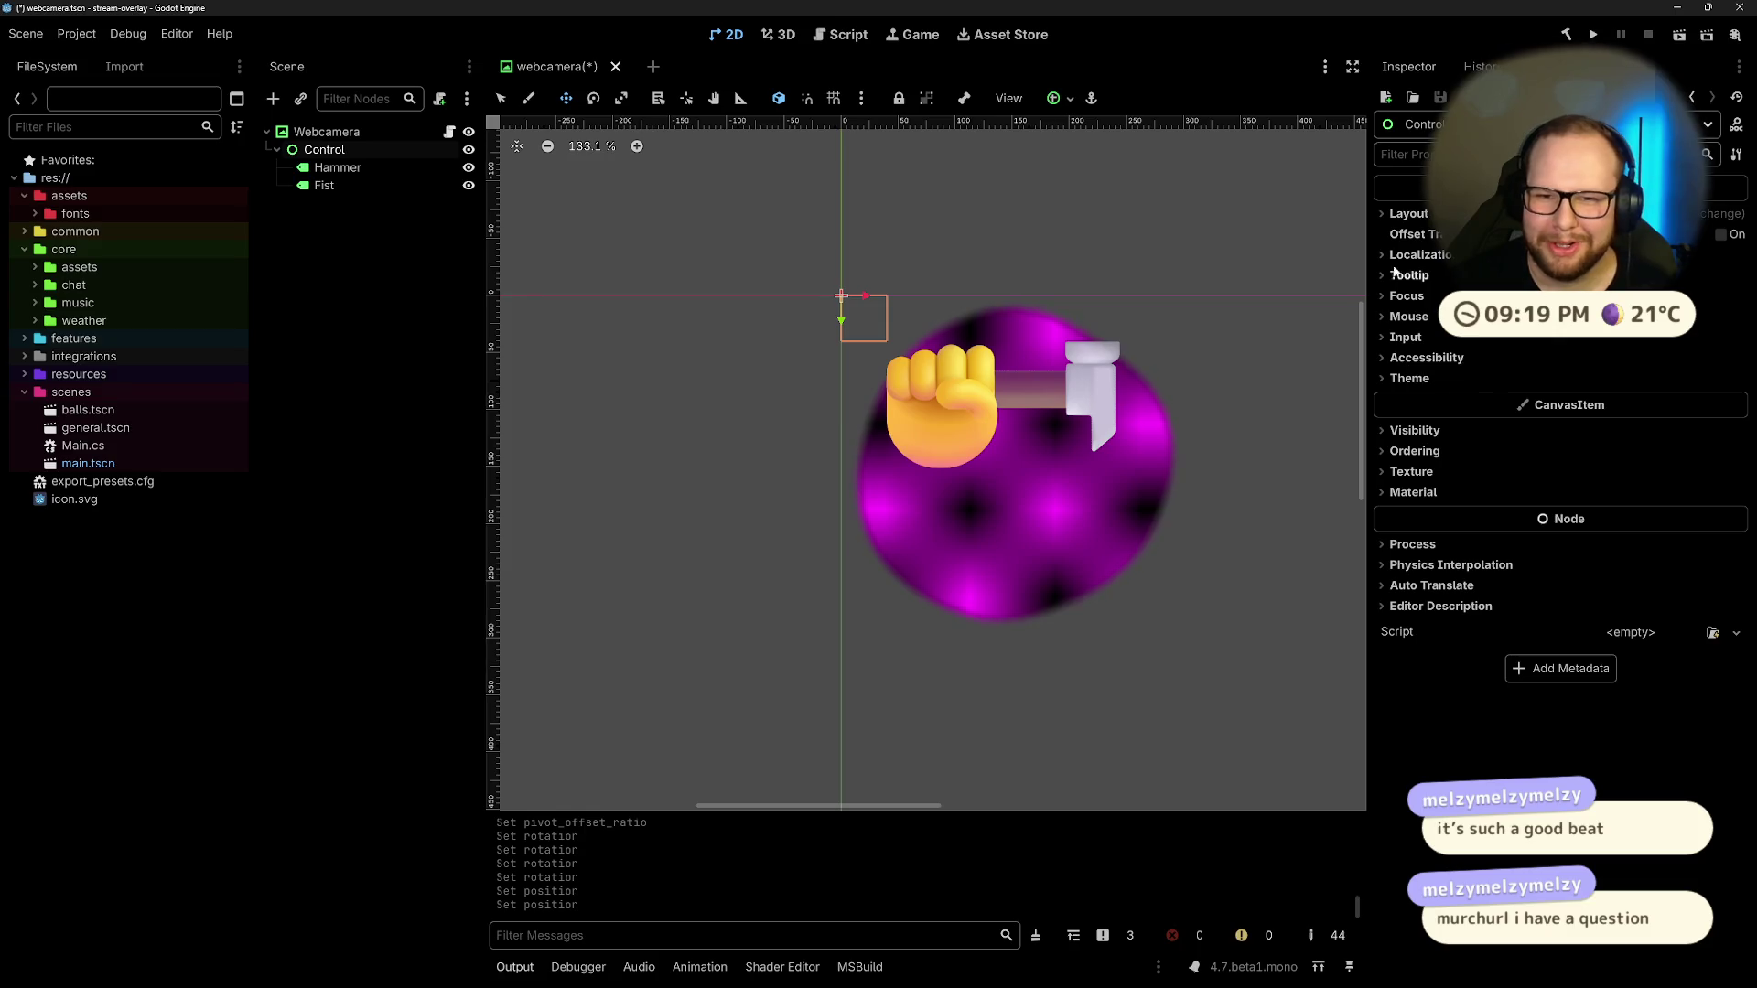
Step: Expand the Control's Layout > Transform properties and revert the stray rotation and width-200 size edits
{"action": "left_click", "coordinate": [1405, 213]}
{"action": "left_click", "coordinate": [1421, 456]}
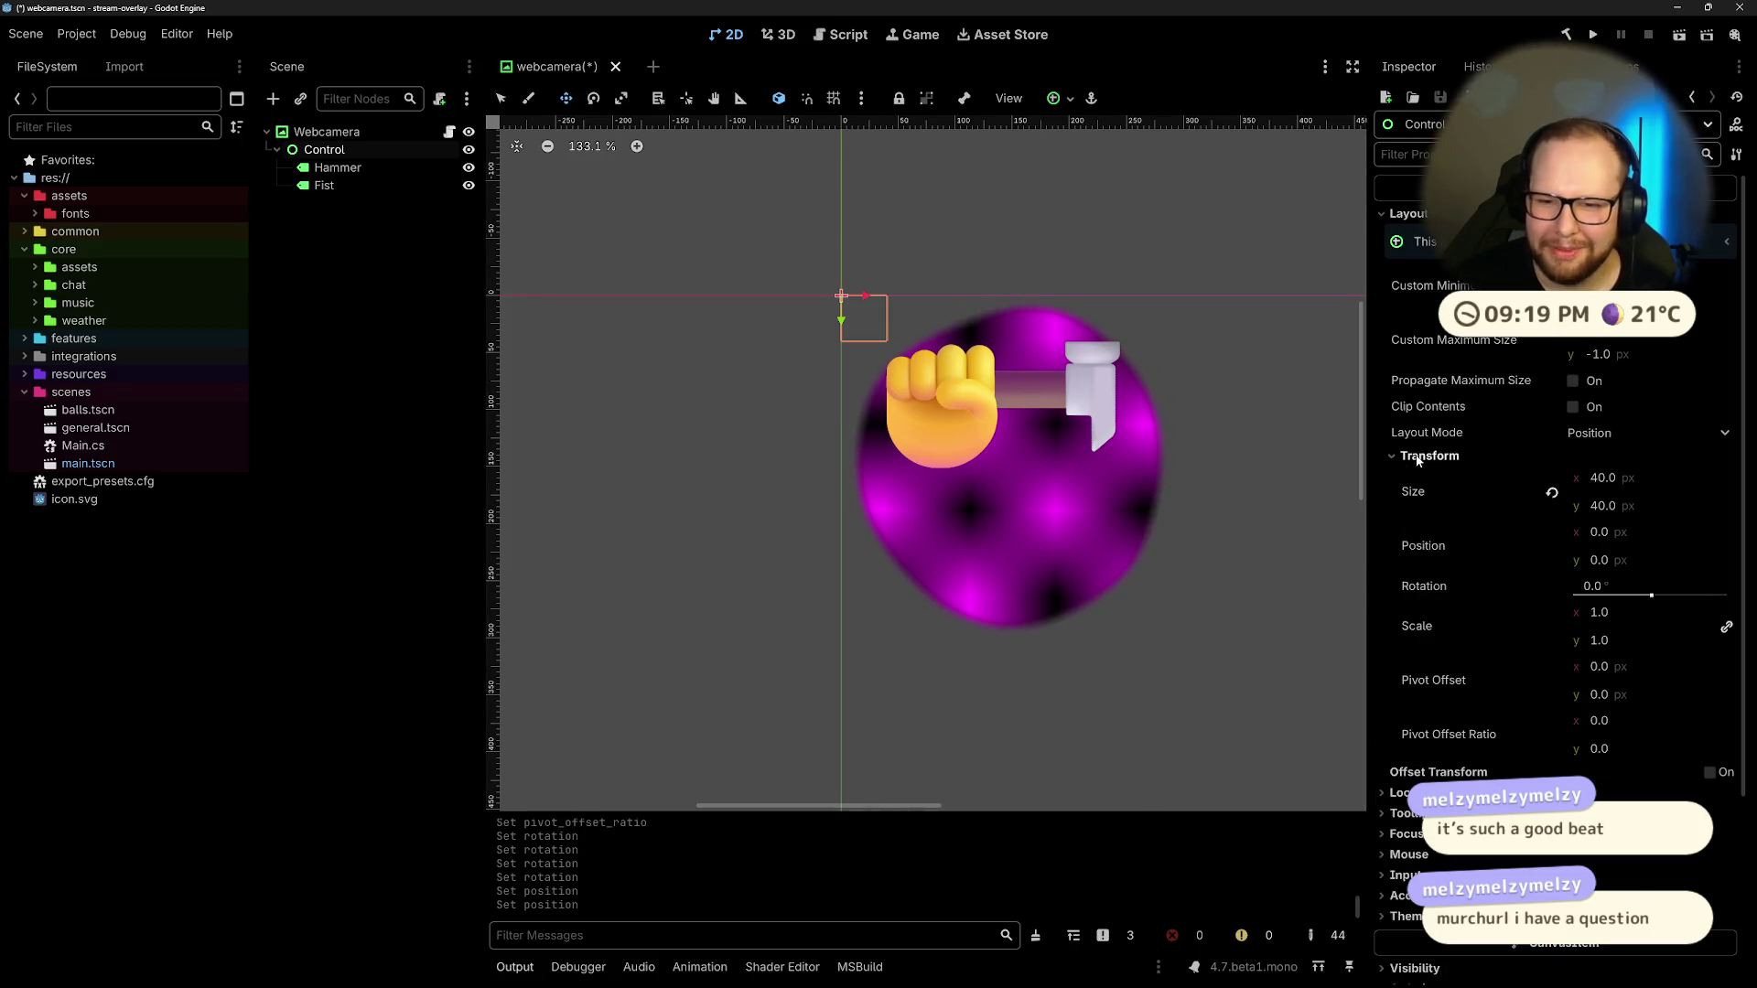
{"action": "mouse_move", "coordinate": [1651, 596]}
{"action": "left_mouse_down"}
{"action": "mouse_move", "coordinate": [1628, 597]}
{"action": "mouse_move", "coordinate": [1648, 601]}
{"action": "left_mouse_up"}
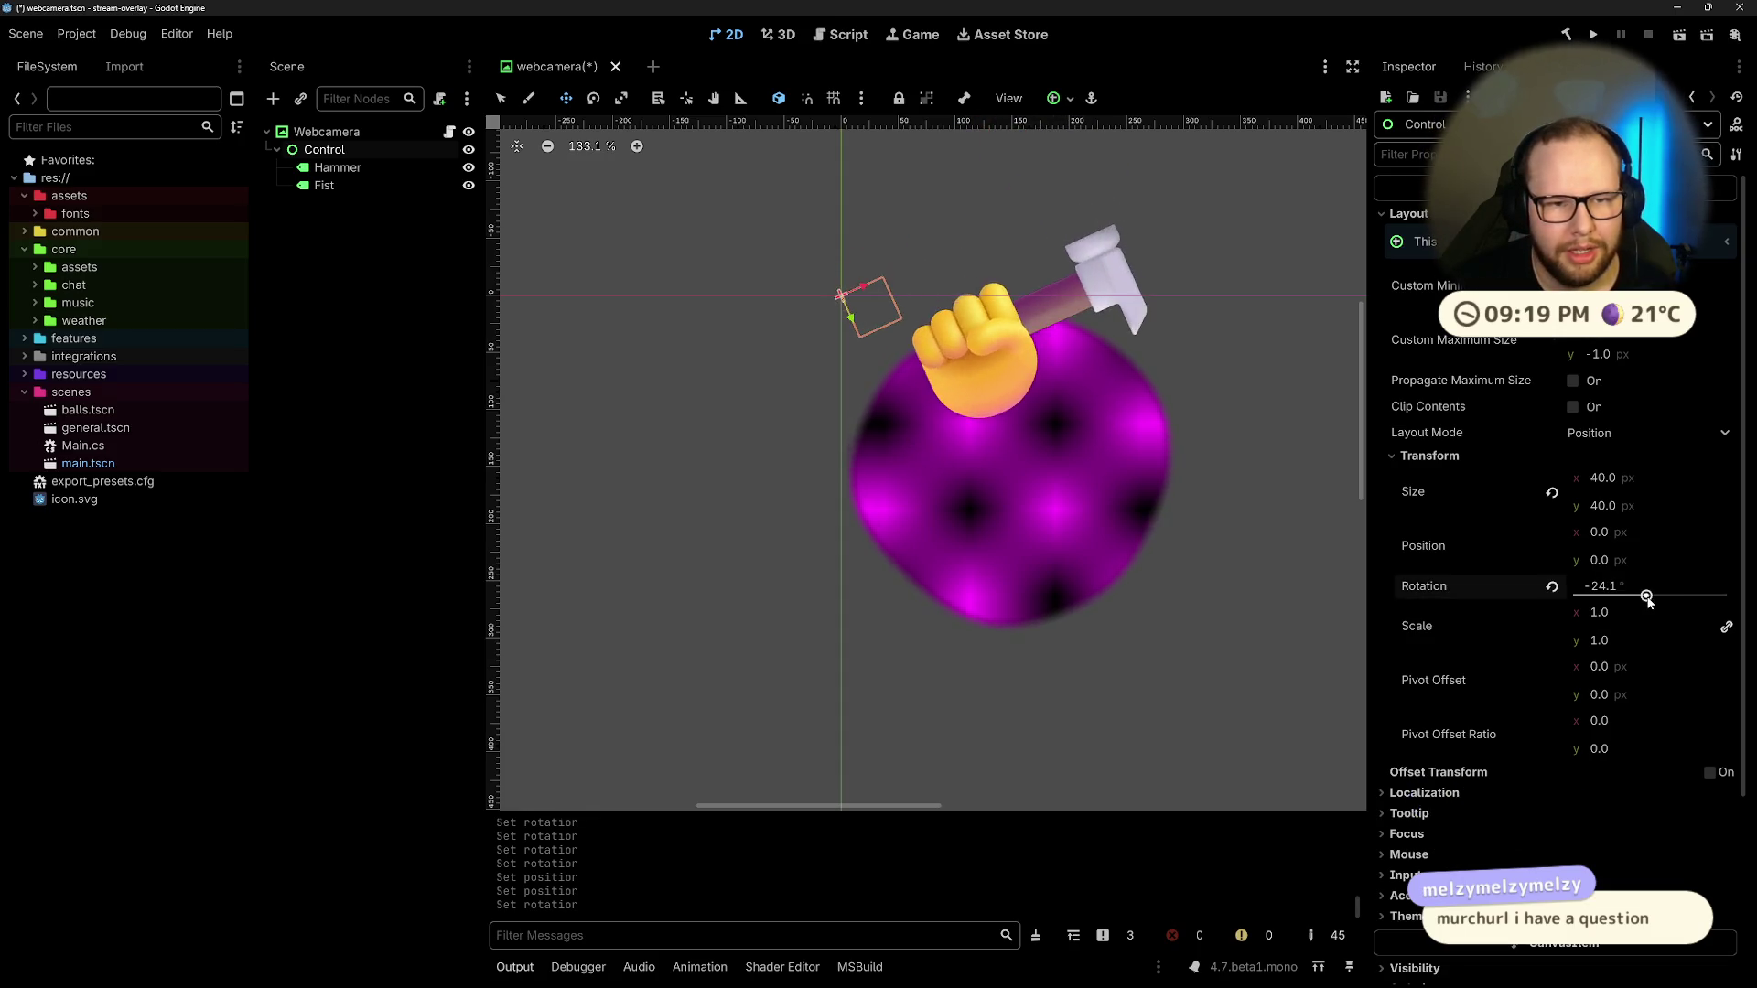
{"action": "key", "text": "ctrl+z"}
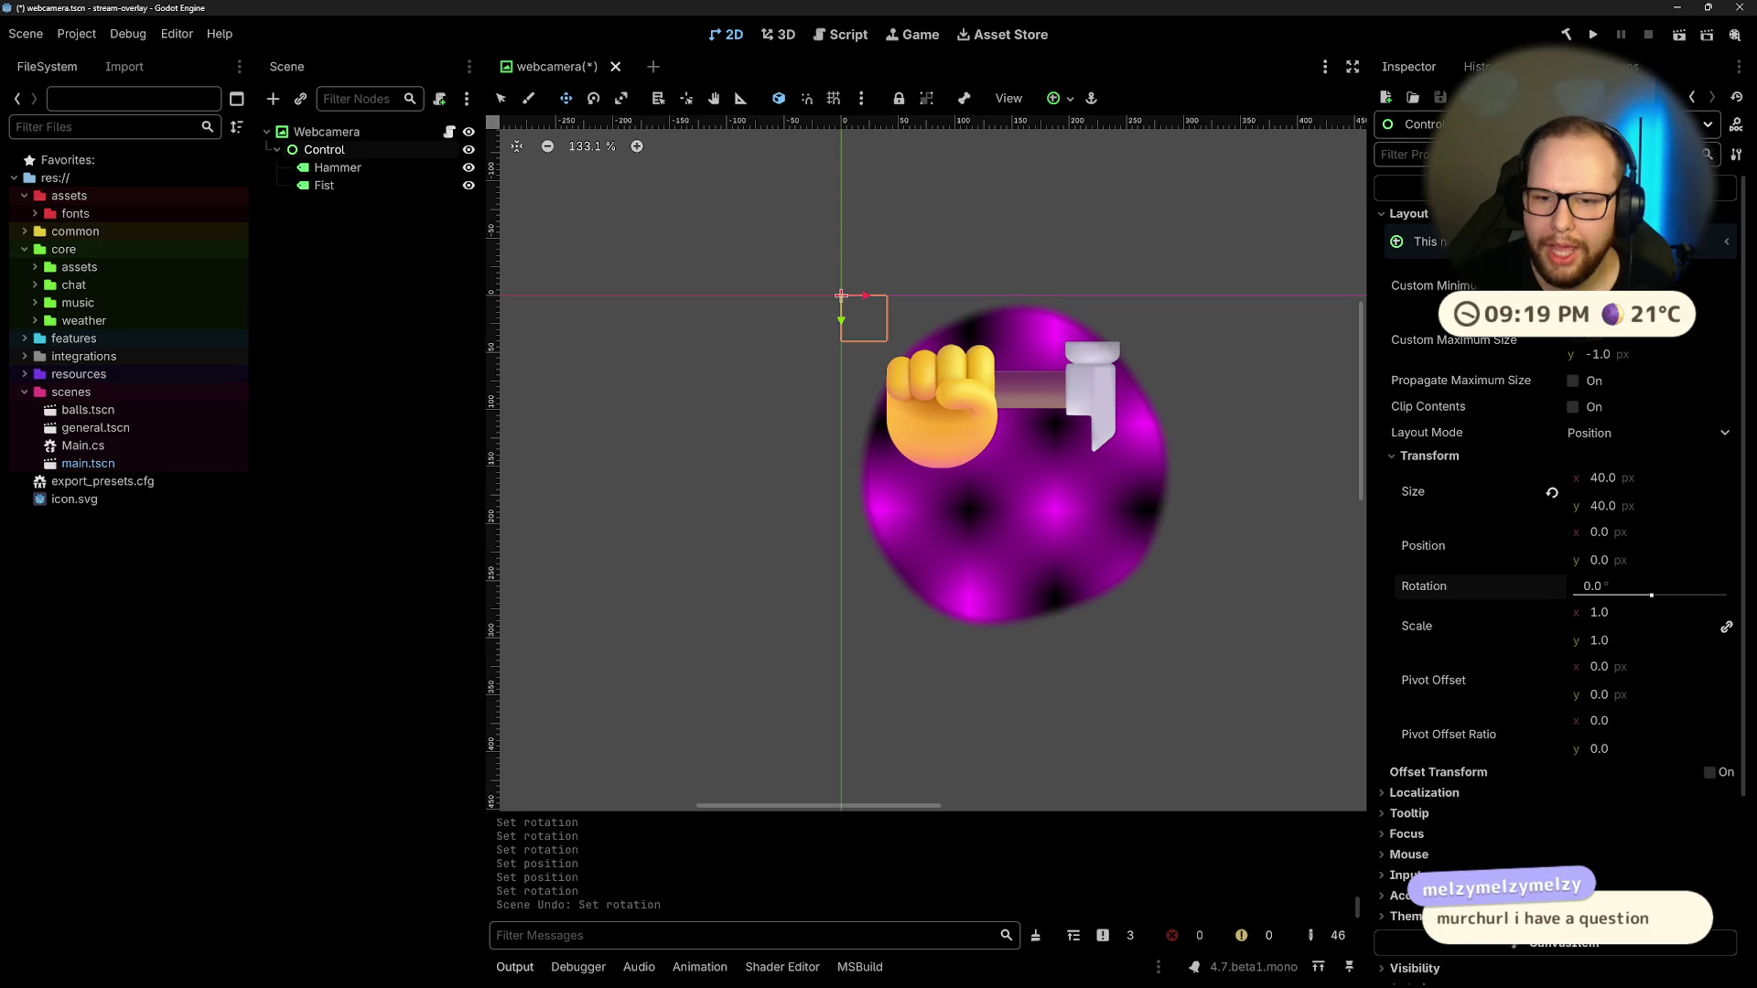
{"action": "left_click", "coordinate": [1615, 478]}
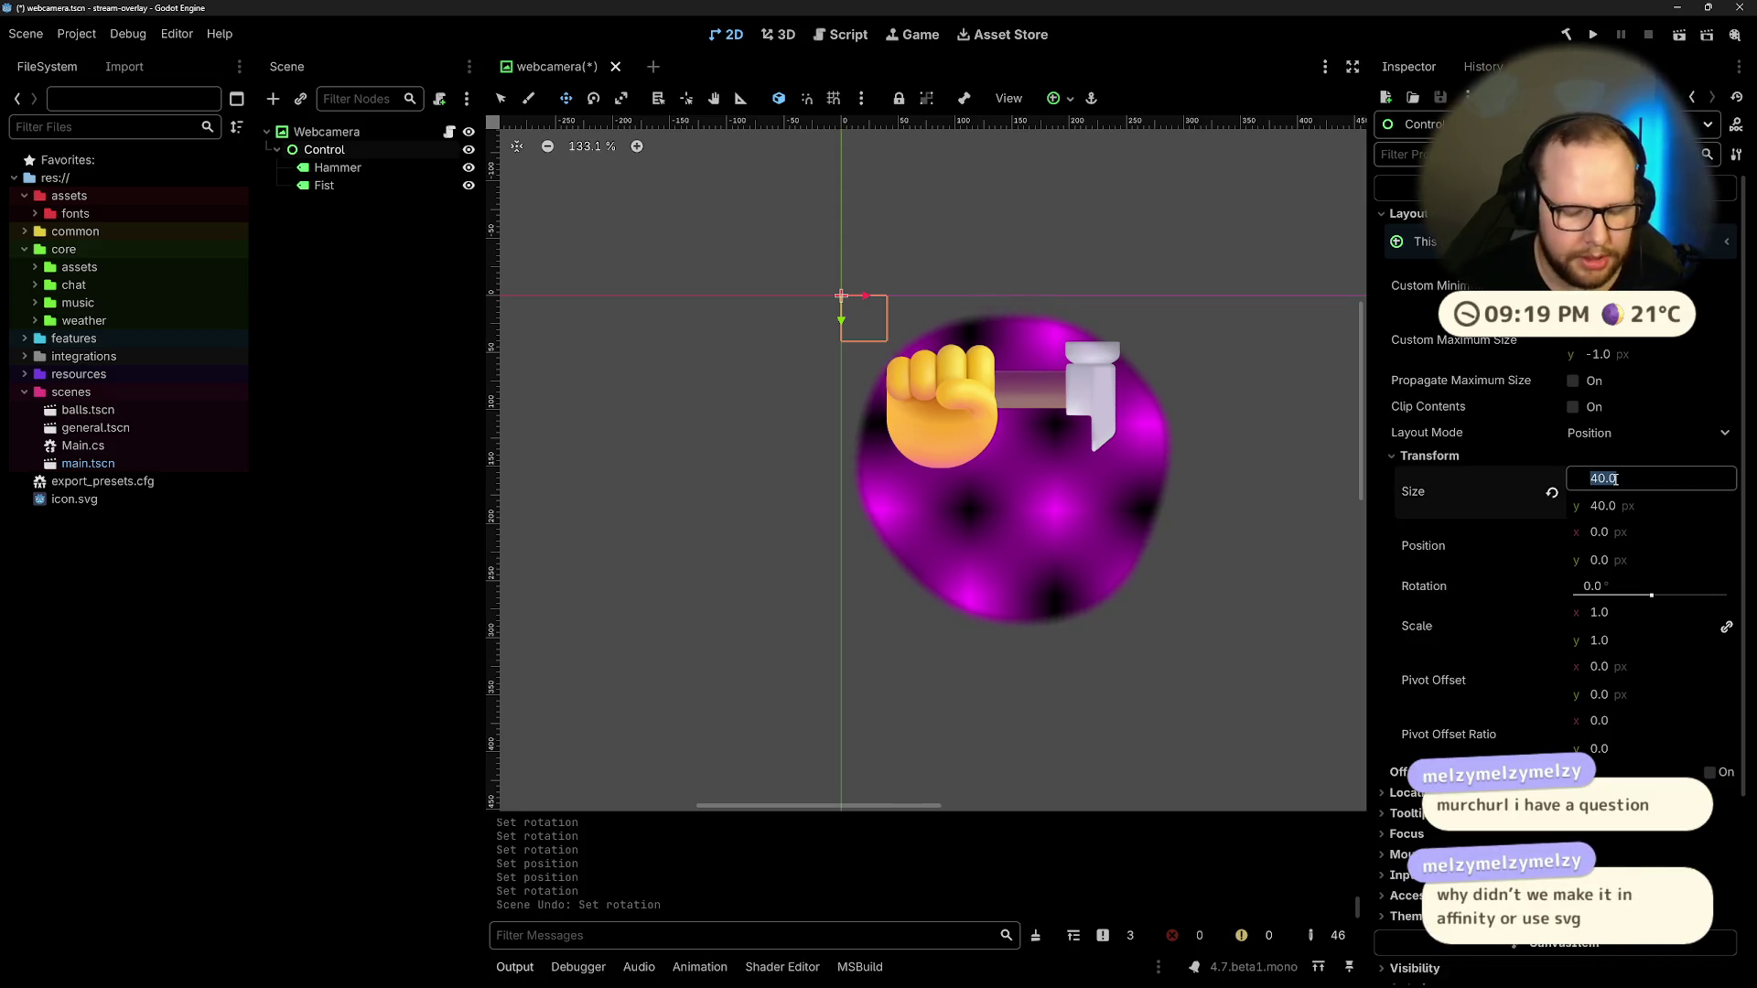
{"action": "type", "text": "200"}
{"action": "key", "text": "Return"}
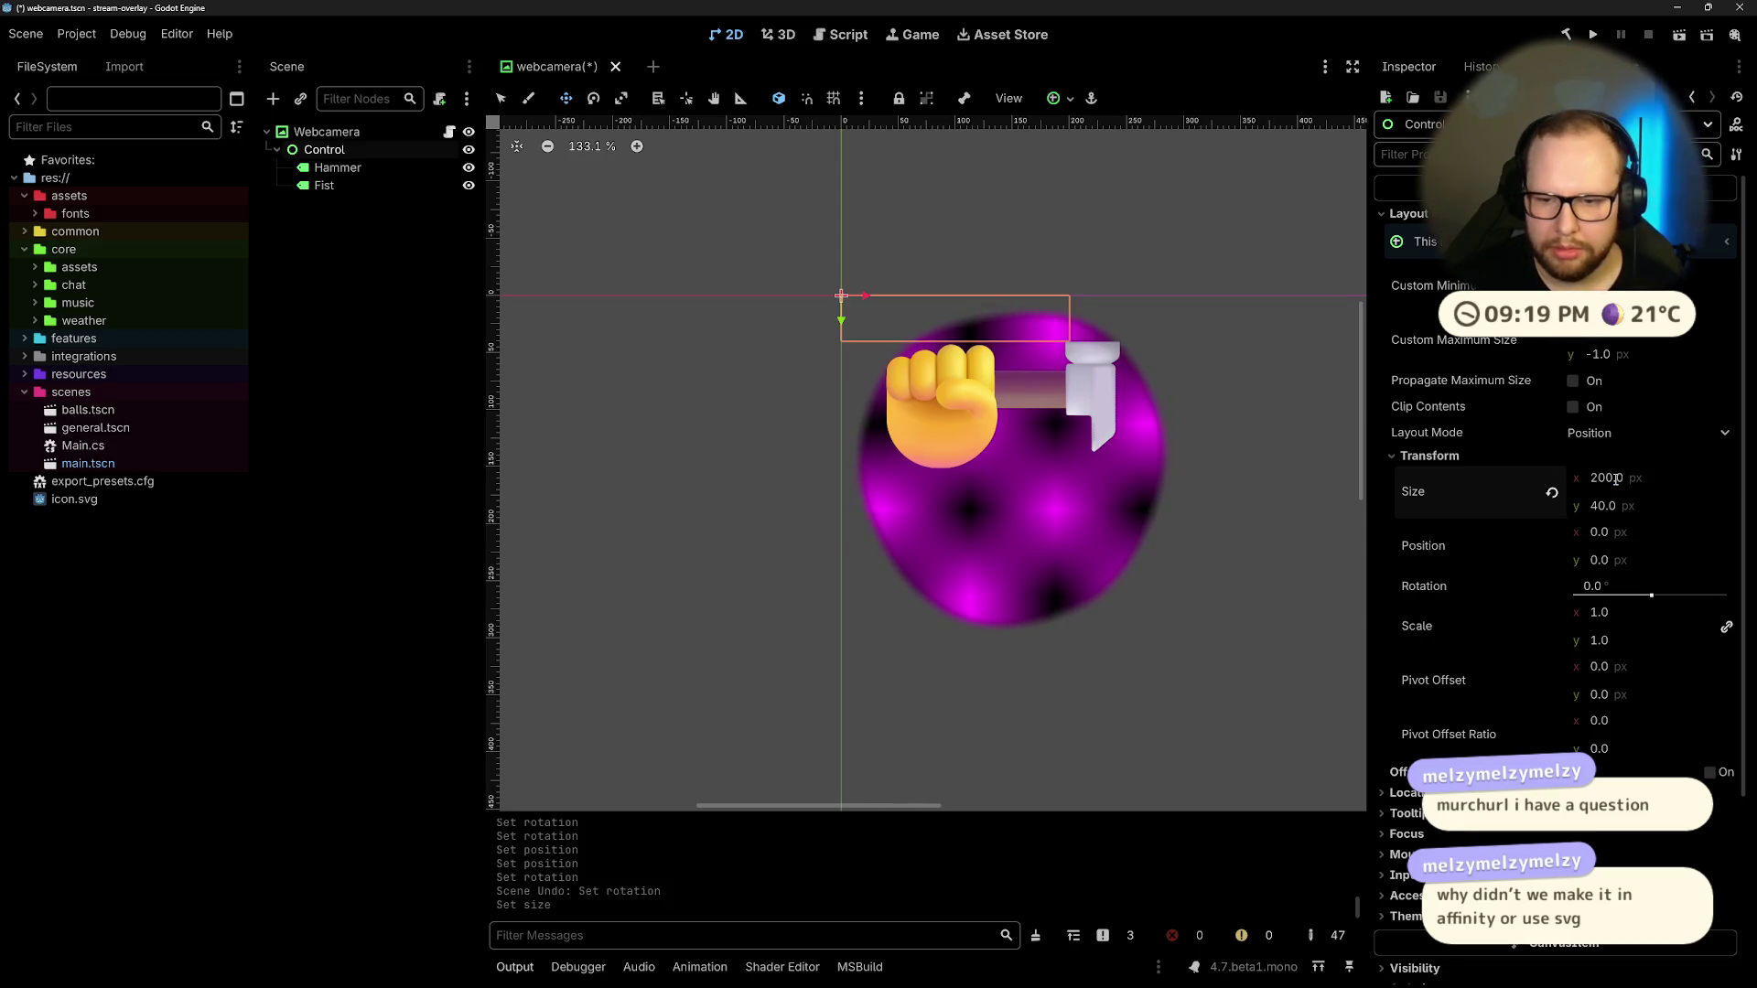
{"action": "left_click", "coordinate": [1552, 492]}
{"action": "left_click", "coordinate": [1647, 477]}
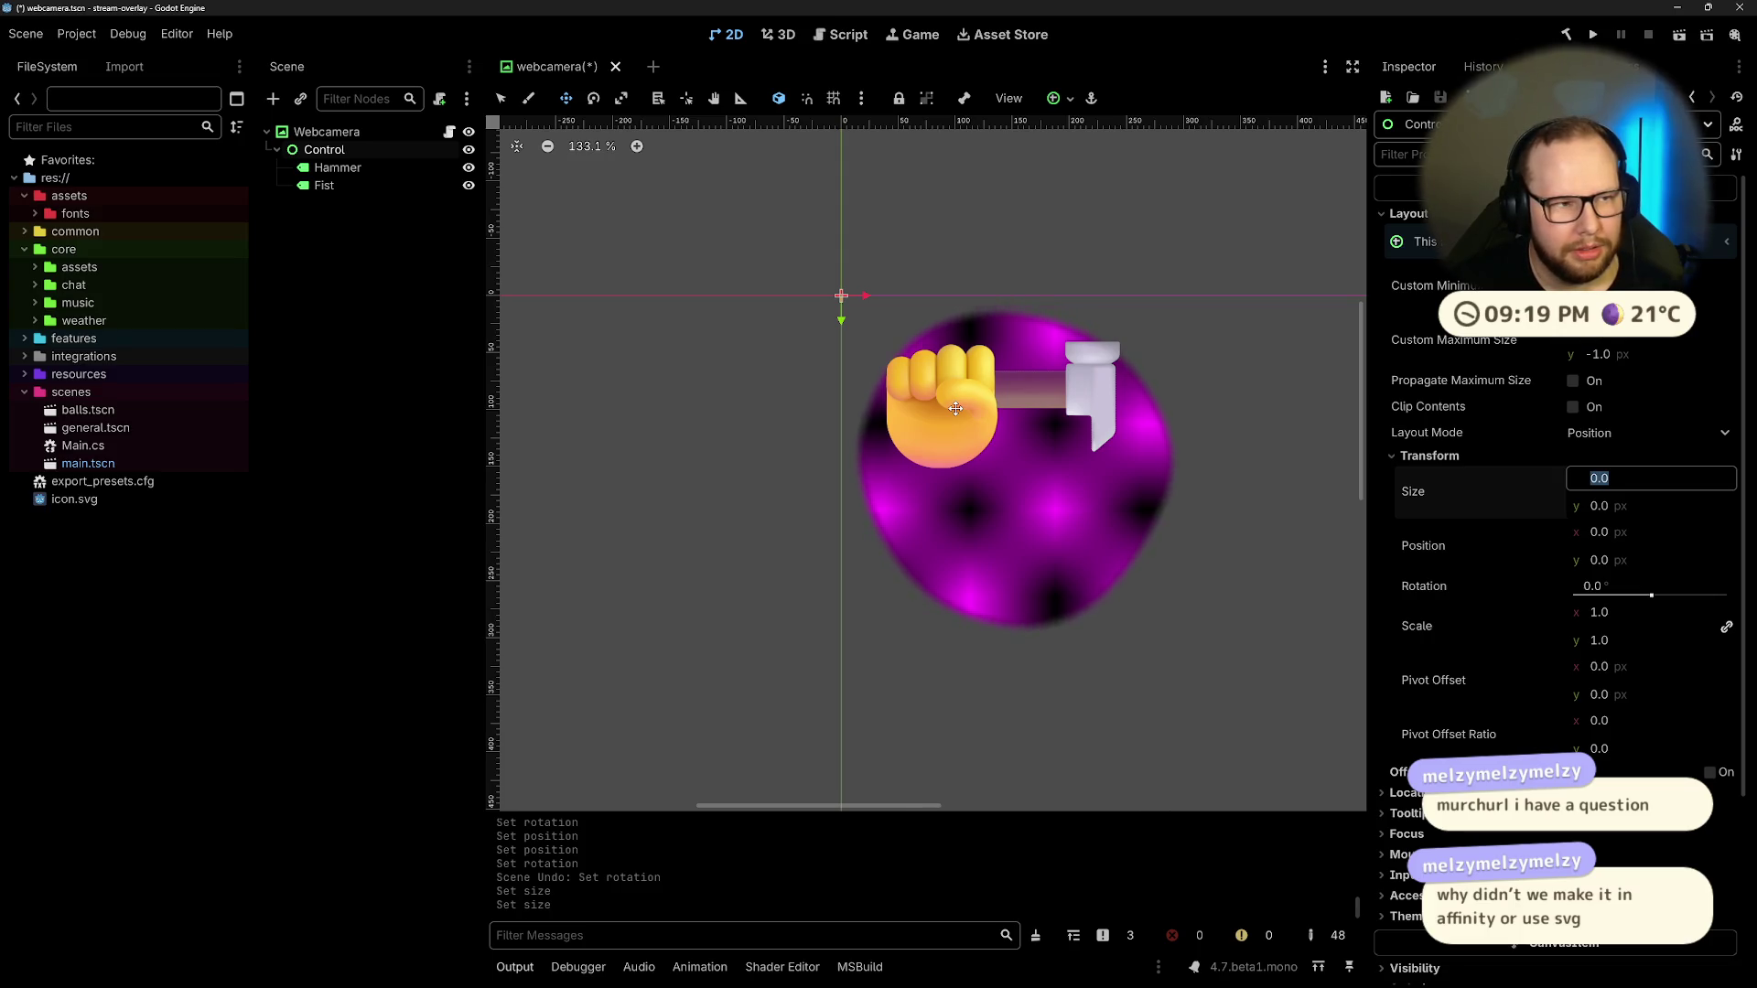
Step: Save the scene and reselect the Control node holding the fist and hammer
{"action": "left_click", "coordinate": [318, 187]}
{"action": "left_click", "coordinate": [361, 225]}
{"action": "key", "text": "ctrl+s"}
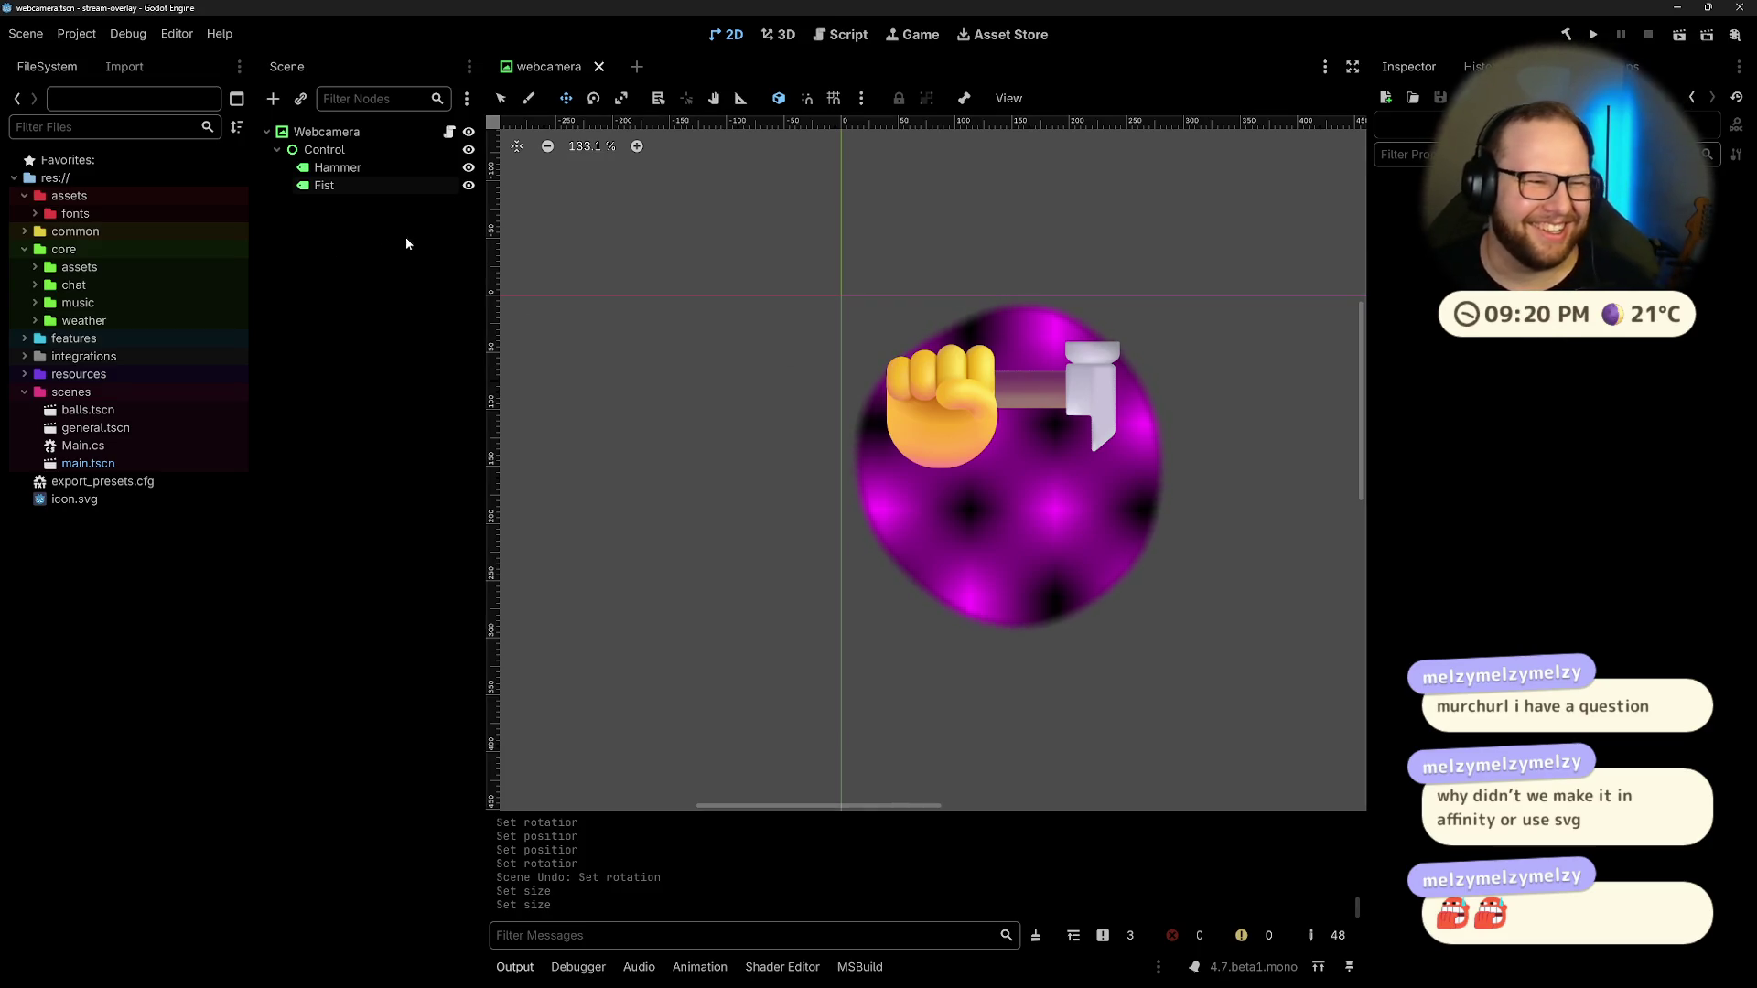
{"action": "left_click", "coordinate": [366, 167]}
{"action": "left_click", "coordinate": [360, 183]}
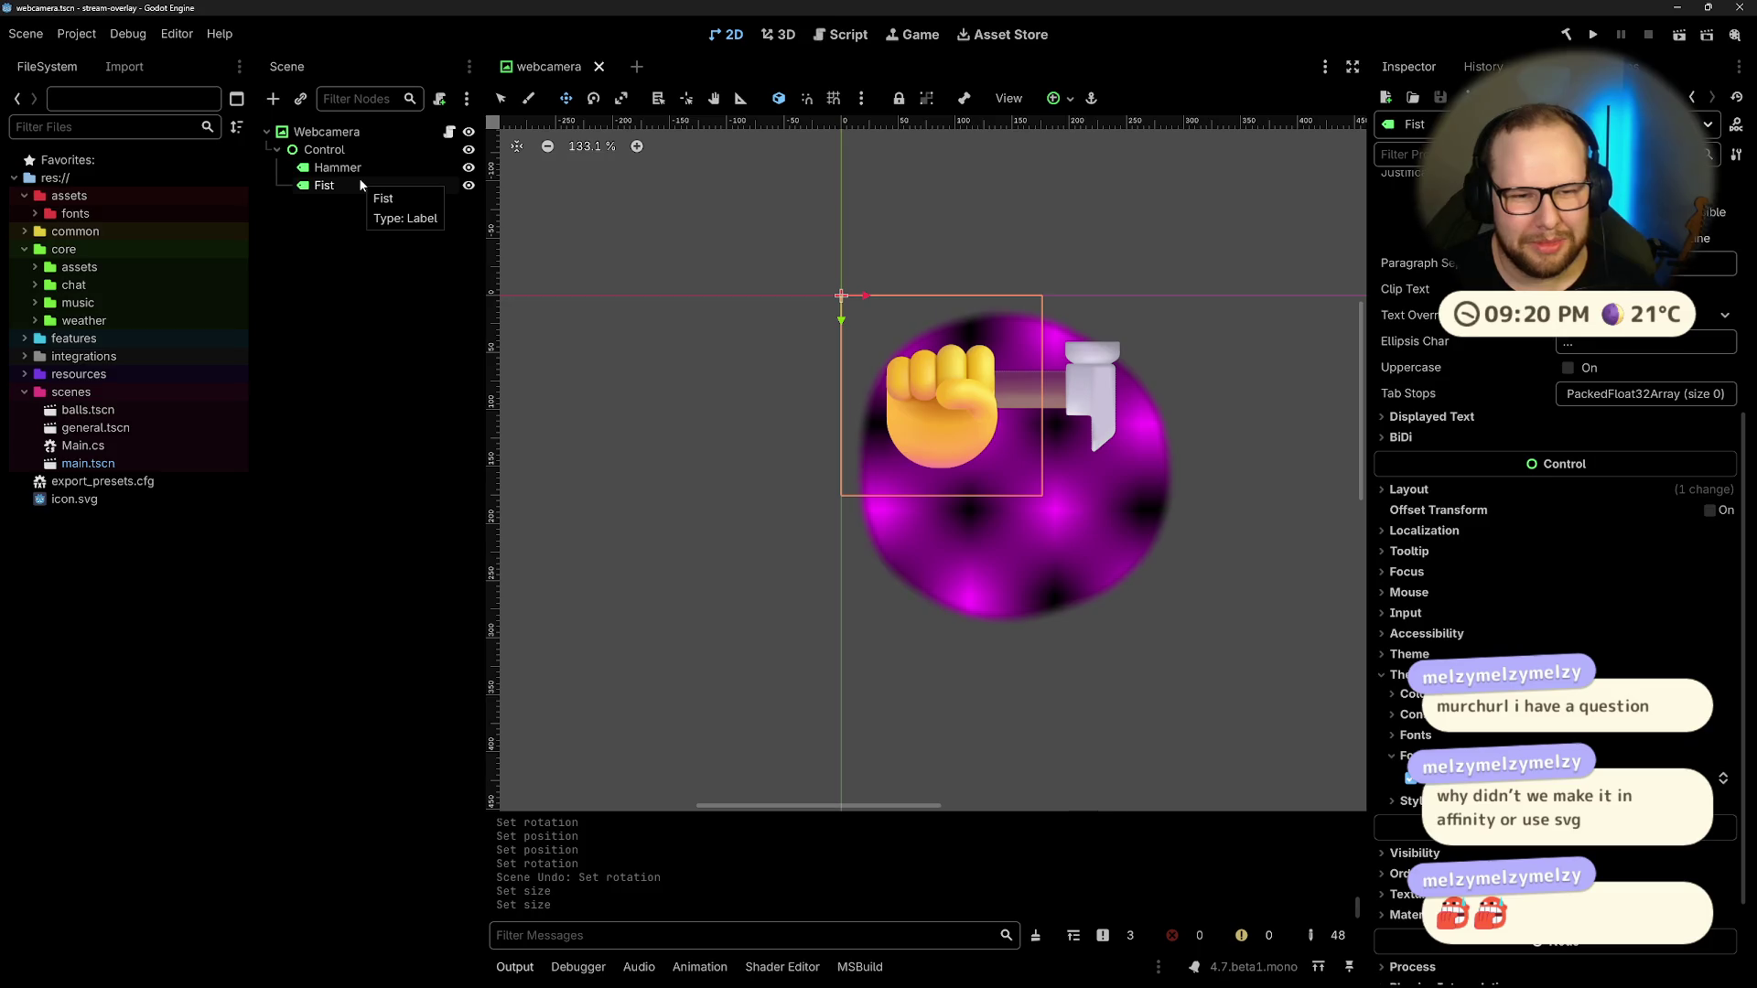
{"action": "left_click", "coordinate": [332, 168]}
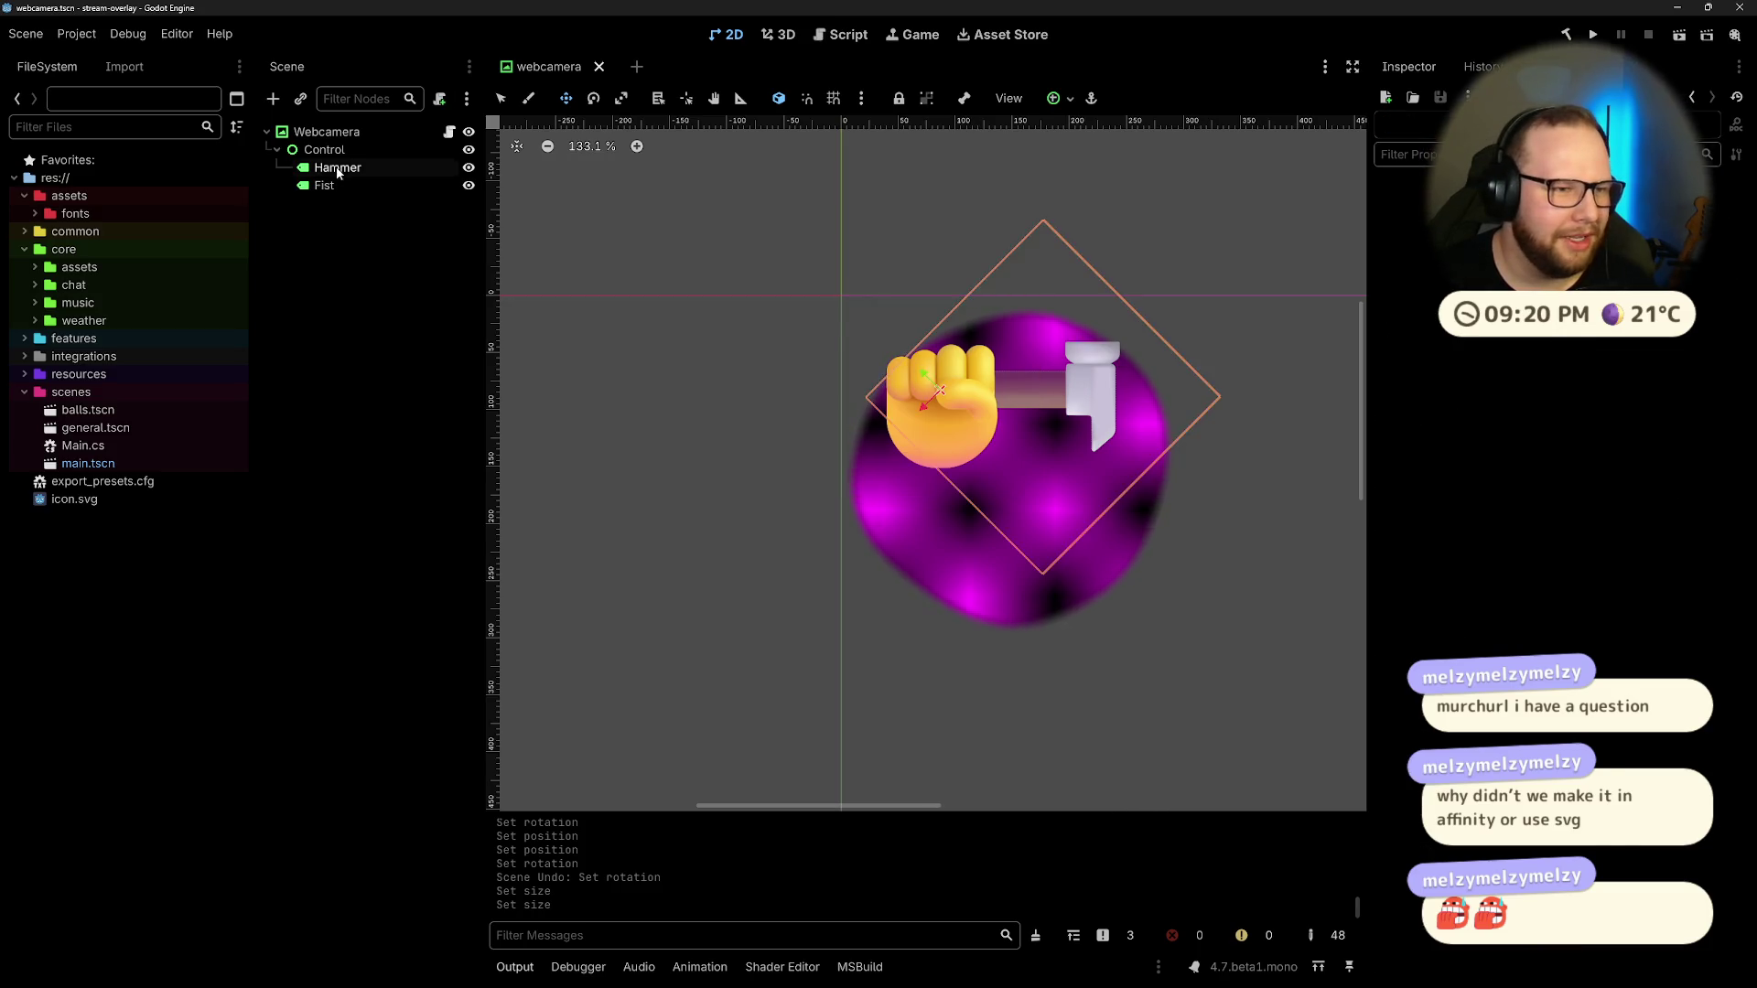
{"action": "left_click", "coordinate": [333, 151]}
{"action": "left_click", "coordinate": [353, 234]}
{"action": "left_click", "coordinate": [352, 171]}
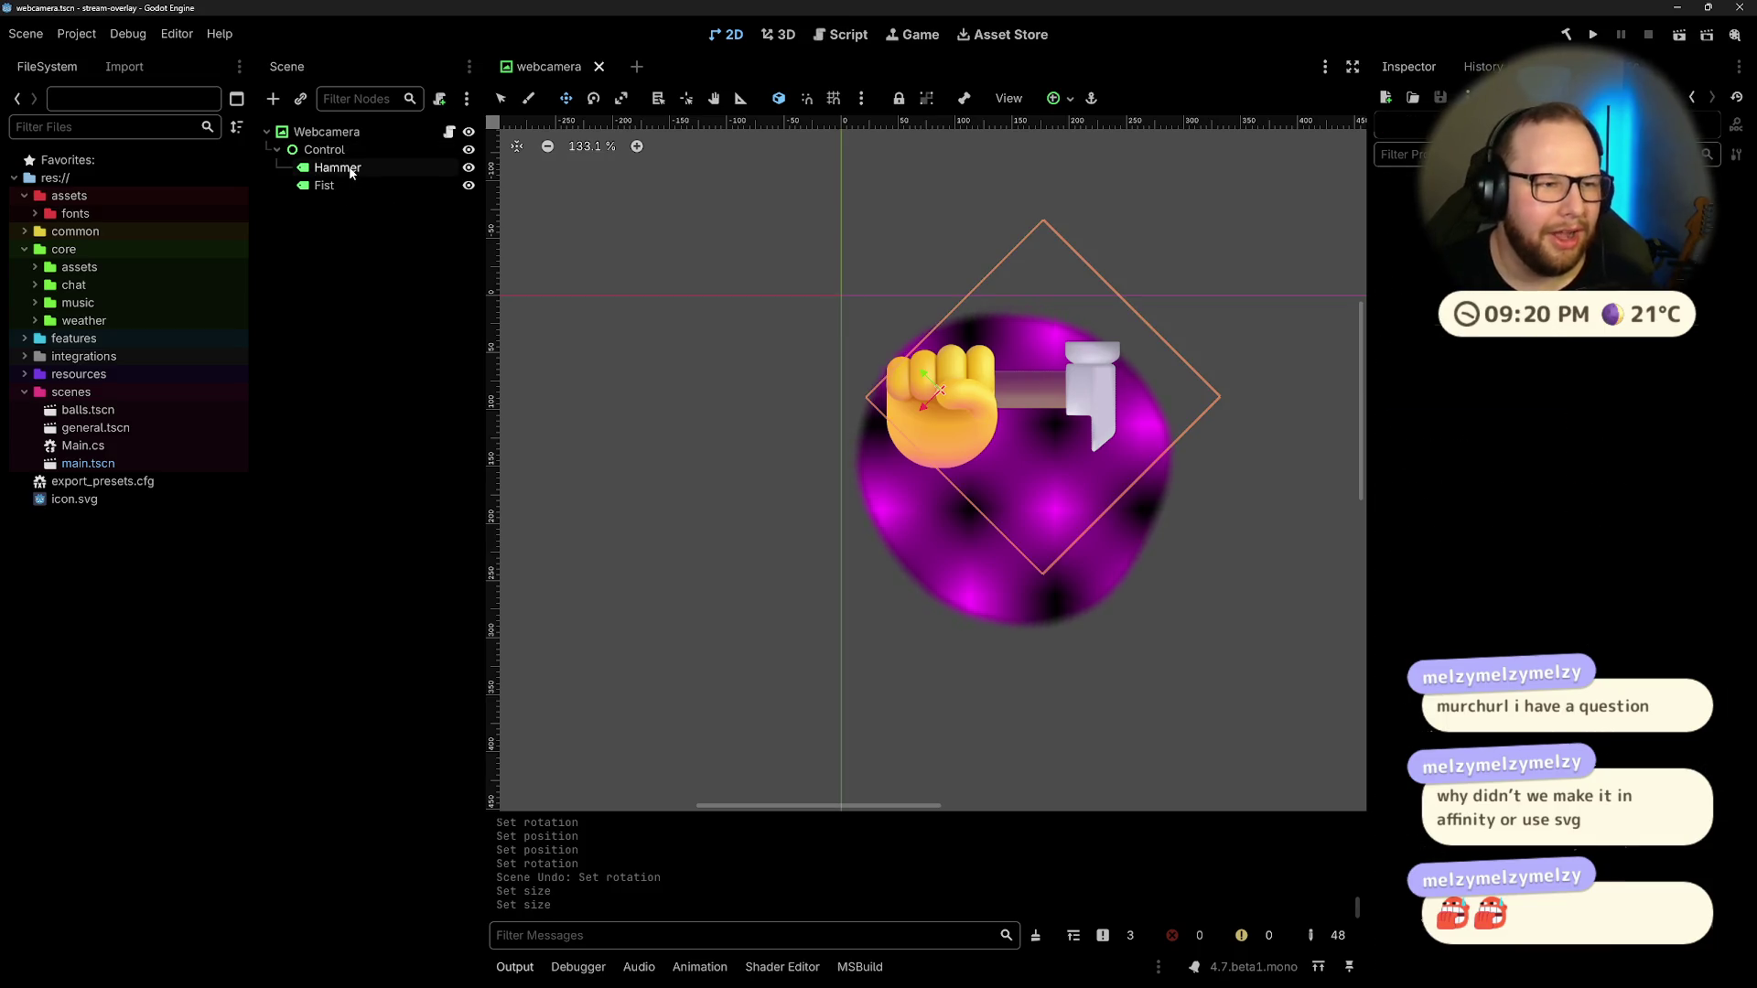
{"action": "left_click", "coordinate": [334, 150]}
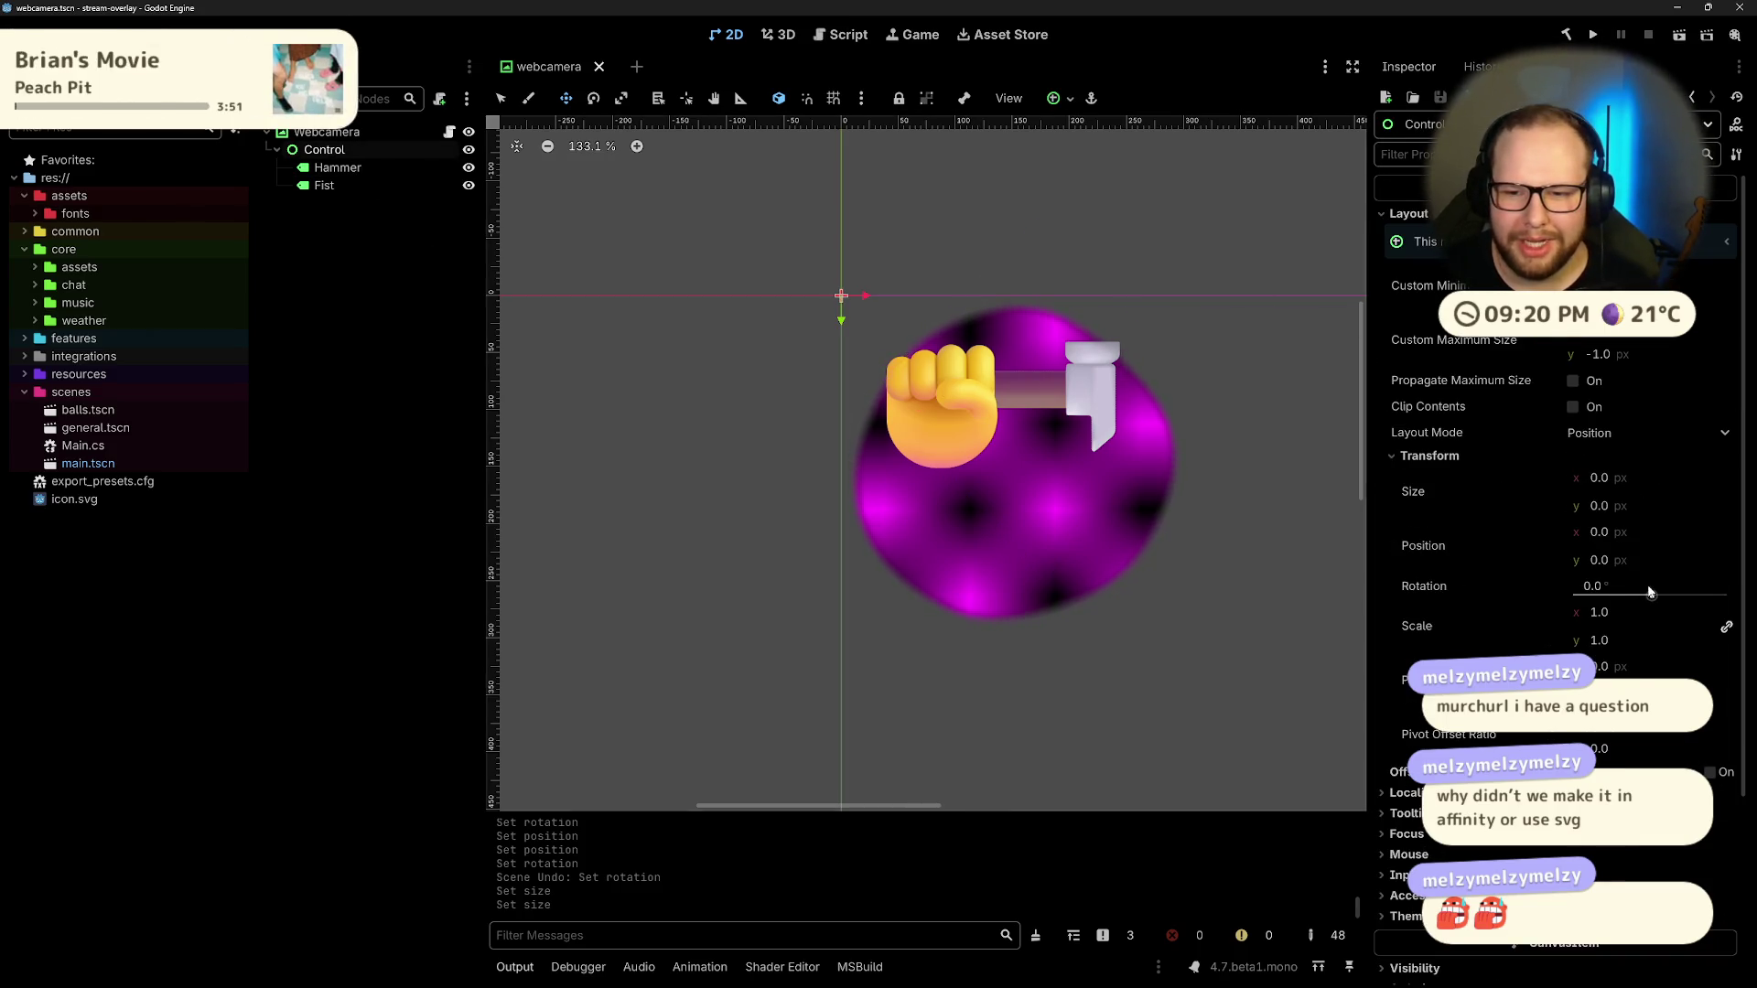
Step: Rotate the Control group to -98° and drag it down onto the purple blob
{"action": "left_click_drag", "start_coordinate": [1630, 599], "coordinate": [1632, 596]}
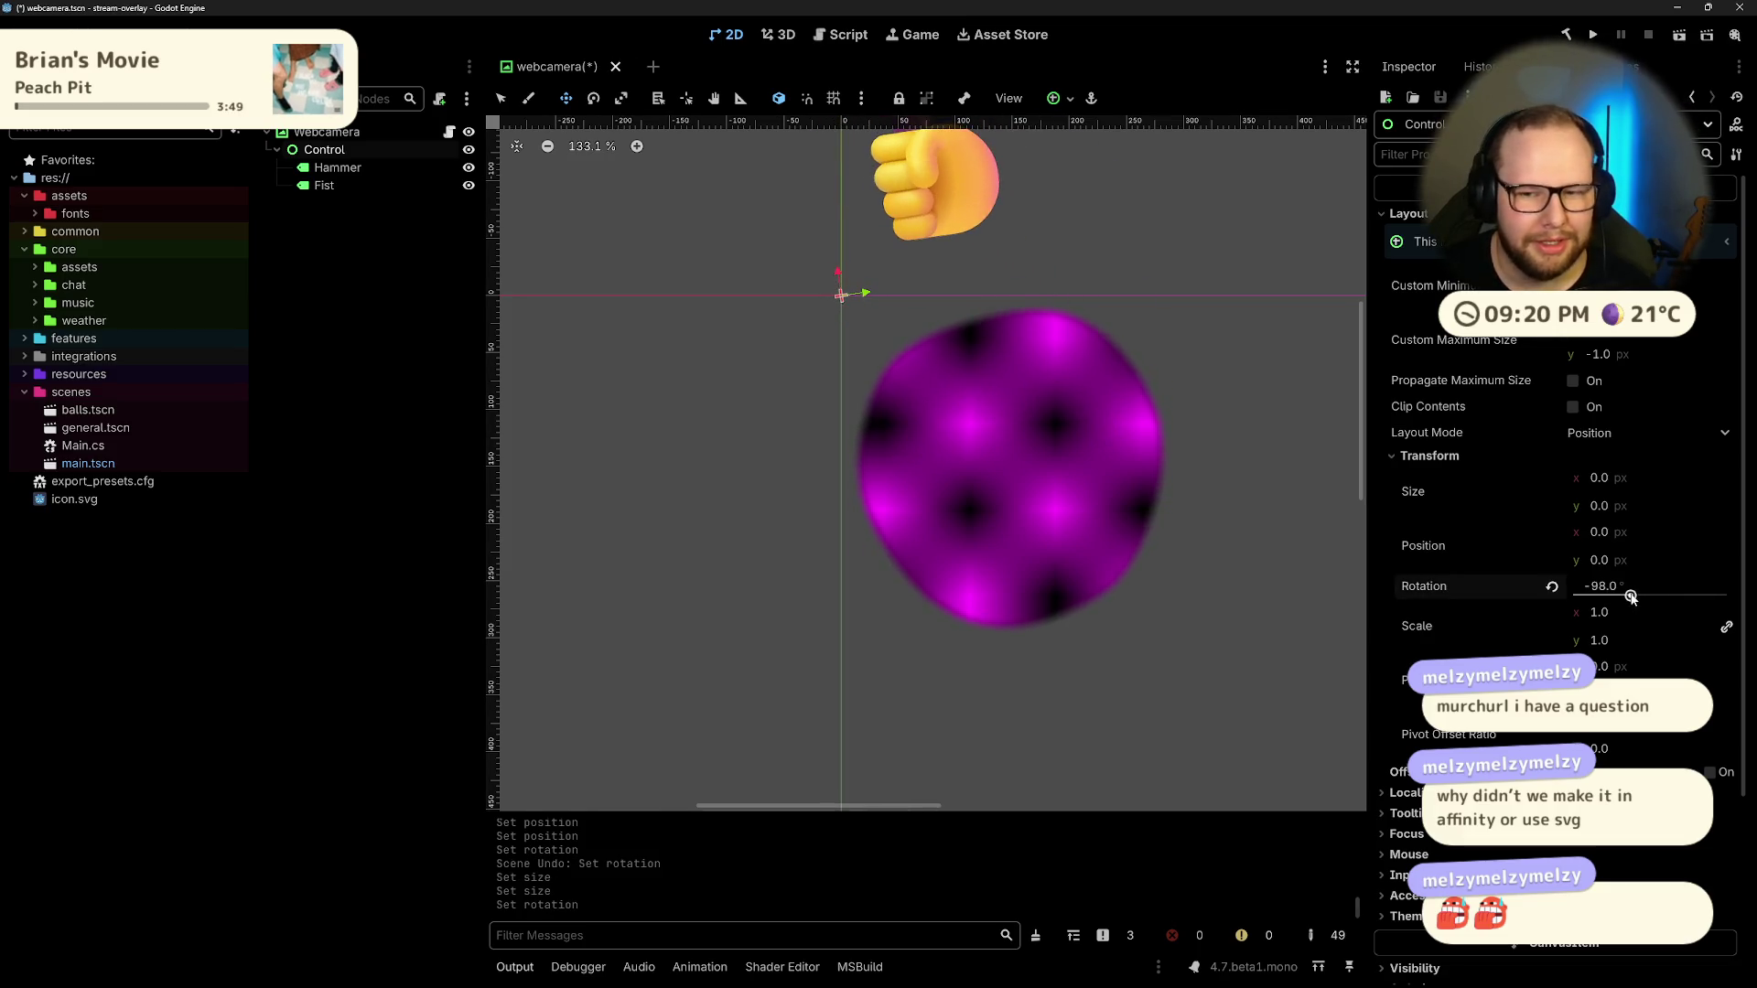
{"action": "mouse_move", "coordinate": [1602, 502]}
{"action": "left_mouse_down"}
{"action": "mouse_move", "coordinate": [1634, 501]}
{"action": "mouse_move", "coordinate": [1615, 531]}
{"action": "left_mouse_up"}
{"action": "key", "text": "ctrl+z"}
{"action": "mouse_move", "coordinate": [848, 295]}
{"action": "left_mouse_down"}
{"action": "mouse_move", "coordinate": [862, 297]}
{"action": "mouse_move", "coordinate": [861, 578]}
{"action": "left_mouse_up"}
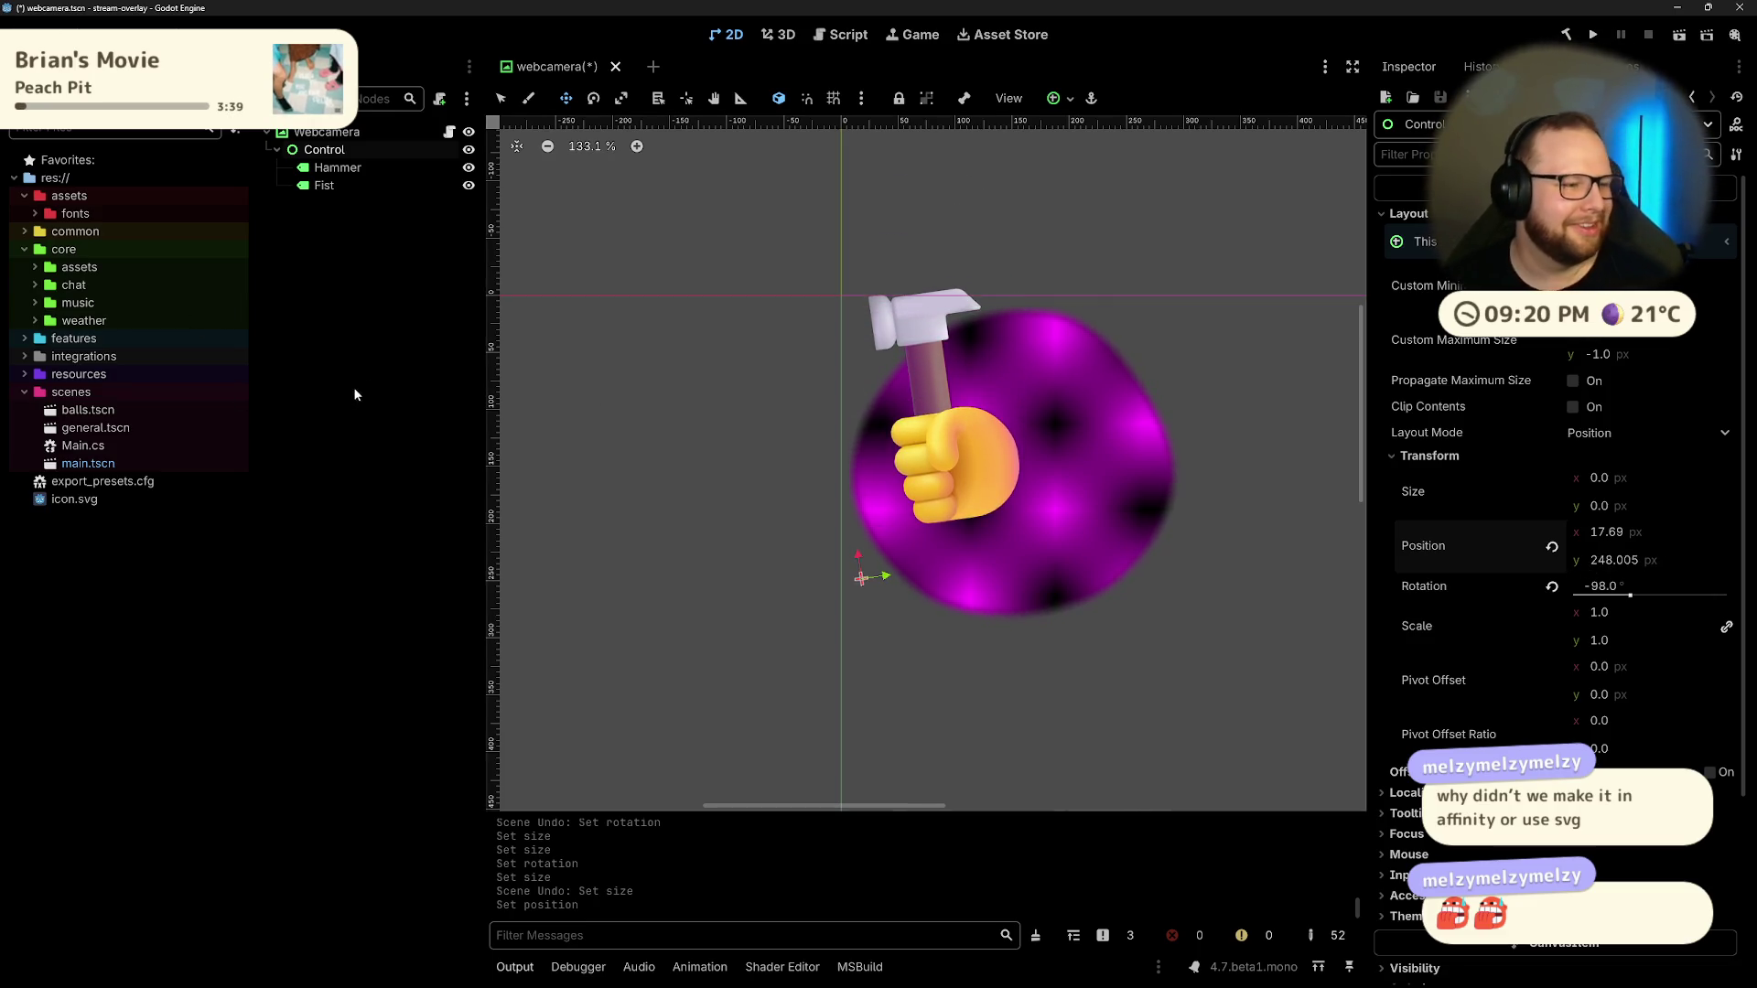
{"action": "left_click", "coordinate": [390, 349]}
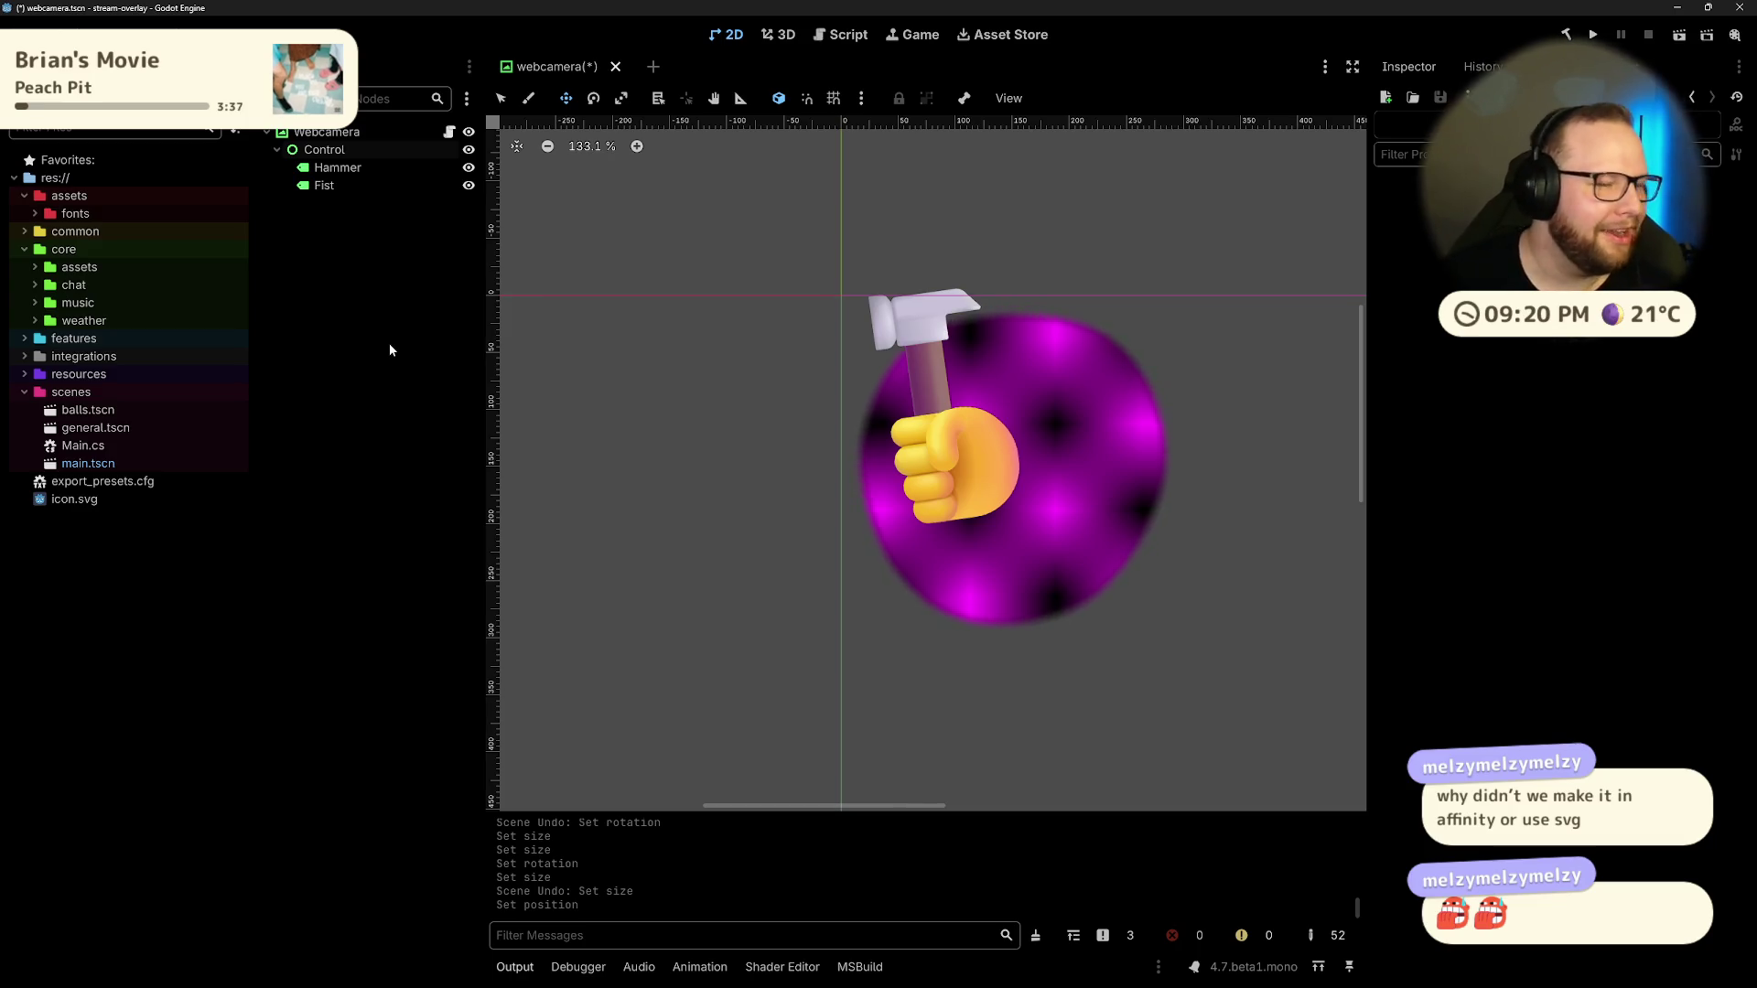
{"action": "key", "text": "ctrl+super+Right"}
{"action": "key", "text": "ctrl+super+Right"}
Step: Launch Affinity, dismiss the update notice and create a document from the Game 1024x1024 preset
{"action": "key", "text": "super"}
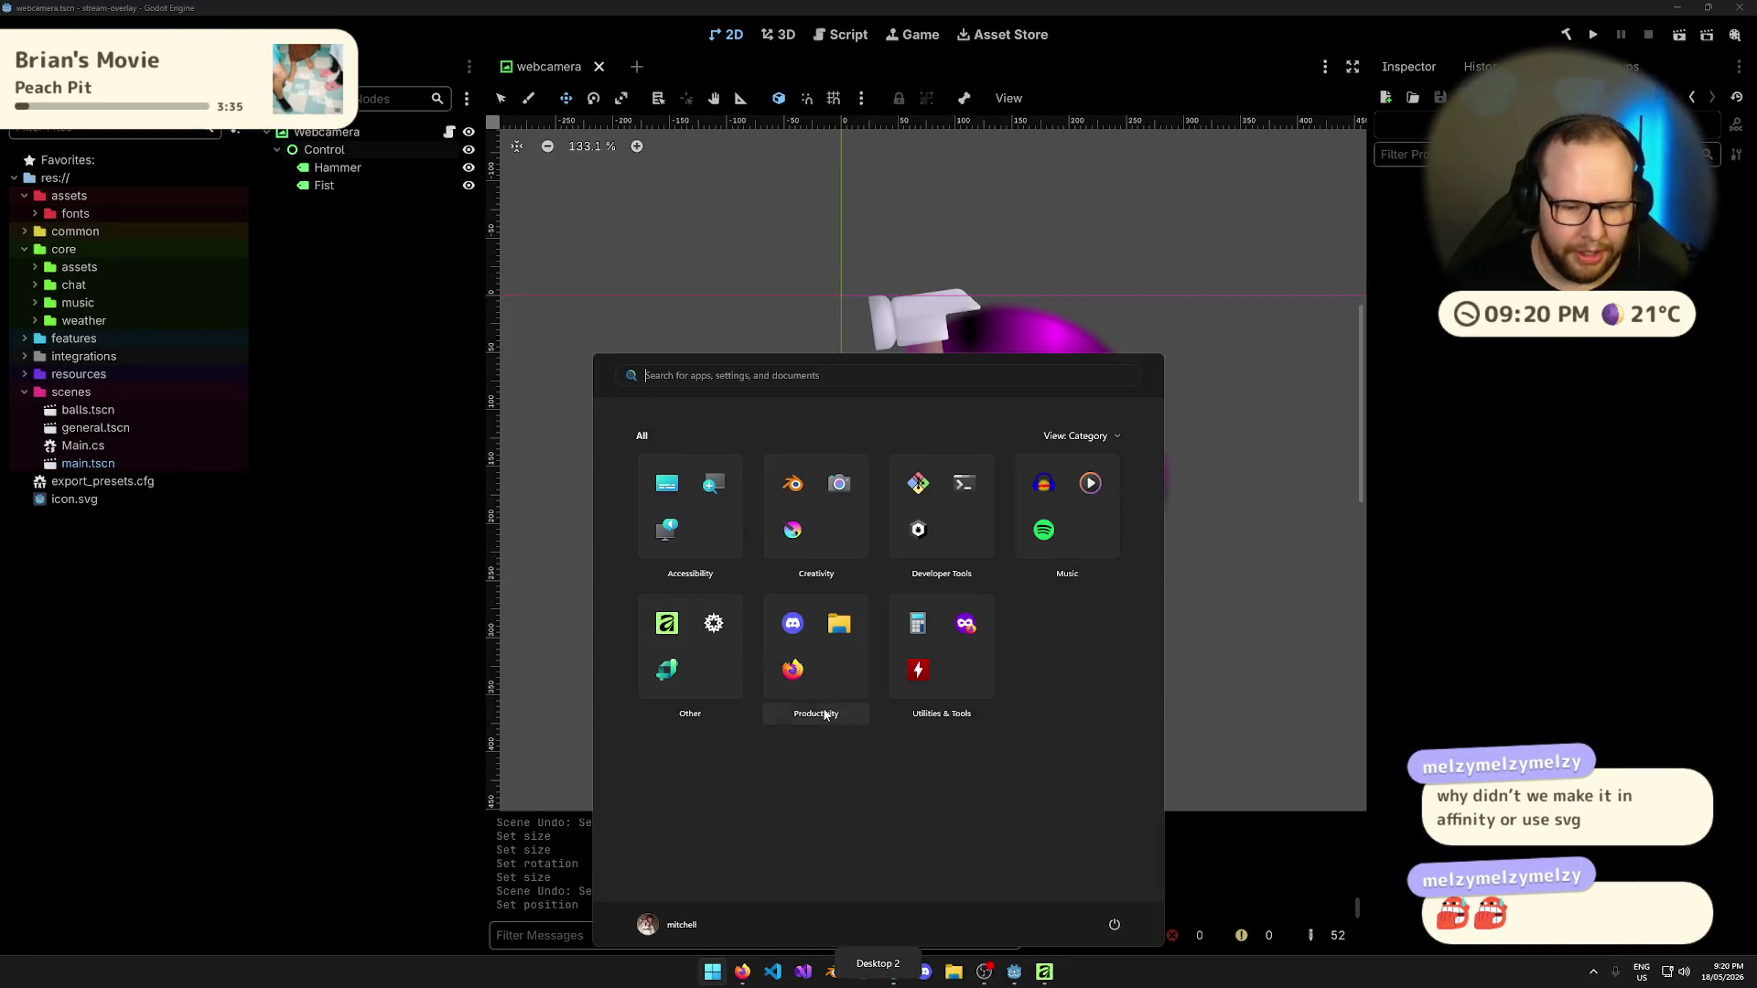
{"action": "left_click", "coordinate": [824, 700]}
{"action": "left_click", "coordinate": [903, 510]}
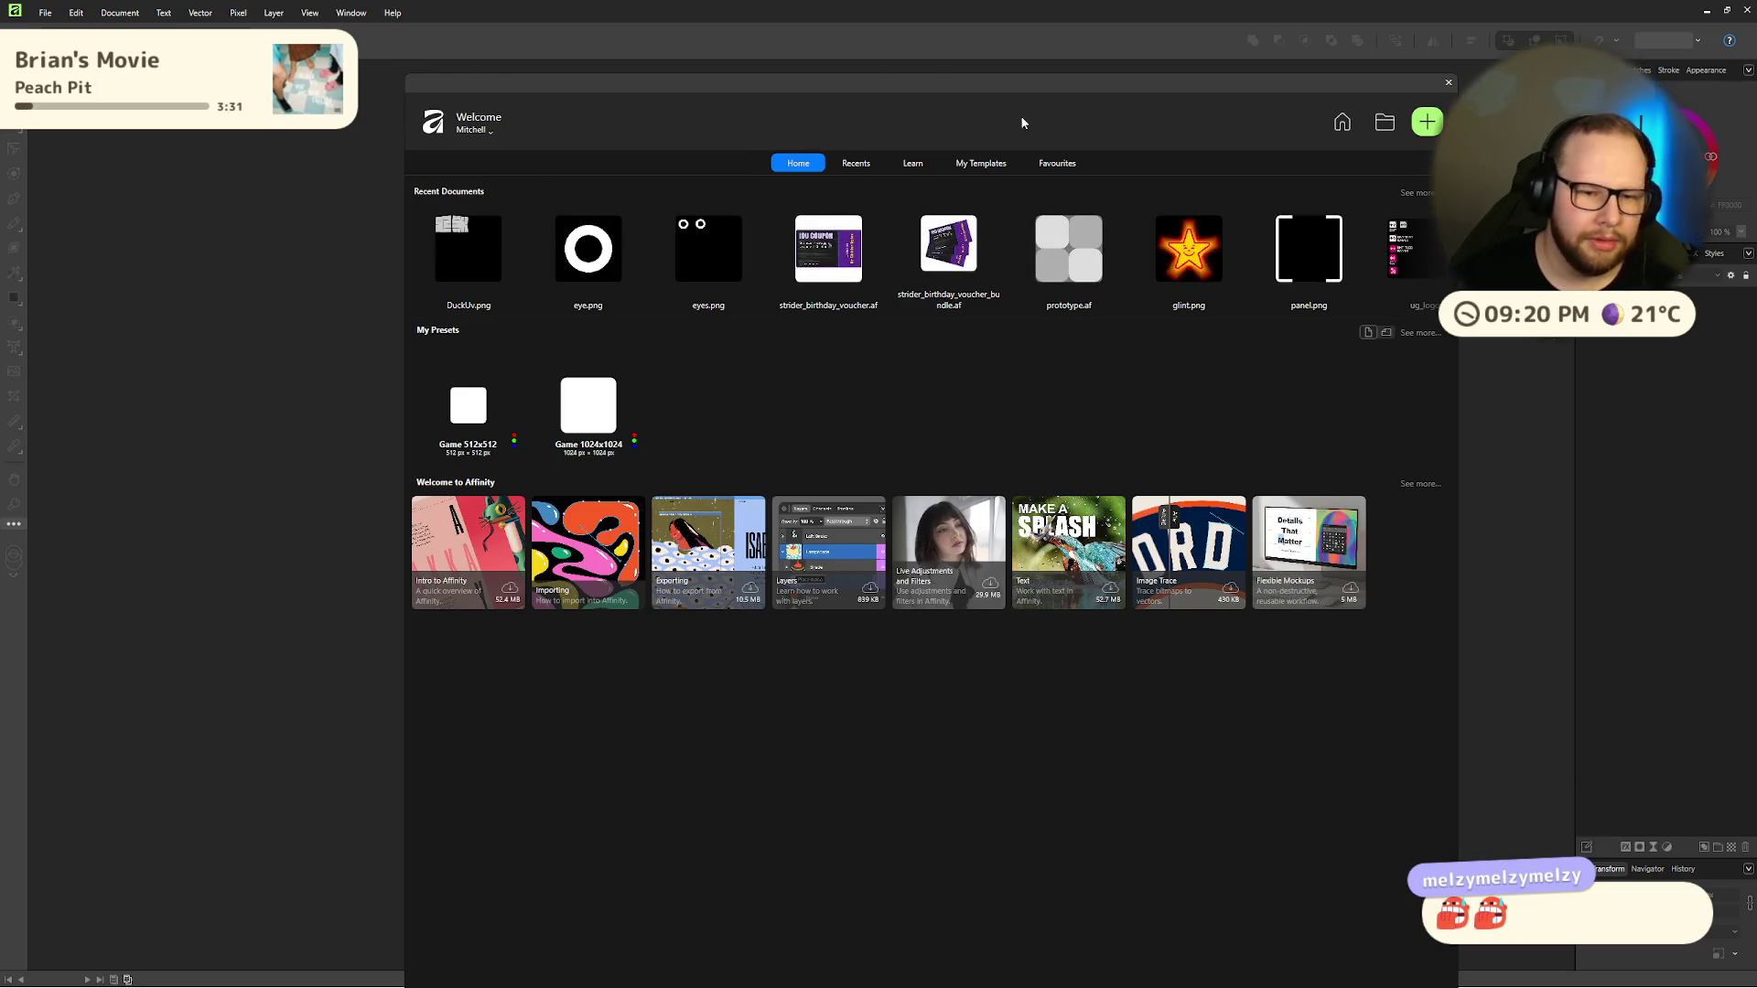
{"action": "left_click", "coordinate": [1427, 122]}
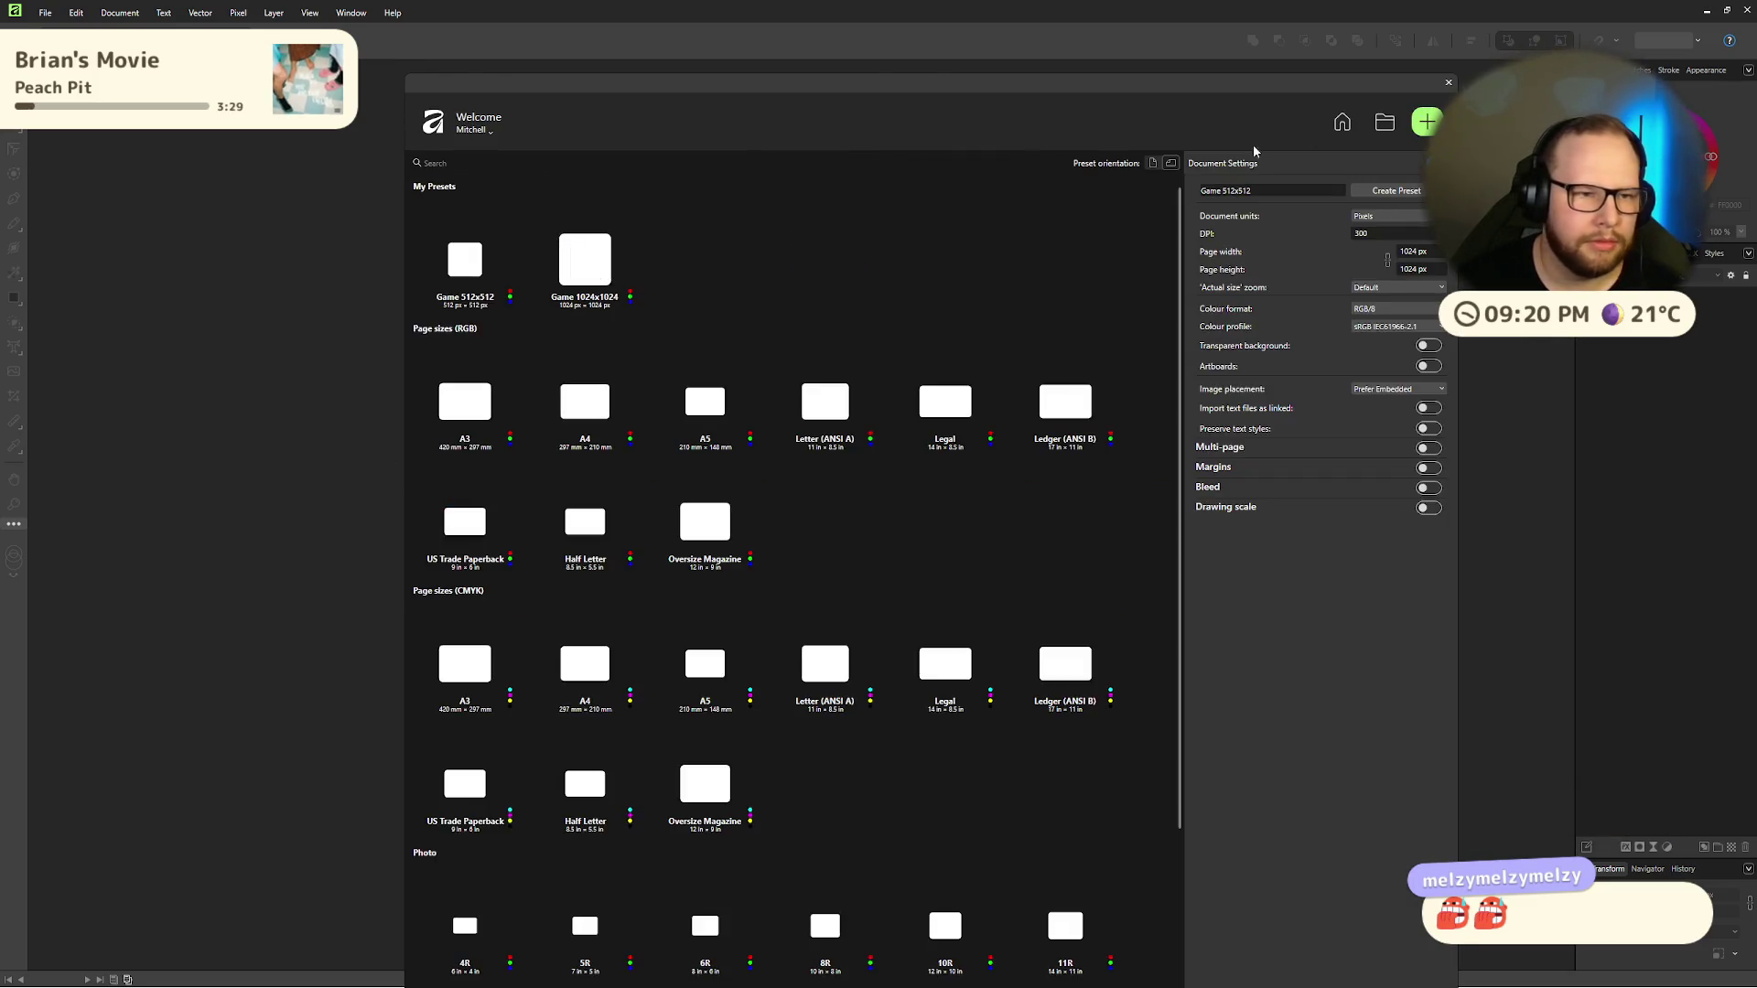
{"action": "double_click", "coordinate": [579, 273]}
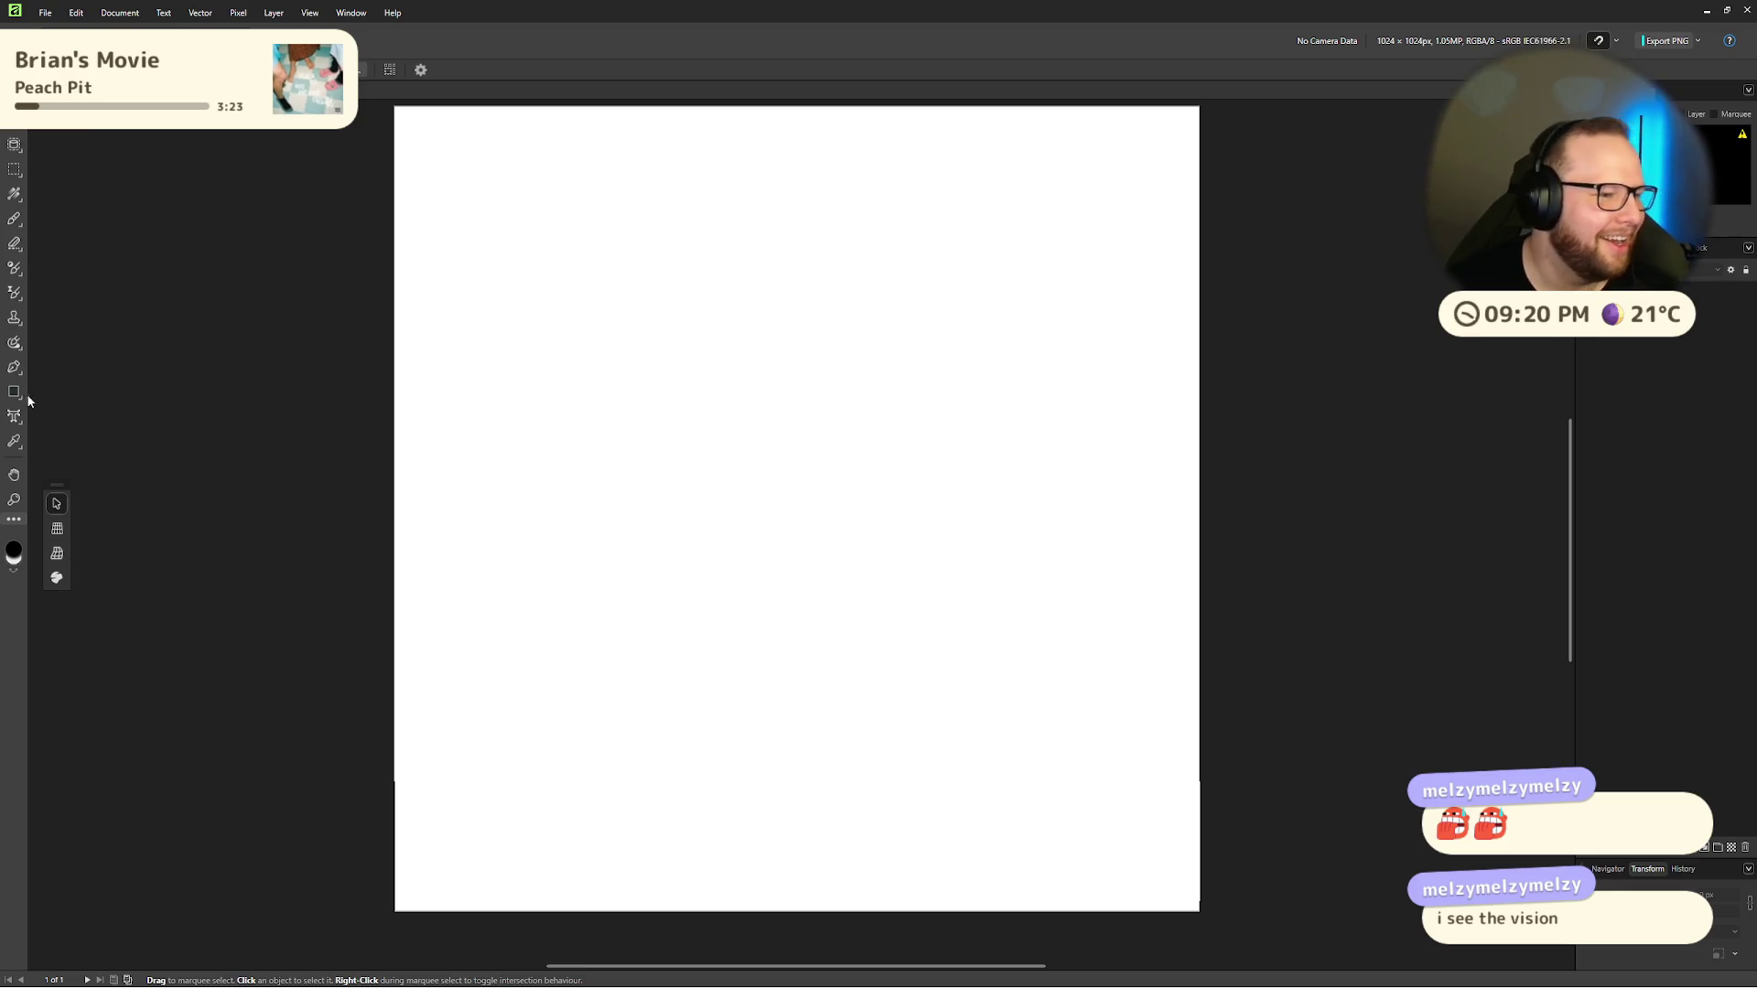
{"action": "left_click", "coordinate": [14, 417]}
Step: Paste the hammer emoji into a new text frame mid-page, then delete it
{"action": "left_click", "coordinate": [788, 482]}
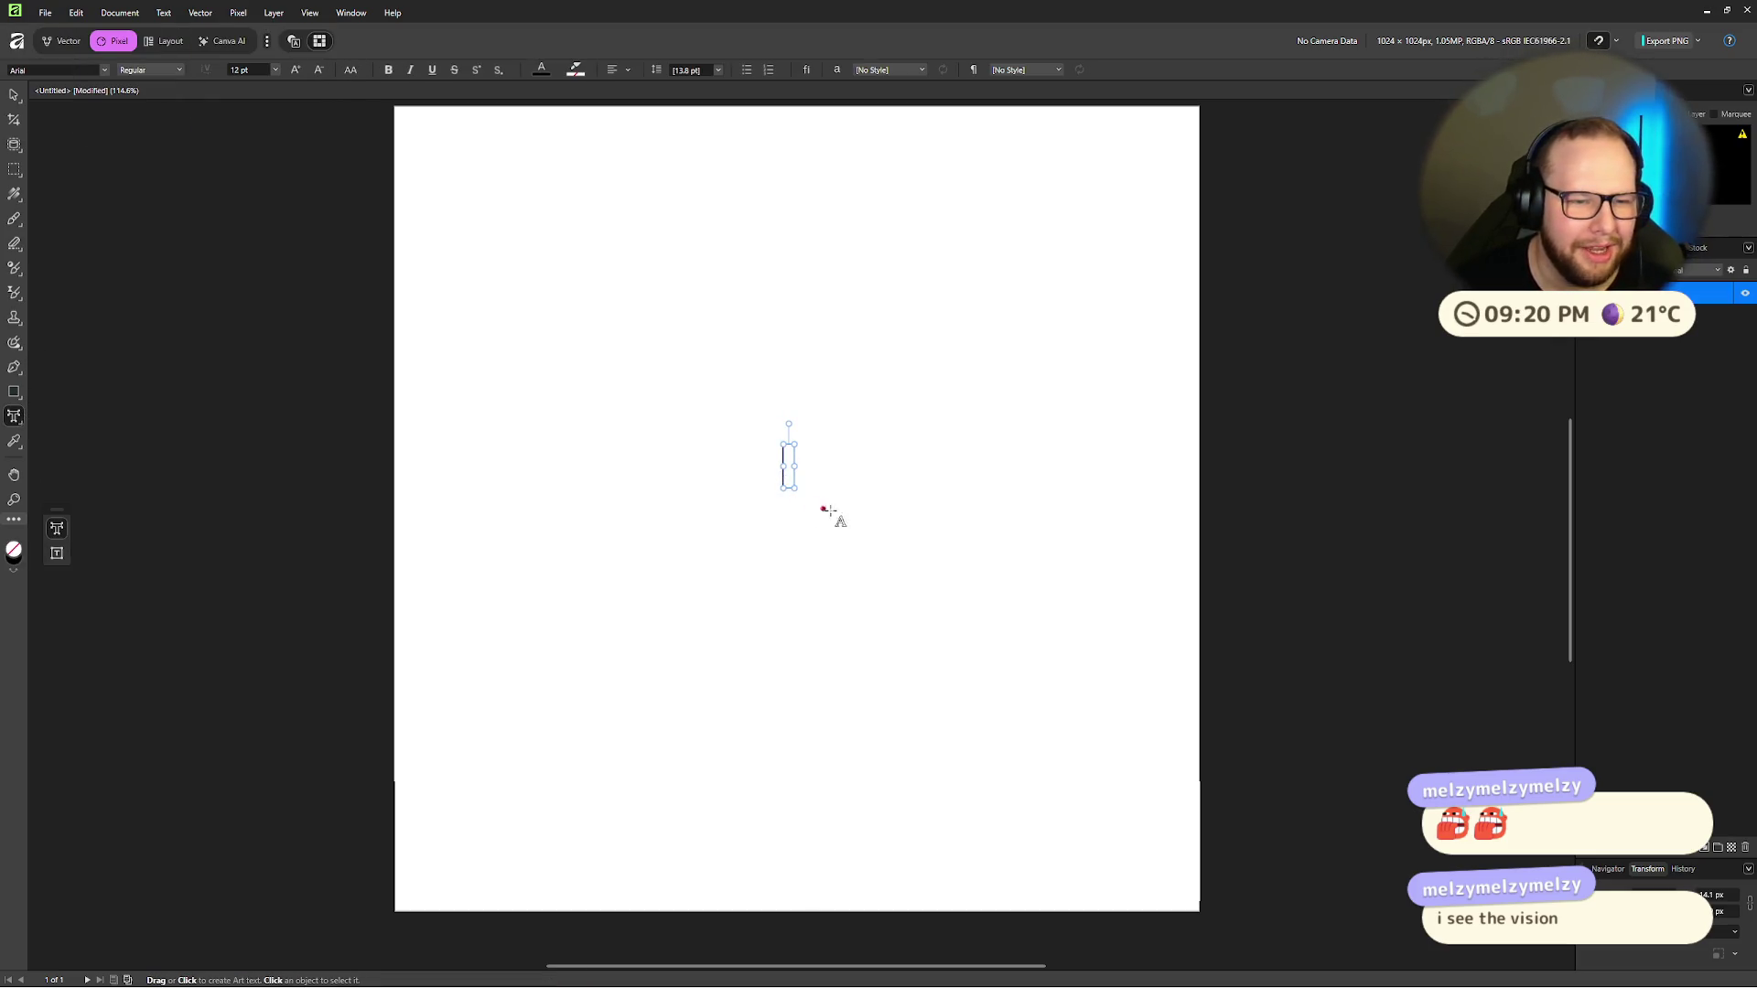
{"action": "key", "text": "ctrl+v"}
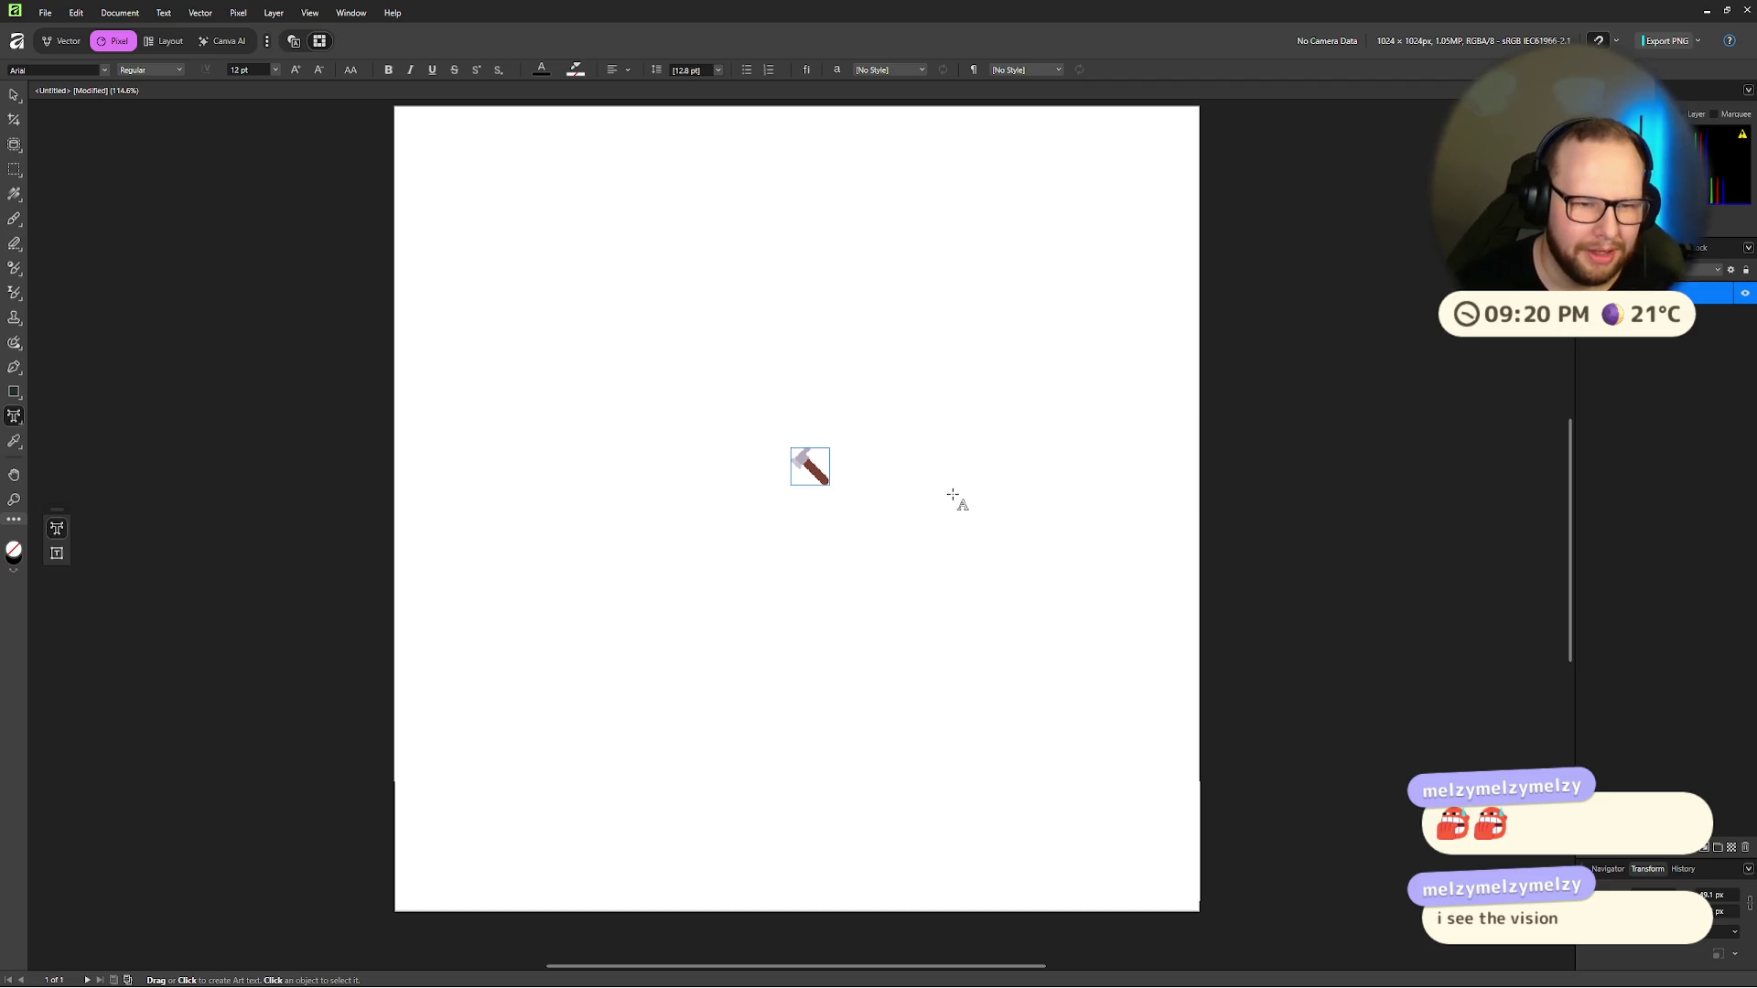
{"action": "scroll", "coordinate": [809, 640], "scroll_direction": "up", "scroll_amount": 5}
{"action": "scroll", "coordinate": [860, 408], "scroll_direction": "down", "scroll_amount": 8}
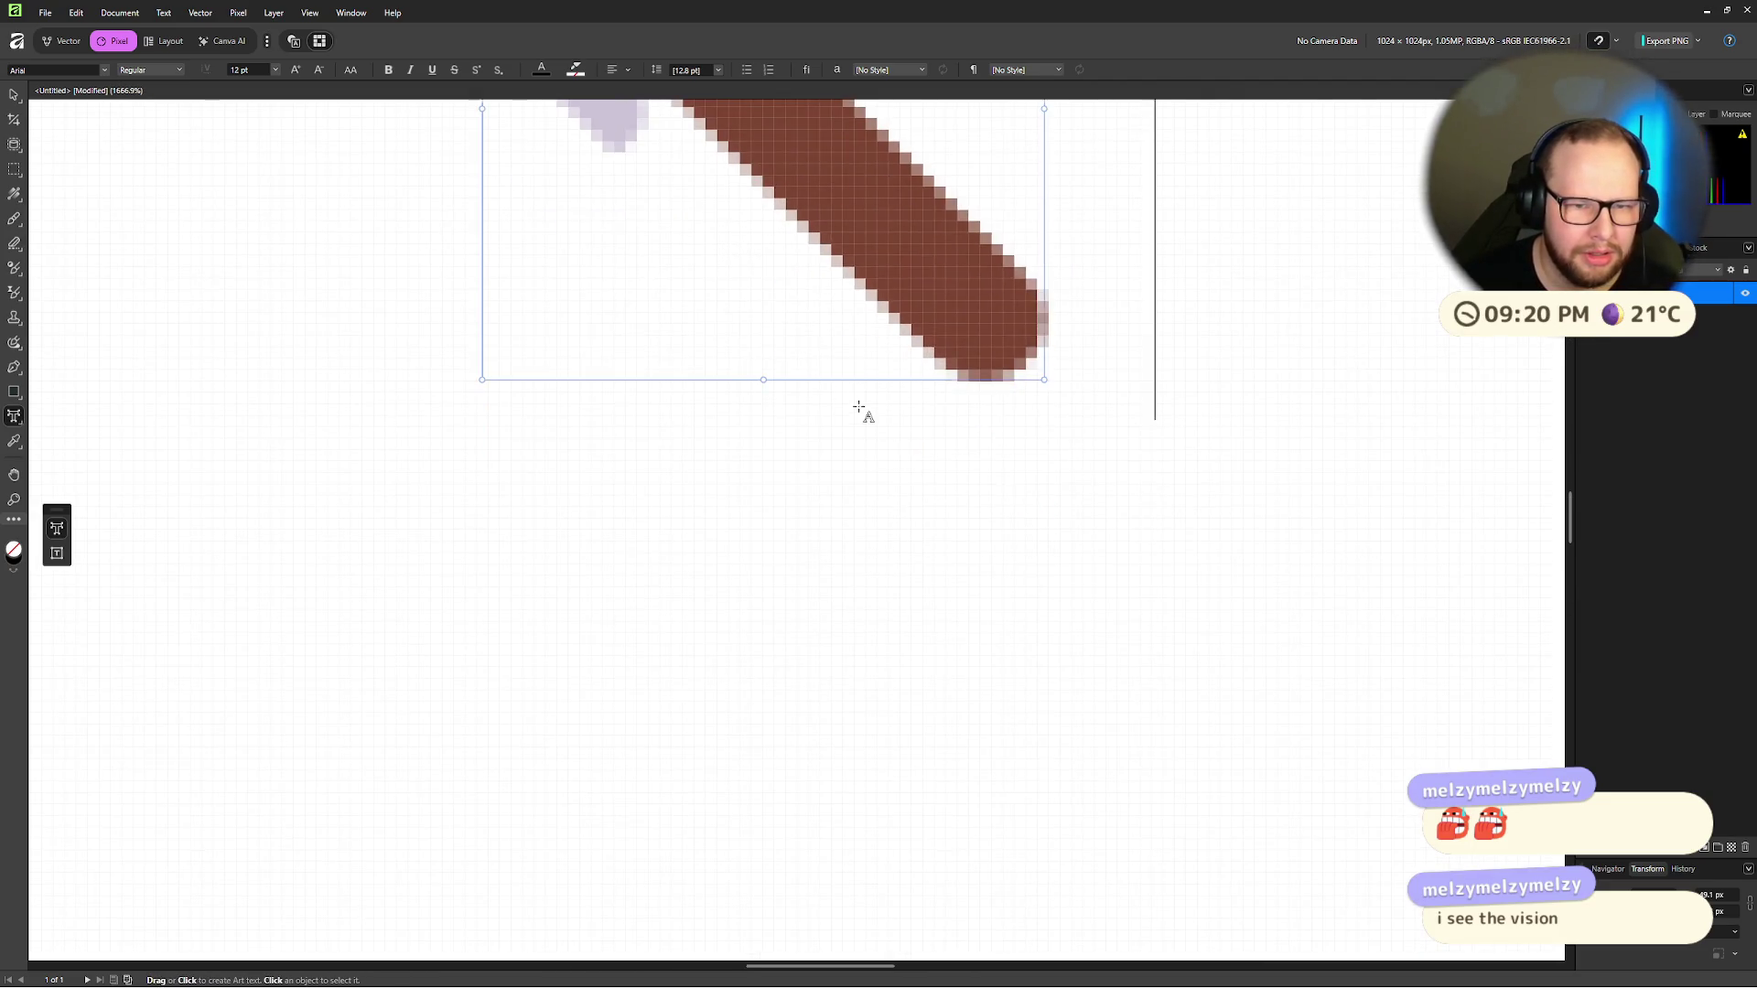
{"action": "scroll", "coordinate": [861, 379], "scroll_direction": "up", "scroll_amount": 3}
{"action": "scroll", "coordinate": [843, 467], "scroll_direction": "up", "scroll_amount": 5}
{"action": "scroll", "coordinate": [843, 474], "scroll_direction": "down", "scroll_amount": 4}
{"action": "key", "text": "BackSpace"}
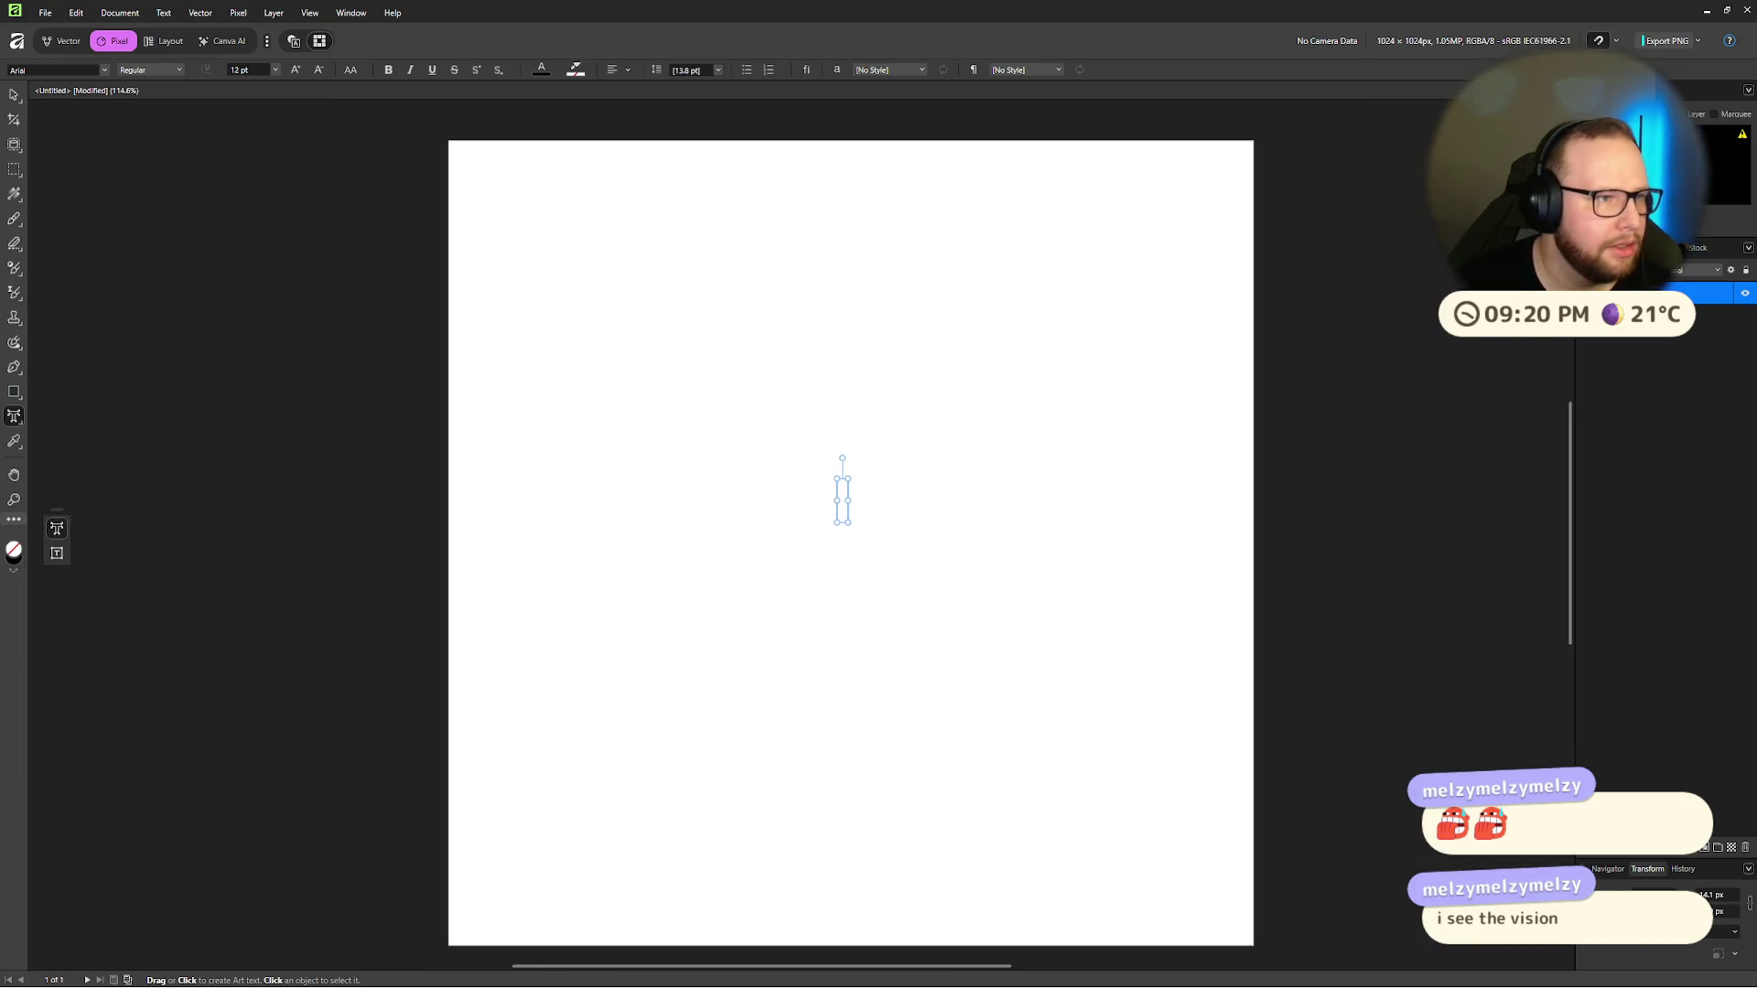
Step: Undo and re-delete until the hammer emoji is removed from the page
{"action": "left_click", "coordinate": [64, 40]}
{"action": "key", "text": "ctrl+z"}
{"action": "key", "text": "ctrl+z"}
{"action": "key", "text": "ctrl+z"}
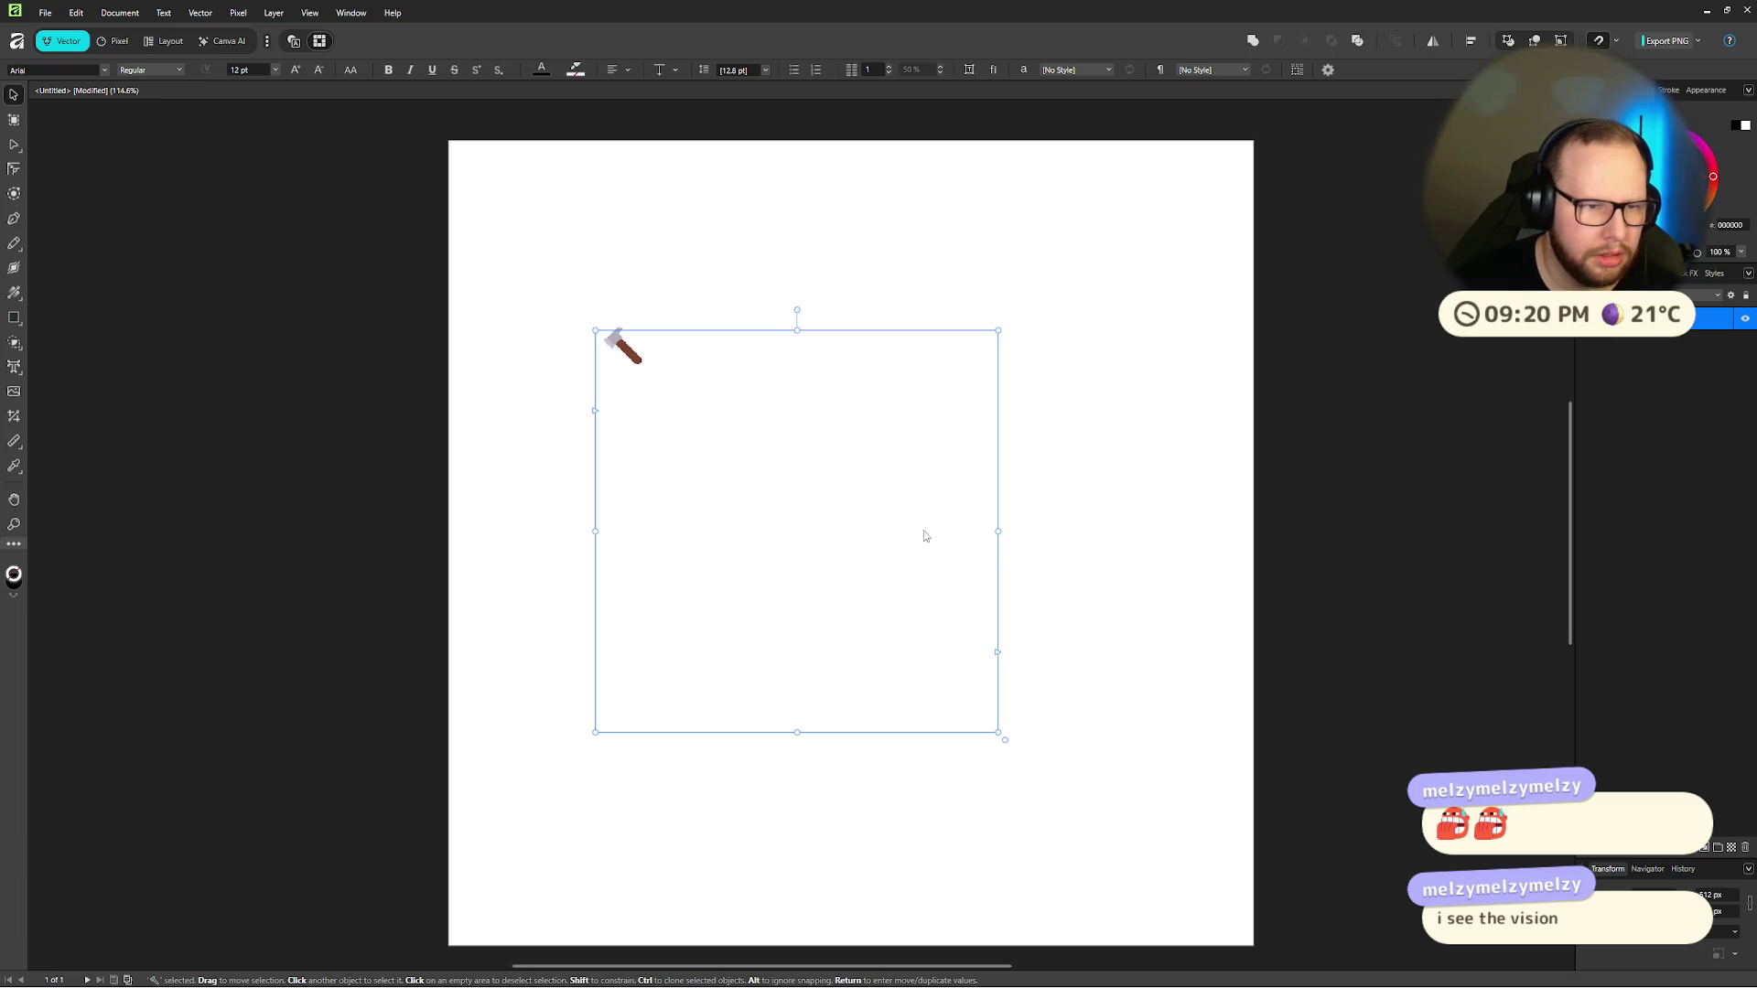
{"action": "scroll", "coordinate": [821, 459], "scroll_direction": "up", "scroll_amount": 6}
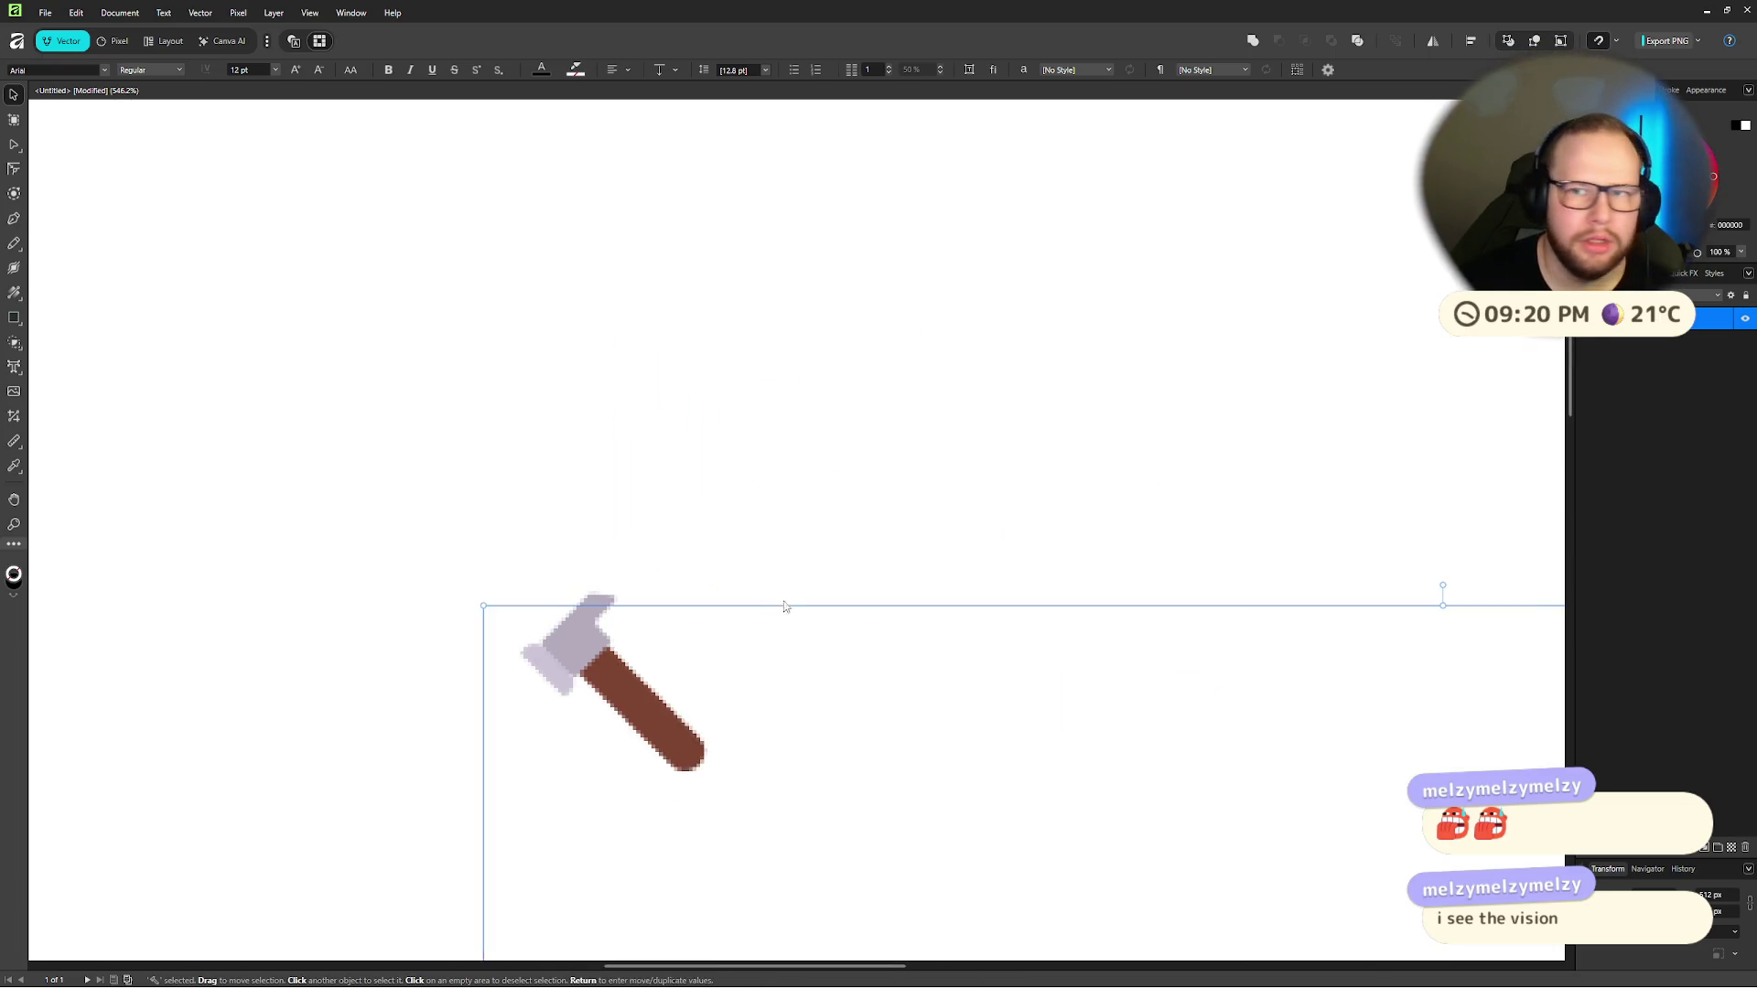
{"action": "key", "text": "BackSpace"}
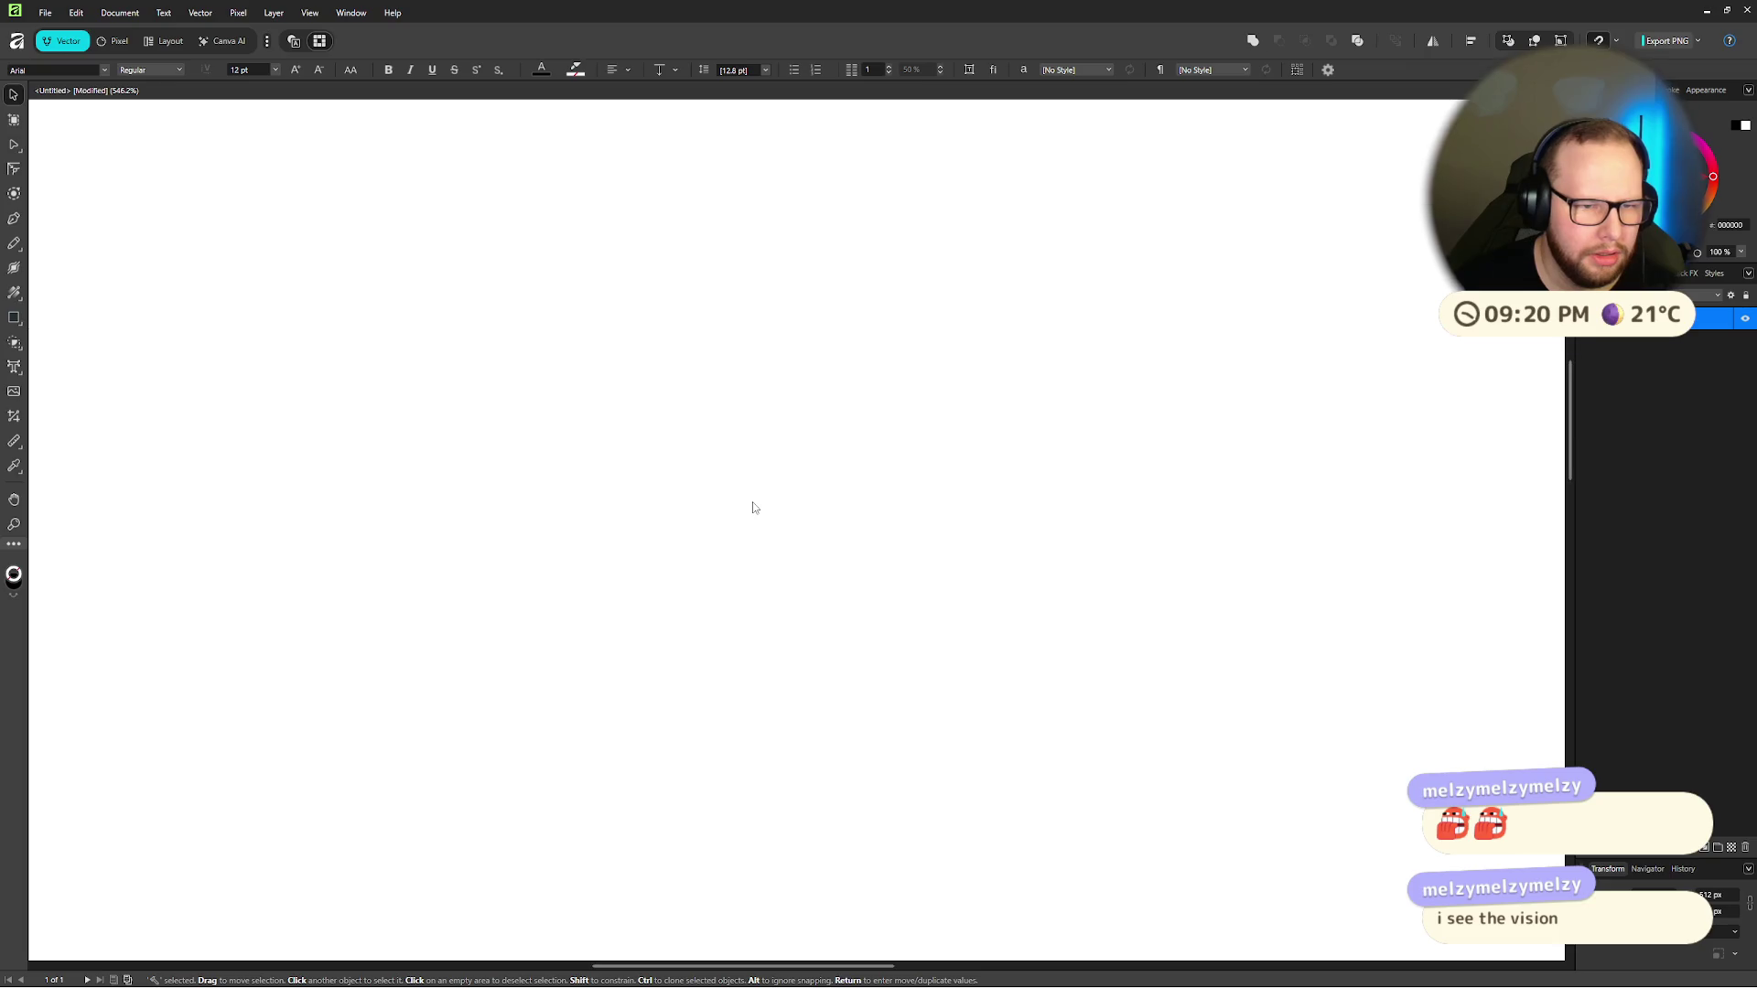
{"action": "key", "text": "ctrl+z"}
{"action": "scroll", "coordinate": [352, 375], "scroll_direction": "down", "scroll_amount": 10}
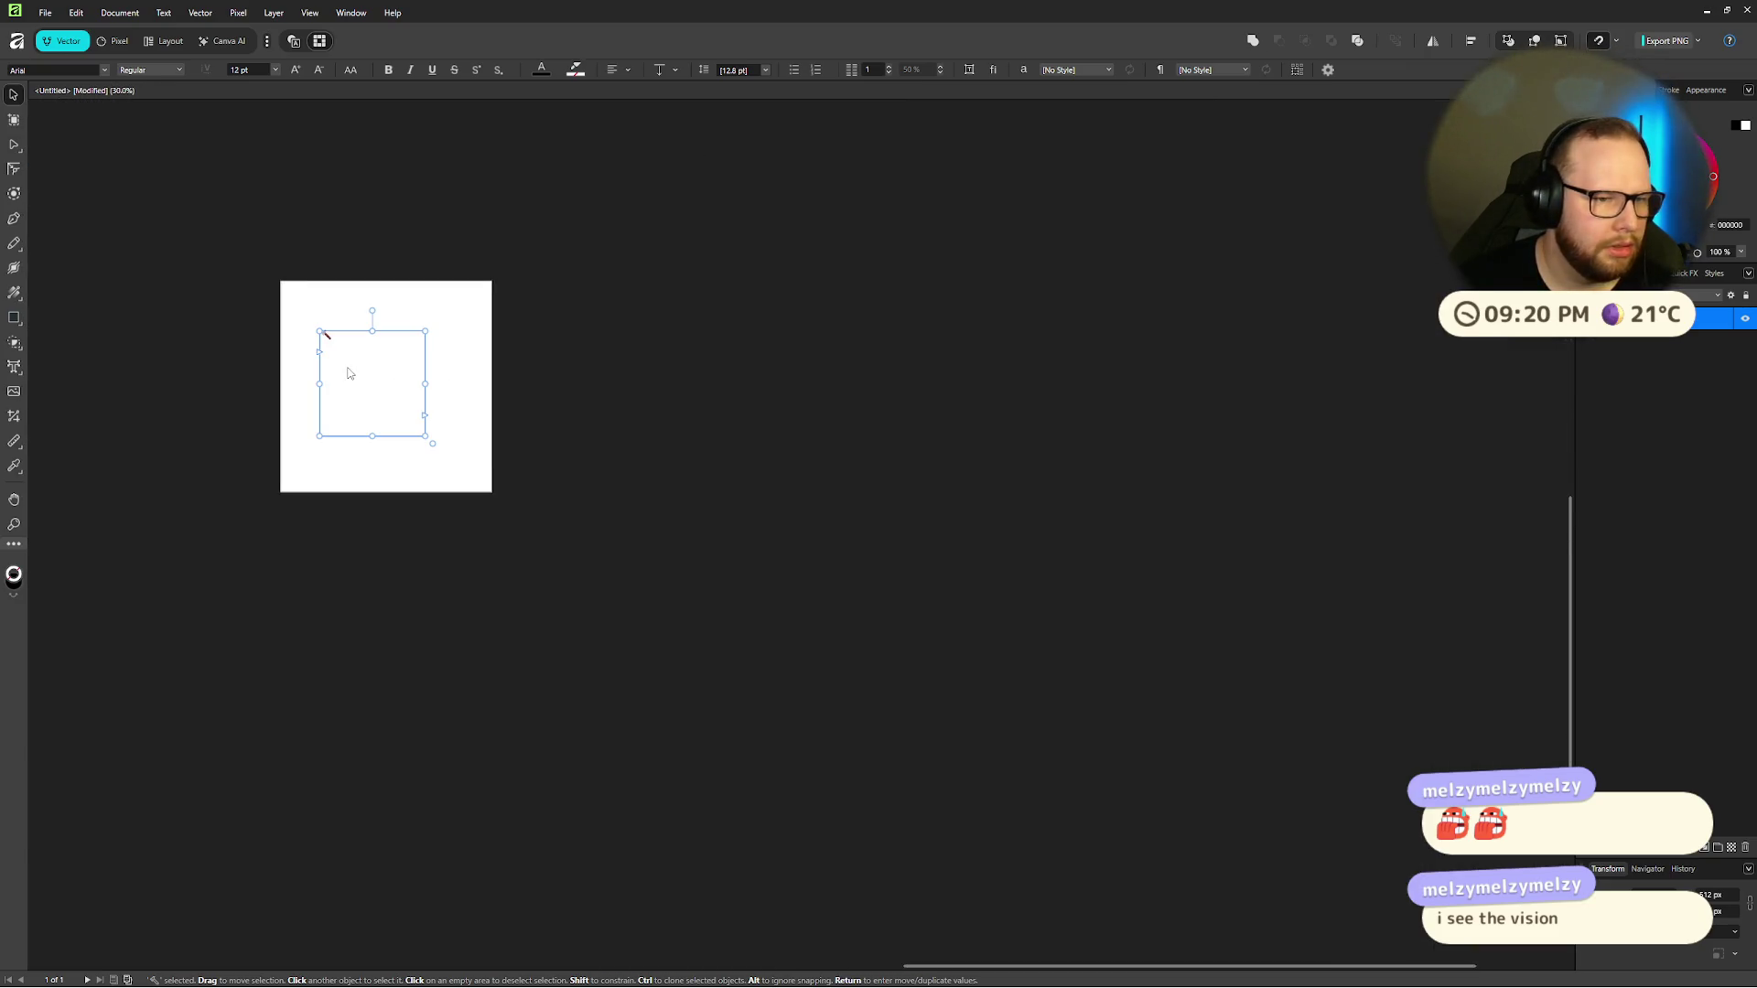
{"action": "key", "text": "BackSpace"}
Step: Copy the Raised Fist emoji from Emojipedia and start an art text object in Affinity
{"action": "key", "text": "ctrl+super+Right"}
{"action": "key", "text": "ctrl+super+Right"}
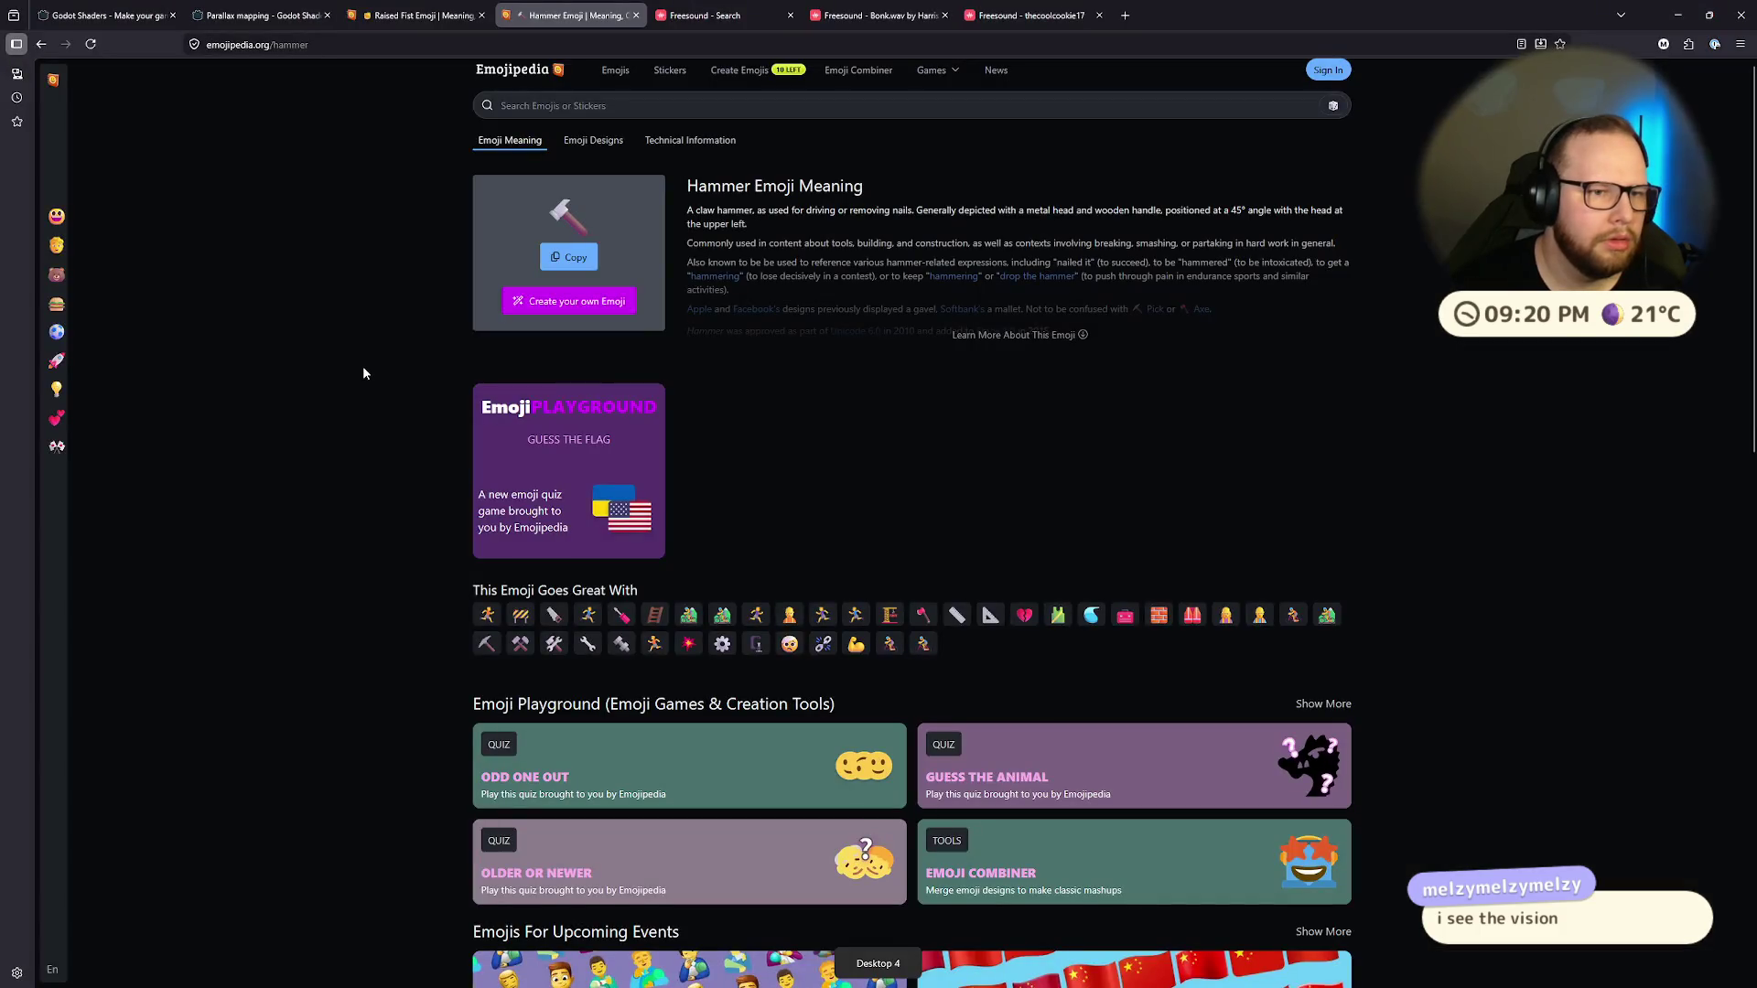
{"action": "left_click", "coordinate": [417, 15]}
{"action": "left_click", "coordinate": [573, 257]}
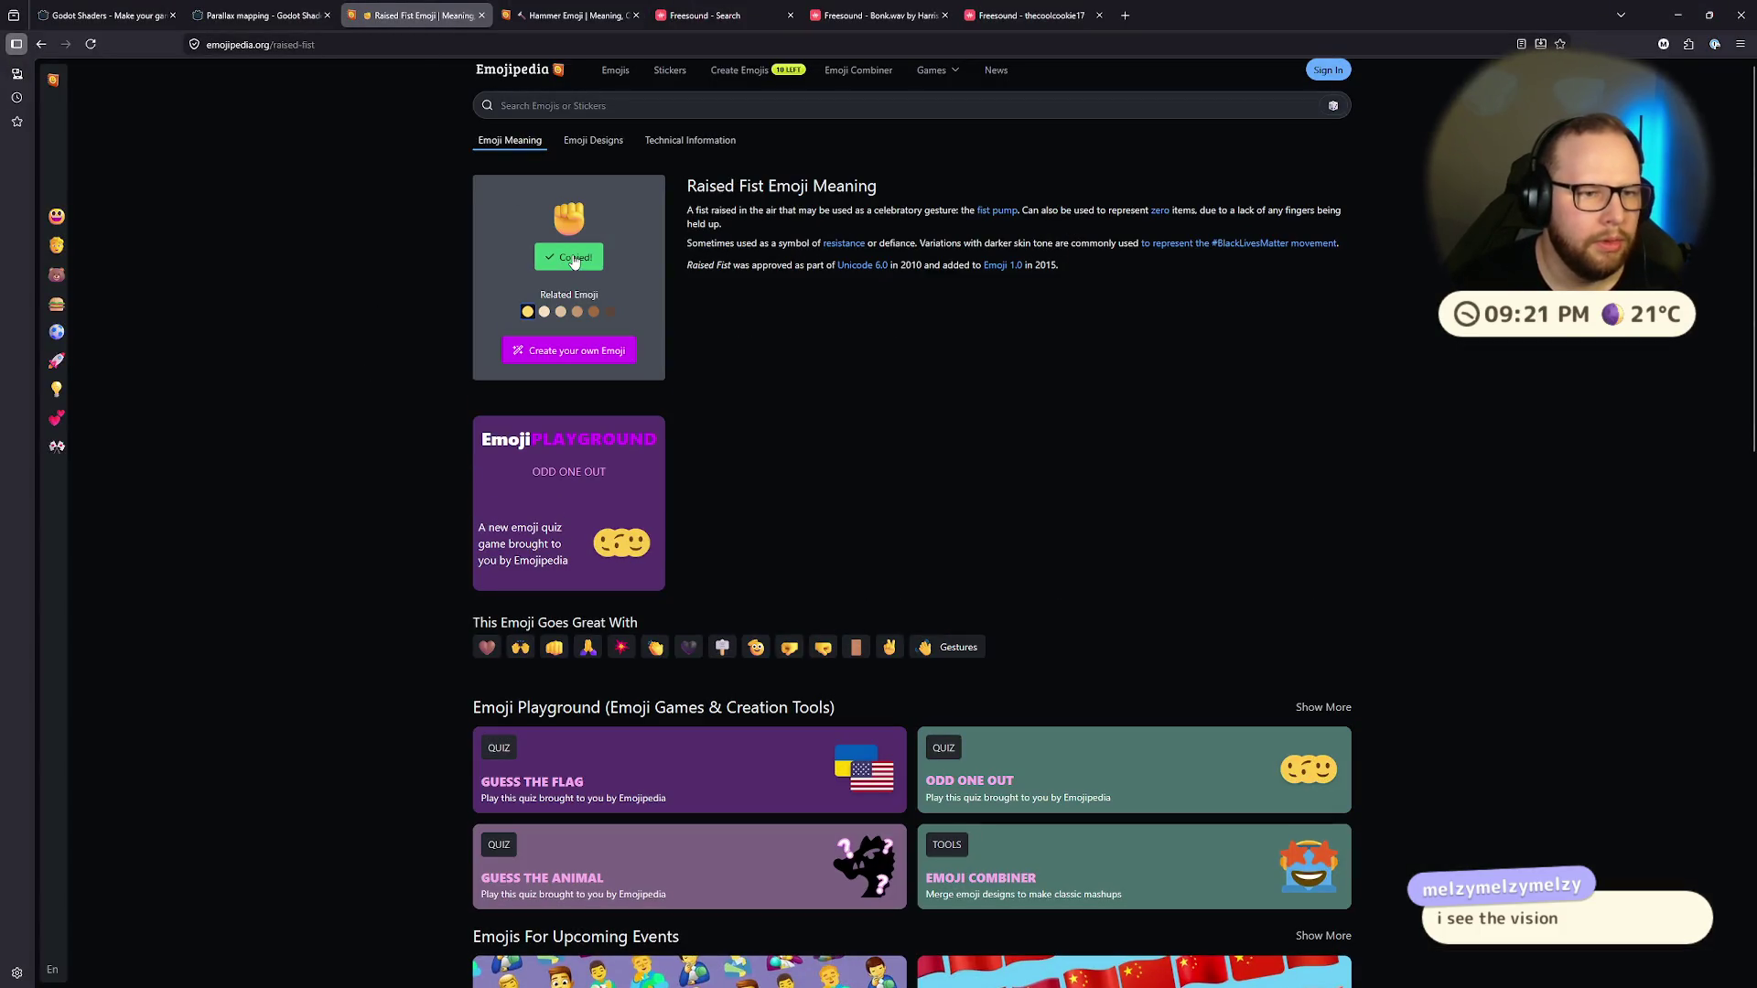
{"action": "key", "text": "ctrl+super+Left"}
{"action": "key", "text": "ctrl+super+Left"}
{"action": "key", "text": "t"}
{"action": "left_click_drag", "start_coordinate": [349, 364], "coordinate": [436, 420]}
Step: Paste the fist emoji, rotate it sideways and move it to the lower middle of the page
{"action": "key", "text": "ctrl+v"}
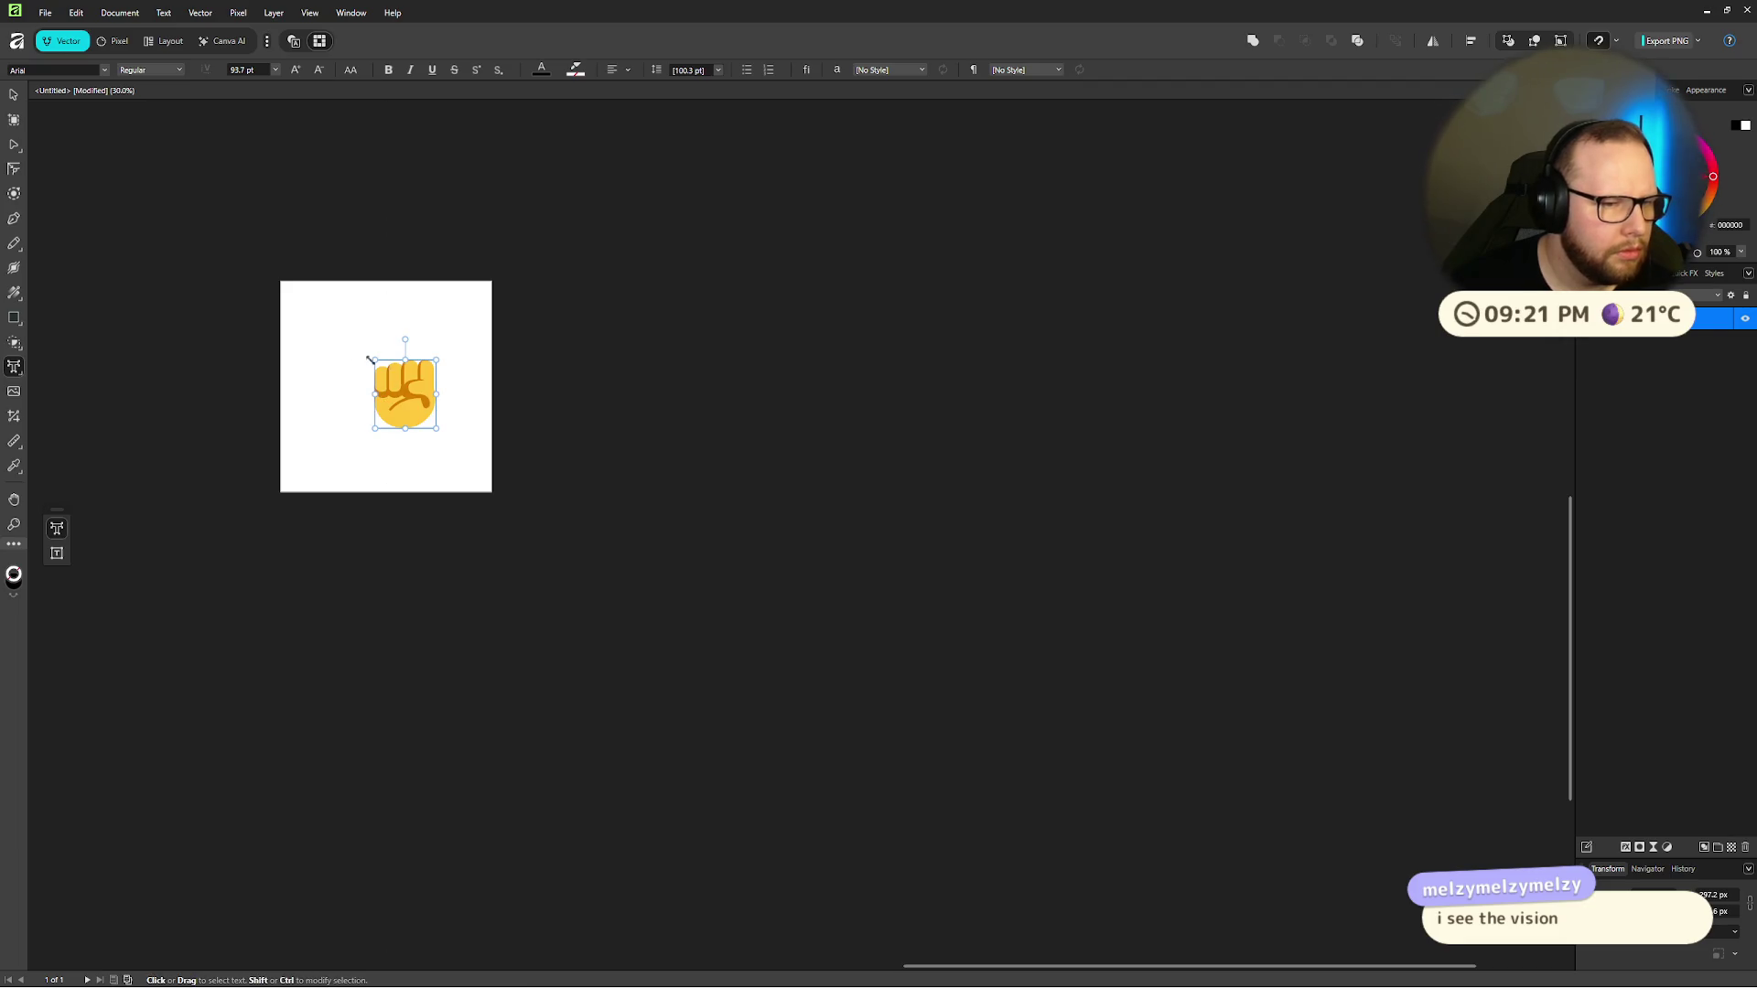
{"action": "key", "text": "Escape"}
{"action": "mouse_move", "coordinate": [408, 339]}
{"action": "left_mouse_down"}
{"action": "mouse_move", "coordinate": [368, 352]}
{"action": "mouse_move", "coordinate": [310, 416]}
{"action": "mouse_move", "coordinate": [302, 397]}
{"action": "left_mouse_up"}
{"action": "scroll", "coordinate": [405, 381], "scroll_direction": "up", "scroll_amount": 4}
{"action": "scroll", "coordinate": [366, 586], "scroll_direction": "up", "scroll_amount": 4}
{"action": "scroll", "coordinate": [274, 568], "scroll_direction": "down", "scroll_amount": 3}
{"action": "mouse_move", "coordinate": [247, 549]}
{"action": "left_mouse_down"}
{"action": "mouse_move", "coordinate": [616, 460]}
{"action": "mouse_move", "coordinate": [593, 586]}
{"action": "left_mouse_up"}
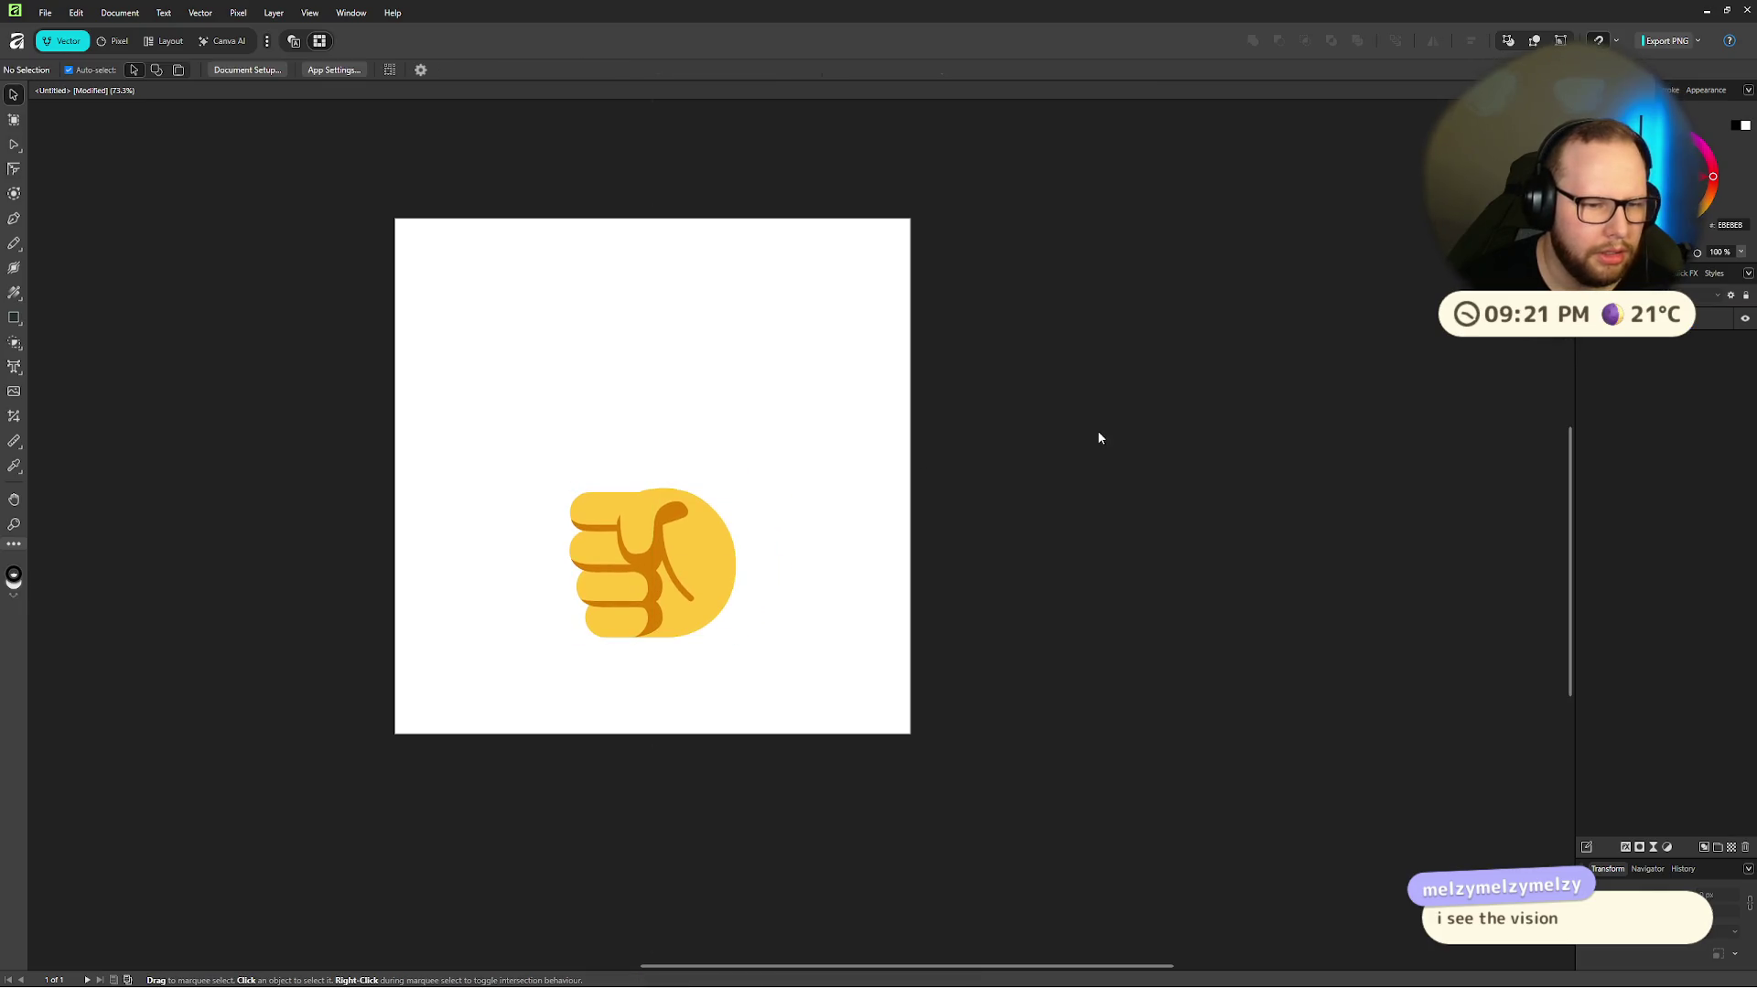
Step: Copy the hammer emoji from Emojipedia and drag a copy of the fist to the upper right
{"action": "key", "text": "ctrl+super+Right"}
{"action": "key", "text": "ctrl+super+Right"}
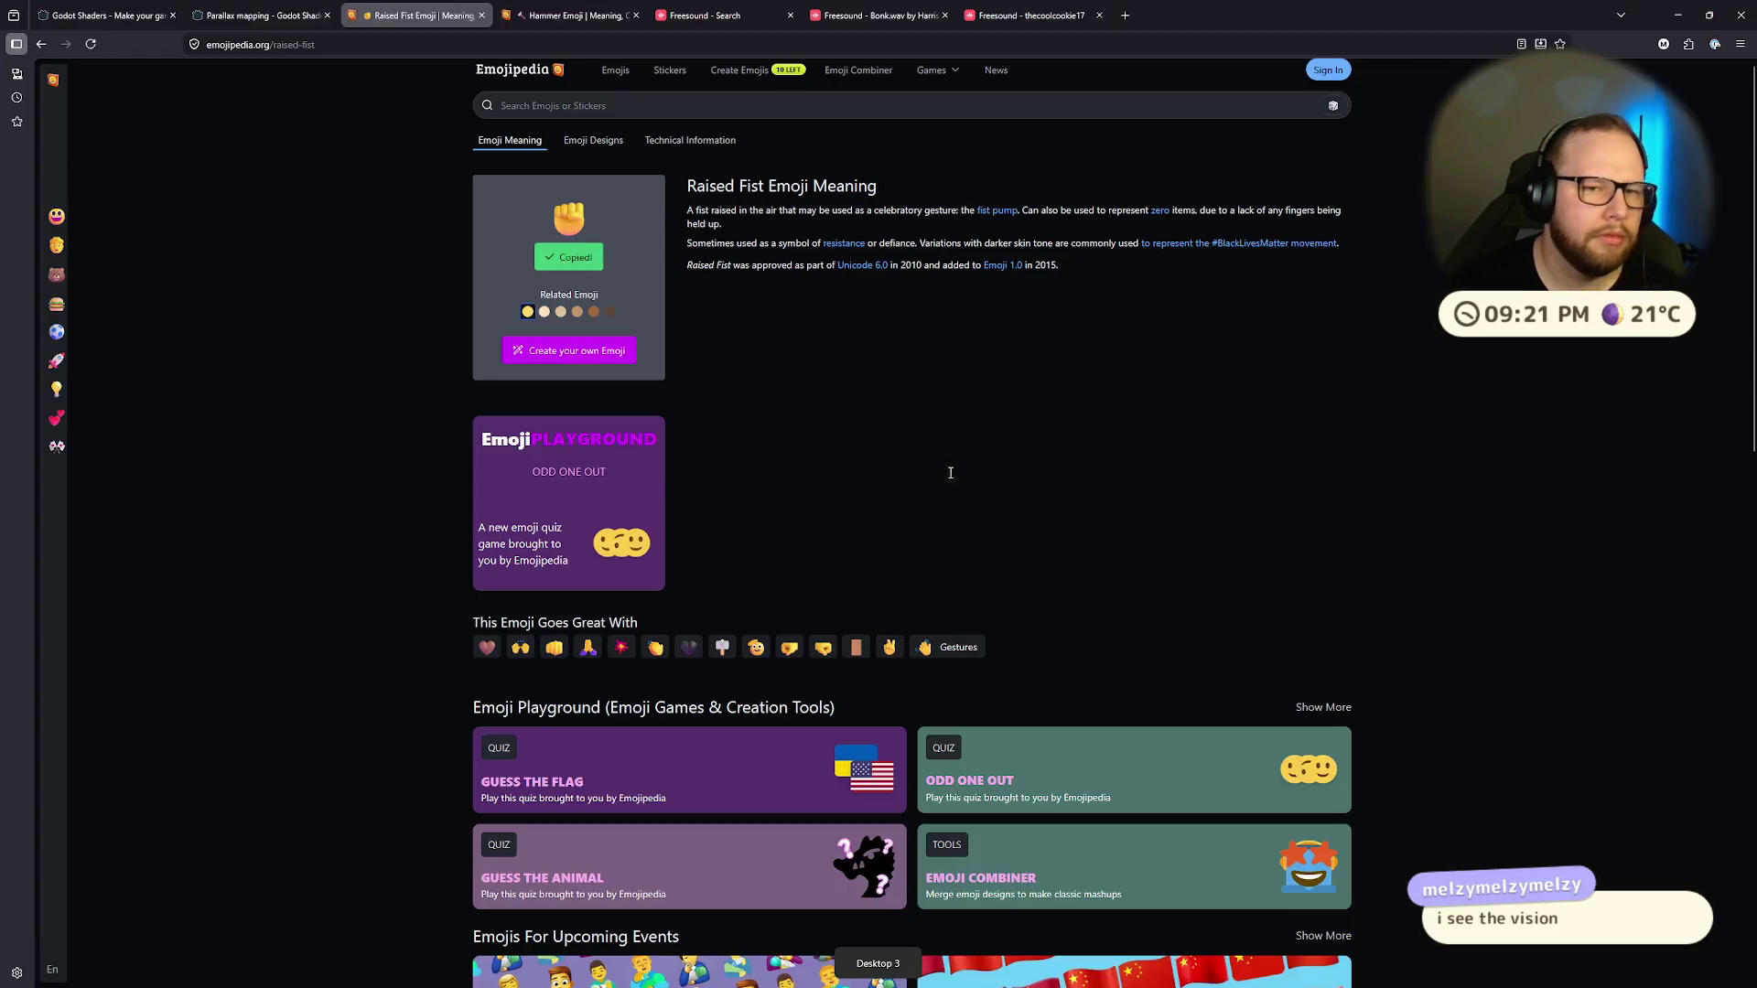
{"action": "left_click", "coordinate": [572, 15]}
{"action": "left_click", "coordinate": [569, 259]}
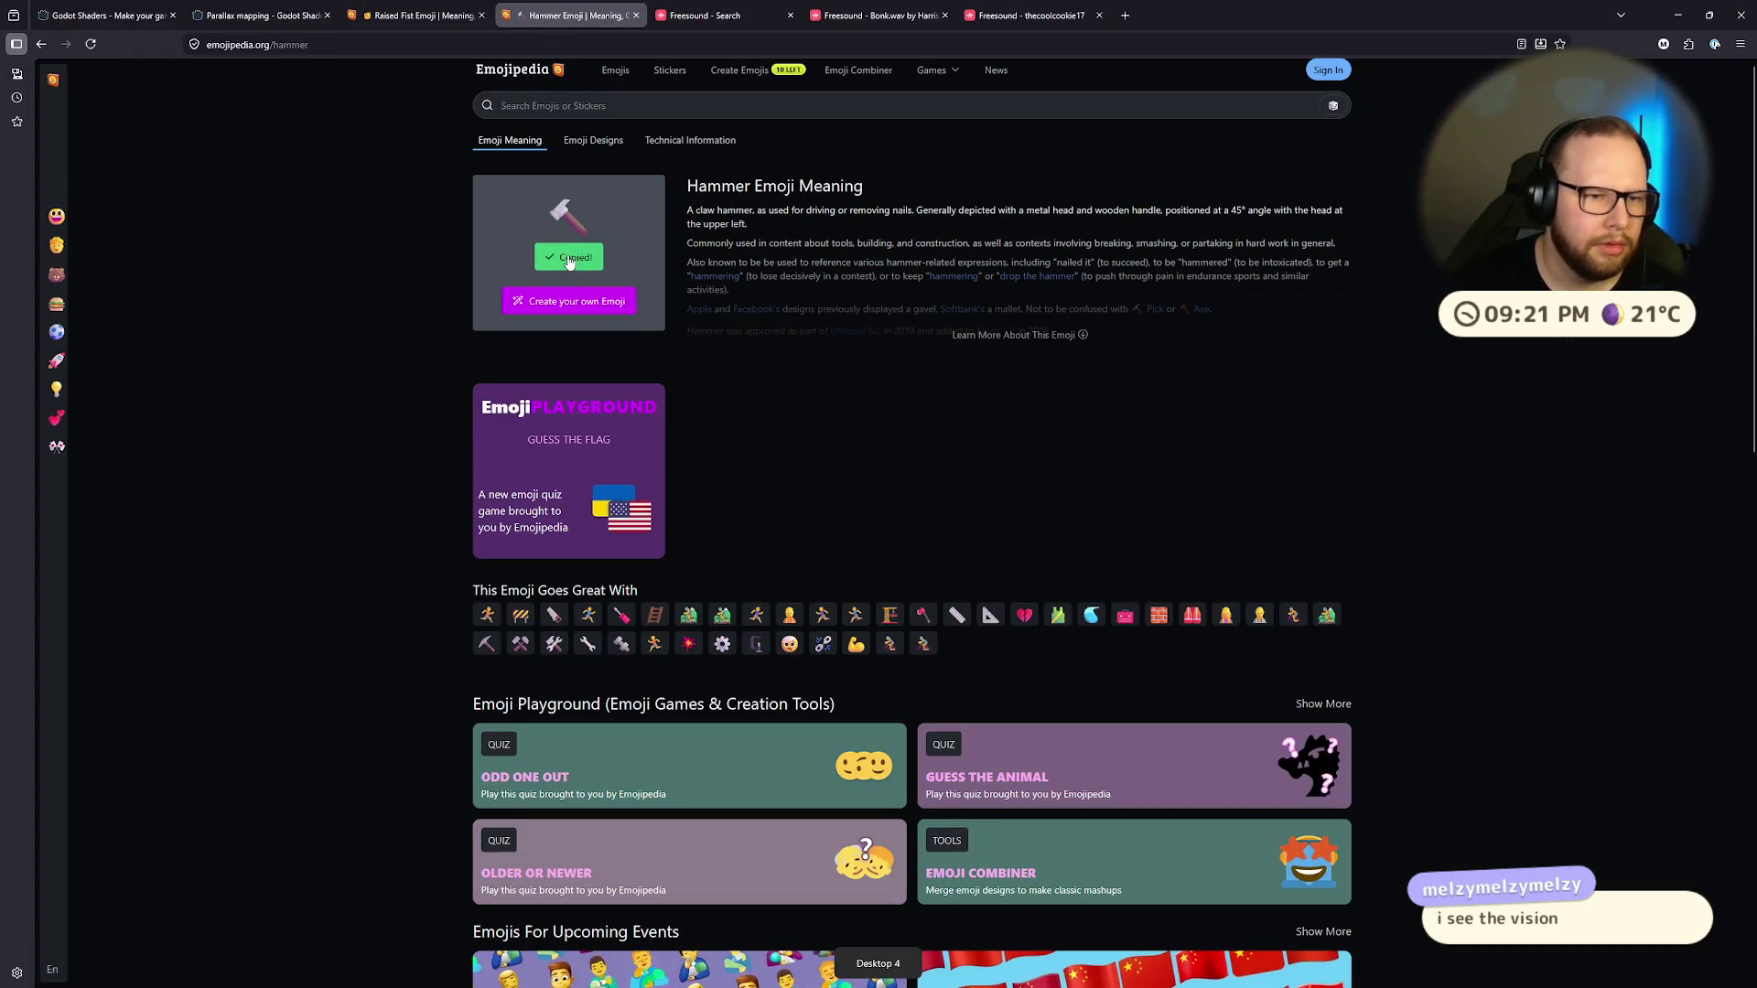
{"action": "key", "text": "ctrl+super+Left"}
{"action": "key", "text": "ctrl+super+Left"}
{"action": "left_click", "coordinate": [640, 549]}
{"action": "left_click", "coordinate": [706, 423]}
{"action": "left_click", "coordinate": [666, 505]}
{"action": "left_click_drag", "start_coordinate": [667, 505], "coordinate": [847, 327]}
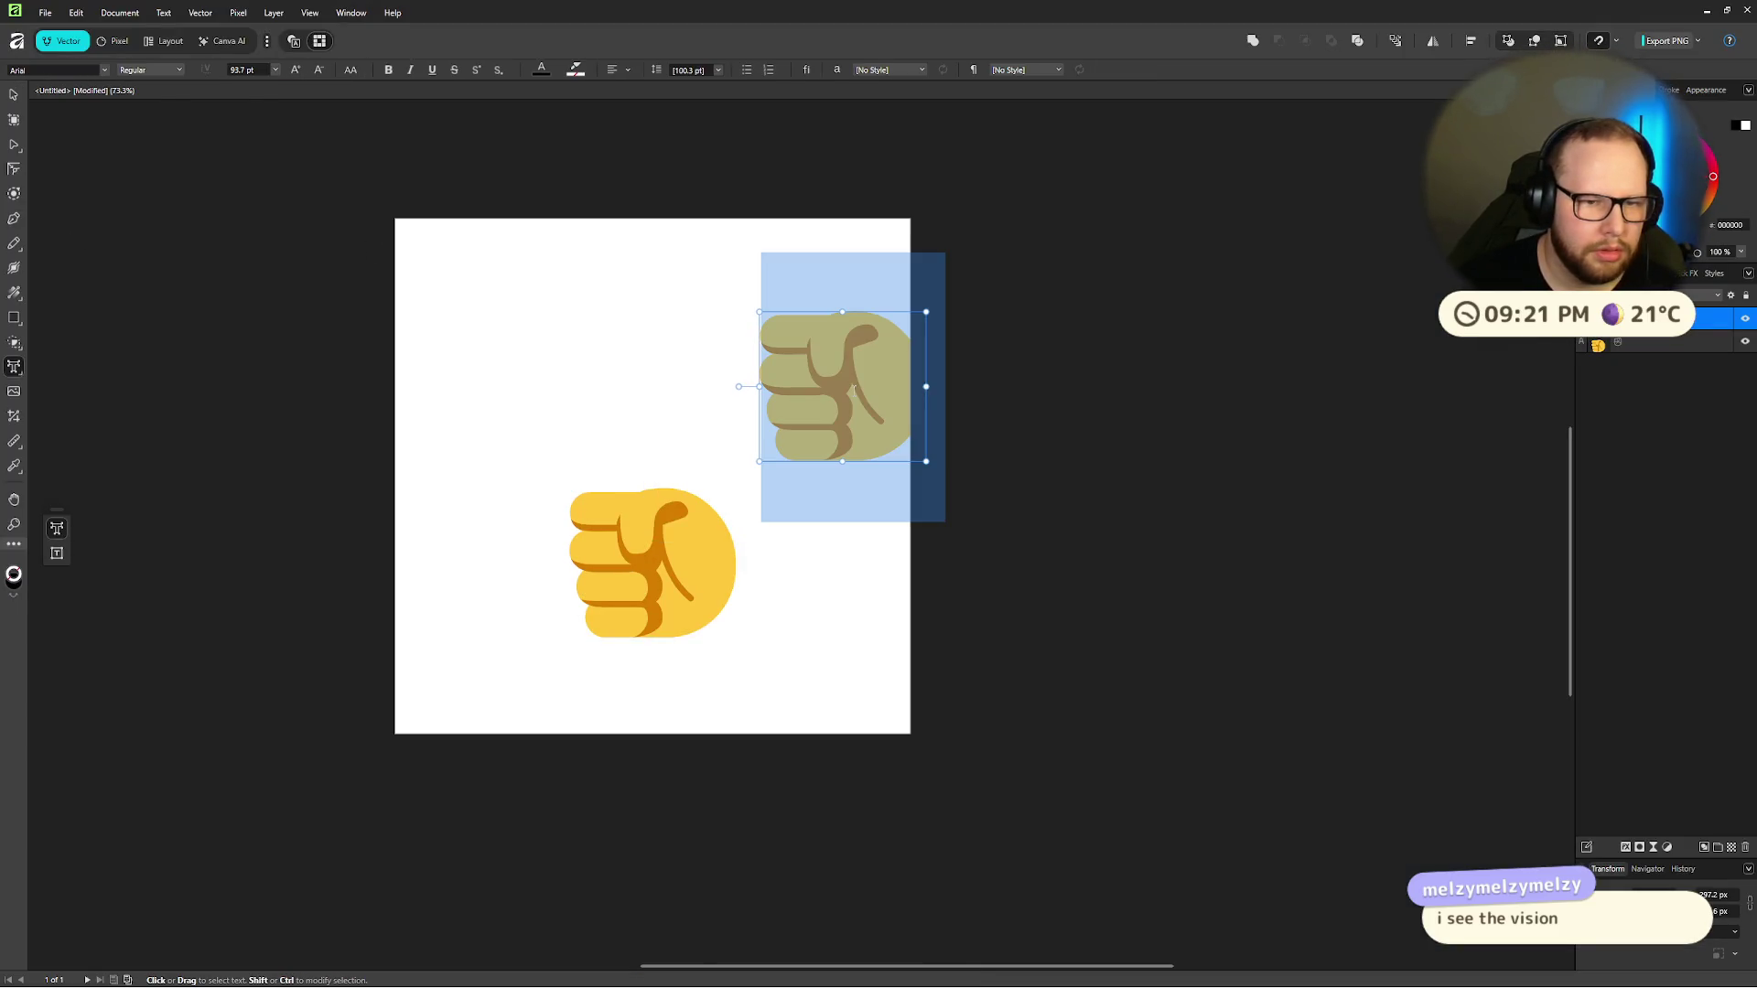
Step: Copy the hammer emoji again, paste it into the document and enlarge it
{"action": "key", "text": "ctrl+super+Left"}
{"action": "key", "text": "ctrl+super+Right"}
{"action": "key", "text": "ctrl+super+Right"}
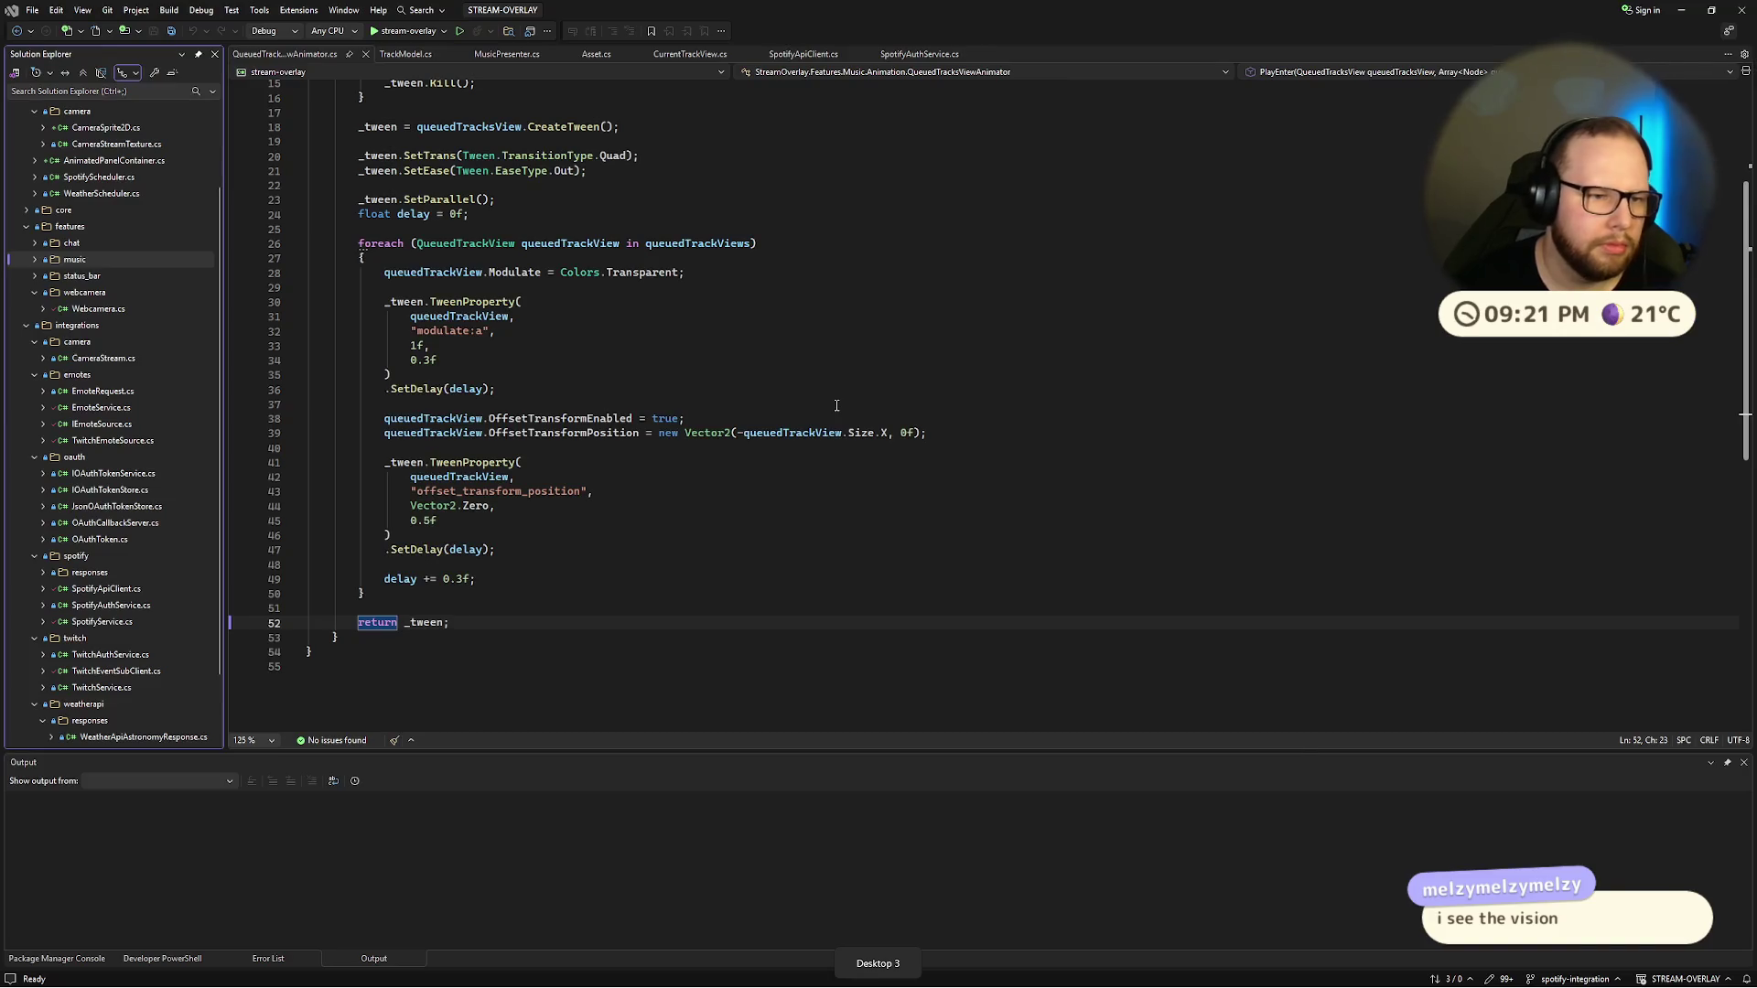
{"action": "key", "text": "ctrl+super+Right"}
{"action": "left_click", "coordinate": [569, 258]}
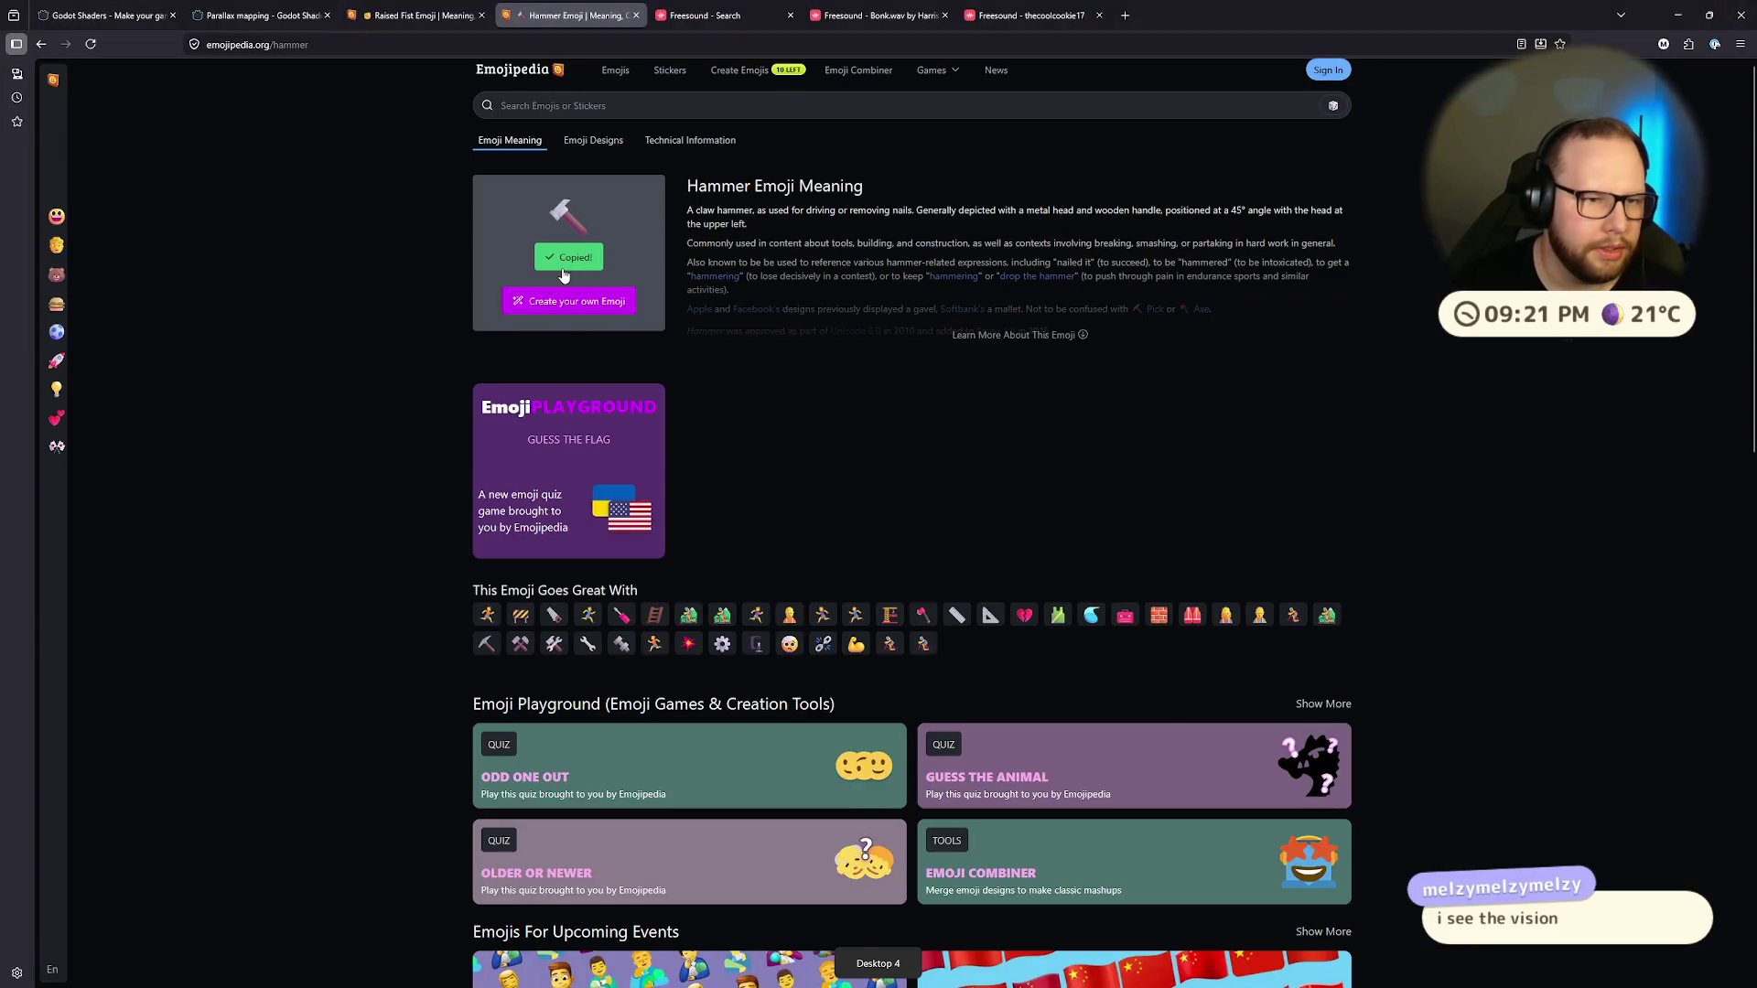
{"action": "key", "text": "ctrl+super+Left"}
{"action": "key", "text": "ctrl+super+Left"}
{"action": "key", "text": "ctrl+v"}
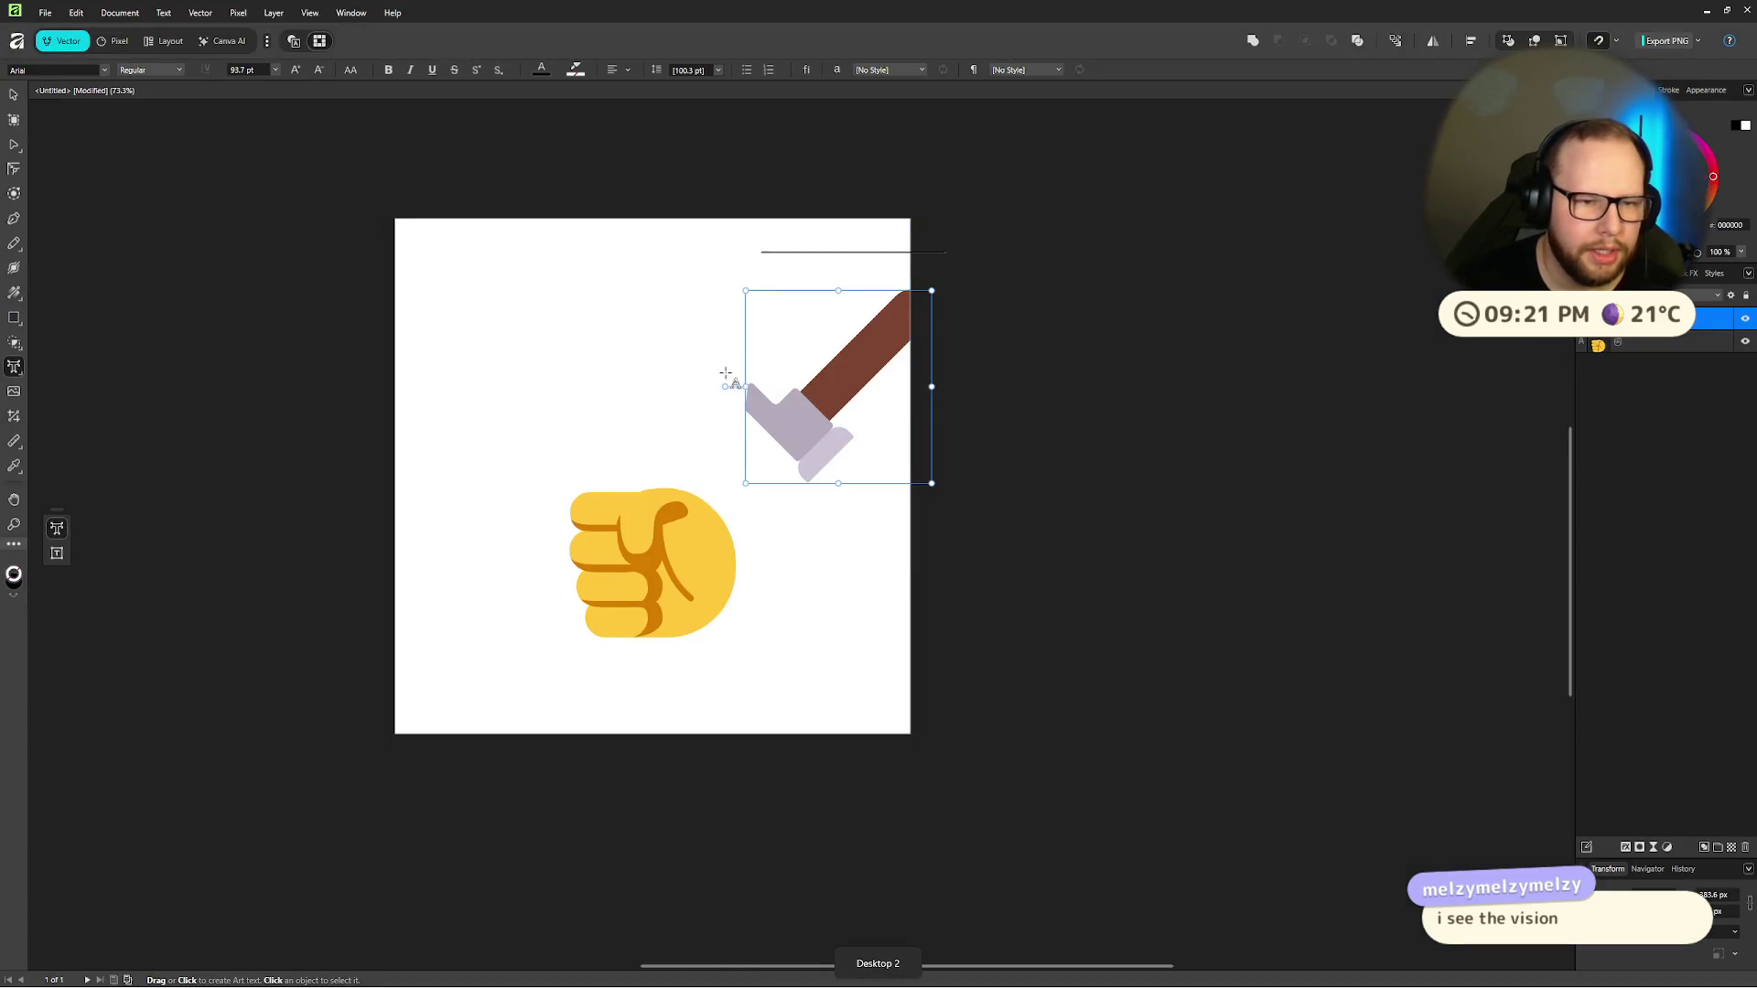
{"action": "mouse_move", "coordinate": [743, 291]}
{"action": "left_mouse_down"}
{"action": "mouse_move", "coordinate": [659, 196]}
{"action": "mouse_move", "coordinate": [628, 191]}
{"action": "mouse_move", "coordinate": [655, 189]}
{"action": "mouse_move", "coordinate": [685, 228]}
{"action": "left_mouse_up"}
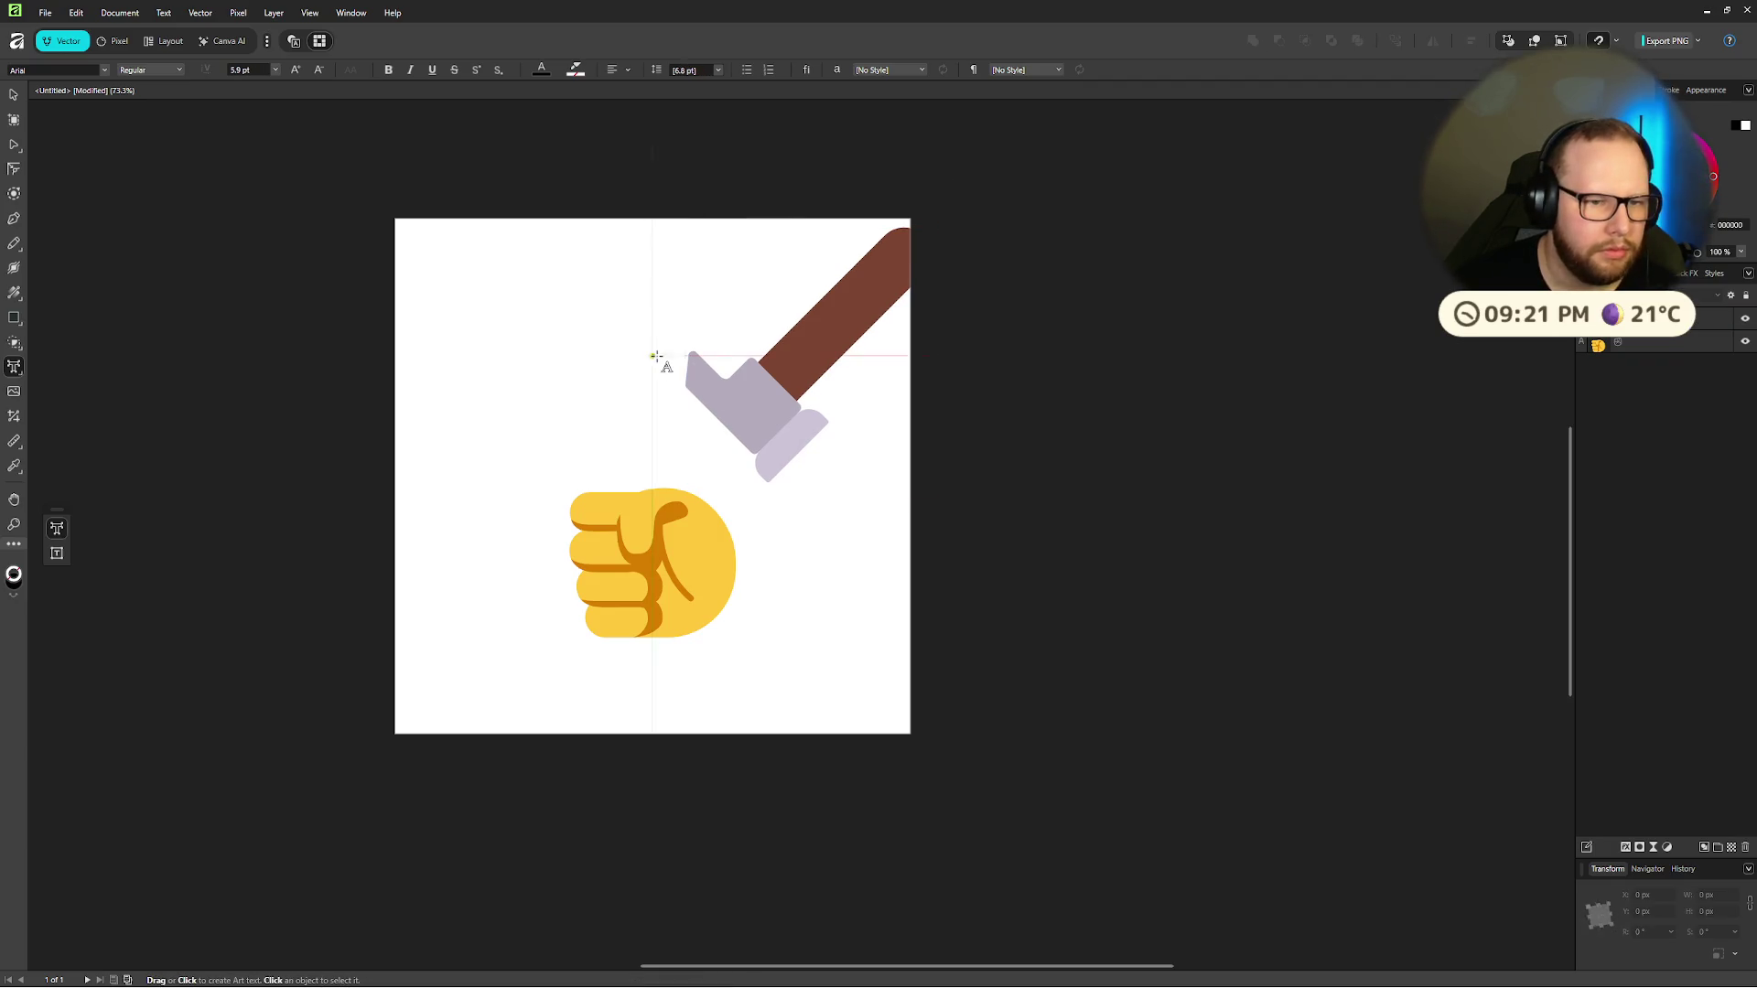
Step: Rotate the hammer upright, move it onto the fist and place its layer behind the fist
{"action": "left_click", "coordinate": [13, 94]}
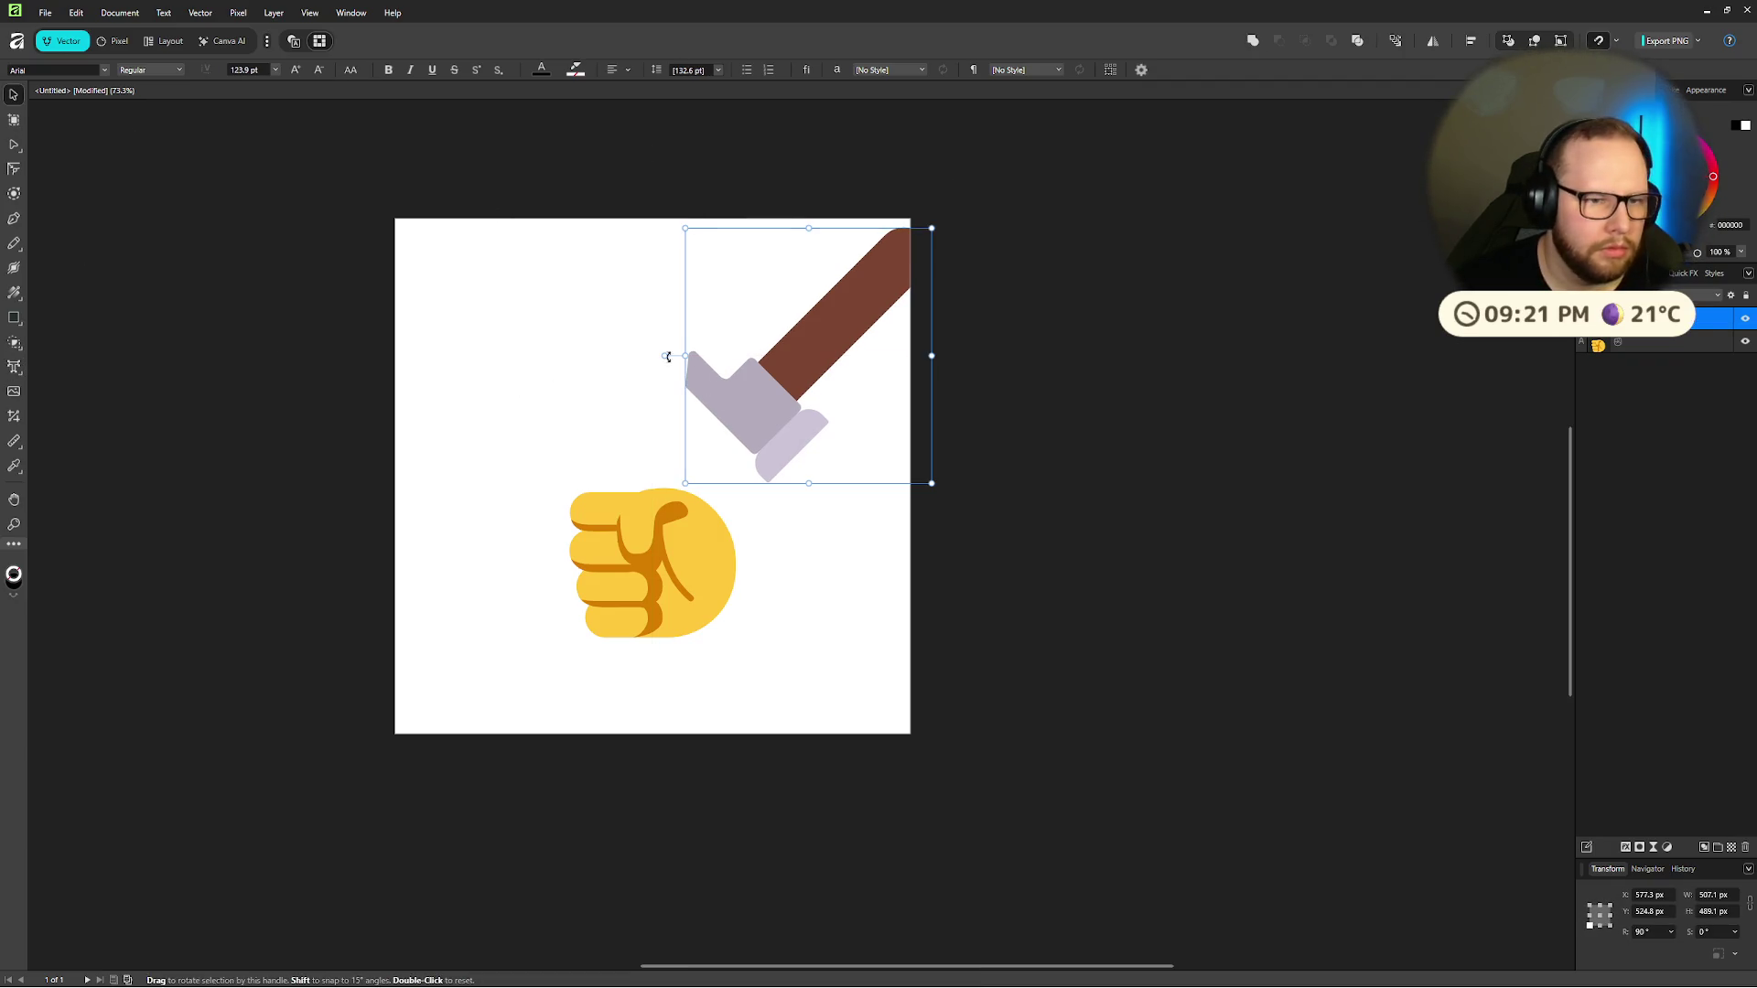
{"action": "mouse_move", "coordinate": [664, 355]}
{"action": "left_mouse_down"}
{"action": "mouse_move", "coordinate": [1088, 169]}
{"action": "mouse_move", "coordinate": [1031, 187]}
{"action": "mouse_move", "coordinate": [931, 140]}
{"action": "mouse_move", "coordinate": [1043, 200]}
{"action": "mouse_move", "coordinate": [1019, 184]}
{"action": "left_mouse_up"}
{"action": "mouse_move", "coordinate": [820, 403]}
{"action": "left_mouse_down"}
{"action": "mouse_move", "coordinate": [657, 521]}
{"action": "mouse_move", "coordinate": [661, 503]}
{"action": "mouse_move", "coordinate": [641, 504]}
{"action": "mouse_move", "coordinate": [662, 499]}
{"action": "left_mouse_up"}
{"action": "left_click_drag", "start_coordinate": [1647, 317], "coordinate": [1632, 361]}
{"action": "left_click", "coordinate": [987, 384]}
{"action": "mouse_move", "coordinate": [628, 466]}
{"action": "left_mouse_down"}
{"action": "mouse_move", "coordinate": [639, 490]}
{"action": "mouse_move", "coordinate": [640, 446]}
{"action": "mouse_move", "coordinate": [641, 470]}
{"action": "left_mouse_up"}
Step: Bring the whole page into view and reselect the hammer
{"action": "left_click", "coordinate": [1098, 355]}
{"action": "scroll", "coordinate": [767, 439], "scroll_direction": "up", "scroll_amount": 1}
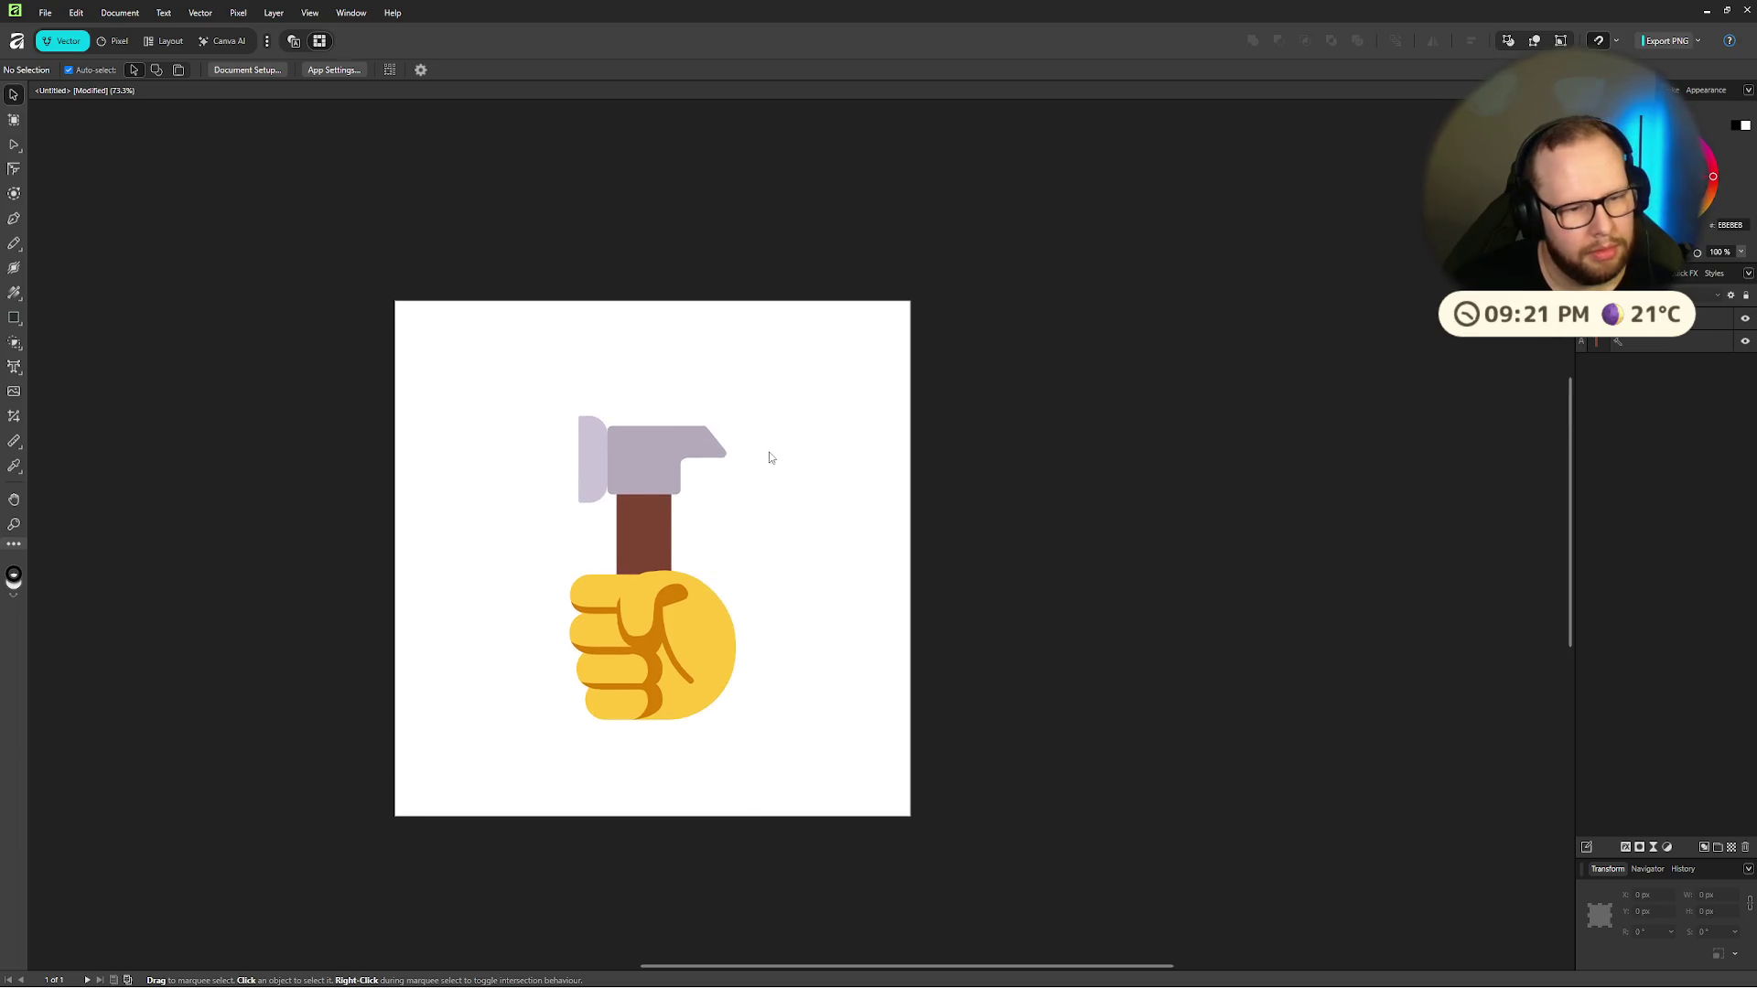
{"action": "left_click_drag", "start_coordinate": [768, 455], "coordinate": [1020, 259]}
{"action": "scroll", "coordinate": [992, 337], "scroll_direction": "up", "scroll_amount": 1}
{"action": "scroll", "coordinate": [1007, 324], "scroll_direction": "down", "scroll_amount": 4}
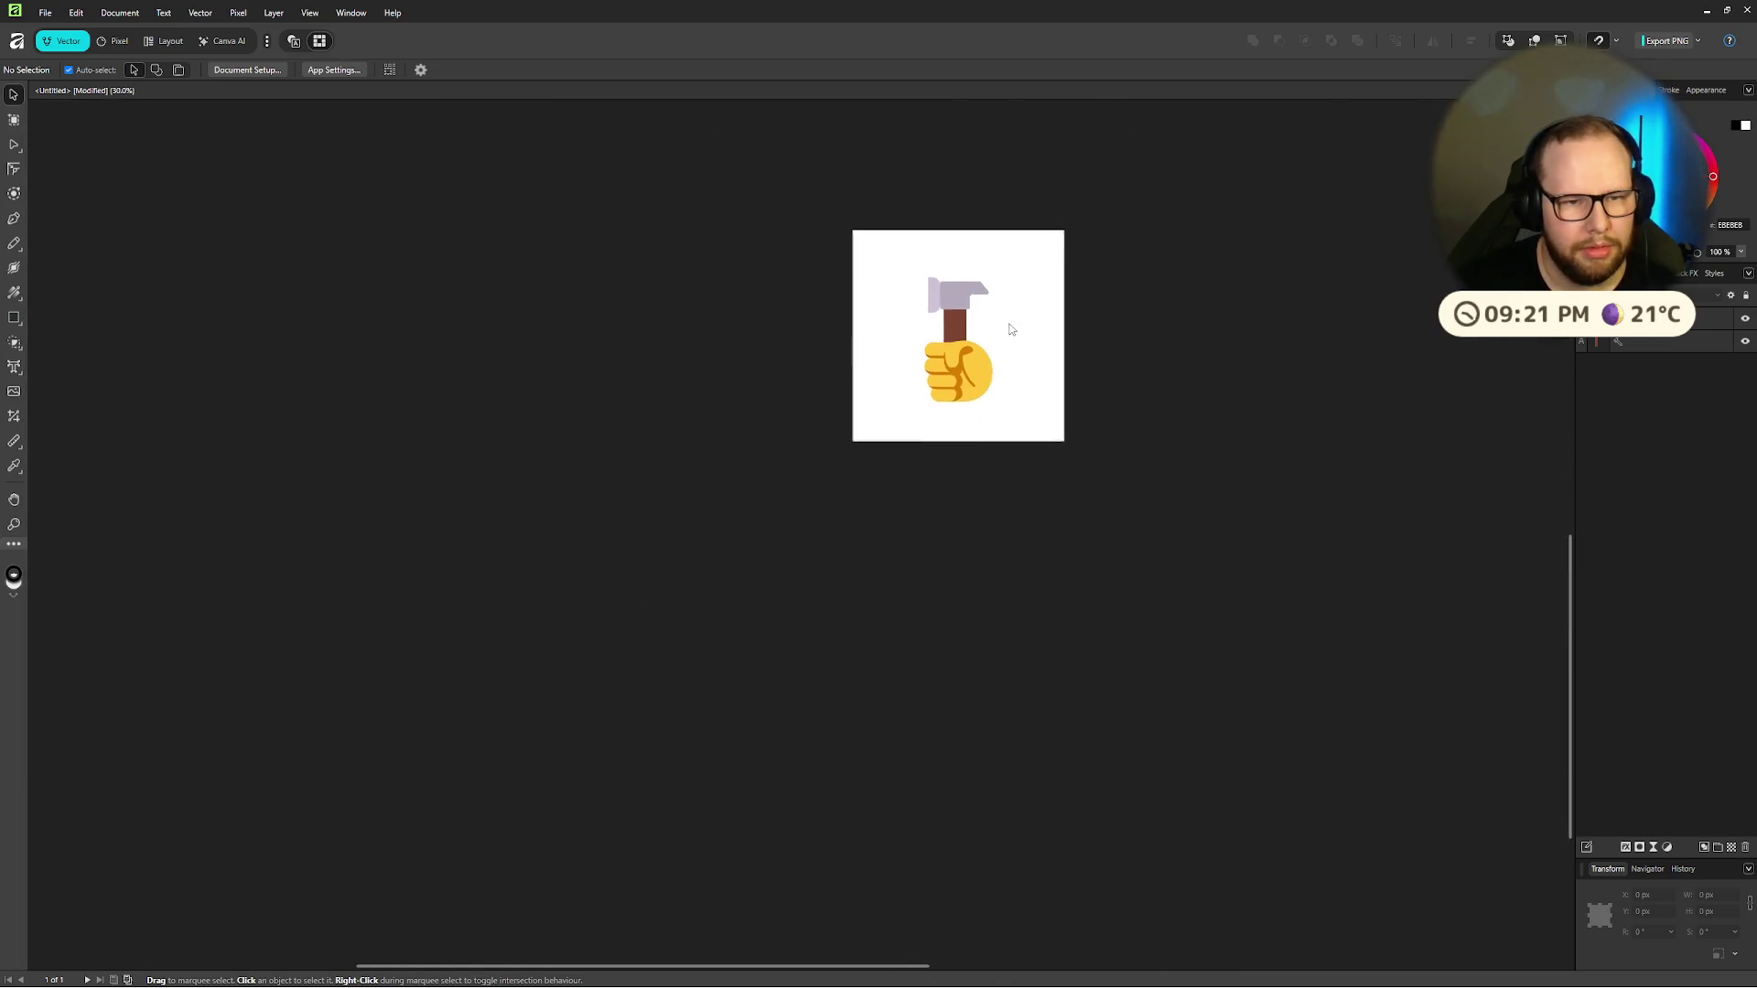
{"action": "scroll", "coordinate": [1007, 325], "scroll_direction": "up", "scroll_amount": 5}
{"action": "left_click", "coordinate": [801, 419]}
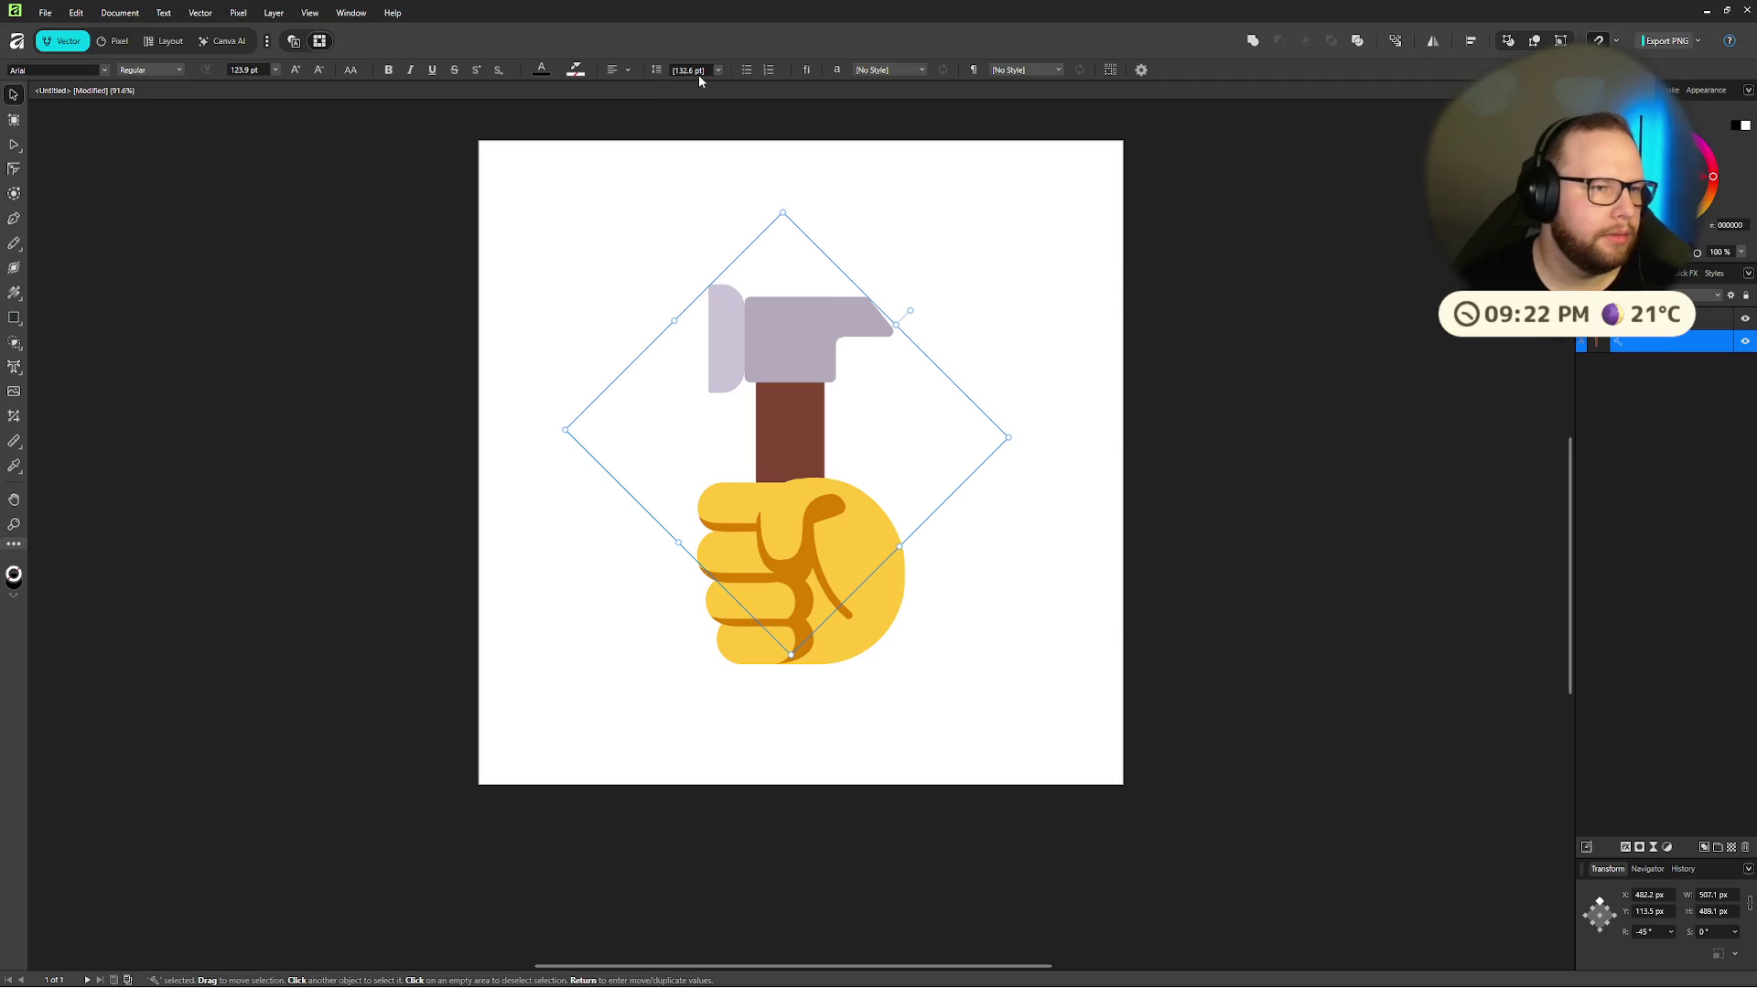
Step: Give the hammer 200 pt line spacing and a 180 pt font size
{"action": "type", "text": "200"}
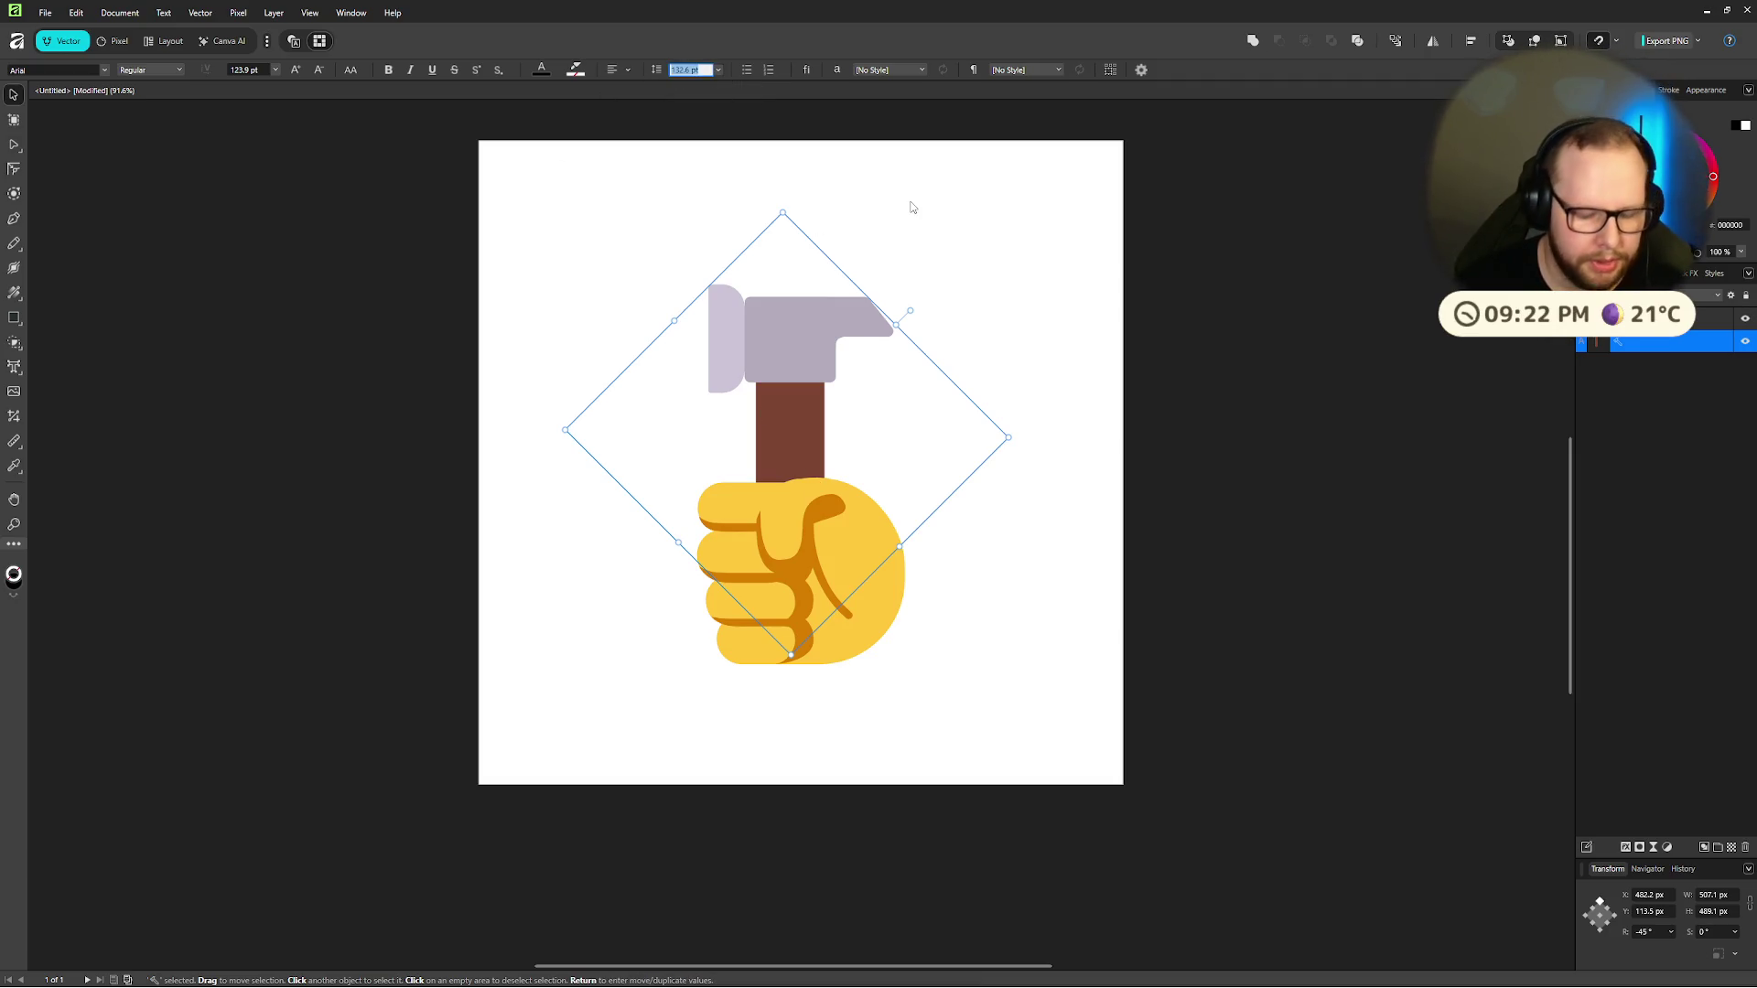
{"action": "key", "text": "Return"}
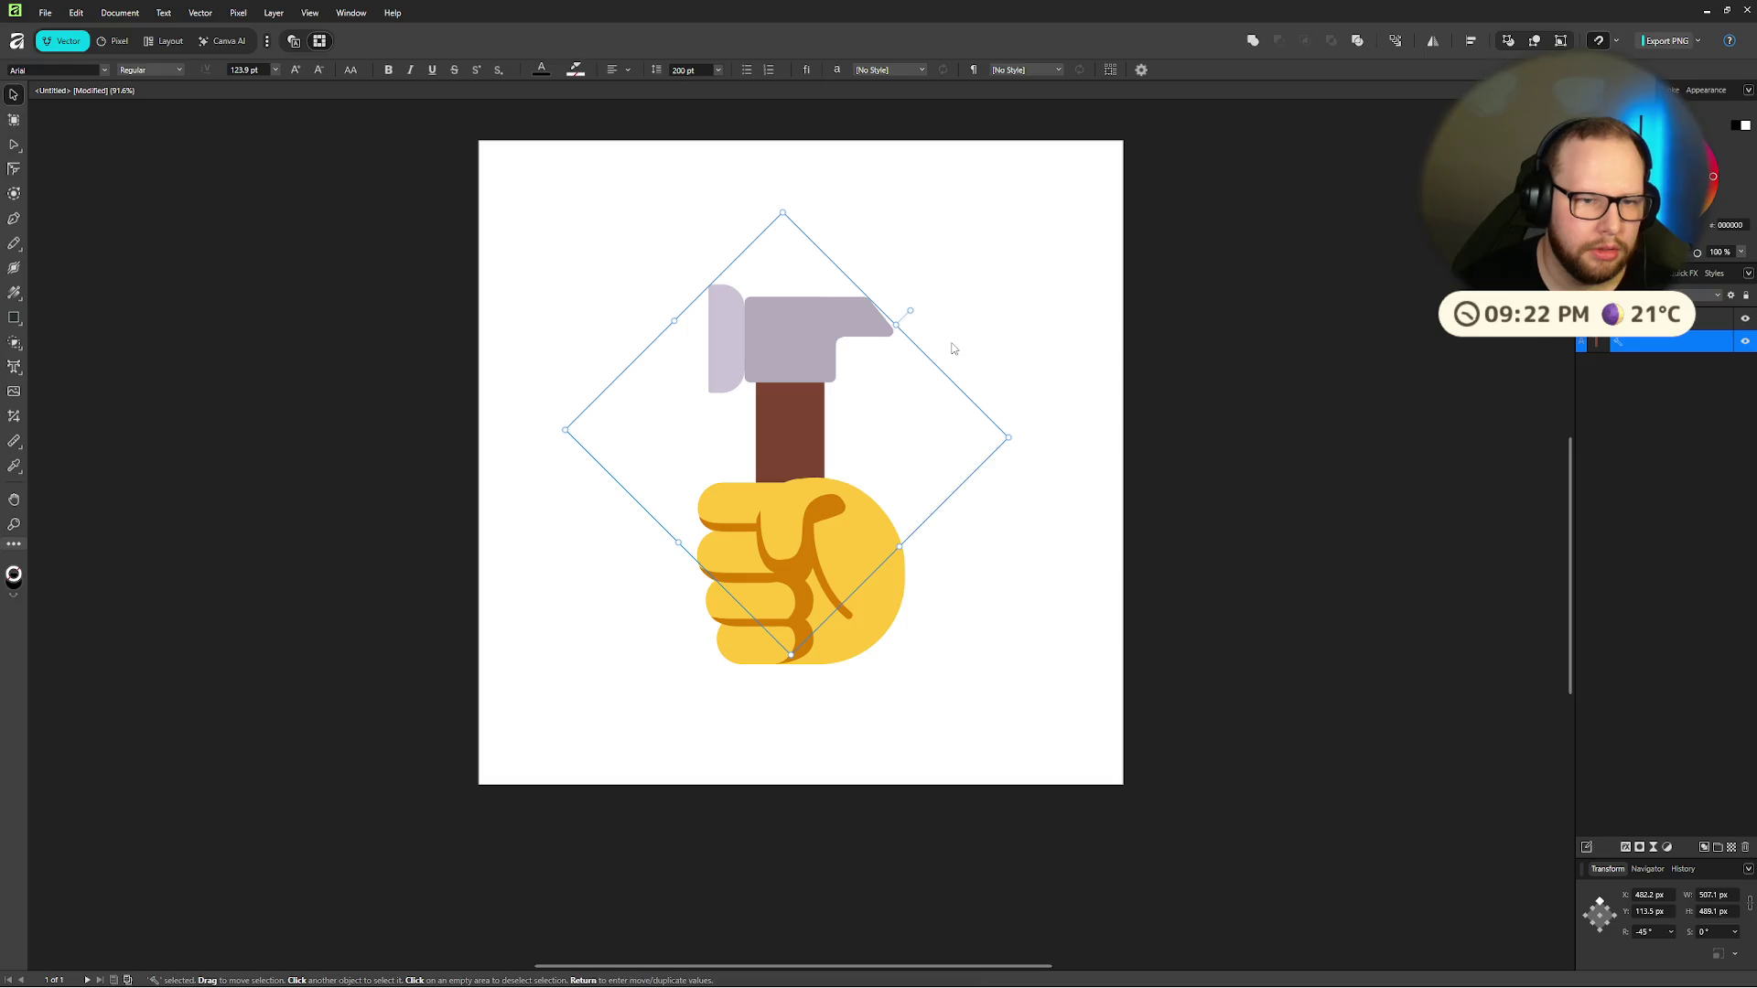
{"action": "key", "text": "t"}
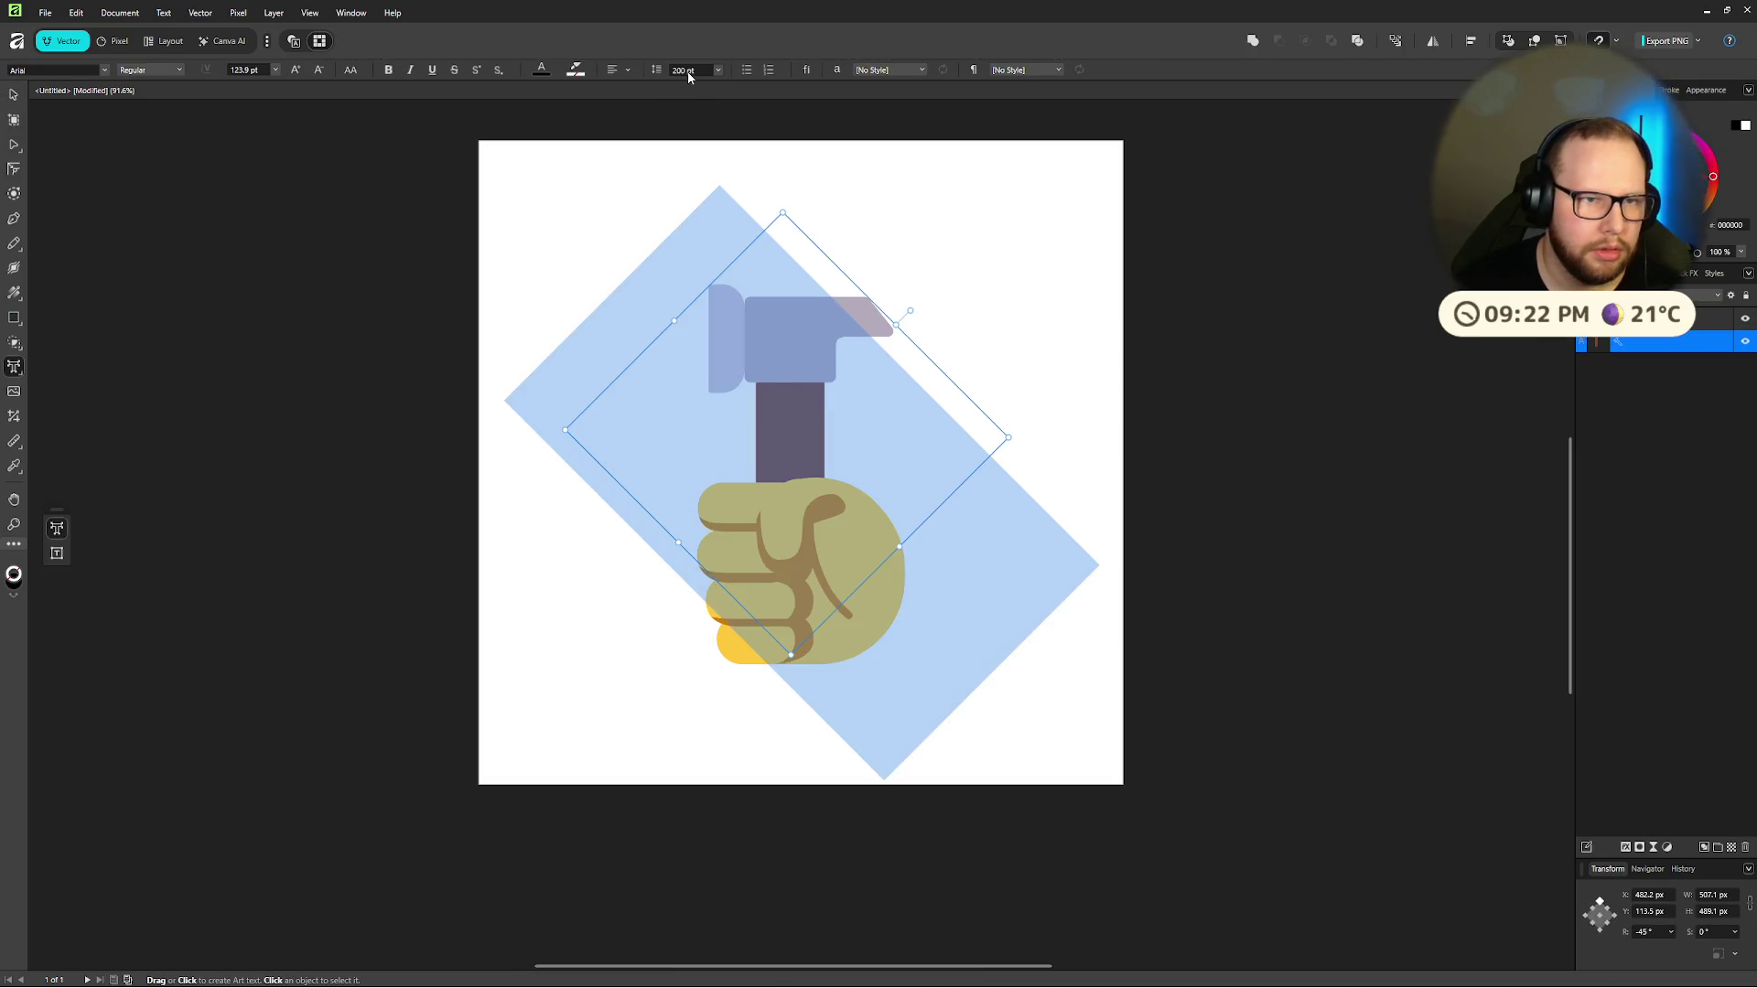
{"action": "left_click", "coordinate": [687, 70]}
{"action": "left_click", "coordinate": [246, 70]}
{"action": "type", "text": "200"}
{"action": "key", "text": "Return"}
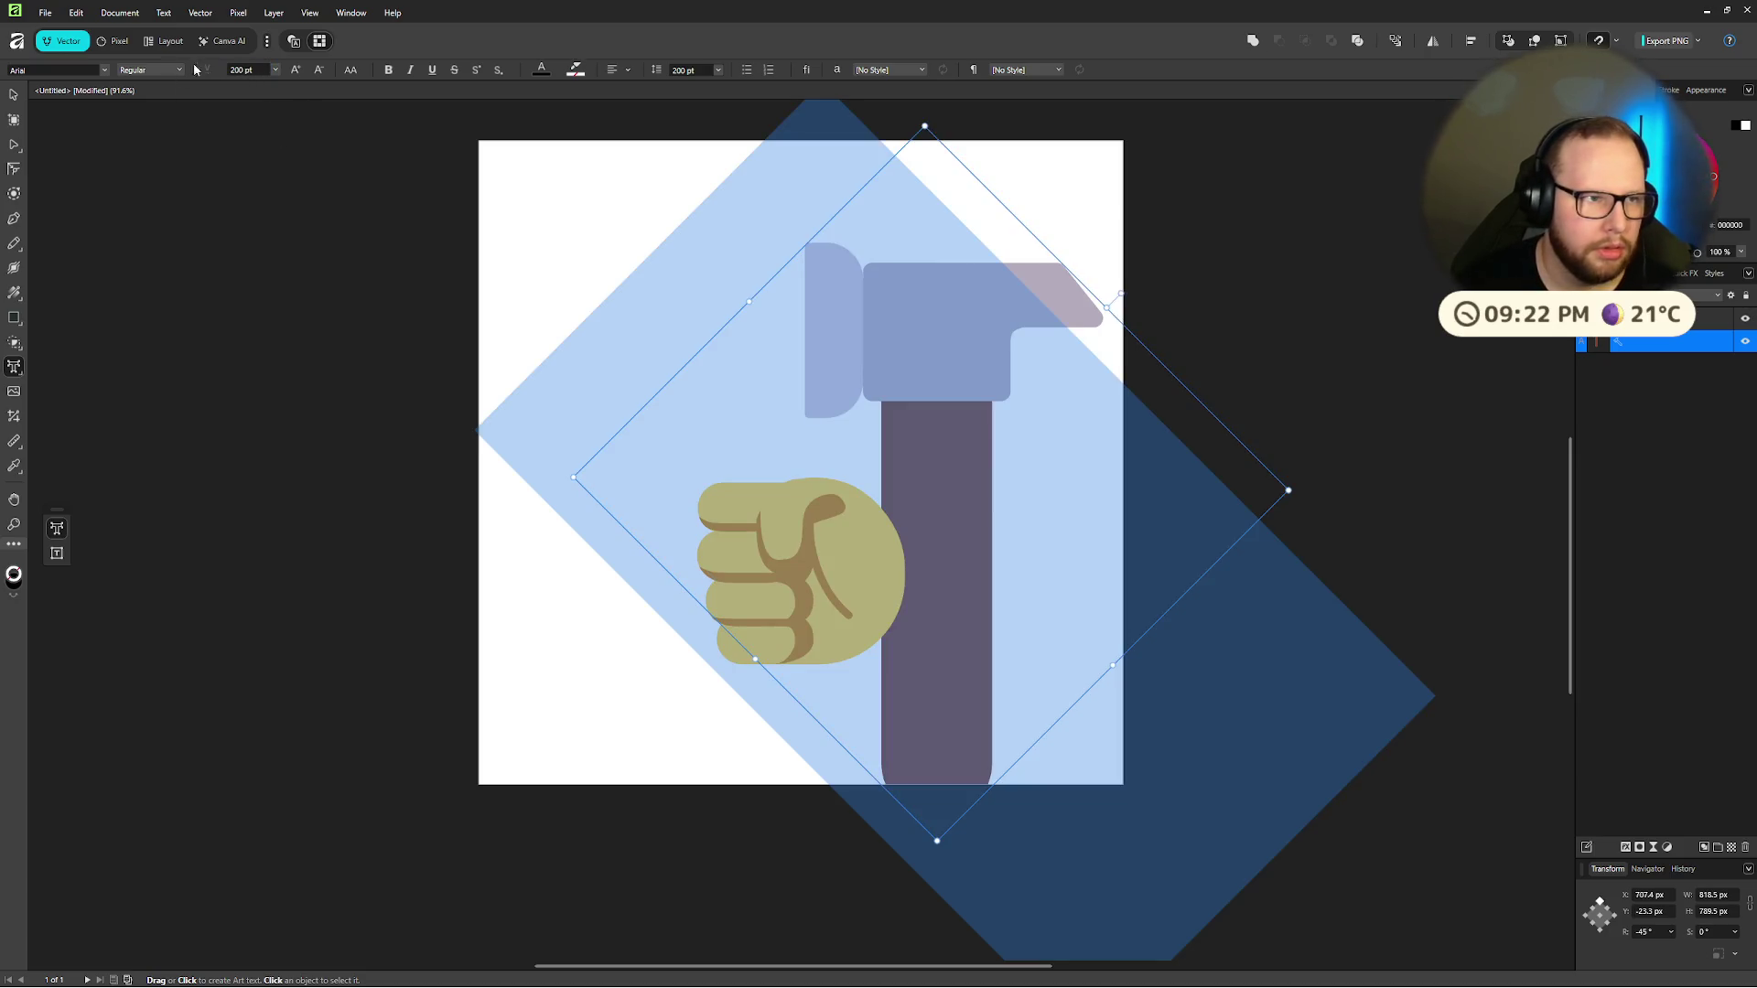
{"action": "left_click", "coordinate": [245, 70]}
{"action": "type", "text": "180"}
{"action": "key", "text": "Return"}
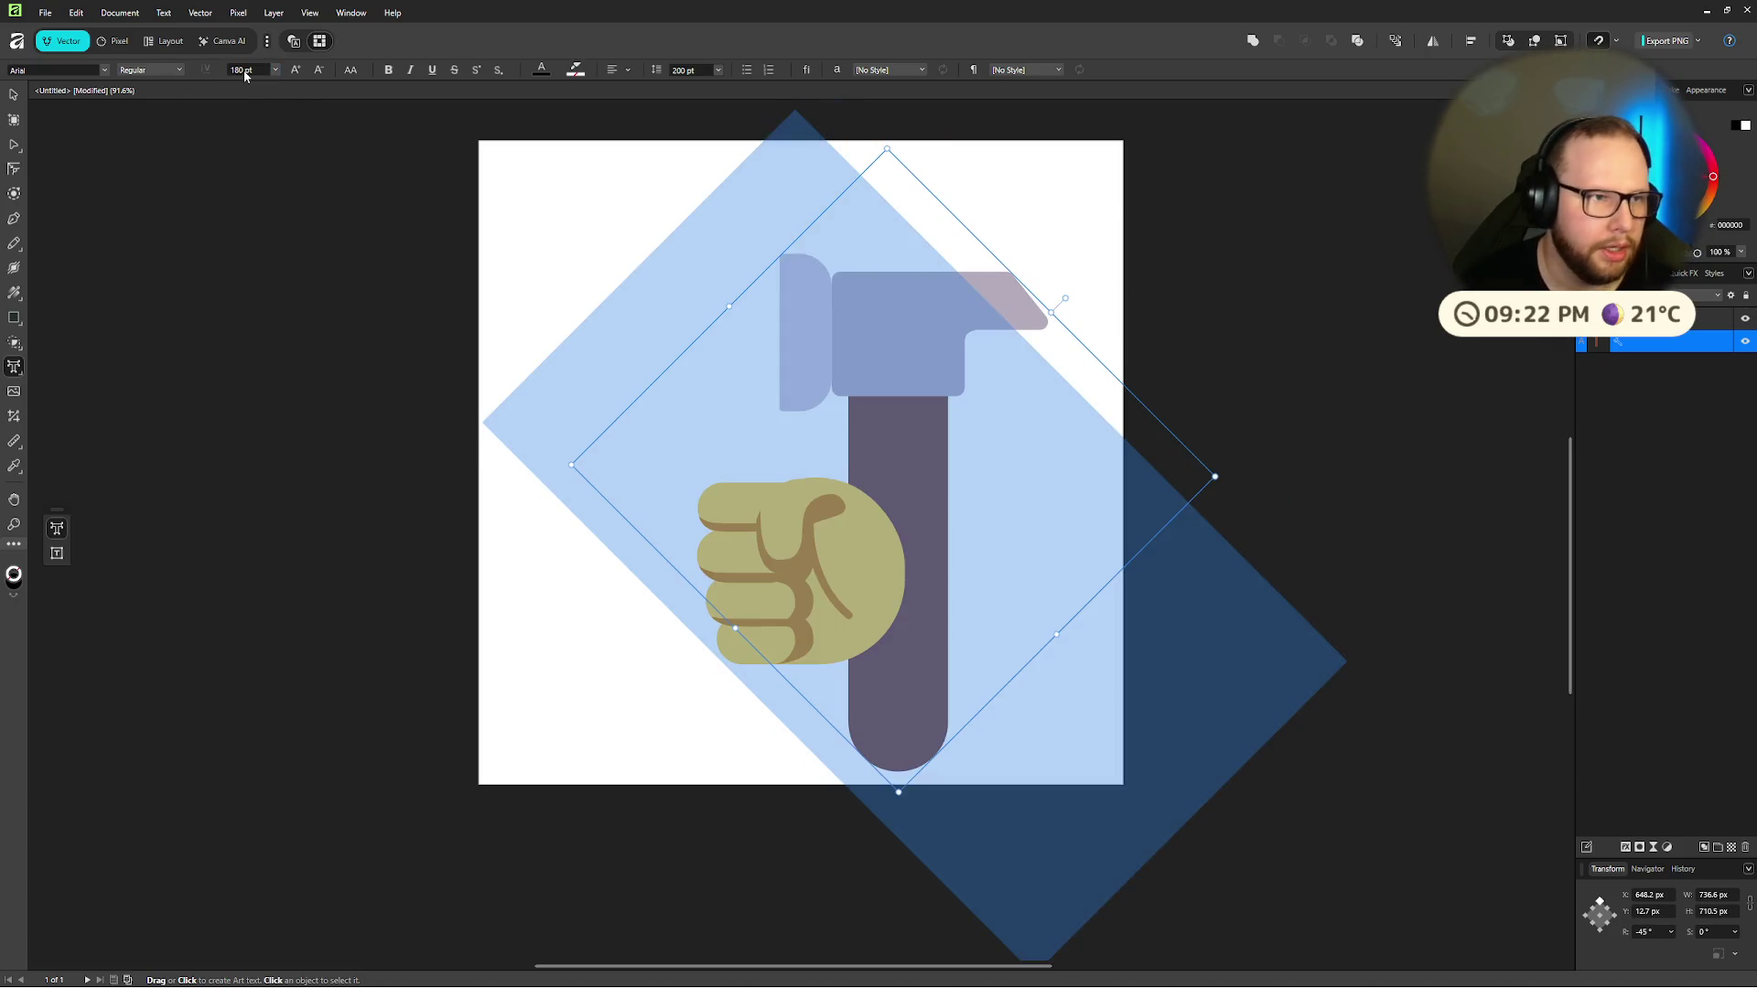
Step: Set the fist emoji's font size to 150 pt
{"action": "key", "text": "ctrl+z"}
{"action": "key", "text": "ctrl+z"}
{"action": "key", "text": "ctrl+z"}
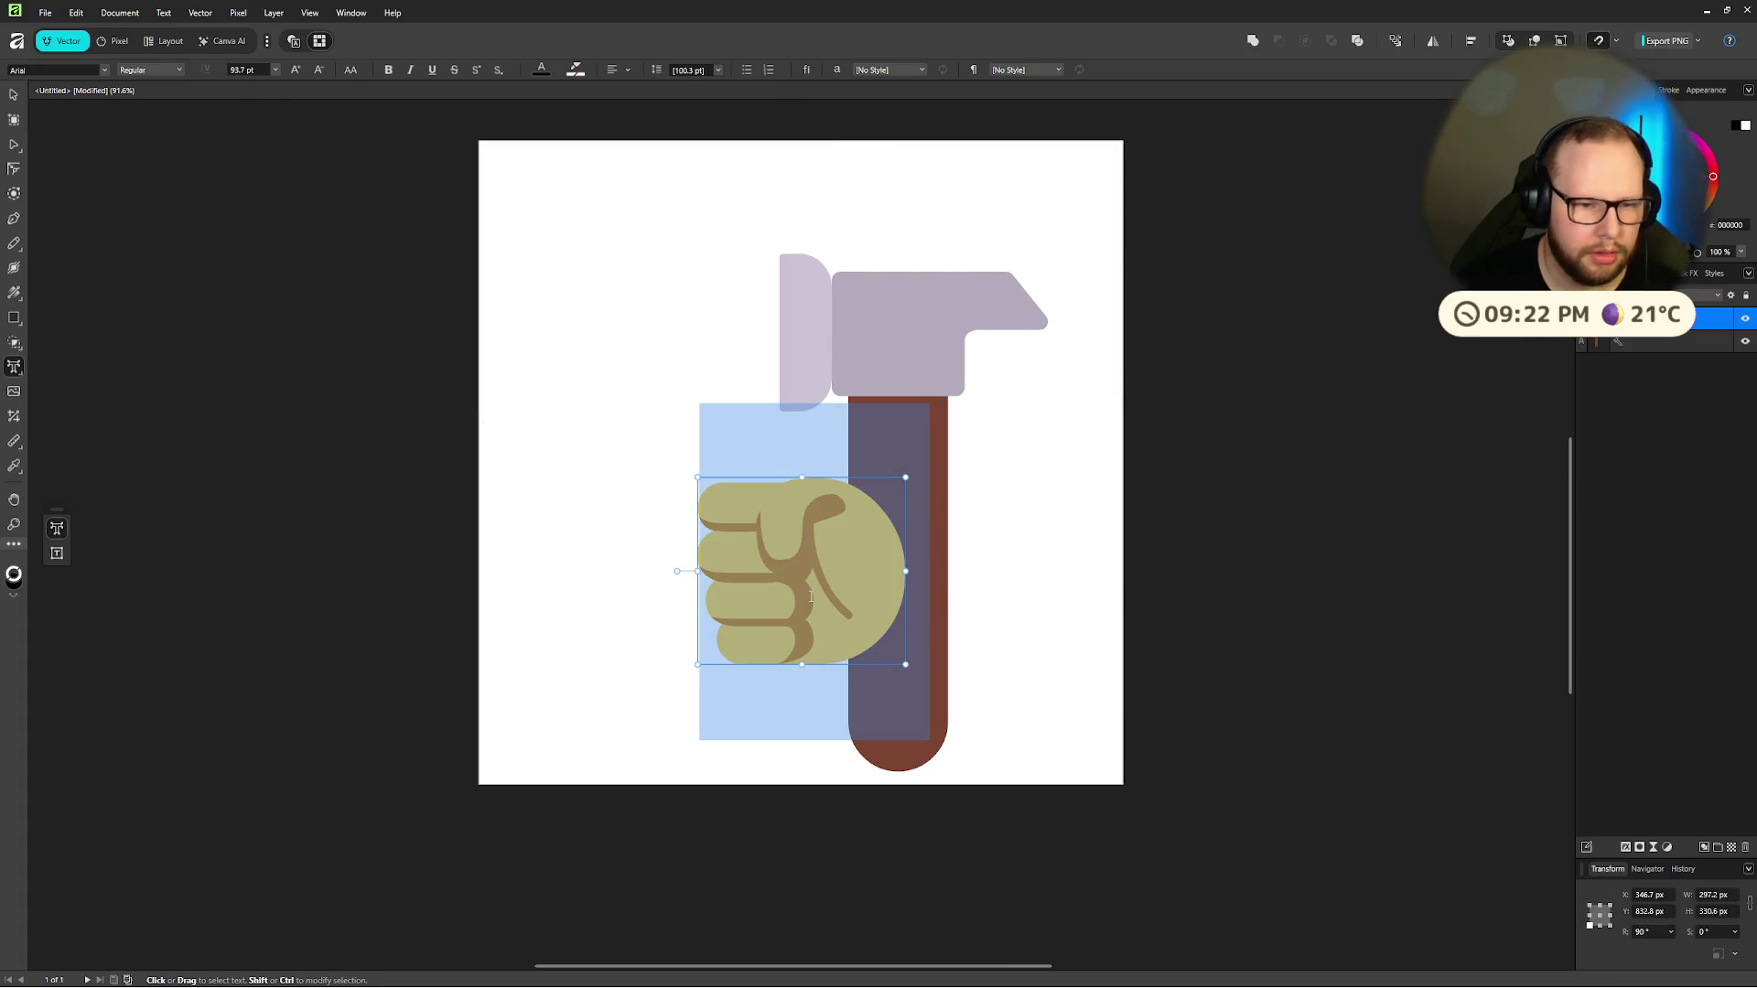
{"action": "left_click", "coordinate": [240, 71]}
{"action": "type", "text": "18"}
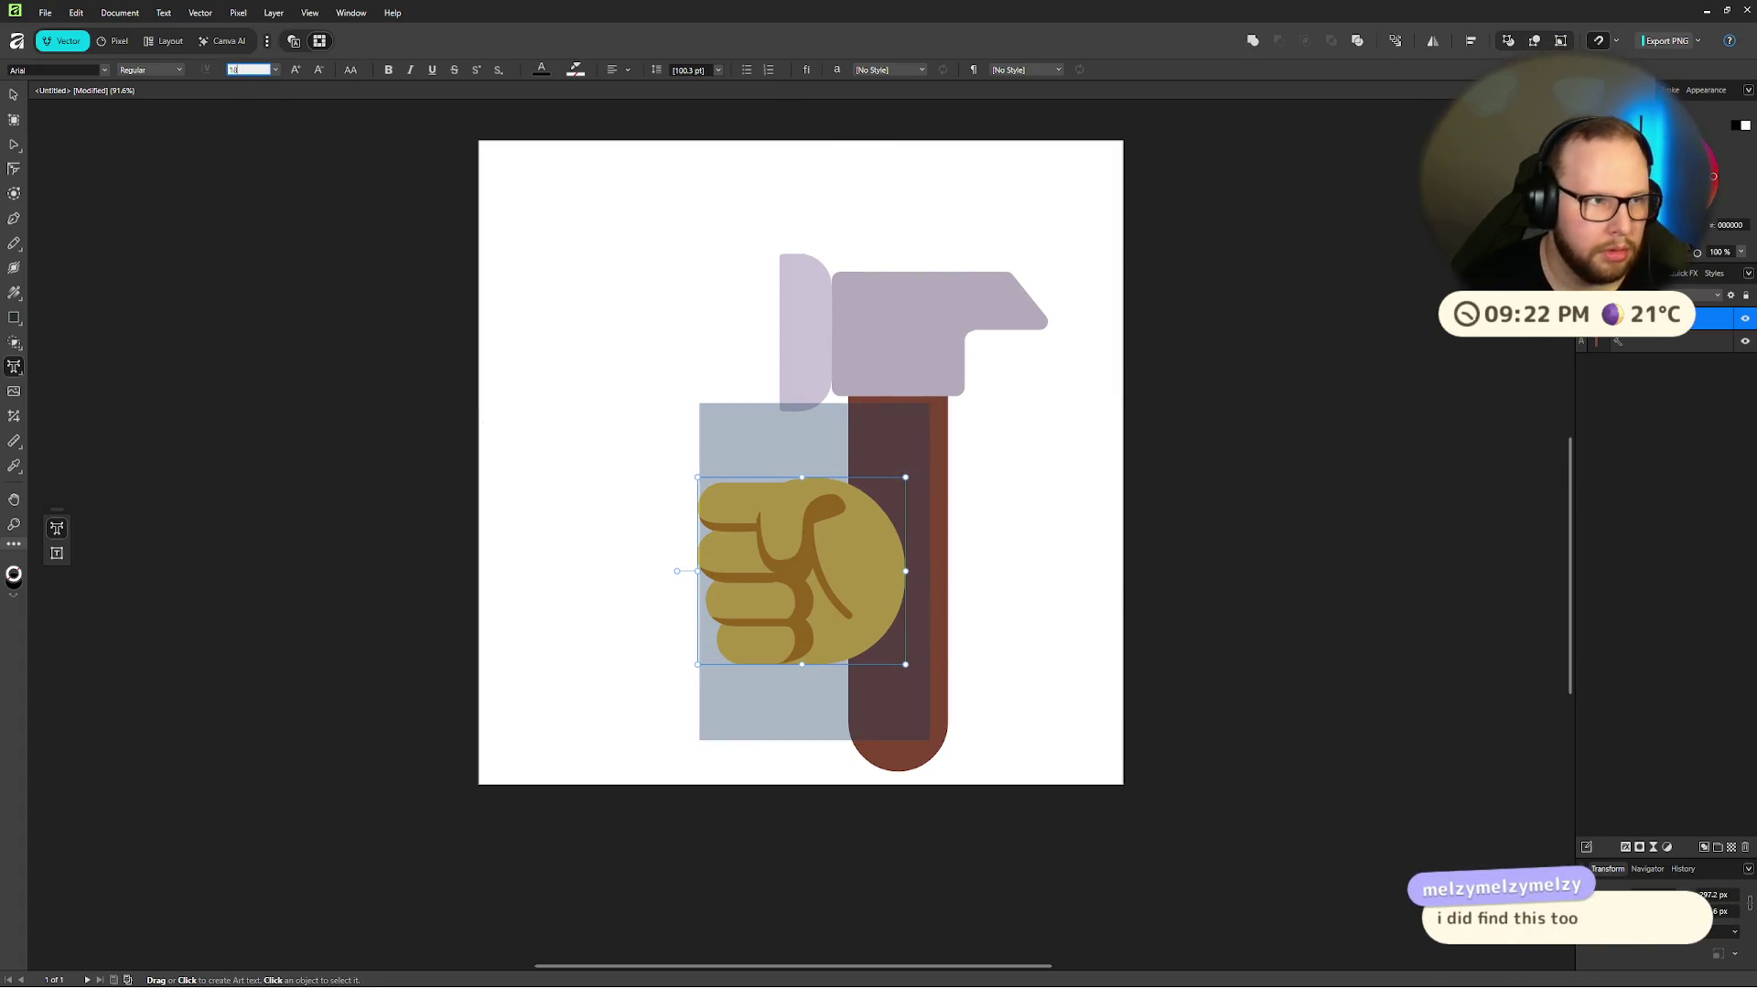
{"action": "type", "text": "150"}
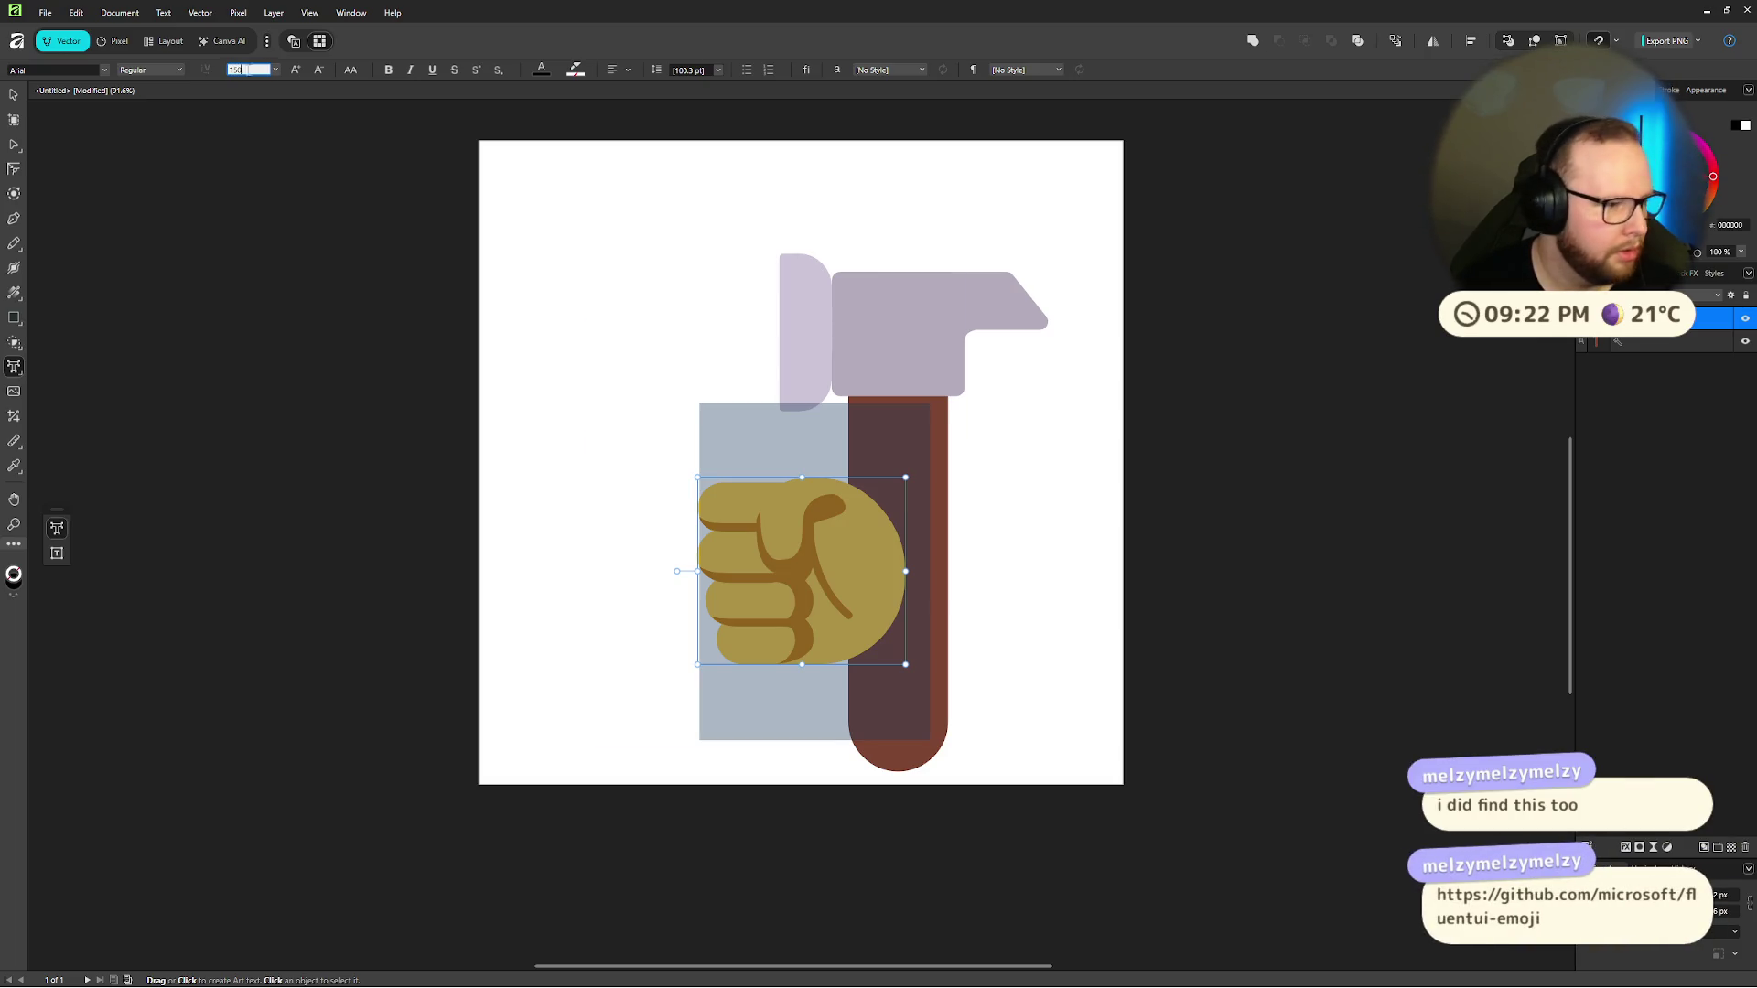
{"action": "key", "text": "Return"}
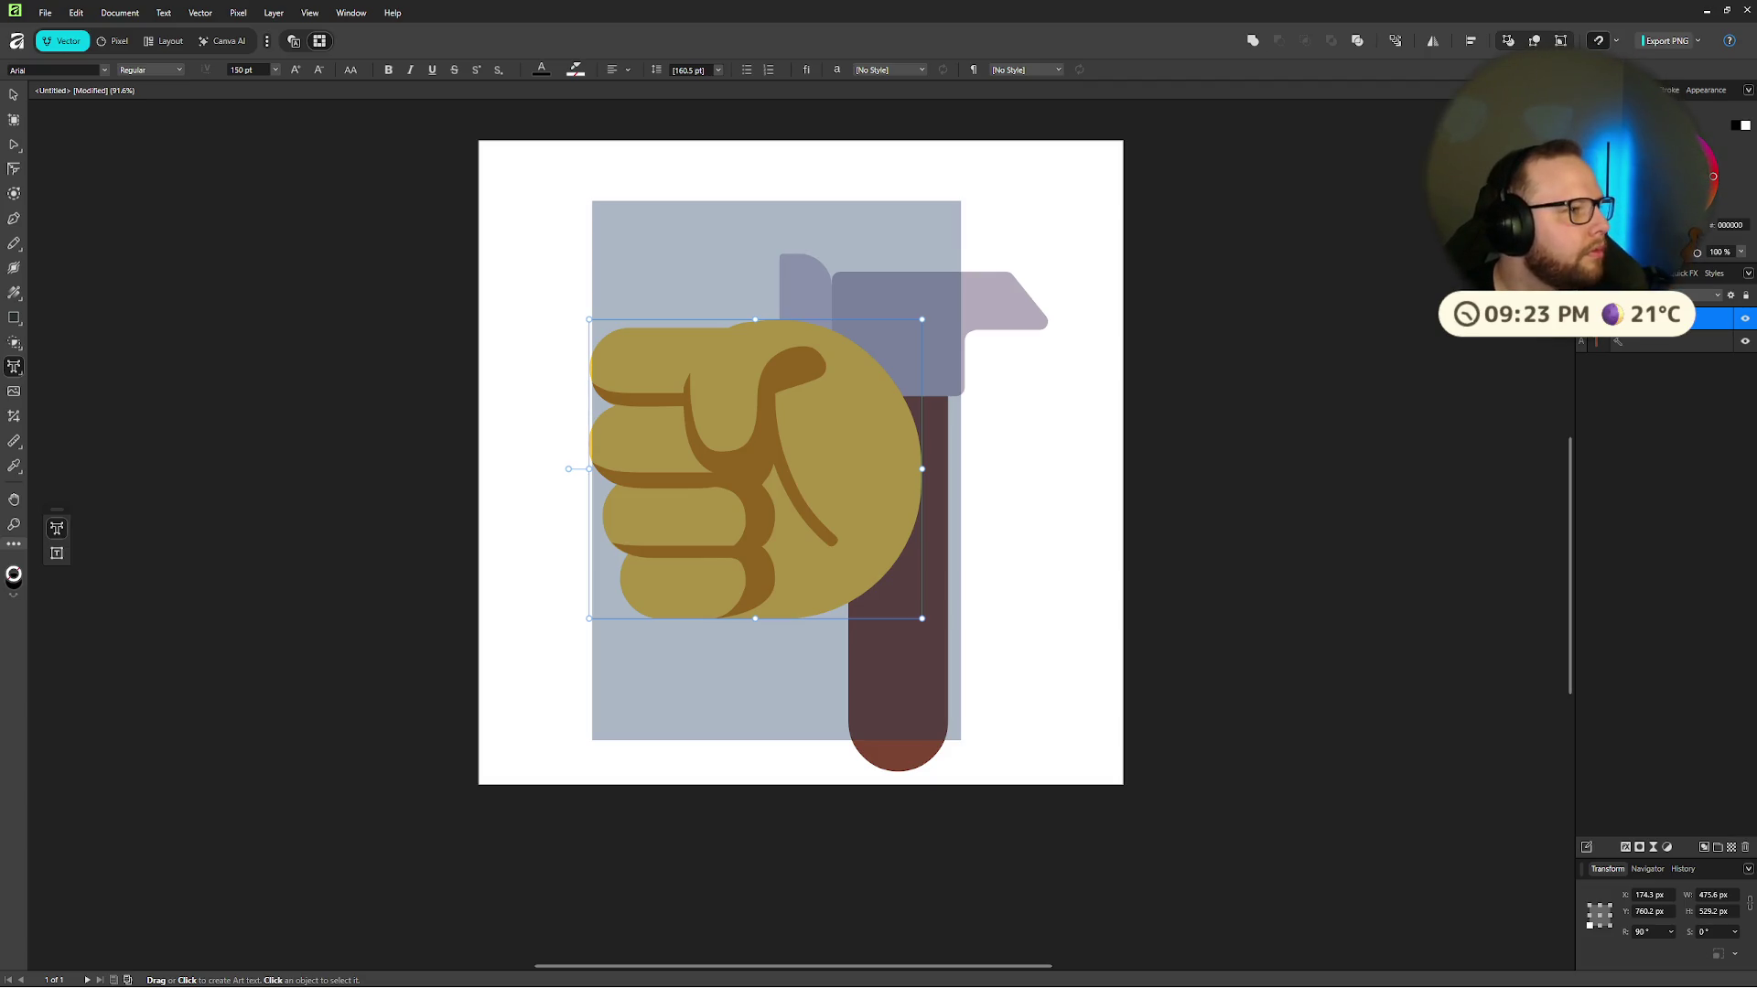
Step: Delete the hammer from the page, leaving an empty art text point beside it
{"action": "left_click", "coordinate": [874, 283]}
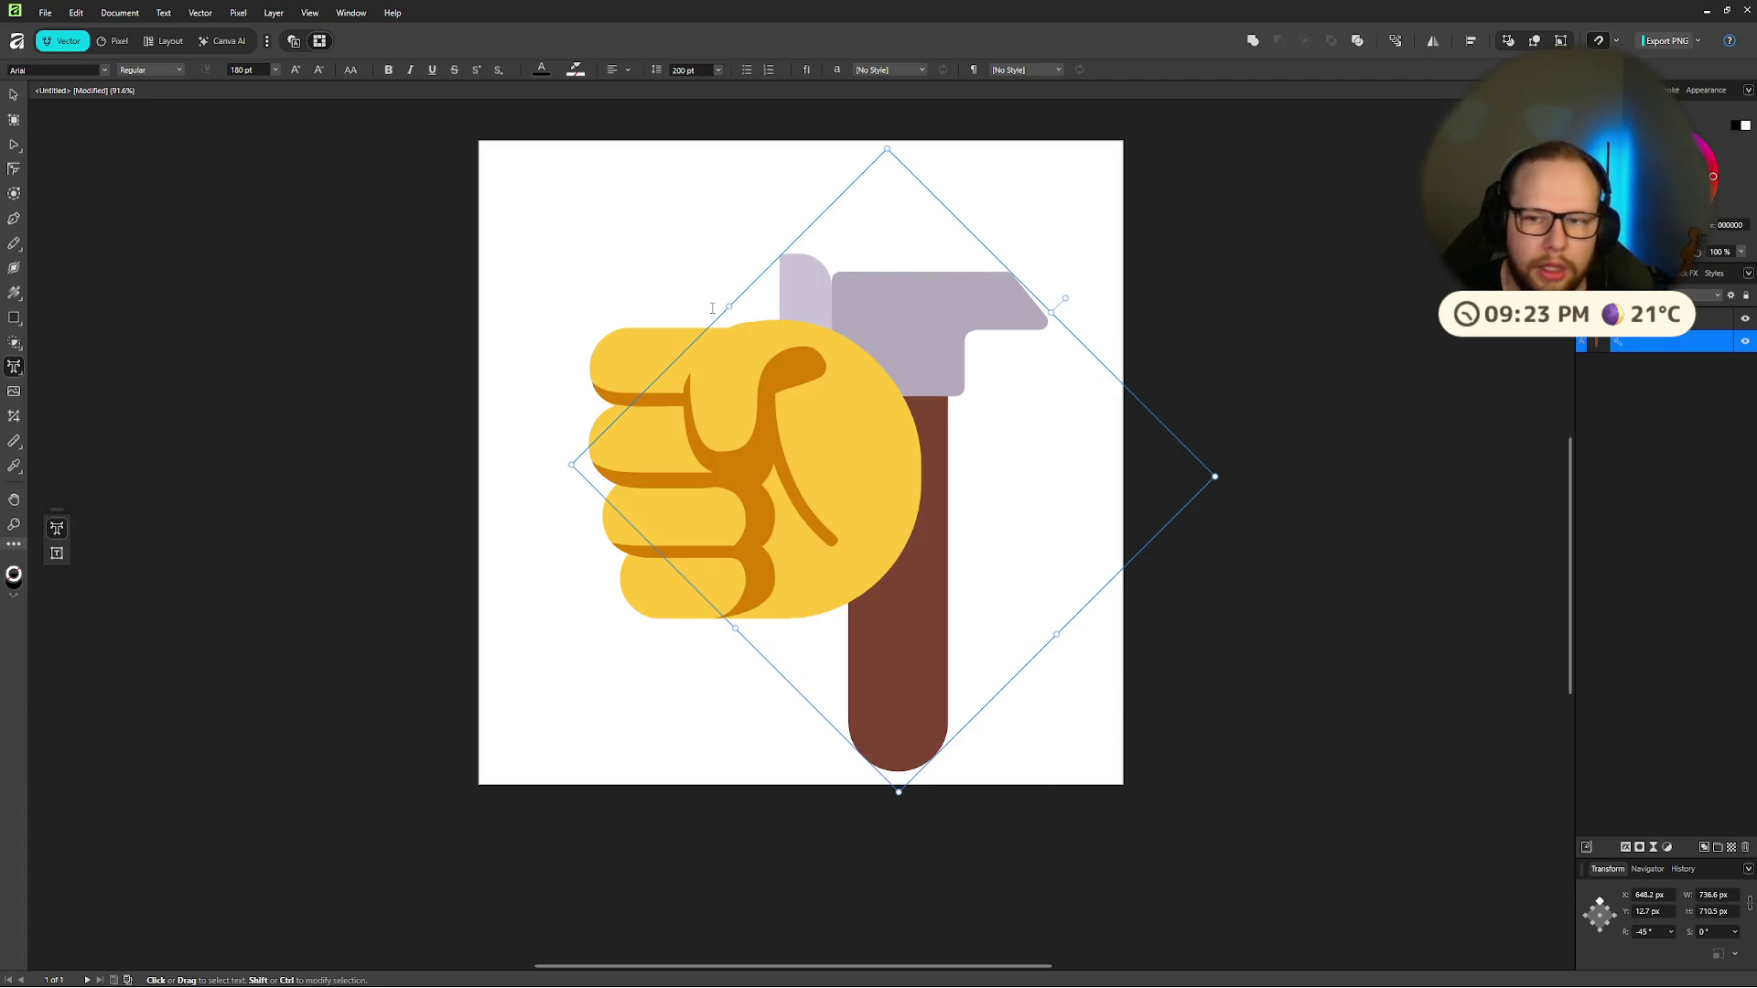
{"action": "scroll", "coordinate": [874, 283], "scroll_direction": "up", "scroll_amount": 3}
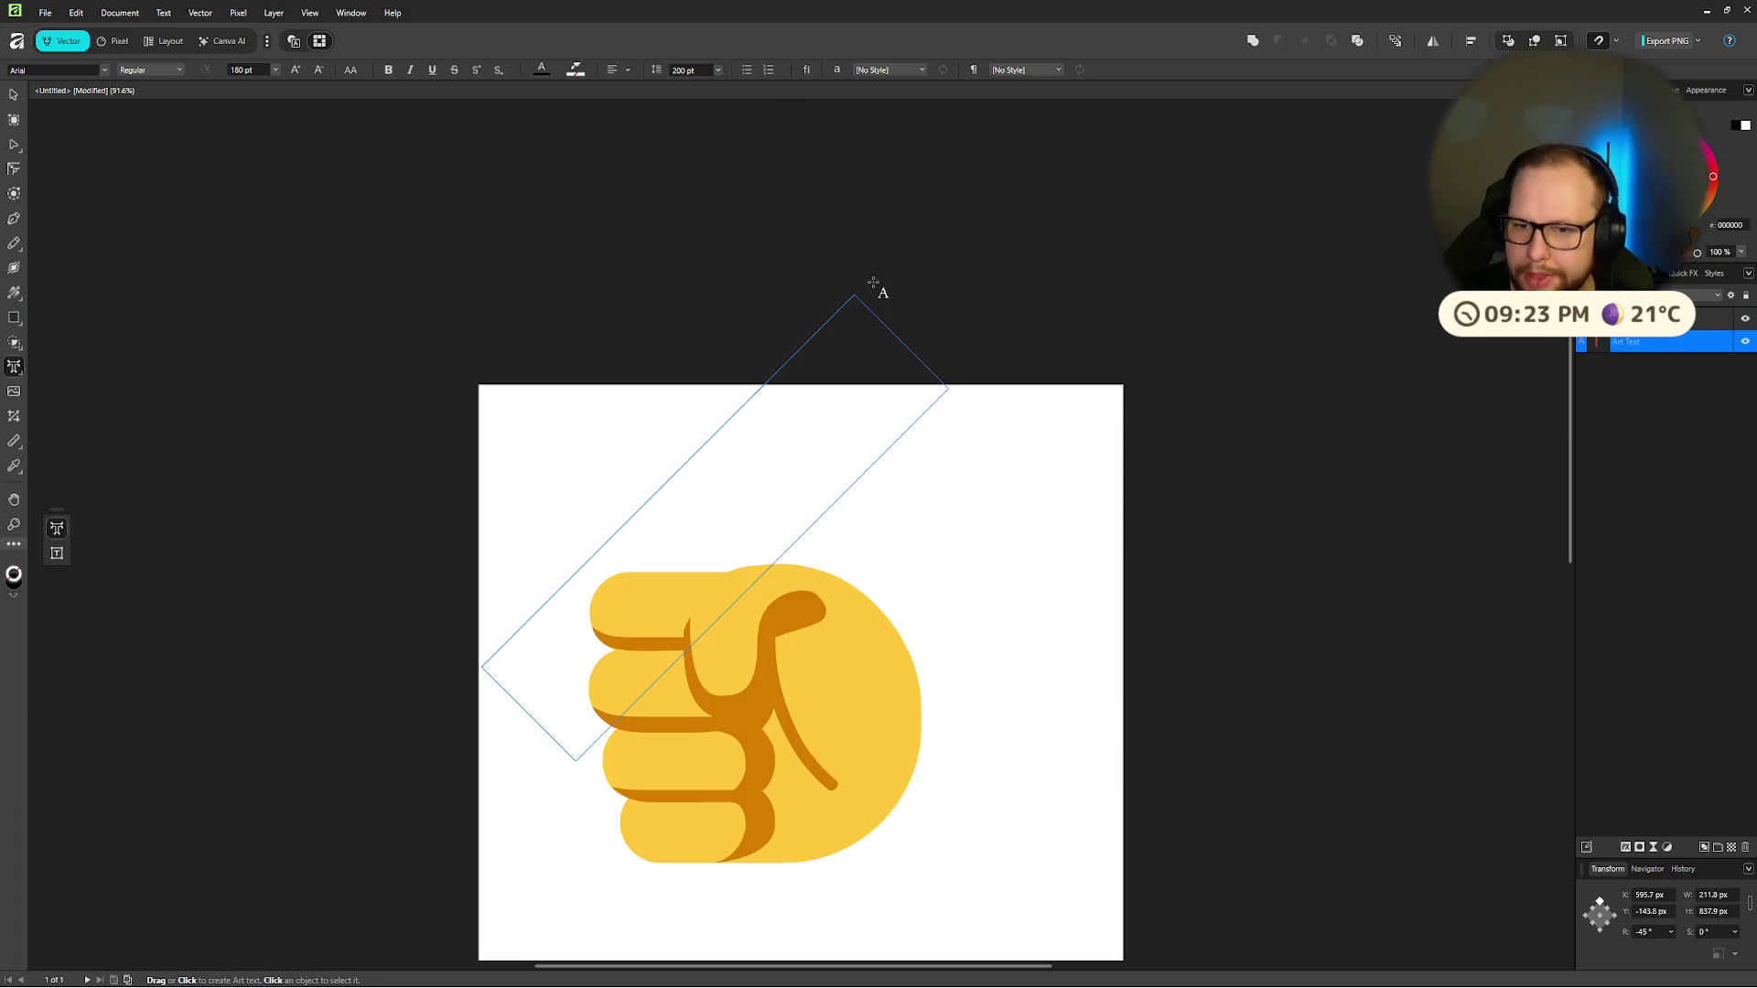
{"action": "key", "text": "Delete"}
{"action": "key", "text": "Delete"}
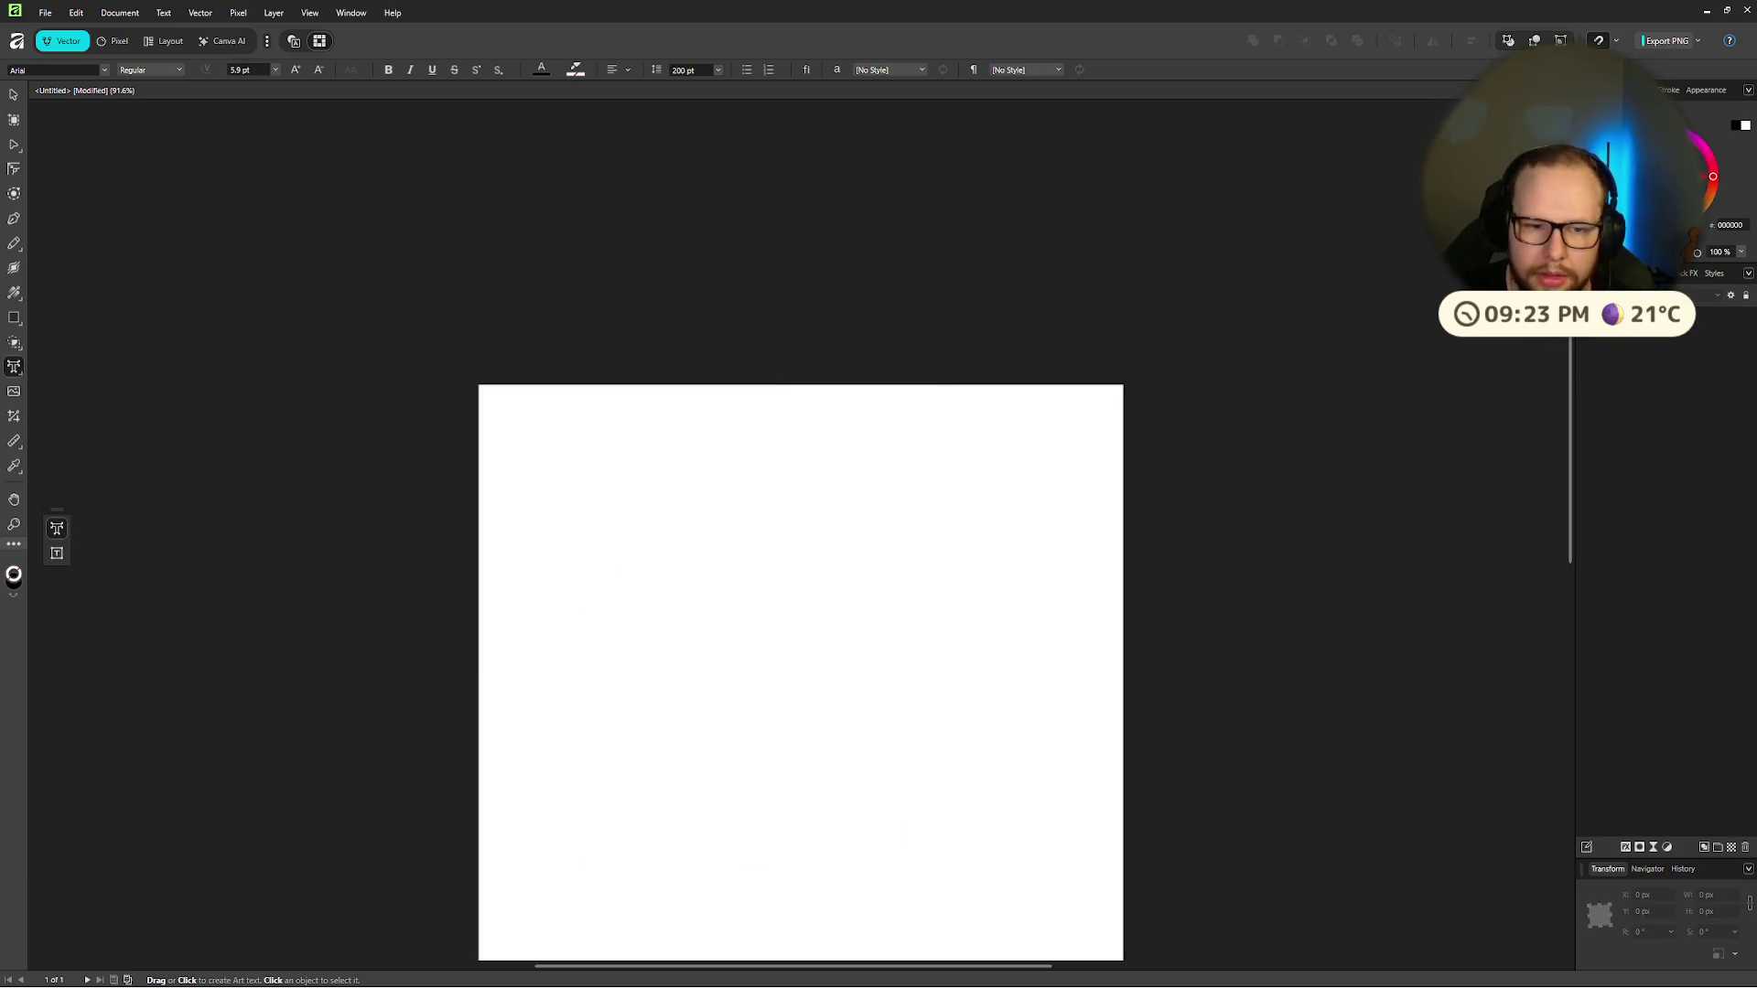
{"action": "scroll", "coordinate": [725, 494], "scroll_direction": "down", "scroll_amount": 2}
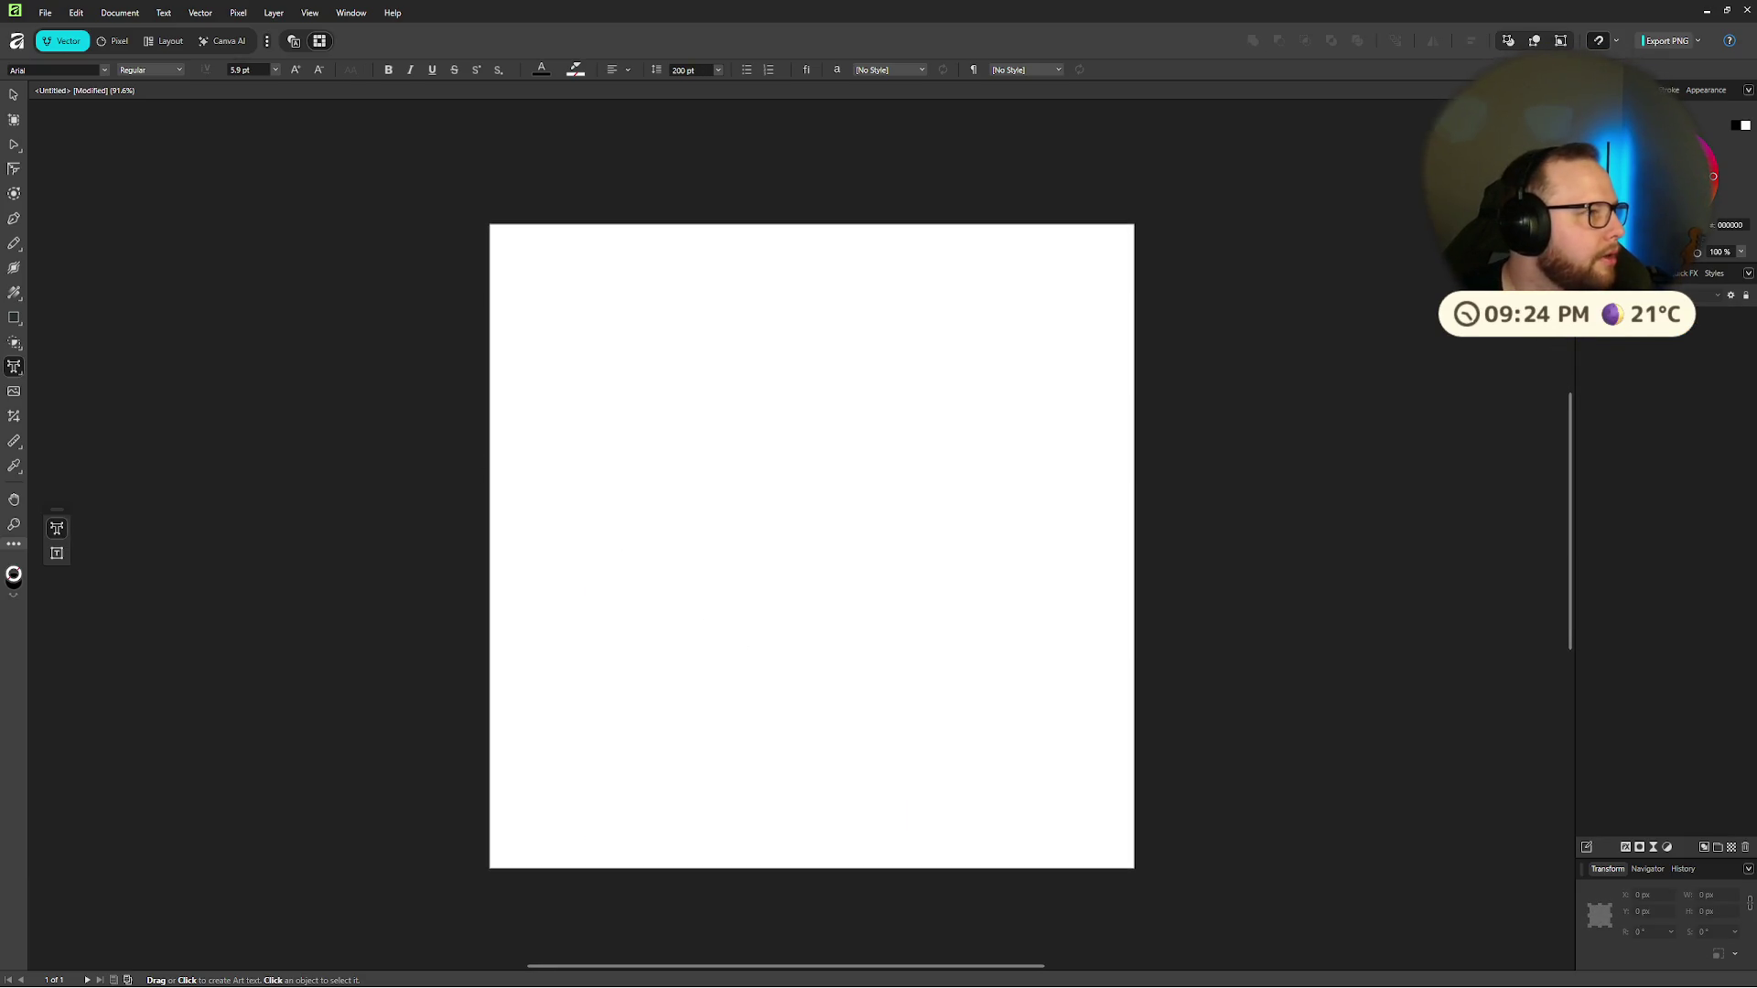
{"action": "left_click", "coordinate": [381, 237]}
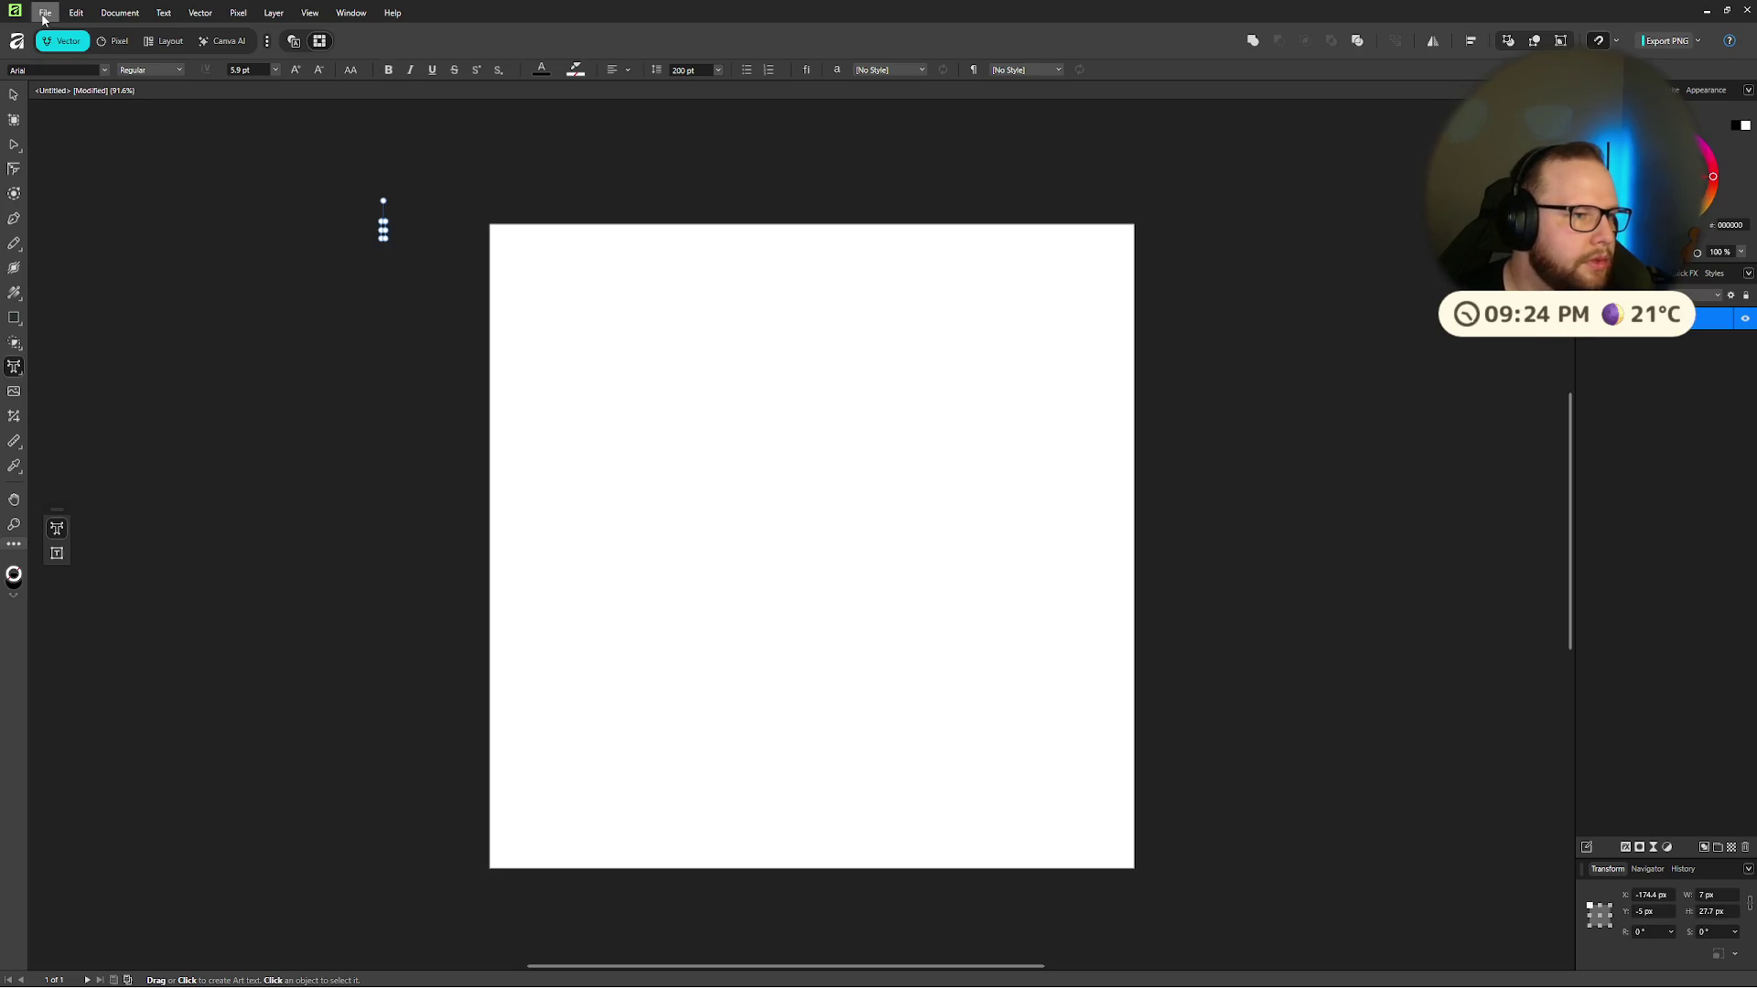
Step: Cancel closing the document and choose File > Open… instead
{"action": "left_click", "coordinate": [45, 13]}
{"action": "left_click", "coordinate": [70, 162]}
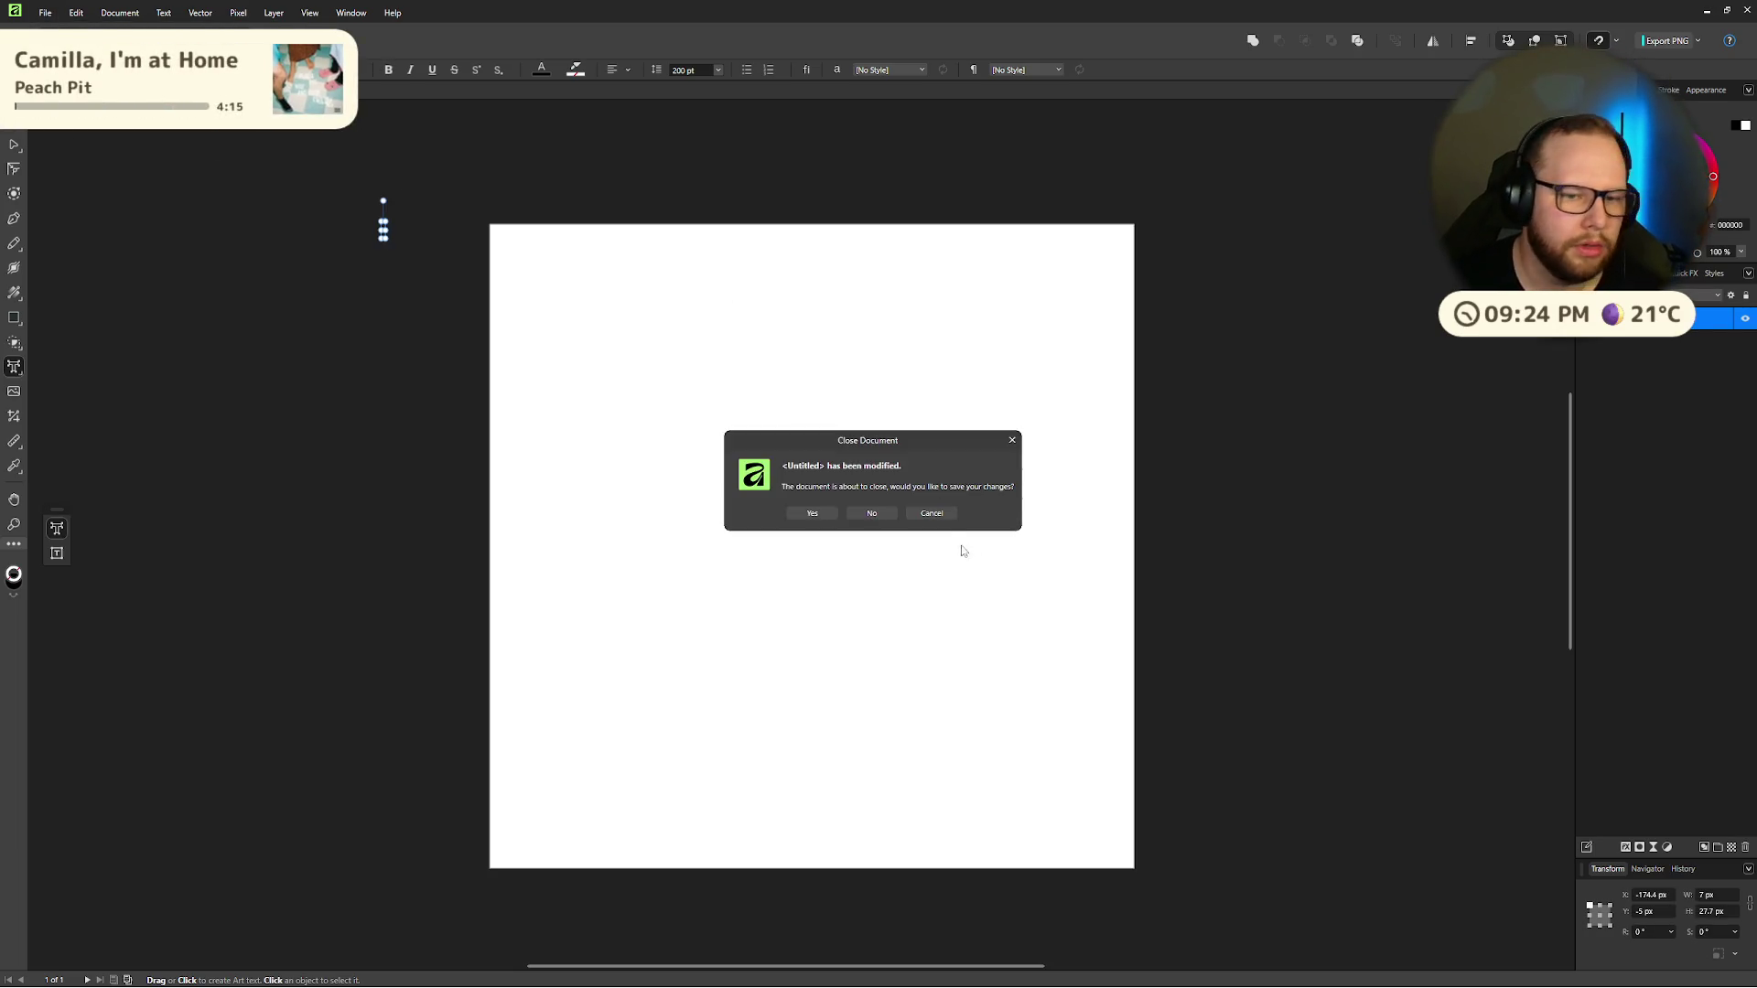
{"action": "left_click", "coordinate": [932, 513]}
{"action": "left_click", "coordinate": [45, 13]}
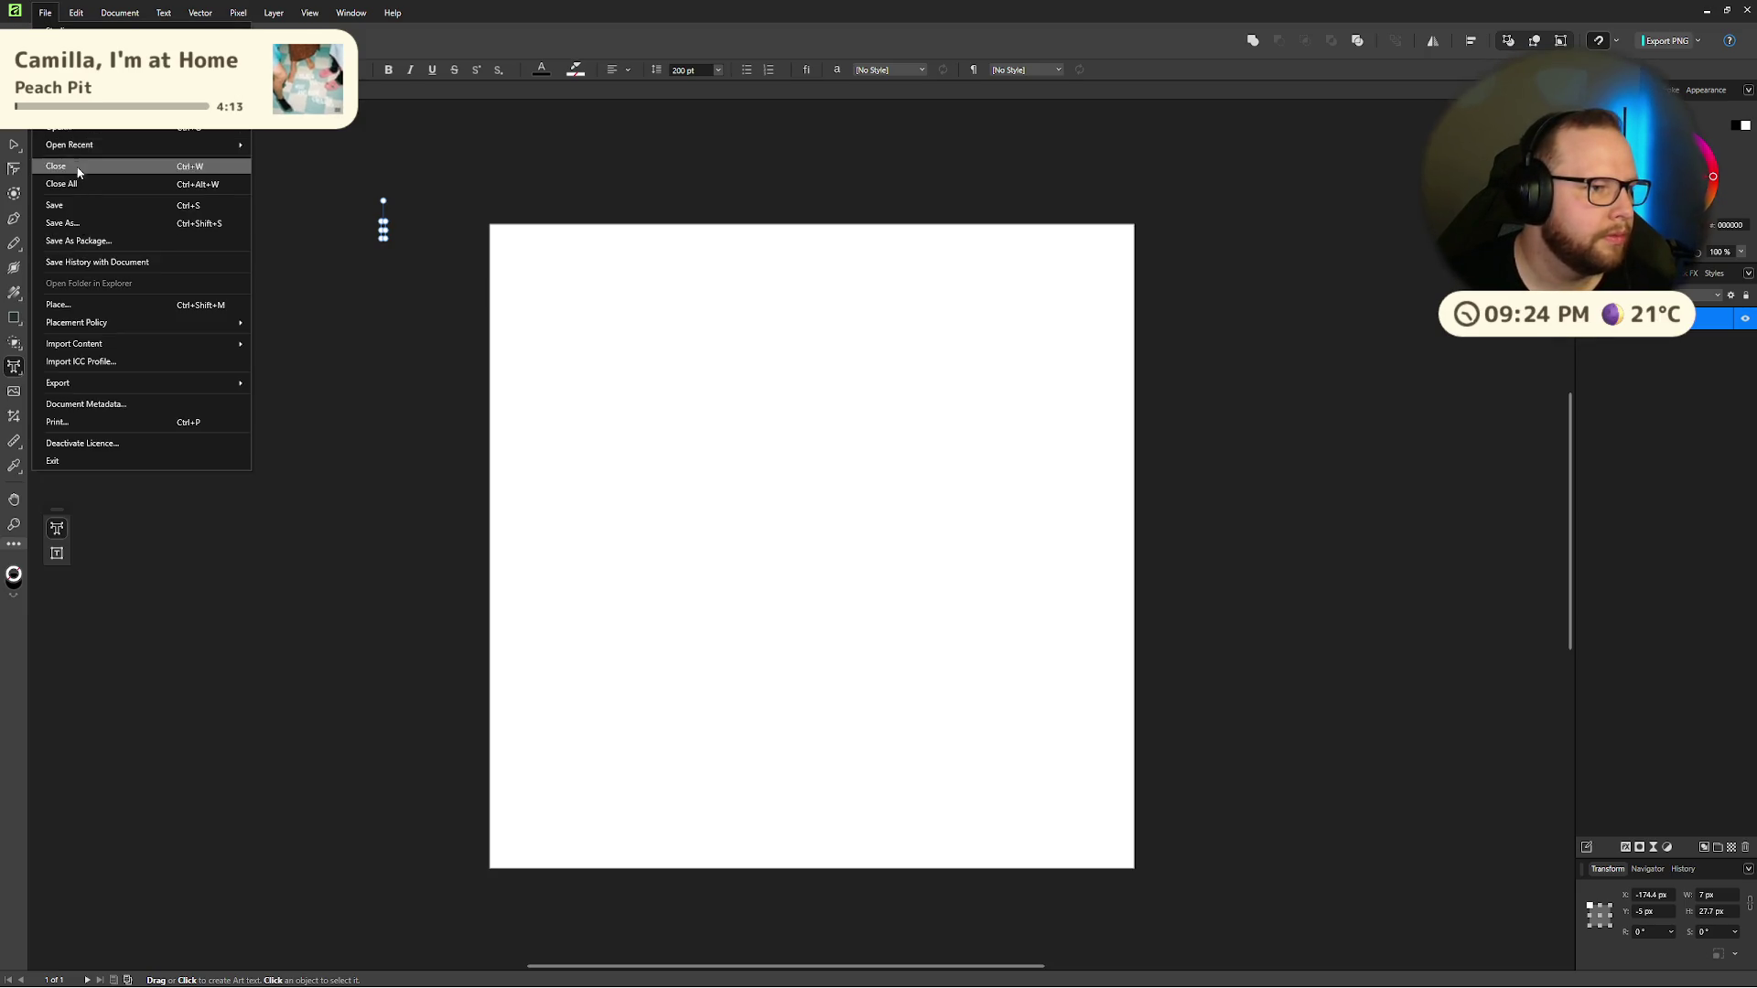
{"action": "left_click", "coordinate": [71, 135]}
Step: Open raised_fist_color_default.svg from the Open dialog
{"action": "double_click", "coordinate": [198, 133]}
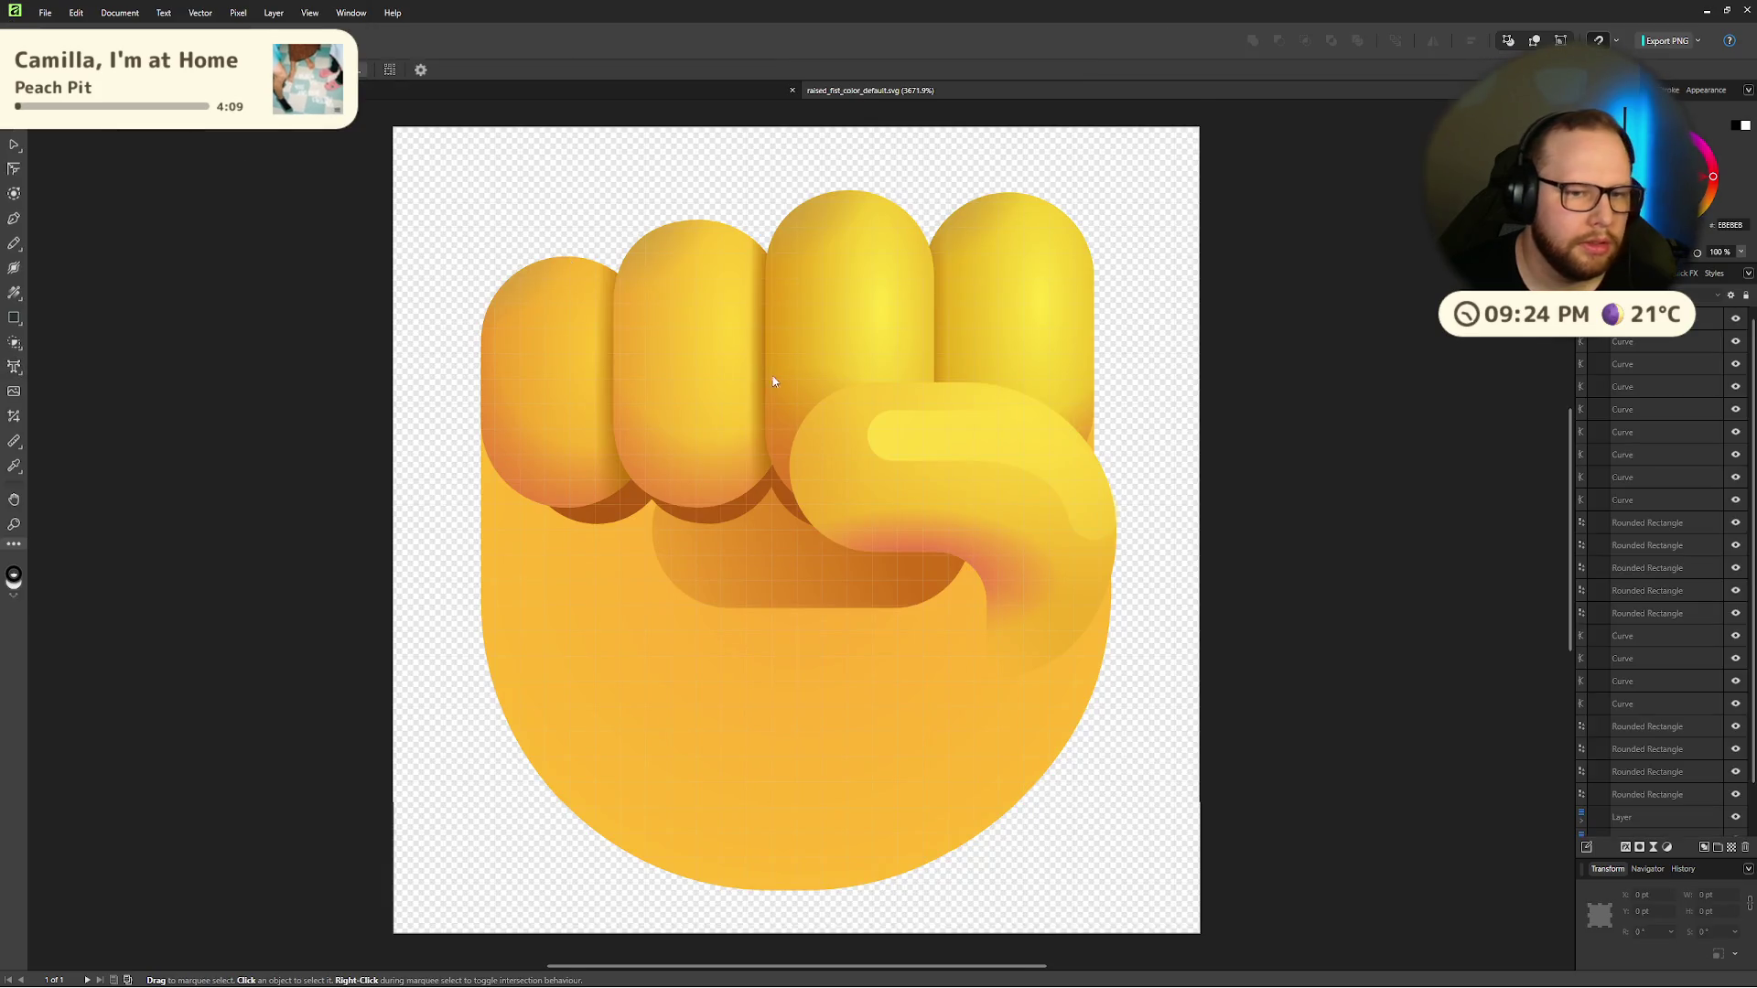
{"action": "scroll", "coordinate": [818, 317], "scroll_direction": "down", "scroll_amount": 3}
{"action": "scroll", "coordinate": [818, 317], "scroll_direction": "up", "scroll_amount": 3}
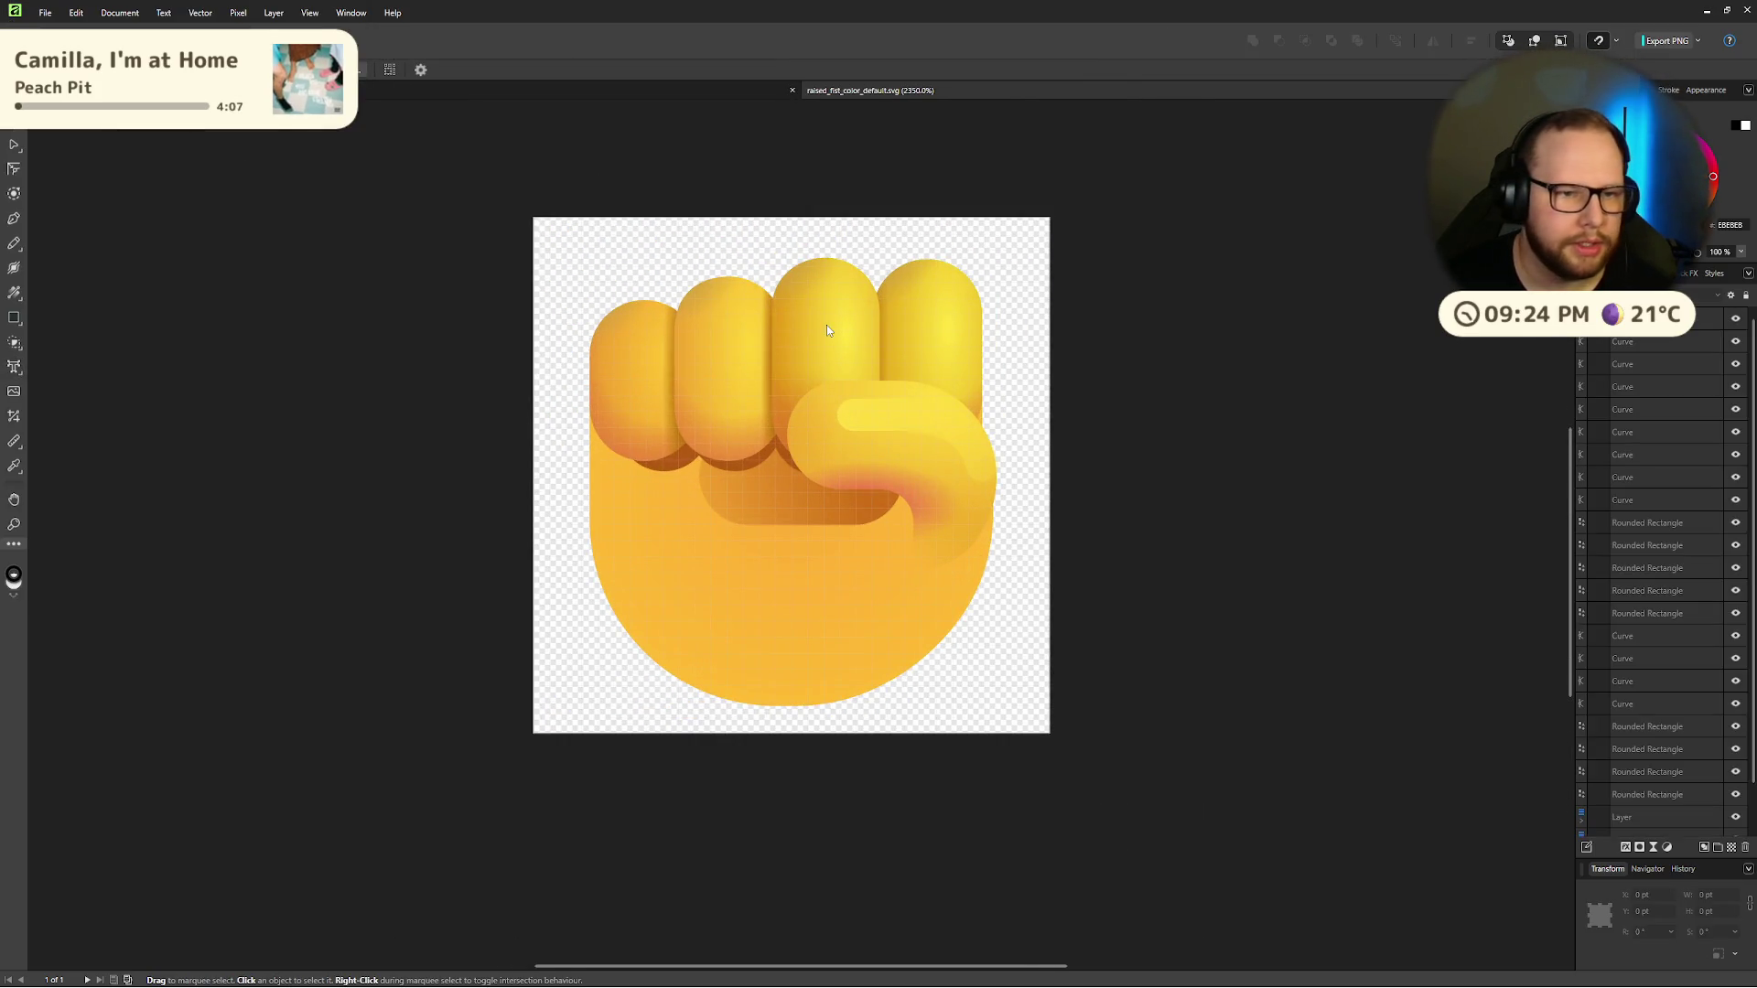
Step: Select all the fist shapes and try bringing them onto the untitled page, then undo and reselect
{"action": "key", "text": "ctrl+a"}
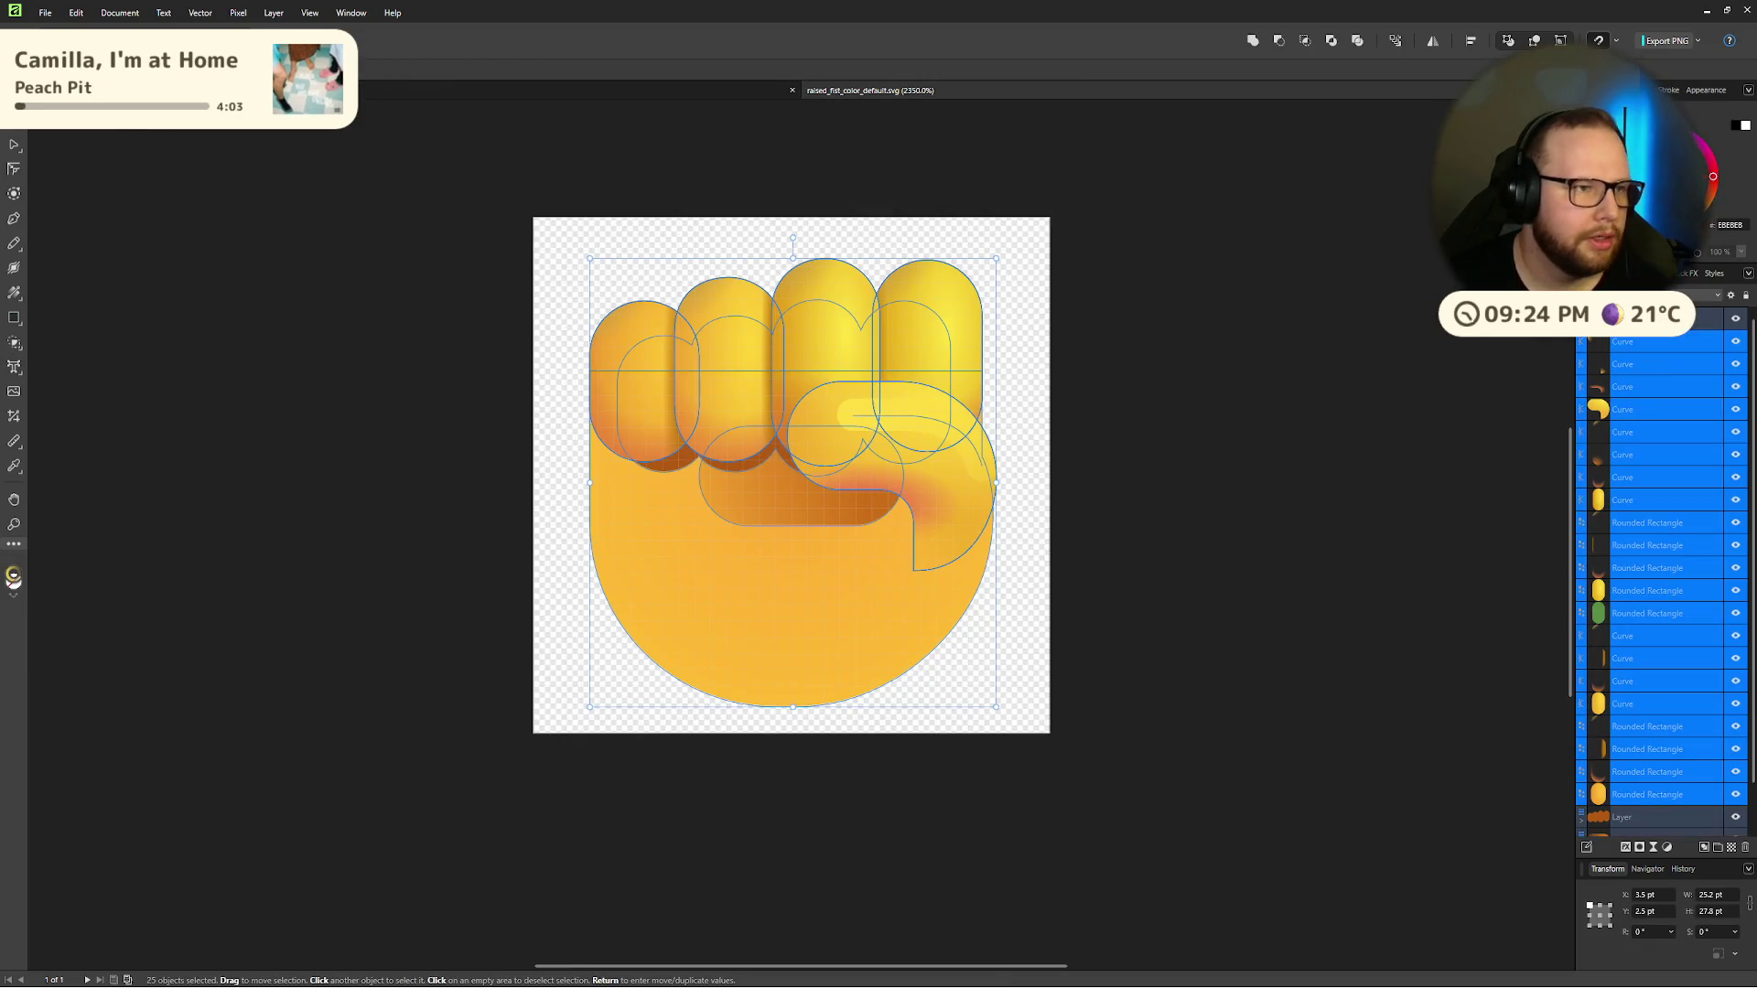
{"action": "key", "text": "t"}
{"action": "key", "text": "Delete"}
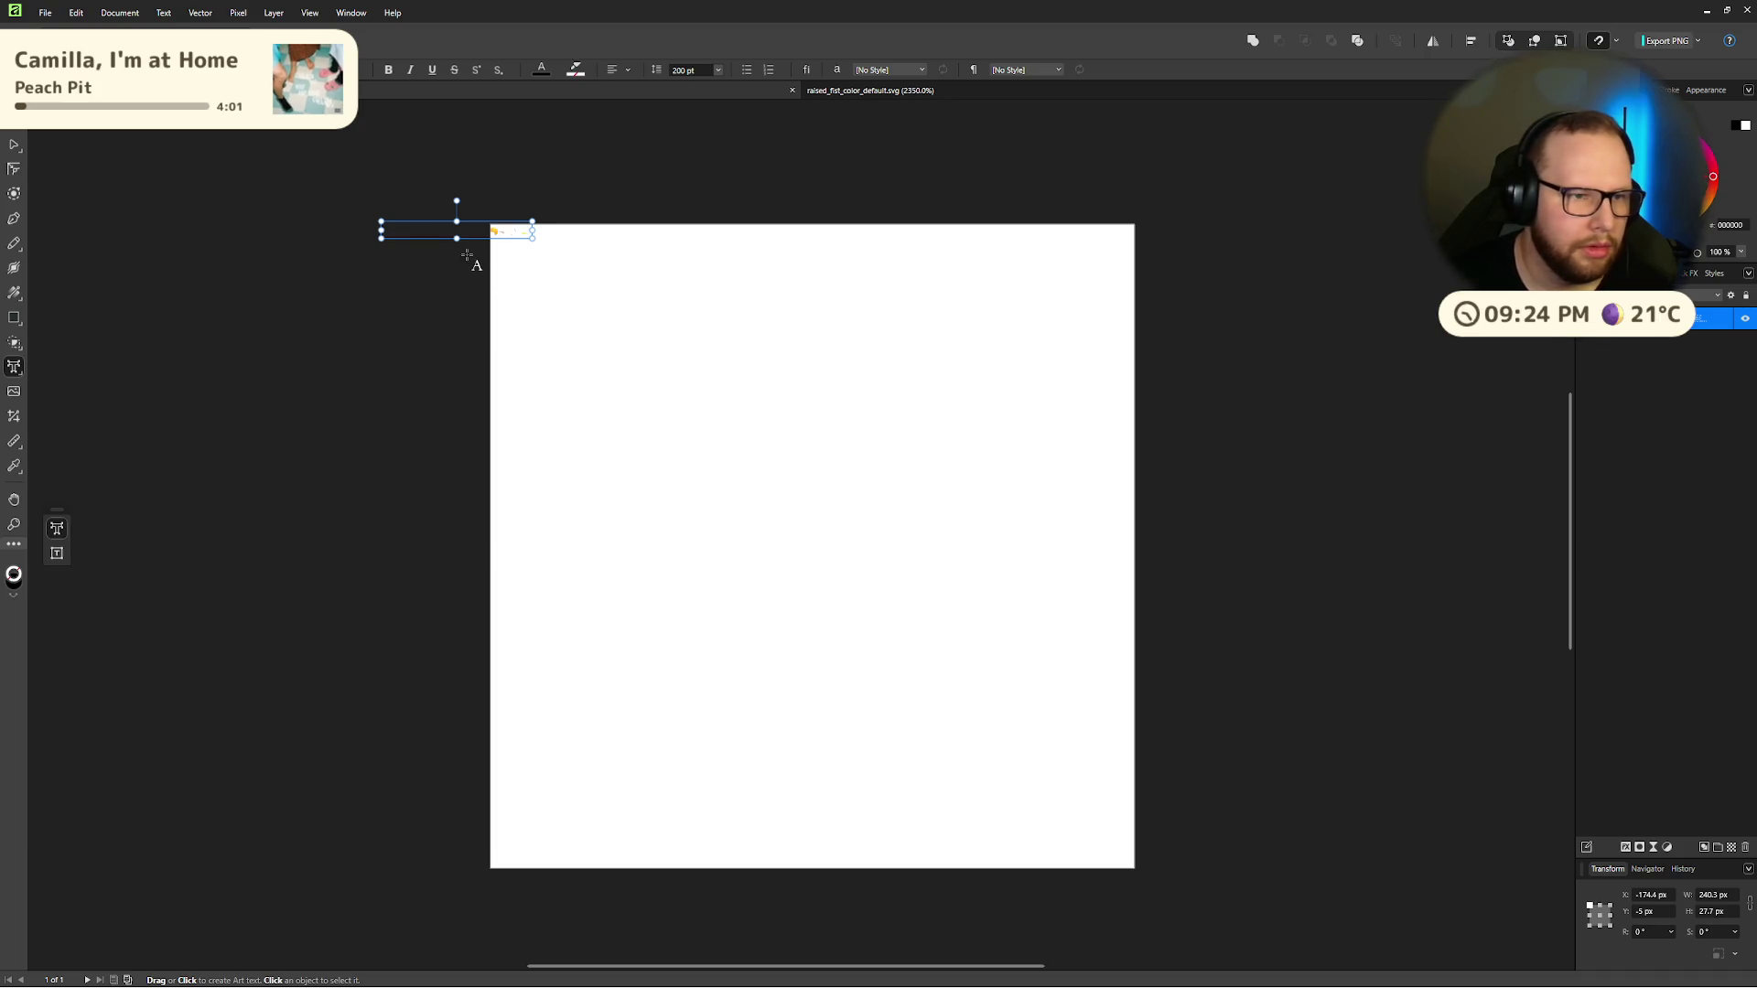
{"action": "left_click_drag", "start_coordinate": [530, 227], "coordinate": [807, 360]}
{"action": "scroll", "coordinate": [988, 348], "scroll_direction": "up", "scroll_amount": 5}
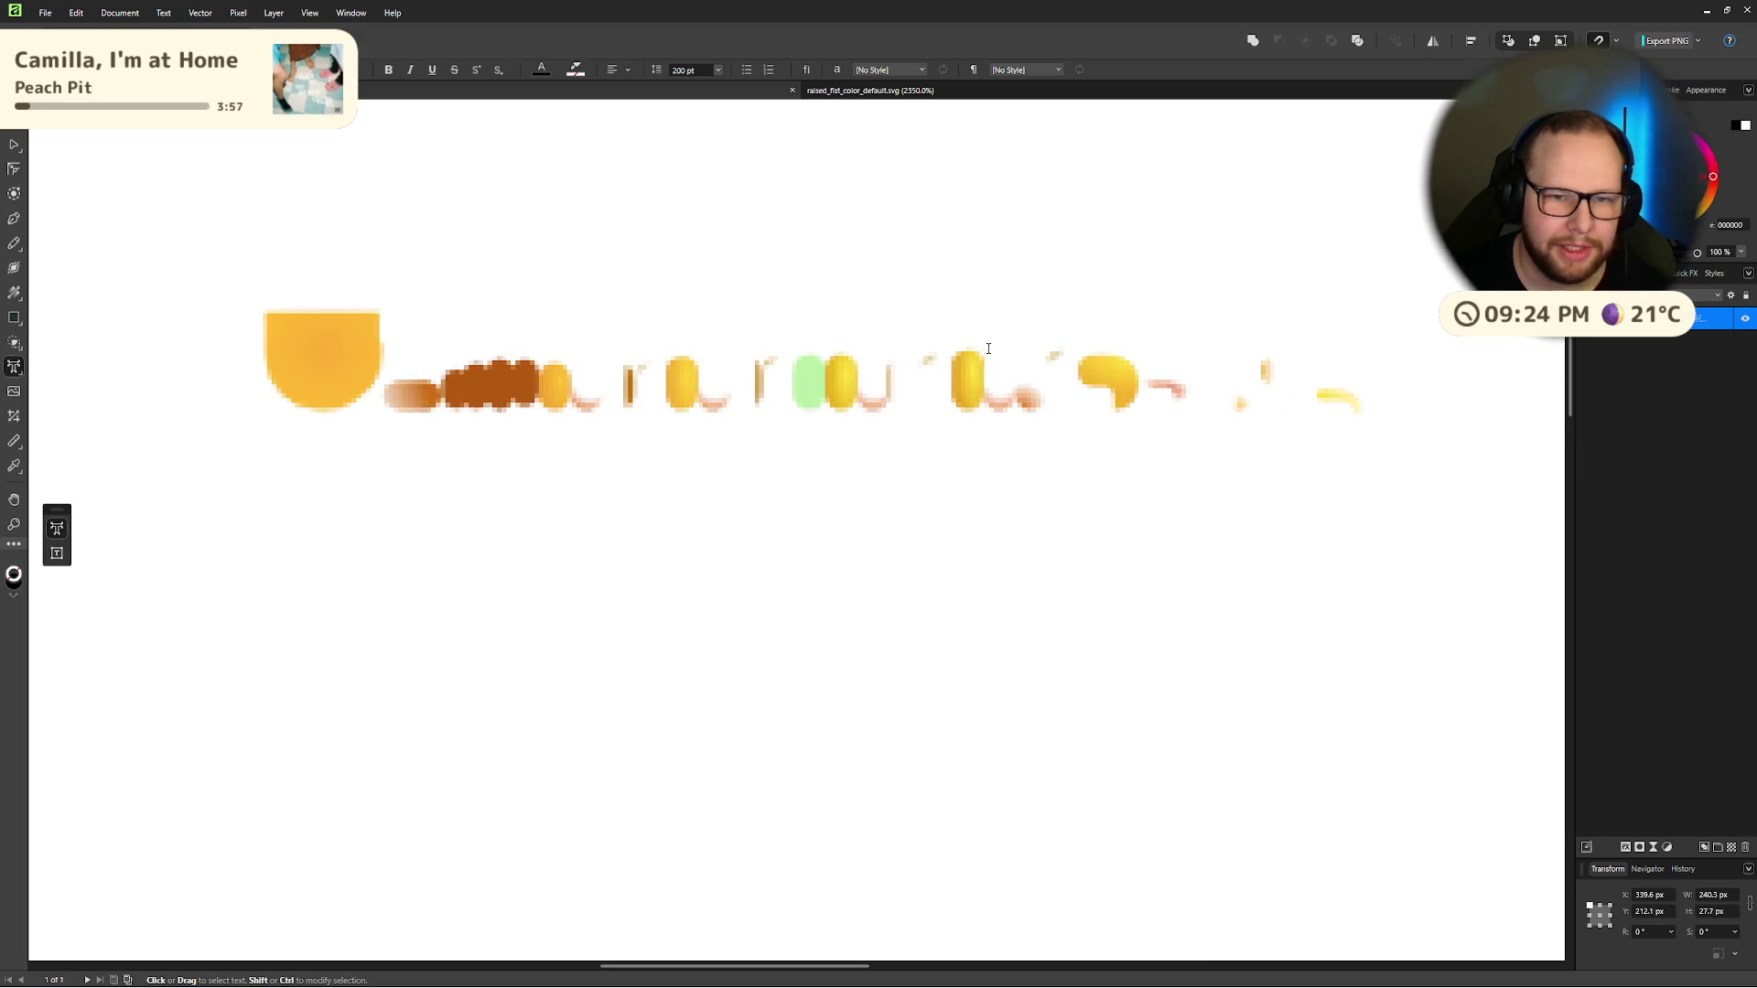
{"action": "scroll", "coordinate": [989, 349], "scroll_direction": "down", "scroll_amount": 10}
{"action": "key", "text": "ctrl+z"}
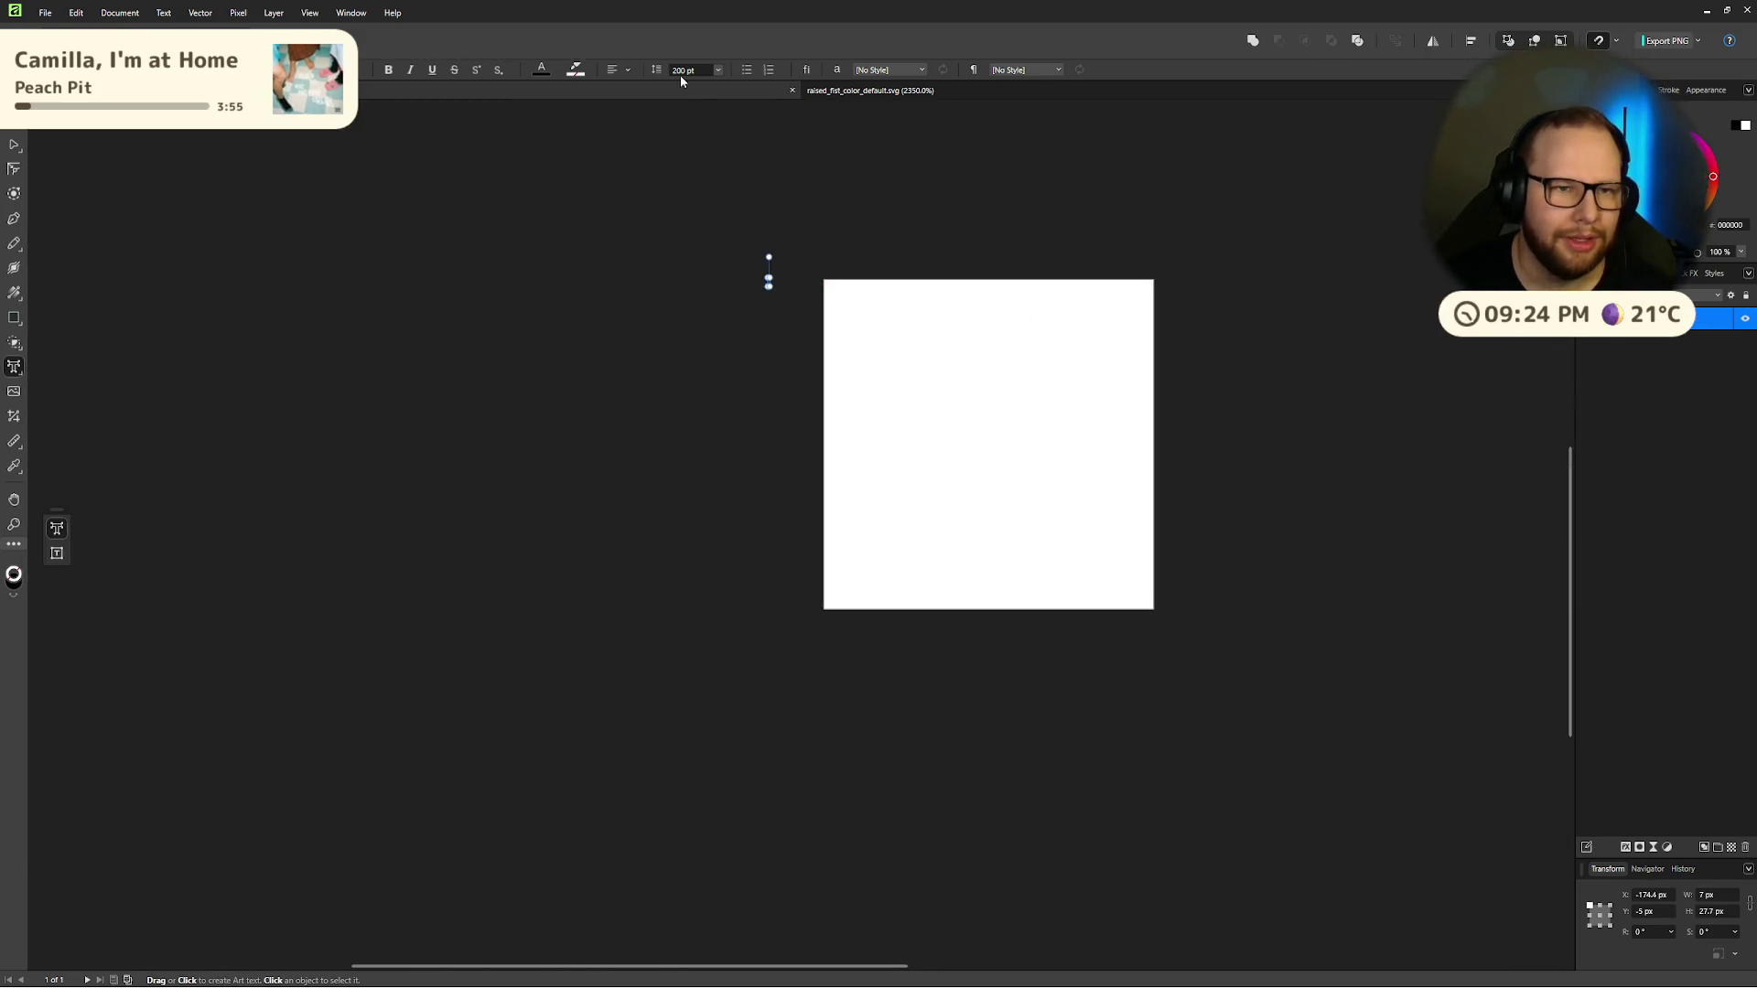
{"action": "key", "text": "Escape"}
{"action": "key", "text": "ctrl+a"}
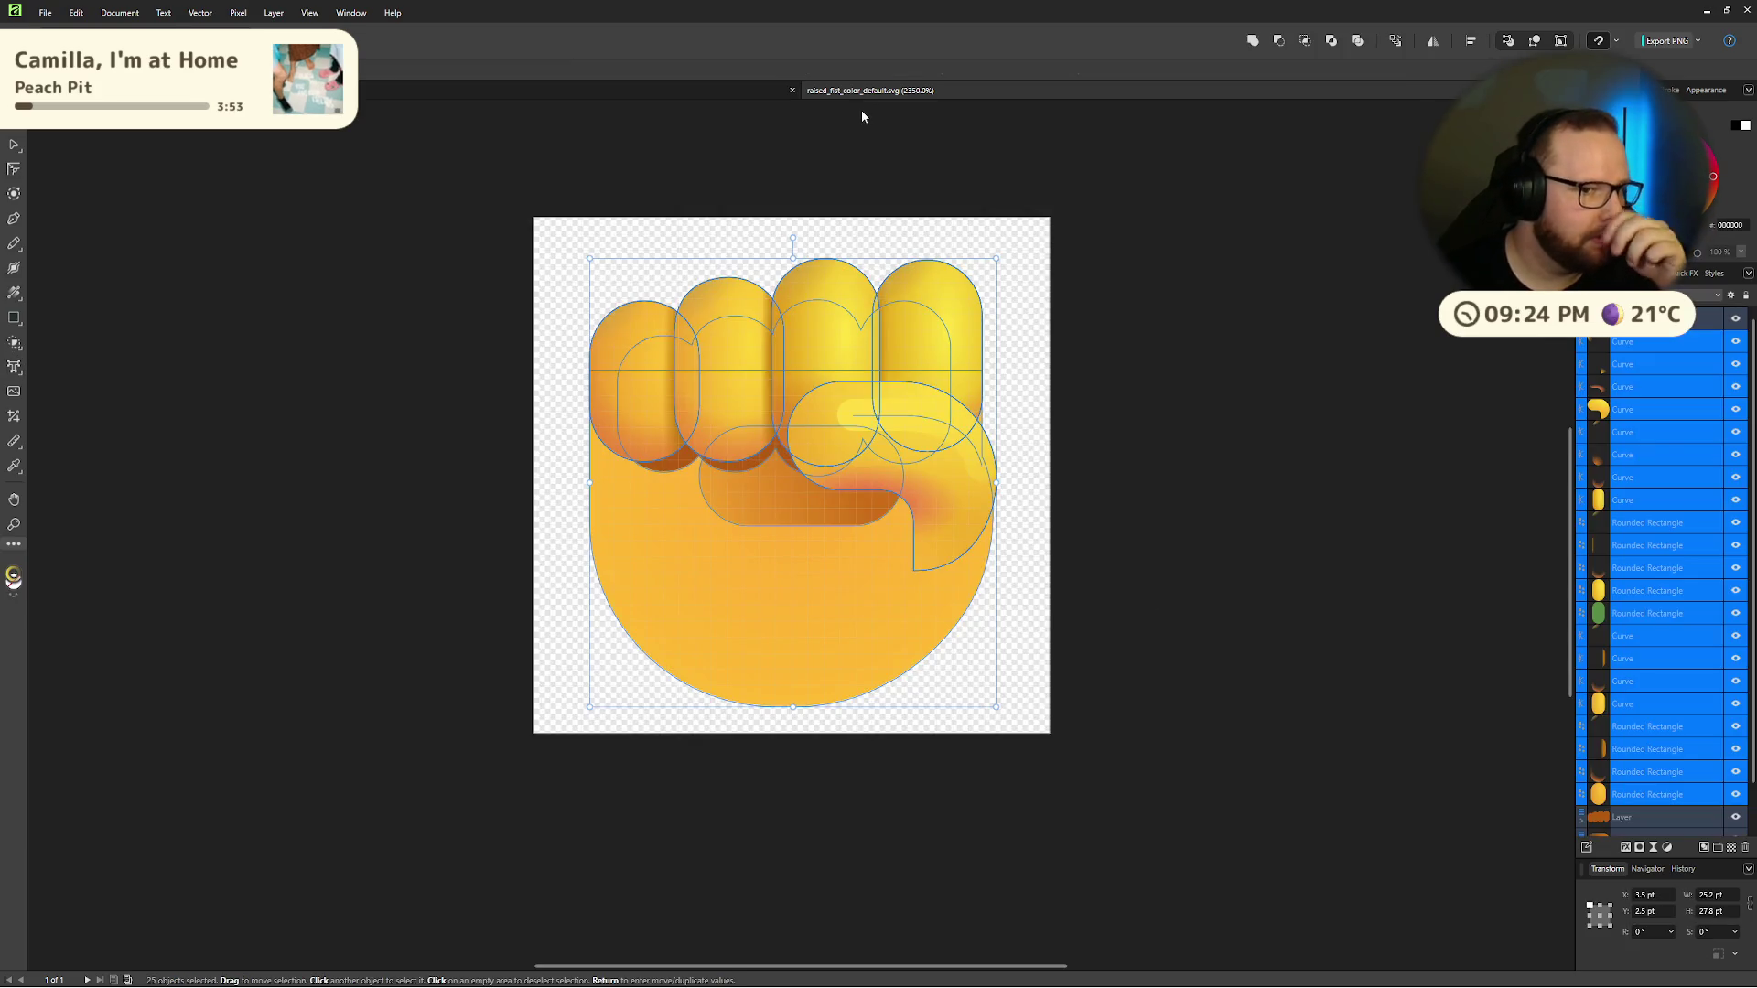
Step: Convert the fist shapes to curves, then undo the conversion
{"action": "right_click", "coordinate": [890, 302]}
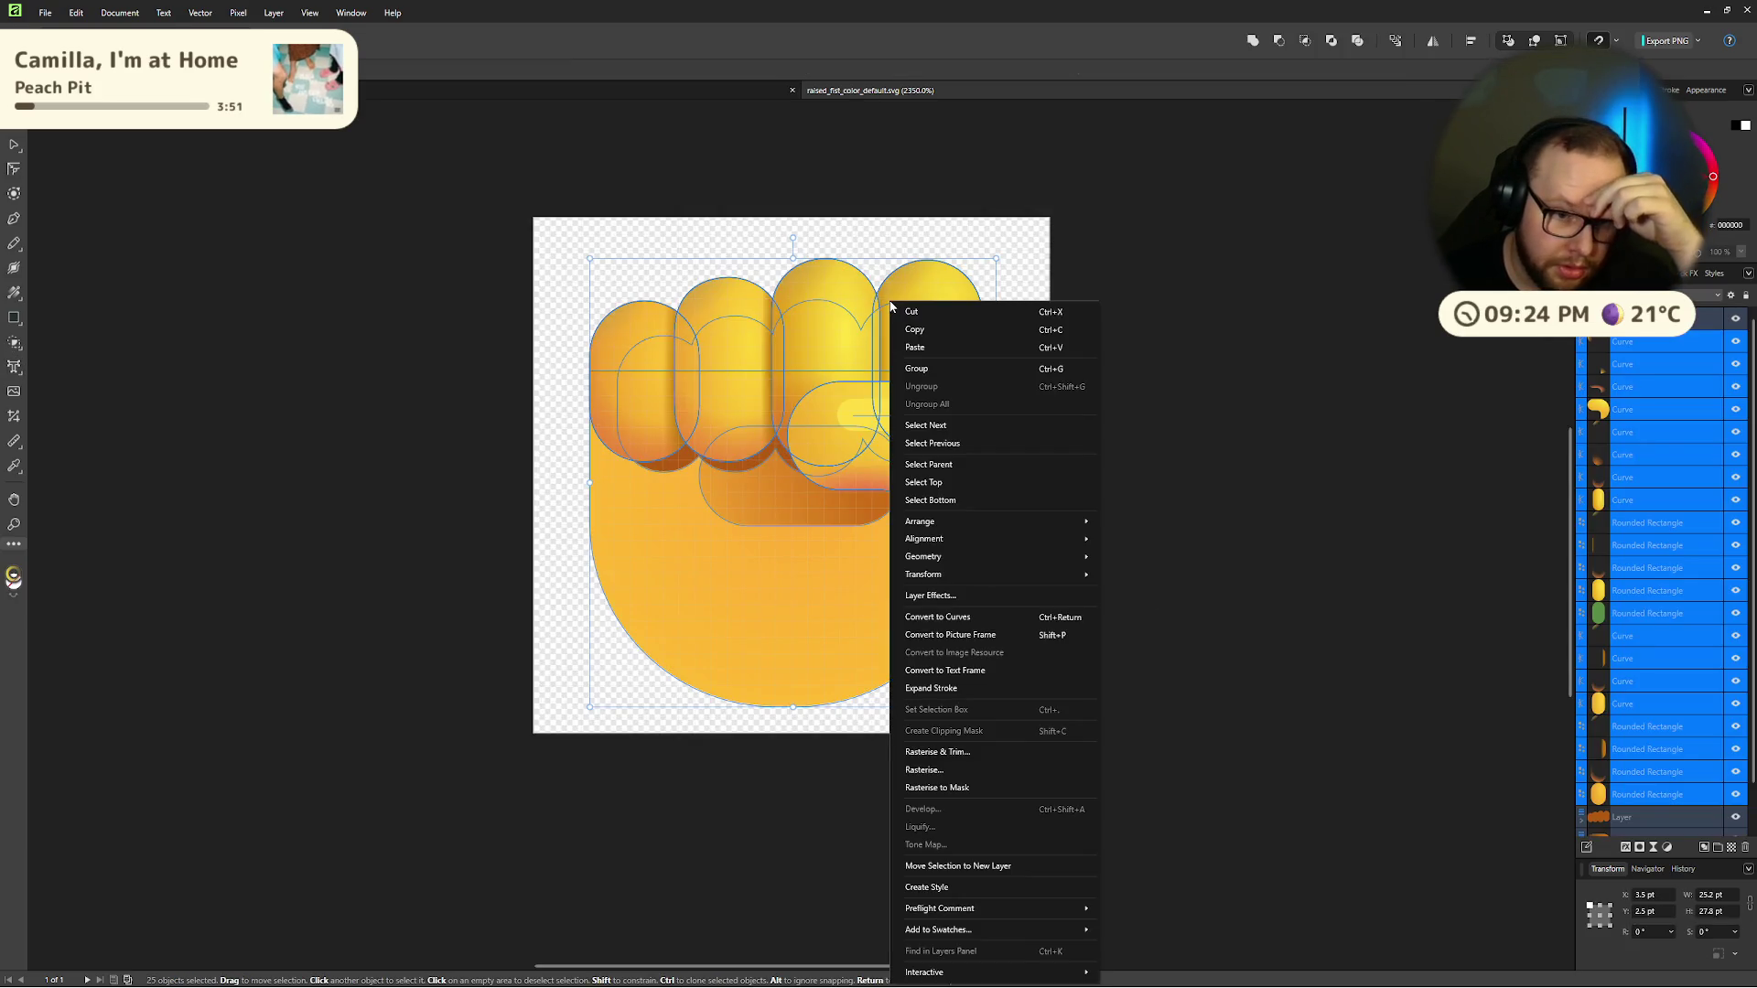
{"action": "left_click", "coordinate": [990, 623]}
{"action": "left_click", "coordinate": [1184, 486]}
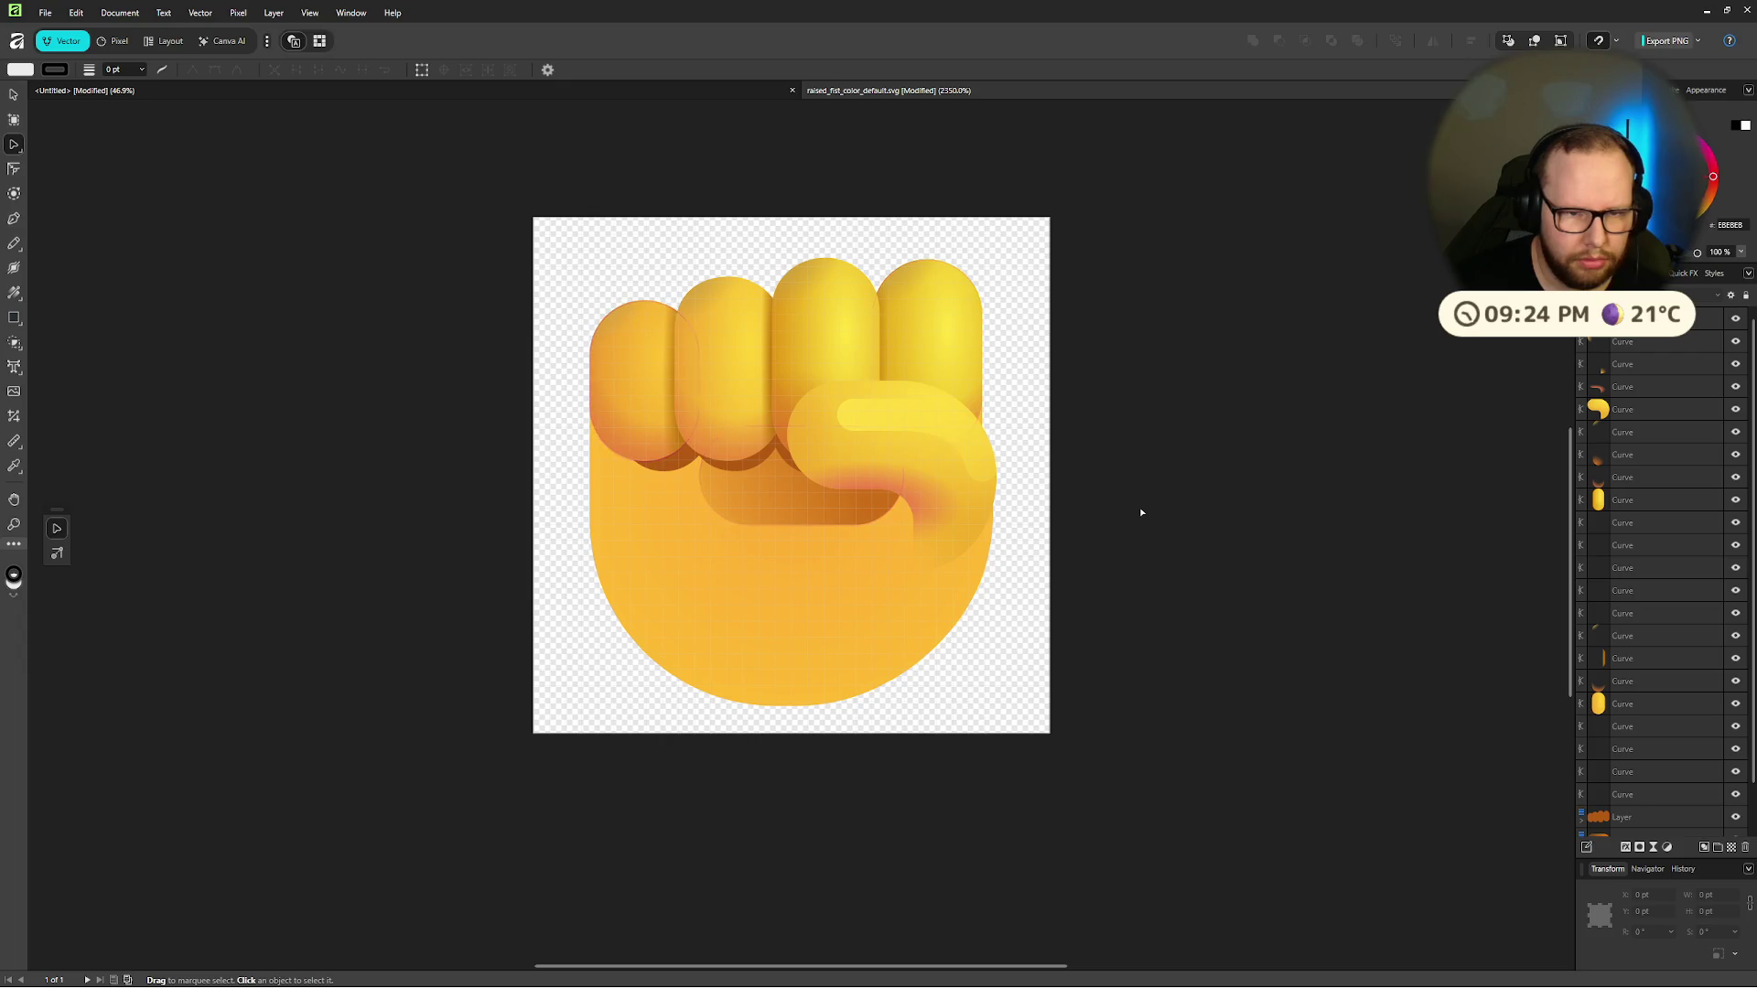
{"action": "left_click", "coordinate": [942, 448]}
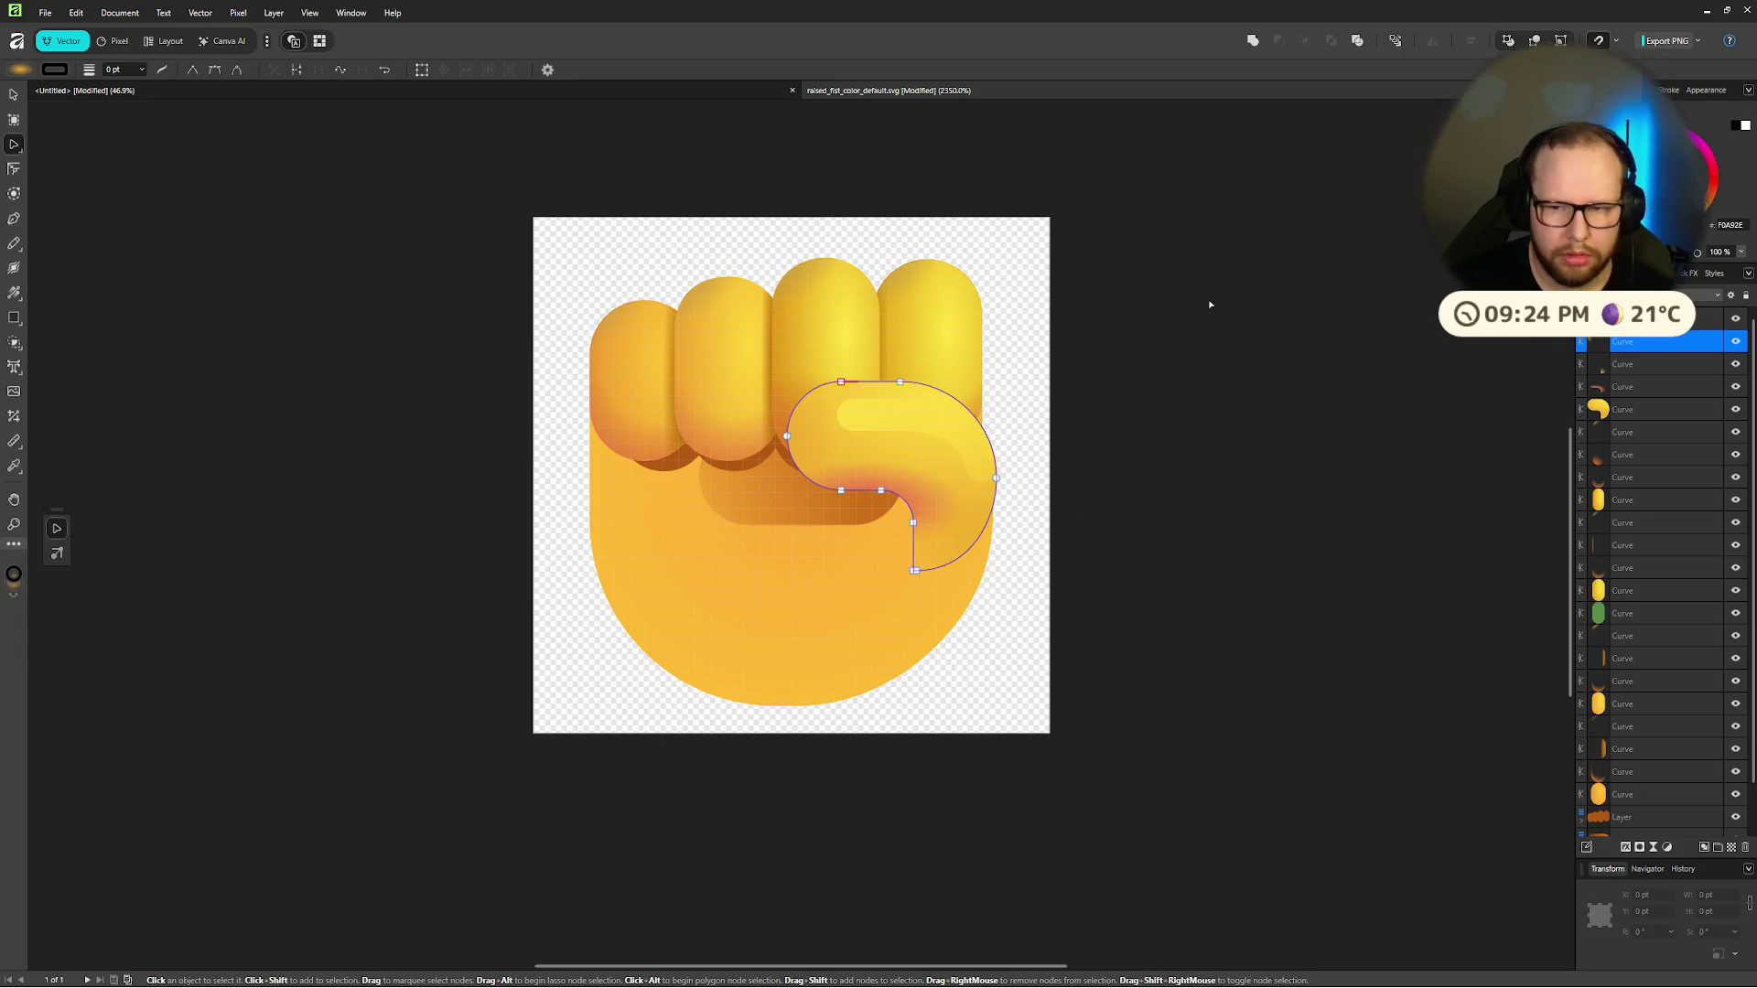
{"action": "key", "text": "ctrl+a"}
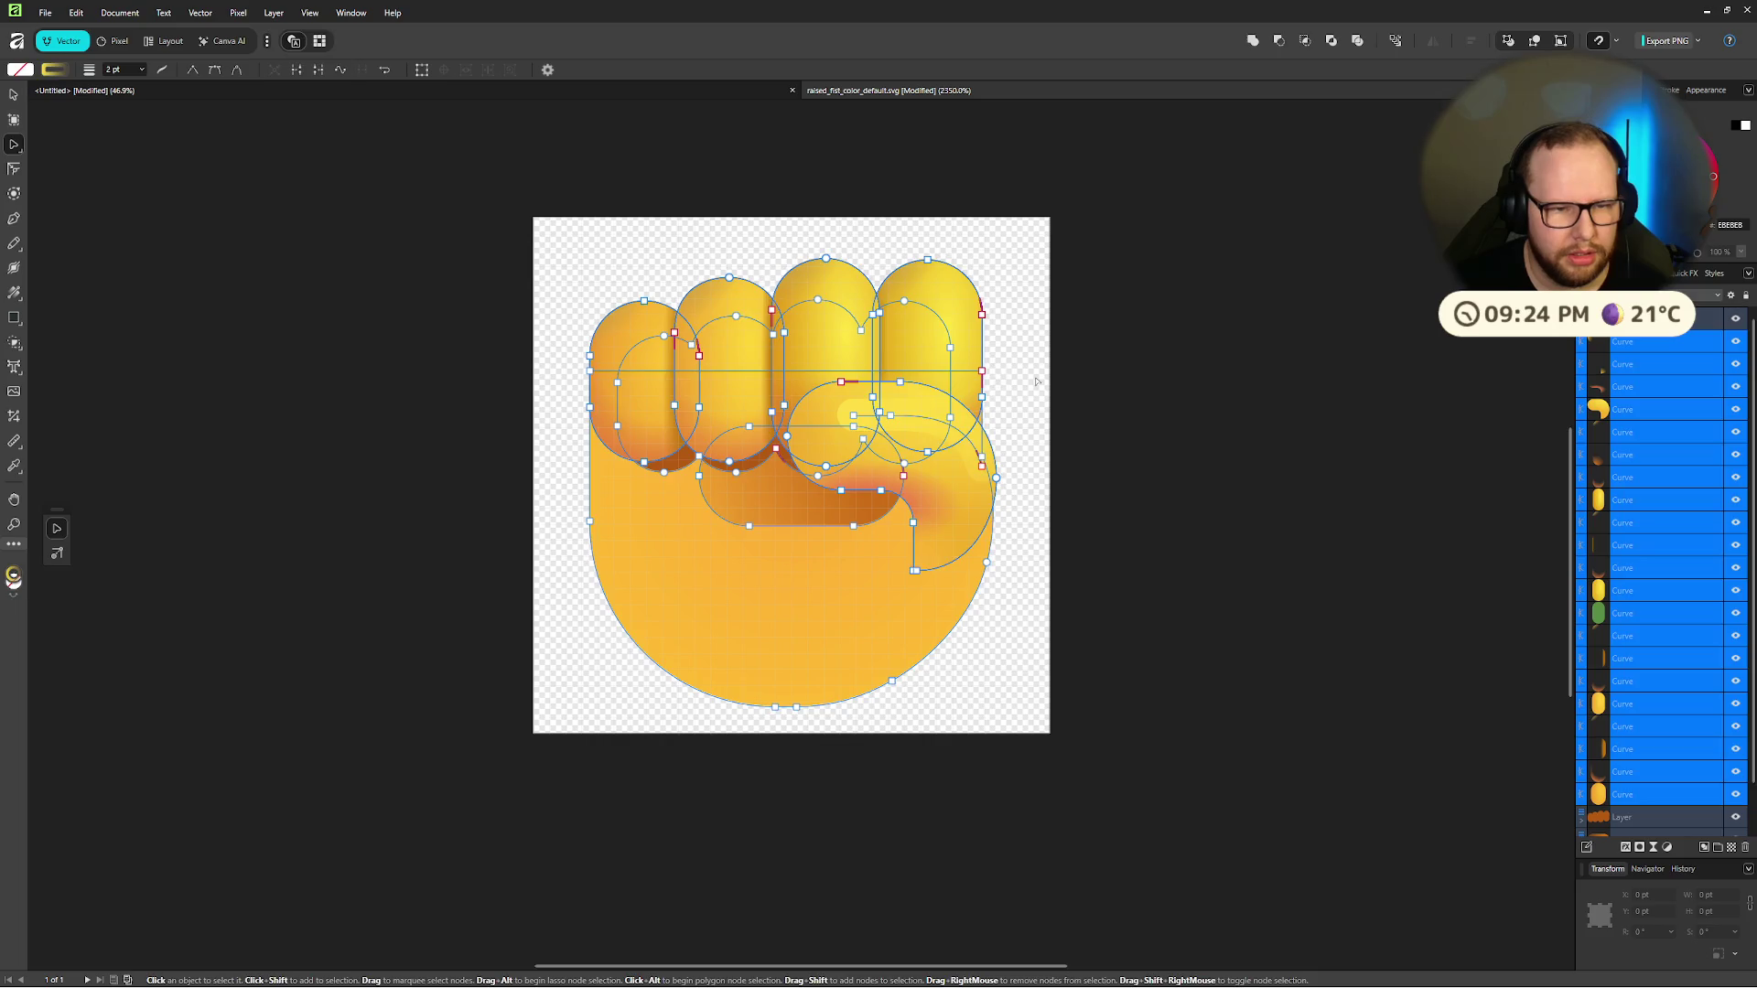
{"action": "key", "text": "ctrl+z"}
{"action": "key", "text": "ctrl+z"}
{"action": "key", "text": "ctrl+z"}
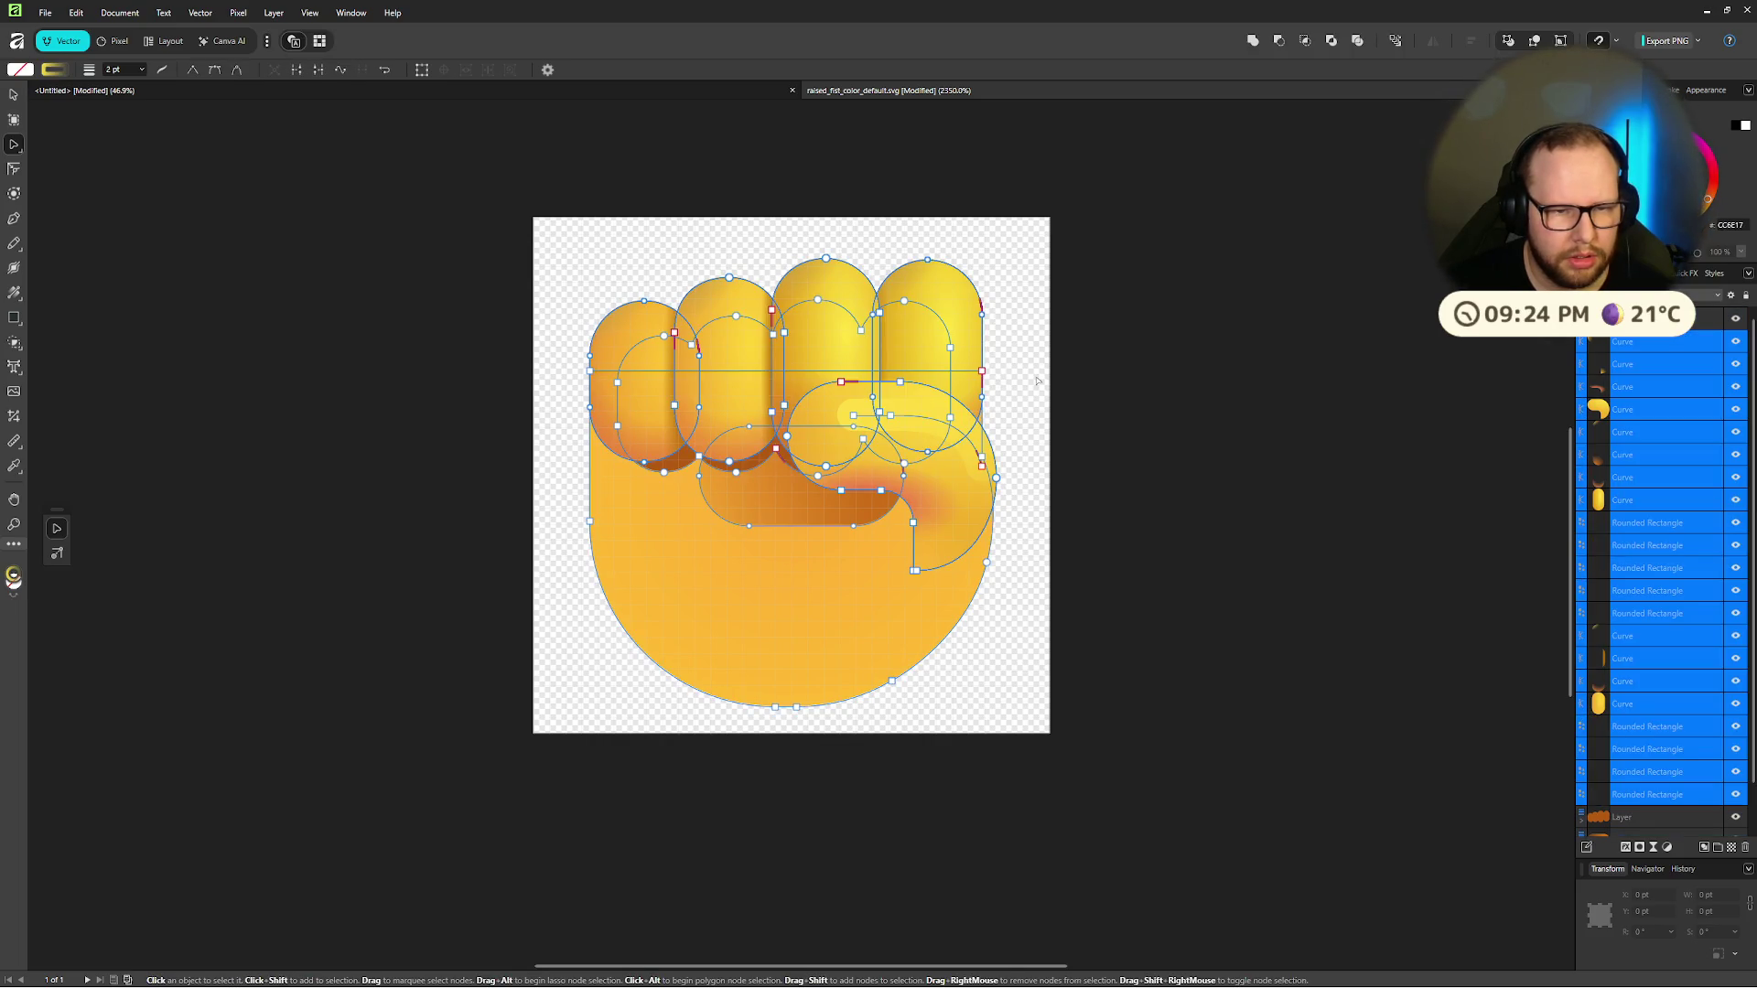
{"action": "key", "text": "ctrl+z"}
{"action": "key", "text": "ctrl+shift+z"}
{"action": "key", "text": "ctrl+z"}
{"action": "key", "text": "ctrl+shift+z"}
{"action": "key", "text": "ctrl+z"}
{"action": "key", "text": "ctrl+shift+z"}
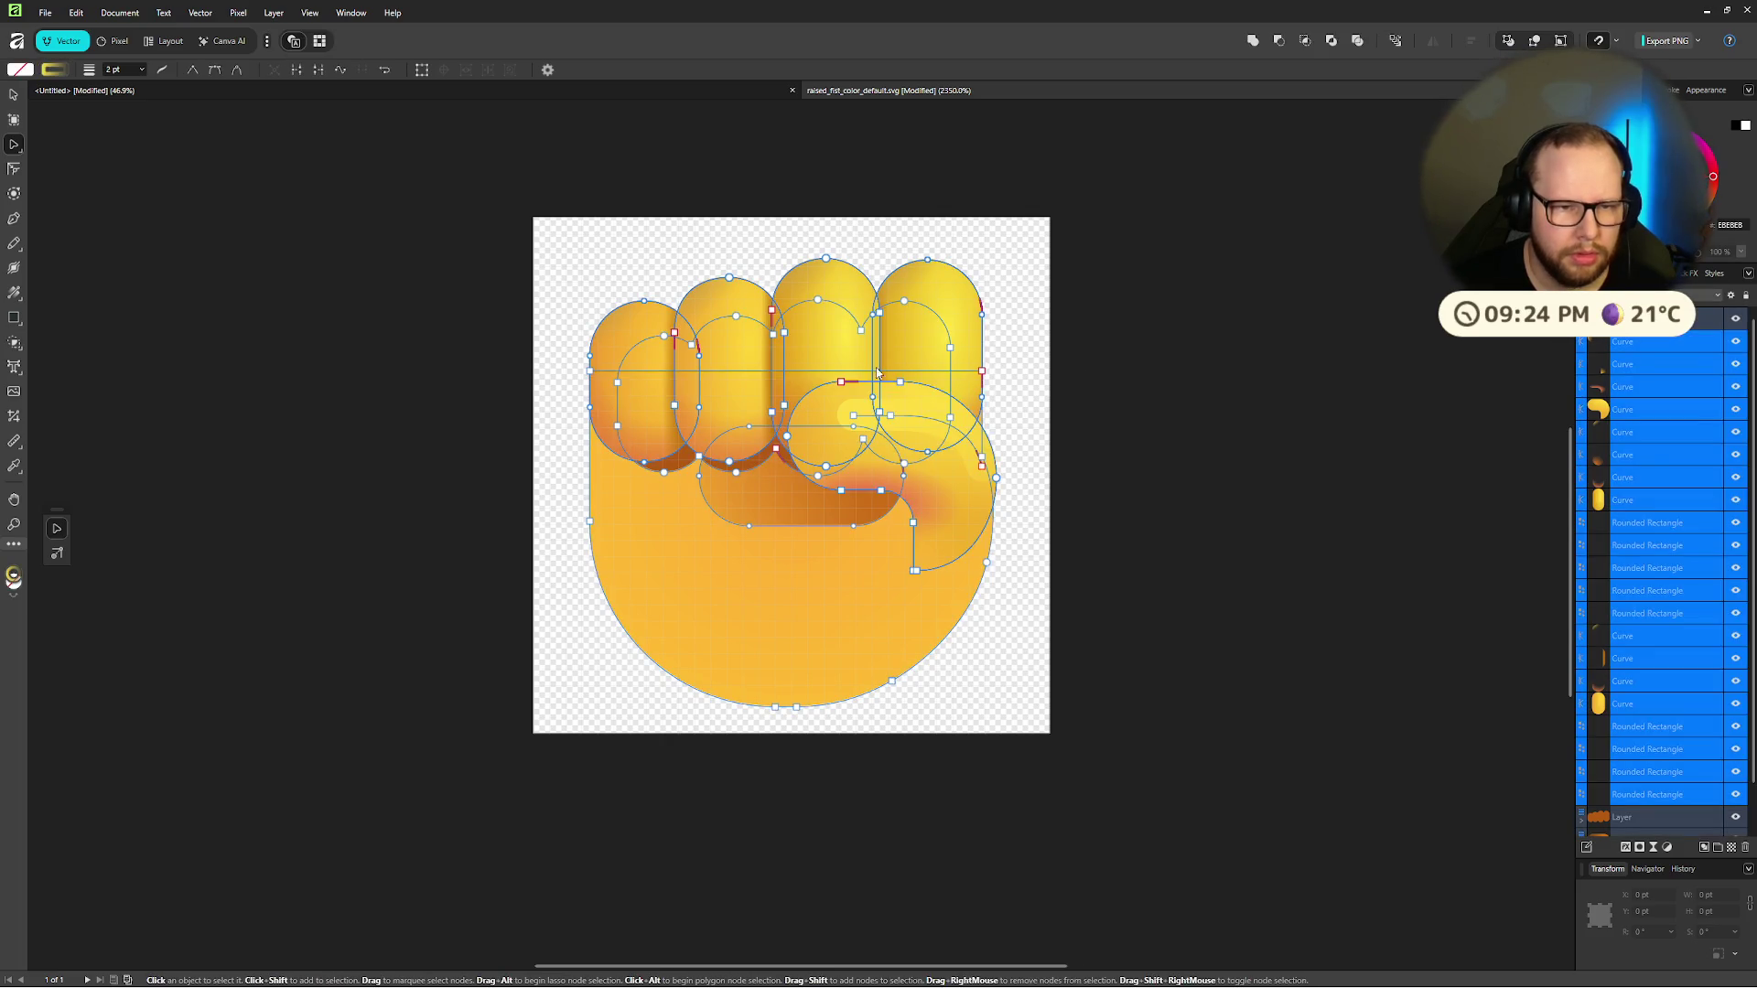
Step: Group all the fist shapes into one Group layer and select that group
{"action": "right_click", "coordinate": [876, 370]}
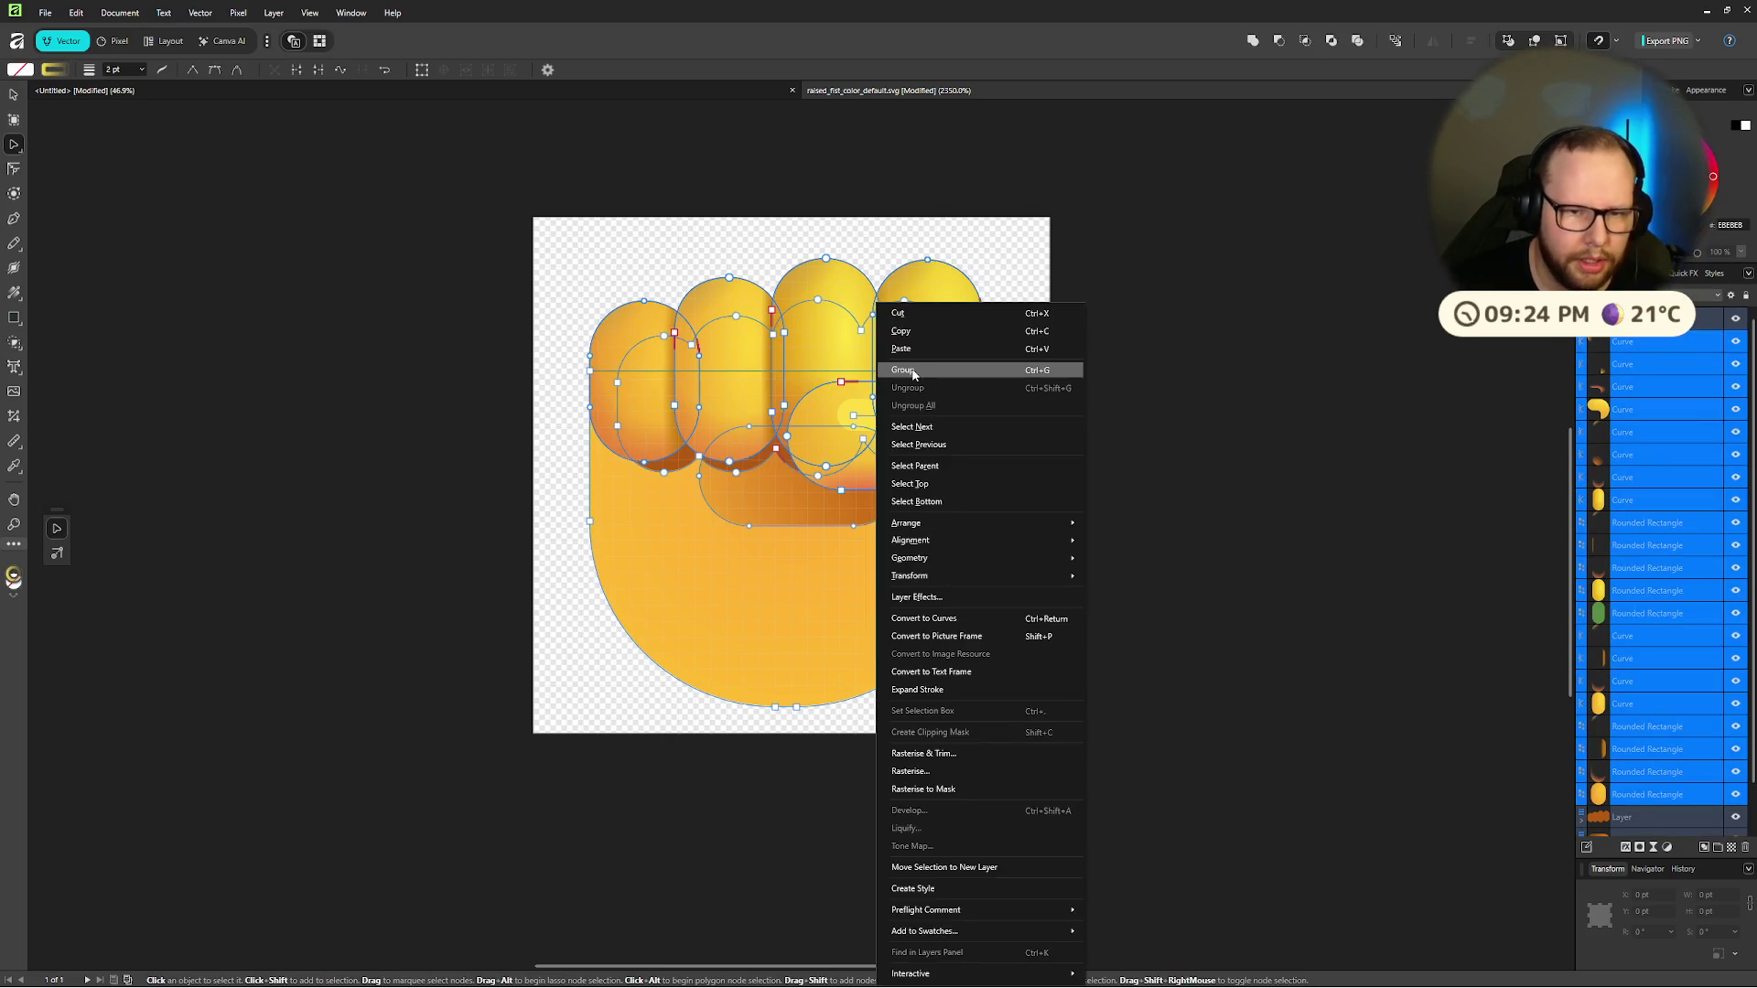
{"action": "left_click", "coordinate": [924, 370]}
{"action": "left_click", "coordinate": [804, 639]}
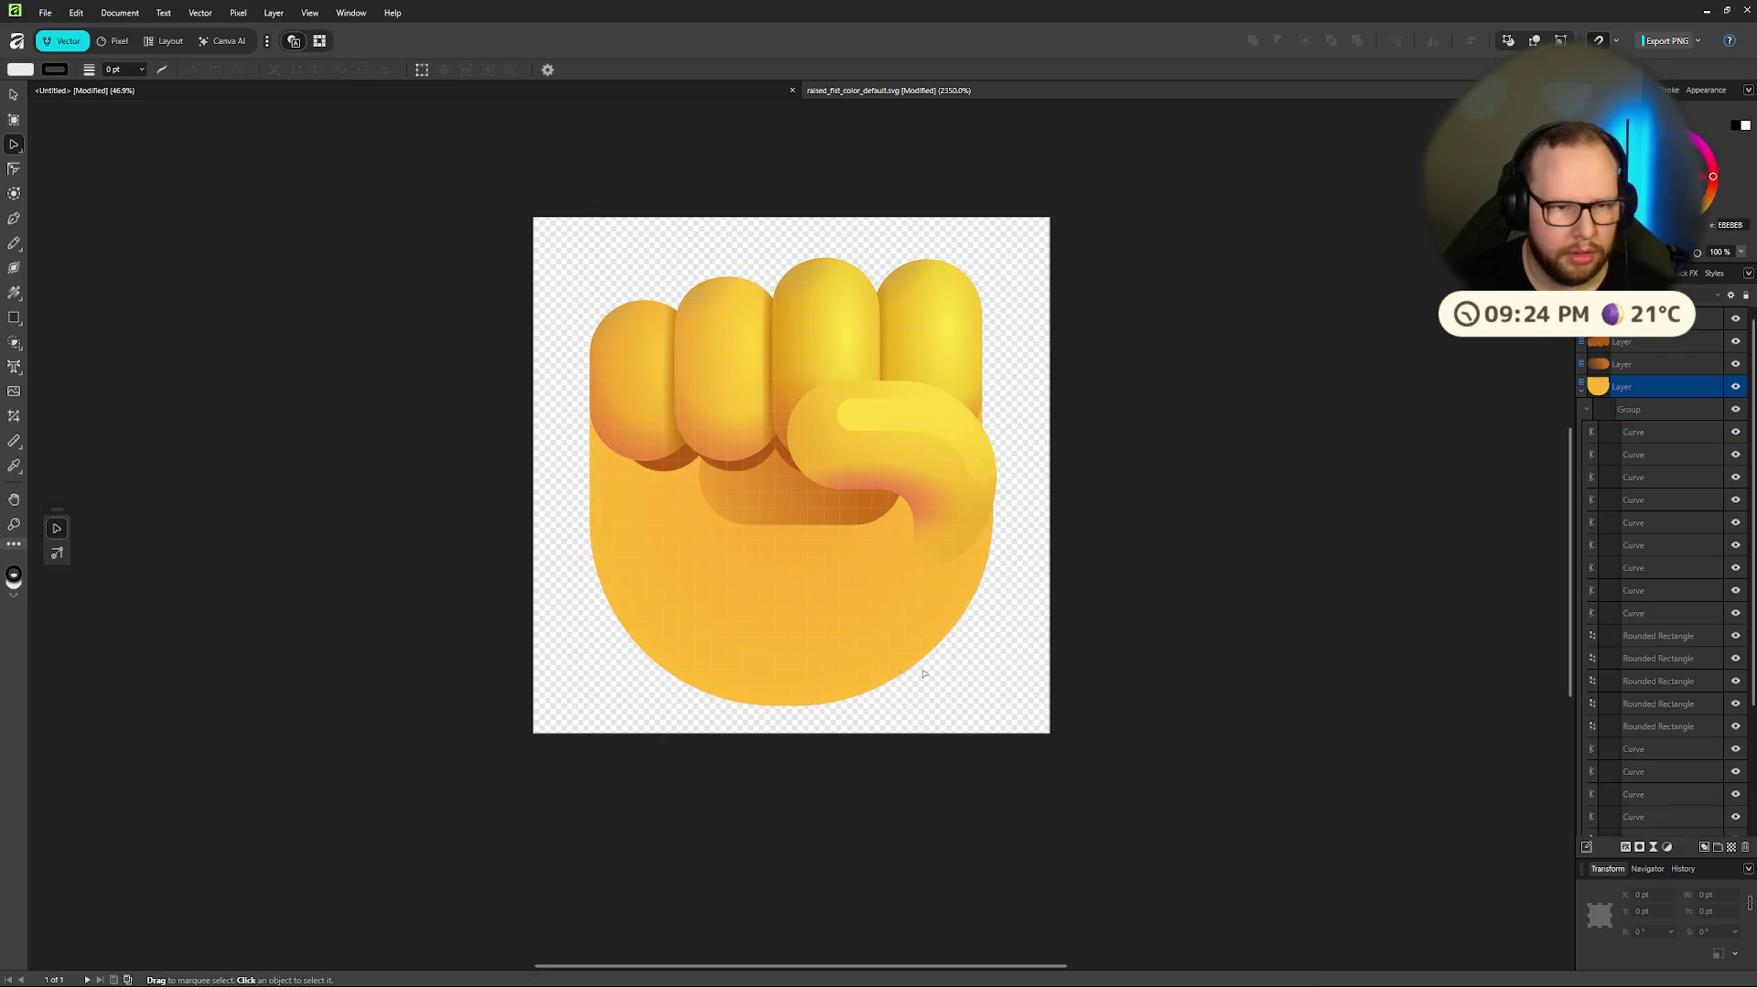
{"action": "left_click", "coordinate": [1137, 416]}
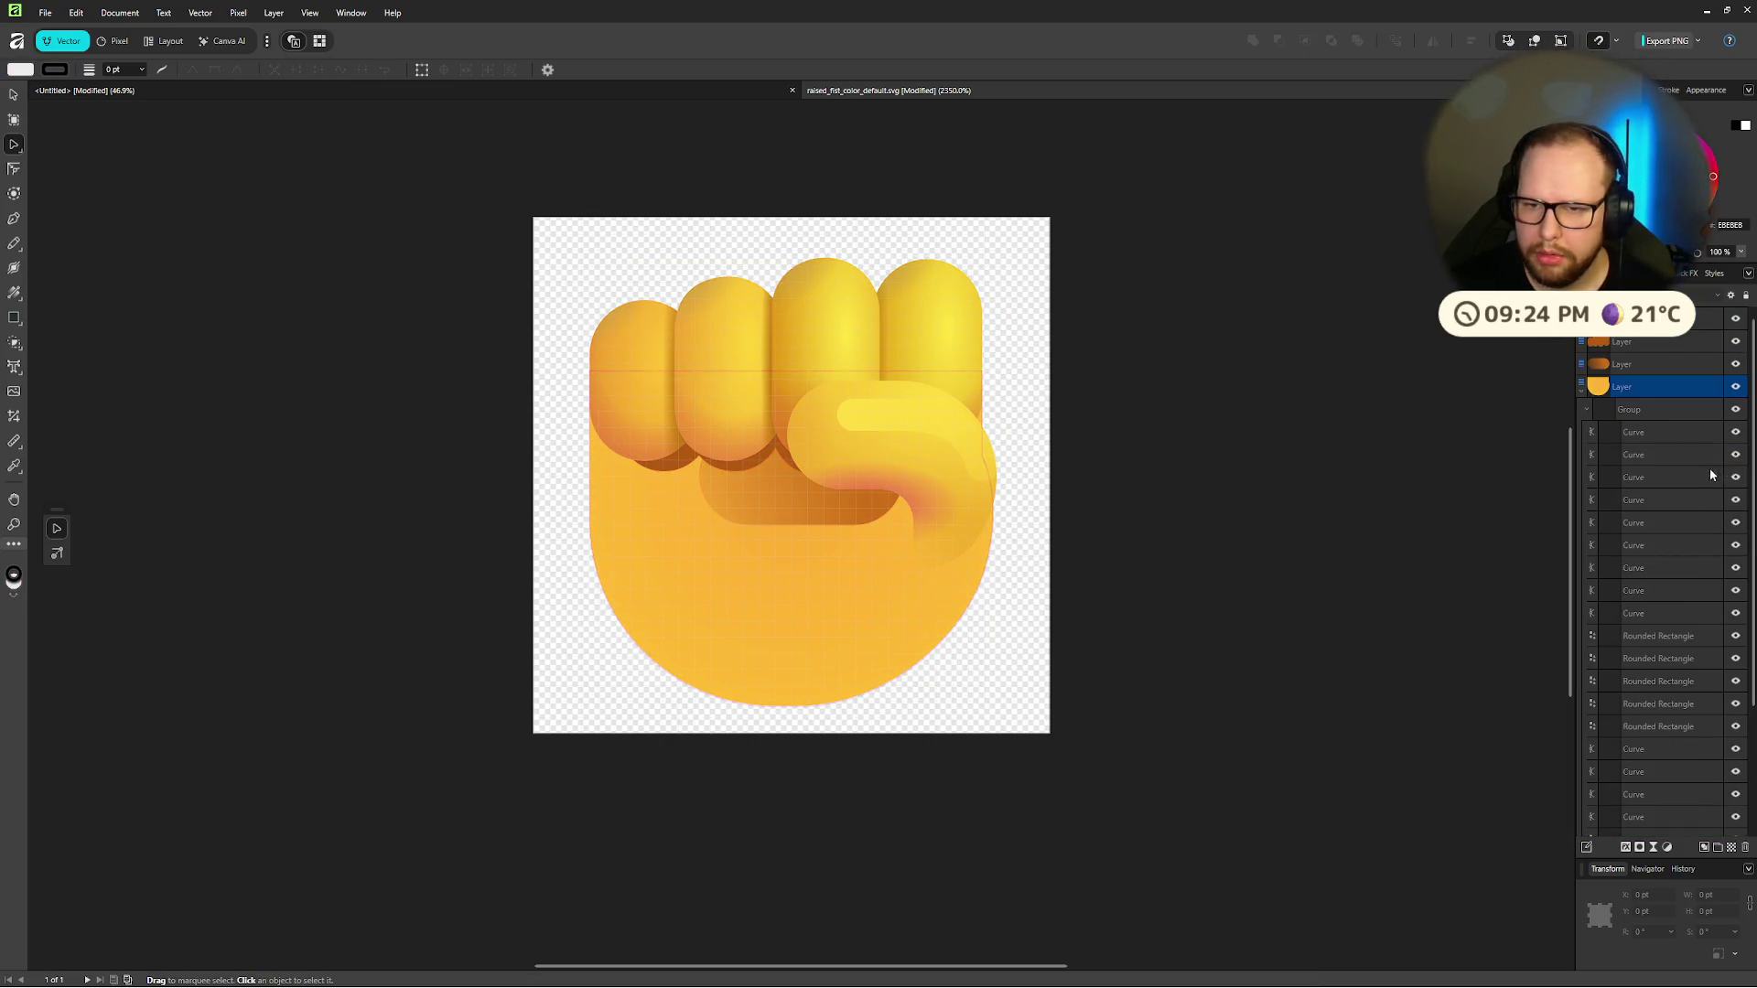
{"action": "left_click", "coordinate": [1586, 410]}
{"action": "left_click", "coordinate": [1657, 408]}
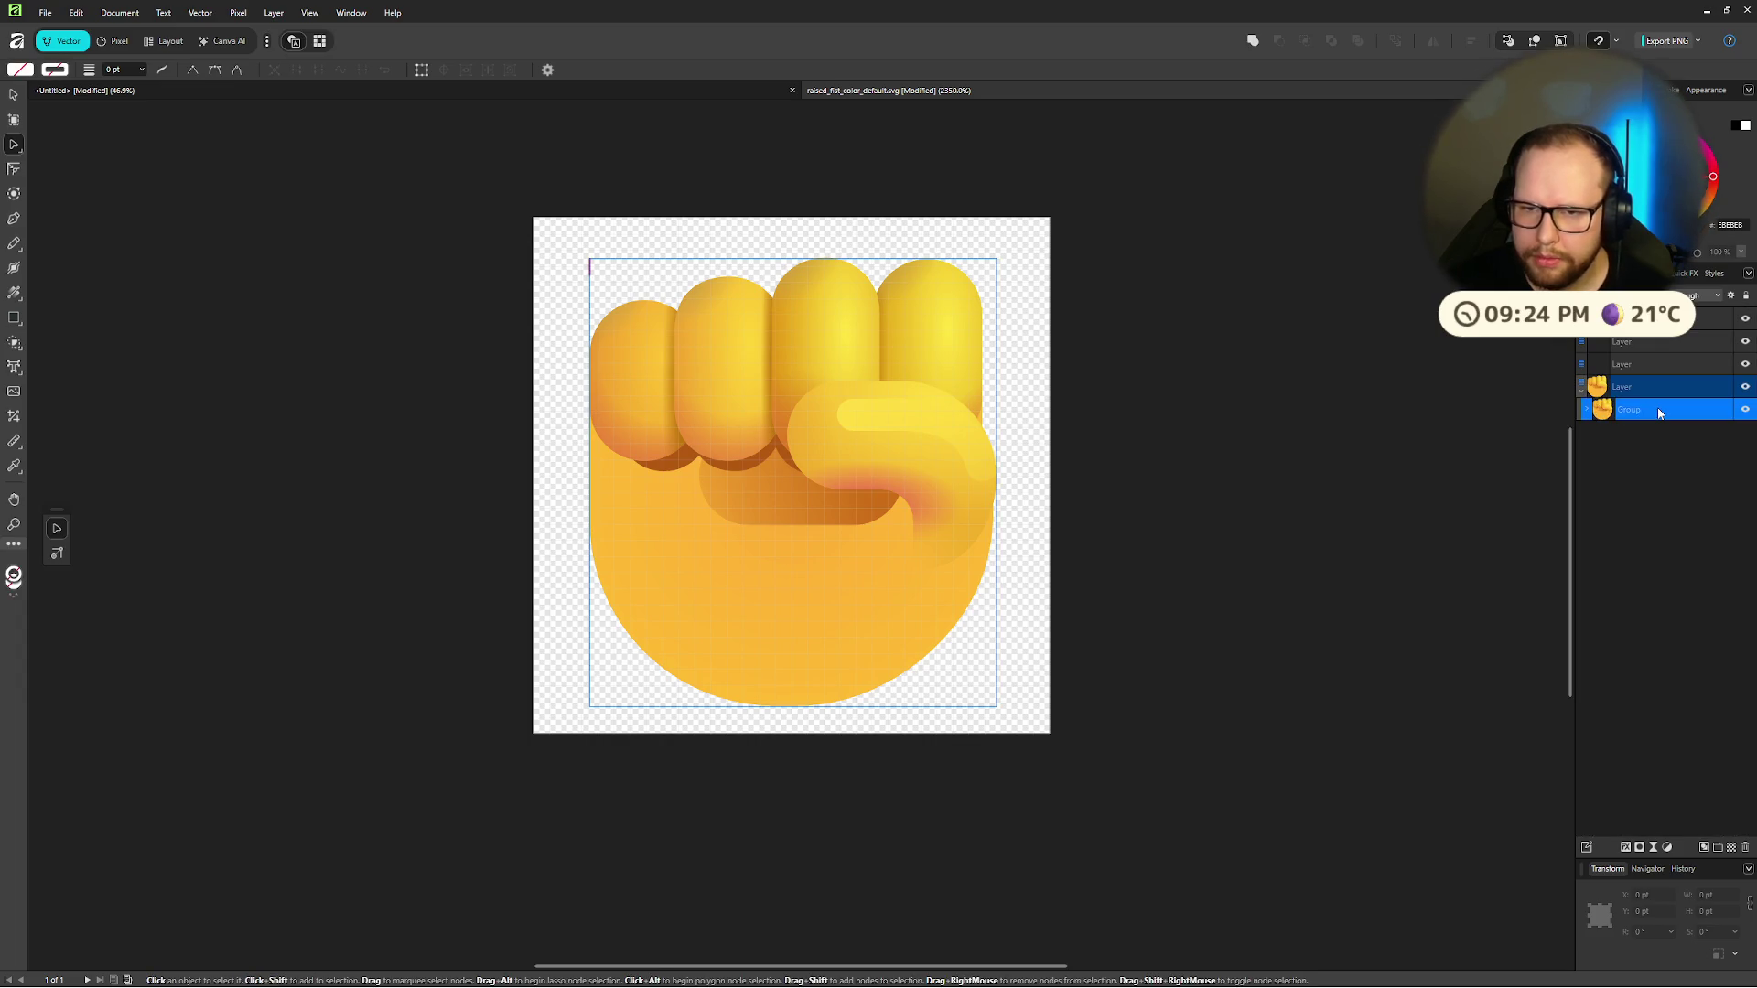
{"action": "left_click", "coordinate": [293, 91]}
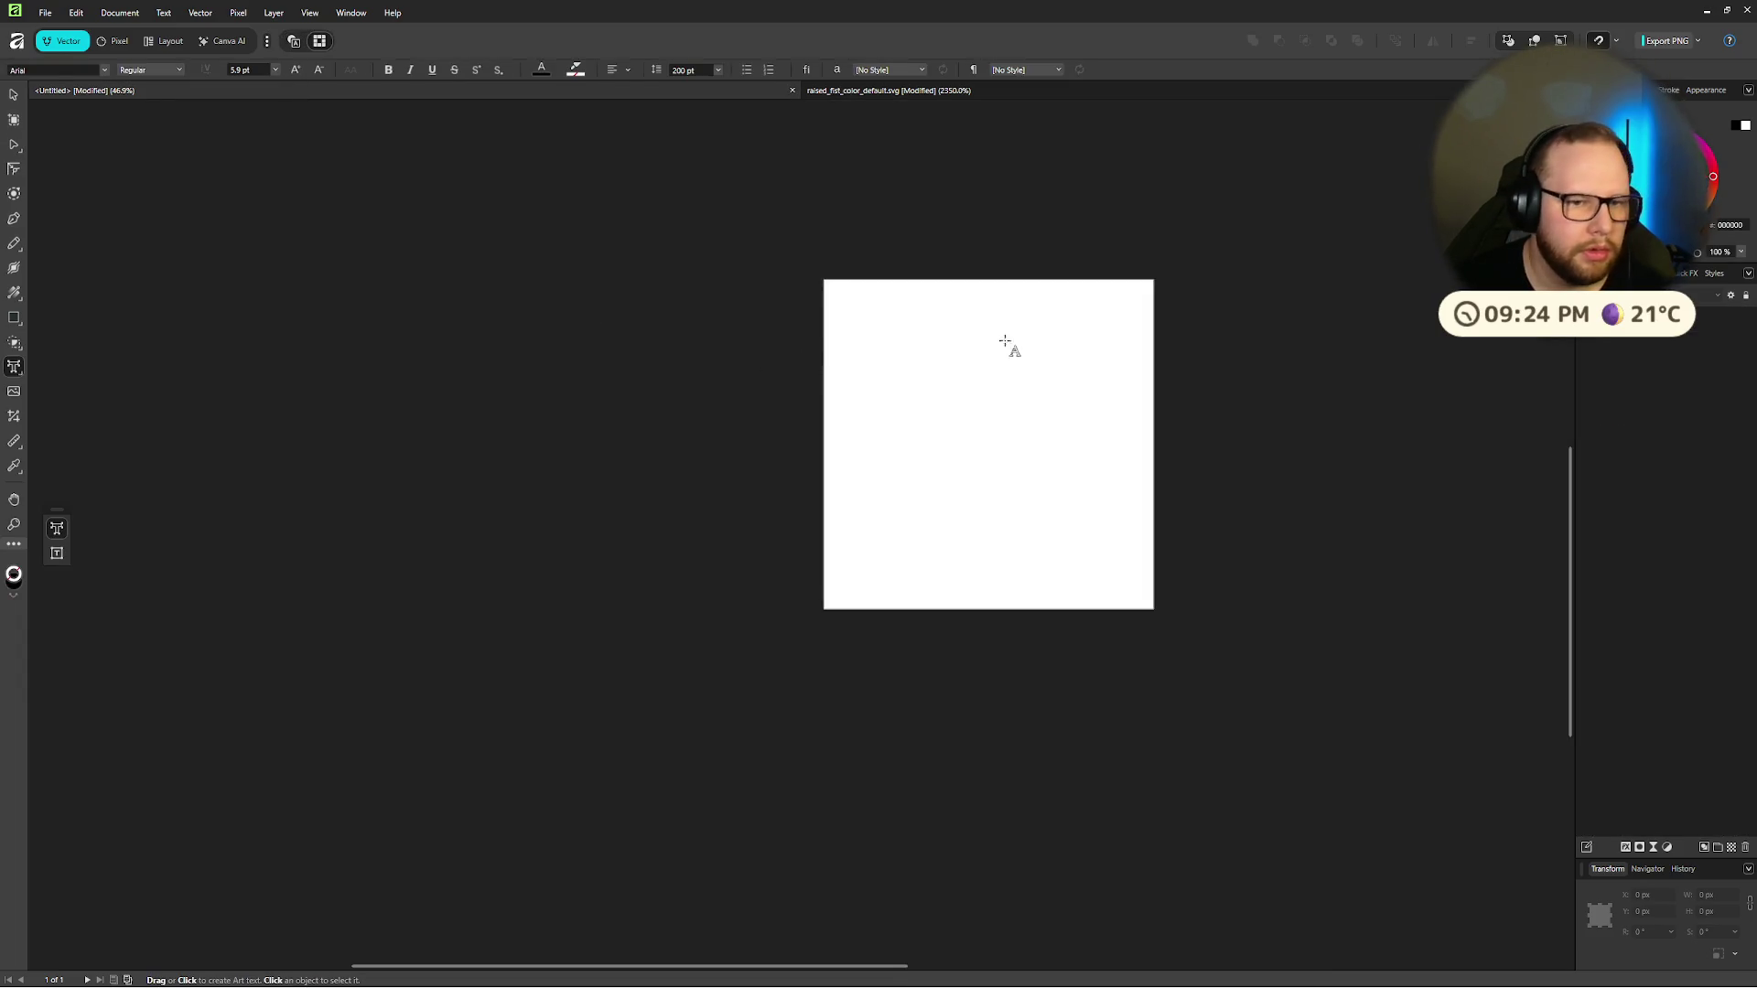
{"action": "key", "text": "t"}
{"action": "scroll", "coordinate": [869, 321], "scroll_direction": "up", "scroll_amount": 2}
{"action": "scroll", "coordinate": [835, 476], "scroll_direction": "up", "scroll_amount": 5}
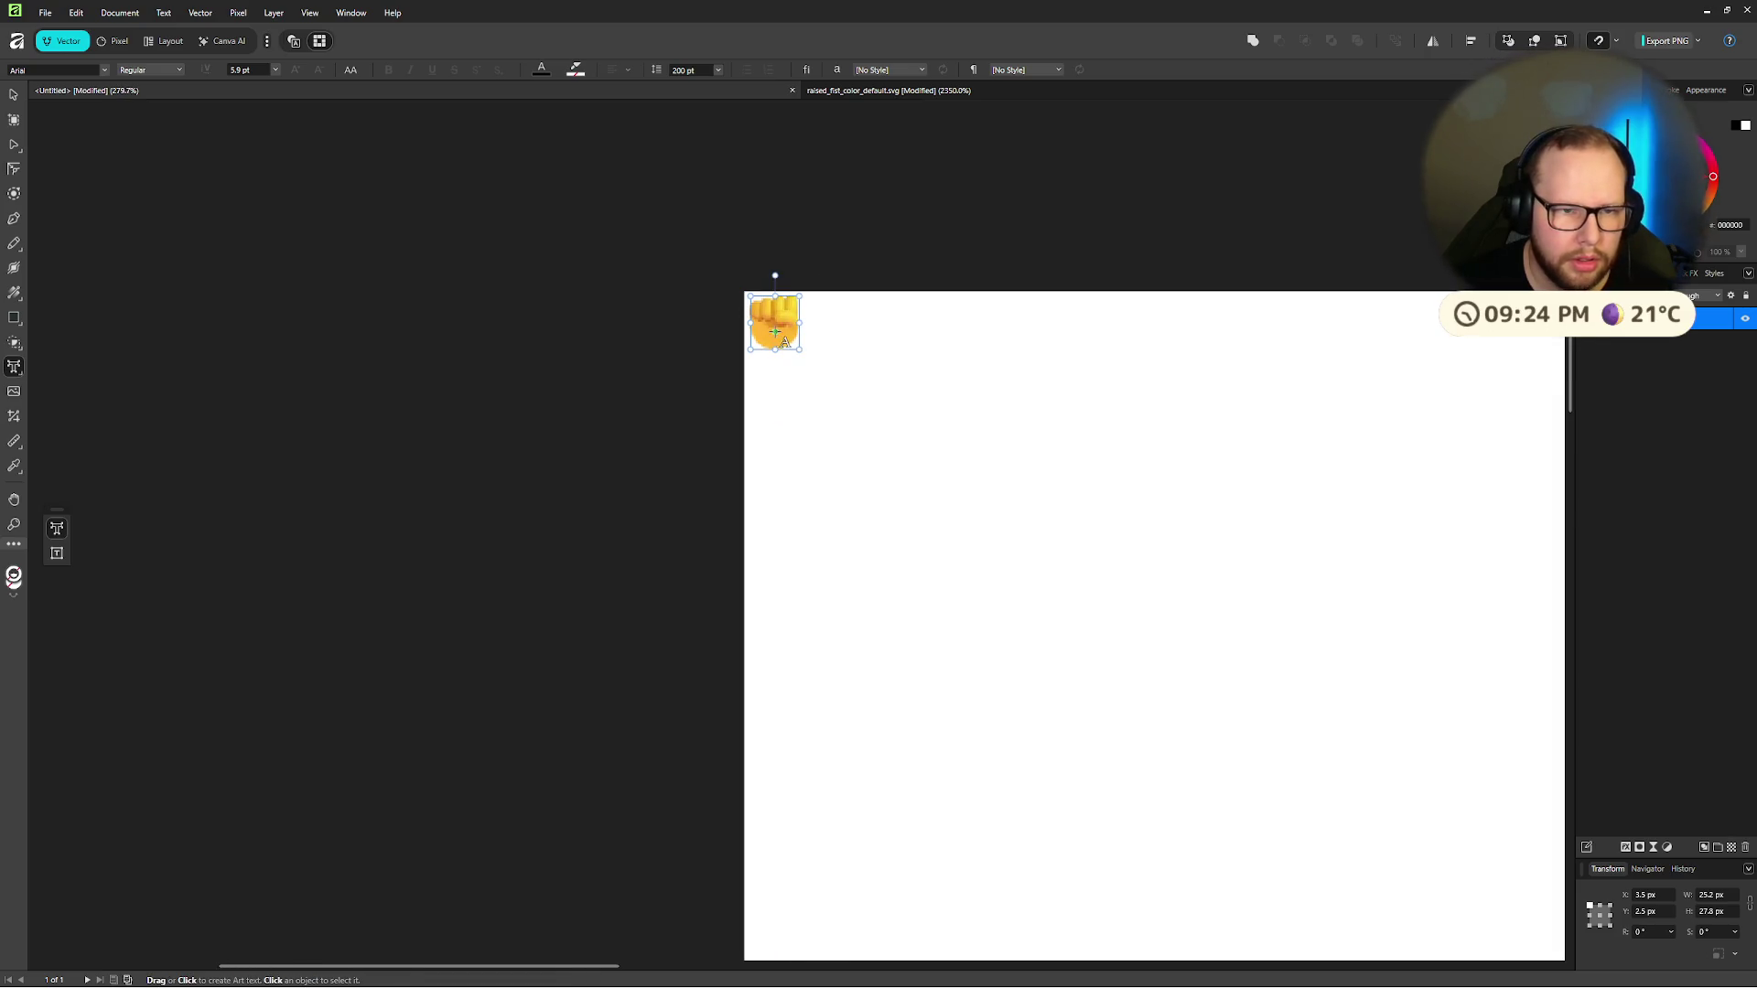
{"action": "left_click_drag", "start_coordinate": [796, 345], "coordinate": [1395, 811]}
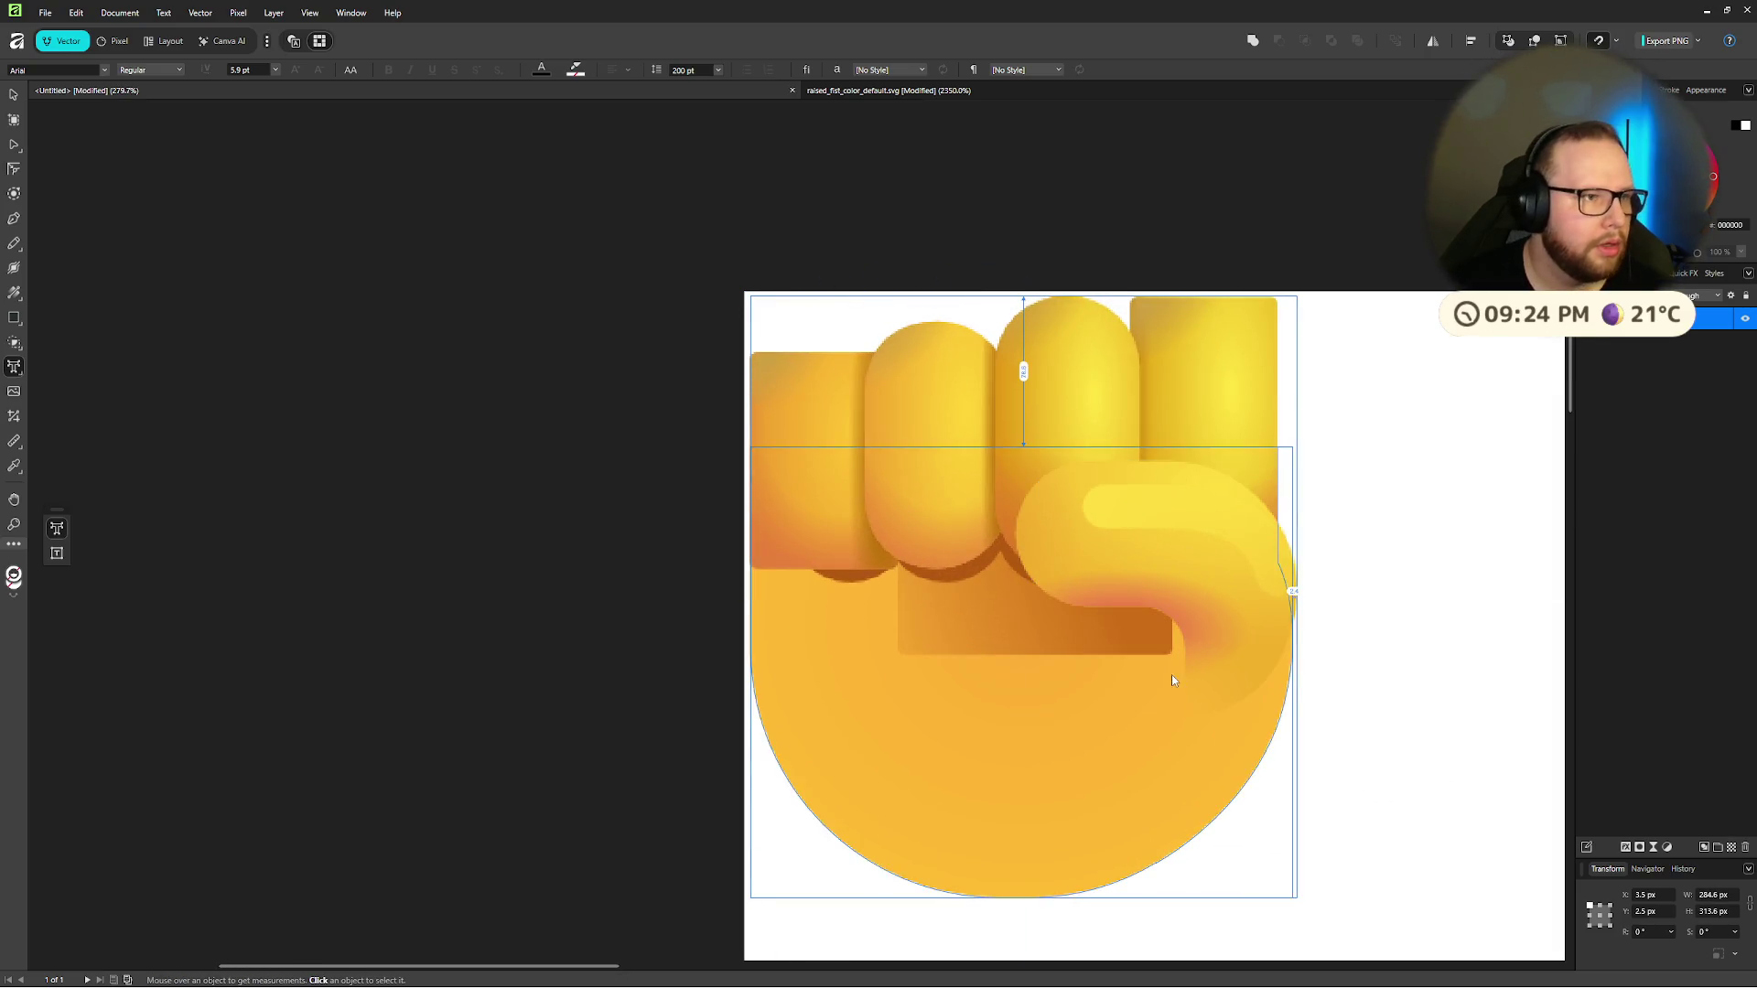
{"action": "scroll", "coordinate": [1303, 557], "scroll_direction": "down", "scroll_amount": 5}
{"action": "scroll", "coordinate": [1016, 522], "scroll_direction": "up", "scroll_amount": 5}
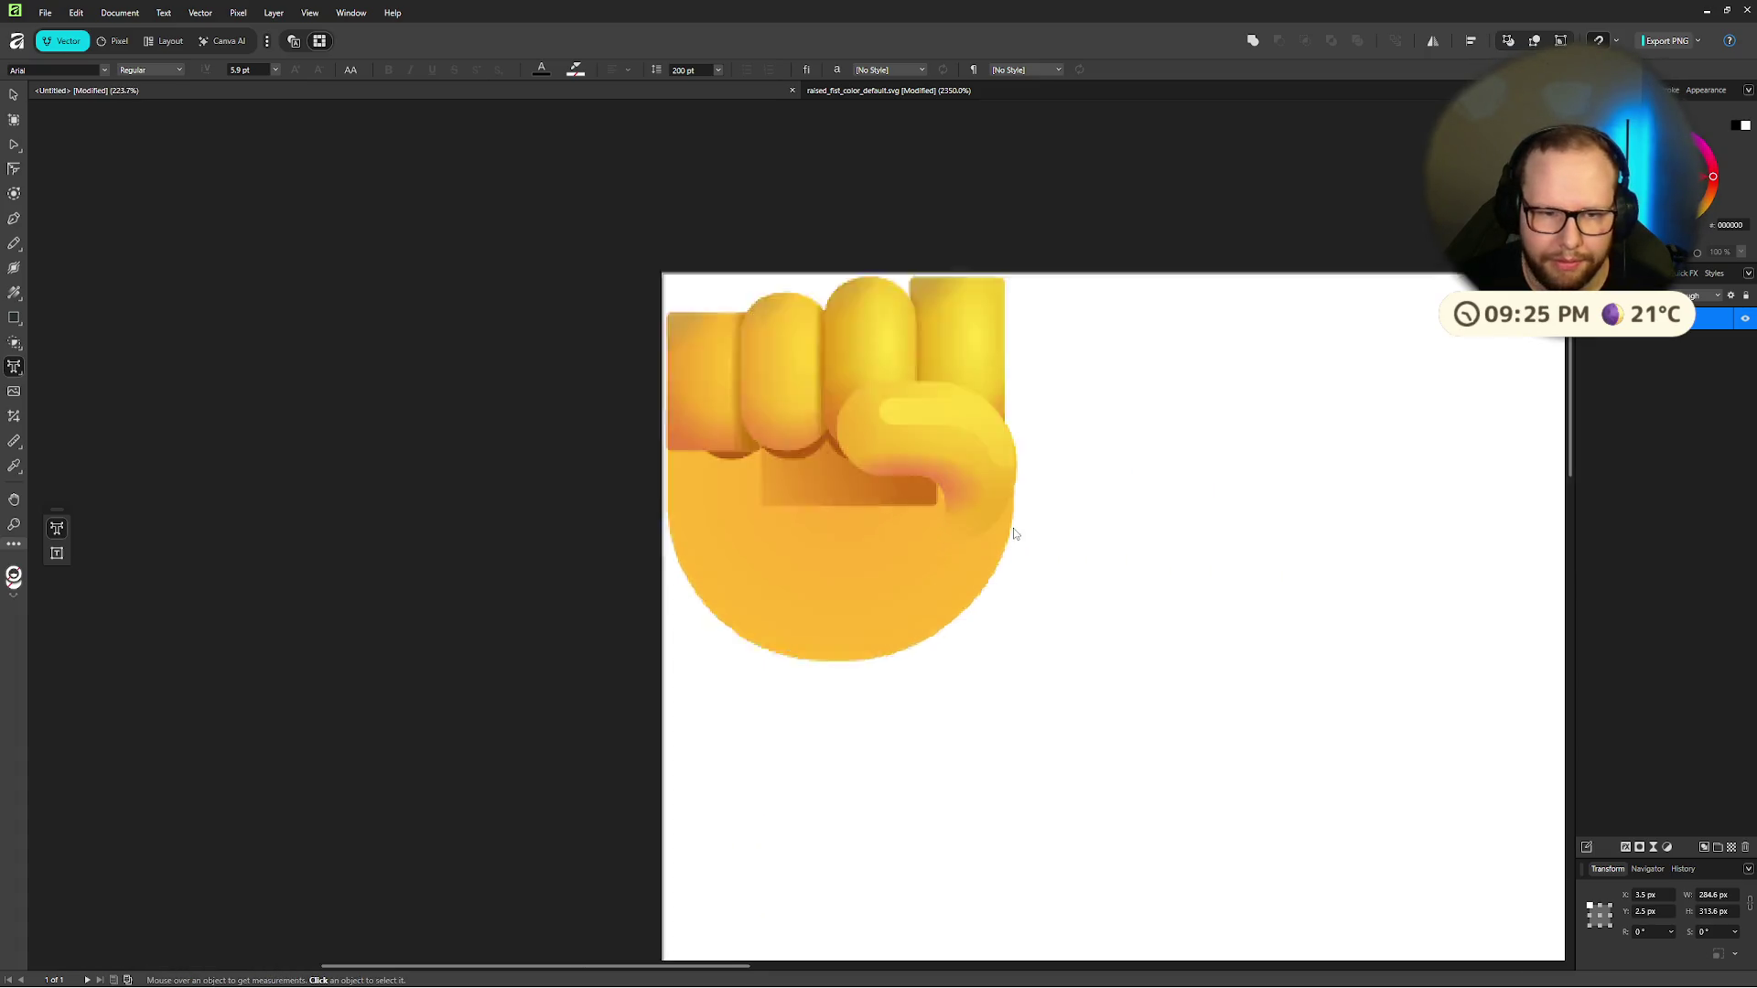
{"action": "scroll", "coordinate": [1018, 535], "scroll_direction": "down", "scroll_amount": 3}
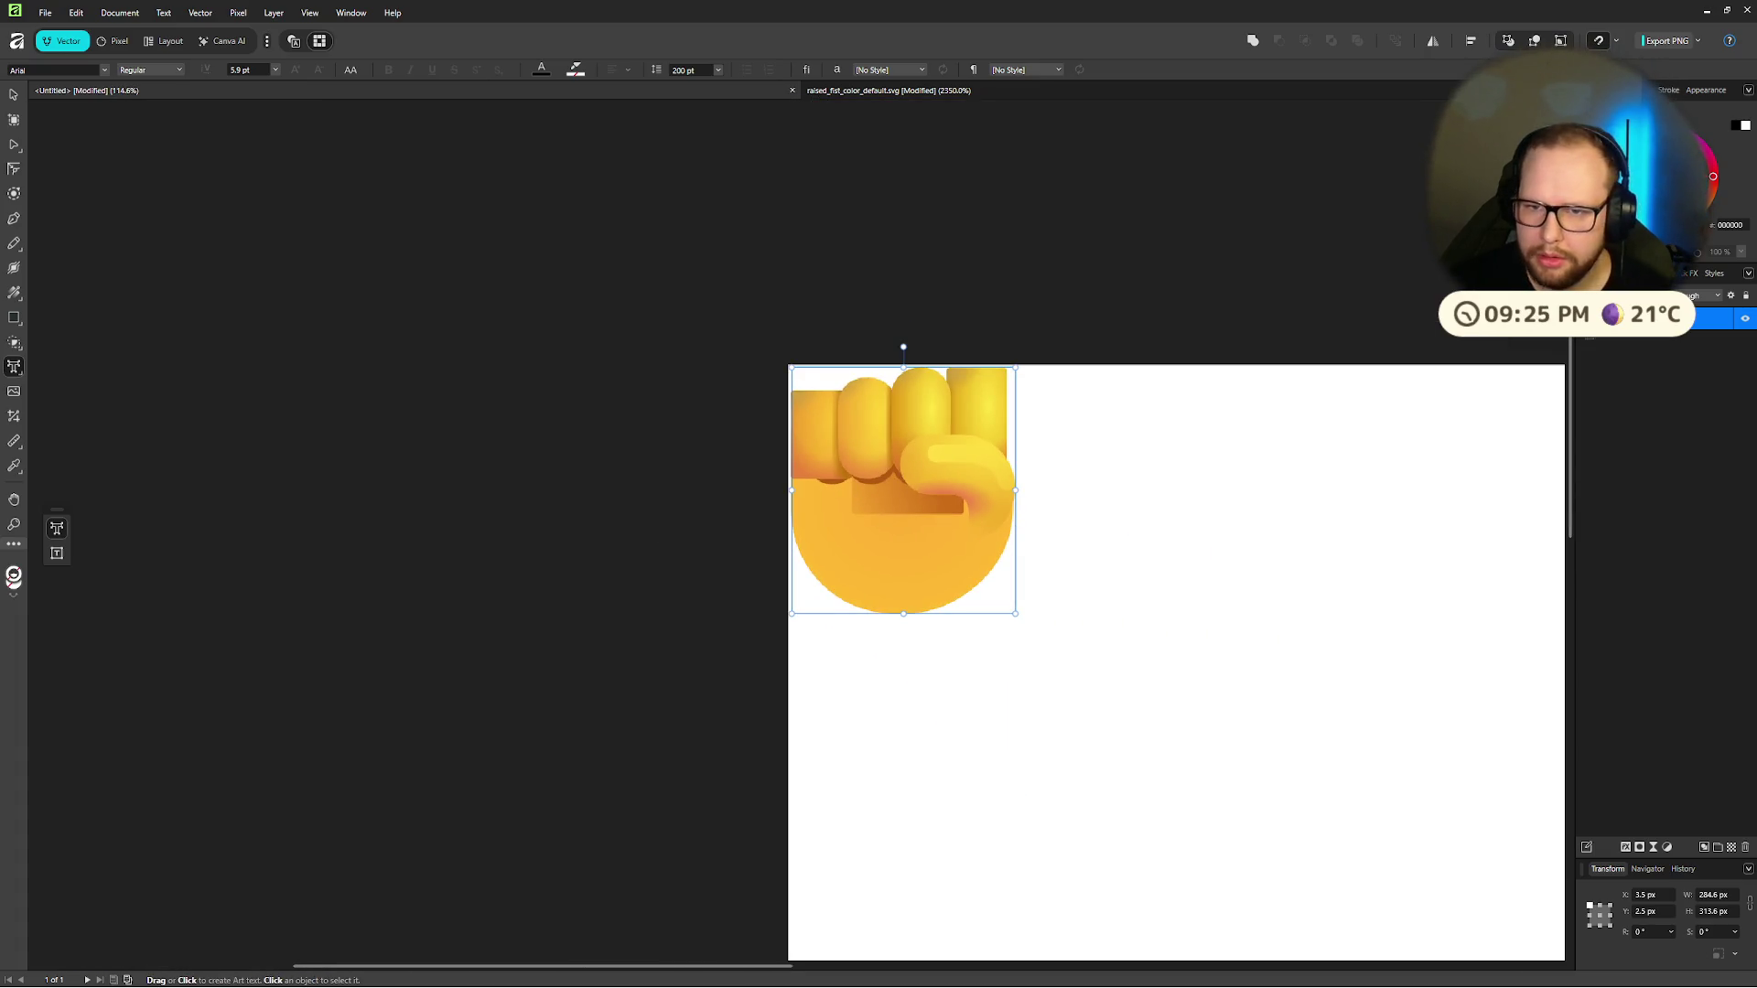
{"action": "left_click", "coordinate": [1586, 318]}
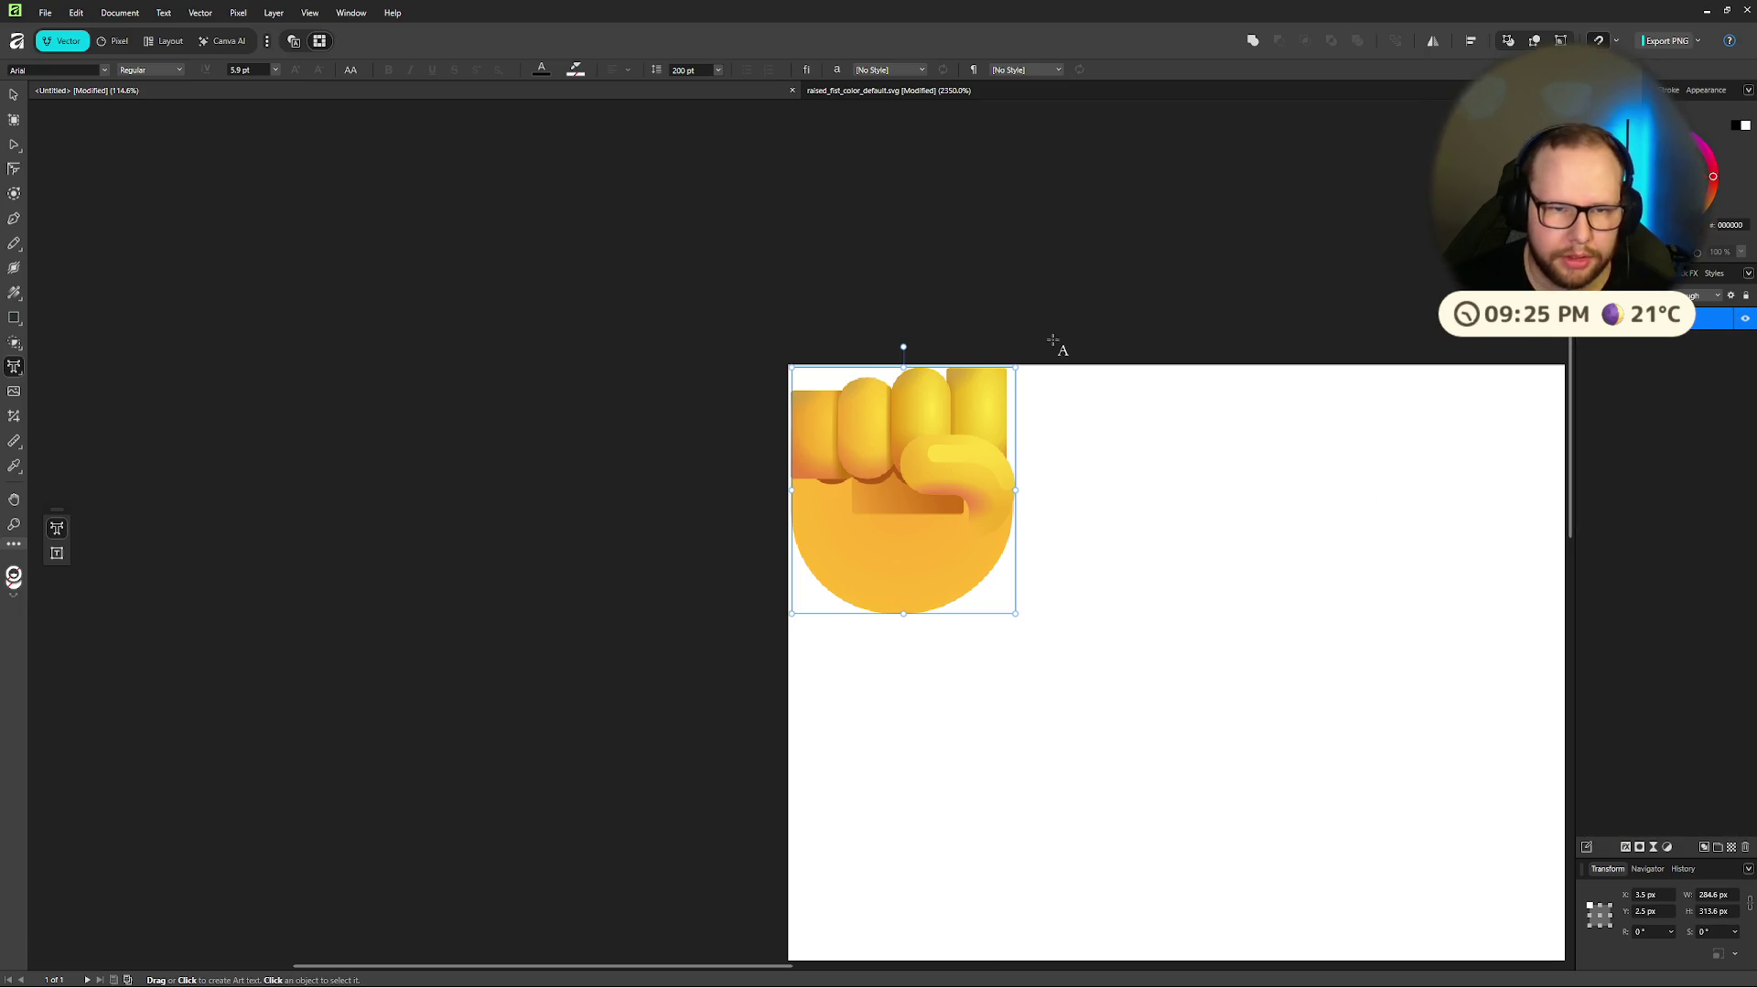
{"action": "key", "text": "v"}
{"action": "left_click_drag", "start_coordinate": [809, 547], "coordinate": [1058, 710]}
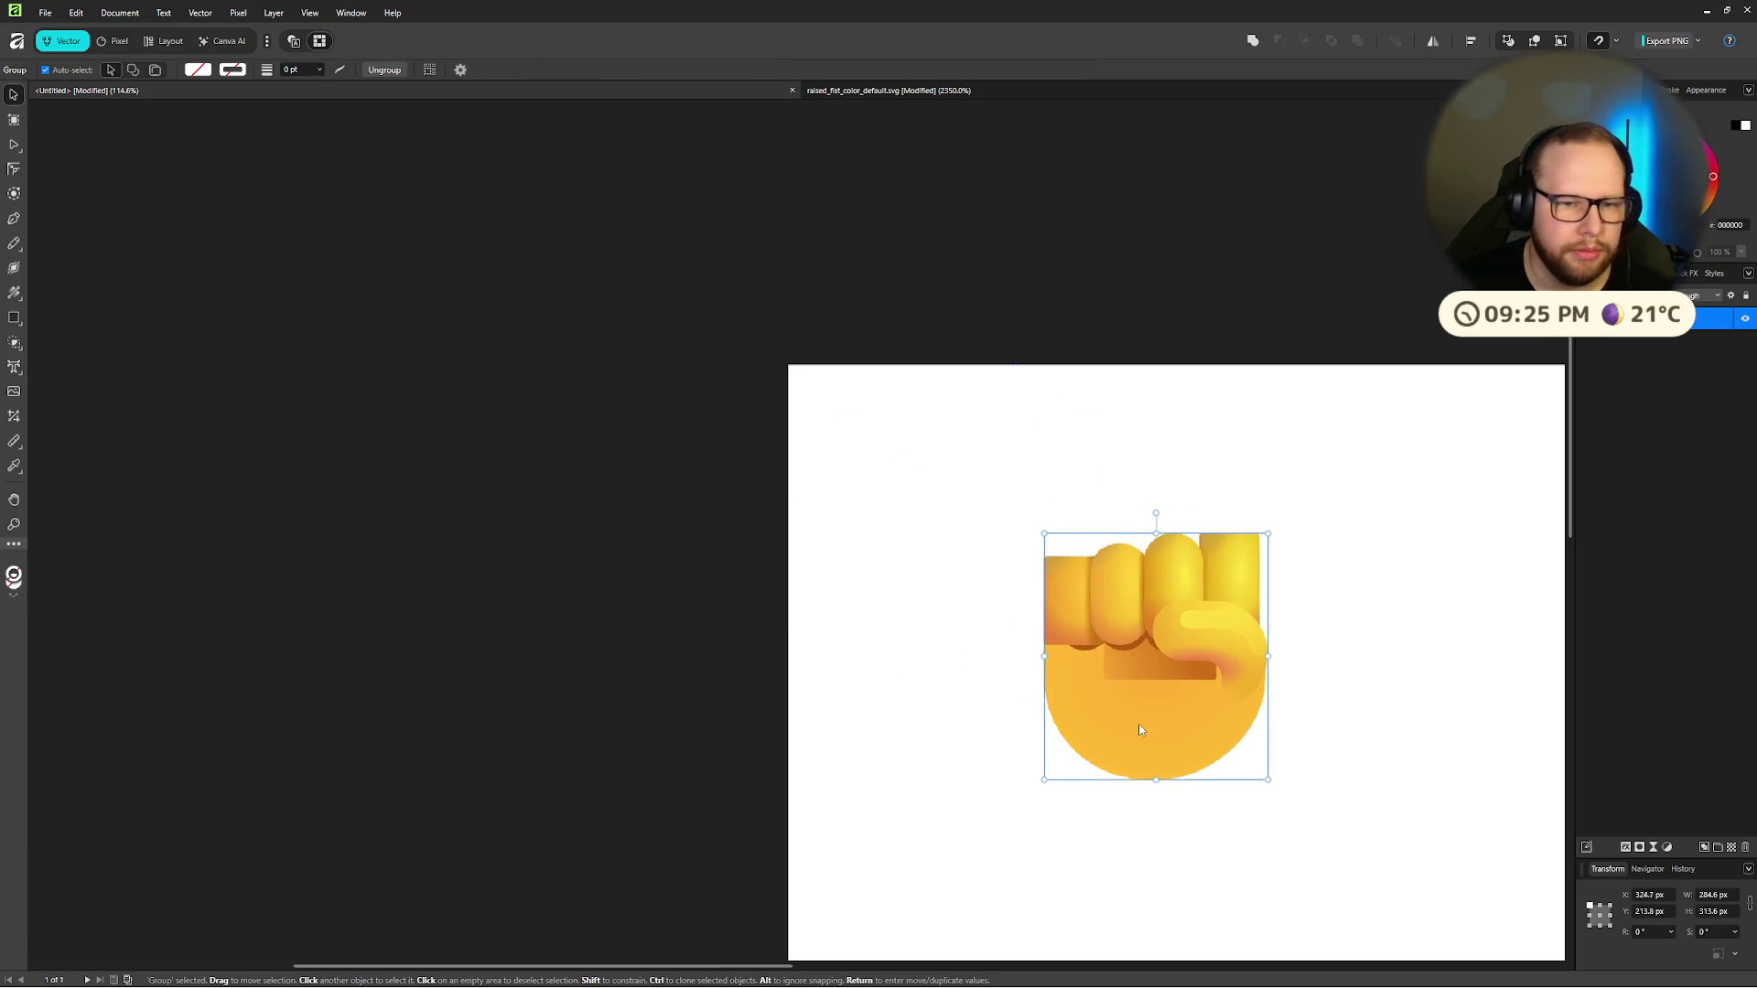
{"action": "scroll", "coordinate": [1059, 711], "scroll_direction": "down", "scroll_amount": 3}
{"action": "scroll", "coordinate": [952, 556], "scroll_direction": "down", "scroll_amount": 5}
{"action": "left_click", "coordinate": [1002, 440]}
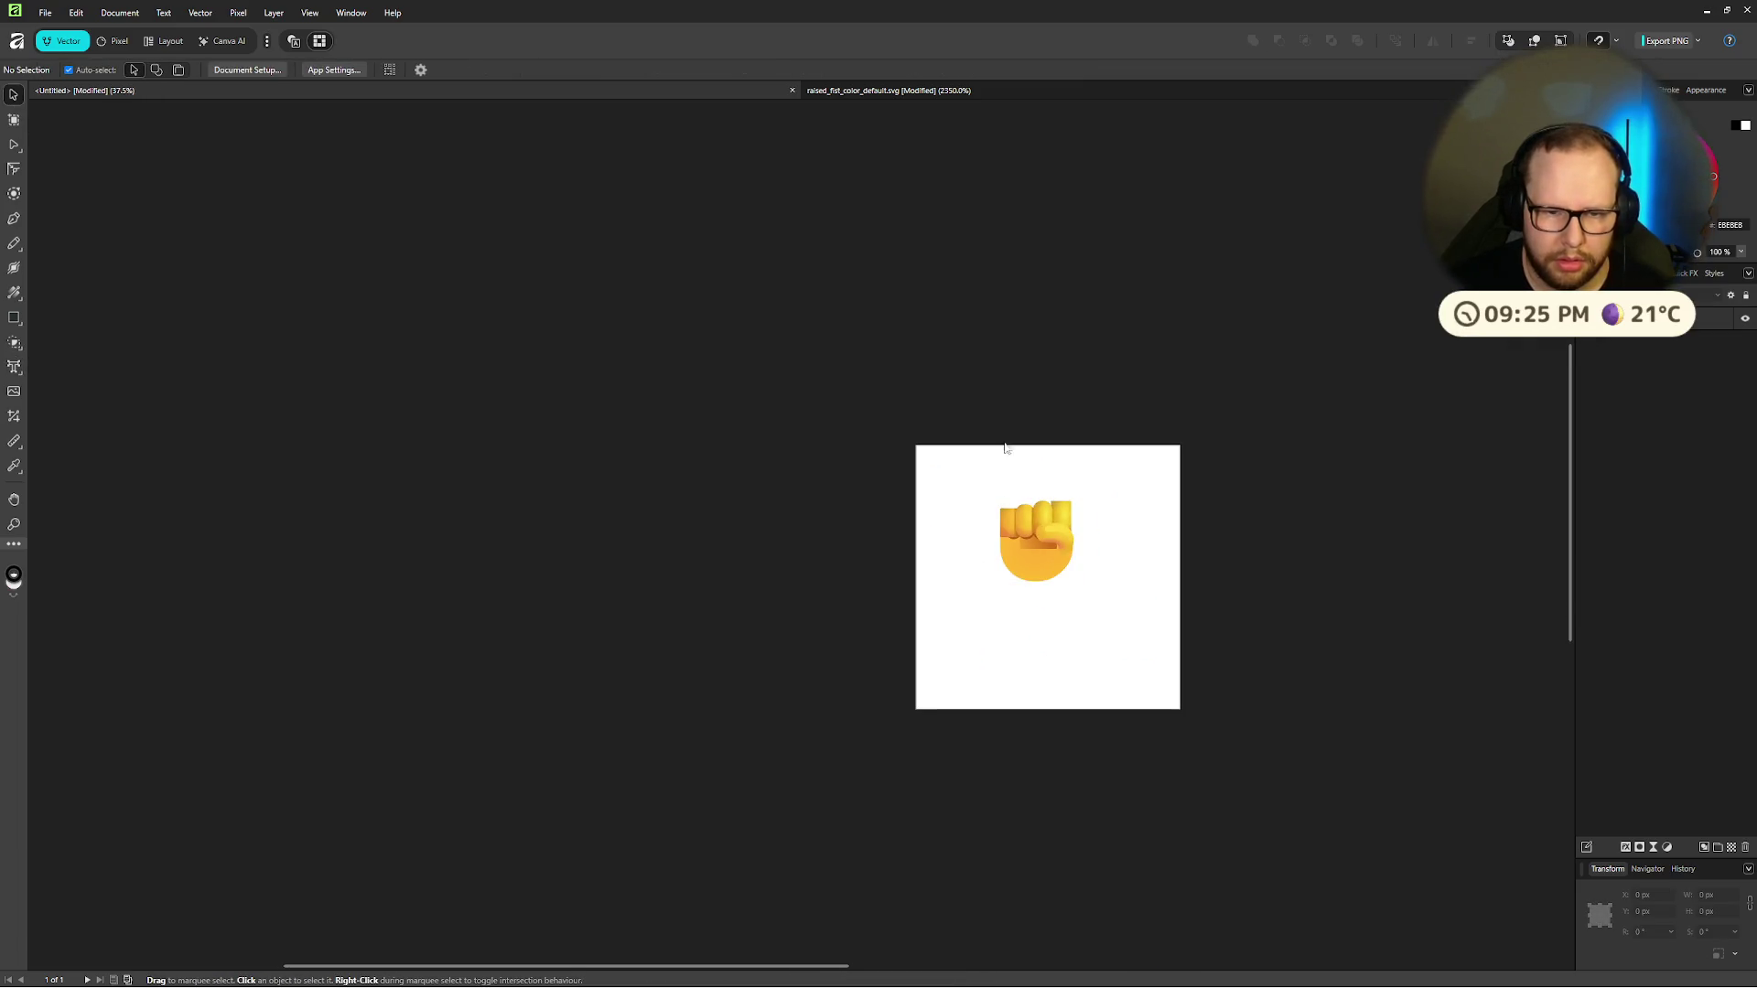
{"action": "key", "text": "Delete"}
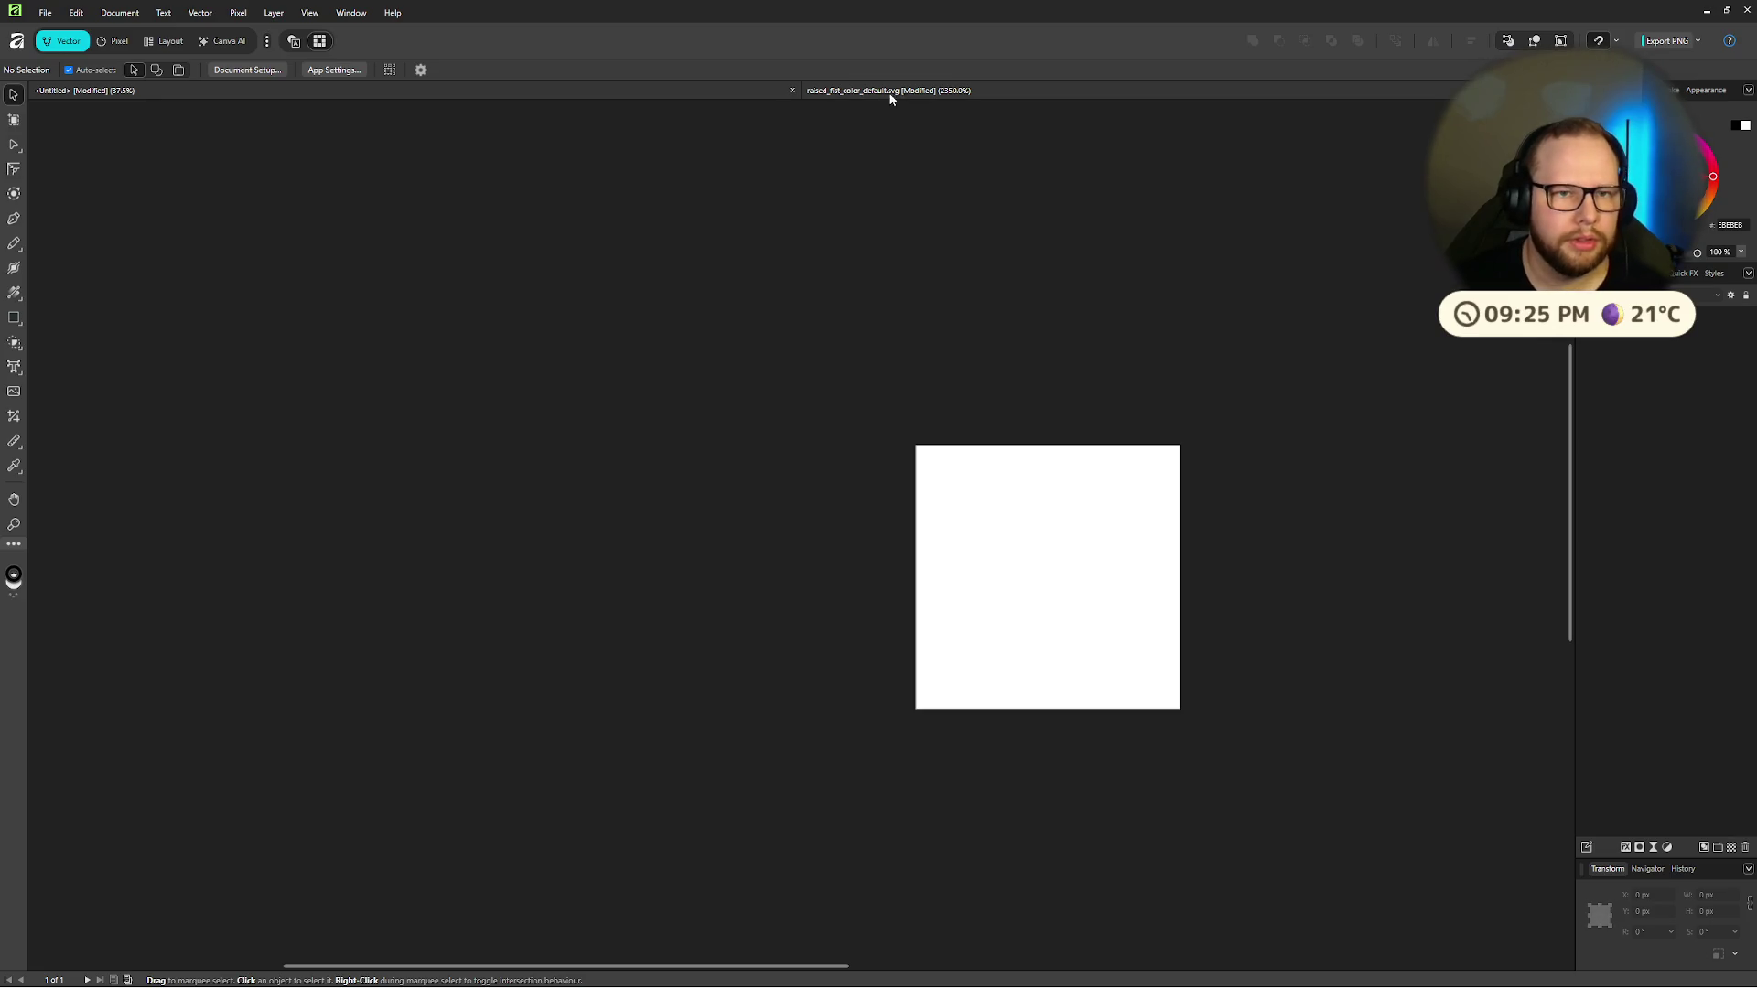
Step: Back in the raised-fist document, marquee-select all of the fist's shapes
{"action": "left_click", "coordinate": [883, 92]}
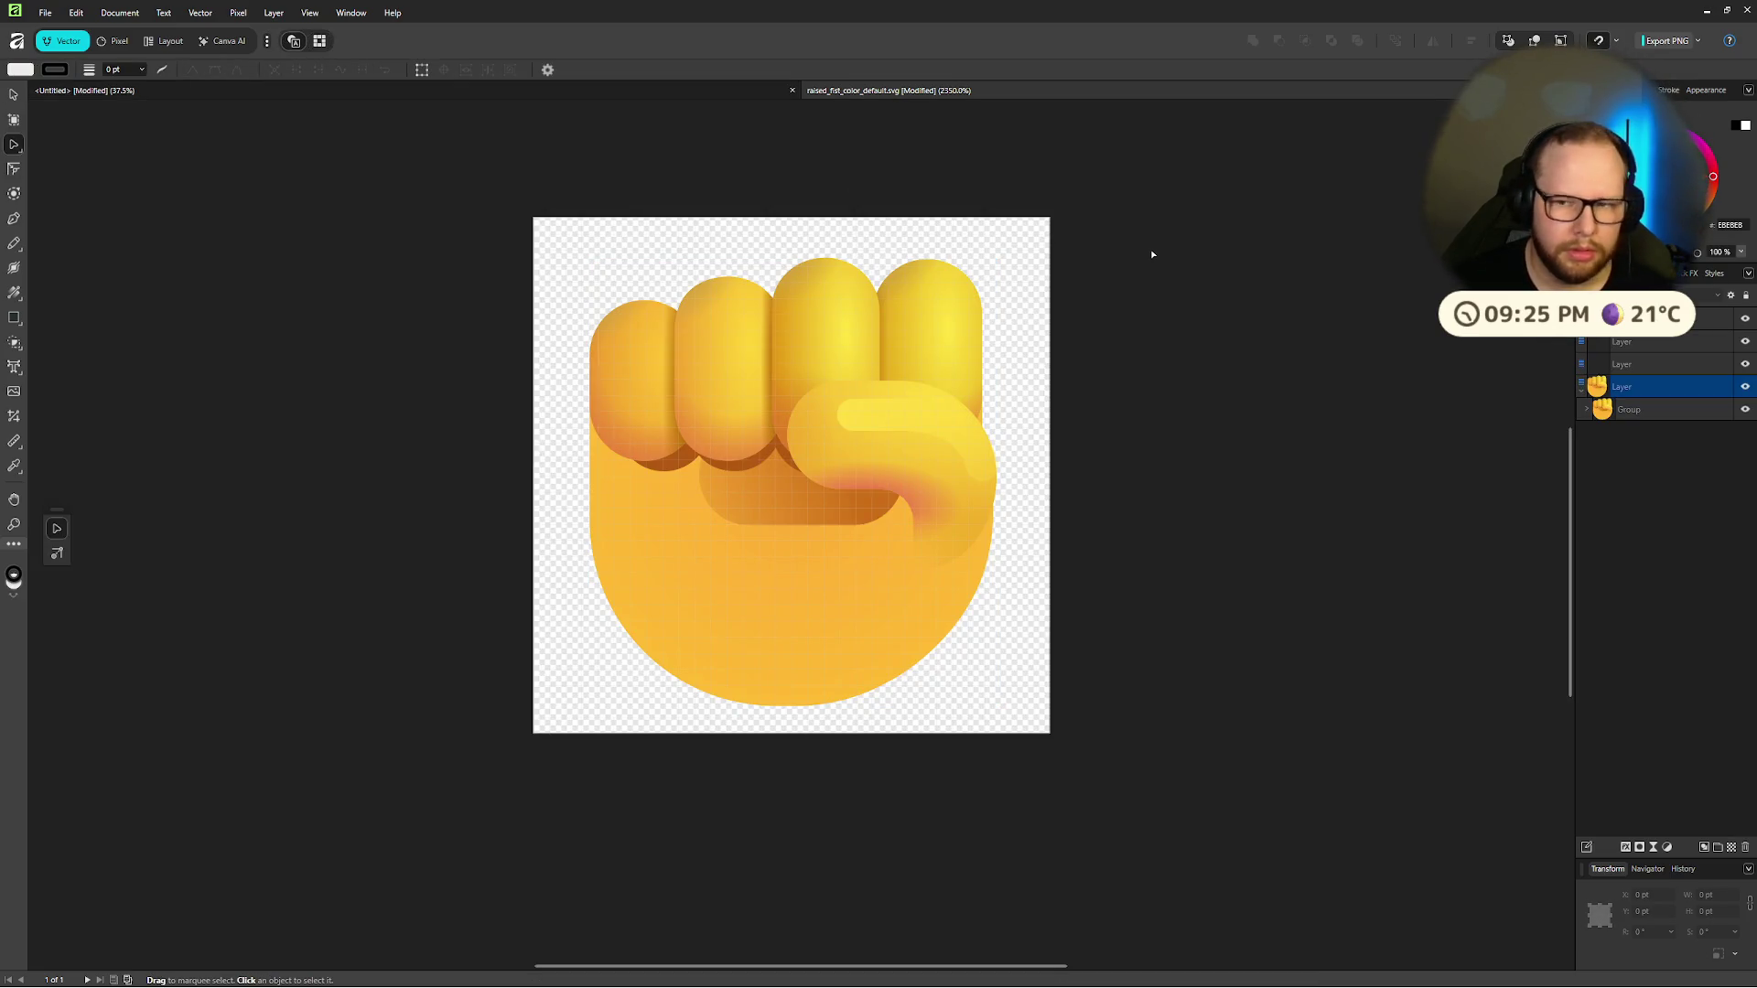
{"action": "key", "text": "ctrl+a"}
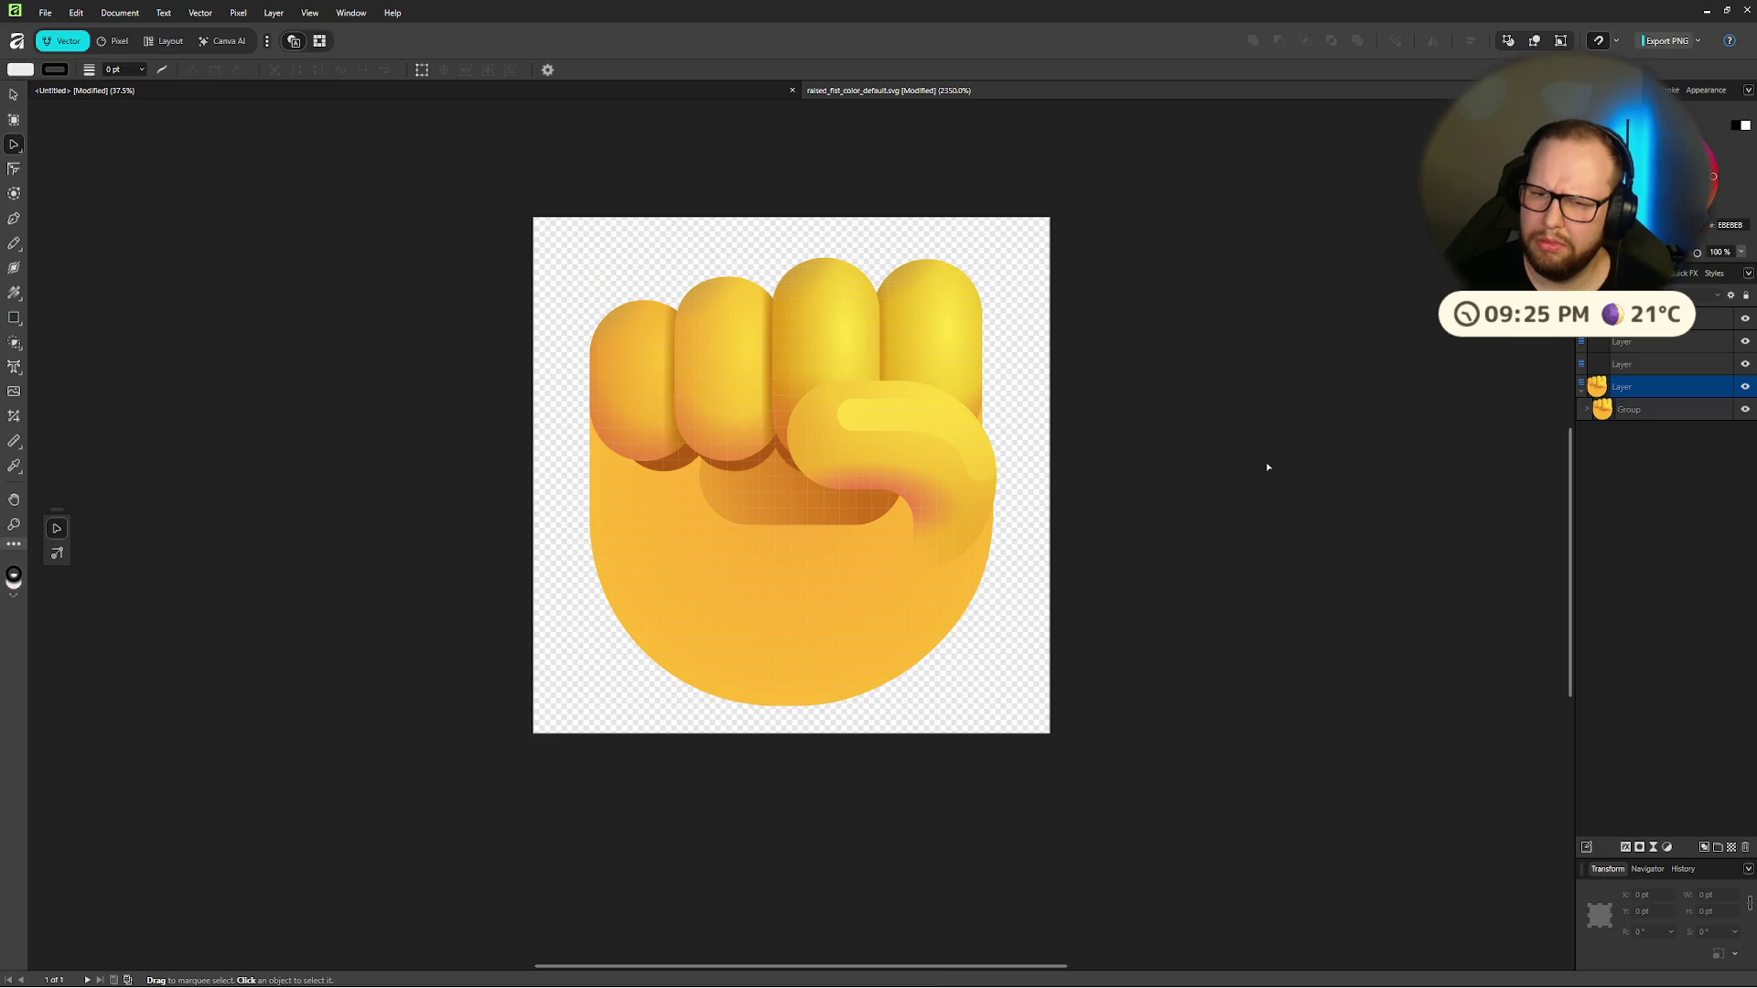
{"action": "left_click", "coordinate": [1639, 409]}
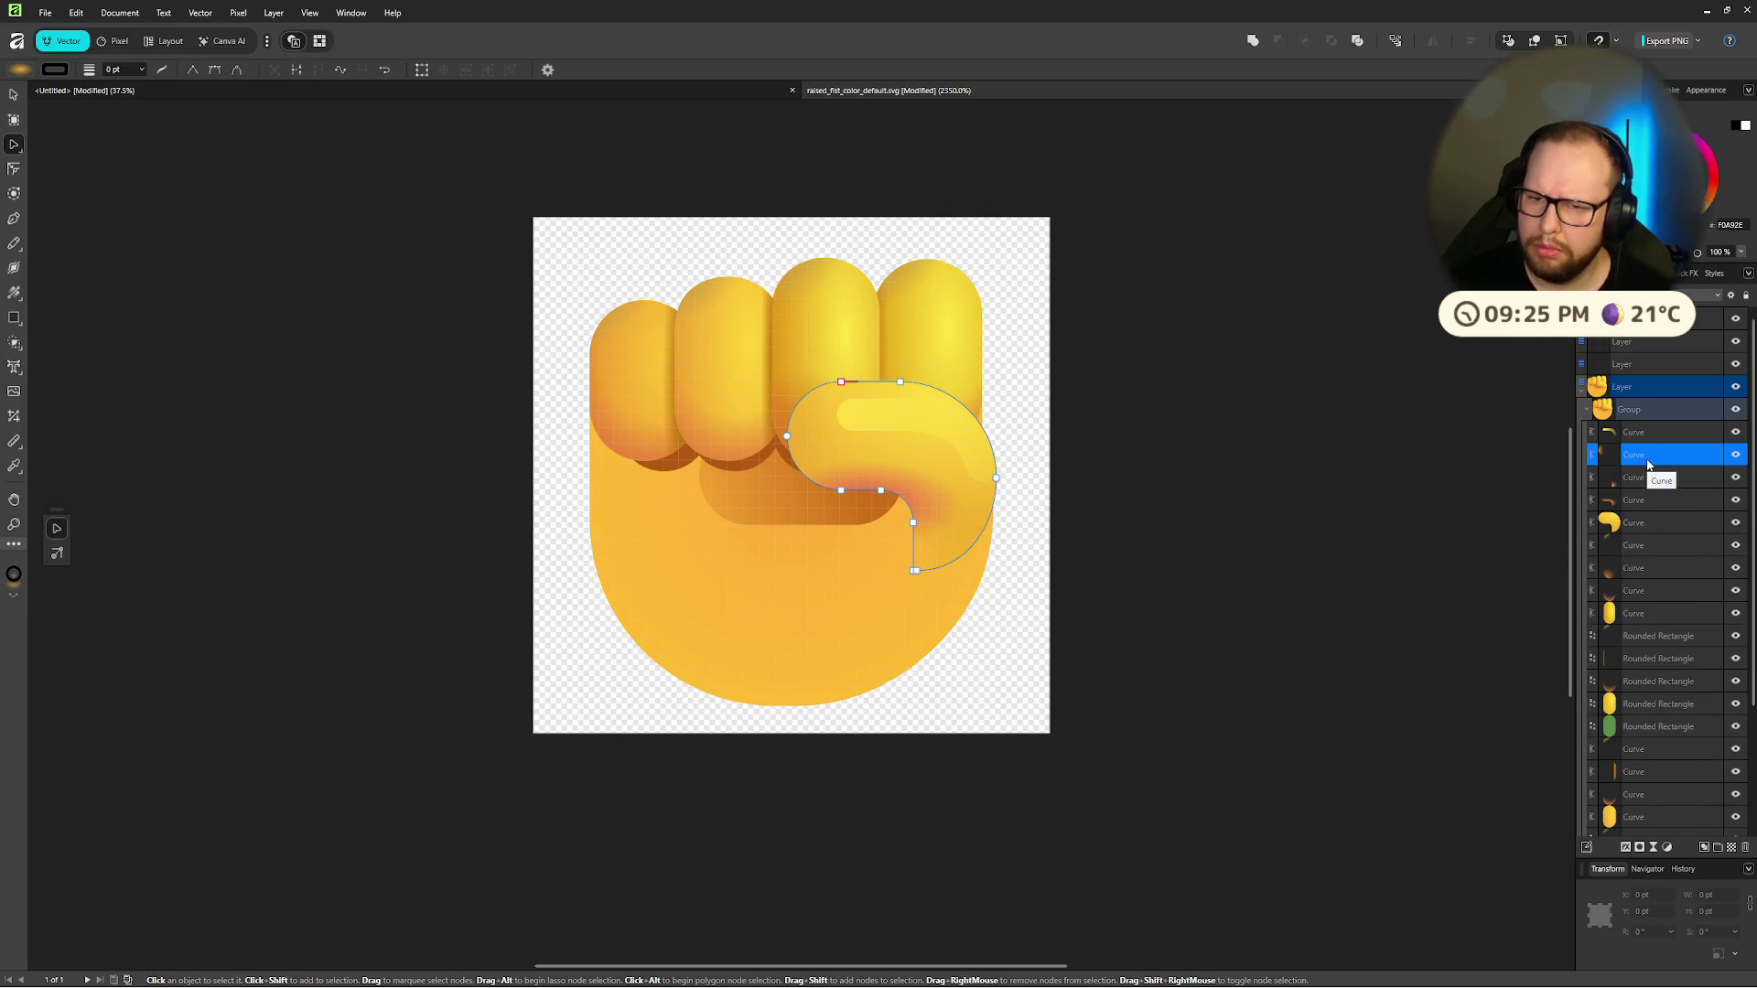
{"action": "key", "text": "ctrl+d"}
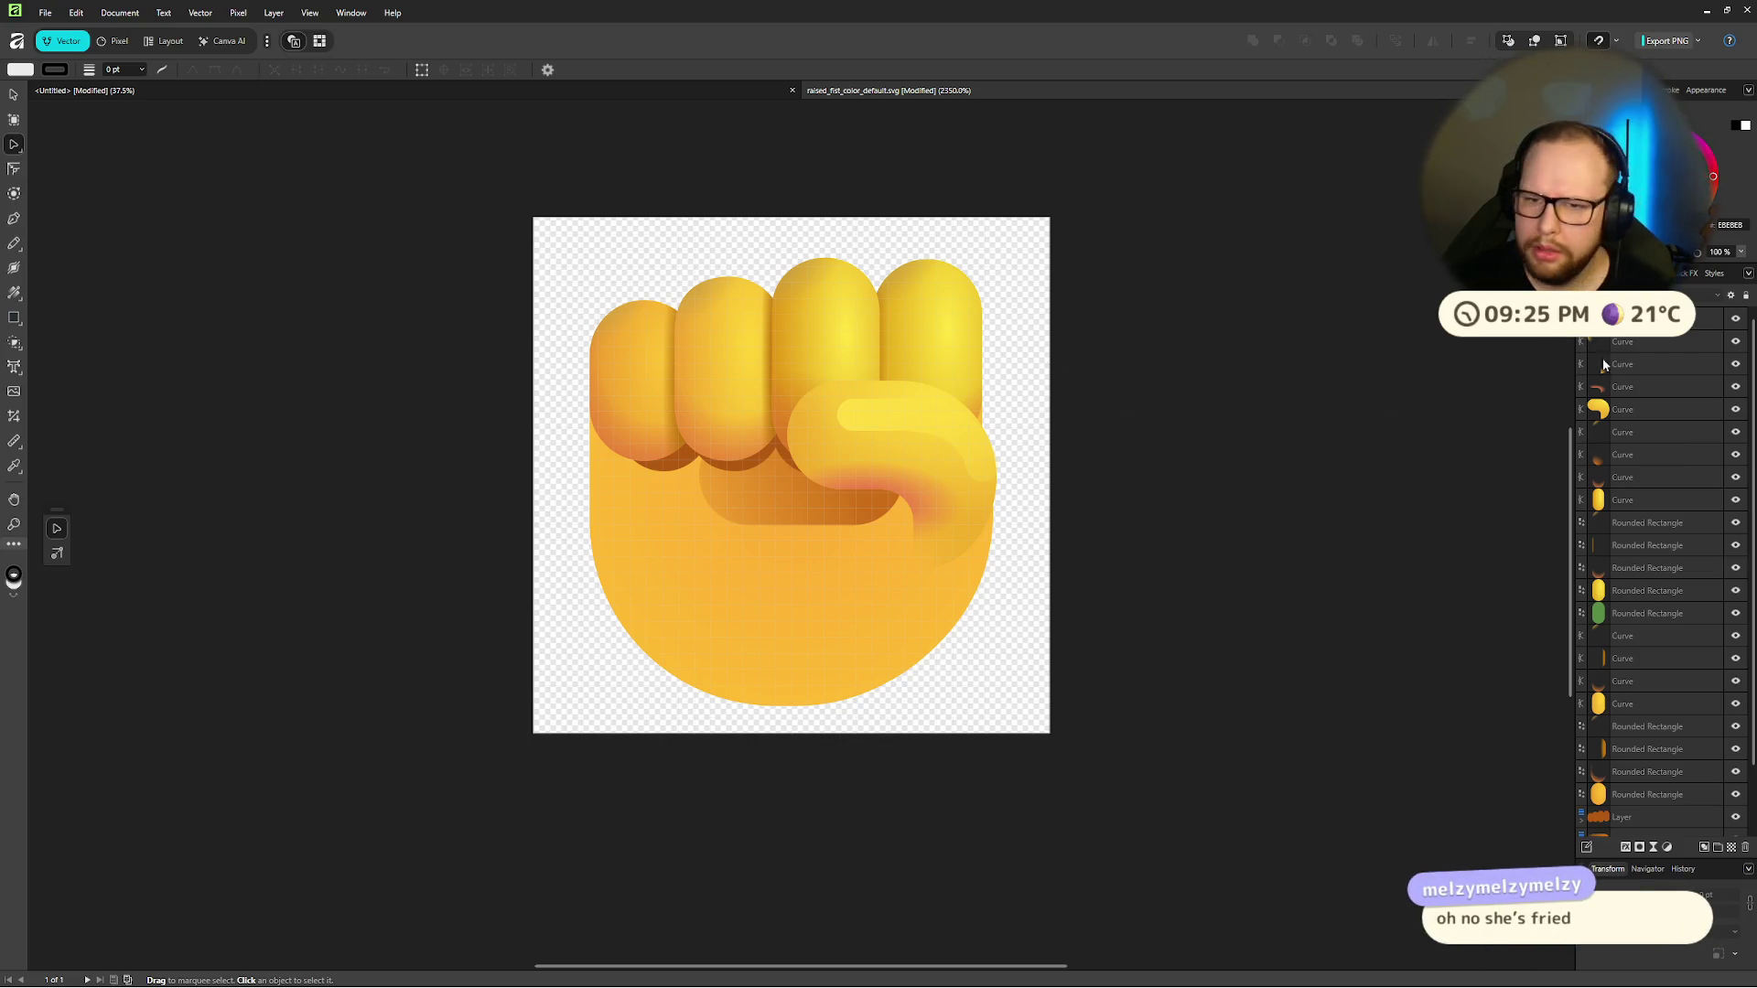
{"action": "mouse_move", "coordinate": [547, 244]}
{"action": "left_mouse_down"}
{"action": "mouse_move", "coordinate": [966, 678]}
{"action": "mouse_move", "coordinate": [1133, 788]}
{"action": "left_mouse_up"}
{"action": "right_click", "coordinate": [846, 560]}
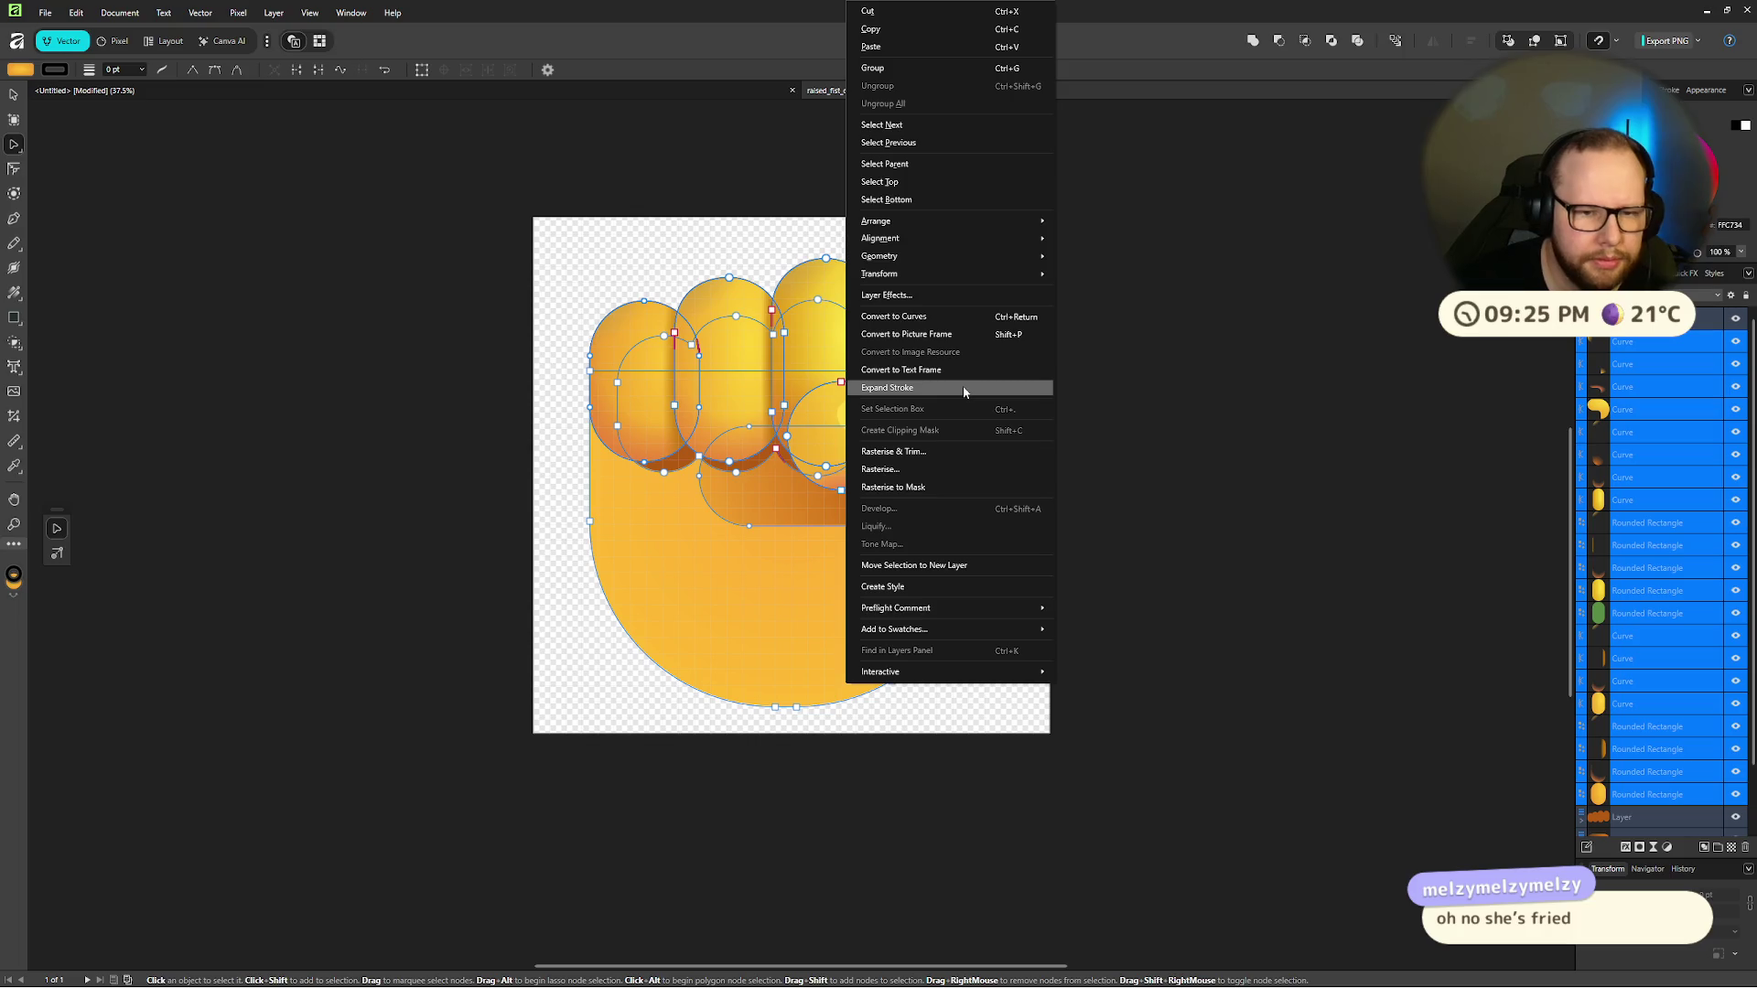
{"action": "mouse_move", "coordinate": [984, 254]}
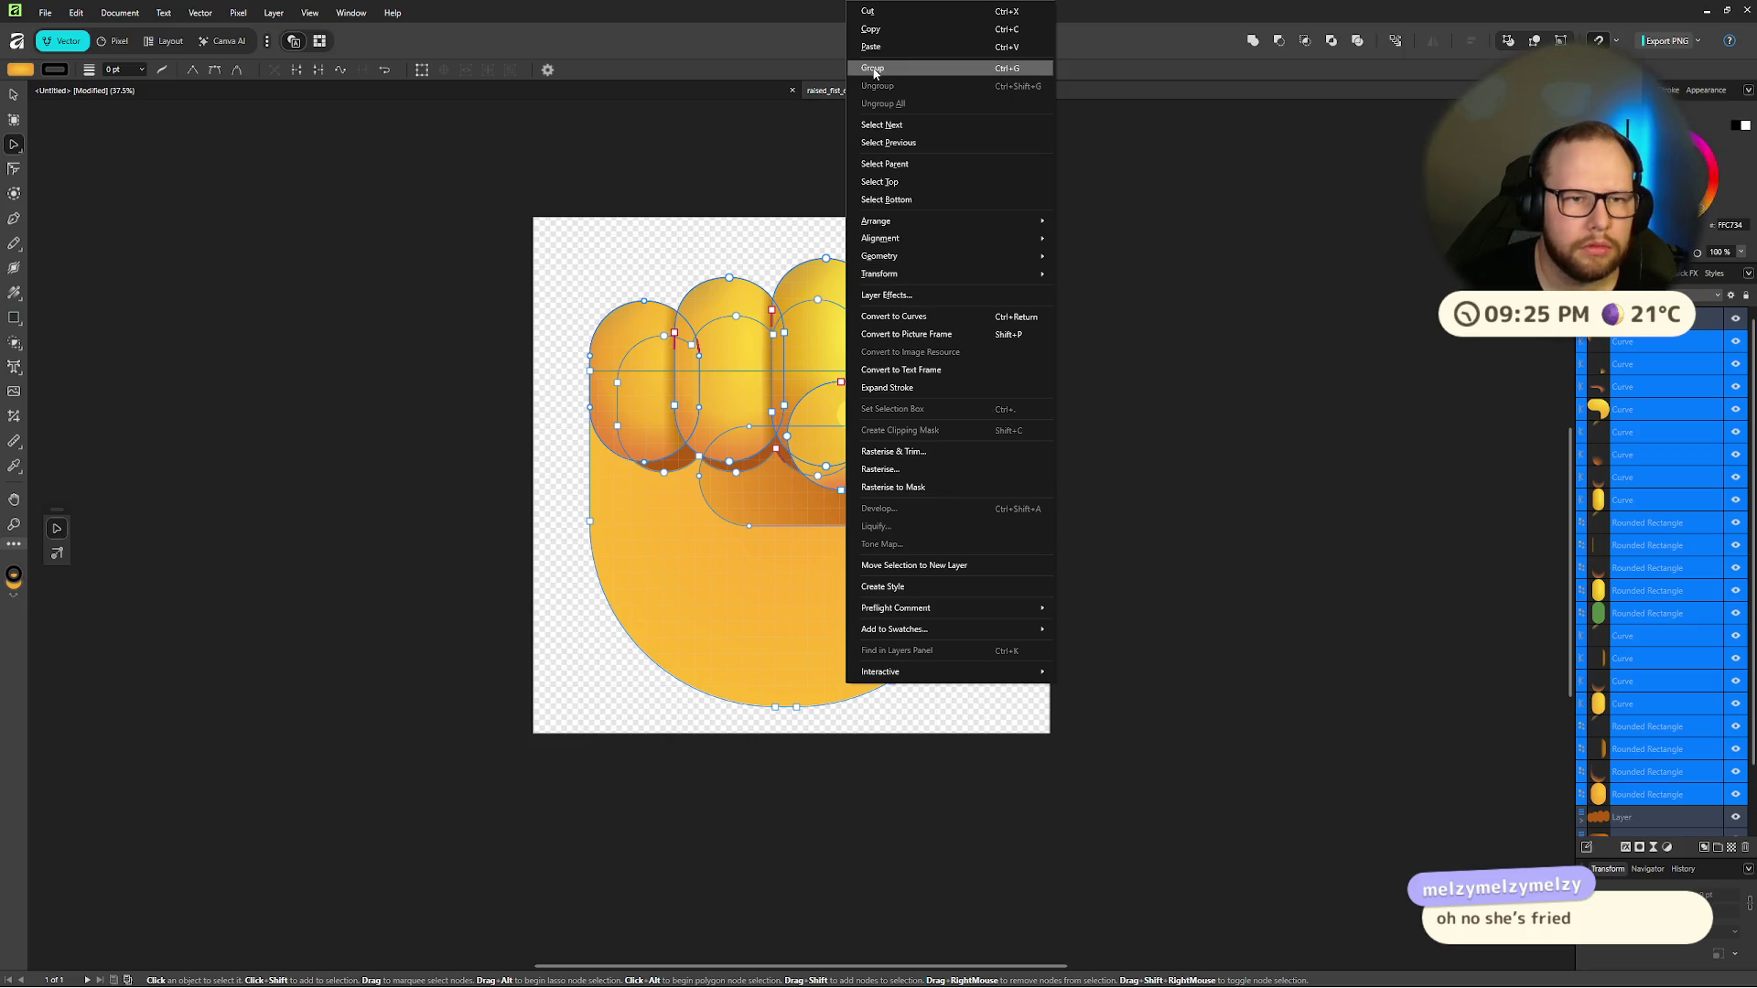
{"action": "left_click", "coordinate": [1358, 317]}
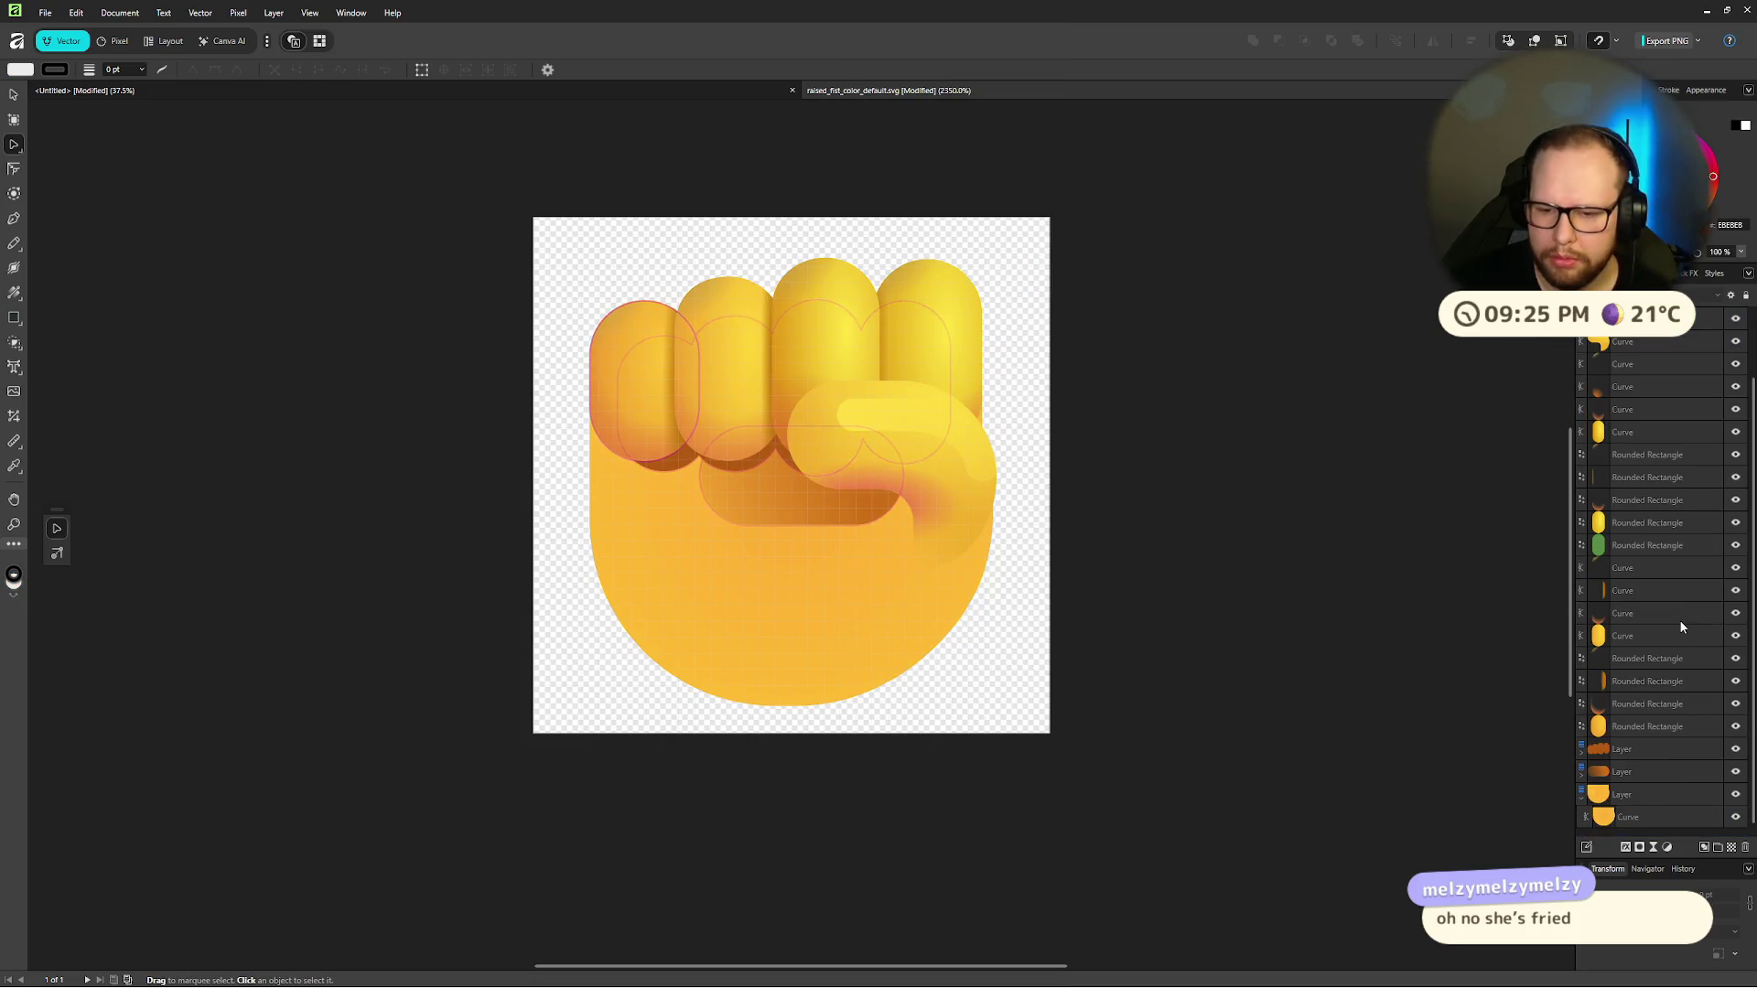
Step: Group the marquee-selected fist shapes into one layer and paste the fist onto the Untitled page
{"action": "scroll", "coordinate": [1599, 805], "scroll_direction": "up", "scroll_amount": 1}
{"action": "scroll", "coordinate": [1334, 651], "scroll_direction": "up", "scroll_amount": 3}
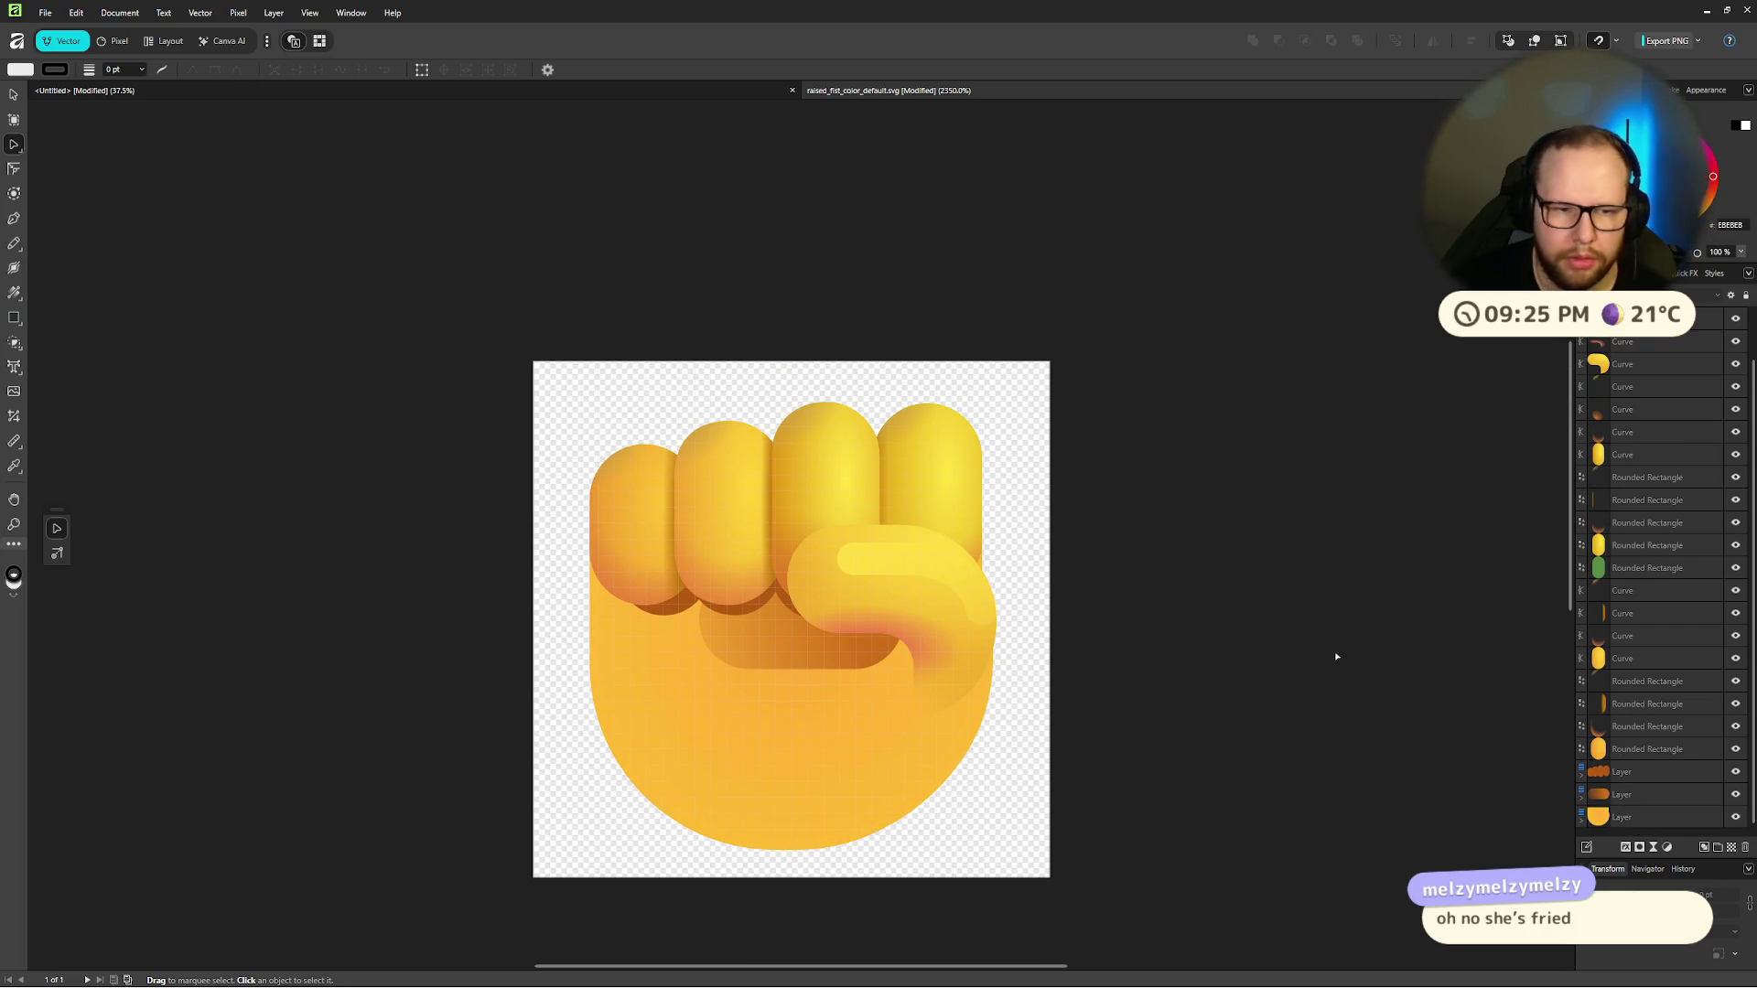
{"action": "left_click_drag", "start_coordinate": [478, 339], "coordinate": [1050, 910]}
{"action": "right_click", "coordinate": [812, 737]}
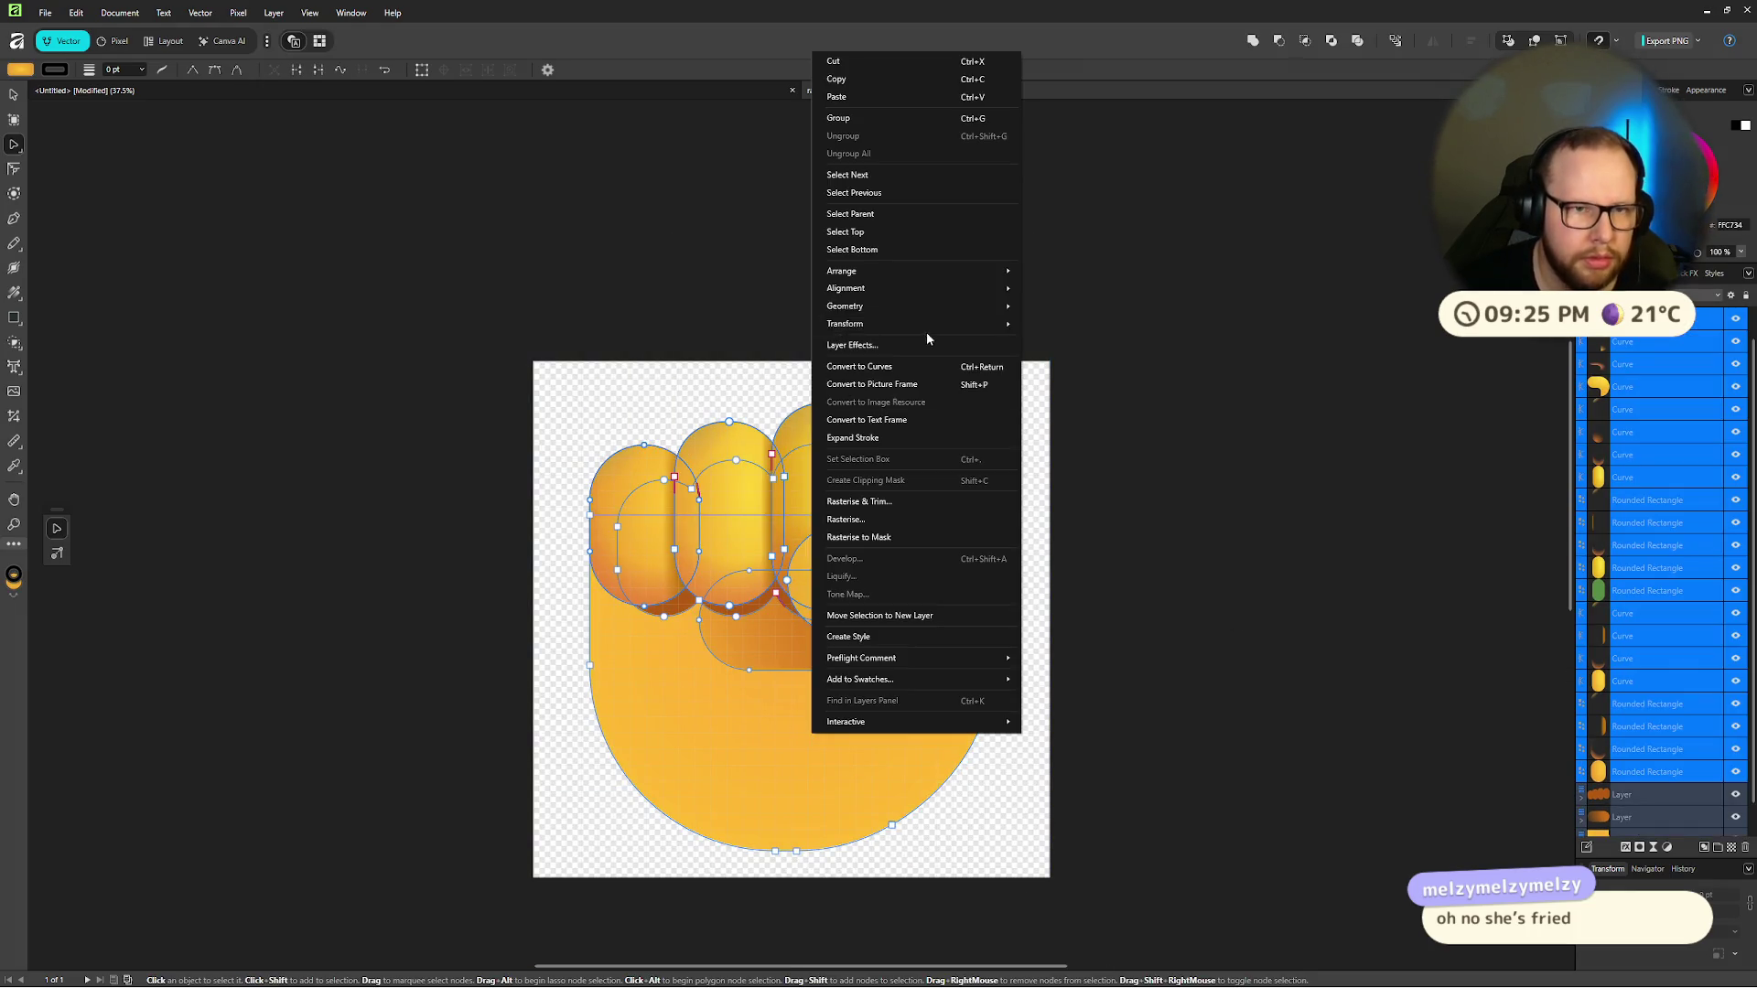
{"action": "left_click", "coordinate": [872, 119]}
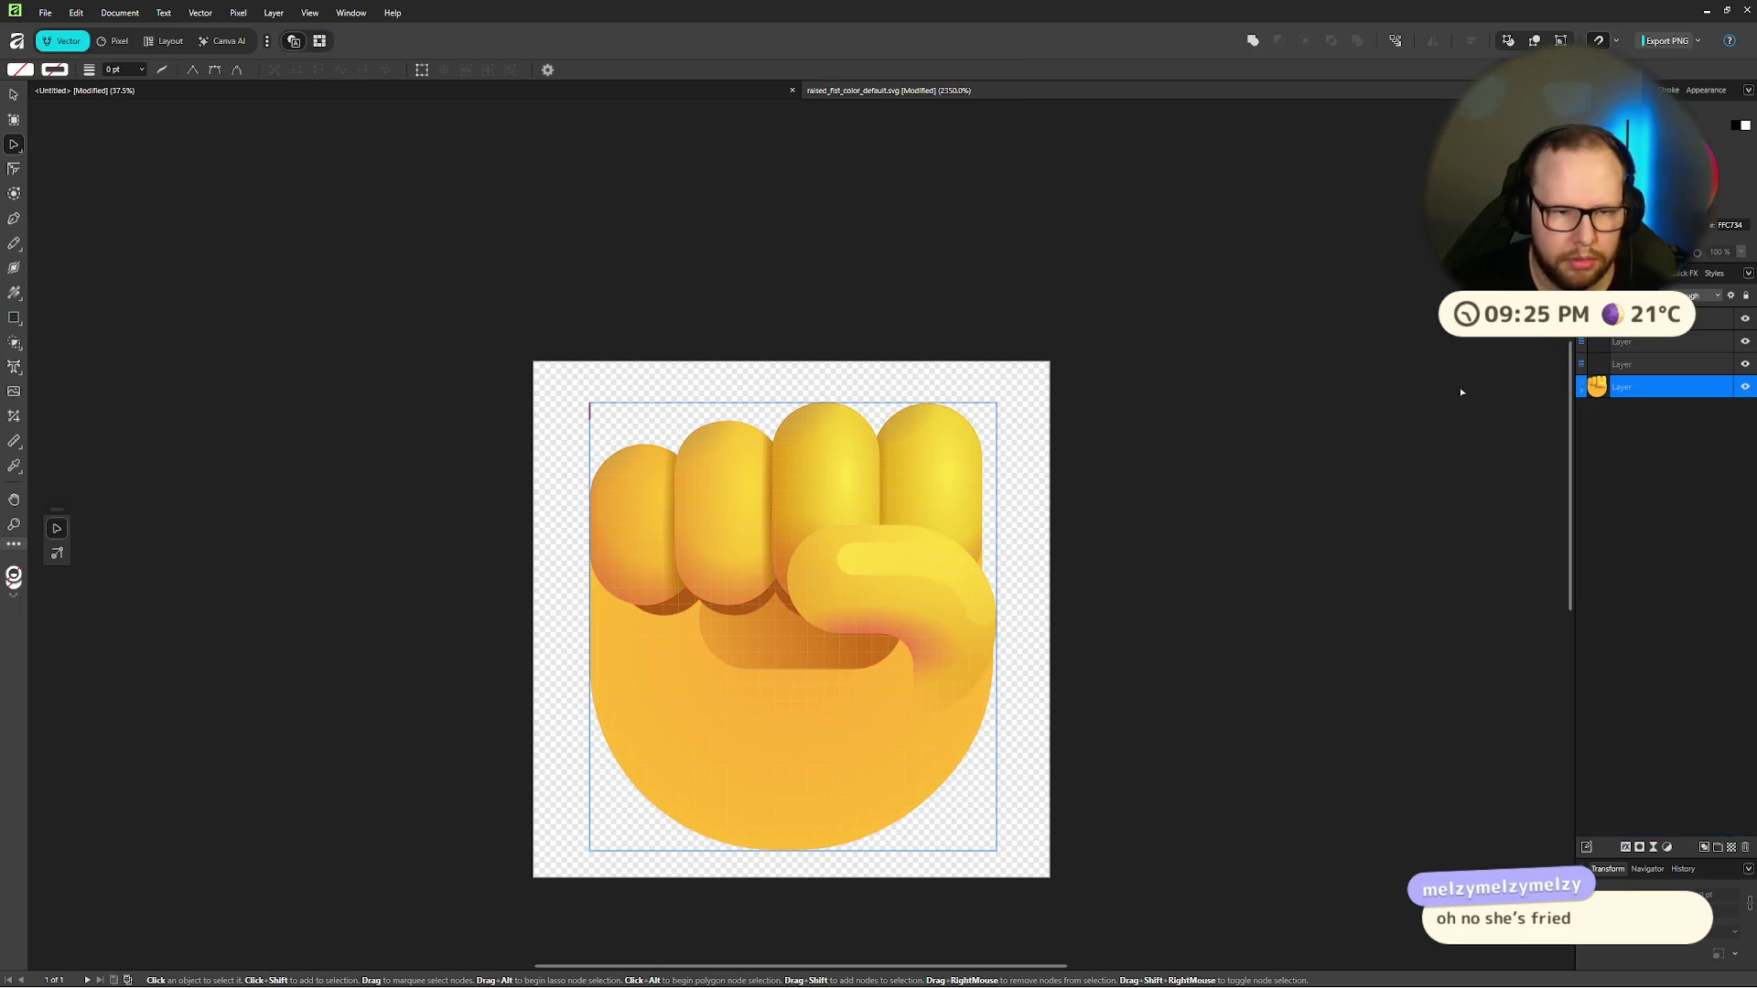
{"action": "left_click", "coordinate": [322, 91]}
{"action": "key", "text": "ctrl+v"}
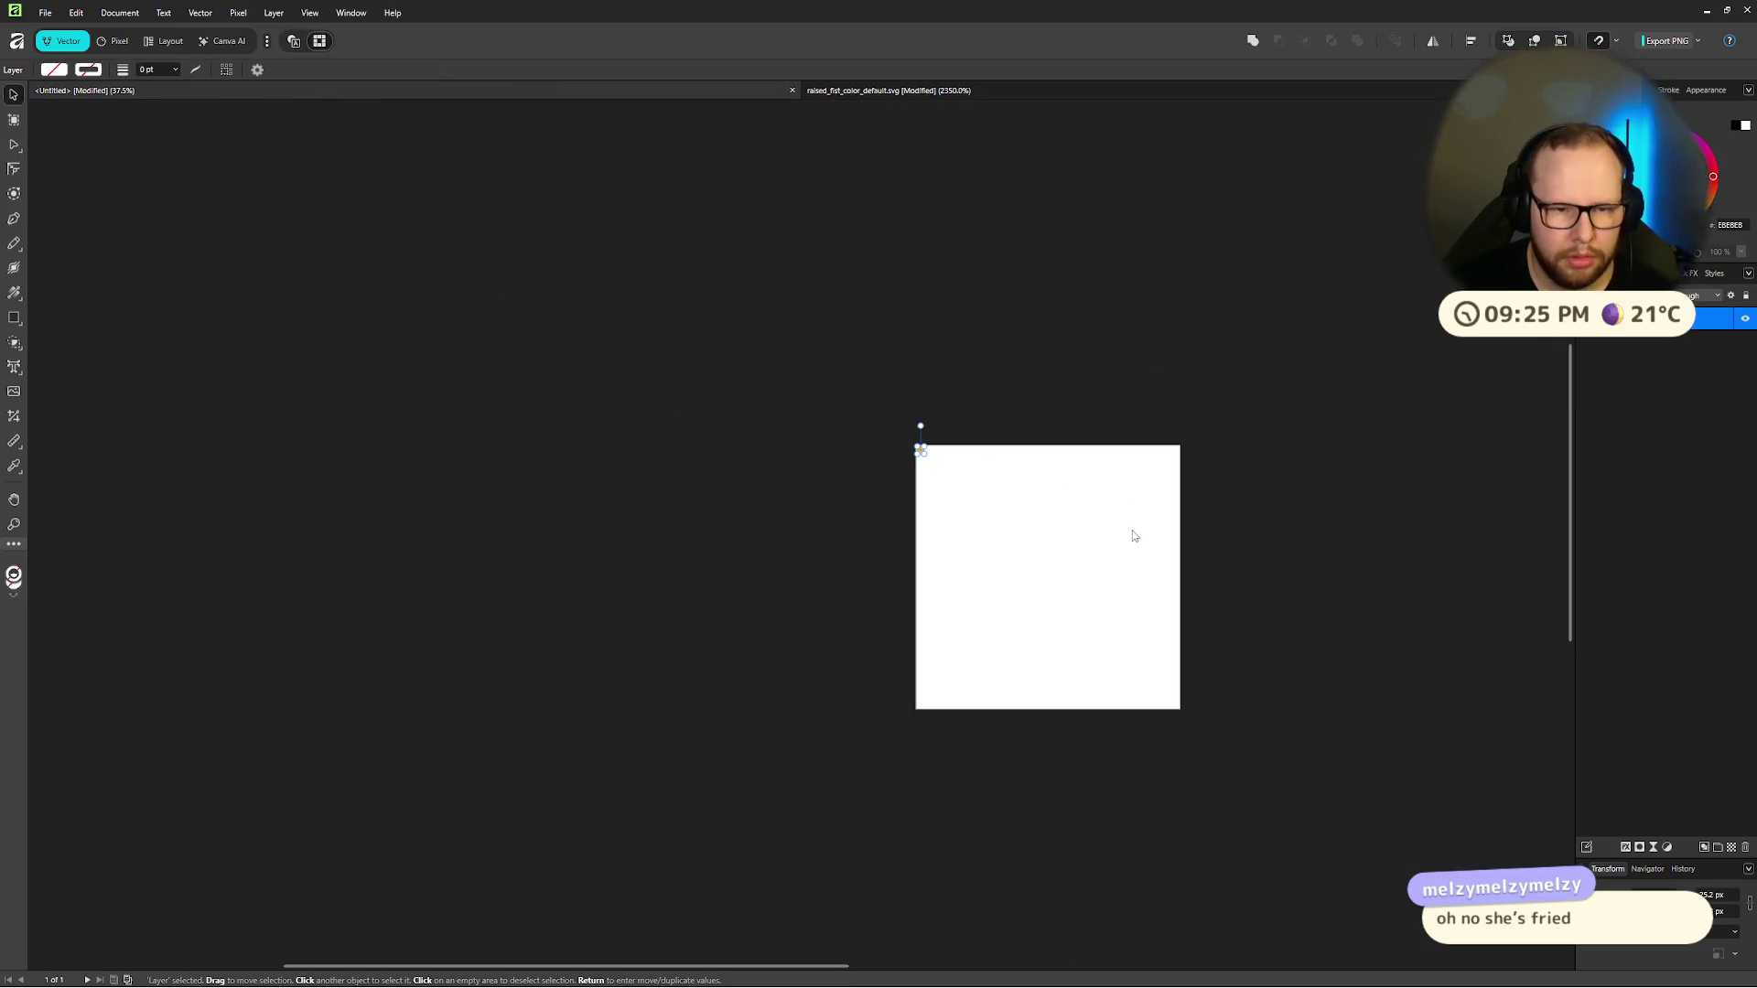
Step: Undo the fist paste and return to the Untitled document
{"action": "scroll", "coordinate": [965, 457], "scroll_direction": "up", "scroll_amount": 5}
{"action": "key", "text": "Delete"}
{"action": "key", "text": "a"}
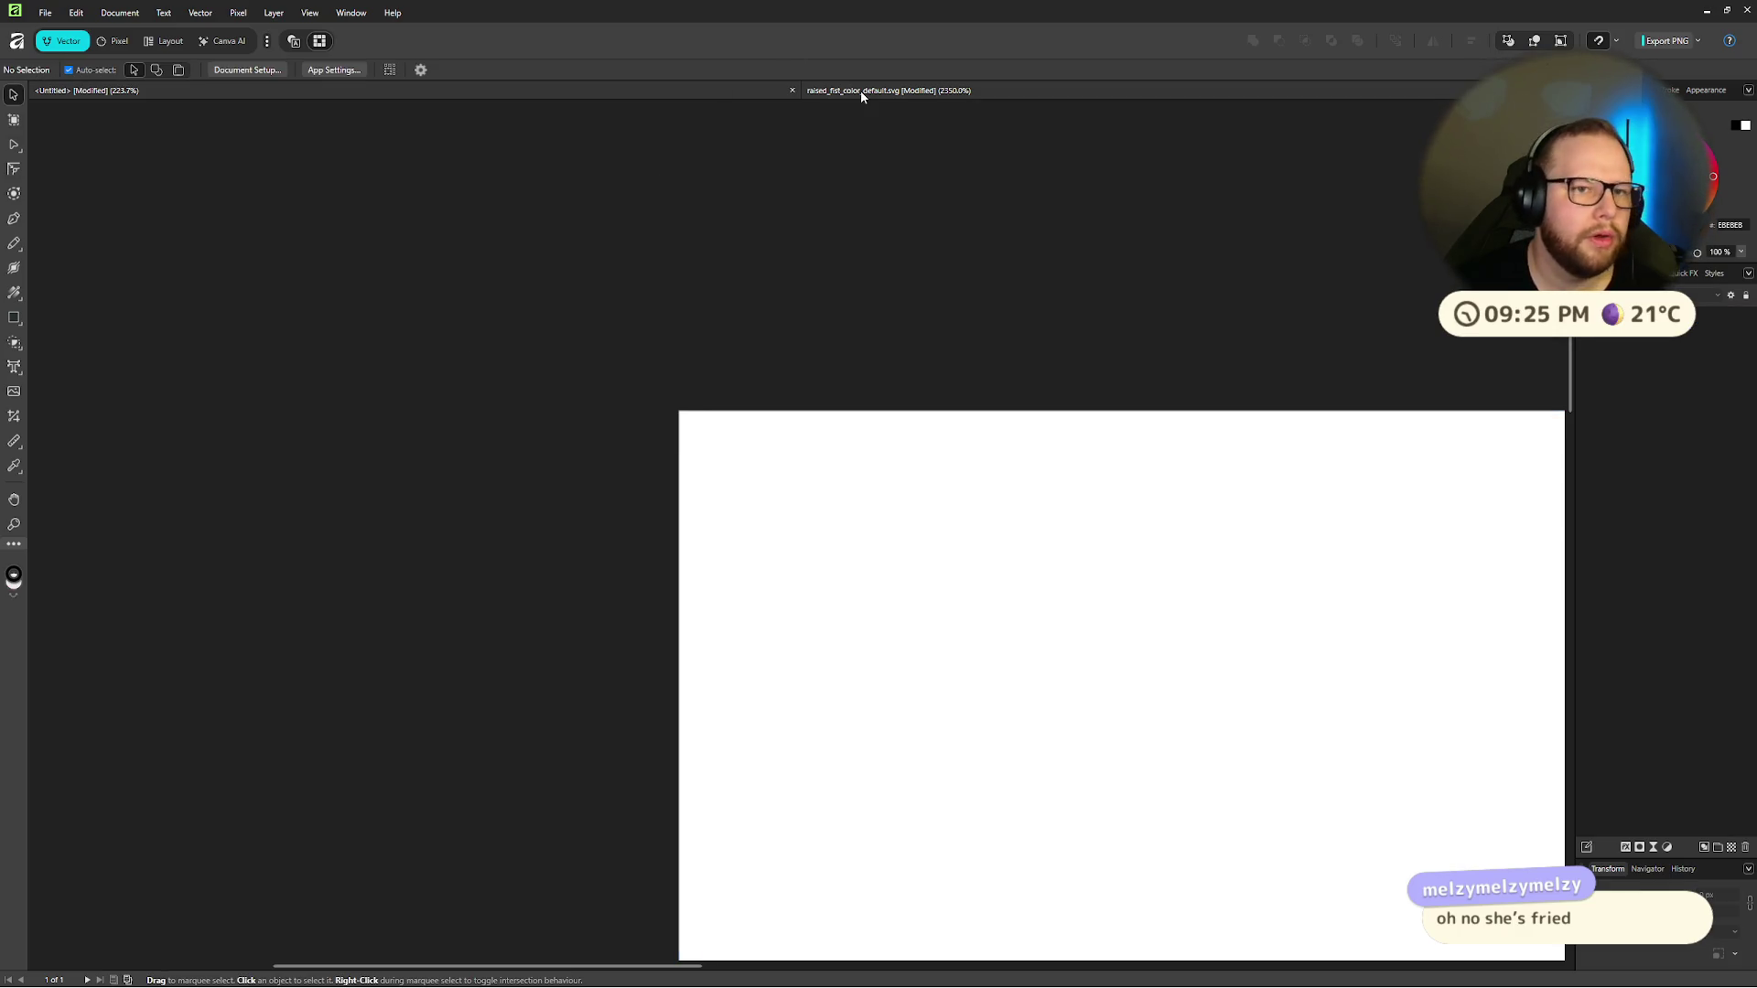
{"action": "left_click", "coordinate": [860, 92]}
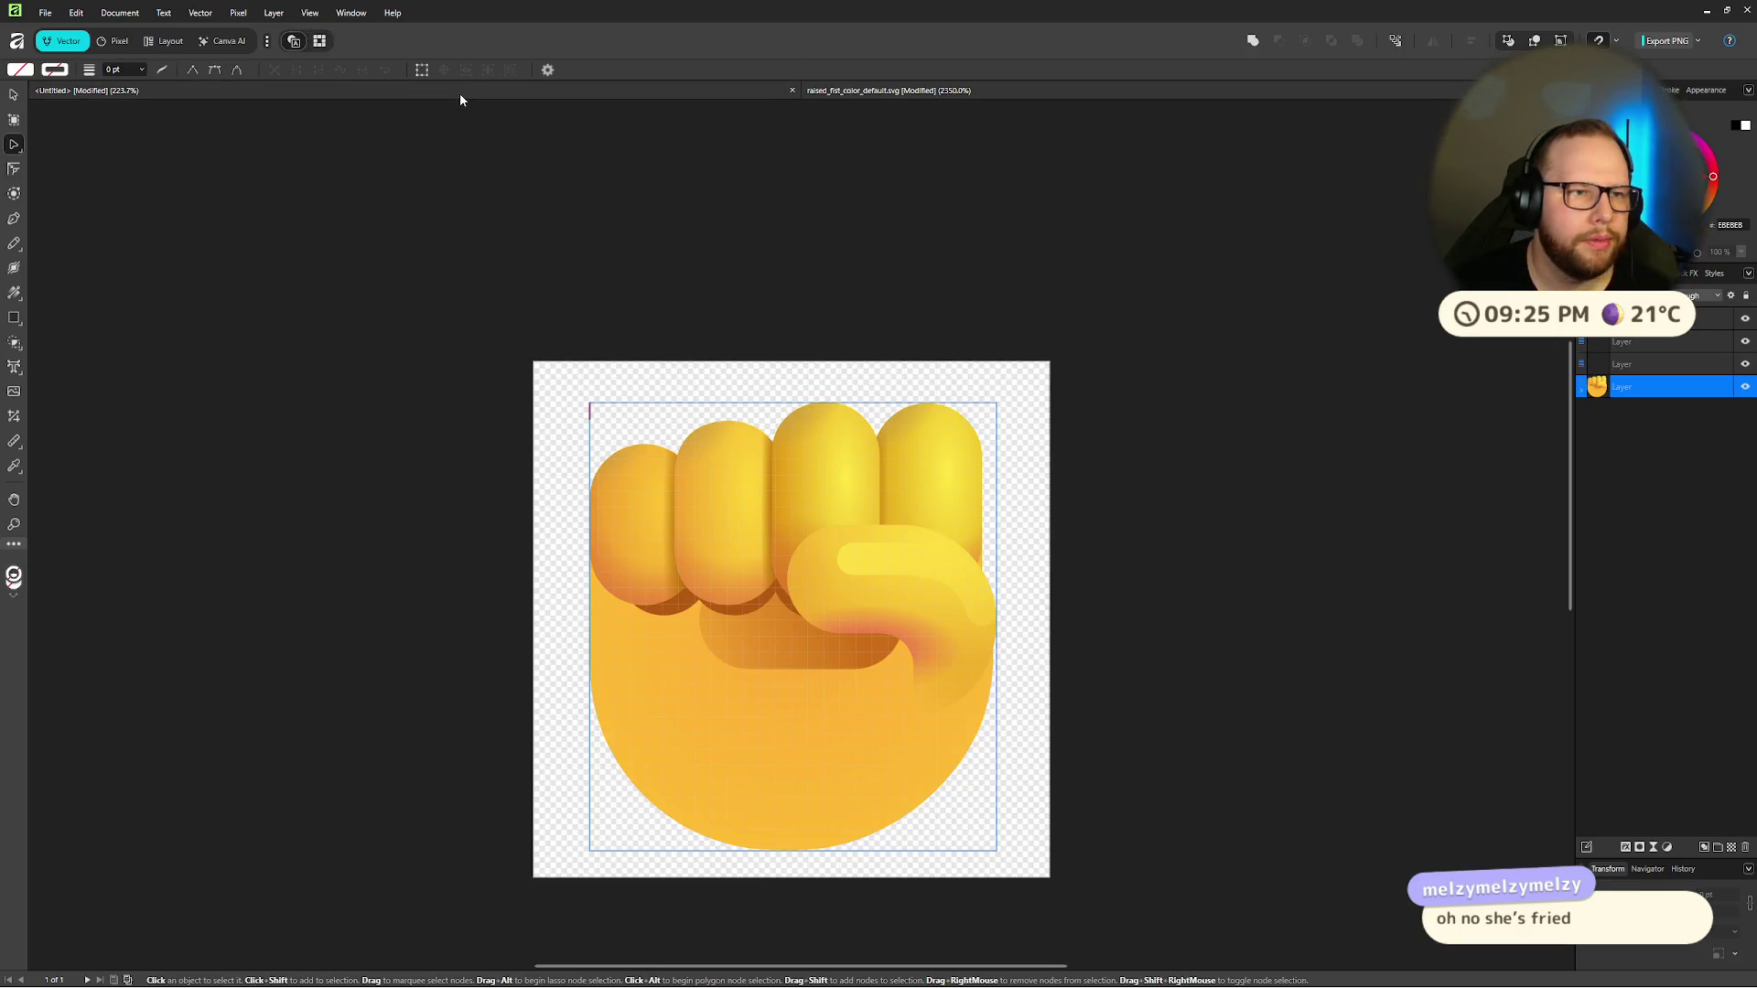
{"action": "left_click", "coordinate": [144, 103]}
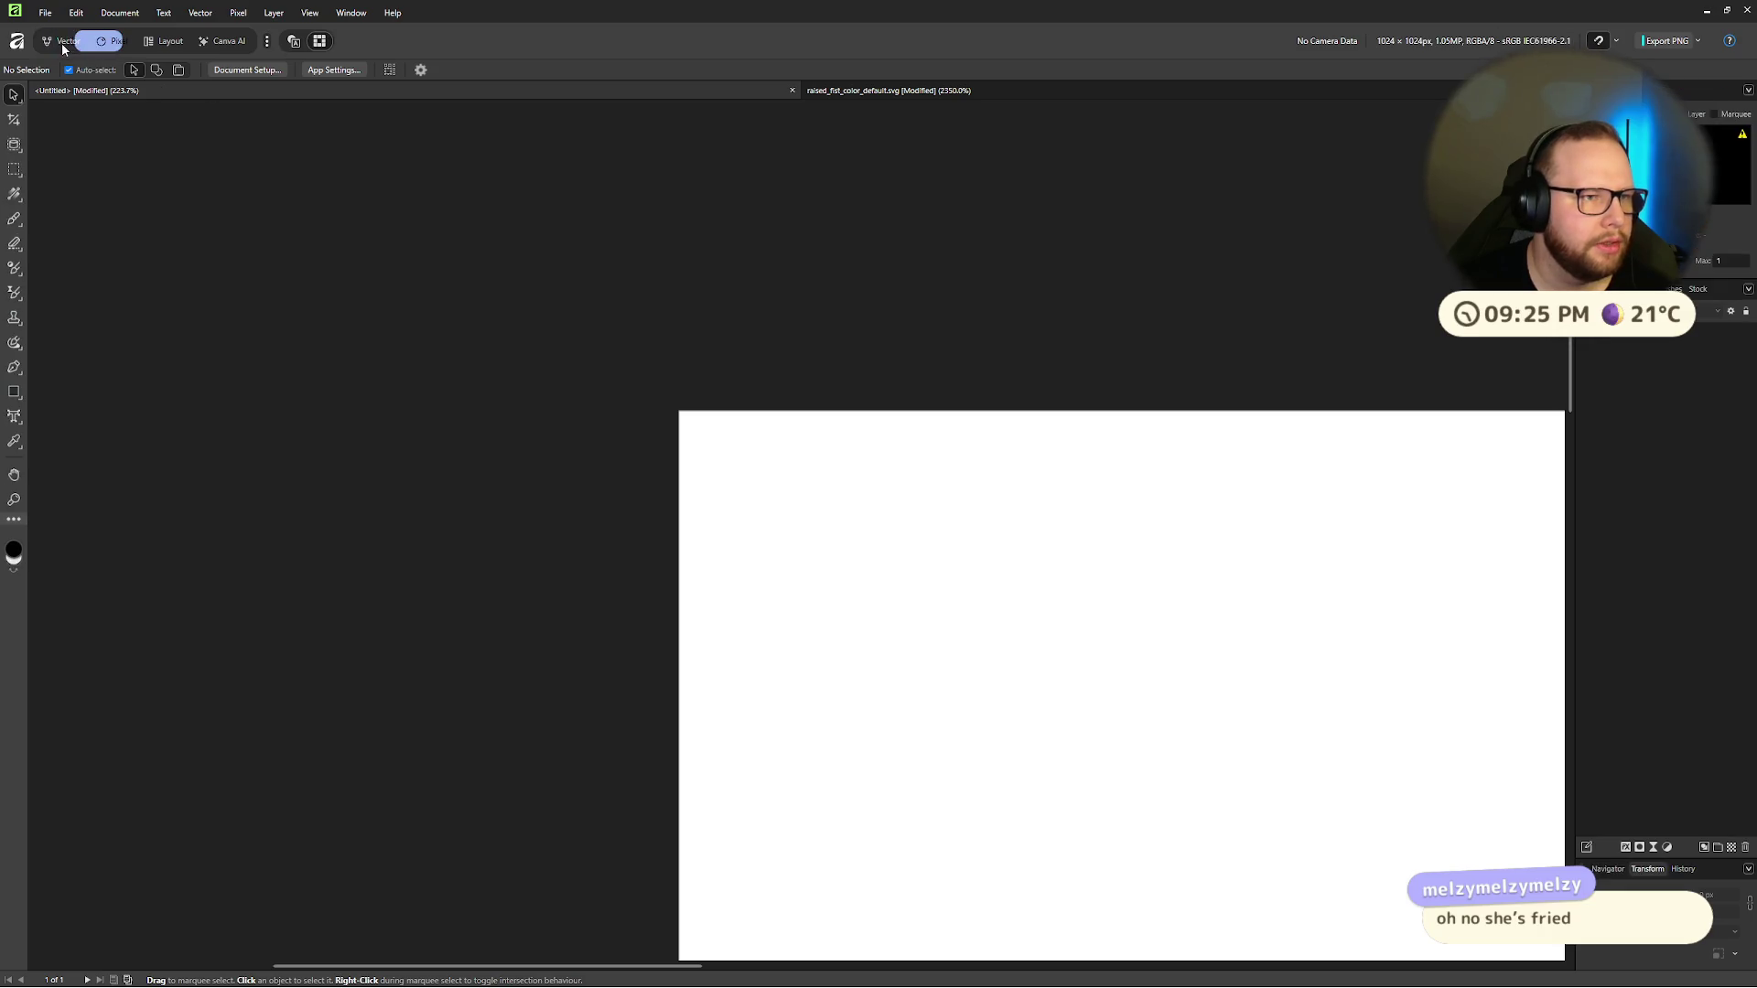
Step: Hide the Pixel and Canva AI studios
{"action": "left_click", "coordinate": [268, 41]}
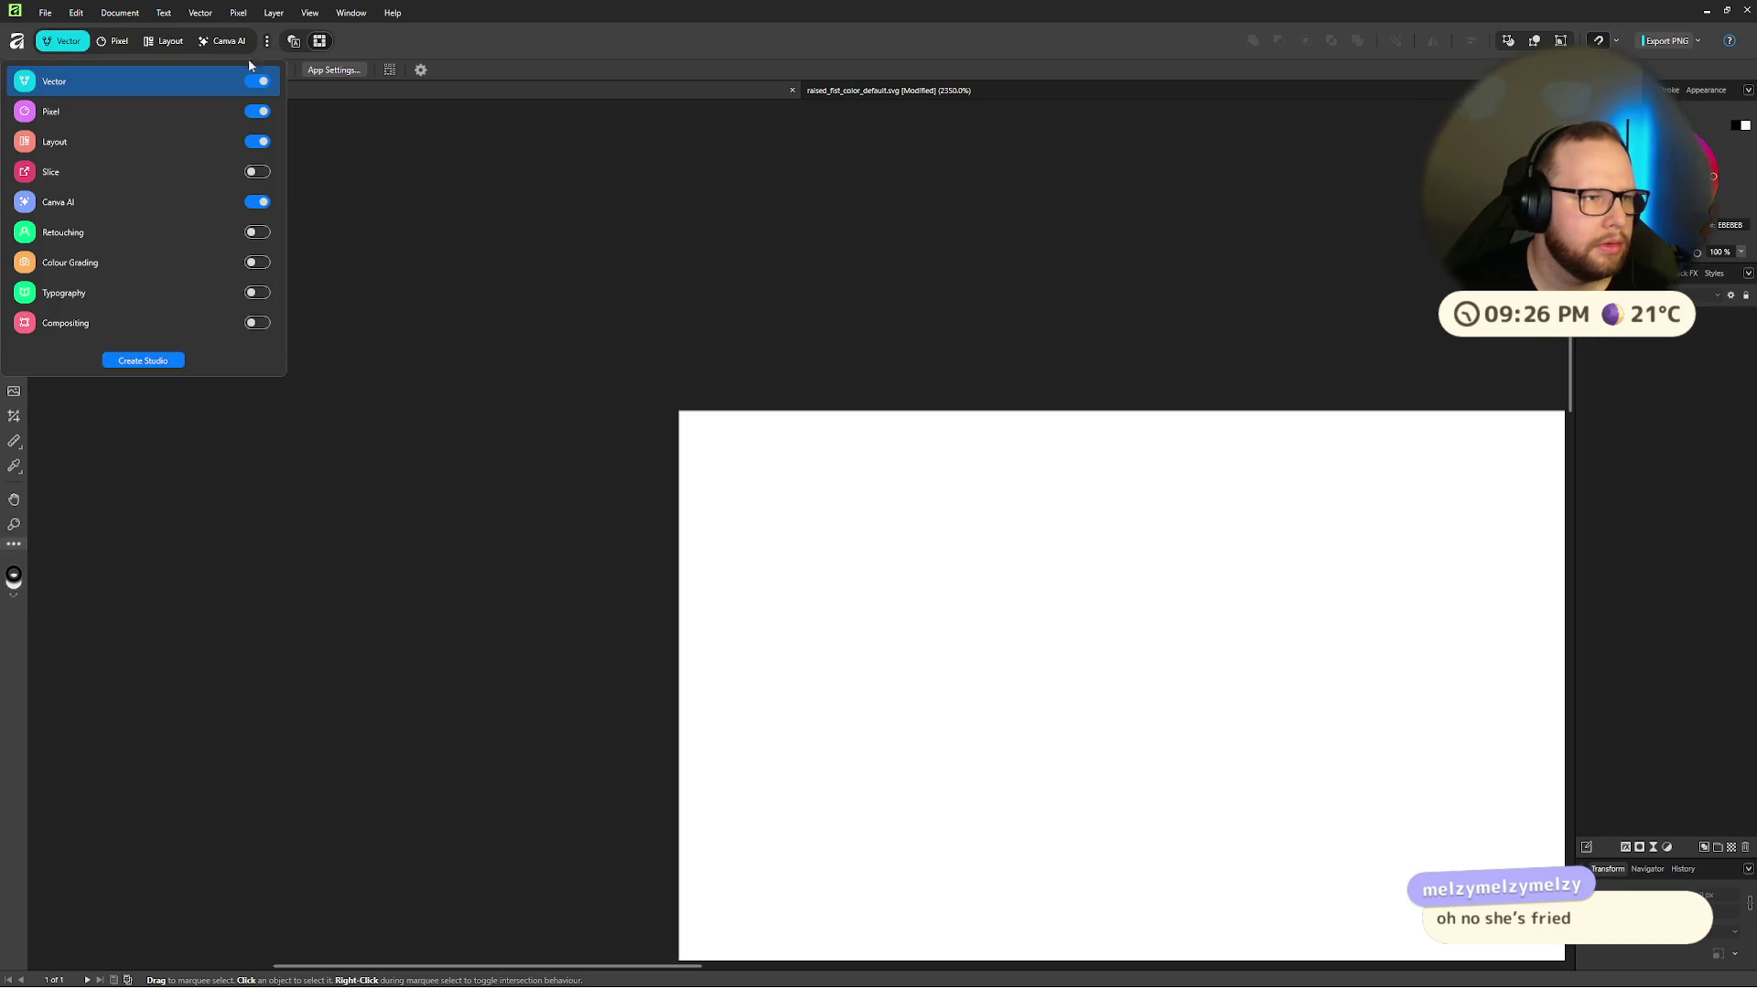
{"action": "left_click", "coordinate": [259, 112]}
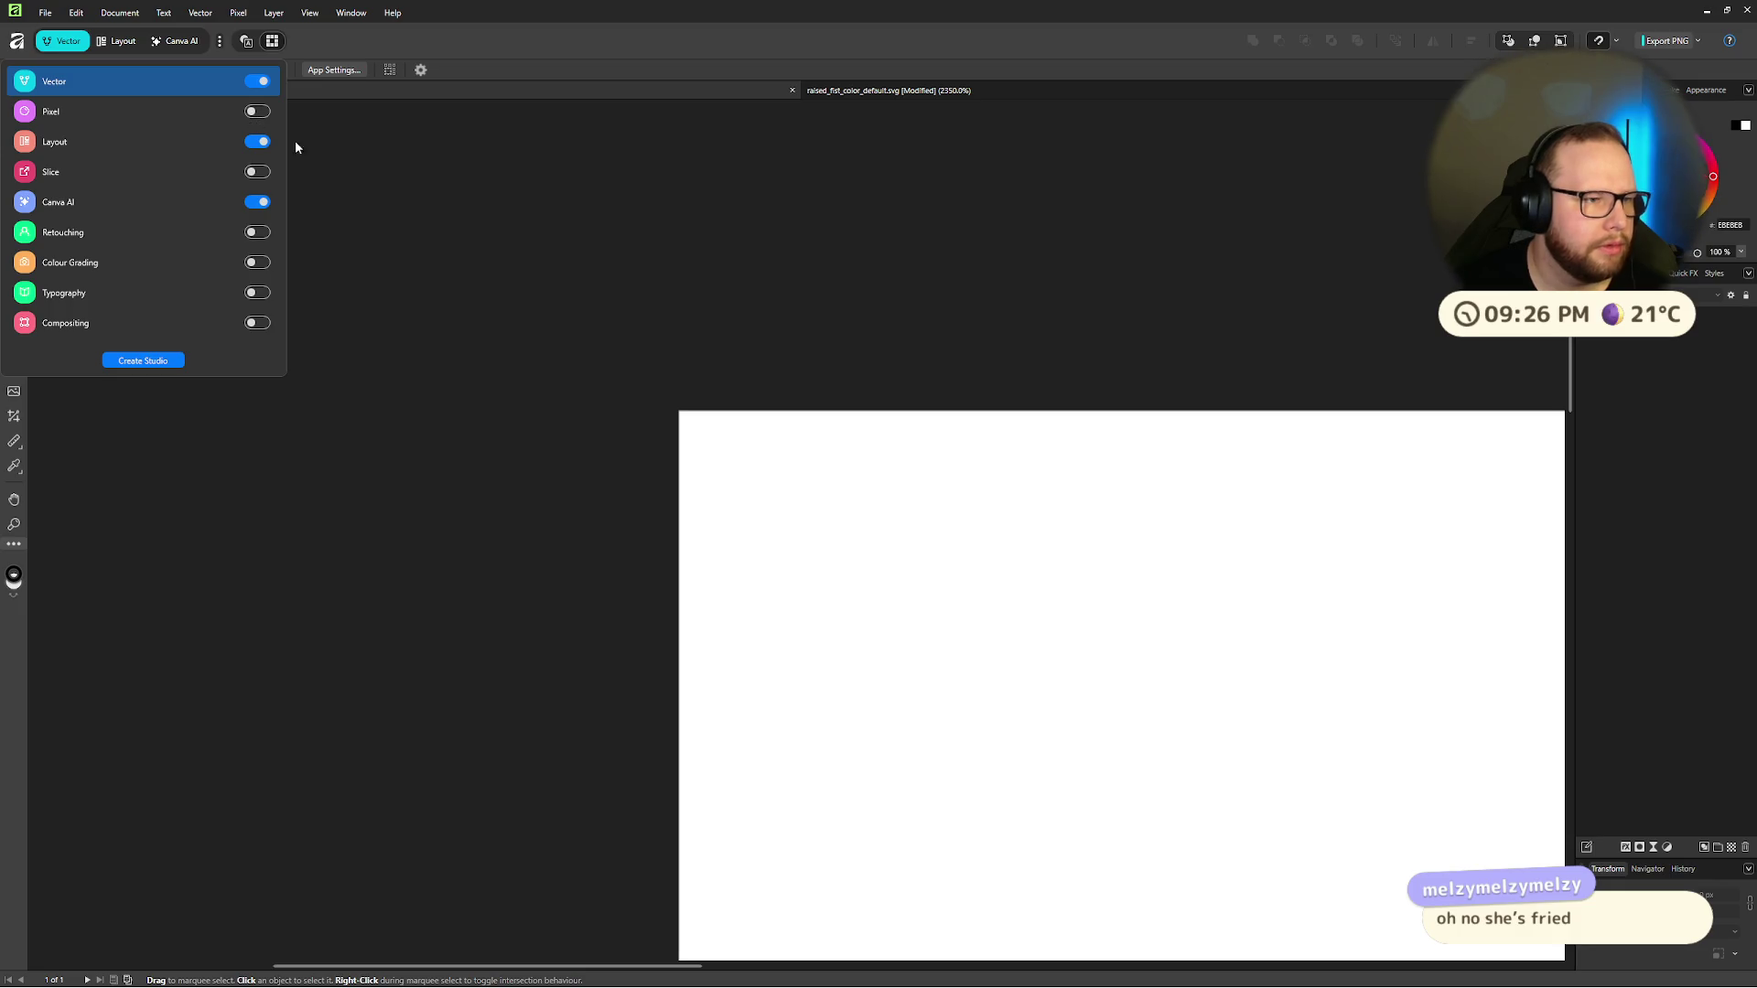
{"action": "left_click", "coordinate": [263, 202]}
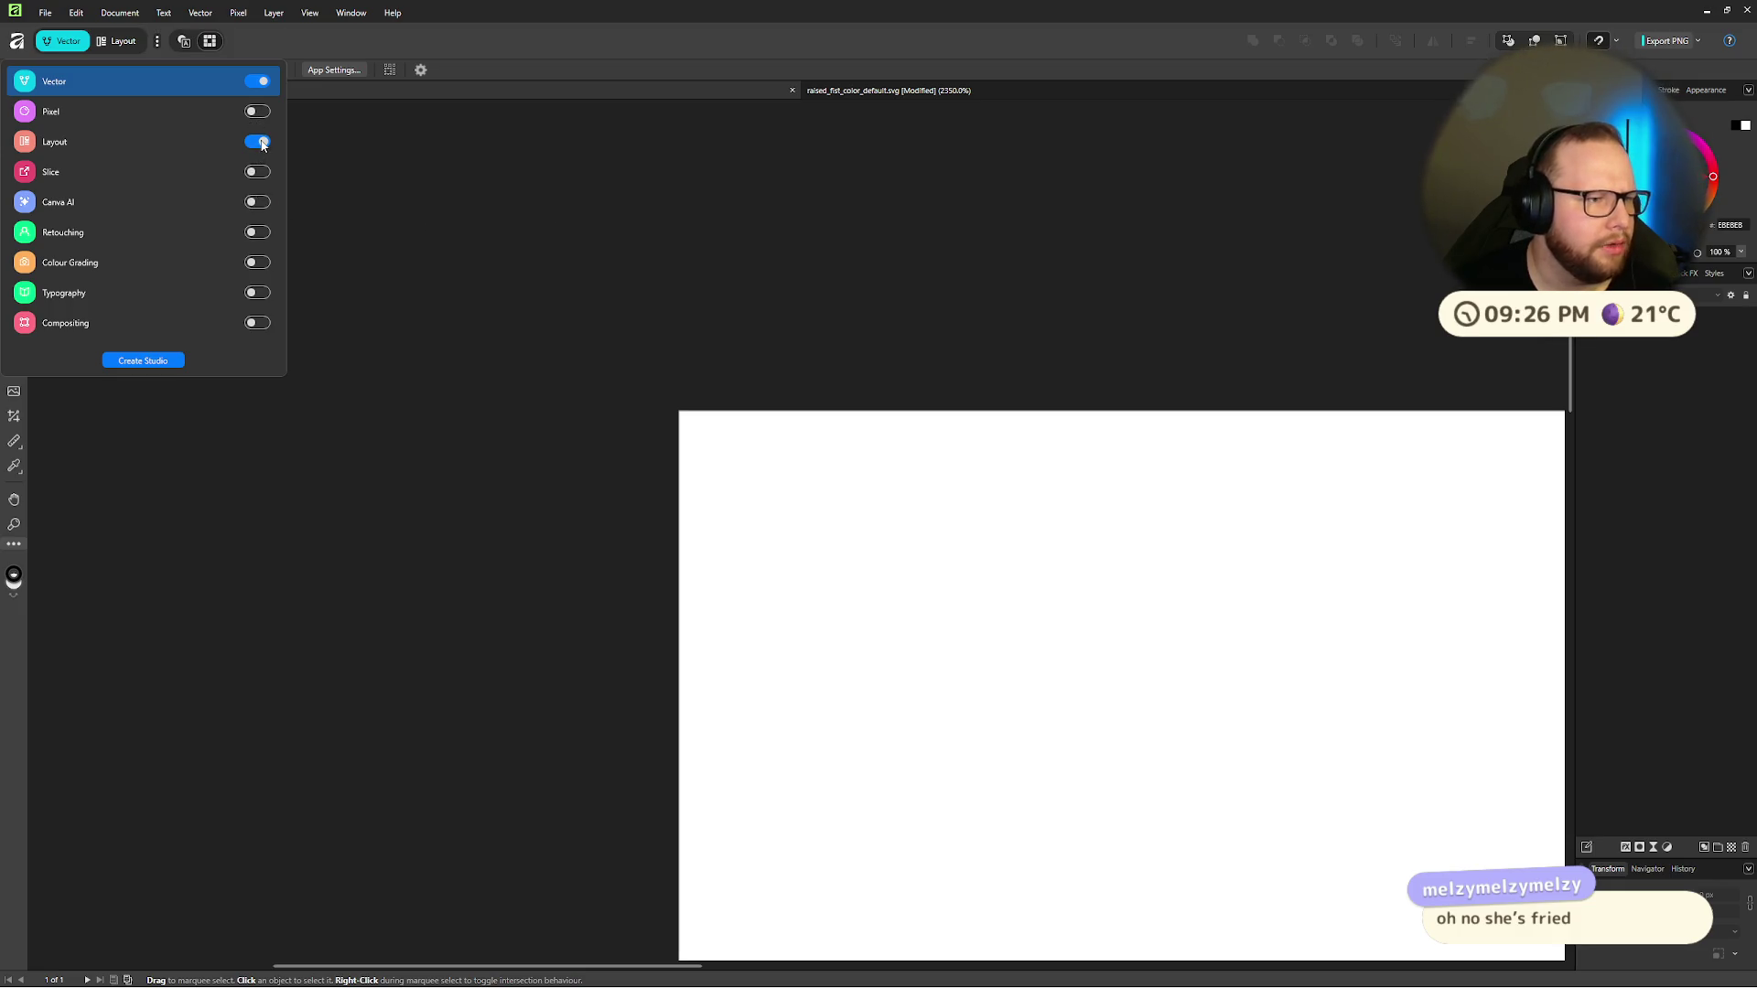
{"action": "left_click", "coordinate": [494, 189]}
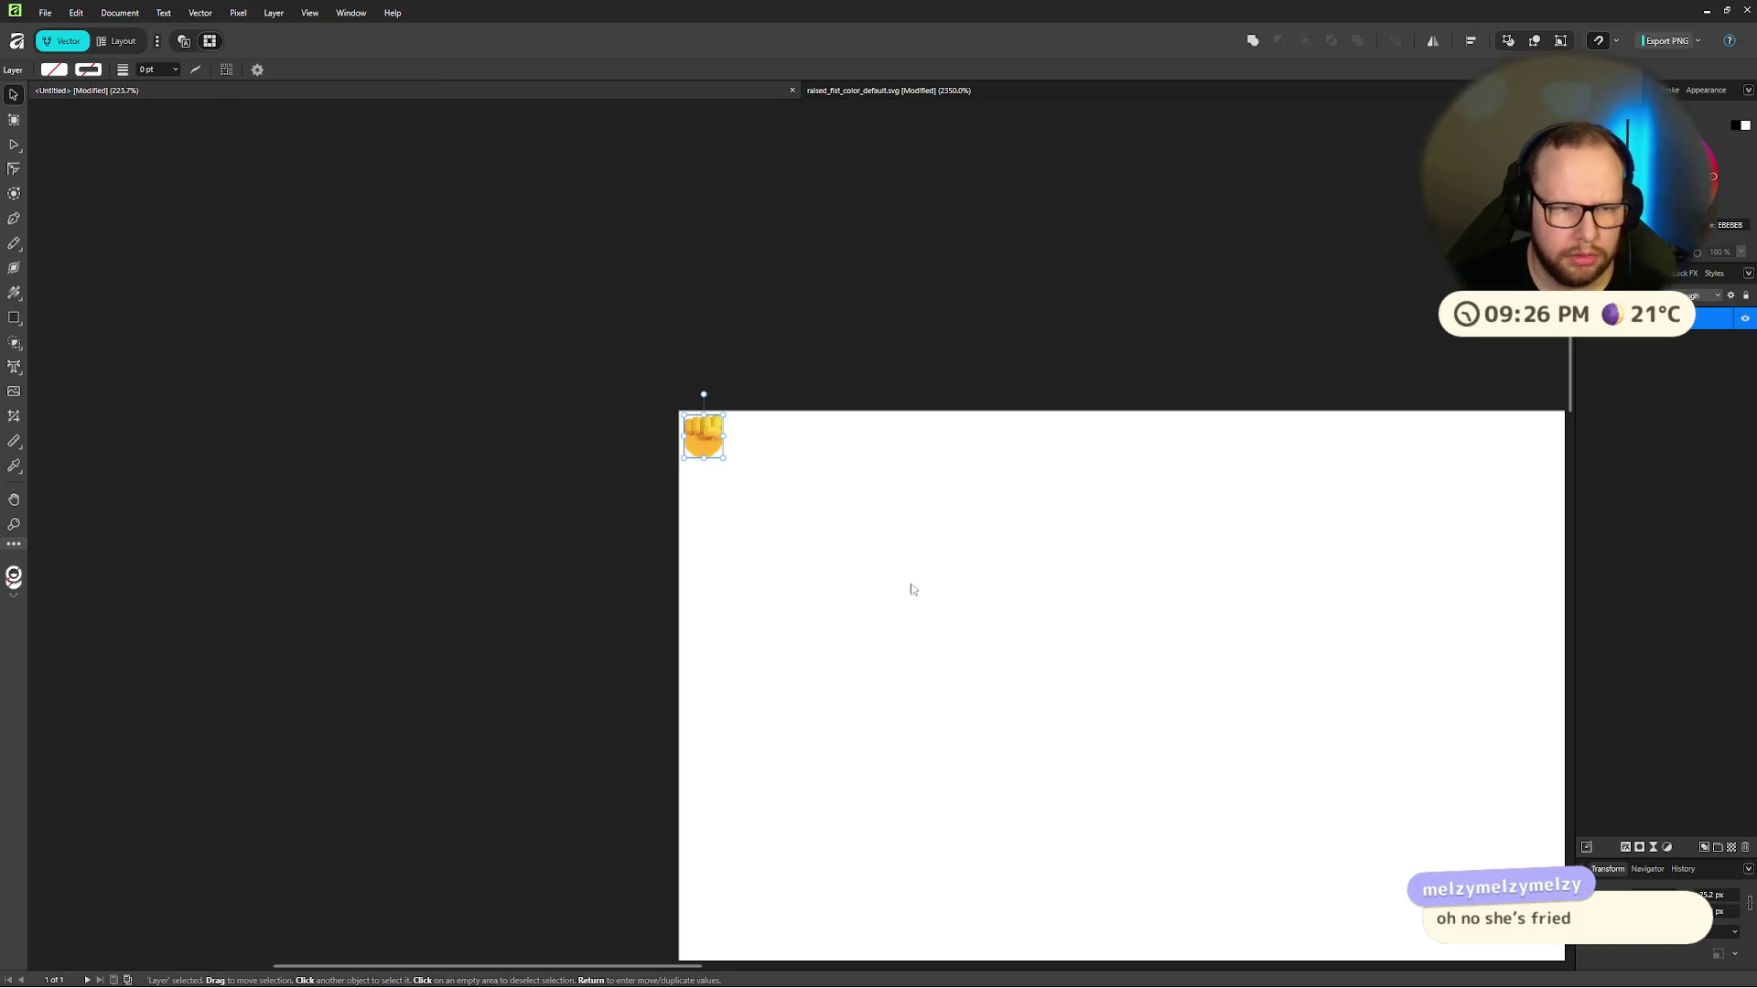
Step: Select the fist on the Untitled page and delete it
{"action": "scroll", "coordinate": [675, 451], "scroll_direction": "up", "scroll_amount": 5}
{"action": "scroll", "coordinate": [908, 370], "scroll_direction": "up", "scroll_amount": 5}
{"action": "scroll", "coordinate": [909, 370], "scroll_direction": "down", "scroll_amount": 3}
{"action": "left_click", "coordinate": [911, 376]}
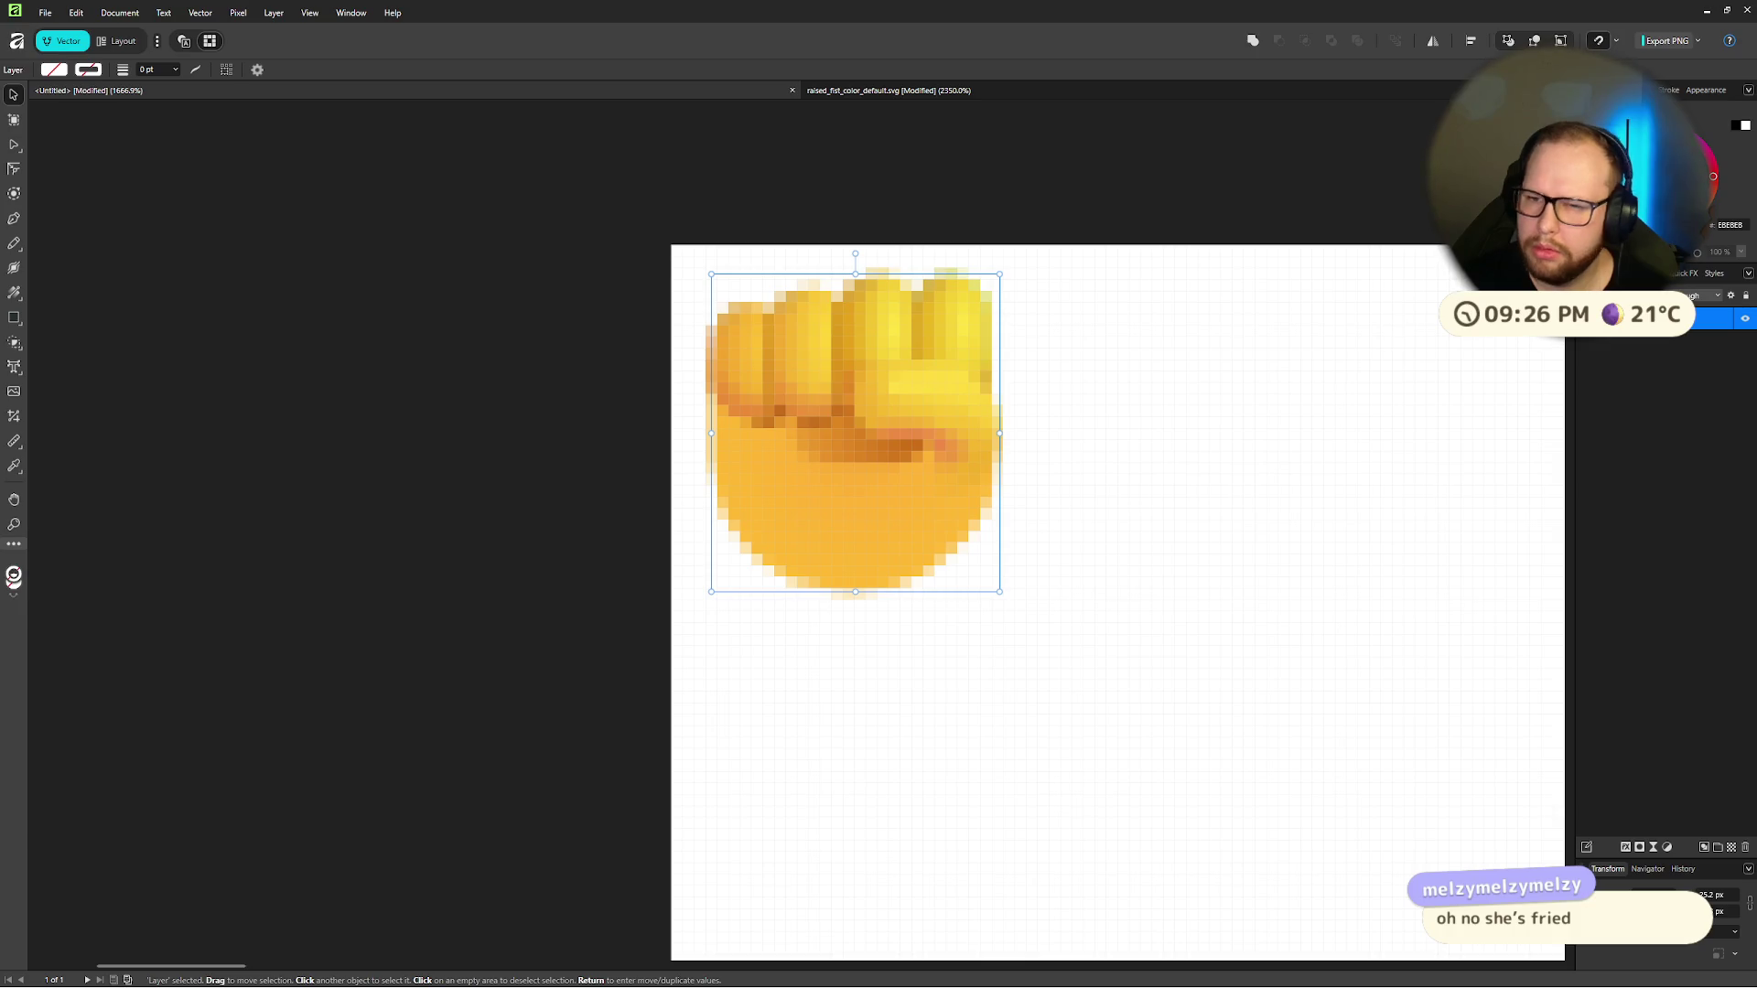
{"action": "right_click", "coordinate": [1574, 320]}
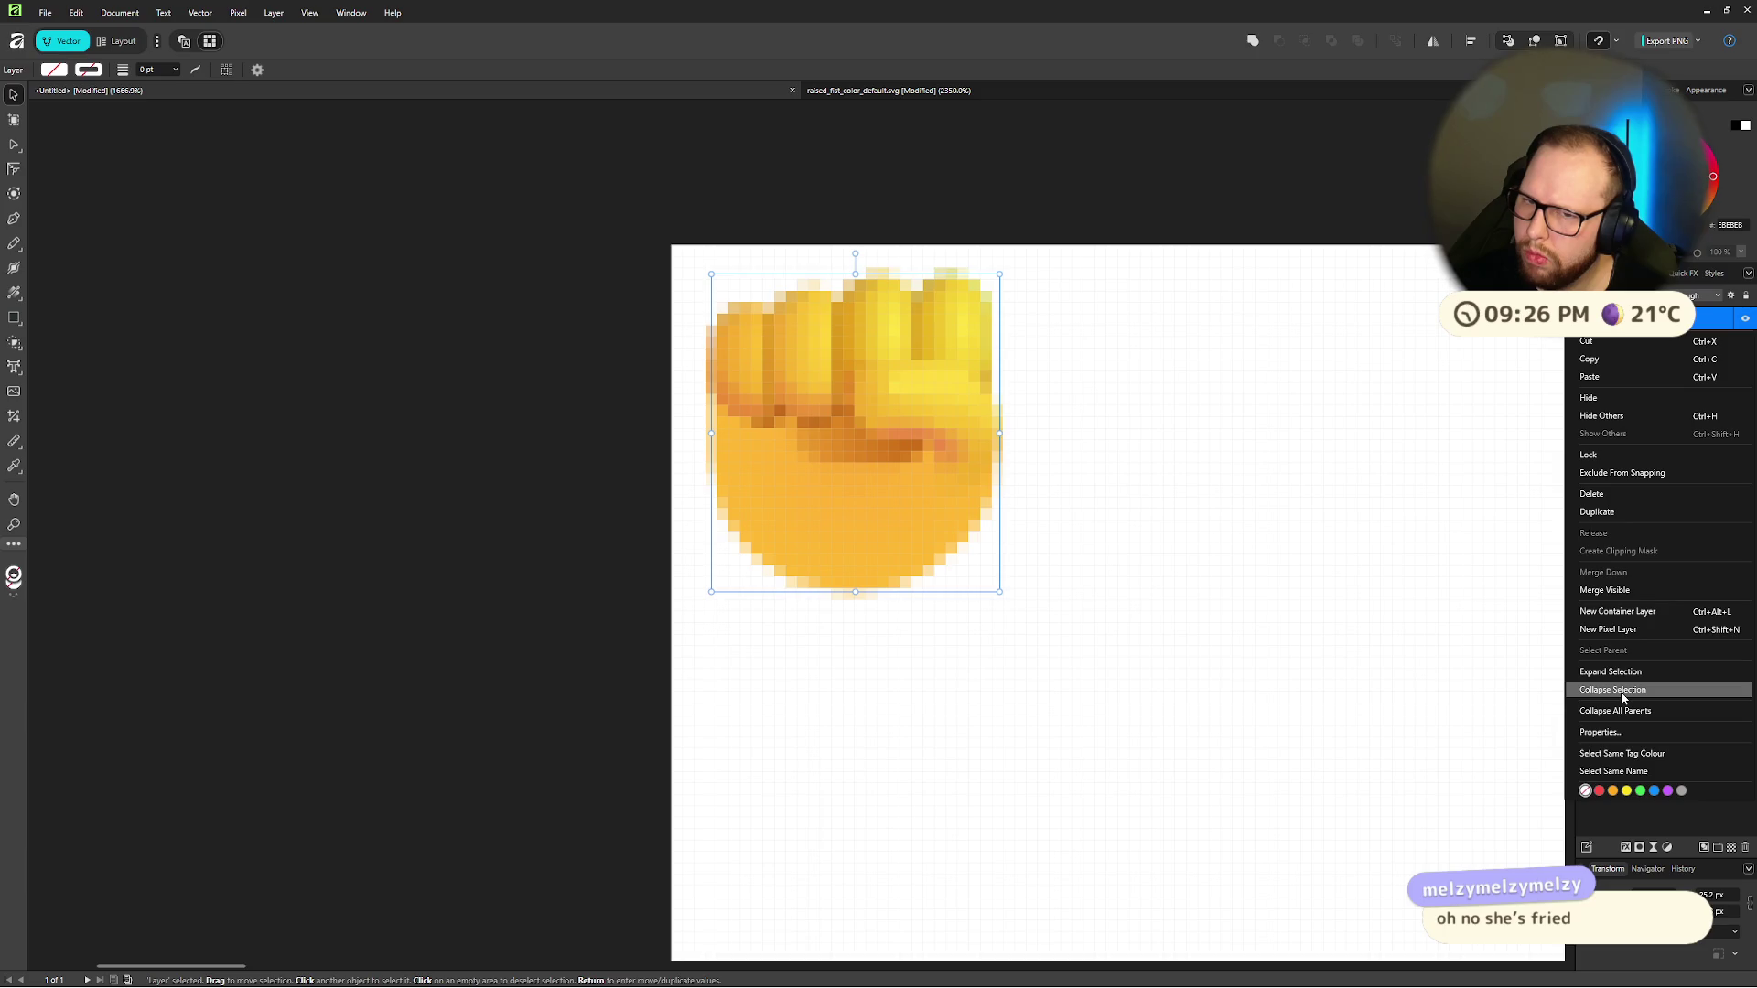
{"action": "left_click", "coordinate": [1051, 179]}
{"action": "left_click", "coordinate": [909, 381]}
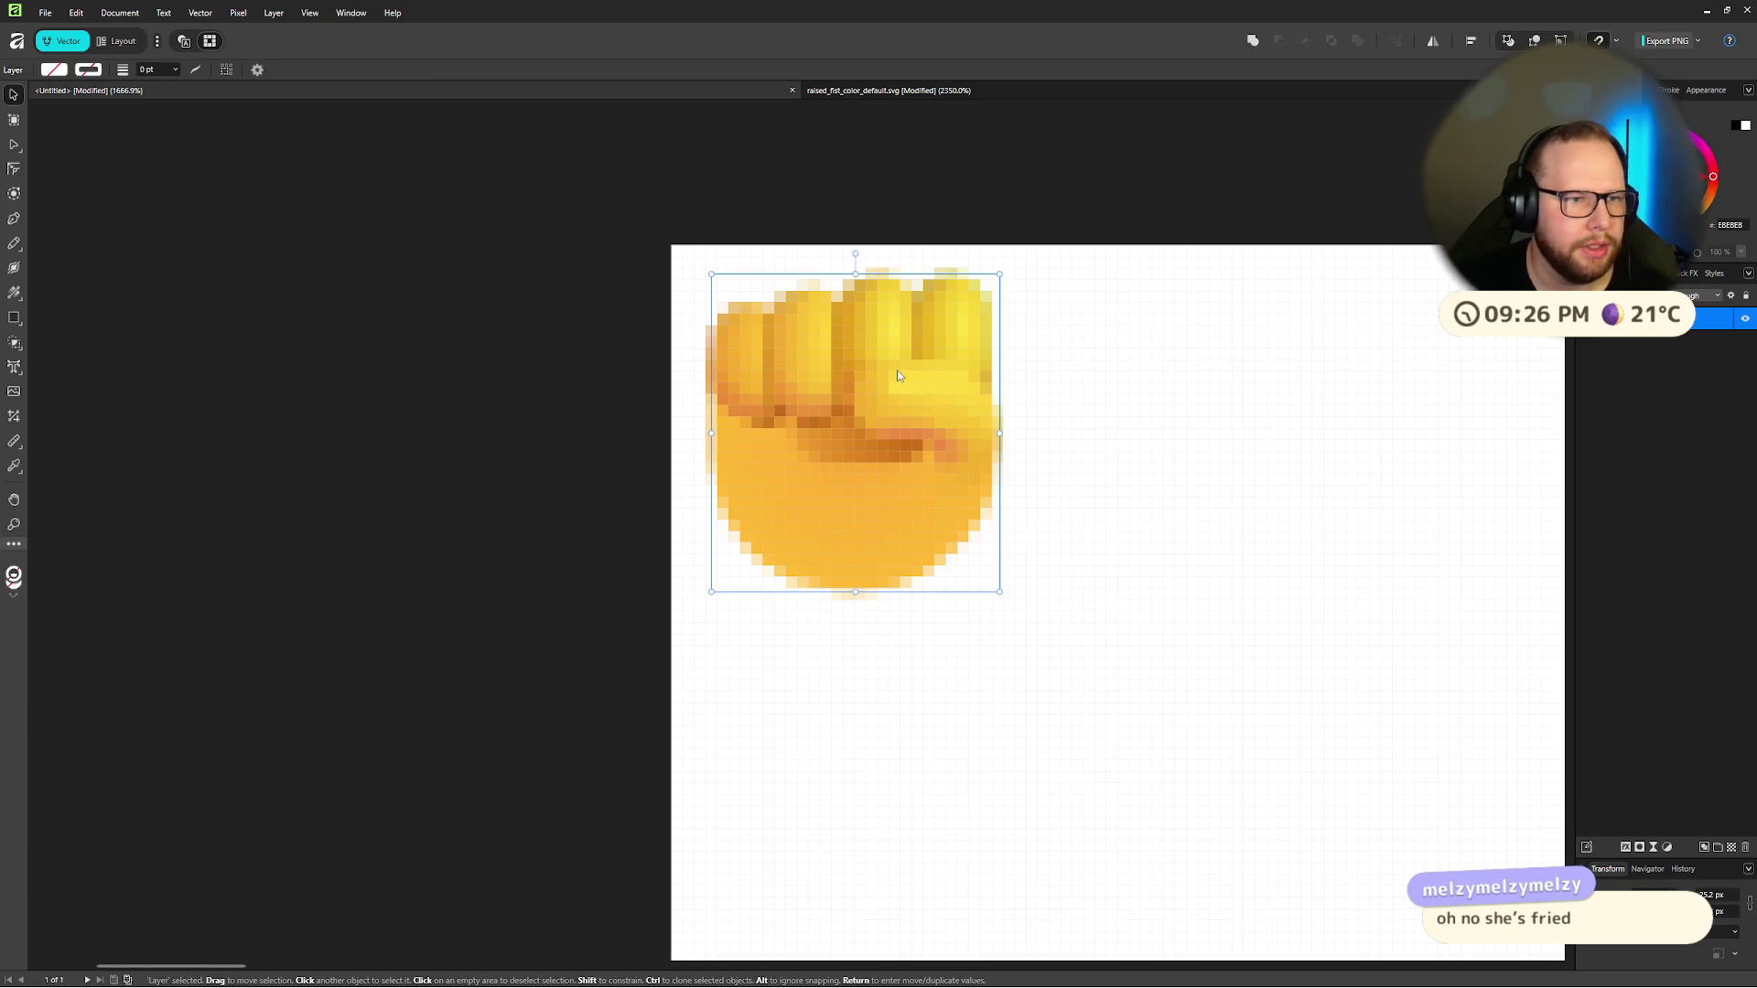
{"action": "key", "text": "Delete"}
Step: Close the raised_fist_color_default.svg document with Ctrl+W
{"action": "scroll", "coordinate": [897, 372], "scroll_direction": "down", "scroll_amount": 10}
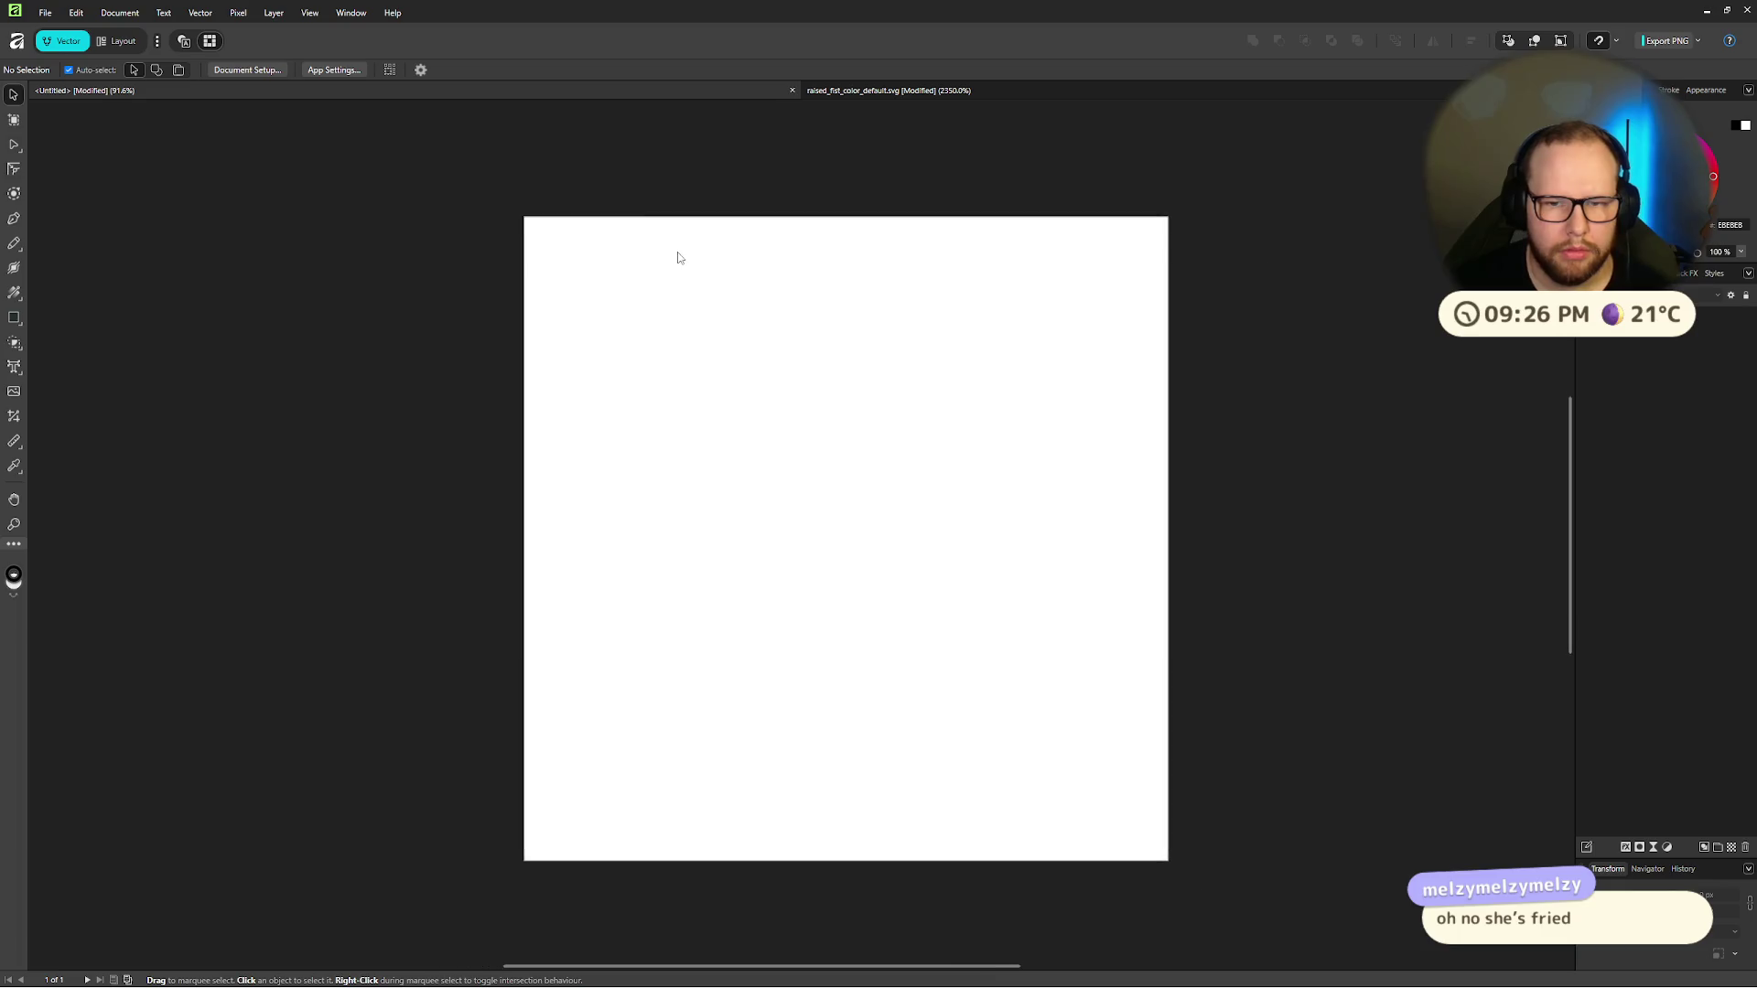
{"action": "scroll", "coordinate": [677, 258], "scroll_direction": "down", "scroll_amount": 3}
{"action": "left_click", "coordinate": [895, 89]}
{"action": "key", "text": "ctrl+w"}
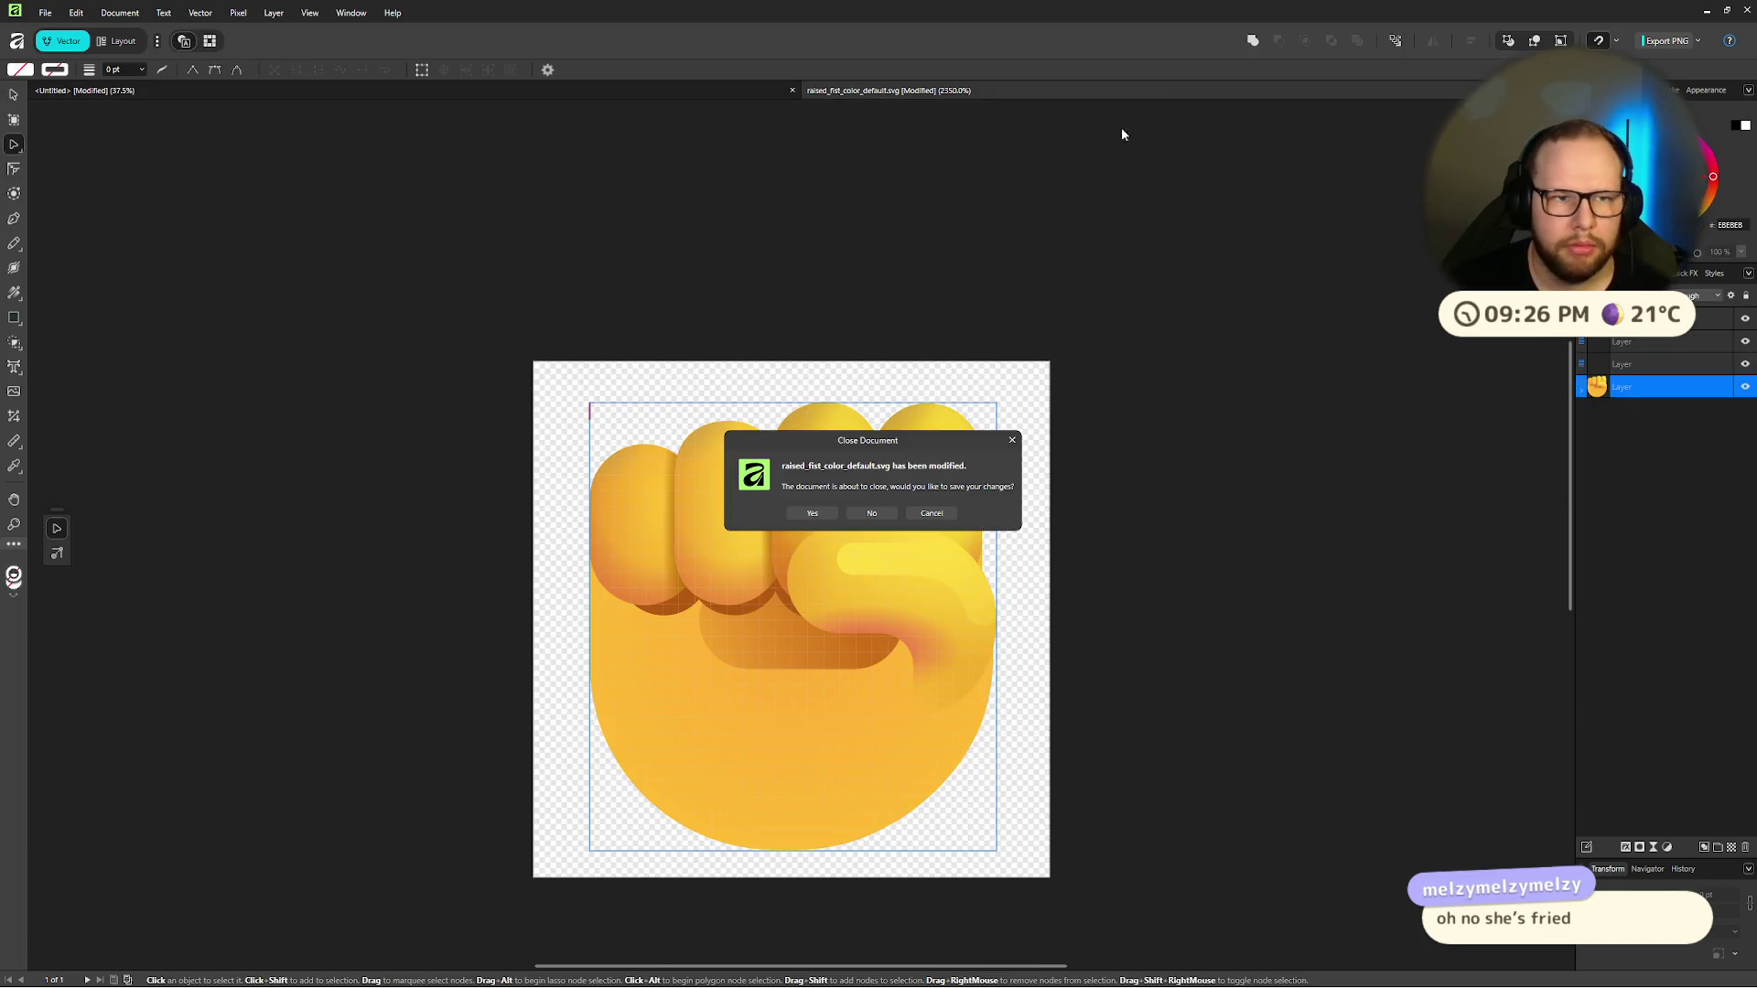
Step: Discard changes to raised_fist_color_default.svg, re-enable Pixel, and bring up File > Open at Downloads
{"action": "left_click", "coordinate": [871, 513]}
{"action": "left_click", "coordinate": [157, 40]}
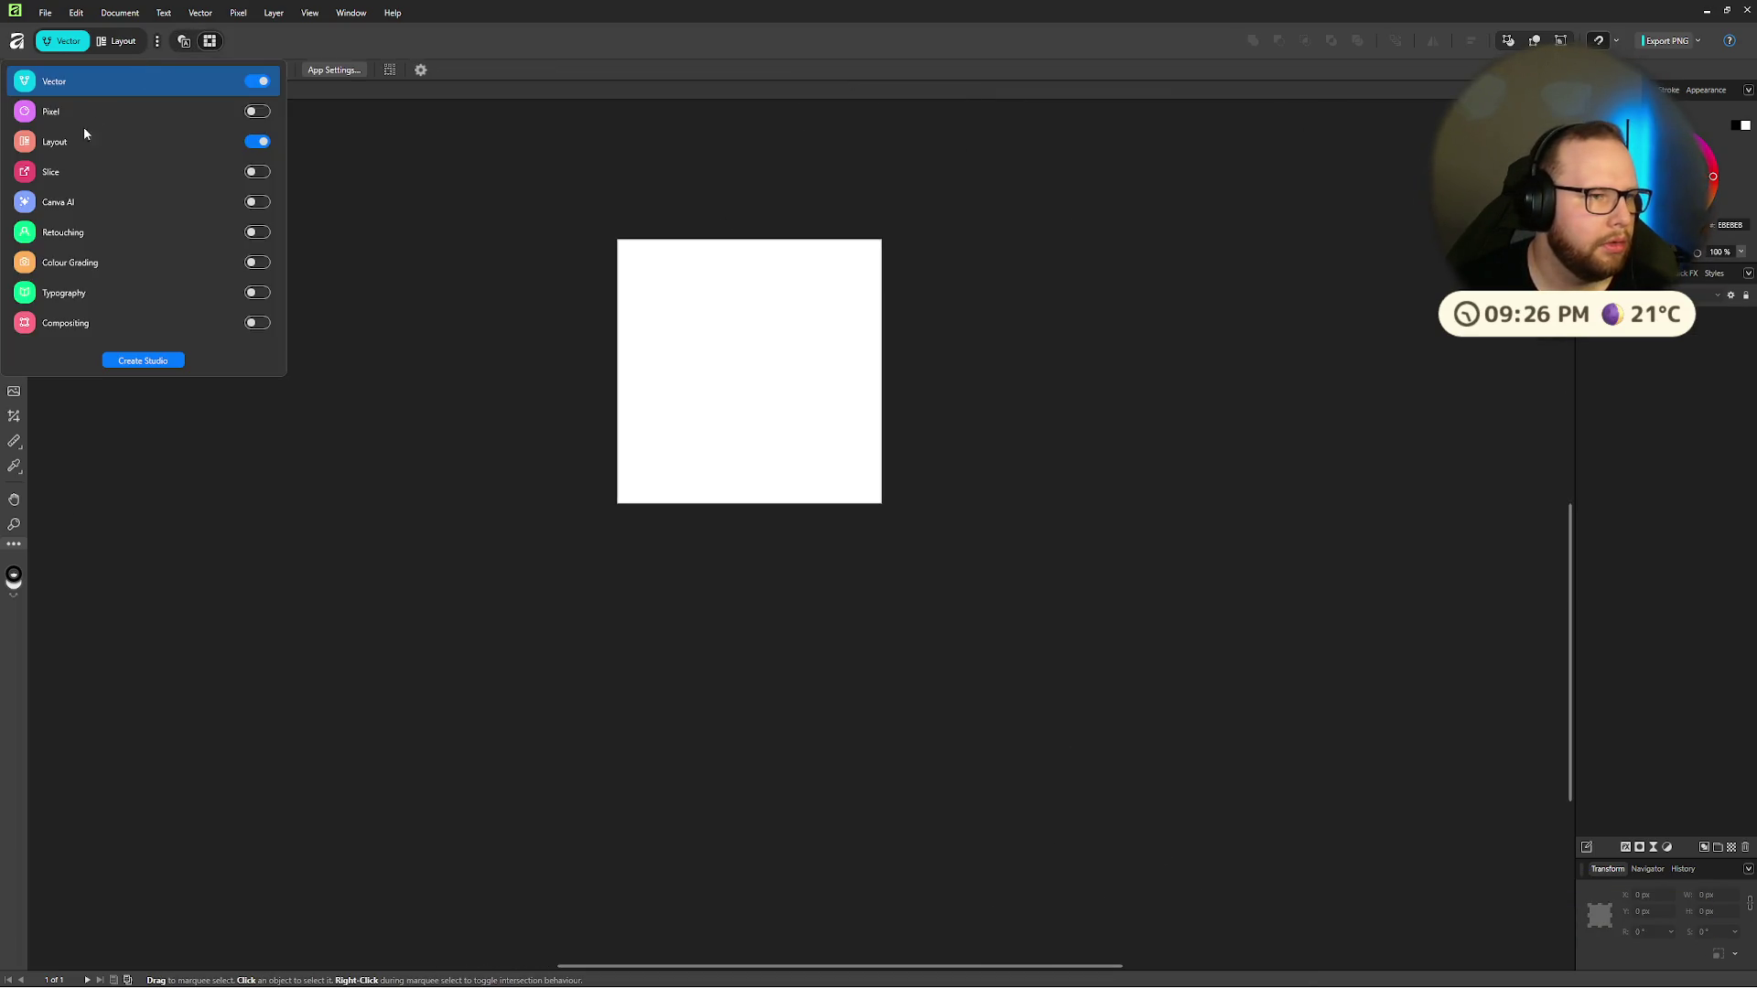
{"action": "left_click", "coordinate": [257, 110]}
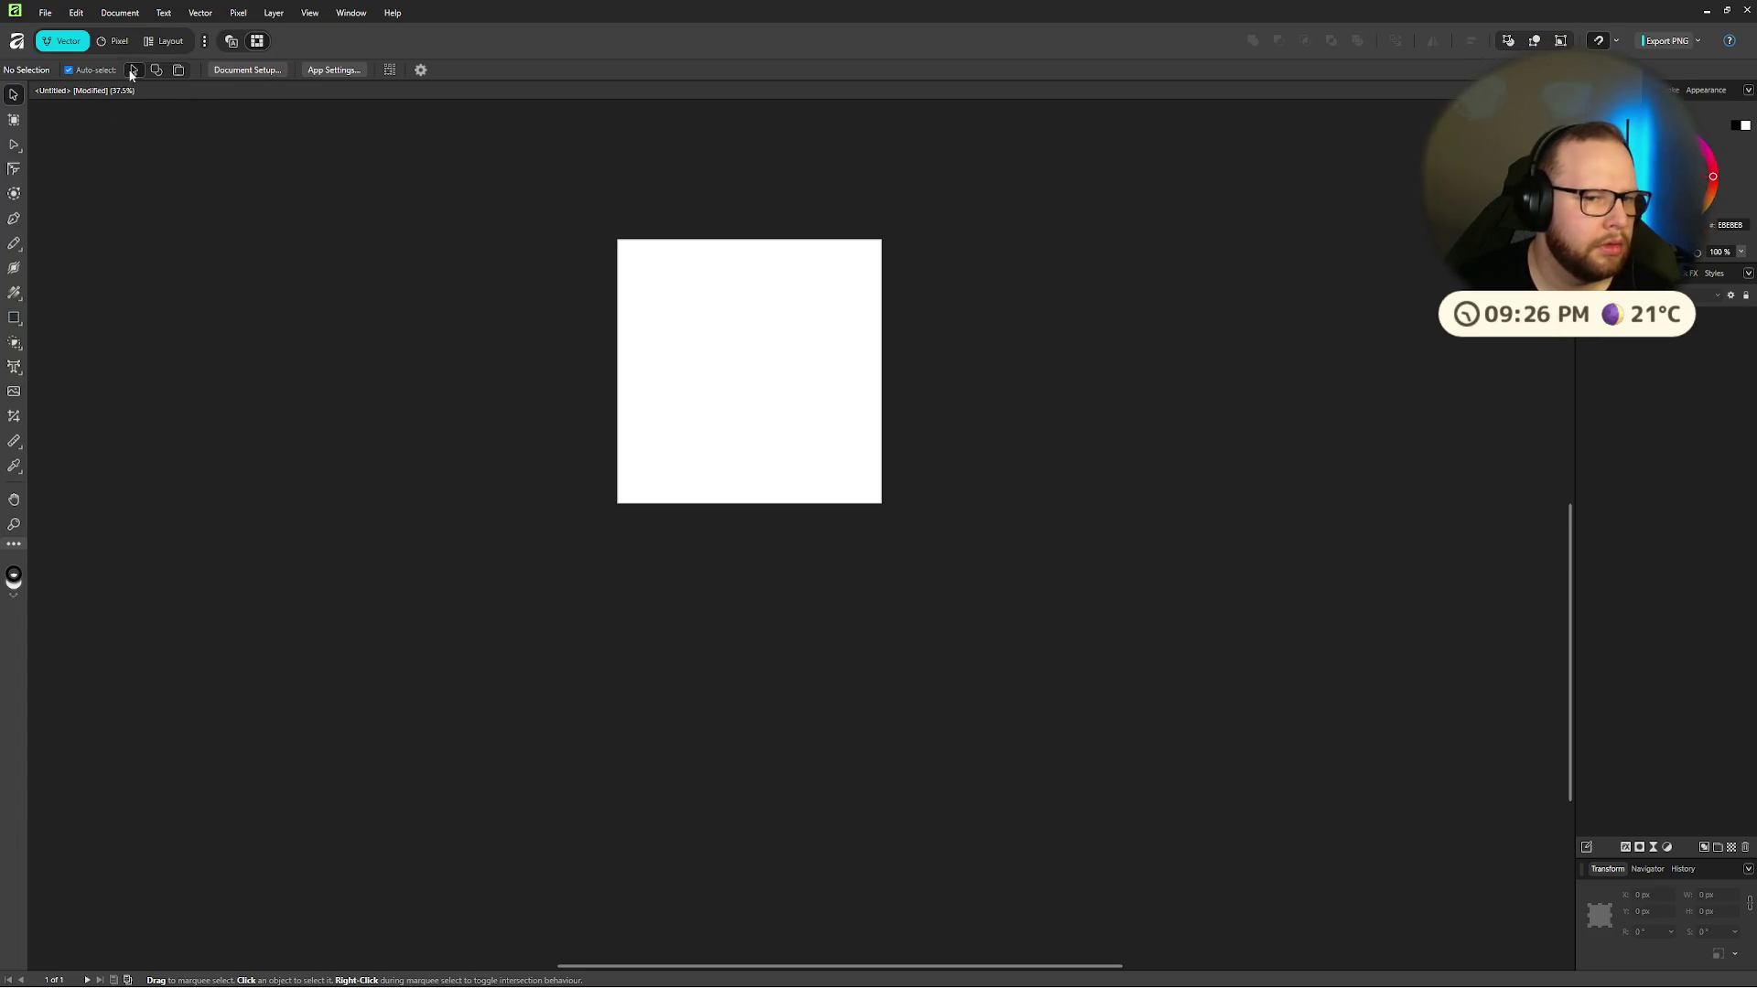
{"action": "left_click", "coordinate": [44, 13]}
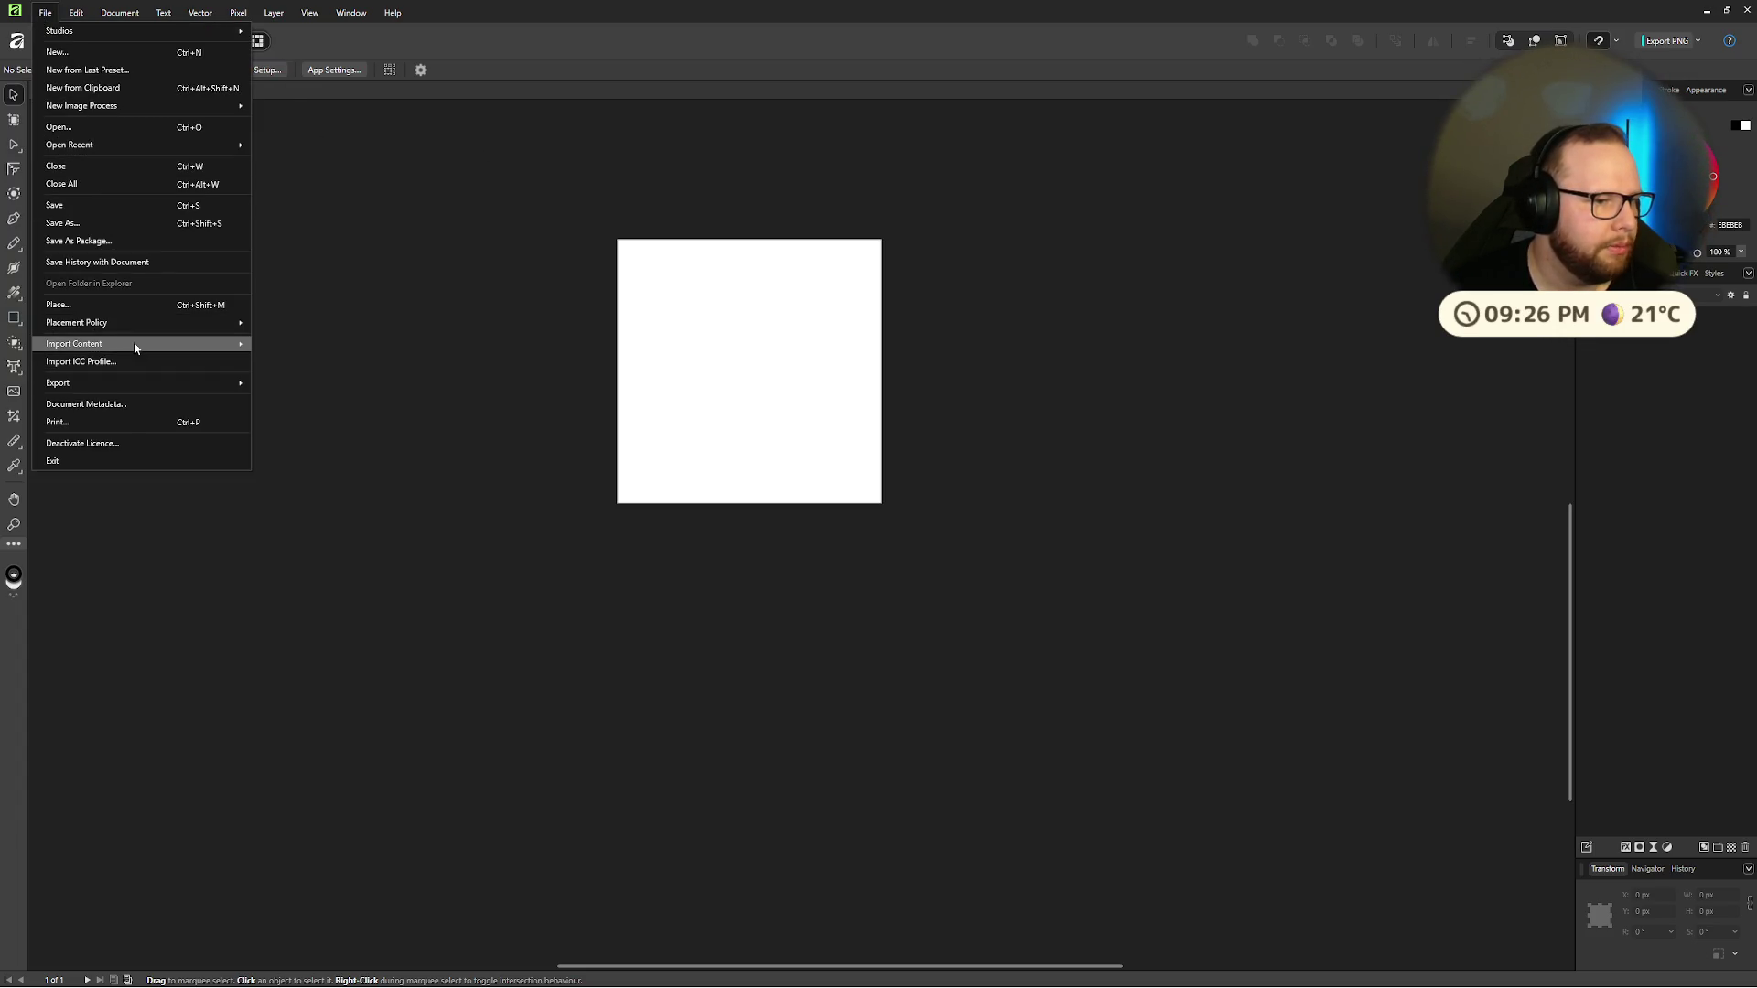
{"action": "left_click", "coordinate": [289, 344]}
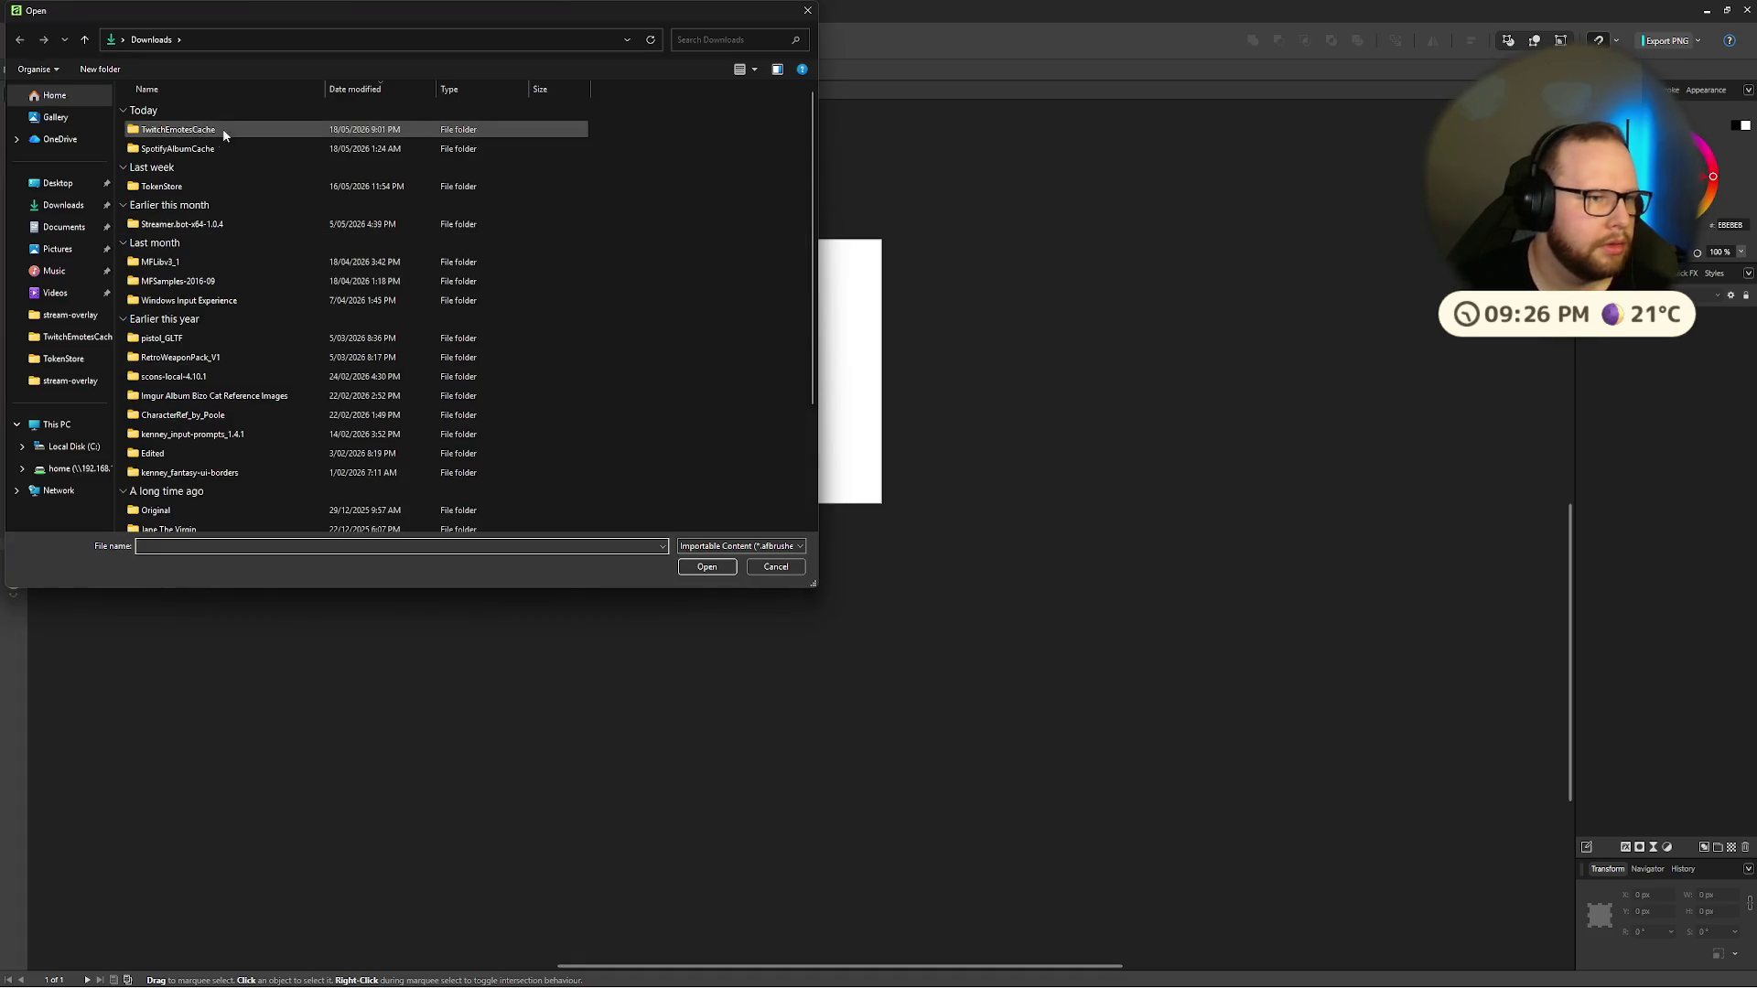
Step: Browse to Downloads in the file window, then cancel it
{"action": "left_click", "coordinate": [167, 150]}
{"action": "left_click", "coordinate": [60, 204]}
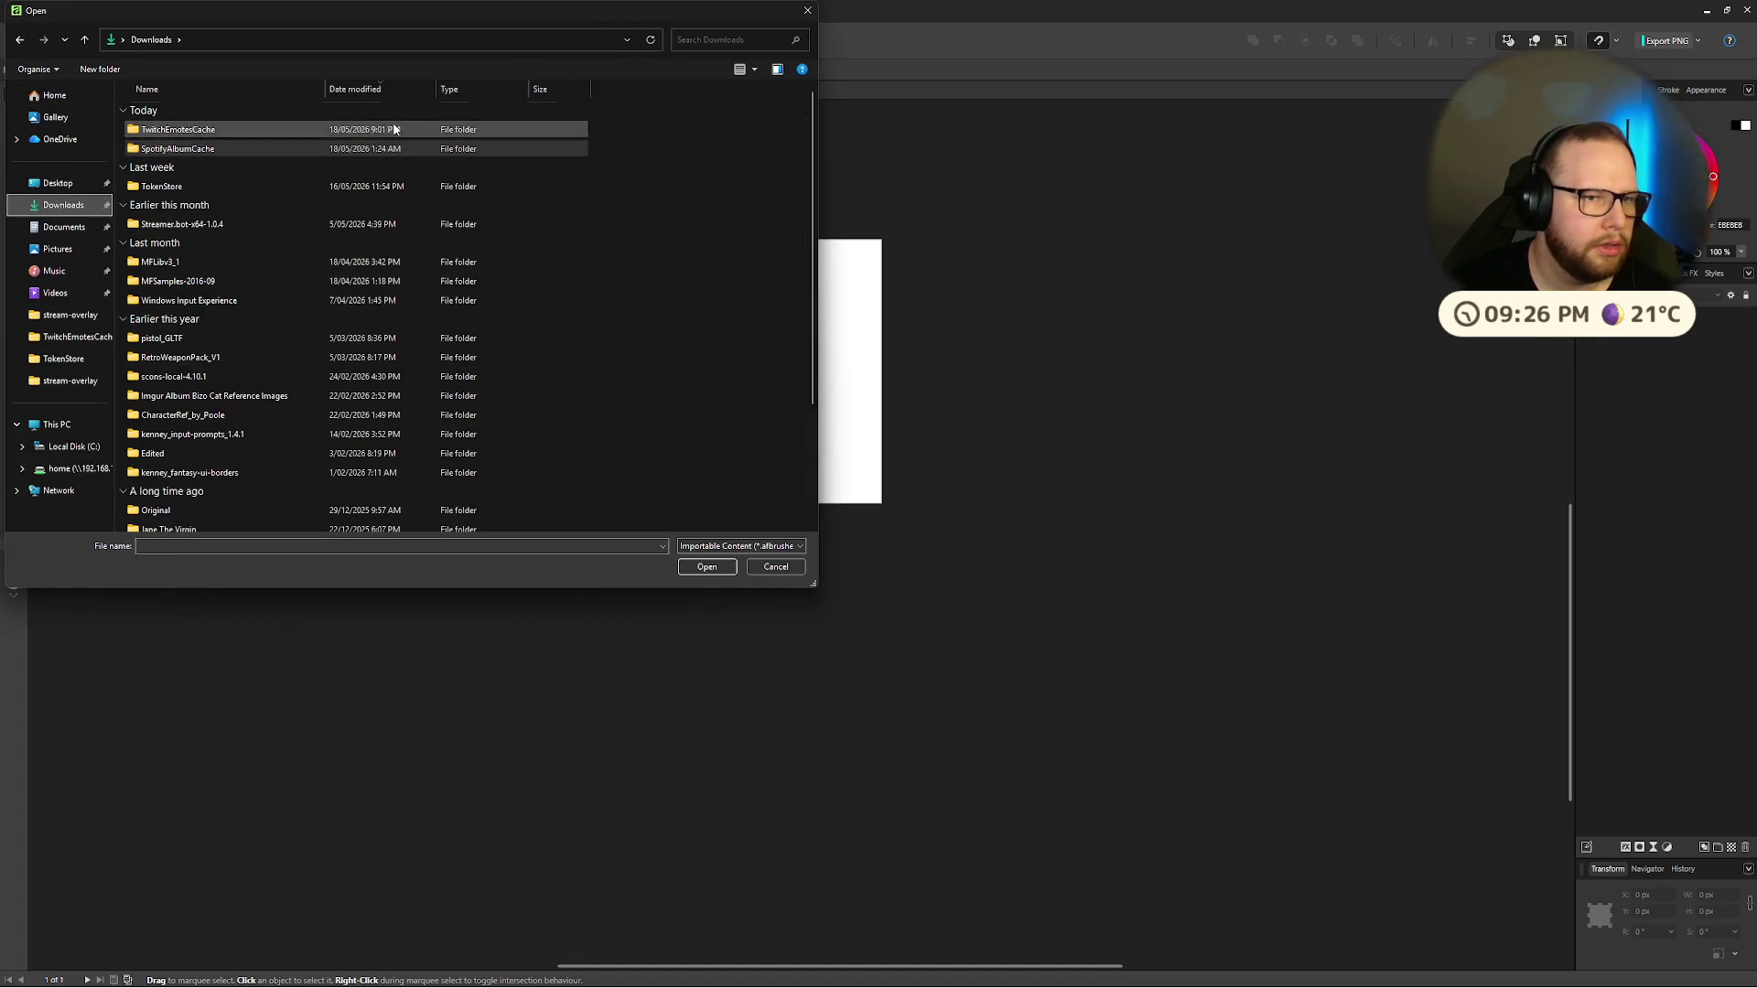
{"action": "left_click", "coordinate": [740, 548]}
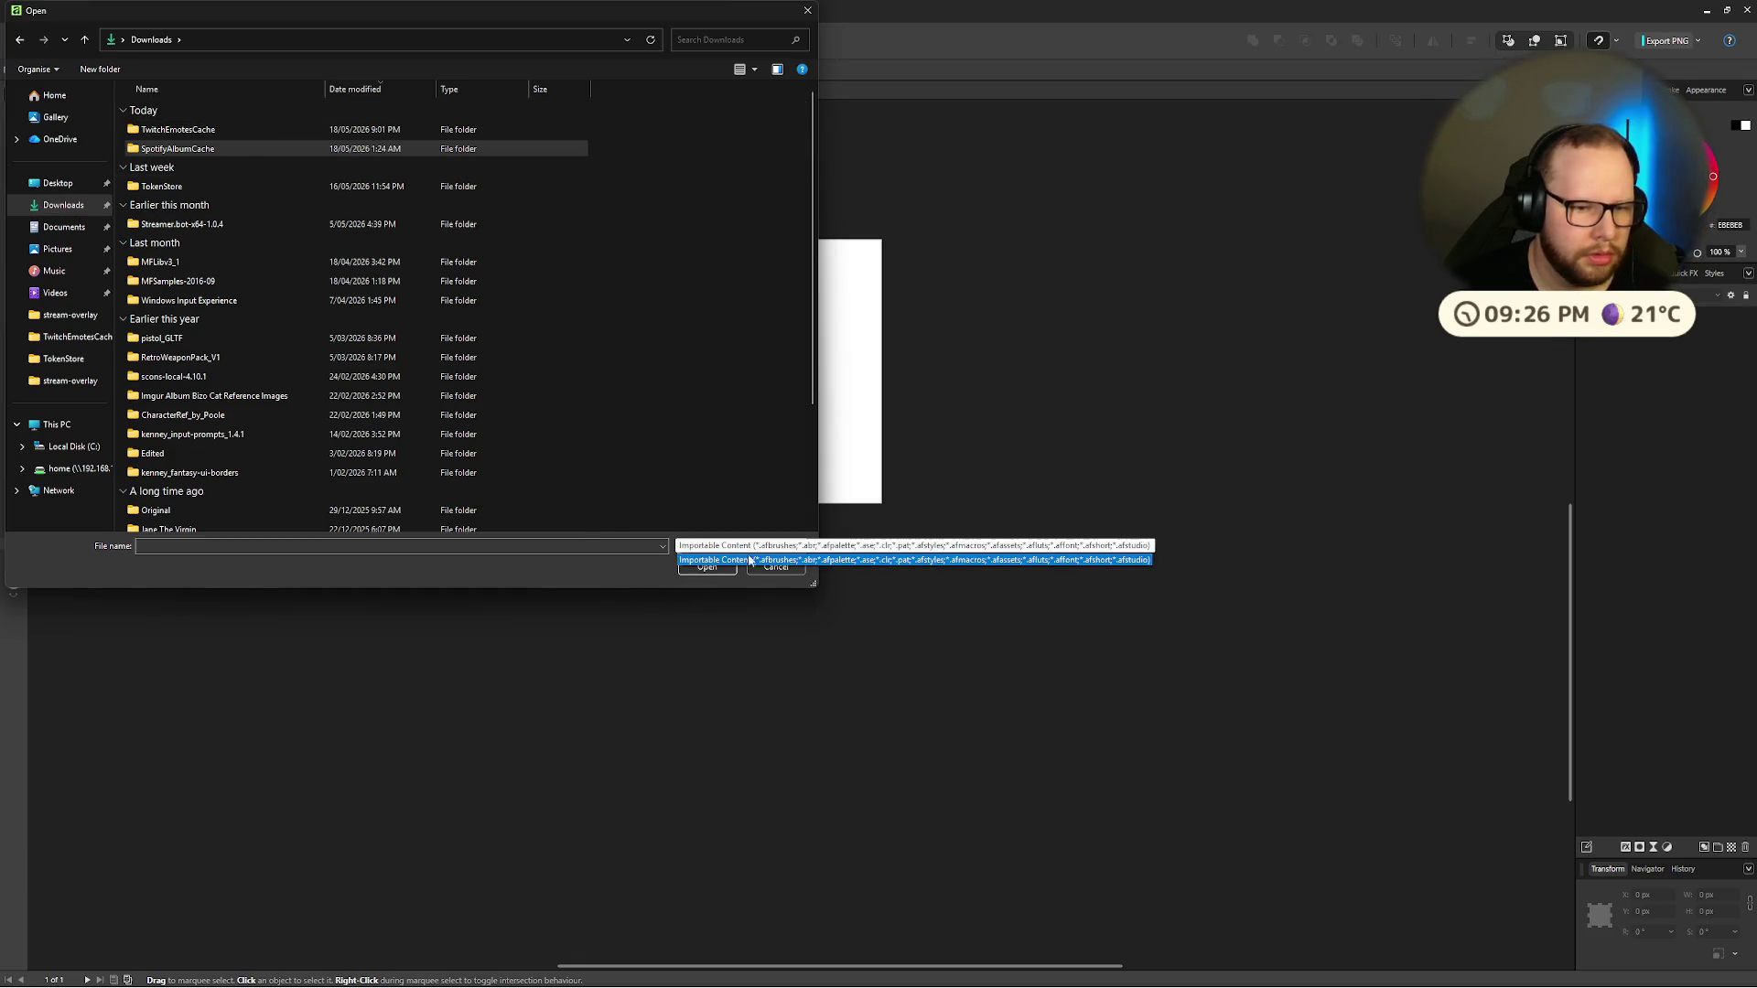
{"action": "left_click", "coordinate": [792, 560]}
{"action": "key", "text": "Escape"}
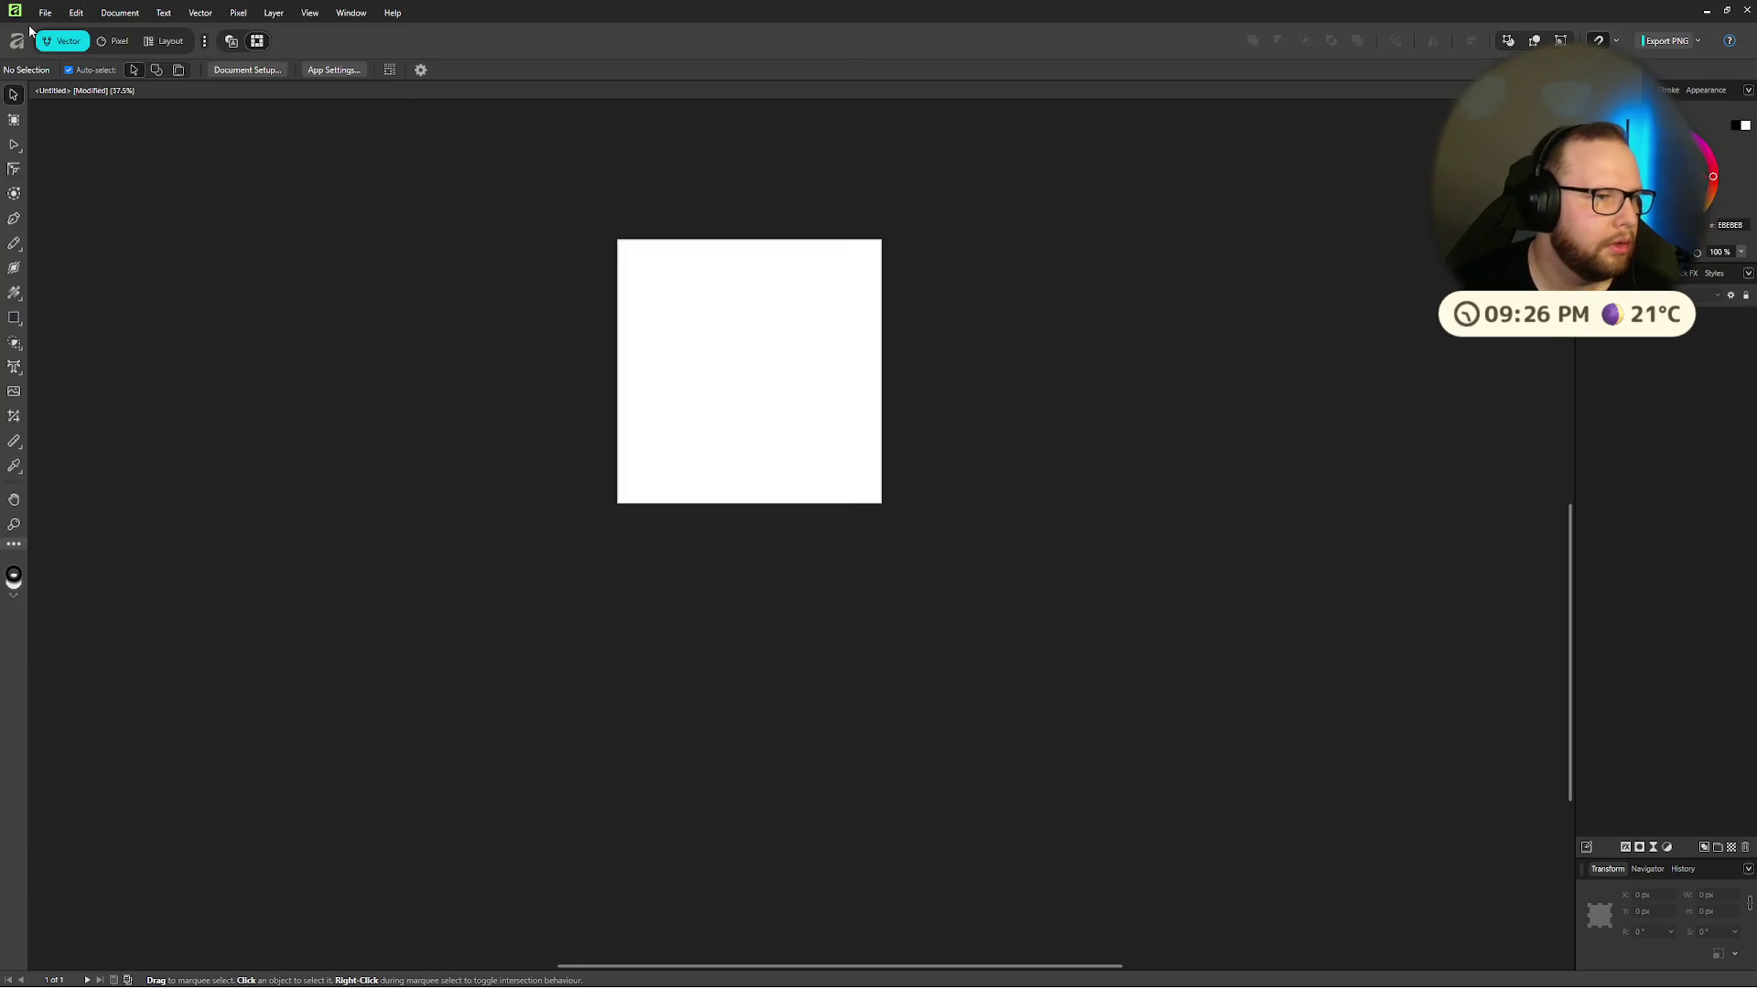
Step: Dismiss the welcome home screen
{"action": "left_click", "coordinate": [17, 40]}
{"action": "left_click", "coordinate": [45, 13]}
{"action": "key", "text": "Escape"}
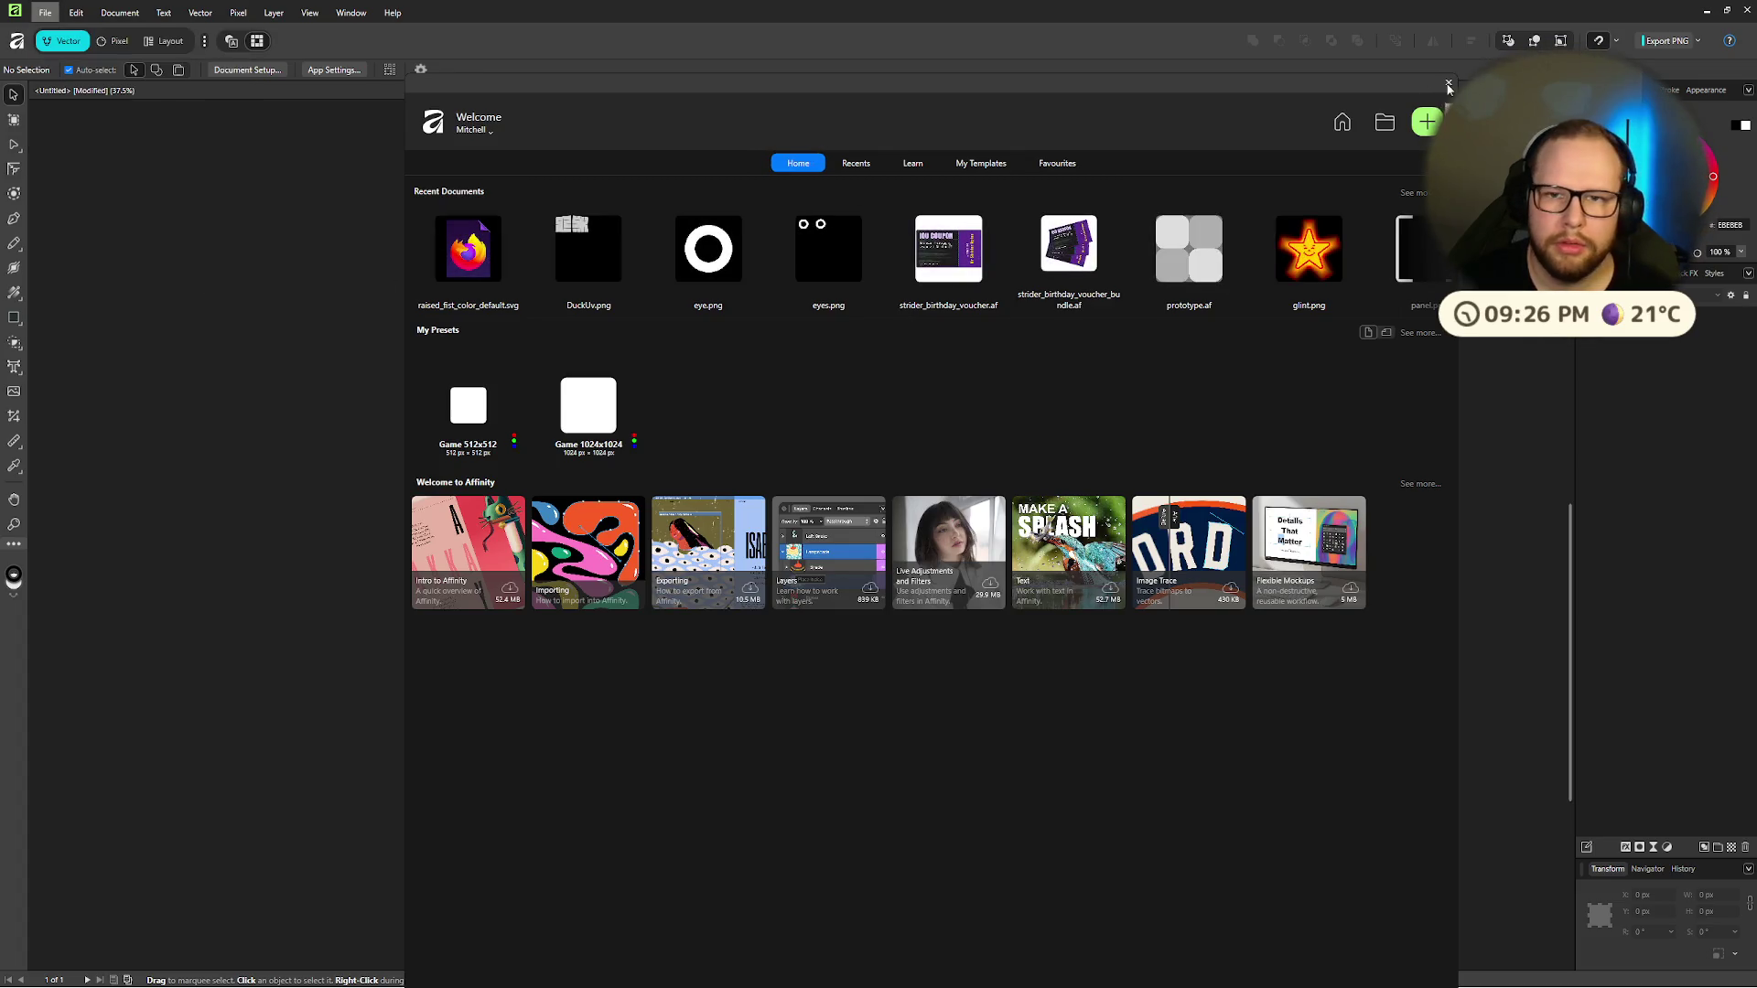
{"action": "left_click", "coordinate": [1448, 84]}
Step: From the File menu, choose Place to bring in an image file
{"action": "left_click", "coordinate": [45, 13]}
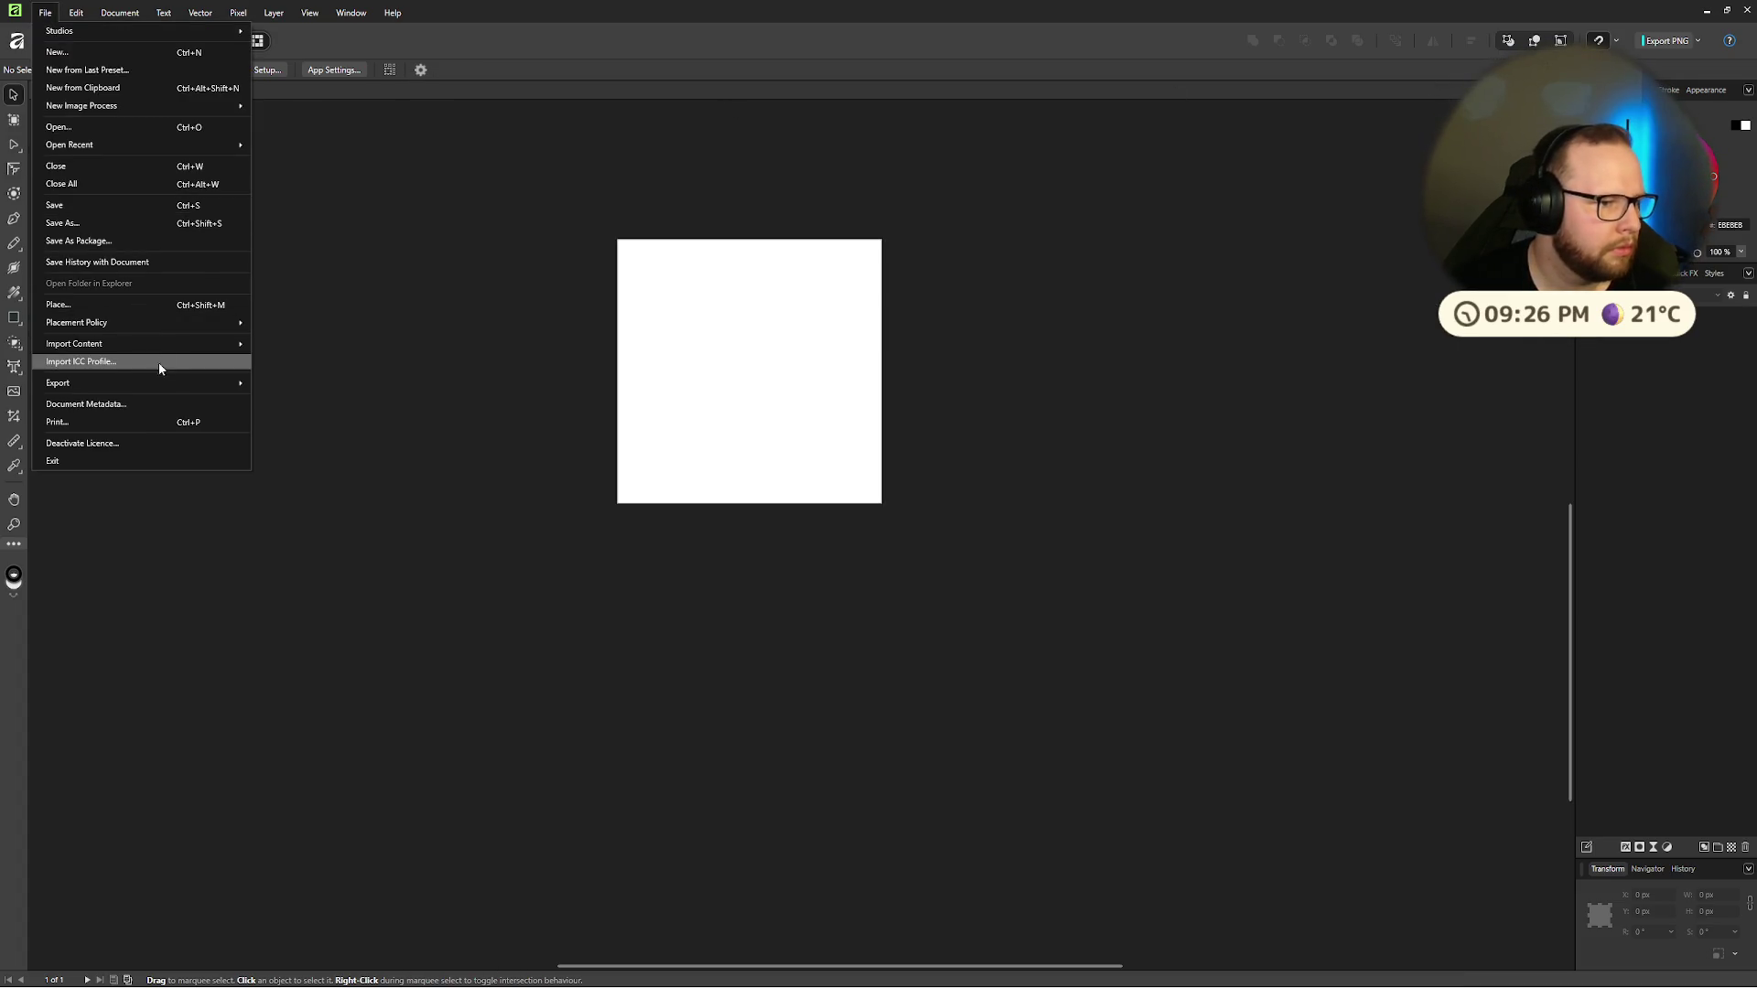
{"action": "mouse_move", "coordinate": [87, 12]}
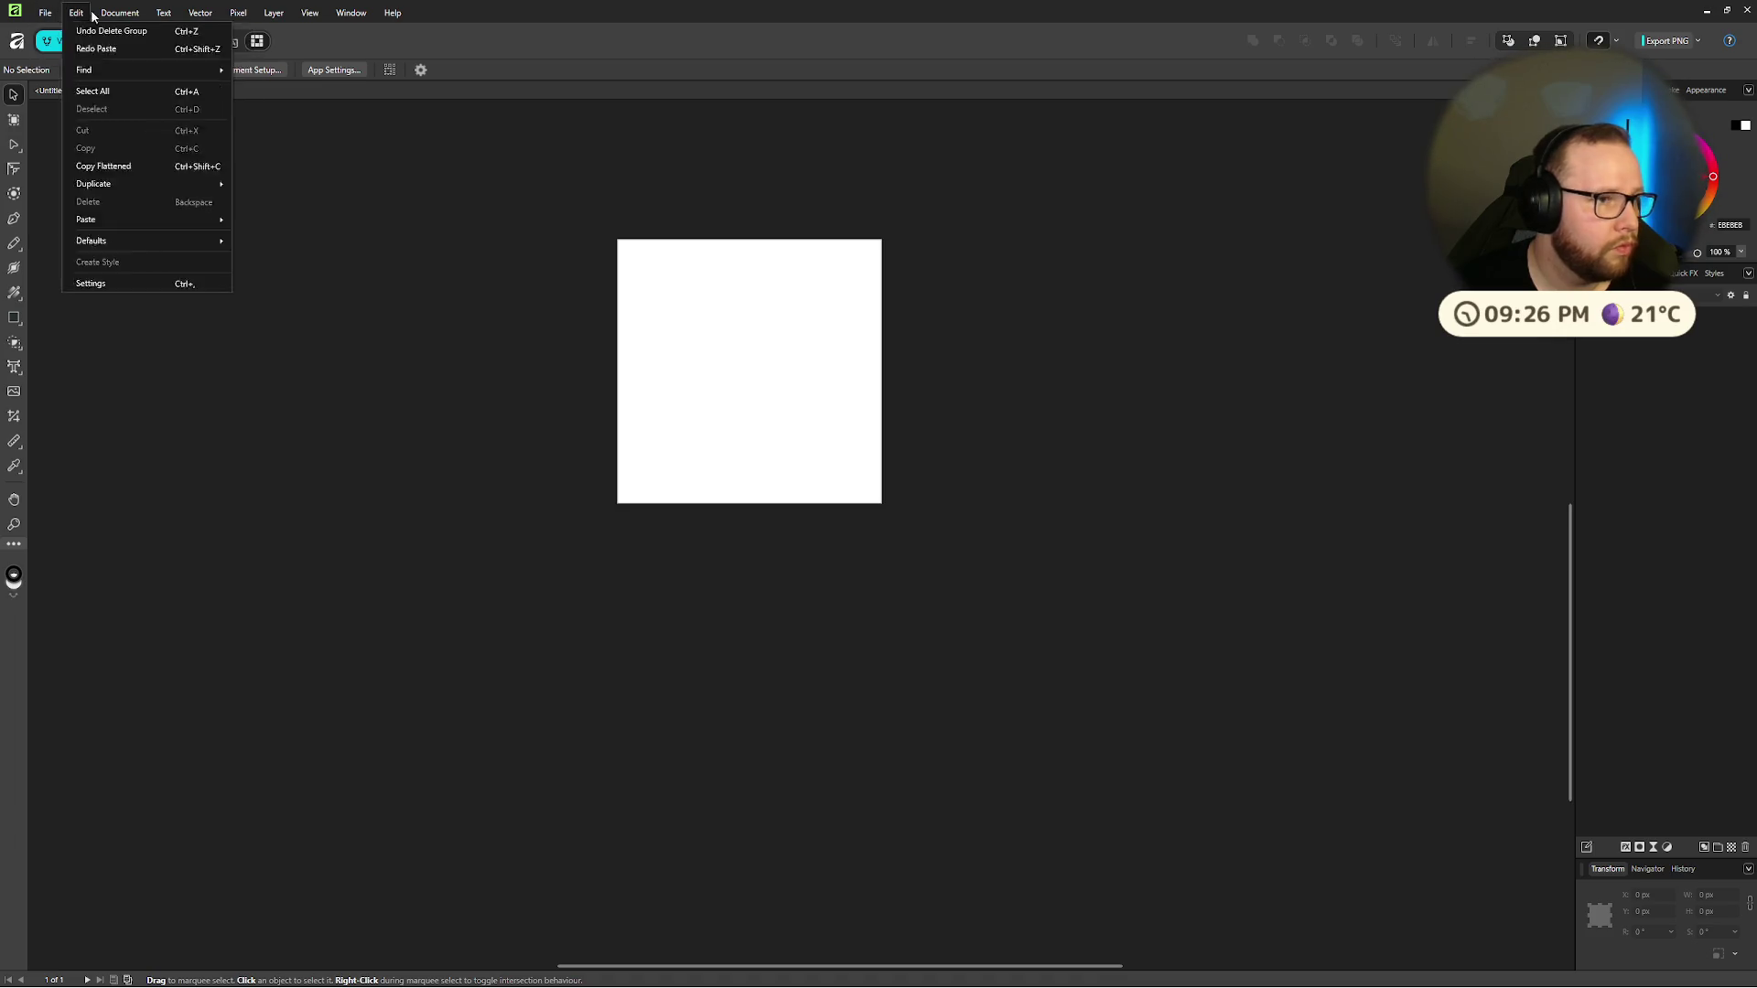
{"action": "mouse_move", "coordinate": [195, 19]}
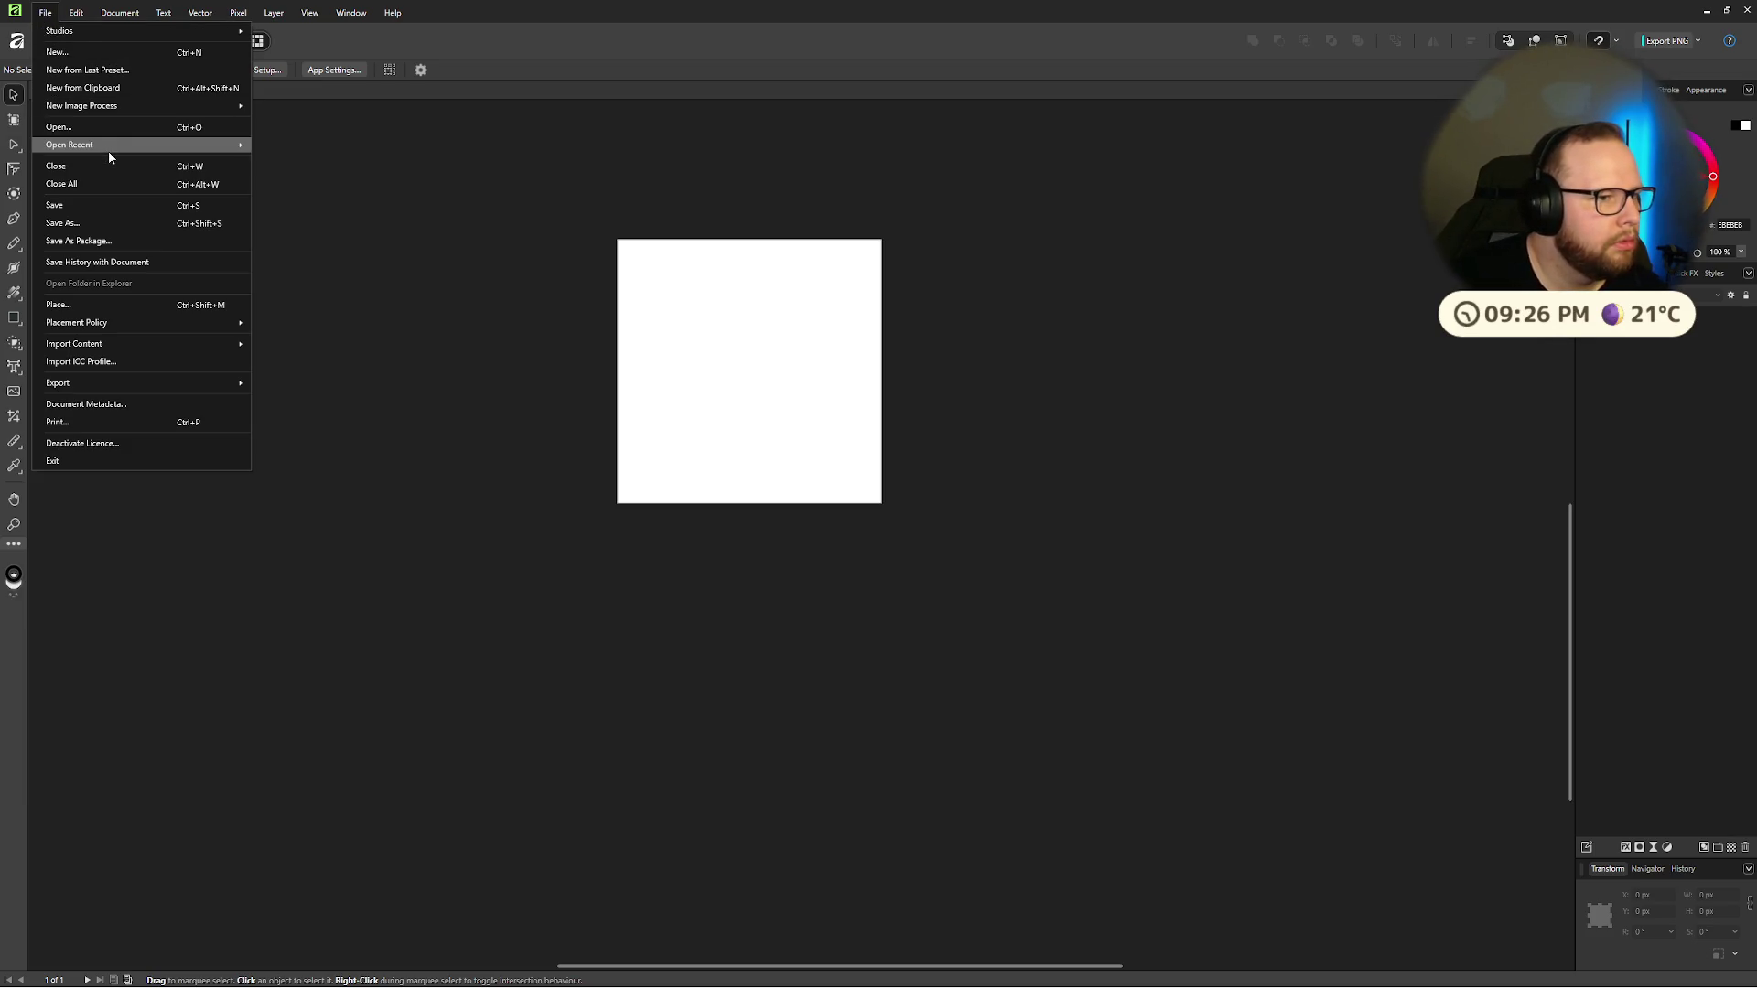
{"action": "mouse_move", "coordinate": [109, 152]}
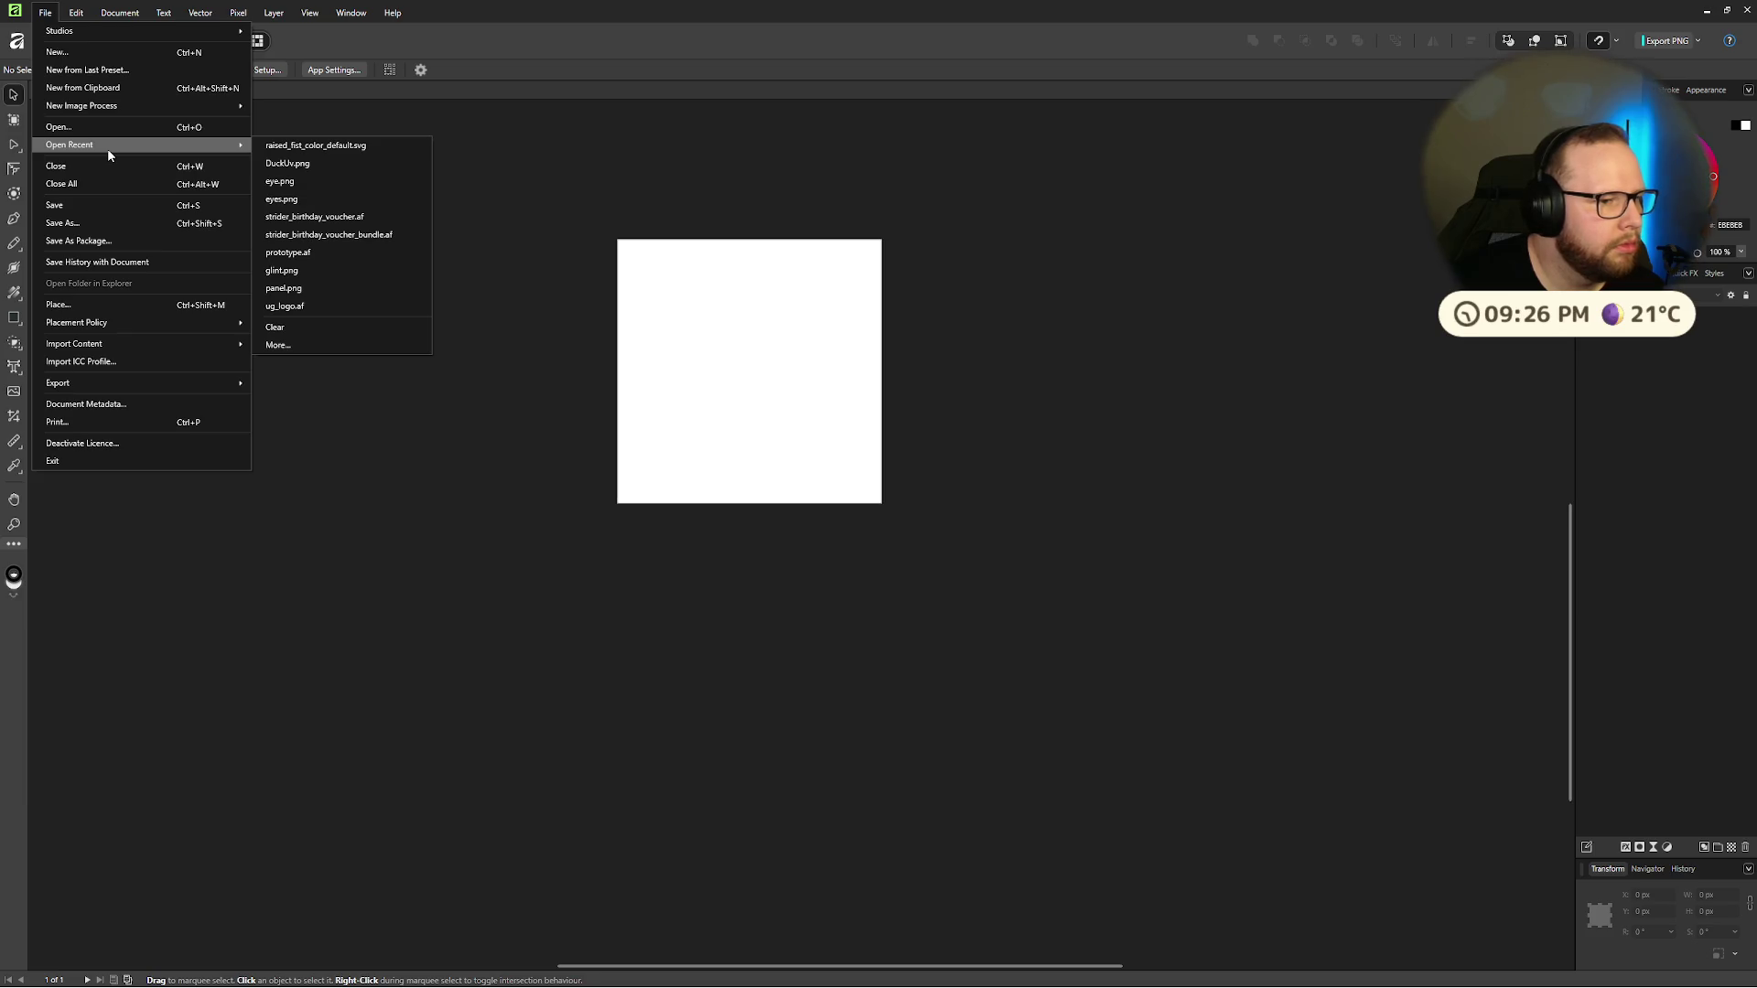
{"action": "left_click", "coordinate": [173, 304]}
Step: Place hammer_color.svg onto the untitled page
{"action": "double_click", "coordinate": [172, 149]}
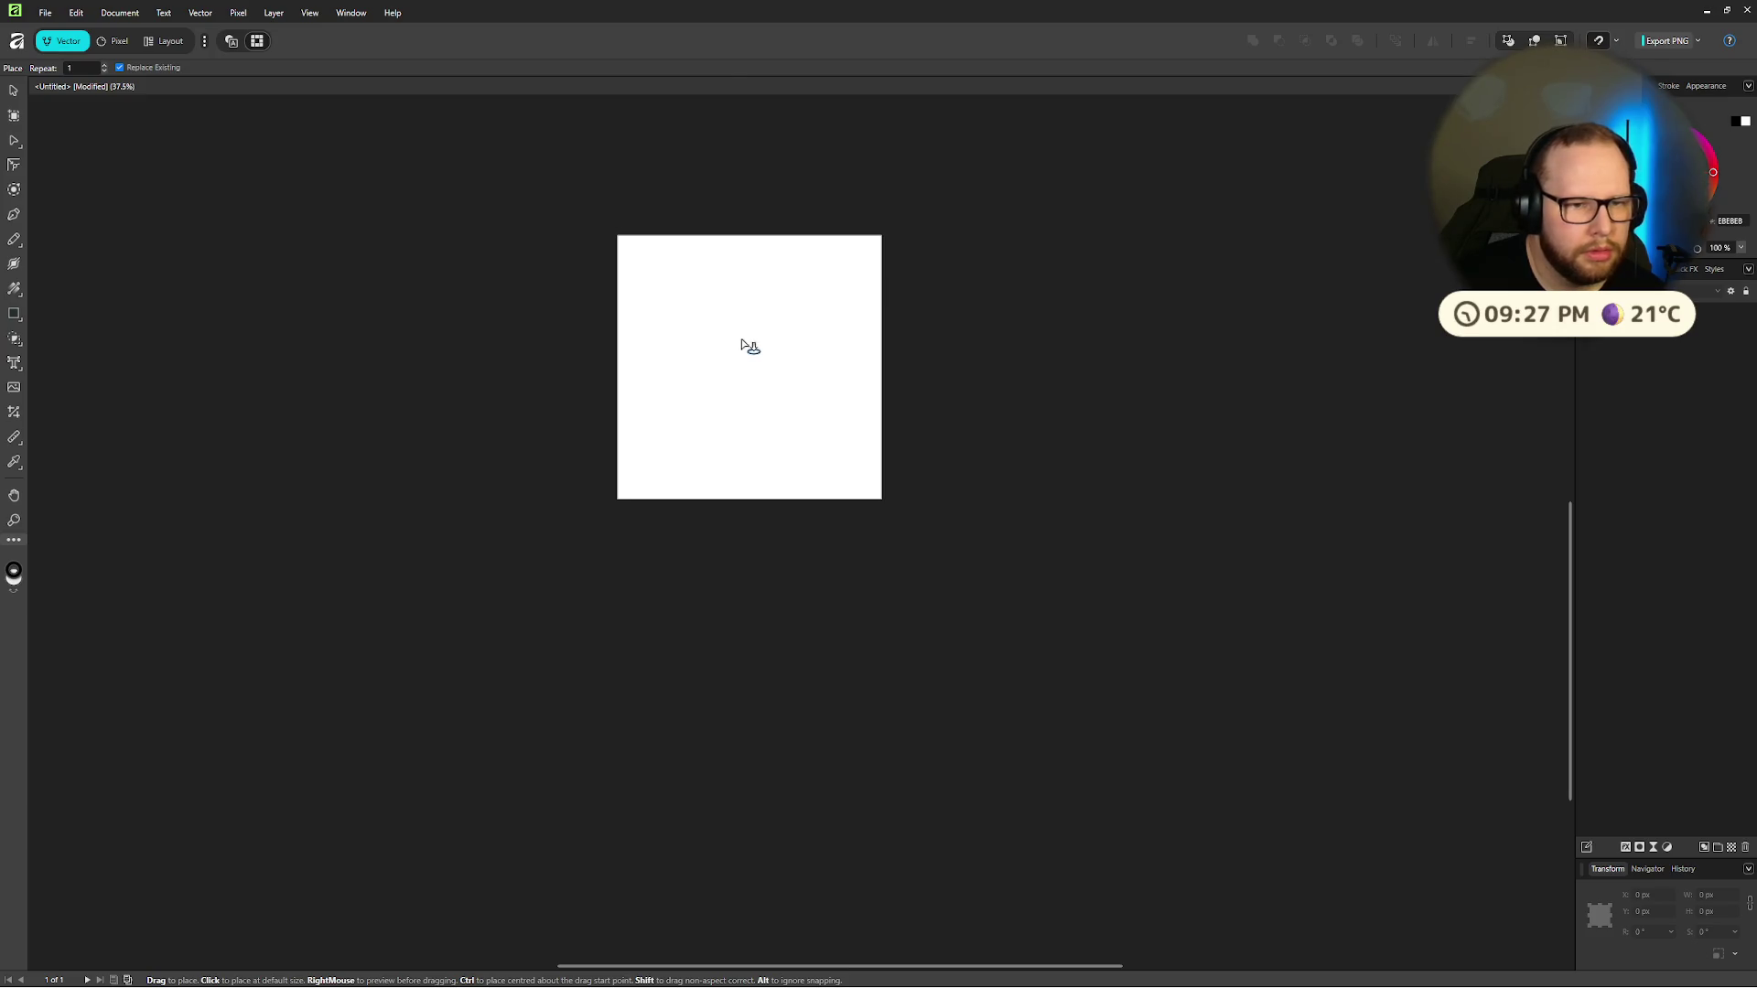
{"action": "left_click", "coordinate": [744, 346]}
{"action": "scroll", "coordinate": [743, 346], "scroll_direction": "up", "scroll_amount": 2}
{"action": "left_click", "coordinate": [773, 510]}
{"action": "scroll", "coordinate": [765, 530], "scroll_direction": "up", "scroll_amount": 4}
{"action": "scroll", "coordinate": [634, 471], "scroll_direction": "down", "scroll_amount": 4}
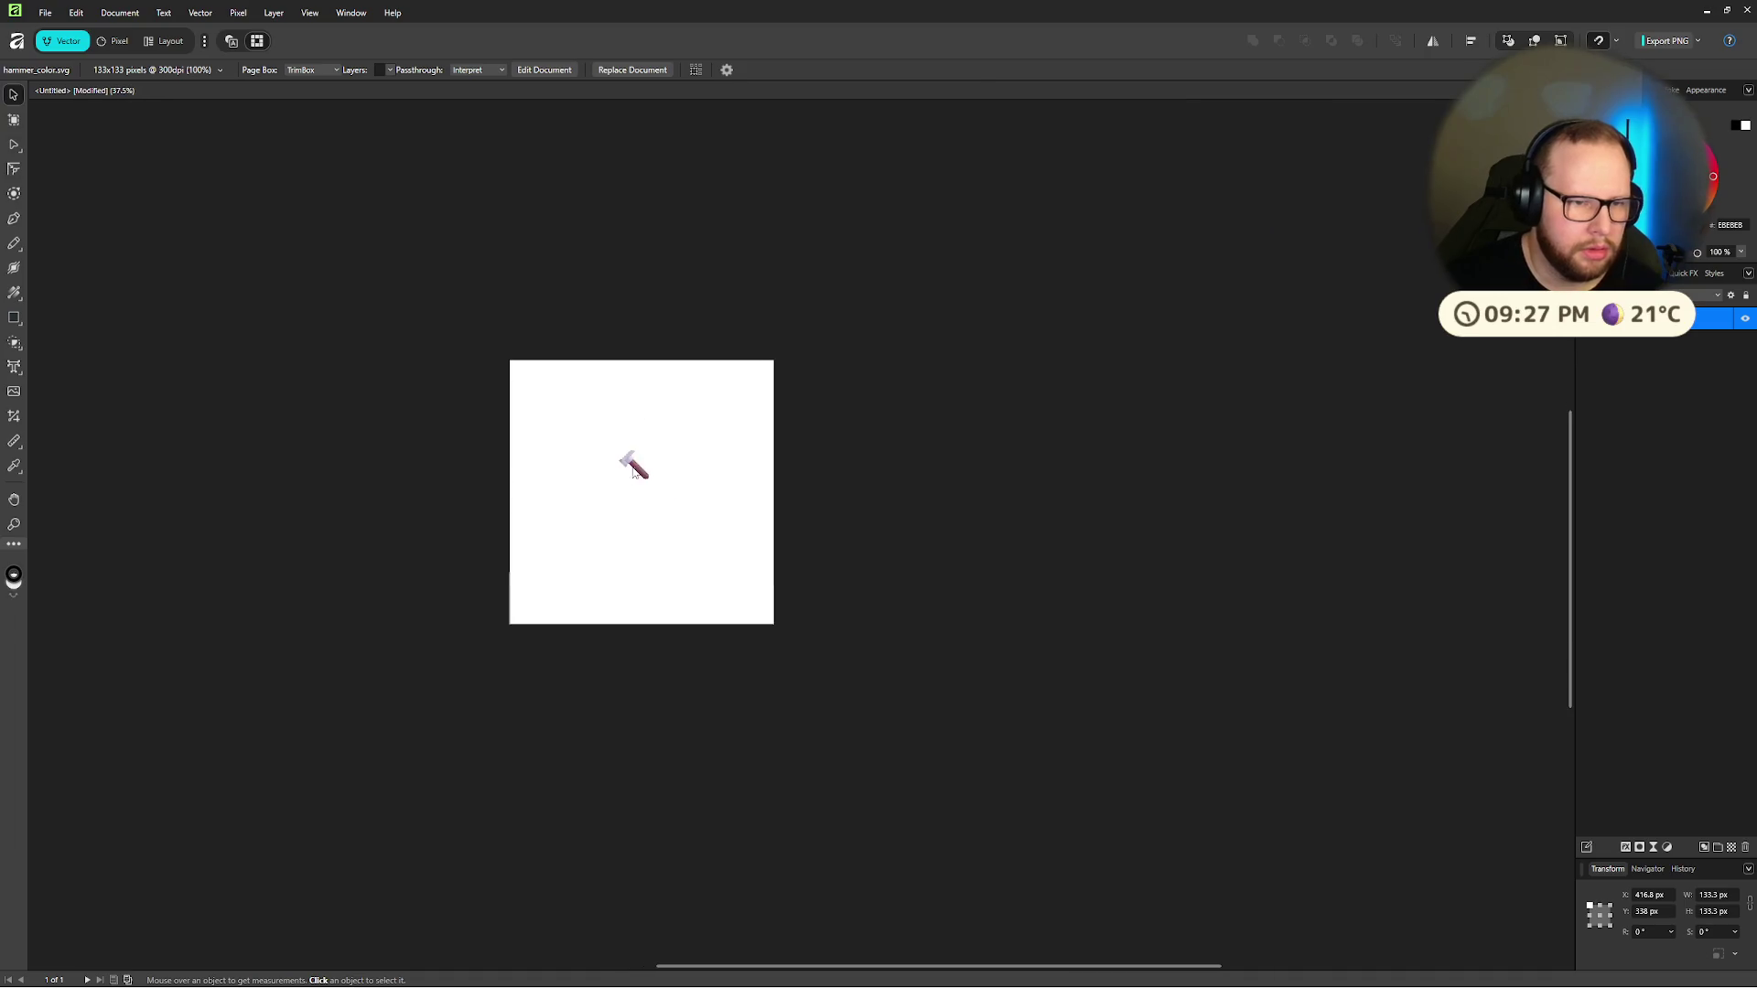
Step: Resize the hammer to about 829 px and move it toward the page's top-left corner
{"action": "left_click", "coordinate": [634, 471]}
{"action": "left_click_drag", "start_coordinate": [662, 493], "coordinate": [675, 529]}
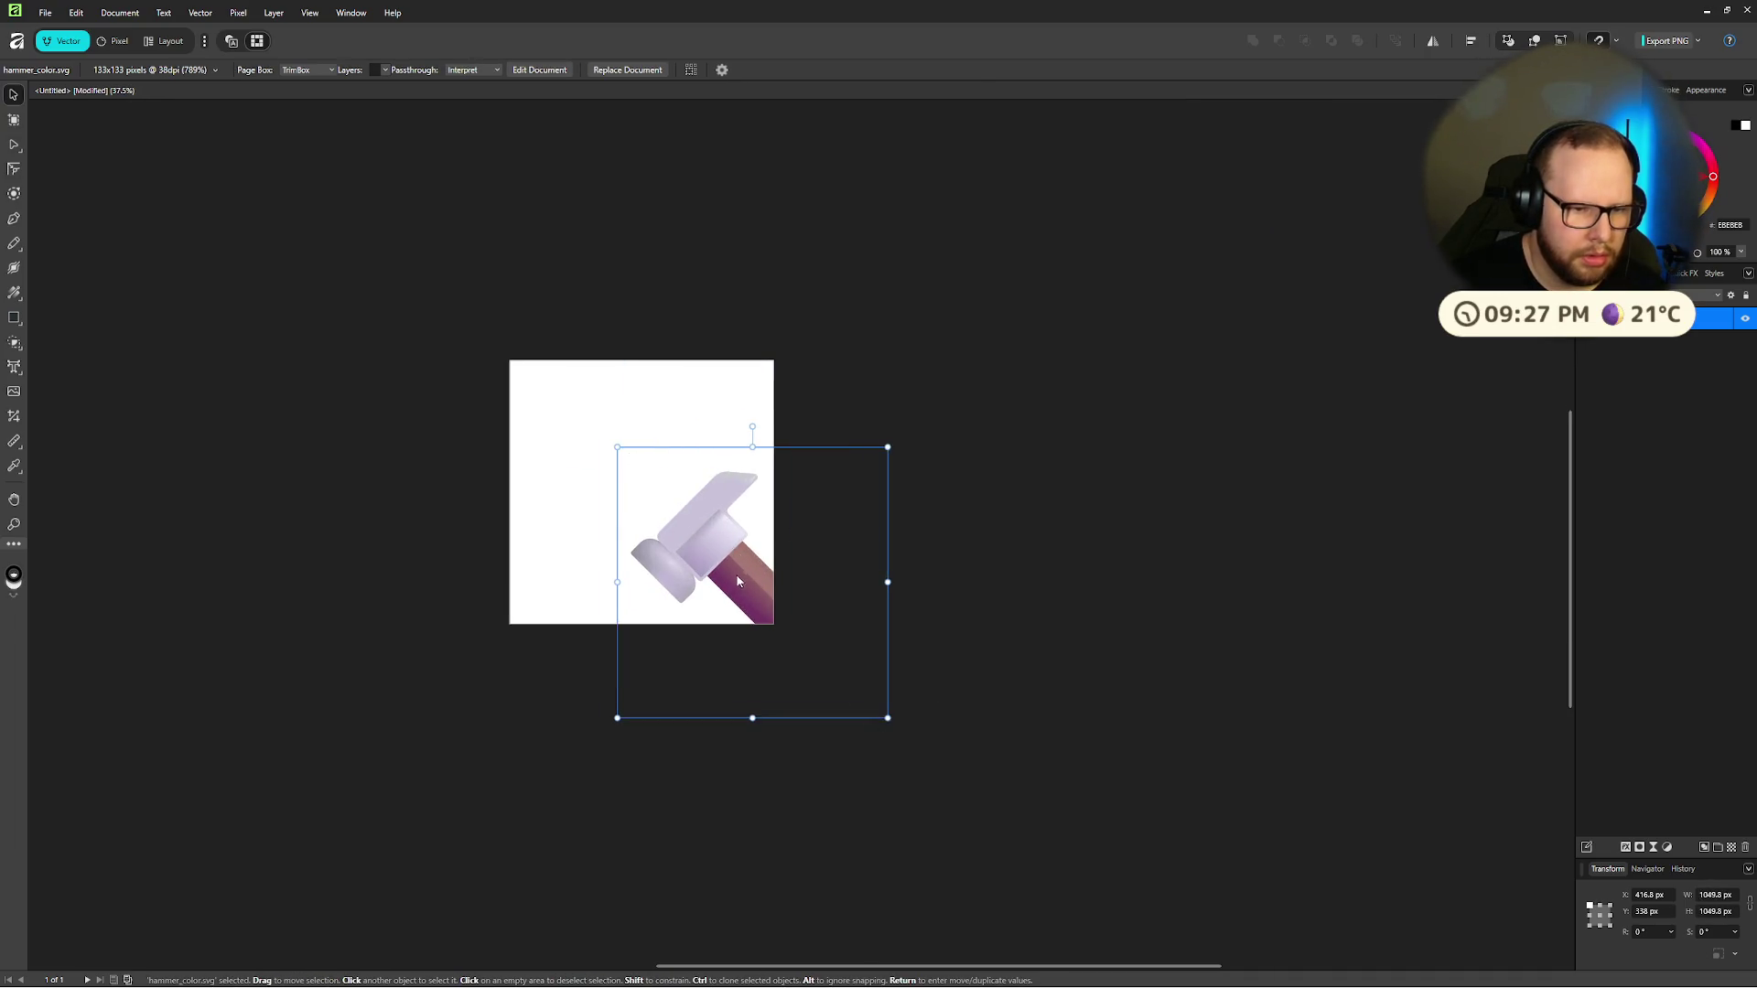
{"action": "left_click_drag", "start_coordinate": [746, 586], "coordinate": [640, 470]}
{"action": "left_click_drag", "start_coordinate": [777, 620], "coordinate": [724, 549]}
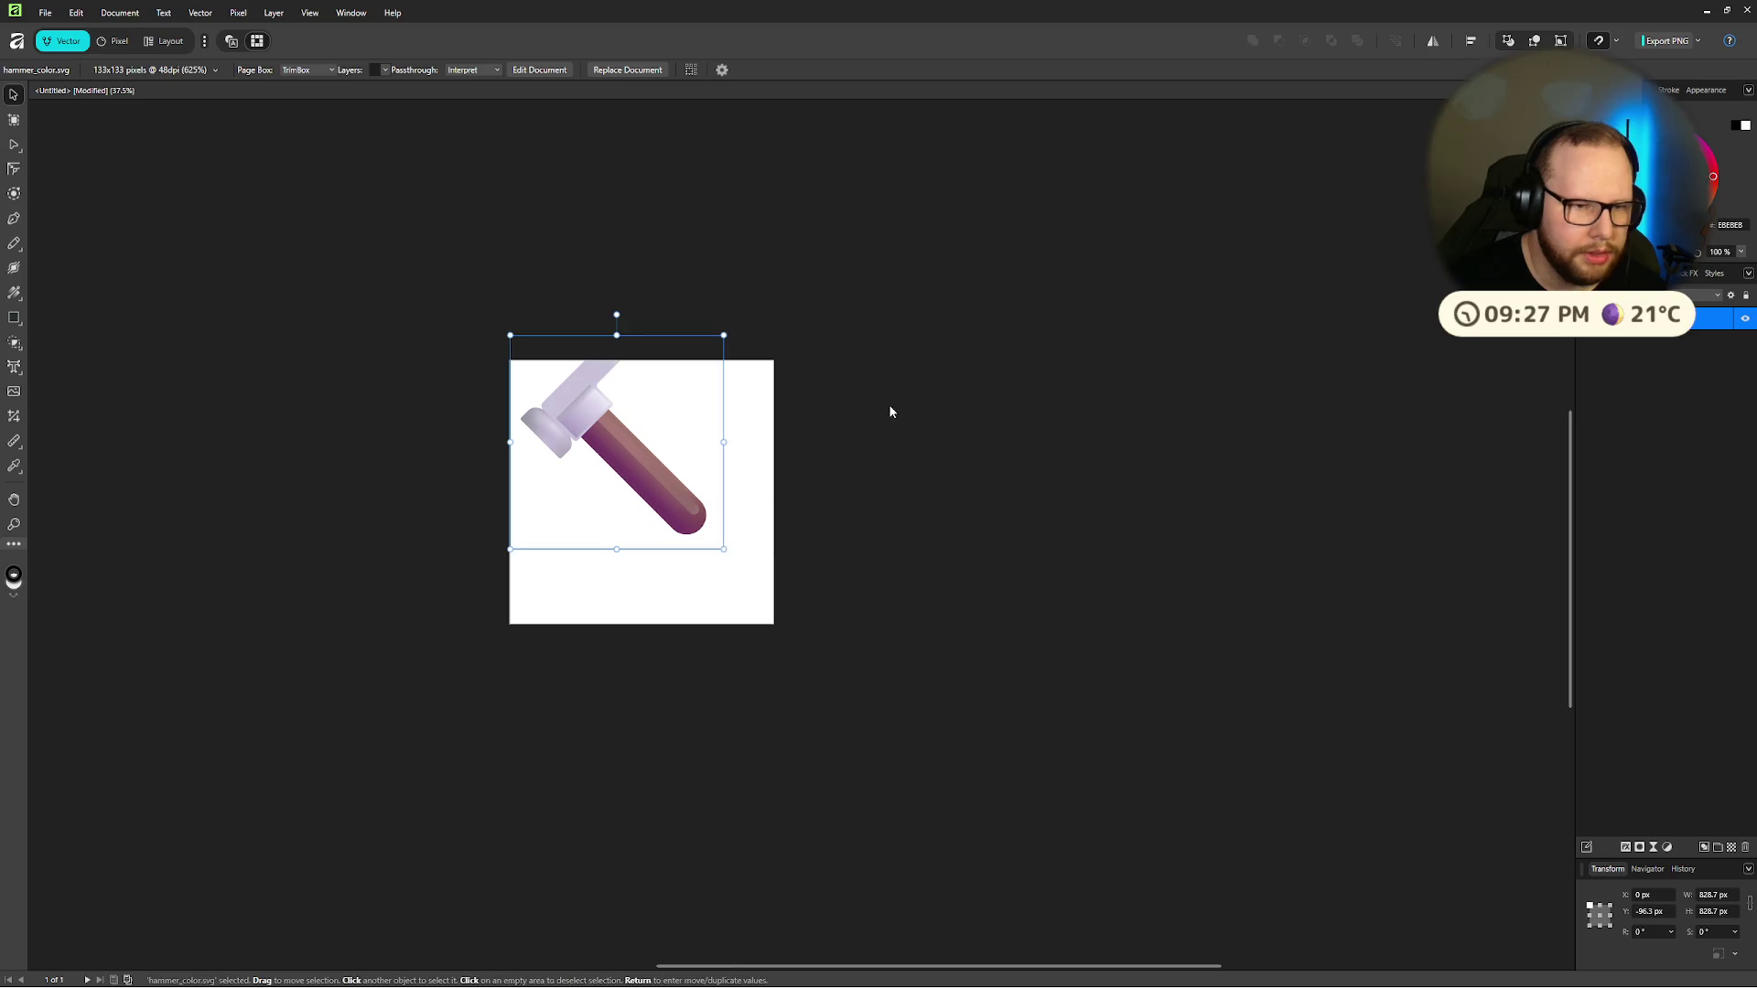
{"action": "left_click", "coordinate": [452, 388]}
Step: Start placing another image and browse the Downloads folder
{"action": "left_click", "coordinate": [45, 13]}
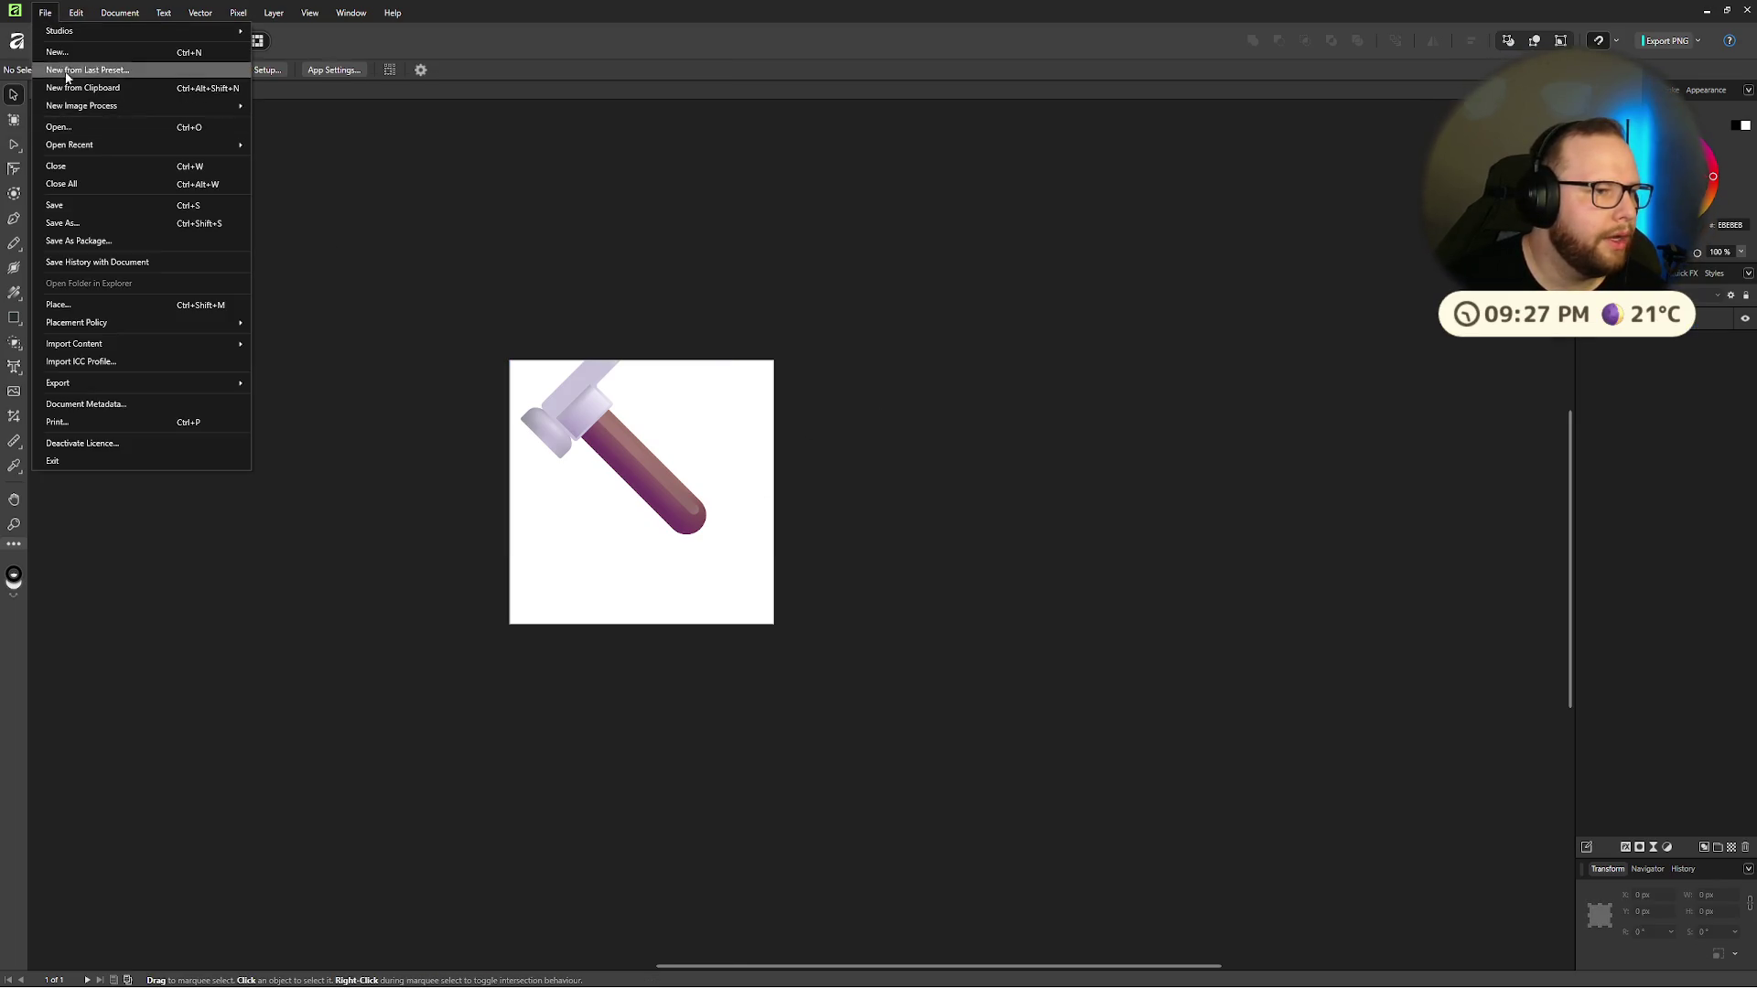
{"action": "key", "text": "ctrl+o"}
{"action": "left_click", "coordinate": [196, 149]}
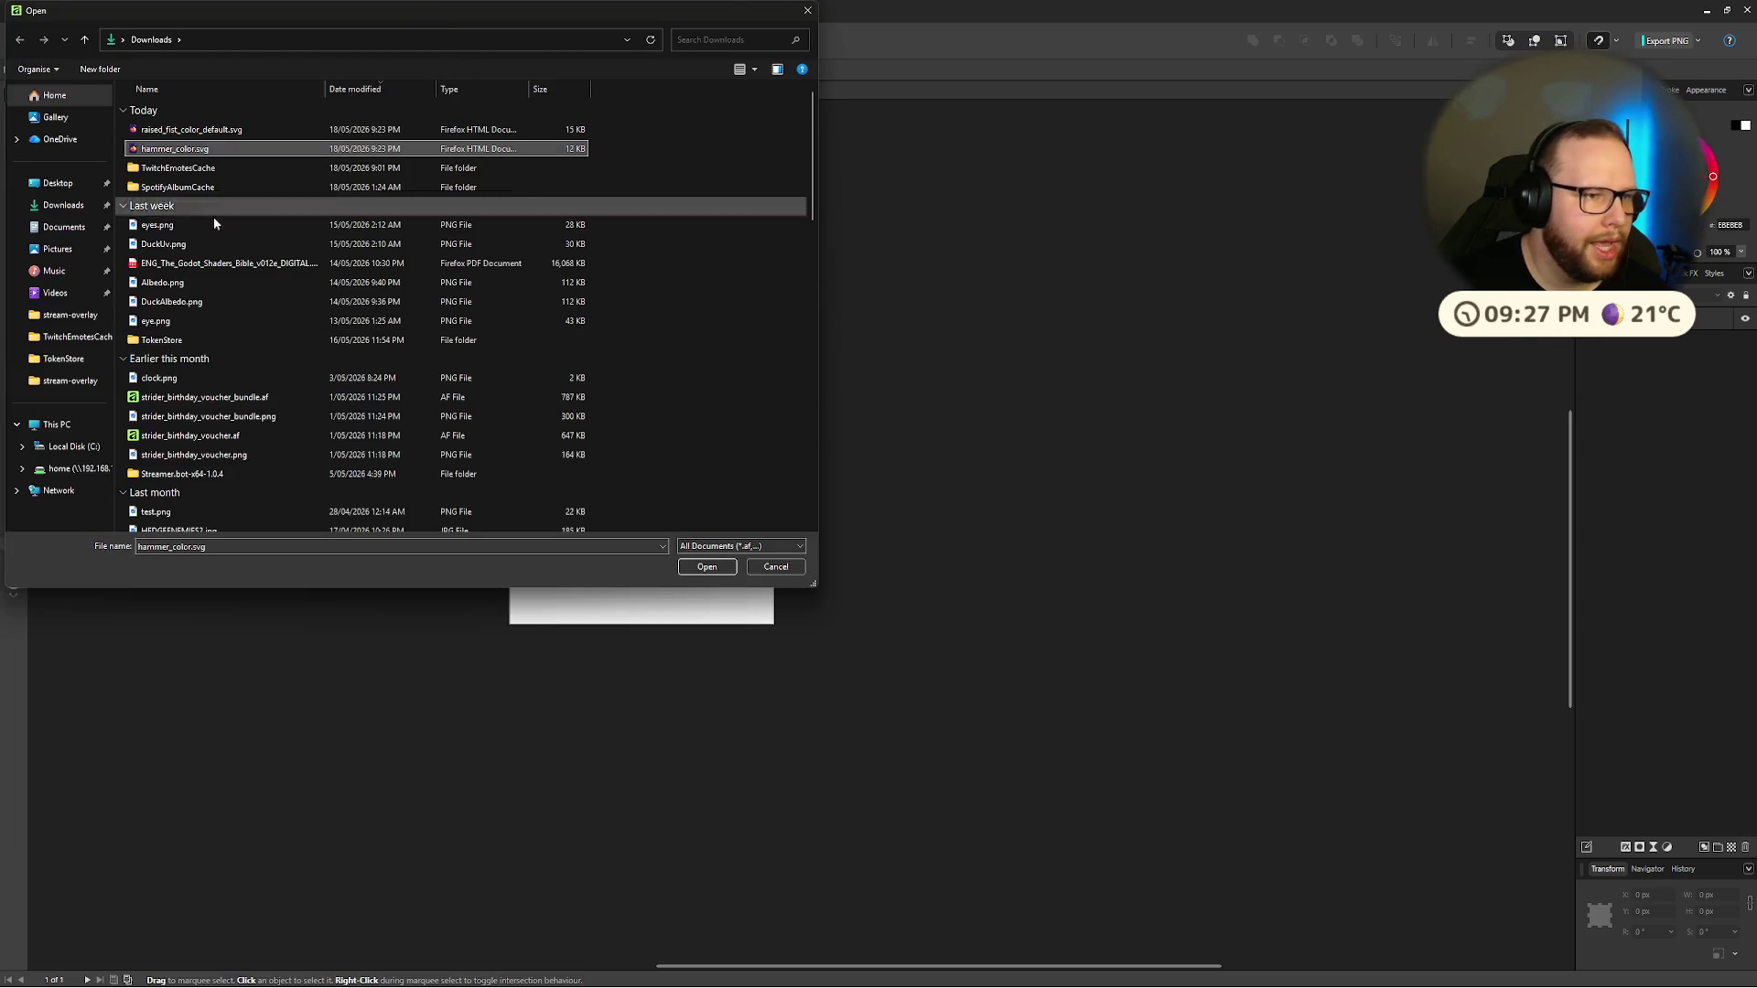
Step: Place raised_fist_color_default.svg, enlarge it and centre it on the page
{"action": "left_click", "coordinate": [204, 130]}
{"action": "double_click", "coordinate": [203, 130]}
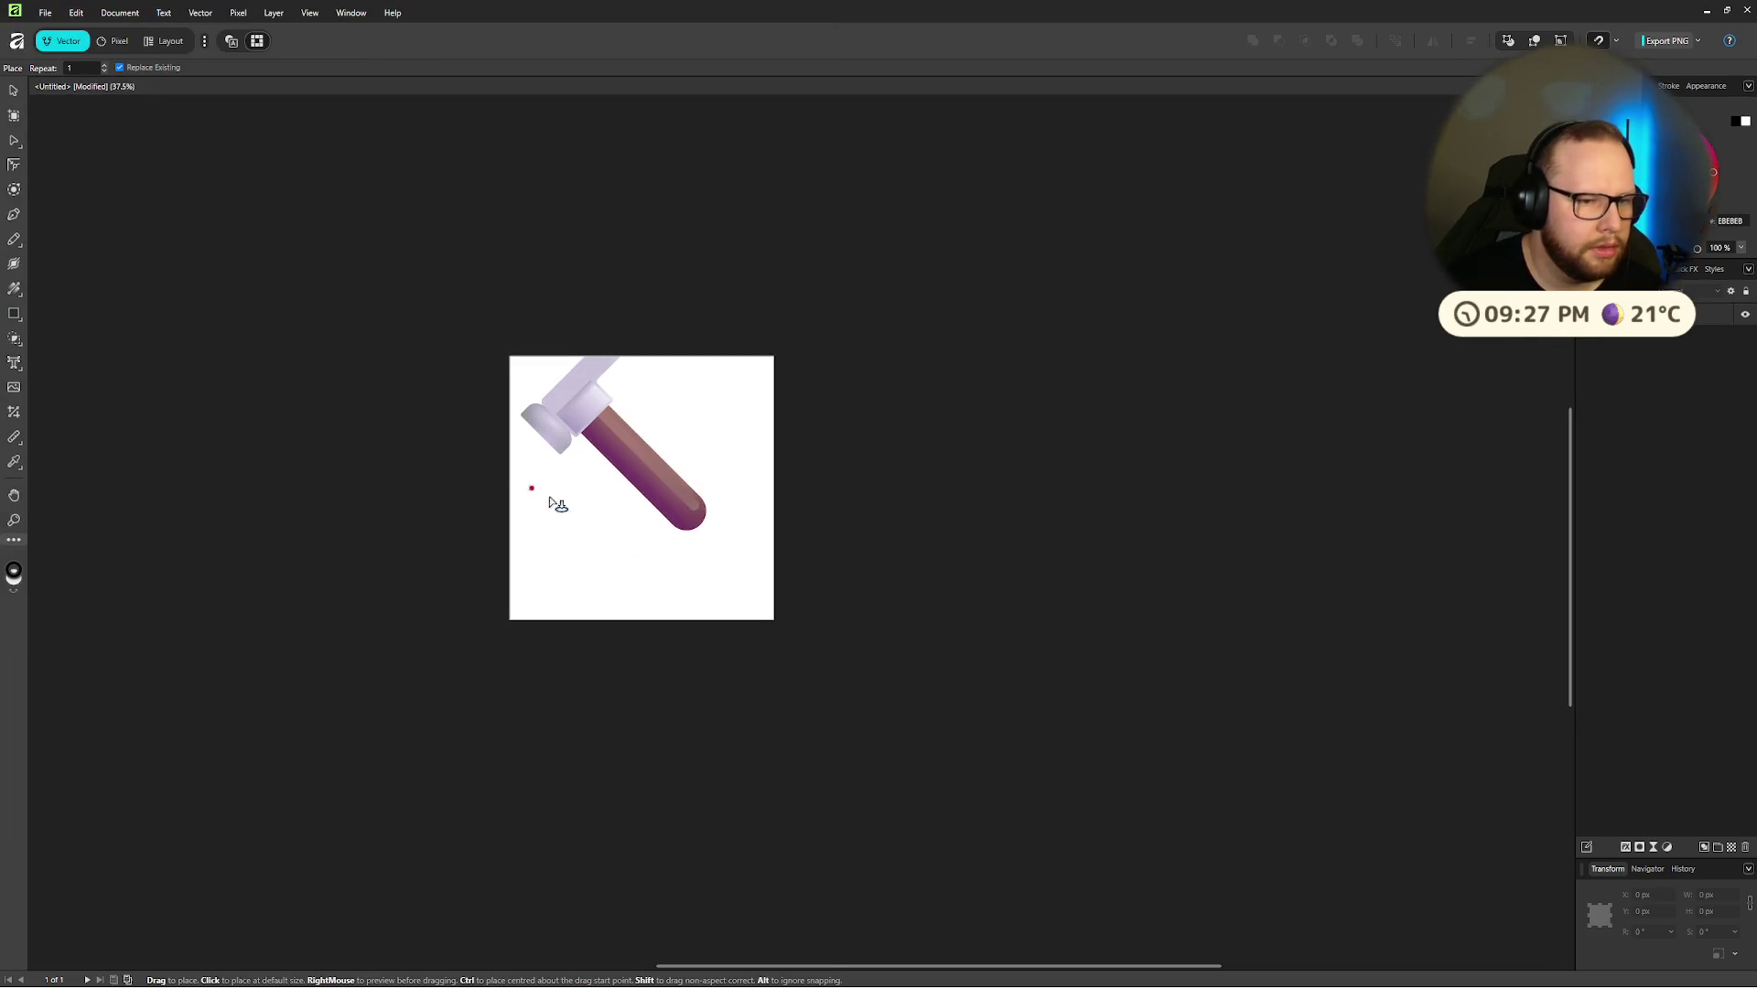
{"action": "left_click", "coordinate": [643, 529]}
{"action": "mouse_move", "coordinate": [657, 514]}
{"action": "left_mouse_down"}
{"action": "mouse_move", "coordinate": [793, 373]}
{"action": "mouse_move", "coordinate": [745, 388]}
{"action": "mouse_move", "coordinate": [777, 428]}
{"action": "mouse_move", "coordinate": [485, 474]}
{"action": "left_mouse_up"}
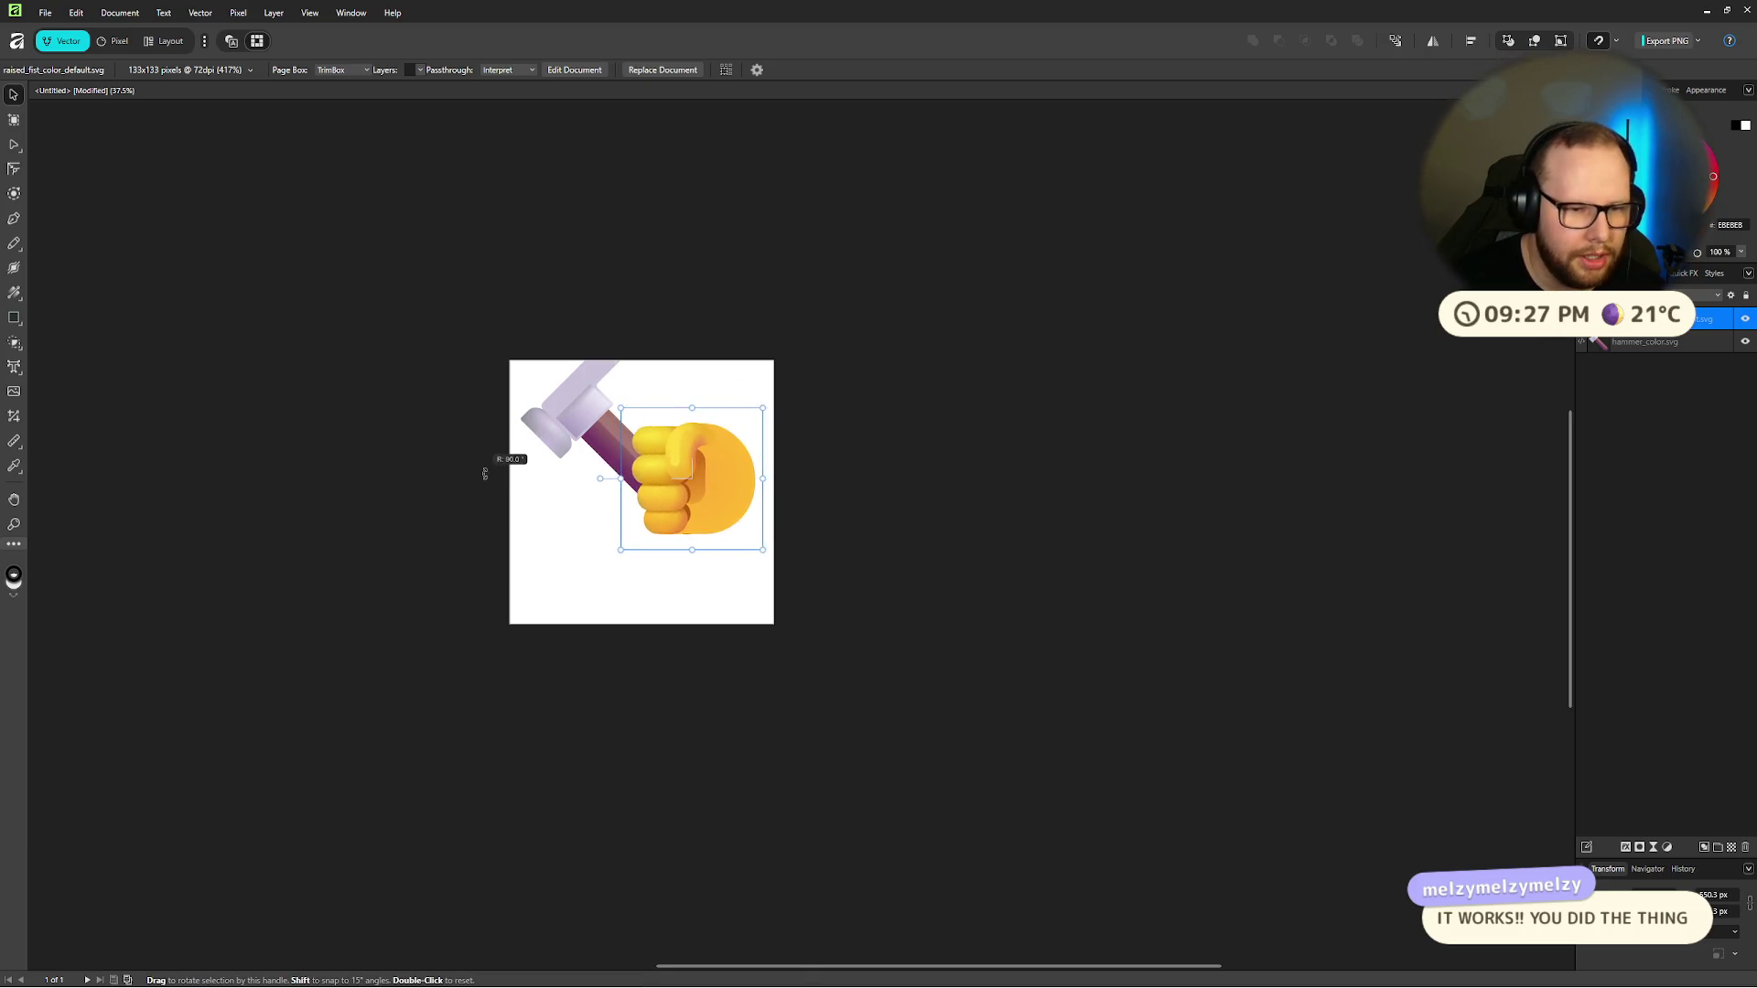
{"action": "mouse_move", "coordinate": [621, 549]}
{"action": "left_mouse_down"}
{"action": "mouse_move", "coordinate": [561, 600]}
{"action": "mouse_move", "coordinate": [583, 588]}
{"action": "left_mouse_up"}
{"action": "left_click_drag", "start_coordinate": [676, 522], "coordinate": [645, 561]}
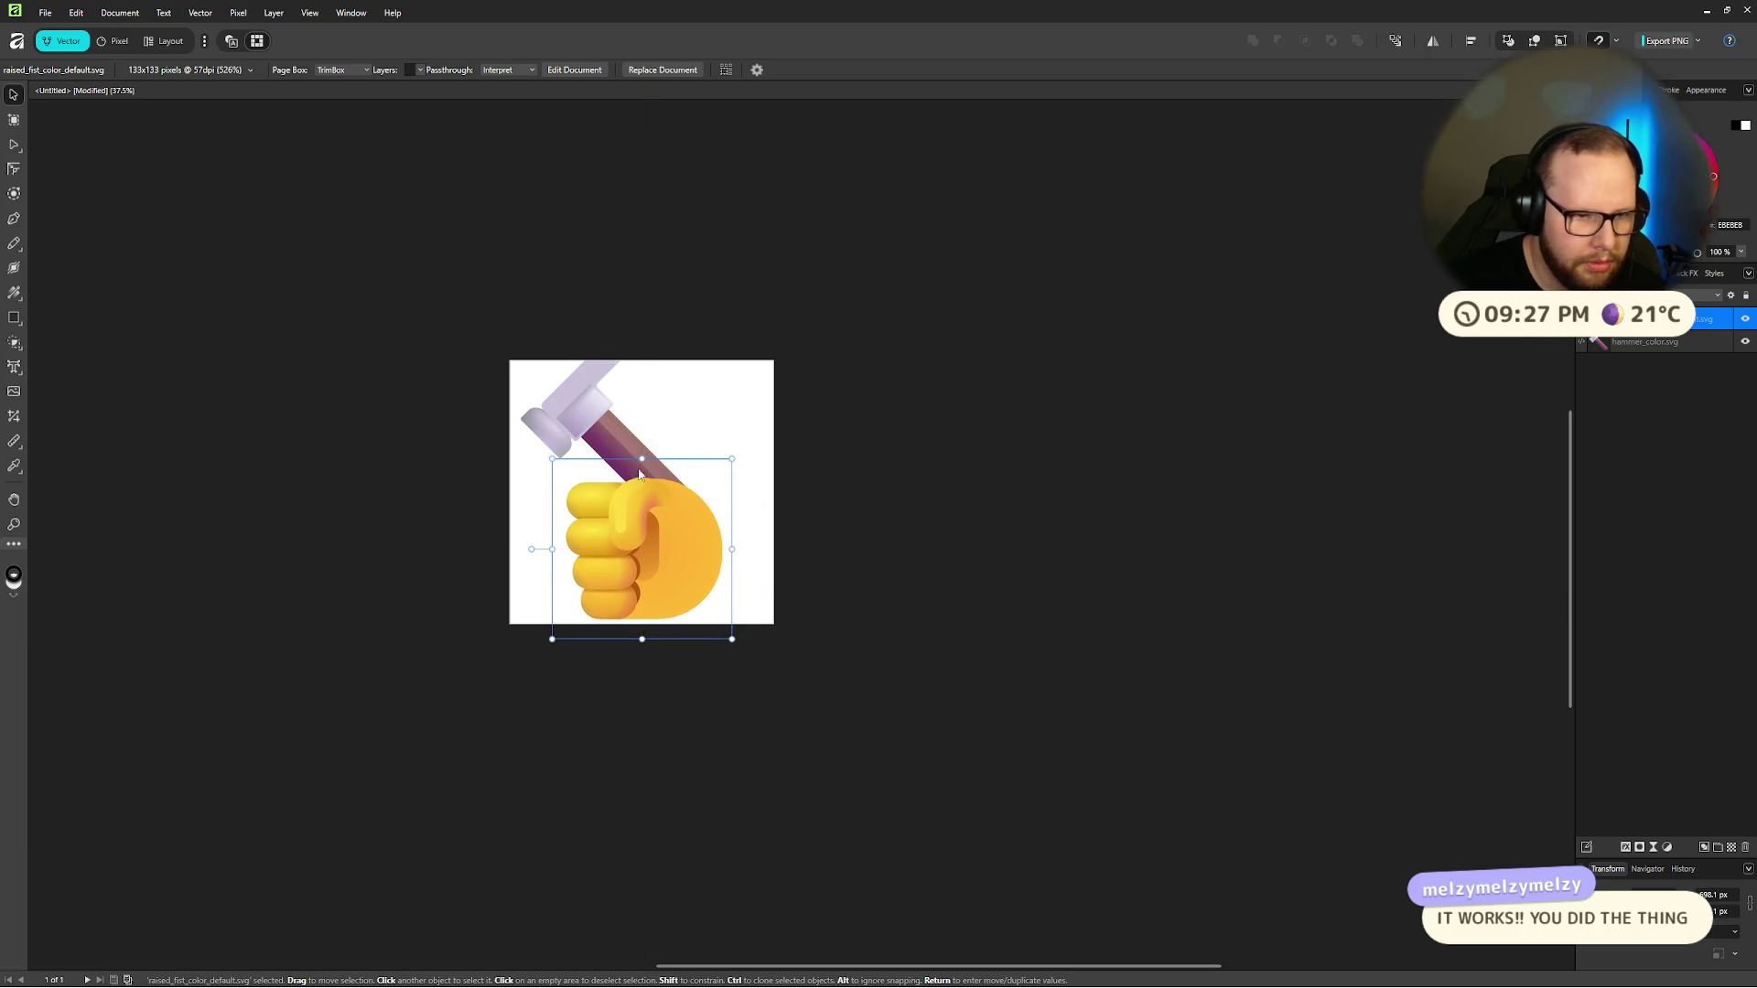
Step: Rotate the hammer 45° upright, move it behind the fist and scale it up
{"action": "left_click", "coordinate": [611, 442]}
{"action": "mouse_move", "coordinate": [617, 314]}
{"action": "left_mouse_down"}
{"action": "mouse_move", "coordinate": [661, 305]}
{"action": "mouse_move", "coordinate": [735, 330]}
{"action": "left_mouse_up"}
{"action": "left_click_drag", "start_coordinate": [659, 430], "coordinate": [694, 490]}
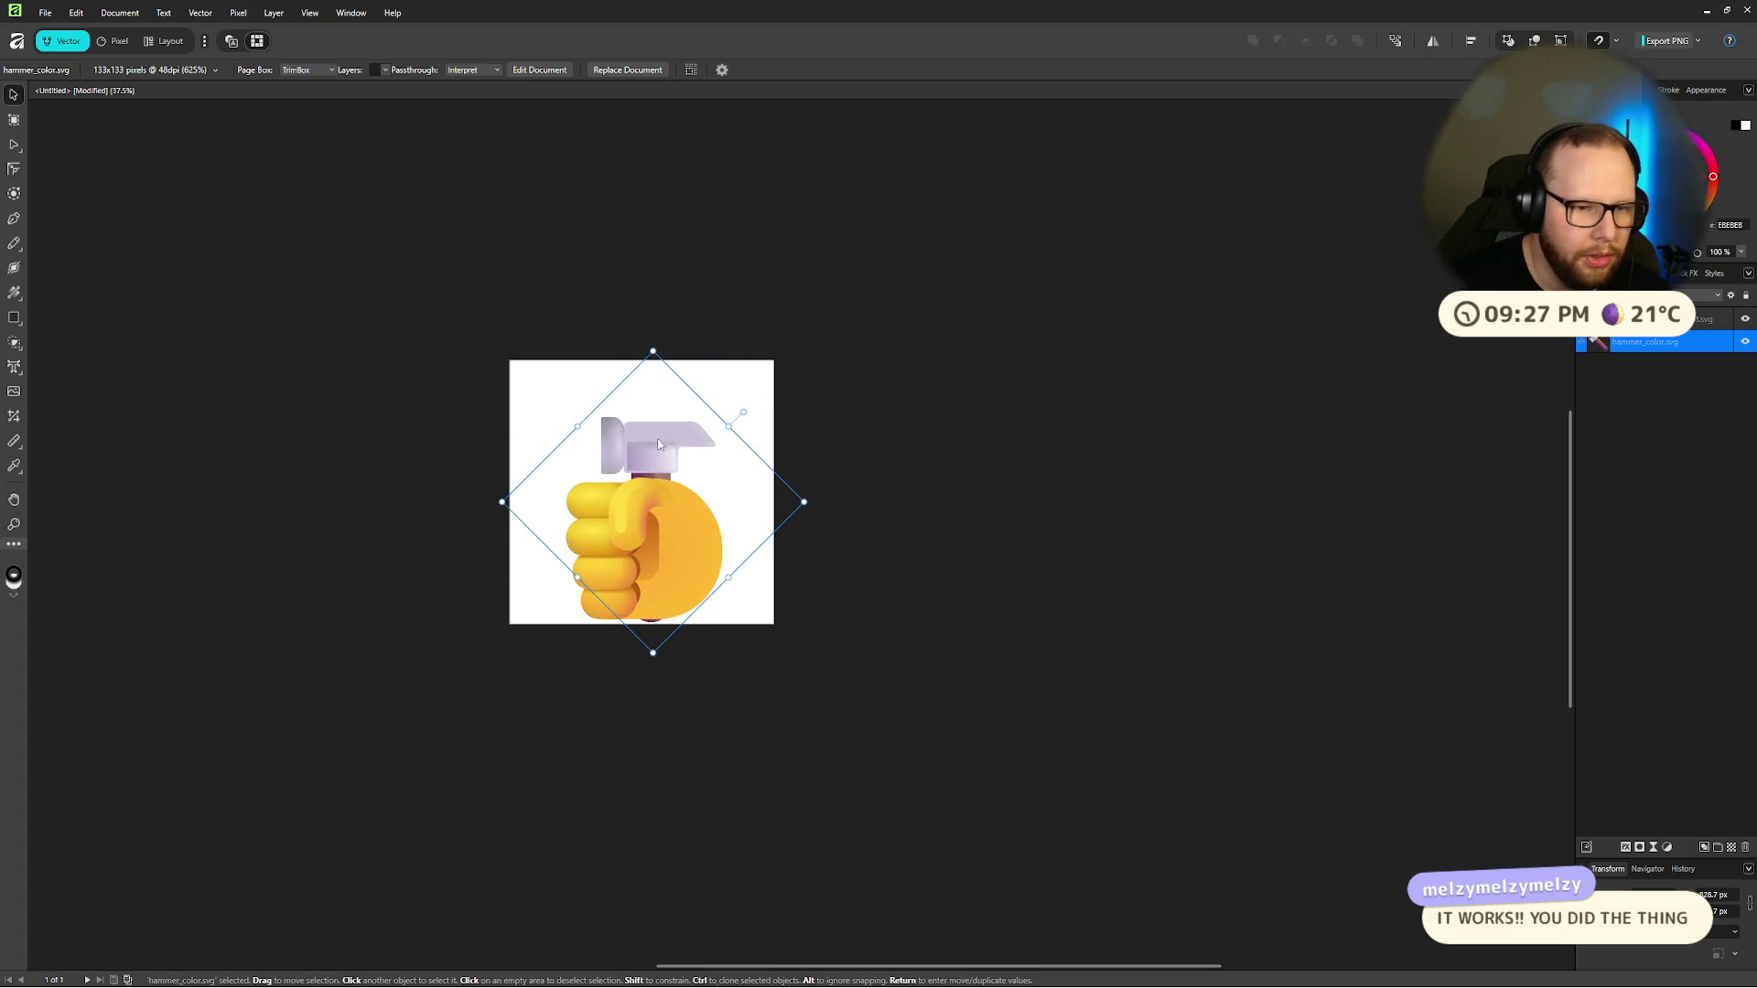
{"action": "left_click_drag", "start_coordinate": [653, 350], "coordinate": [652, 287]}
Step: Align the fist on the centre line and nudge the hammer into alignment
{"action": "left_click", "coordinate": [670, 560]}
{"action": "left_click_drag", "start_coordinate": [669, 560], "coordinate": [666, 558]}
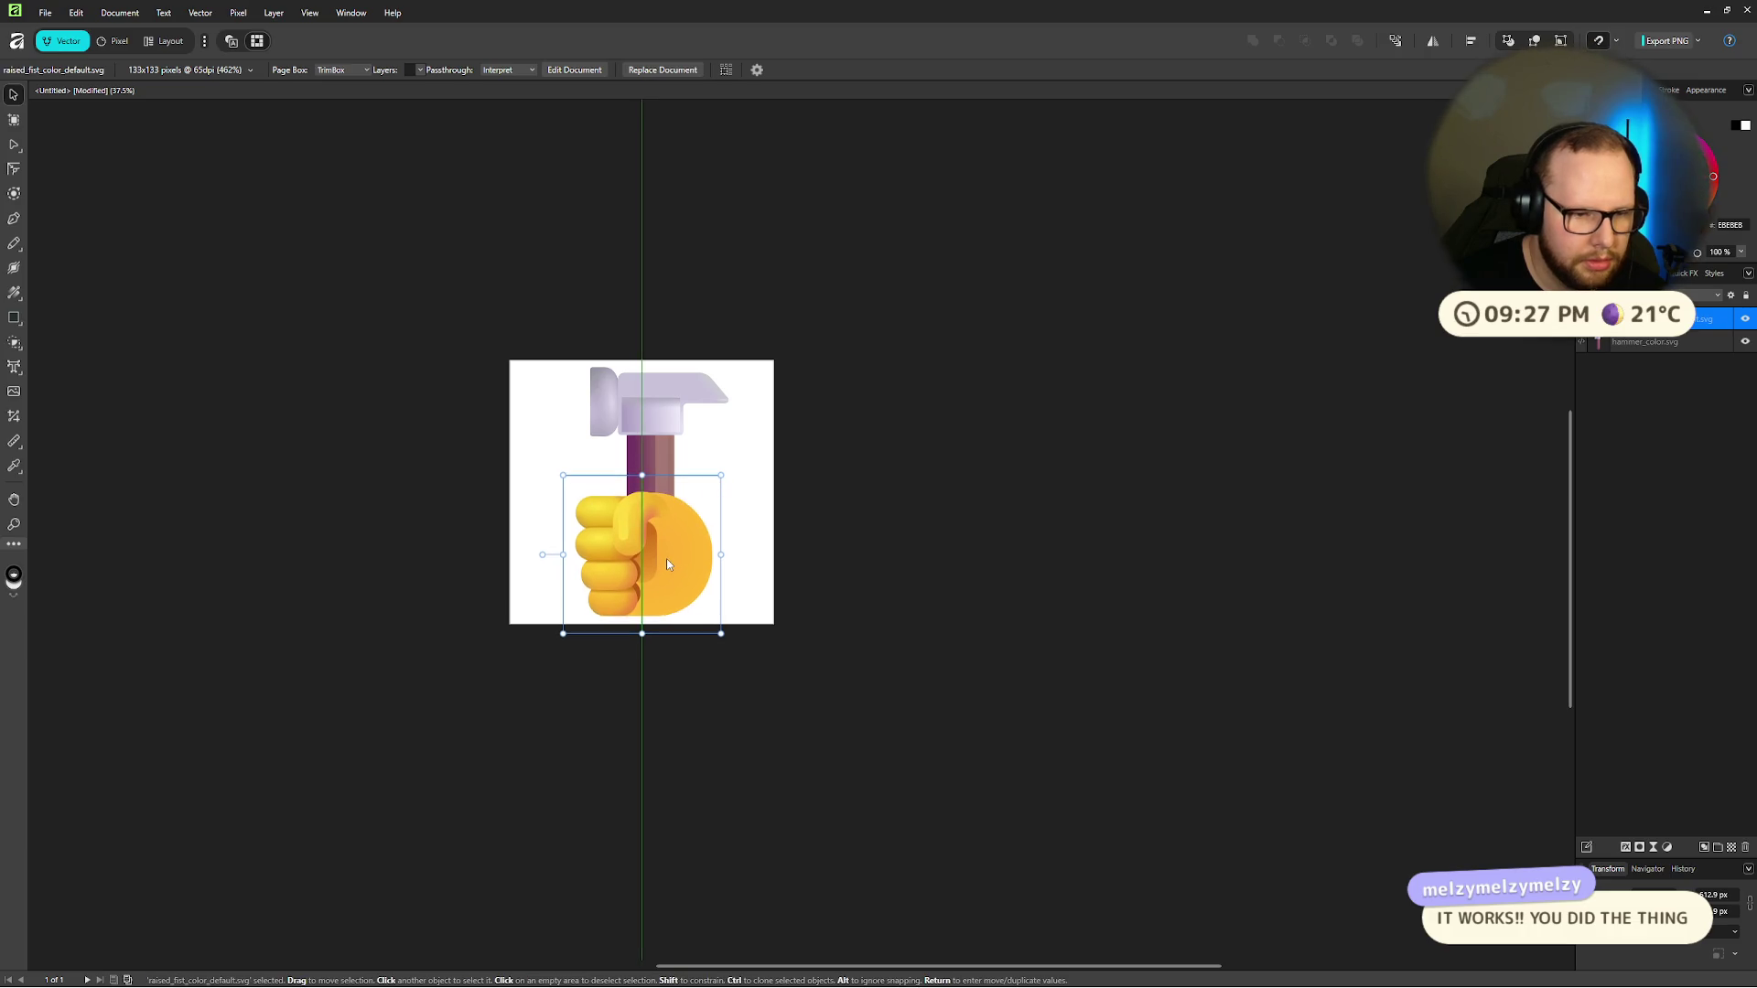
{"action": "left_click", "coordinate": [839, 481]}
{"action": "left_click", "coordinate": [657, 455]}
{"action": "mouse_move", "coordinate": [657, 456]}
{"action": "left_mouse_down"}
{"action": "mouse_move", "coordinate": [646, 472]}
{"action": "mouse_move", "coordinate": [640, 459]}
{"action": "left_mouse_up"}
{"action": "left_click", "coordinate": [803, 327]}
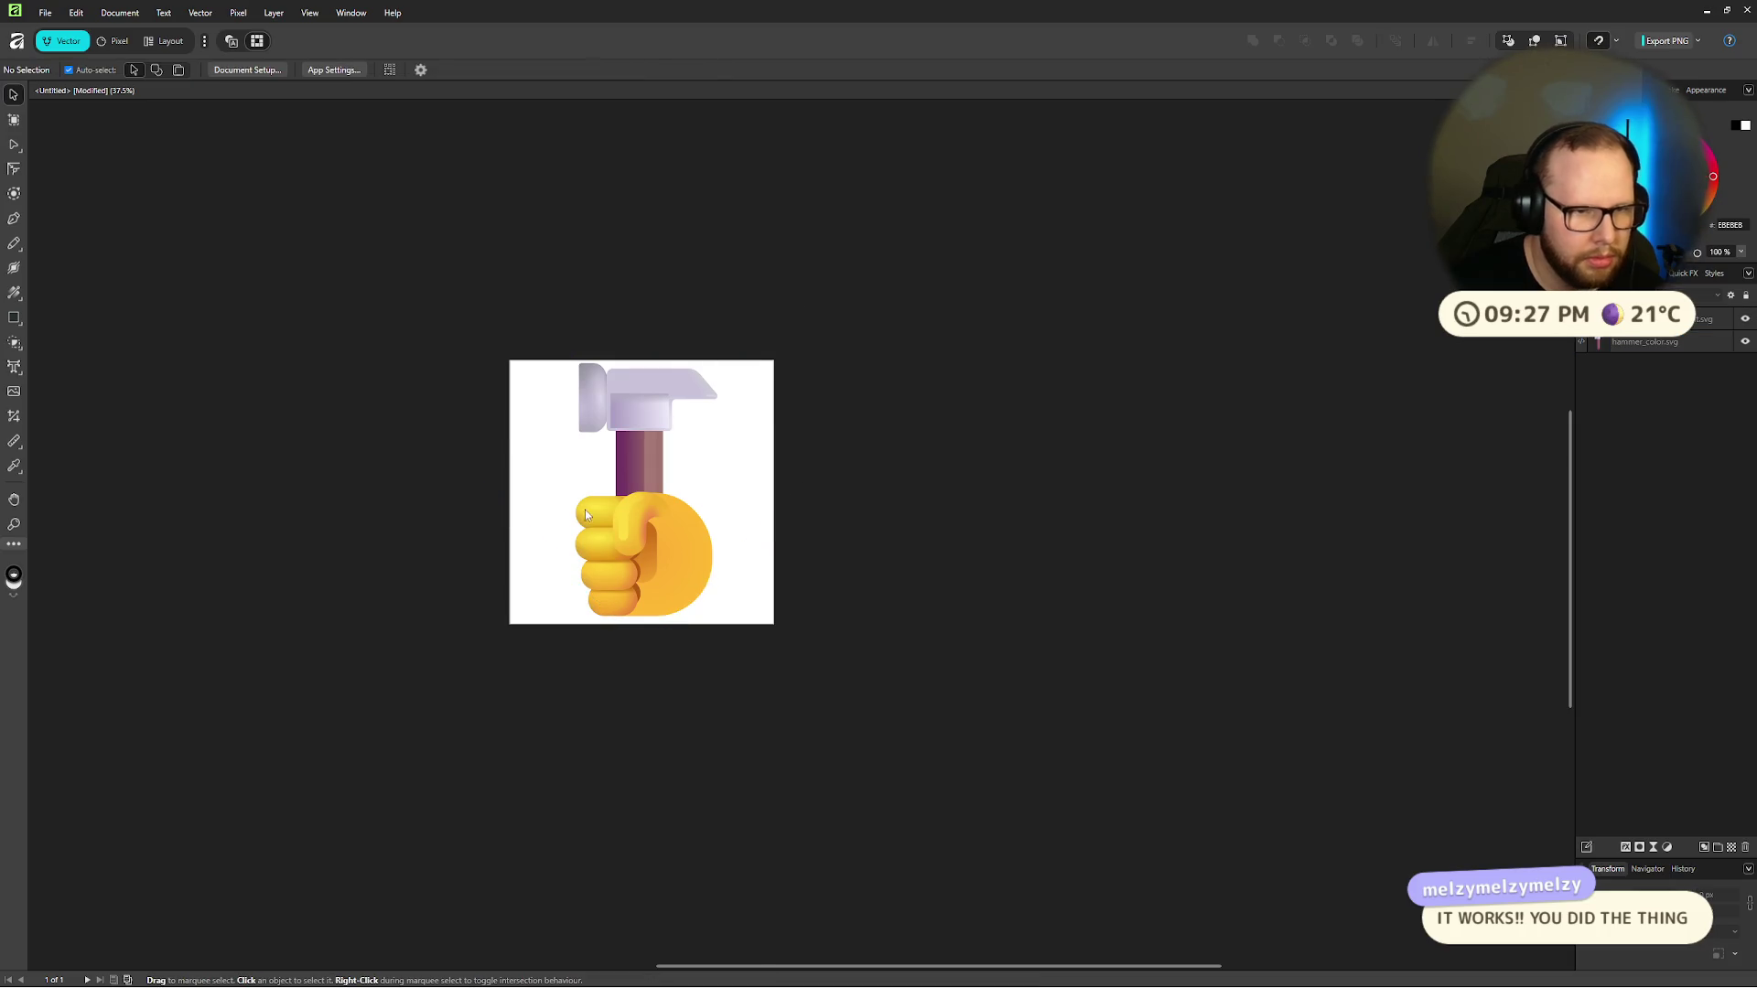
{"action": "scroll", "coordinate": [599, 517], "scroll_direction": "up", "scroll_amount": 3}
{"action": "scroll", "coordinate": [622, 522], "scroll_direction": "down", "scroll_amount": 2}
Step: Lower the fist slightly and tilt it a little
{"action": "left_click", "coordinate": [692, 608]}
{"action": "left_click_drag", "start_coordinate": [692, 608], "coordinate": [693, 615]}
{"action": "left_click", "coordinate": [709, 433]}
{"action": "left_click", "coordinate": [709, 433]}
{"action": "left_click", "coordinate": [329, 296]}
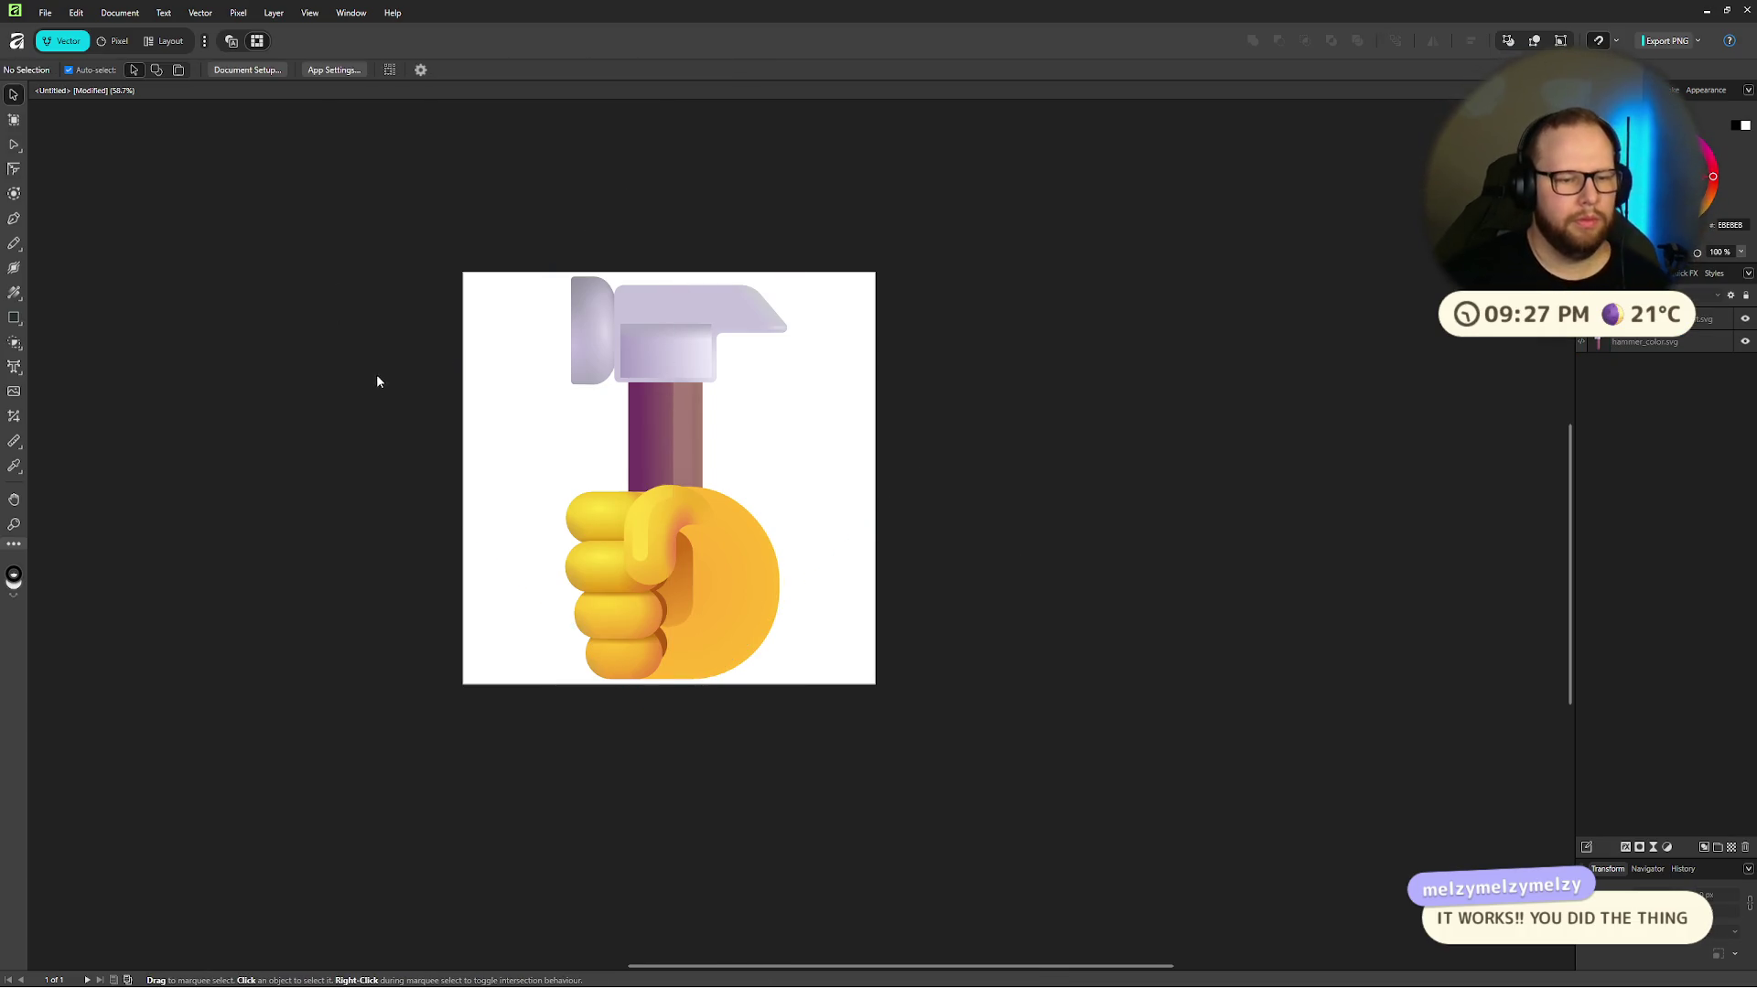
{"action": "left_click", "coordinate": [696, 585]}
{"action": "left_click", "coordinate": [1109, 394]}
{"action": "left_click", "coordinate": [695, 586]}
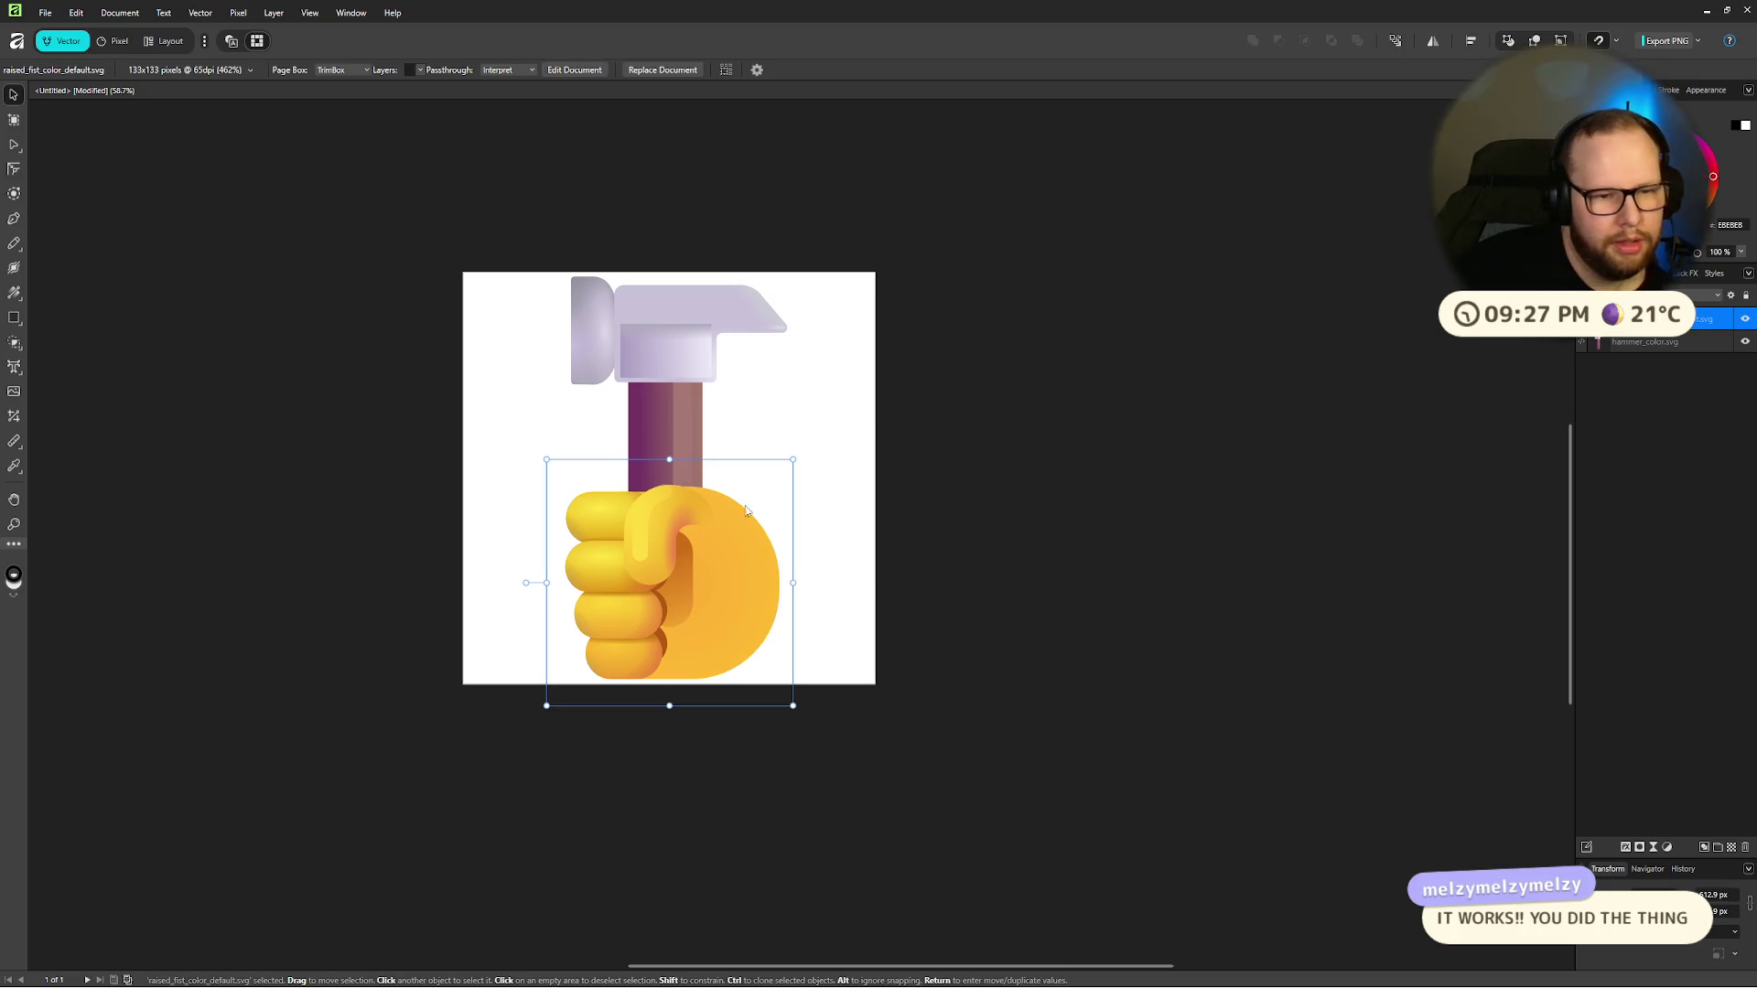
{"action": "left_click_drag", "start_coordinate": [793, 456], "coordinate": [800, 468]}
Step: Shift the fist down-right, then move hammer and fist down together
{"action": "left_click", "coordinate": [973, 495]}
{"action": "left_click_drag", "start_coordinate": [684, 575], "coordinate": [691, 596]}
{"action": "left_click", "coordinate": [1046, 503]}
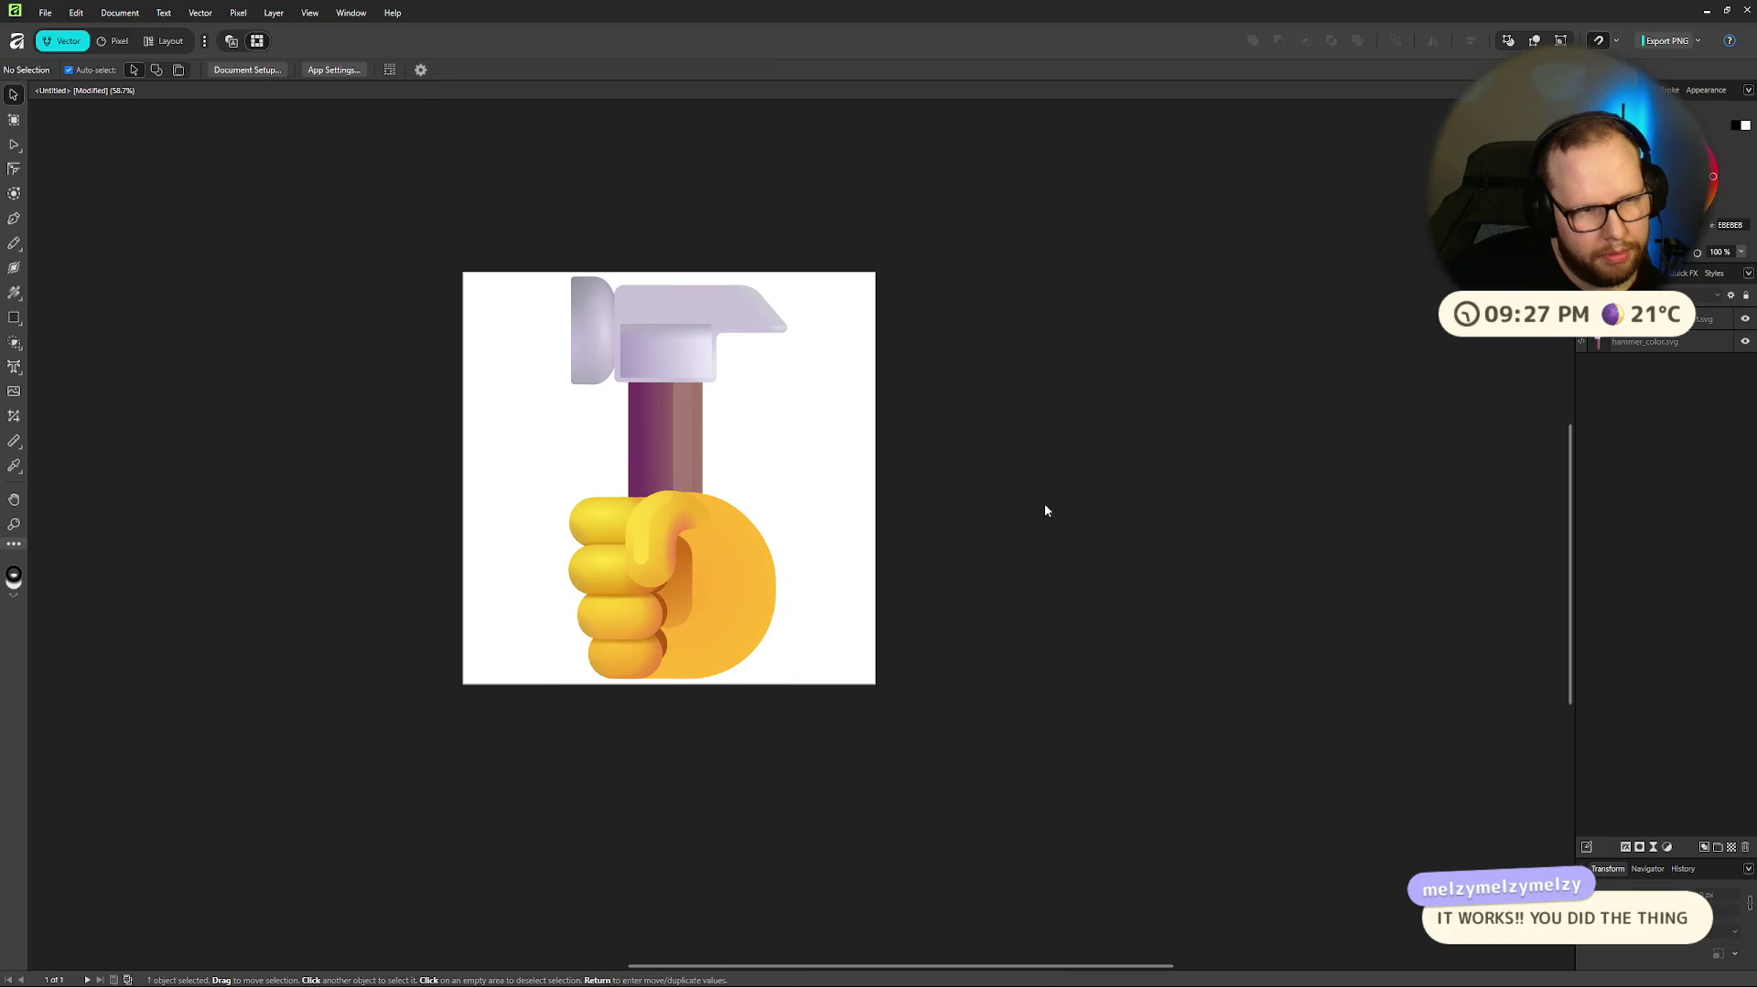
{"action": "left_click", "coordinate": [665, 593]}
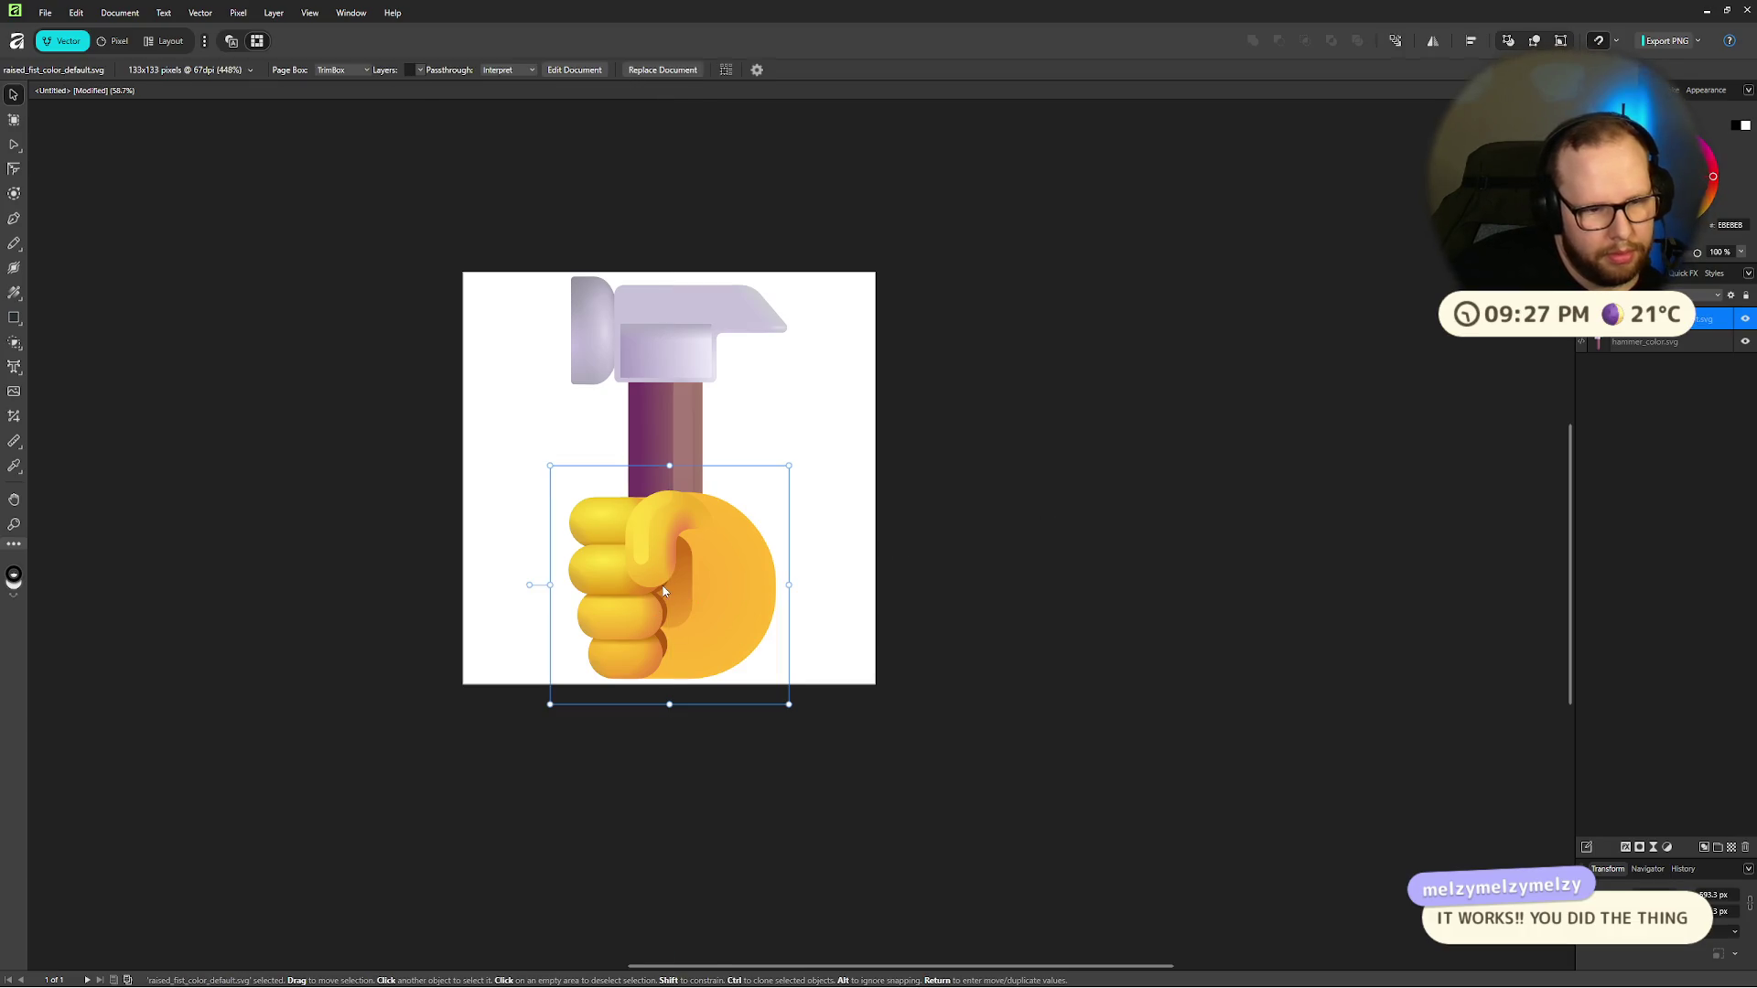
{"action": "left_click", "coordinate": [660, 447], "text": "shift"}
{"action": "mouse_move", "coordinate": [661, 545]}
{"action": "left_mouse_down"}
{"action": "mouse_move", "coordinate": [665, 573]}
{"action": "mouse_move", "coordinate": [665, 512]}
{"action": "mouse_move", "coordinate": [655, 602]}
{"action": "mouse_move", "coordinate": [677, 562]}
{"action": "left_mouse_up"}
{"action": "left_click", "coordinate": [1164, 430]}
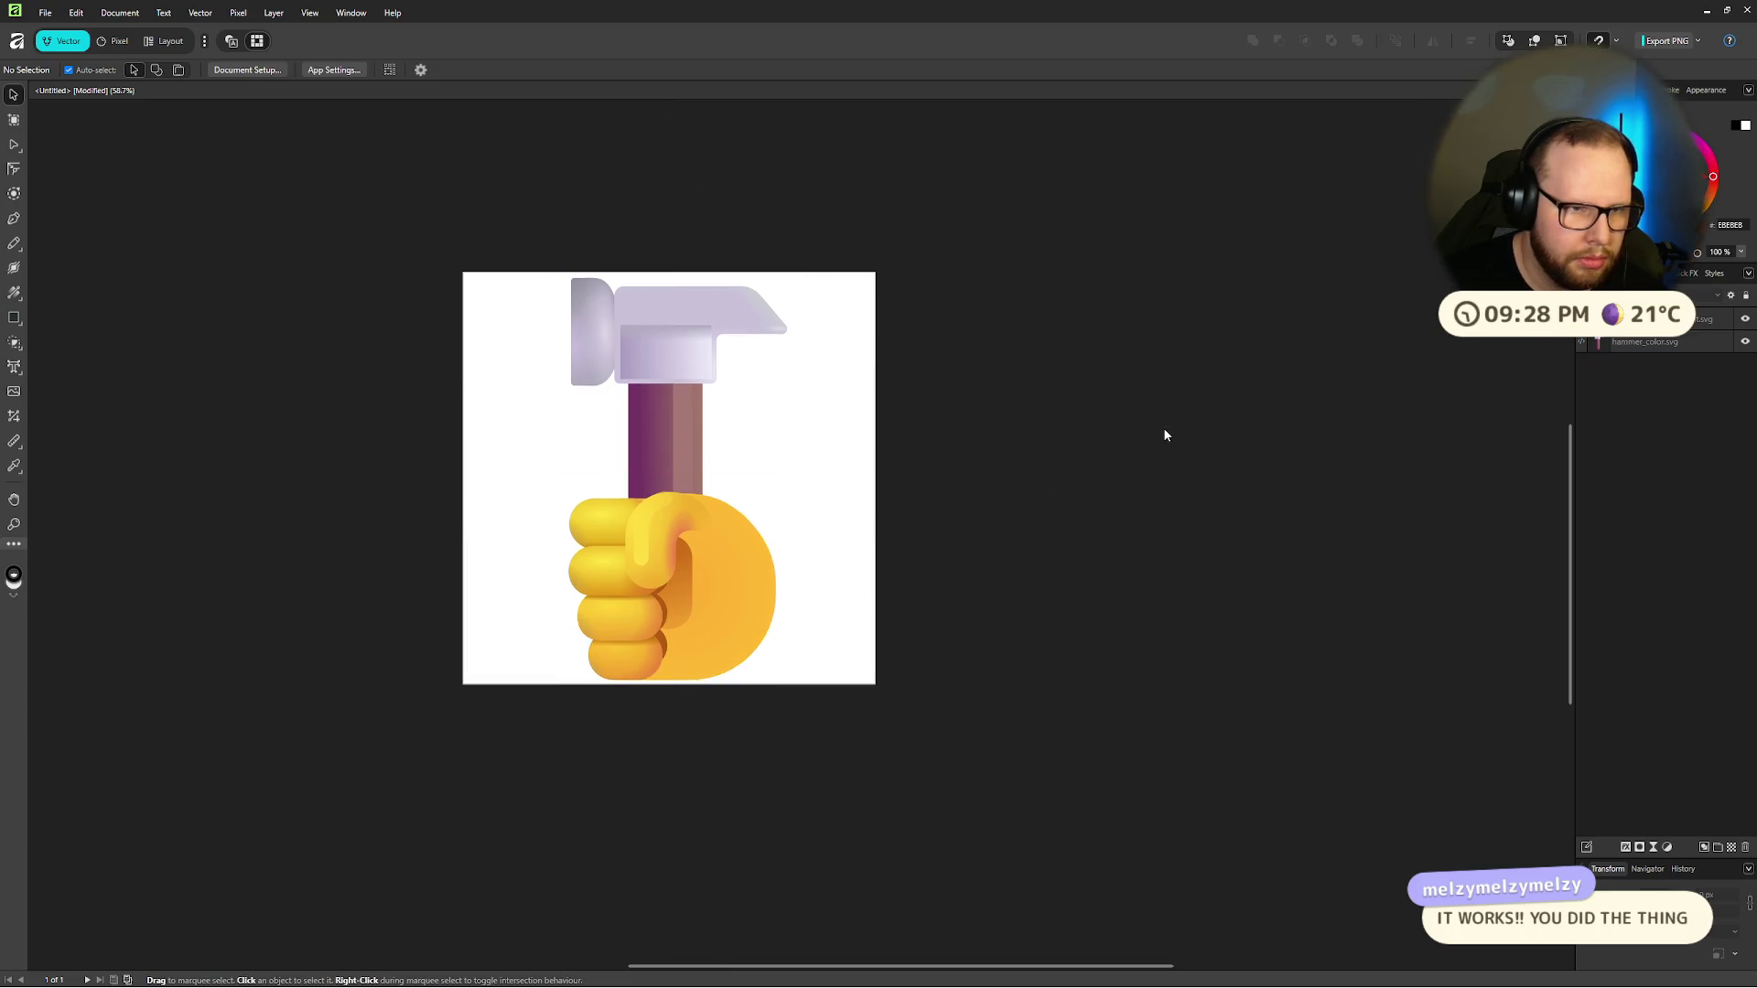
{"action": "scroll", "coordinate": [765, 514], "scroll_direction": "down", "scroll_amount": 3}
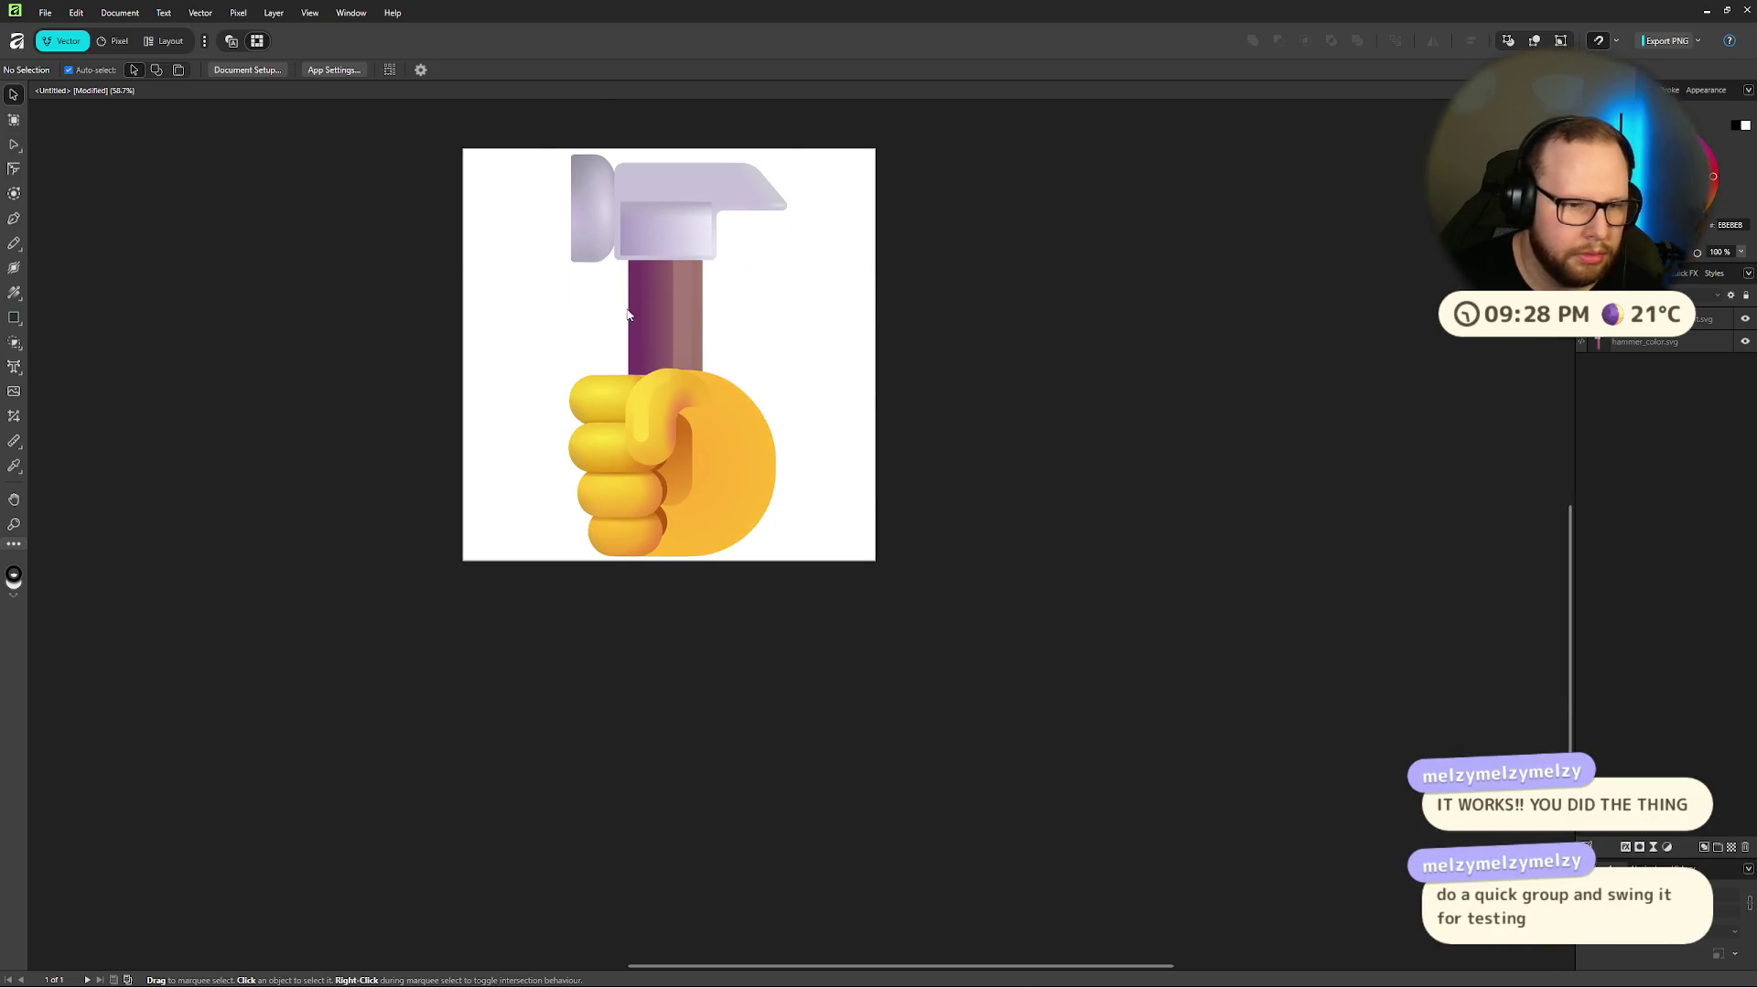
{"action": "key", "text": "ctrl+a"}
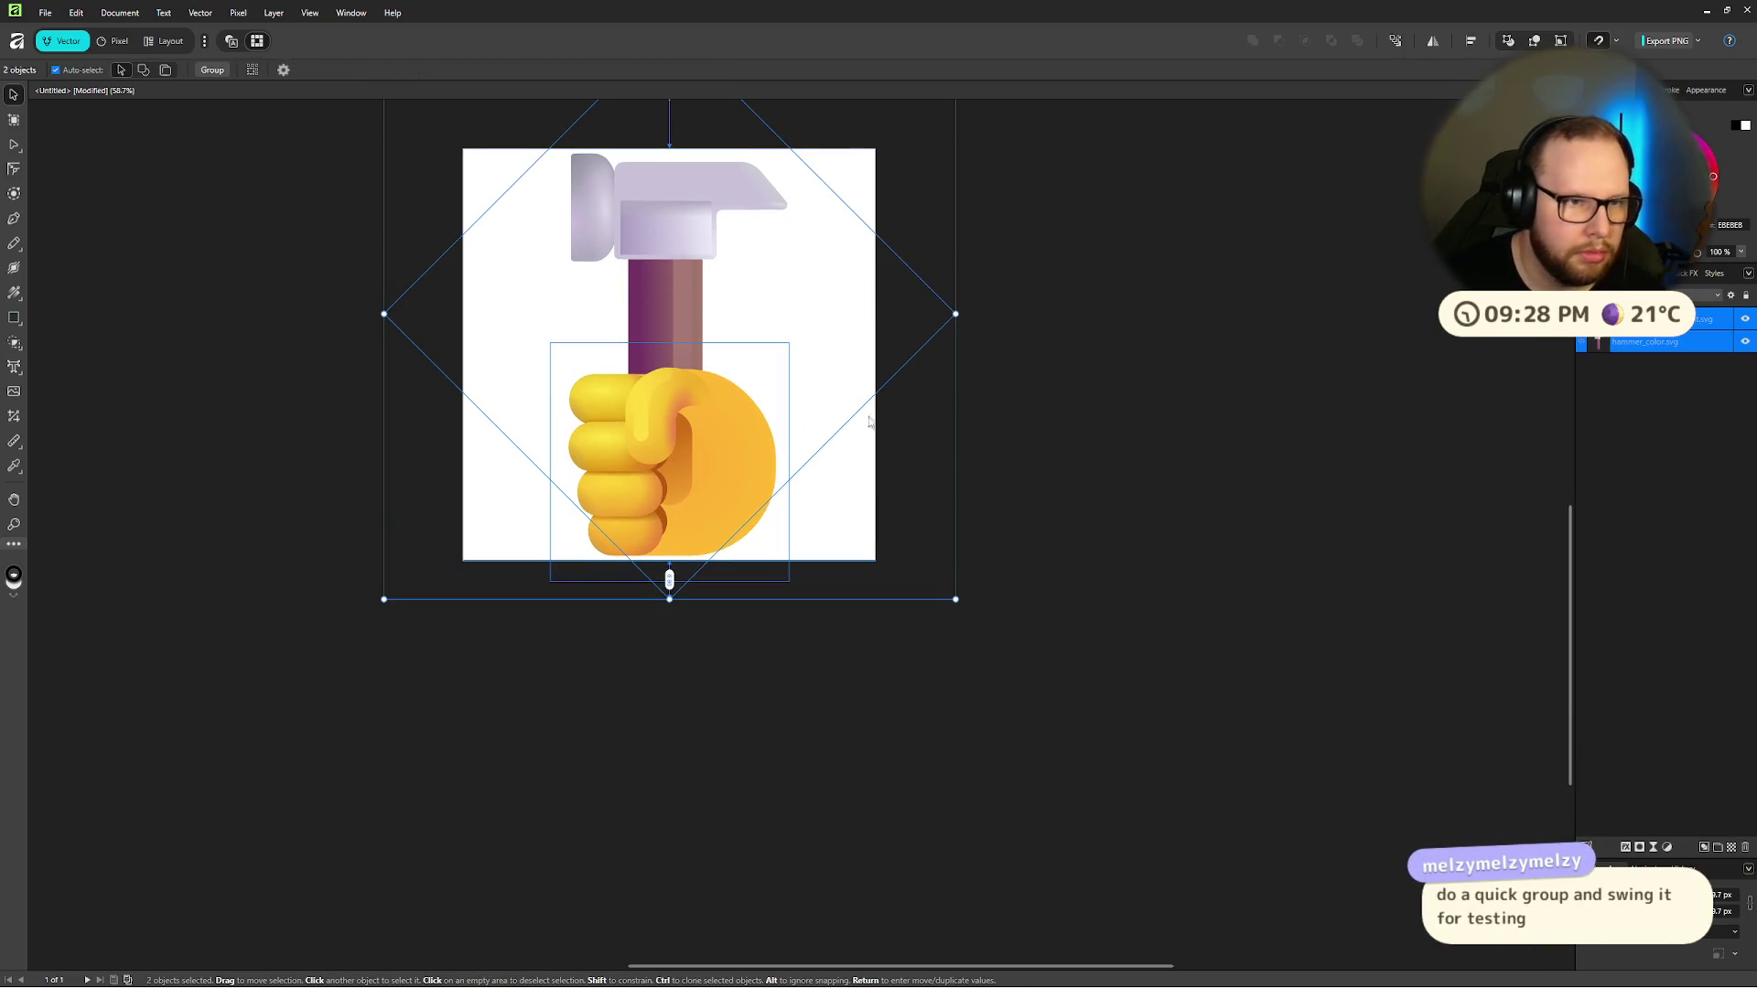
{"action": "left_click", "coordinate": [1152, 385]}
{"action": "scroll", "coordinate": [706, 392], "scroll_direction": "up", "scroll_amount": 1}
{"action": "left_click", "coordinate": [706, 392]}
{"action": "key", "text": "ctrl+a"}
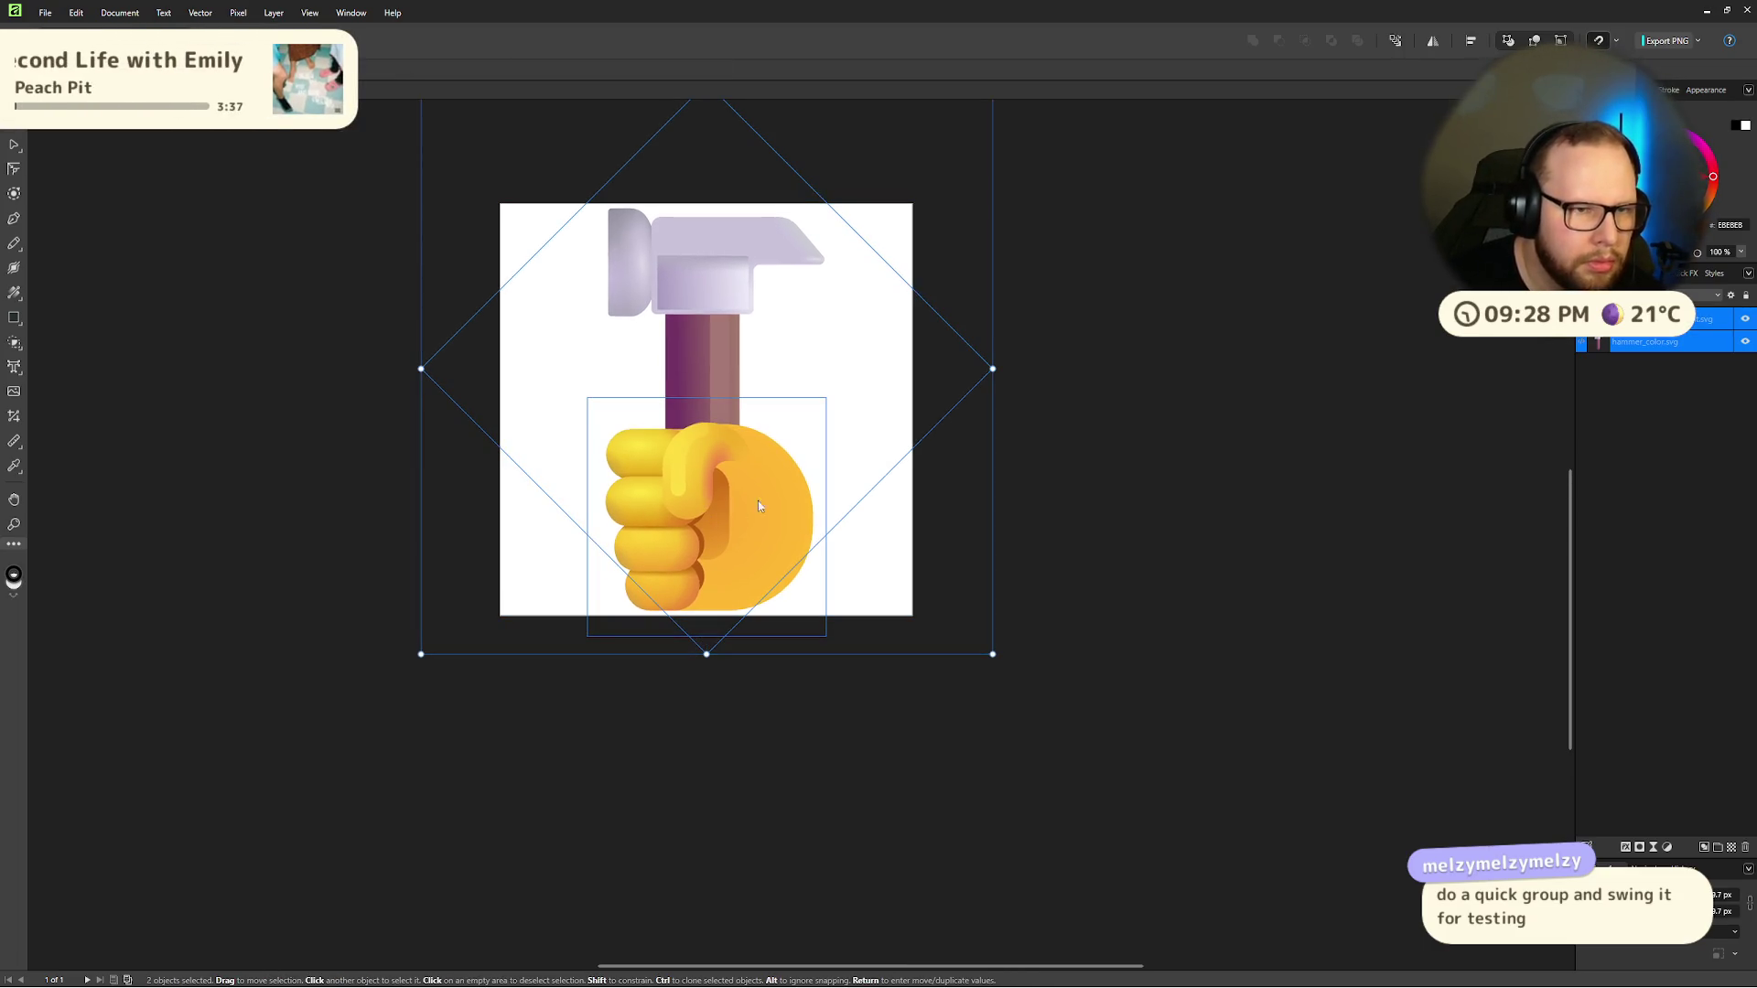
{"action": "left_click", "coordinate": [1198, 448]}
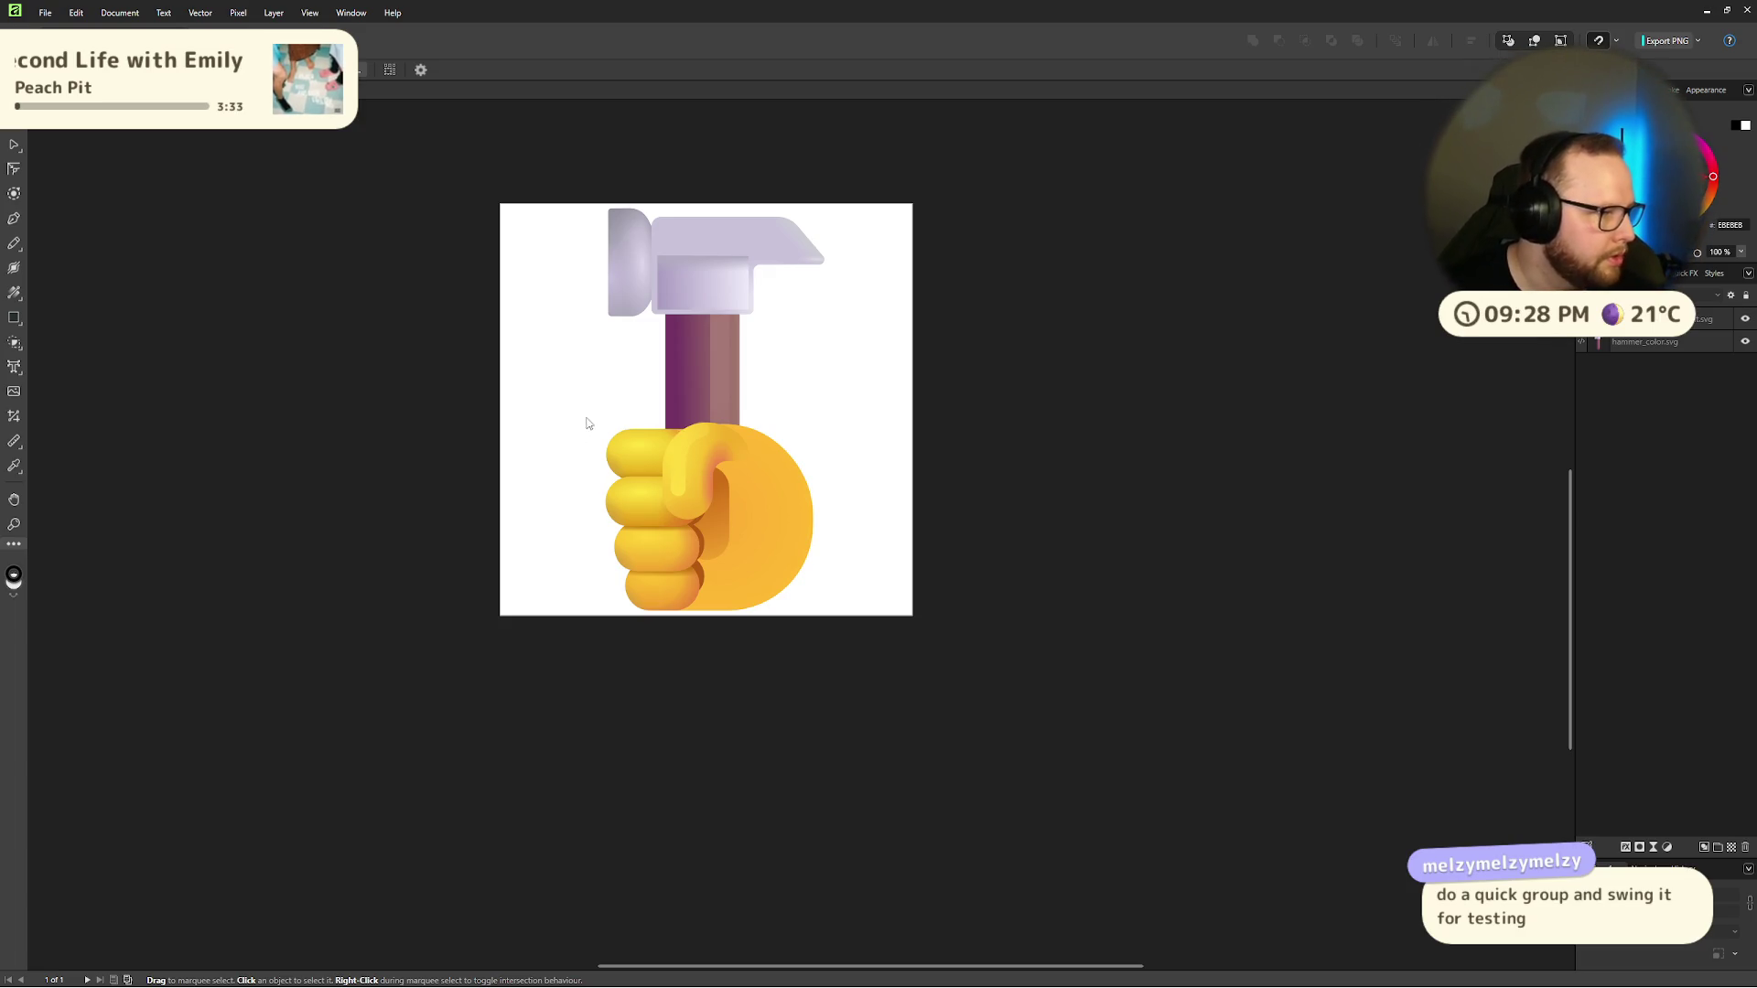
{"action": "left_click", "coordinate": [707, 344]}
{"action": "left_click", "coordinate": [698, 498], "text": "shift"}
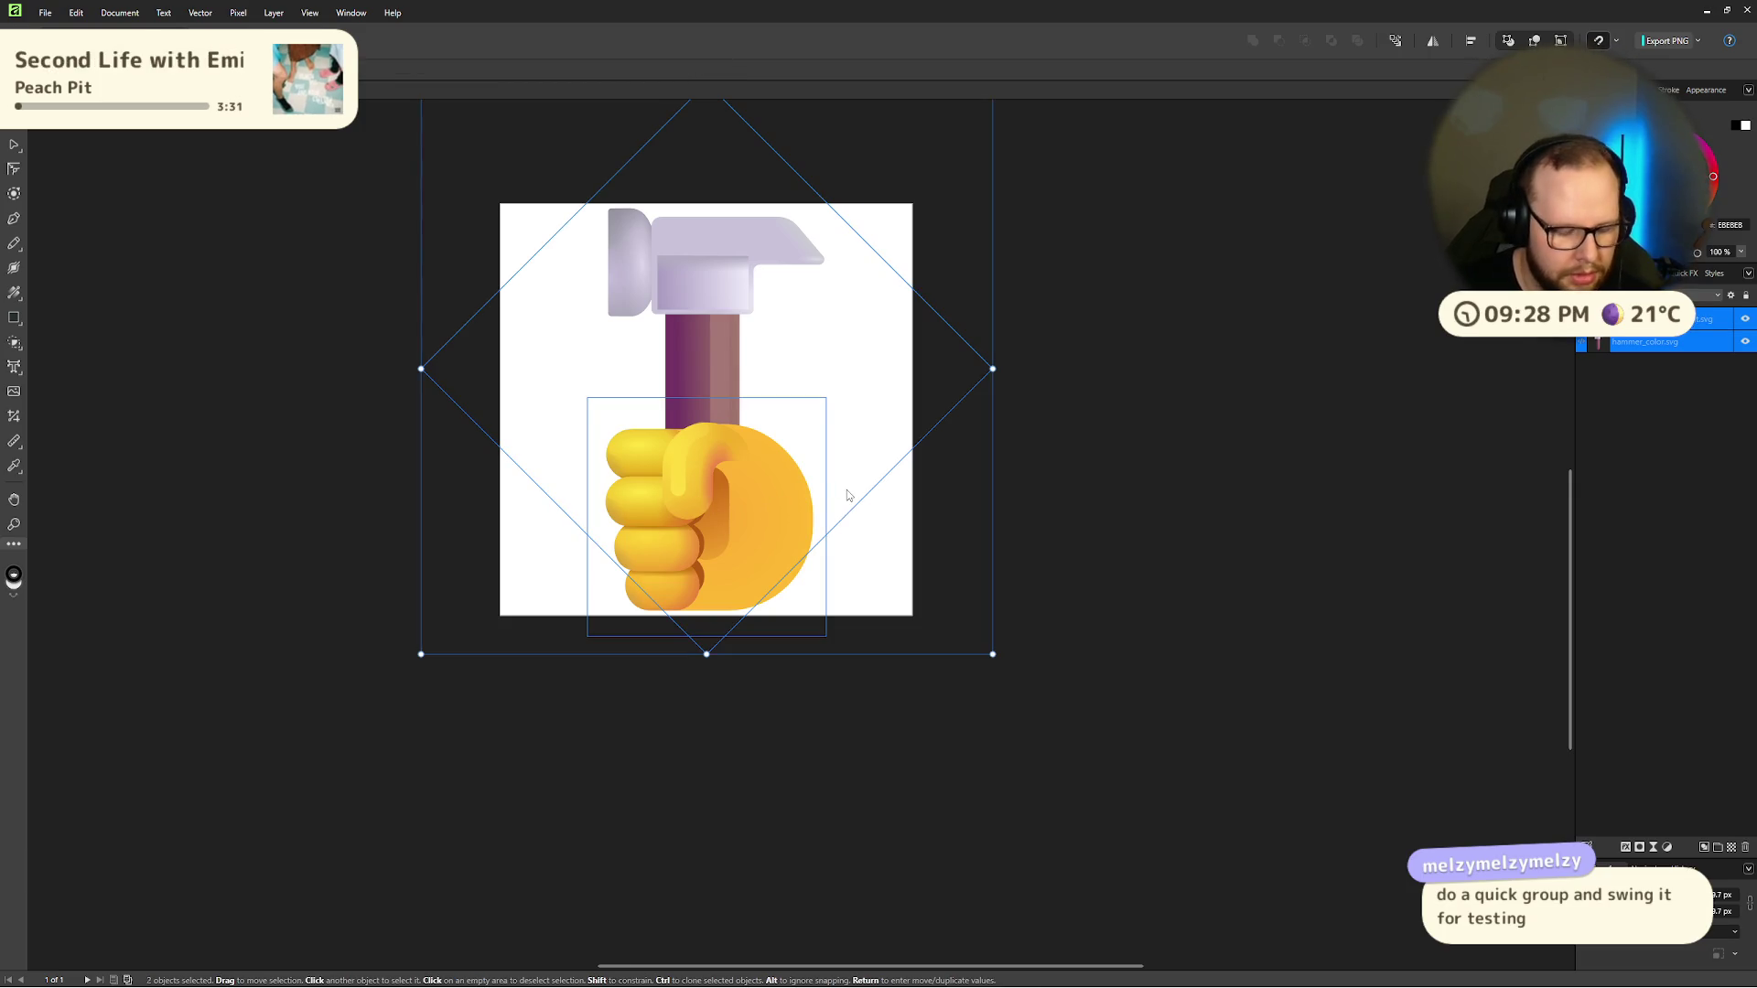
{"action": "key", "text": "ctrl+g"}
{"action": "scroll", "coordinate": [798, 443], "scroll_direction": "down", "scroll_amount": 5}
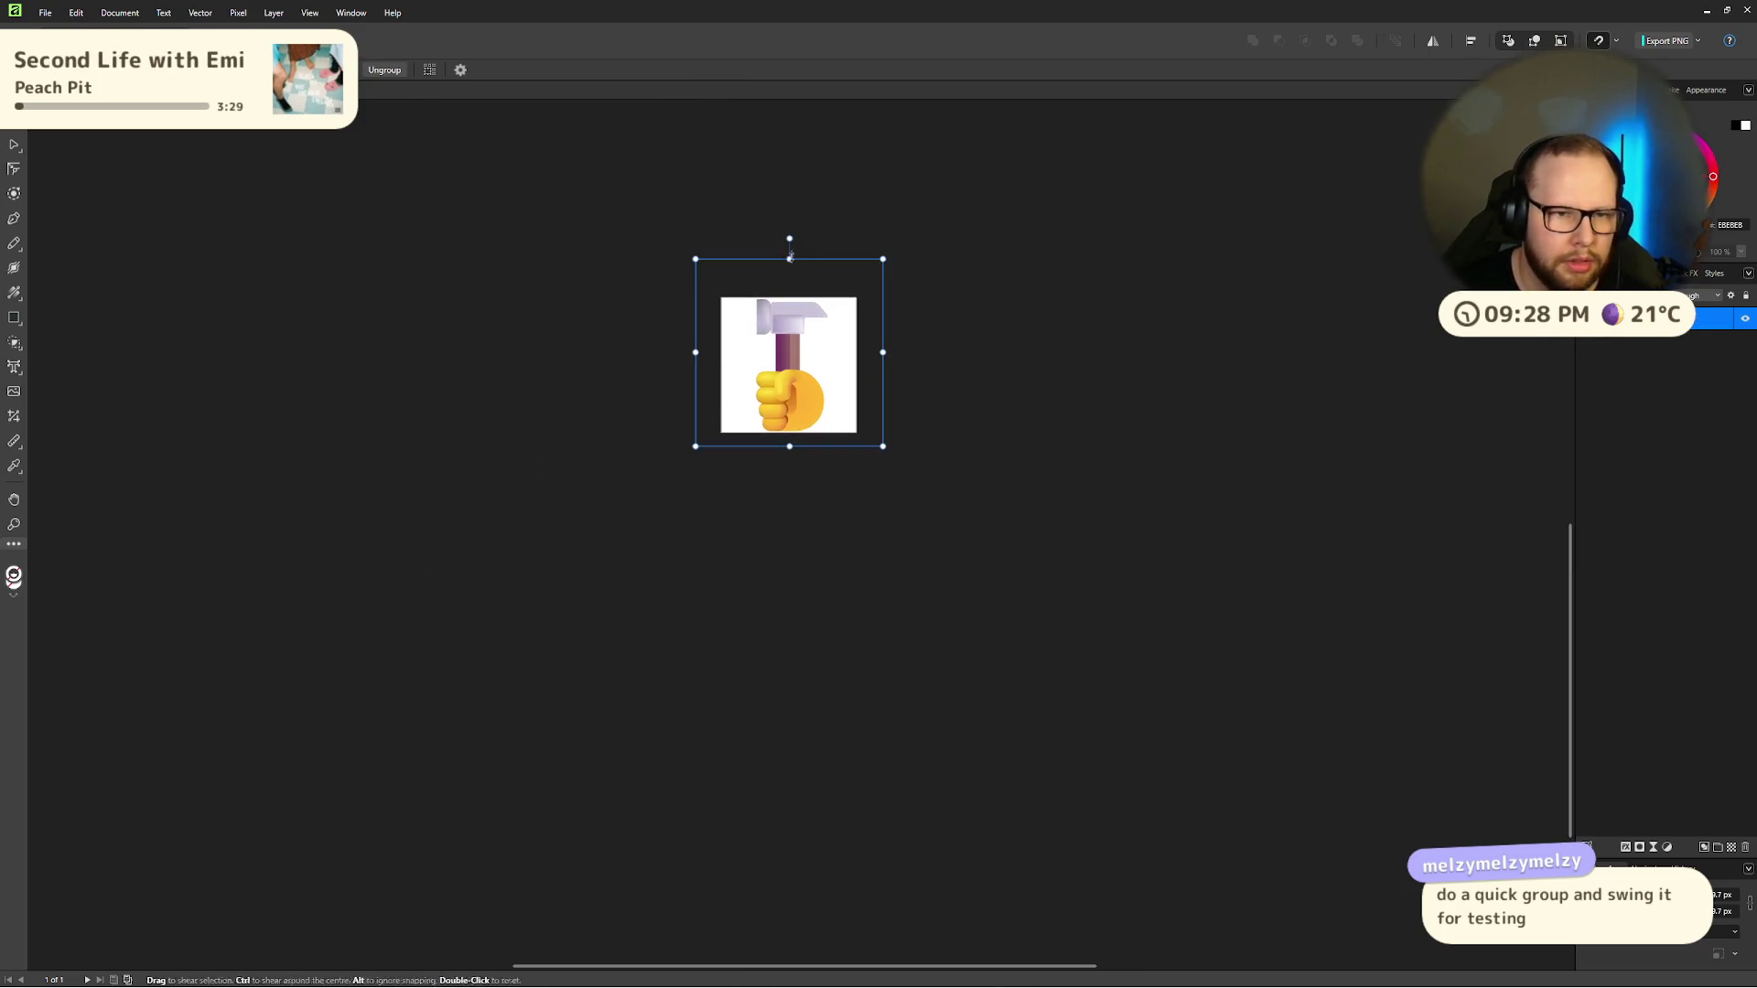
{"action": "mouse_move", "coordinate": [789, 239]}
{"action": "left_mouse_down"}
{"action": "mouse_move", "coordinate": [673, 255]}
{"action": "mouse_move", "coordinate": [892, 223]}
{"action": "mouse_move", "coordinate": [574, 282]}
{"action": "mouse_move", "coordinate": [946, 195]}
{"action": "mouse_move", "coordinate": [537, 263]}
{"action": "mouse_move", "coordinate": [897, 219]}
{"action": "left_mouse_up"}
{"action": "key", "text": "ctrl+z"}
{"action": "key", "text": "ctrl+z"}
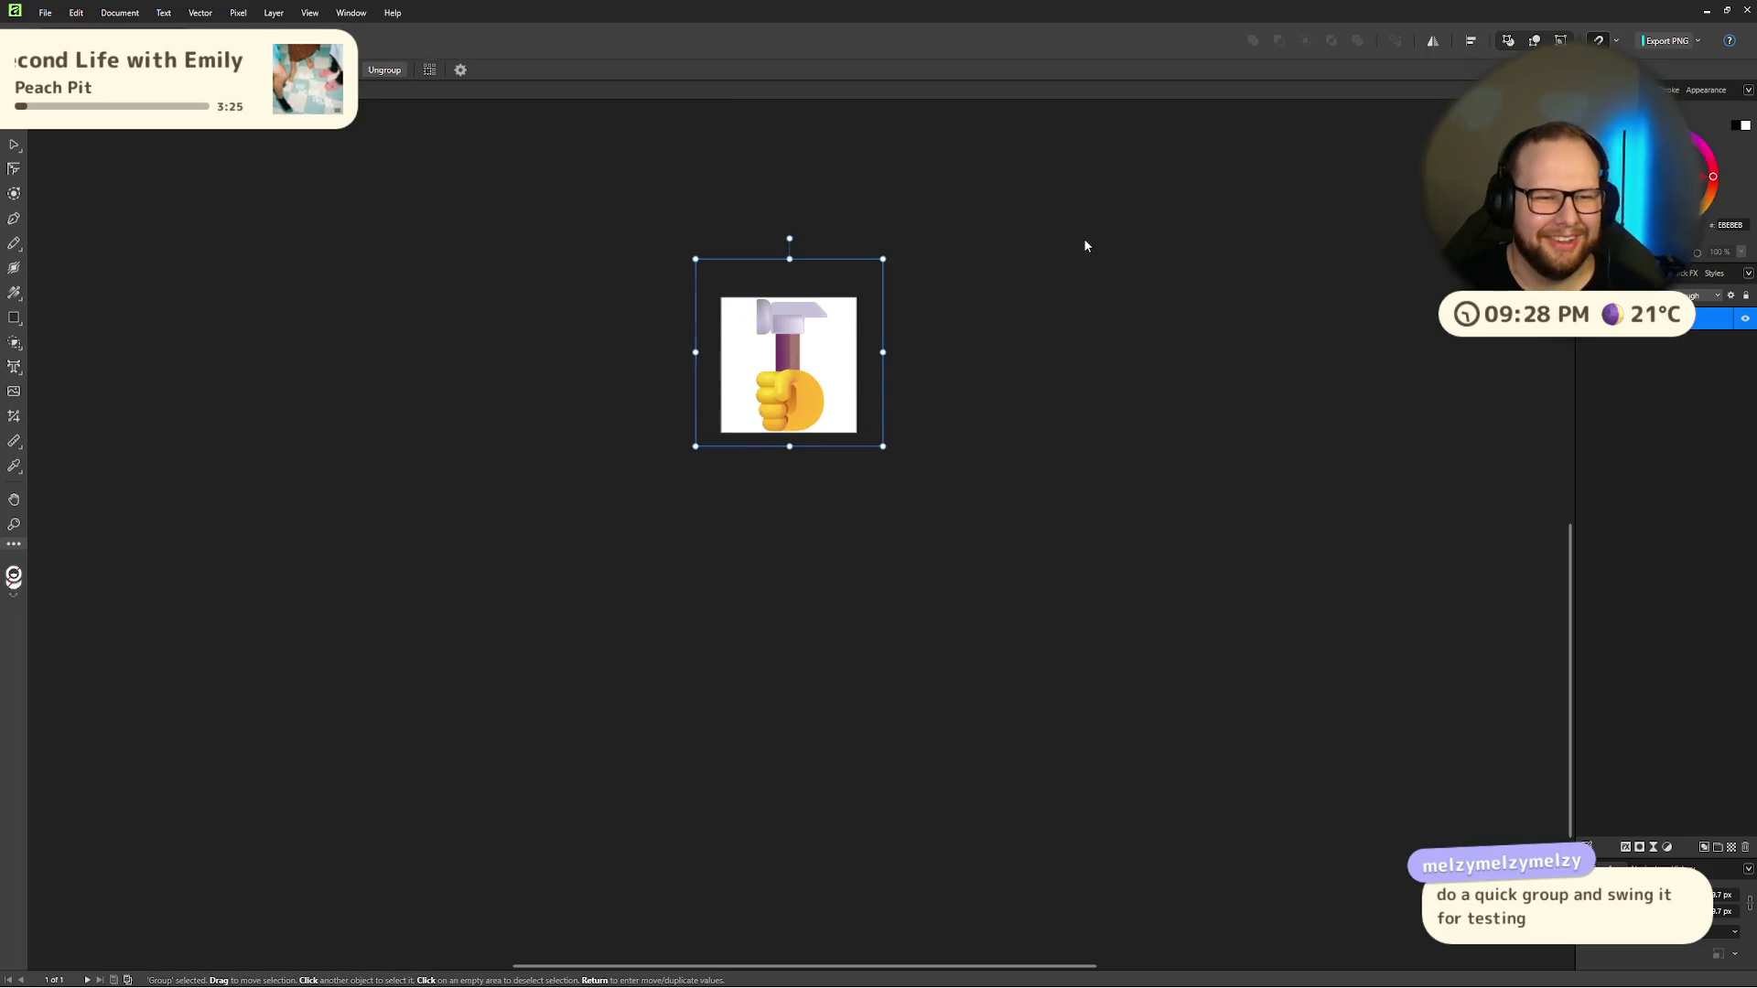
{"action": "scroll", "coordinate": [910, 397], "scroll_direction": "up", "scroll_amount": 2}
{"action": "scroll", "coordinate": [870, 456], "scroll_direction": "up", "scroll_amount": 5}
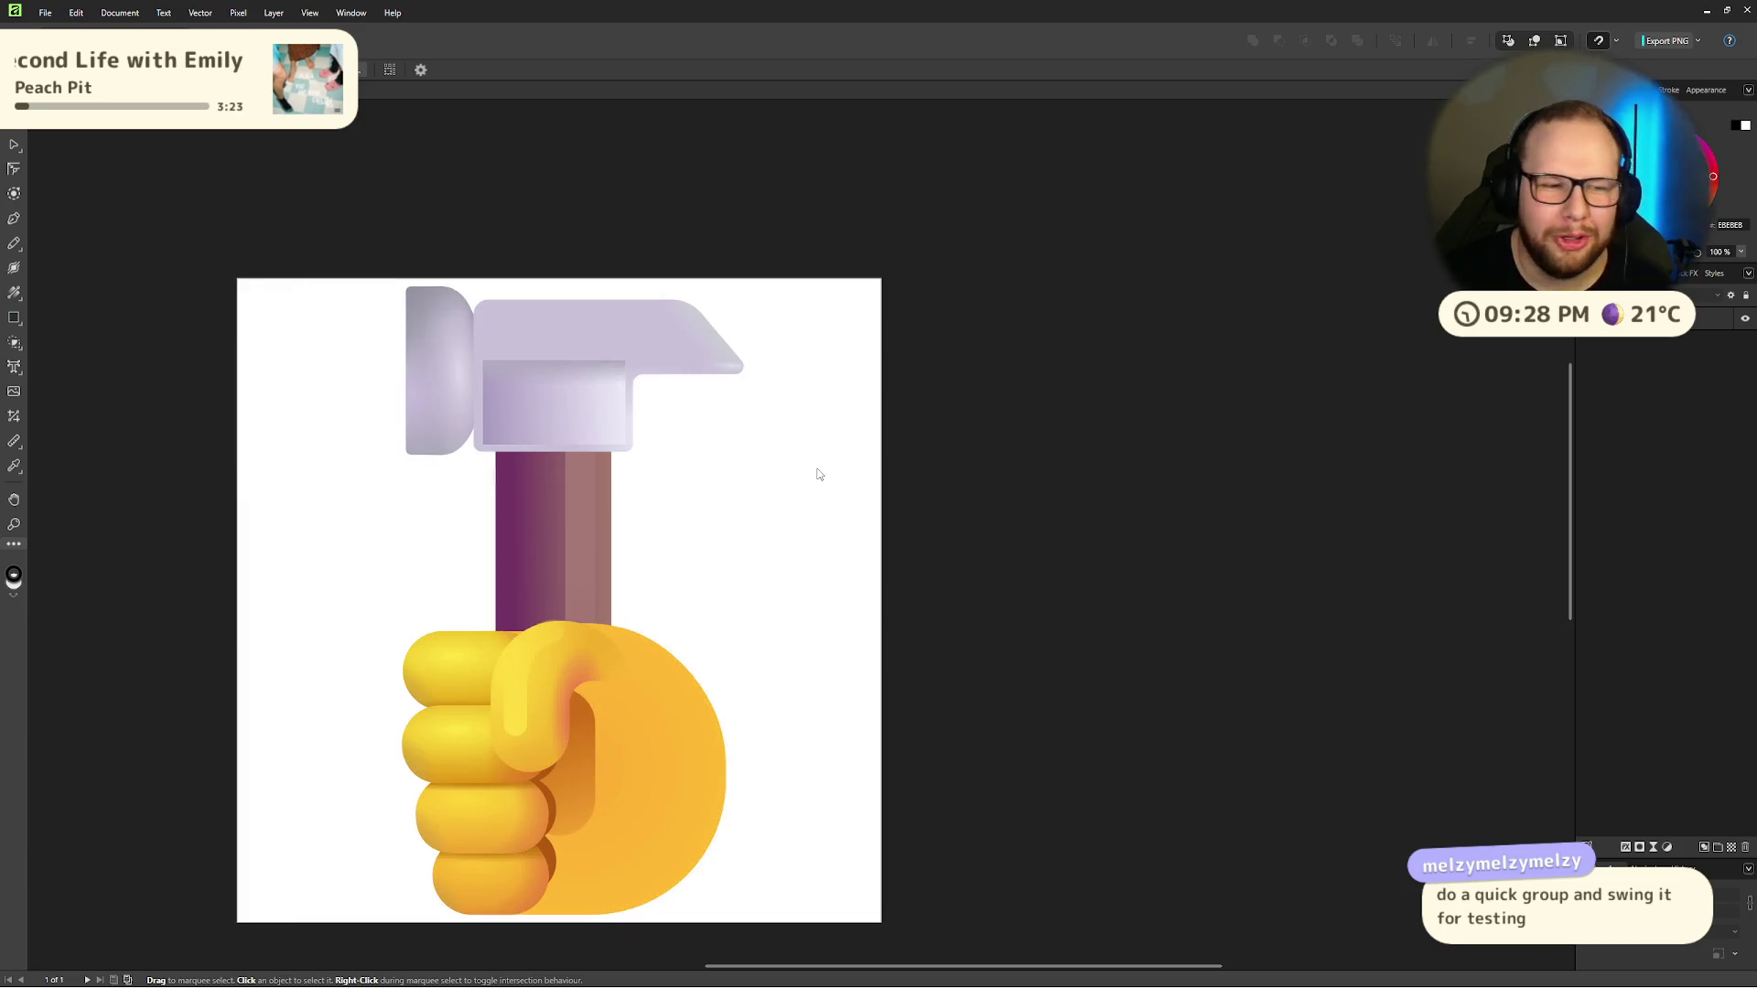
{"action": "left_click_drag", "start_coordinate": [819, 474], "coordinate": [1037, 335]}
{"action": "key", "text": "ctrl+z"}
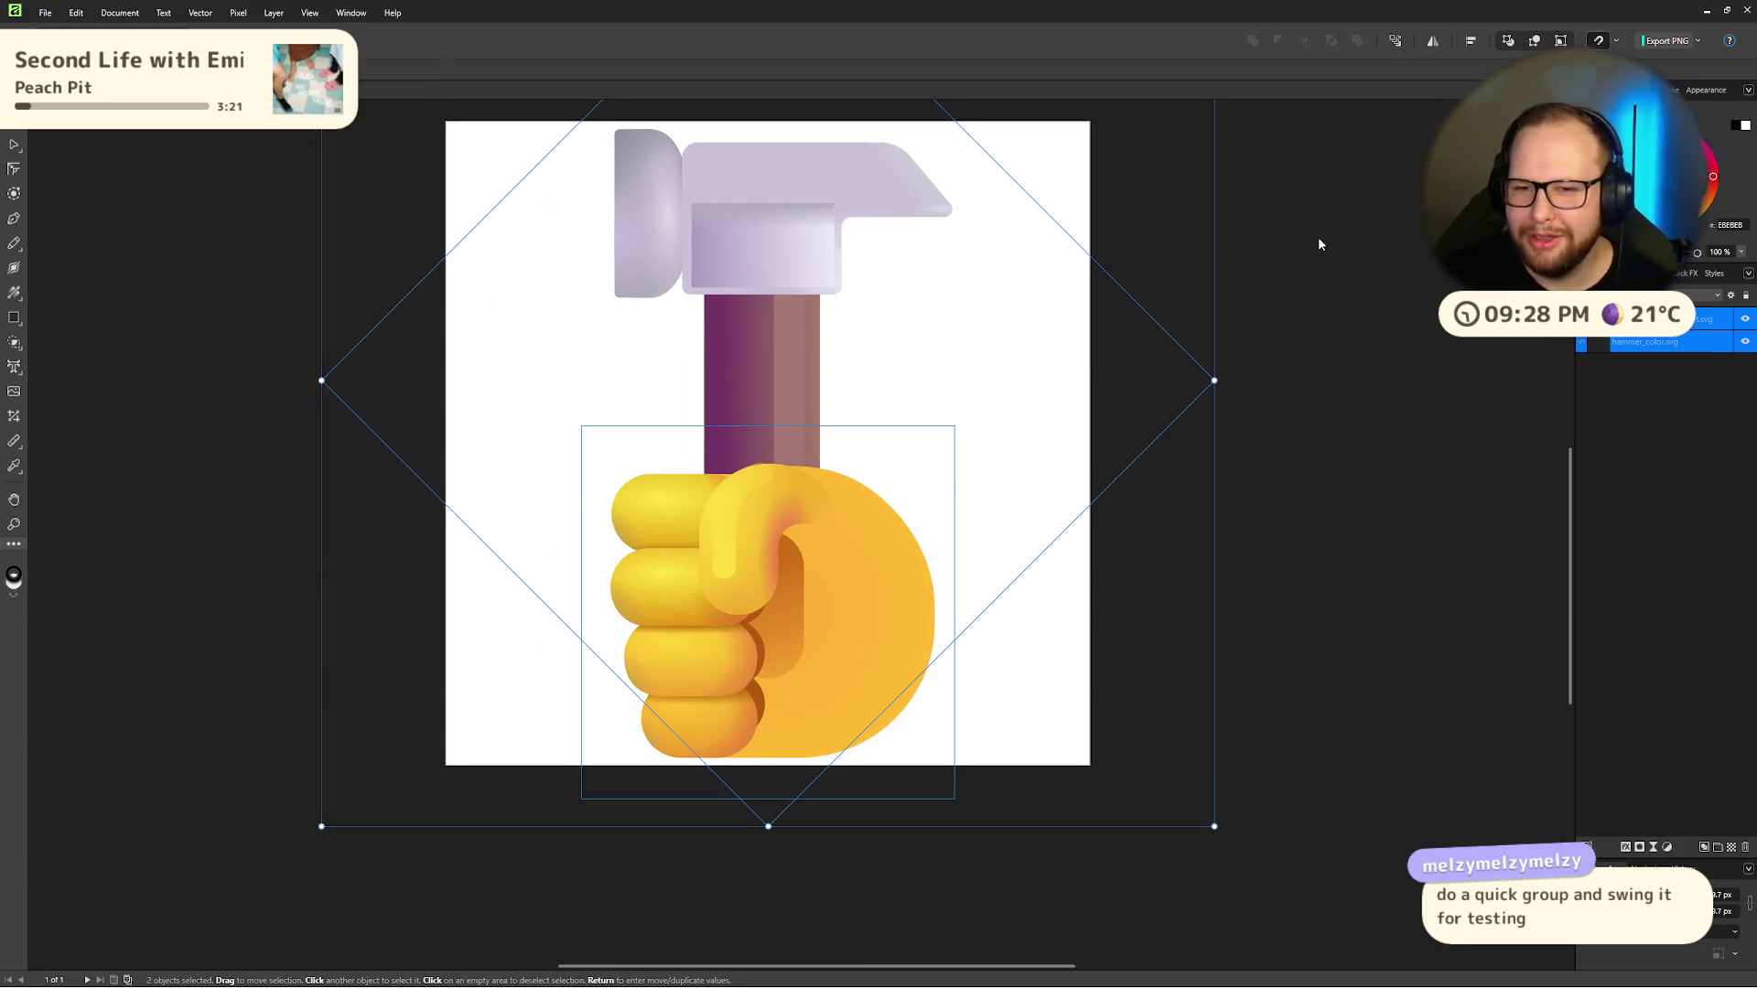
{"action": "left_click", "coordinate": [1217, 297]}
{"action": "scroll", "coordinate": [1208, 265], "scroll_direction": "up", "scroll_amount": 1}
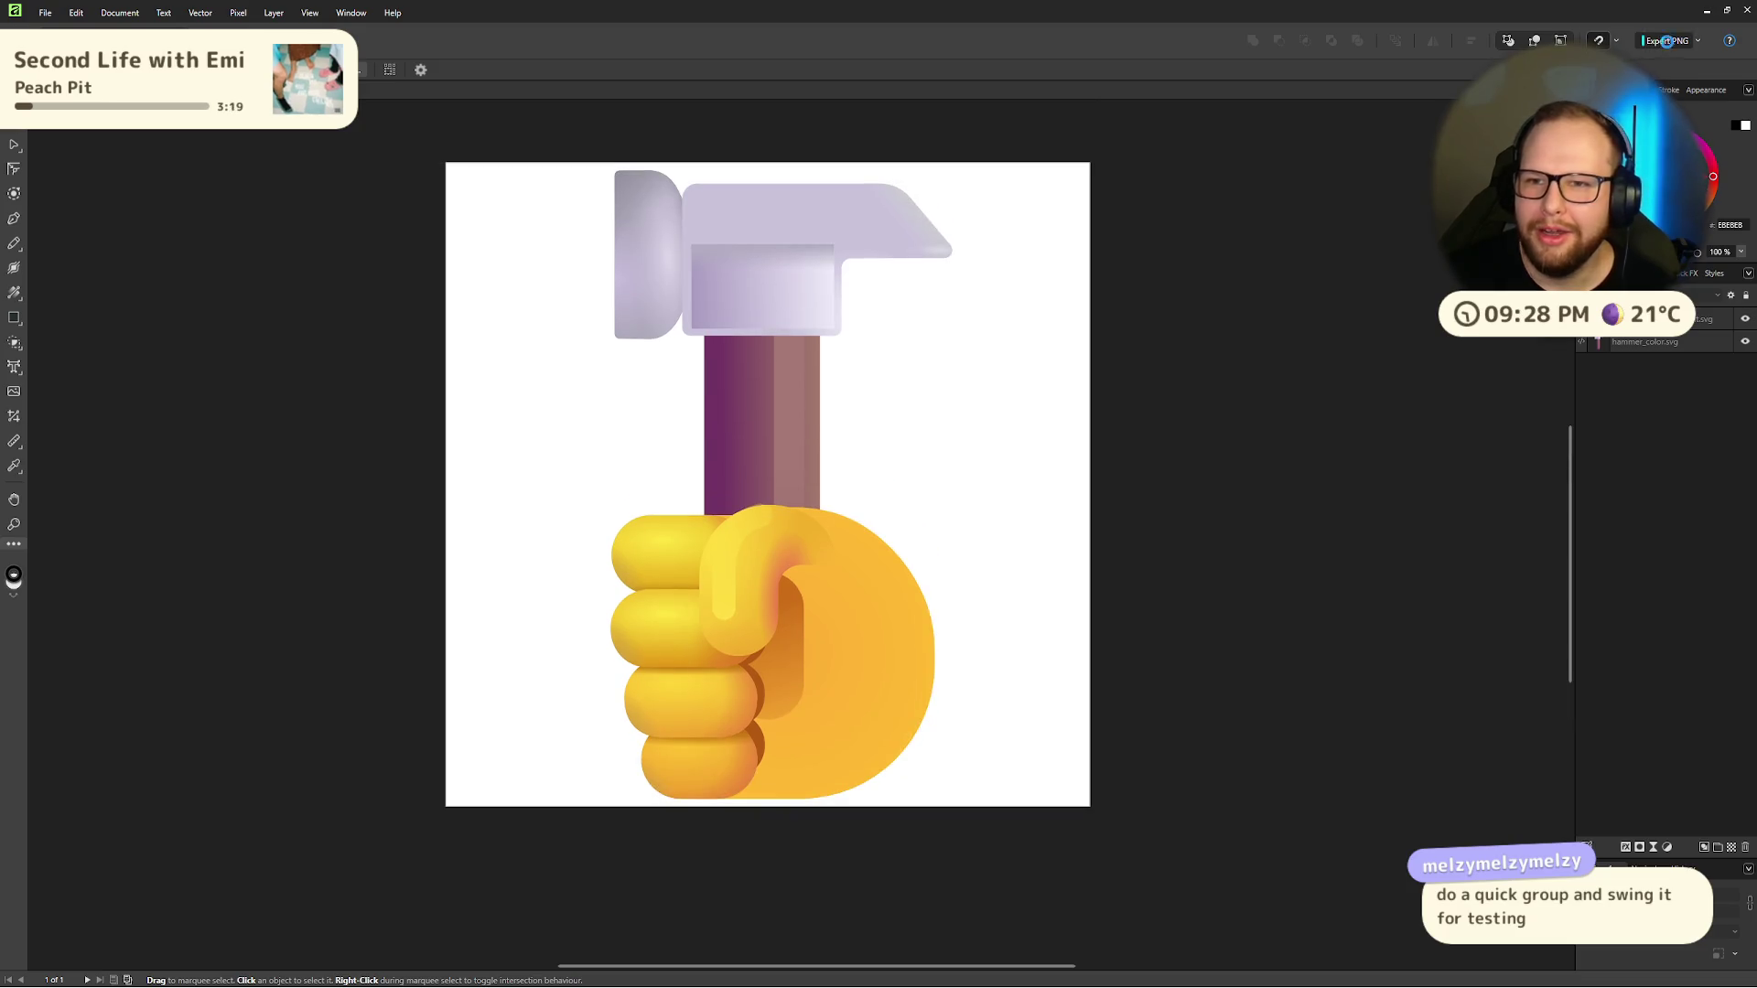
Step: Export the artwork as bonk.png to the Downloads folder
{"action": "left_click", "coordinate": [1666, 40]}
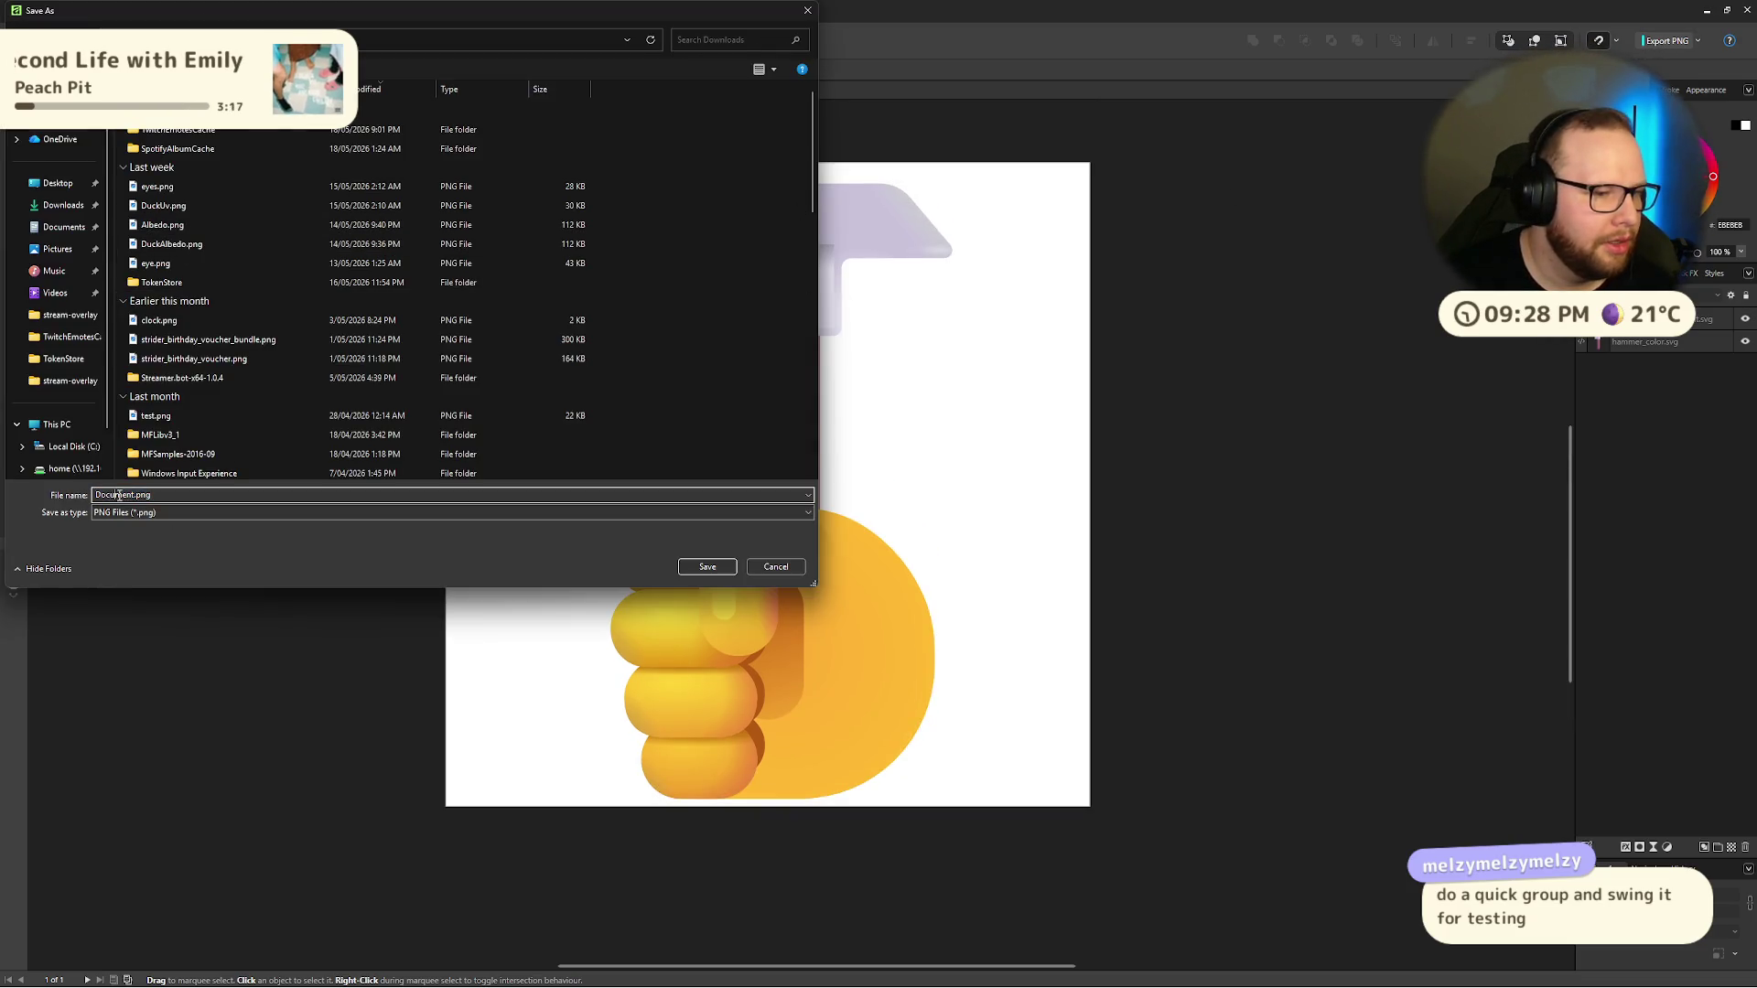
{"action": "left_click", "coordinate": [136, 495]}
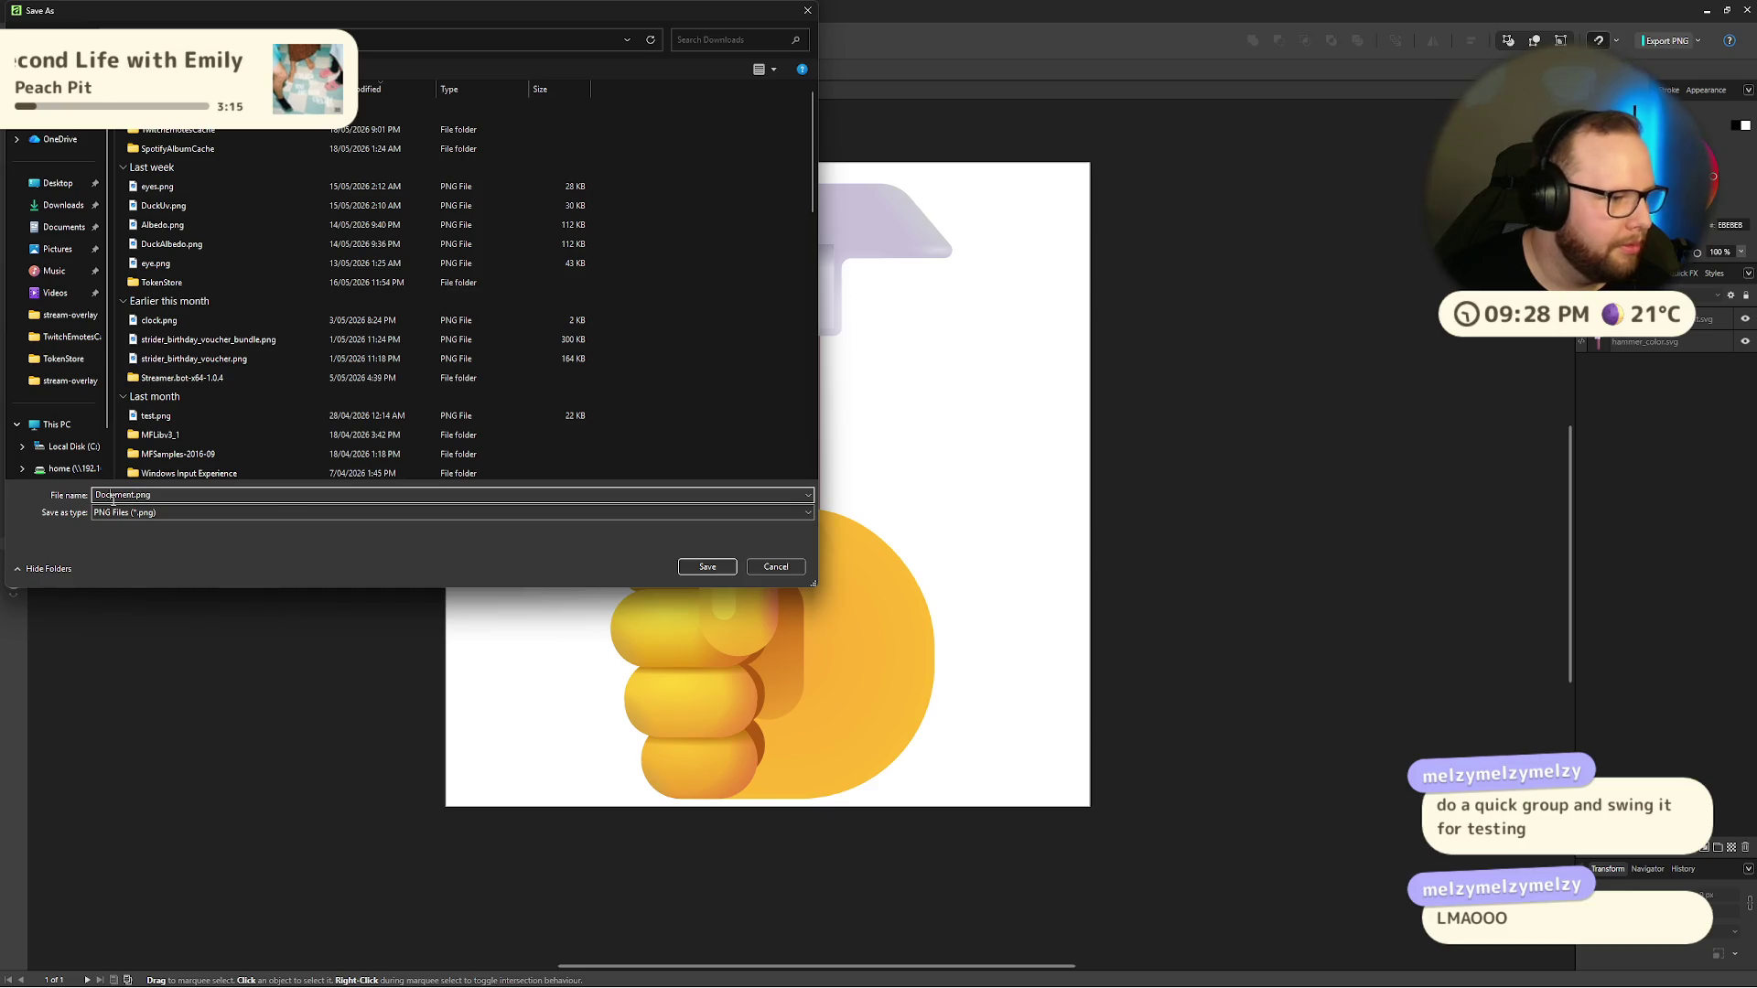
{"action": "type", "text": "bonk"}
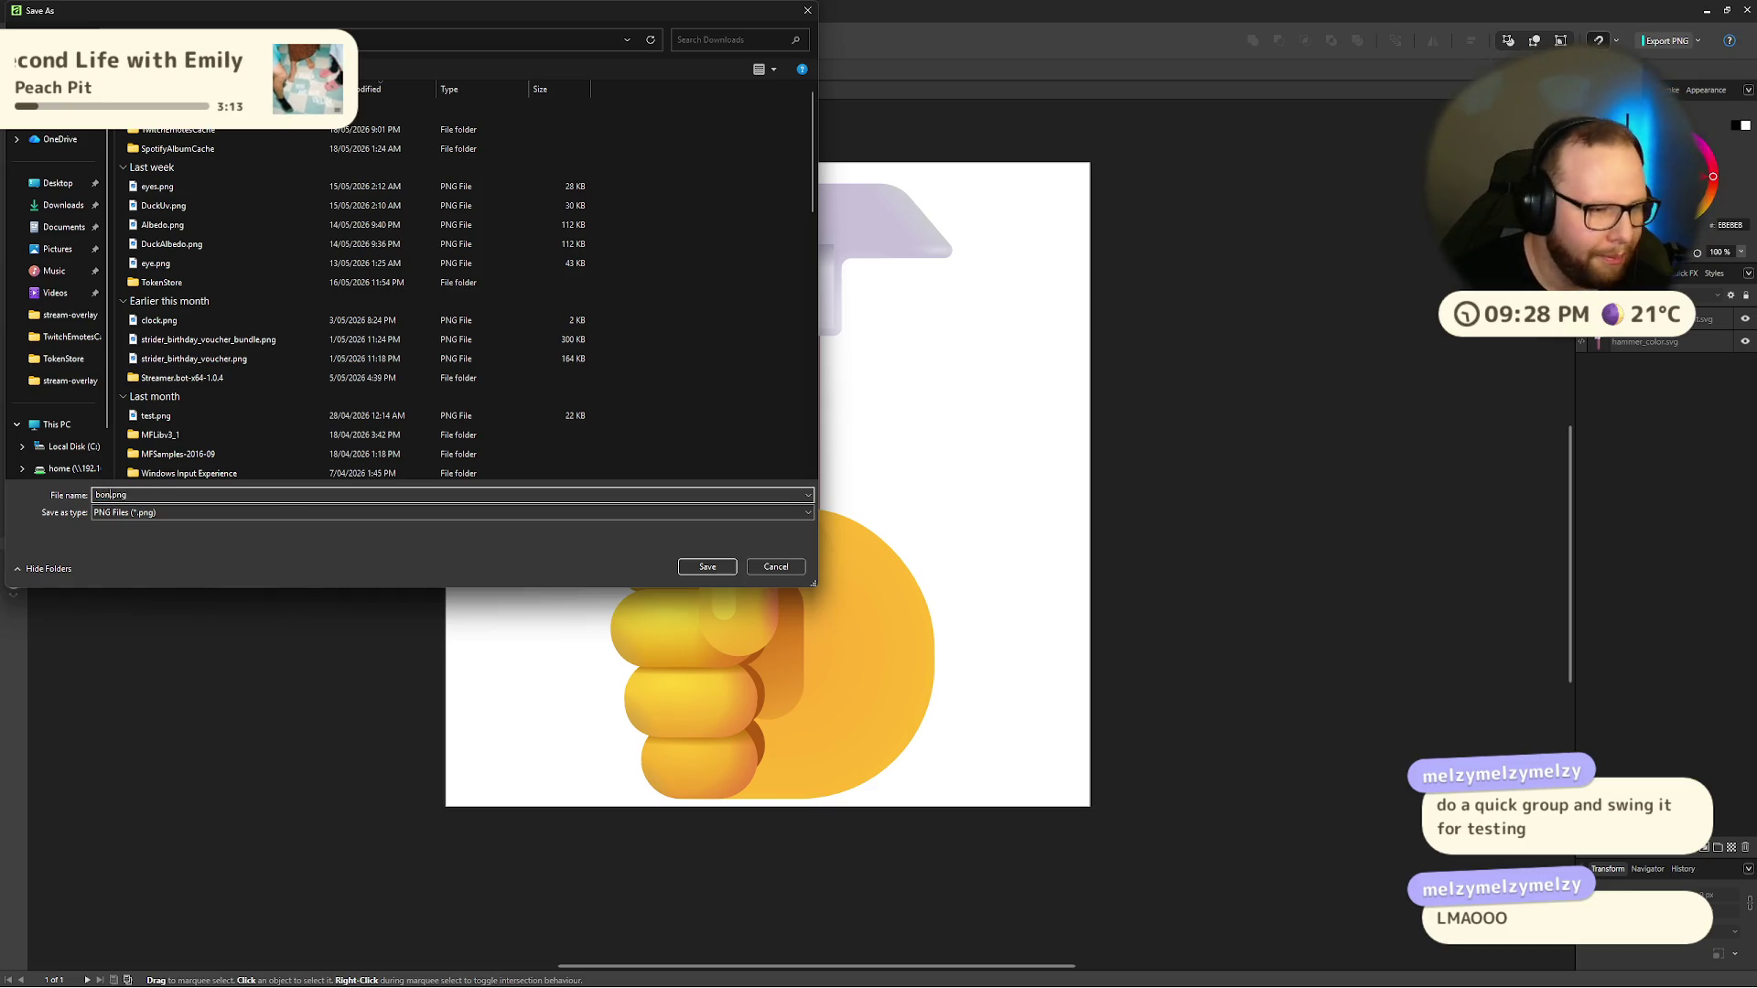
{"action": "key", "text": "Return"}
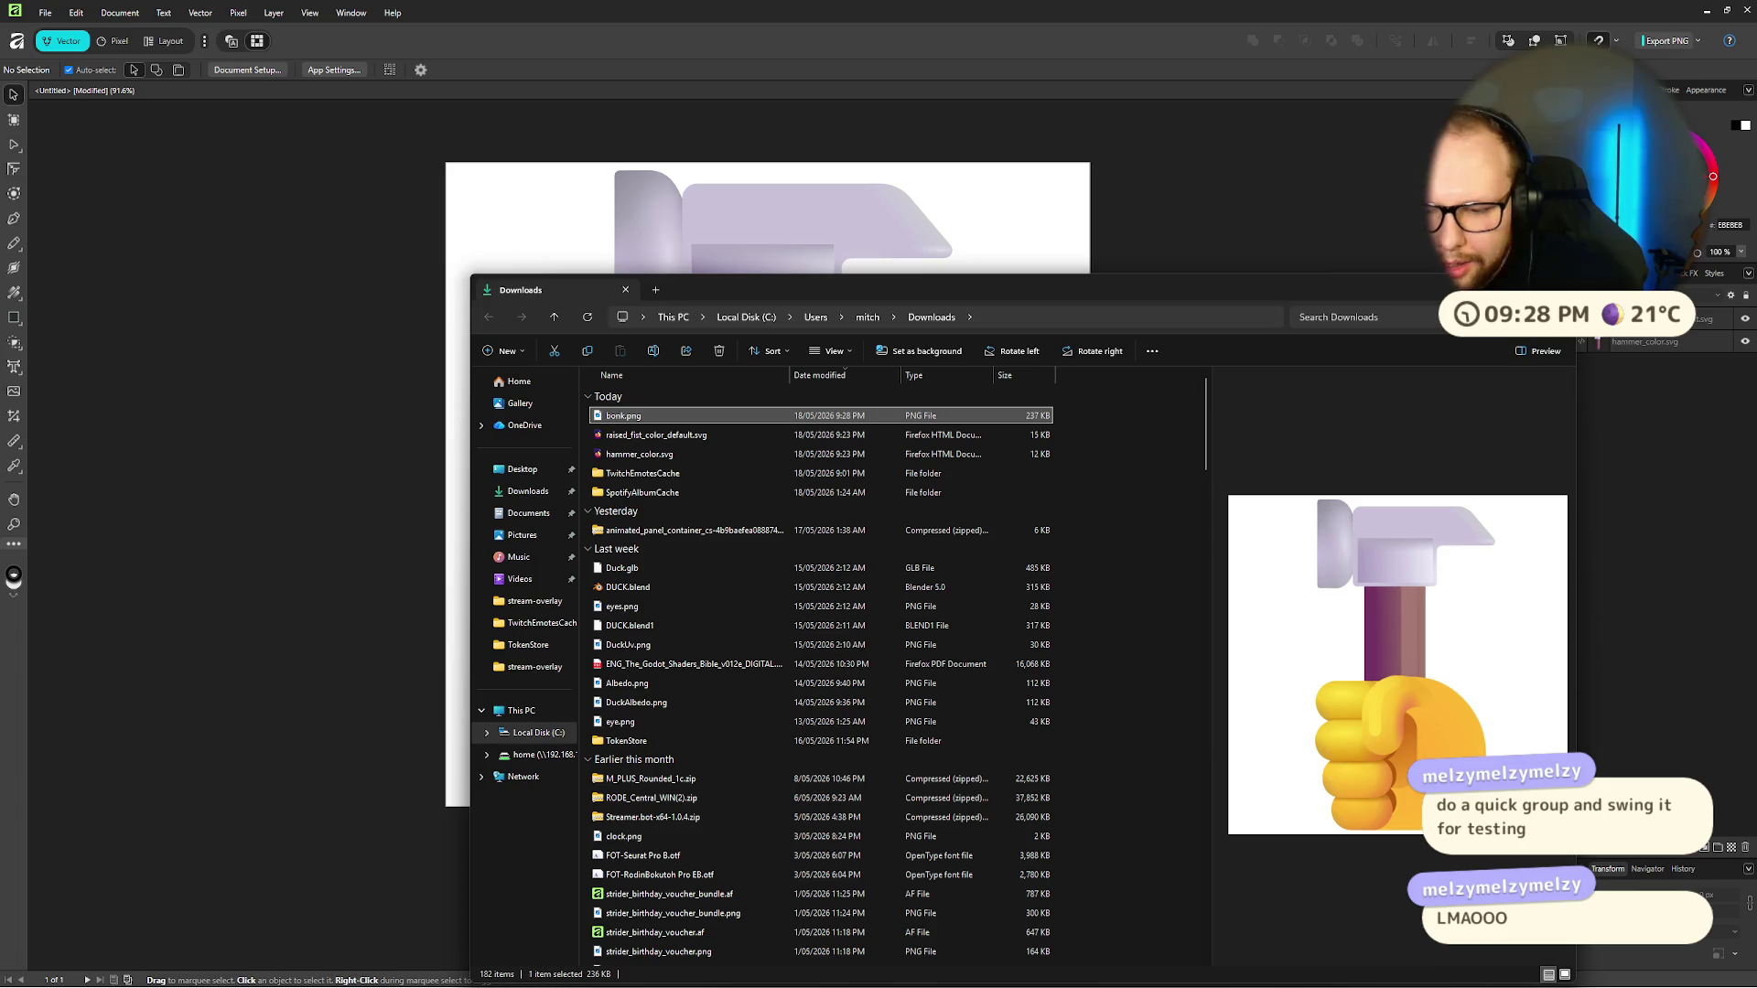
{"action": "left_click", "coordinate": [1742, 884]}
Step: Add a new Pixel layer below hammer_color.svg, then deselect
{"action": "left_click", "coordinate": [1730, 848]}
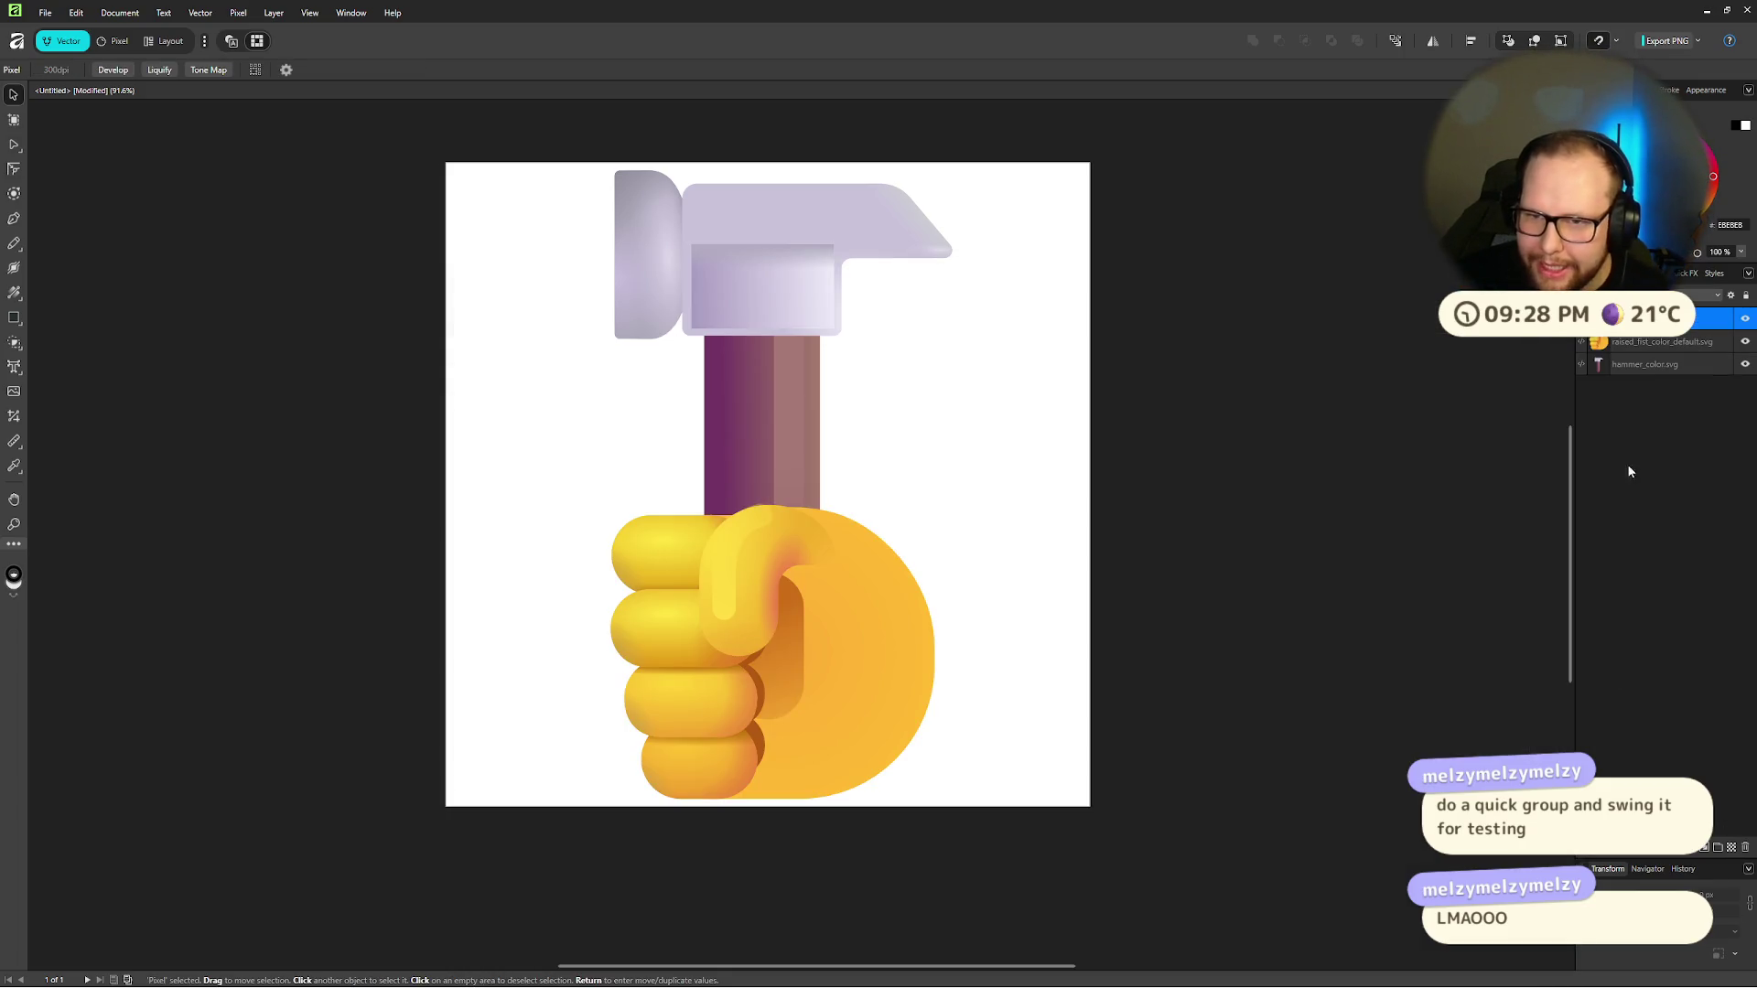
{"action": "left_click_drag", "start_coordinate": [1640, 356], "coordinate": [1629, 375]}
{"action": "left_click", "coordinate": [1622, 400]}
{"action": "left_click", "coordinate": [961, 434]}
{"action": "key", "text": "ctrl+d"}
Step: Bring the Pixel layer to the top and delete it
{"action": "left_click", "coordinate": [1669, 370]}
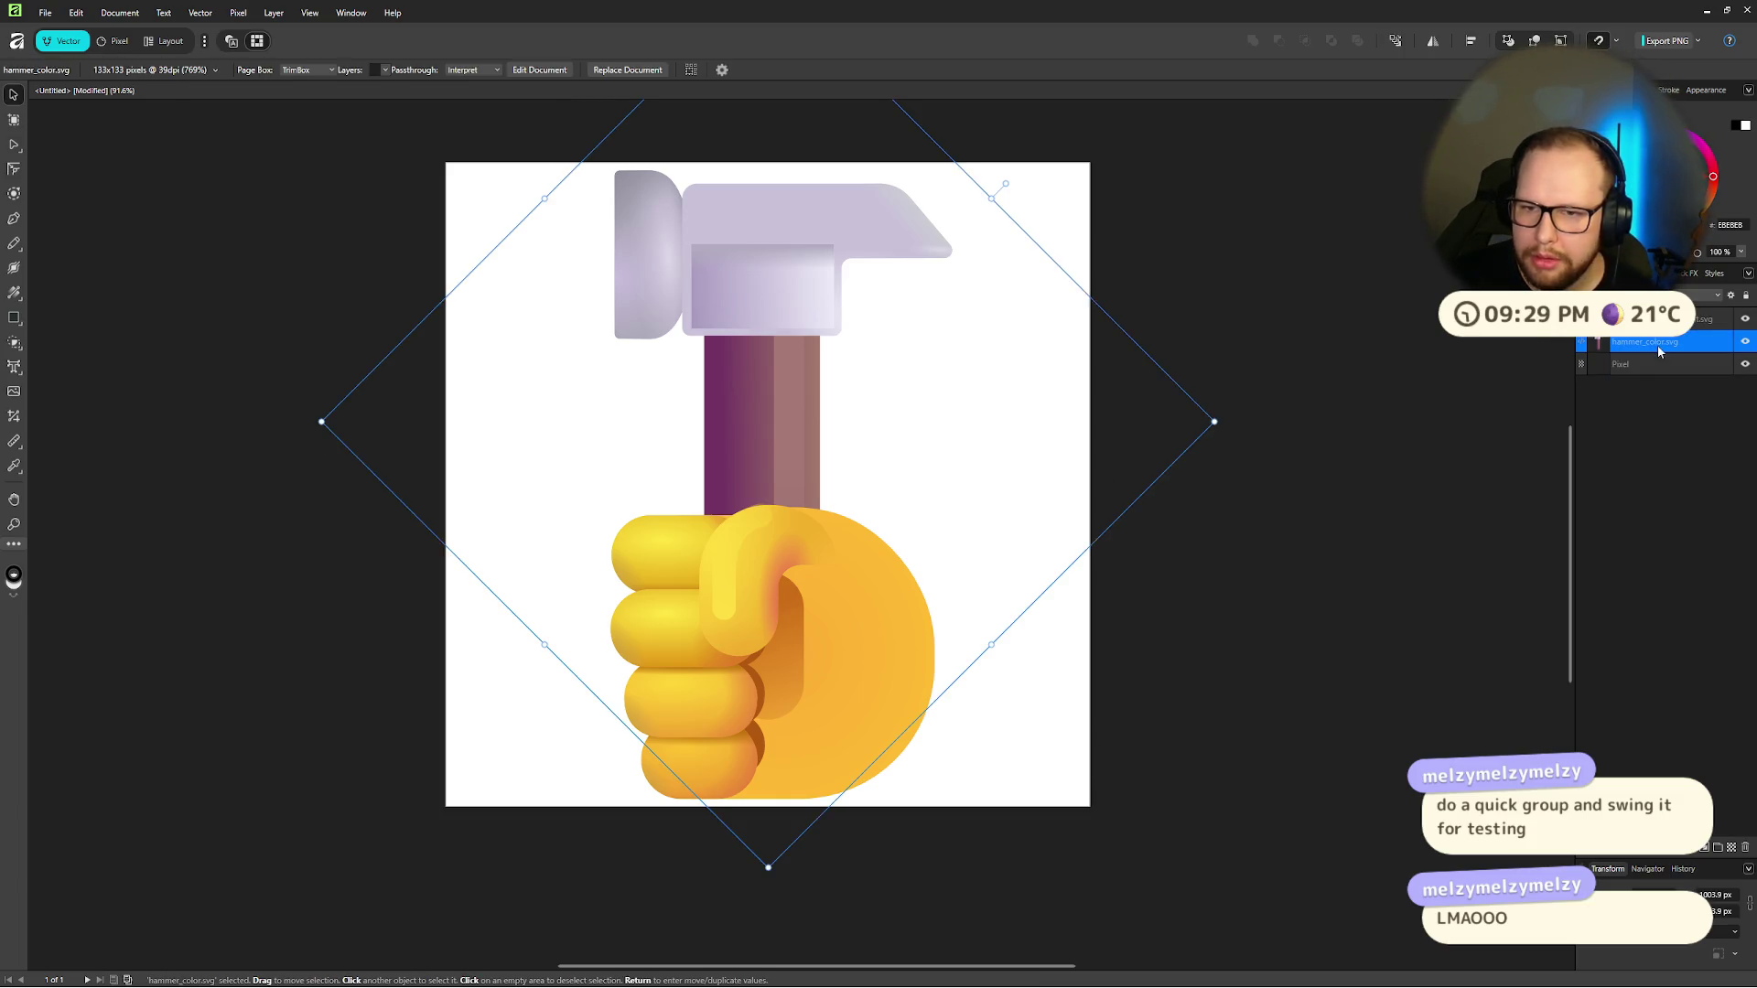
{"action": "left_click", "coordinate": [1656, 430]}
{"action": "left_click", "coordinate": [1639, 365]}
{"action": "key", "text": "ctrl+d"}
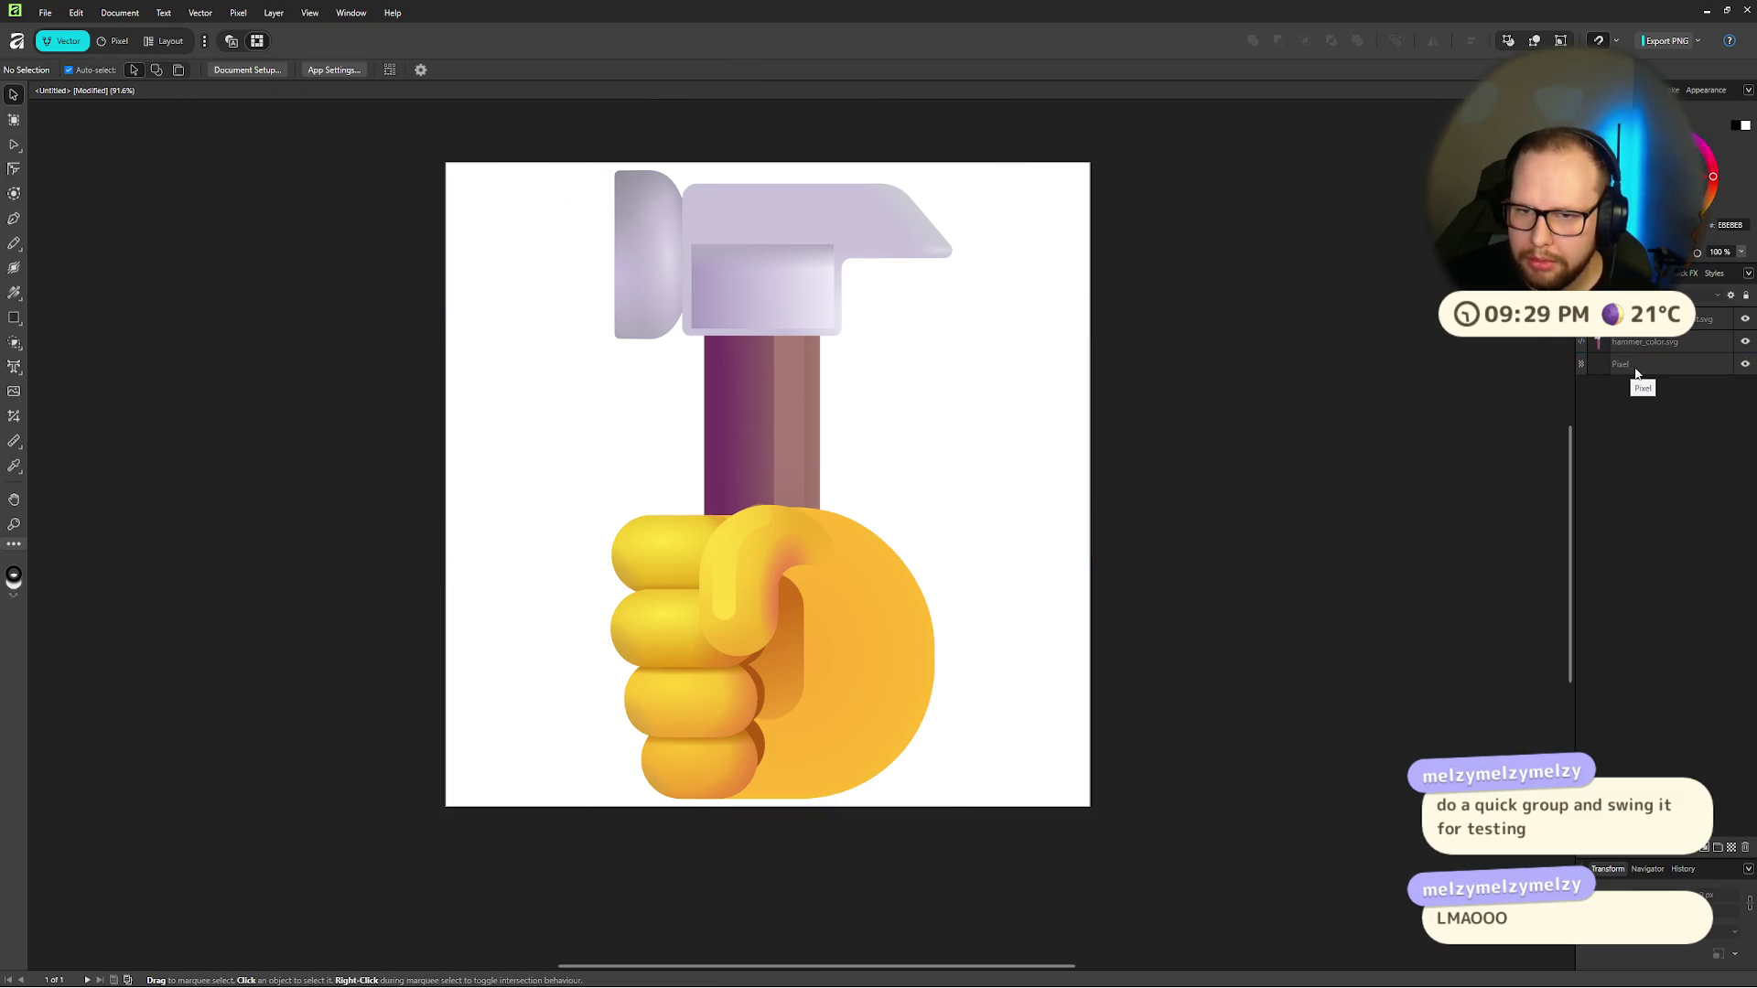
{"action": "left_click", "coordinate": [1636, 373]}
{"action": "key", "text": "ctrl+shift+bracketright"}
{"action": "key", "text": "Delete"}
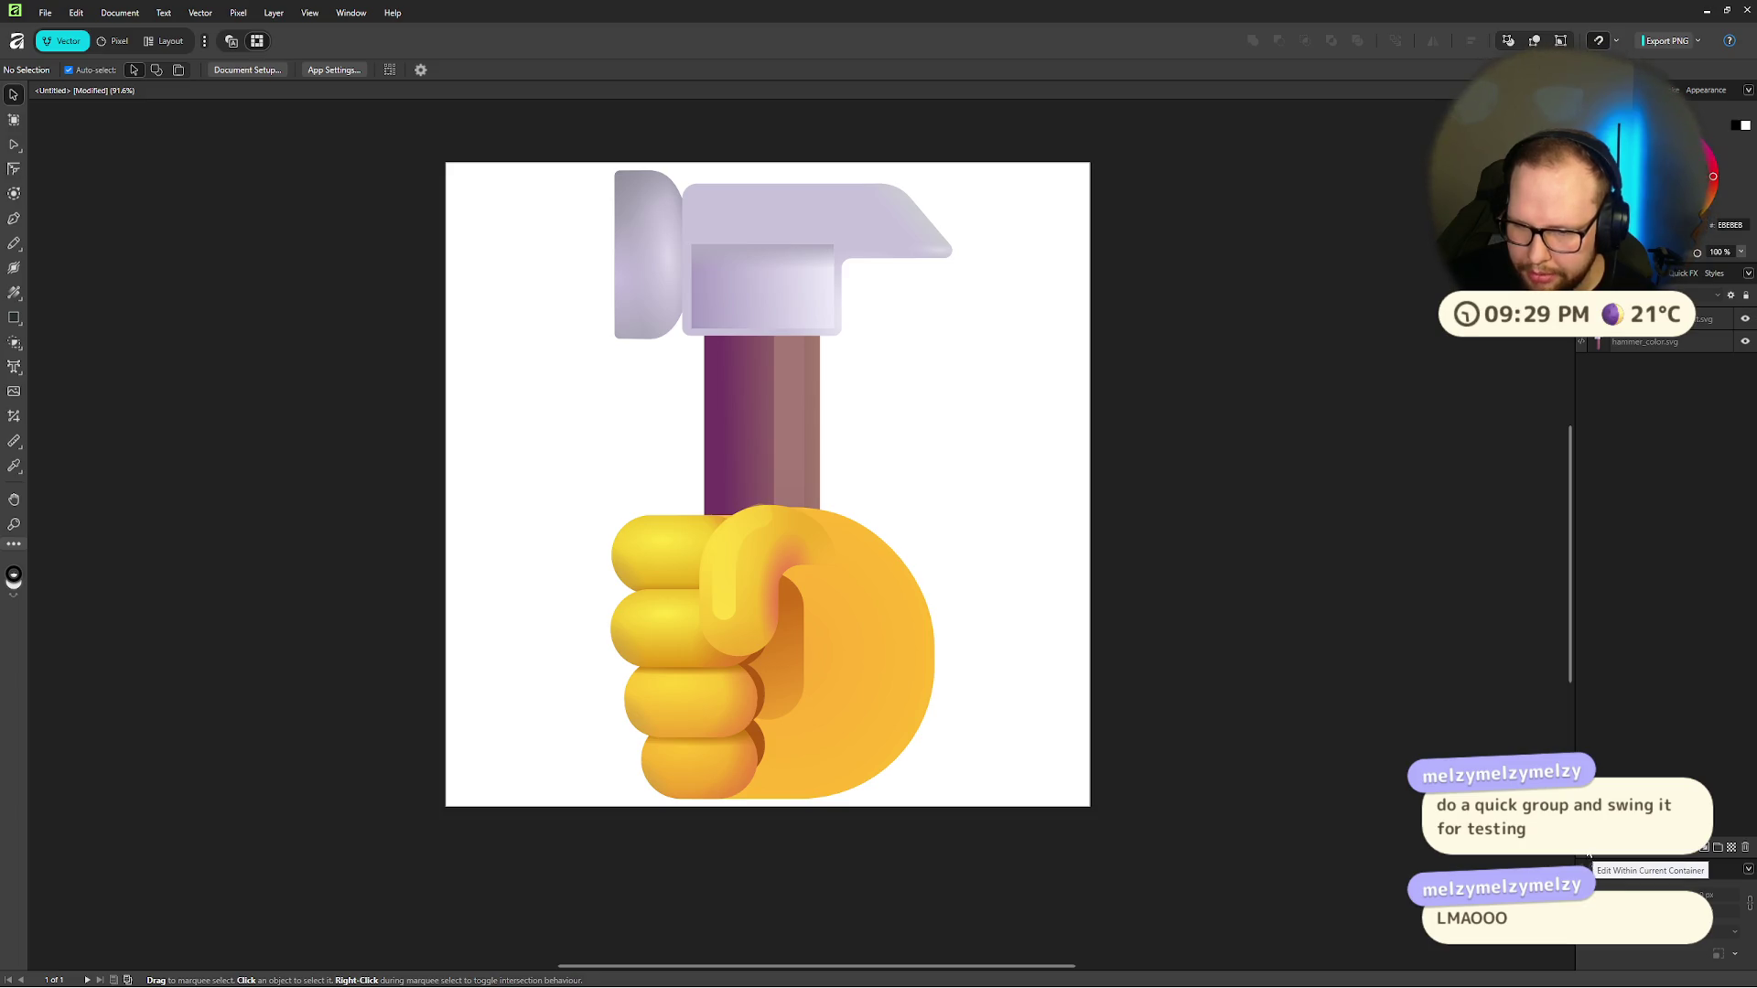
Step: Select both the hammer and fist and review the PNG export settings
{"action": "key", "text": "ctrl+a"}
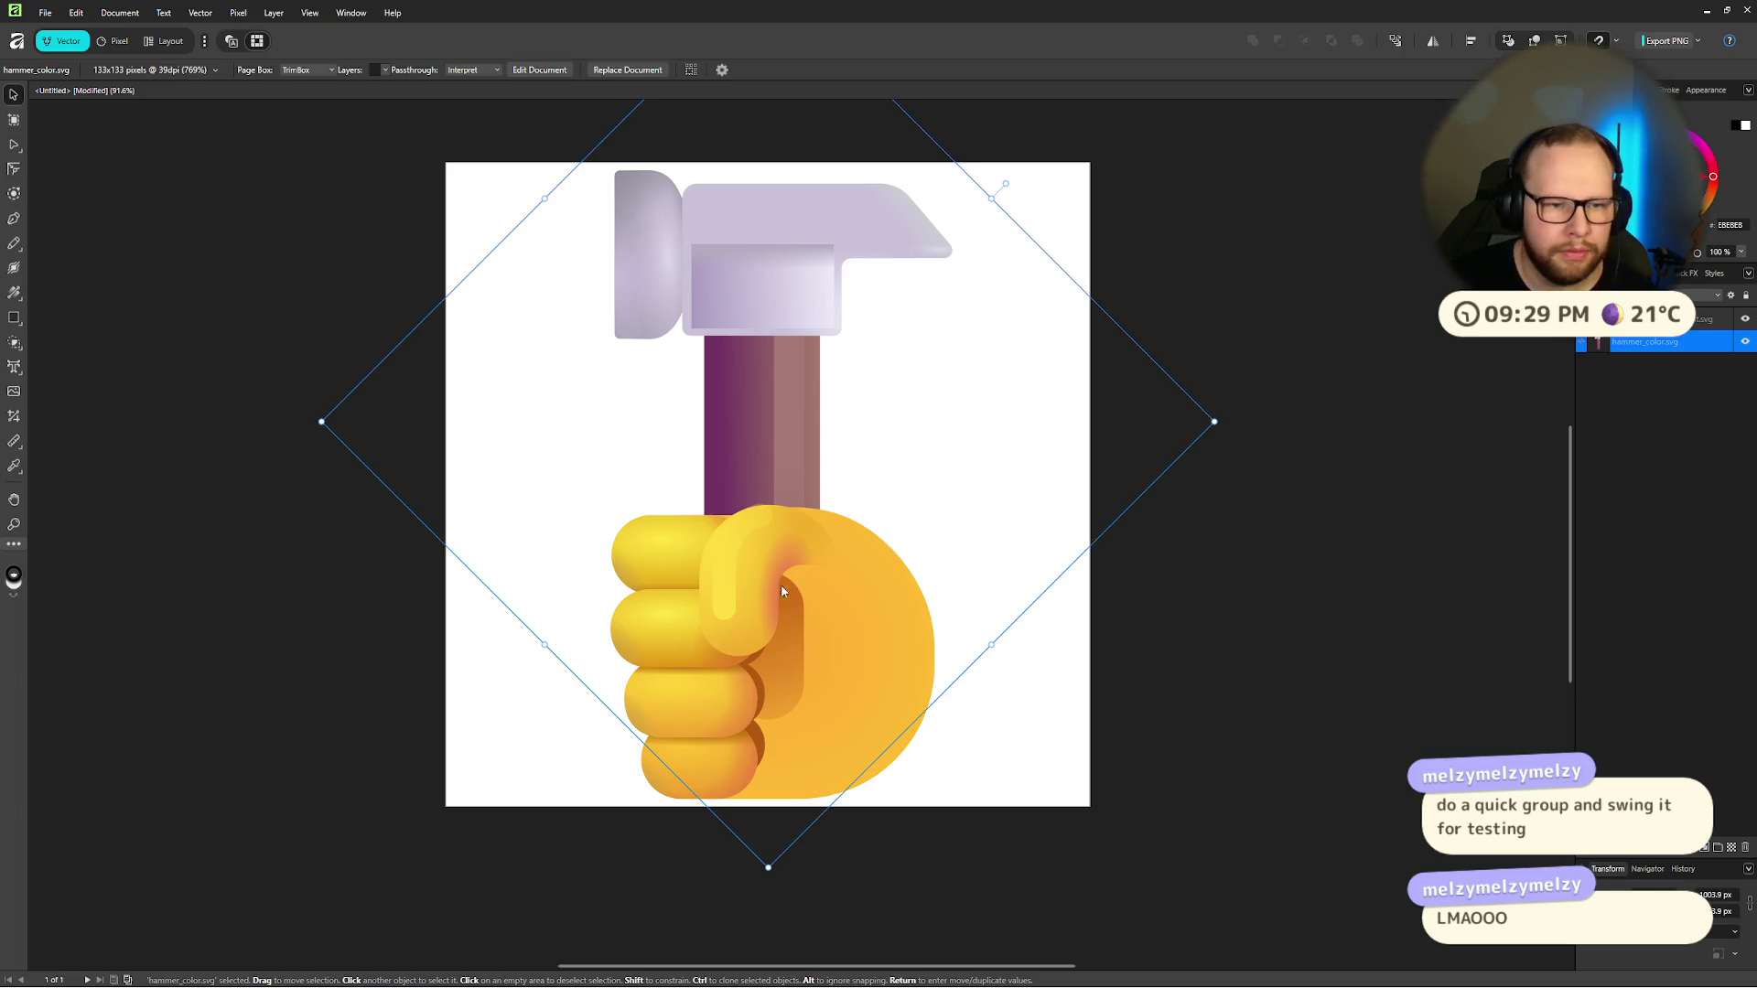
{"action": "left_click", "coordinate": [1662, 42]}
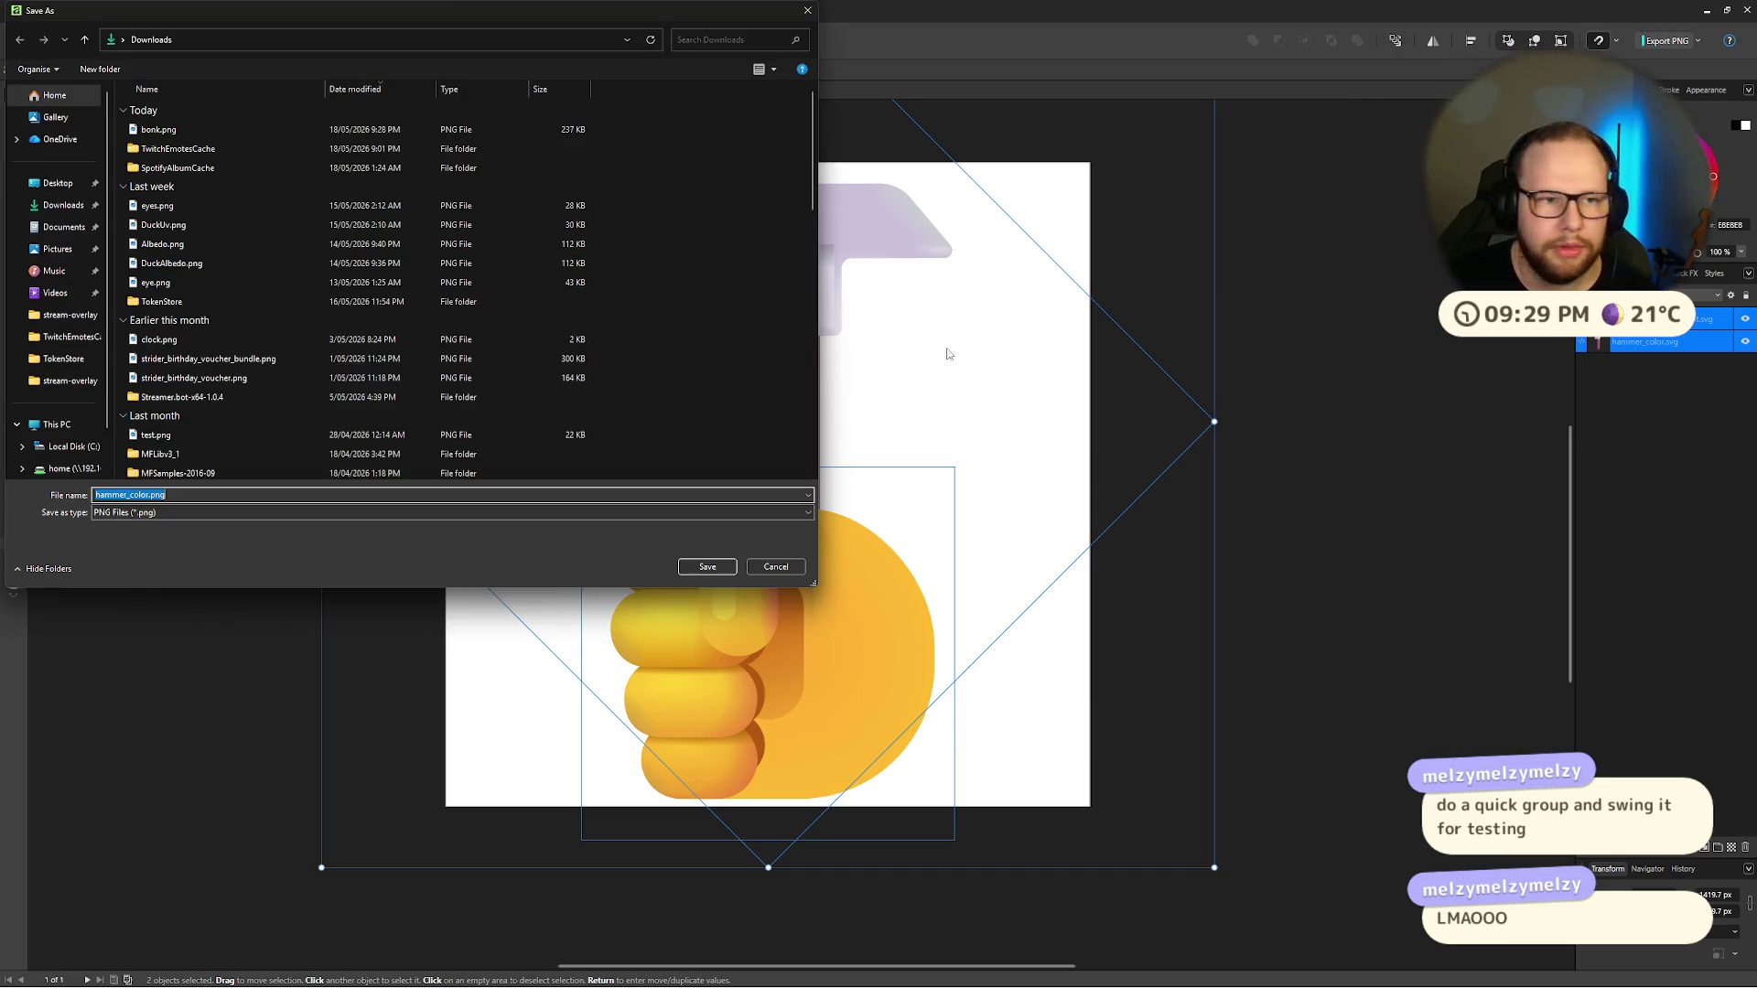
{"action": "key", "text": "Escape"}
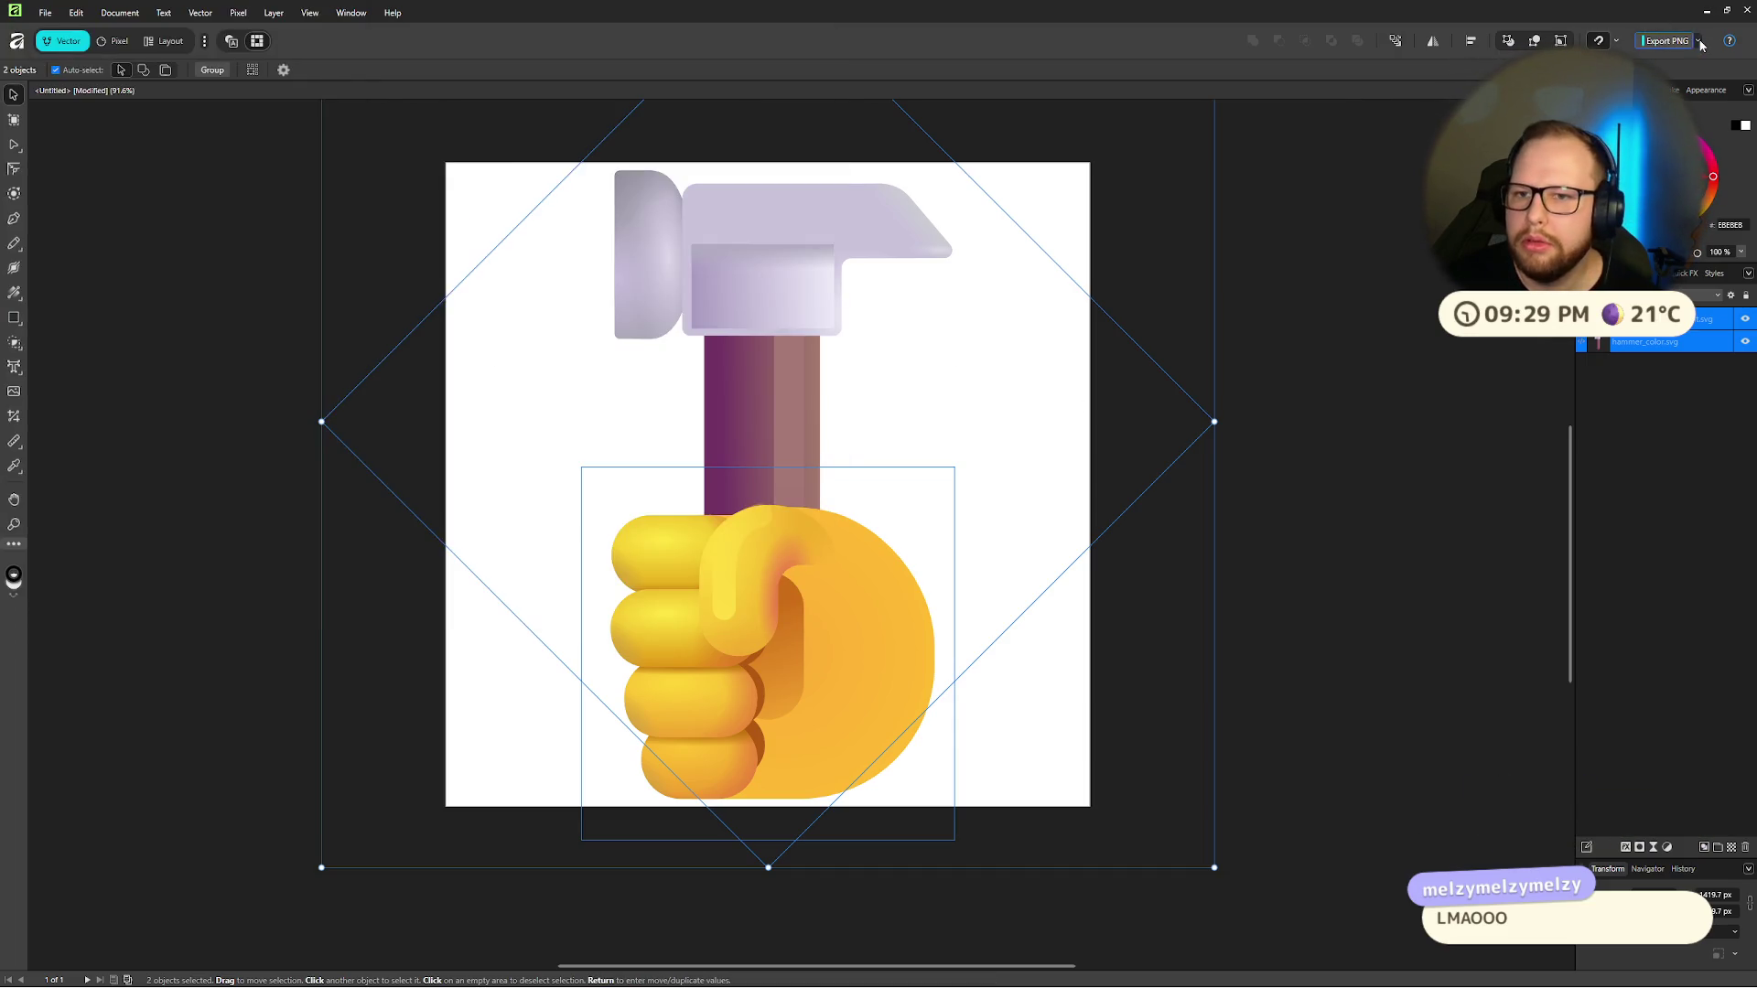
{"action": "left_click", "coordinate": [1699, 42]}
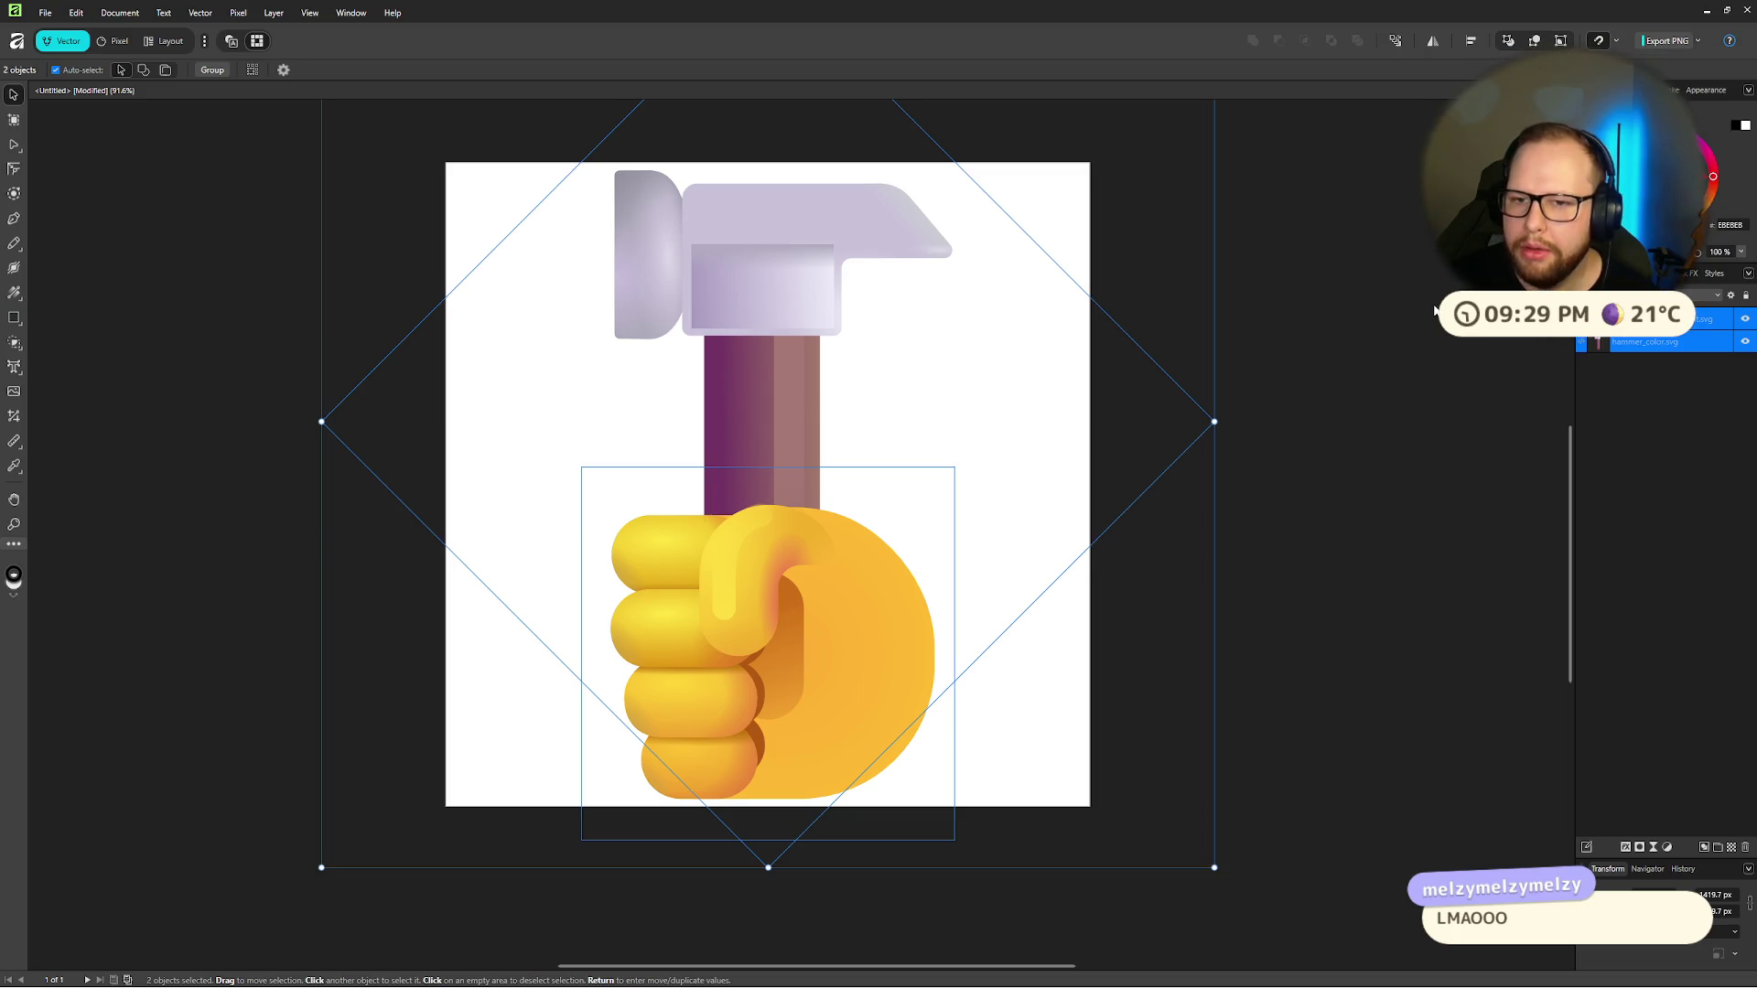
{"action": "left_click", "coordinate": [1332, 318]}
Step: Export the whole document over bonk.png, confirming replacement of the existing file
{"action": "left_click", "coordinate": [1659, 37]}
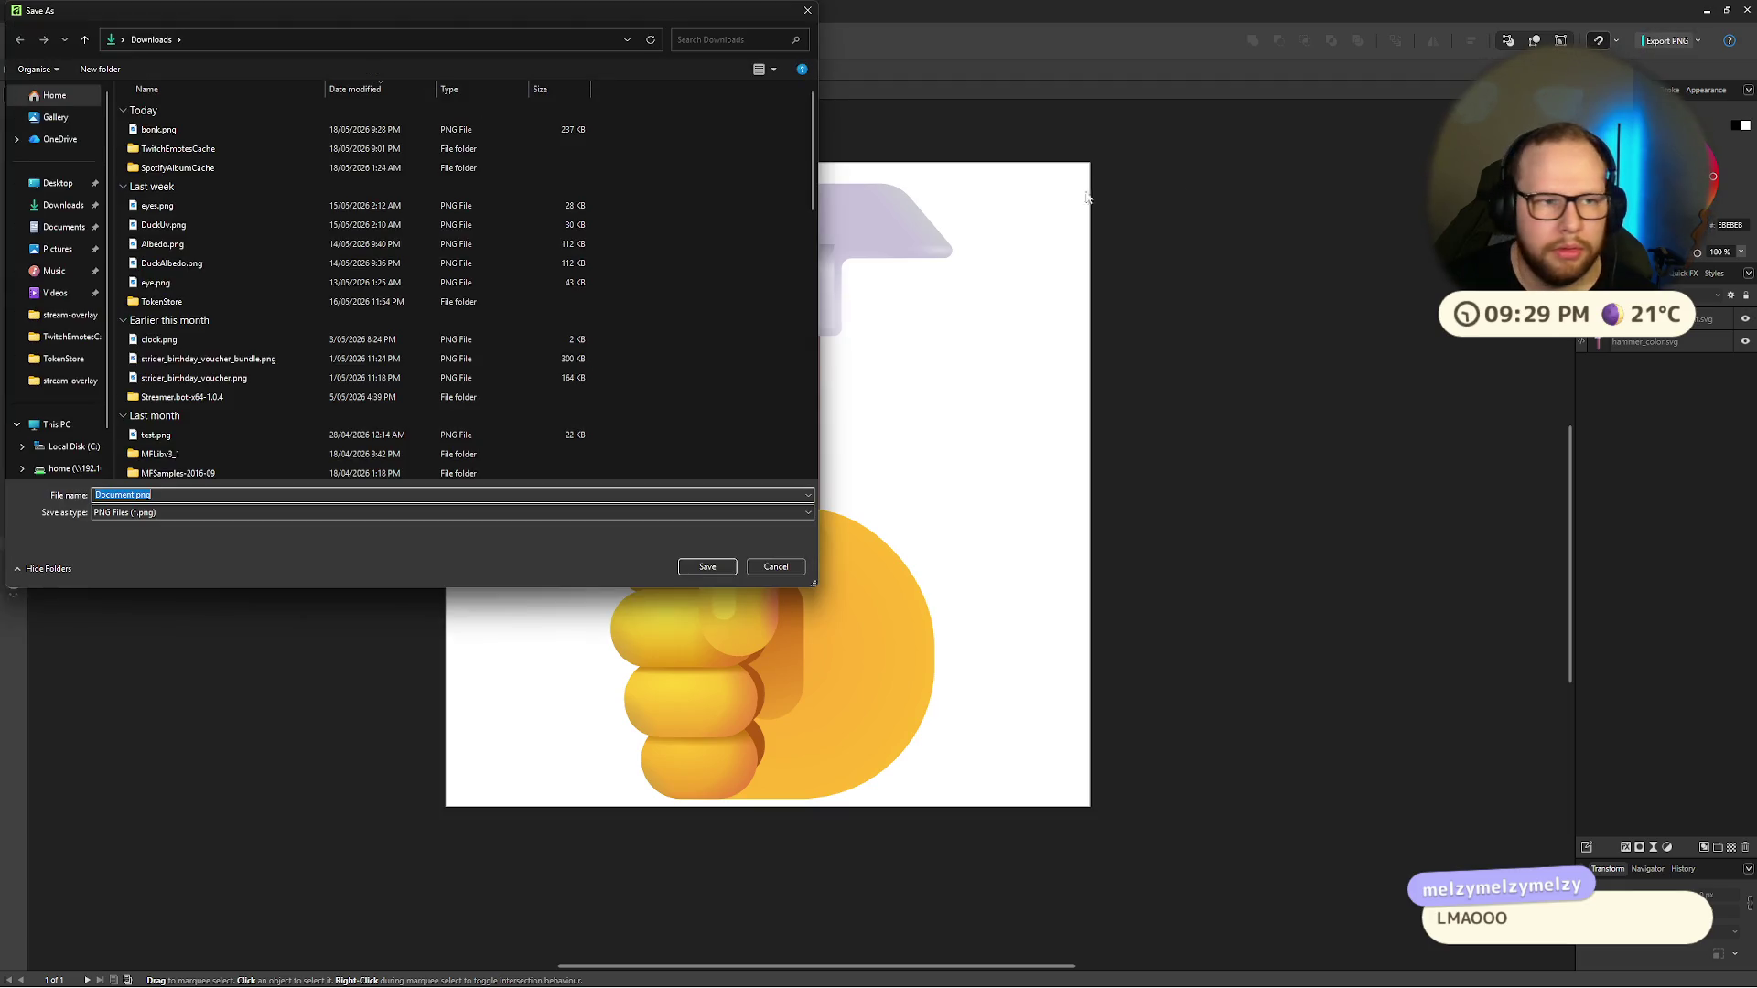
{"action": "left_click", "coordinate": [796, 13]}
{"action": "left_click", "coordinate": [1699, 42]}
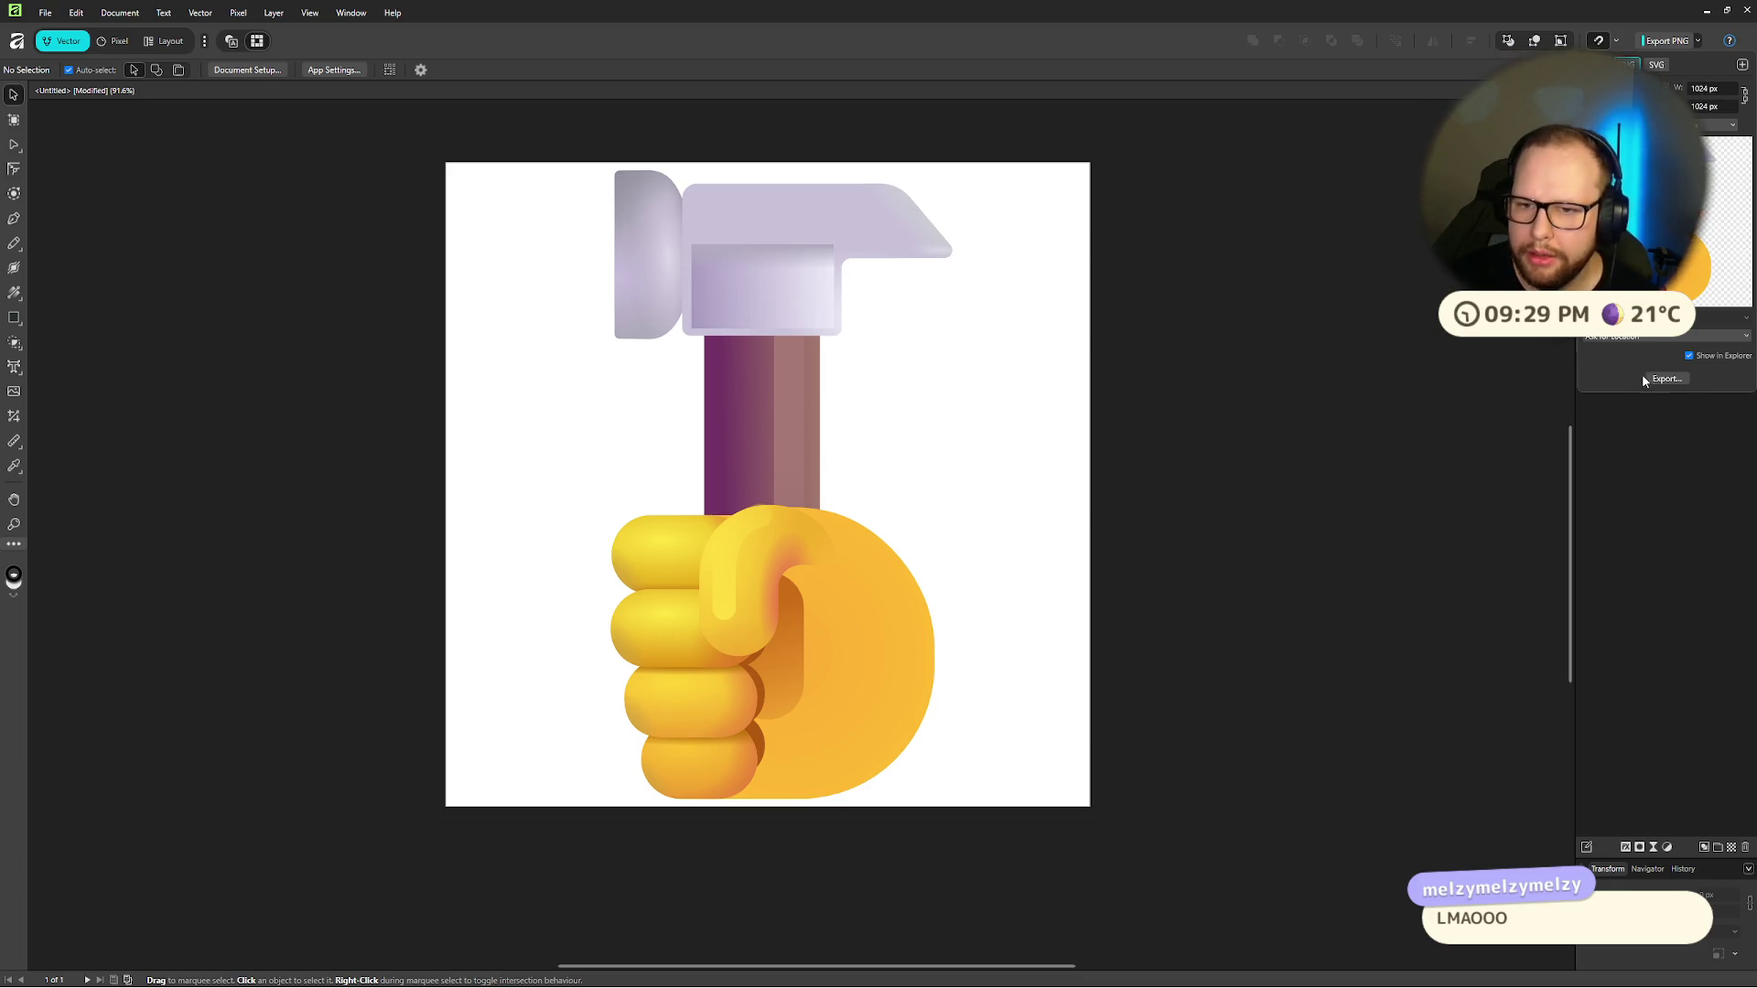
{"action": "left_click", "coordinate": [1668, 379]}
{"action": "left_click", "coordinate": [163, 130]}
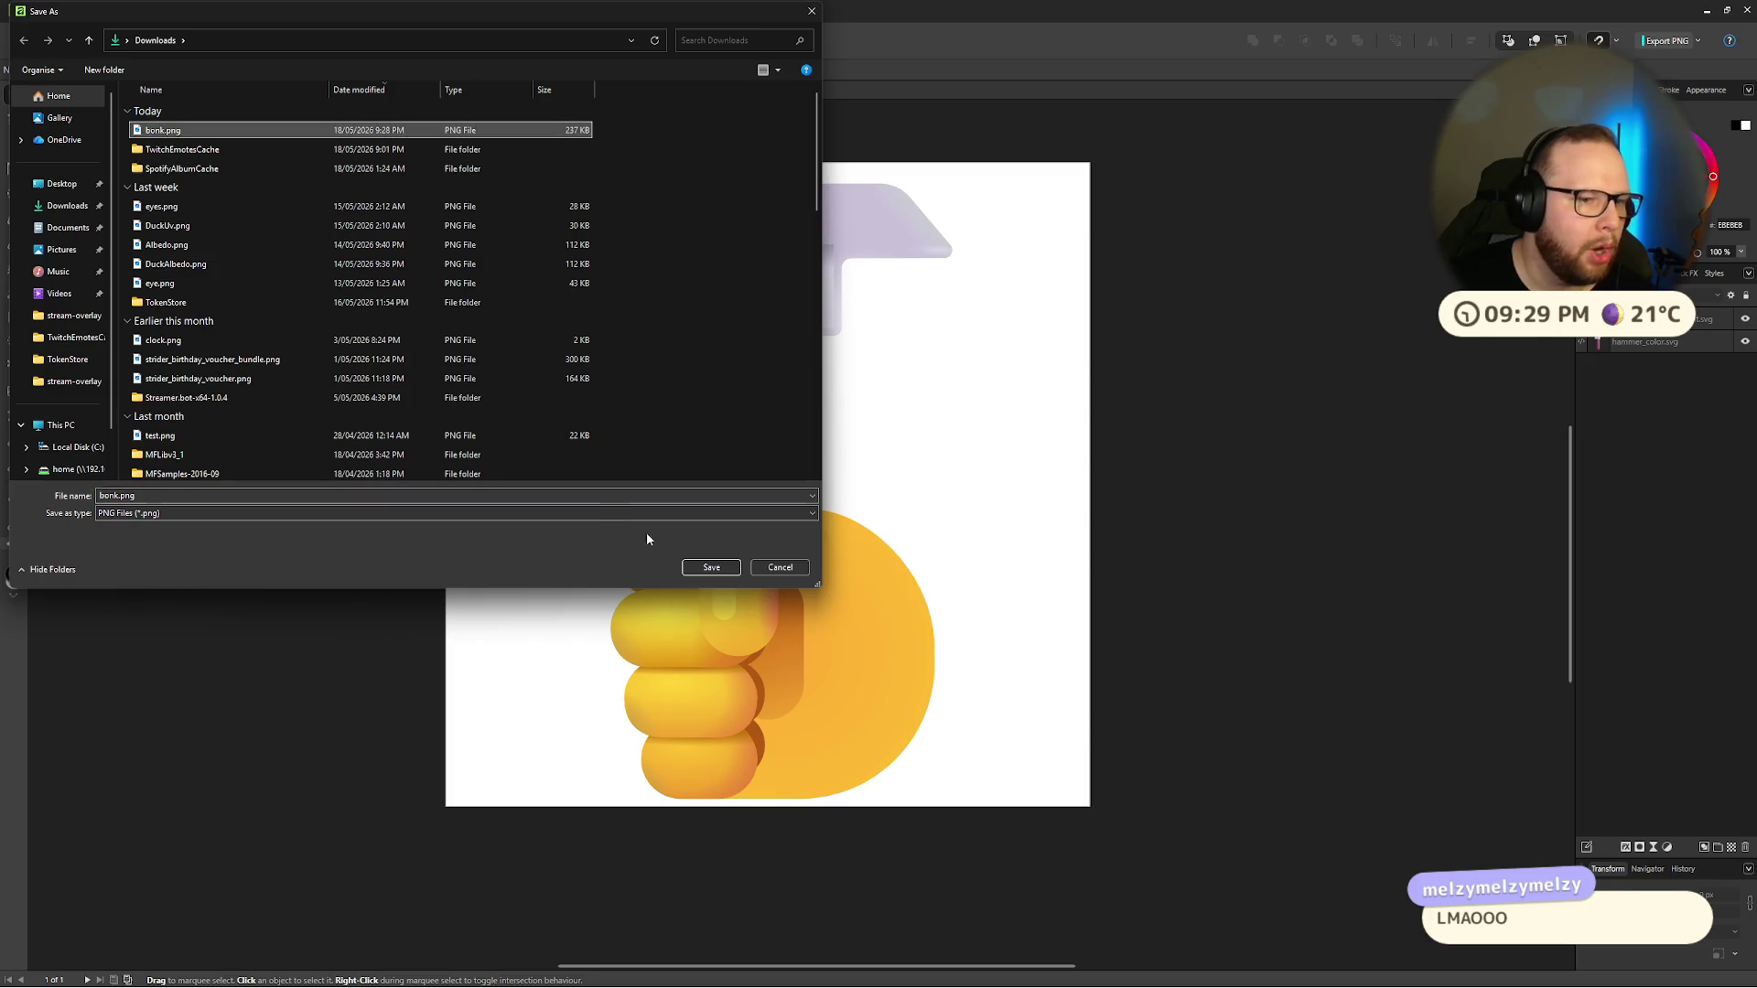
{"action": "left_click", "coordinate": [710, 568]}
{"action": "left_click", "coordinate": [915, 555]}
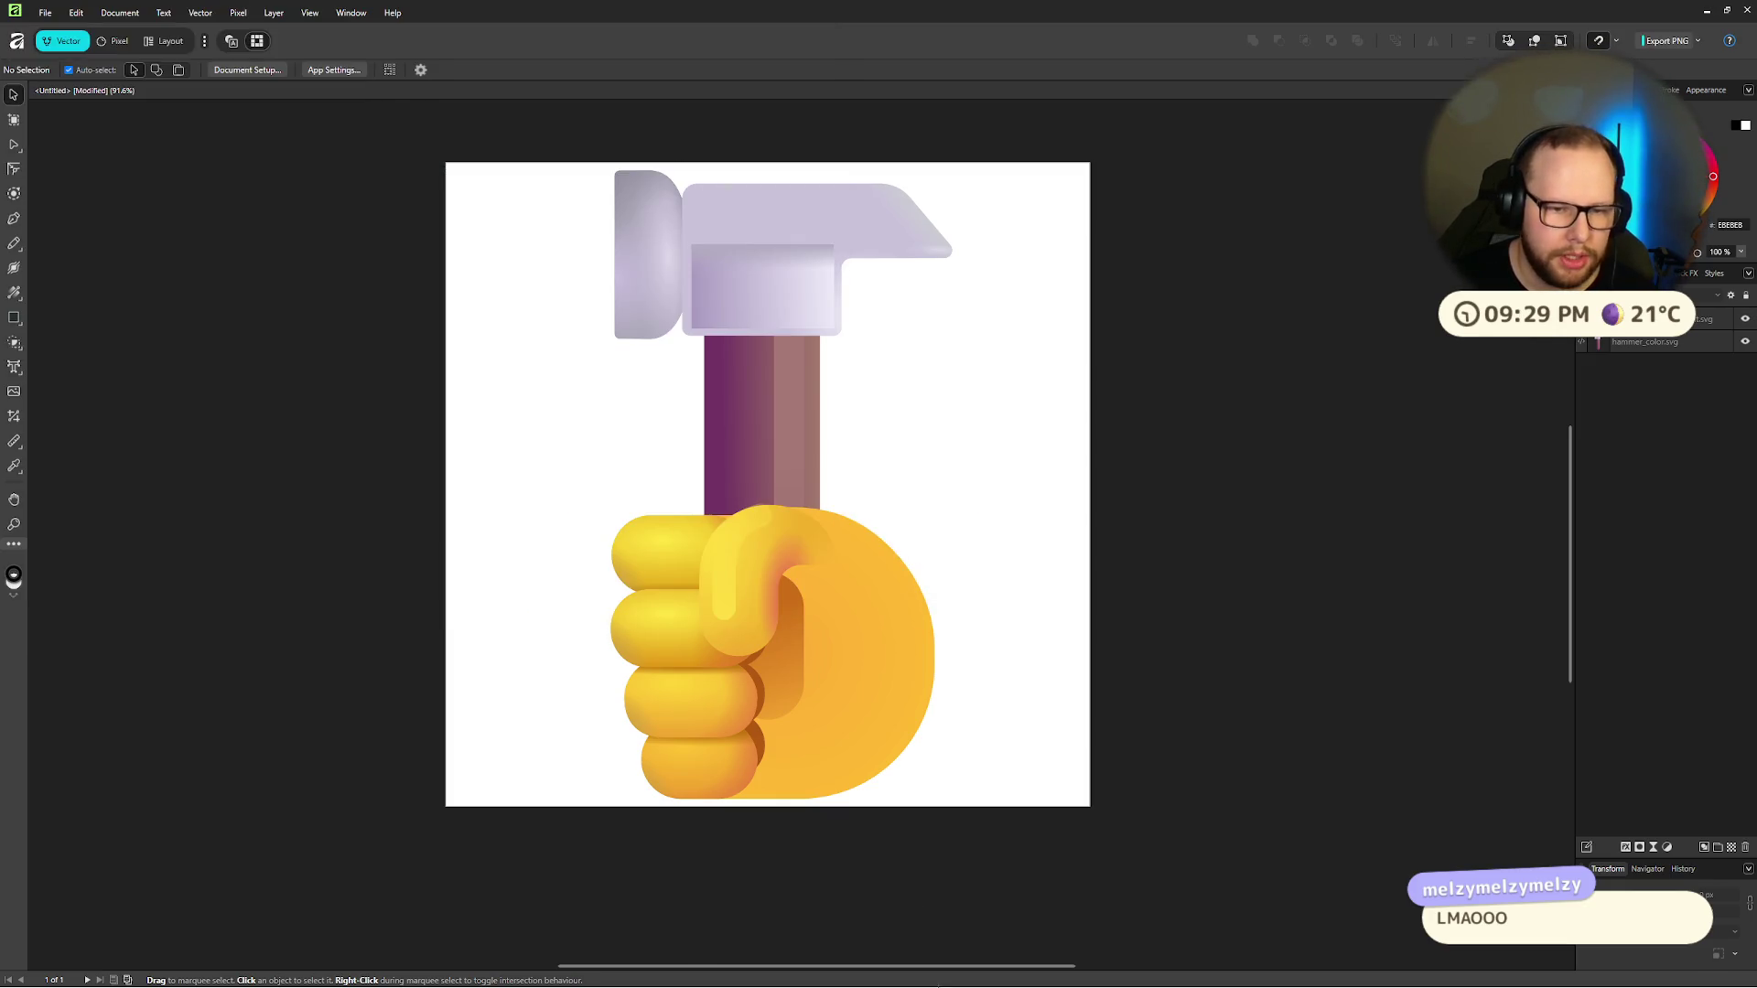
{"action": "left_click", "coordinate": [953, 972]}
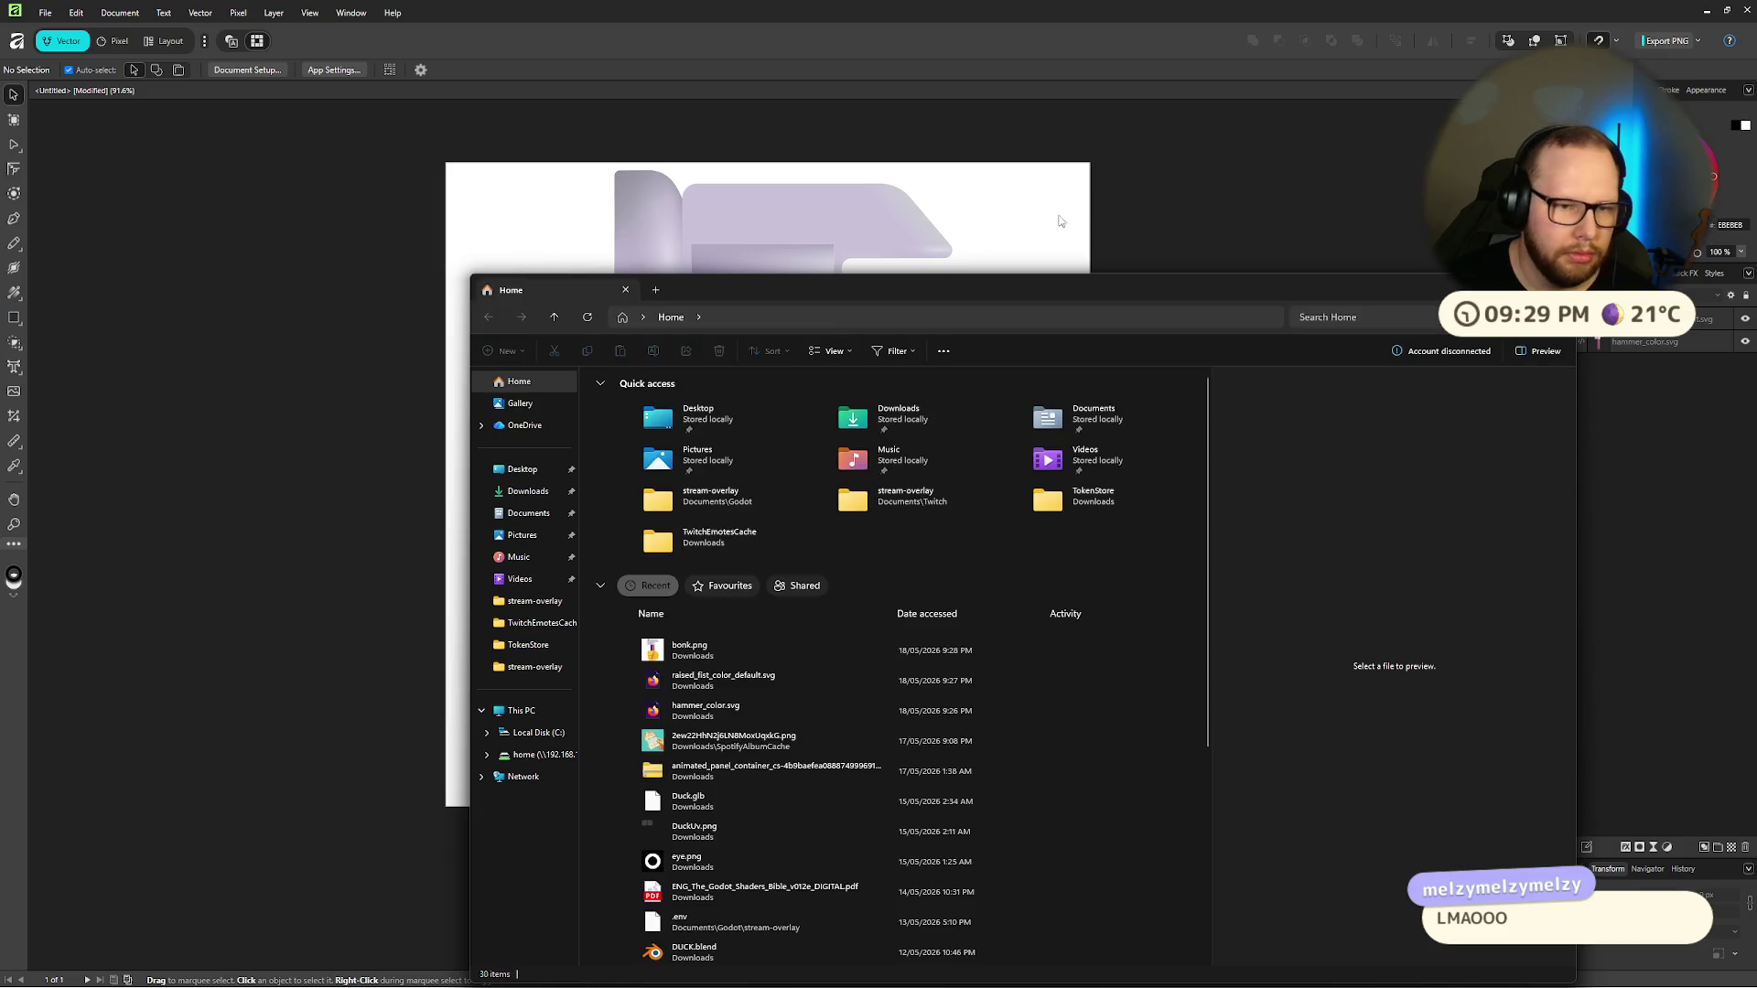
Step: Preview bonk.png from Downloads in the image viewer, then close the viewer and Explorer
{"action": "left_click", "coordinate": [528, 490]}
{"action": "left_click", "coordinate": [626, 417]}
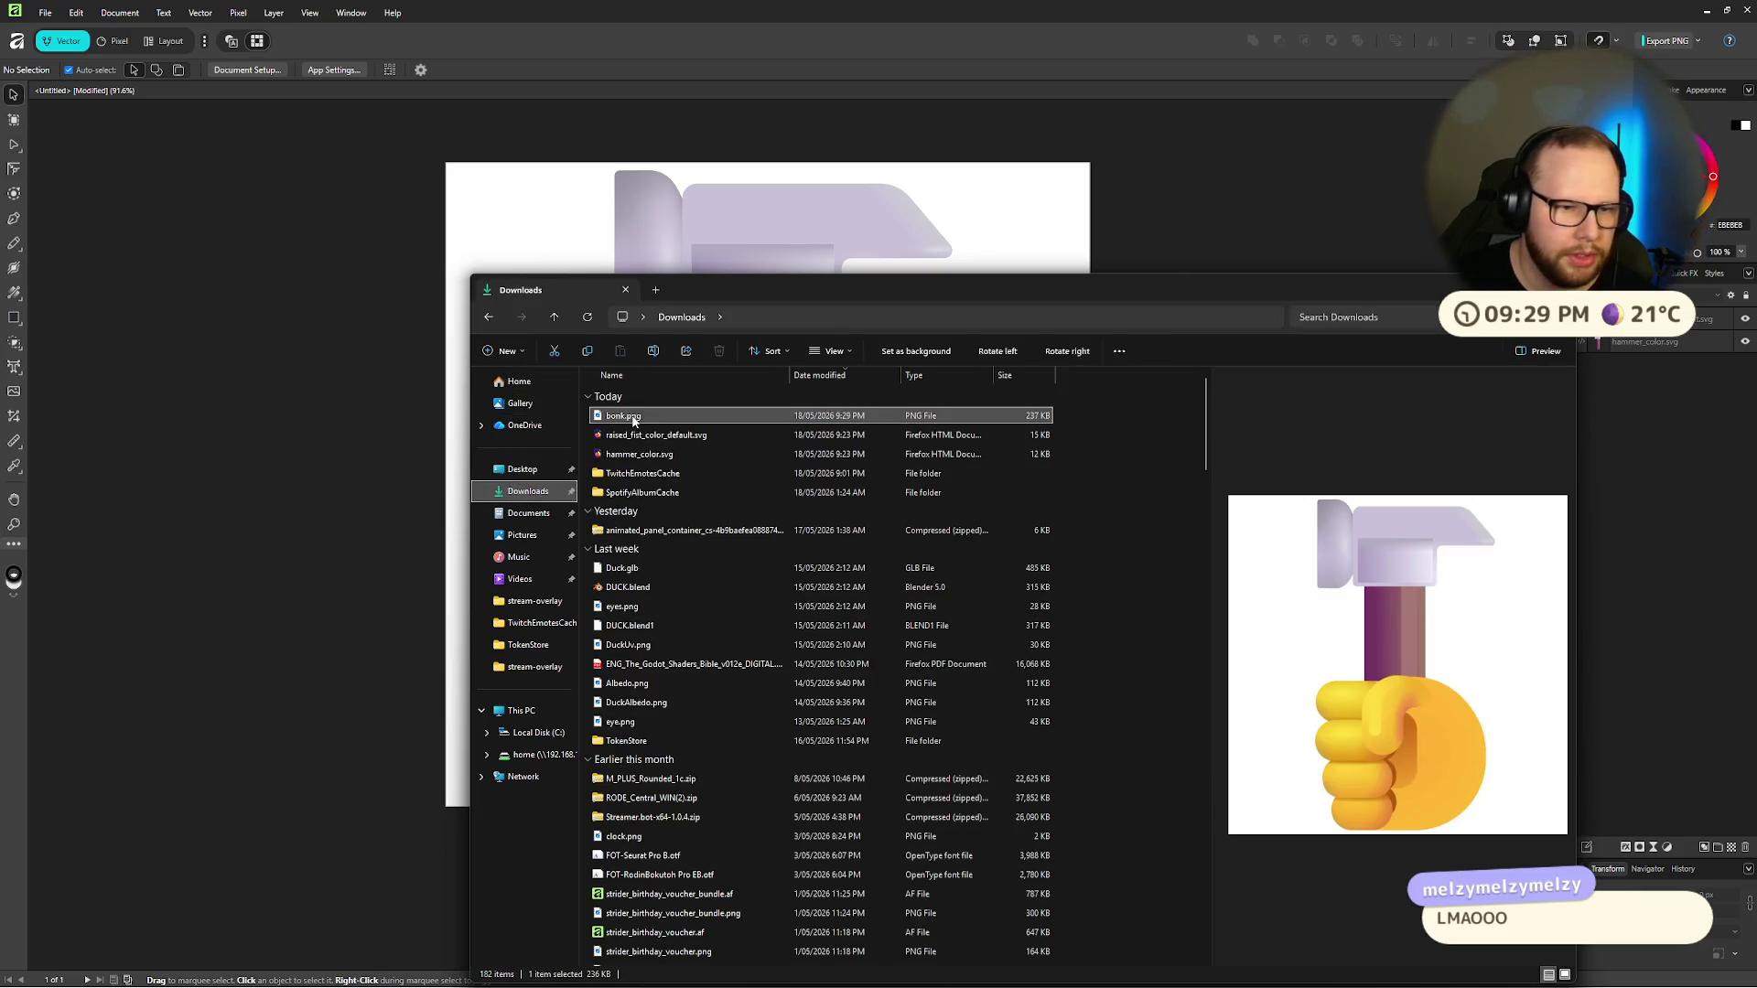
{"action": "left_click_drag", "start_coordinate": [646, 416], "coordinate": [140, 348]}
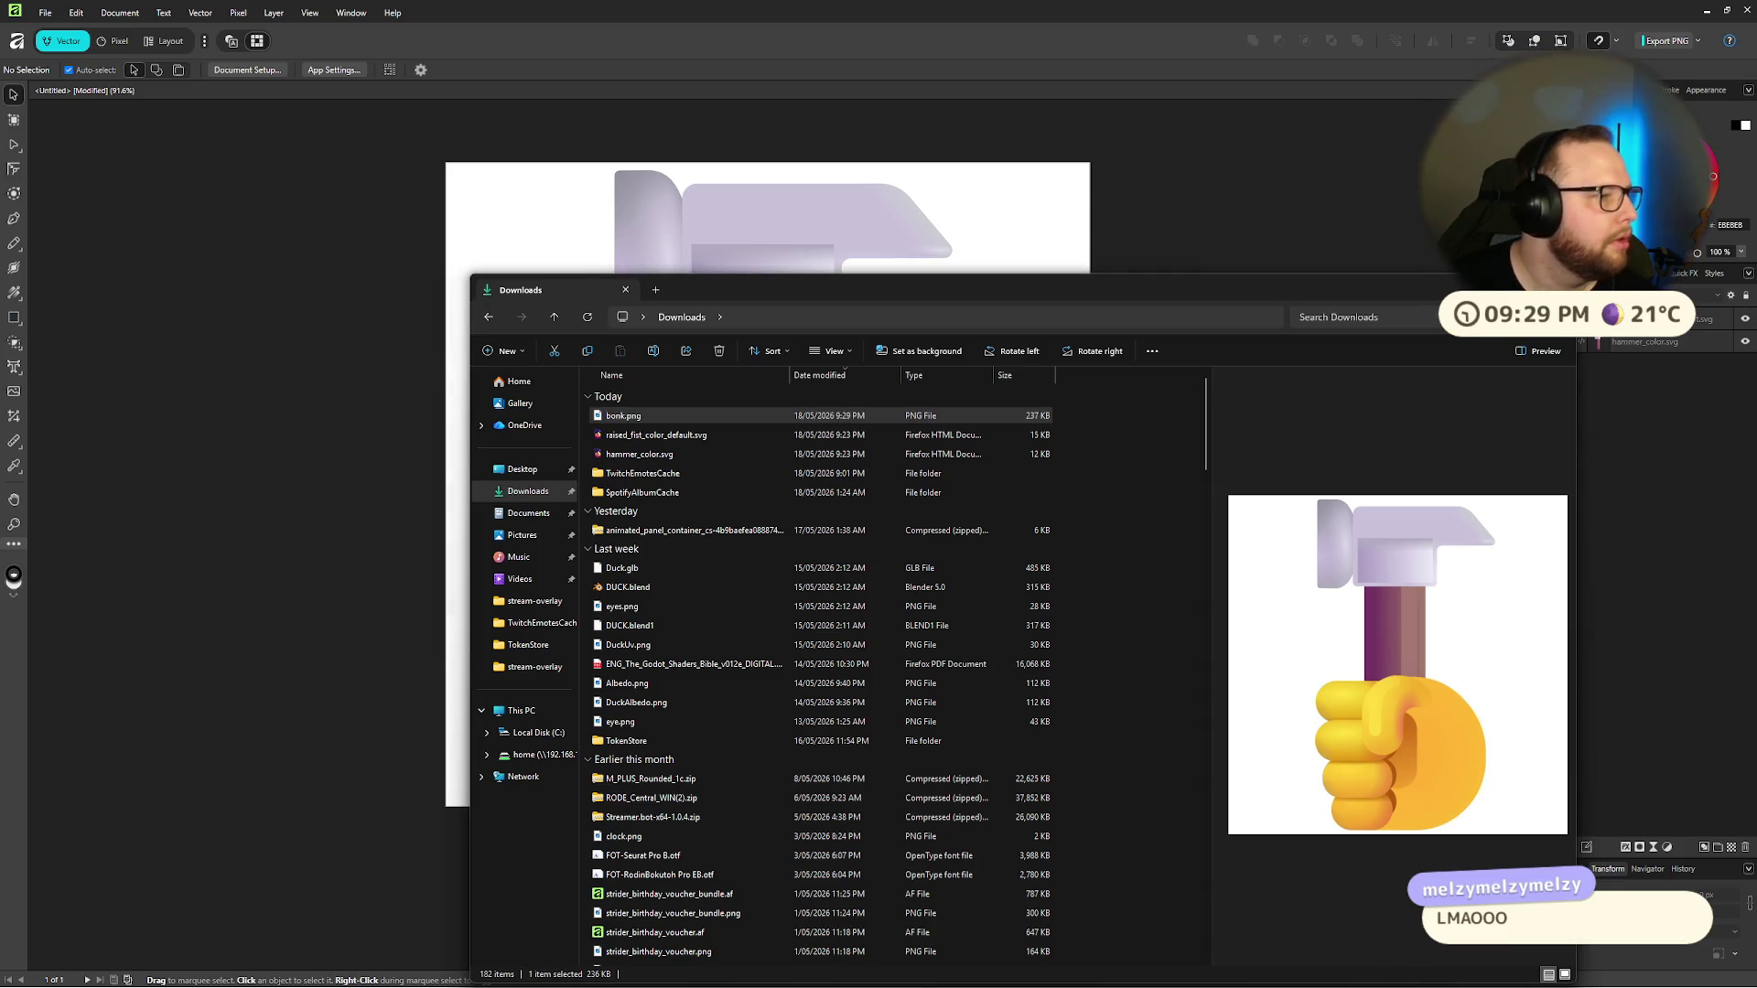
{"action": "double_click", "coordinate": [626, 417]}
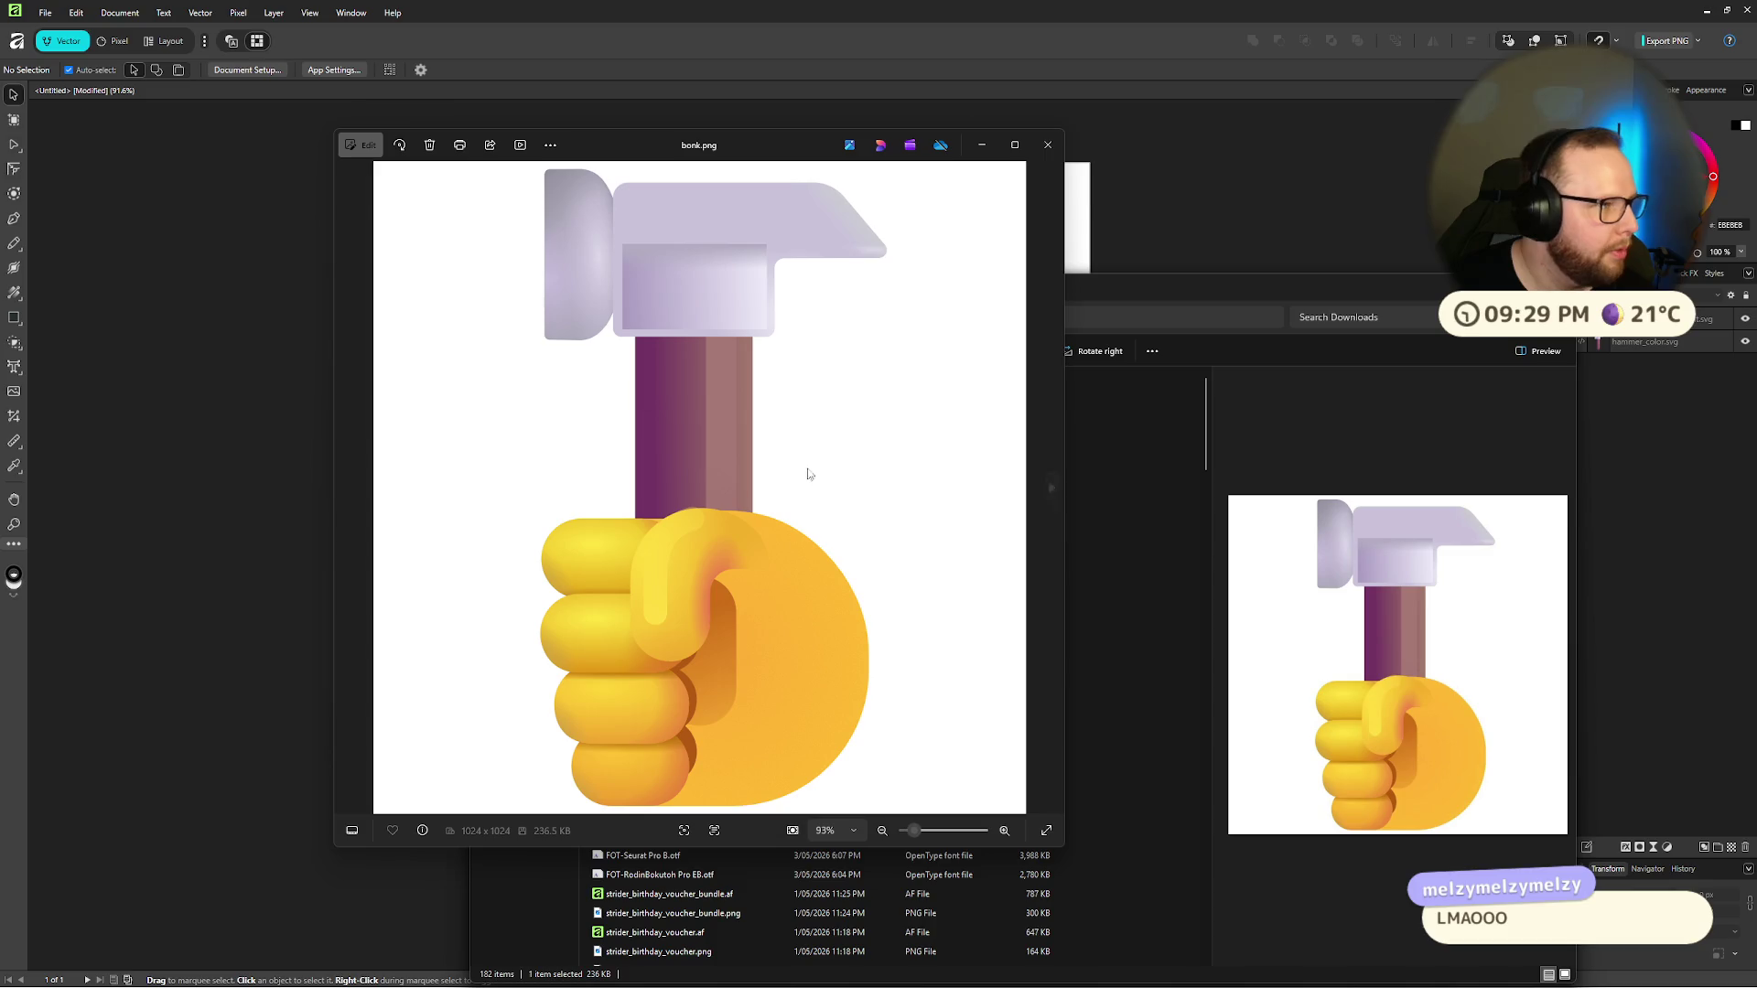
{"action": "left_click", "coordinate": [1049, 145]}
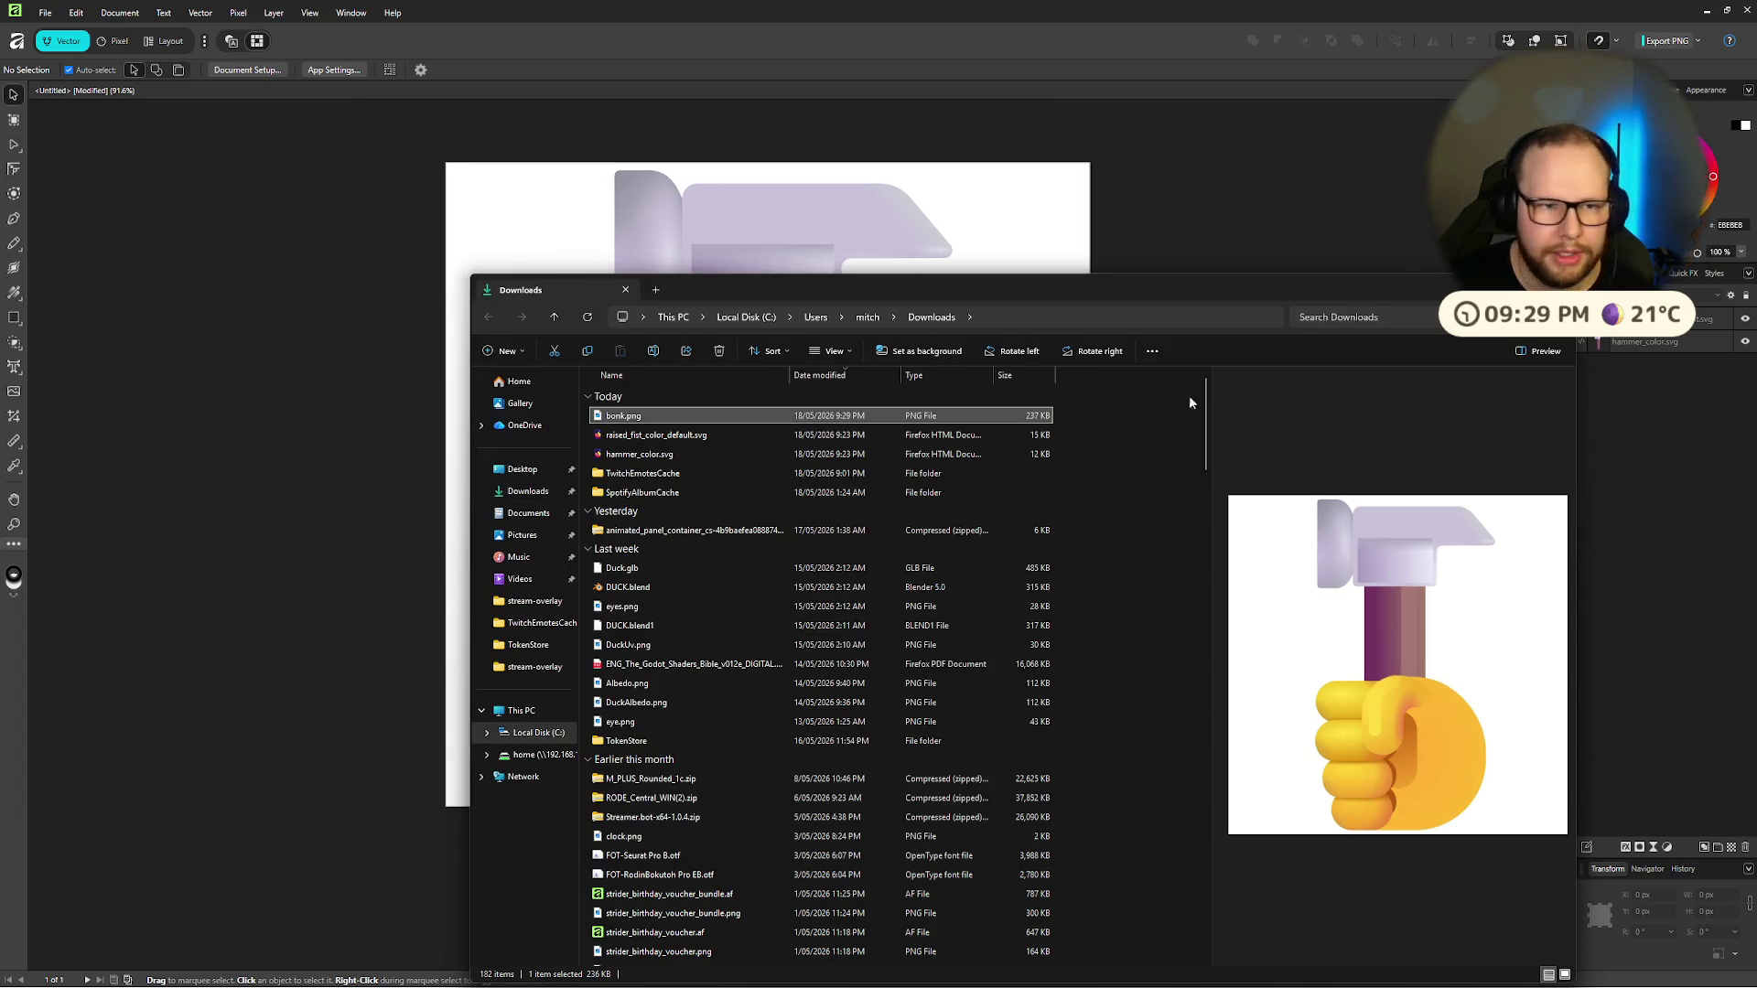
{"action": "key", "text": "alt+F4"}
Step: Undo the accidental hammer move, nudge the hammer and fist up 1 px and back, then deselect
{"action": "left_click_drag", "start_coordinate": [1013, 443], "coordinate": [707, 602]}
{"action": "key", "text": "ctrl+z"}
{"action": "left_click_drag", "start_coordinate": [1321, 805], "coordinate": [600, 355]}
{"action": "key", "text": "Up"}
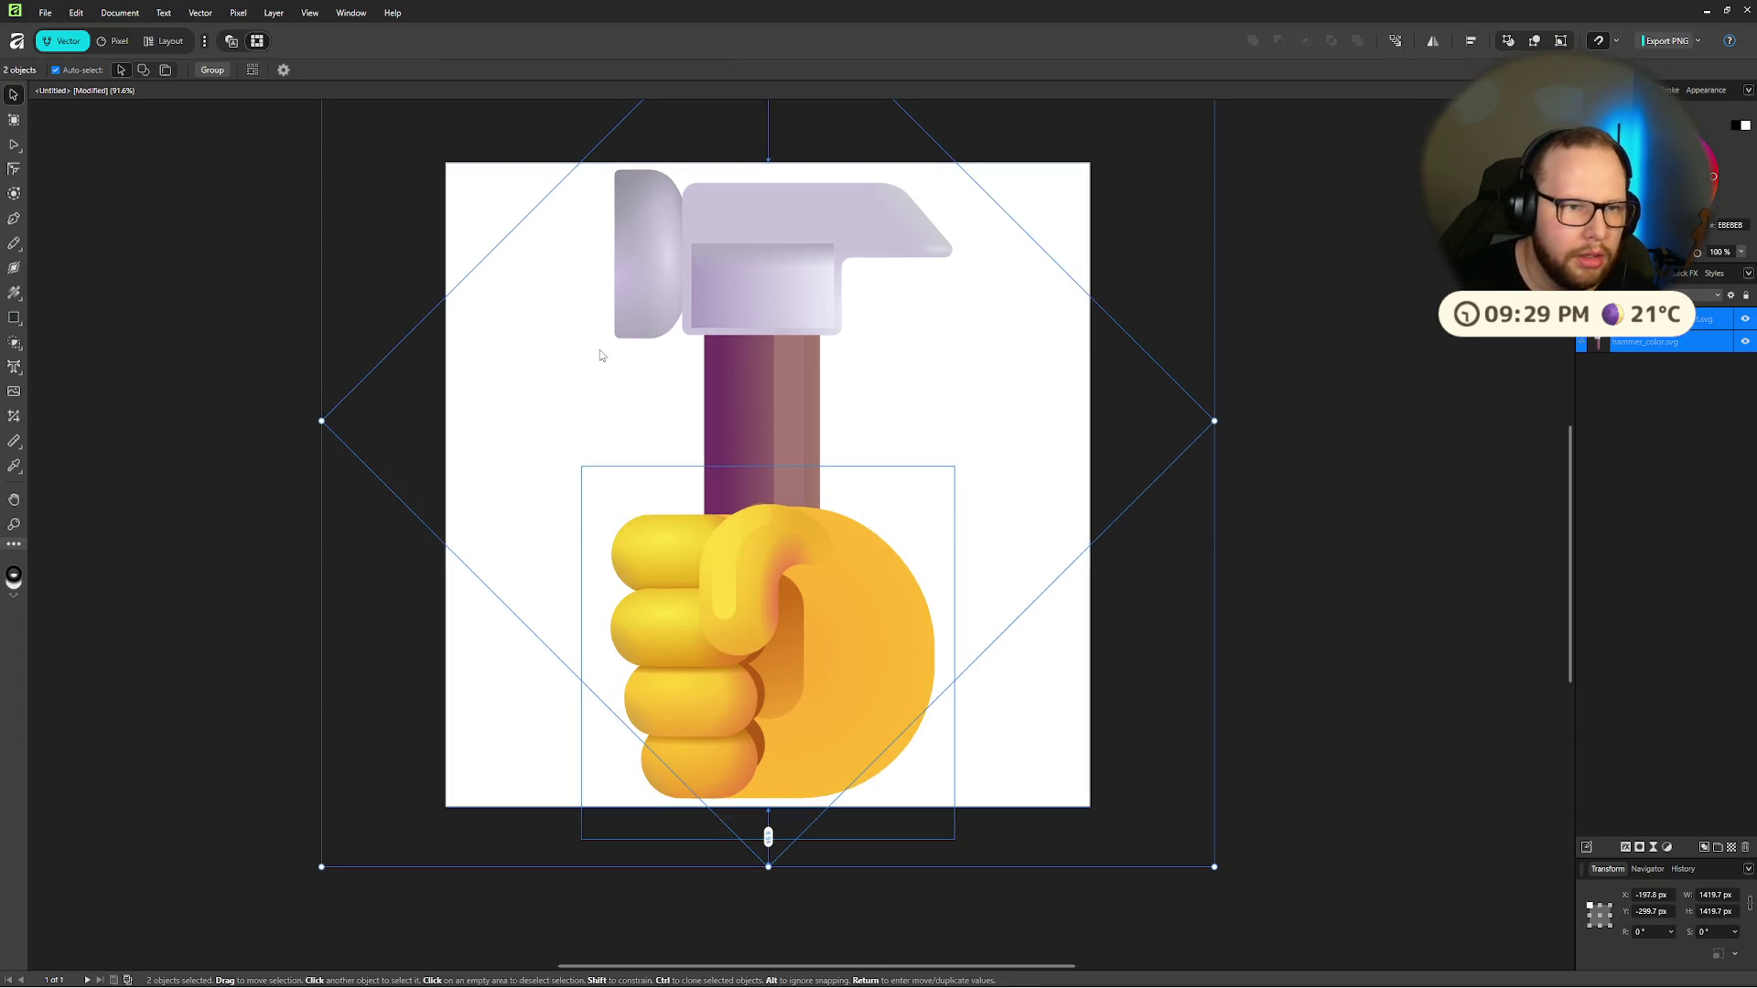
{"action": "key", "text": "Down"}
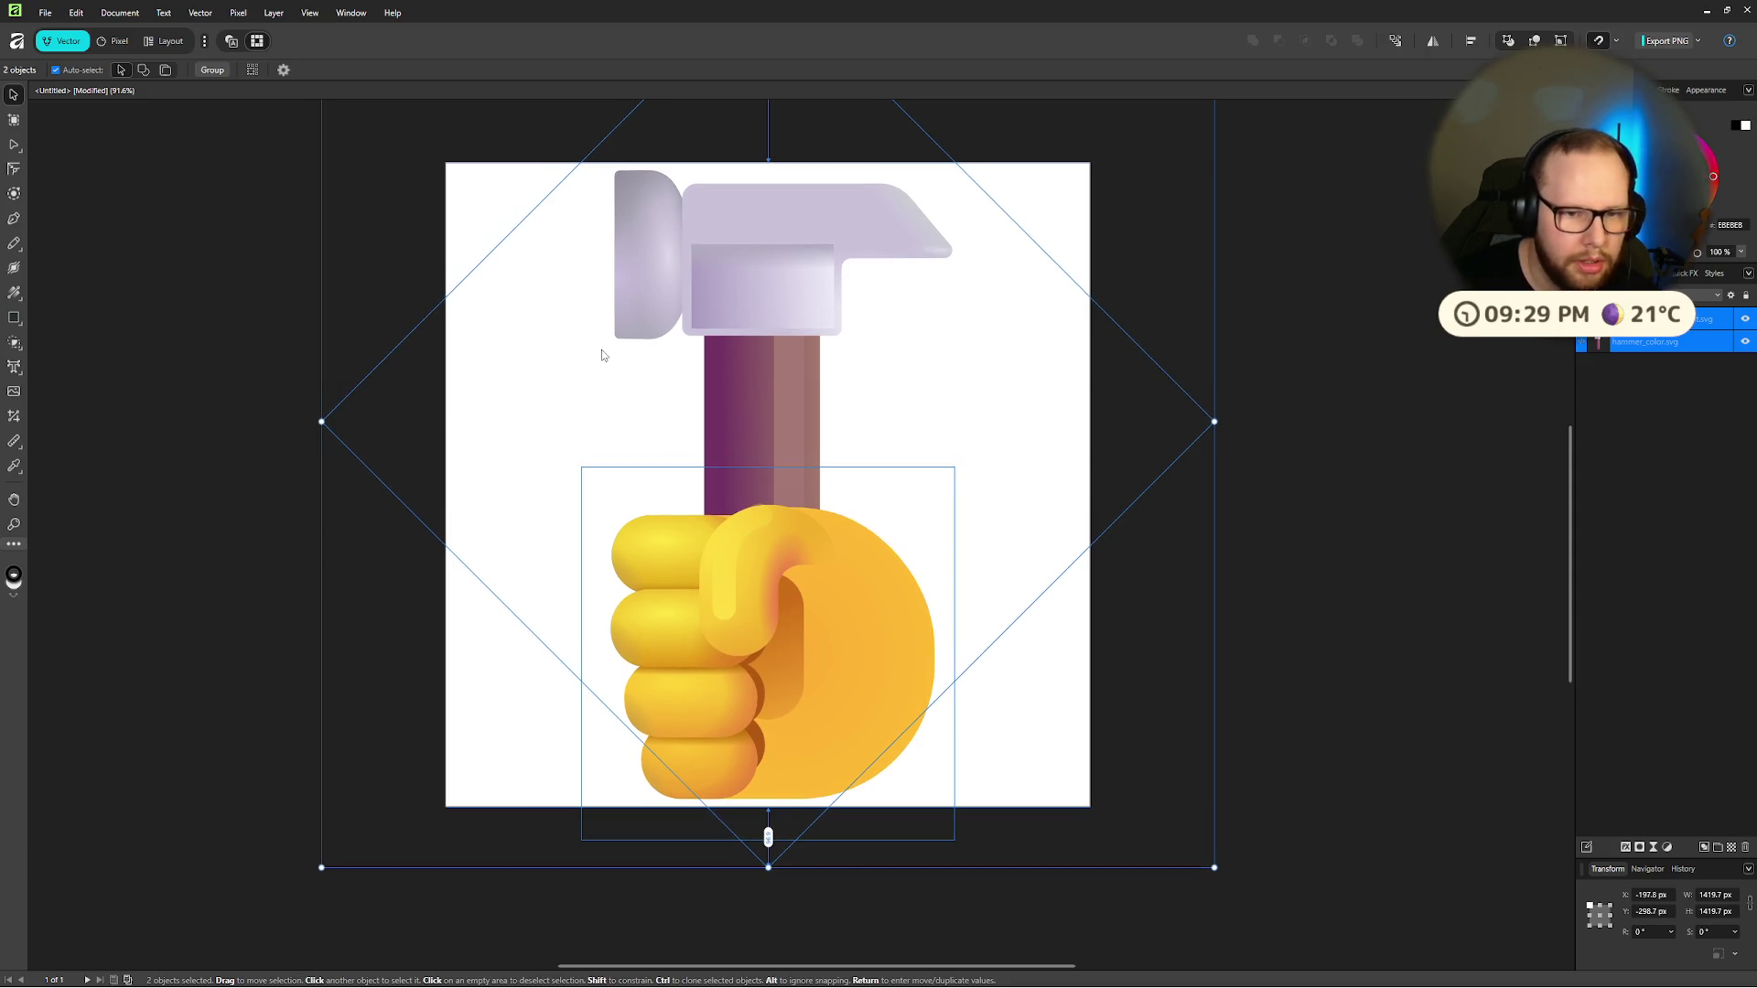
{"action": "left_click", "coordinate": [1382, 333]}
{"action": "key", "text": "ctrl+super+Right"}
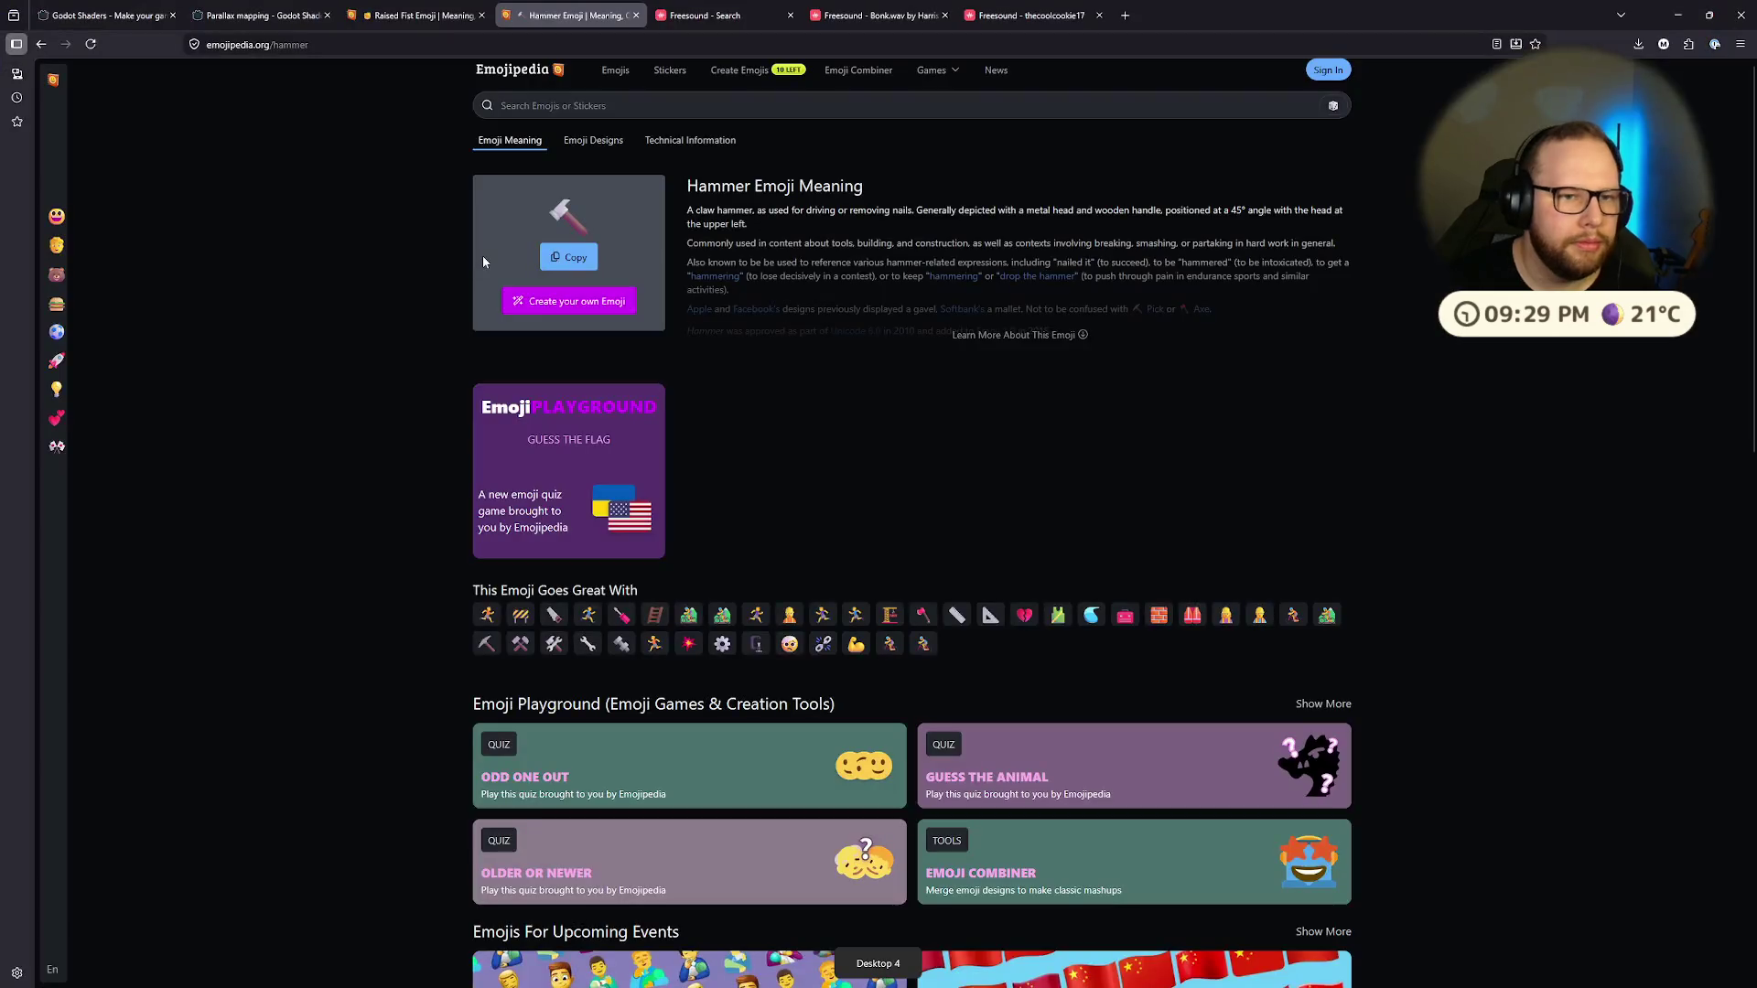
Step: Search the web for 'affinity how to make background transparent'
{"action": "key", "text": "ctrl+t"}
{"action": "type", "text": "affini"}
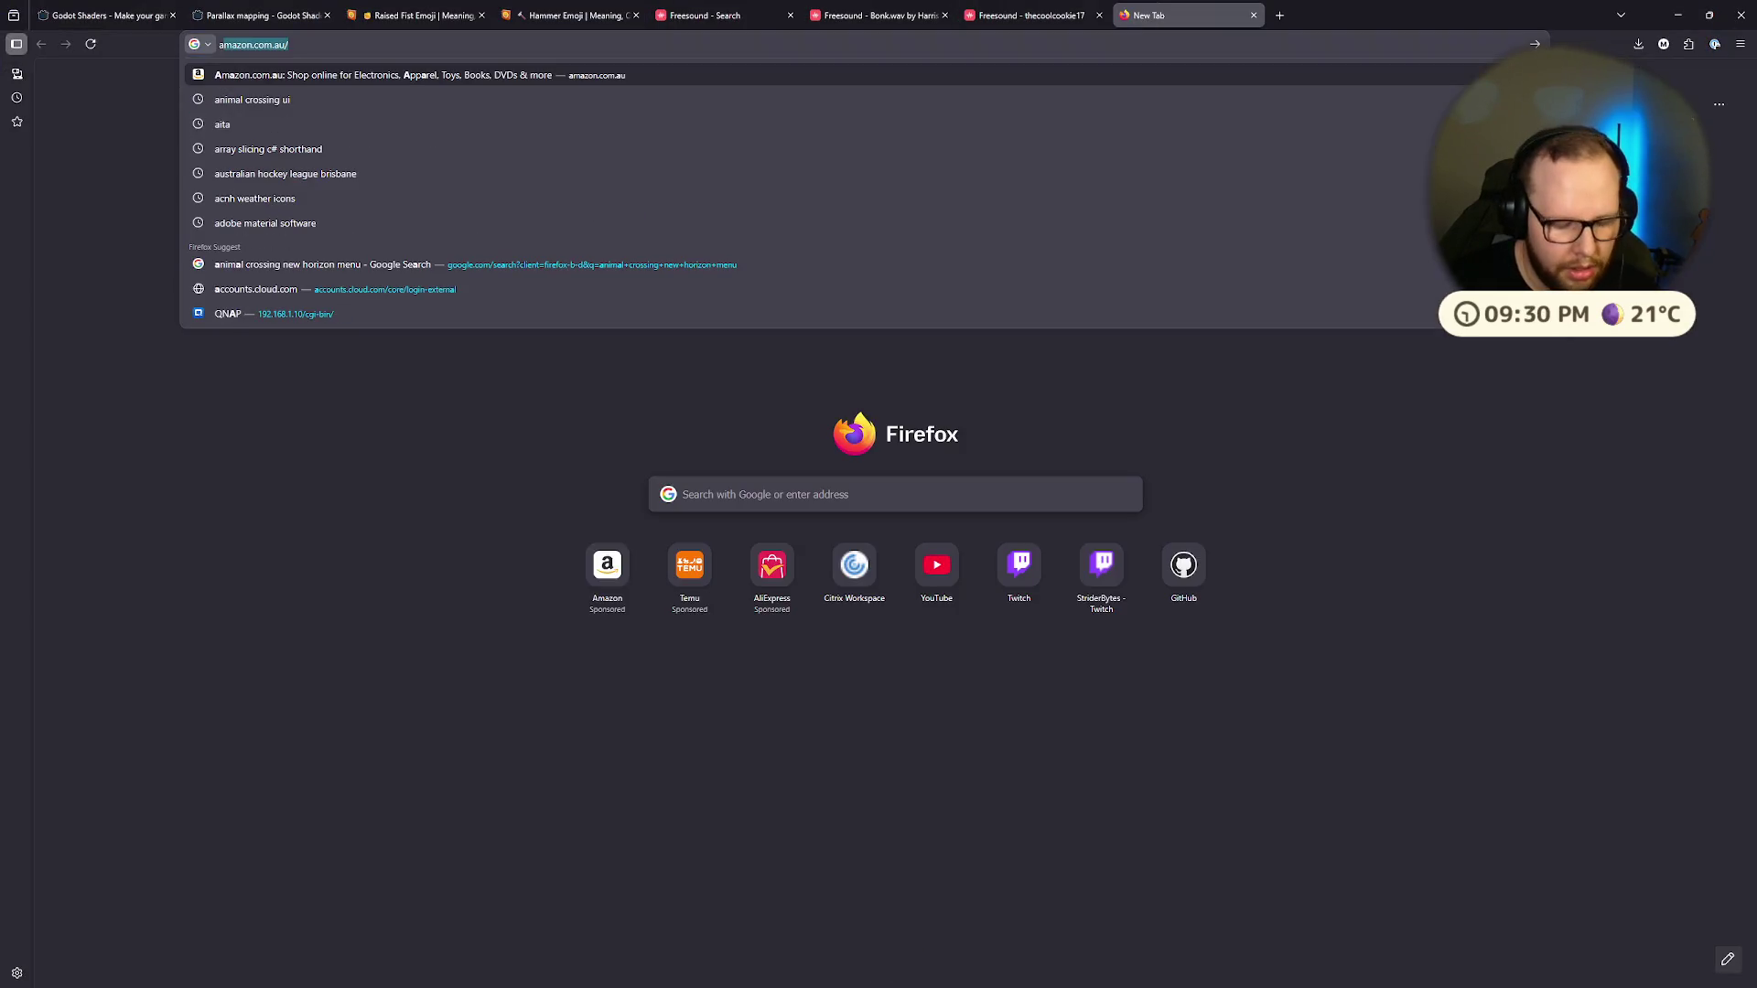
{"action": "type", "text": "ty how to m"}
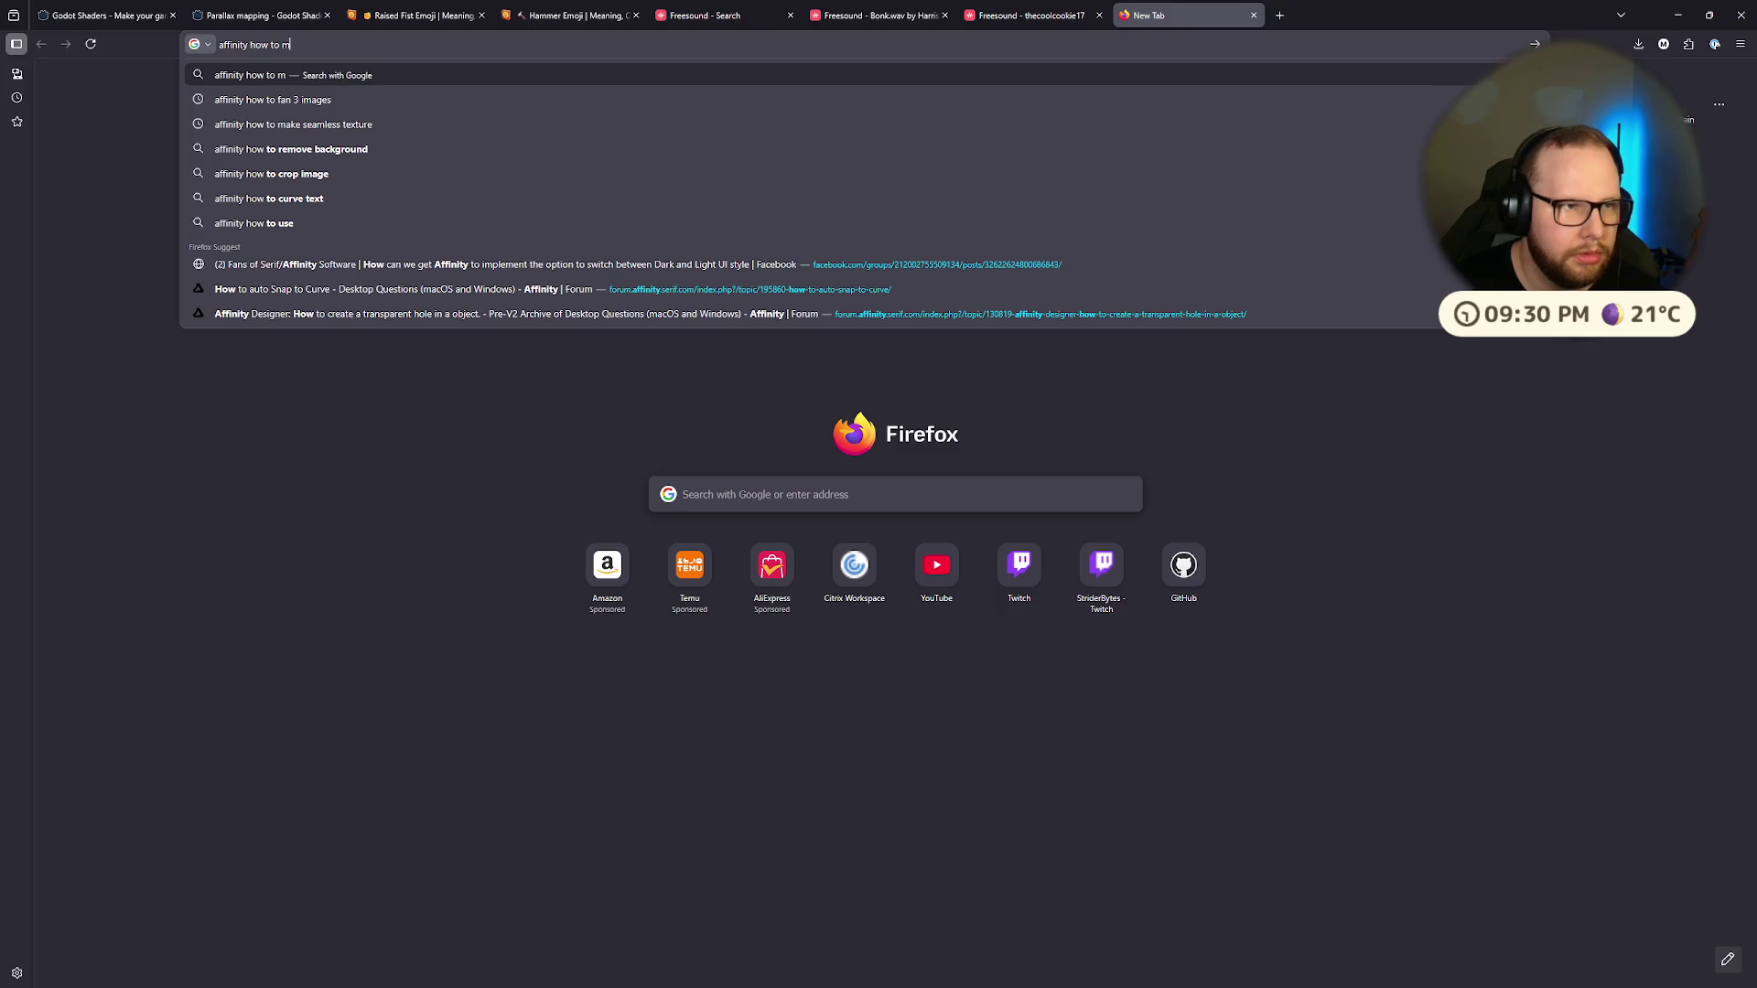
{"action": "key", "text": "BackSpace"}
{"action": "key", "text": "BackSpace"}
{"action": "type", "text": "backg"}
{"action": "type", "text": "s"}
{"action": "type", "text": "parent"}
{"action": "key", "text": "Return"}
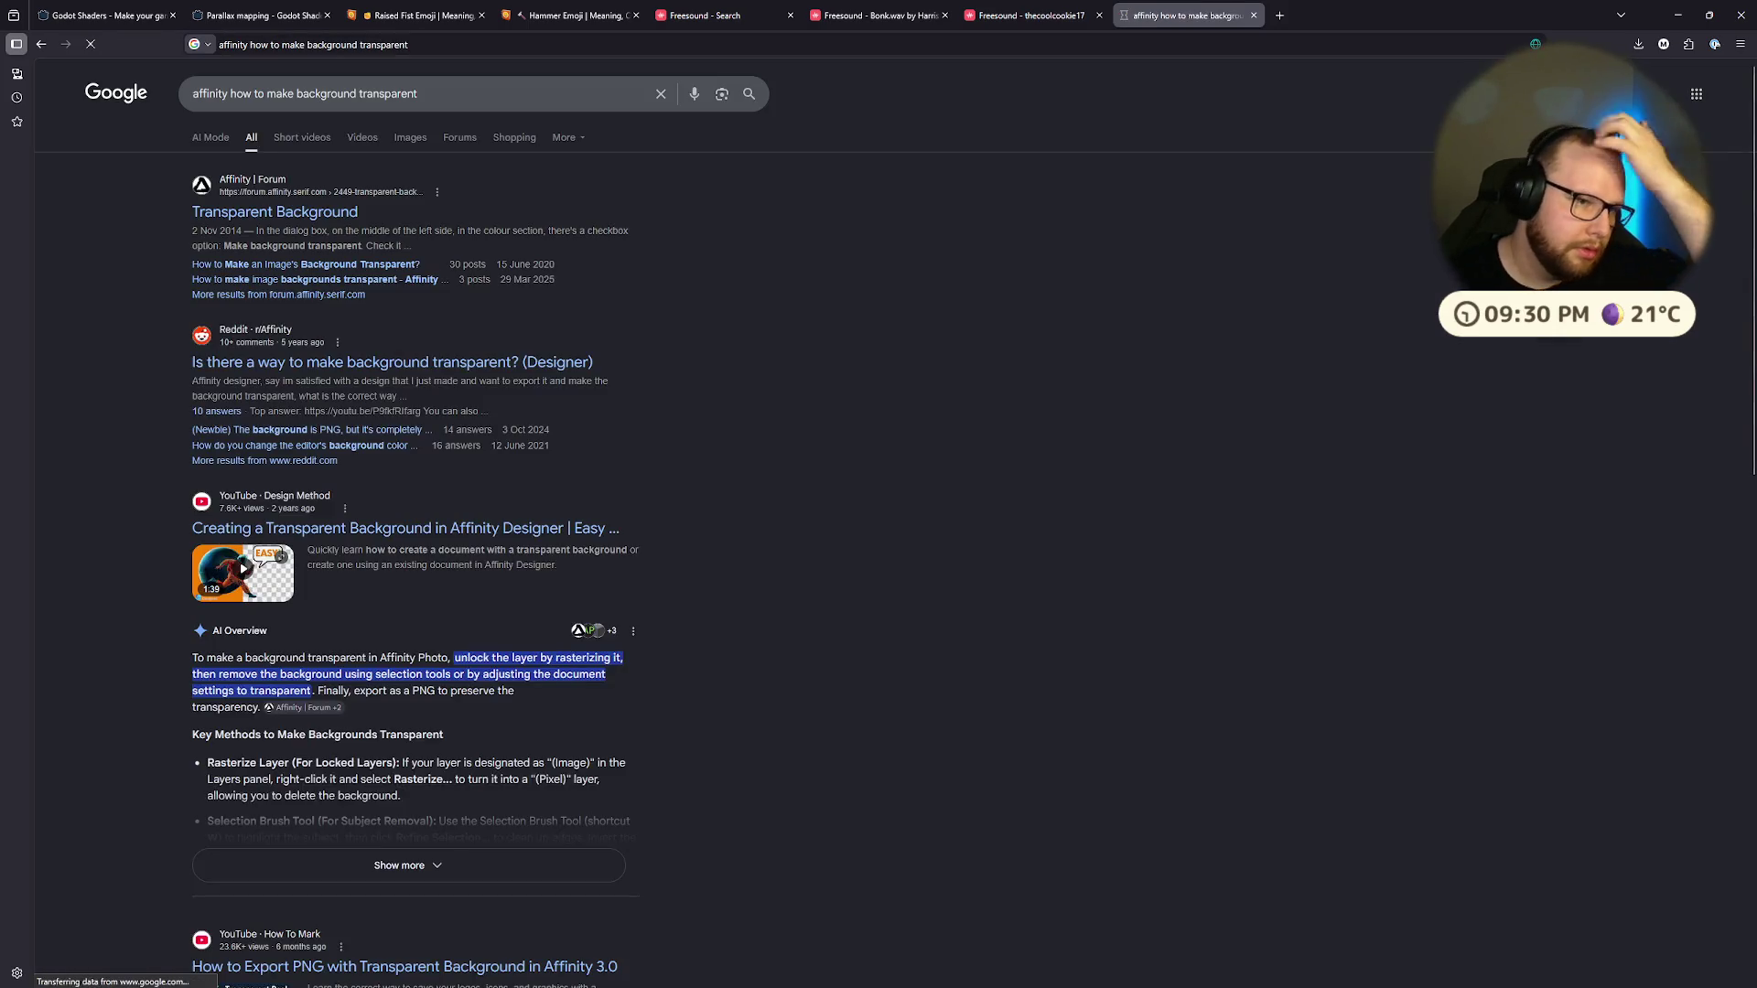
Step: Read the Affinity forum thread's reply about the Transparent background checkbox
{"action": "left_click", "coordinate": [280, 222]}
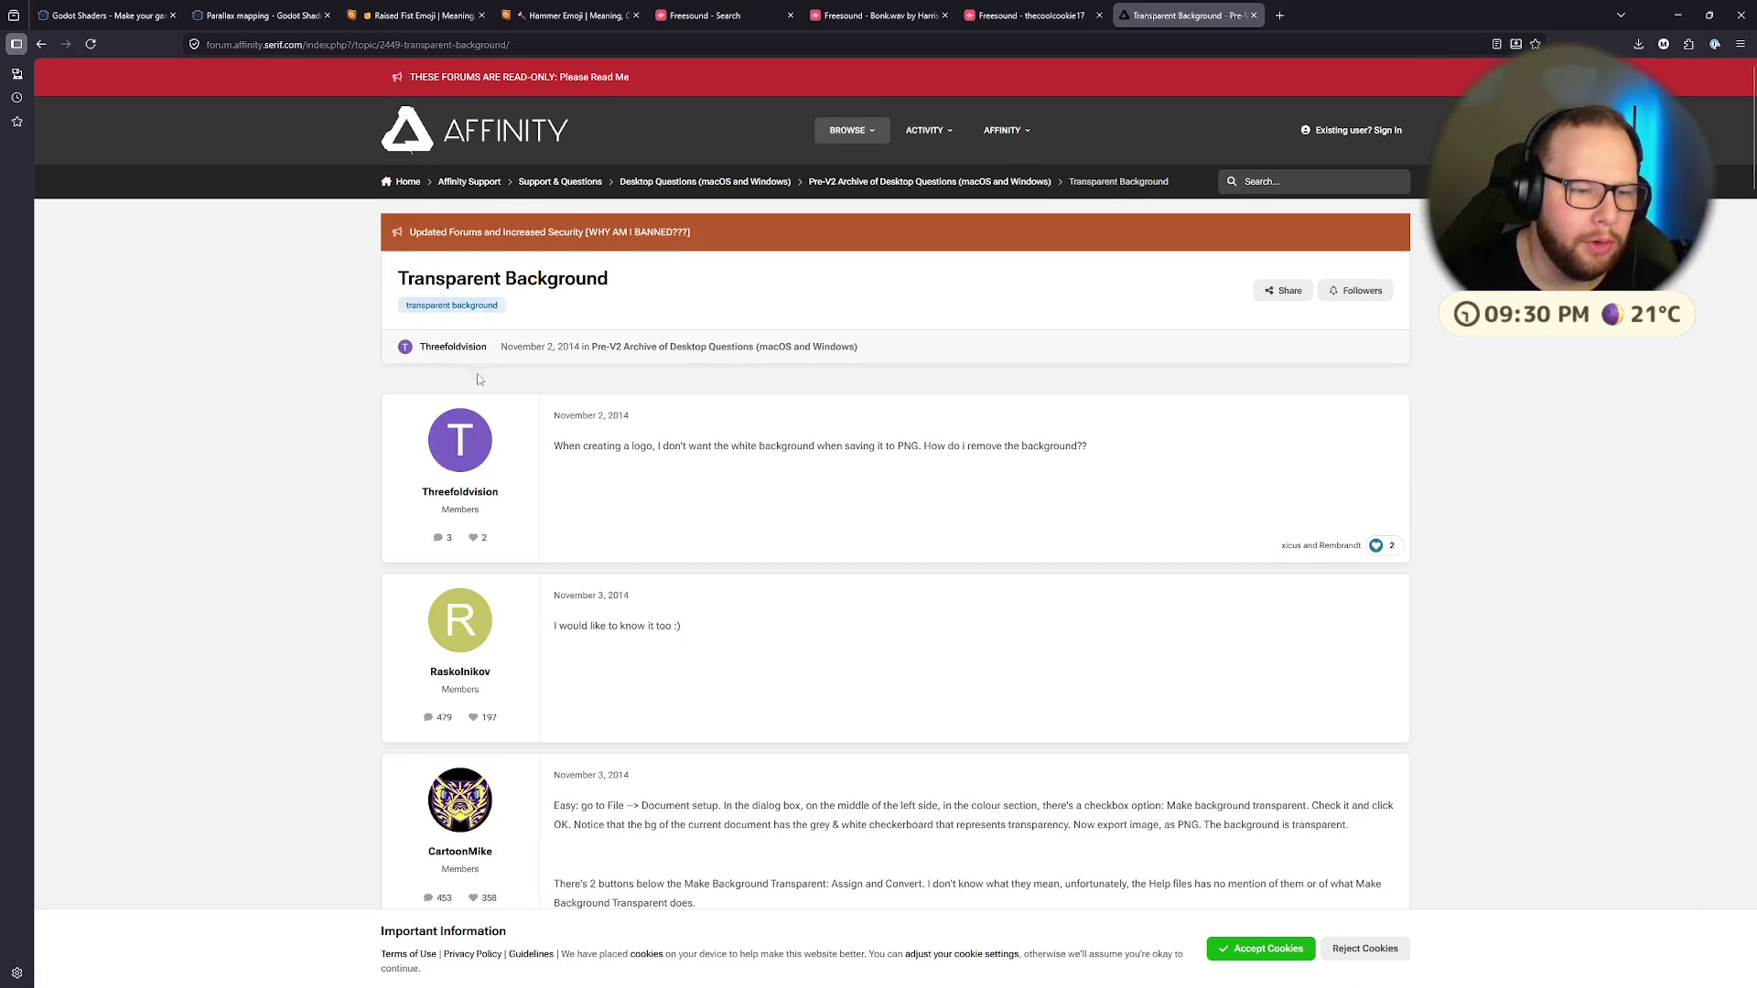
{"action": "scroll", "coordinate": [862, 376], "scroll_direction": "down", "scroll_amount": 5}
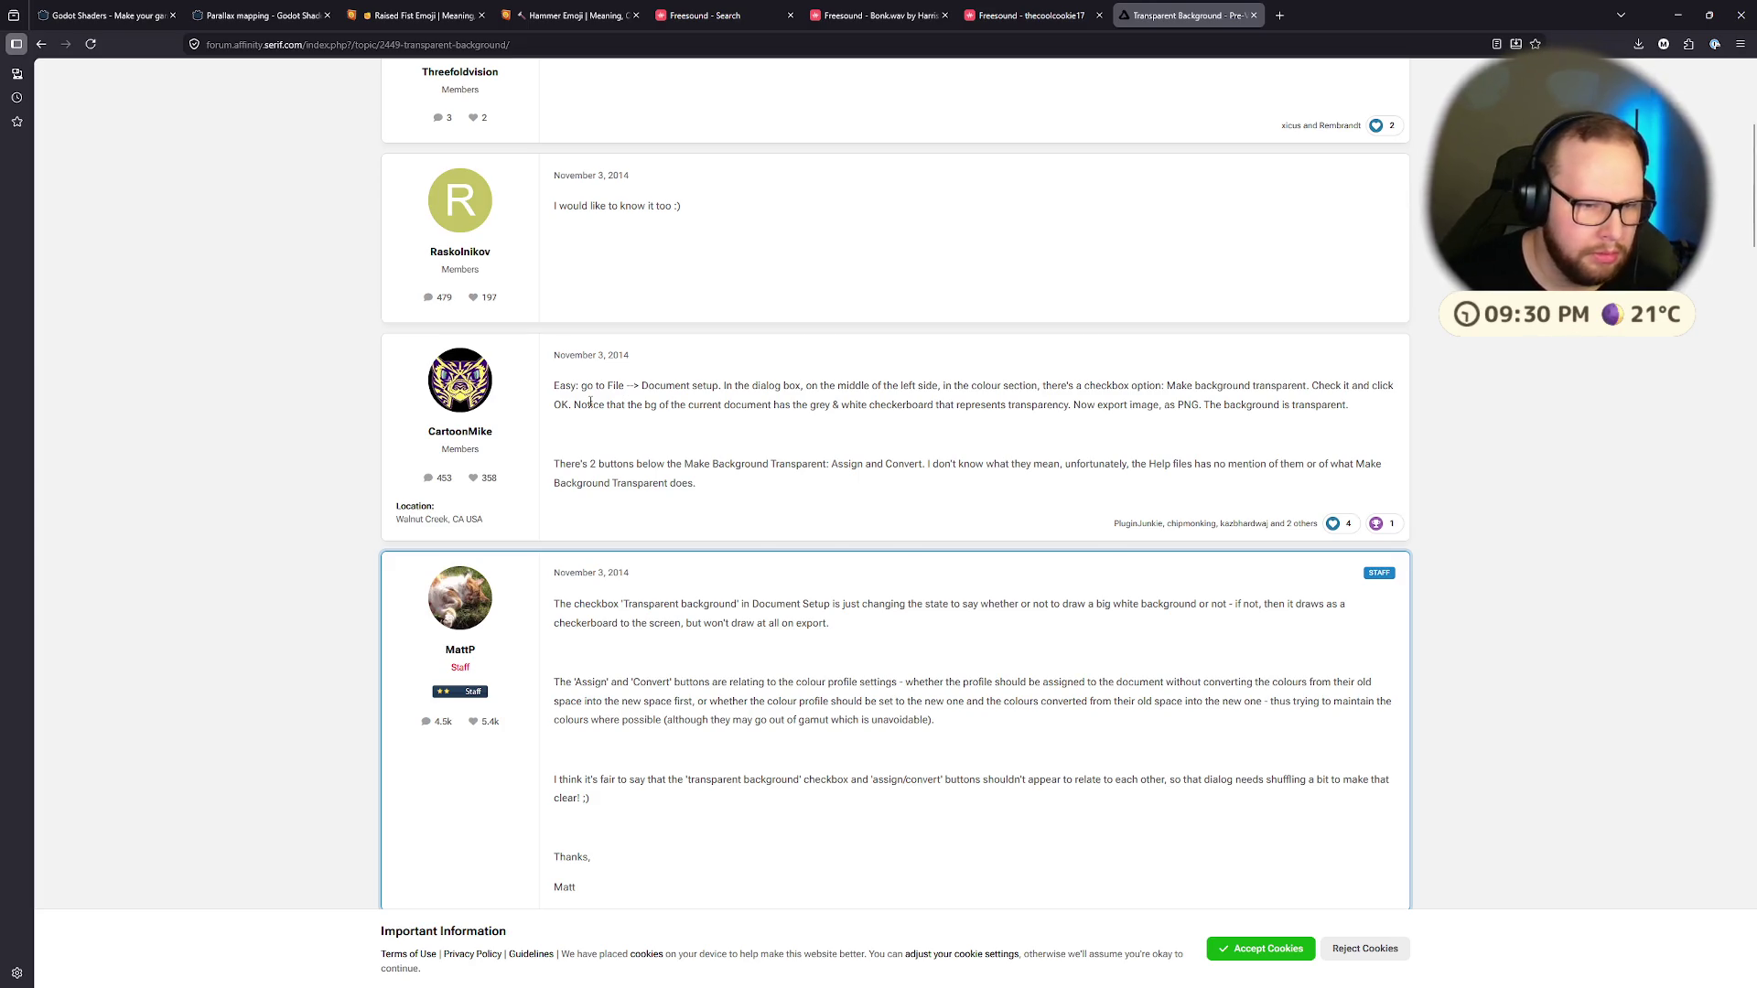
{"action": "scroll", "coordinate": [595, 366], "scroll_direction": "down", "scroll_amount": 3}
{"action": "left_click_drag", "start_coordinate": [554, 331], "coordinate": [732, 328]}
{"action": "left_click", "coordinate": [859, 329]}
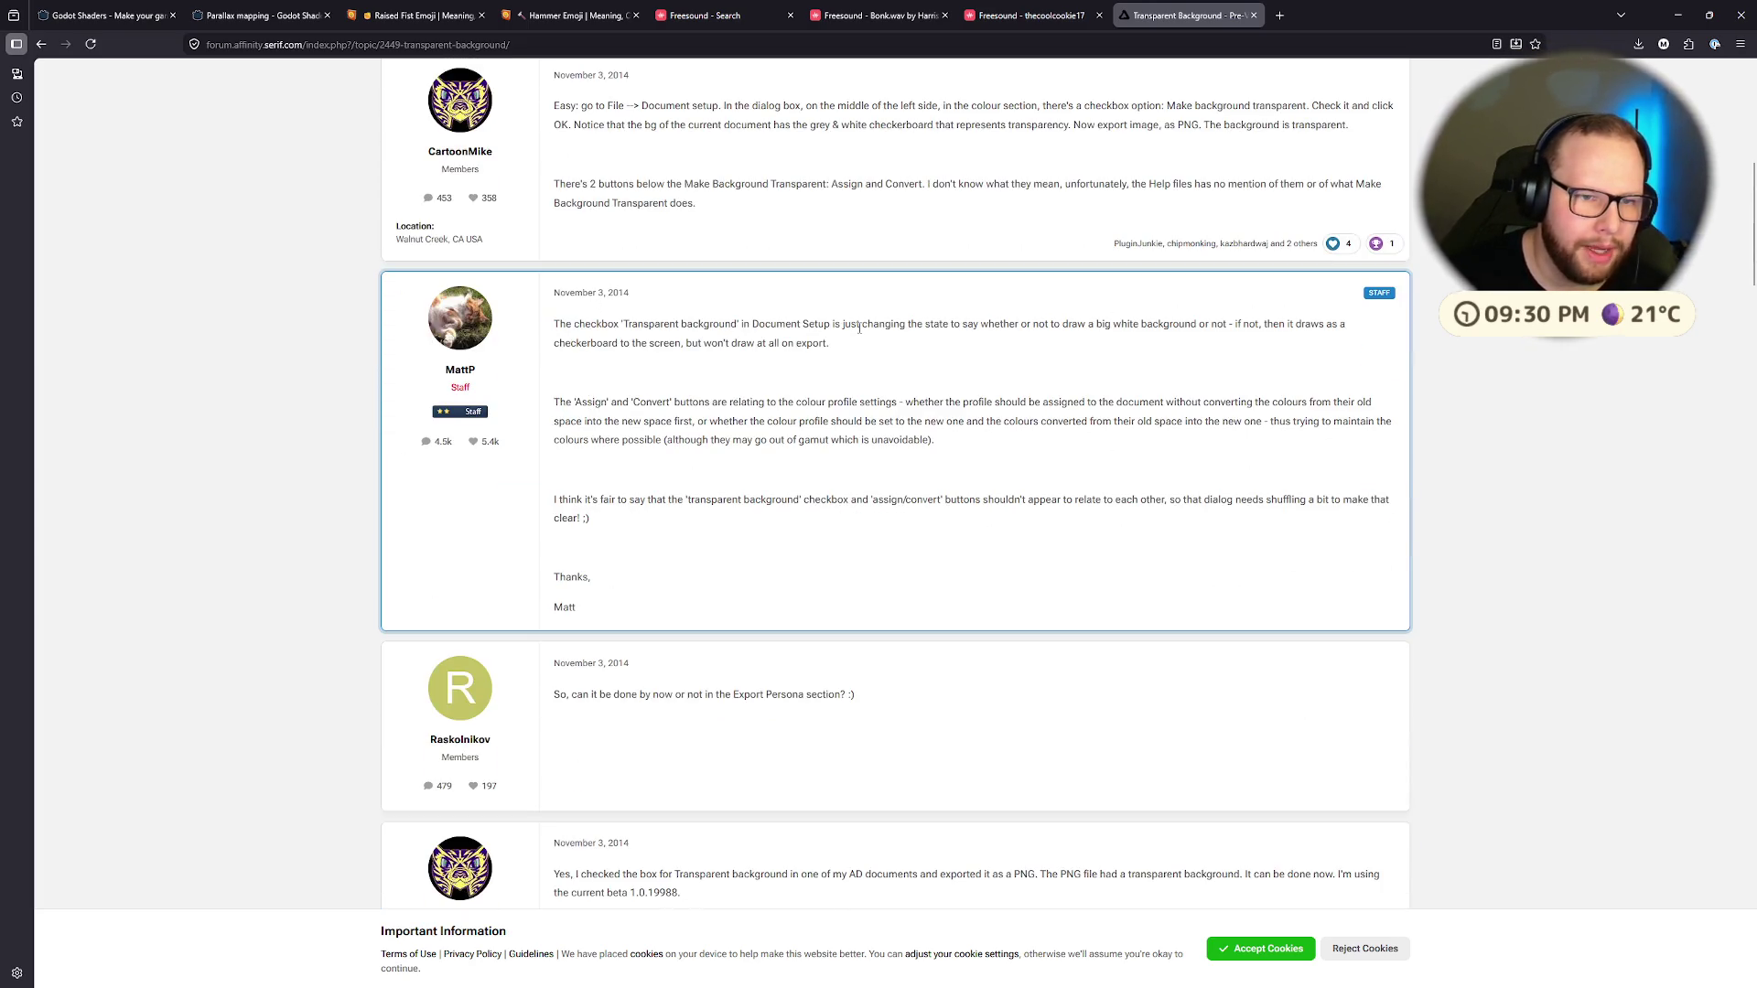
{"action": "key", "text": "ctrl+super+Right"}
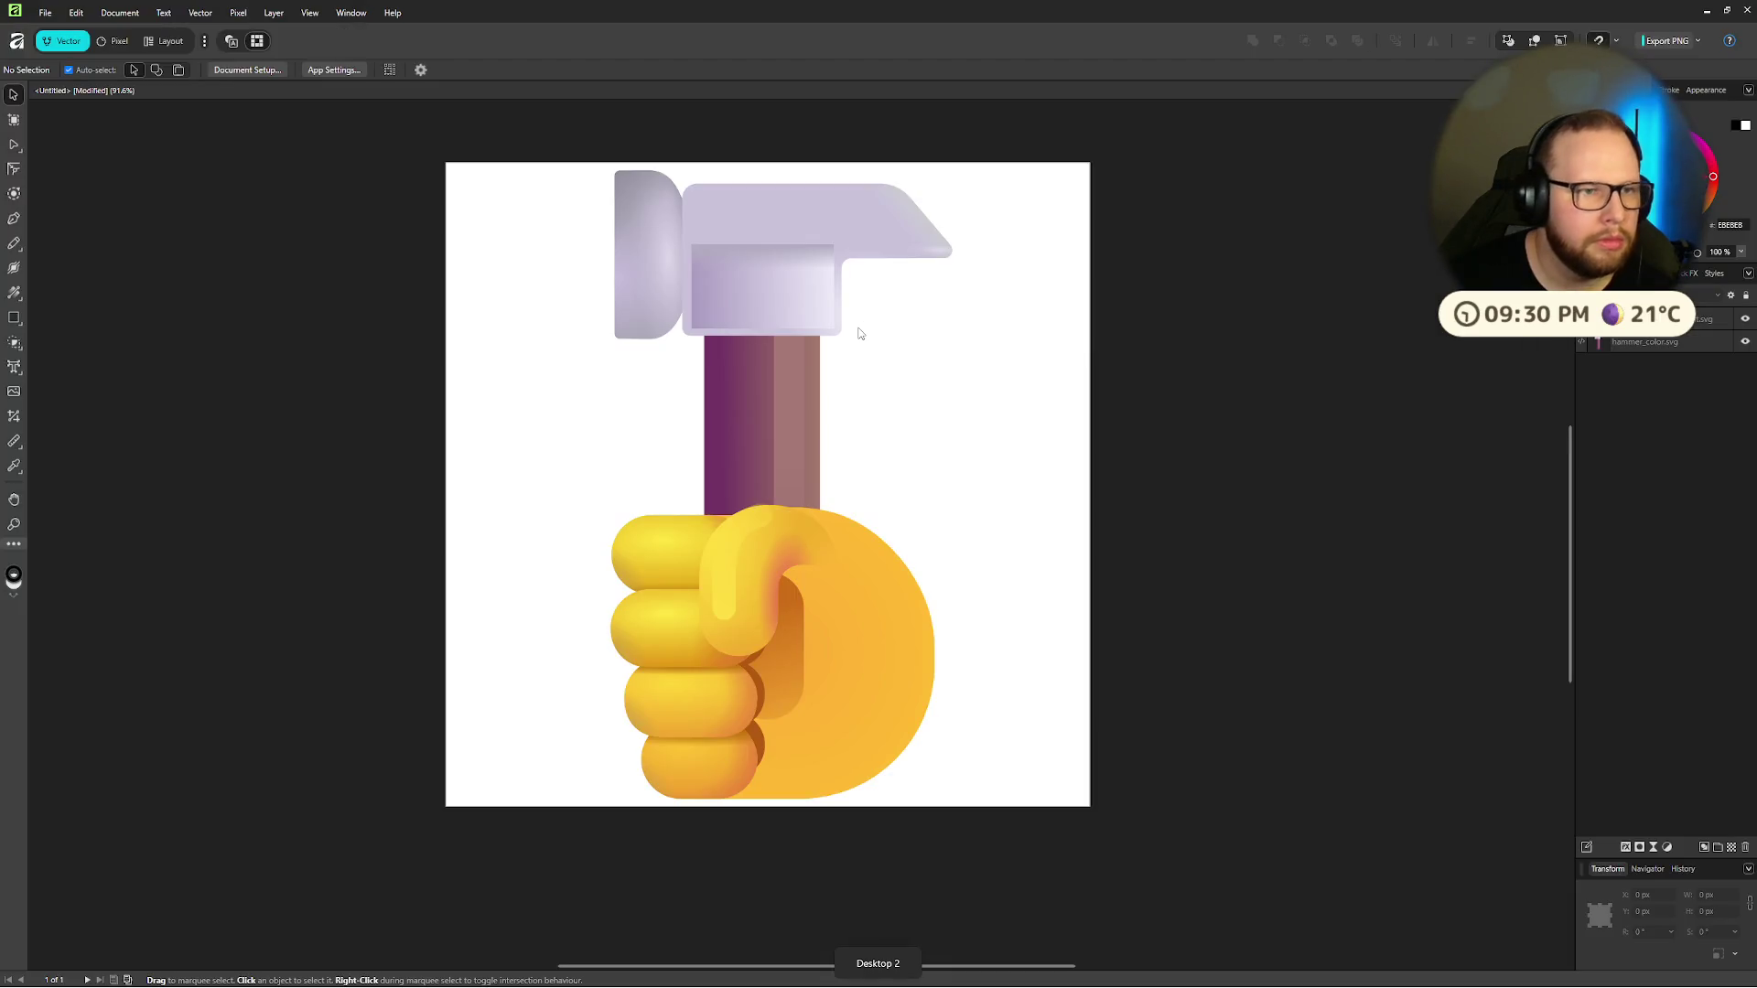
Step: In Document Setup, keep Pixels units and the default actual-size zoom
{"action": "left_click", "coordinate": [229, 70]}
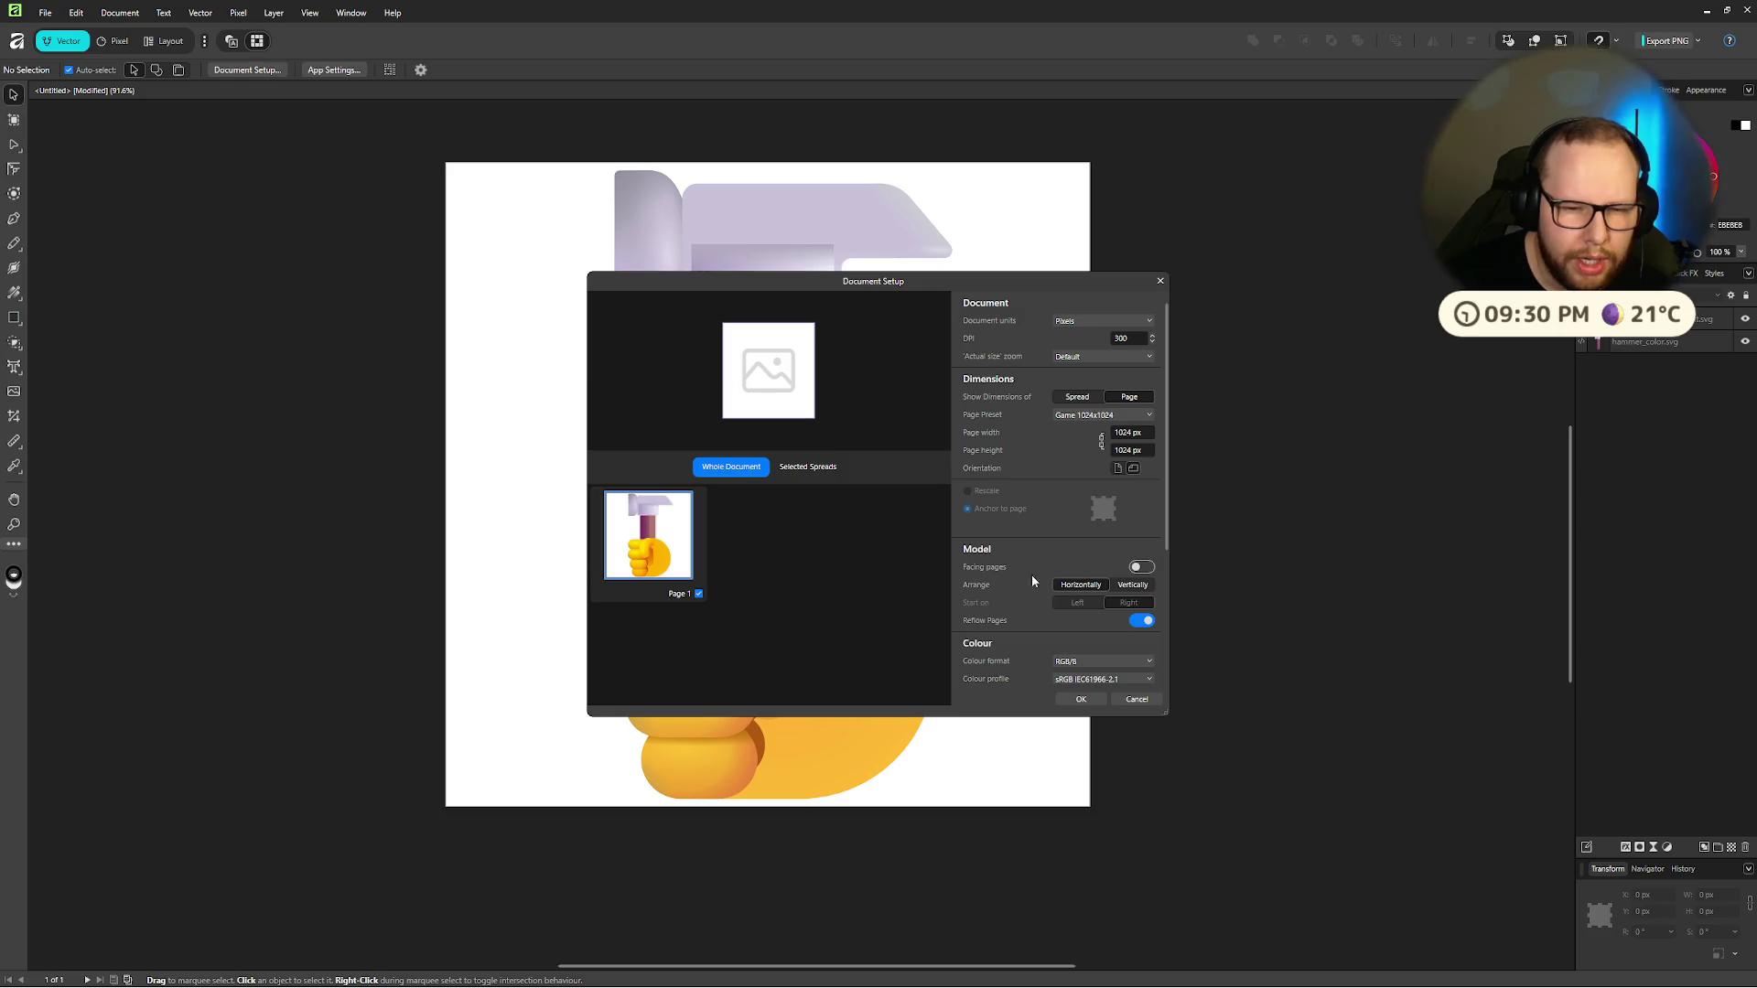
{"action": "left_click", "coordinate": [1073, 320]}
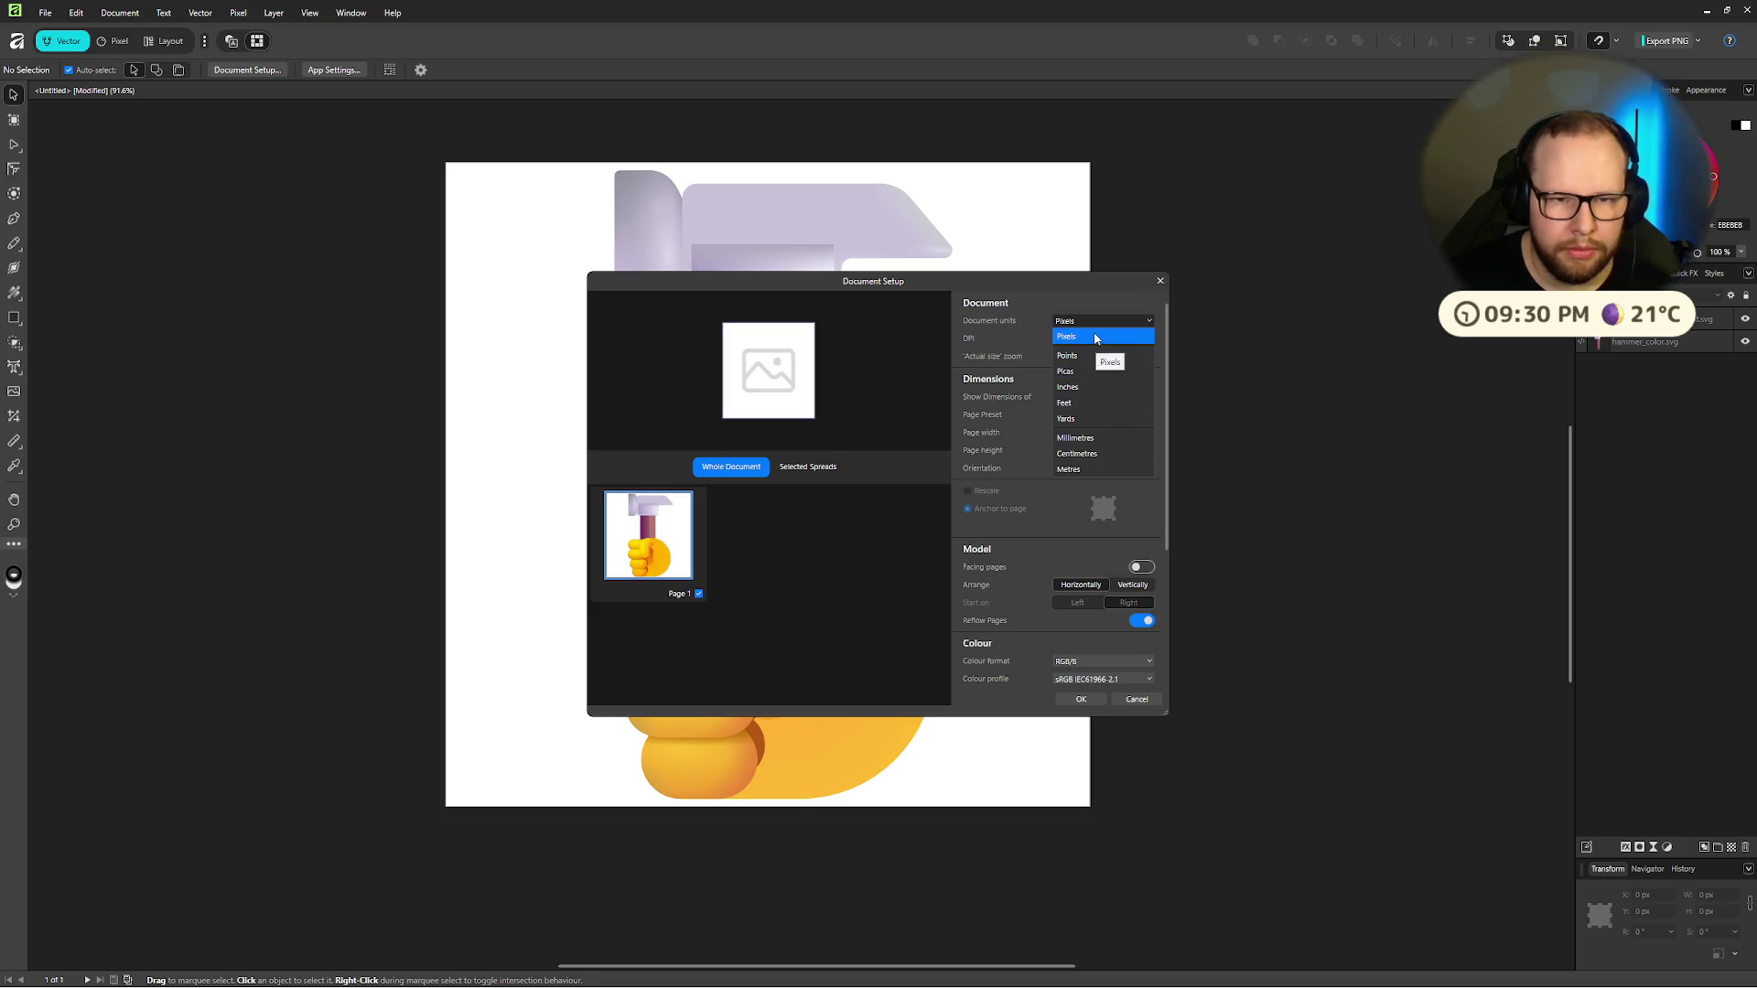
{"action": "left_click", "coordinate": [964, 322]}
{"action": "left_click", "coordinate": [1067, 361]}
{"action": "left_click", "coordinate": [963, 349]}
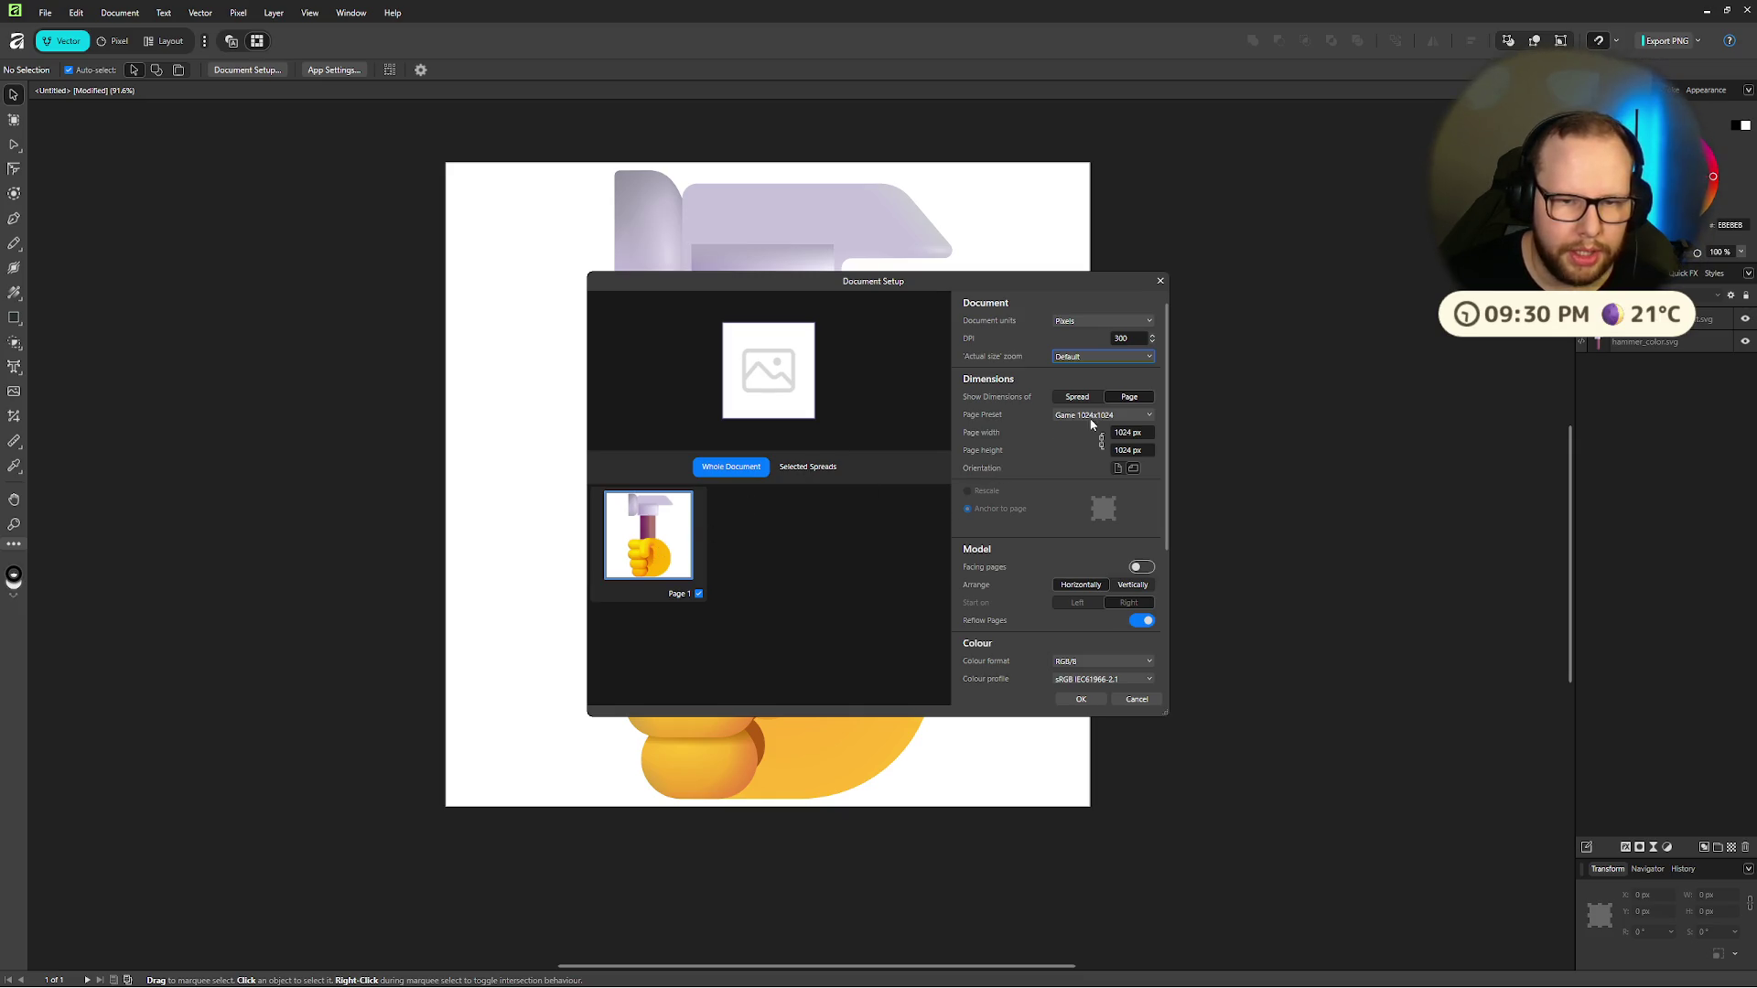
{"action": "key", "text": "ctrl+super+Right"}
{"action": "key", "text": "ctrl+super+Right"}
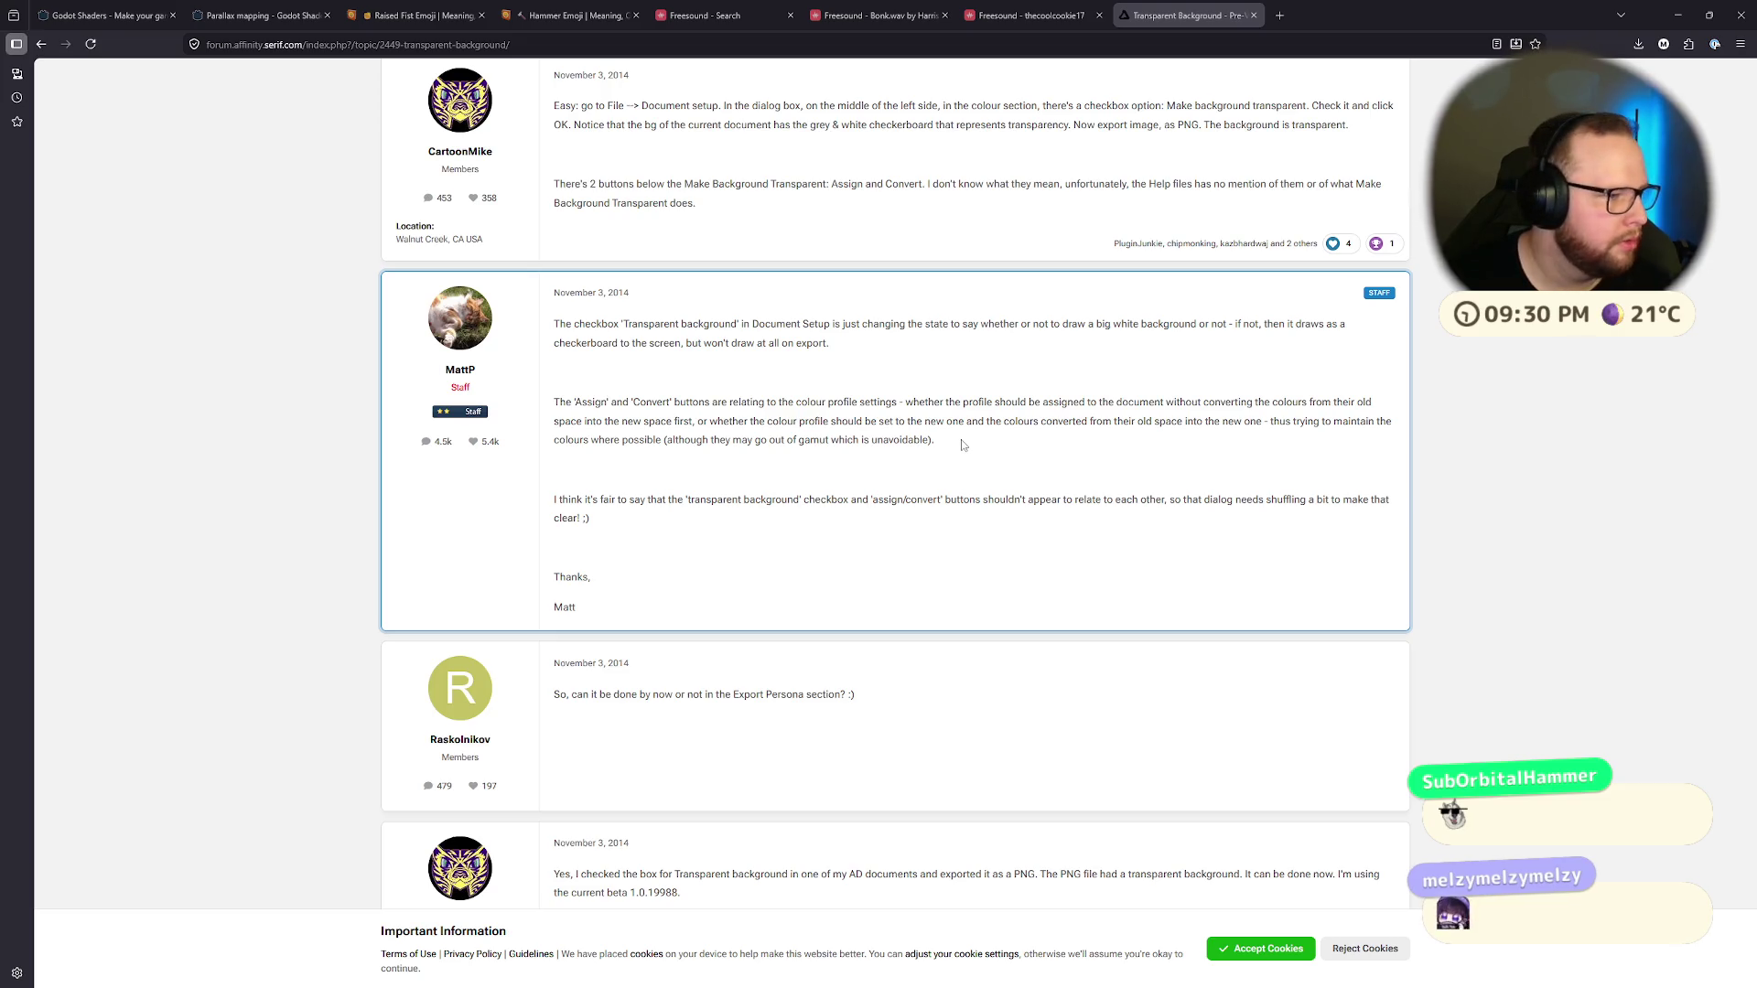
{"action": "key", "text": "ctrl+super+Right"}
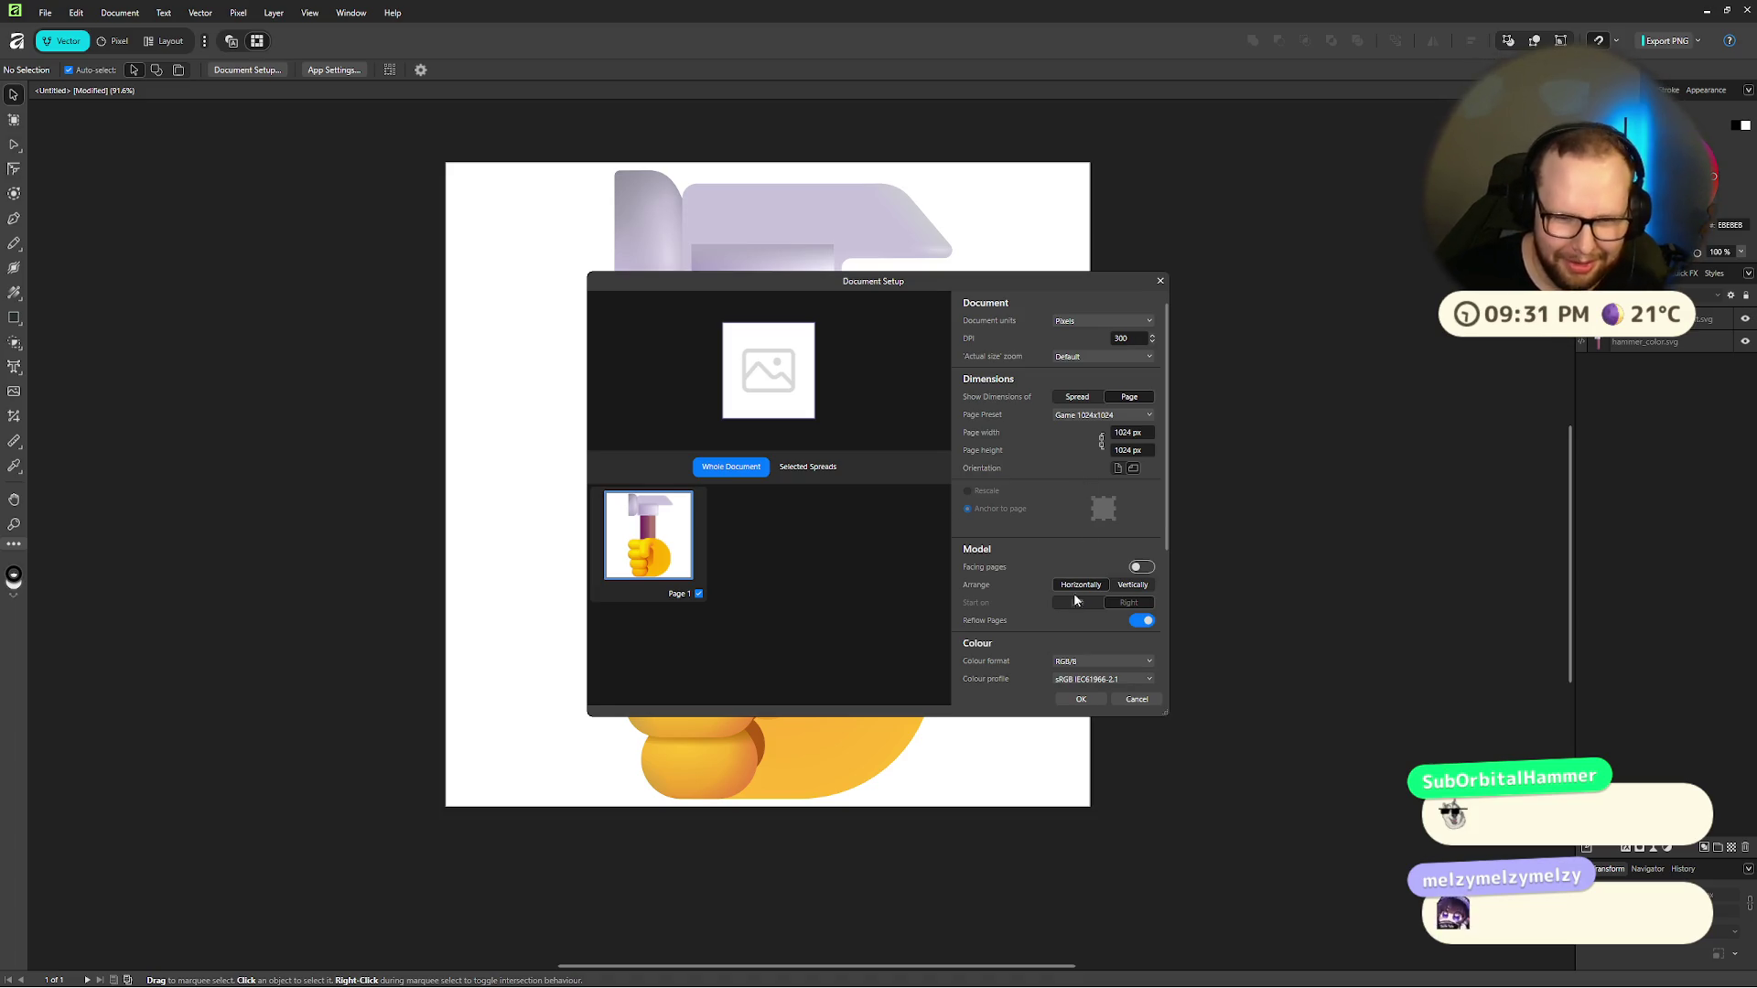
Step: Keep the Game 1024x1024 preset, turn on Transparent background, and apply with OK
{"action": "key", "text": "Tab"}
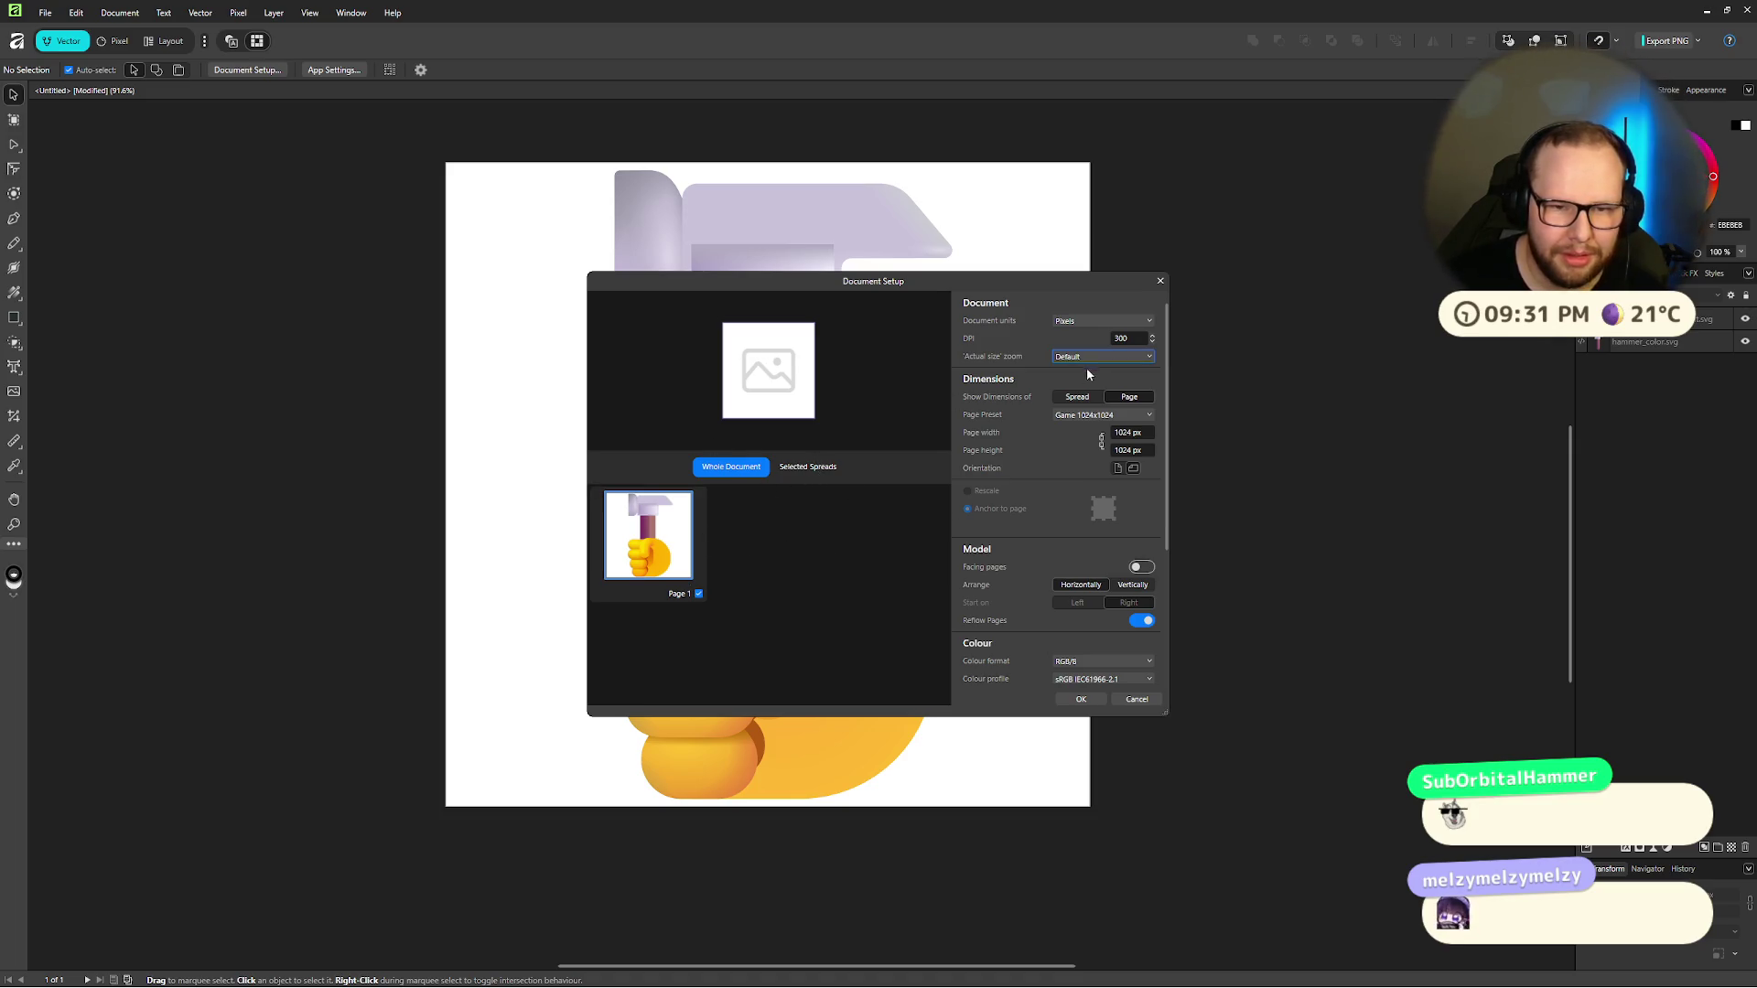
{"action": "left_click", "coordinate": [1106, 416]}
{"action": "left_click", "coordinate": [1057, 428]}
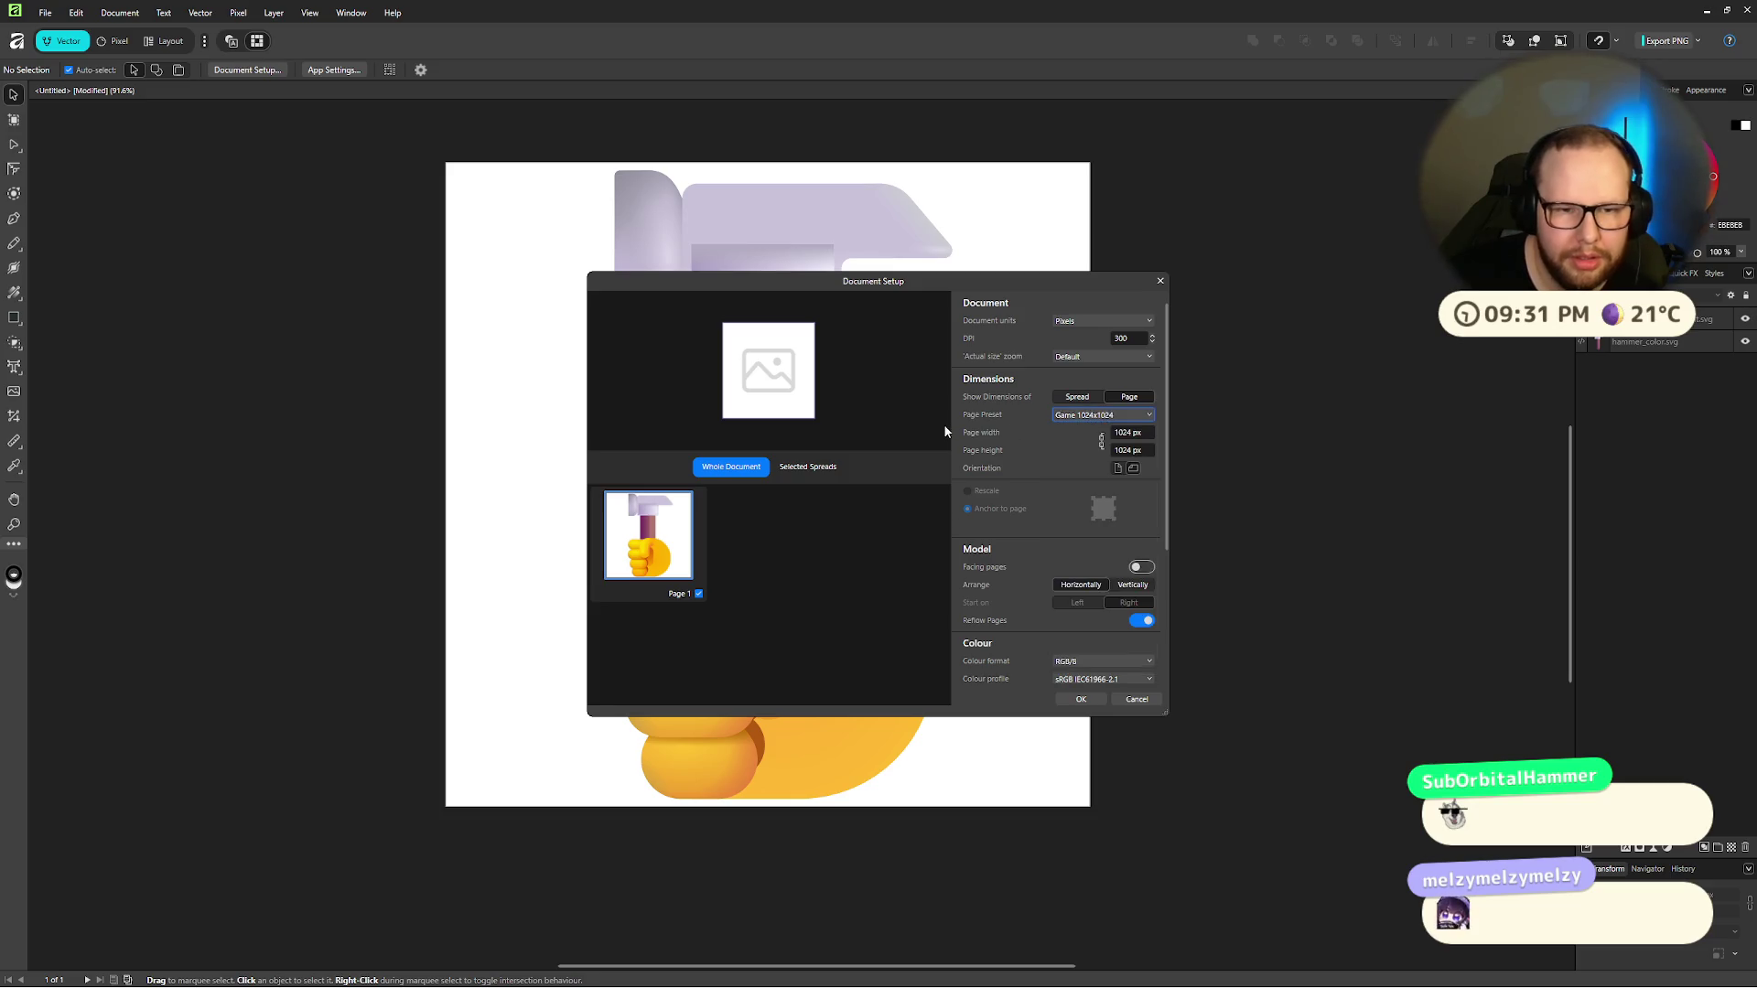
{"action": "scroll", "coordinate": [1063, 621], "scroll_direction": "down", "scroll_amount": 2}
{"action": "scroll", "coordinate": [1016, 568], "scroll_direction": "down", "scroll_amount": 3}
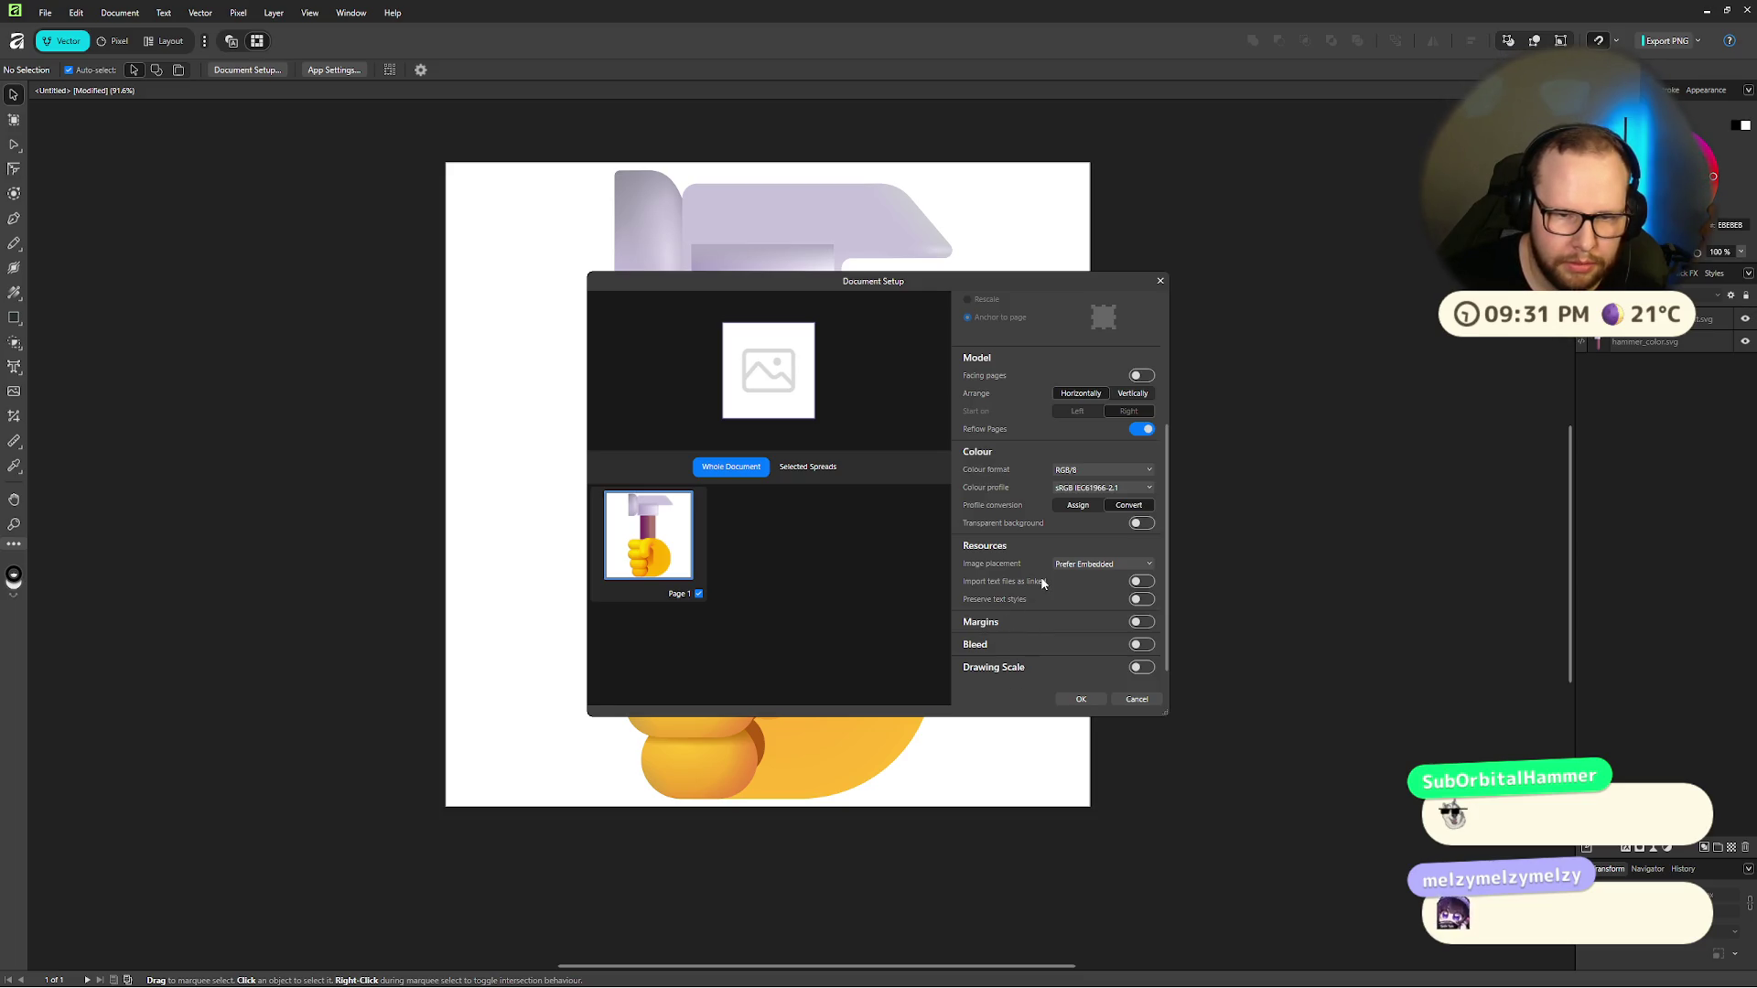
{"action": "left_click", "coordinate": [1141, 522]}
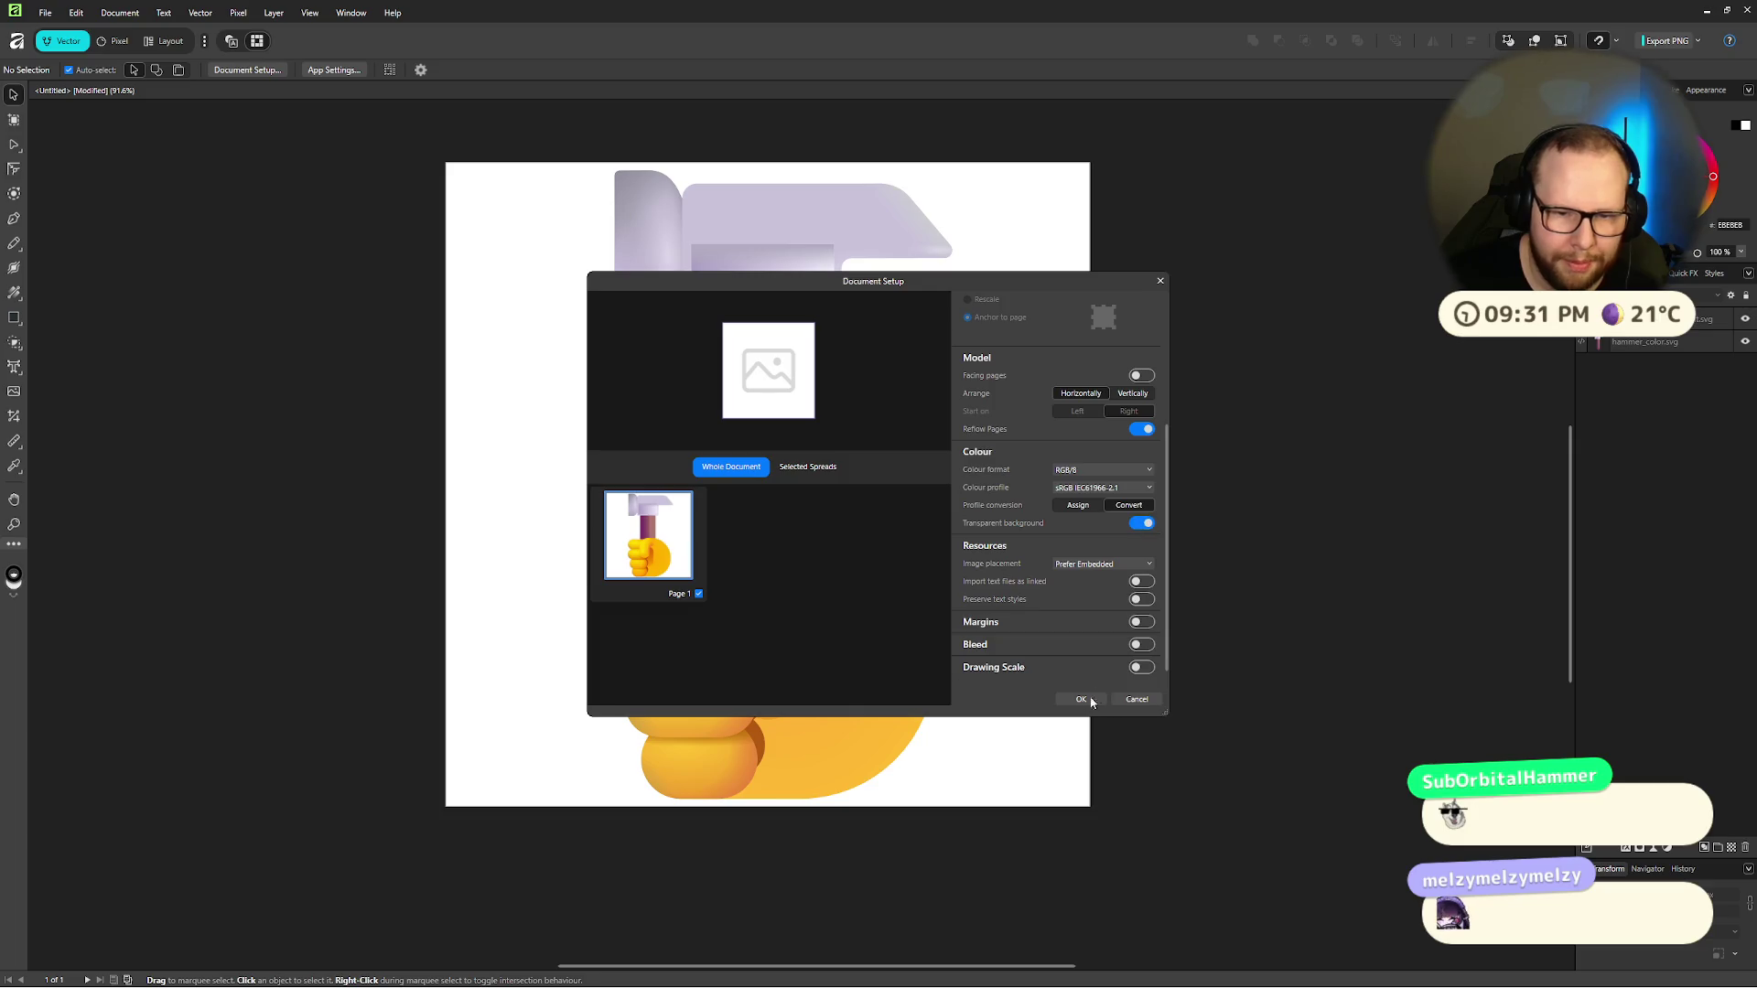
{"action": "left_click", "coordinate": [1080, 699]}
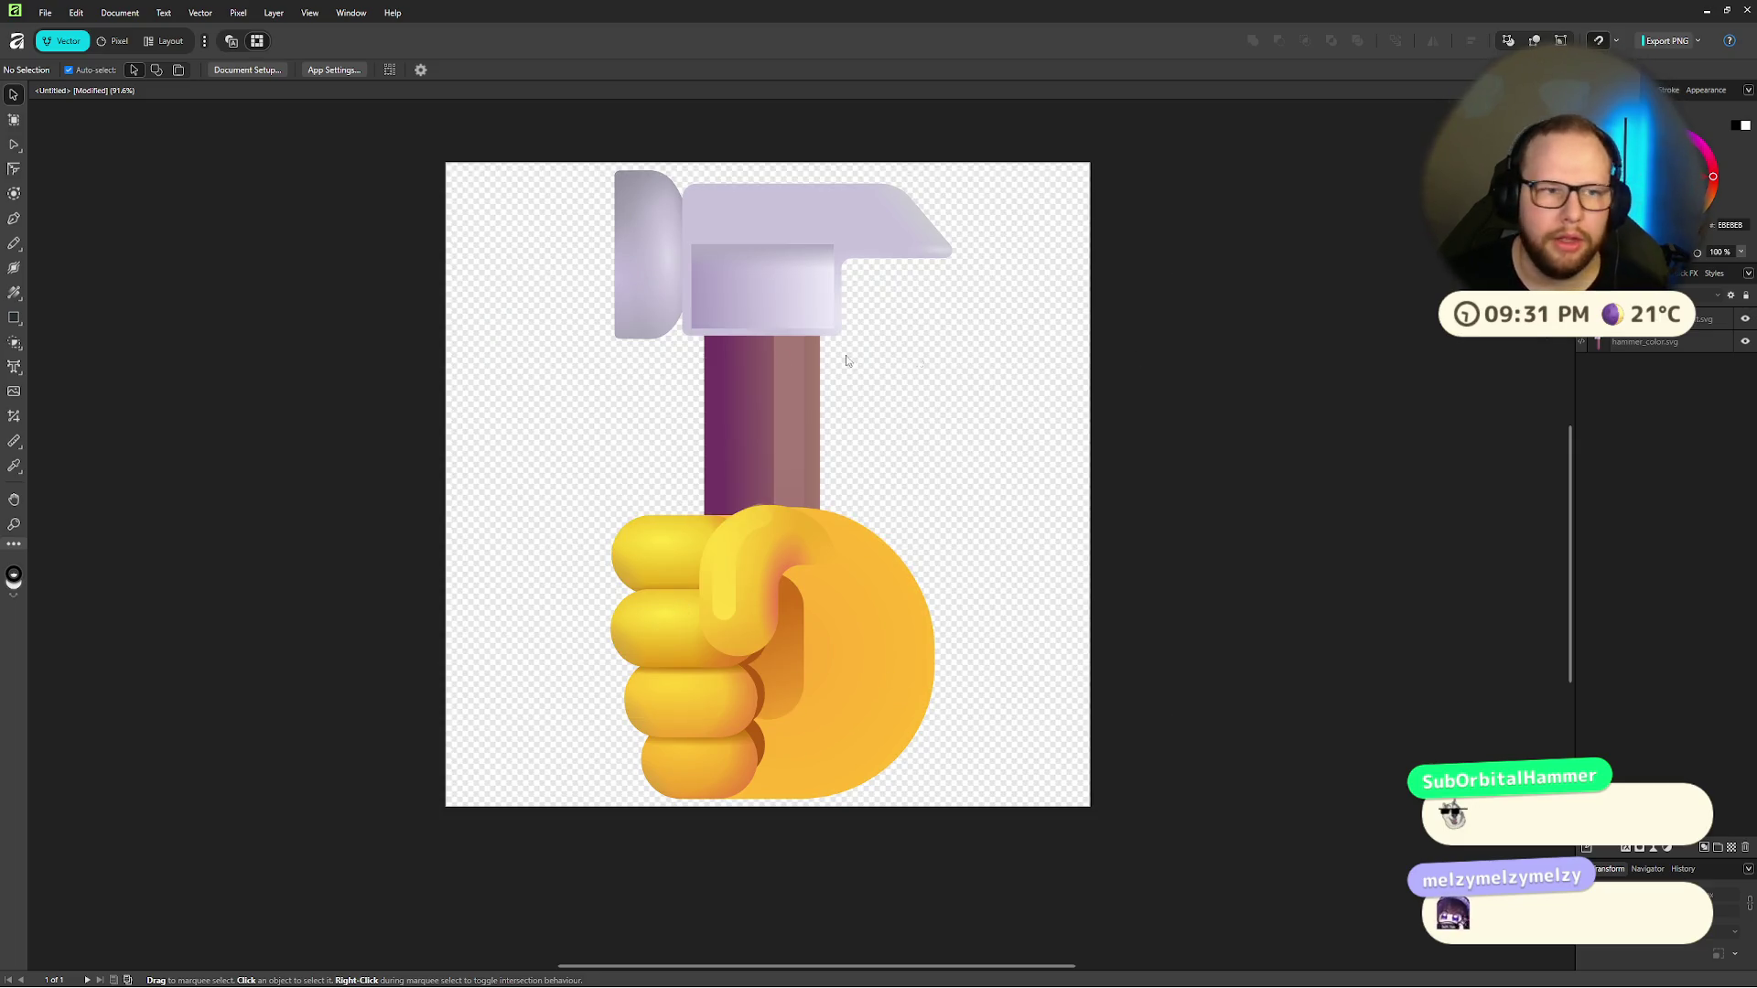
Step: Export the transparent artwork over bonk.png, confirming the replacement
{"action": "left_click", "coordinate": [1671, 42]}
{"action": "left_click", "coordinate": [163, 129]}
{"action": "left_click", "coordinate": [711, 568]}
{"action": "left_click", "coordinate": [916, 550]}
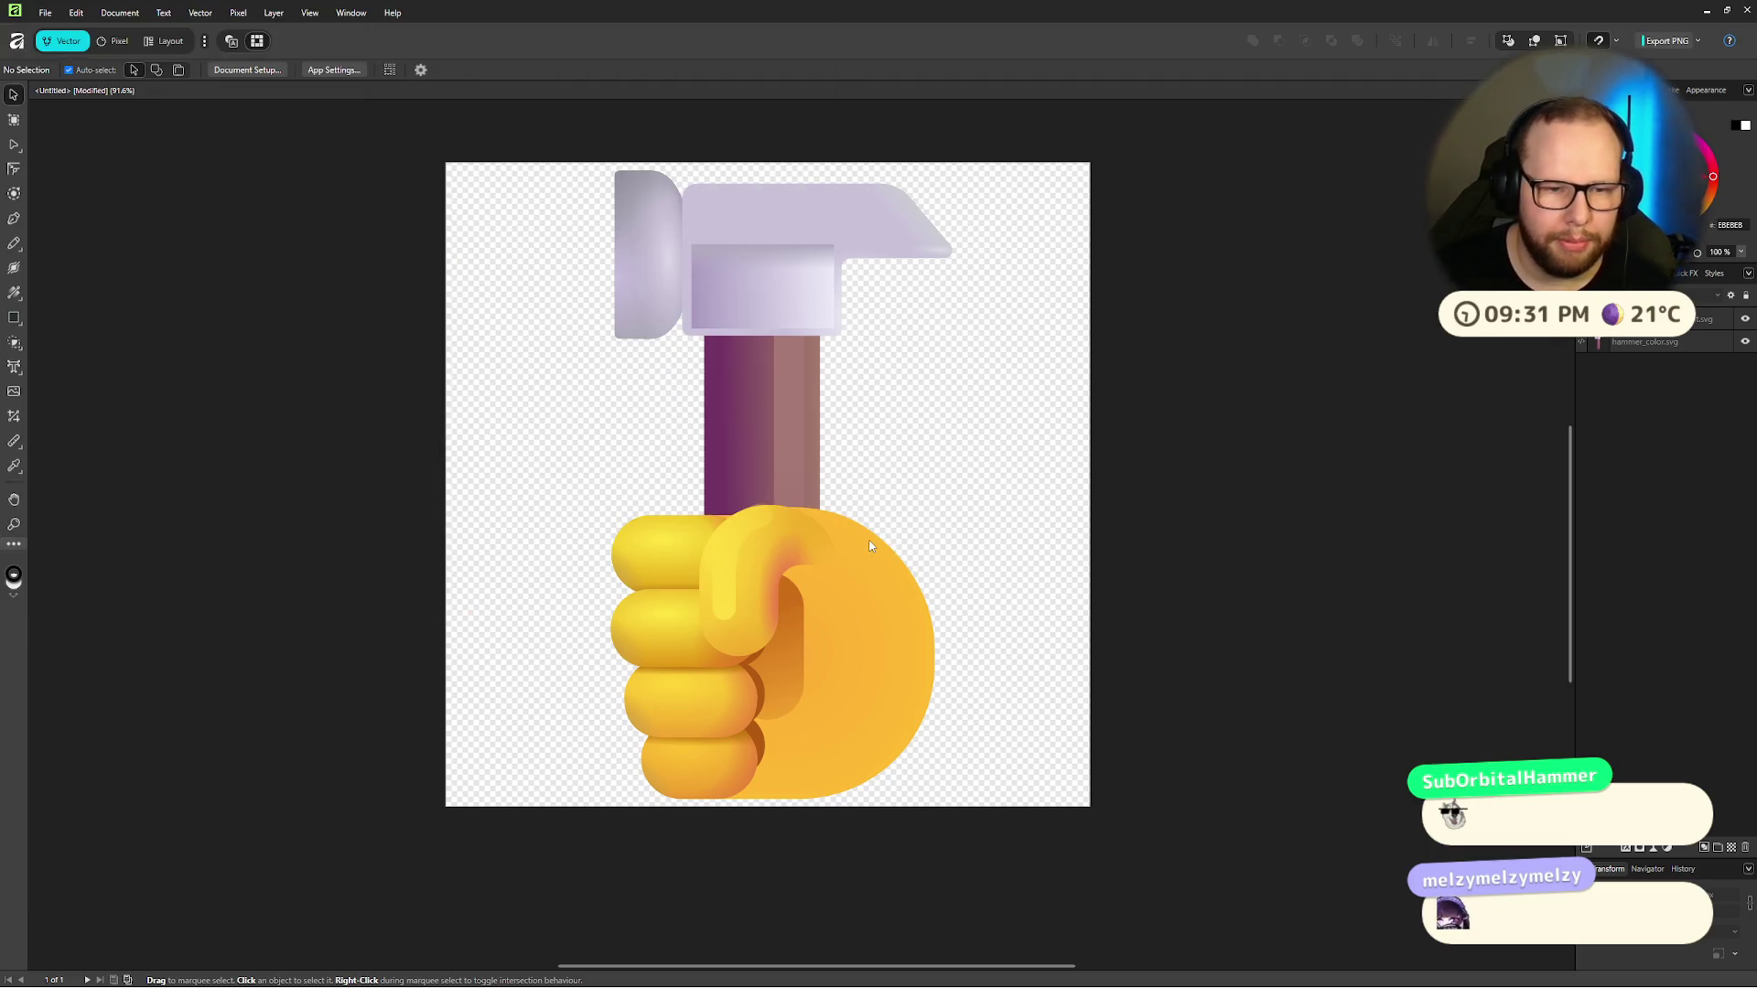
Step: Preview the new bonk.png from Downloads, then close the preview
{"action": "key", "text": "ctrl+o"}
{"action": "left_click", "coordinate": [527, 491]}
{"action": "double_click", "coordinate": [650, 415]}
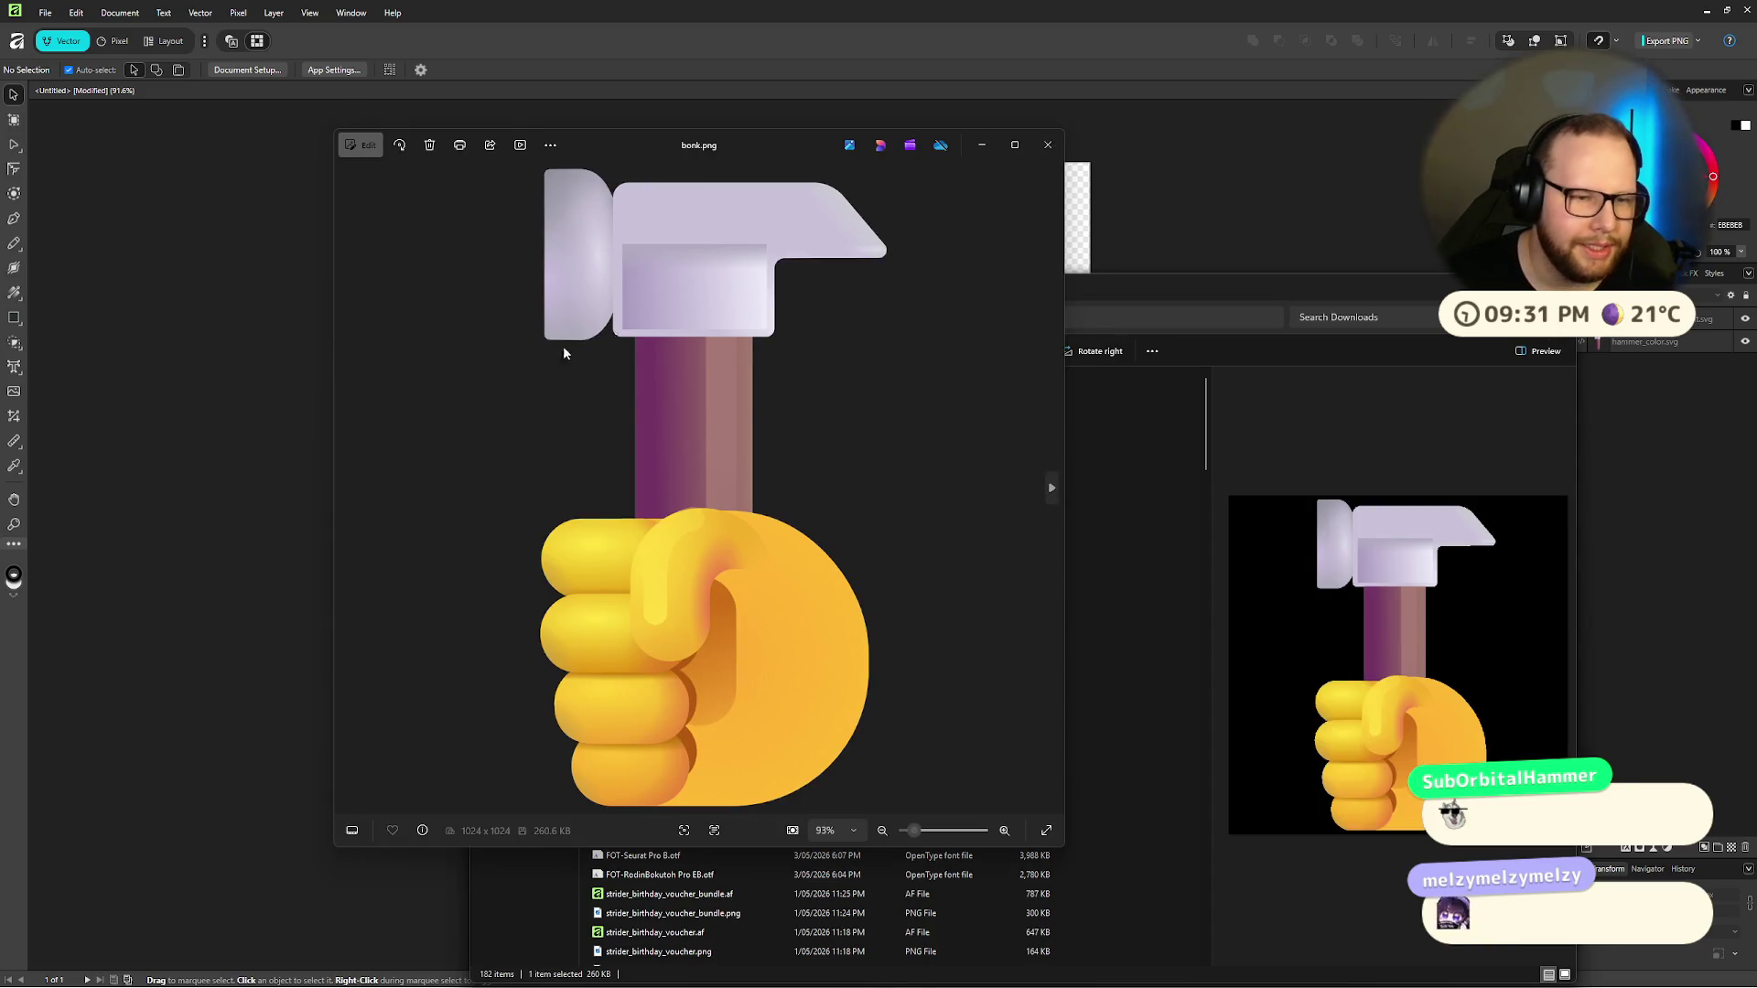
{"action": "left_click", "coordinate": [1048, 145]}
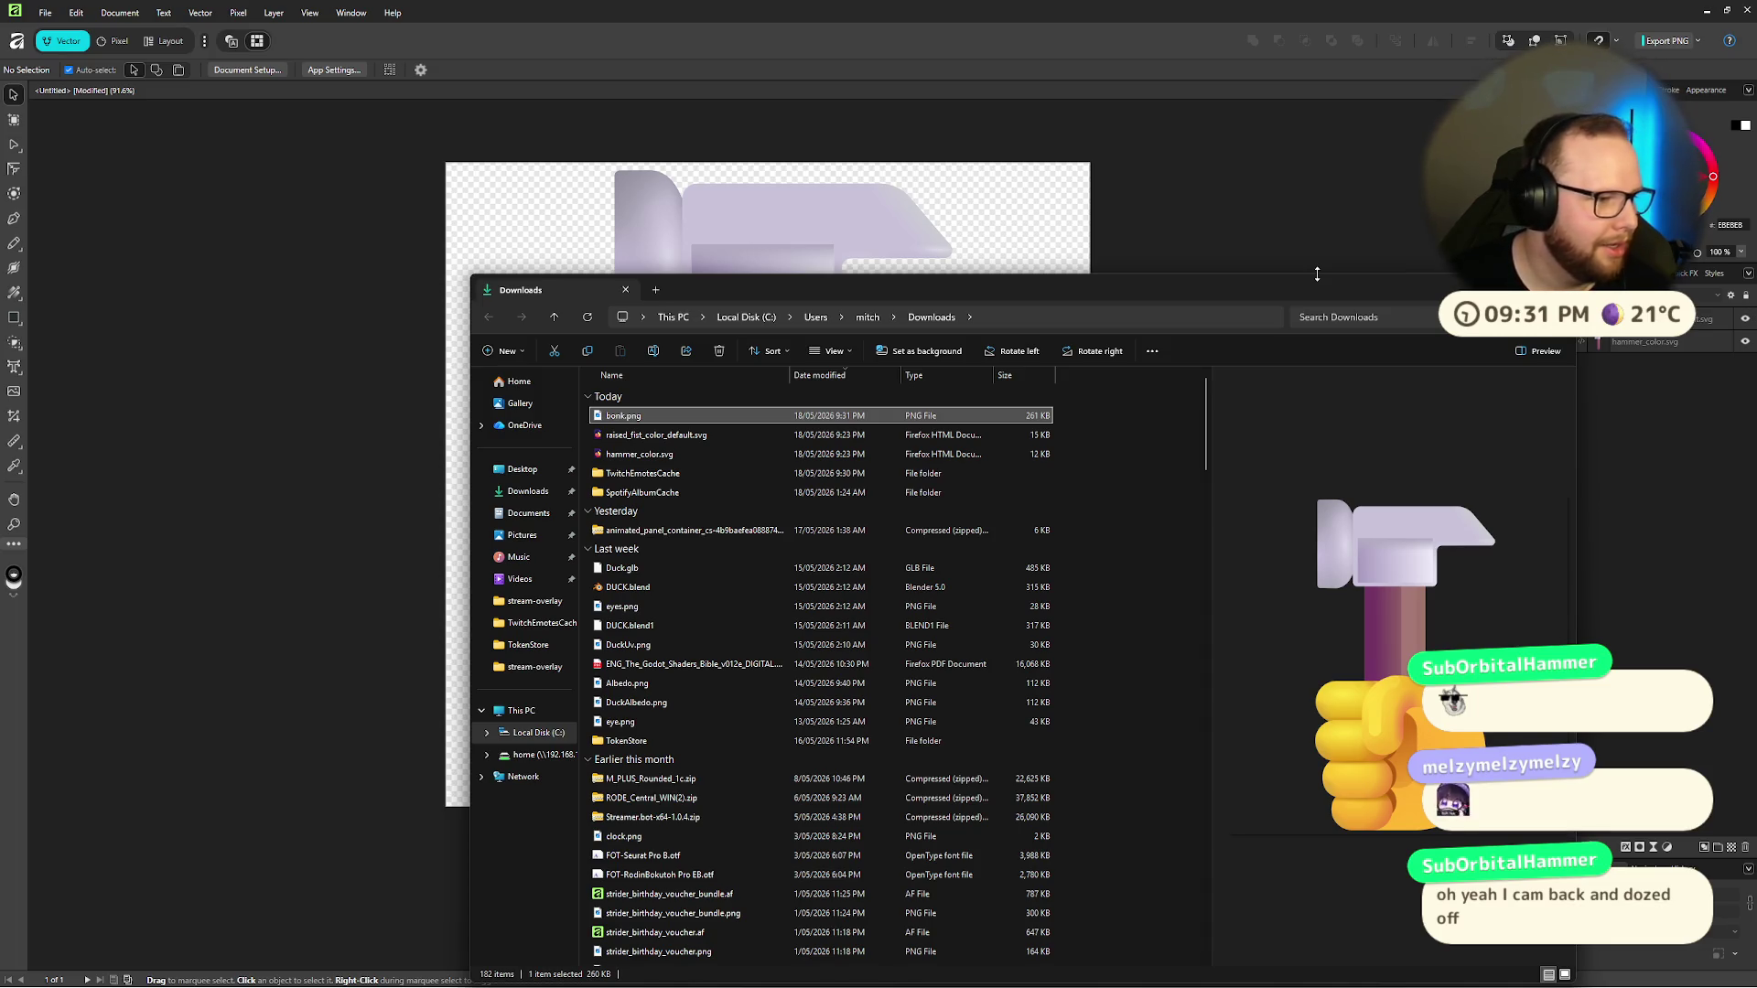
{"action": "key", "text": "alt+Tab"}
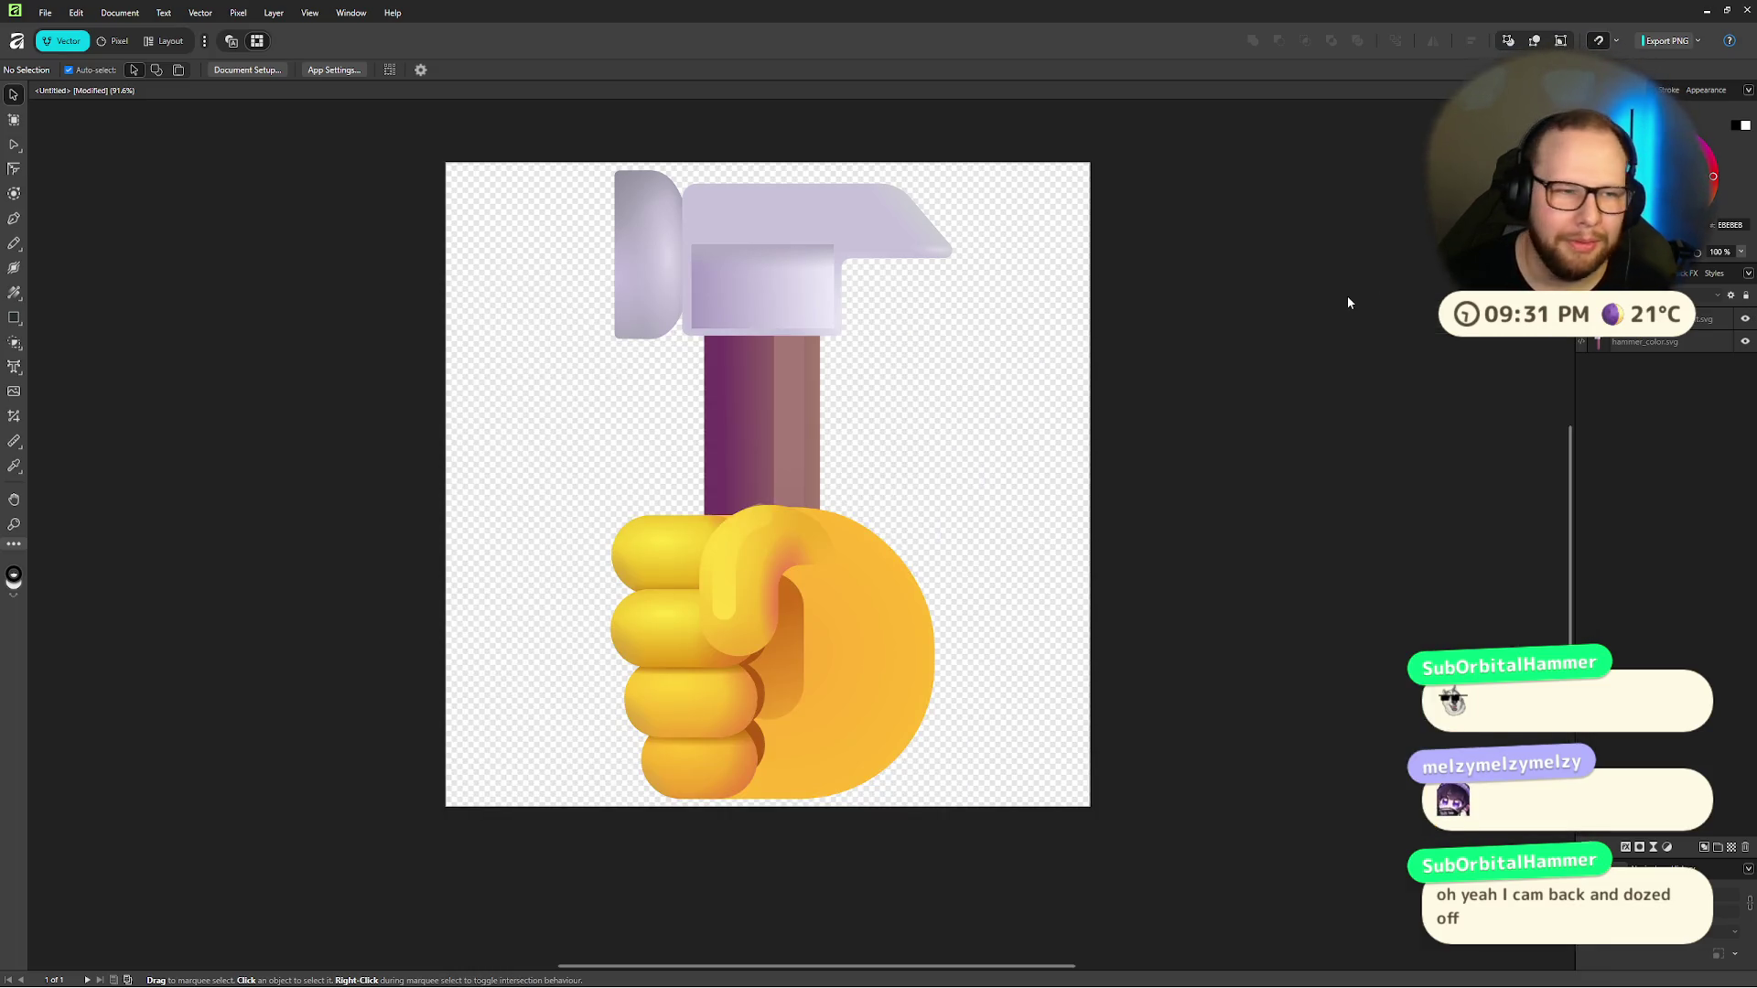
Step: Move the Affinity window to another virtual desktop
{"action": "key", "text": "ctrl+super+Left"}
{"action": "key", "text": "ctrl+super+Right"}
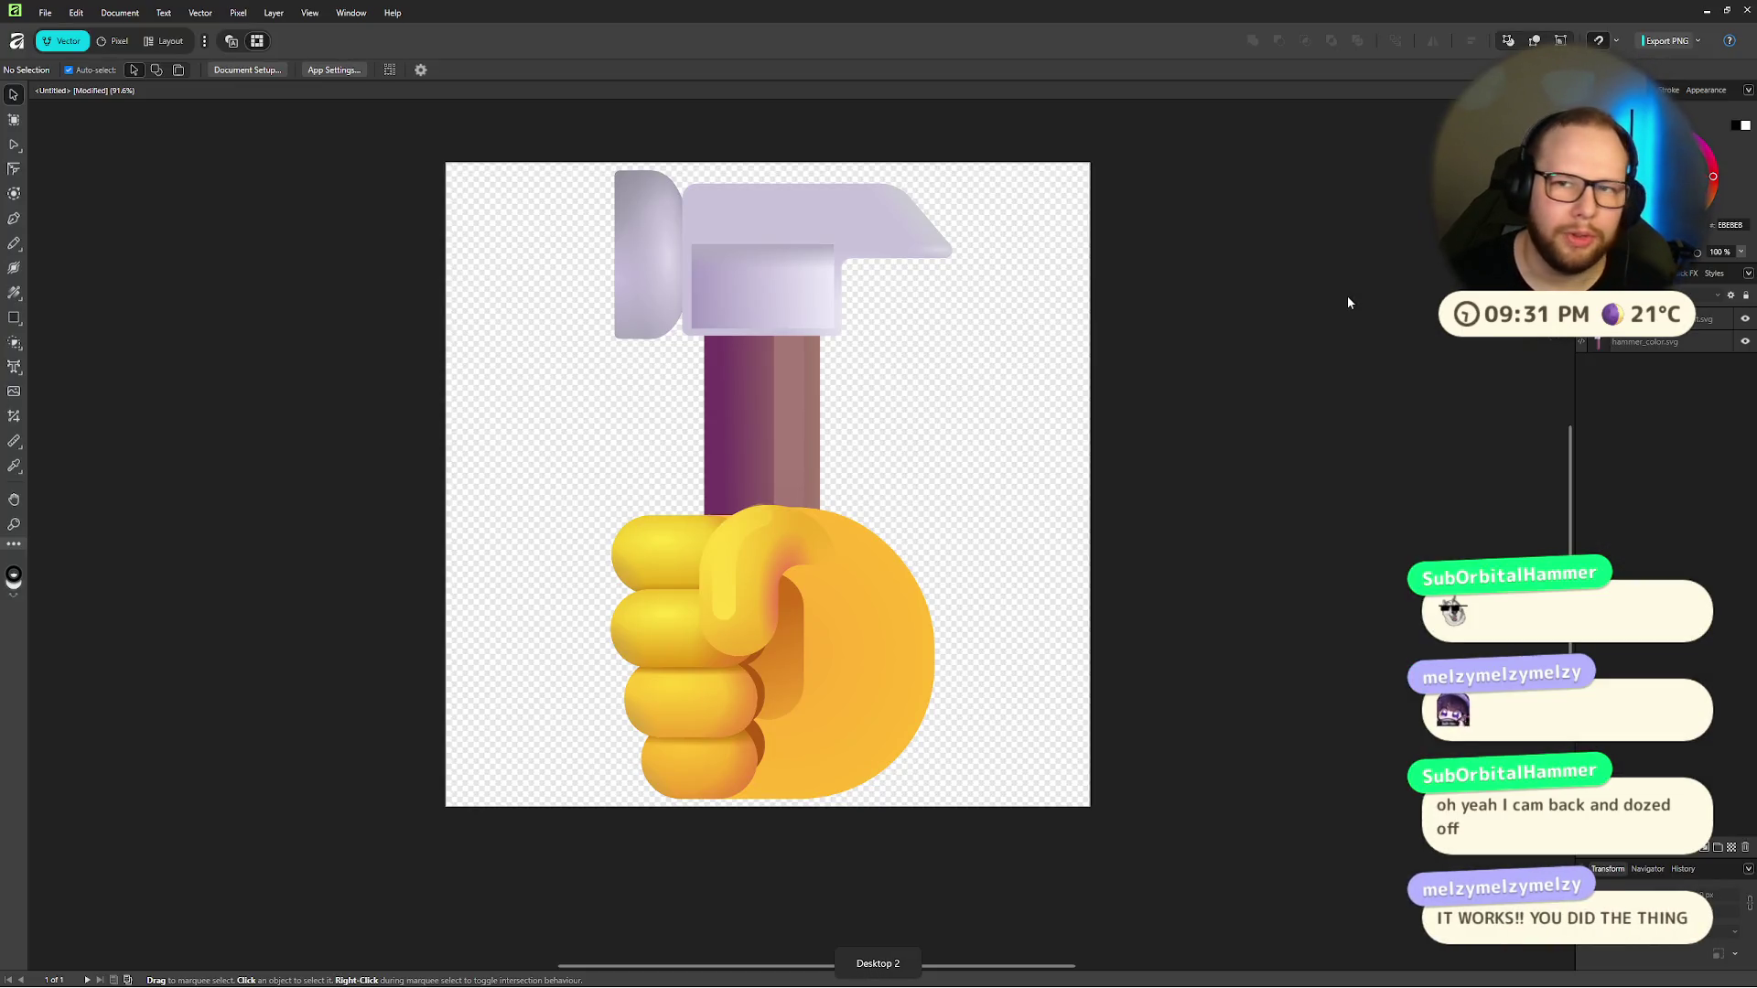
{"action": "key", "text": "super+Tab"}
{"action": "mouse_move", "coordinate": [622, 366]}
{"action": "left_mouse_down"}
{"action": "mouse_move", "coordinate": [980, 449]}
{"action": "mouse_move", "coordinate": [1091, 893]}
{"action": "mouse_move", "coordinate": [521, 907]}
{"action": "mouse_move", "coordinate": [1098, 732]}
{"action": "mouse_move", "coordinate": [1089, 915]}
{"action": "mouse_move", "coordinate": [882, 919]}
{"action": "left_mouse_up"}
{"action": "left_click", "coordinate": [707, 897]}
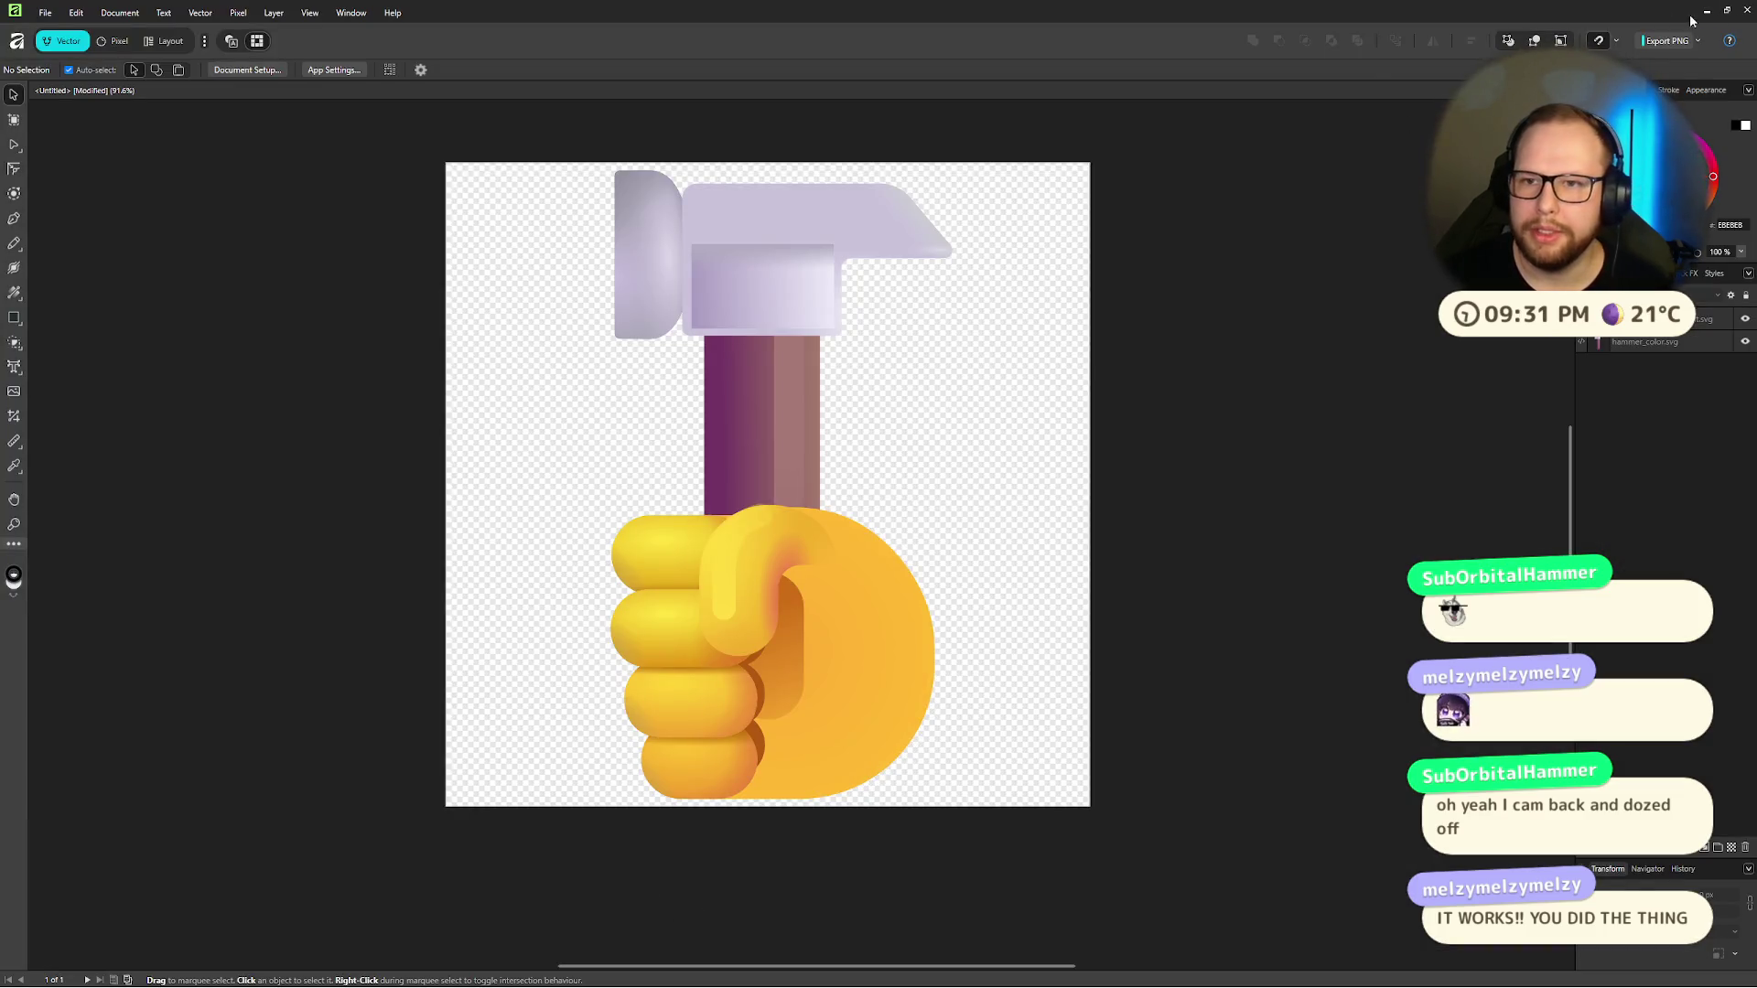
Step: In Godot, delete the old Control node holding Hammer and Fist
{"action": "left_click", "coordinate": [1706, 12]}
{"action": "left_click", "coordinate": [324, 150]}
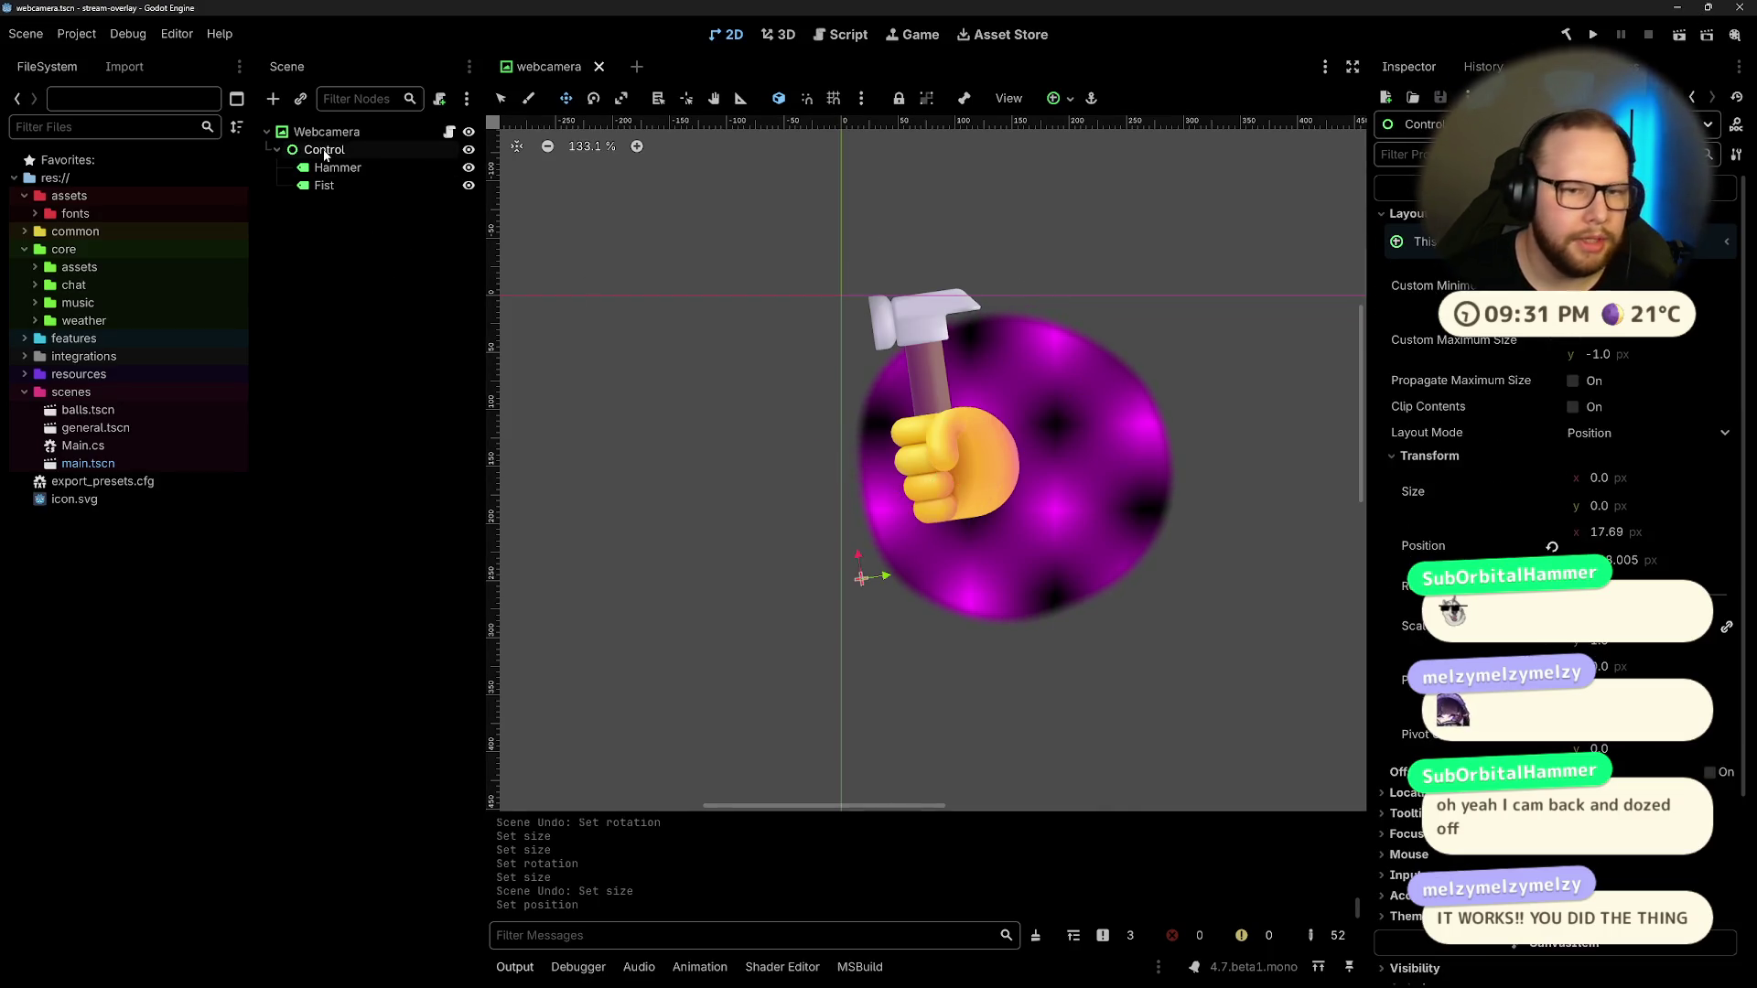
{"action": "key", "text": "Delete"}
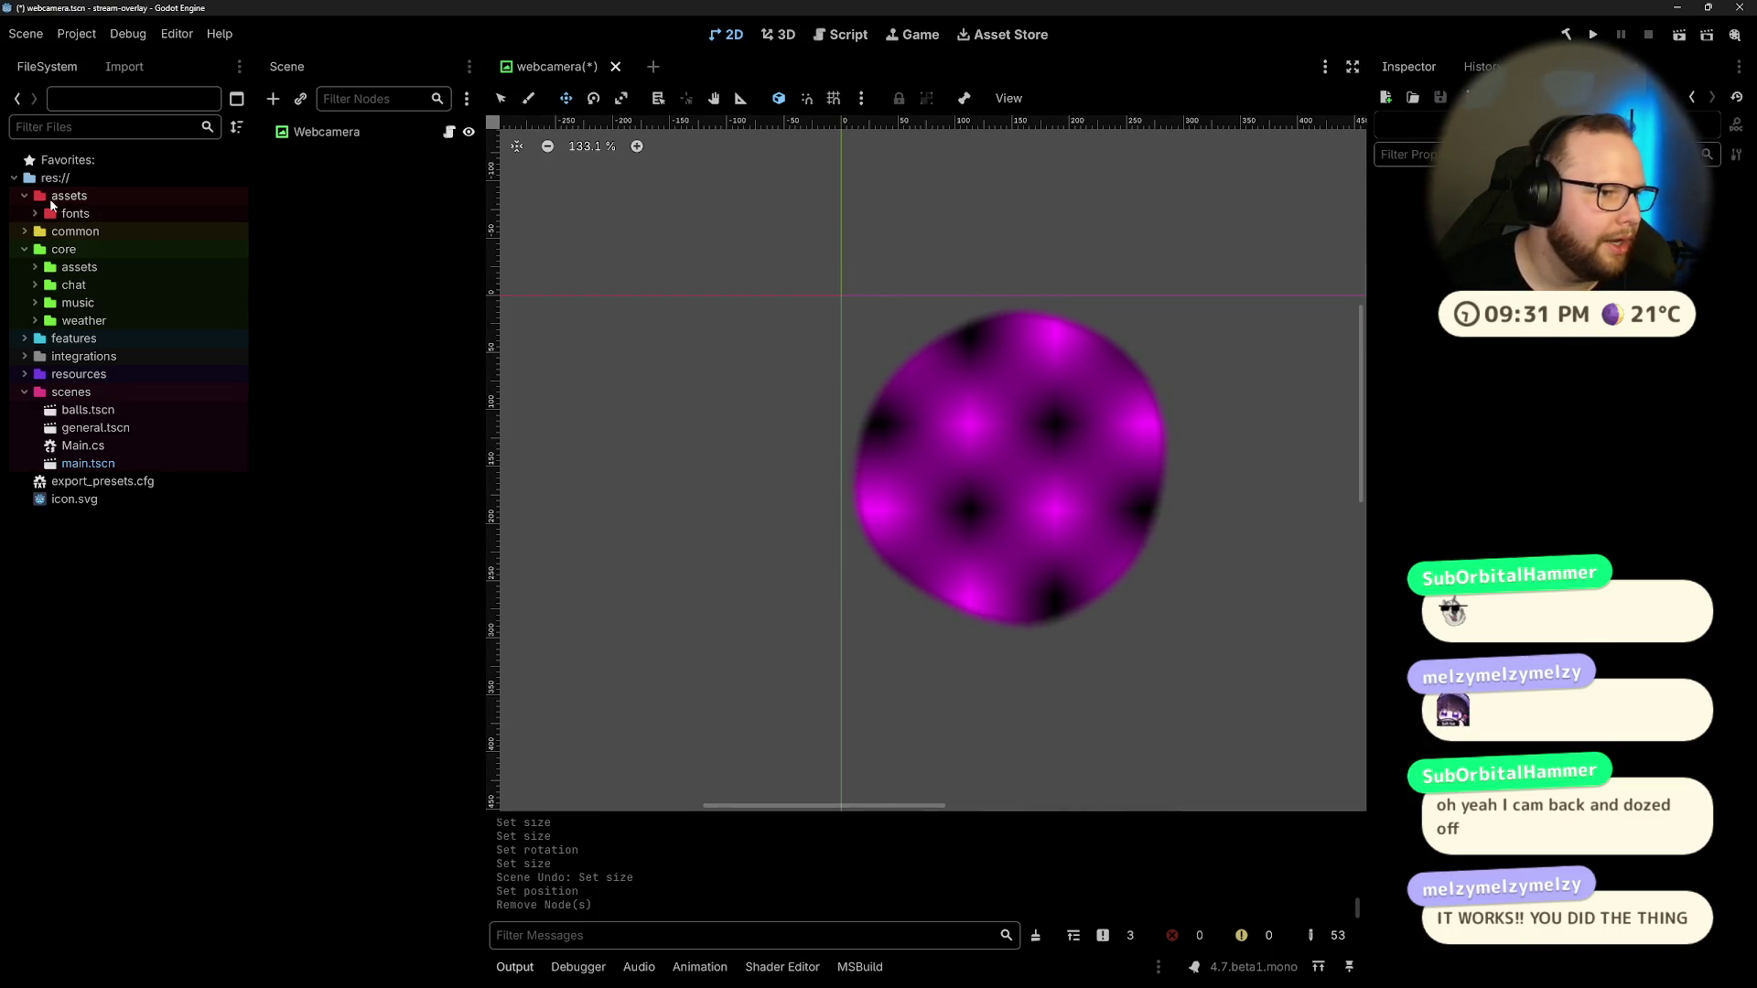
Step: Create a new folder named 'images' inside res://assets
{"action": "right_click", "coordinate": [46, 200]}
{"action": "mouse_move", "coordinate": [119, 216]}
{"action": "left_click", "coordinate": [382, 220]}
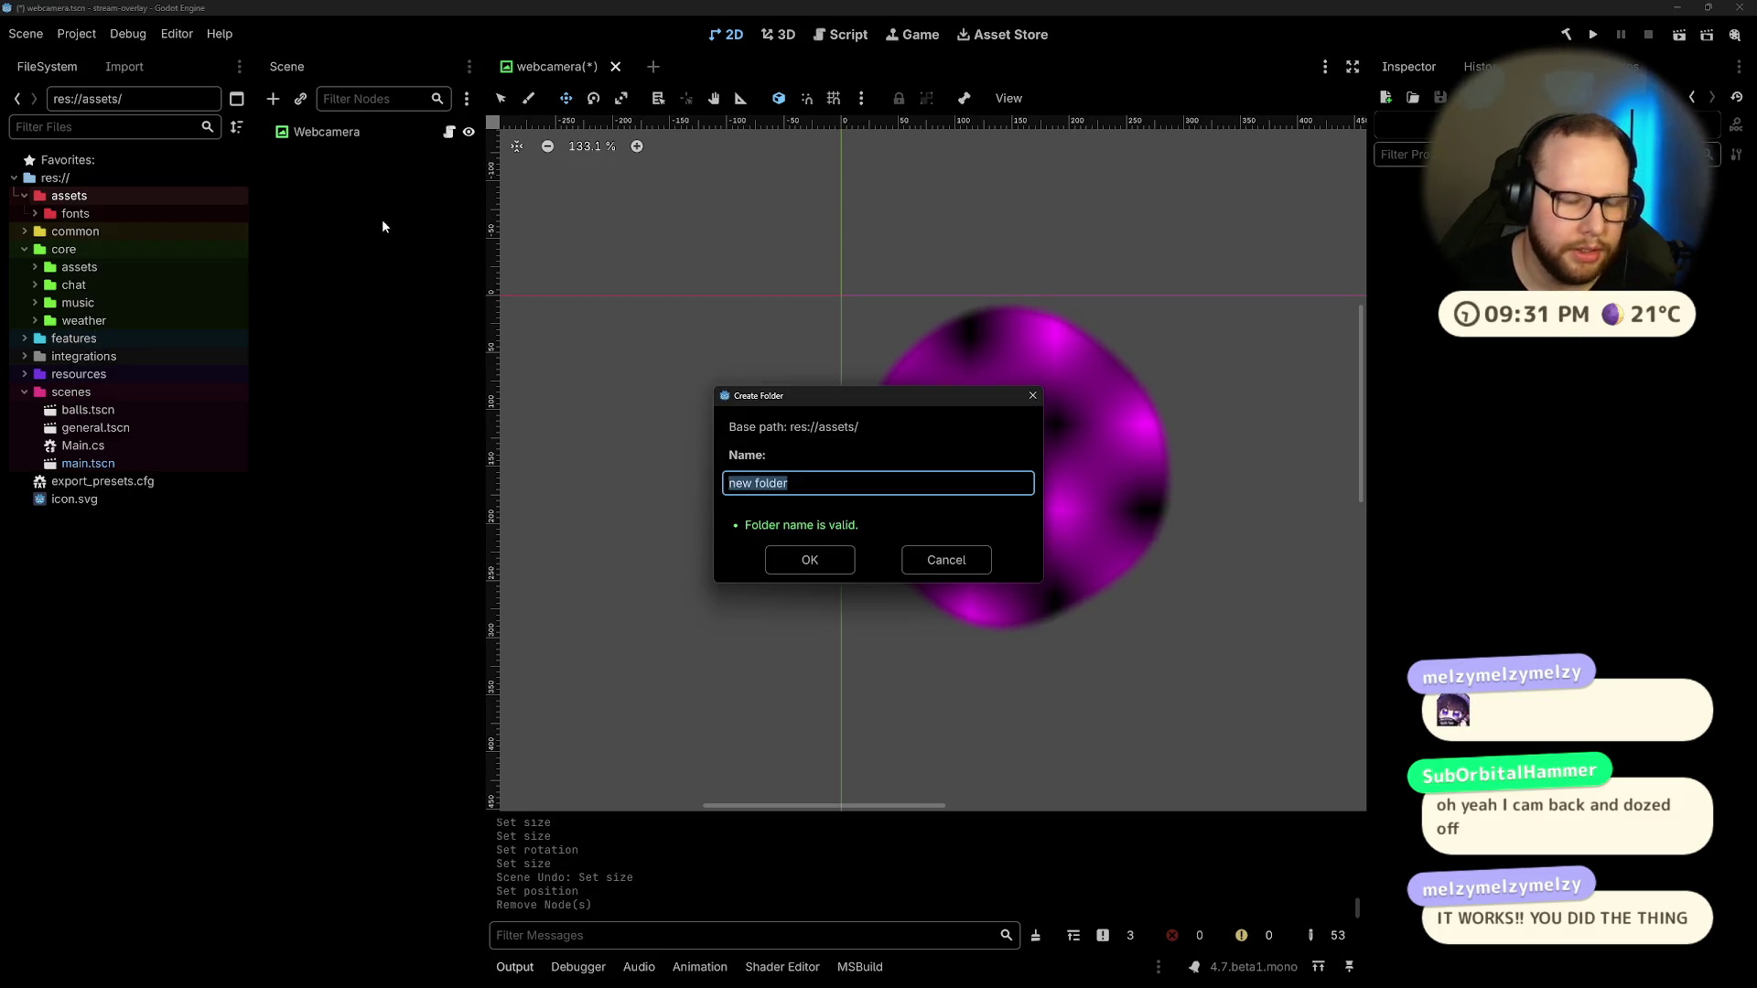
{"action": "type", "text": "images"}
{"action": "key", "text": "Return"}
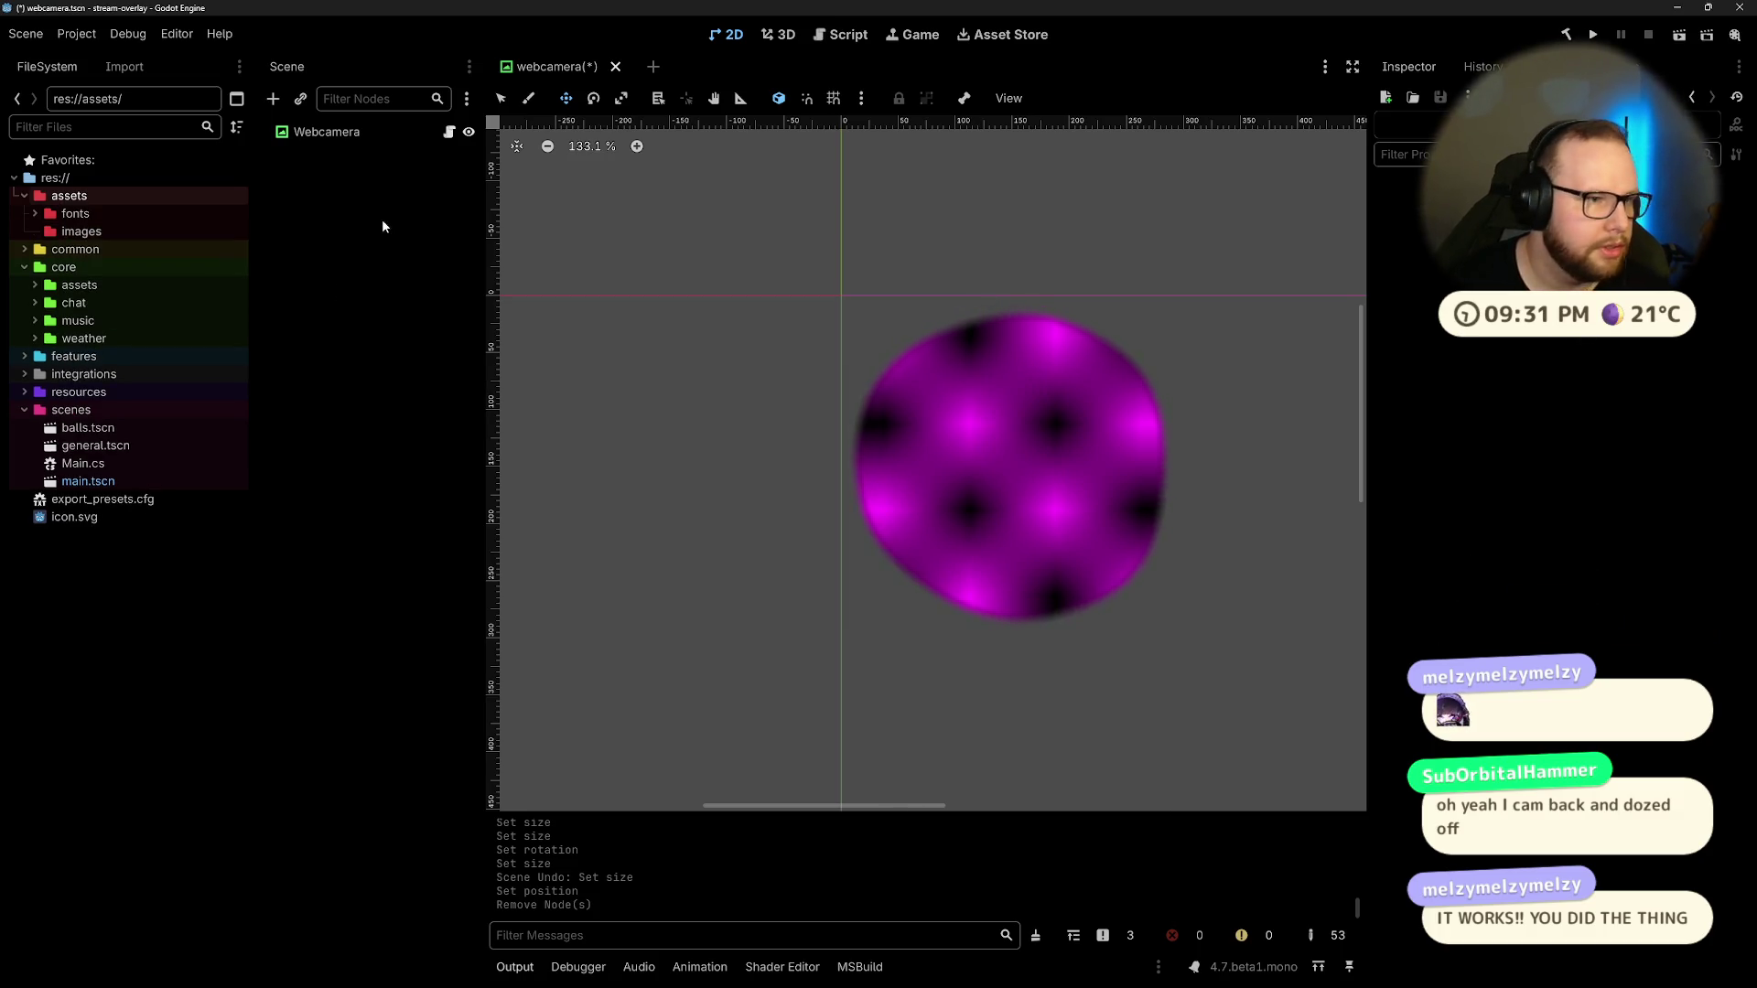
Step: Save the scene and import bonk.png from Downloads into the images folder
{"action": "left_click", "coordinate": [213, 233]}
{"action": "key", "text": "ctrl+s"}
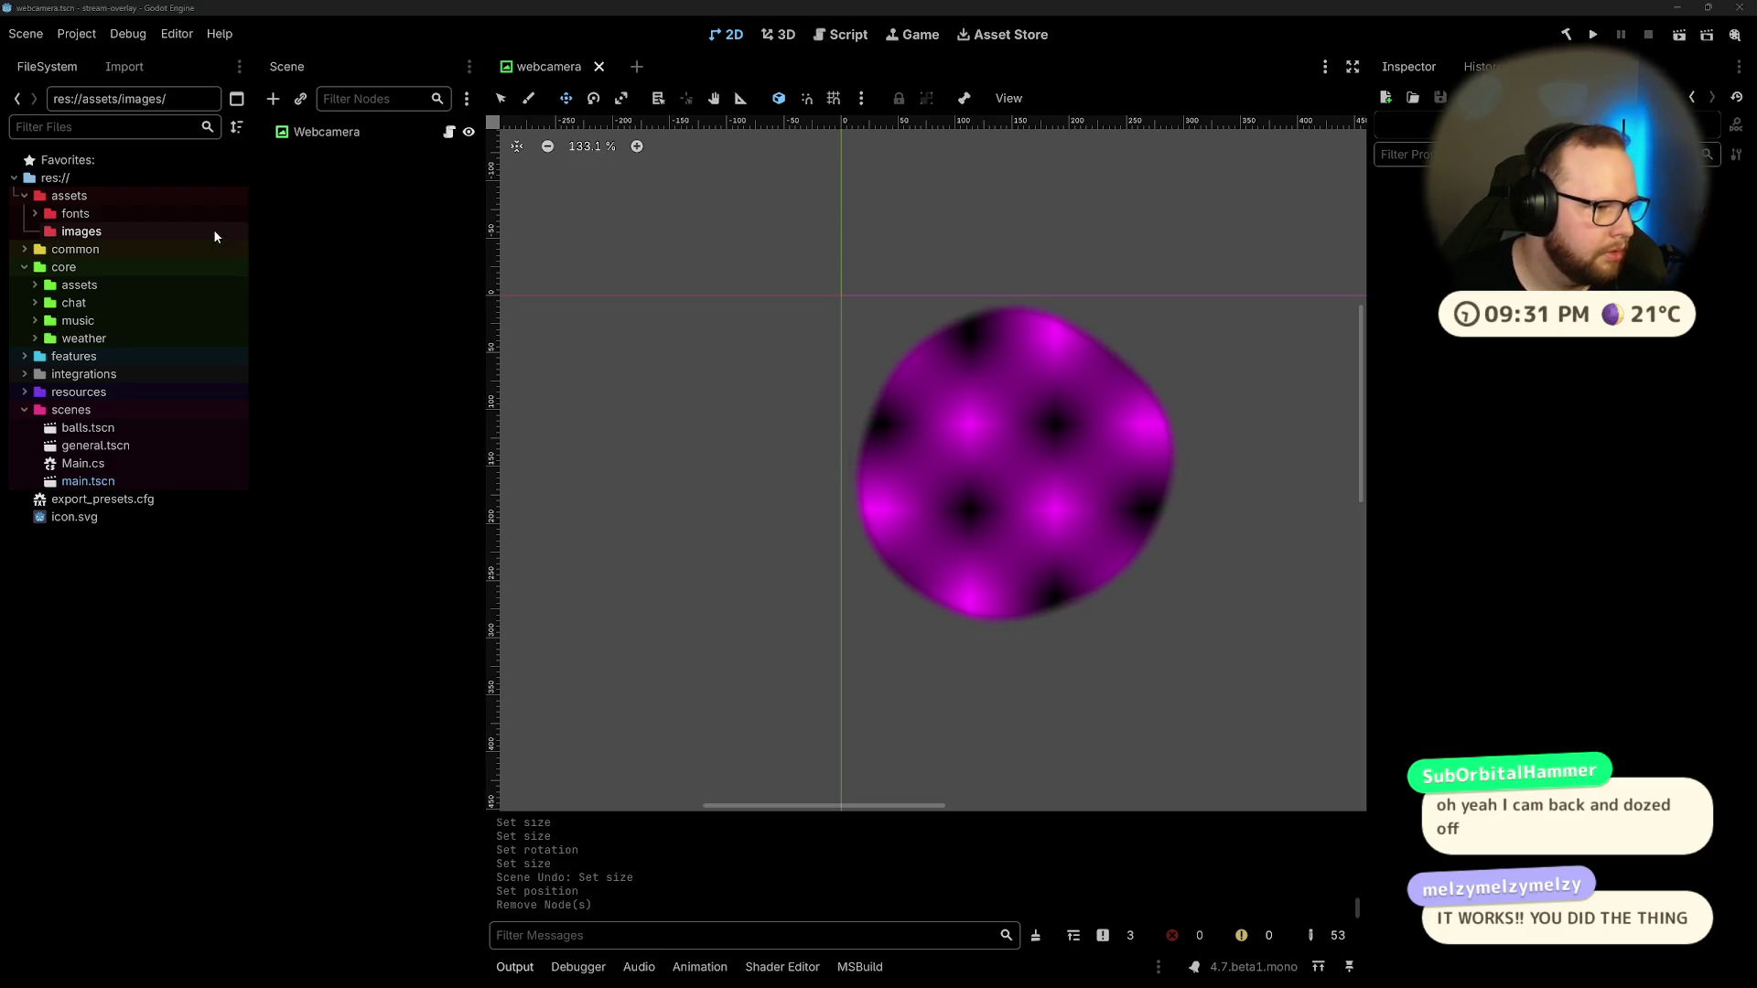
{"action": "key", "text": "super+e"}
{"action": "left_click", "coordinate": [528, 491]}
{"action": "left_click", "coordinate": [622, 416]}
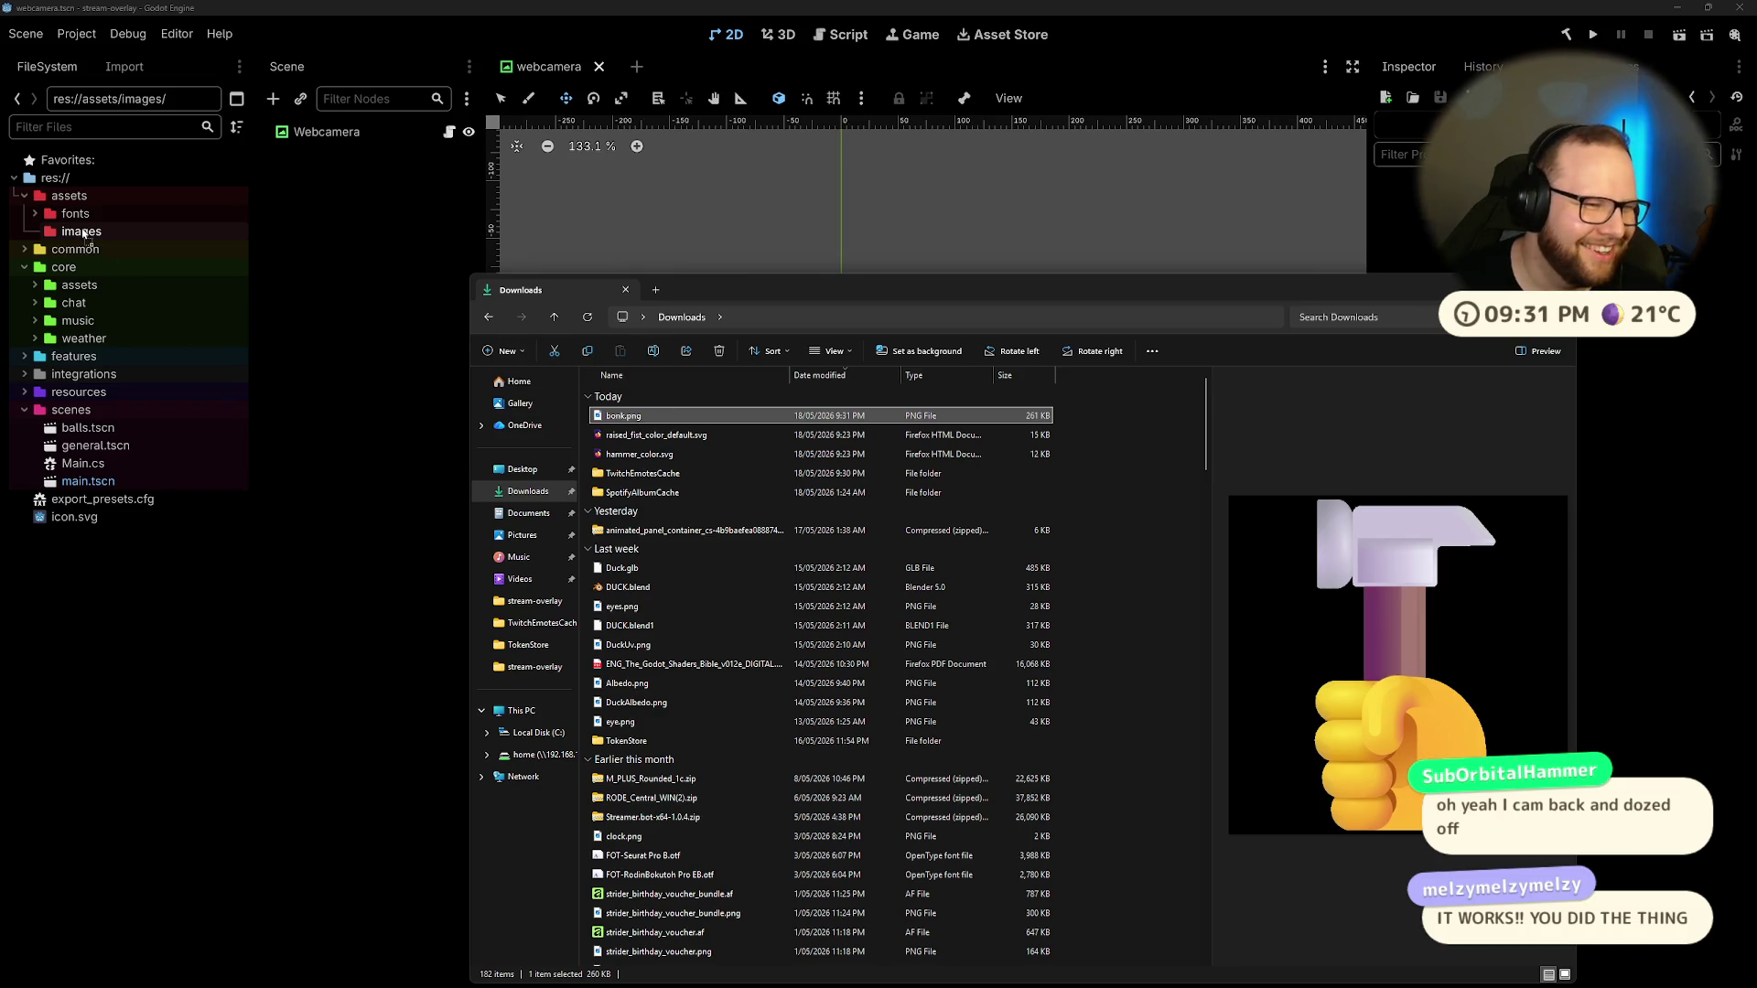
{"action": "mouse_move", "coordinate": [137, 233]}
{"action": "left_mouse_down"}
{"action": "mouse_move", "coordinate": [64, 256]}
{"action": "mouse_move", "coordinate": [1110, 455]}
{"action": "mouse_move", "coordinate": [1088, 464]}
{"action": "left_mouse_up"}
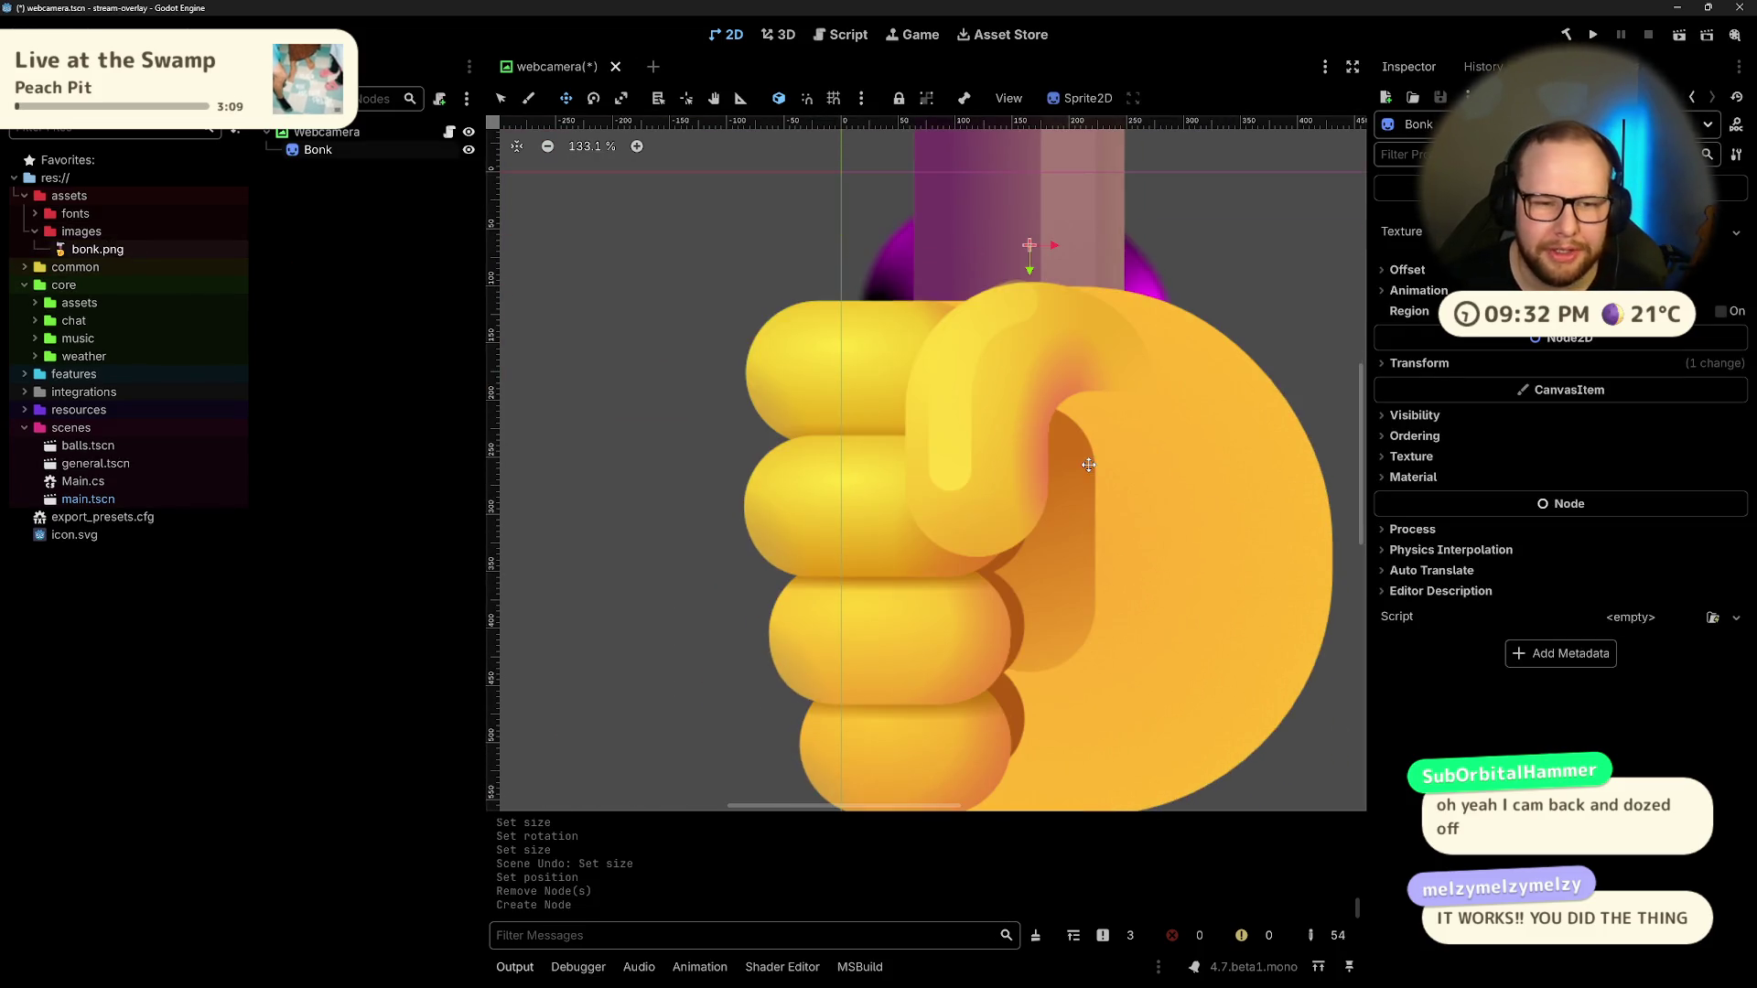
Step: Drag the Bonk sprite to the right of the webcam
{"action": "scroll", "coordinate": [1088, 465], "scroll_direction": "down", "scroll_amount": 19}
{"action": "scroll", "coordinate": [957, 487], "scroll_direction": "up", "scroll_amount": 8}
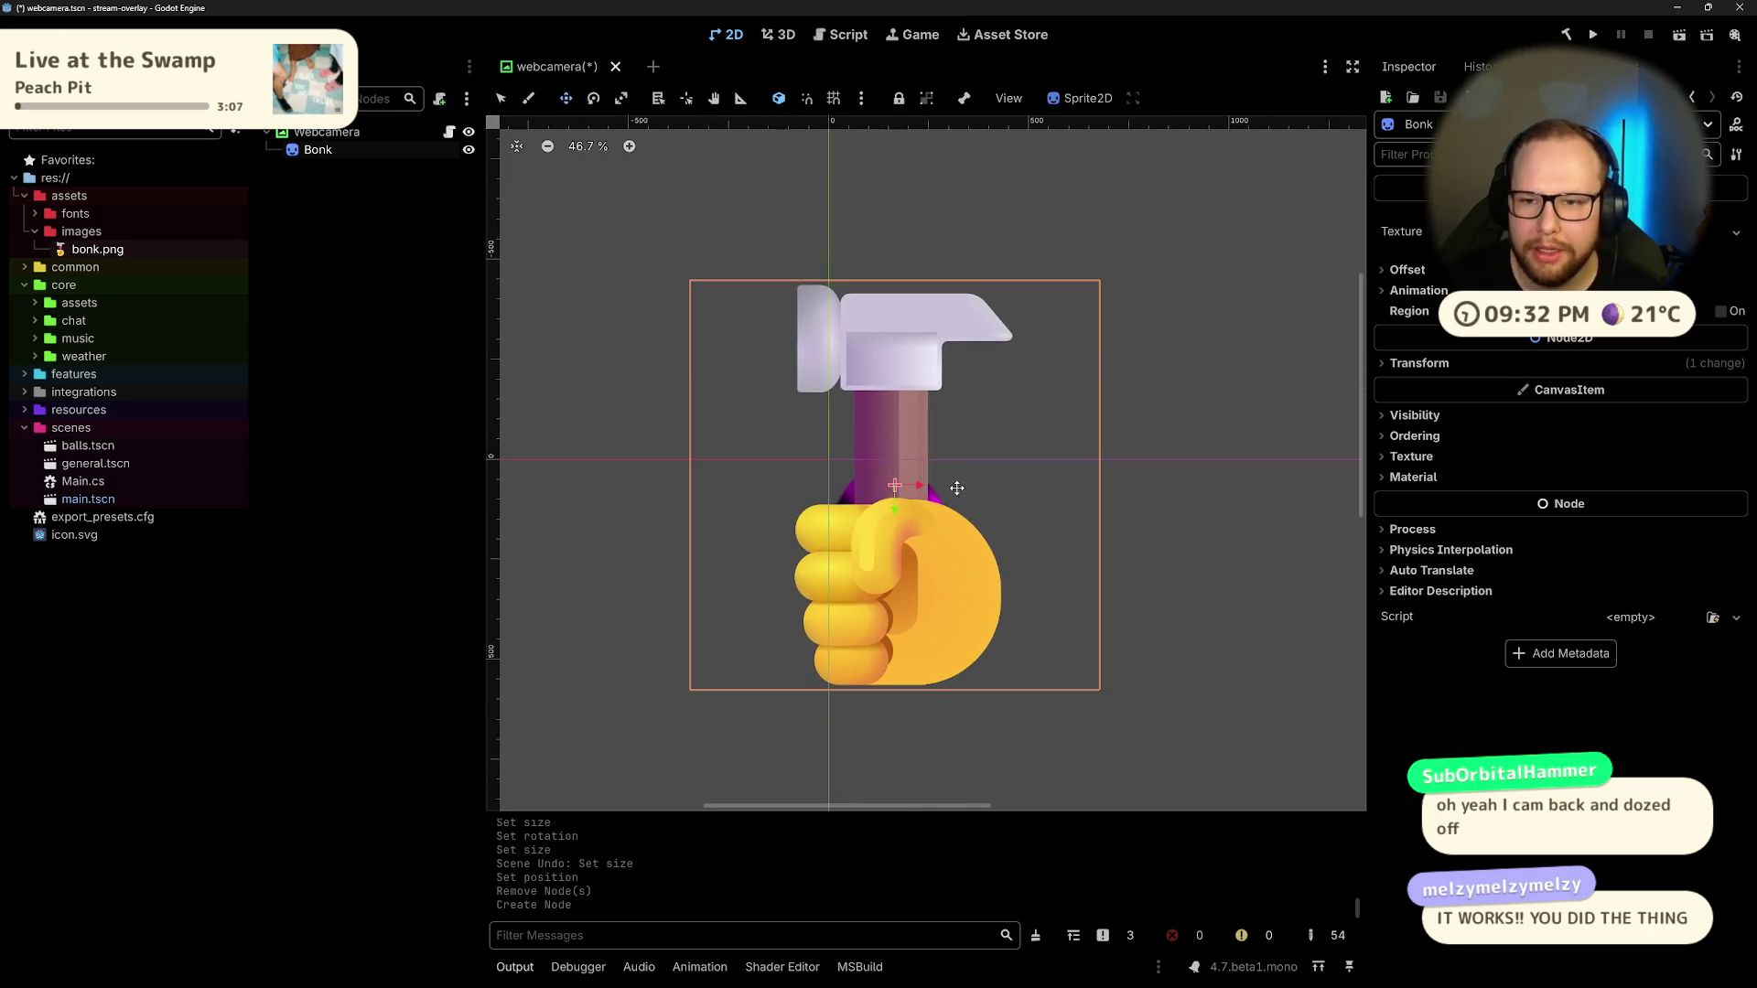
{"action": "scroll", "coordinate": [920, 501], "scroll_direction": "up", "scroll_amount": 3}
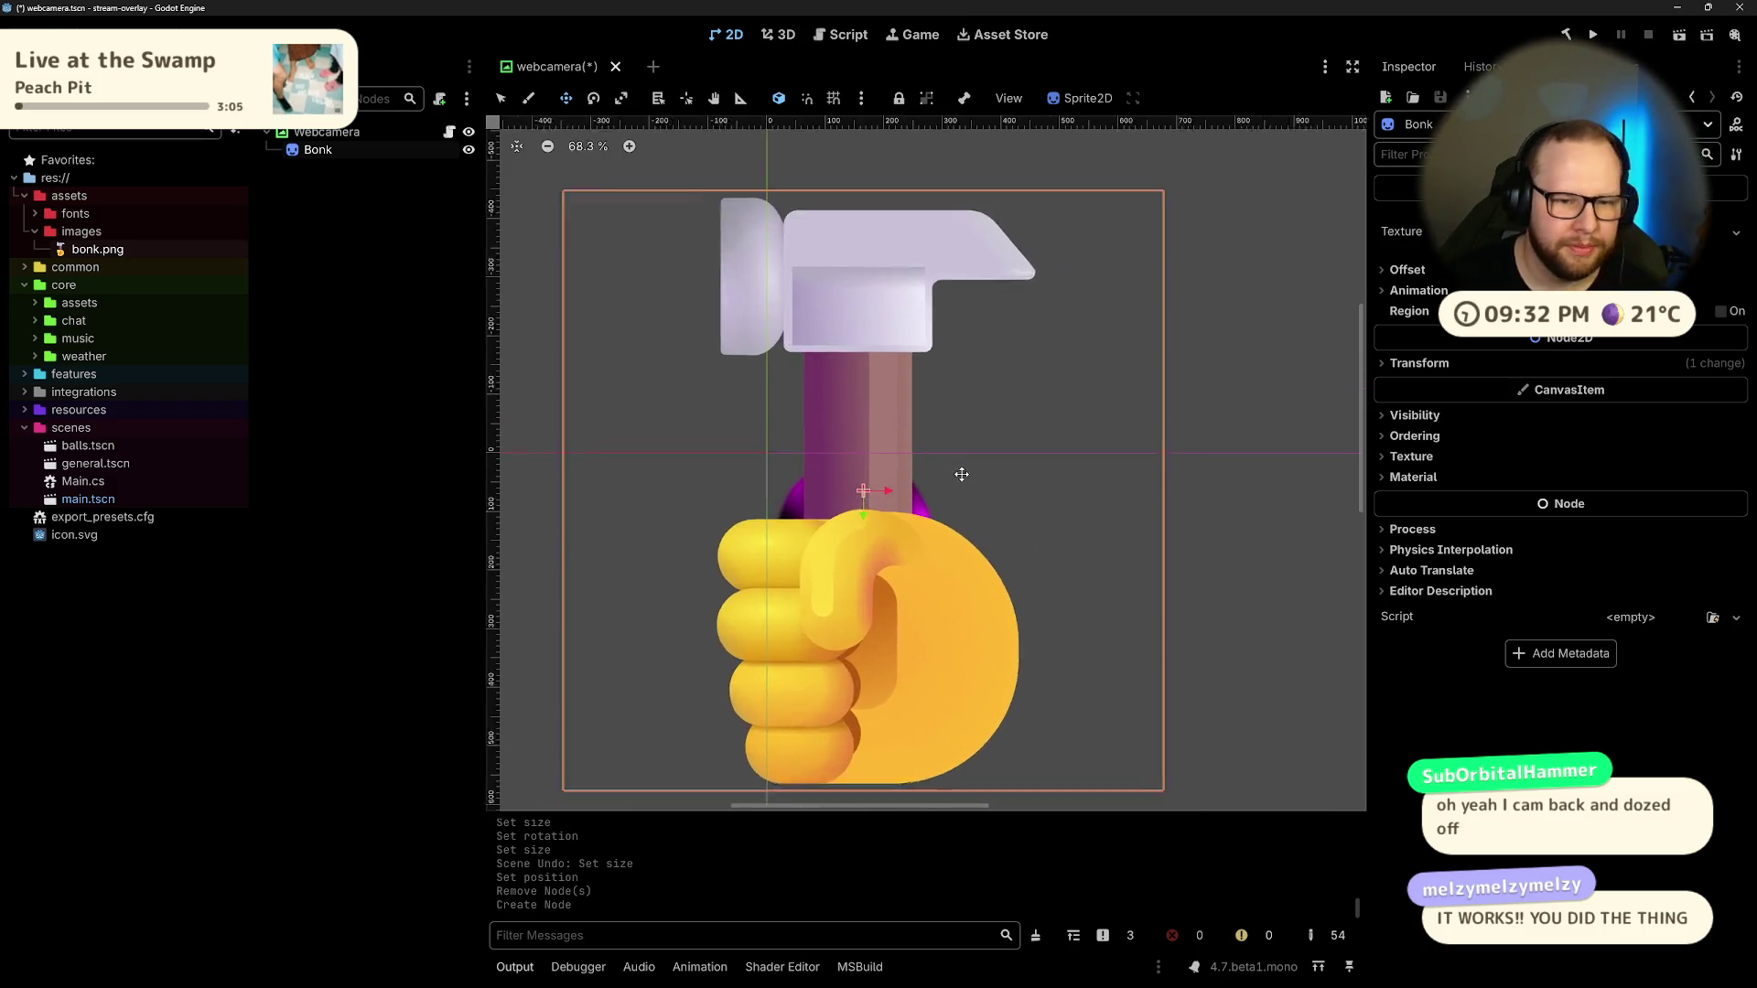
{"action": "scroll", "coordinate": [934, 497], "scroll_direction": "down", "scroll_amount": 5}
{"action": "mouse_move", "coordinate": [946, 534]}
{"action": "left_mouse_down"}
{"action": "mouse_move", "coordinate": [1092, 544]}
{"action": "mouse_move", "coordinate": [1132, 584]}
{"action": "left_mouse_up"}
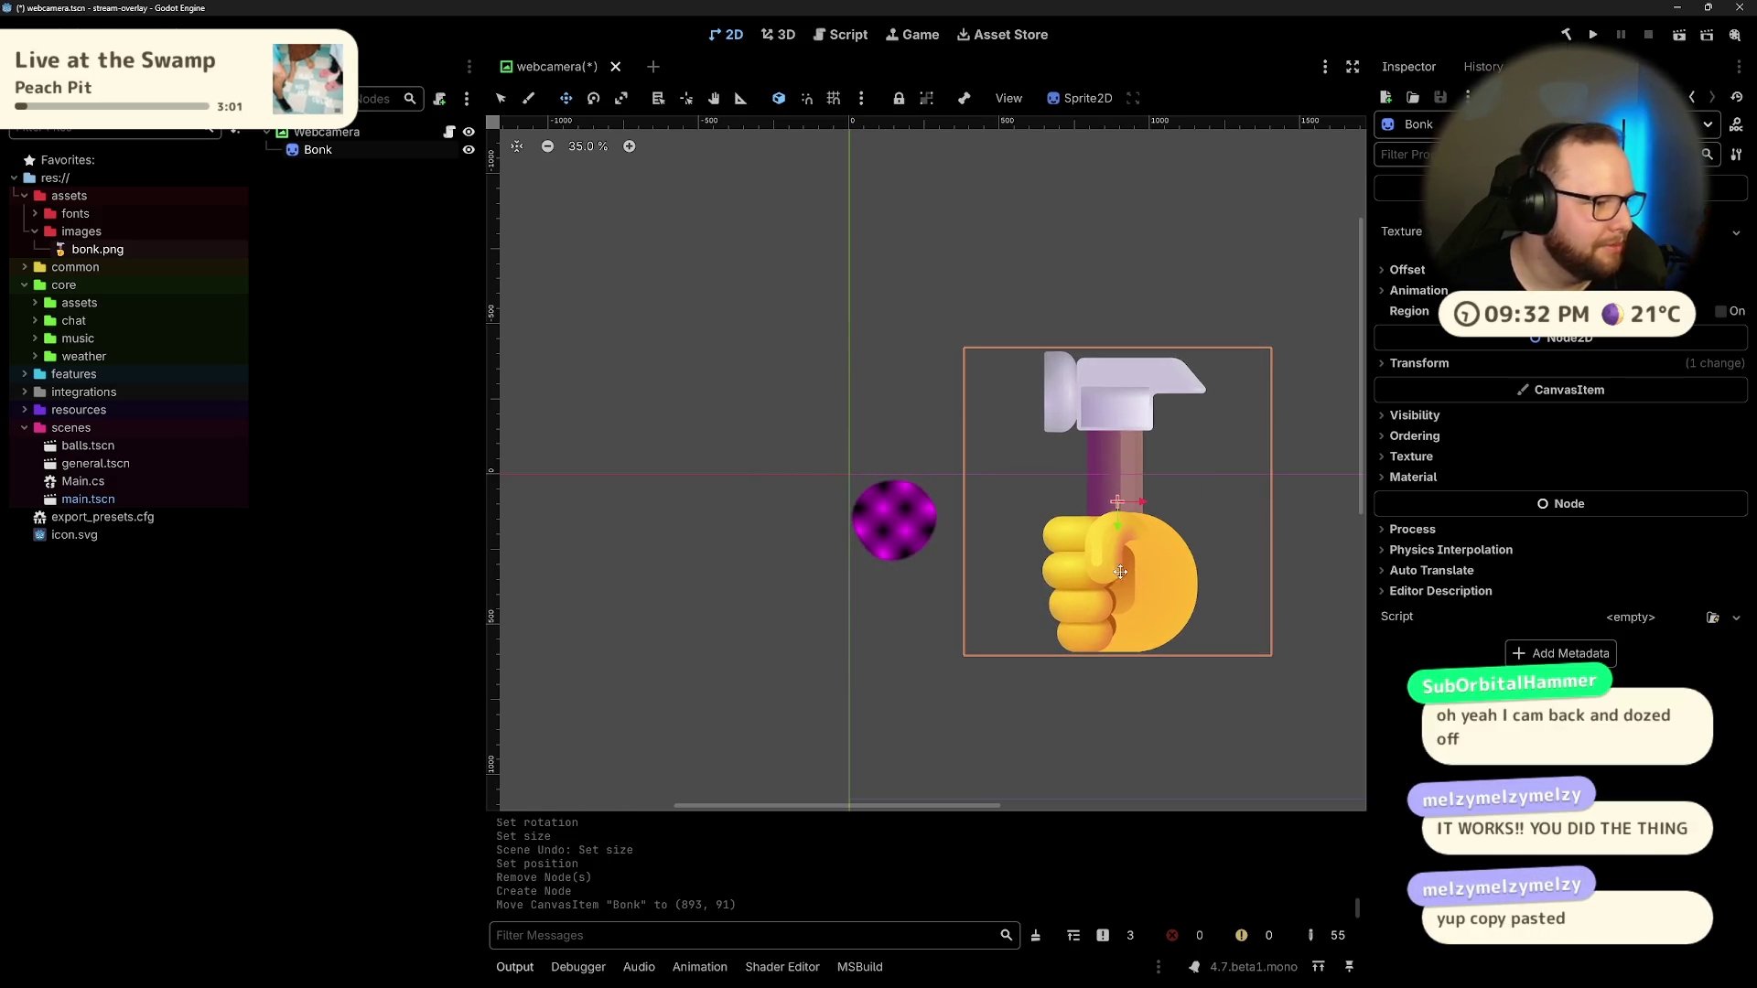
Step: Inspect the Bonk sprite's texture, transform, offset and animation frame settings
{"action": "left_click", "coordinate": [1574, 231]}
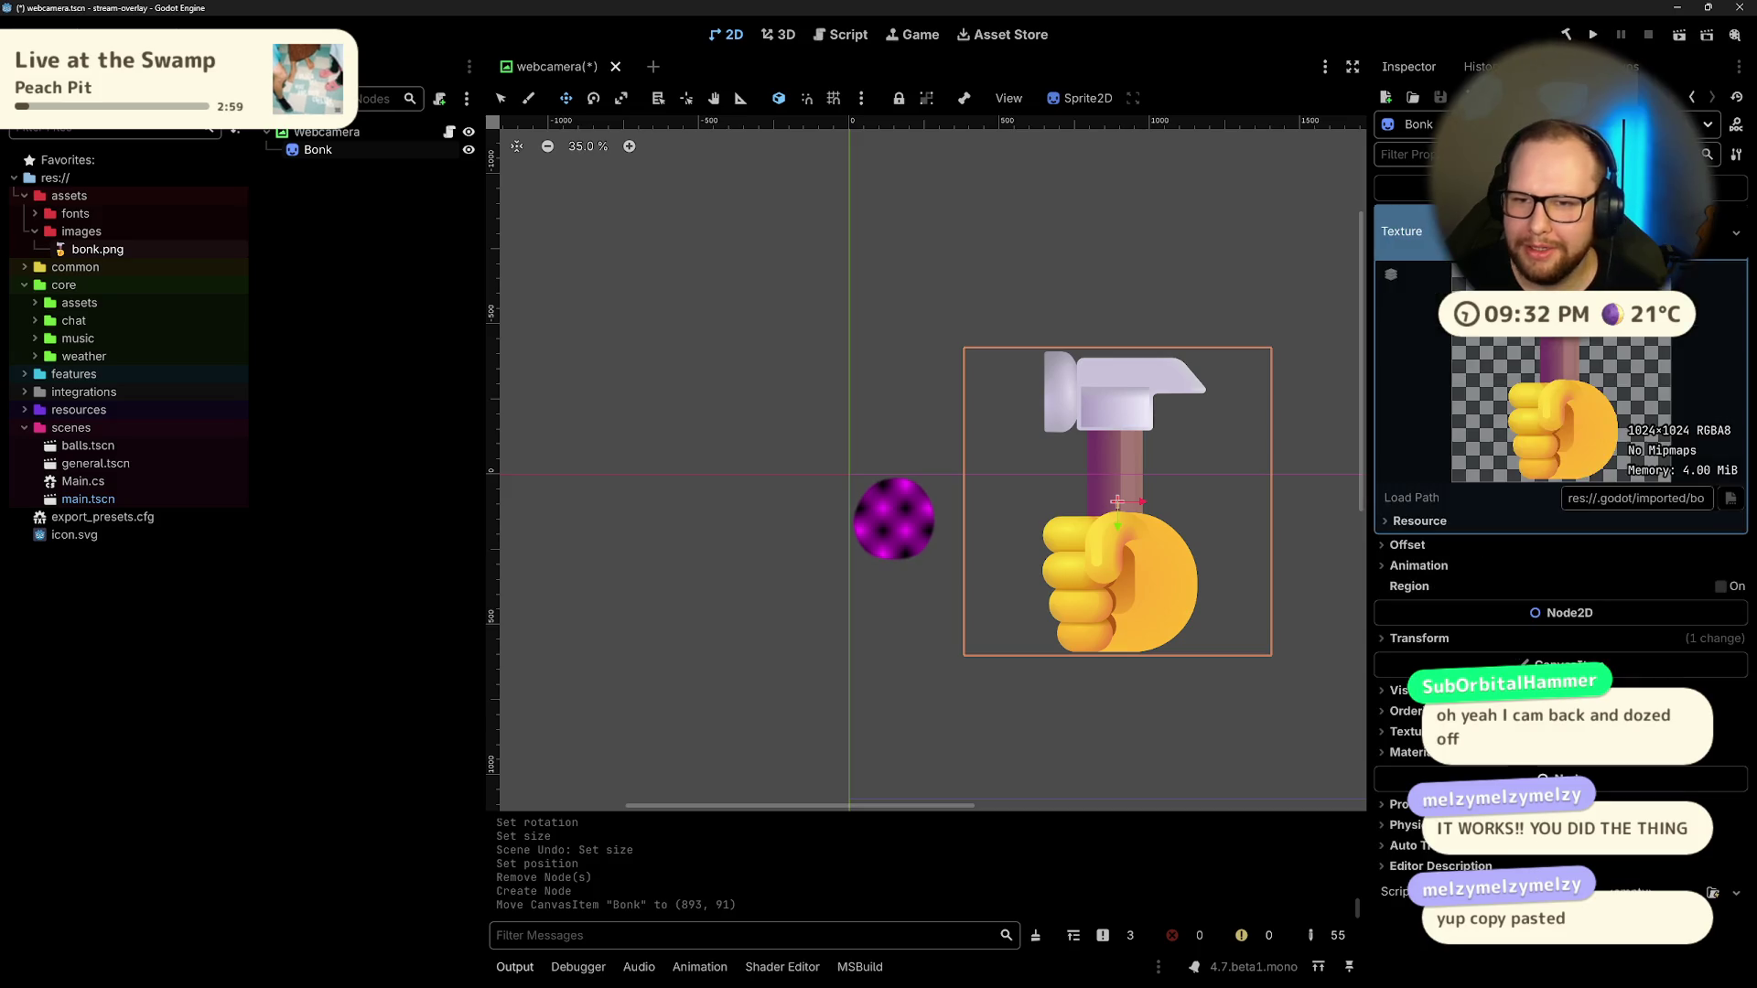
{"action": "left_click", "coordinate": [1217, 430]}
{"action": "left_click", "coordinate": [1418, 364]}
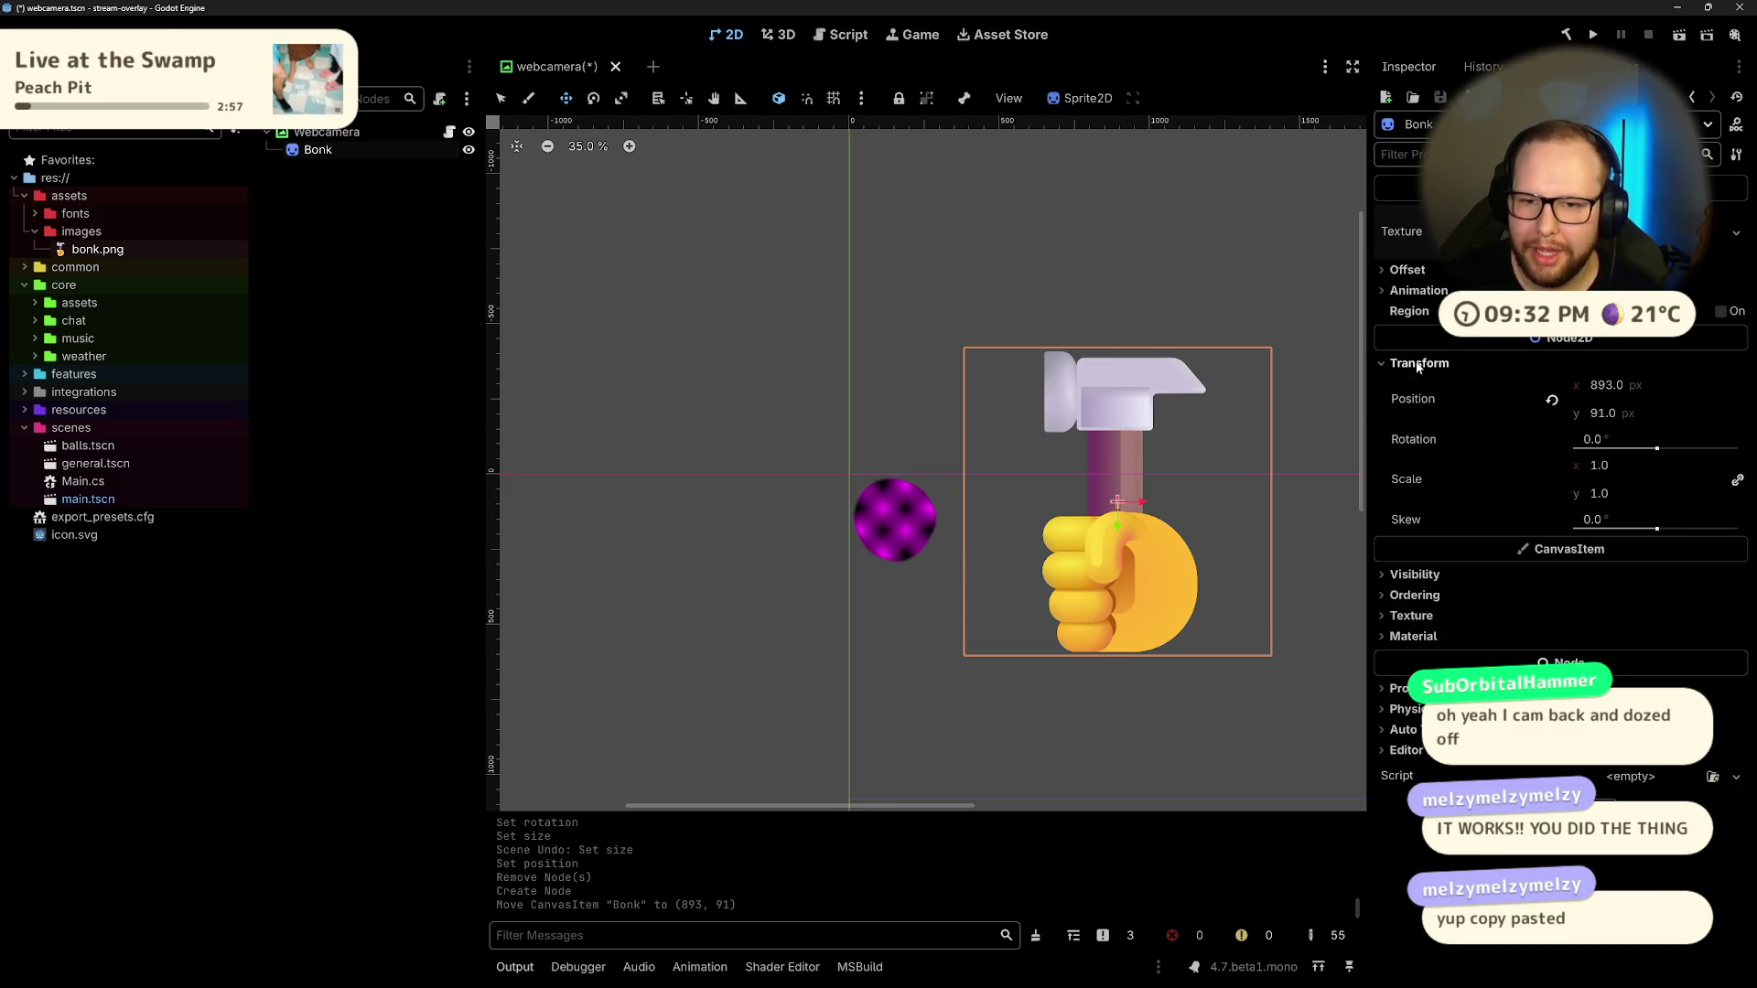
{"action": "left_click", "coordinate": [1418, 363]}
{"action": "left_click", "coordinate": [1410, 272]}
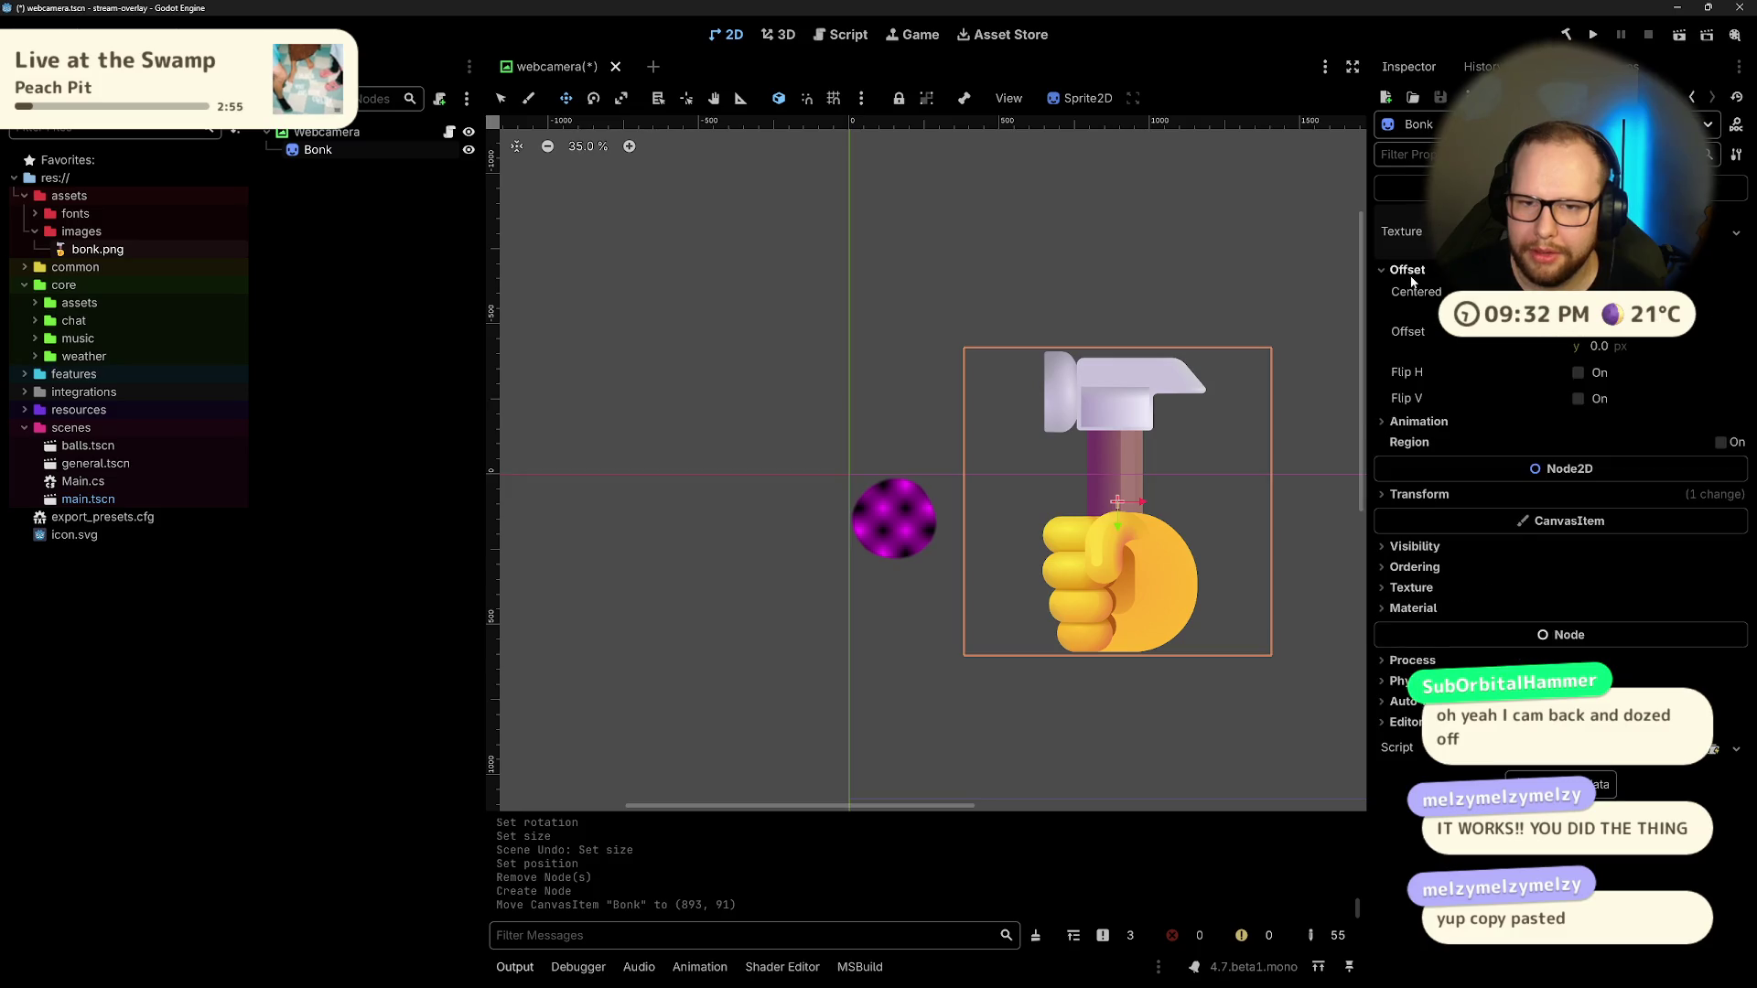
{"action": "left_click", "coordinate": [1409, 271]}
{"action": "left_click", "coordinate": [1411, 291]}
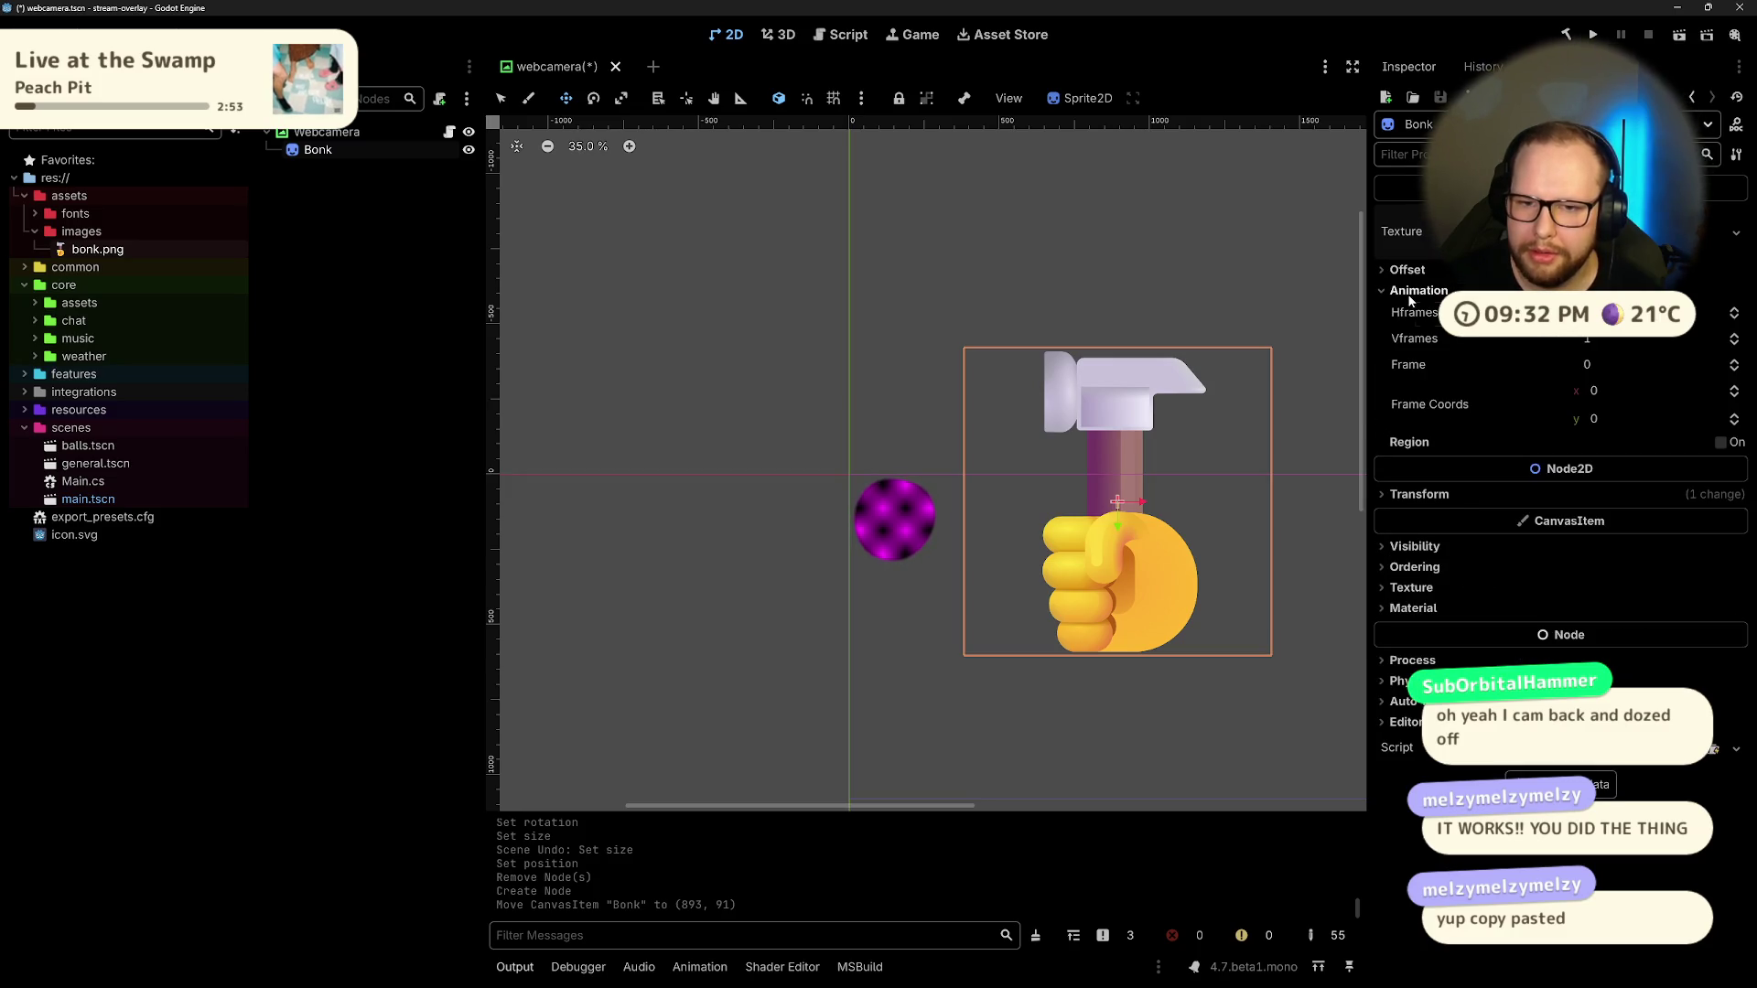
{"action": "left_click", "coordinate": [1414, 290]}
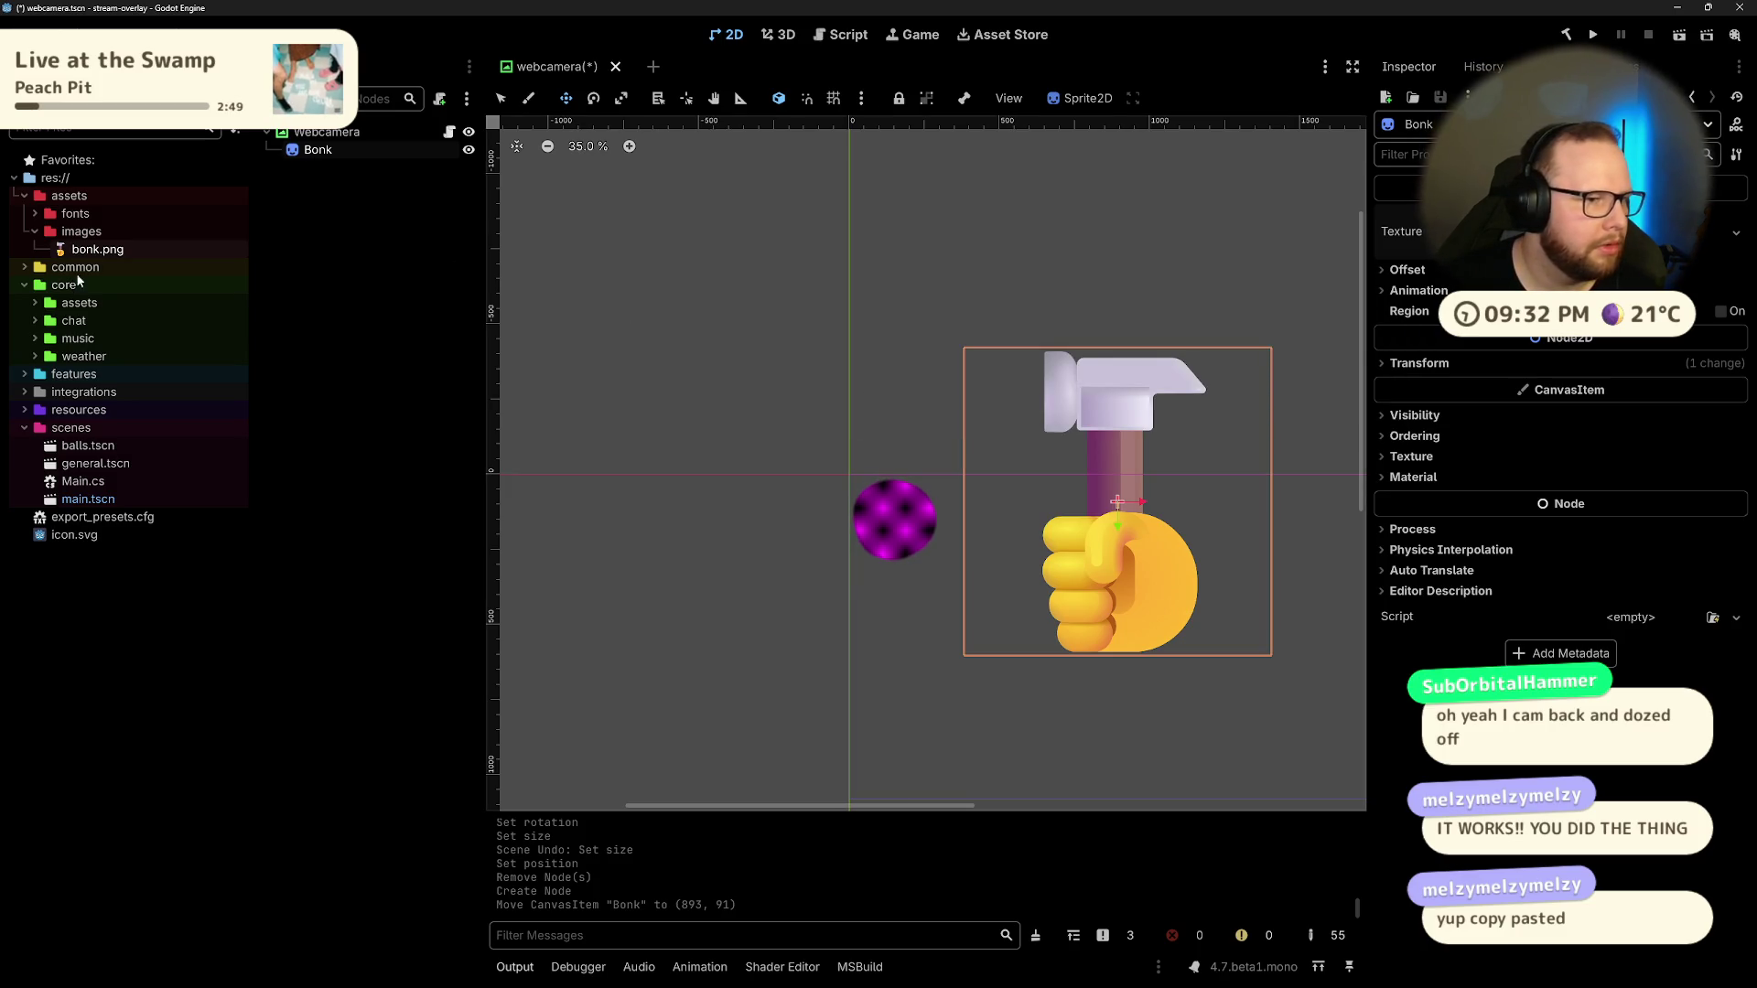
Step: Check the bonk.png texture resource, then reselect Bonk and expand its Transform section
{"action": "left_click", "coordinate": [95, 249]}
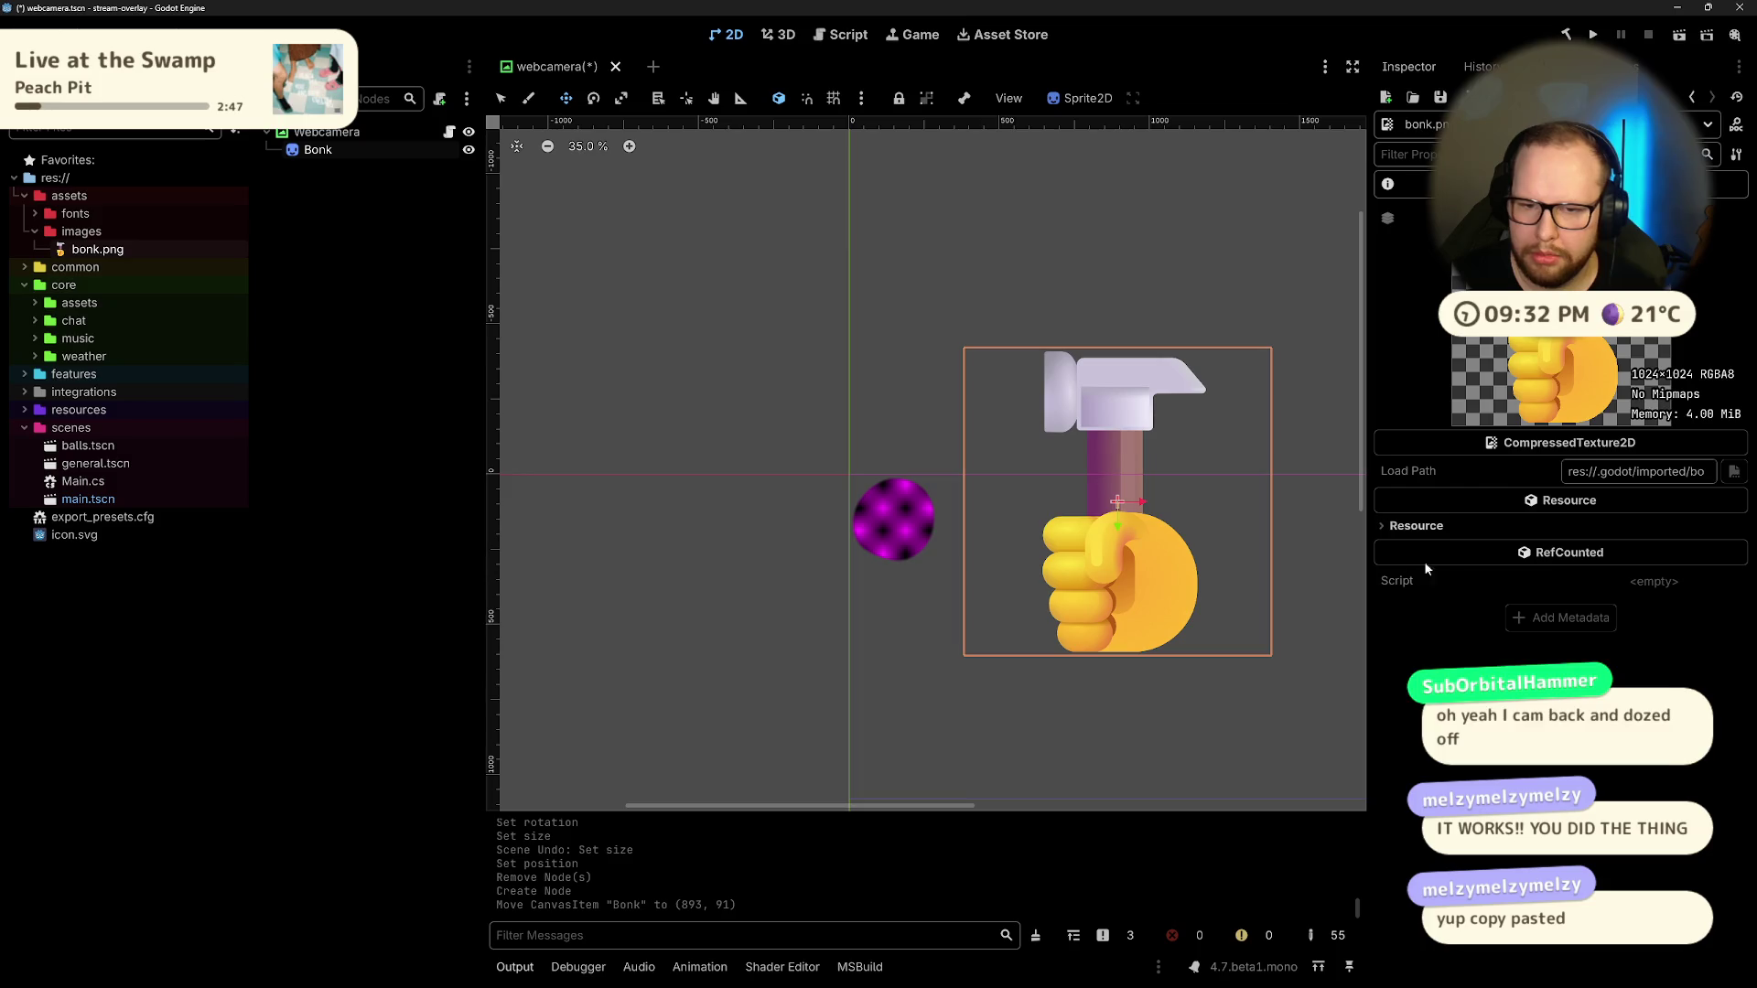
{"action": "left_click", "coordinate": [1391, 525]}
{"action": "left_click", "coordinate": [1391, 526]}
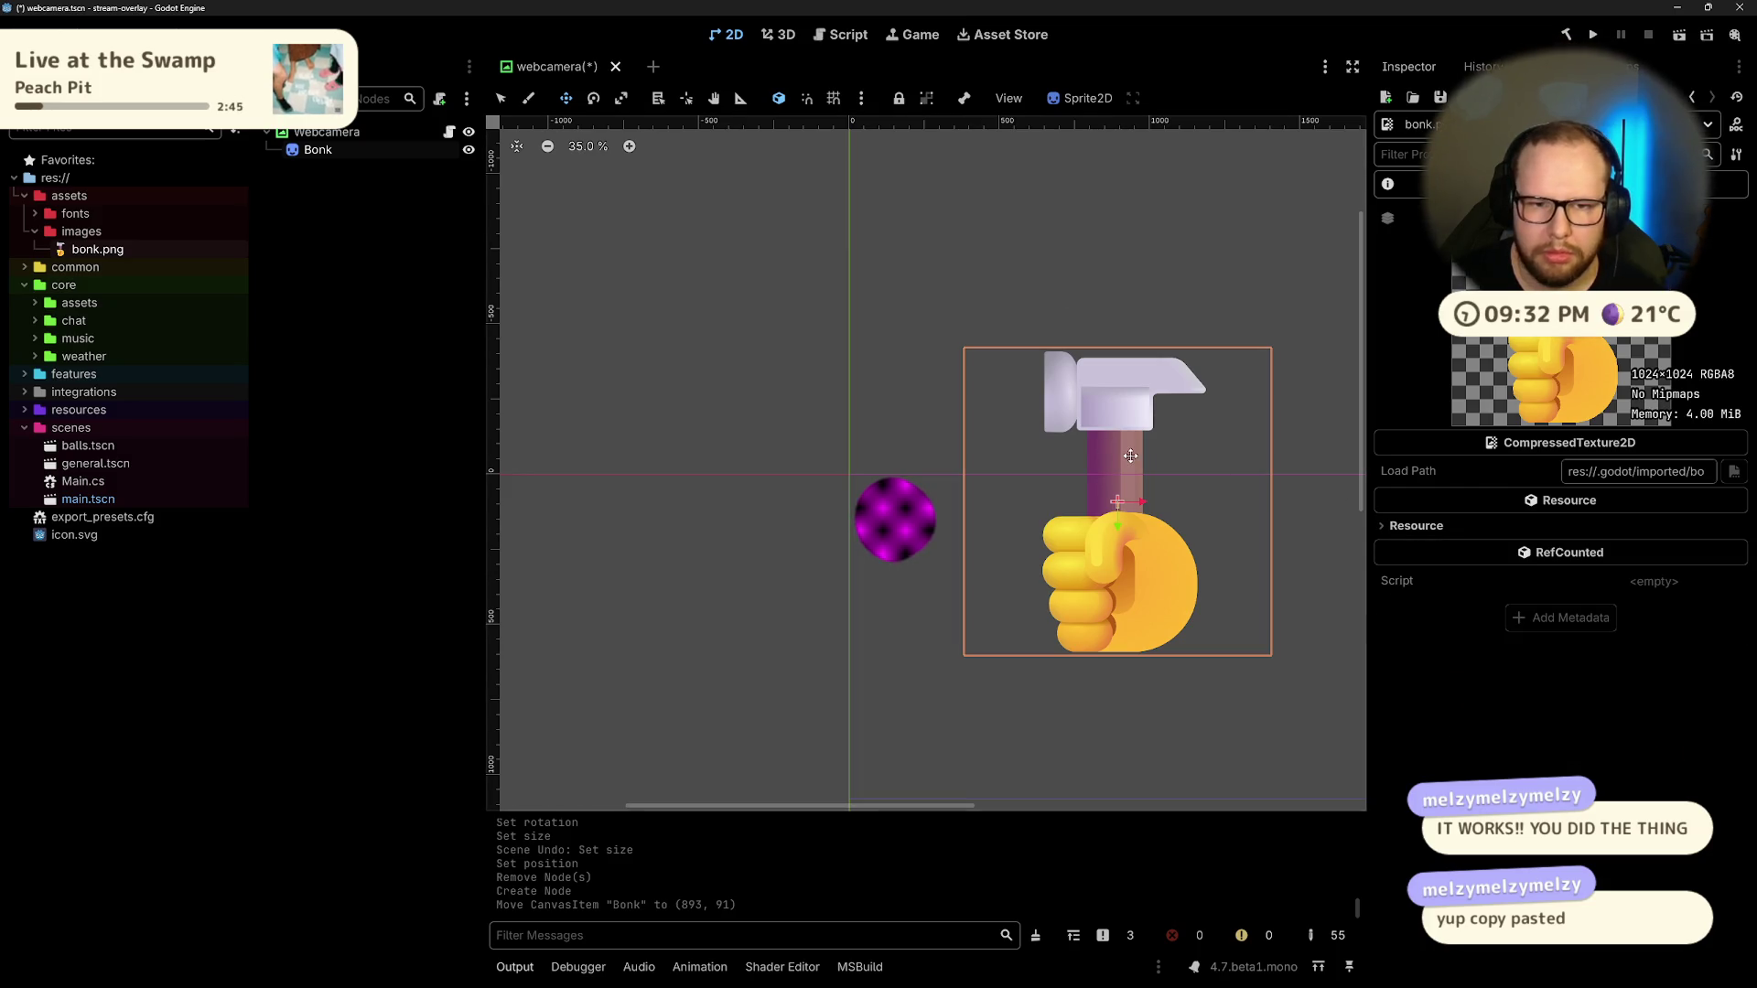
{"action": "left_click", "coordinate": [319, 150]}
{"action": "left_click", "coordinate": [327, 132]}
{"action": "left_click", "coordinate": [328, 151]}
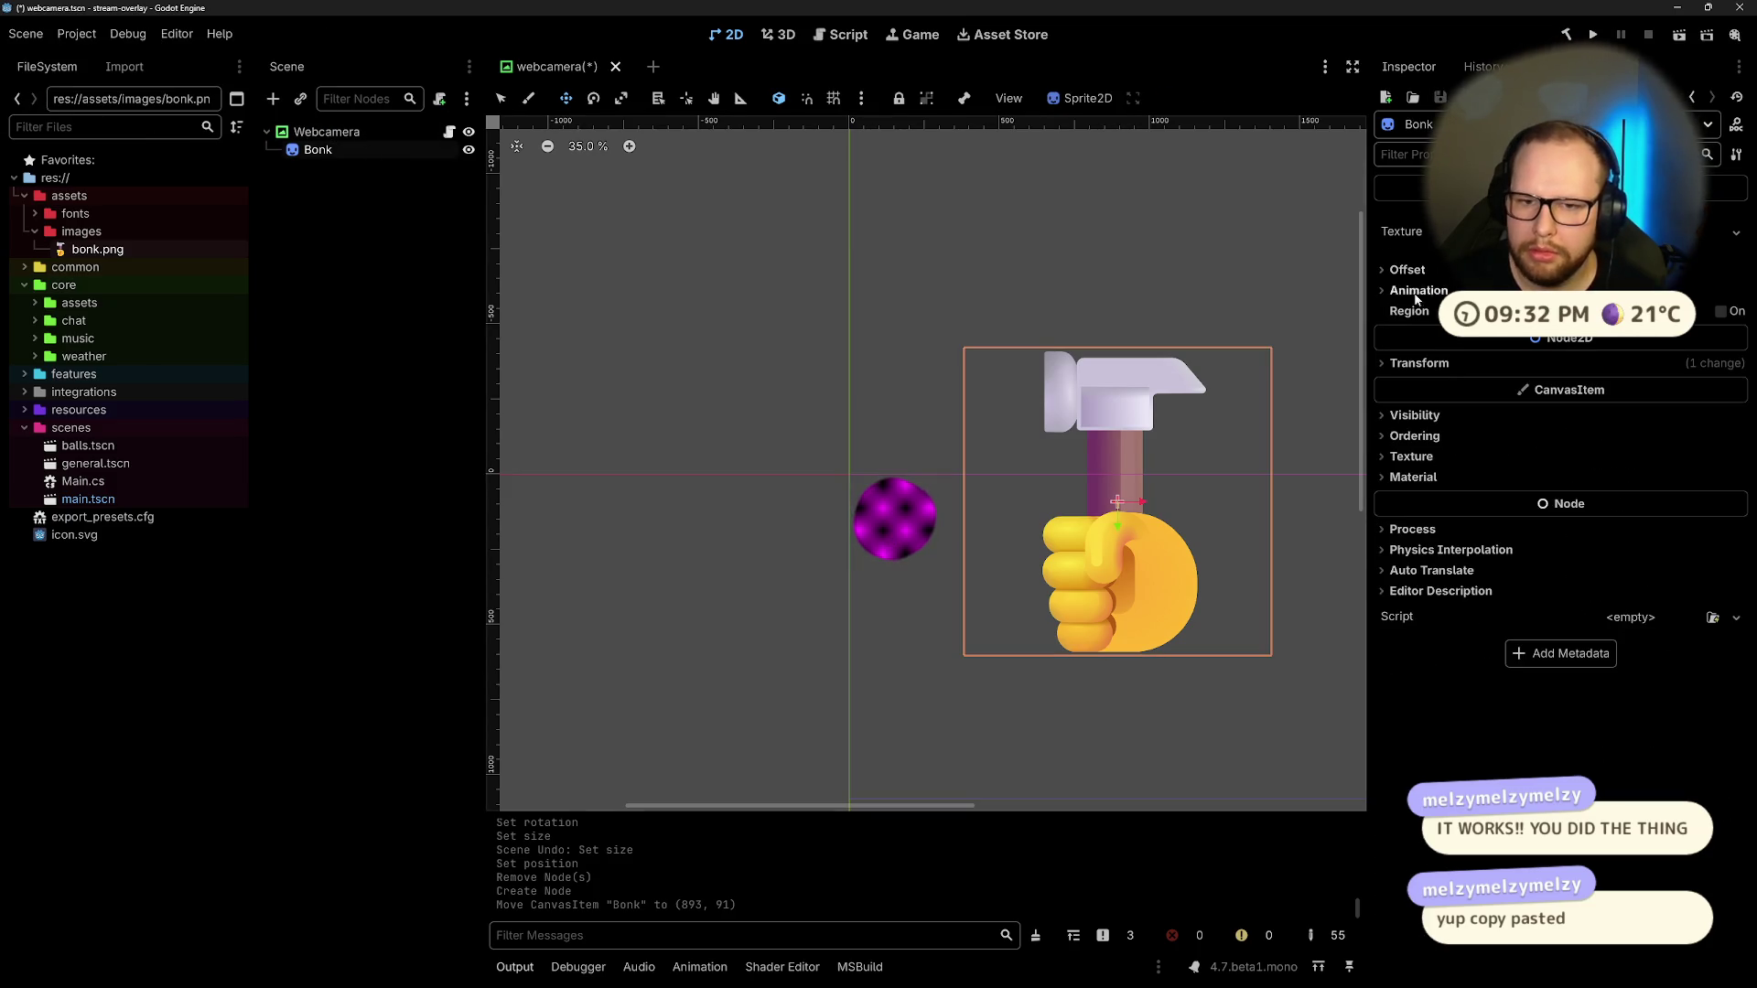
{"action": "left_click", "coordinate": [1427, 364]}
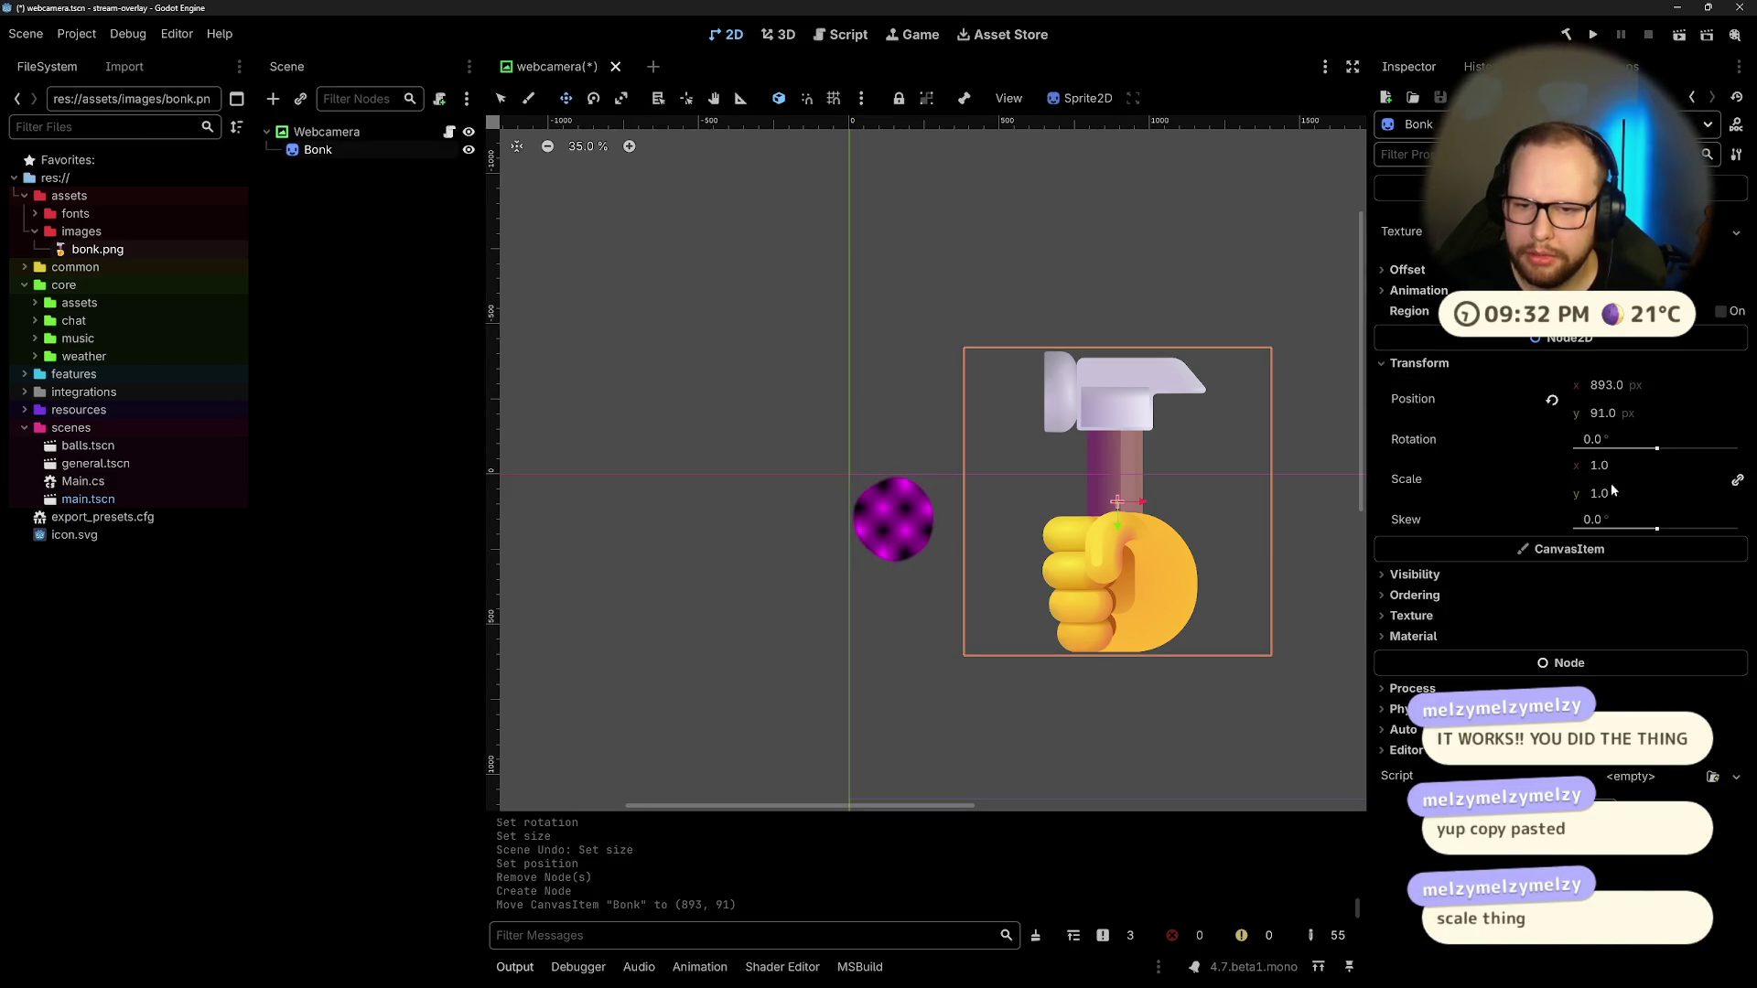
Step: Set the Bonk sprite's scale to 0.25, then to 0.3
{"action": "left_click_drag", "start_coordinate": [1661, 472], "coordinate": [1611, 472]}
{"action": "left_click", "coordinate": [1666, 466]}
{"action": "type", "text": "0.25"}
{"action": "key", "text": "Return"}
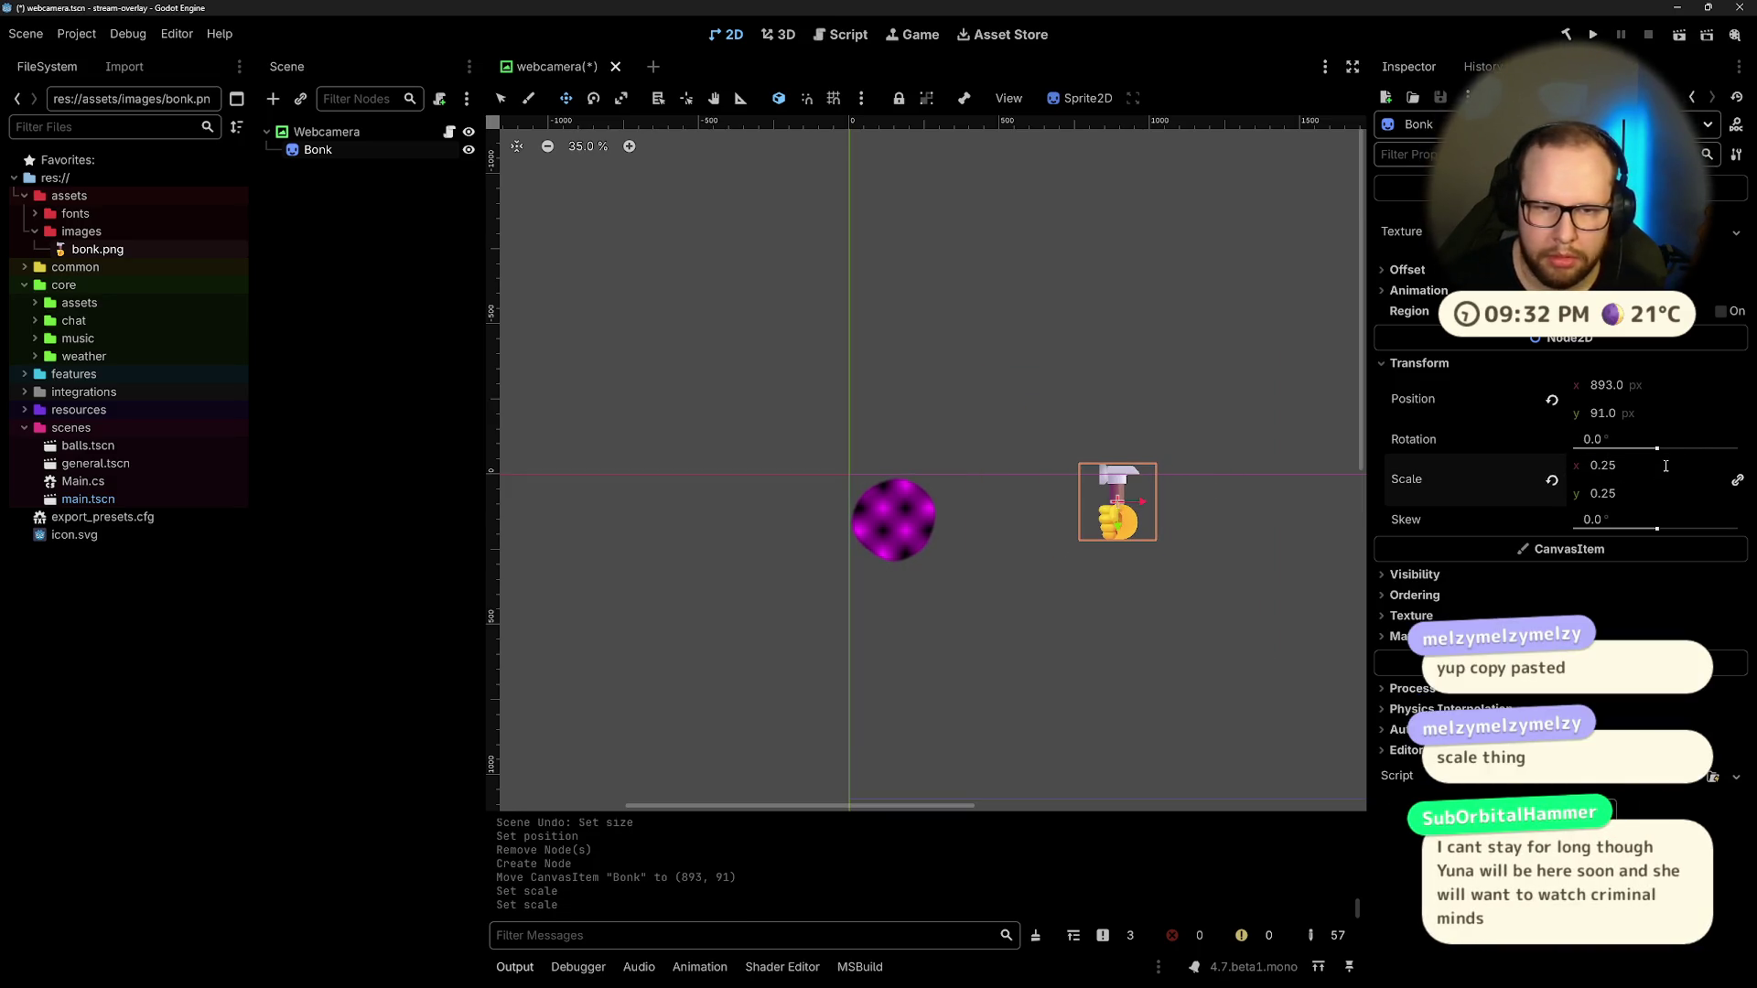
{"action": "scroll", "coordinate": [905, 555], "scroll_direction": "up", "scroll_amount": 3}
{"action": "left_click", "coordinate": [1639, 457]}
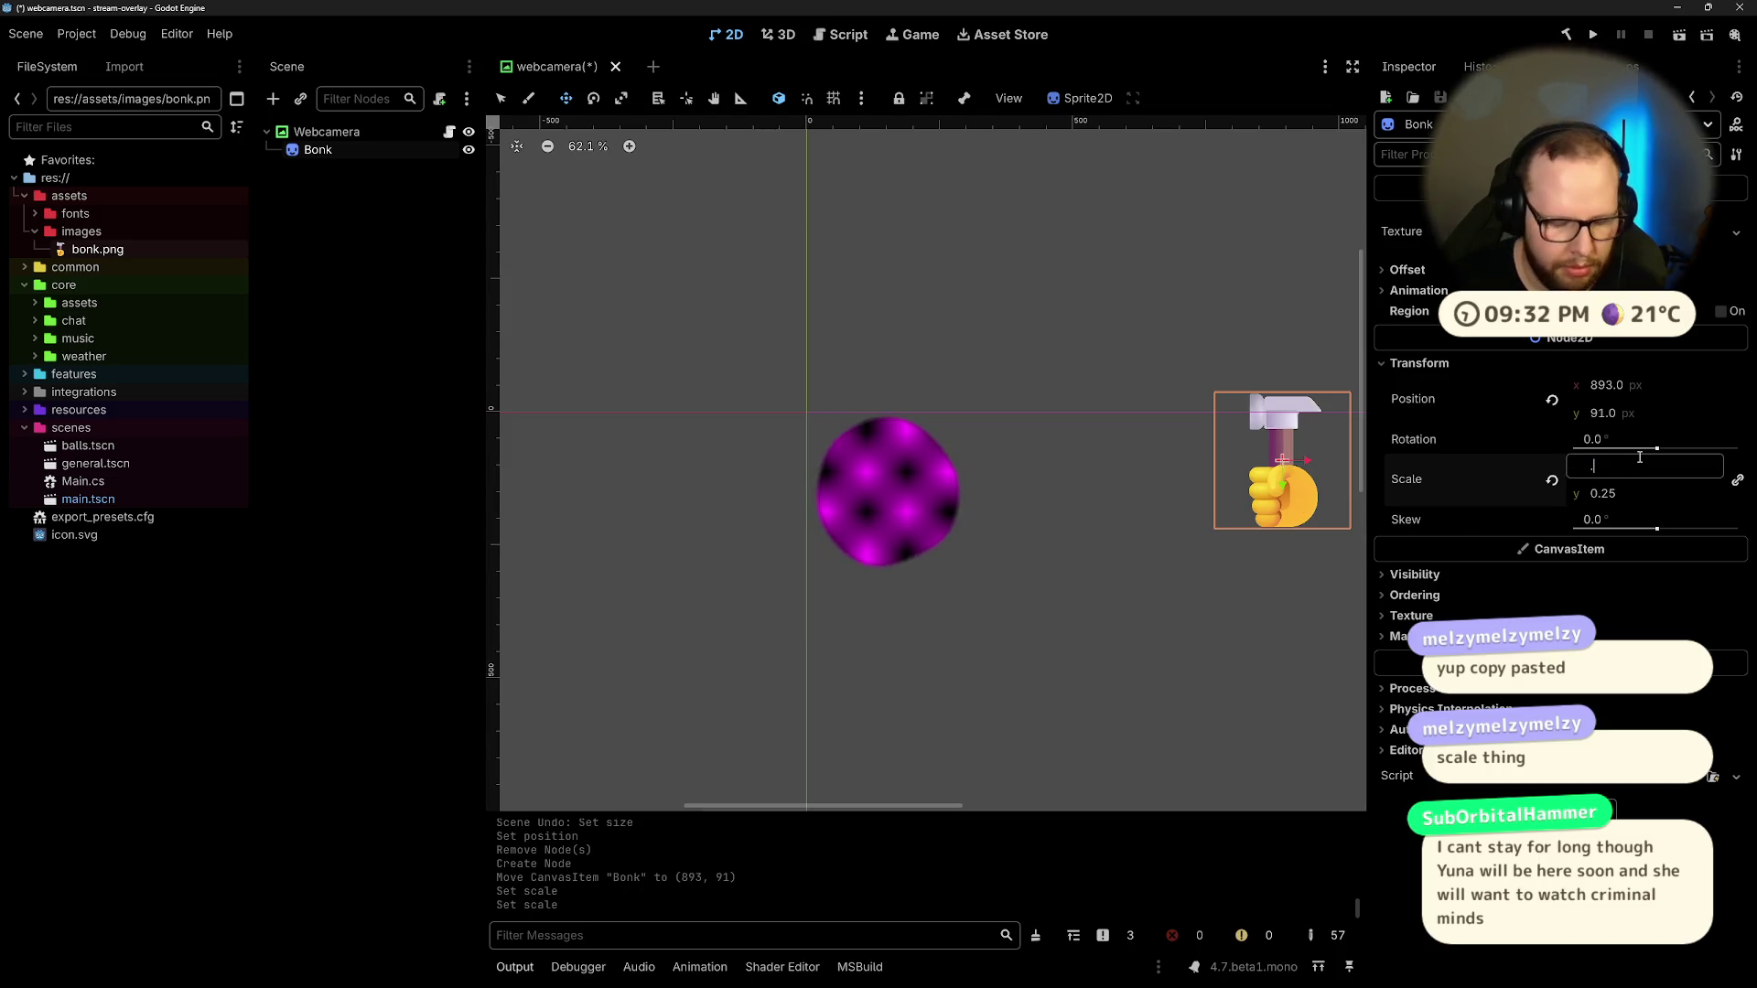
{"action": "type", "text": "3"}
{"action": "key", "text": "Return"}
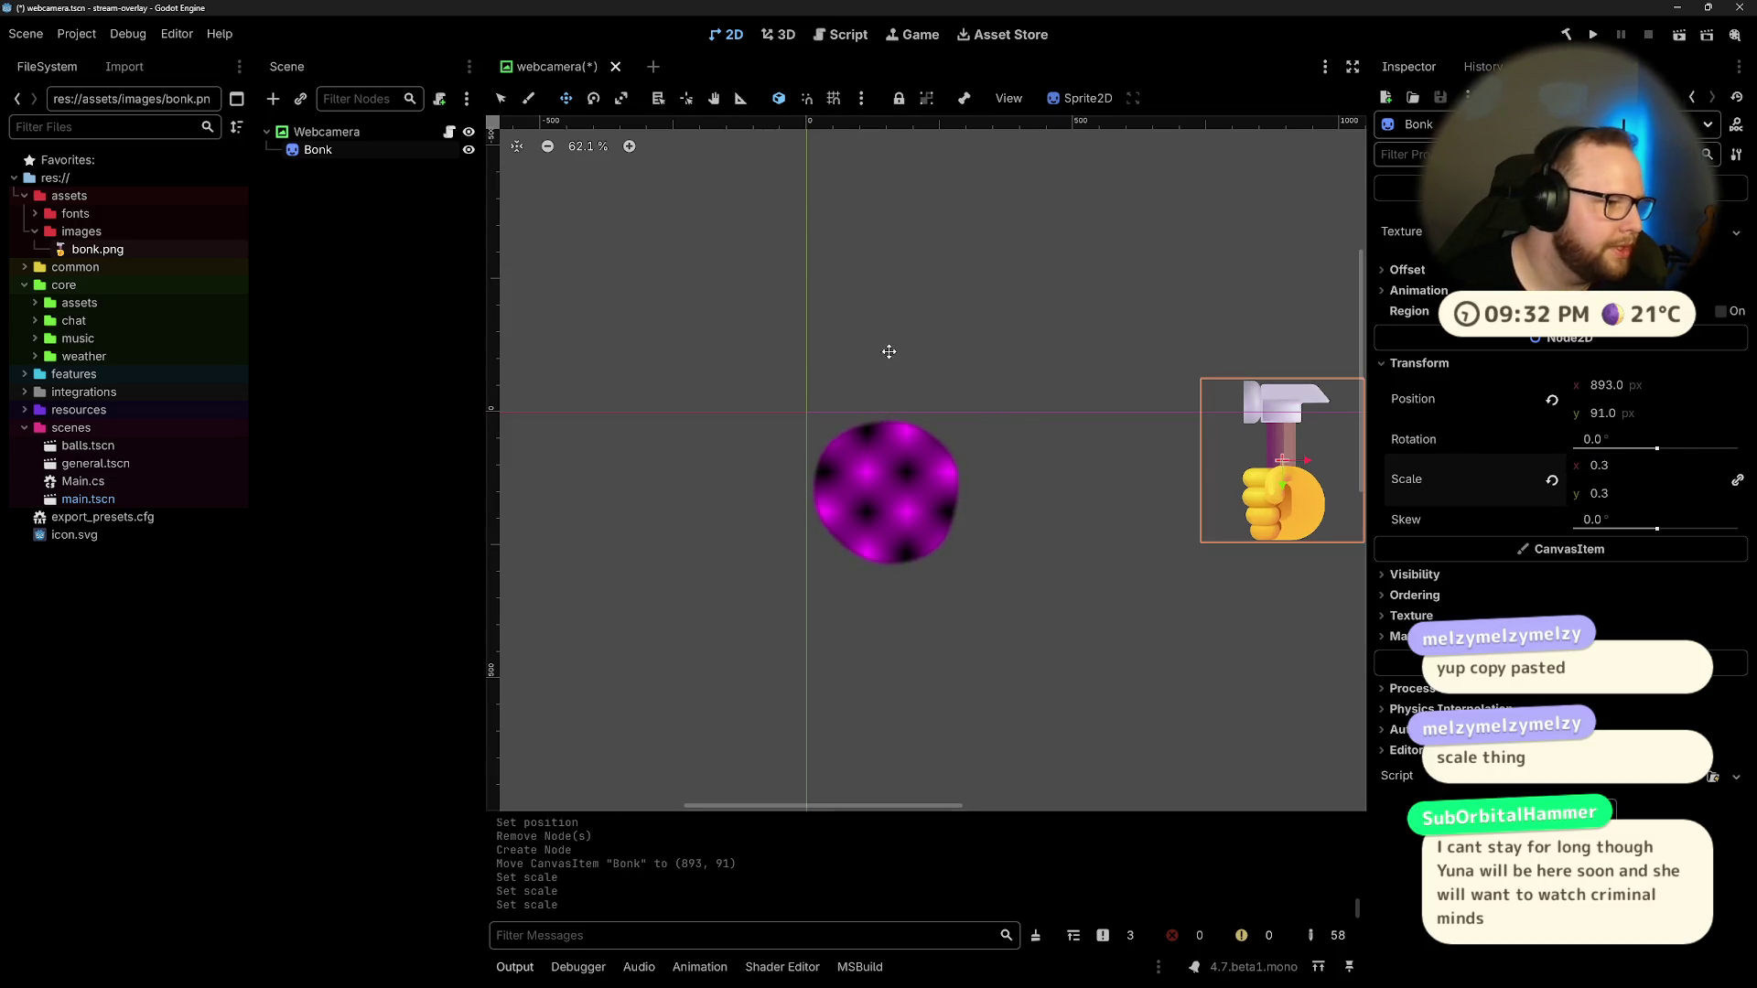
Step: Pan the canvas toward the sprite and reselect the Bonk hammer sprite
{"action": "left_click_drag", "start_coordinate": [980, 365], "coordinate": [752, 353]}
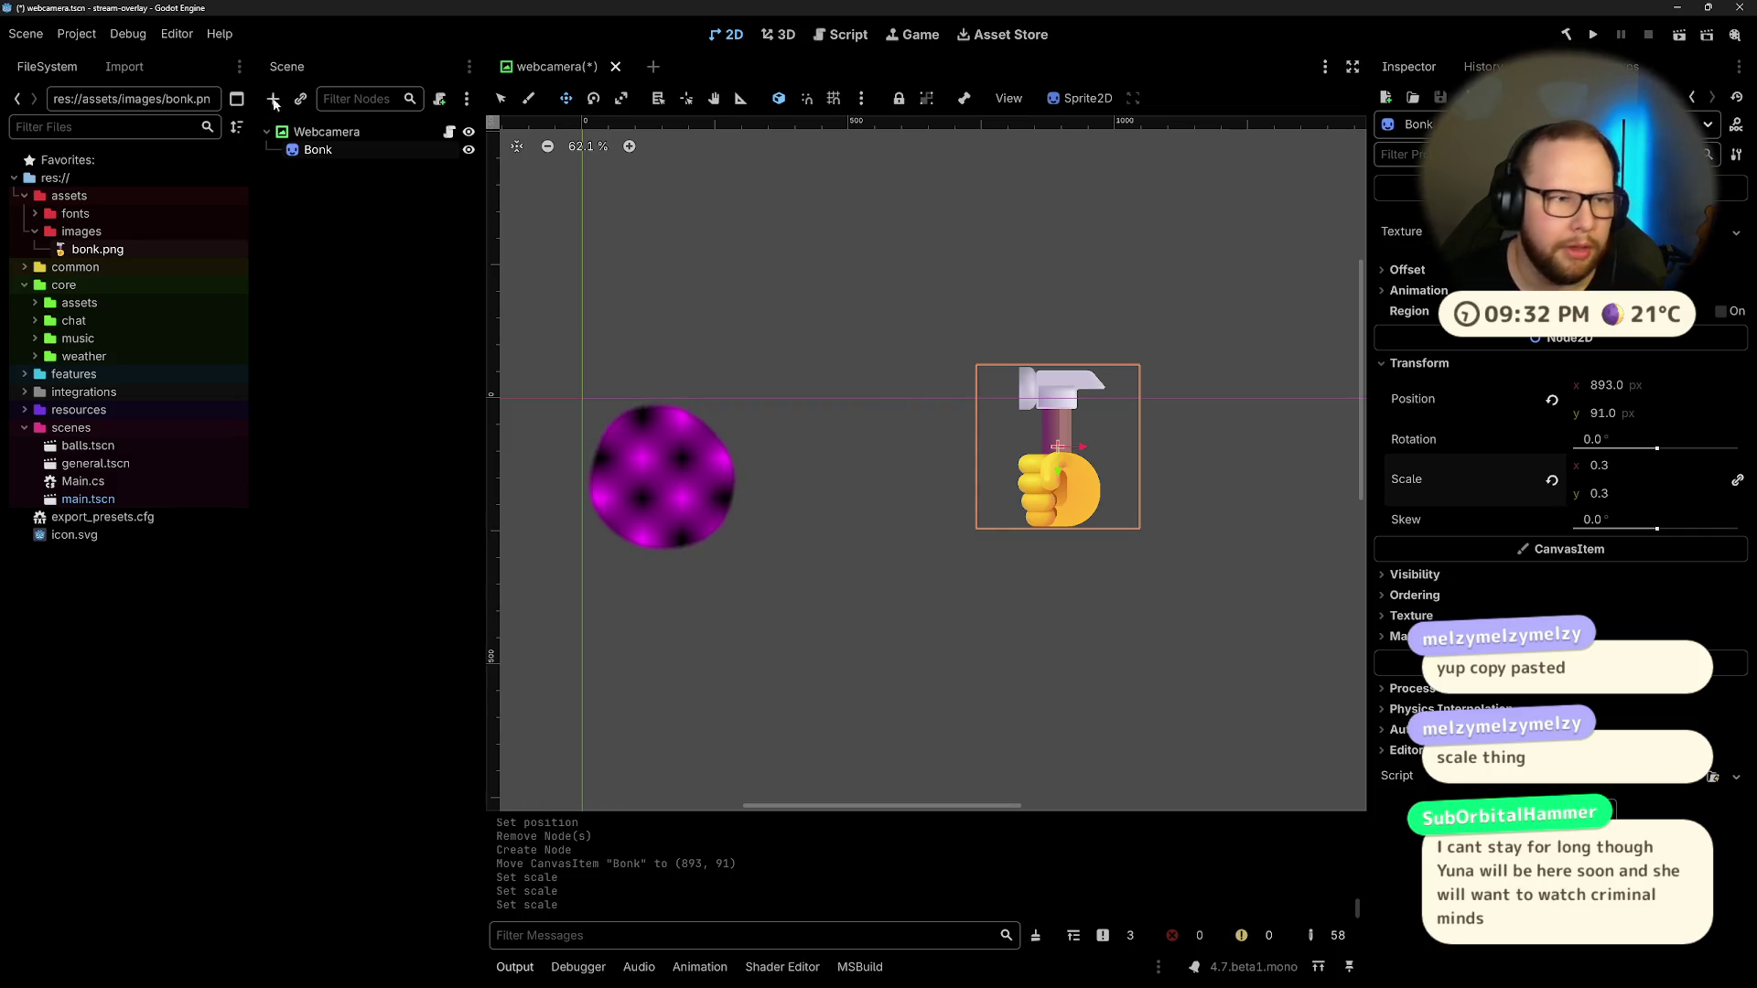
{"action": "left_click", "coordinate": [369, 253]}
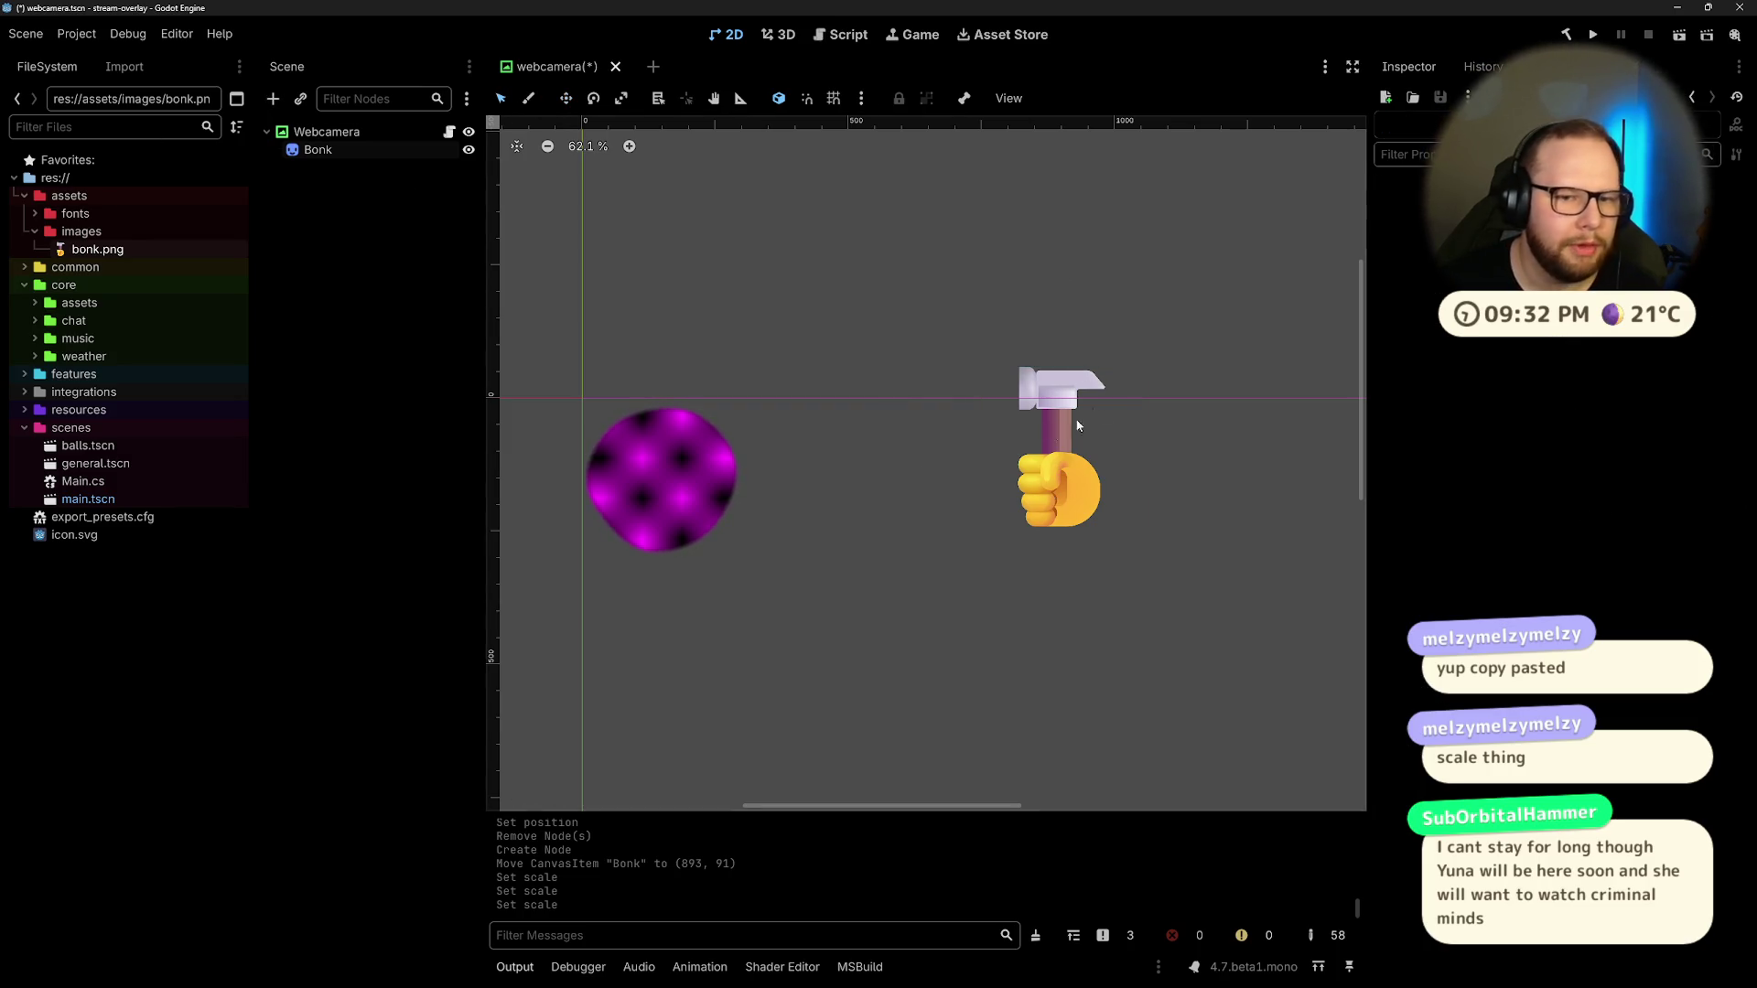
{"action": "scroll", "coordinate": [1113, 411], "scroll_direction": "left", "scroll_amount": 3}
{"action": "scroll", "coordinate": [1113, 411], "scroll_direction": "down", "scroll_amount": 2}
{"action": "left_click", "coordinate": [1162, 416]}
{"action": "mouse_move", "coordinate": [1274, 428]}
{"action": "left_mouse_down"}
{"action": "mouse_move", "coordinate": [864, 474]}
{"action": "mouse_move", "coordinate": [1175, 427]}
{"action": "mouse_move", "coordinate": [1144, 457]}
{"action": "mouse_move", "coordinate": [804, 458]}
{"action": "mouse_move", "coordinate": [1005, 423]}
{"action": "mouse_move", "coordinate": [833, 465]}
{"action": "mouse_move", "coordinate": [954, 424]}
{"action": "mouse_move", "coordinate": [838, 442]}
{"action": "mouse_move", "coordinate": [962, 361]}
{"action": "left_mouse_up"}
Step: Try tilting the hammer sideways, then undo back to upright at its original position
{"action": "left_click", "coordinate": [594, 98]}
{"action": "mouse_move", "coordinate": [926, 221]}
{"action": "left_mouse_down"}
{"action": "mouse_move", "coordinate": [833, 267]}
{"action": "mouse_move", "coordinate": [915, 211]}
{"action": "mouse_move", "coordinate": [824, 228]}
{"action": "mouse_move", "coordinate": [699, 333]}
{"action": "mouse_move", "coordinate": [1059, 236]}
{"action": "mouse_move", "coordinate": [854, 227]}
{"action": "mouse_move", "coordinate": [675, 304]}
{"action": "mouse_move", "coordinate": [903, 236]}
{"action": "mouse_move", "coordinate": [637, 316]}
{"action": "left_mouse_up"}
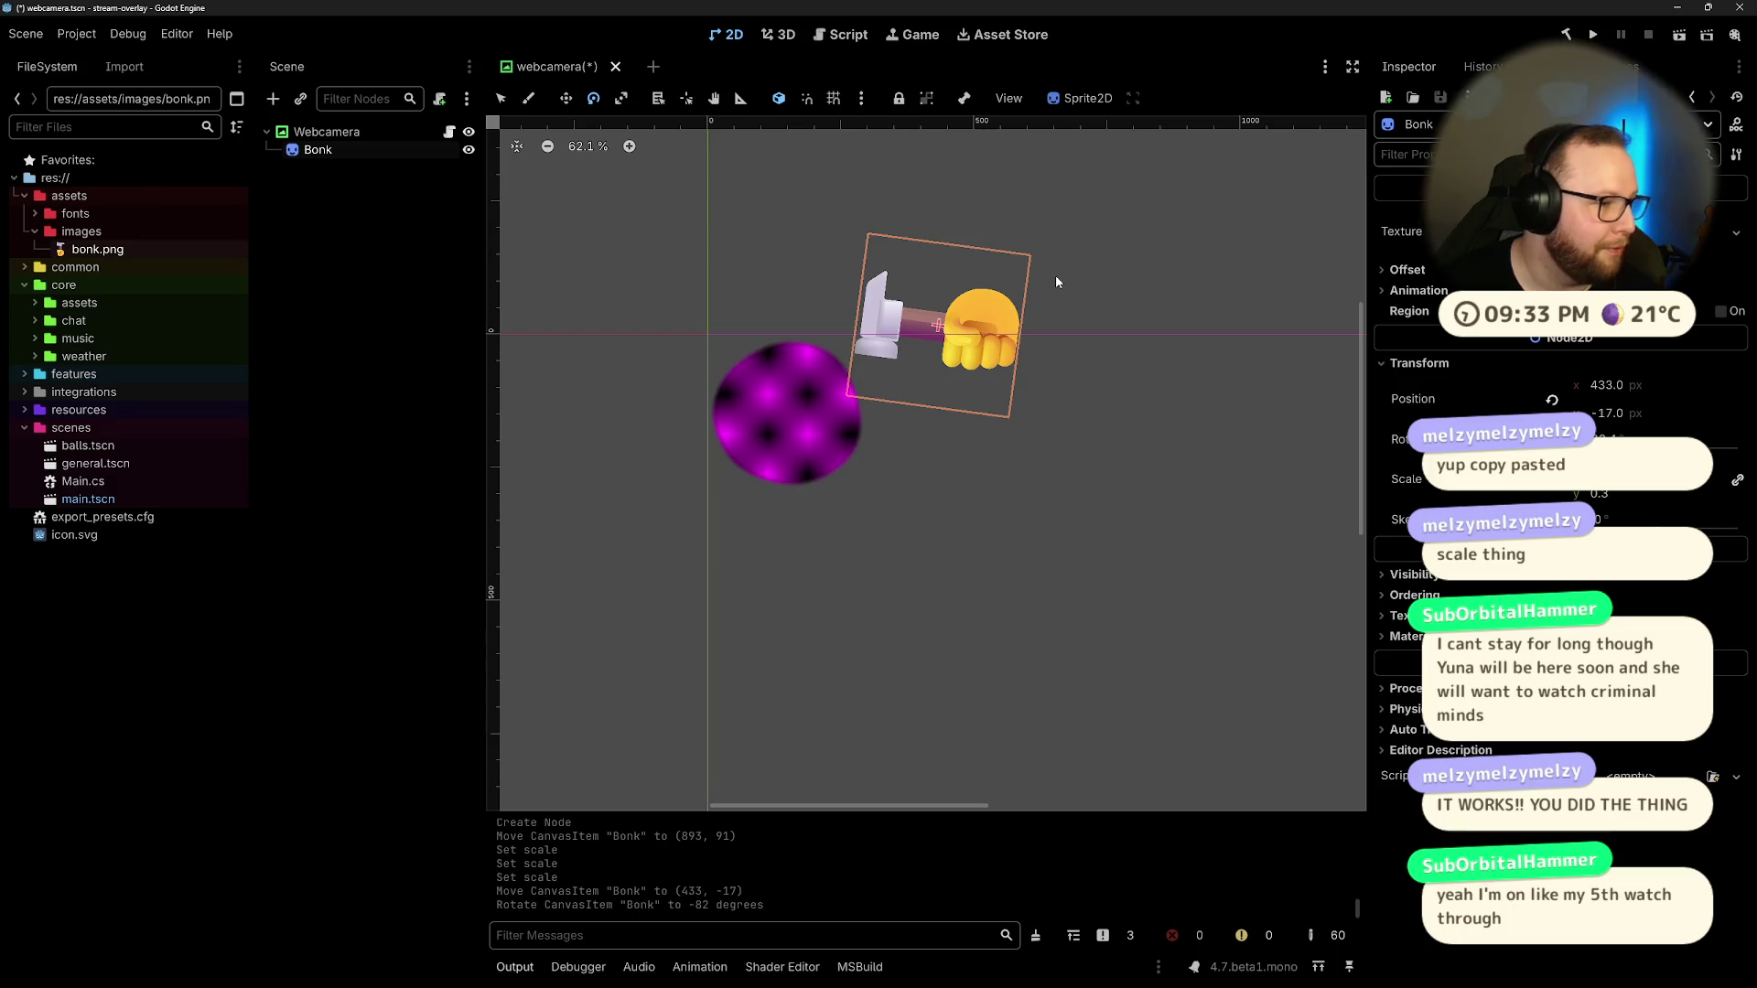
{"action": "key", "text": "ctrl+z"}
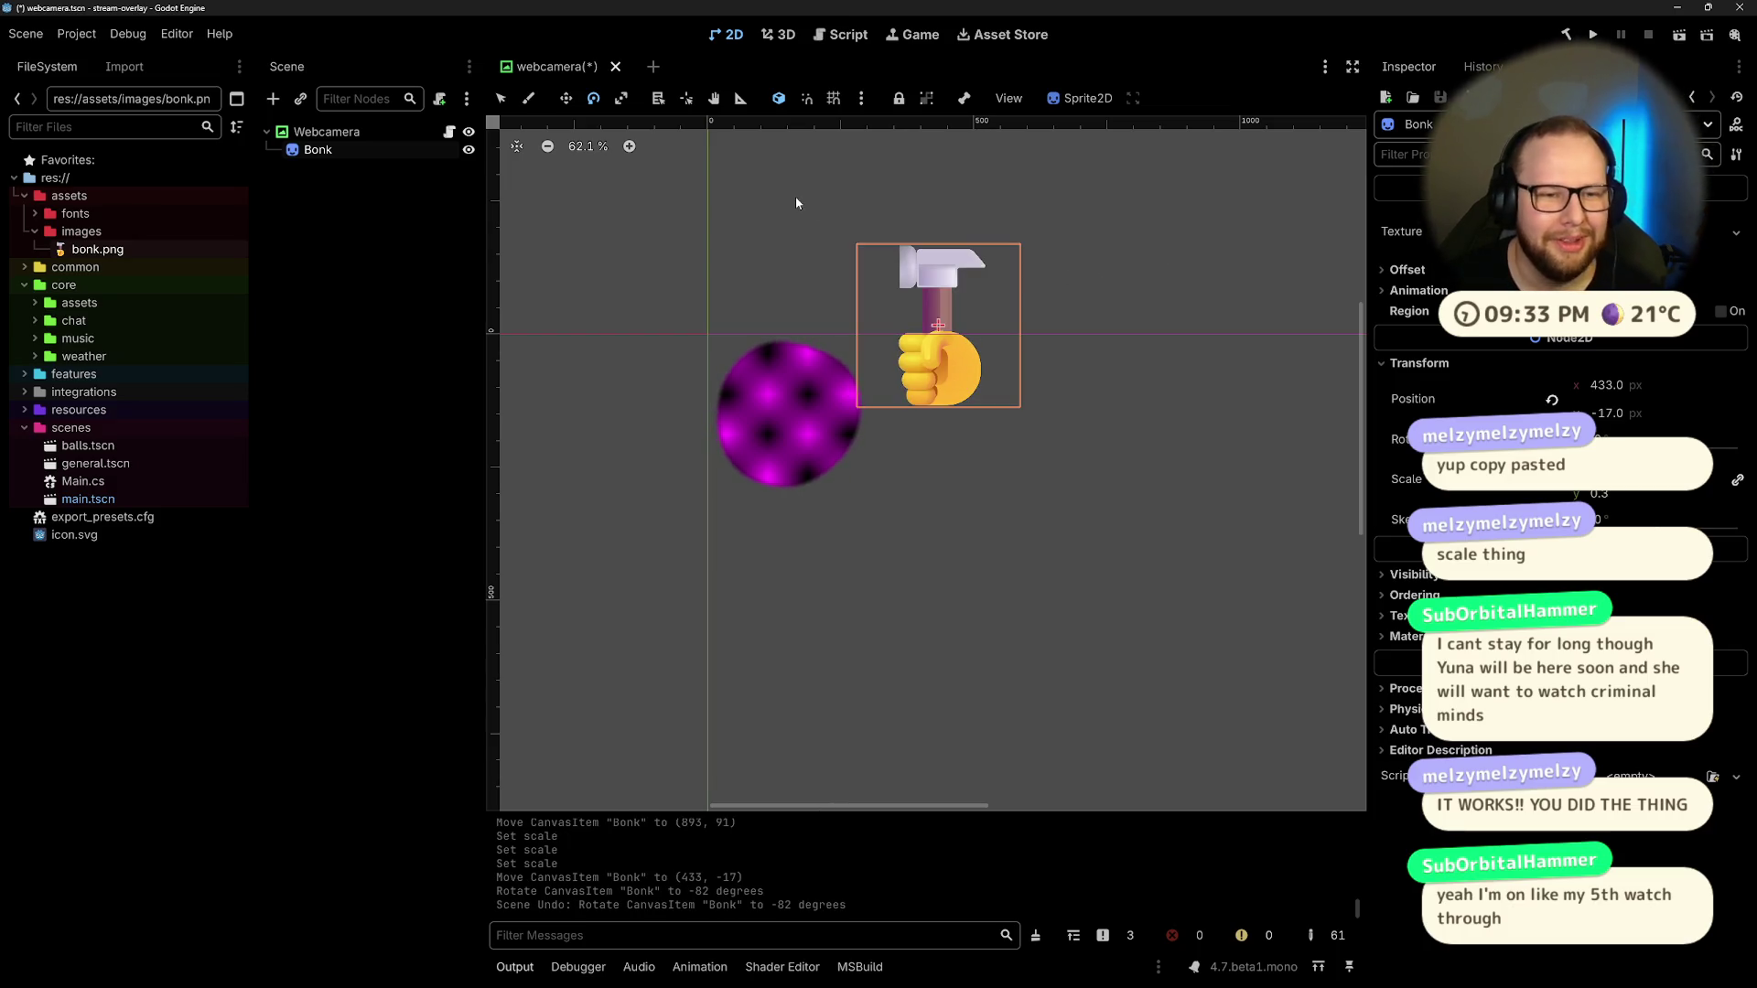
{"action": "left_click", "coordinate": [421, 331]}
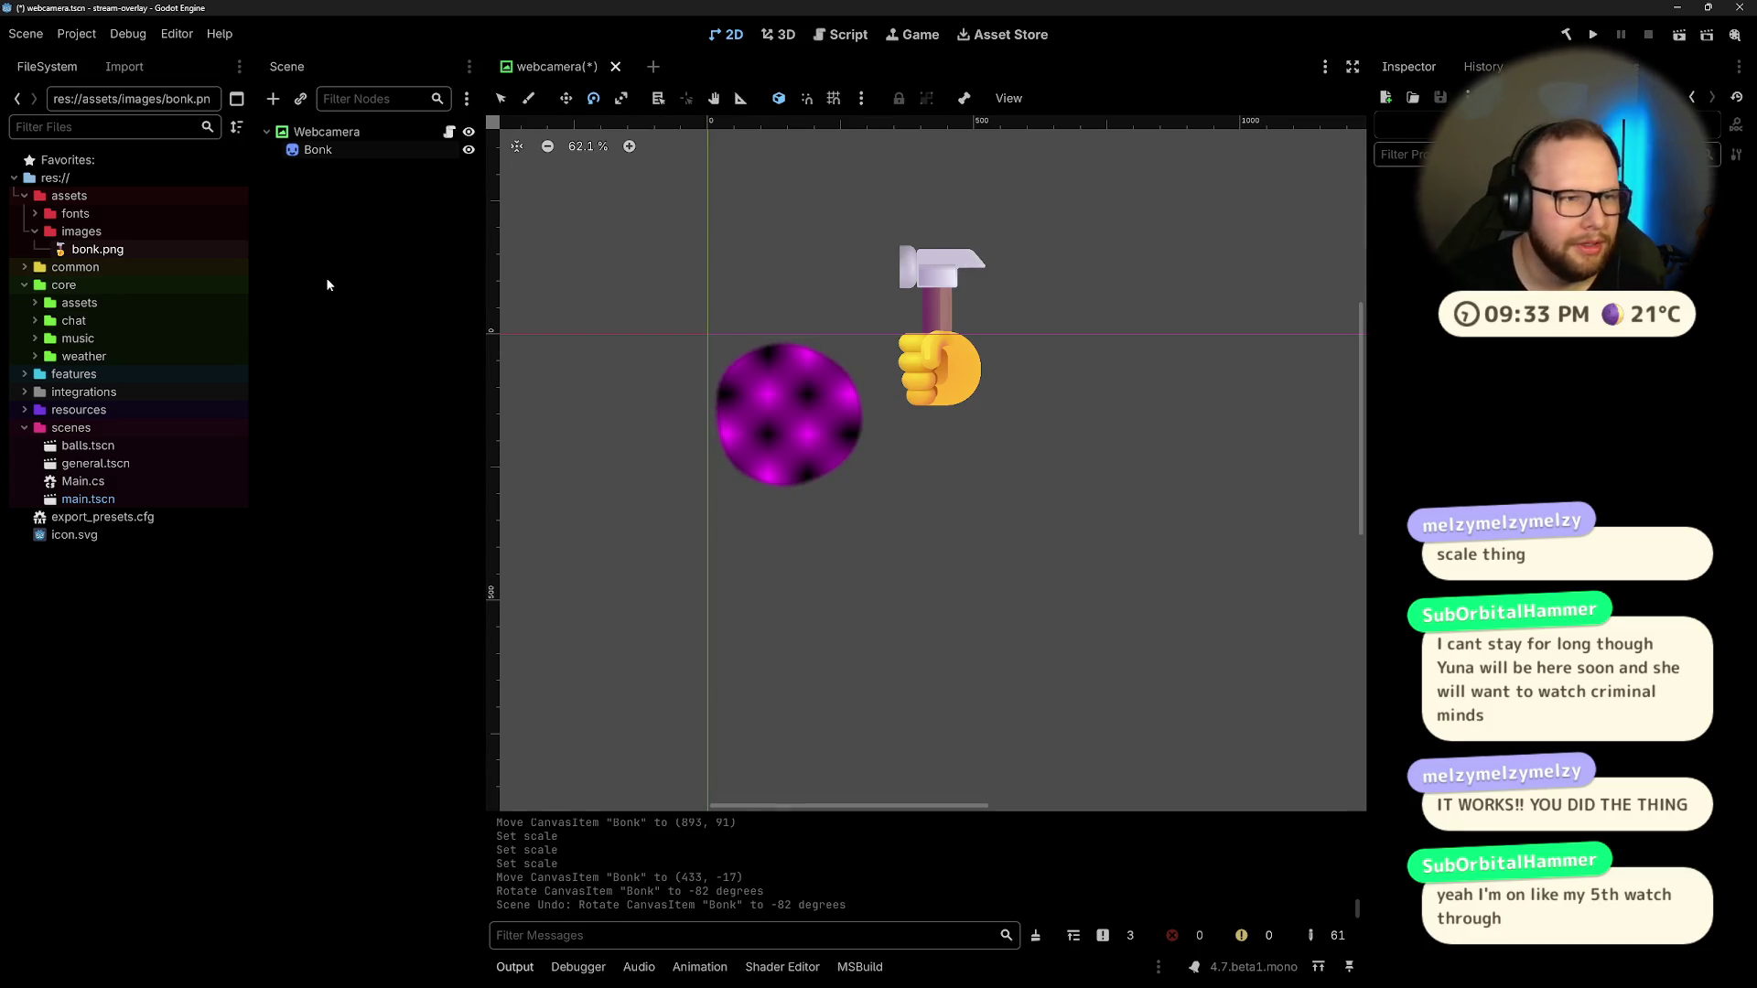
{"action": "key", "text": "ctrl+z"}
{"action": "key", "text": "ctrl+z"}
{"action": "key", "text": "ctrl+z"}
{"action": "key", "text": "ctrl+shift+z"}
{"action": "key", "text": "ctrl+shift+z"}
{"action": "key", "text": "ctrl+shift+z"}
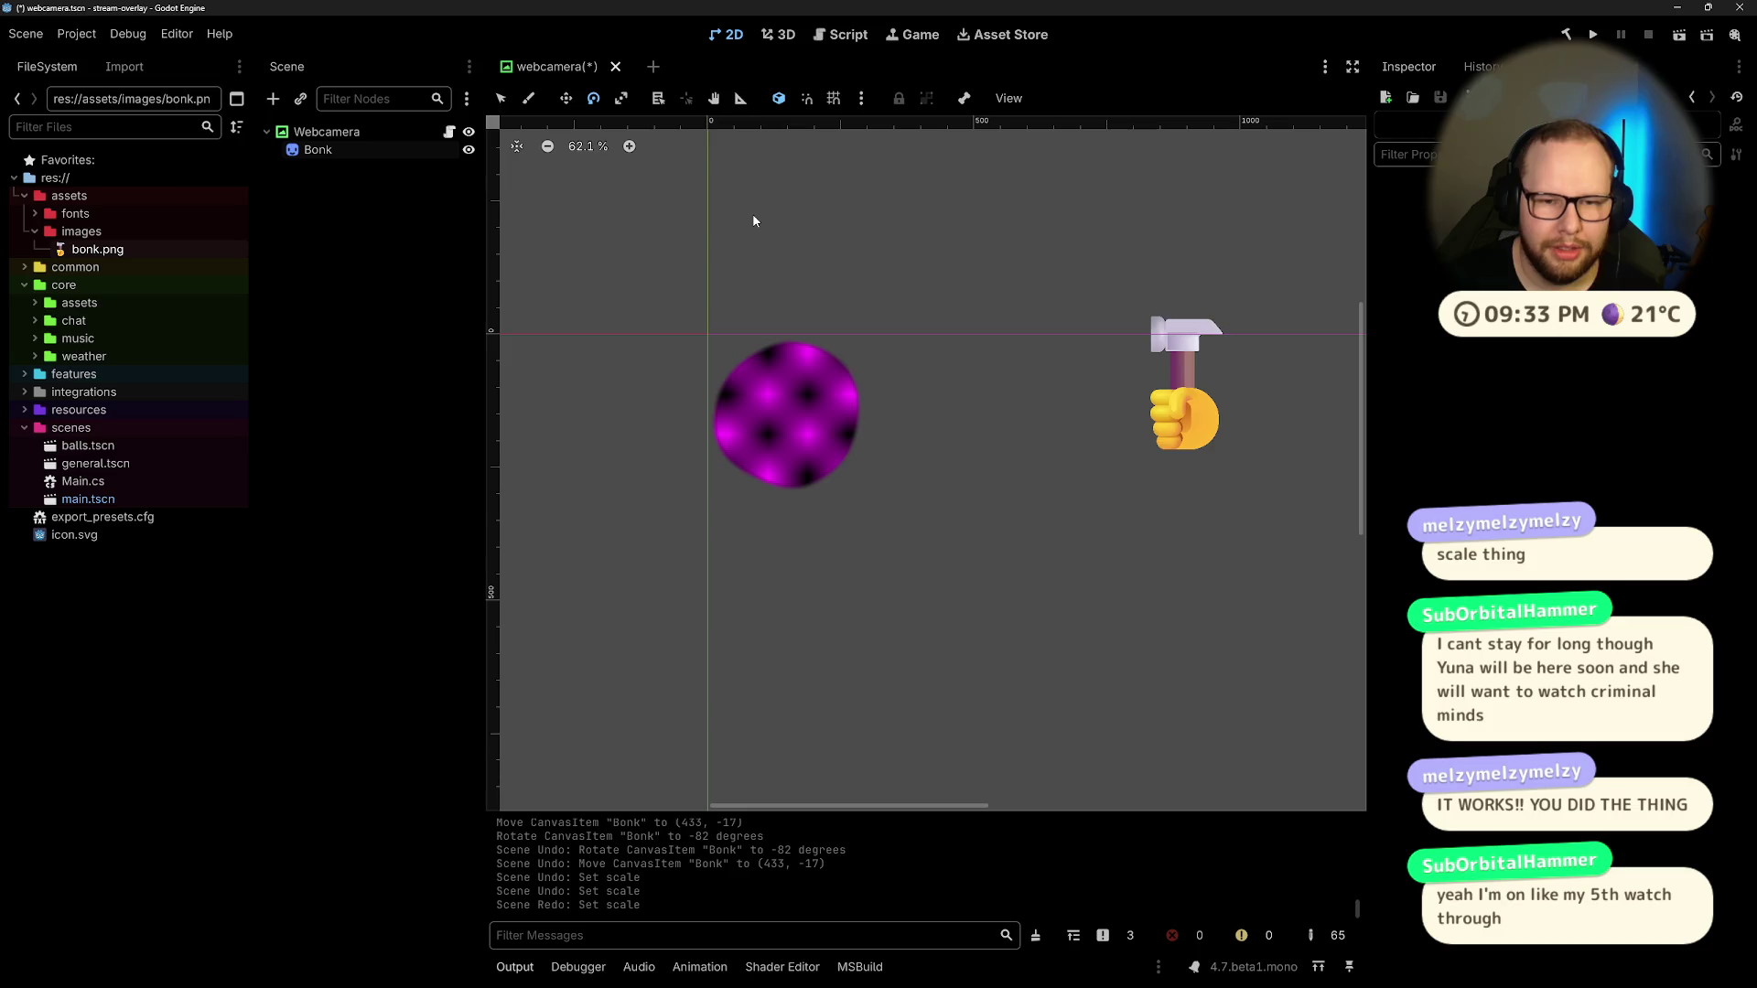
{"action": "key", "text": "ctrl+z"}
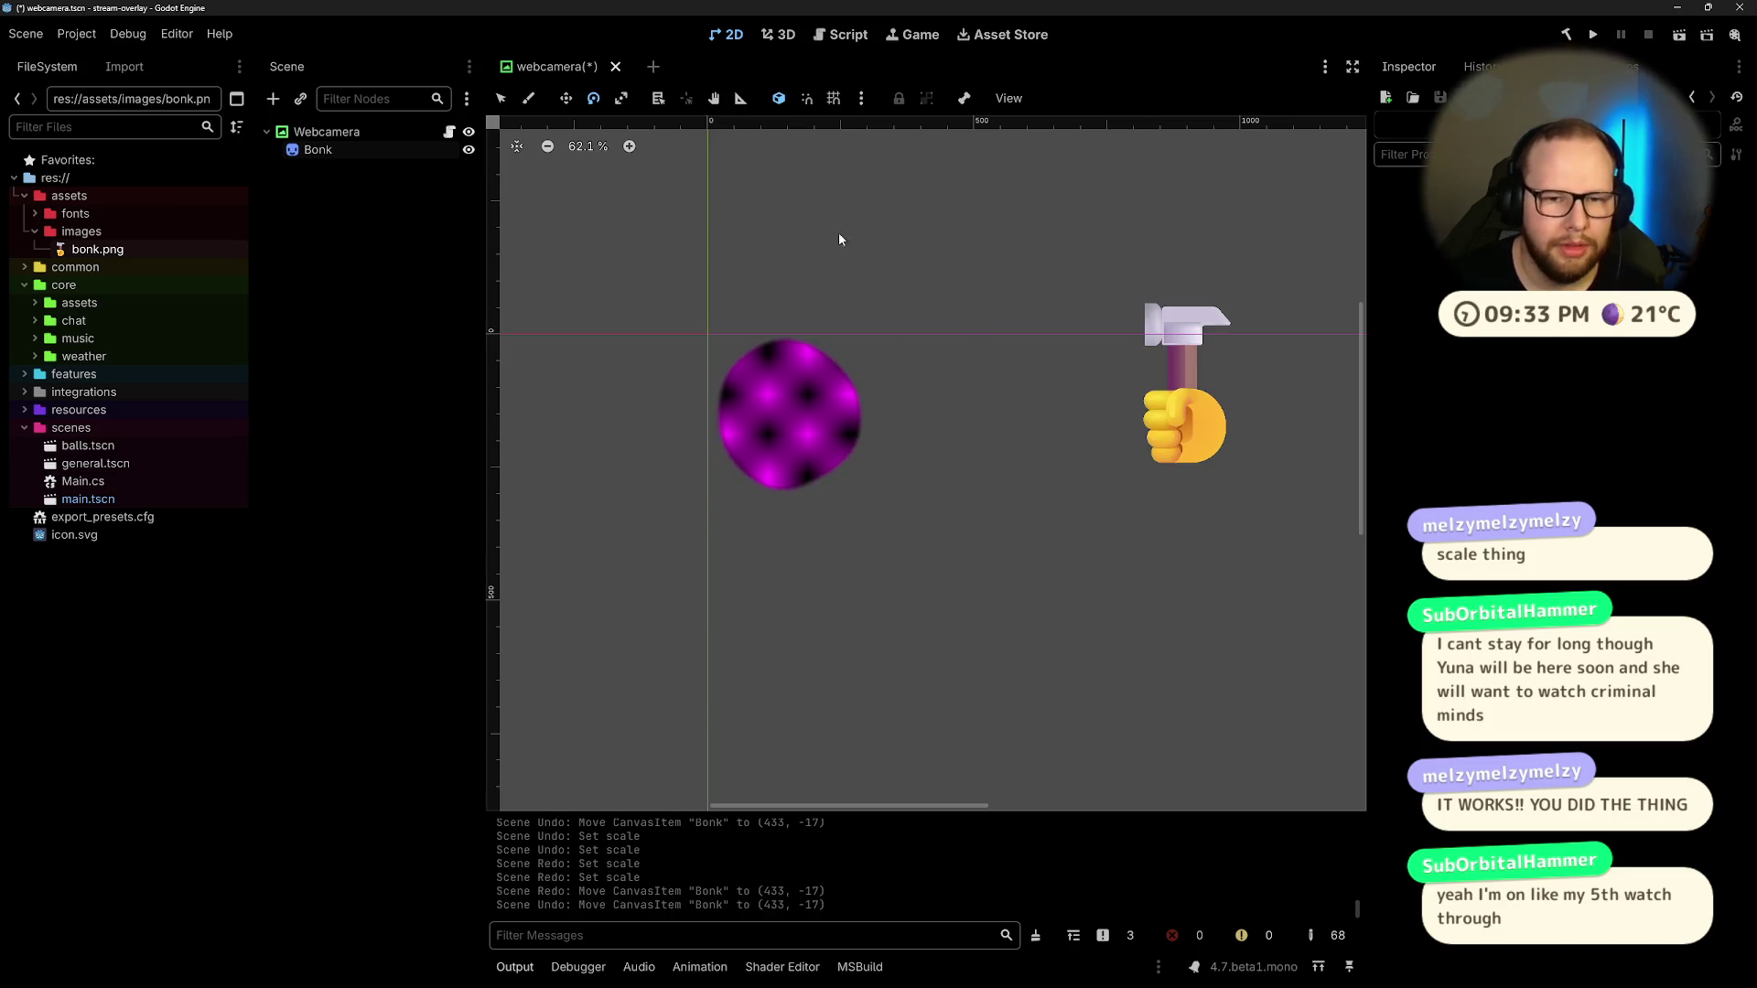
{"action": "left_click", "coordinate": [327, 132]}
Step: Add an AnimationPlayer child node under Webcamera by searching 'anima'
{"action": "key", "text": "ctrl+a"}
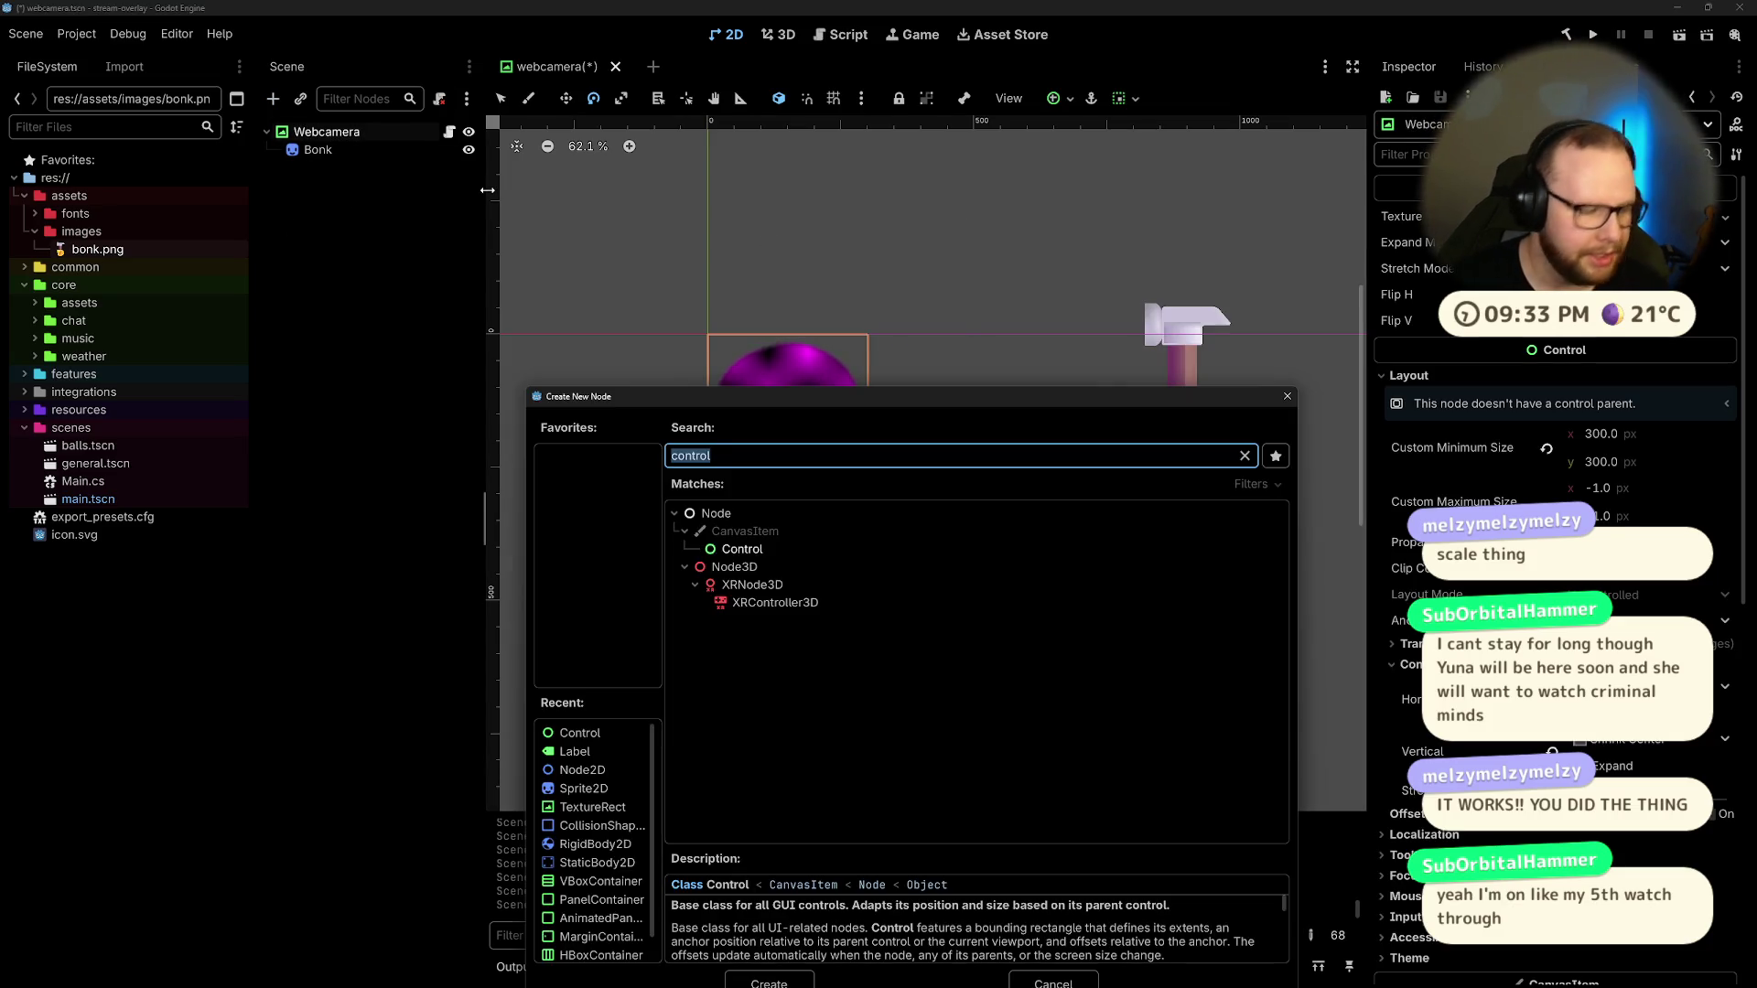
{"action": "type", "text": "s"}
{"action": "key", "text": "BackSpace"}
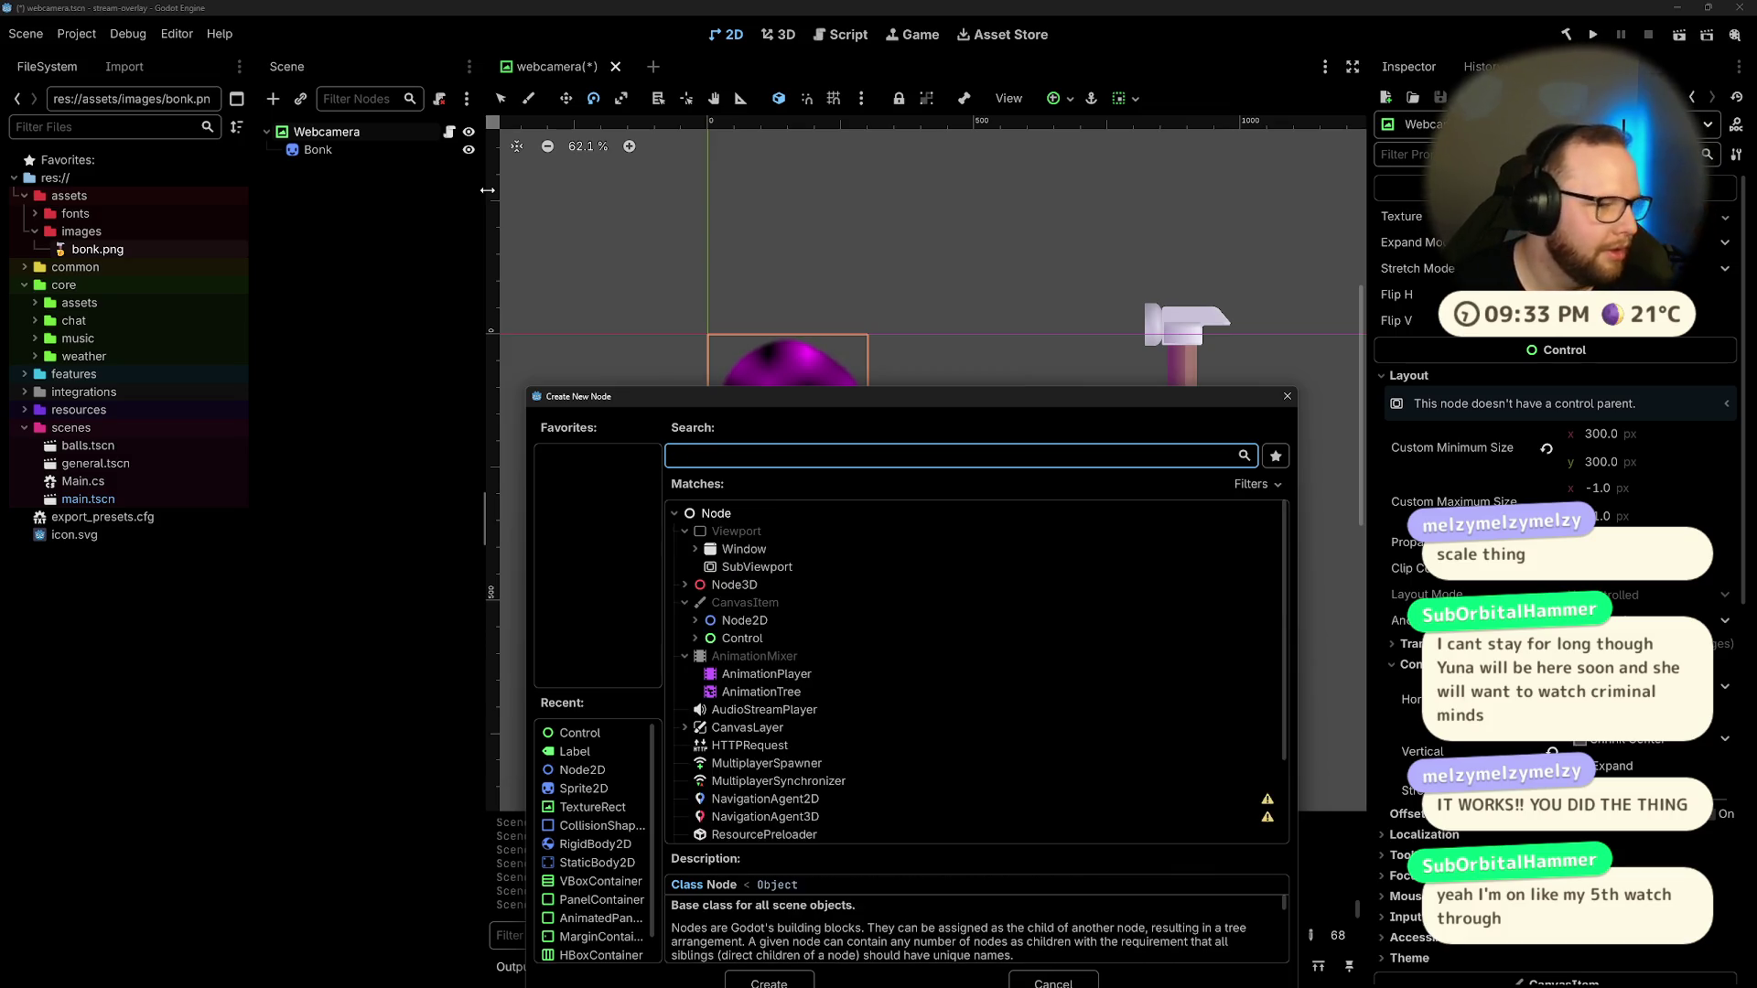
{"action": "type", "text": "anima"}
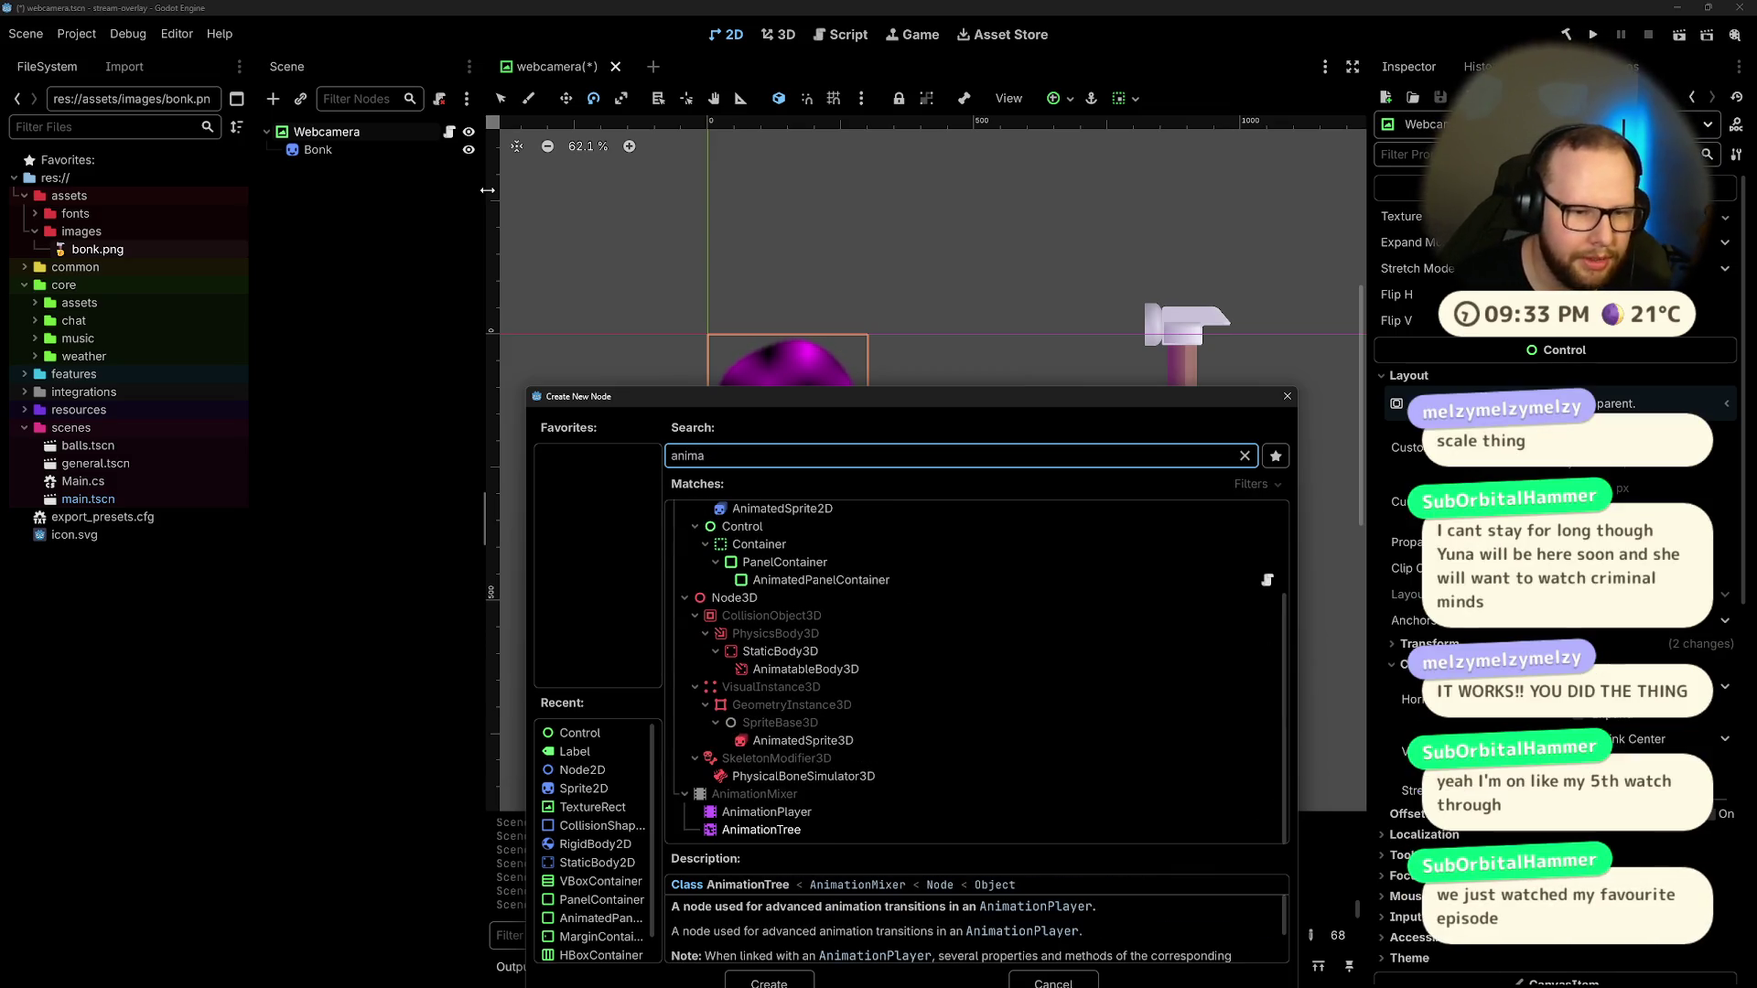
{"action": "key", "text": "Up"}
{"action": "key", "text": "Return"}
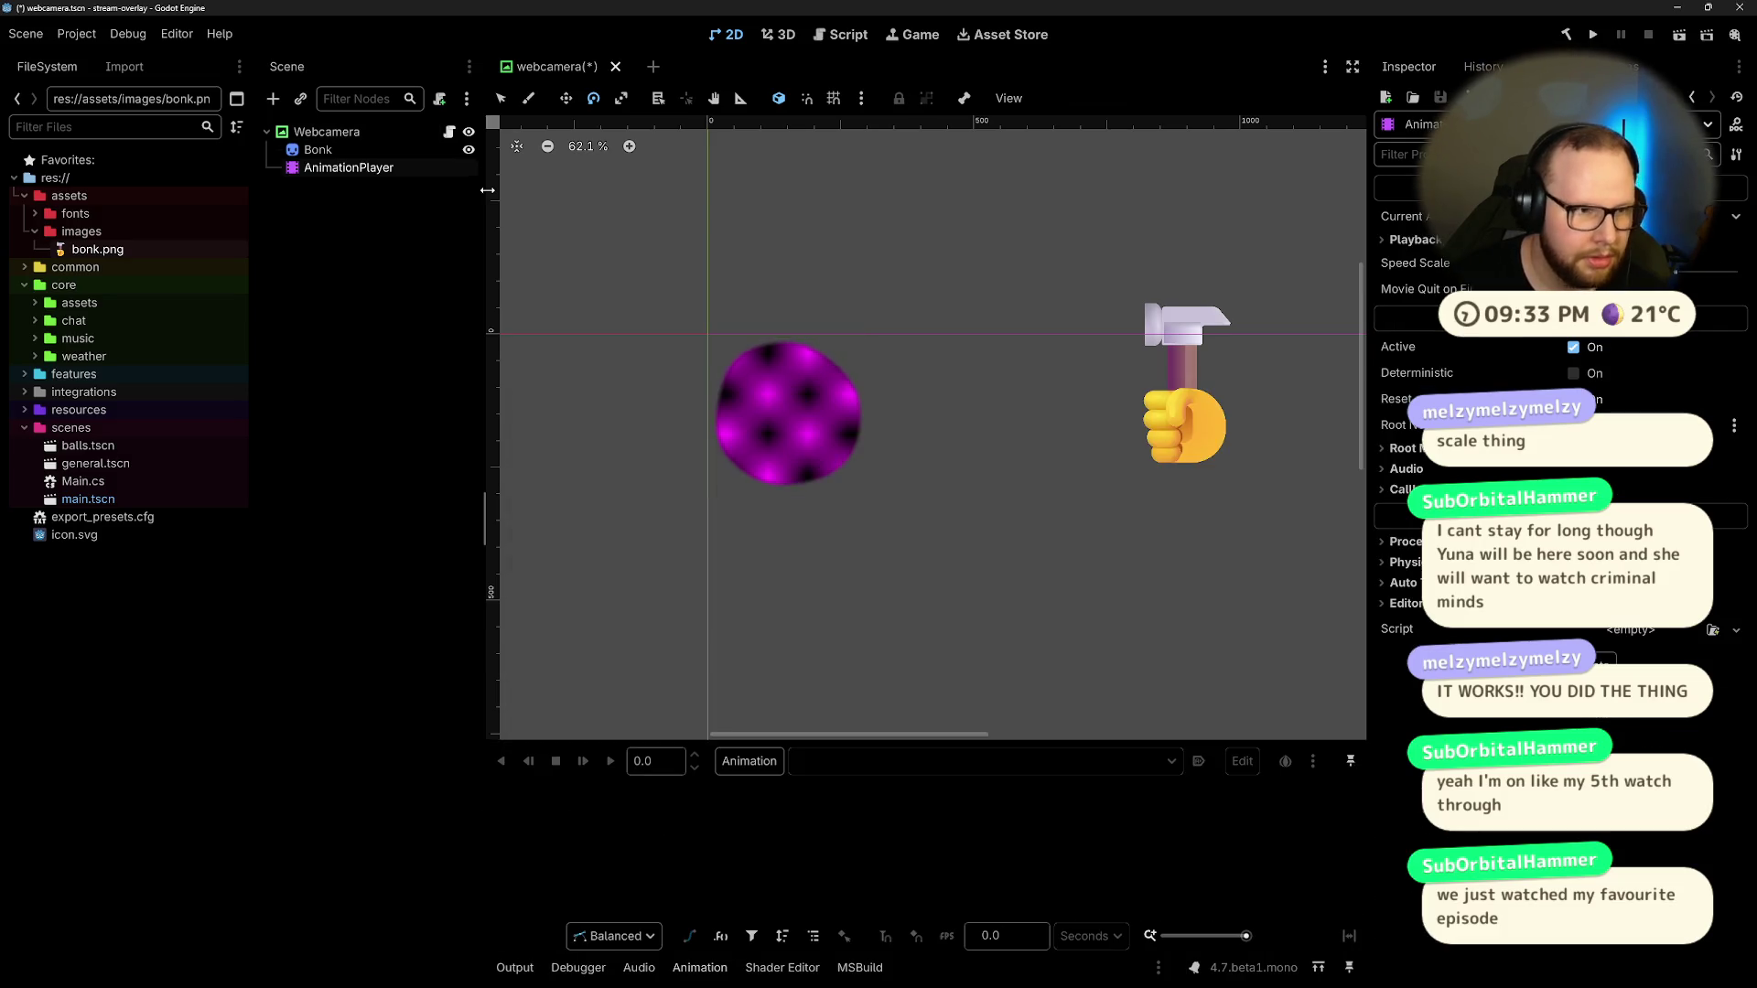
Step: Create a new empty animation named 'bonk' on the AnimationPlayer
{"action": "left_click", "coordinate": [326, 179]}
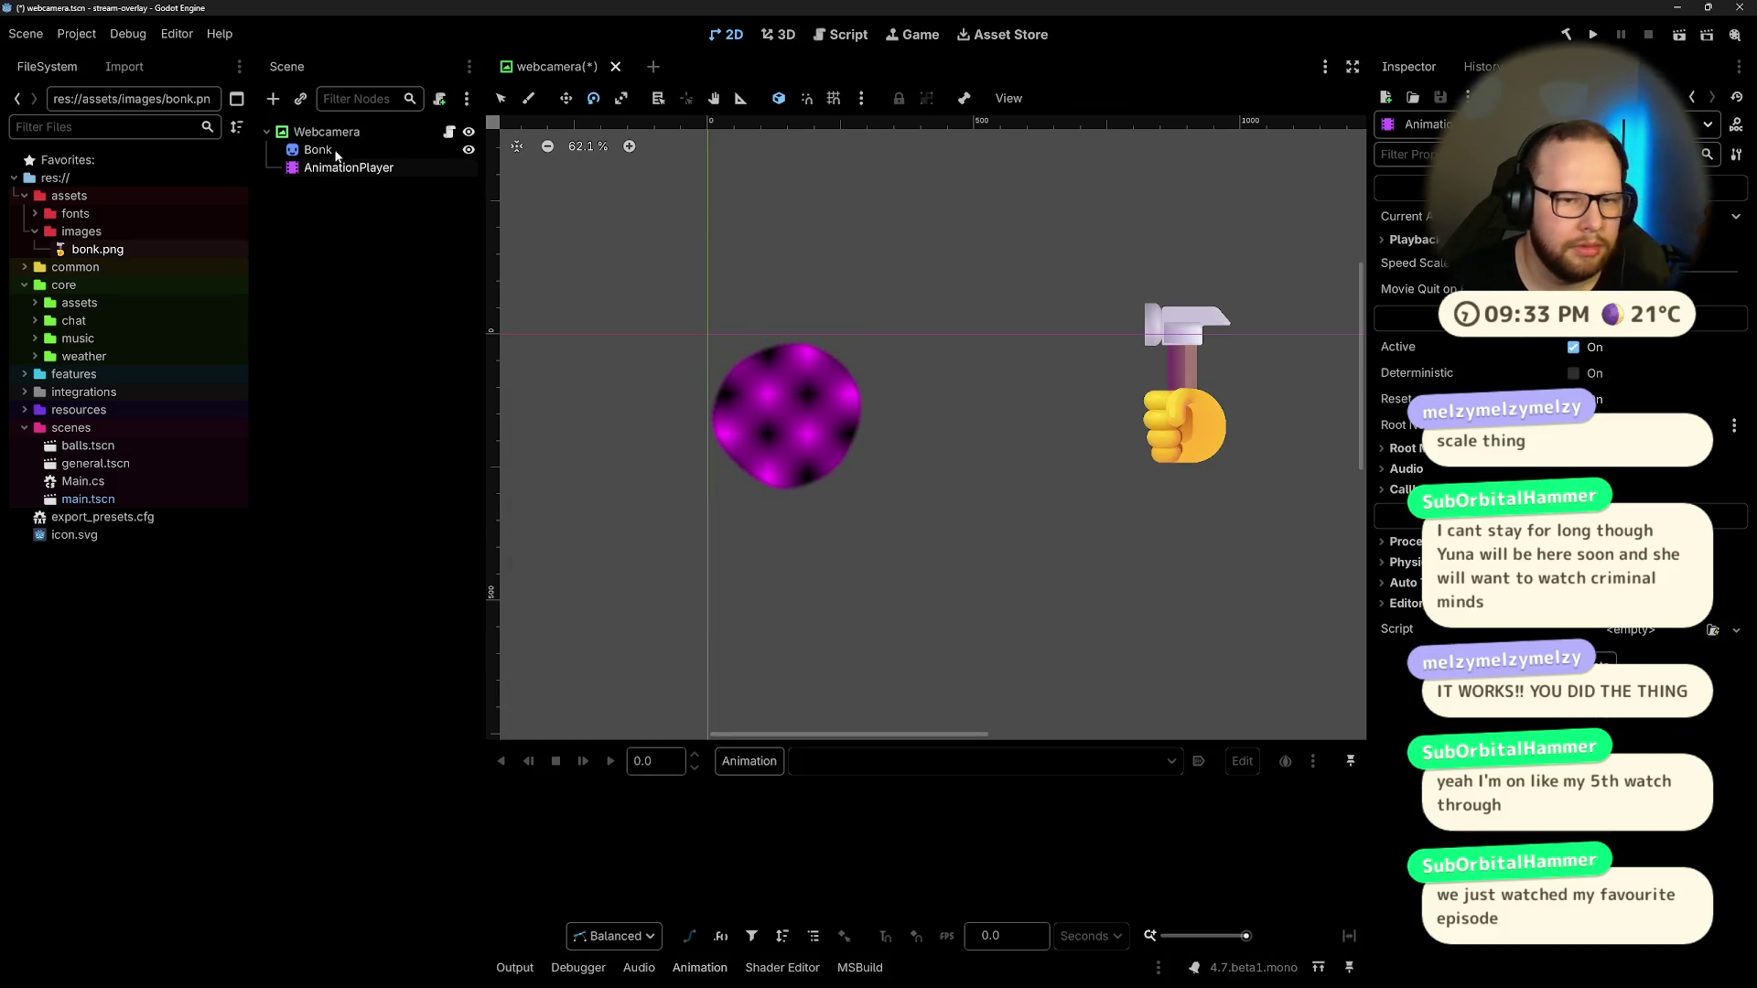
{"action": "left_click", "coordinate": [316, 170]}
{"action": "left_click", "coordinate": [750, 766]}
{"action": "left_click", "coordinate": [778, 793]}
{"action": "type", "text": "bonk"}
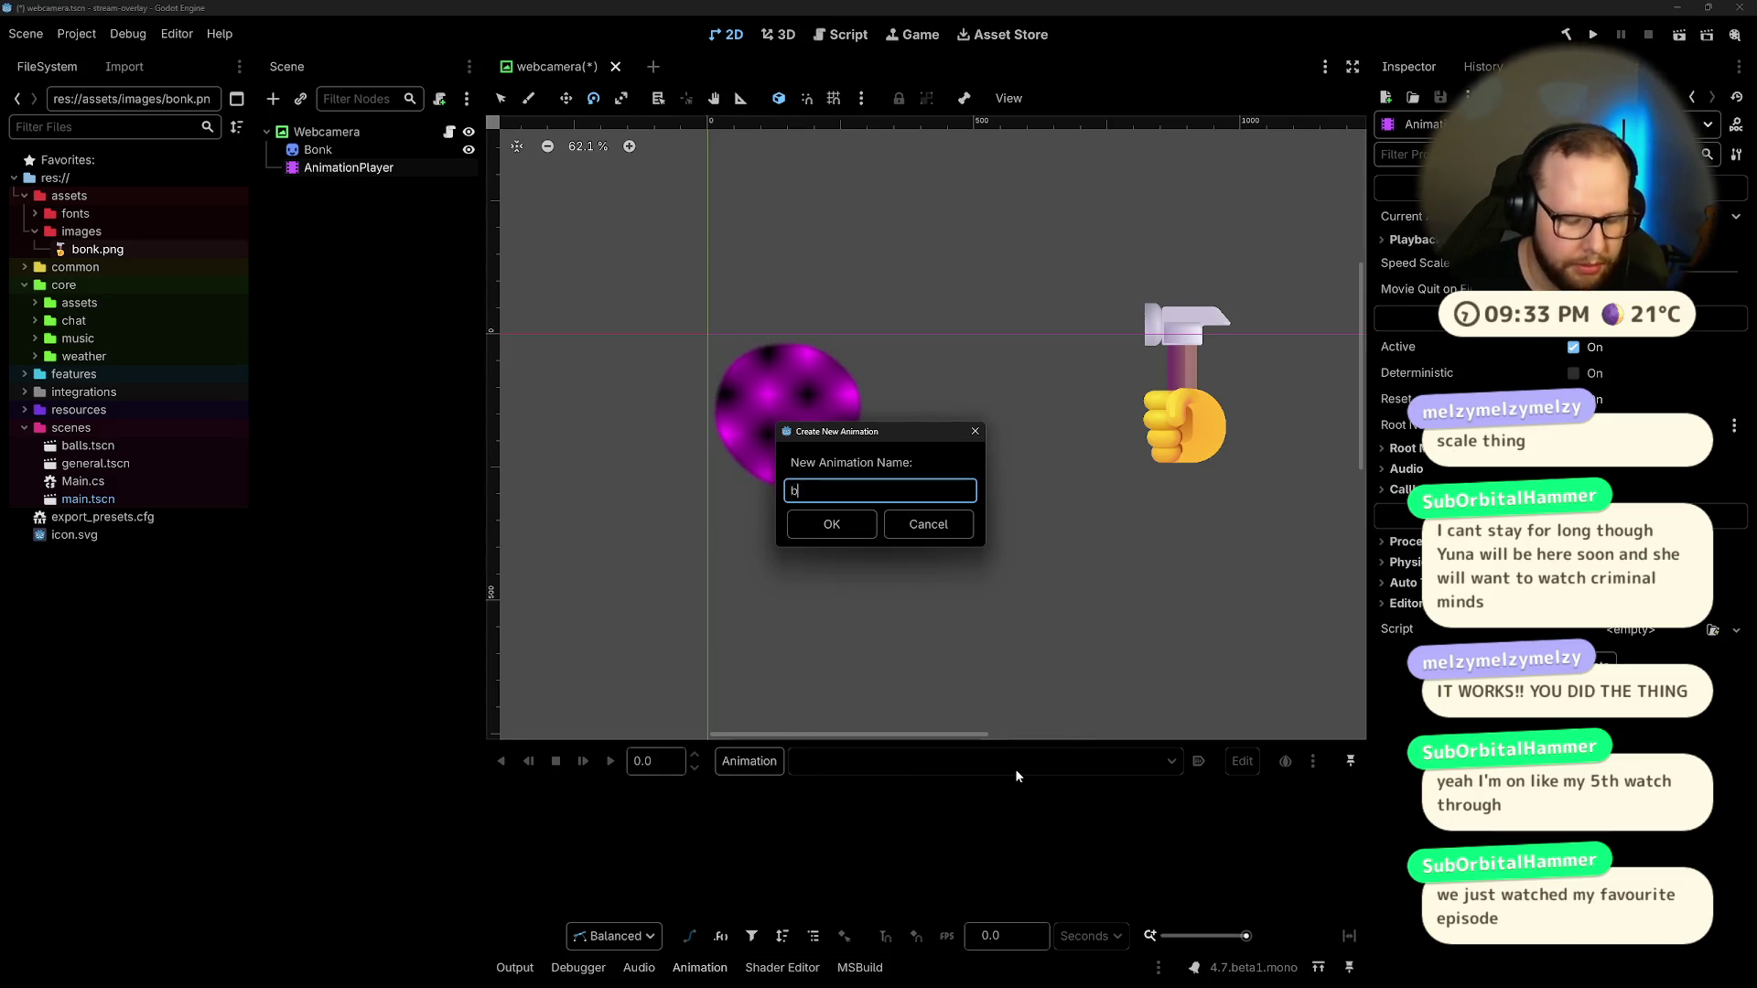
{"action": "key", "text": "Return"}
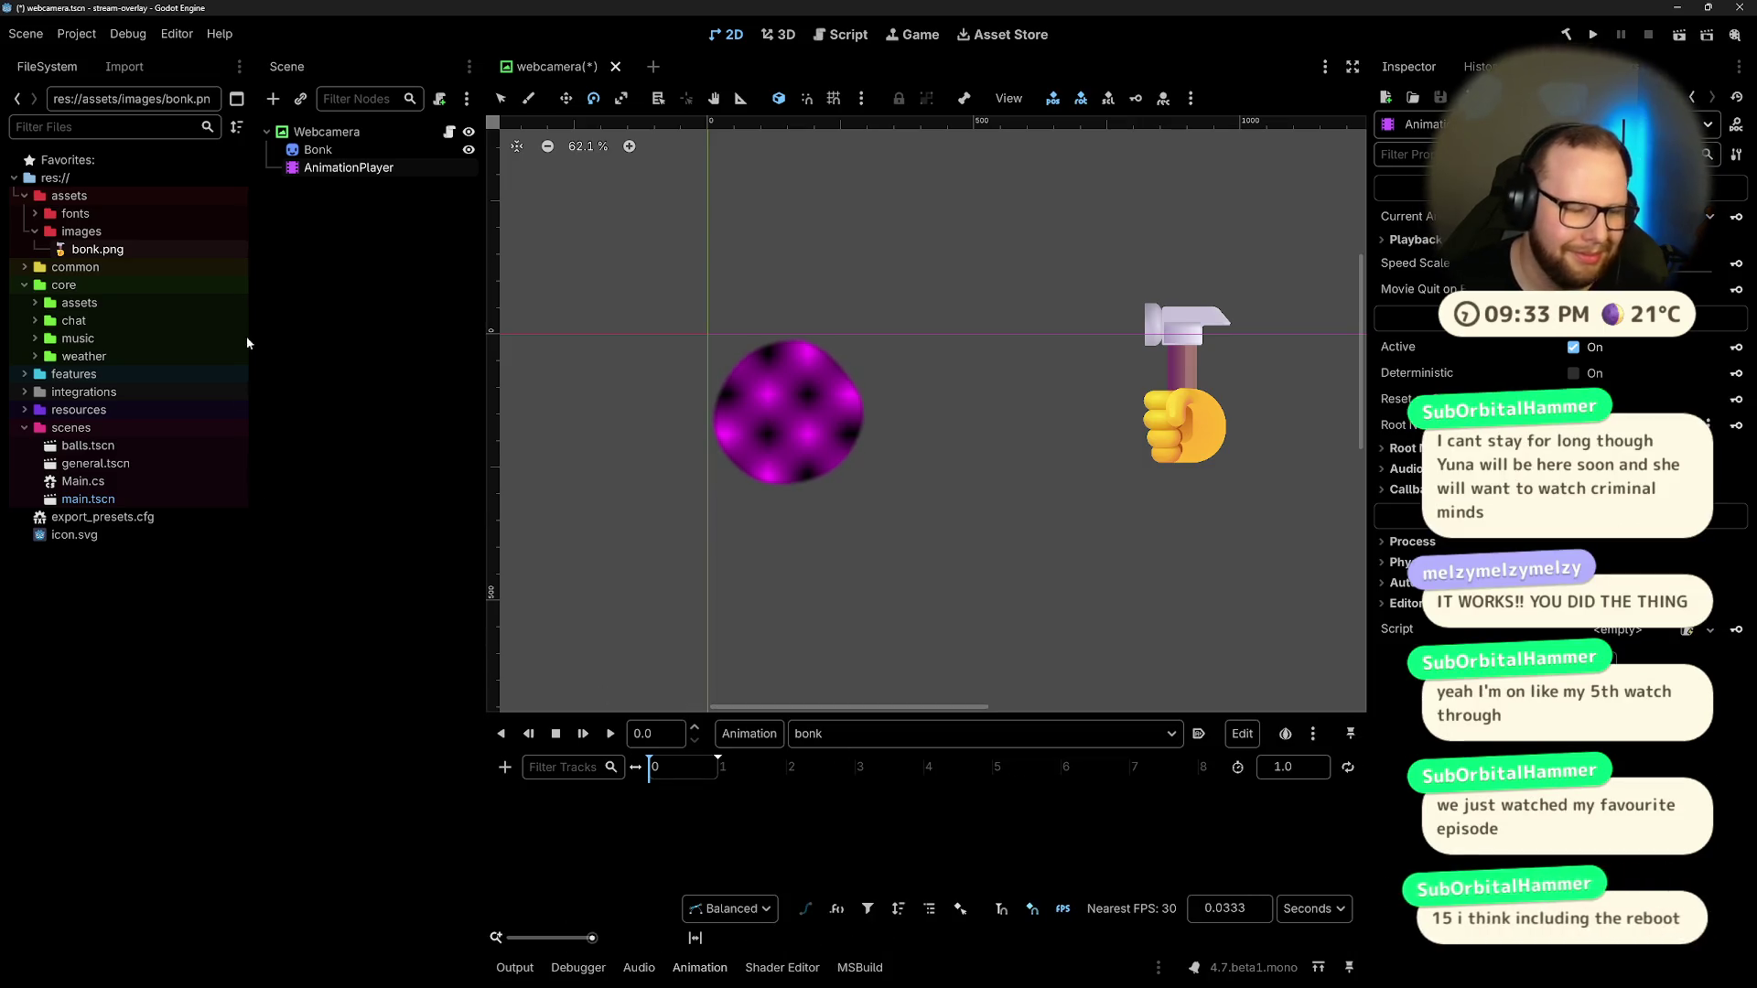
Step: Toggle selection between the Bonk sprite and AnimationPlayer, then select the Webcamera ball on the canvas
{"action": "left_click", "coordinate": [316, 150]}
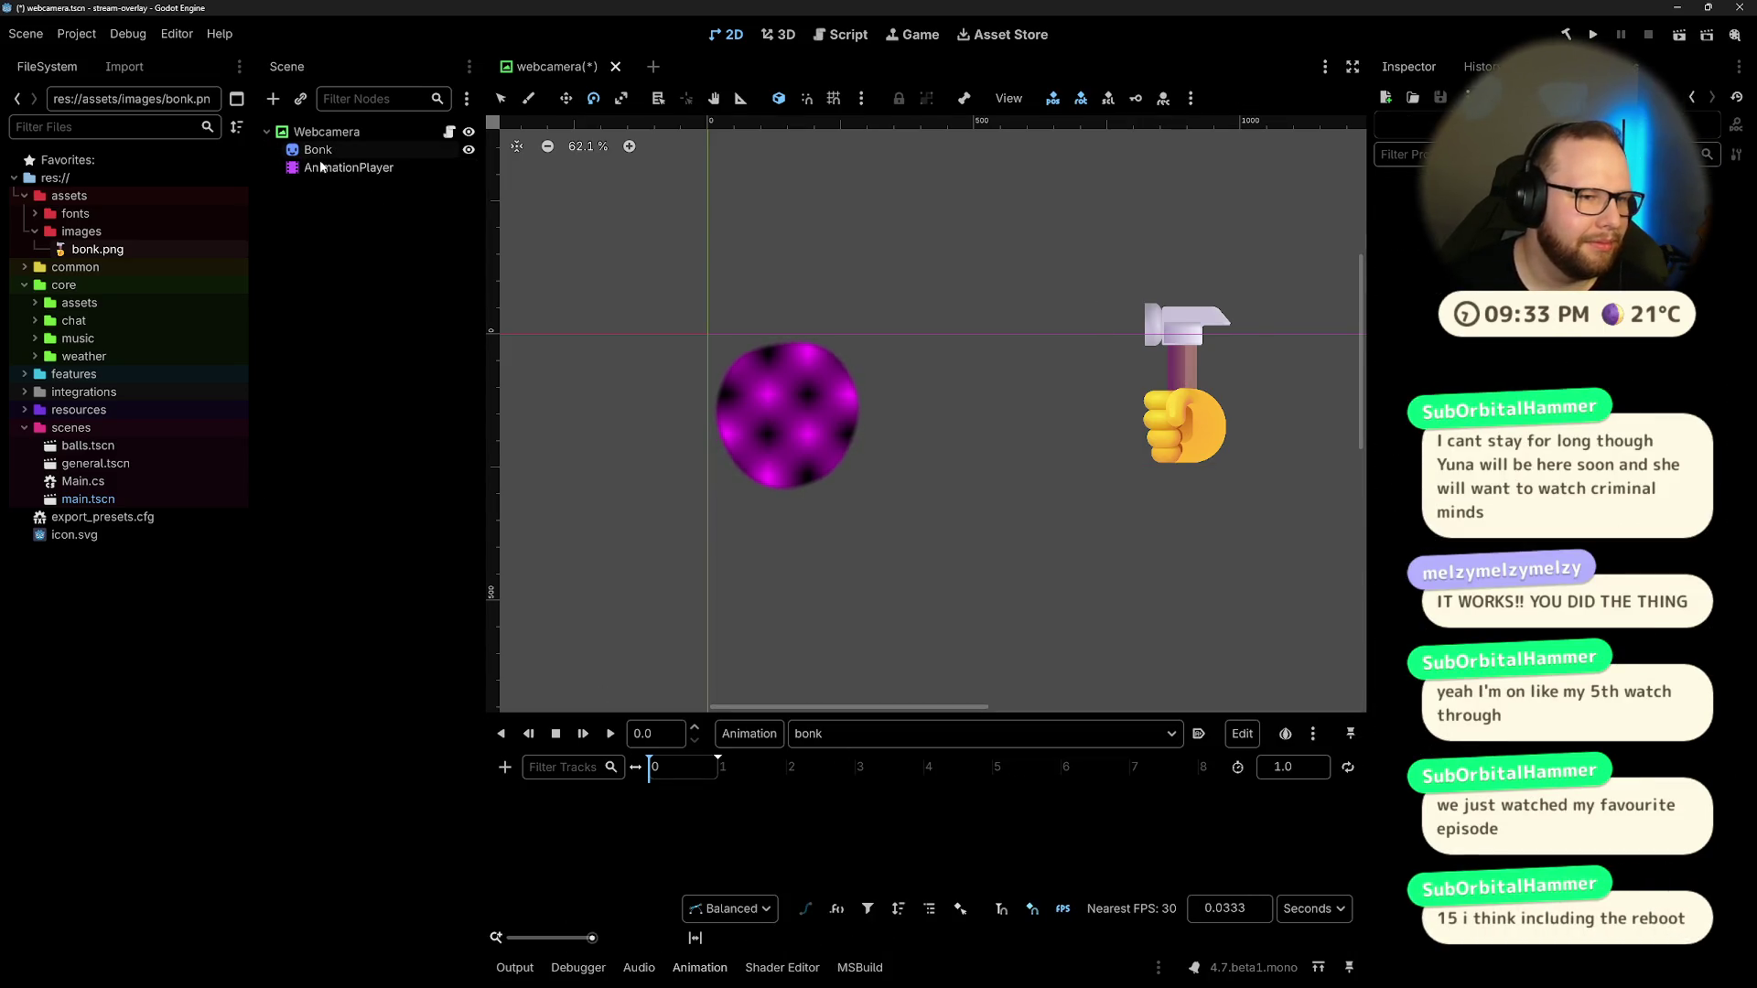
{"action": "left_click", "coordinate": [325, 170]}
{"action": "left_click", "coordinate": [319, 150]}
{"action": "left_click", "coordinate": [325, 168]}
{"action": "left_click", "coordinate": [319, 150]}
{"action": "left_click", "coordinate": [325, 168]}
{"action": "left_click", "coordinate": [325, 152]}
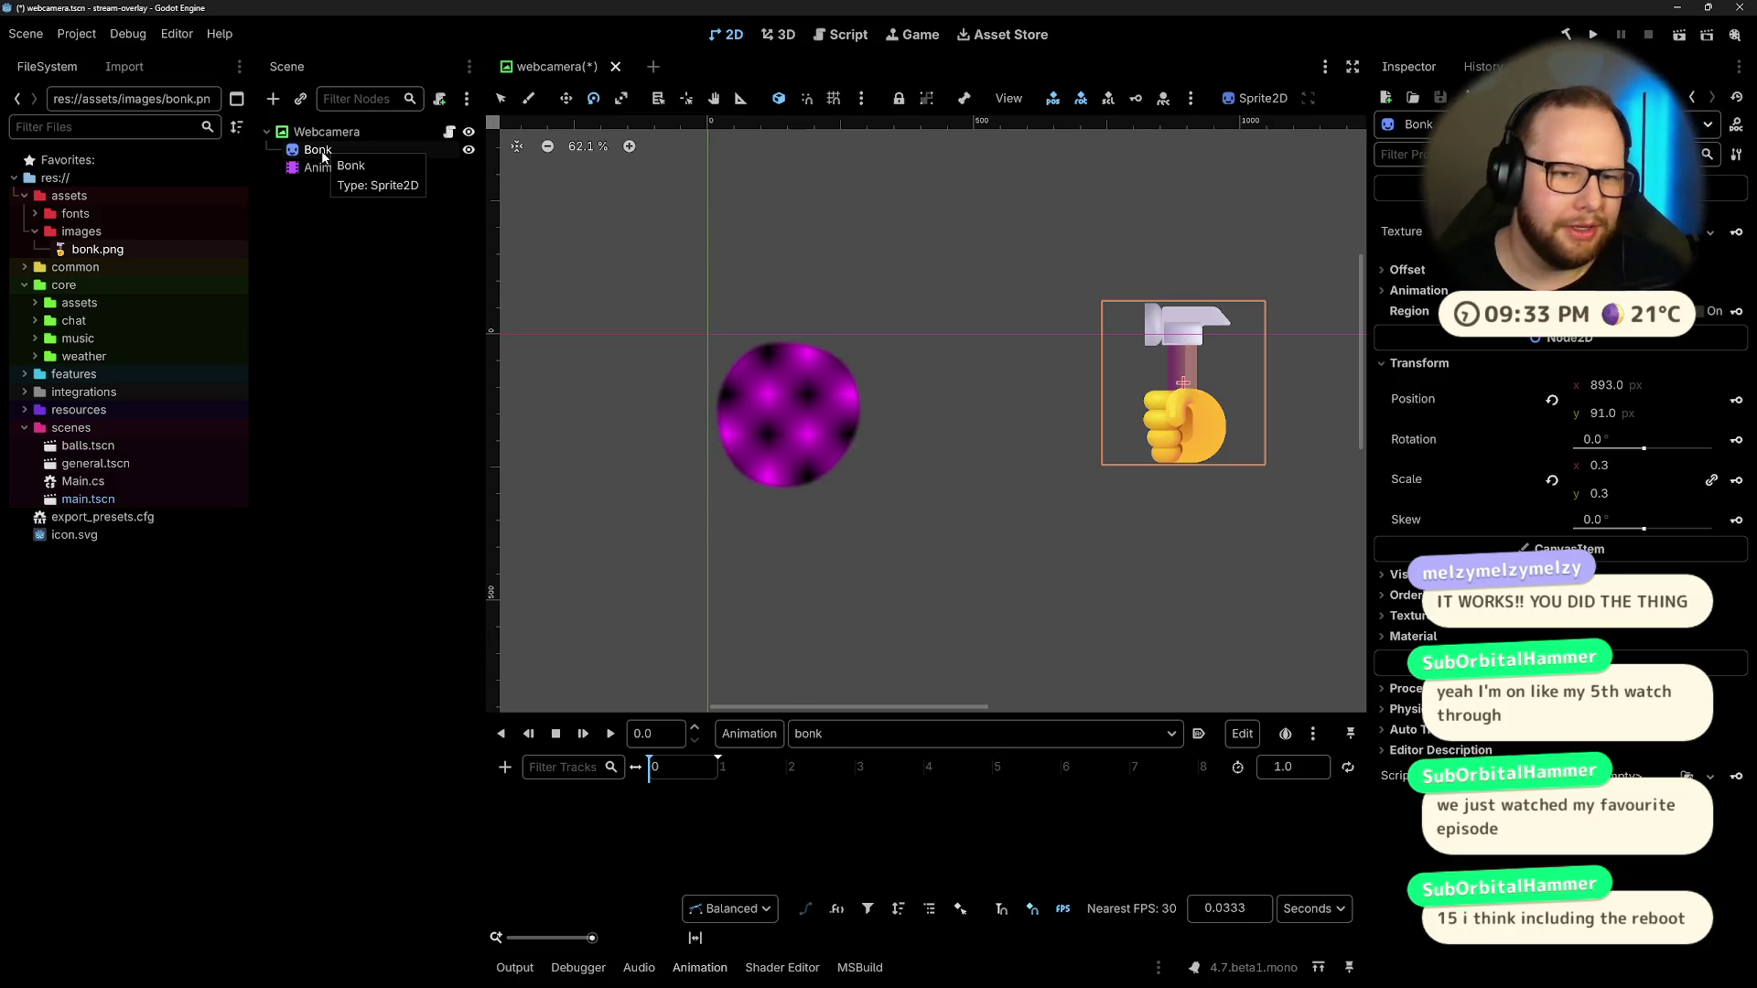
{"action": "left_click", "coordinate": [332, 167]}
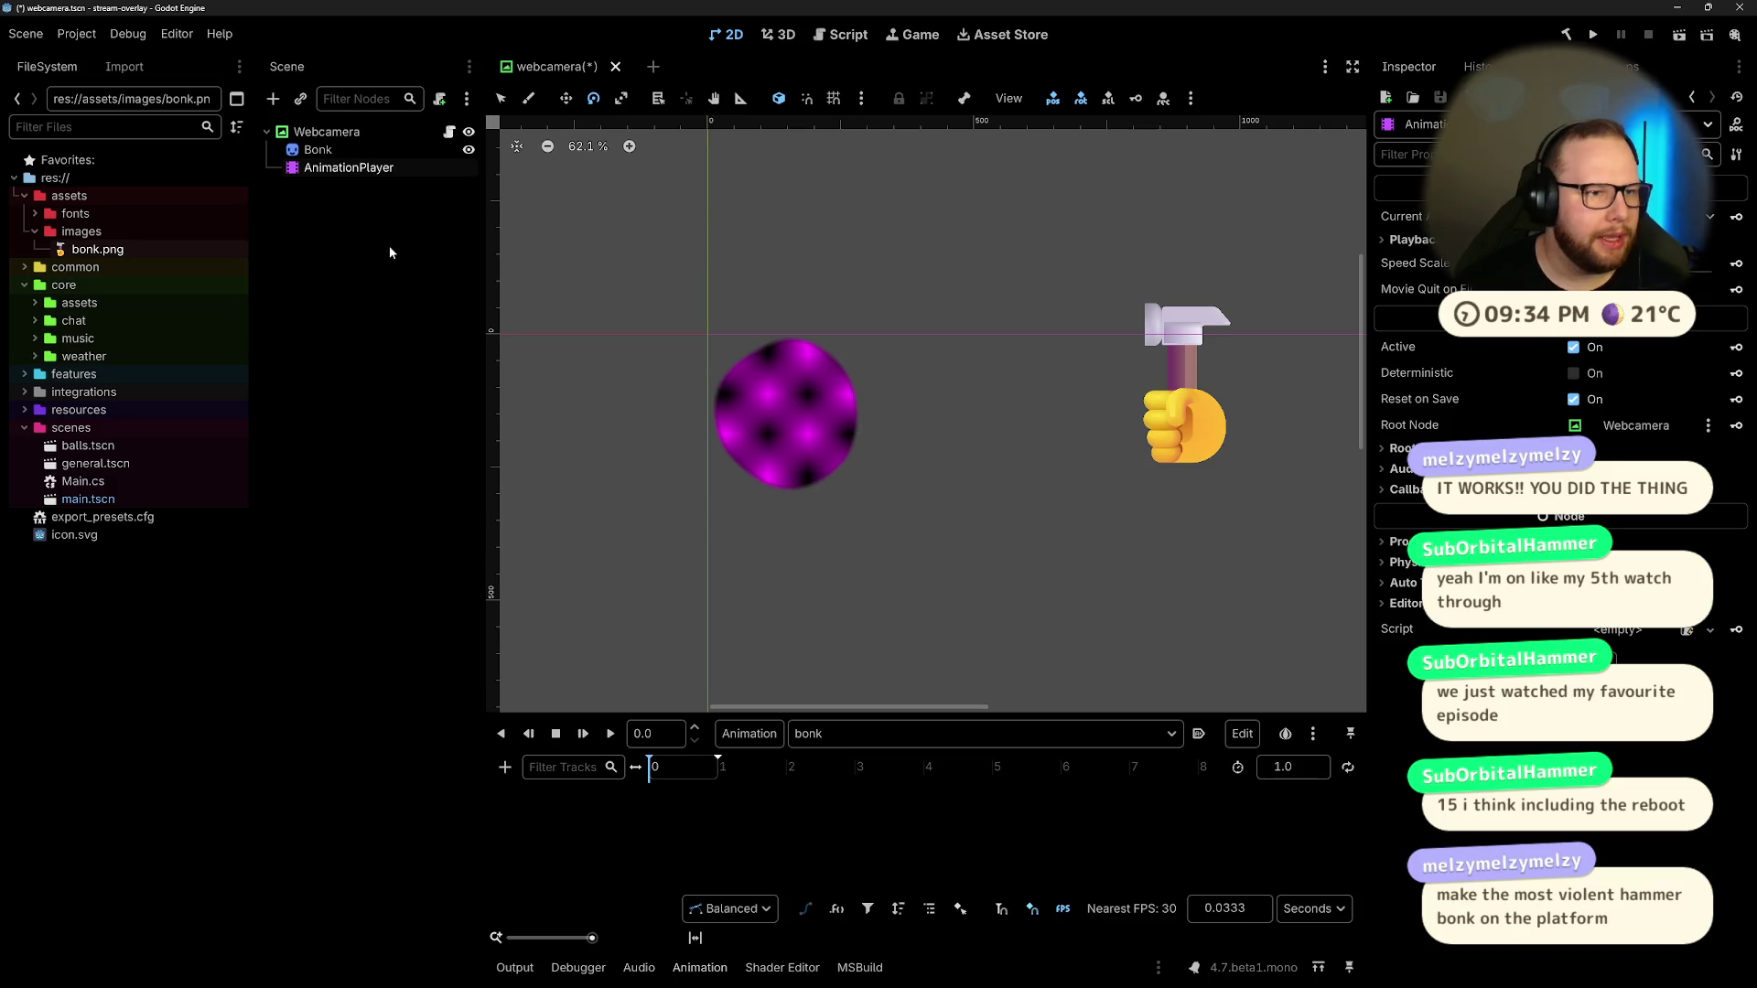
{"action": "left_click", "coordinate": [792, 370]}
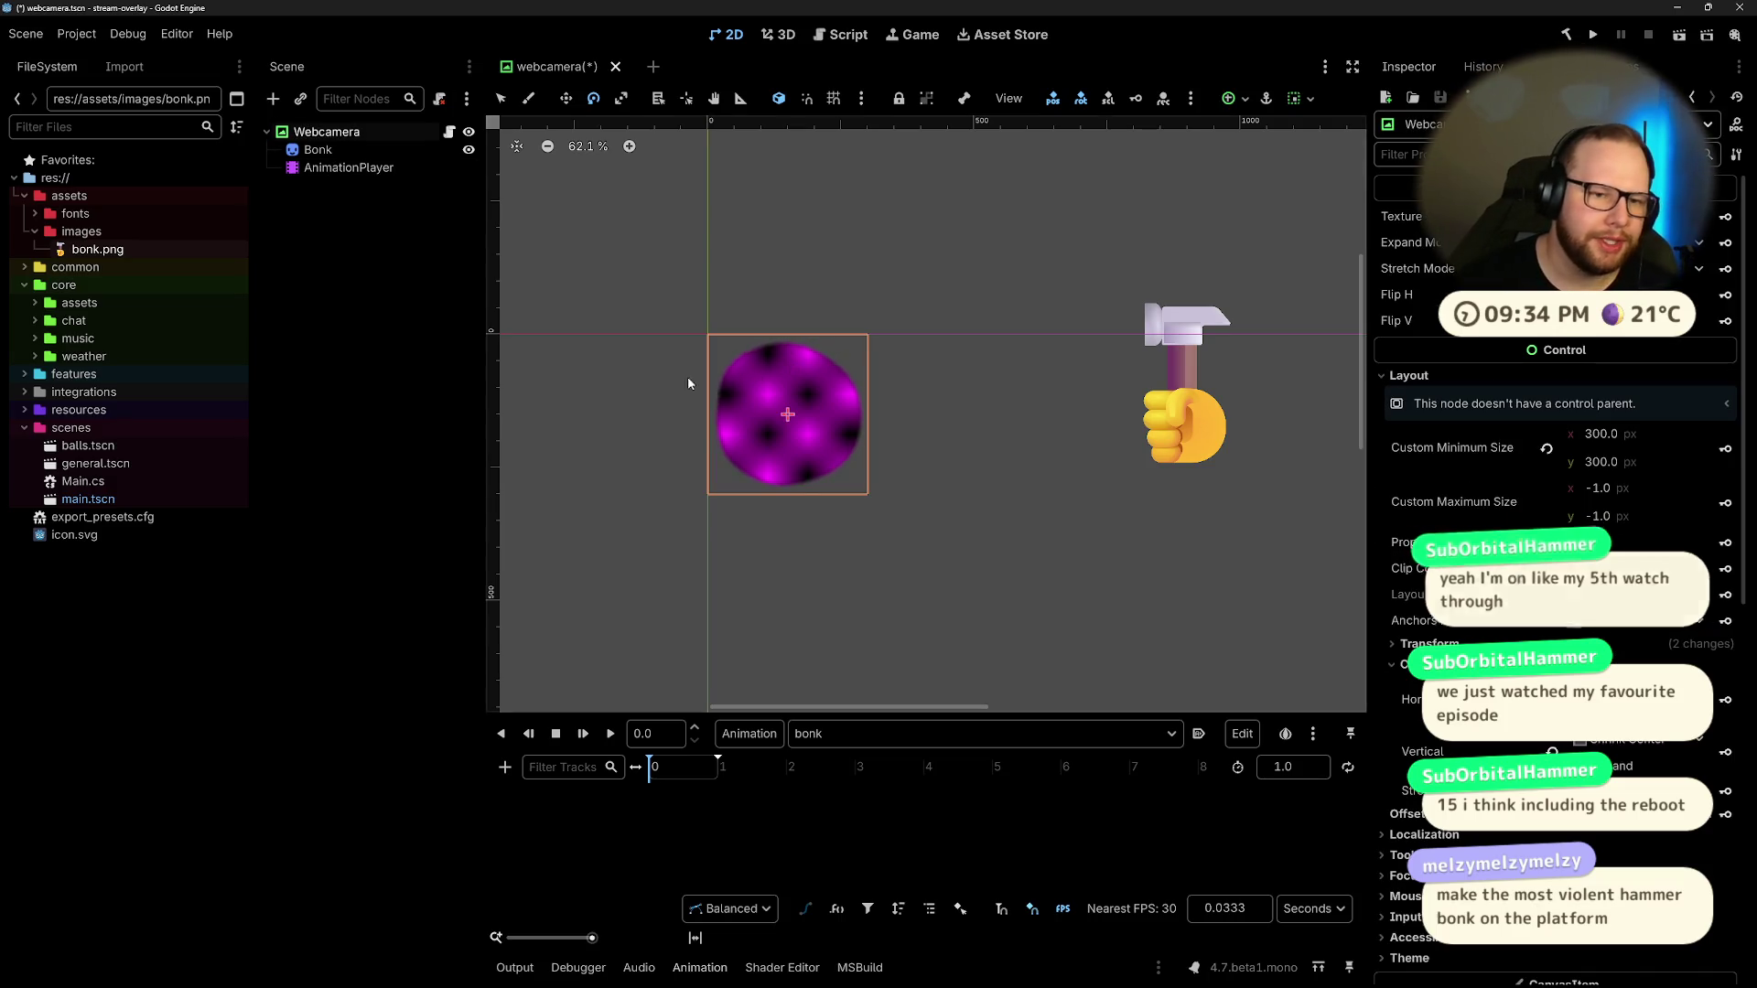
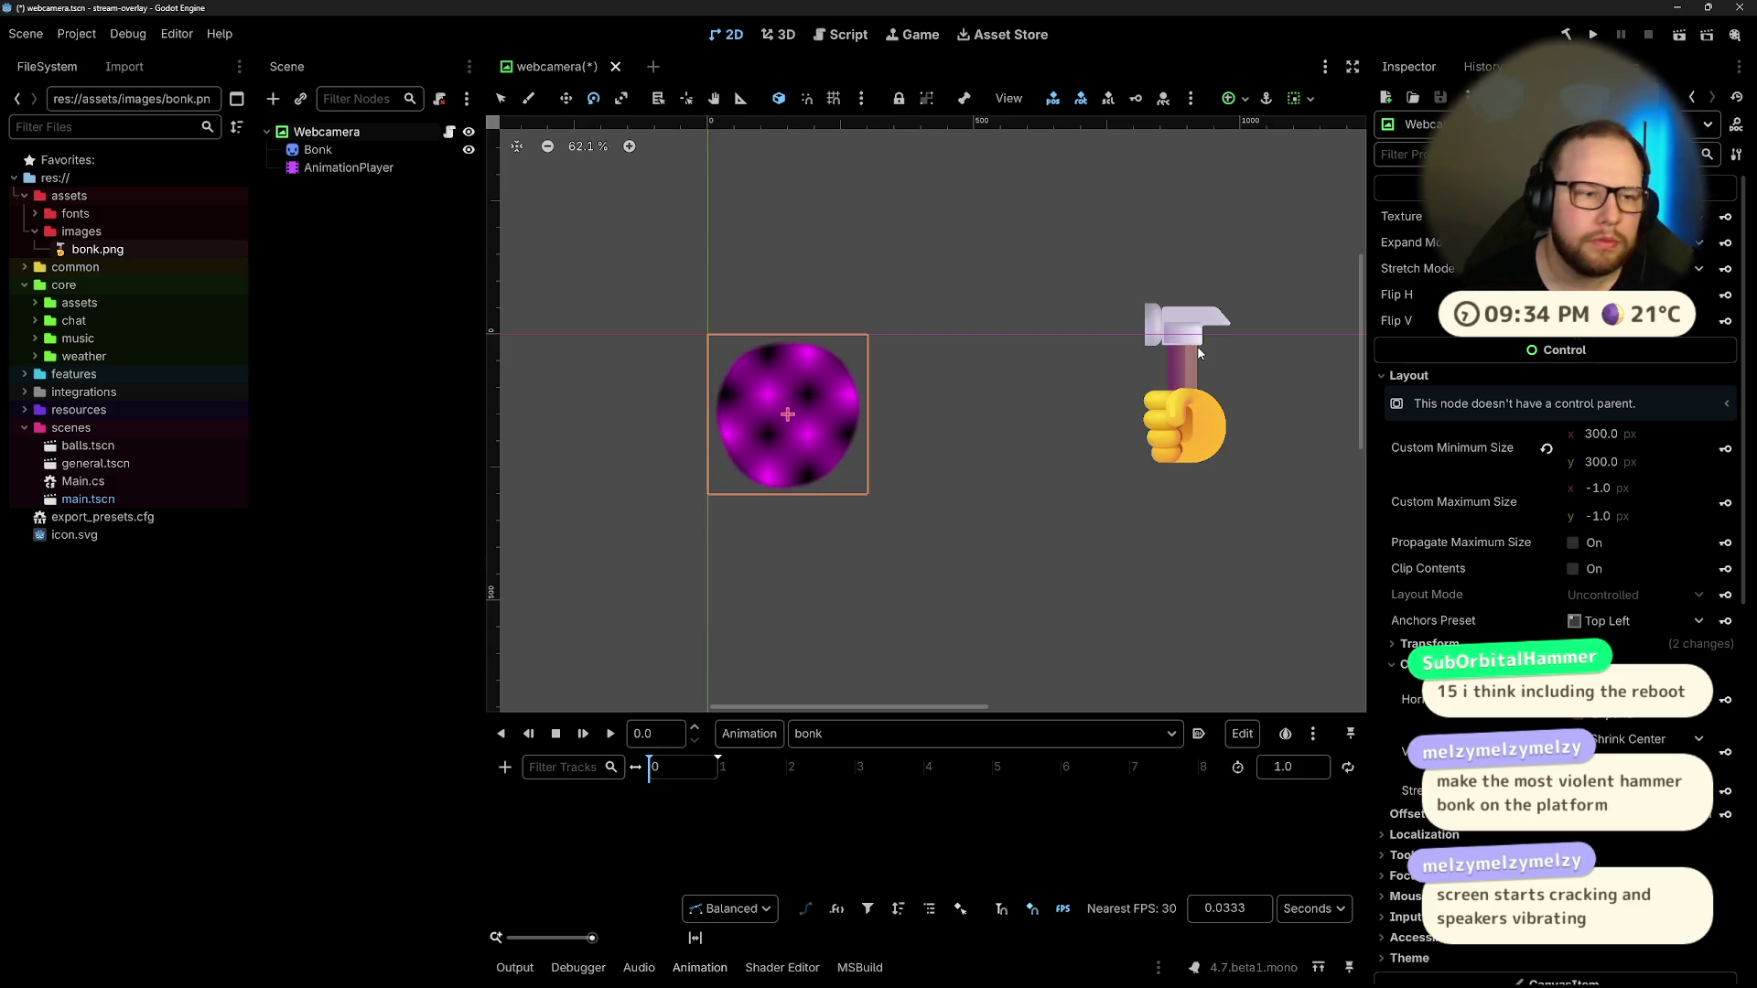
Step: Try flipping and rotating the hammer sprite, undoing each change so it stays upright at 0°
{"action": "left_click", "coordinate": [319, 149]}
{"action": "left_click", "coordinate": [1407, 269]}
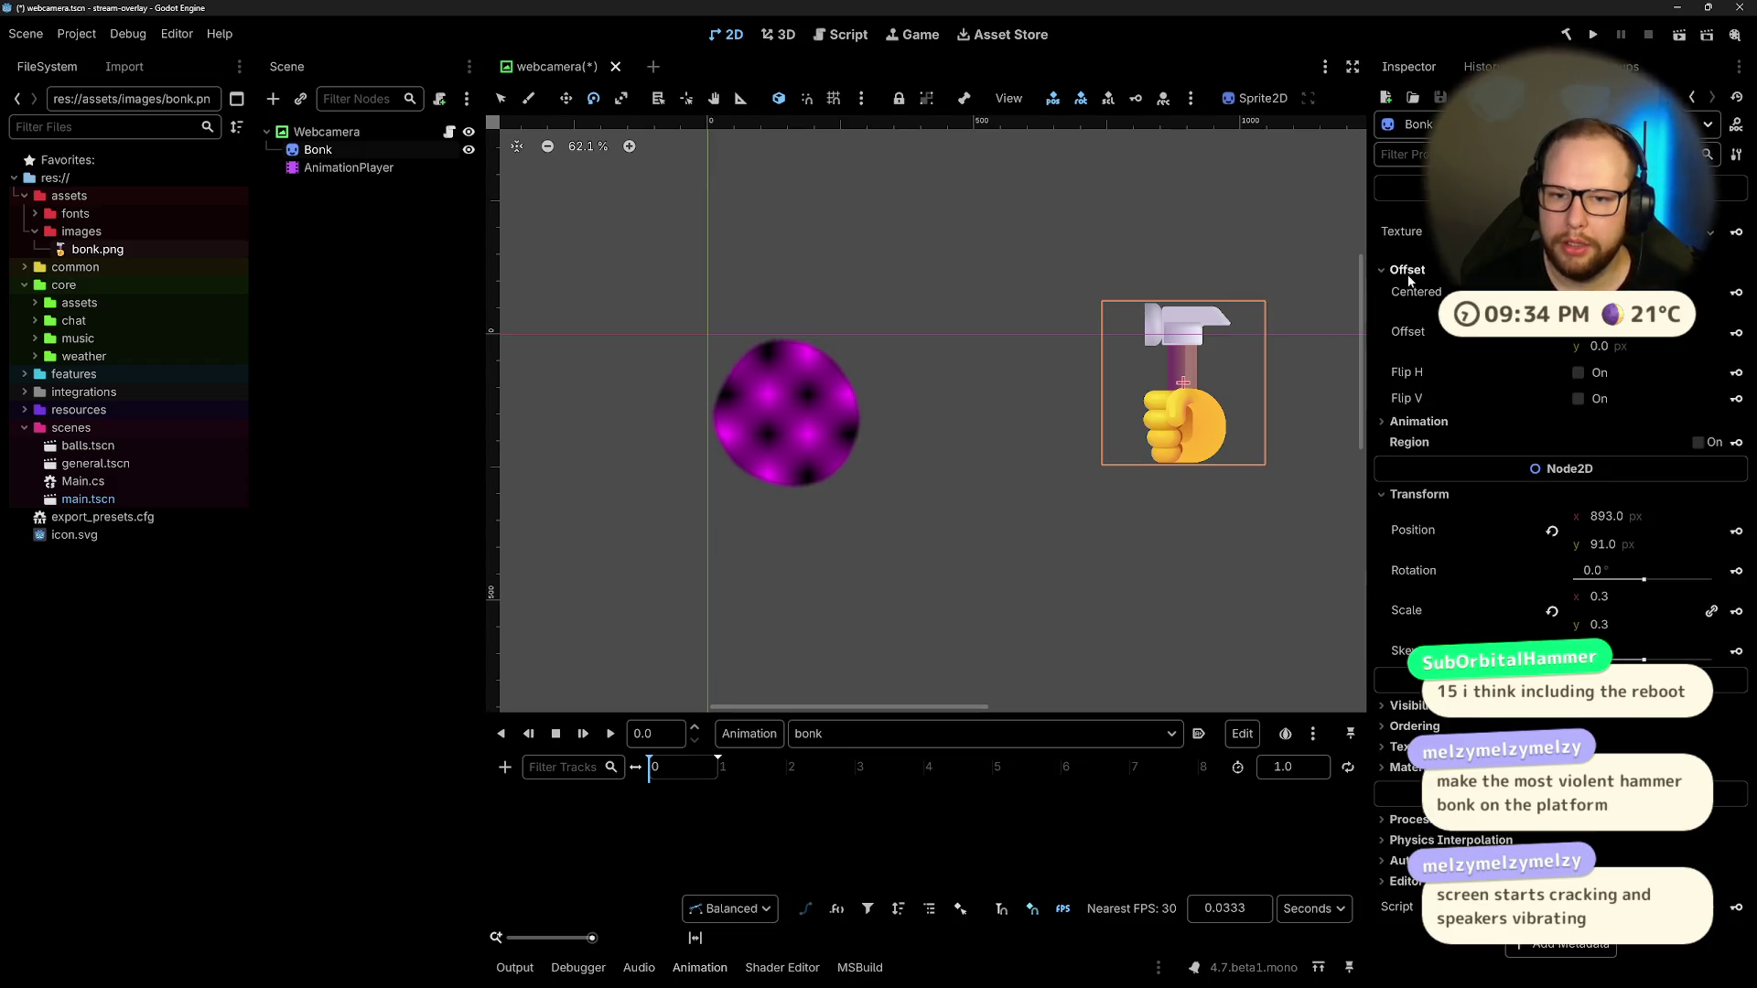
{"action": "left_click", "coordinate": [1579, 373]}
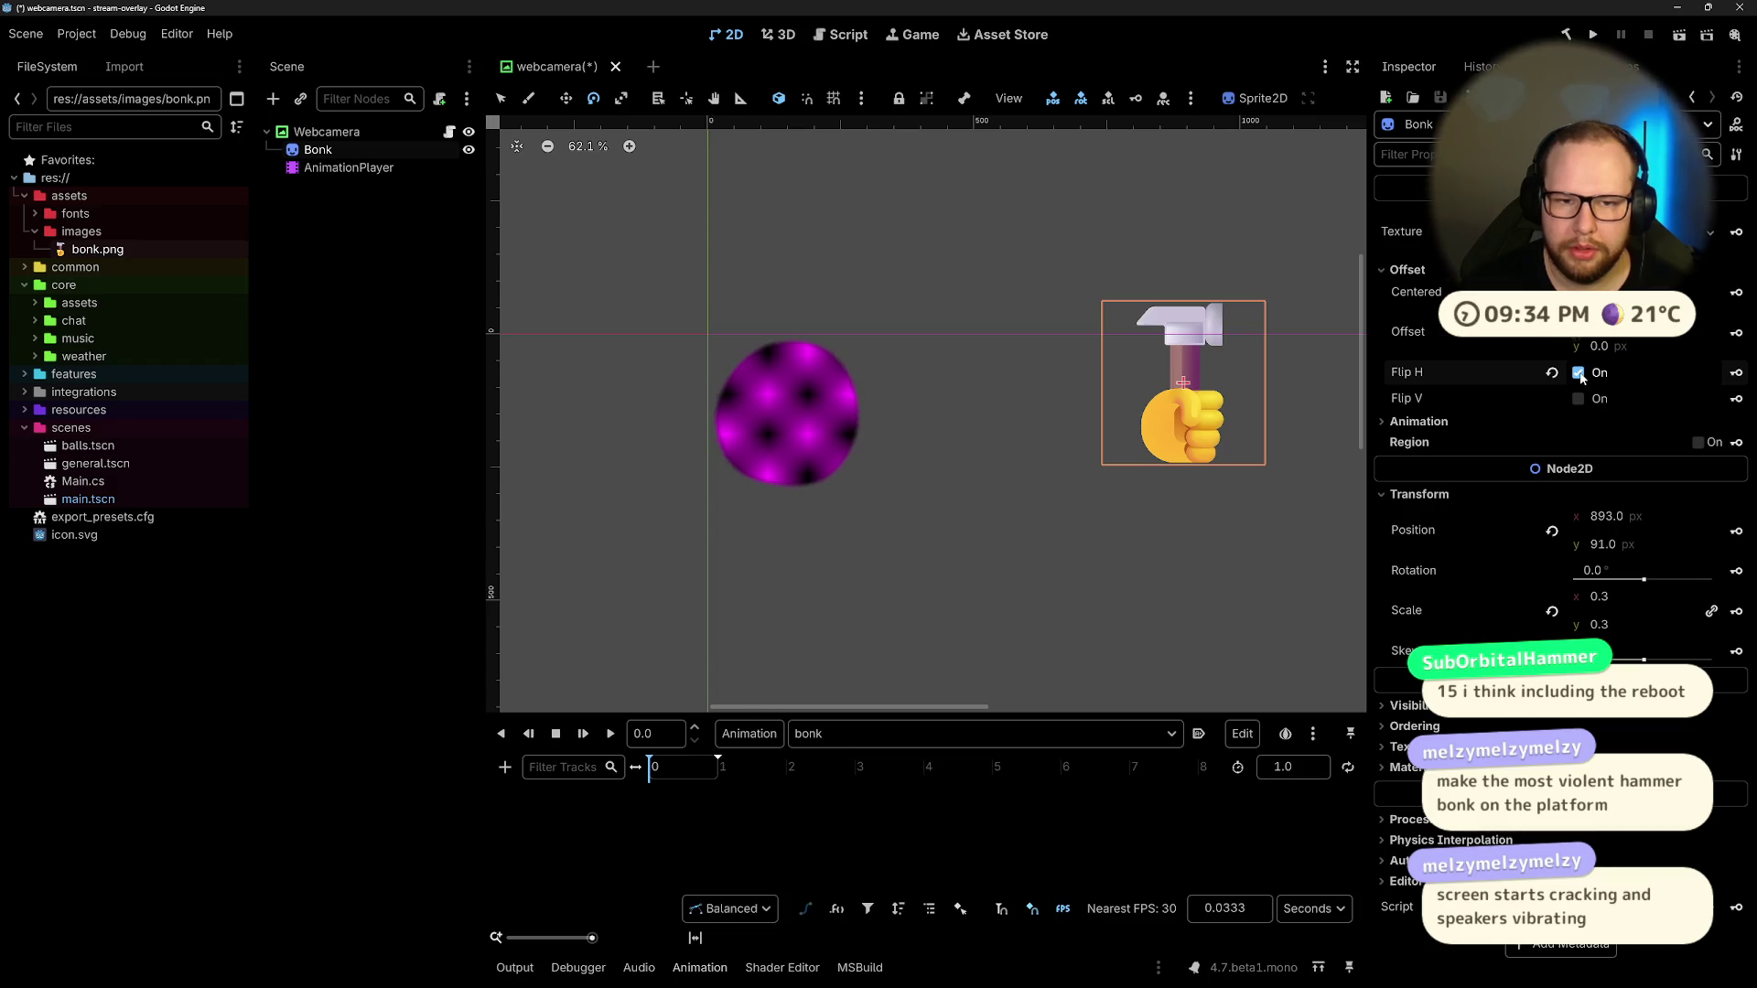
{"action": "left_click", "coordinate": [1579, 372]}
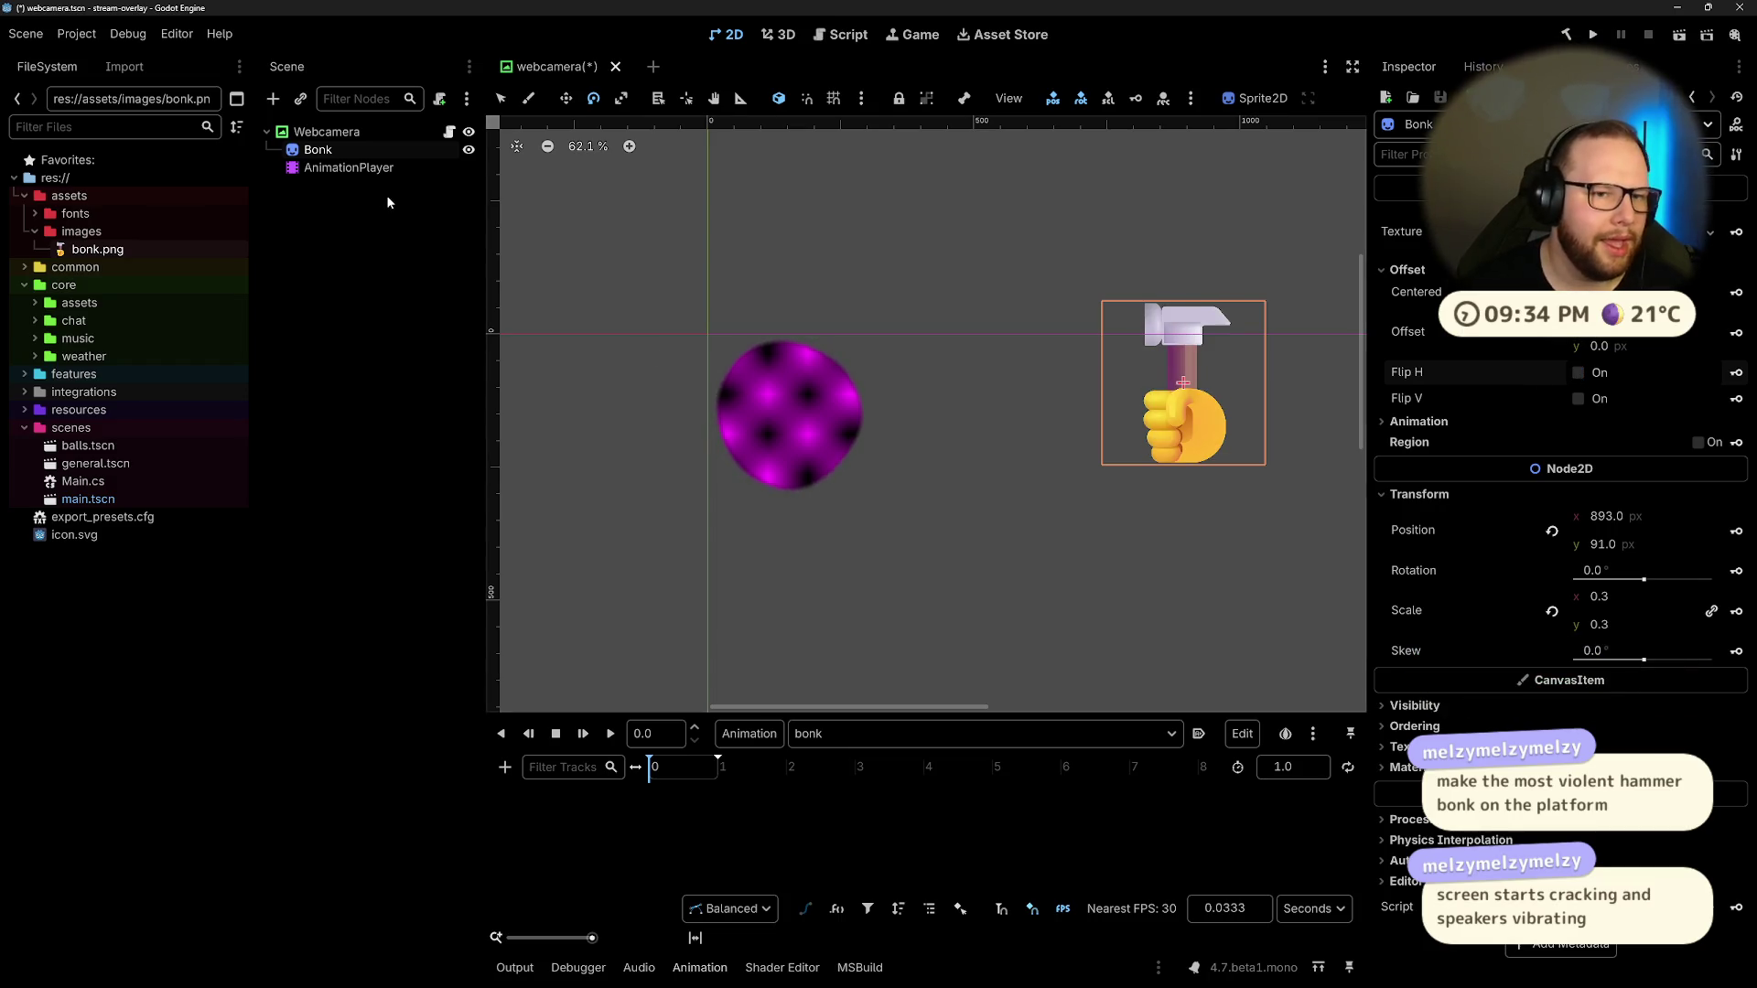
{"action": "left_click", "coordinate": [364, 180]}
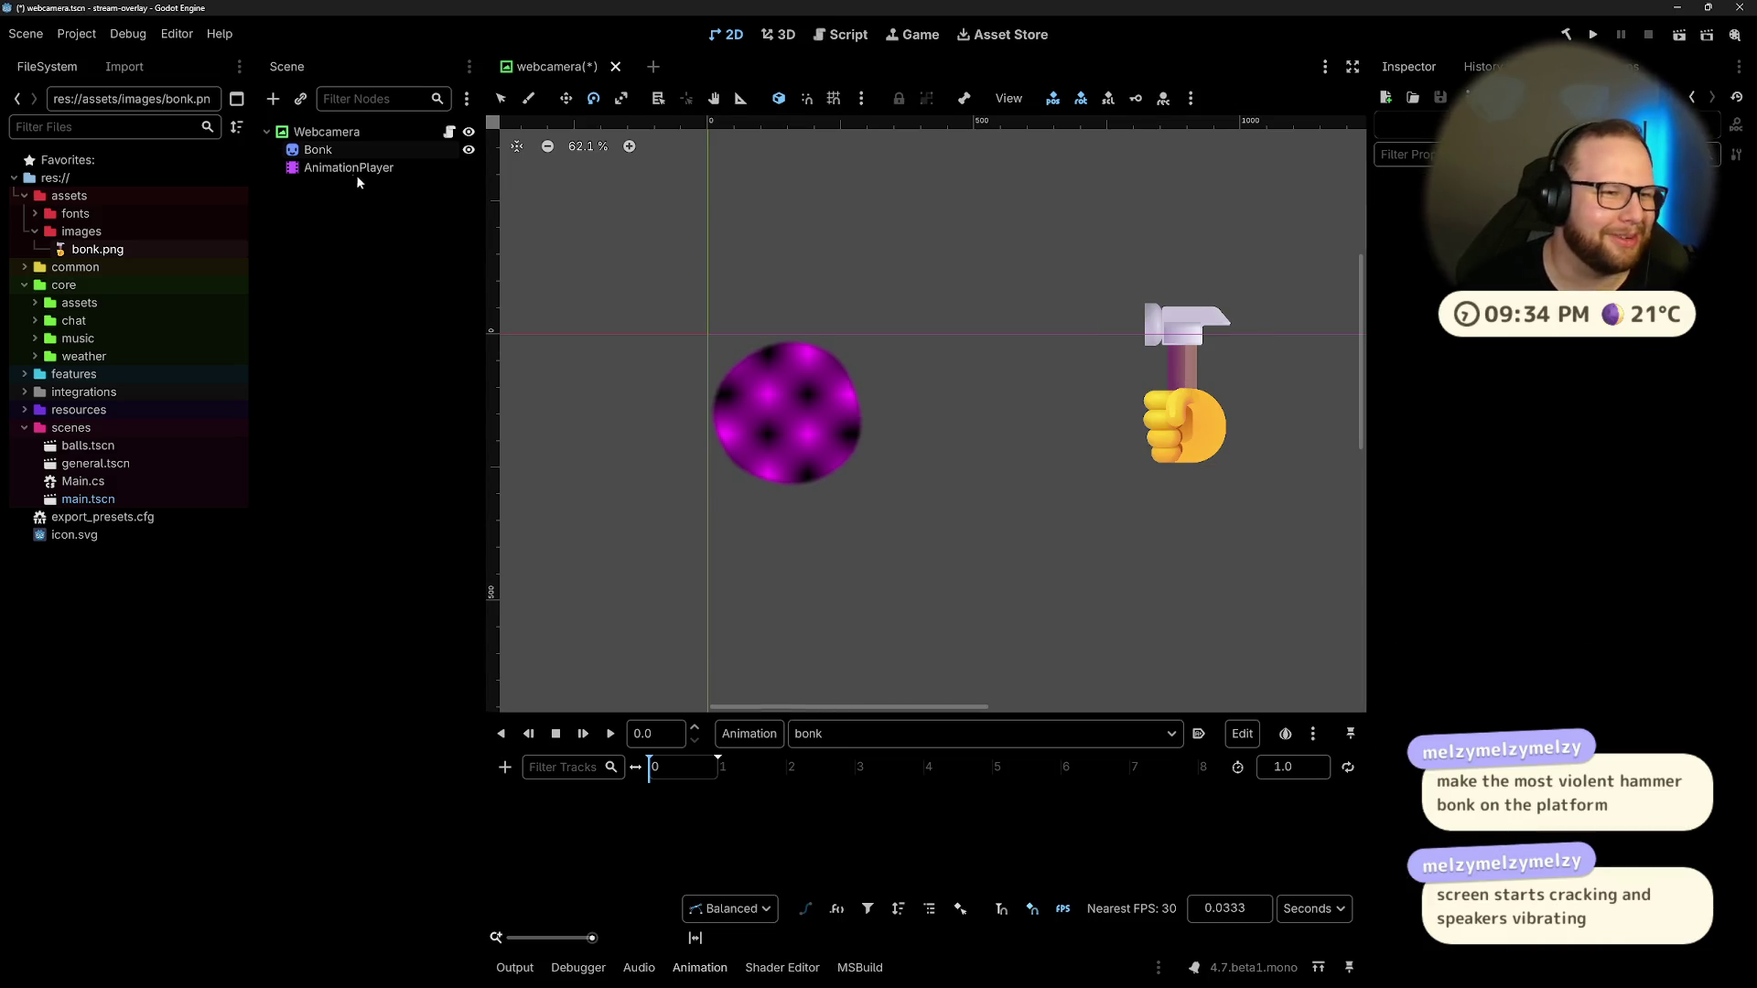
{"action": "left_click", "coordinate": [395, 168]}
{"action": "left_click", "coordinate": [1208, 420]}
{"action": "mouse_move", "coordinate": [1220, 418]}
{"action": "left_mouse_down"}
{"action": "mouse_move", "coordinate": [980, 471]}
{"action": "mouse_move", "coordinate": [1012, 461]}
{"action": "left_mouse_up"}
{"action": "key", "text": "ctrl+z"}
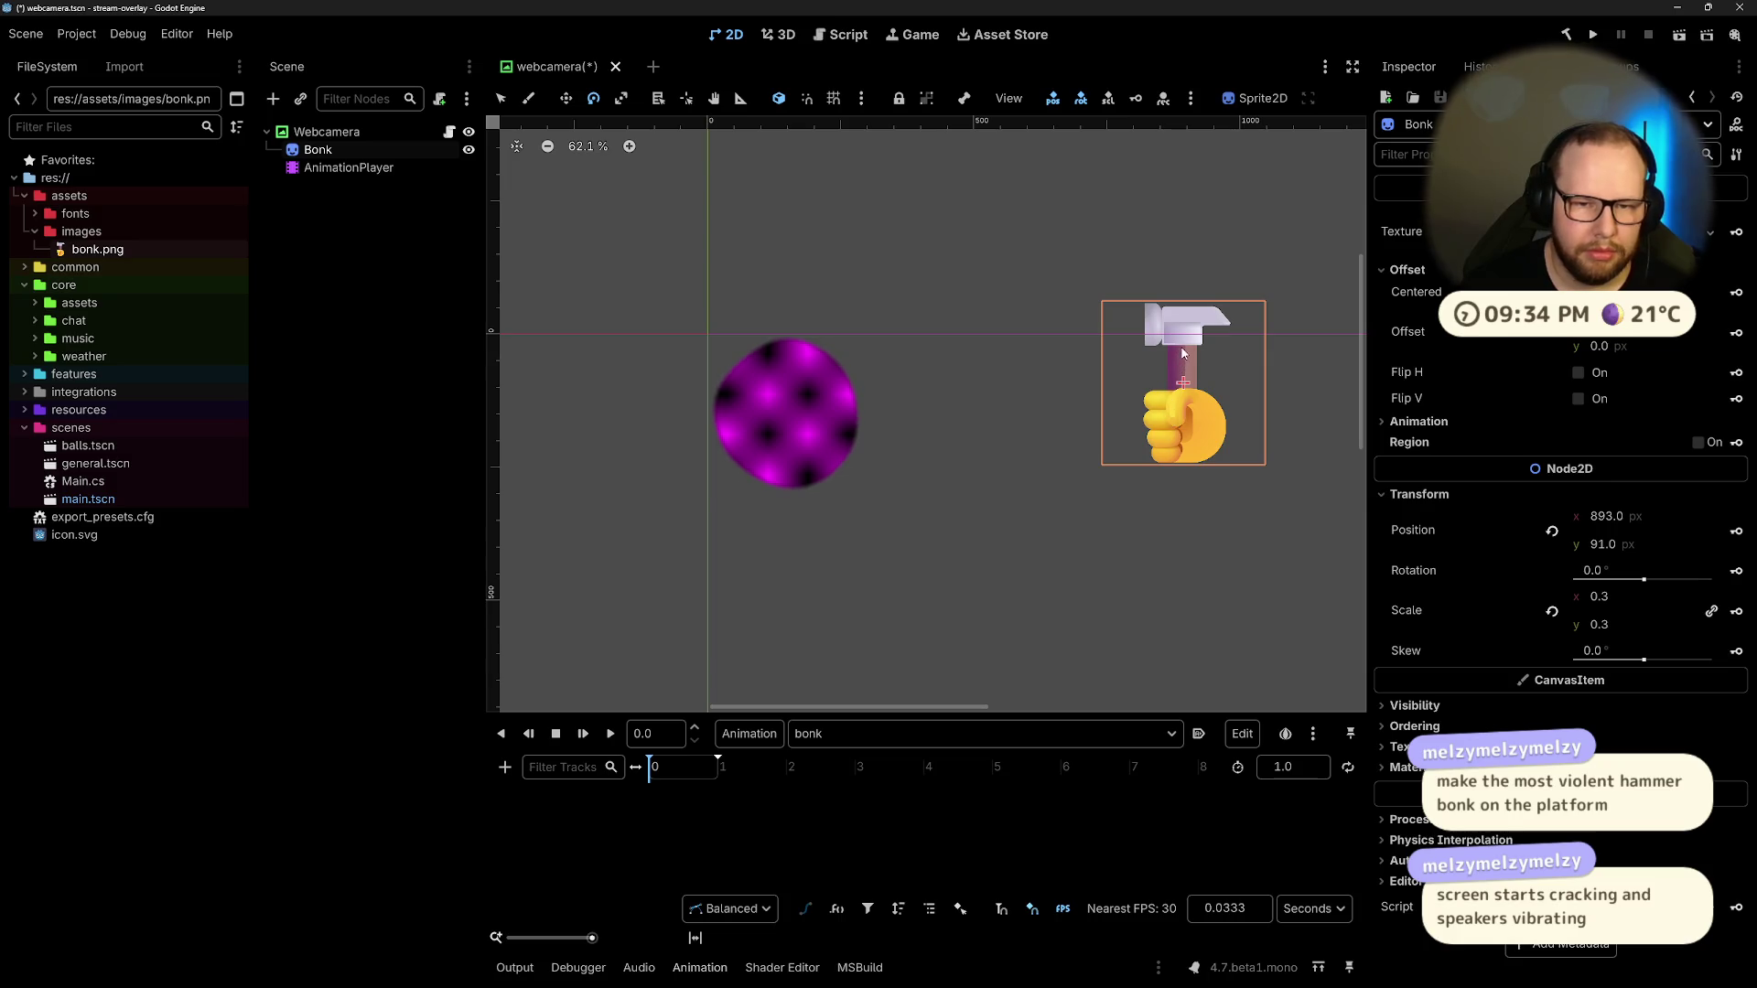
{"action": "mouse_move", "coordinate": [1181, 358]}
{"action": "left_mouse_down"}
{"action": "mouse_move", "coordinate": [1123, 361]}
{"action": "mouse_move", "coordinate": [1208, 343]}
{"action": "mouse_move", "coordinate": [1025, 376]}
{"action": "mouse_move", "coordinate": [1210, 320]}
{"action": "mouse_move", "coordinate": [961, 388]}
{"action": "mouse_move", "coordinate": [1095, 277]}
{"action": "left_mouse_up"}
{"action": "key", "text": "ctrl+z"}
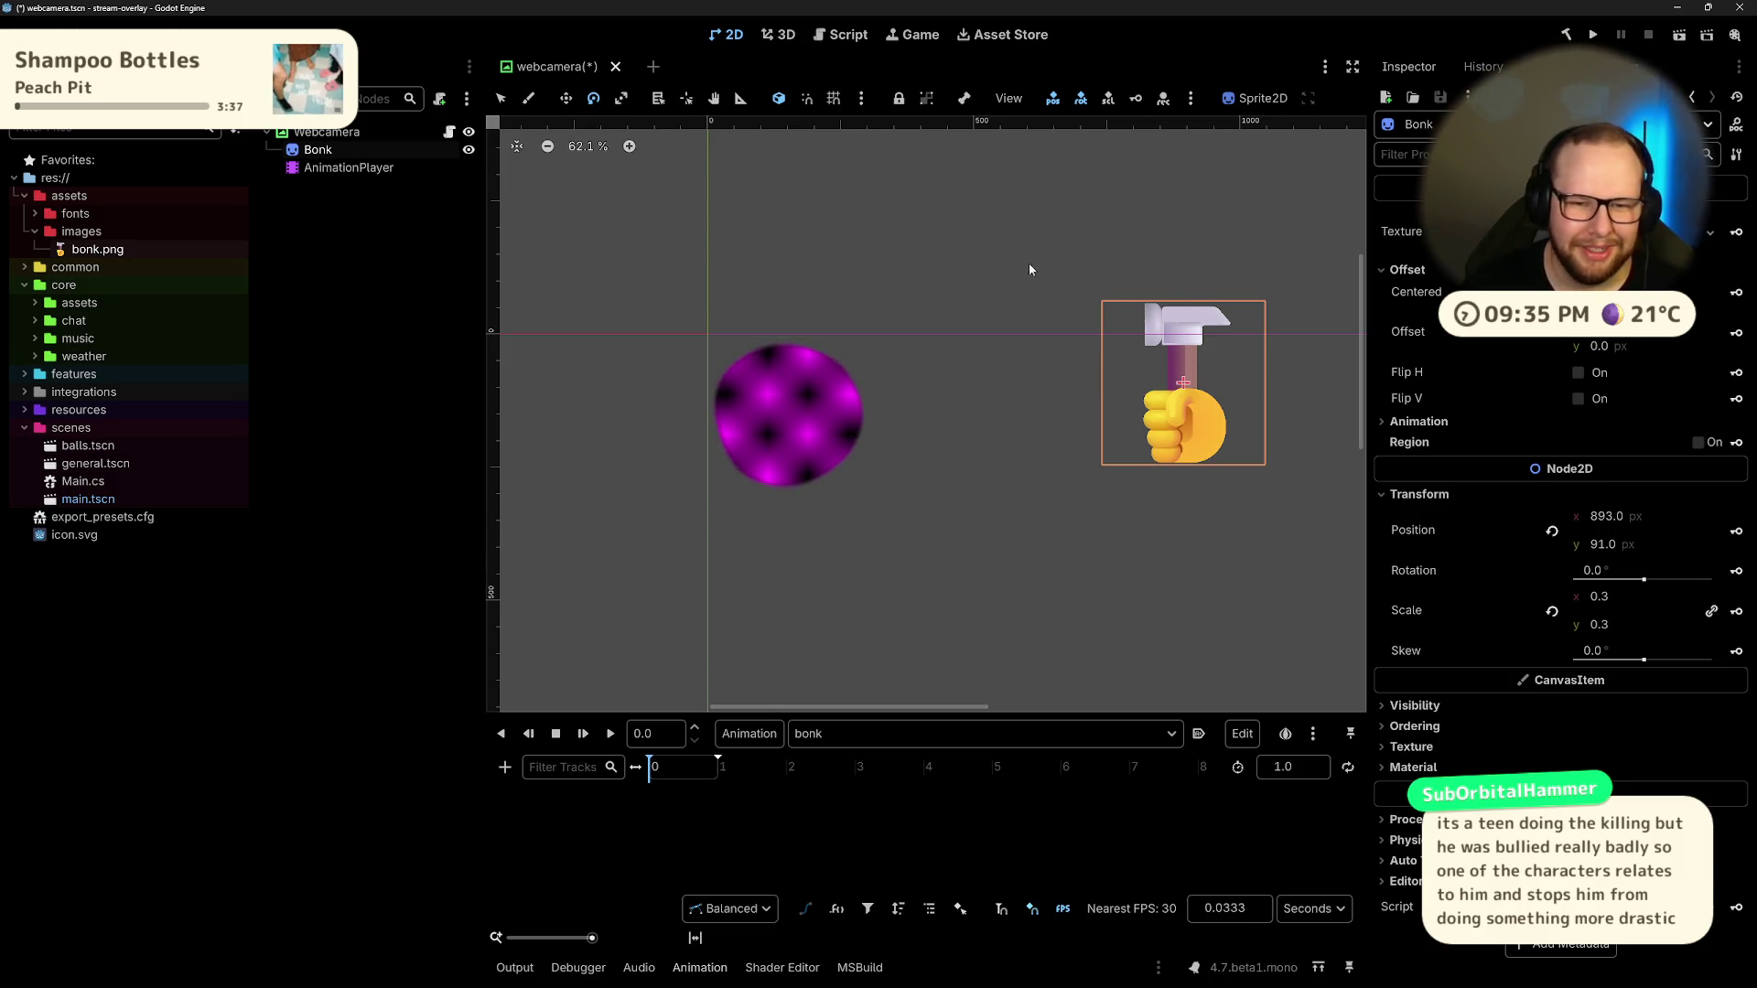
{"action": "mouse_move", "coordinate": [1230, 271]}
{"action": "left_mouse_down"}
{"action": "mouse_move", "coordinate": [1073, 336]}
{"action": "mouse_move", "coordinate": [1189, 262]}
{"action": "mouse_move", "coordinate": [1071, 384]}
{"action": "left_mouse_up"}
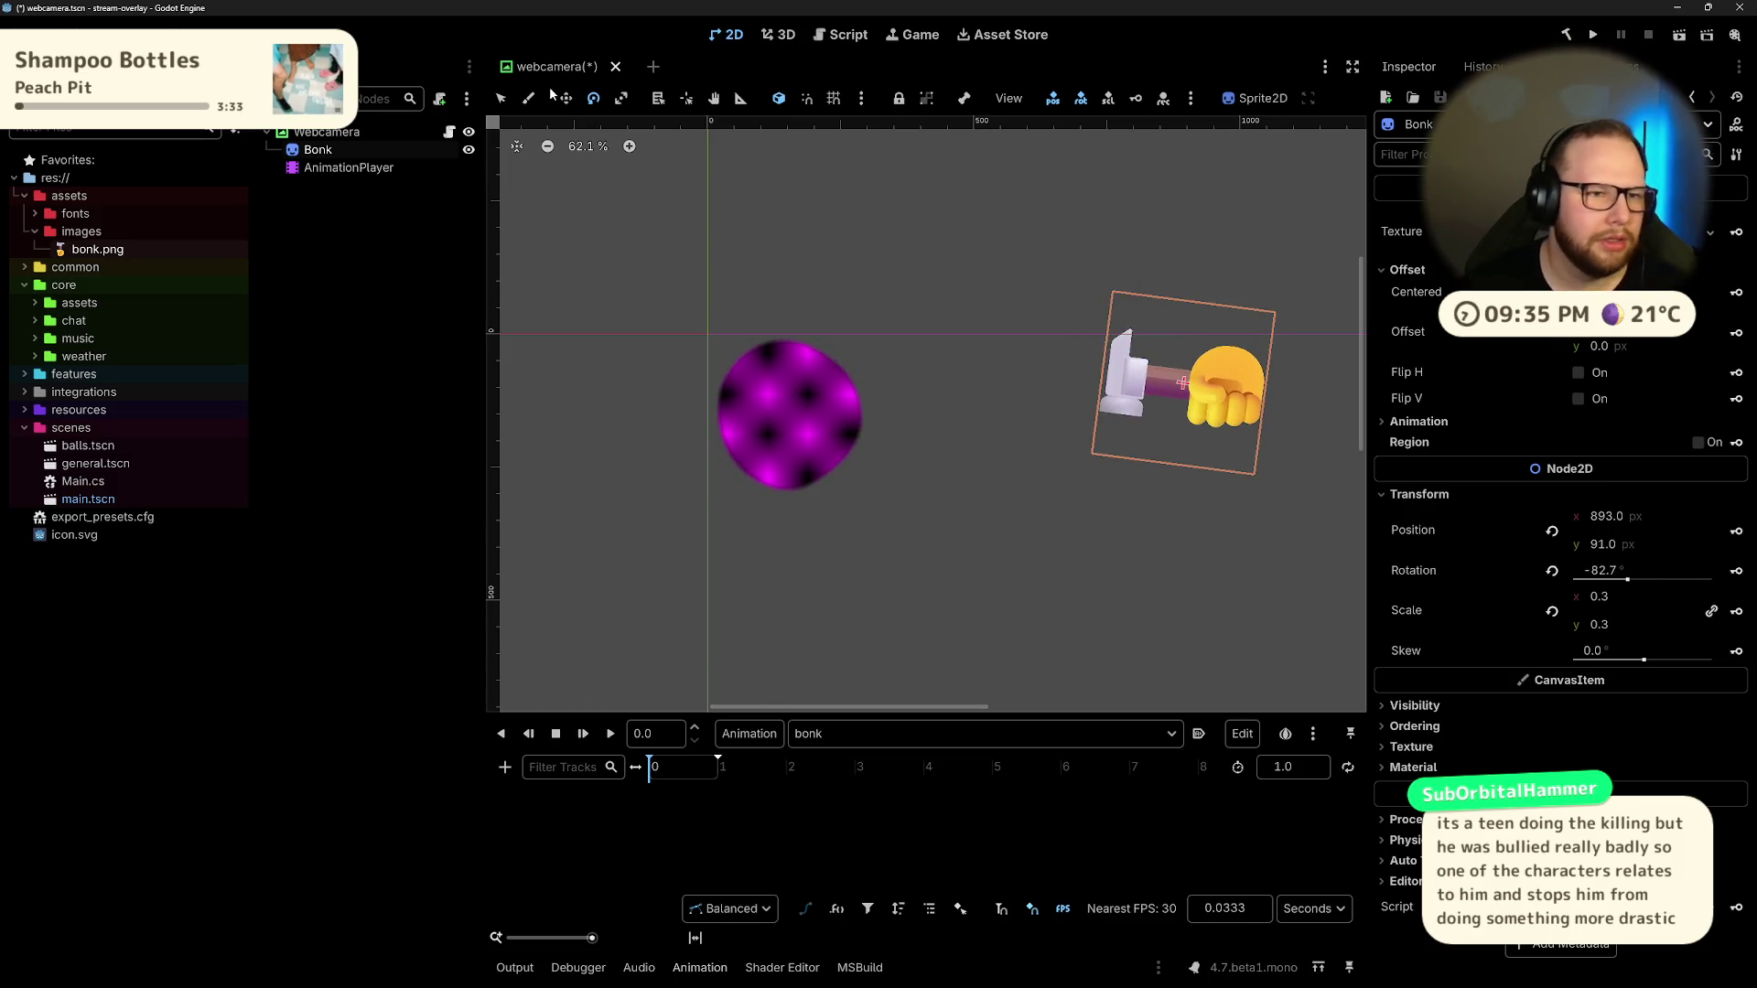
{"action": "key", "text": "ctrl+z"}
{"action": "key", "text": "ctrl+z"}
{"action": "key", "text": "ctrl+z"}
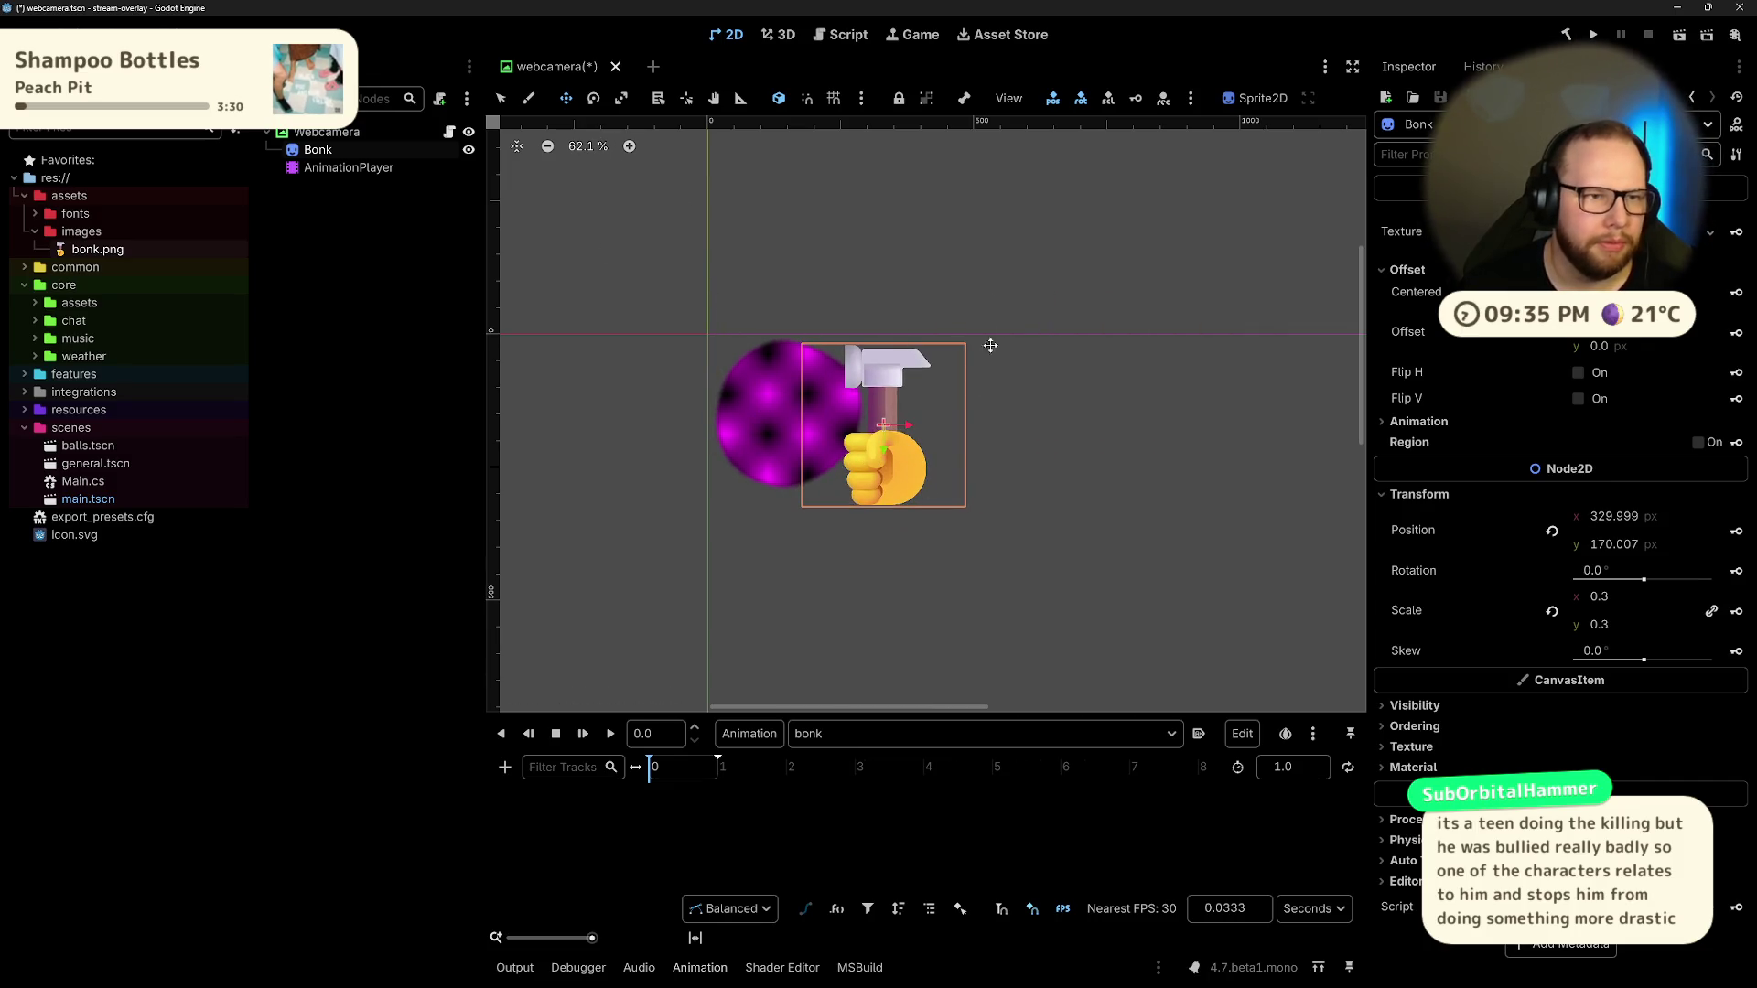
Step: Drag the hammer onto the webcam circle and reselect the hammer sprite
{"action": "left_click_drag", "start_coordinate": [884, 490], "coordinate": [804, 475]}
{"action": "left_click", "coordinate": [332, 278]}
{"action": "left_click", "coordinate": [318, 150]}
{"action": "left_click", "coordinate": [326, 131]}
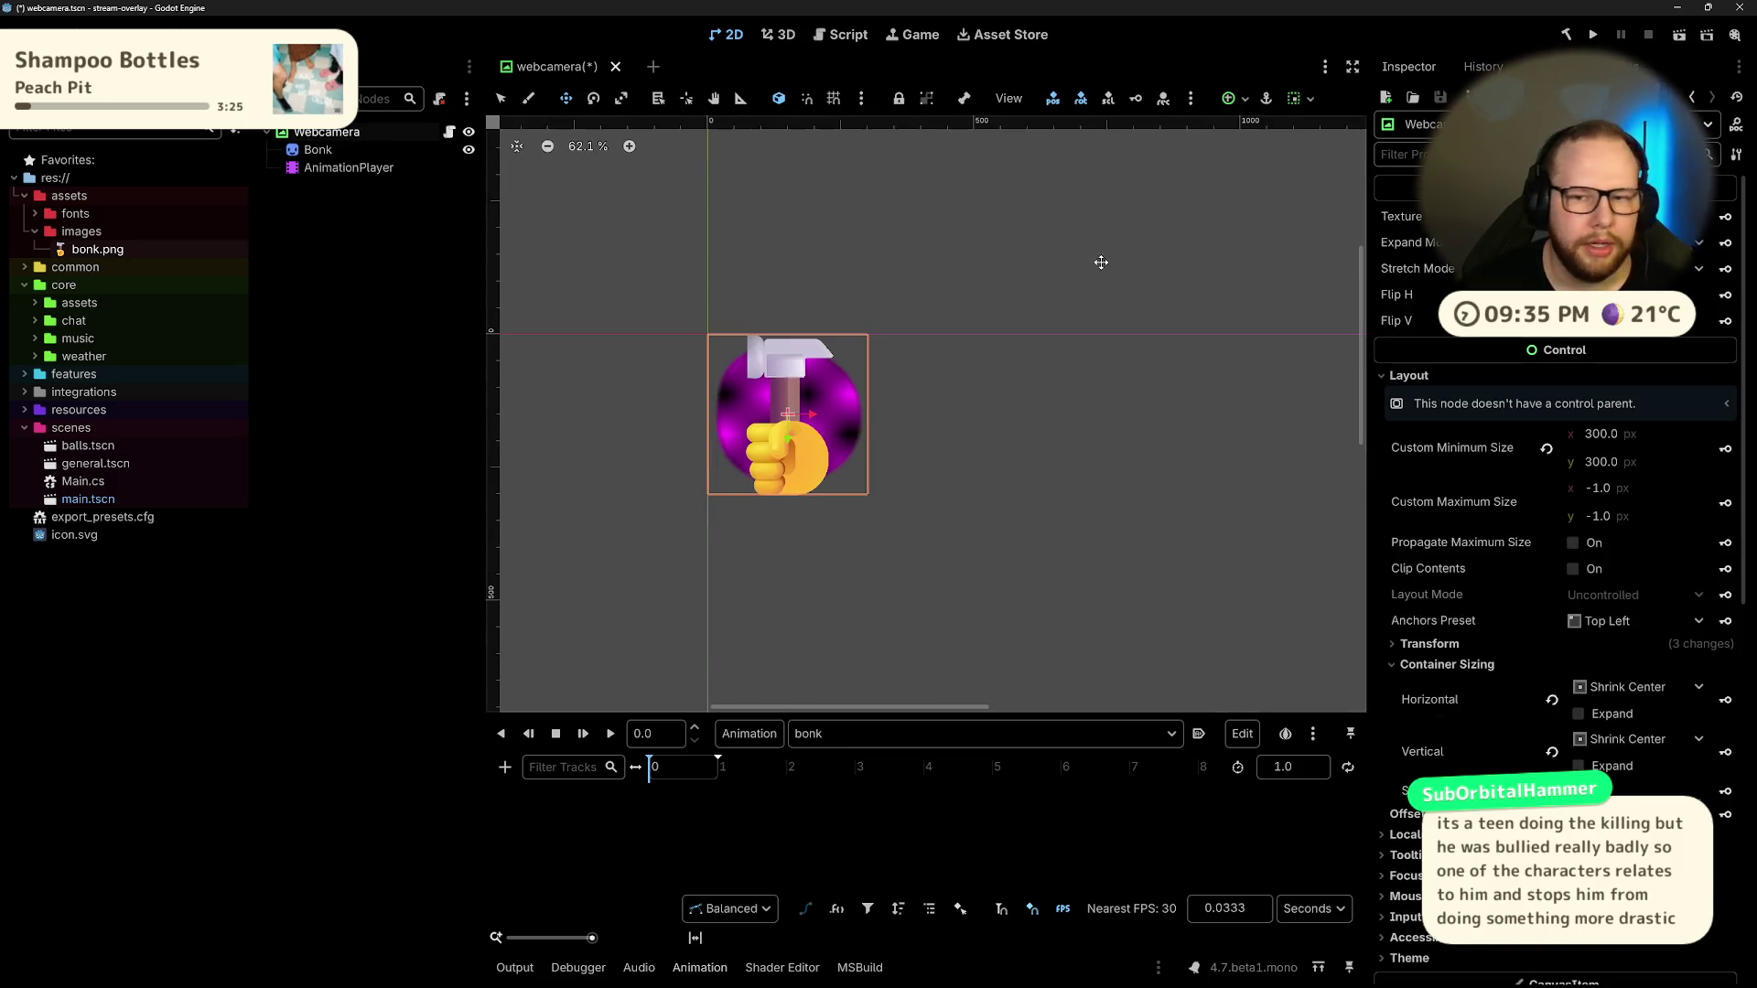
{"action": "left_click", "coordinate": [787, 431]}
{"action": "left_click", "coordinate": [787, 430]}
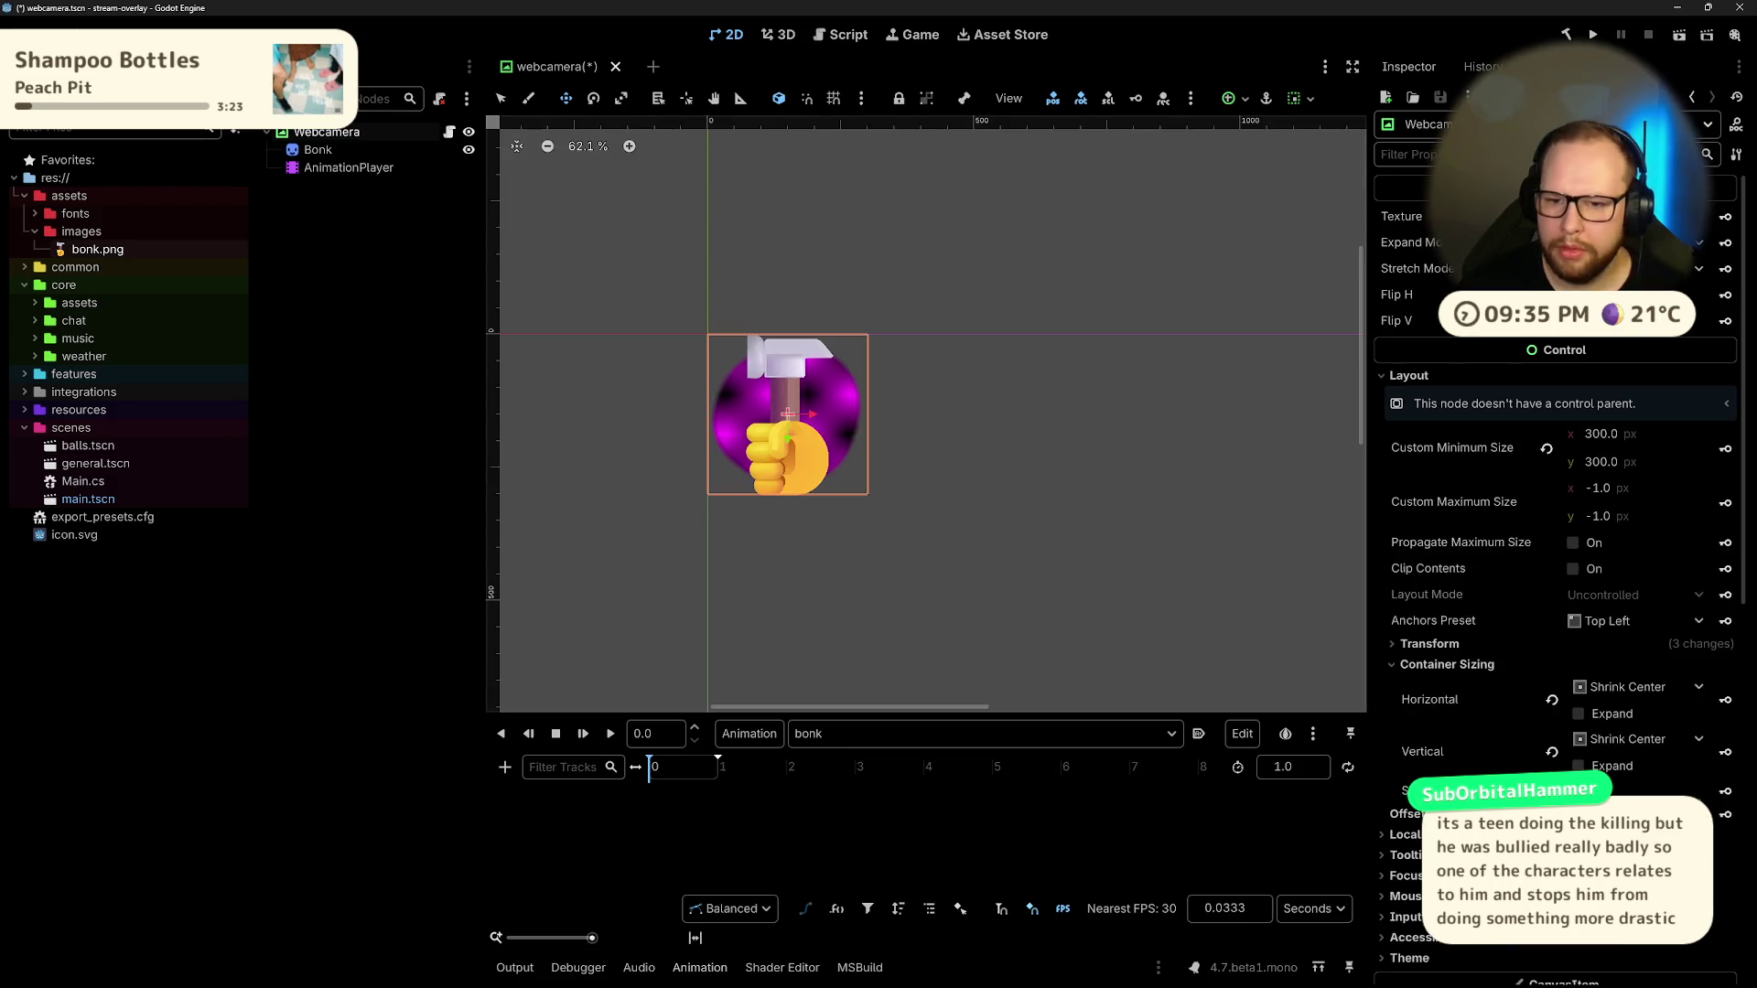
{"action": "left_click", "coordinate": [787, 430]}
Step: Set the hammer's position to 150, 150, then nudge it right over the circle's edge
{"action": "left_click", "coordinate": [1639, 516]}
{"action": "type", "text": "150"}
{"action": "key", "text": "Return"}
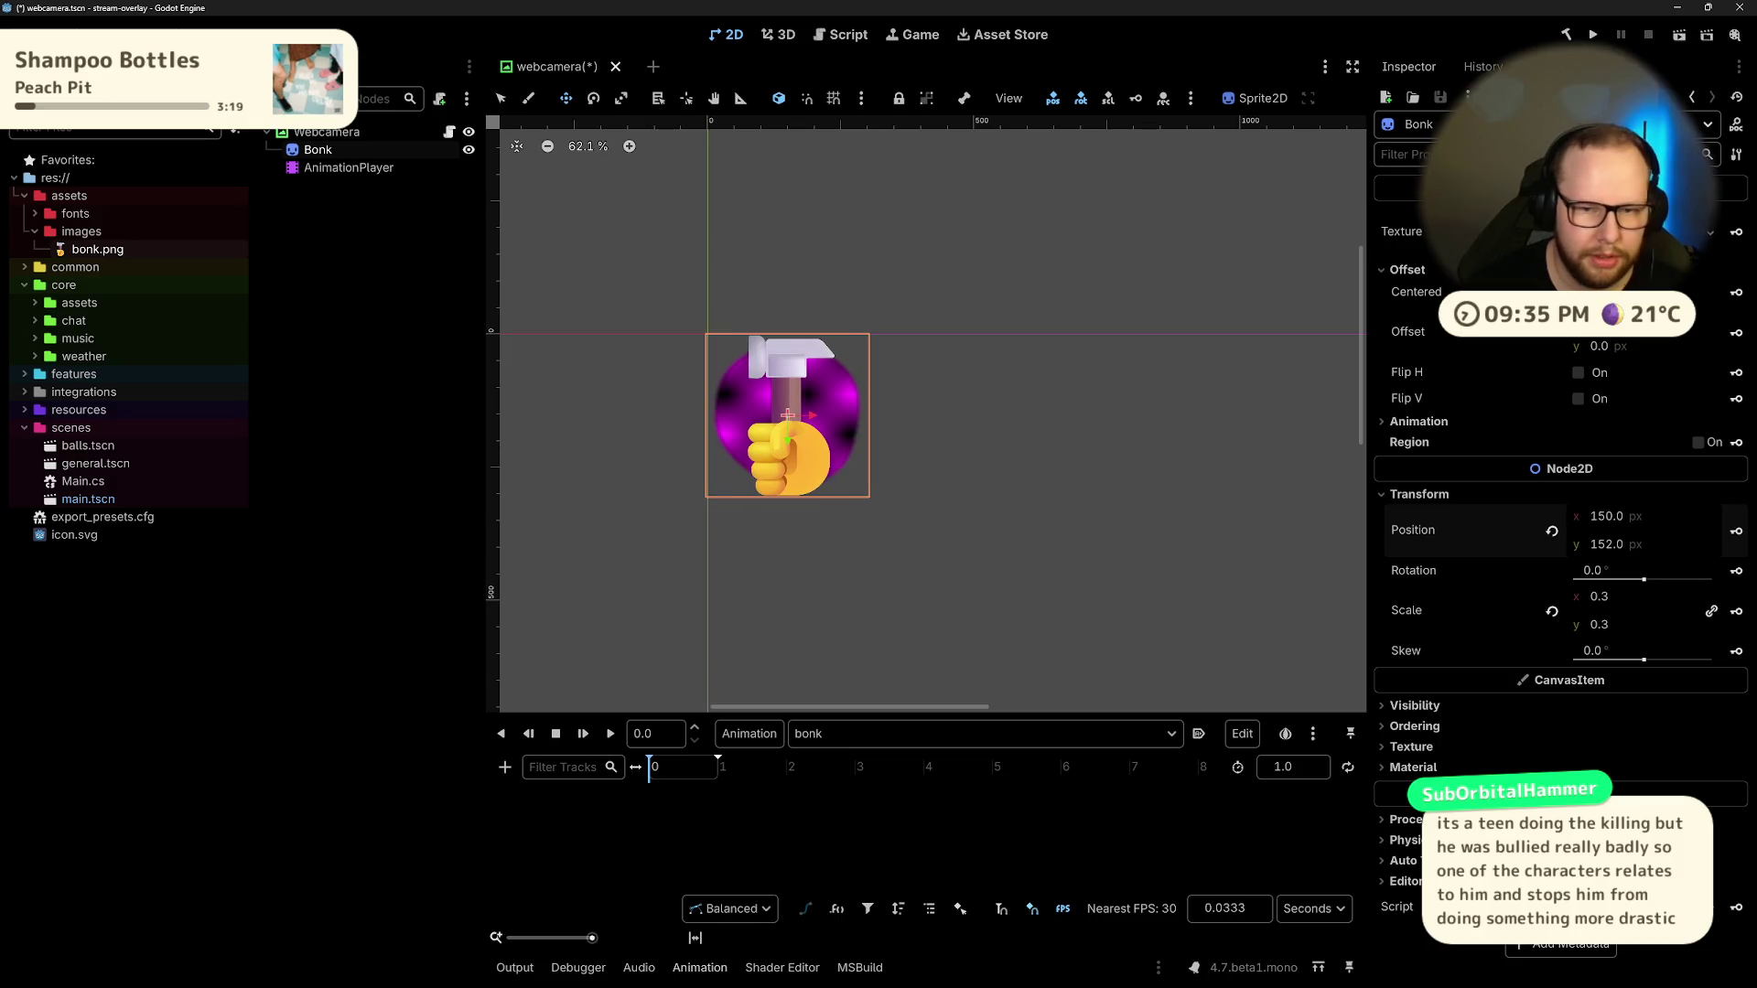
{"action": "left_click", "coordinate": [1639, 544]}
{"action": "type", "text": "150"}
{"action": "key", "text": "Return"}
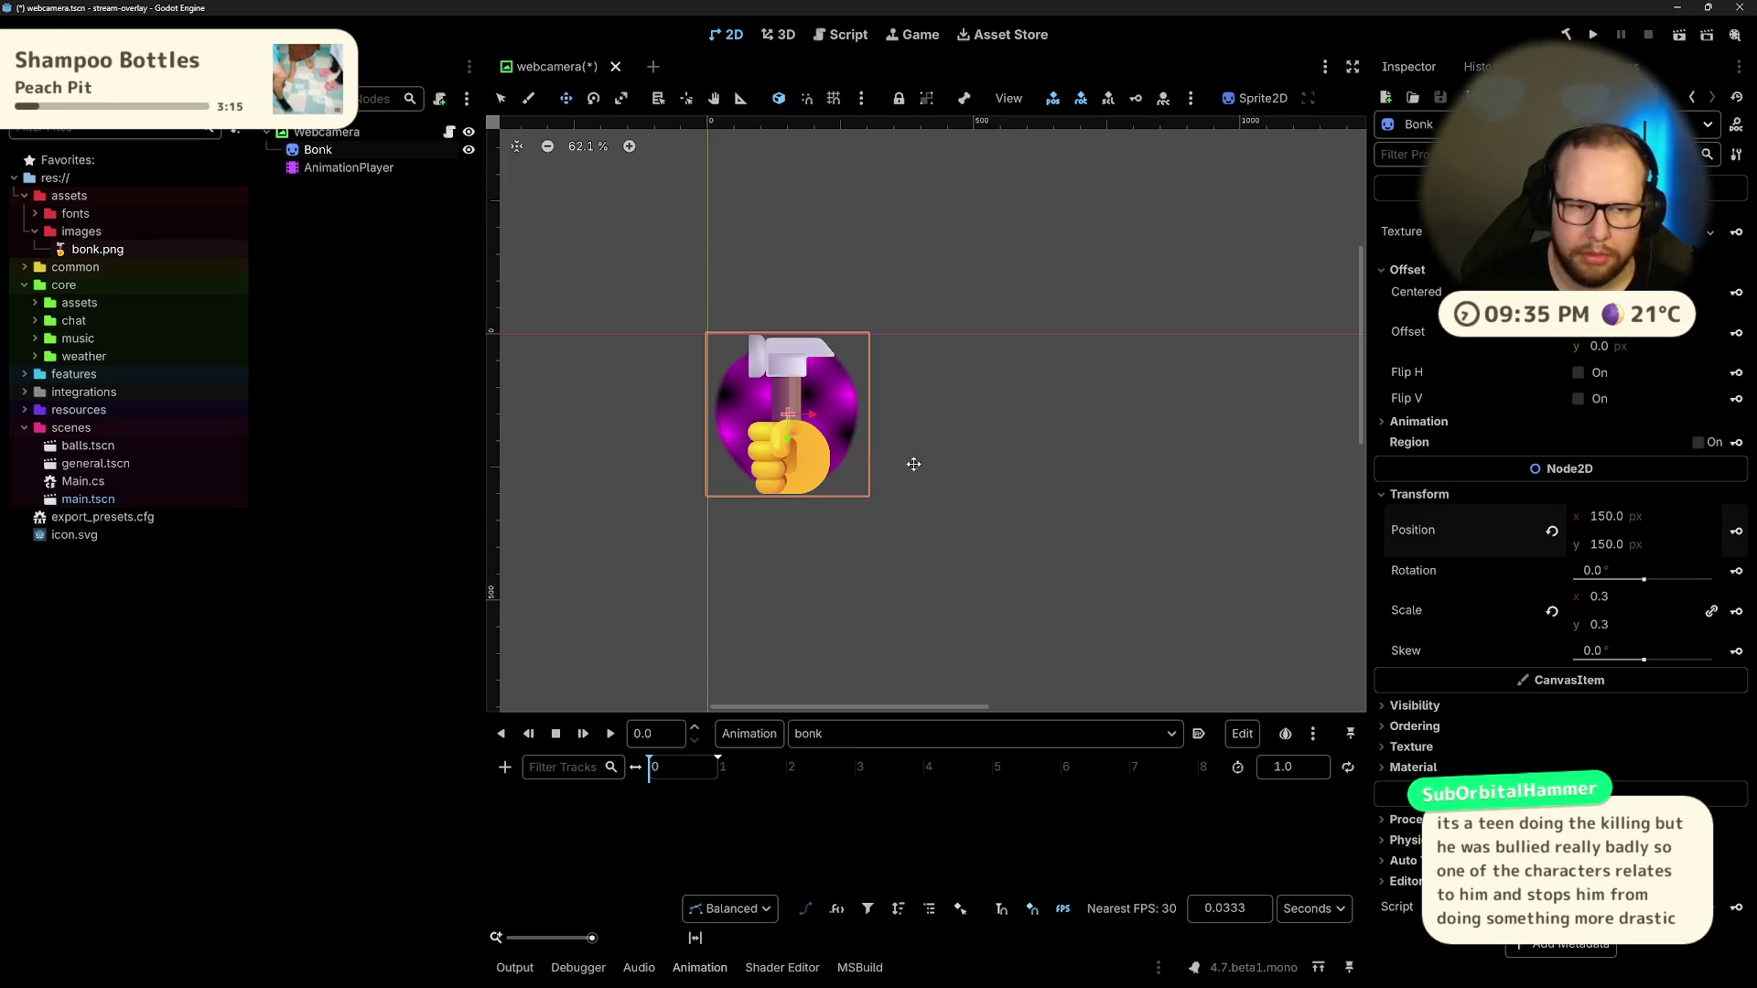
{"action": "mouse_move", "coordinate": [821, 425]}
{"action": "left_mouse_down"}
{"action": "mouse_move", "coordinate": [884, 446]}
{"action": "mouse_move", "coordinate": [889, 381]}
{"action": "left_mouse_up"}
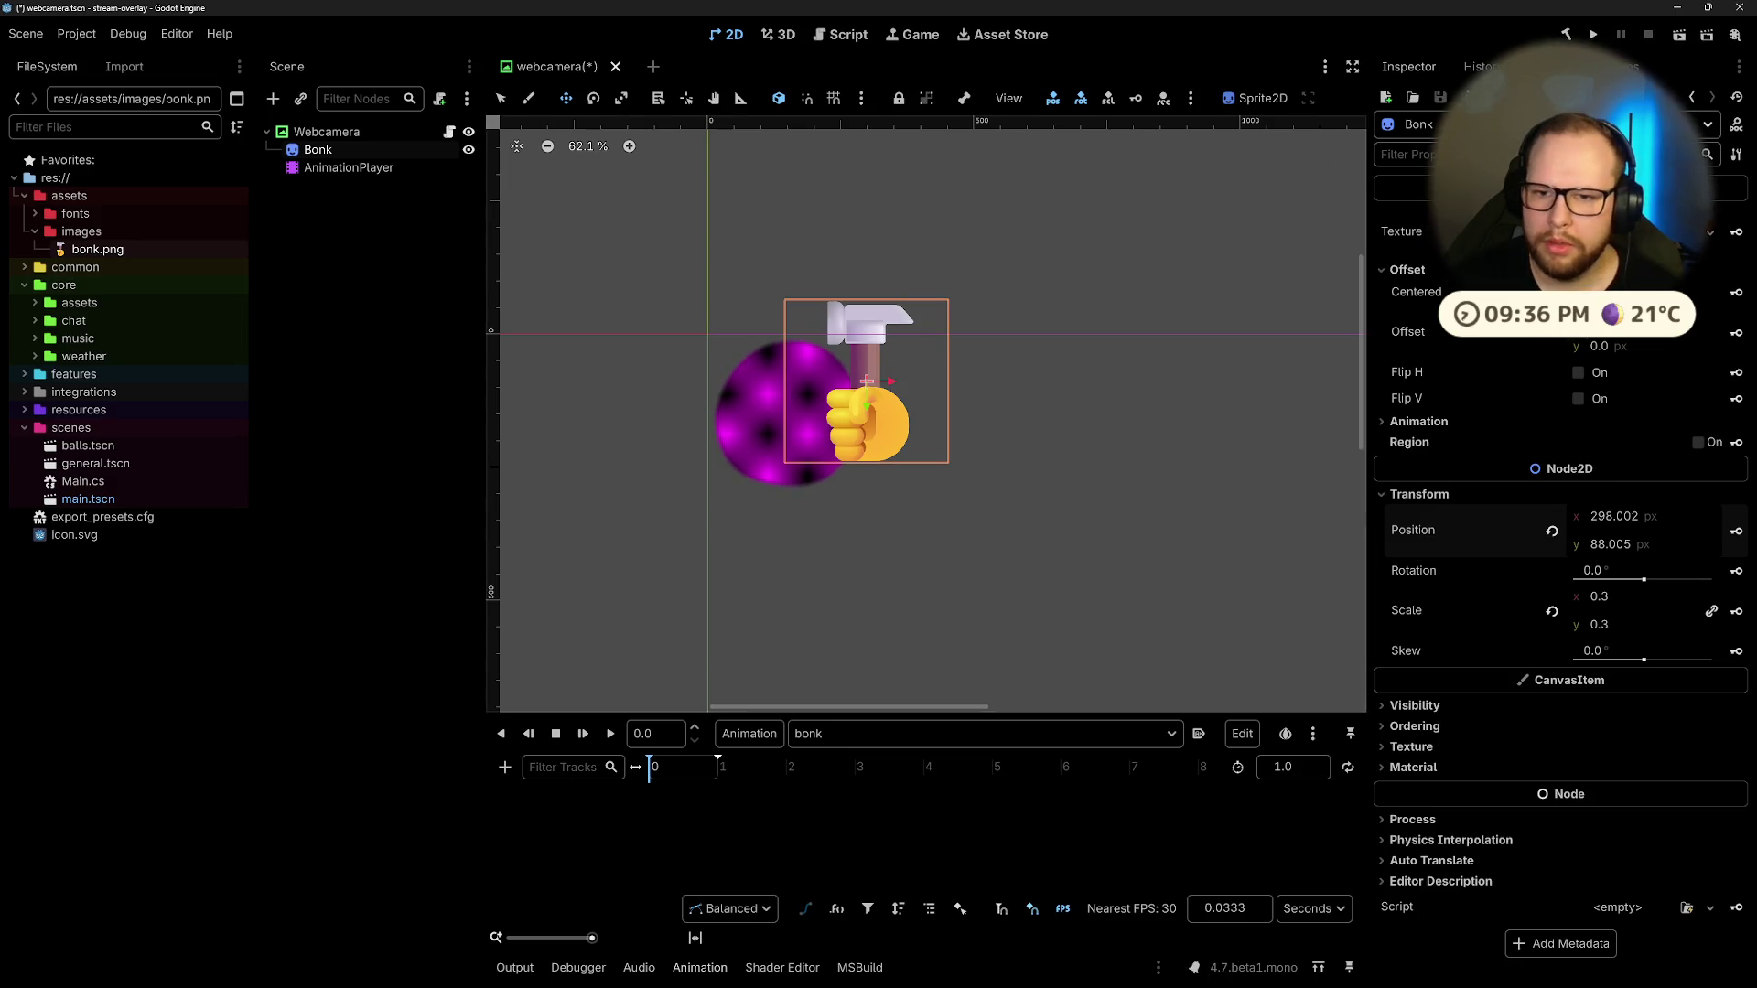
Step: Key the hammer's Visible property into the bonk animation, shift it up-right, and save the scene
{"action": "left_click", "coordinate": [1400, 154]}
{"action": "type", "text": "visi"}
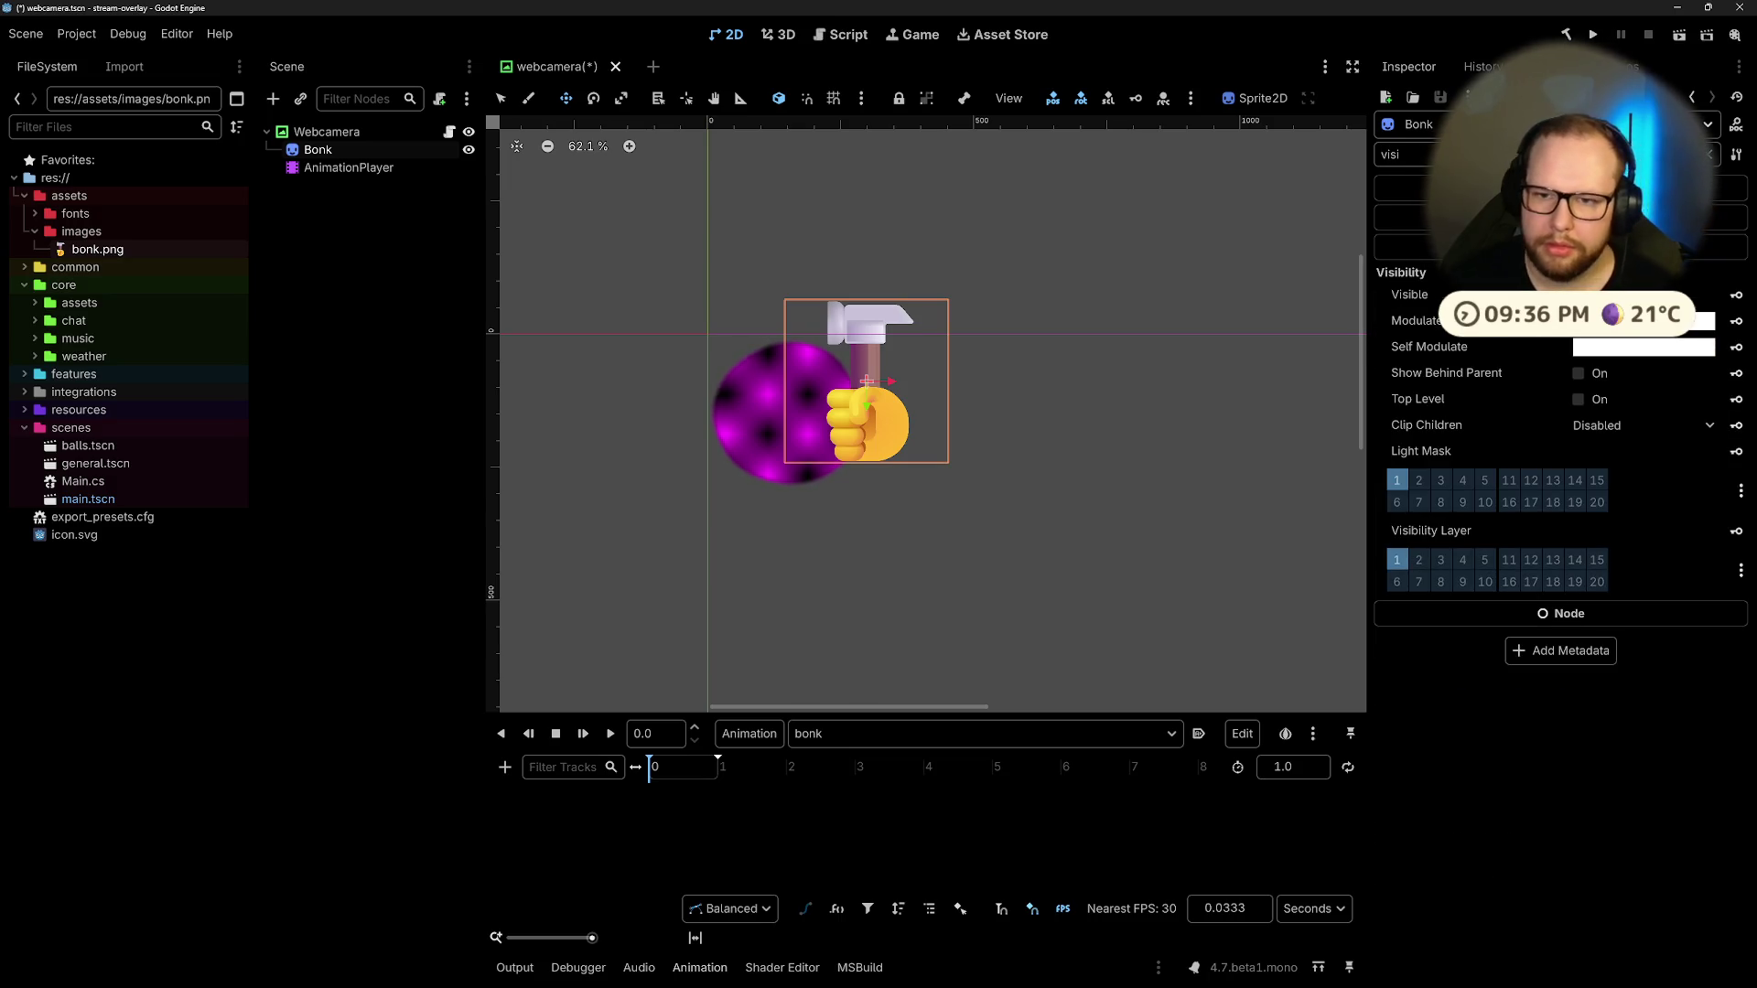
{"action": "left_click", "coordinate": [1736, 294]}
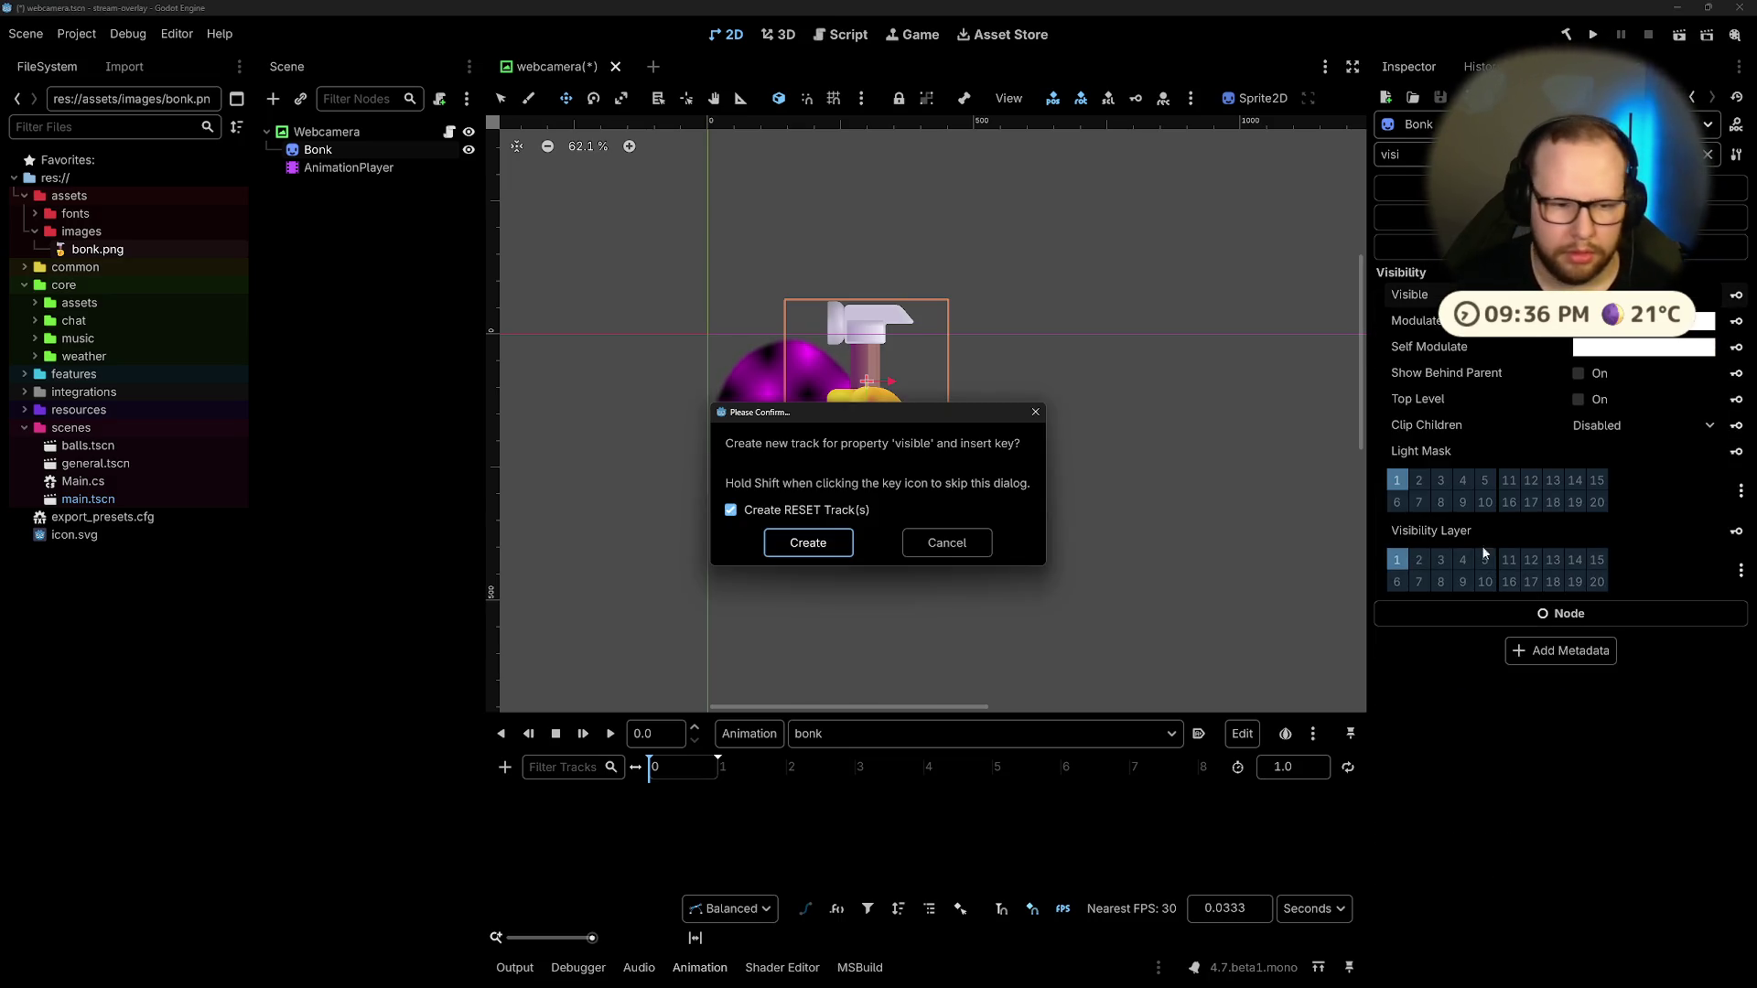
{"action": "left_click", "coordinate": [808, 542]}
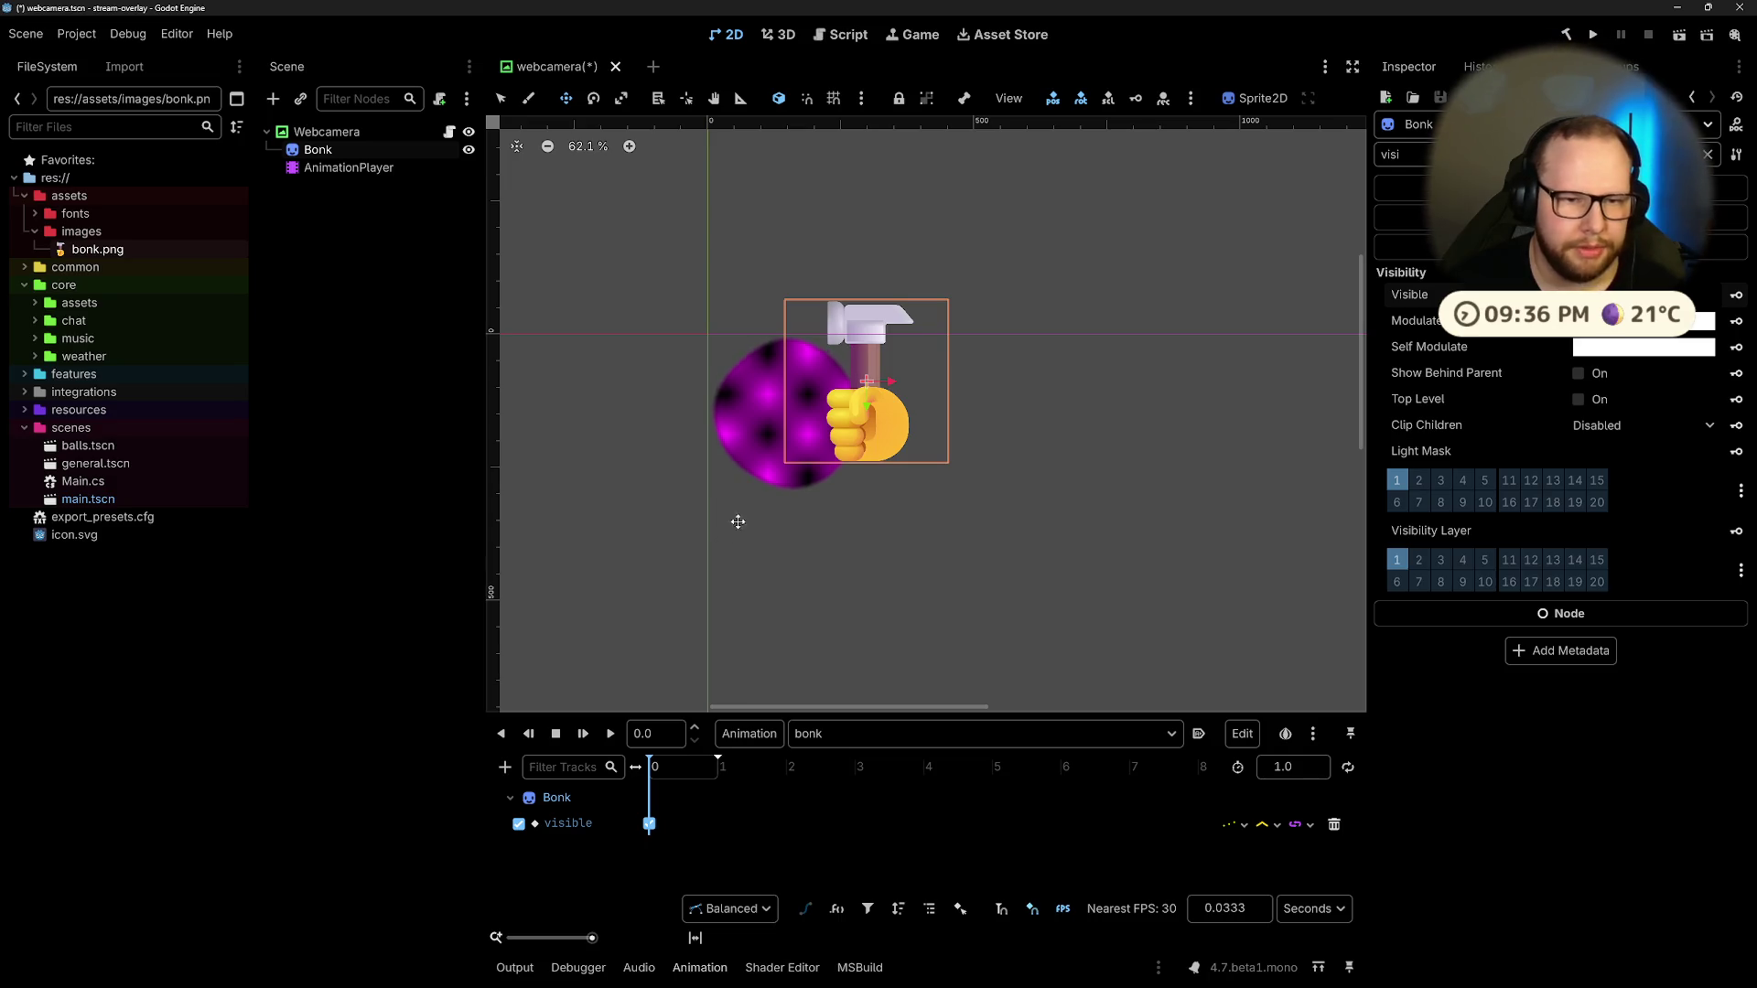
{"action": "left_click_drag", "start_coordinate": [879, 360], "coordinate": [1009, 275]}
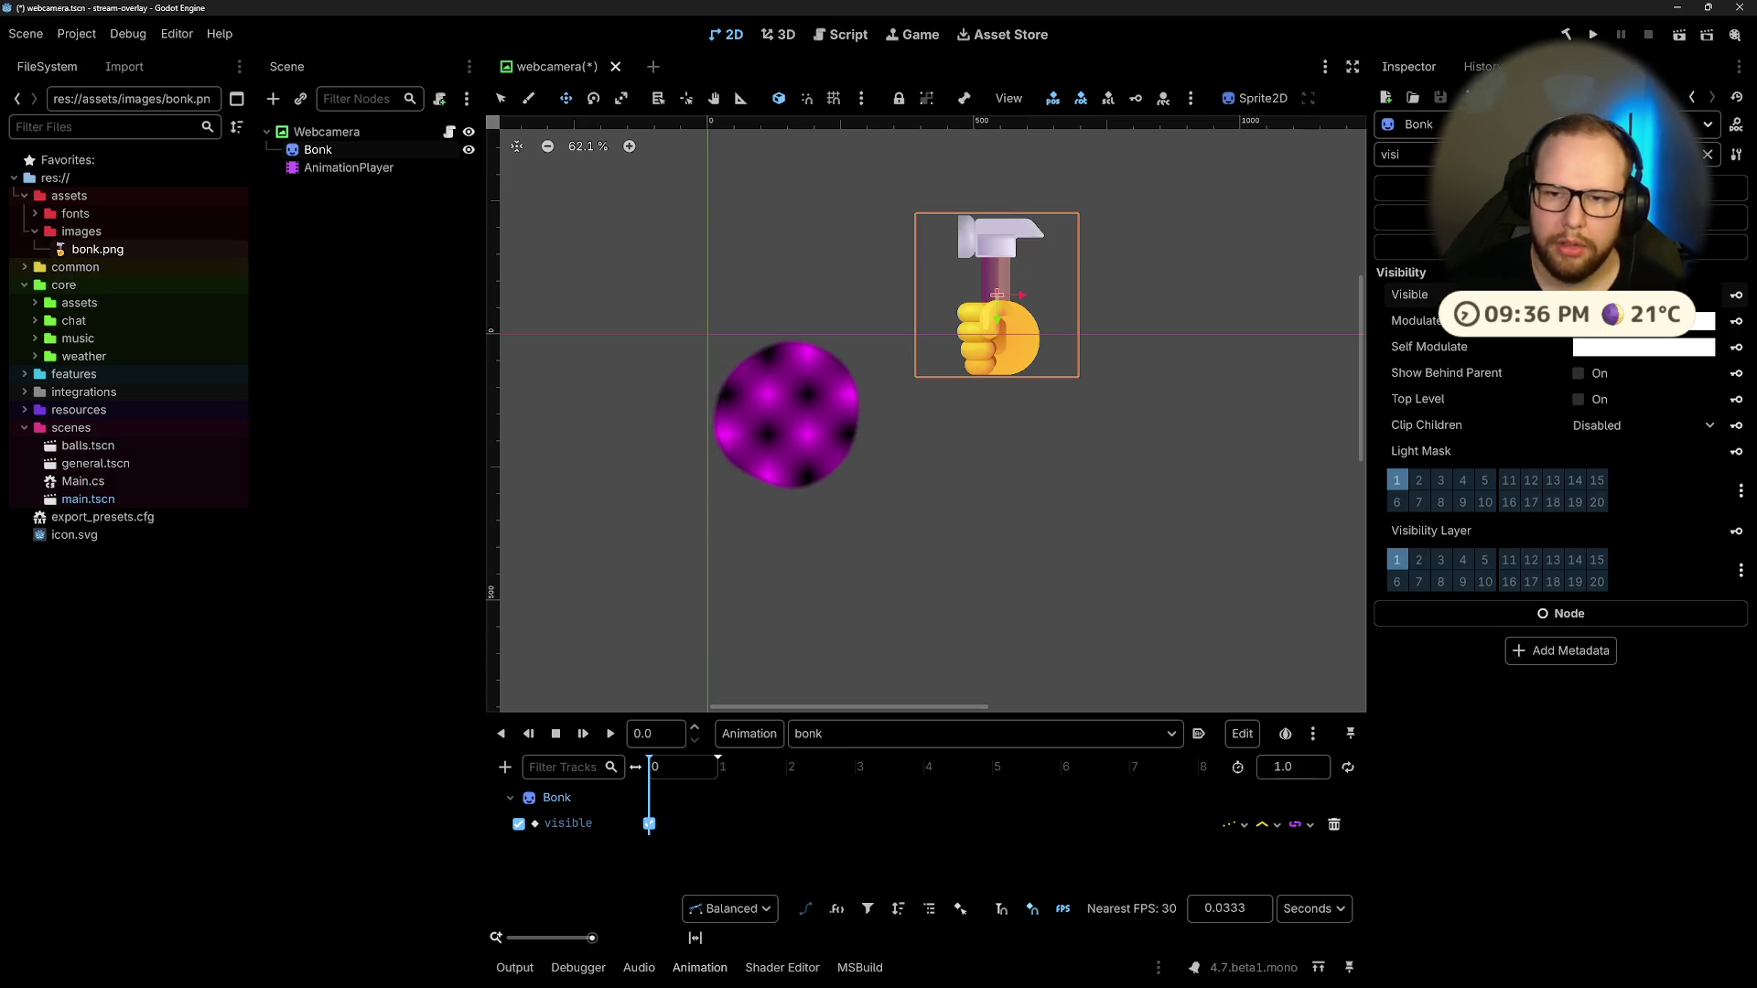
{"action": "mouse_move", "coordinate": [1004, 269]}
{"action": "left_mouse_down"}
{"action": "mouse_move", "coordinate": [944, 276]}
{"action": "mouse_move", "coordinate": [983, 256]}
{"action": "mouse_move", "coordinate": [992, 226]}
{"action": "mouse_move", "coordinate": [796, 389]}
{"action": "mouse_move", "coordinate": [993, 283]}
{"action": "mouse_move", "coordinate": [788, 416]}
{"action": "mouse_move", "coordinate": [1025, 269]}
{"action": "left_mouse_up"}
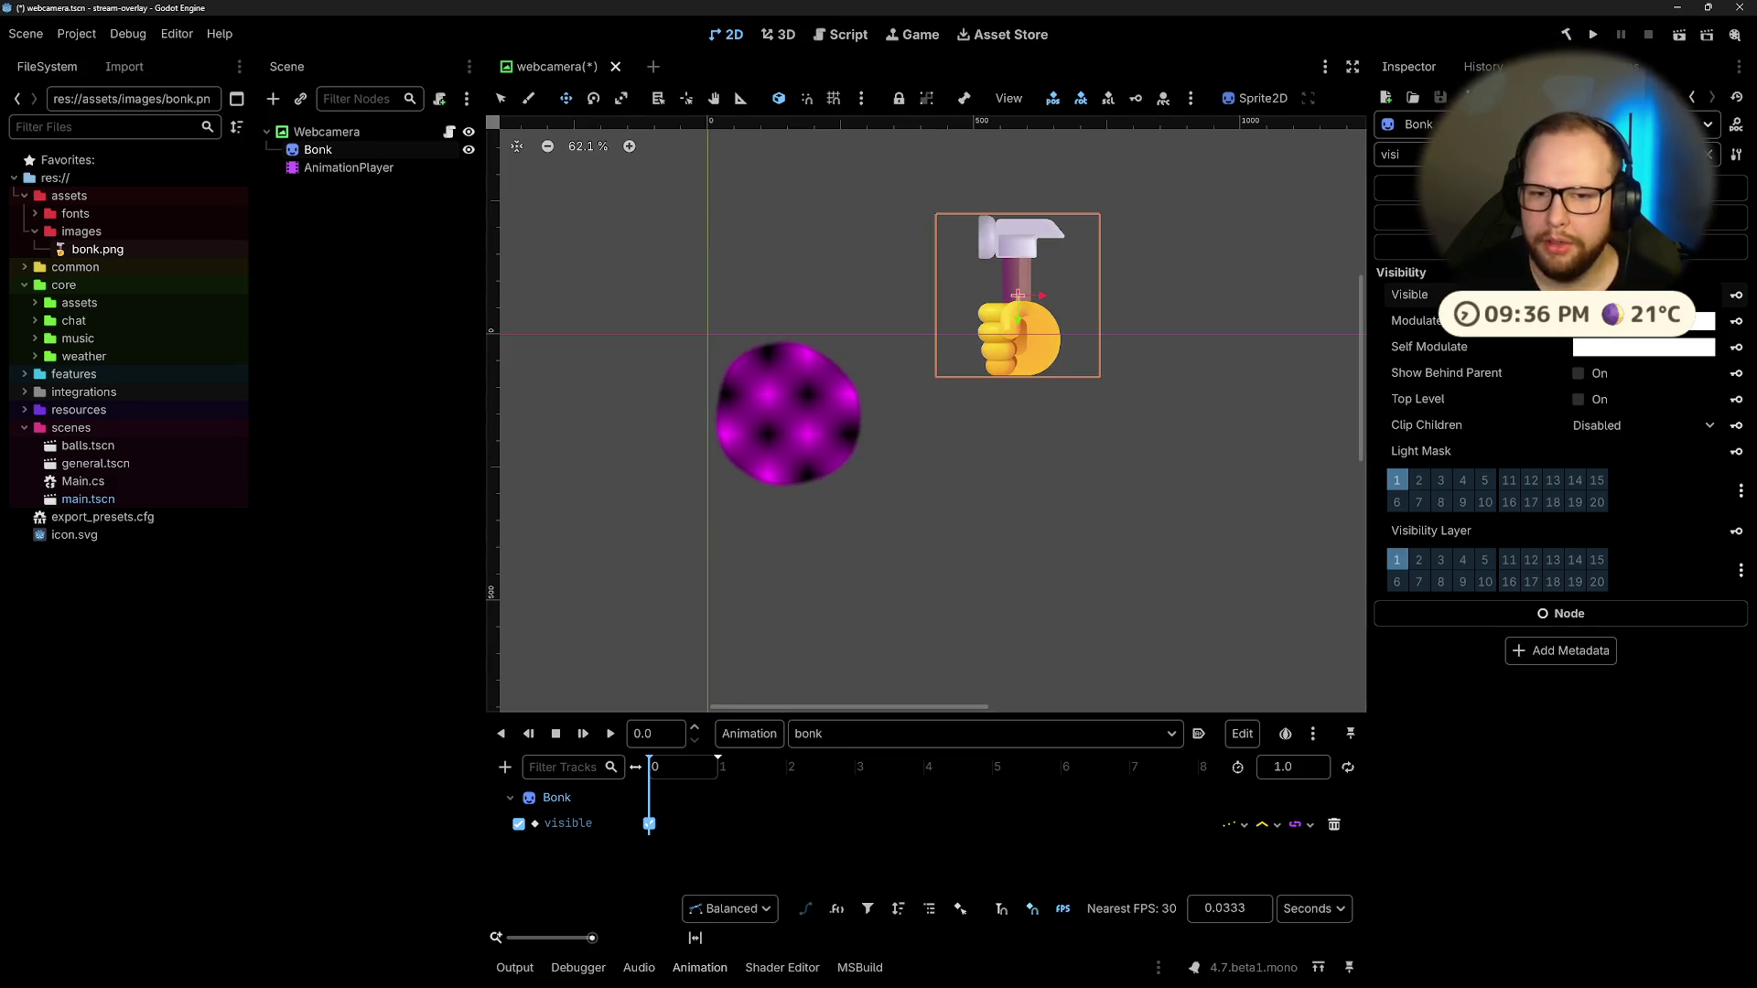
{"action": "left_click", "coordinate": [1390, 153]}
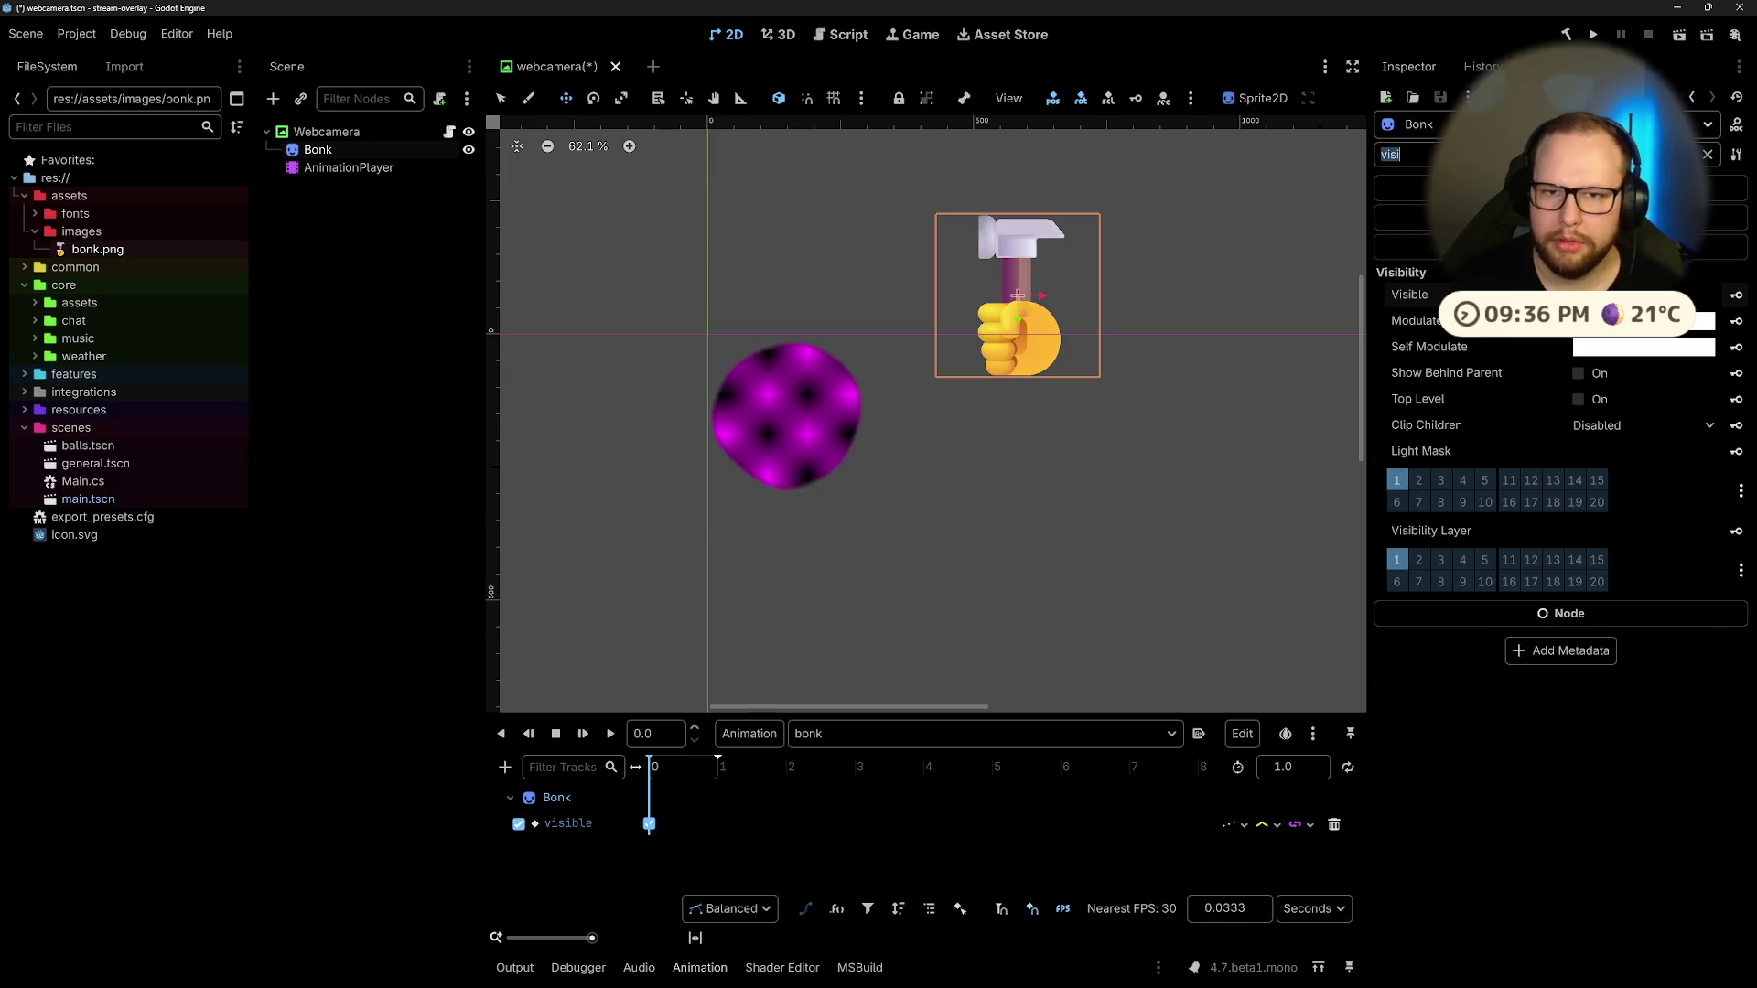
{"action": "key", "text": "BackSpace"}
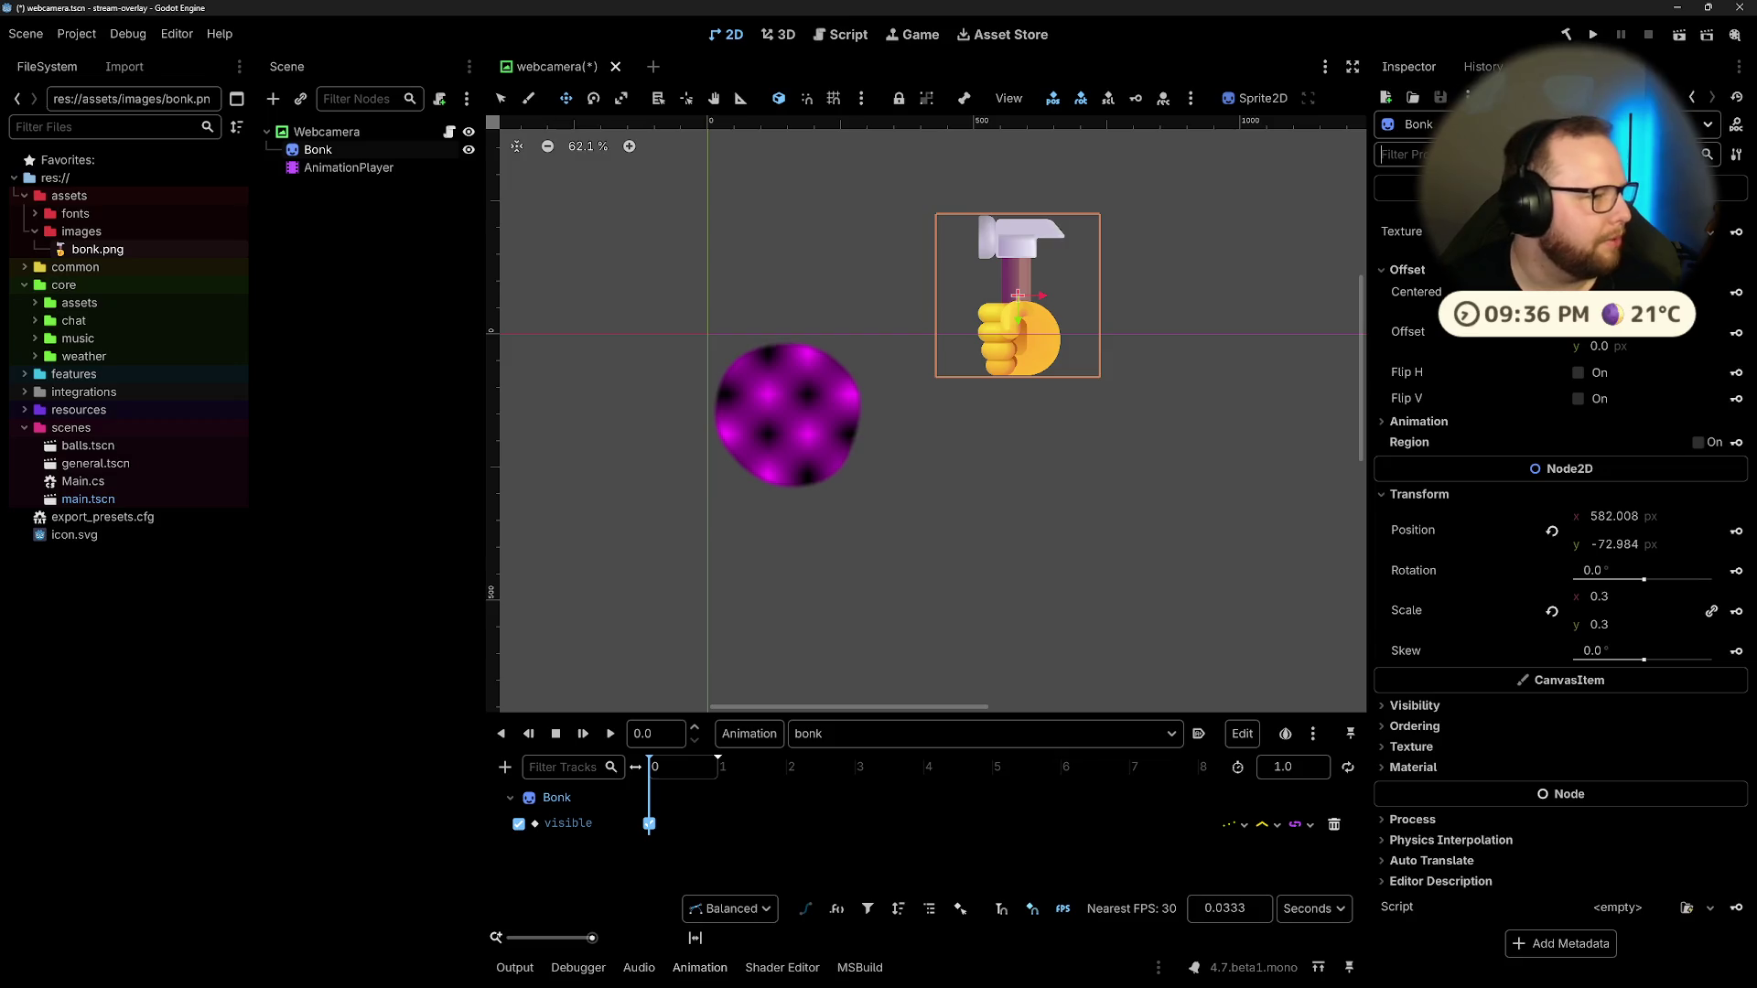
{"action": "key", "text": "ctrl+s"}
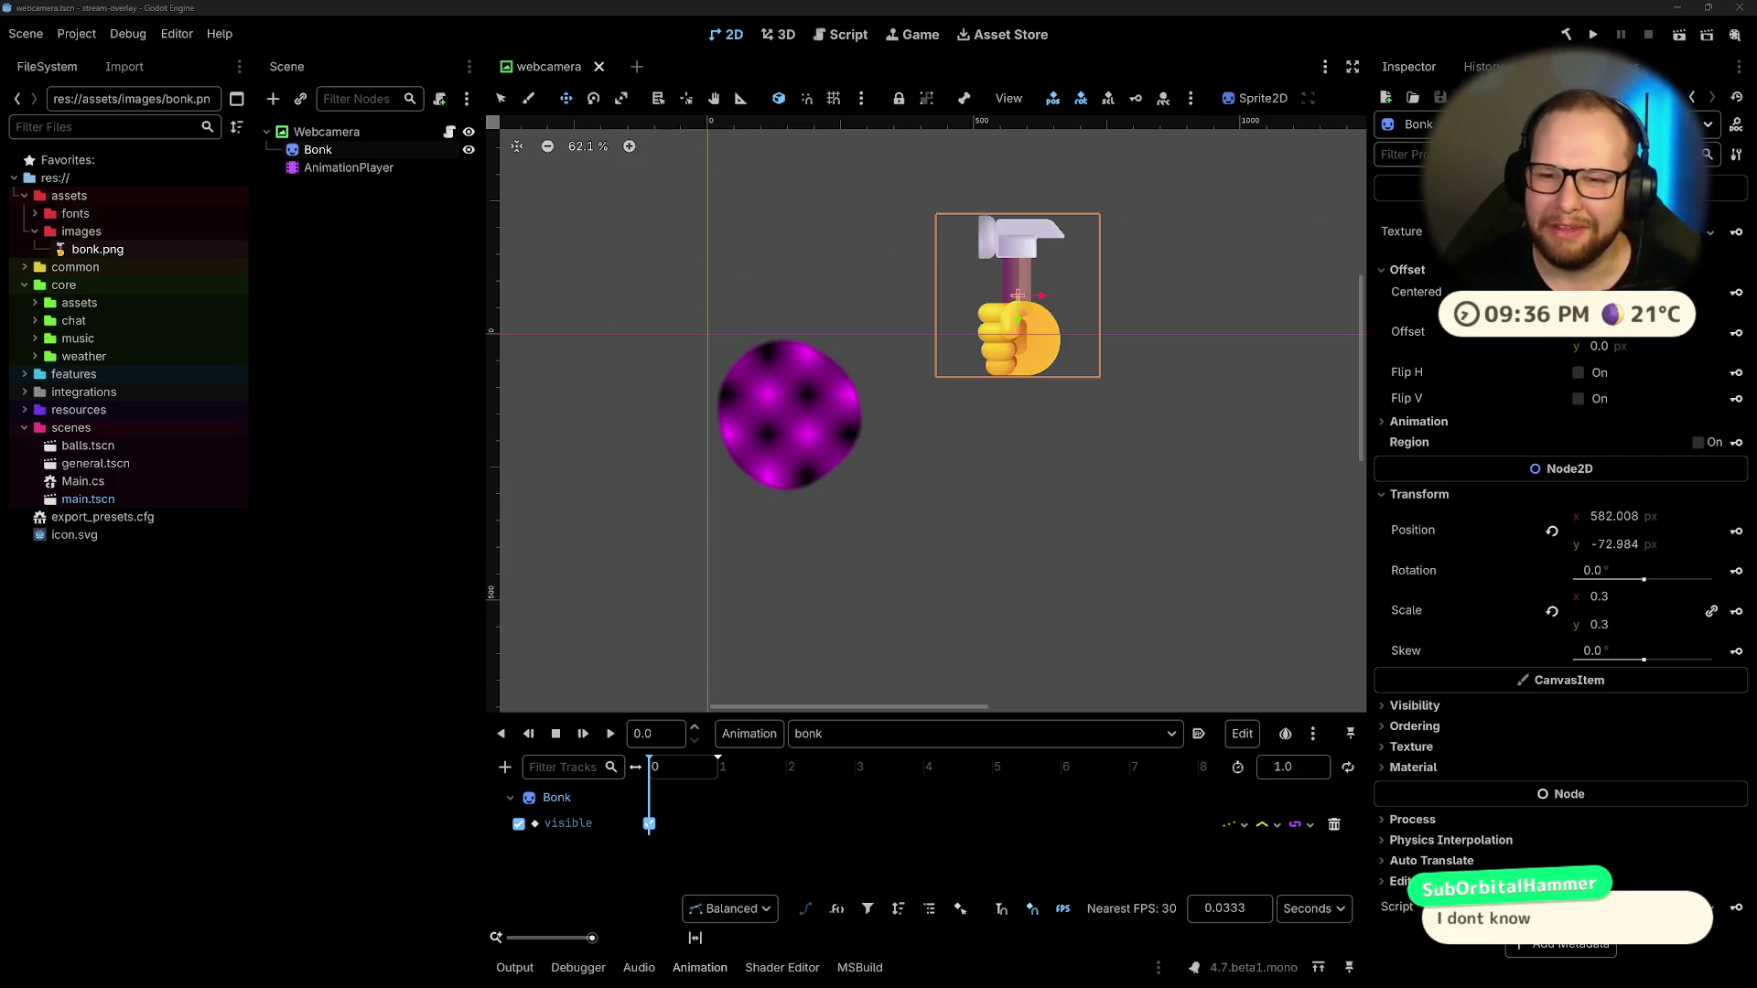
Step: Place the hammer at (500, -100), key its position at 0 s, and advance the playhead
{"action": "left_click", "coordinate": [1646, 542]}
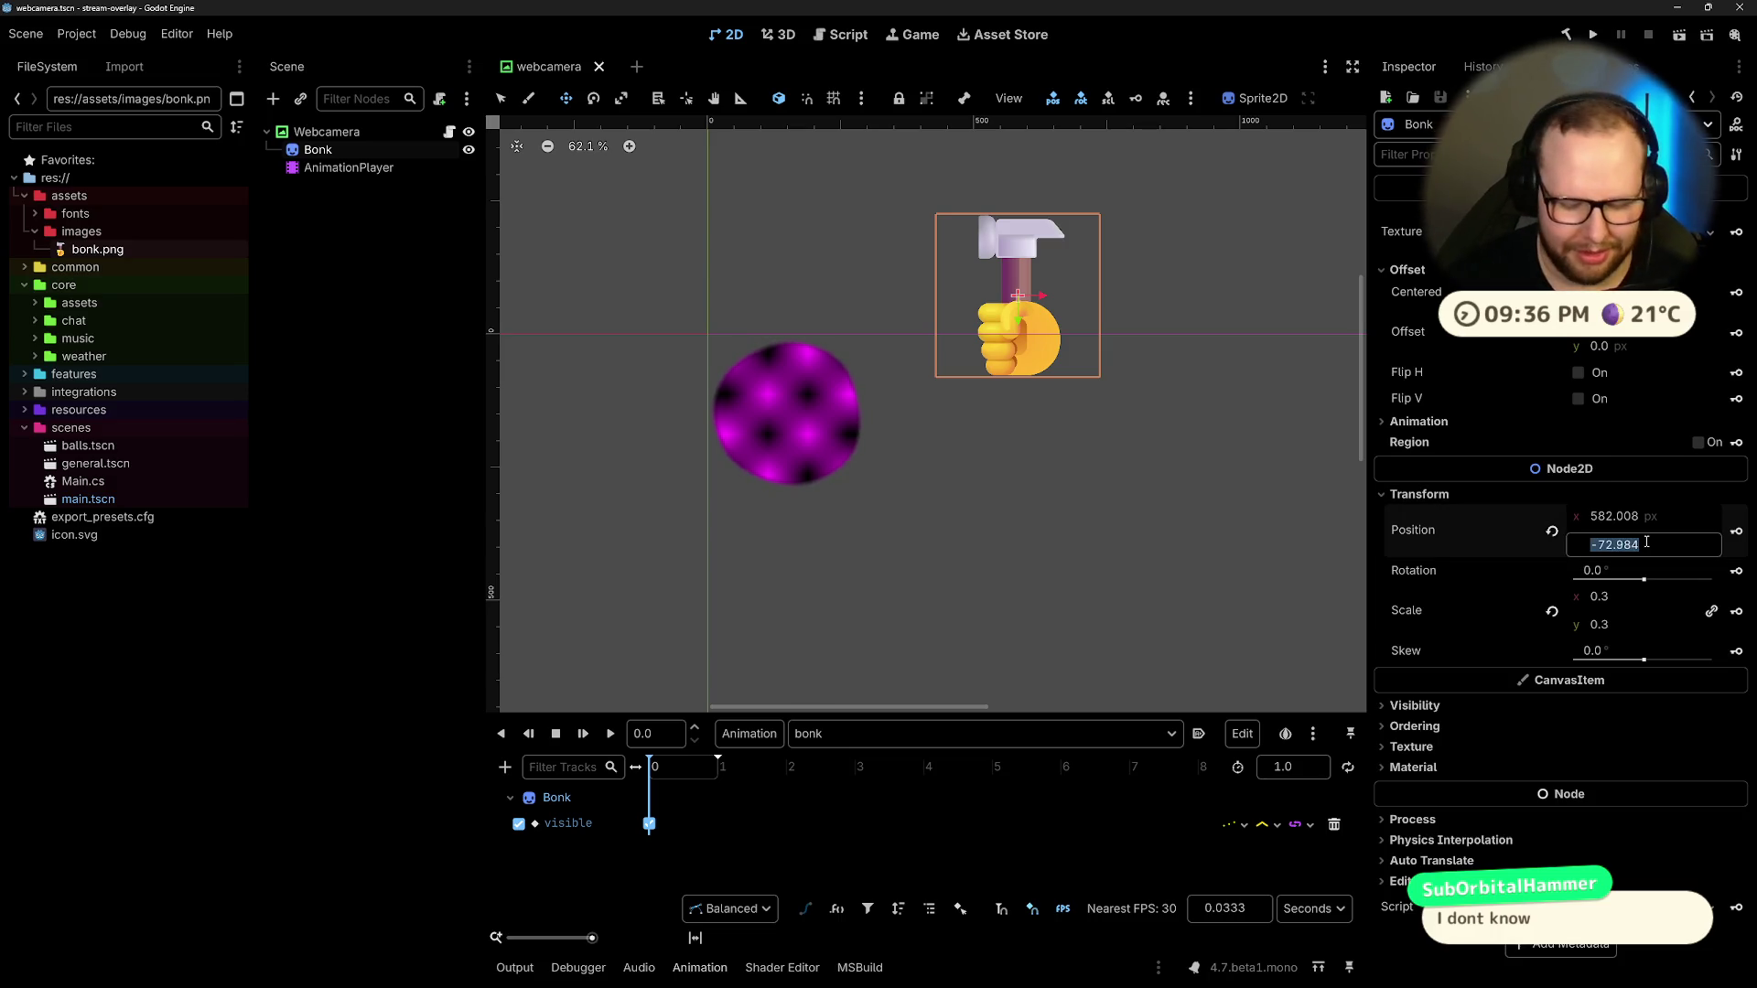
{"action": "type", "text": "-100"}
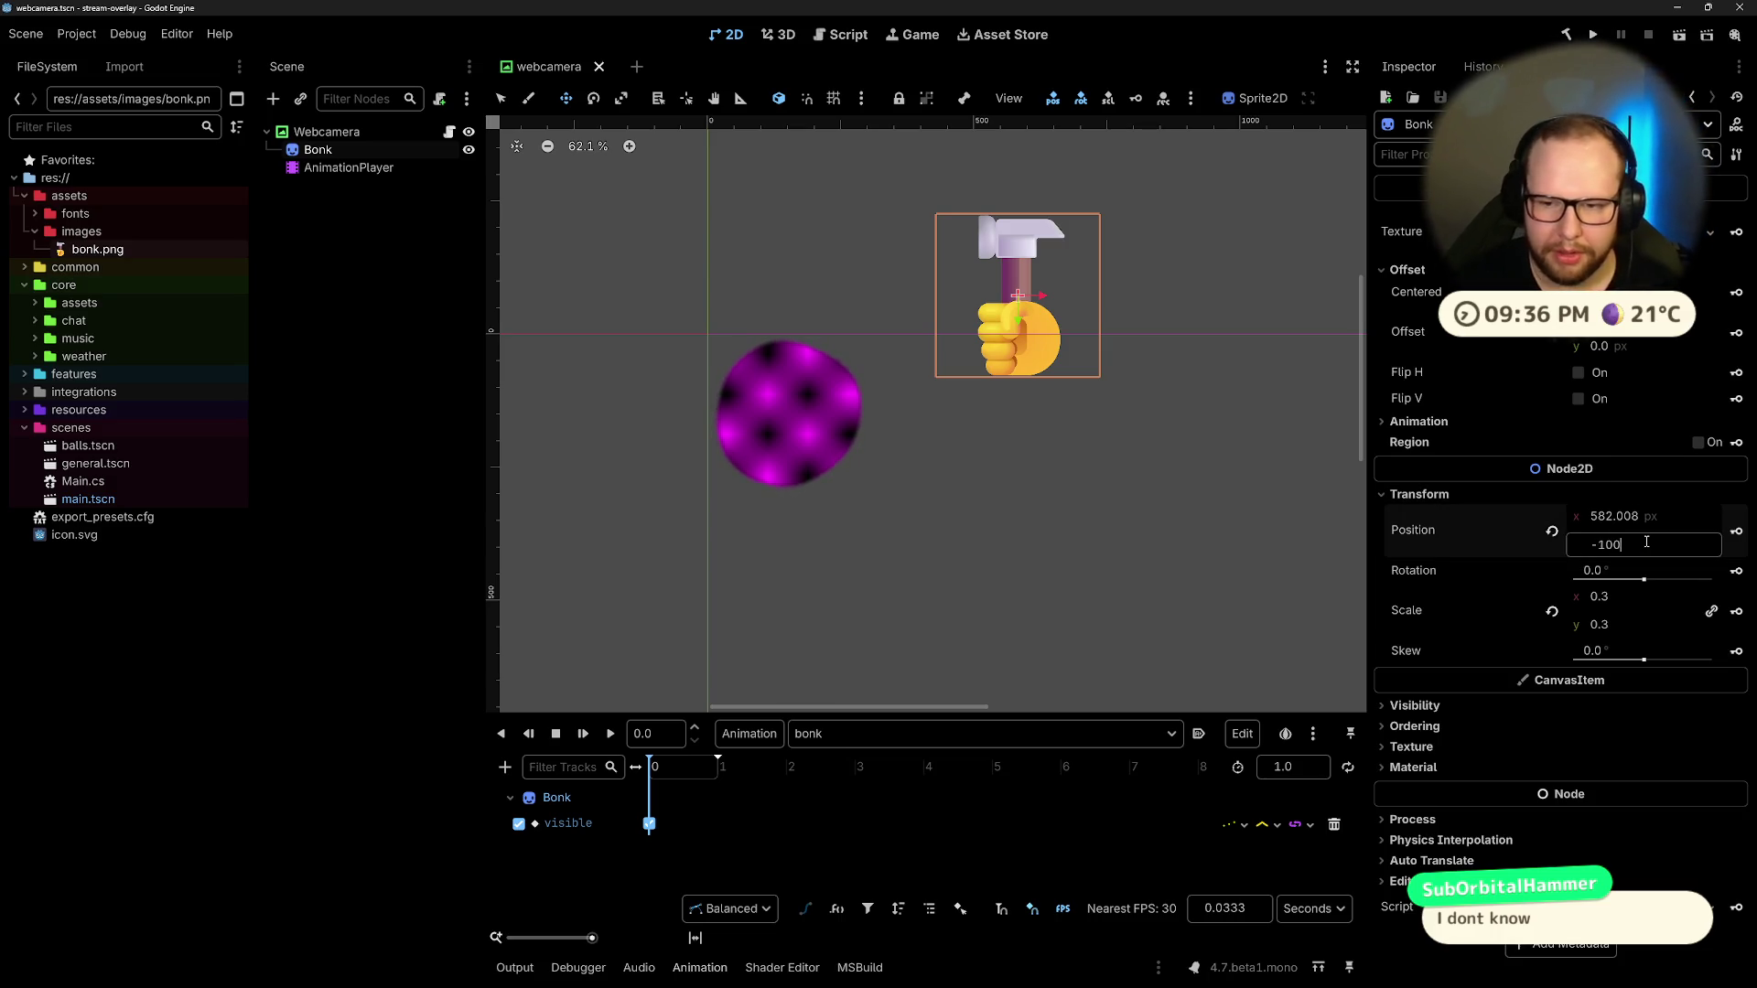
{"action": "key", "text": "Return"}
{"action": "left_click", "coordinate": [1675, 516]}
{"action": "type", "text": "500"}
{"action": "key", "text": "Return"}
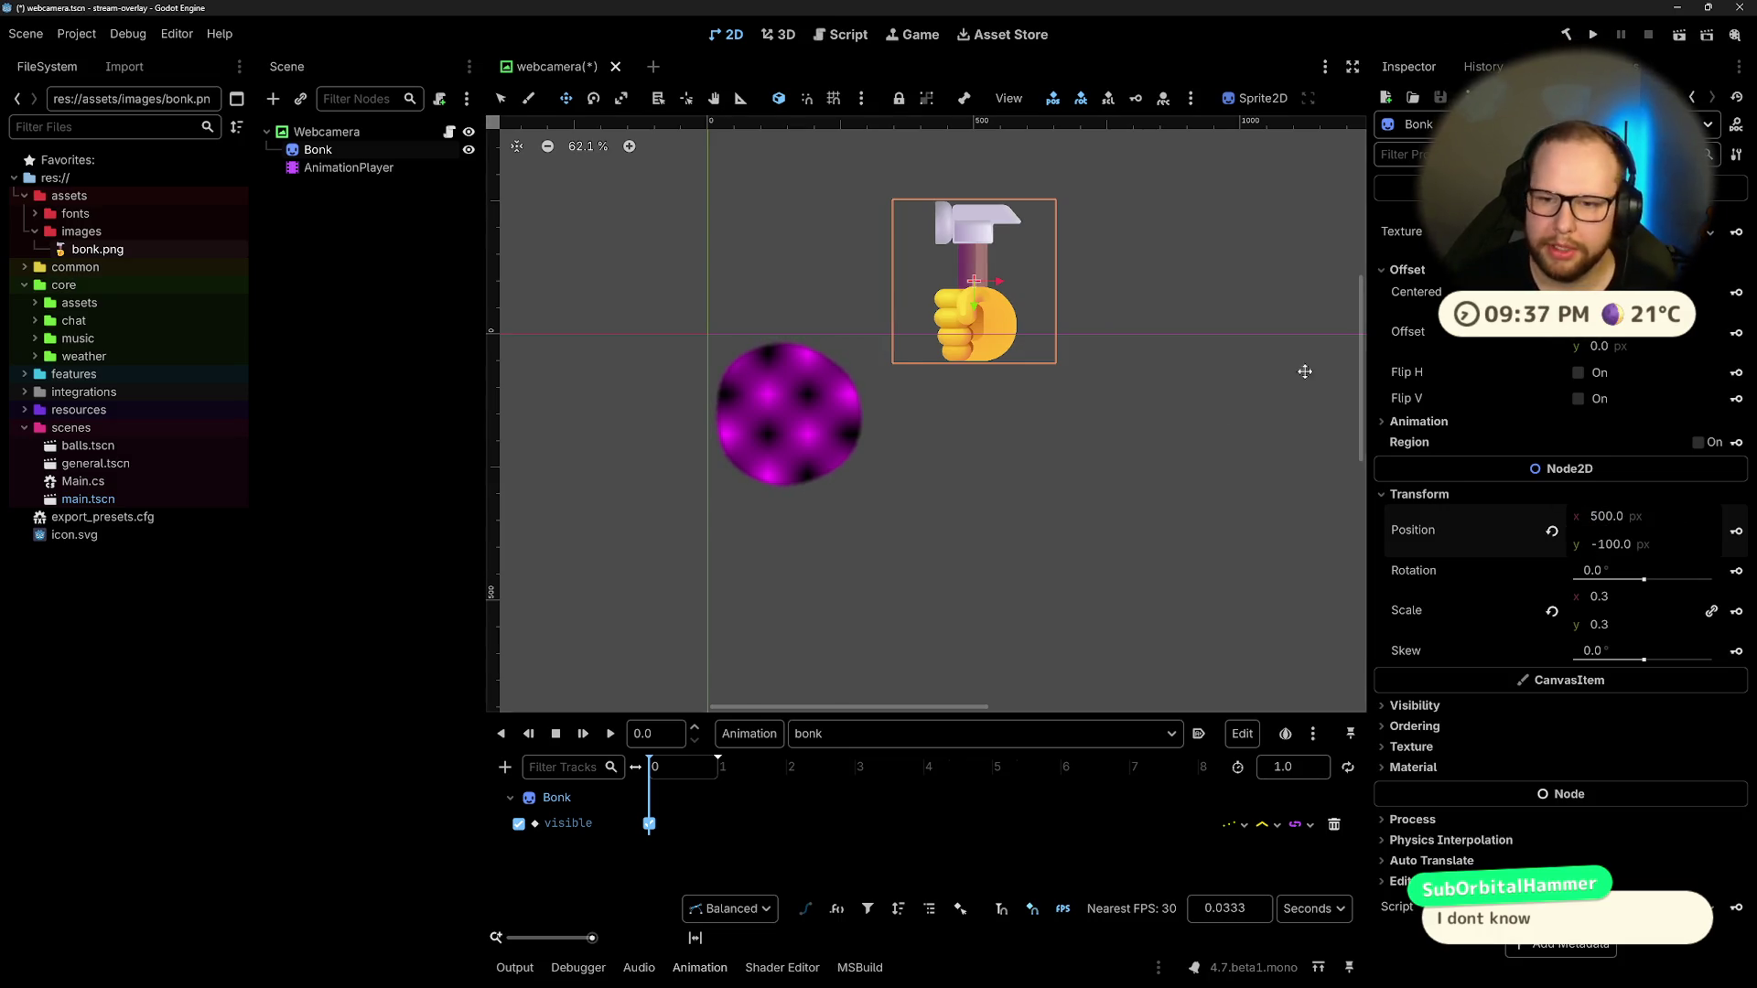
{"action": "left_click", "coordinate": [1738, 532]}
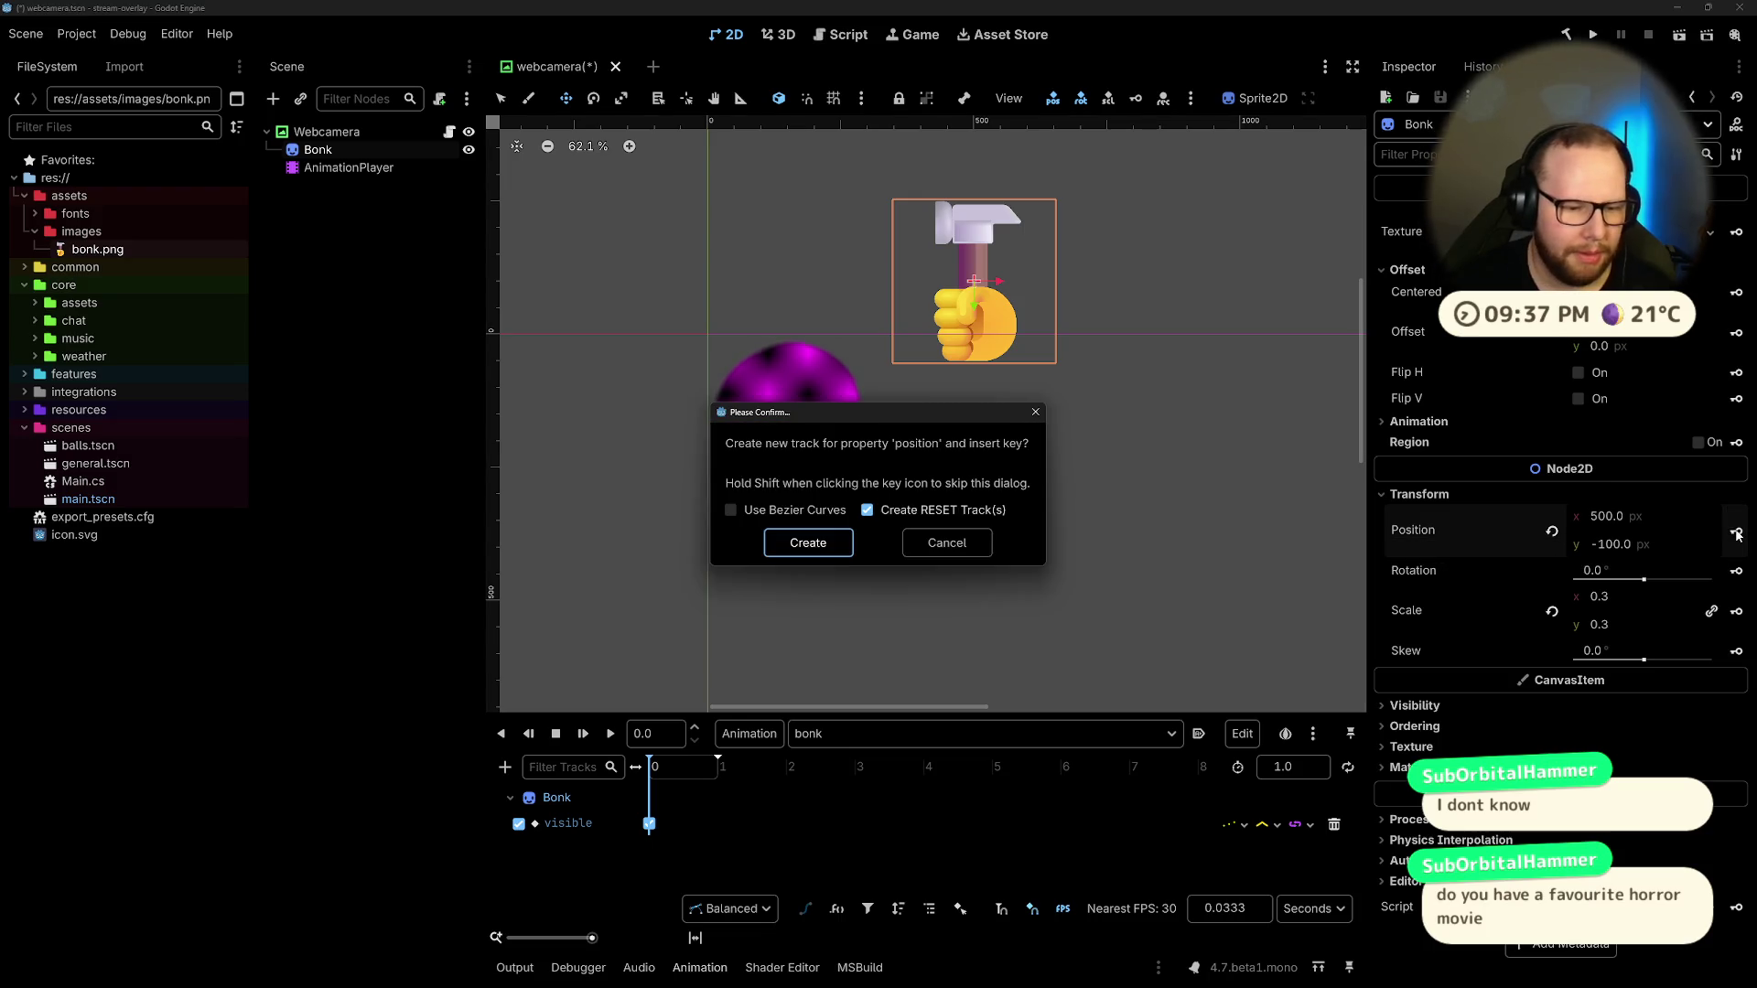
{"action": "left_click", "coordinate": [799, 547]}
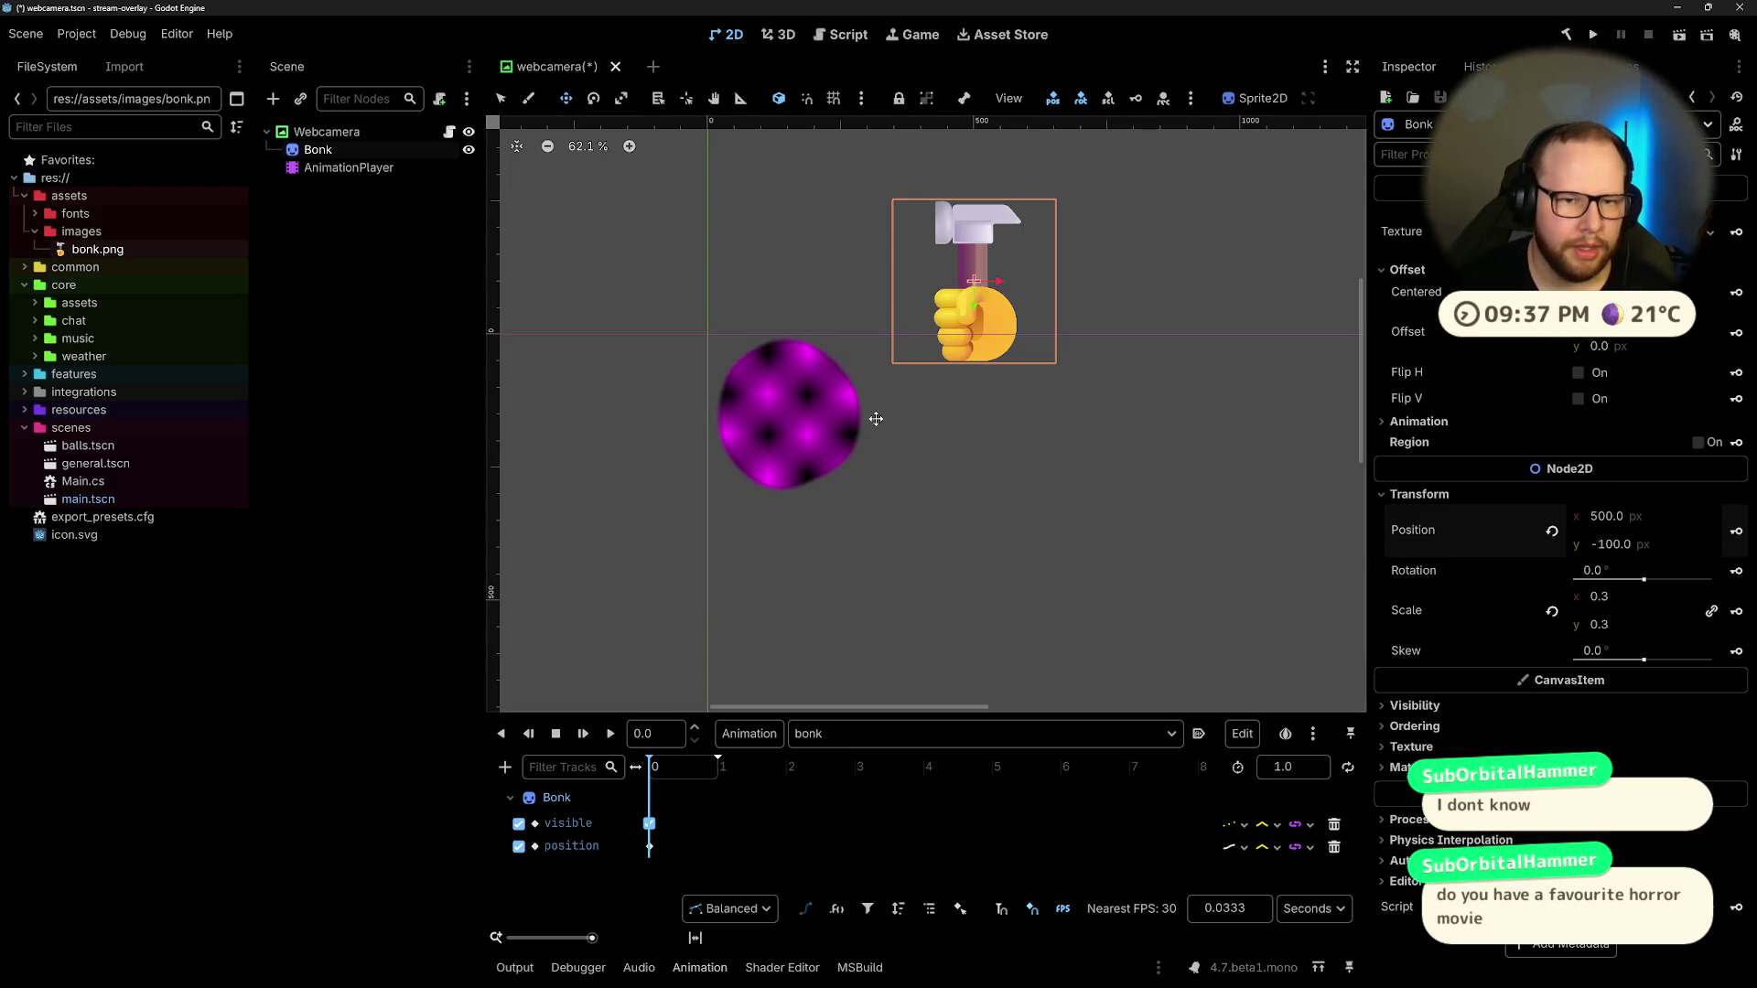
{"action": "left_click_drag", "start_coordinate": [650, 769], "coordinate": [690, 767]}
{"action": "left_click", "coordinate": [1307, 767]}
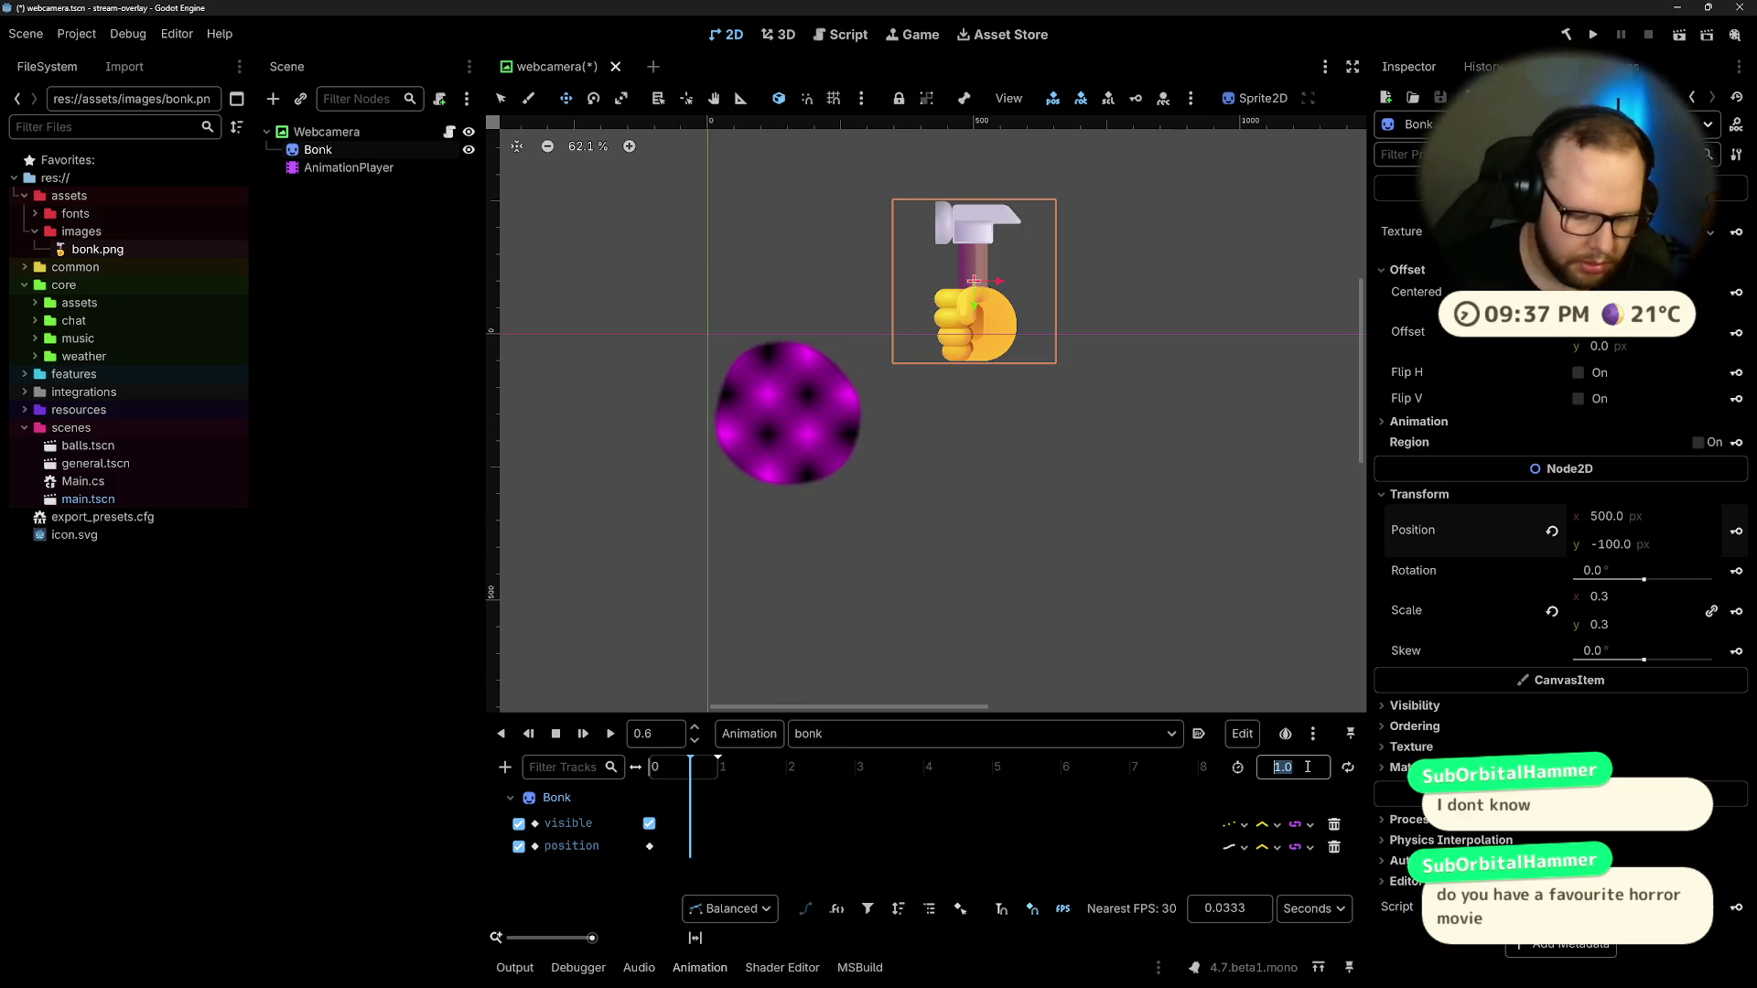
Step: Set the bonk animation length to 3 seconds and go to the 0.5 s mark
{"action": "type", "text": "3"}
{"action": "key", "text": "Return"}
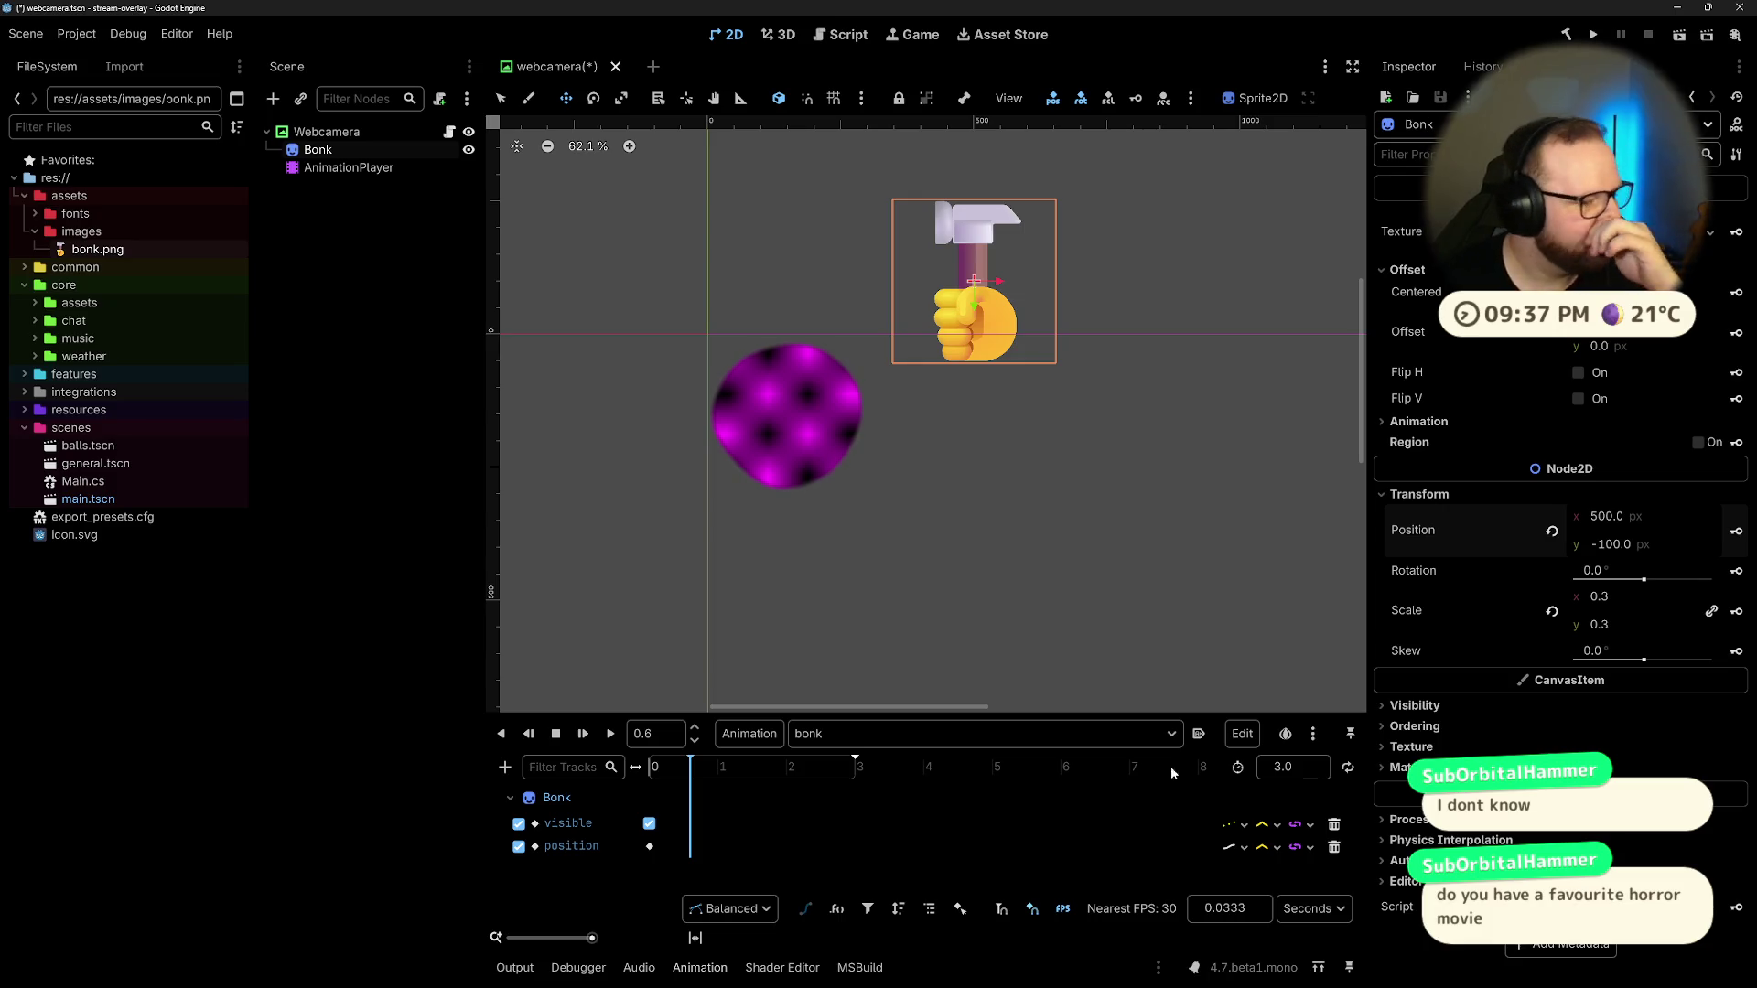
{"action": "left_click_drag", "start_coordinate": [997, 321], "coordinate": [886, 409]}
{"action": "left_click", "coordinate": [683, 767]}
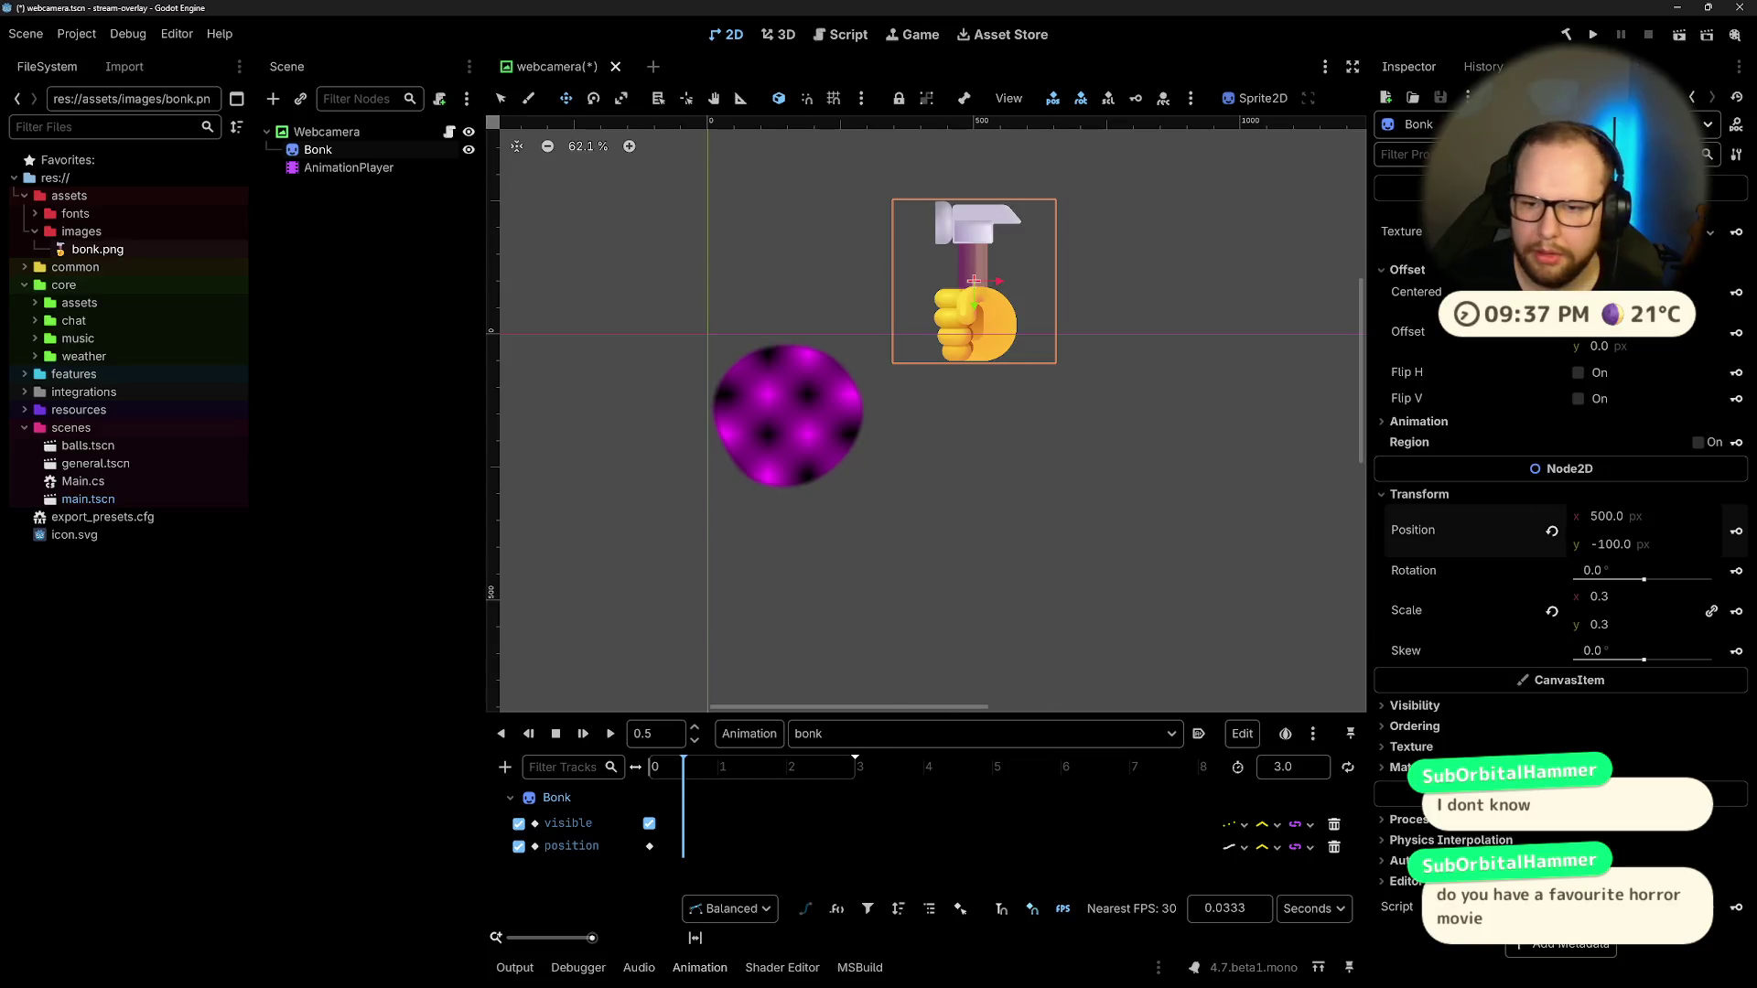
Step: Move and tilt the hammer fist down onto the ball, then key its position at 0.5 s
{"action": "left_click_drag", "start_coordinate": [995, 329], "coordinate": [914, 405]}
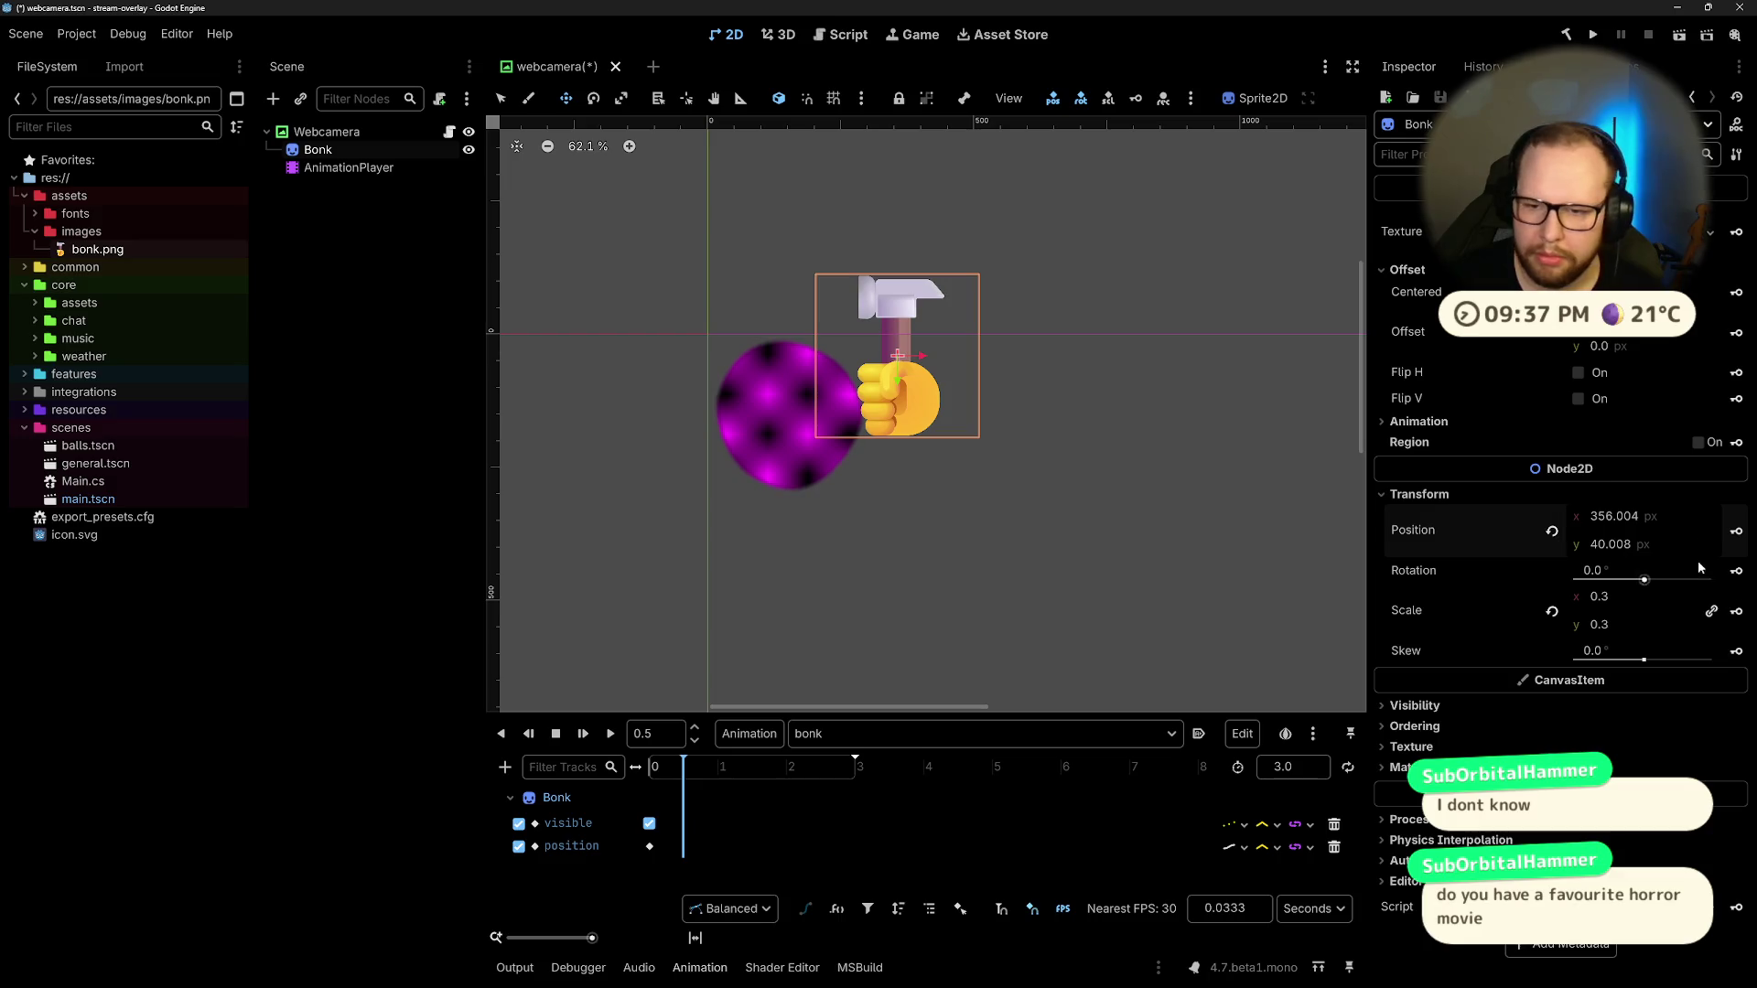
{"action": "key", "text": "e"}
{"action": "mouse_move", "coordinate": [880, 298]}
{"action": "left_mouse_down"}
{"action": "mouse_move", "coordinate": [773, 327]}
{"action": "mouse_move", "coordinate": [815, 293]}
{"action": "mouse_move", "coordinate": [869, 285]}
{"action": "mouse_move", "coordinate": [855, 292]}
{"action": "left_mouse_up"}
{"action": "mouse_move", "coordinate": [898, 373]}
{"action": "left_mouse_down"}
{"action": "mouse_move", "coordinate": [884, 381]}
{"action": "mouse_move", "coordinate": [924, 376]}
{"action": "mouse_move", "coordinate": [880, 396]}
{"action": "left_mouse_up"}
{"action": "left_click", "coordinate": [565, 97]}
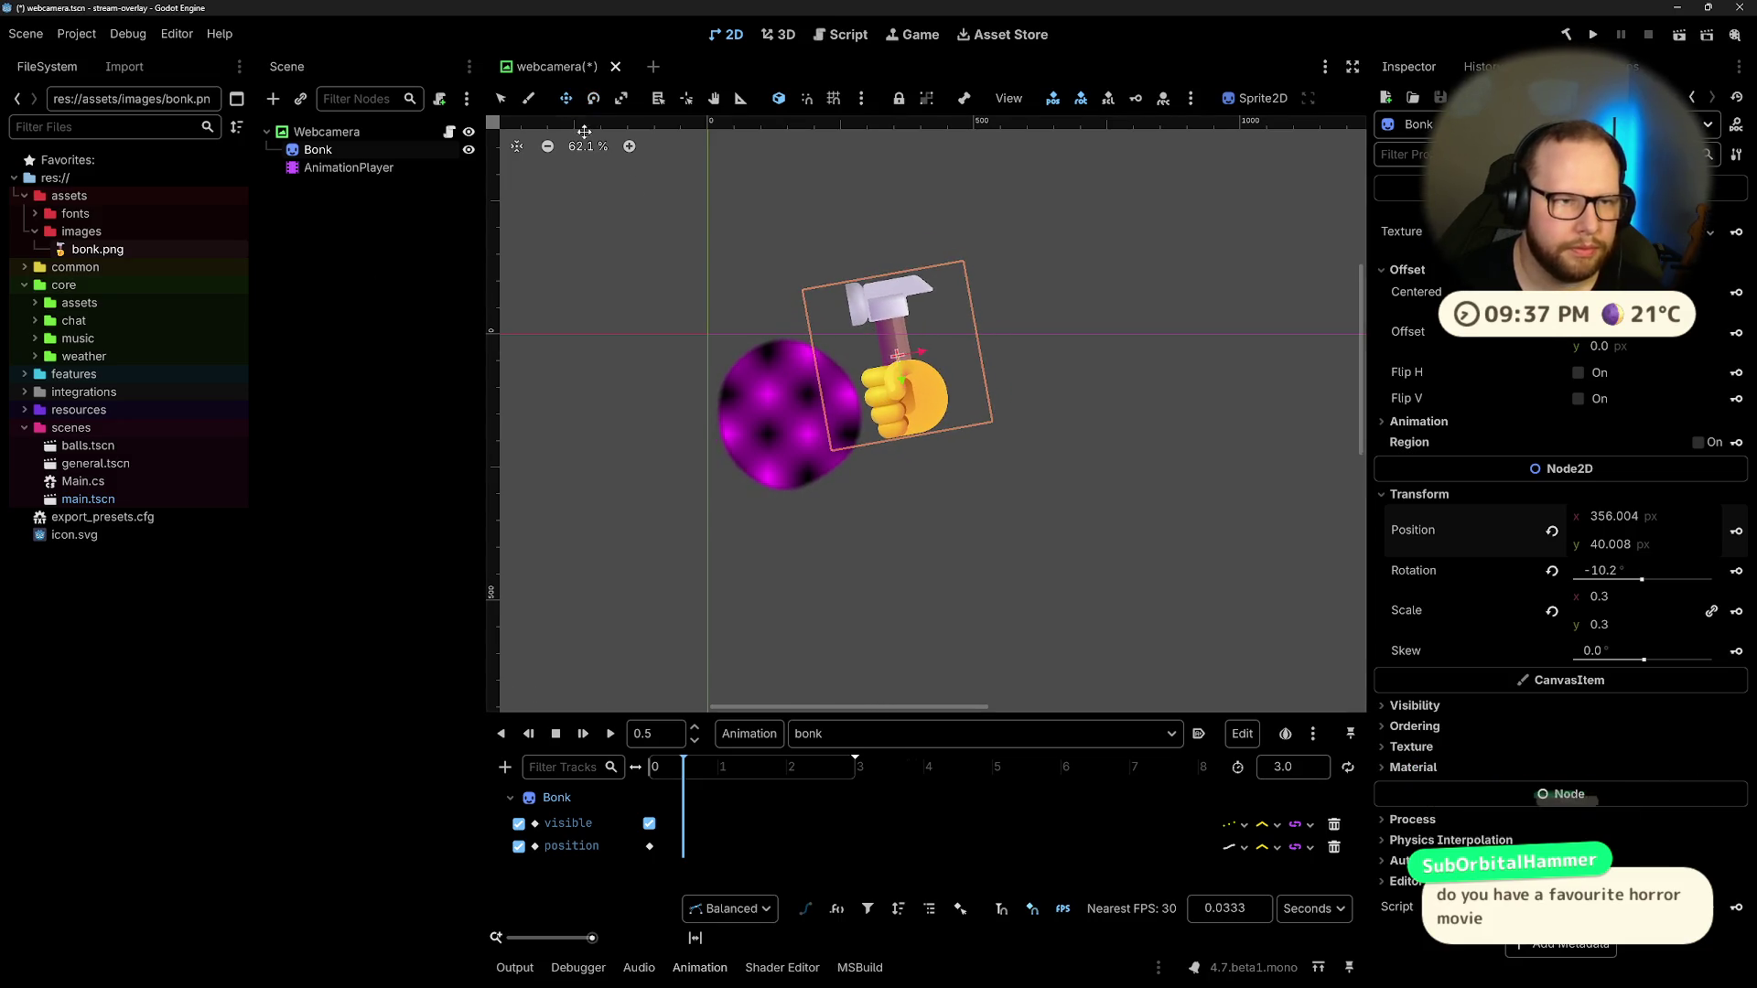
{"action": "left_click_drag", "start_coordinate": [885, 324], "coordinate": [850, 350]}
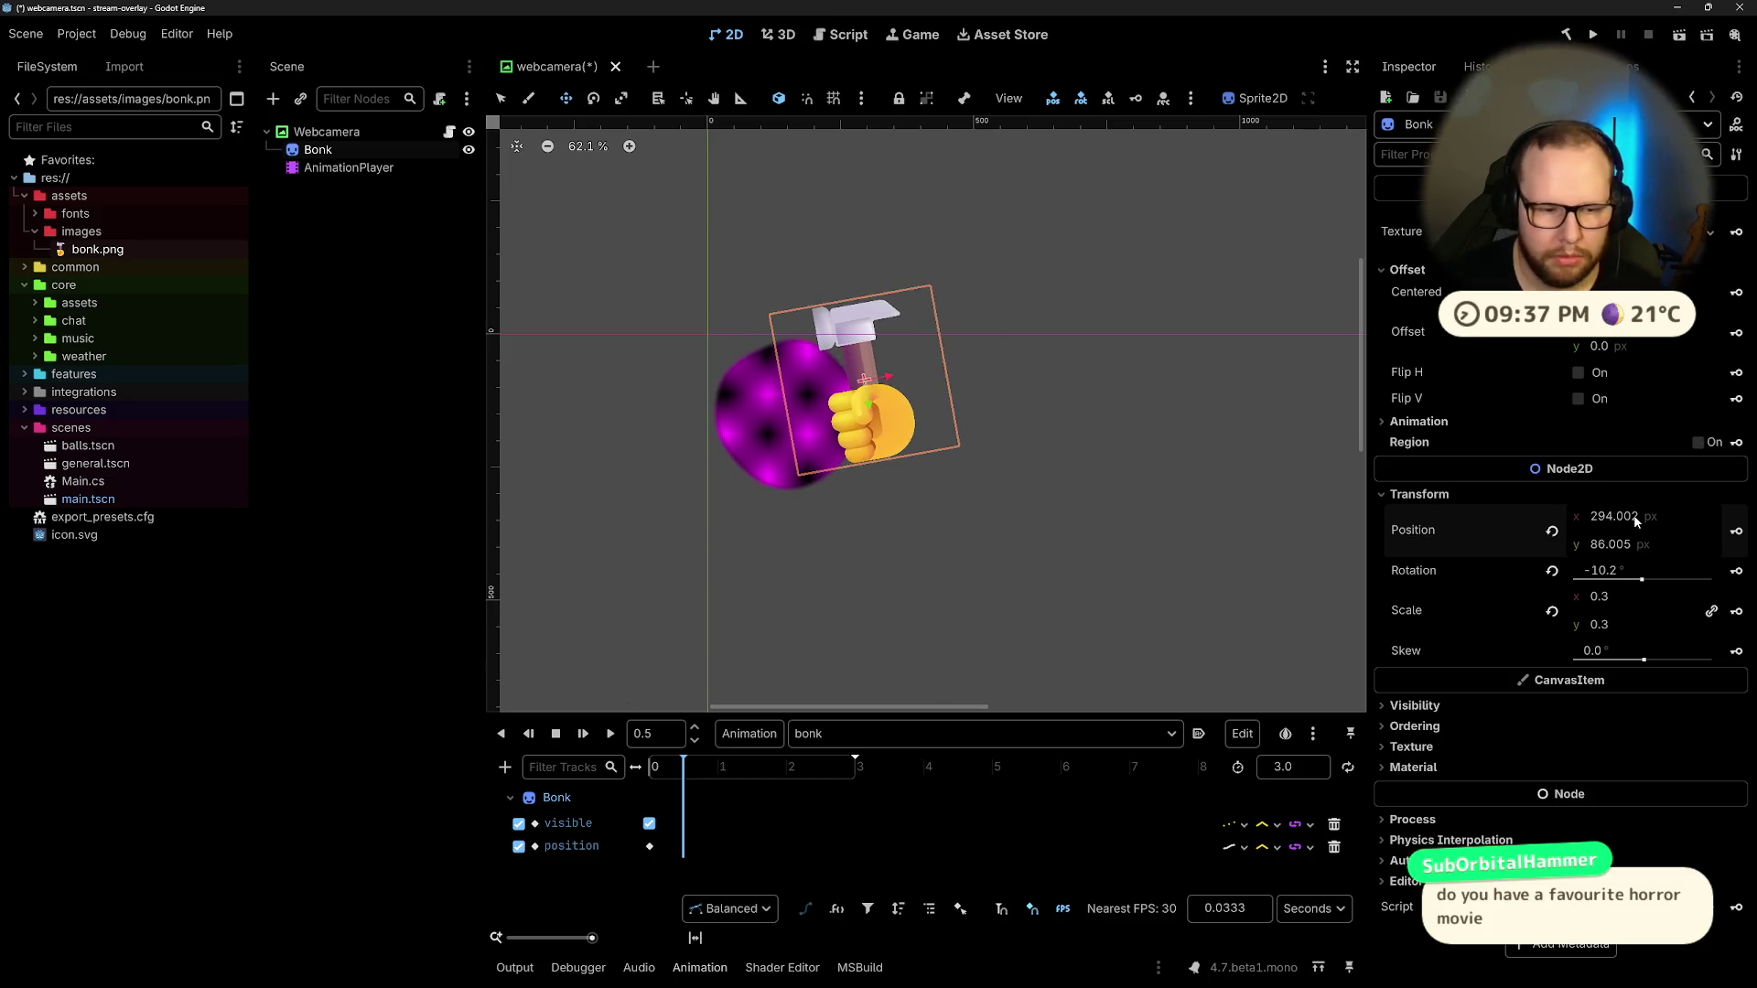
{"action": "left_click", "coordinate": [1737, 532]}
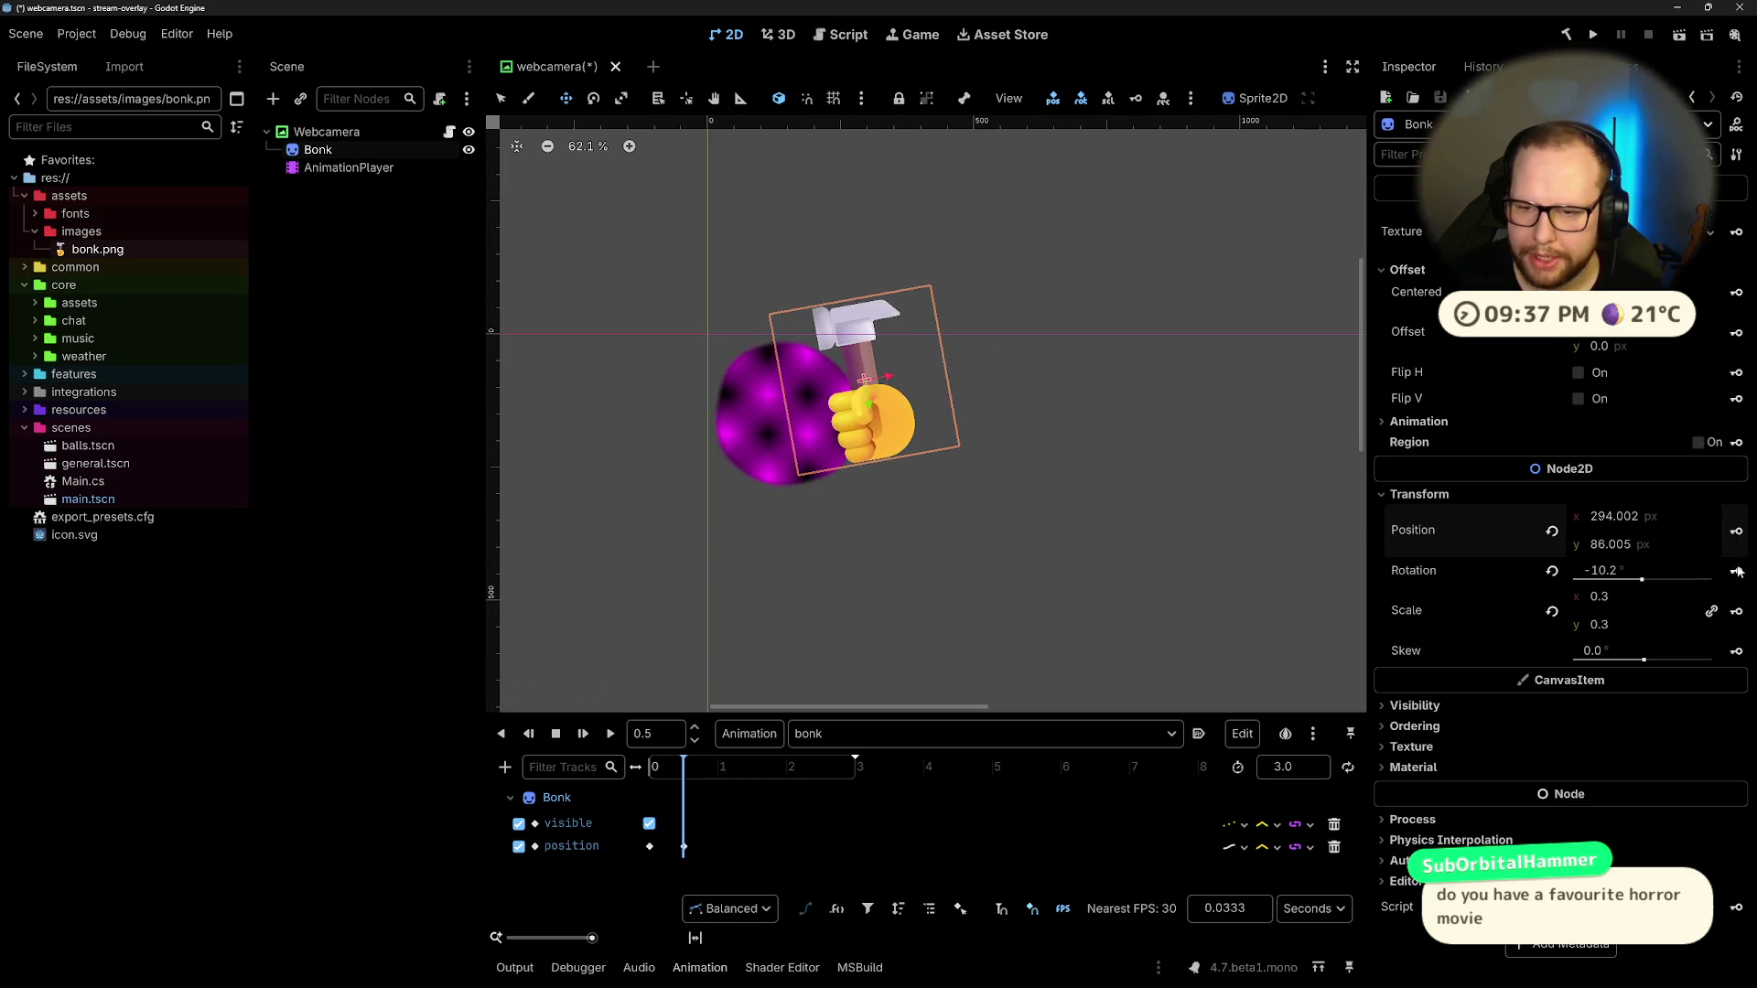
Step: Key the hammer's rotation on a new track and preview the bonk animation
{"action": "left_click", "coordinate": [1736, 571]}
{"action": "left_click", "coordinate": [817, 546]}
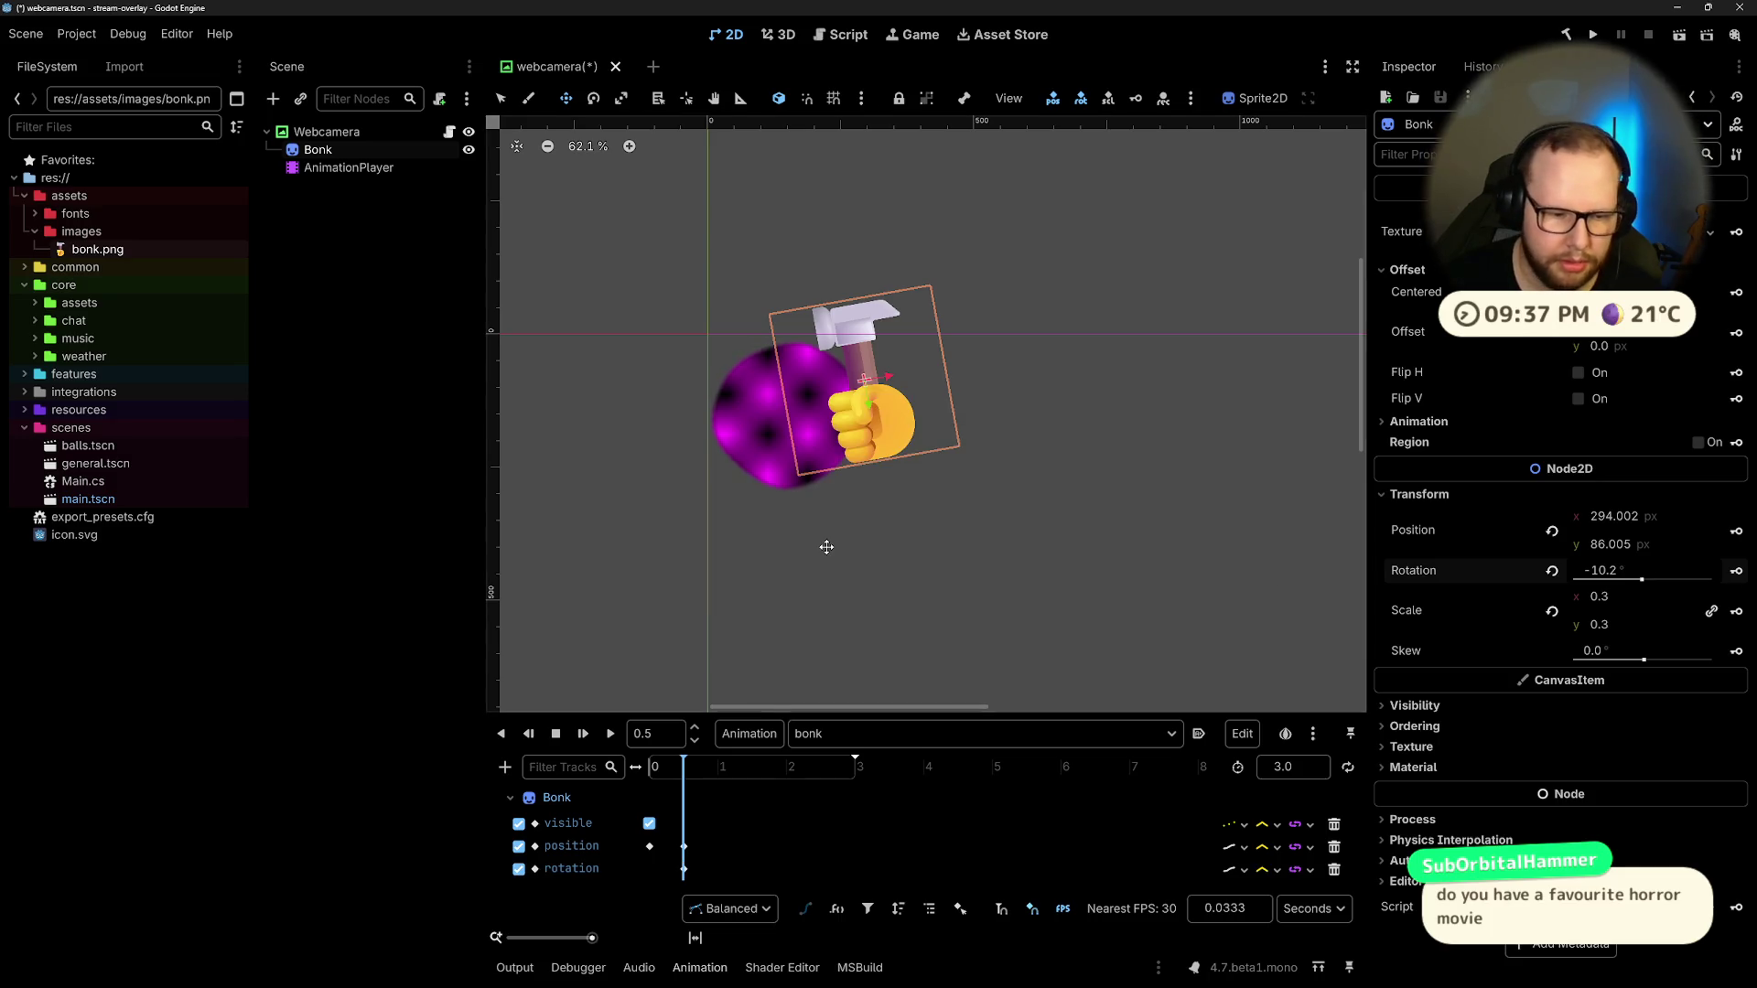
{"action": "key", "text": "d"}
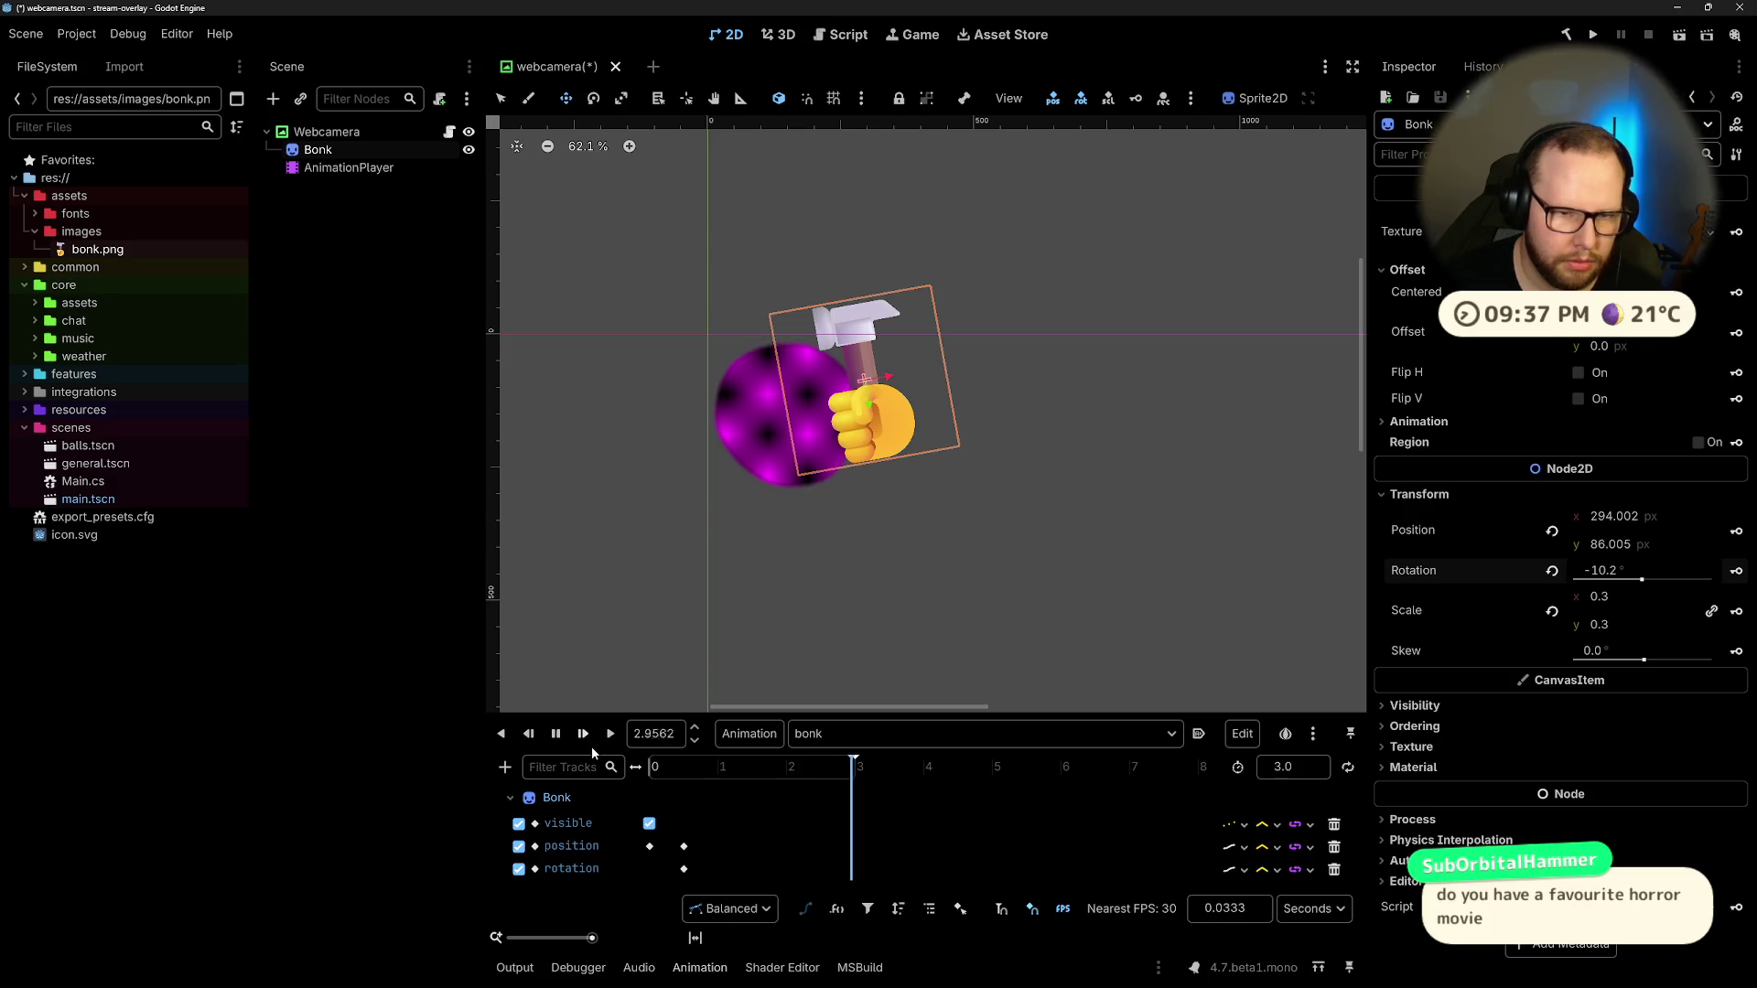
{"action": "left_click", "coordinate": [615, 736]}
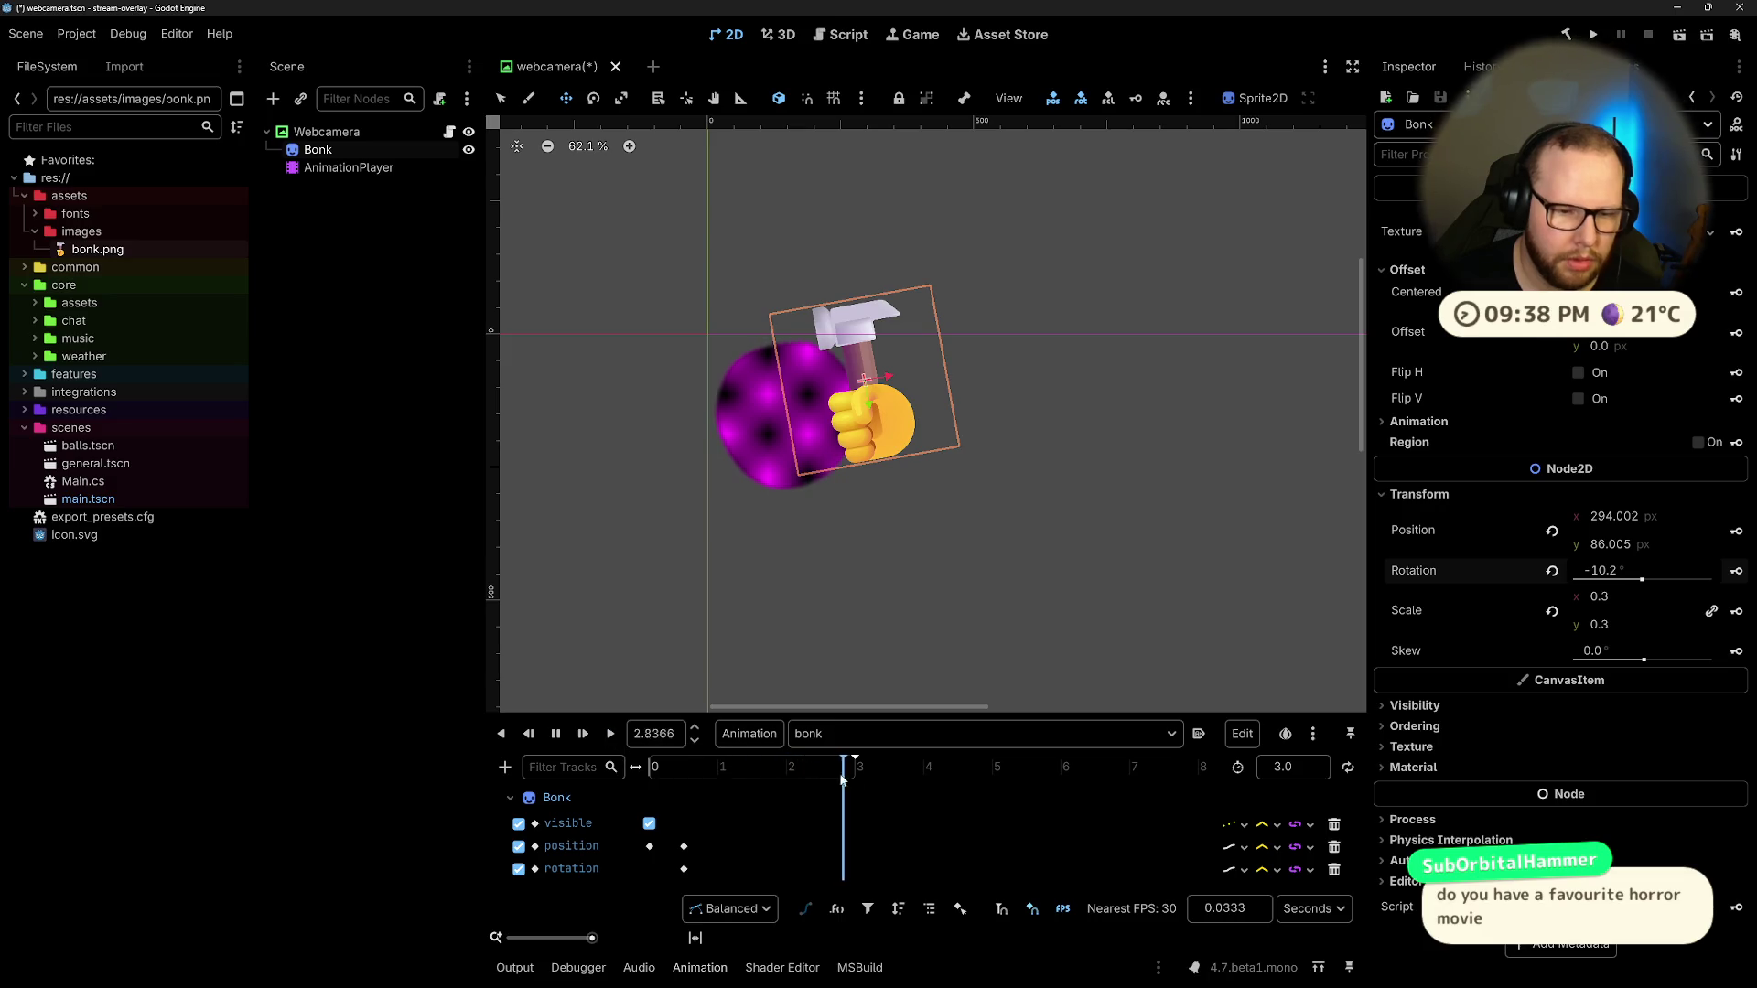
Step: Reset the hammer's rotation to 0° at the animation start and preview the swing
{"action": "left_click", "coordinate": [660, 772]}
{"action": "left_click_drag", "start_coordinate": [661, 771], "coordinate": [648, 771]}
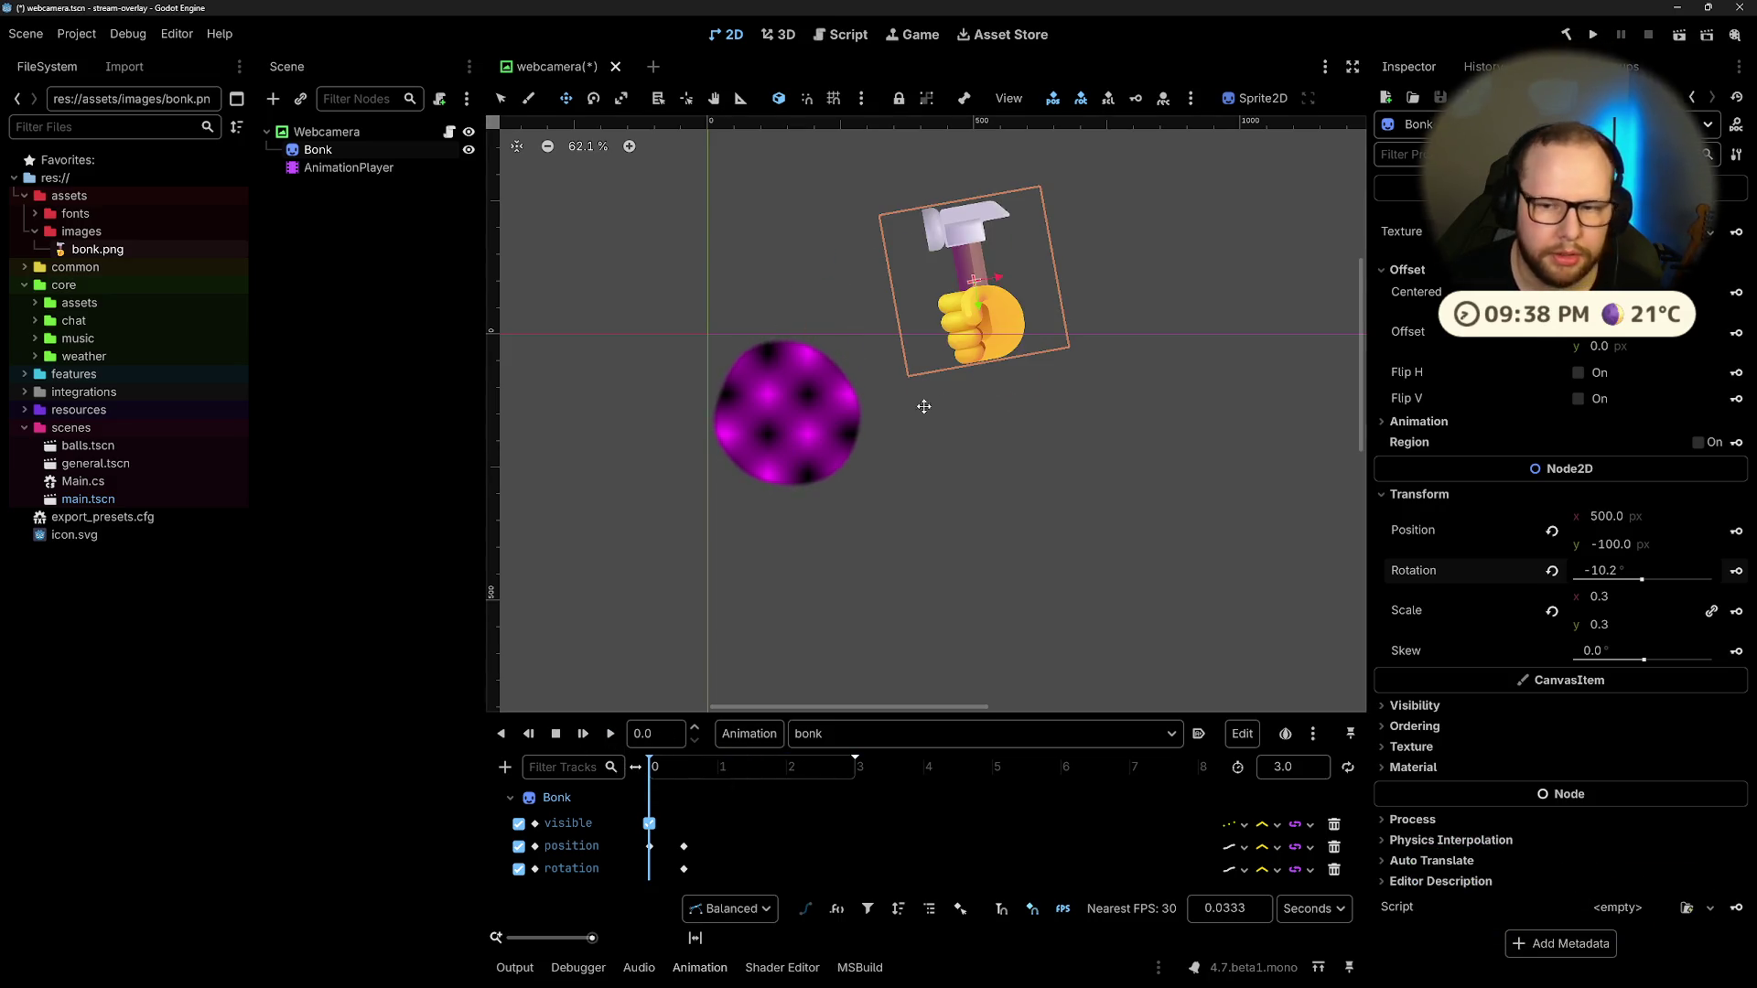
{"action": "left_click", "coordinate": [1552, 570]}
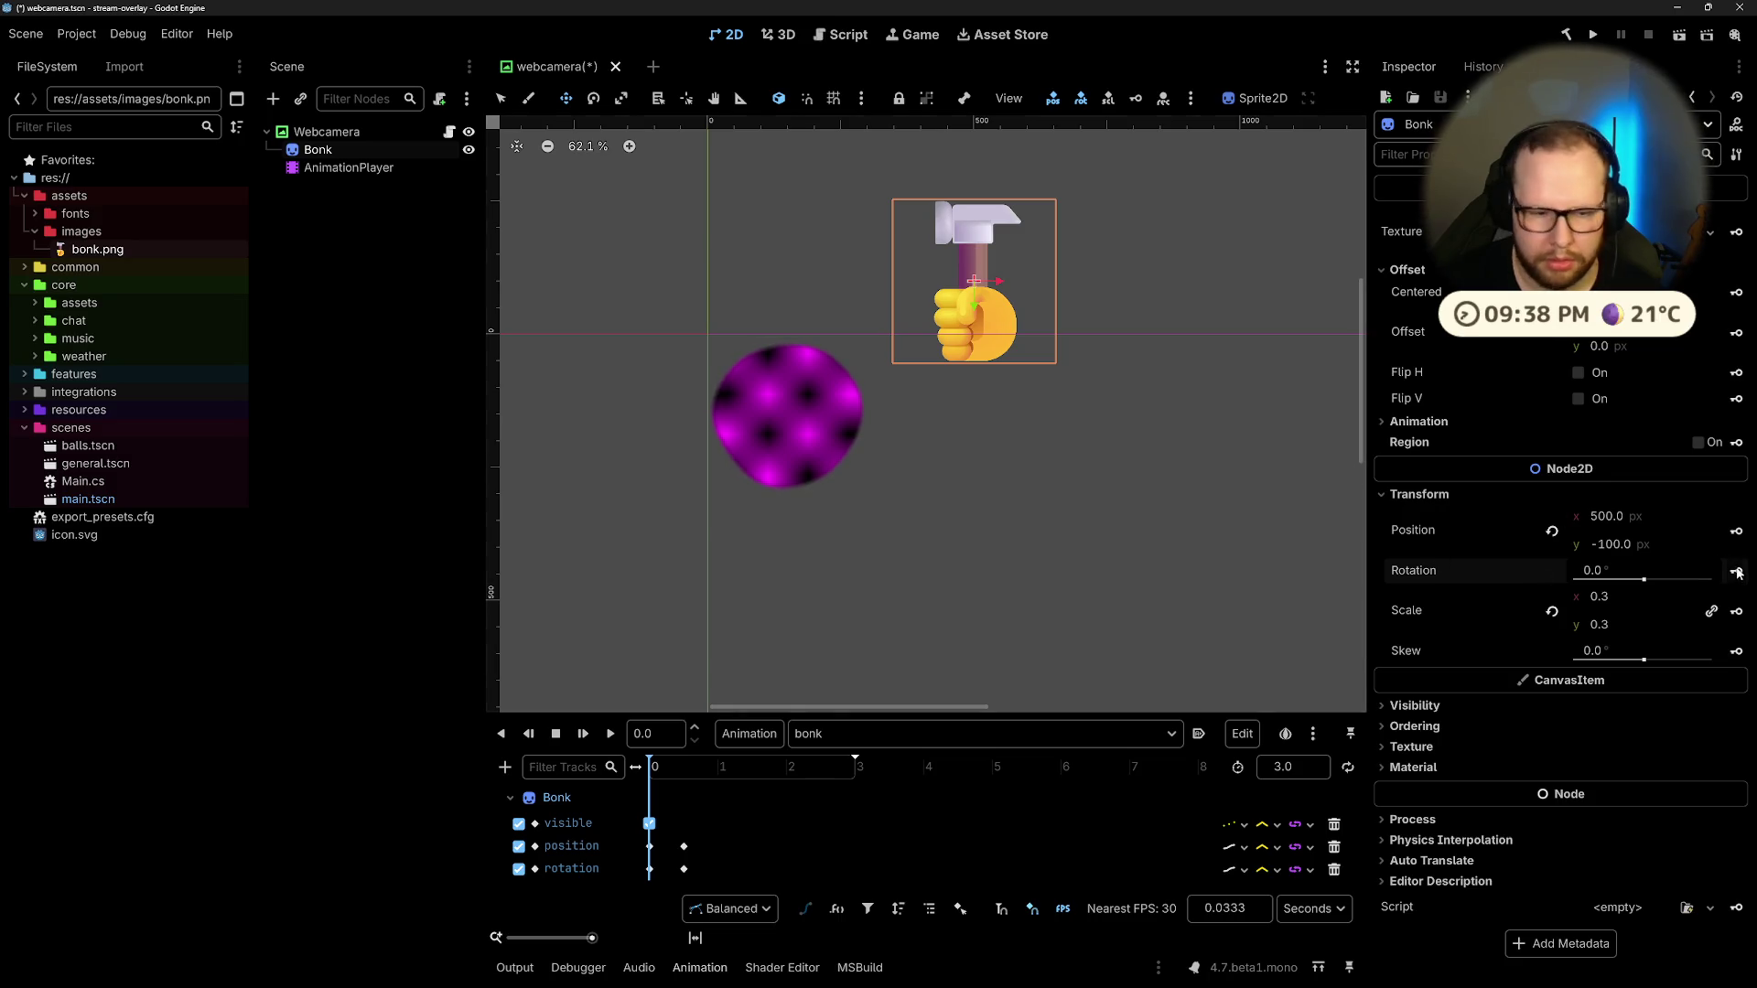
{"action": "left_click", "coordinate": [613, 735]}
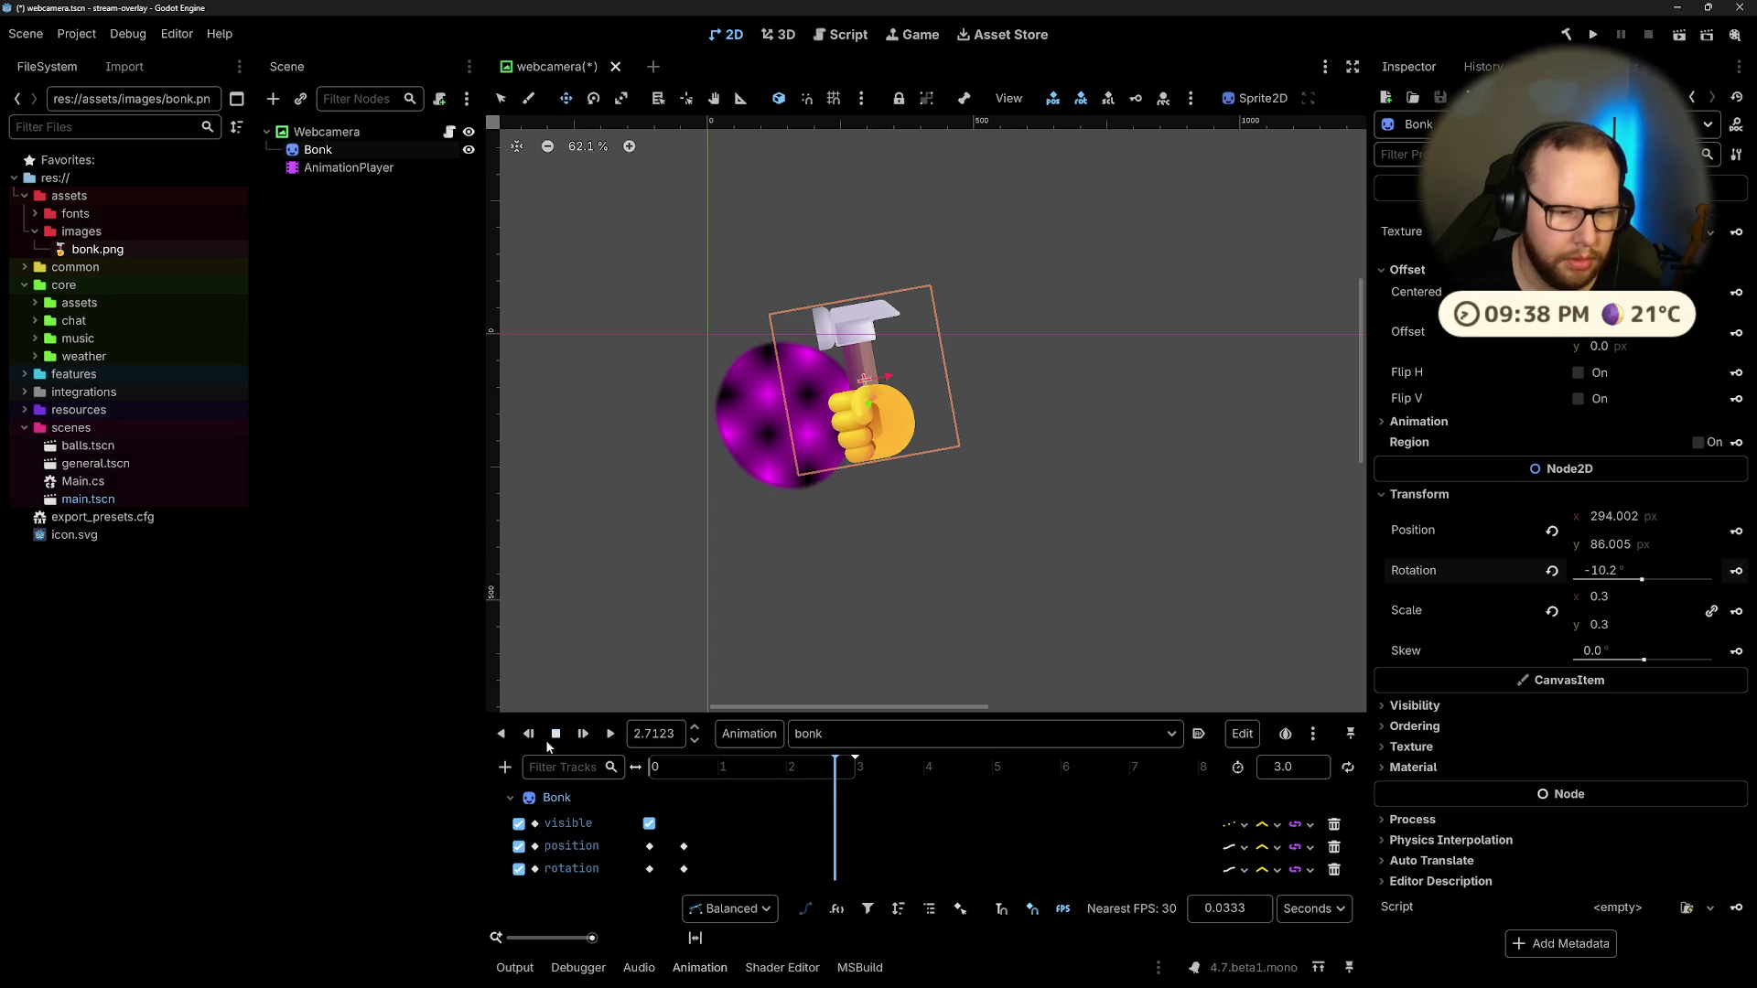
Step: Shift the hit position and rotation keyframes earlier and review the quicker strike
{"action": "left_click", "coordinate": [684, 846]}
{"action": "left_click", "coordinate": [685, 870], "text": "shift"}
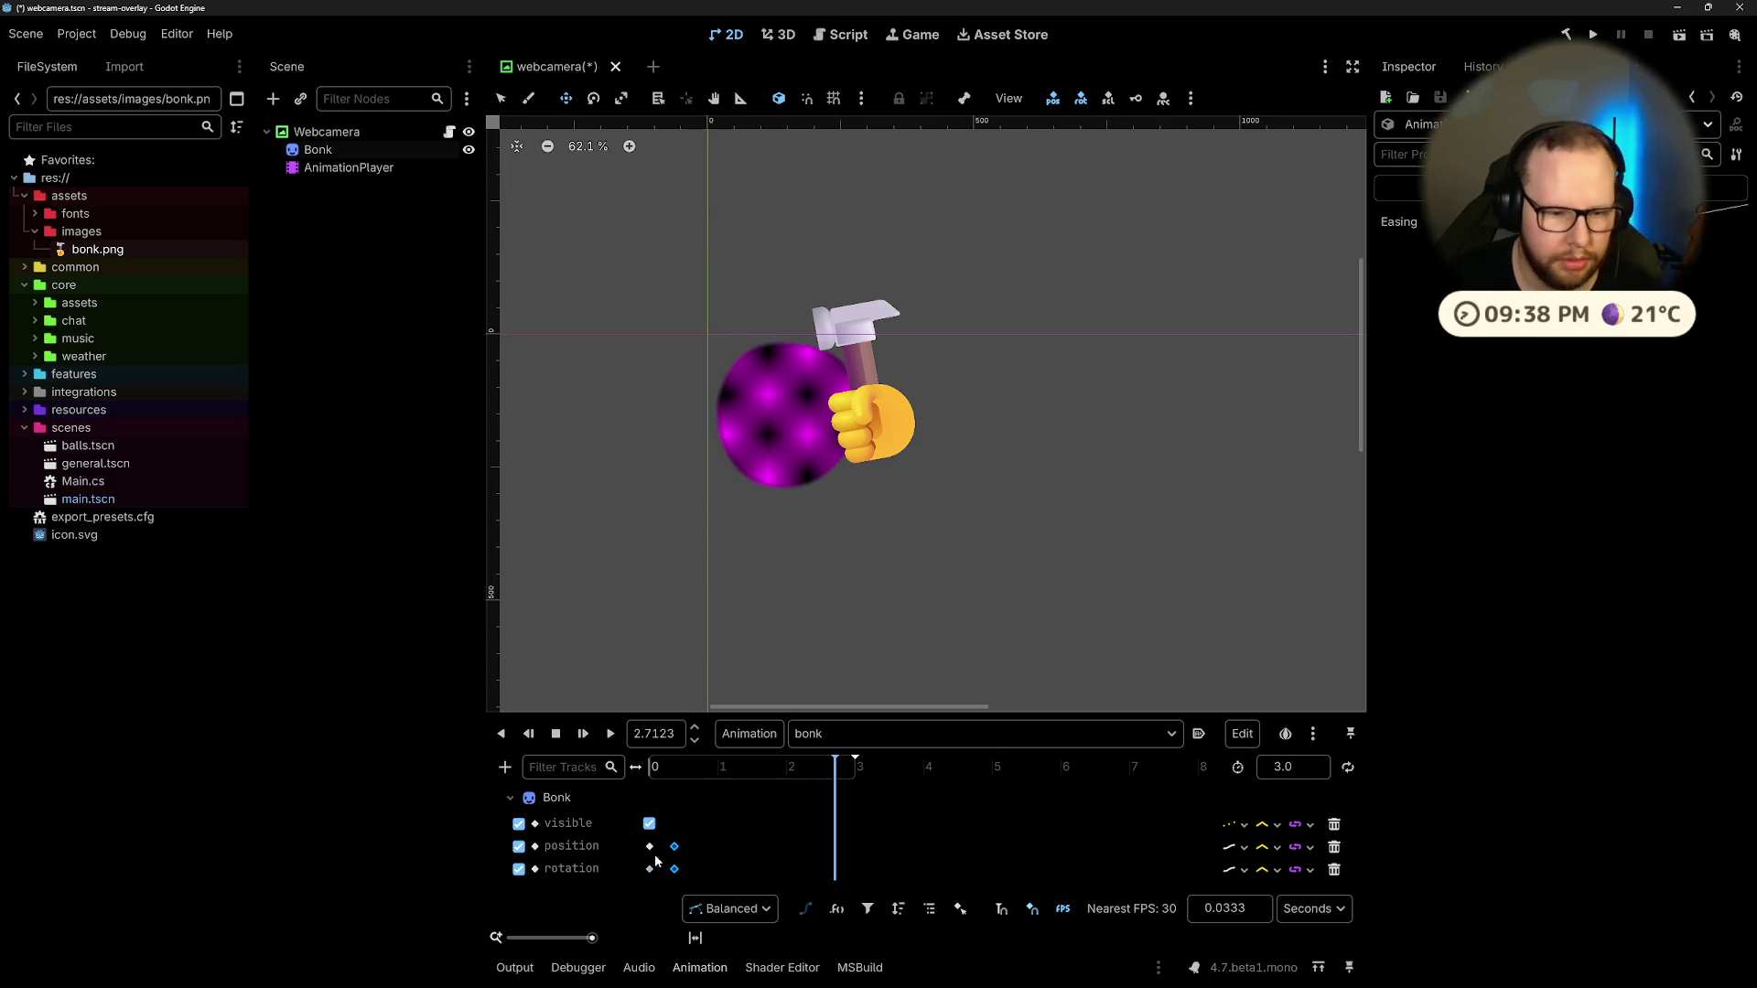
{"action": "left_click", "coordinate": [613, 735]}
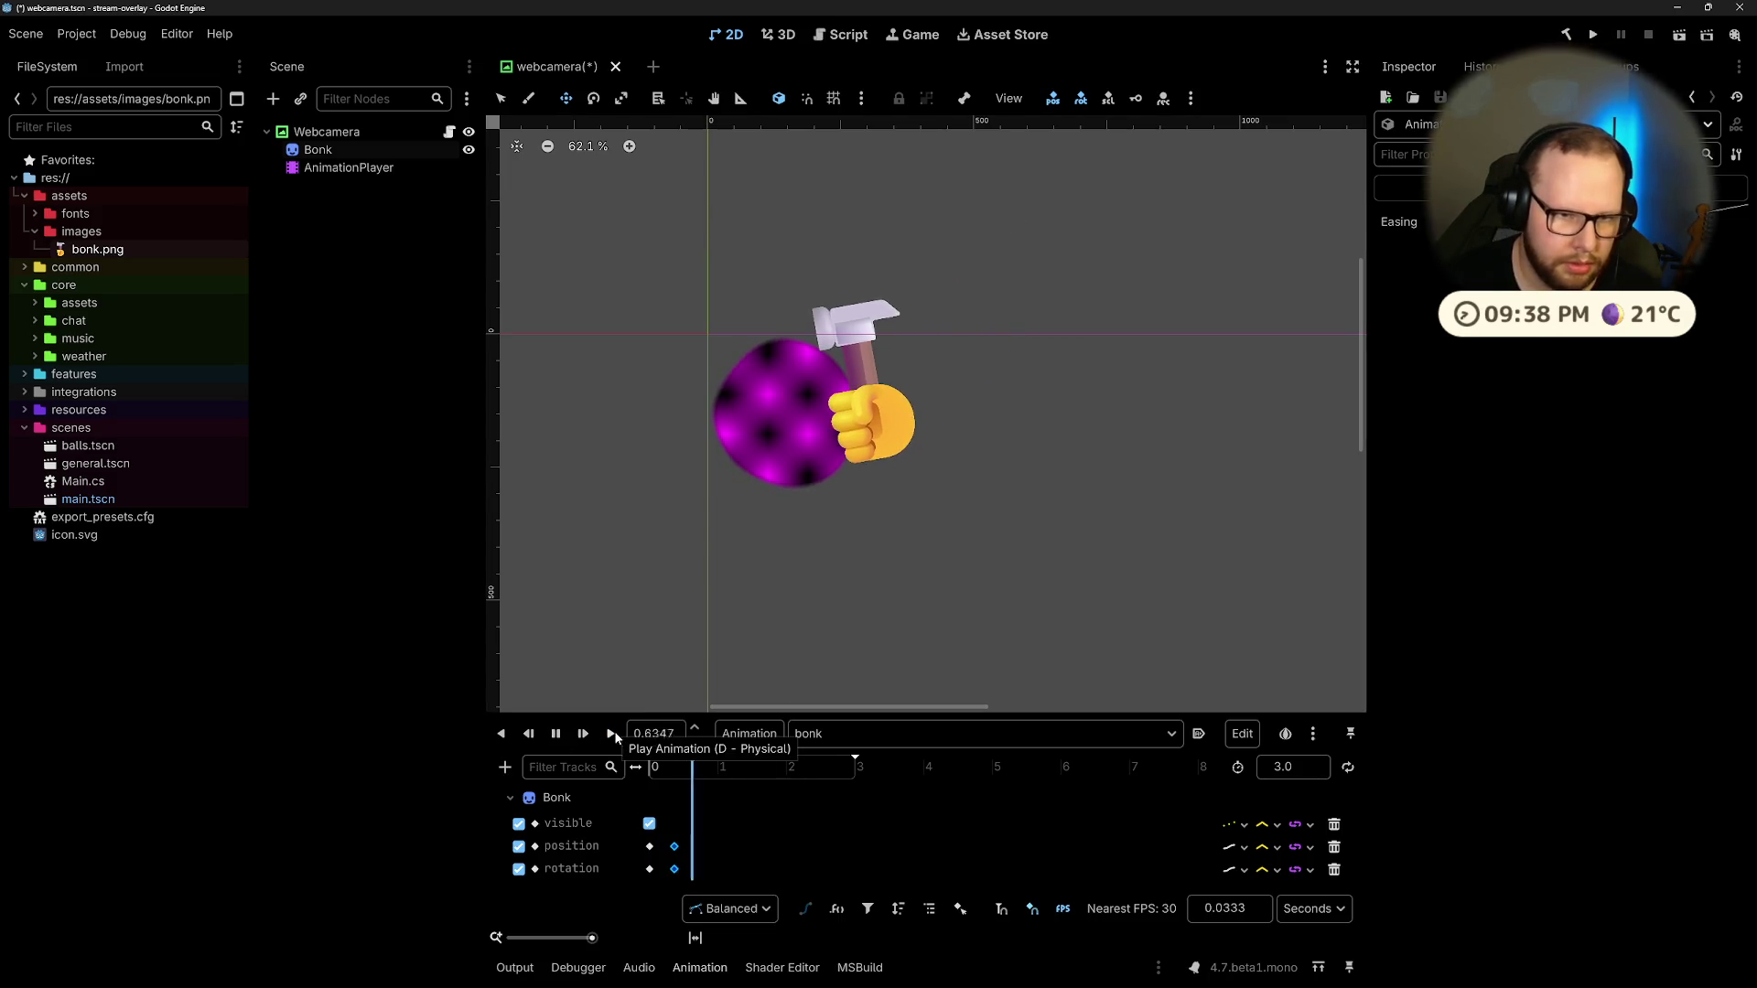
{"action": "left_click", "coordinate": [675, 847]}
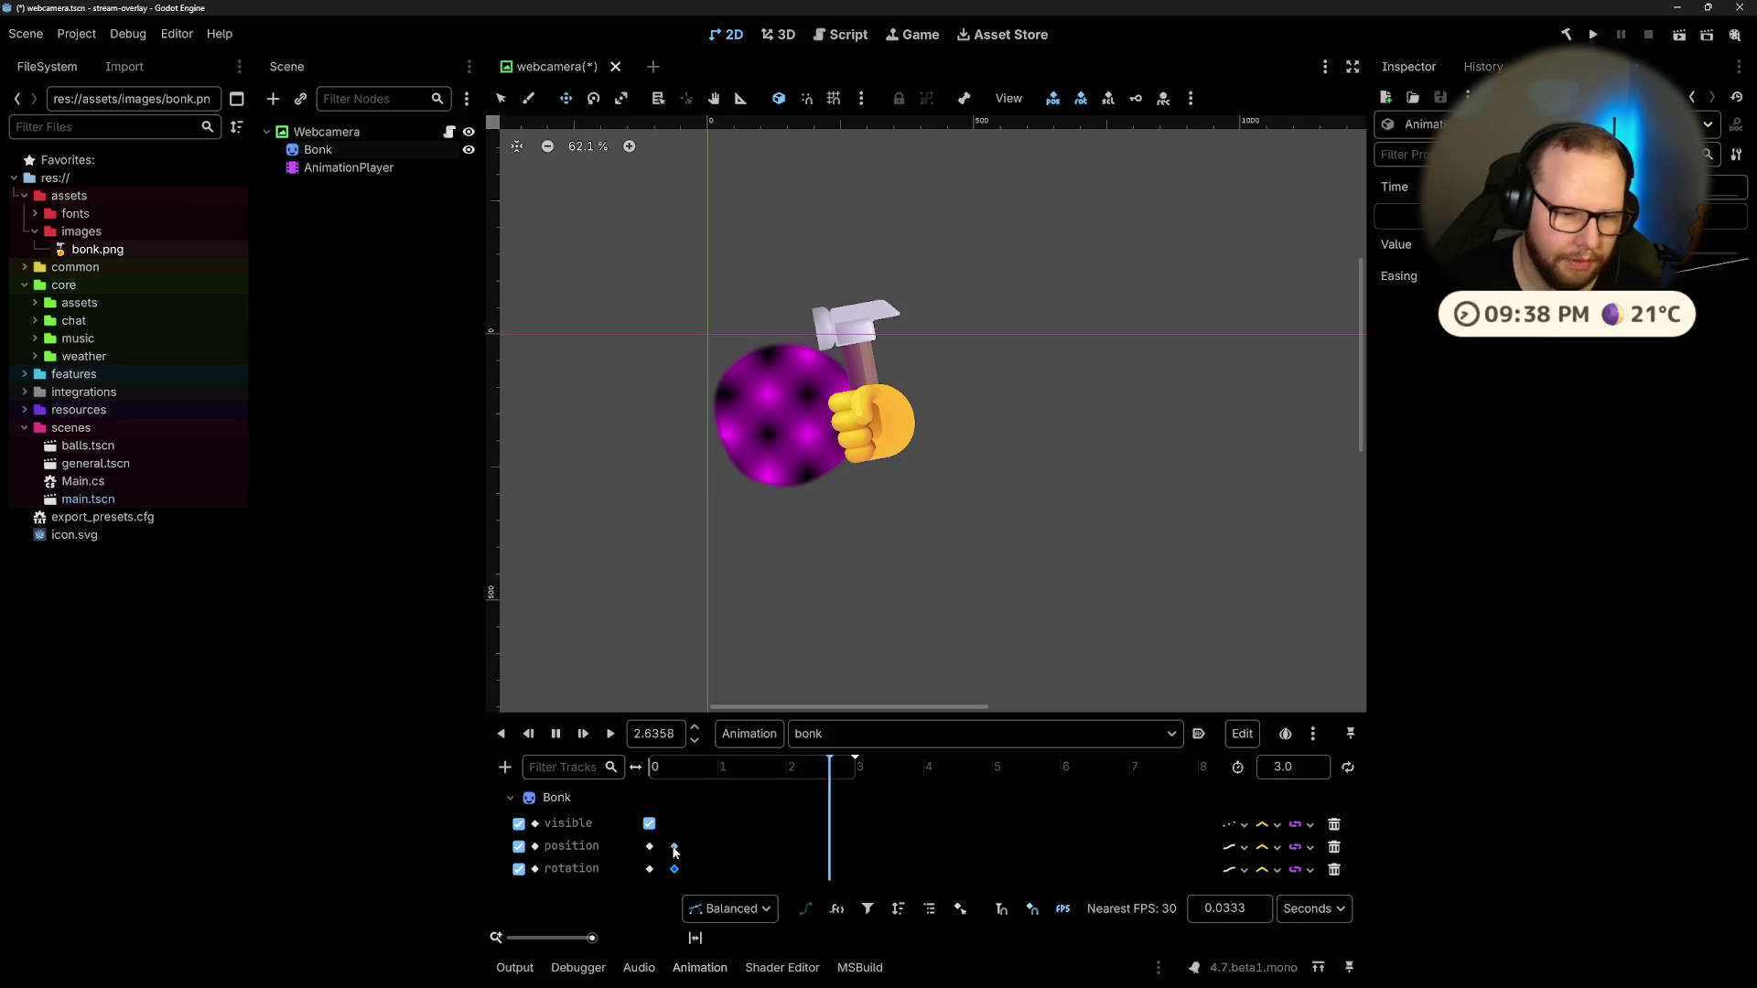
{"action": "left_click", "coordinate": [674, 847], "text": "shift"}
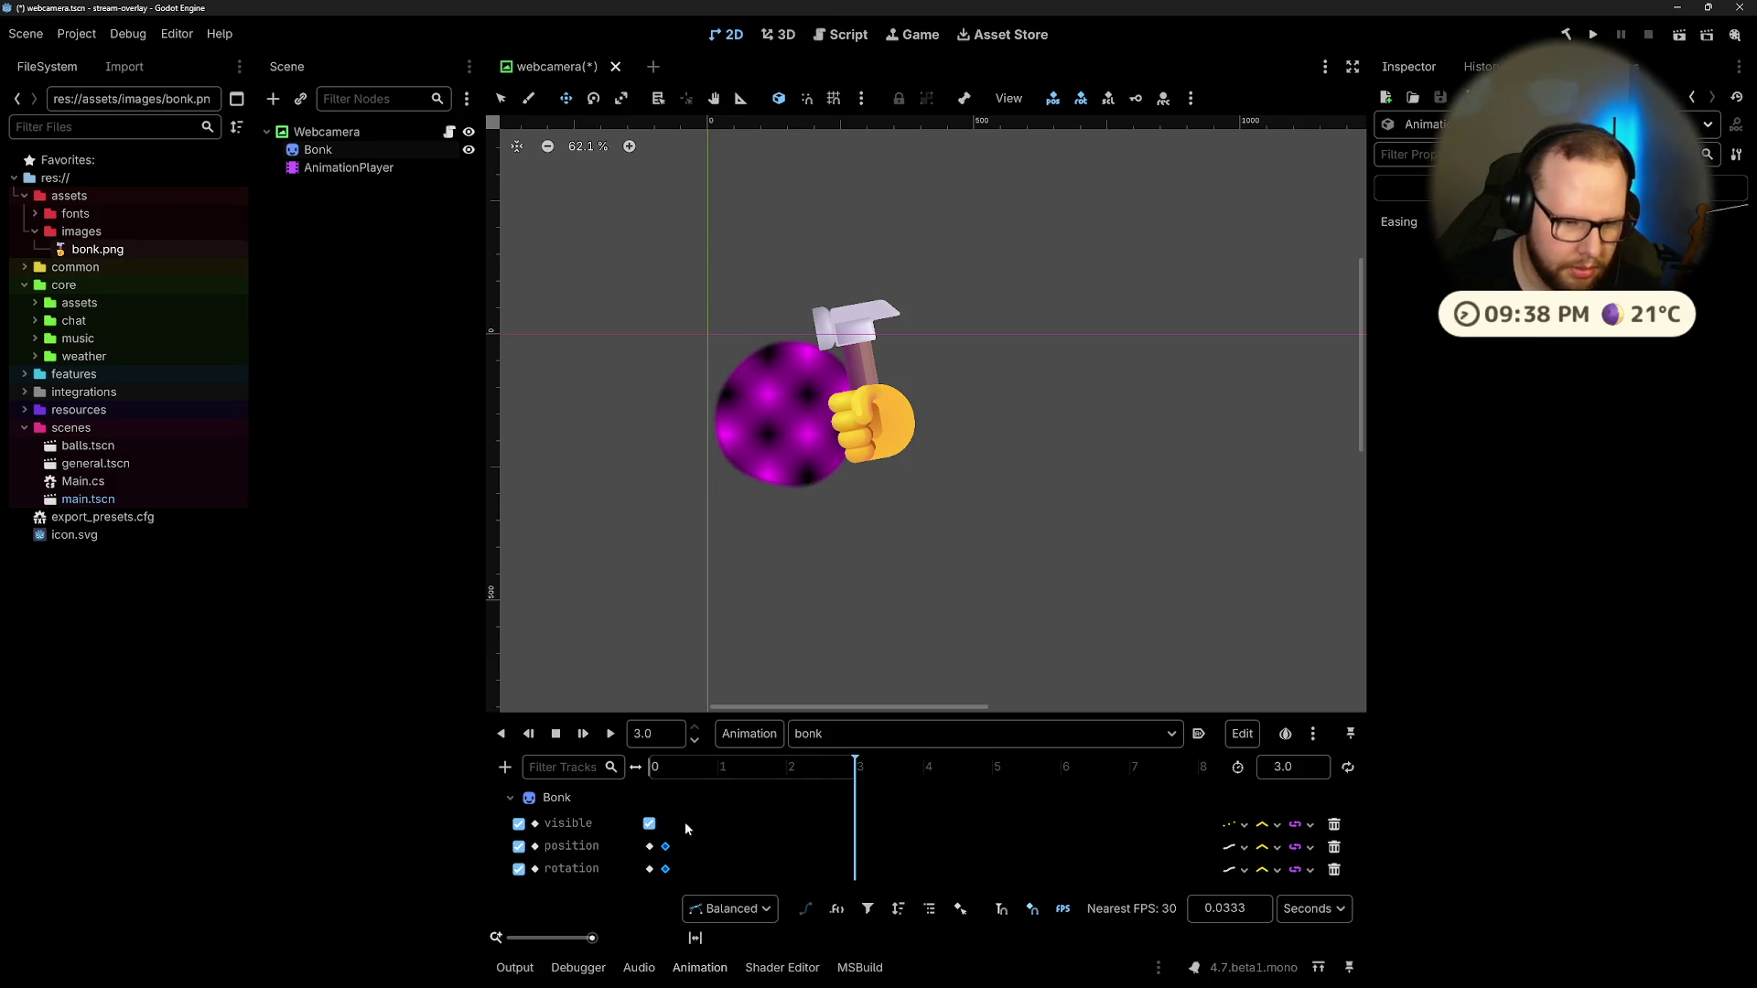
{"action": "left_click", "coordinate": [609, 735]}
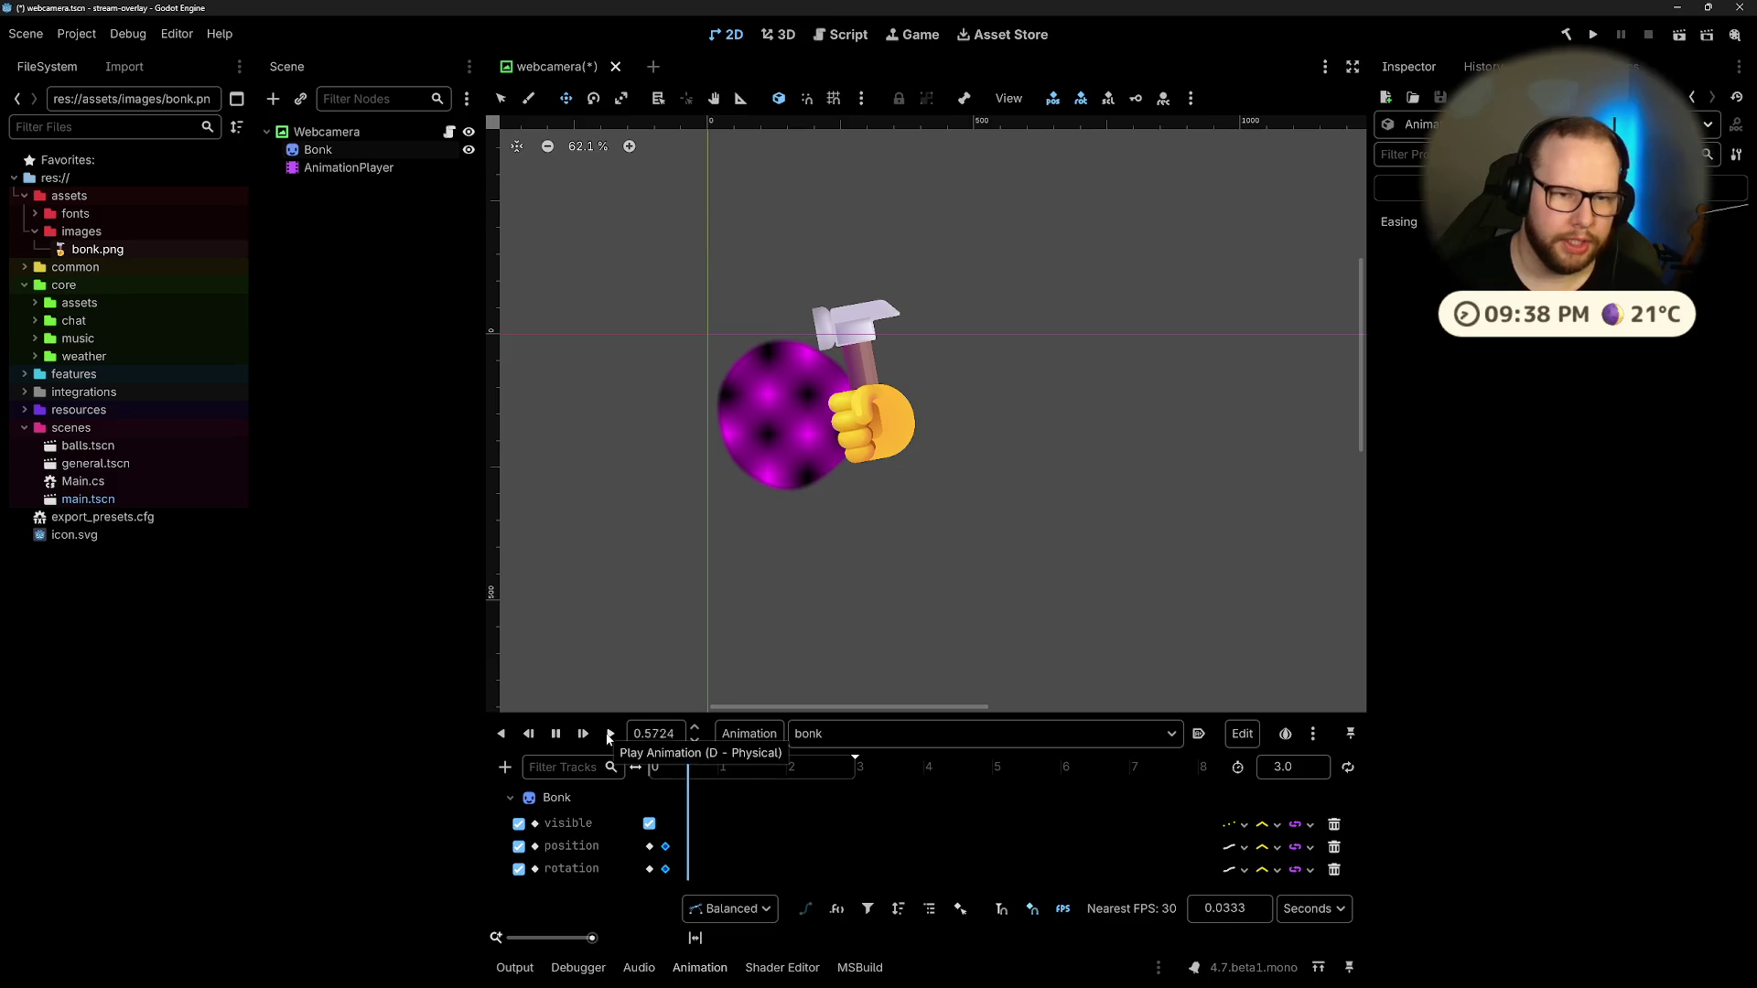
{"action": "key", "text": "s"}
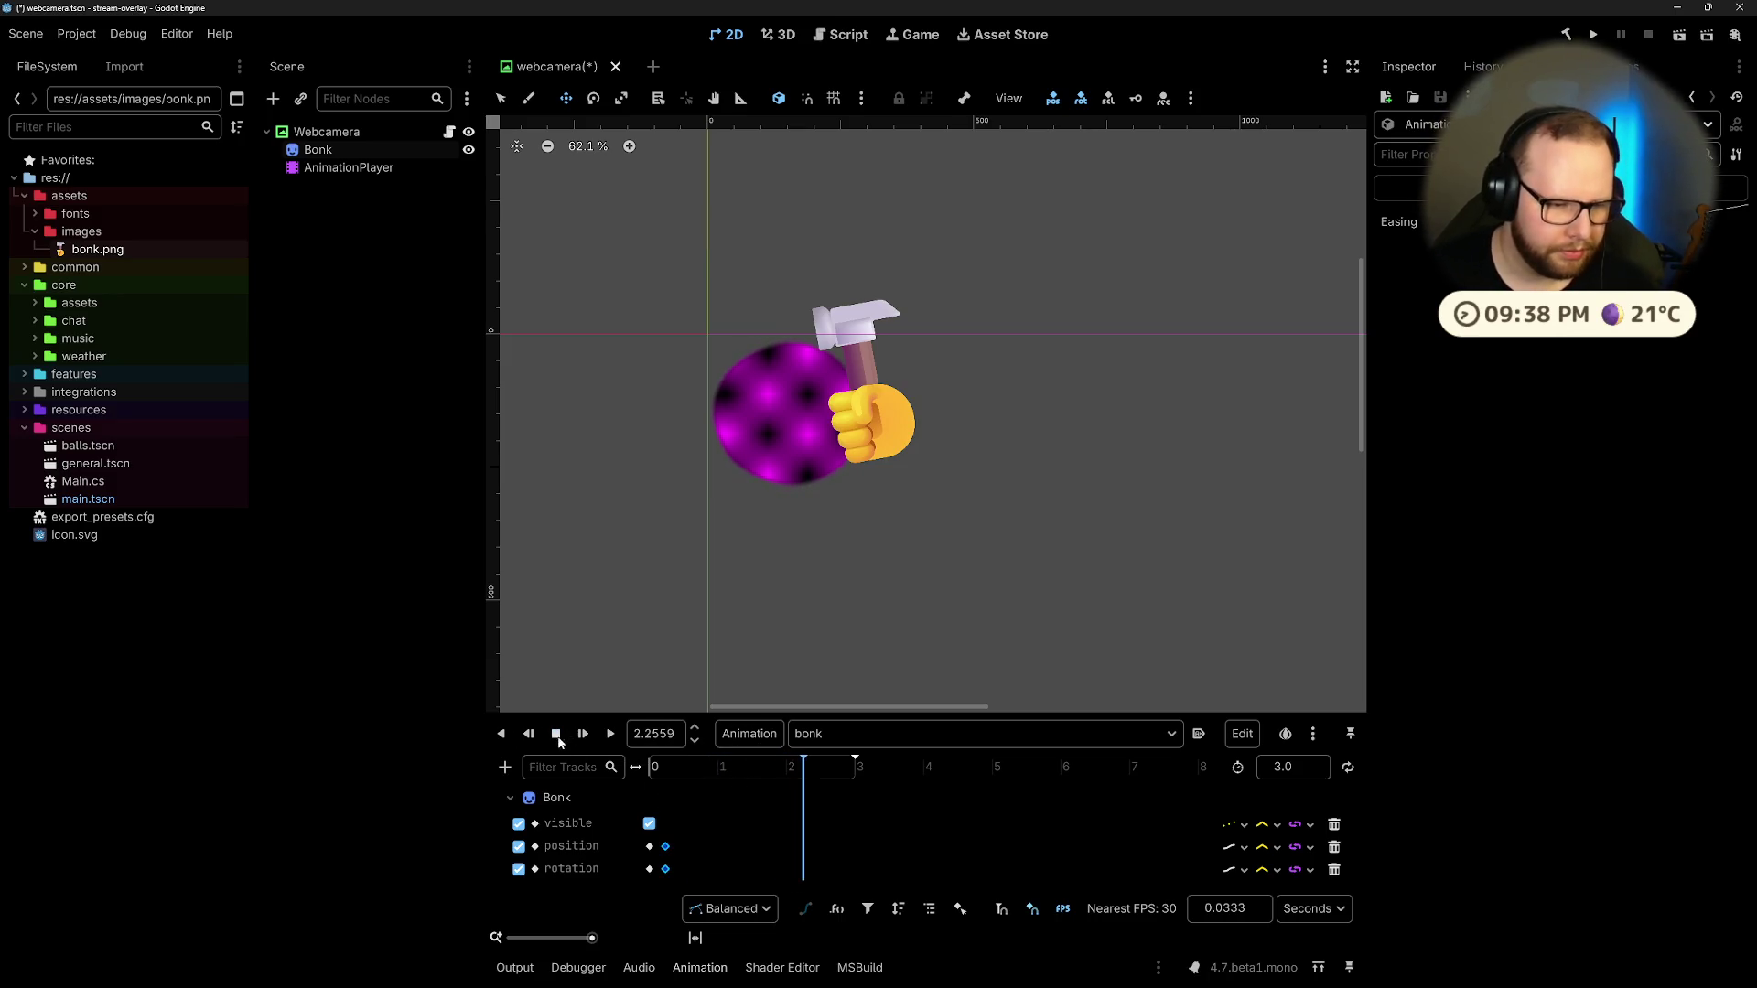
{"action": "left_click_drag", "start_coordinate": [783, 768], "coordinate": [670, 781]}
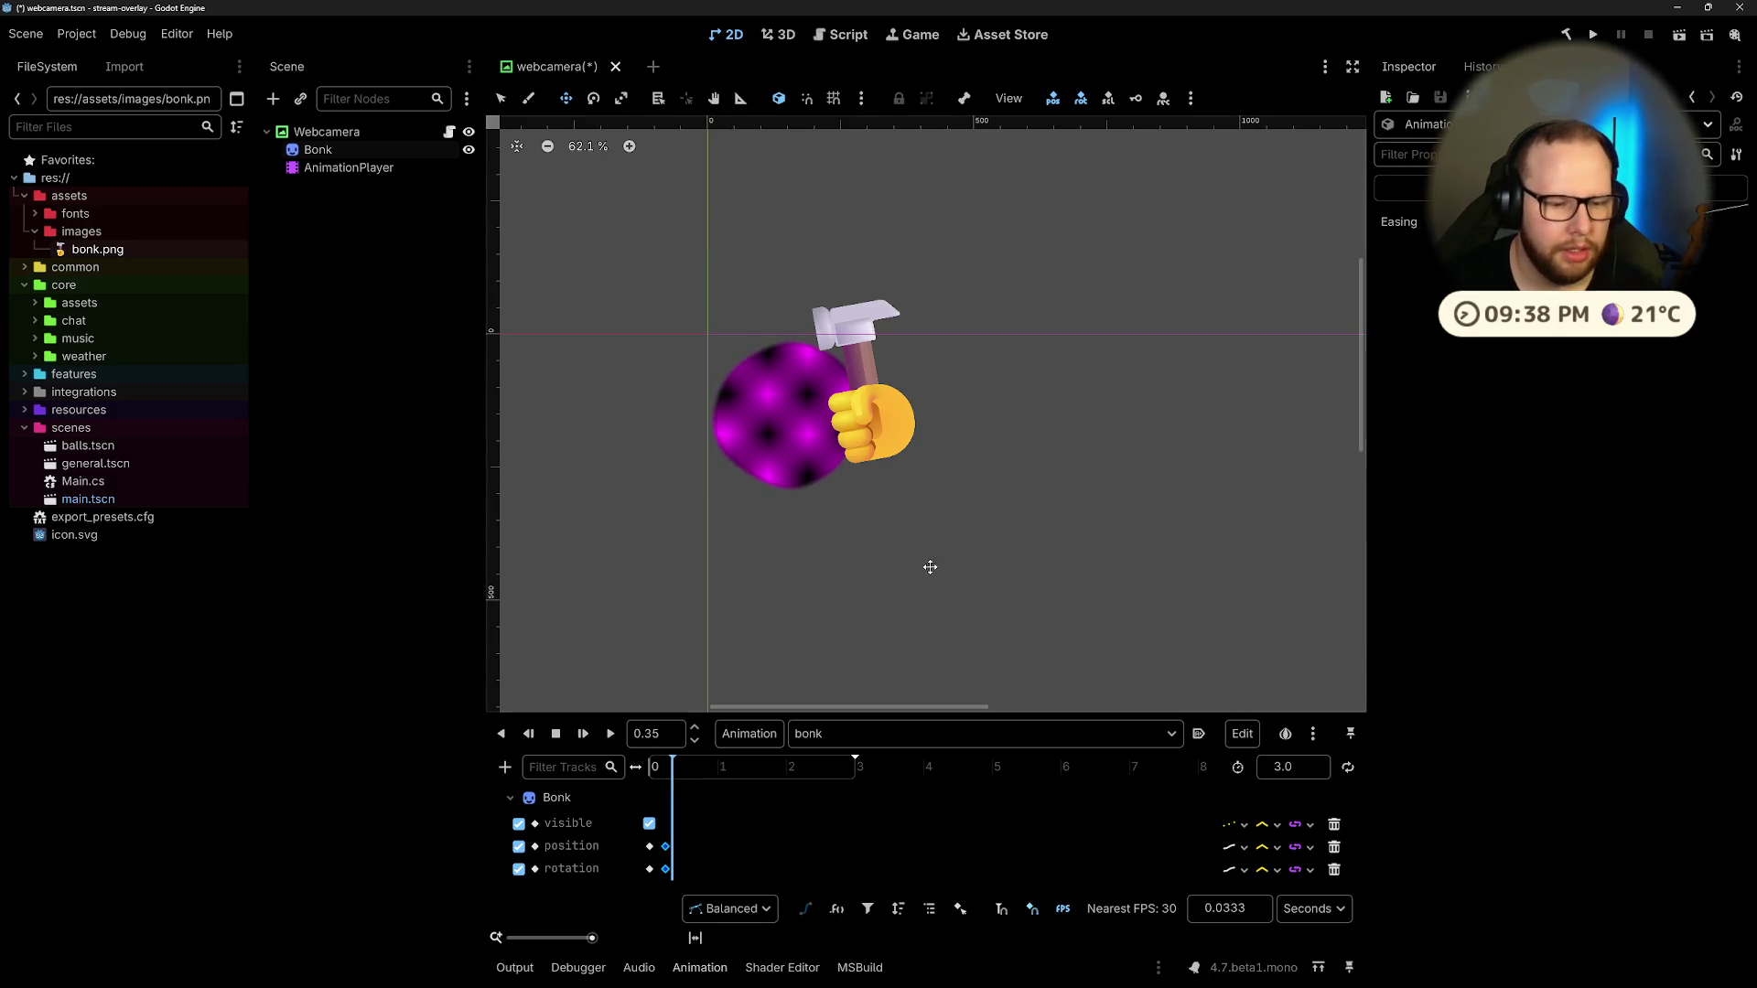
Step: Set the hammer's rotation to -65° at the hit and preview the steeper swing
{"action": "left_click", "coordinate": [319, 151]}
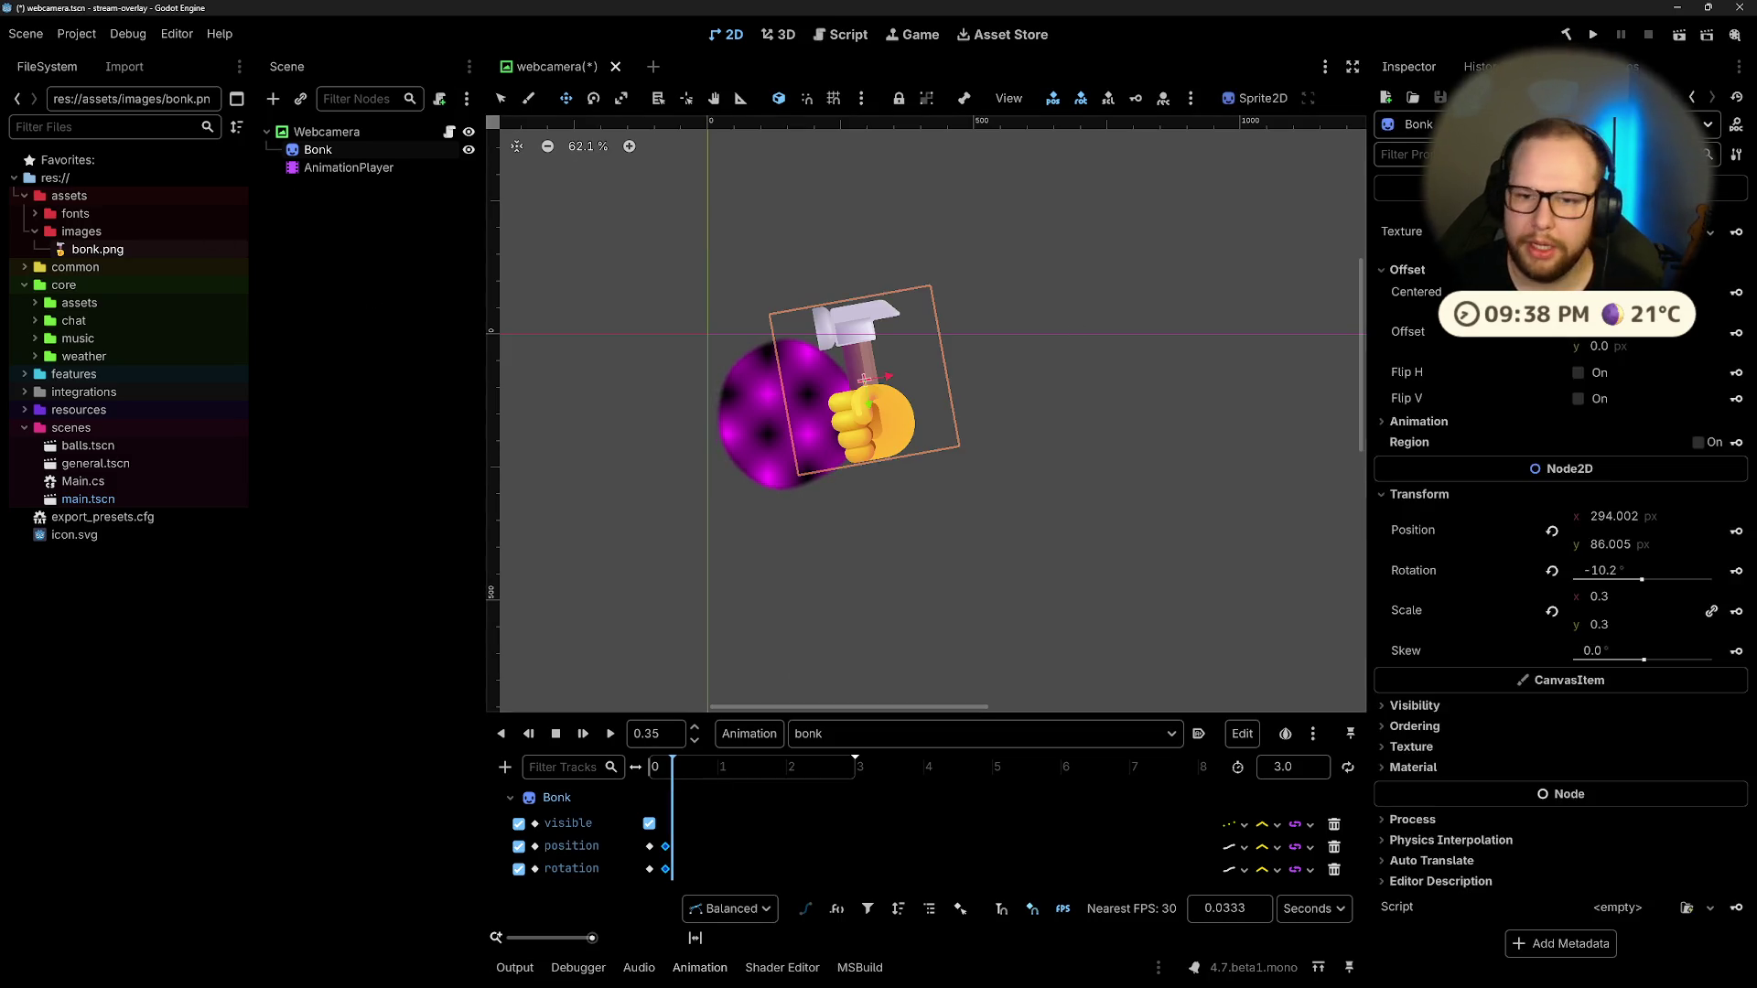
{"action": "mouse_move", "coordinate": [1632, 586]}
{"action": "left_mouse_down"}
{"action": "mouse_move", "coordinate": [1617, 585]}
{"action": "mouse_move", "coordinate": [1632, 586]}
{"action": "left_mouse_up"}
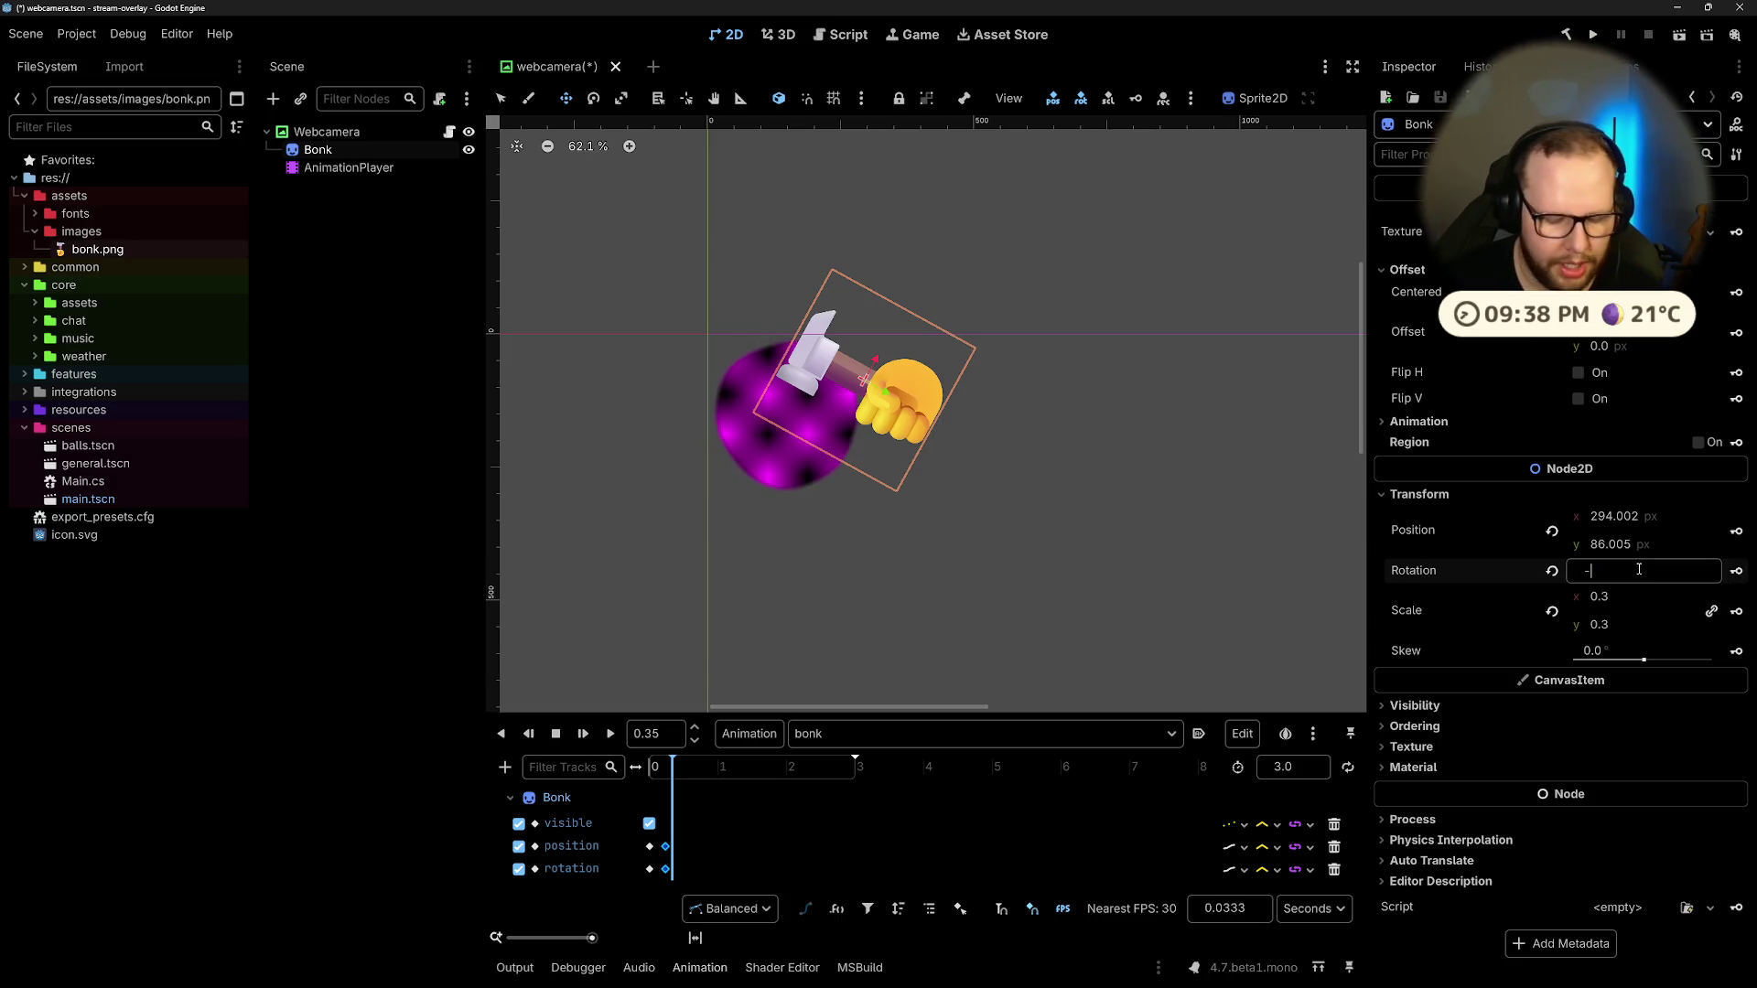
{"action": "type", "text": "65"}
{"action": "key", "text": "Return"}
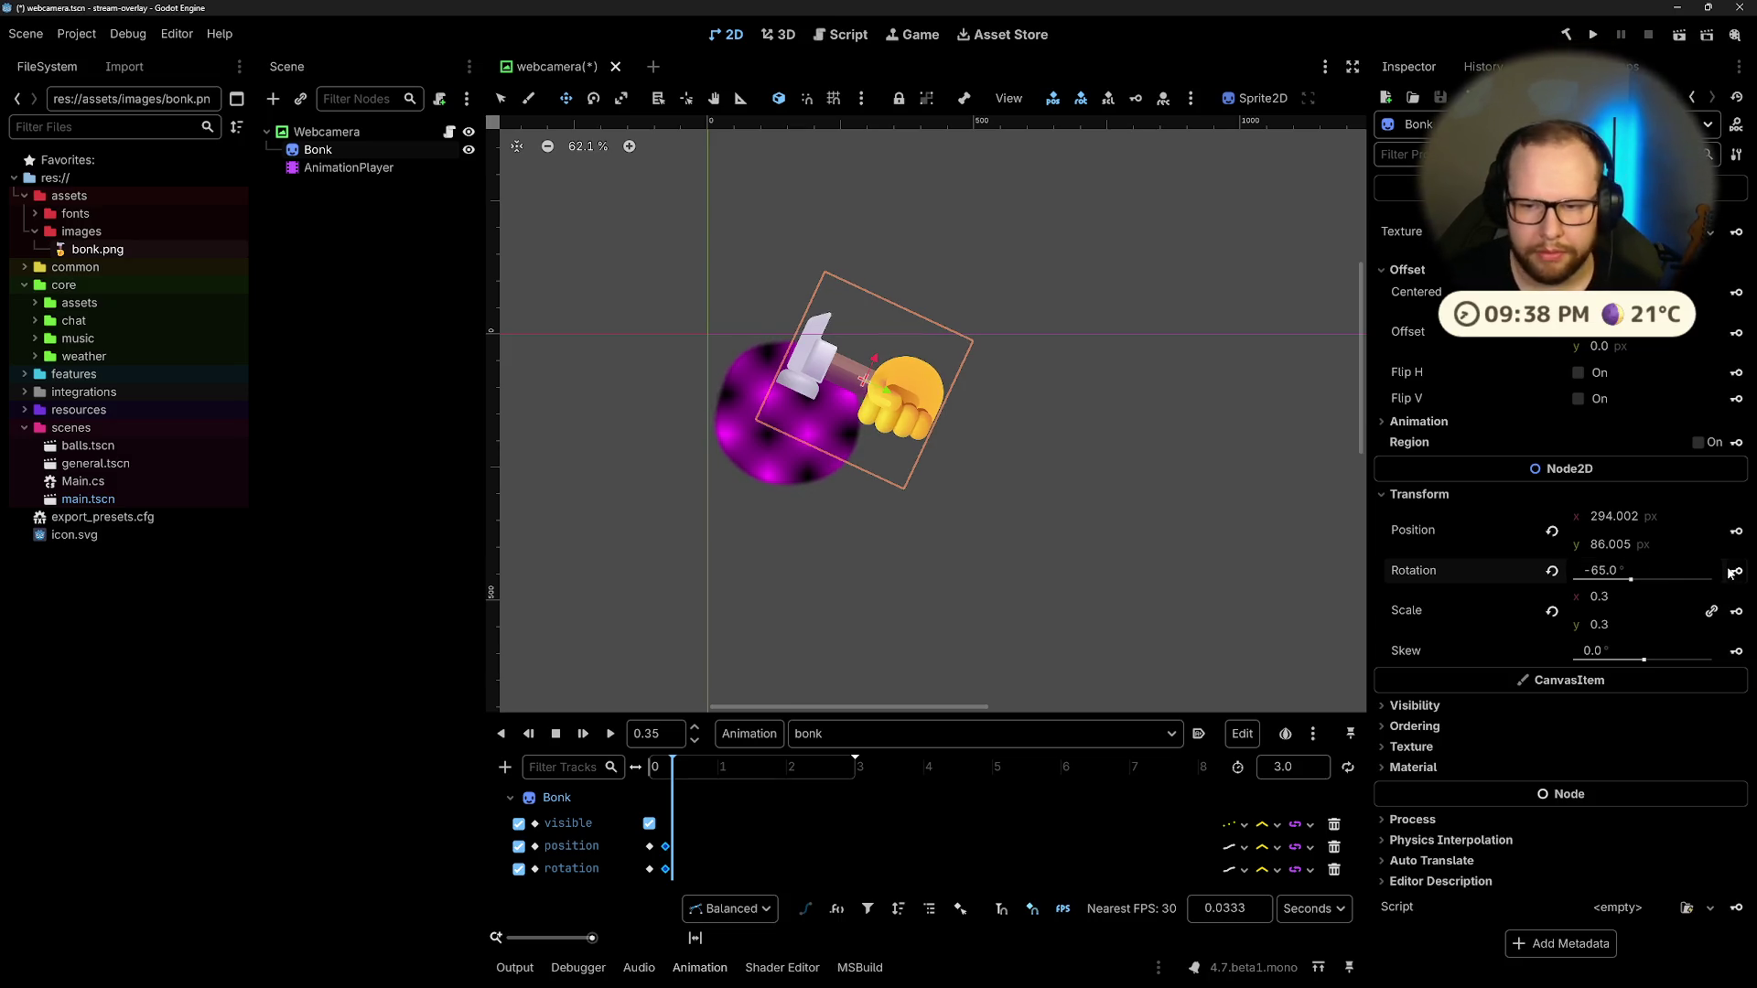
{"action": "left_click", "coordinate": [611, 735]}
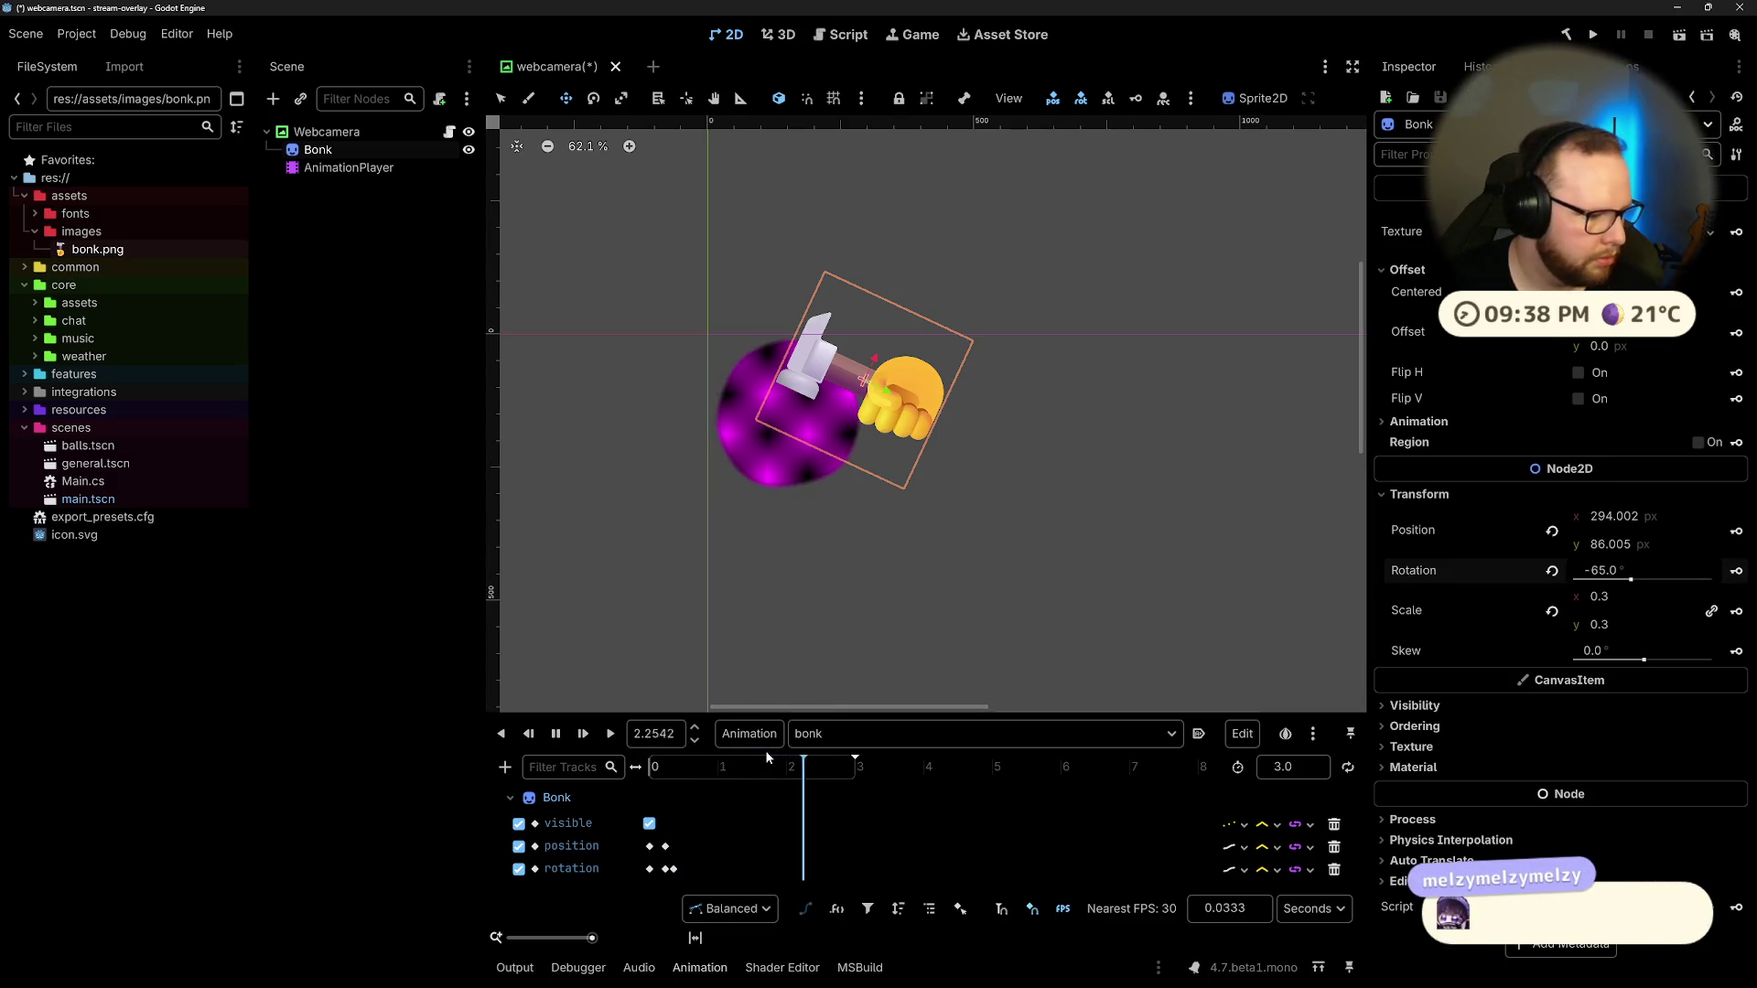
Step: Shorten the bonk animation to 1 second, turn on looping, and play it
{"action": "double_click", "coordinate": [1286, 767]}
{"action": "type", "text": "1"}
{"action": "key", "text": "Return"}
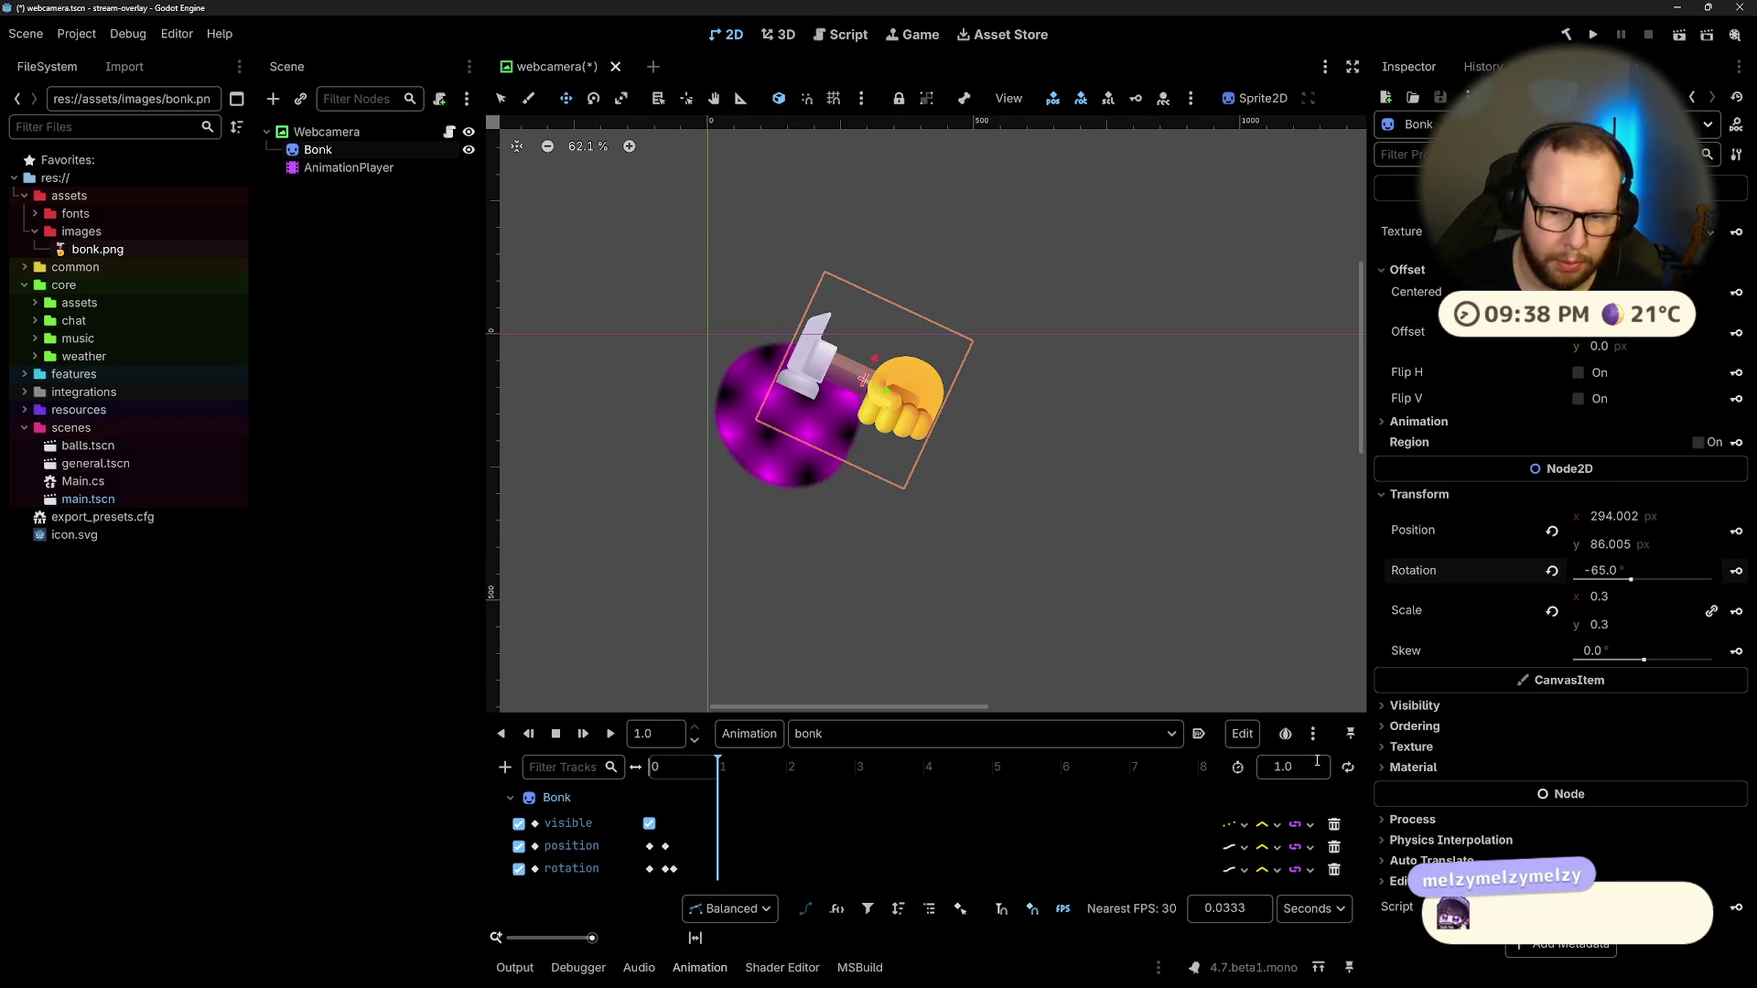
{"action": "left_click", "coordinate": [583, 736]}
{"action": "left_click", "coordinate": [1347, 768]}
{"action": "left_click", "coordinate": [611, 735]}
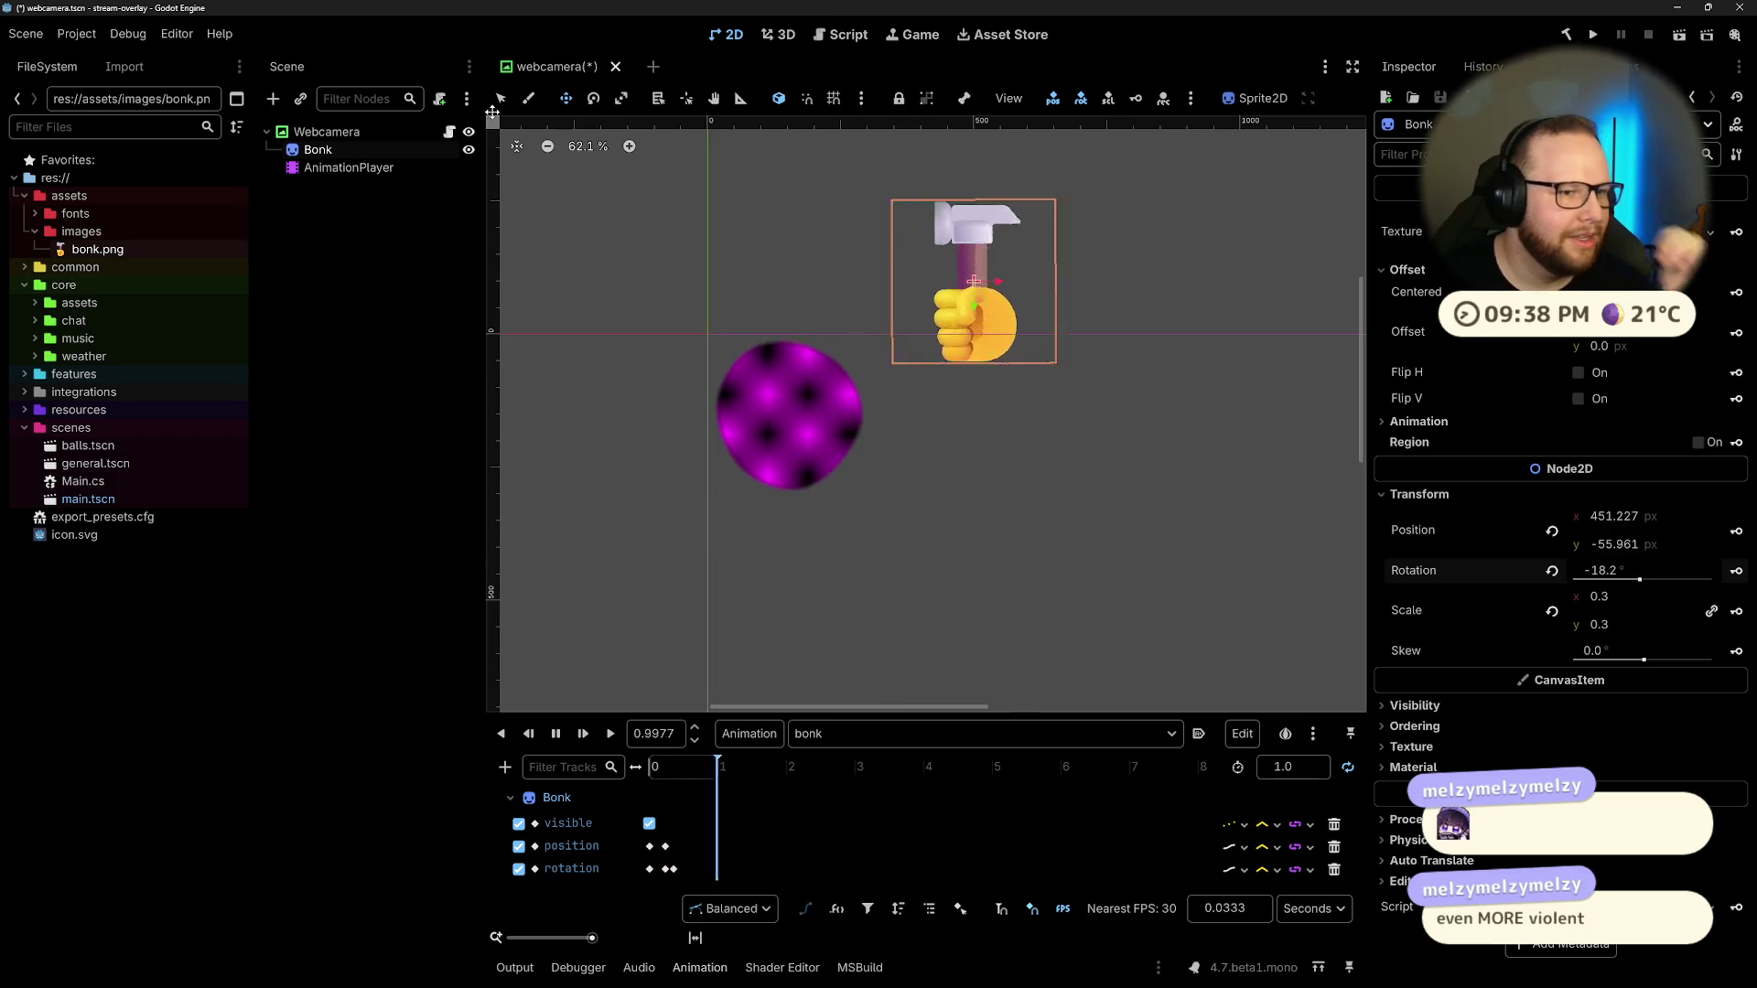
Step: Enable Offset Transform on the Webcamera node in the Inspector
{"action": "left_click", "coordinate": [326, 132]}
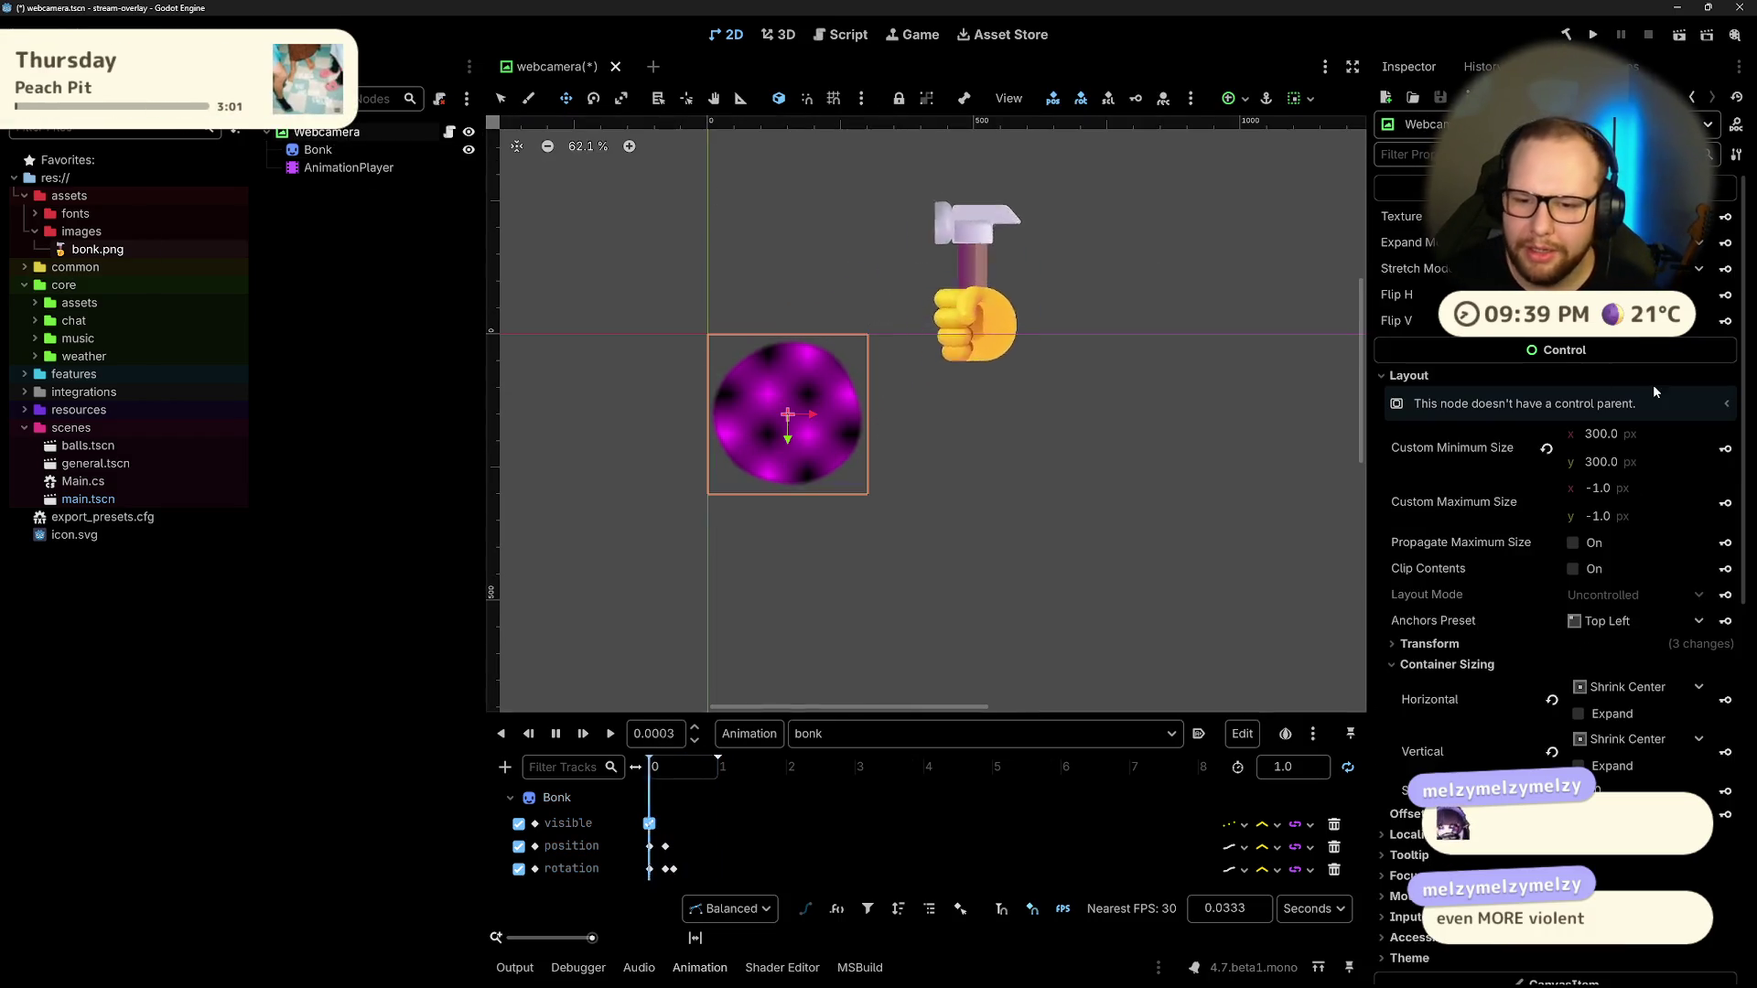
{"action": "scroll", "coordinate": [1655, 386], "scroll_direction": "down", "scroll_amount": 5}
{"action": "scroll", "coordinate": [1632, 410], "scroll_direction": "up", "scroll_amount": 5}
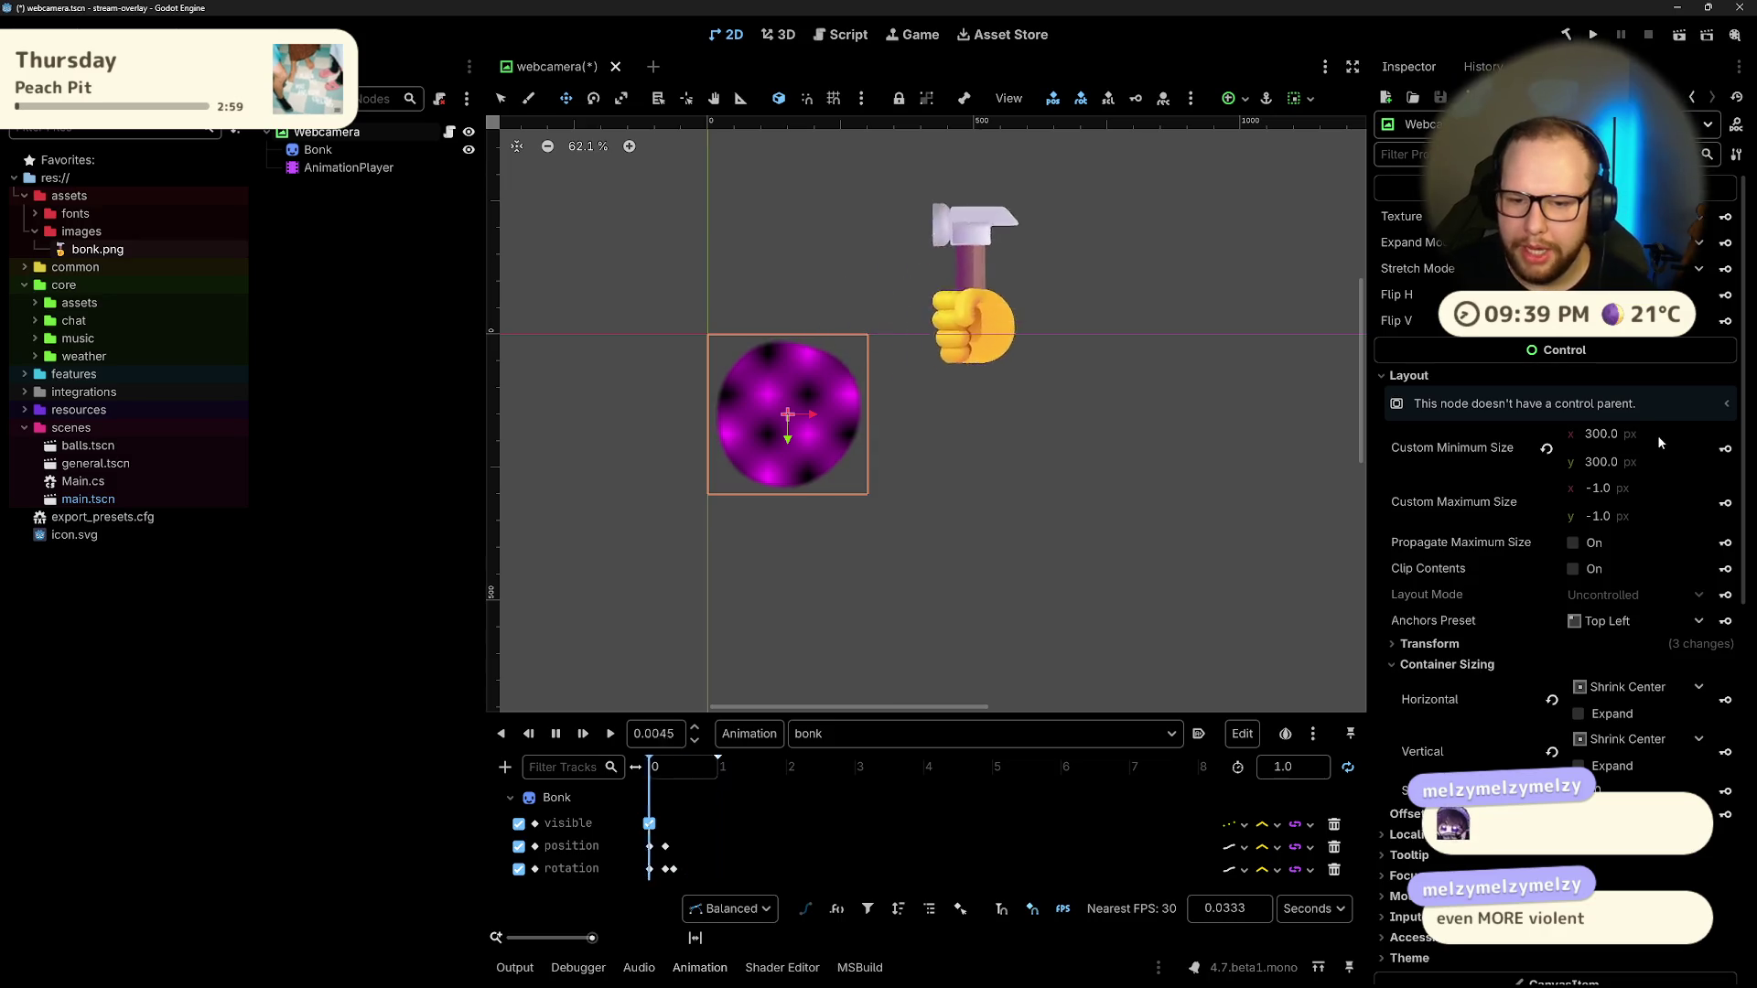
{"action": "scroll", "coordinate": [1638, 450], "scroll_direction": "down", "scroll_amount": 4}
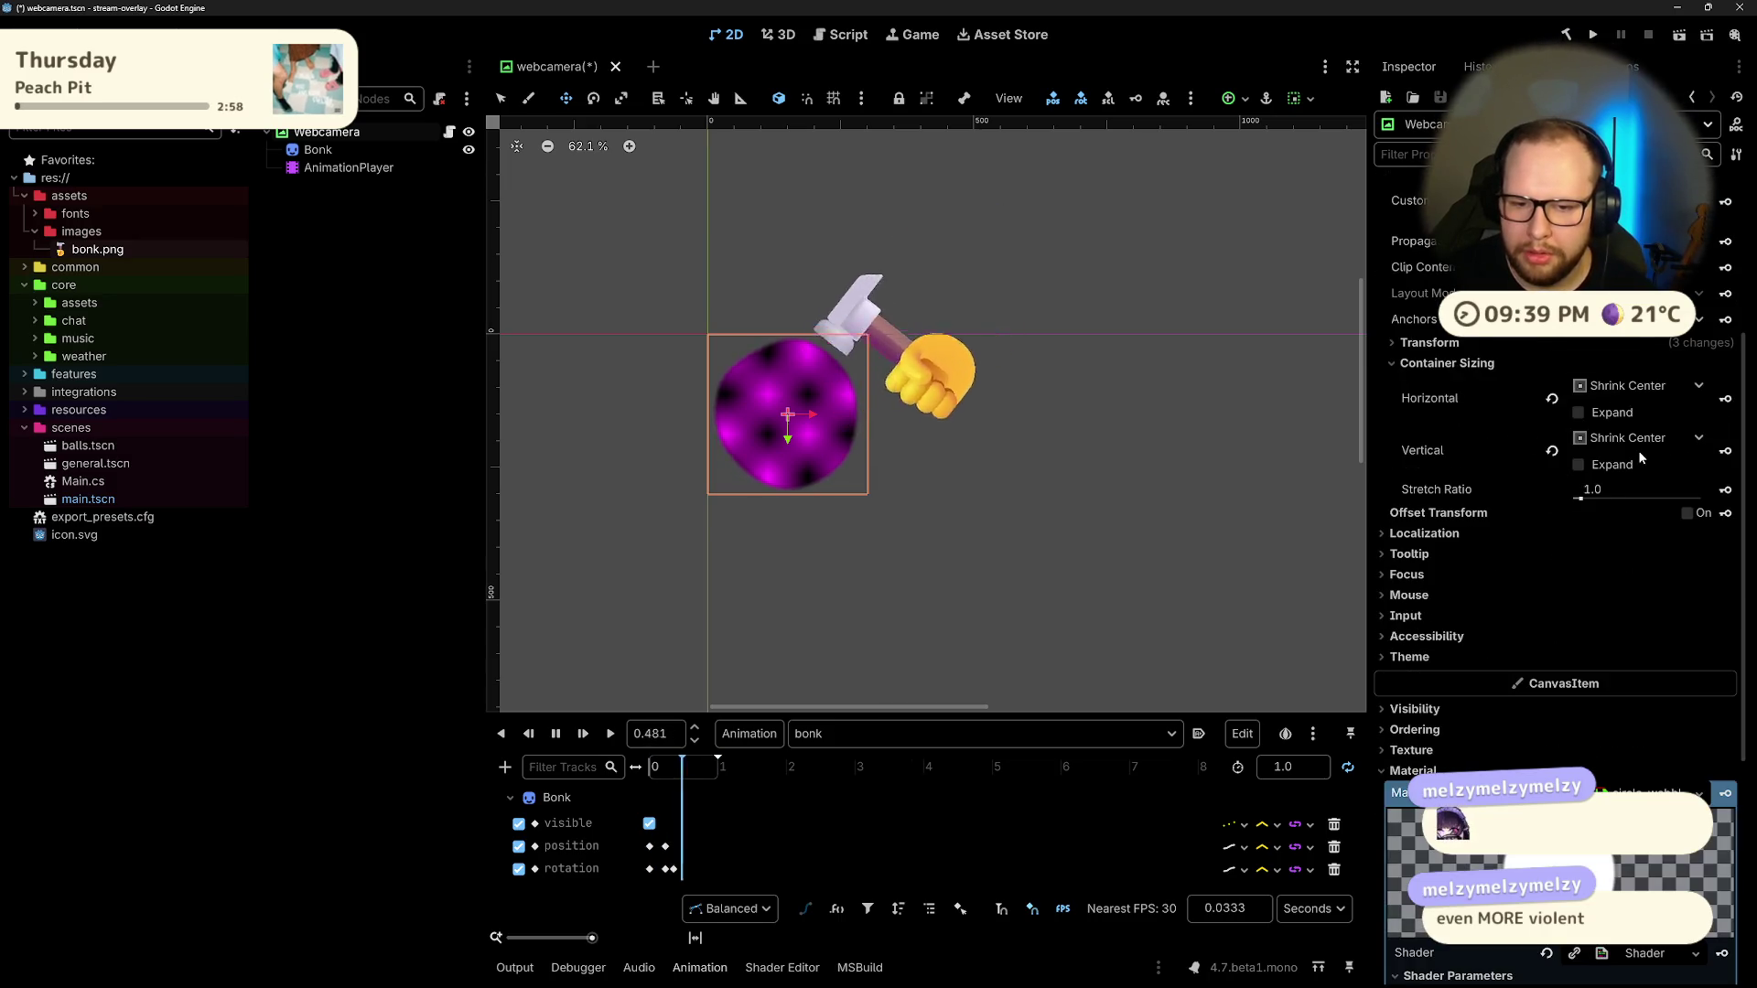
{"action": "left_click", "coordinate": [1687, 514]}
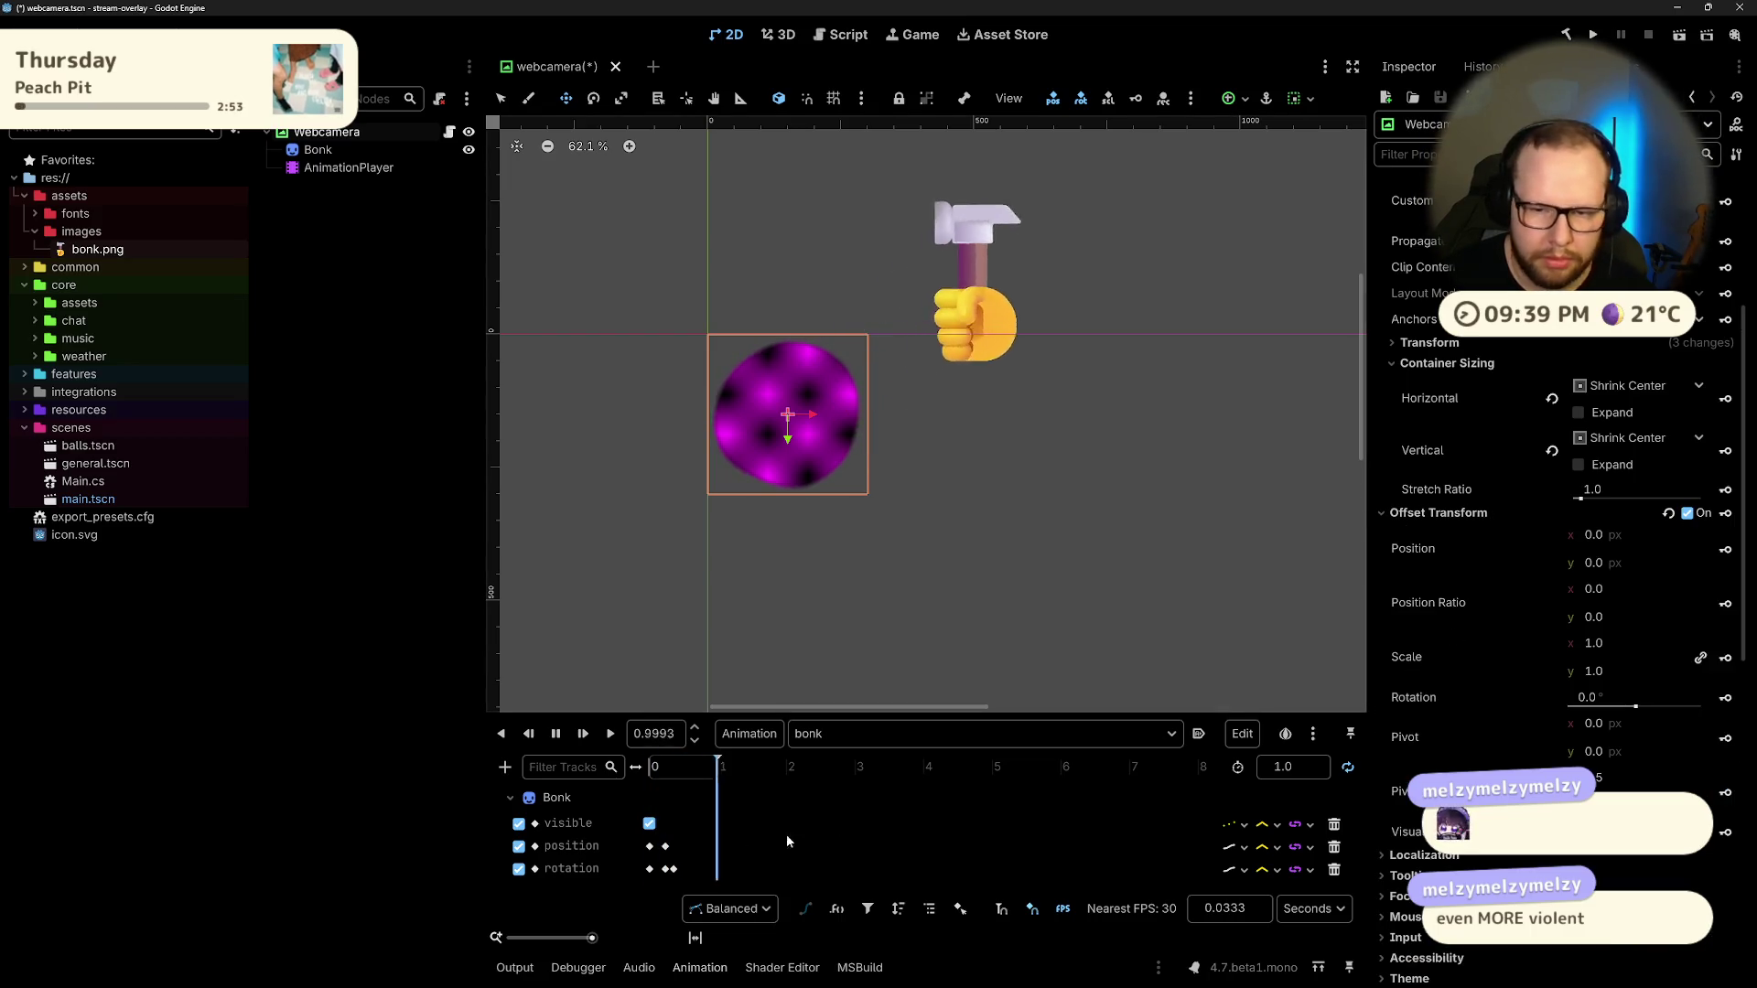
{"action": "left_click", "coordinate": [1688, 514]}
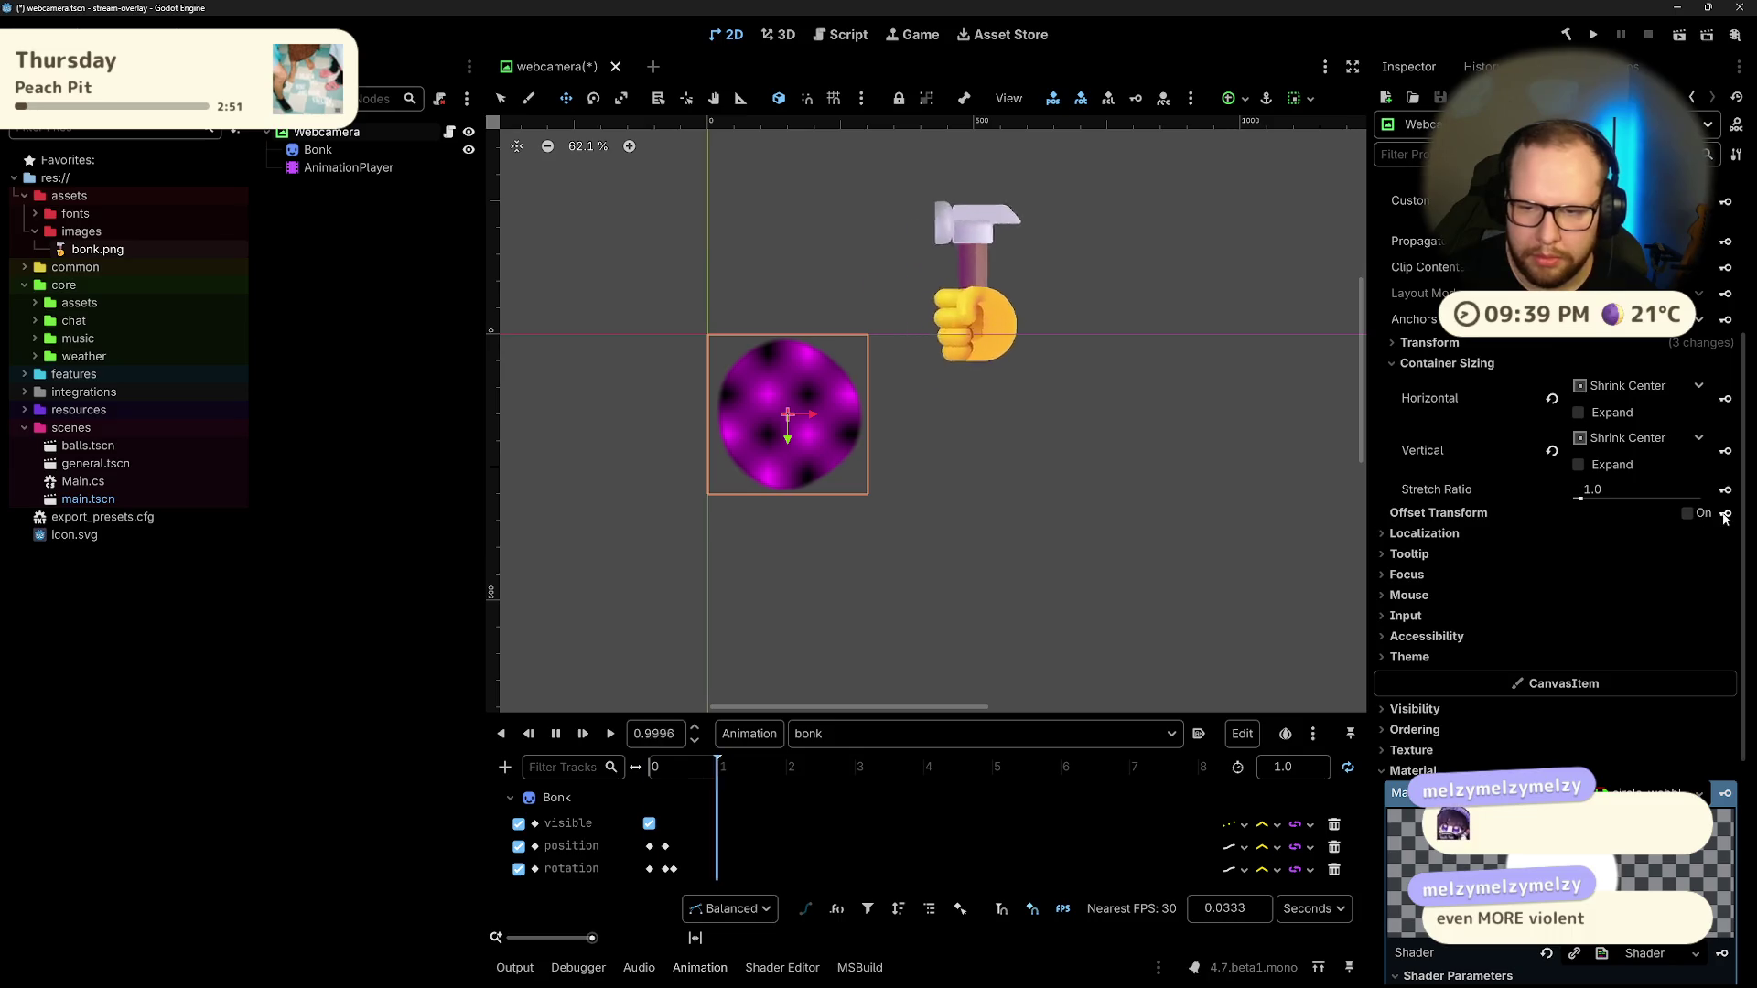
{"action": "left_click", "coordinate": [1688, 513]}
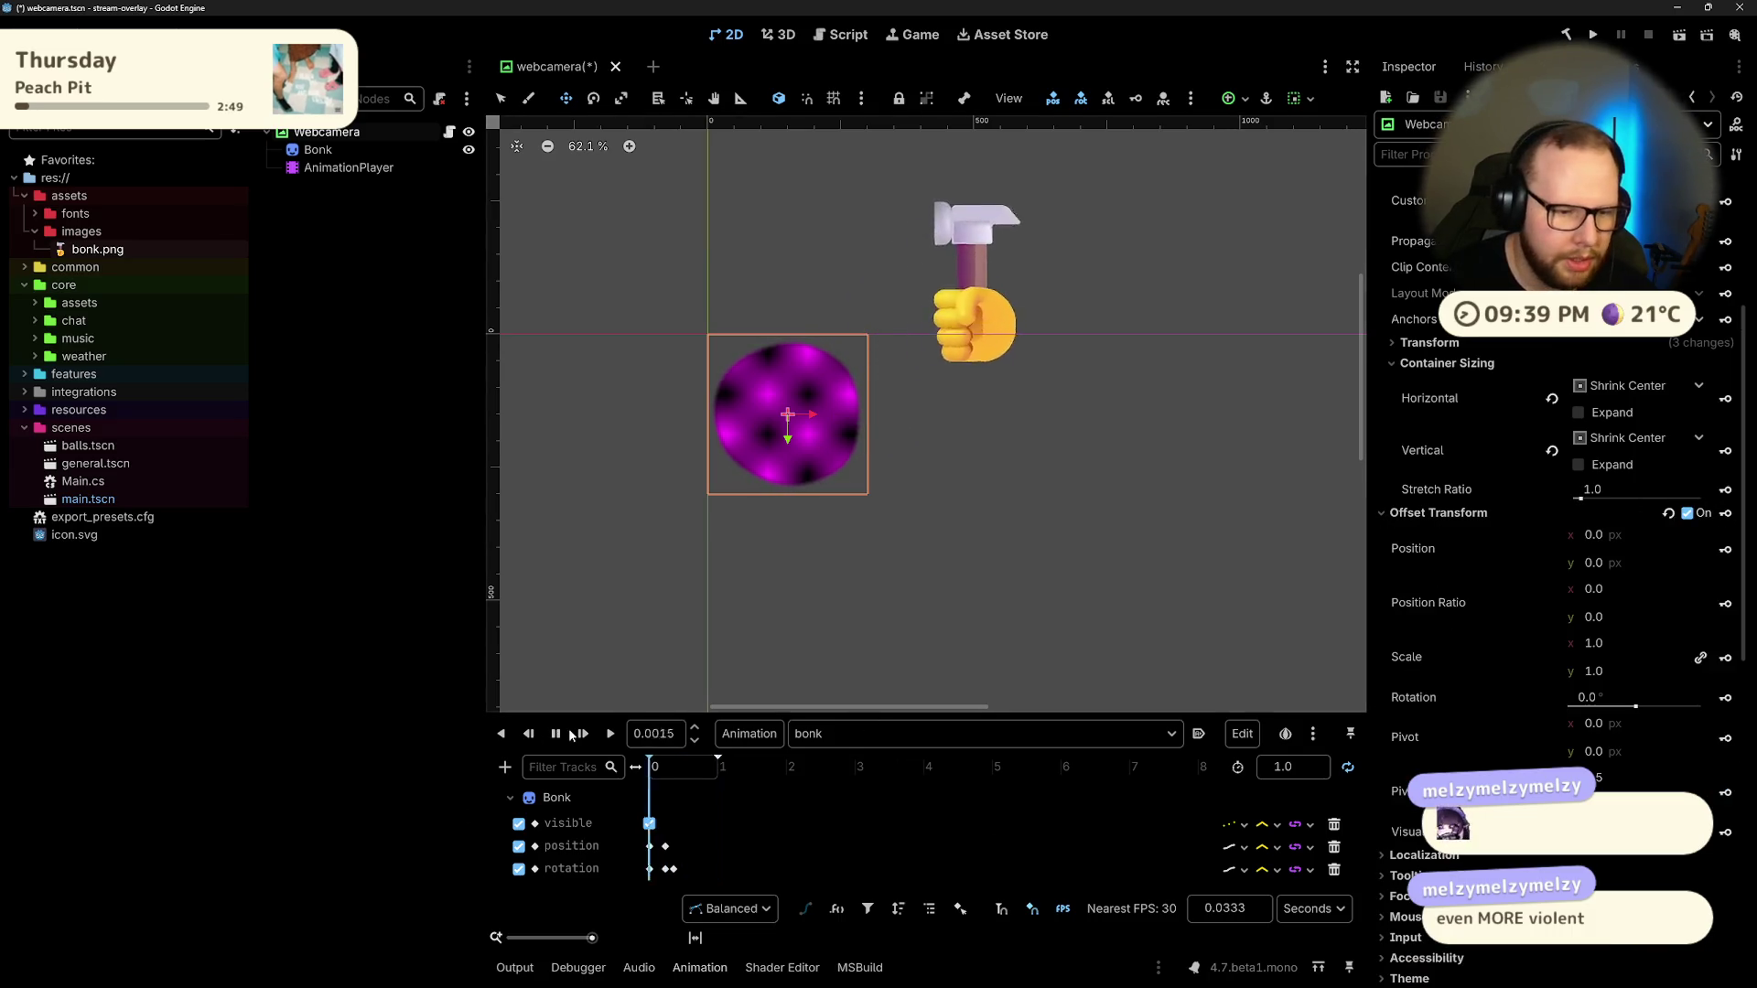
Step: Pause playback, jump to 0 s, and key the offset transform on a new track
{"action": "left_click", "coordinate": [569, 734]}
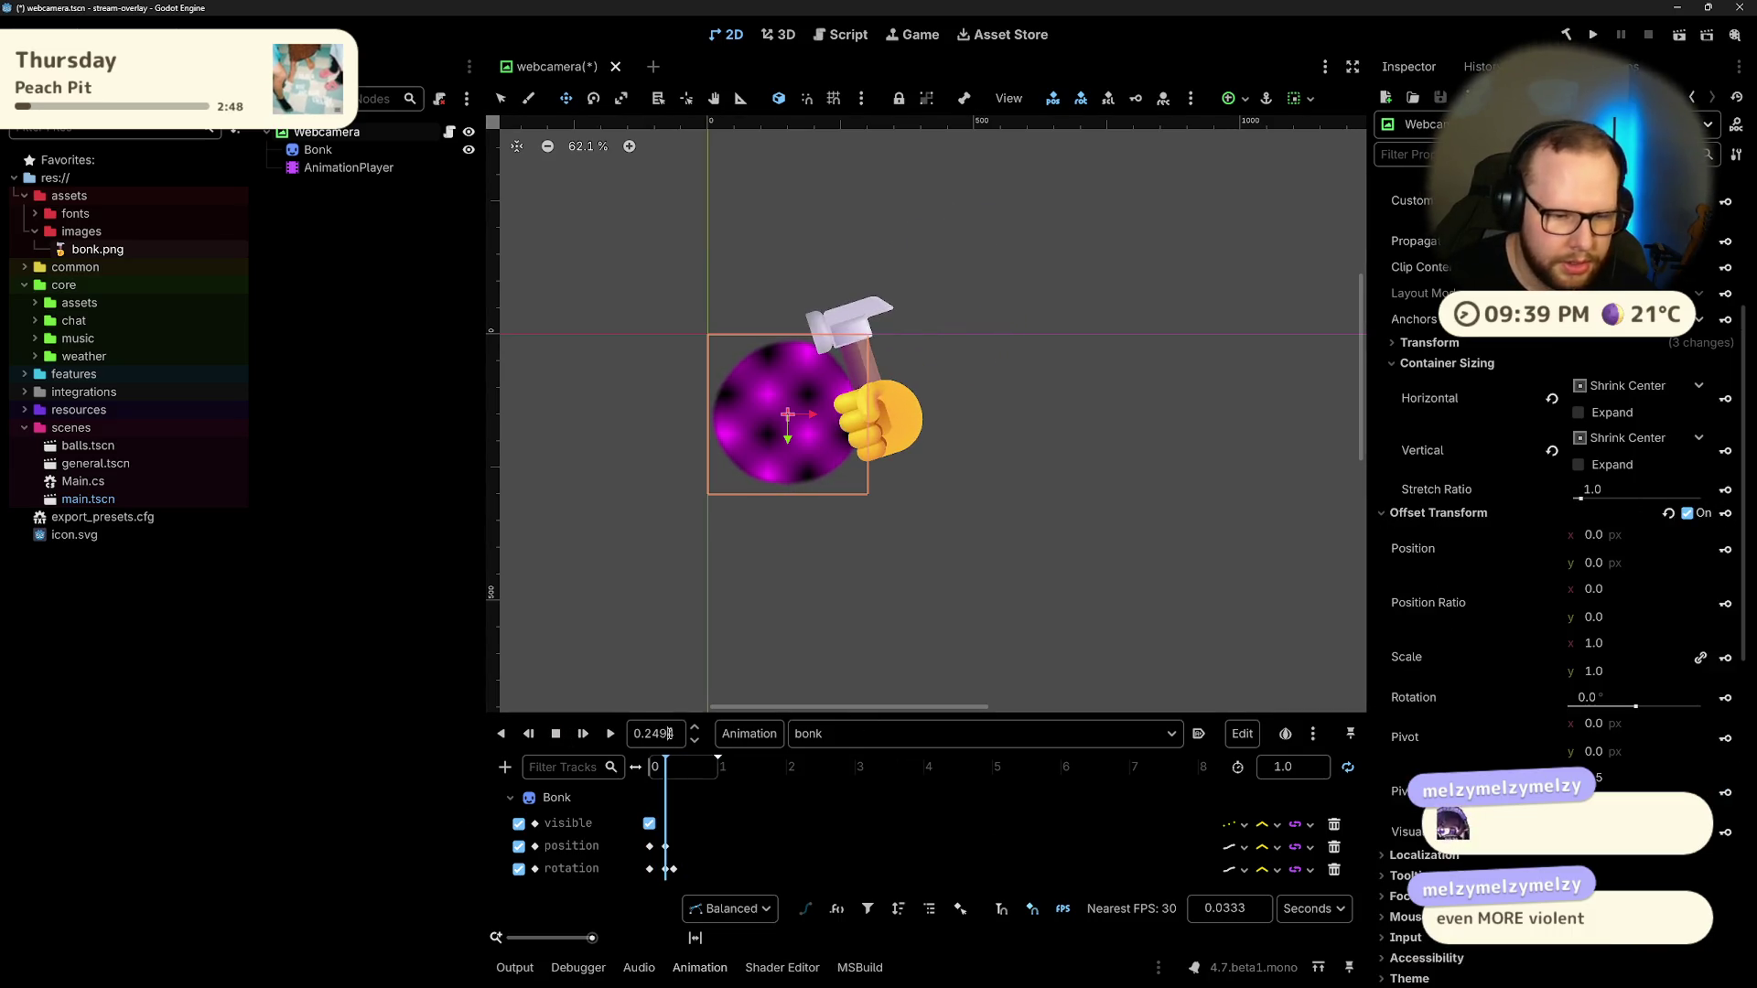
{"action": "left_click", "coordinate": [652, 734]}
{"action": "type", "text": "0"}
{"action": "key", "text": "Return"}
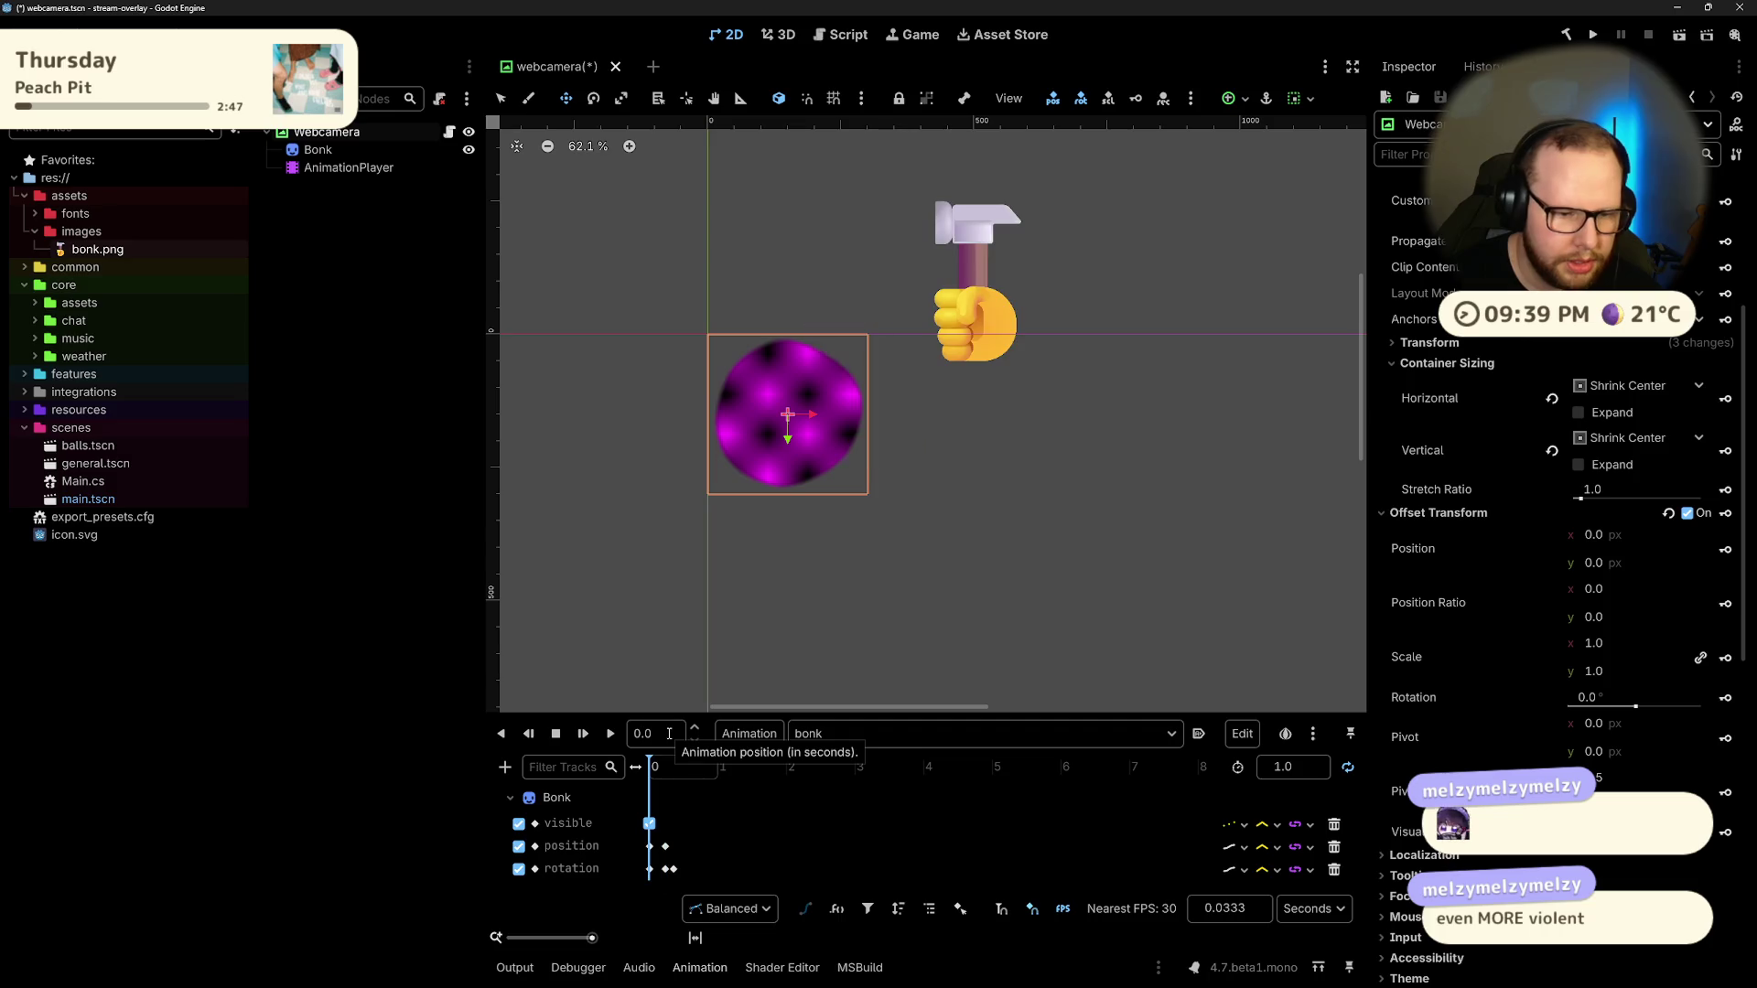
{"action": "left_click", "coordinate": [1726, 513]}
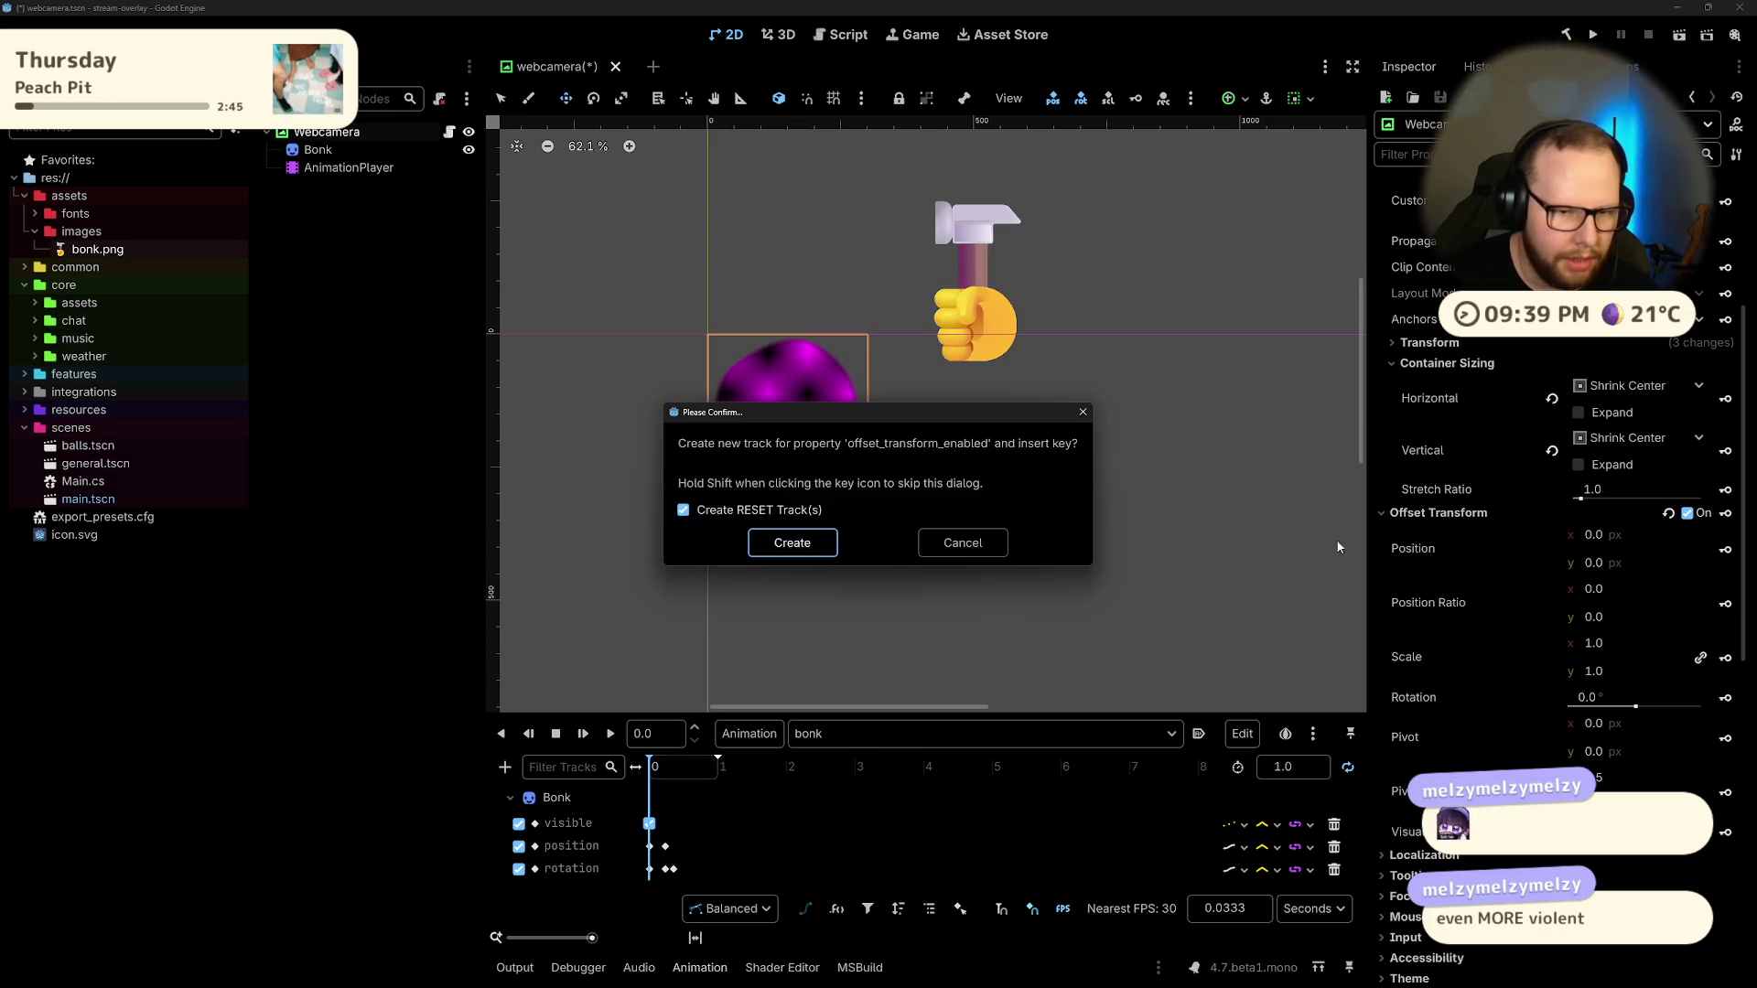
{"action": "left_click", "coordinate": [810, 542]}
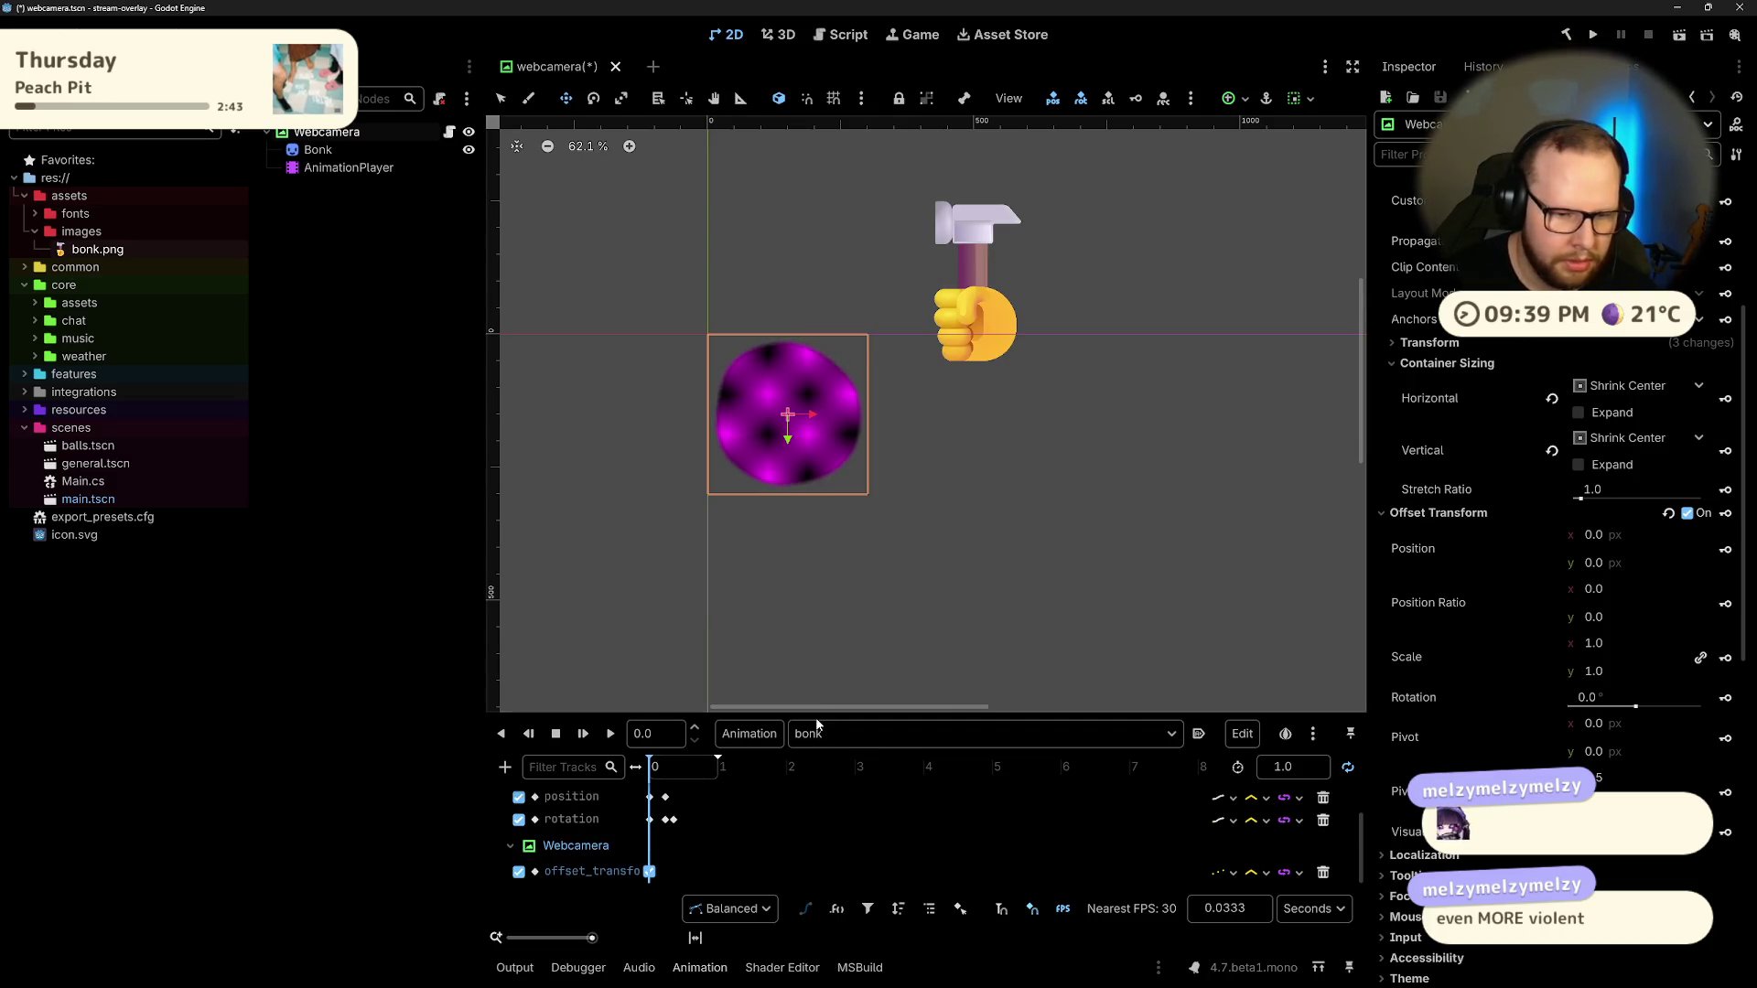
Step: Scrub to the 0.3 s hit, test scaling the webcam circle, undo each change, and cancel the scale key
{"action": "mouse_move", "coordinate": [817, 715]}
{"action": "left_mouse_down"}
{"action": "mouse_move", "coordinate": [823, 580]}
{"action": "mouse_move", "coordinate": [829, 615]}
{"action": "left_mouse_up"}
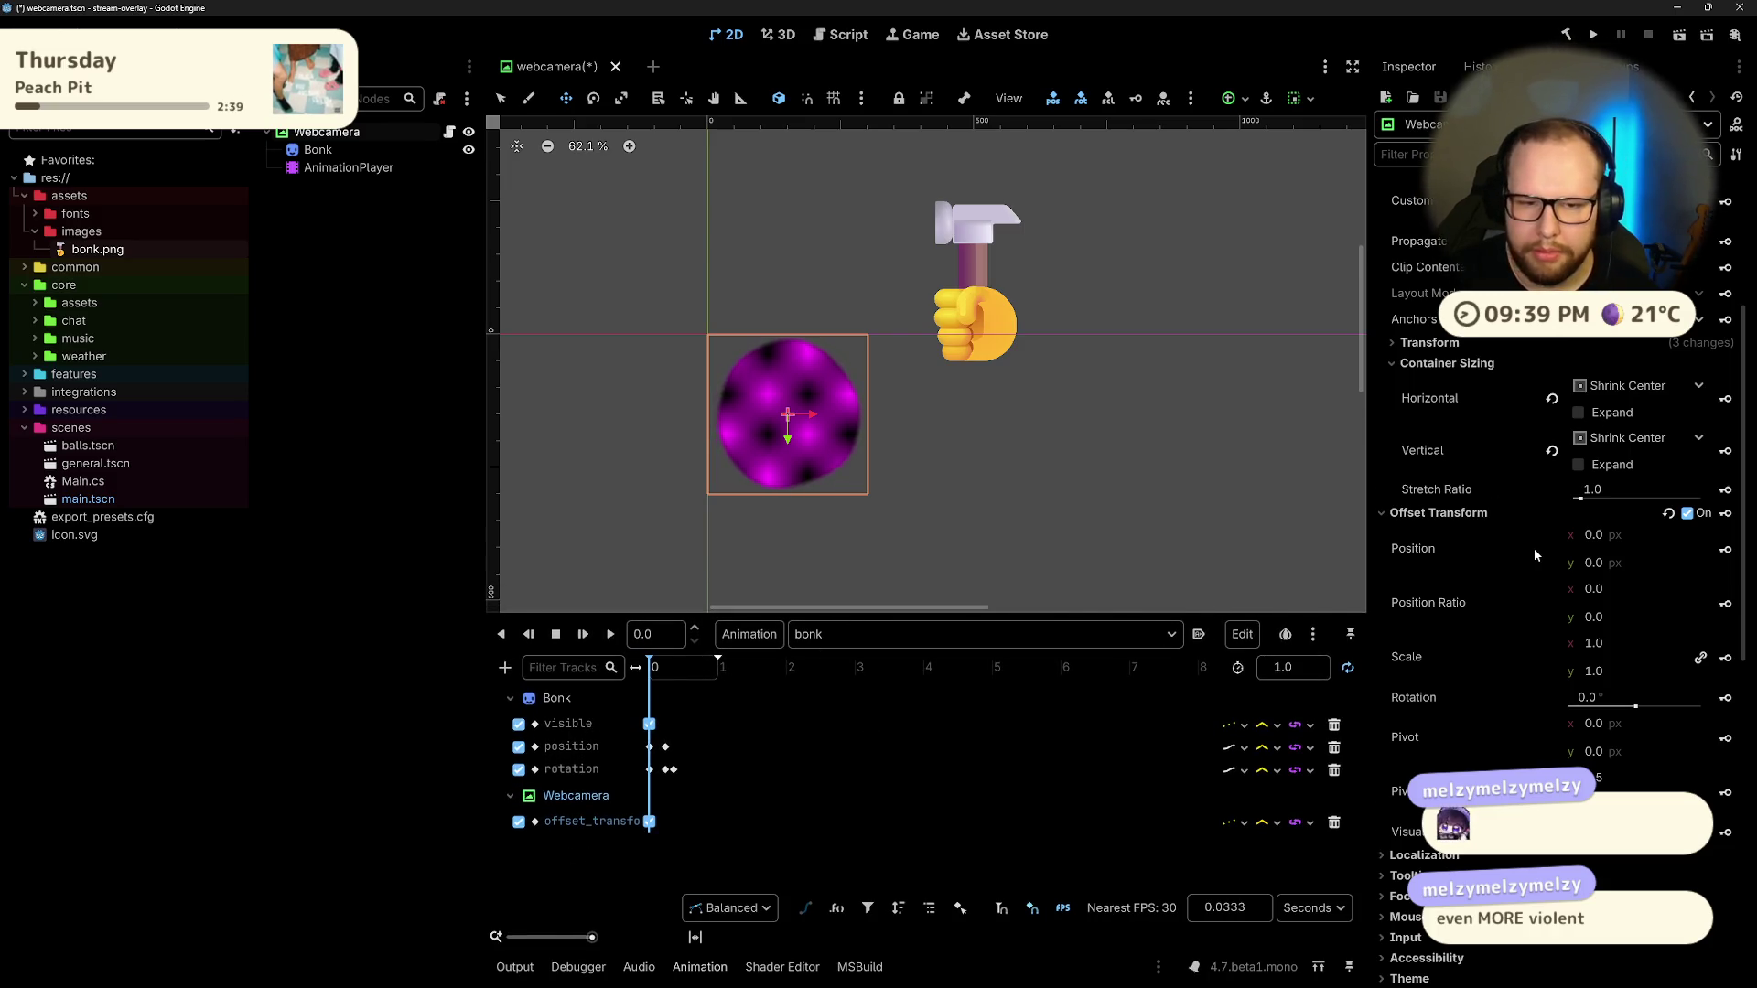
{"action": "left_click_drag", "start_coordinate": [655, 659], "coordinate": [671, 670]}
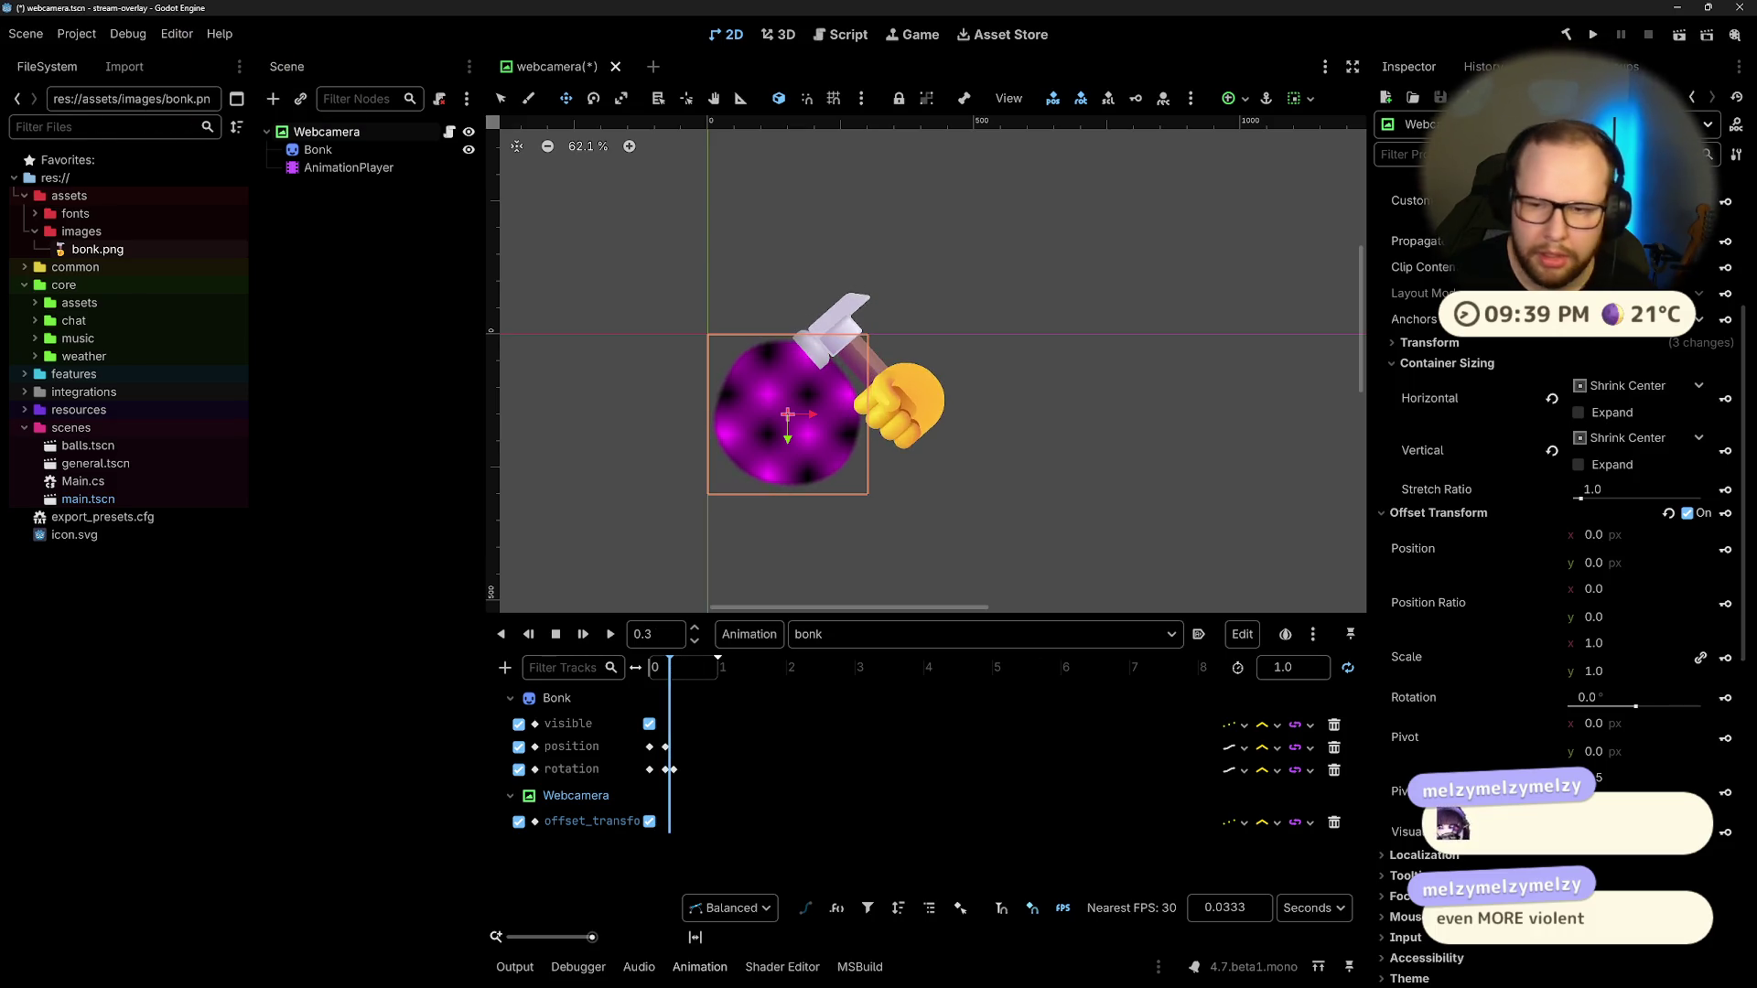
{"action": "left_click_drag", "start_coordinate": [1601, 646], "coordinate": [1638, 646]}
{"action": "key", "text": "ctrl+z"}
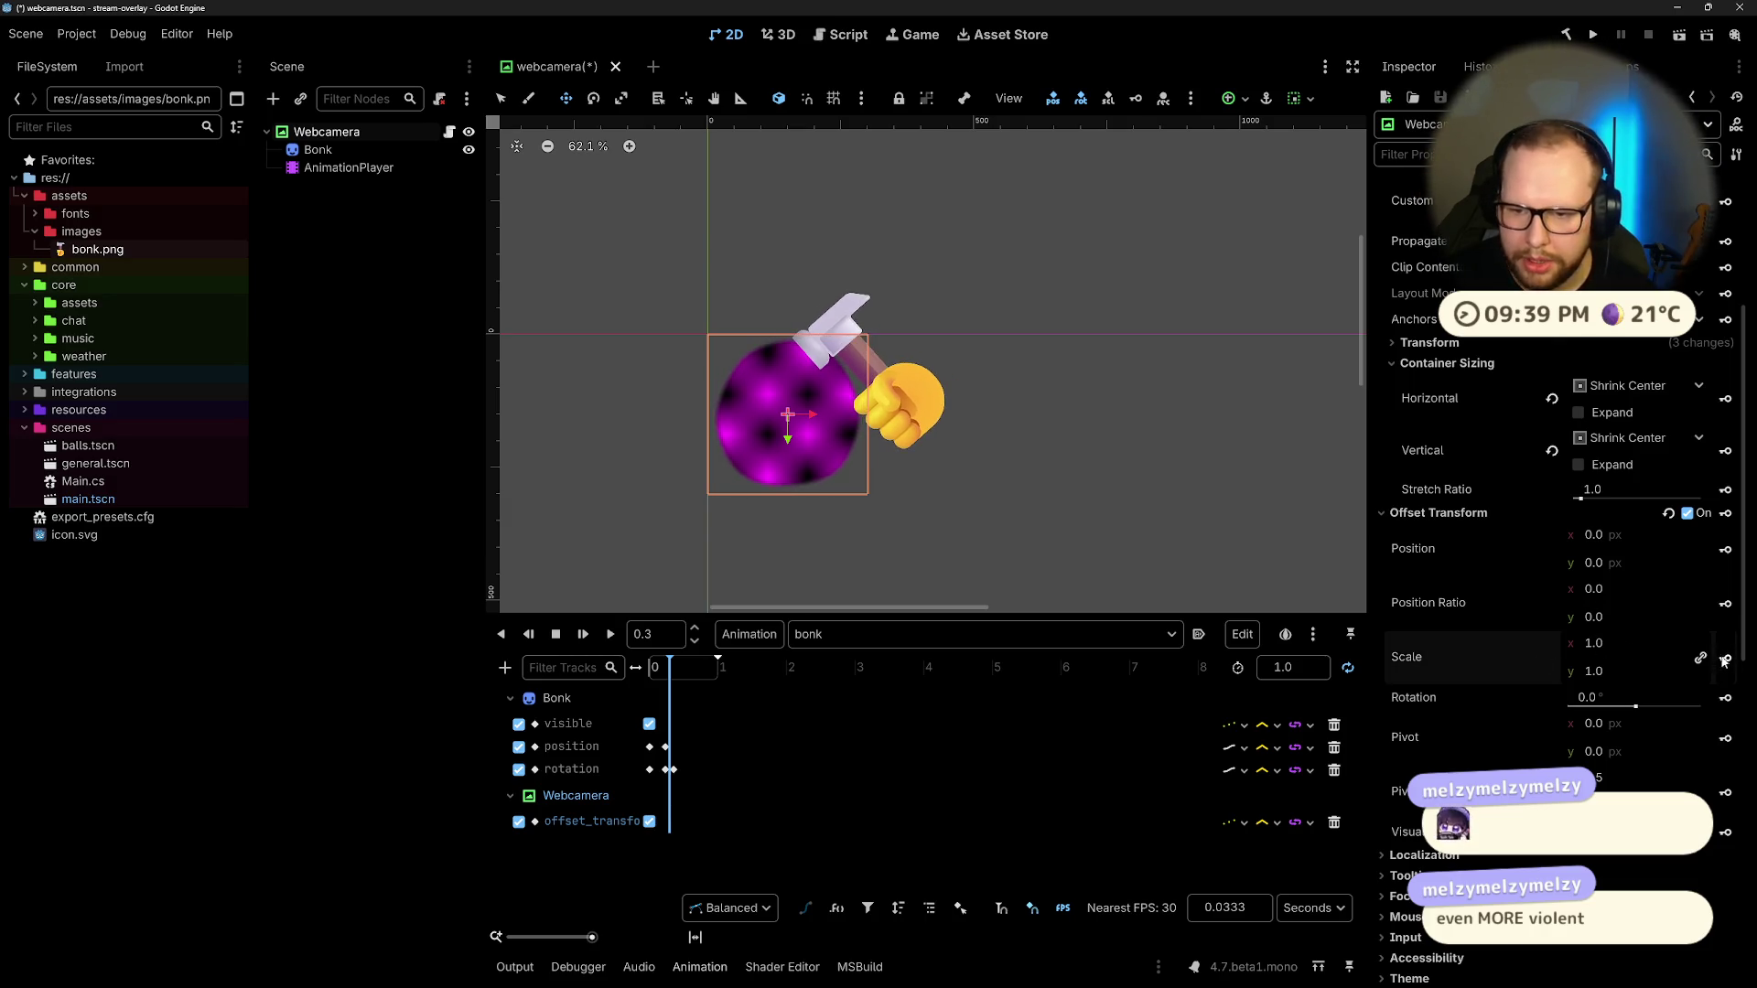
{"action": "left_click", "coordinate": [1725, 659]}
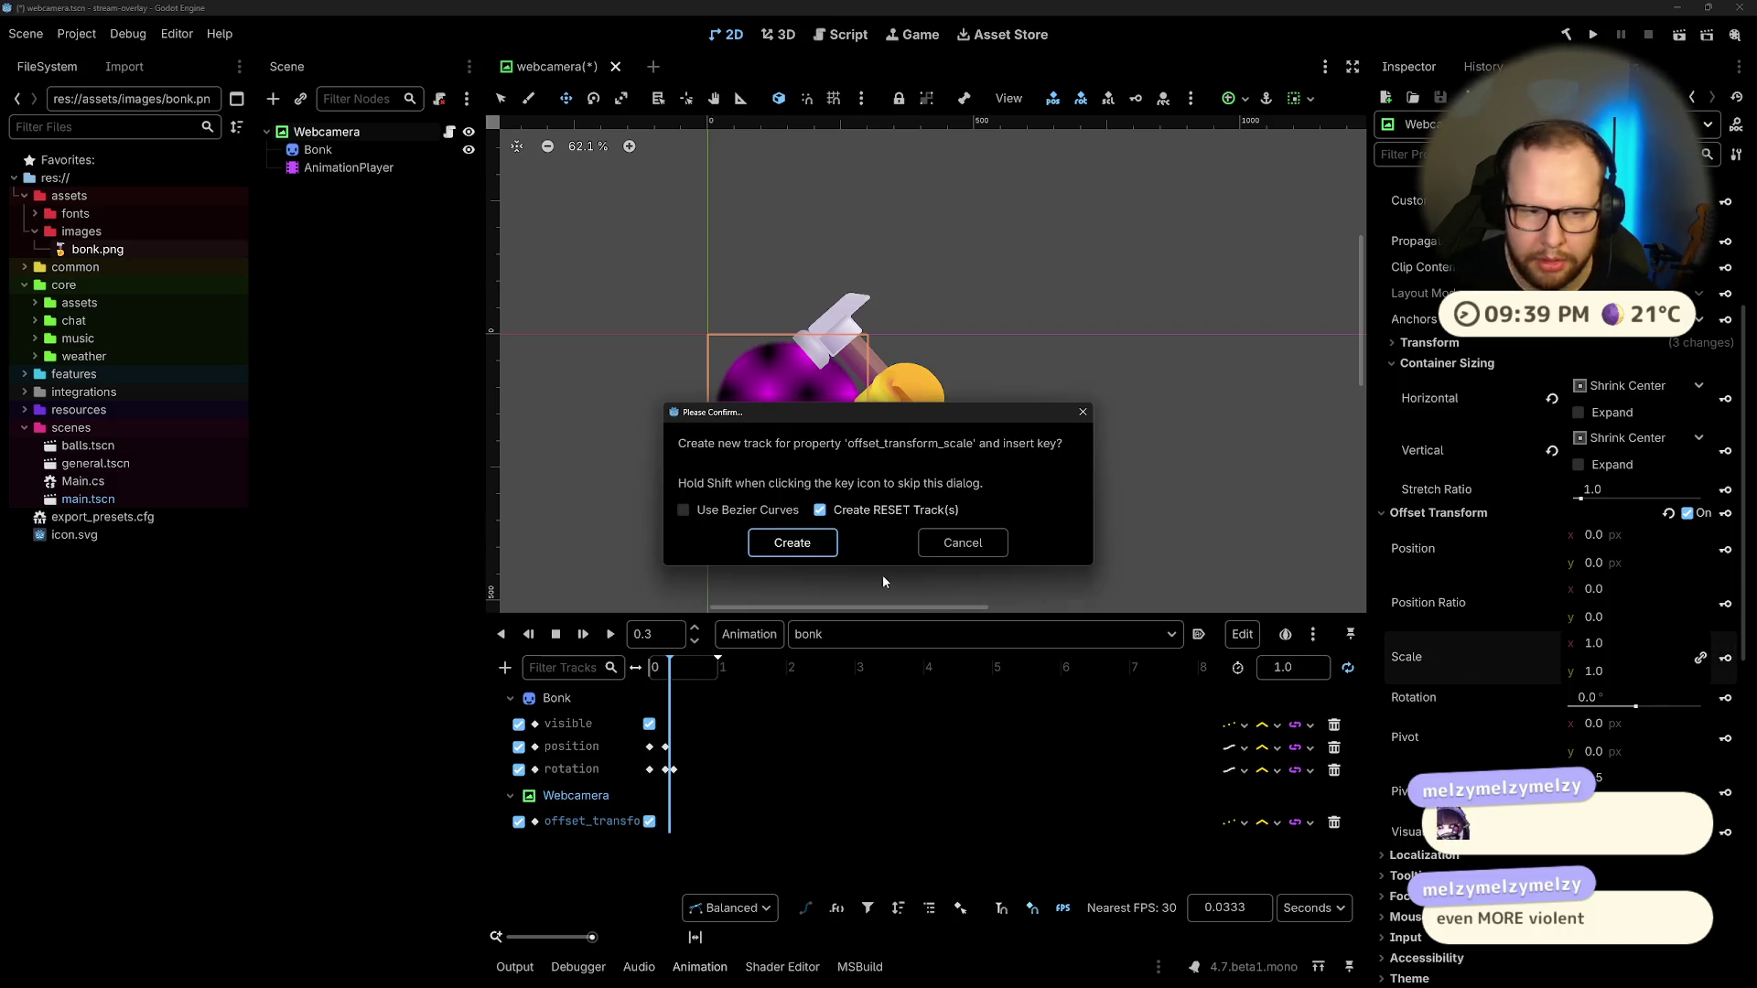
{"action": "key", "text": "Escape"}
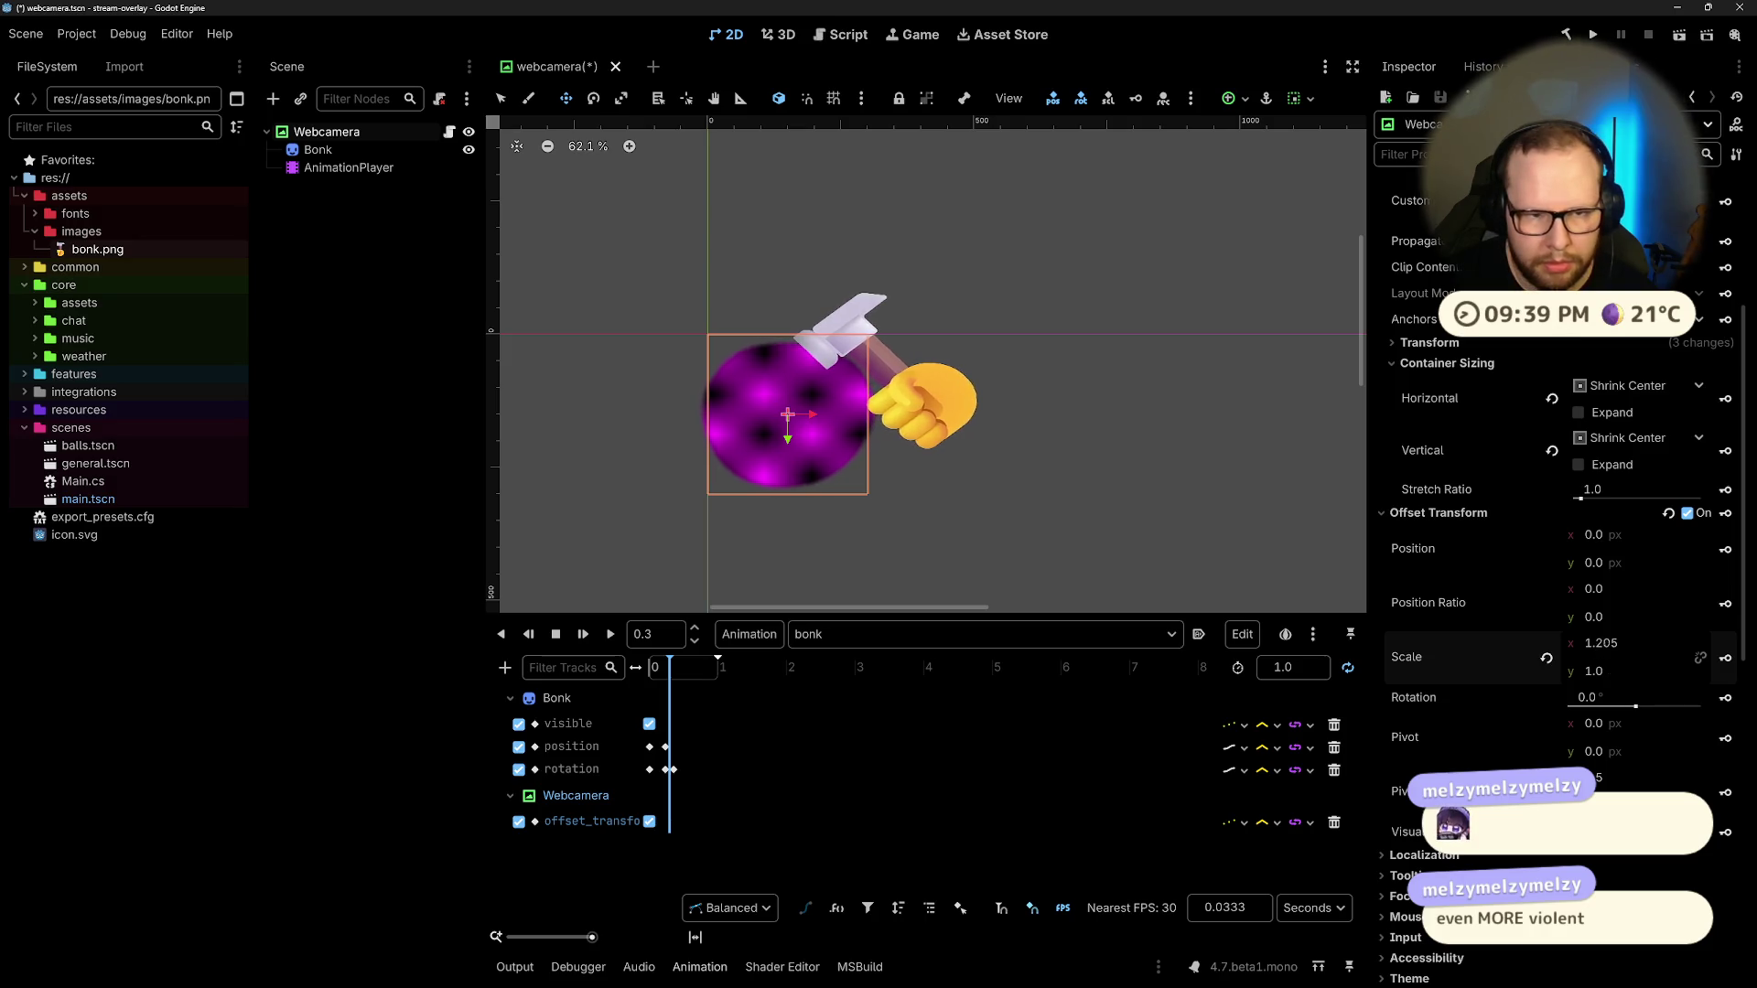
{"action": "mouse_move", "coordinate": [1601, 671]}
{"action": "left_mouse_down"}
{"action": "mouse_move", "coordinate": [1638, 671]}
{"action": "mouse_move", "coordinate": [1556, 670]}
{"action": "left_mouse_up"}
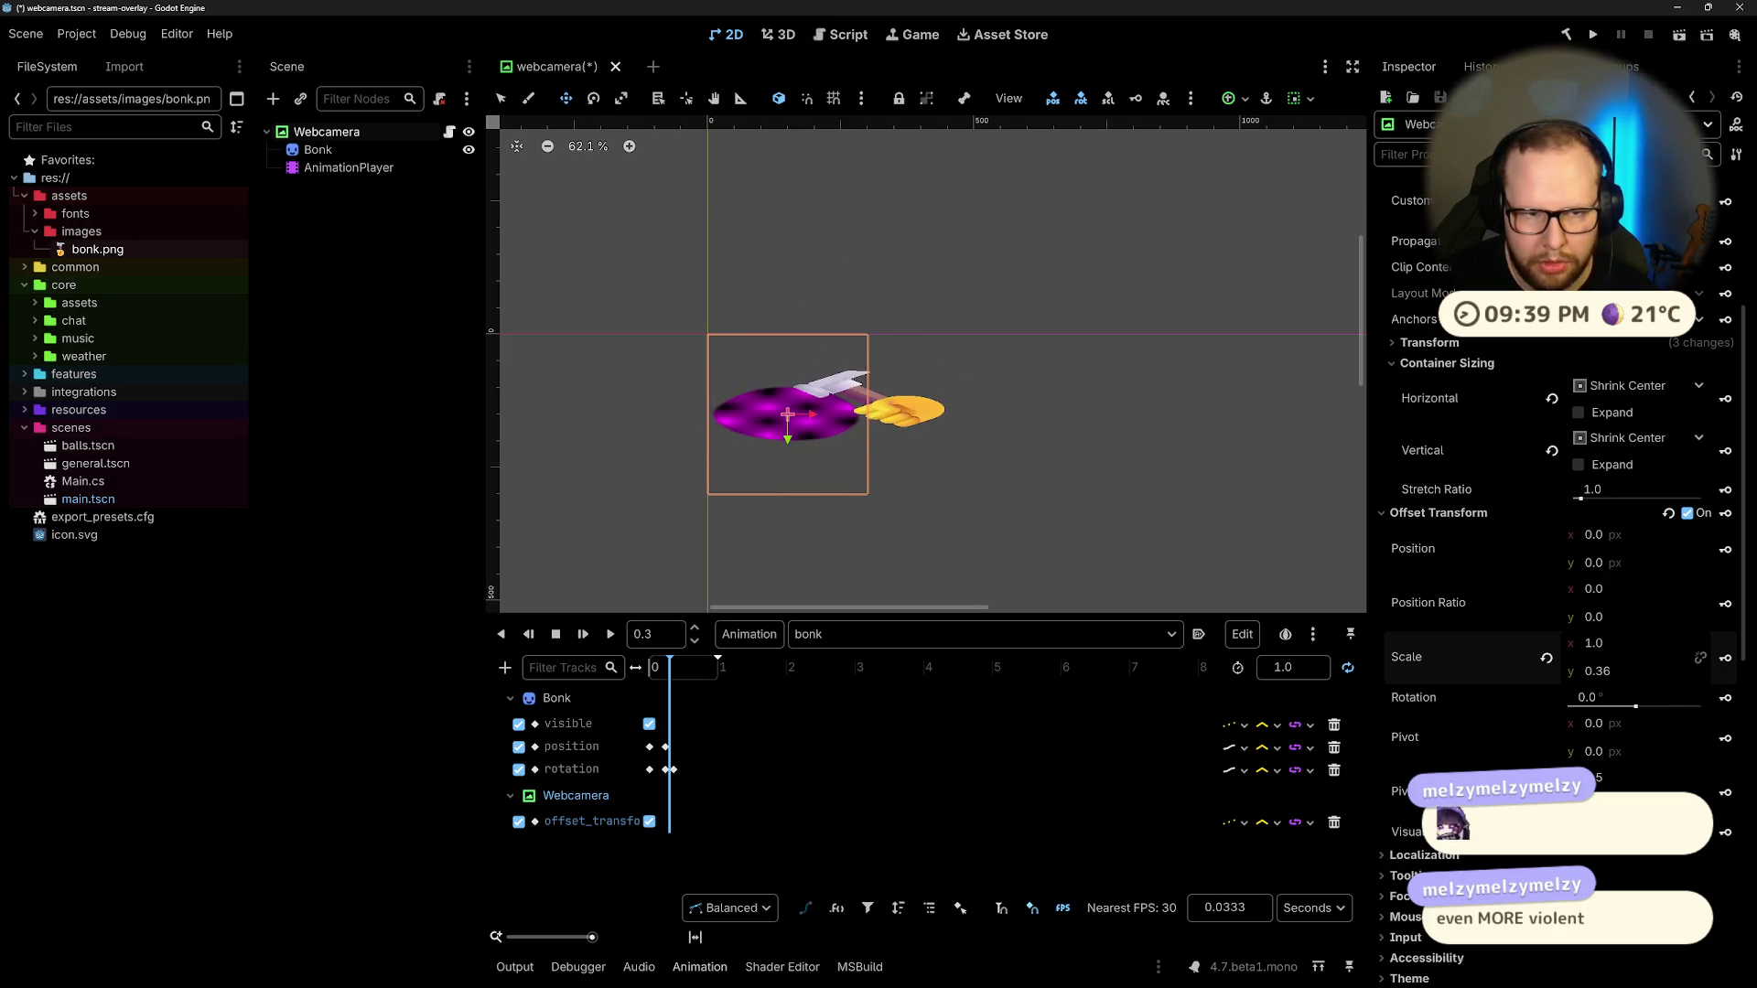
{"action": "key", "text": "ctrl+z"}
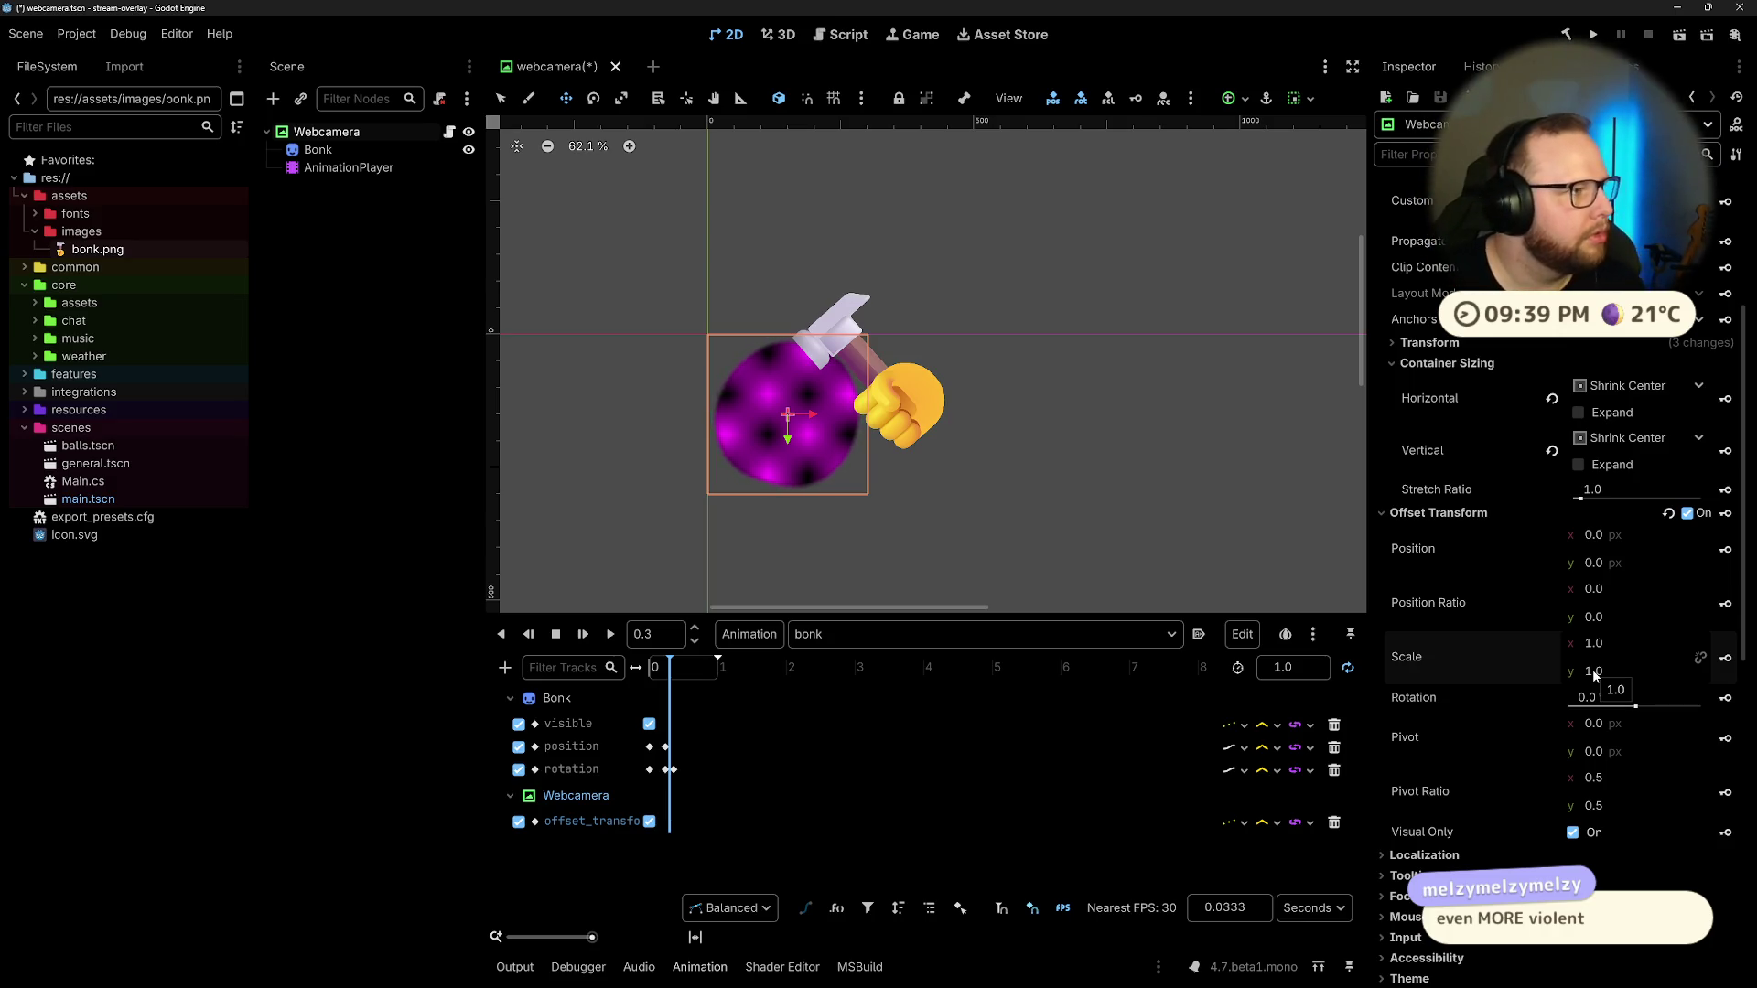
{"action": "left_click", "coordinate": [365, 480]}
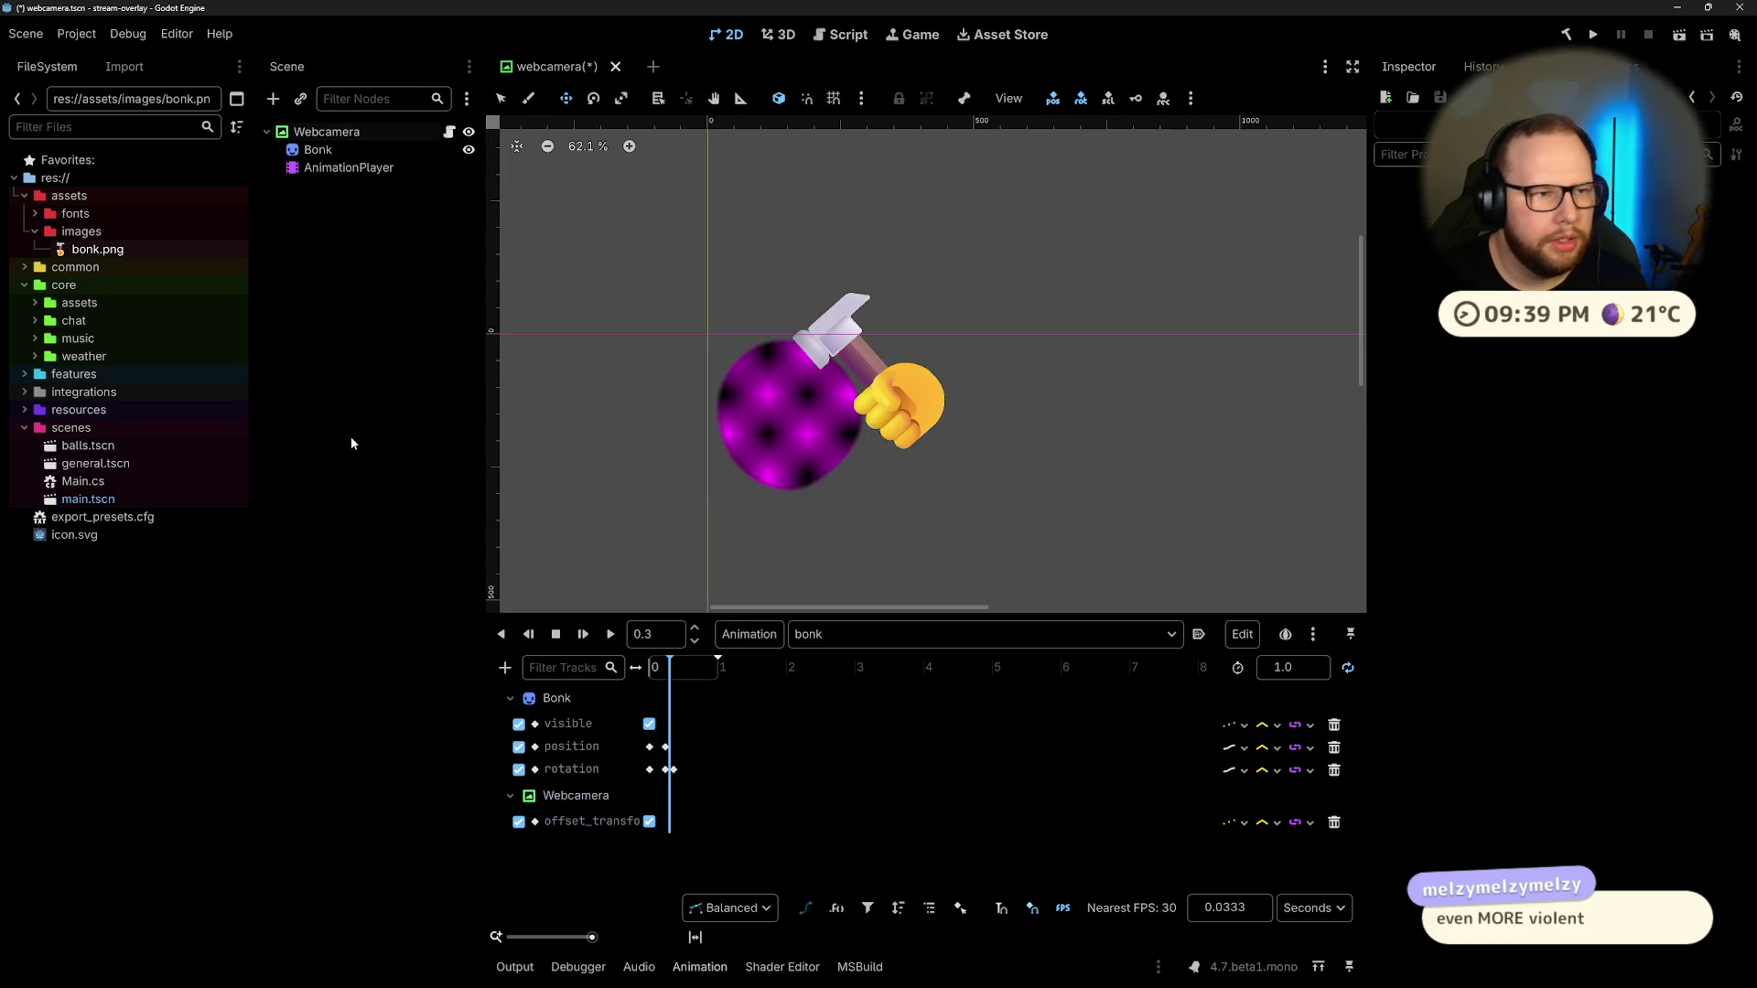
Step: Add a MarginContainer node and make it the scene root
{"action": "left_click", "coordinate": [331, 134]}
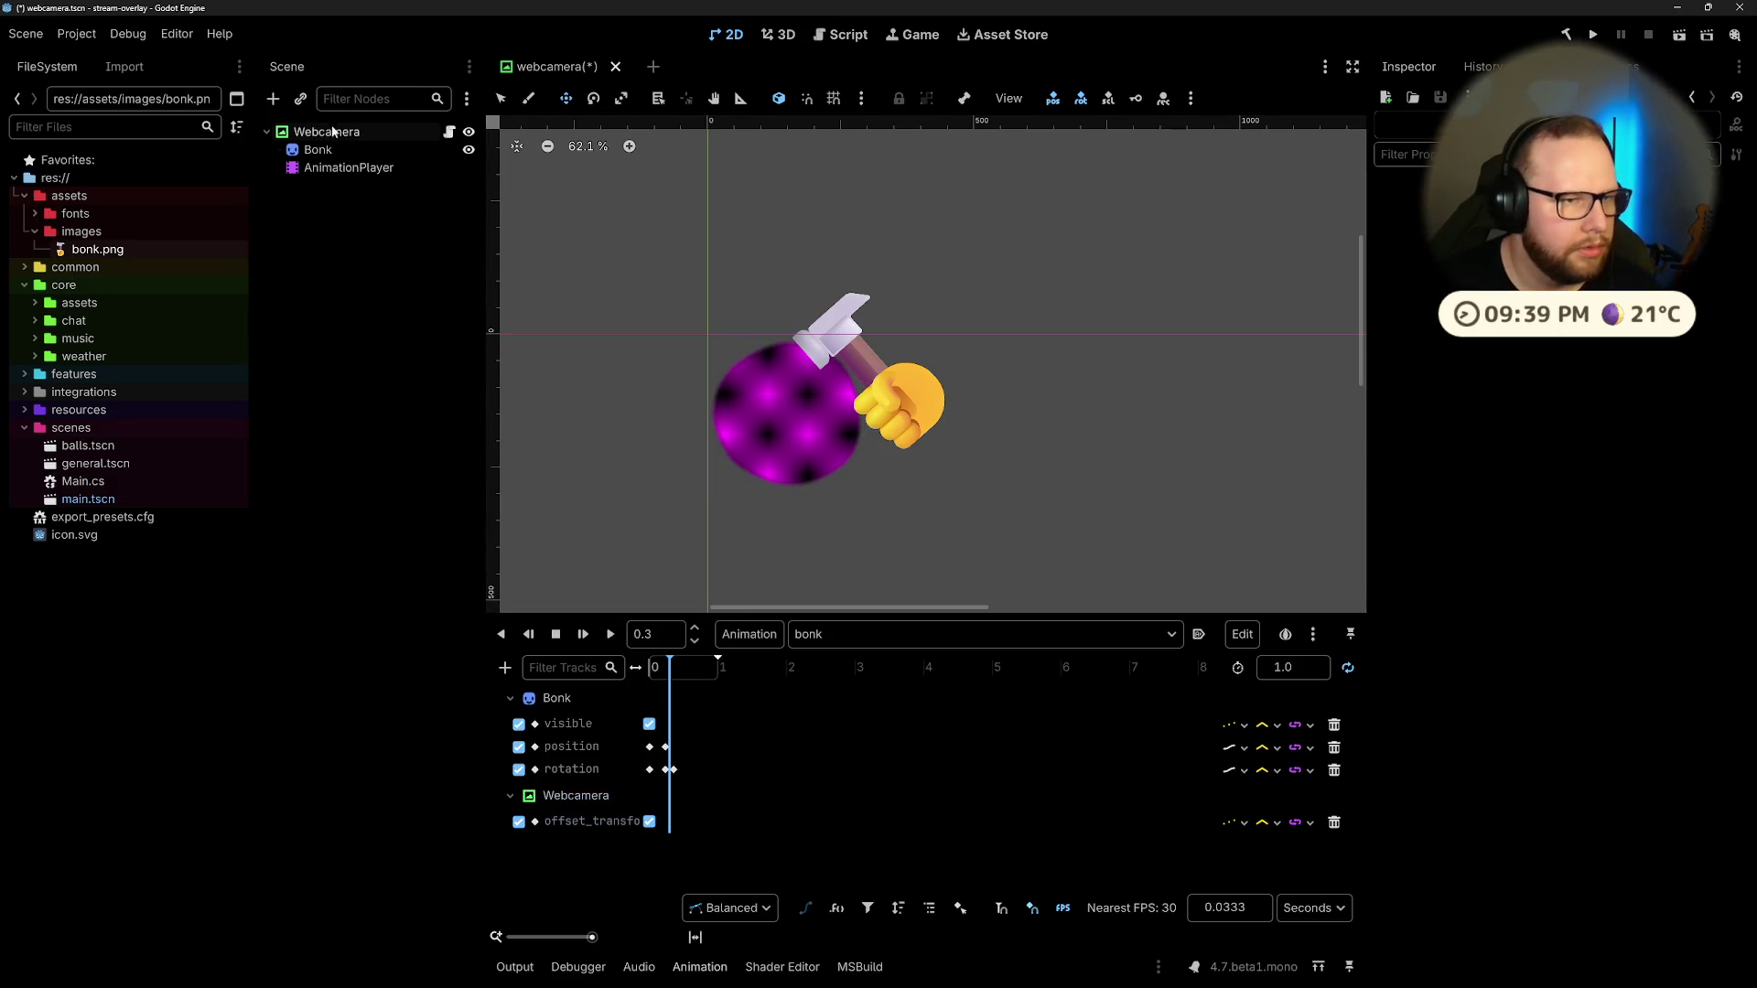
{"action": "key", "text": "ctrl+a"}
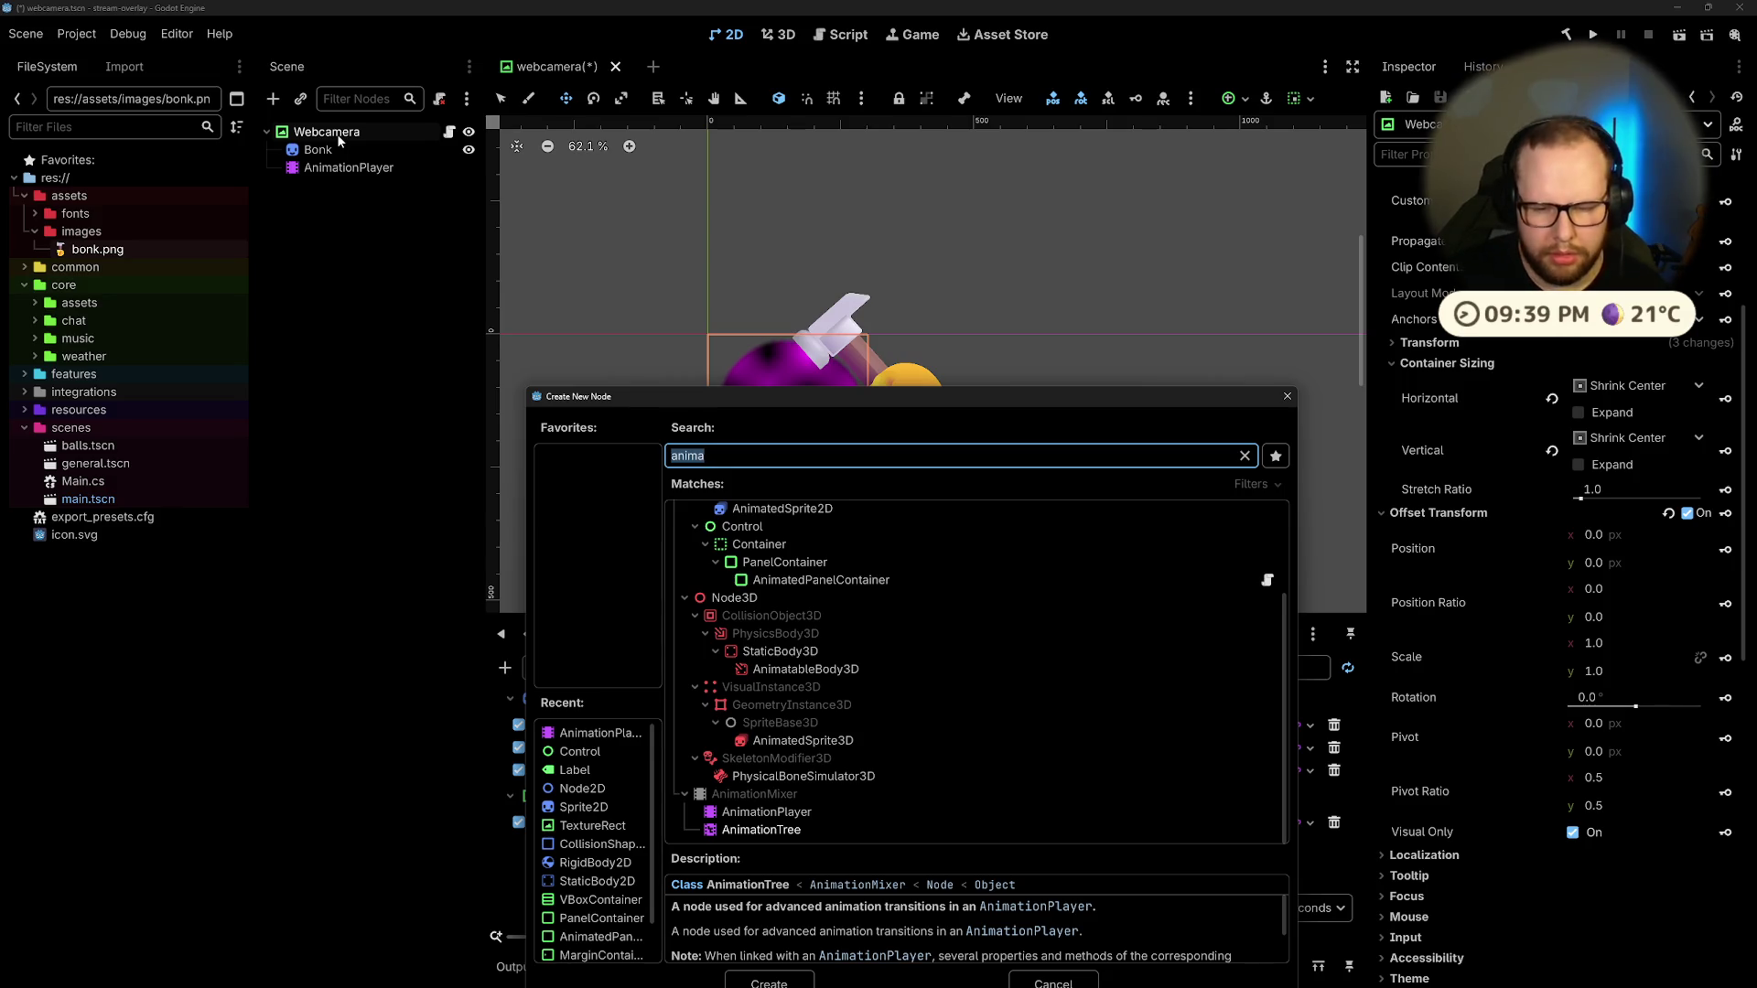
{"action": "type", "text": "margin"}
{"action": "key", "text": "Return"}
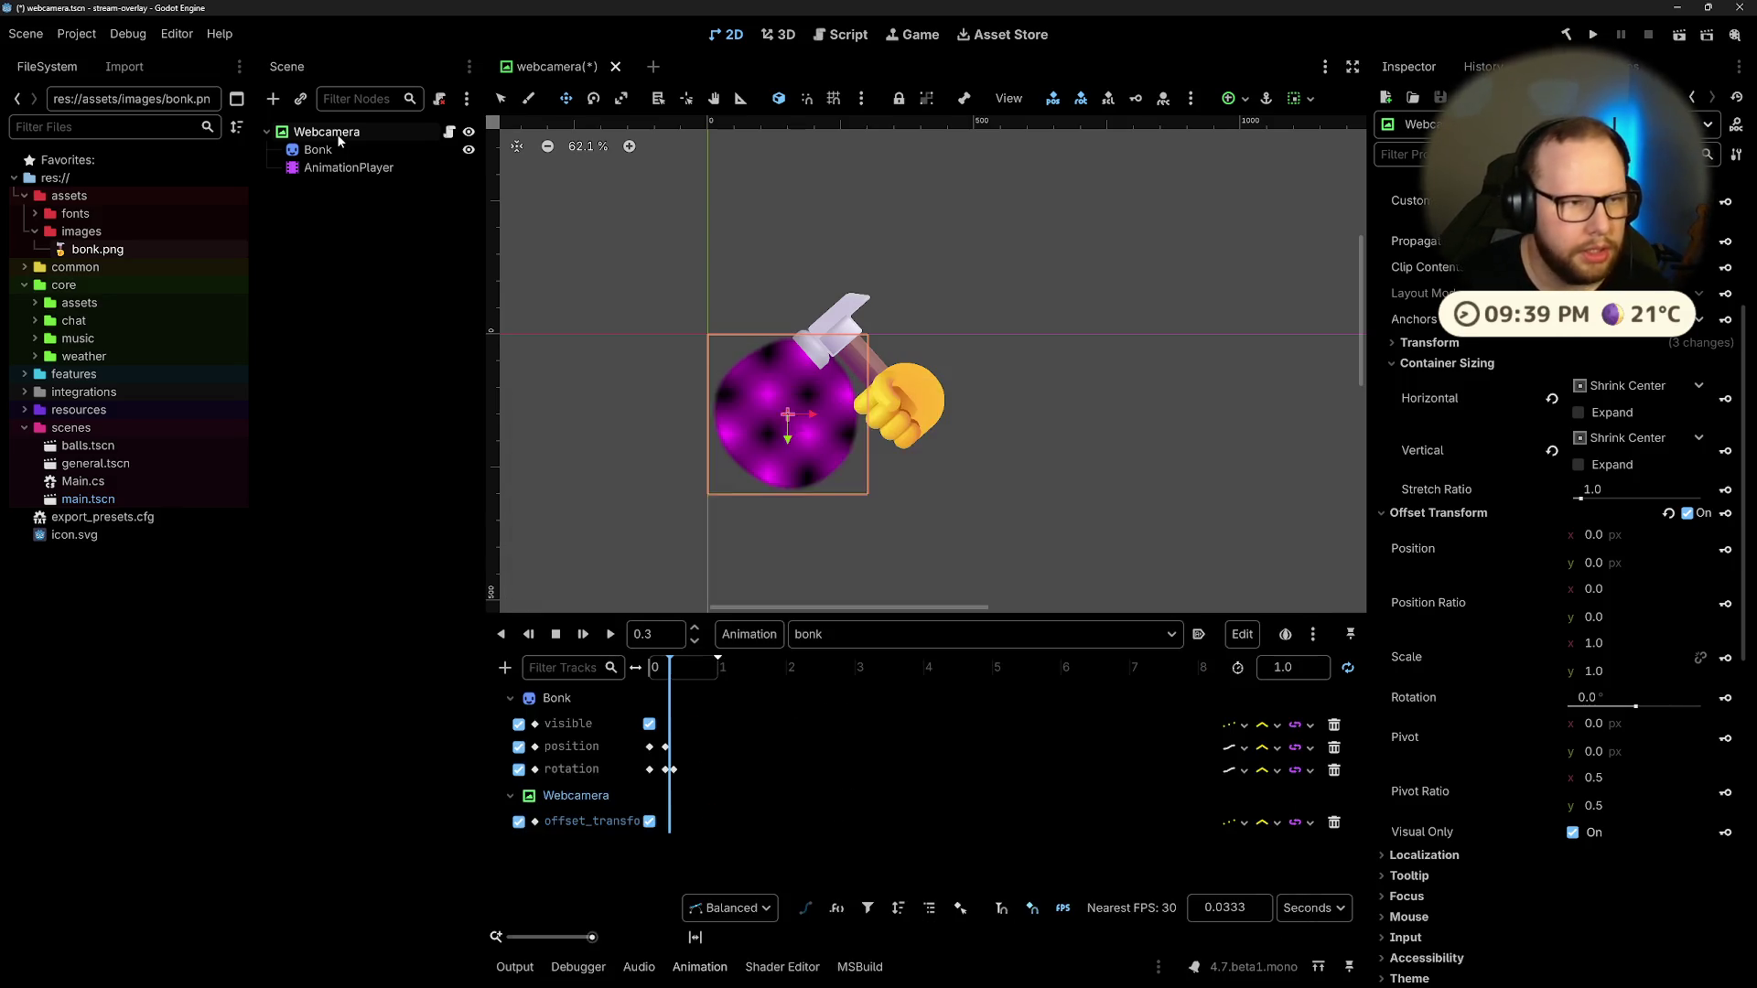
{"action": "right_click", "coordinate": [355, 186]}
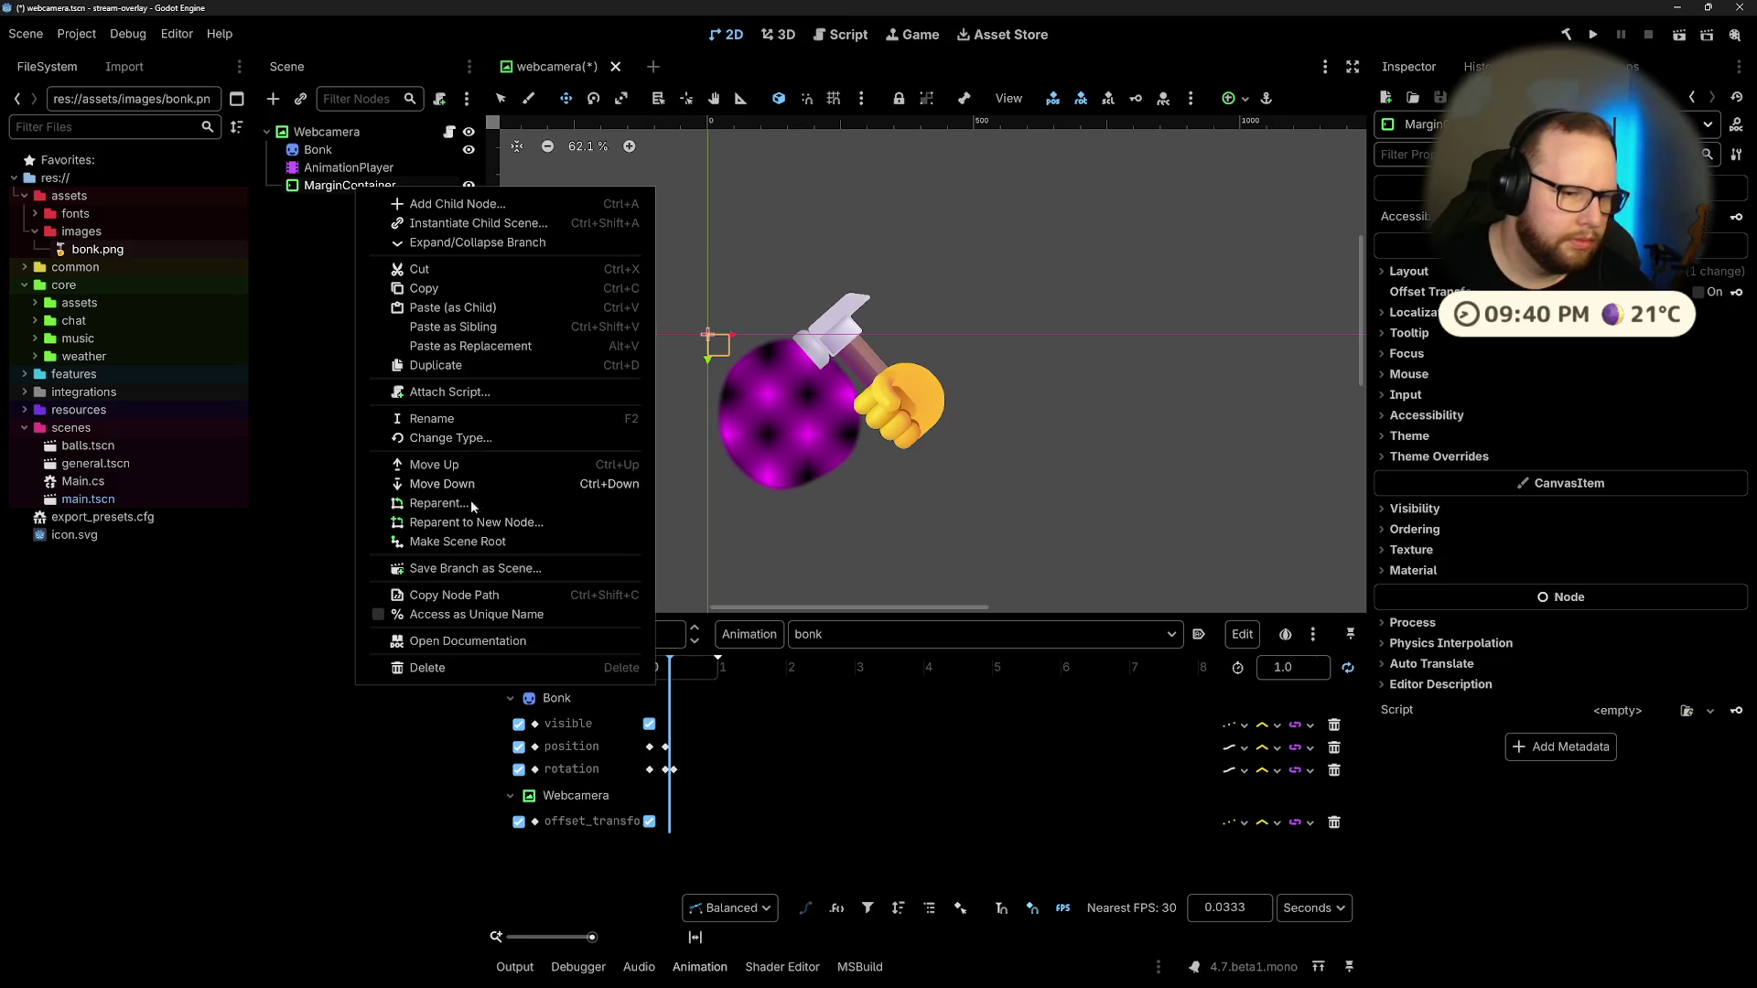
{"action": "left_click", "coordinate": [468, 540]}
Step: Move Bonk and AnimationPlayer directly under the MarginContainer and inspect the nodes
{"action": "mouse_move", "coordinate": [324, 167]}
{"action": "left_mouse_down"}
{"action": "mouse_move", "coordinate": [332, 130]}
{"action": "mouse_move", "coordinate": [338, 194]}
{"action": "left_mouse_up"}
{"action": "left_click", "coordinate": [352, 168]}
{"action": "left_click", "coordinate": [334, 149]}
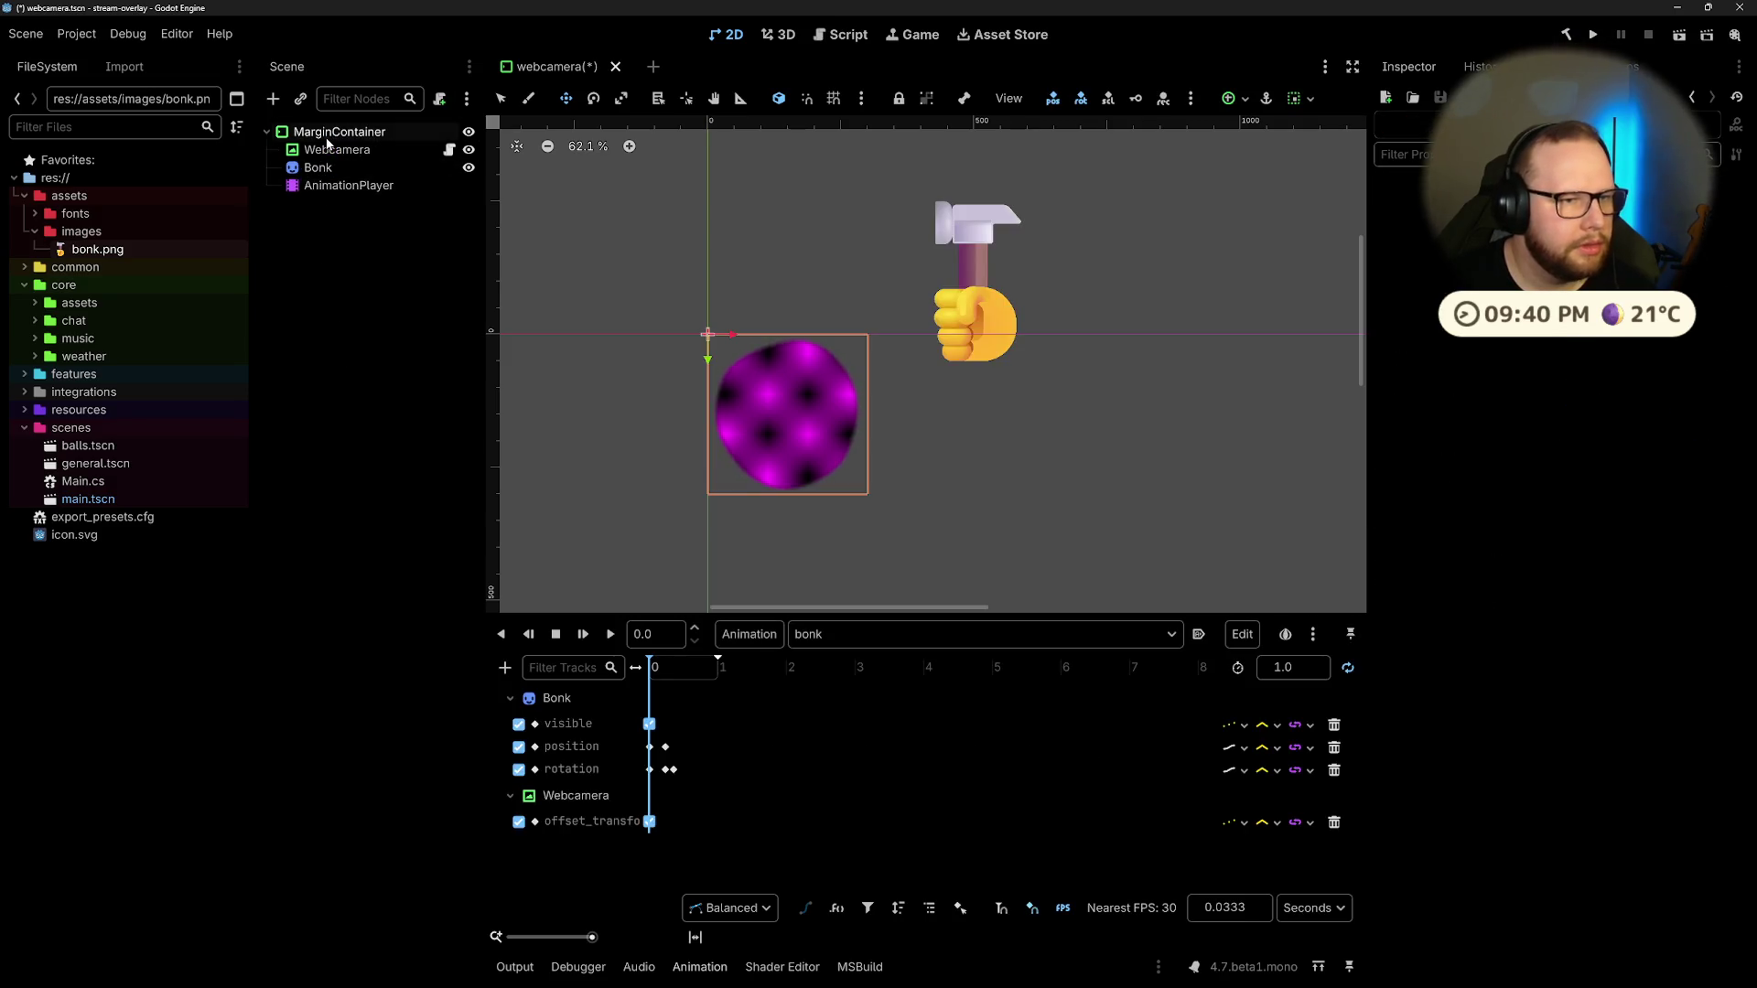
{"action": "left_click", "coordinate": [328, 168]}
{"action": "left_click", "coordinate": [330, 133]}
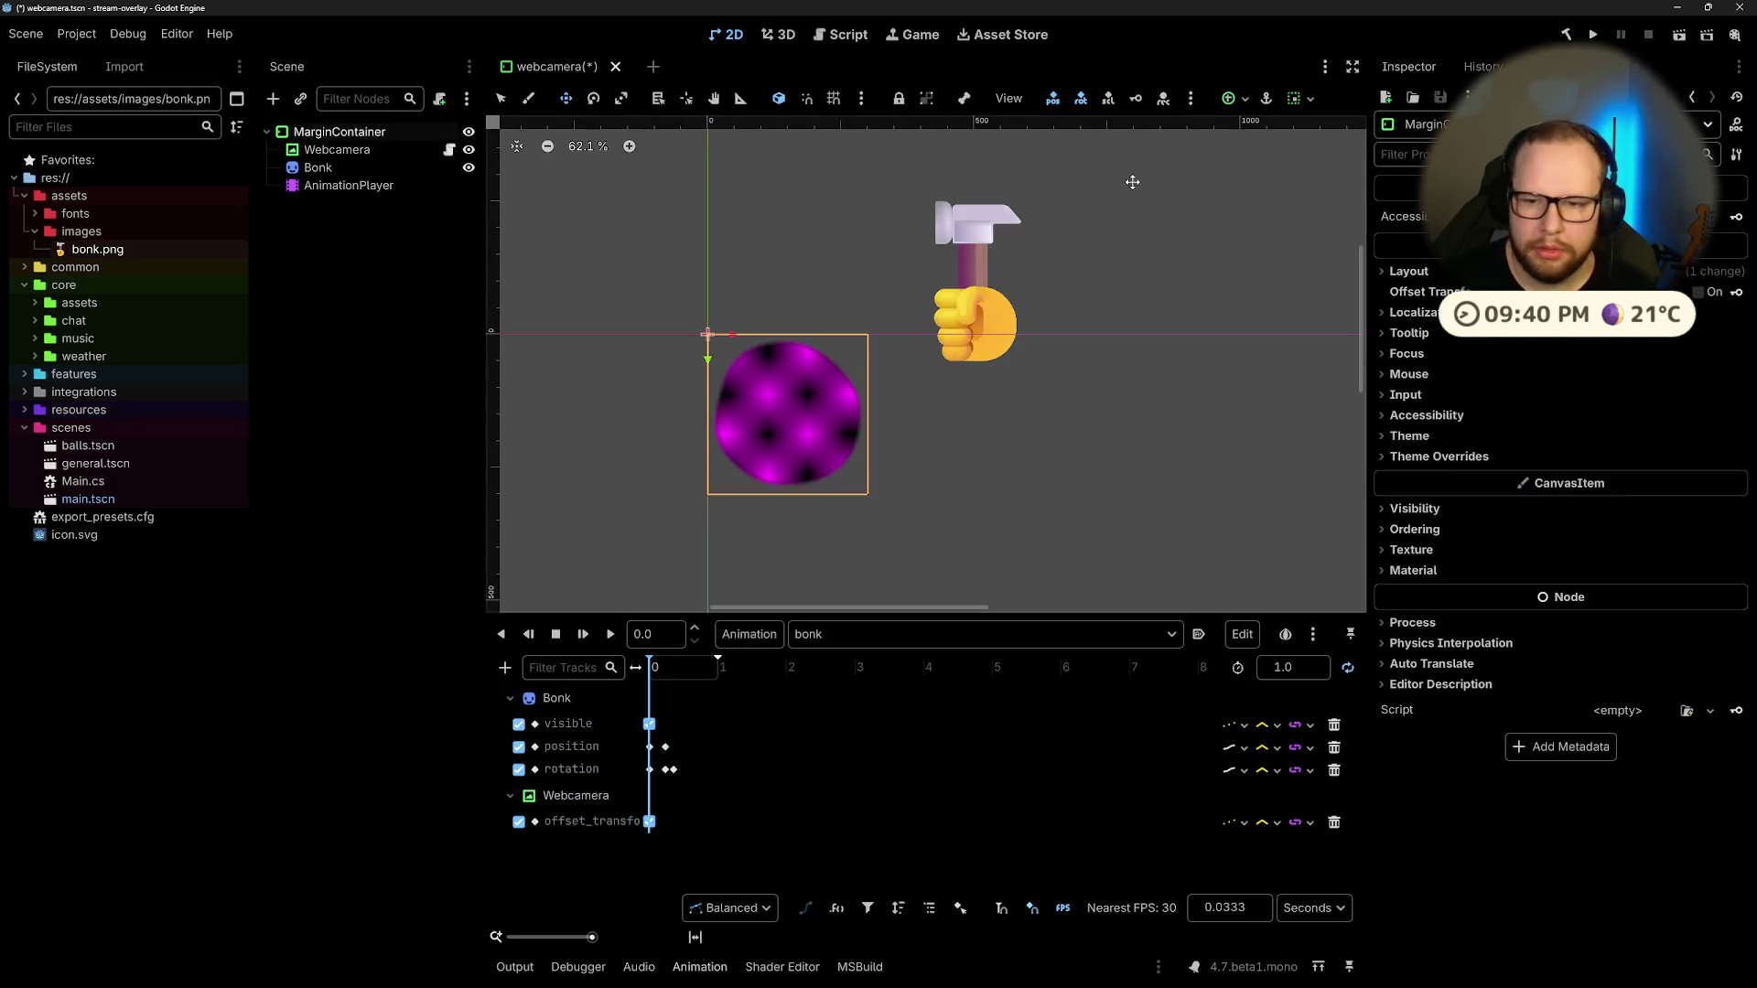
{"action": "left_click", "coordinate": [334, 149]}
{"action": "scroll", "coordinate": [1638, 916], "scroll_direction": "down", "scroll_amount": 5}
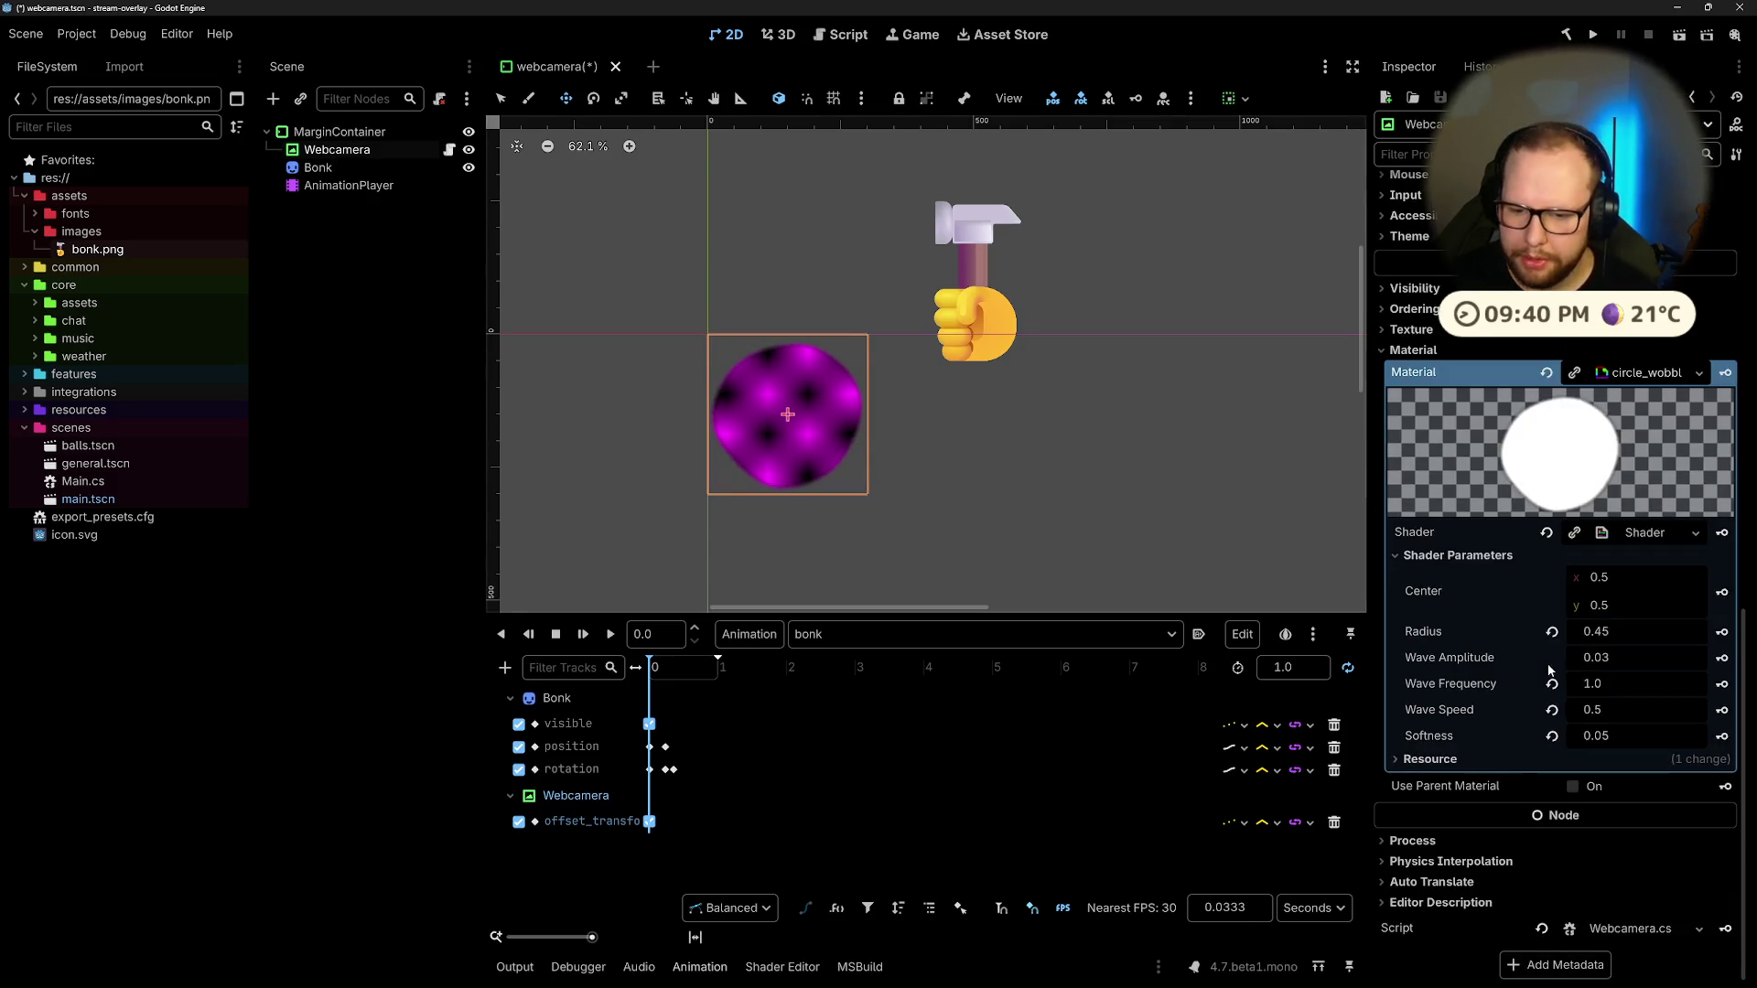
Step: Play the bonk animation, stop it, and scrub to the 0.3 s hit moment
{"action": "scroll", "coordinate": [1620, 760], "scroll_direction": "up", "scroll_amount": 5}
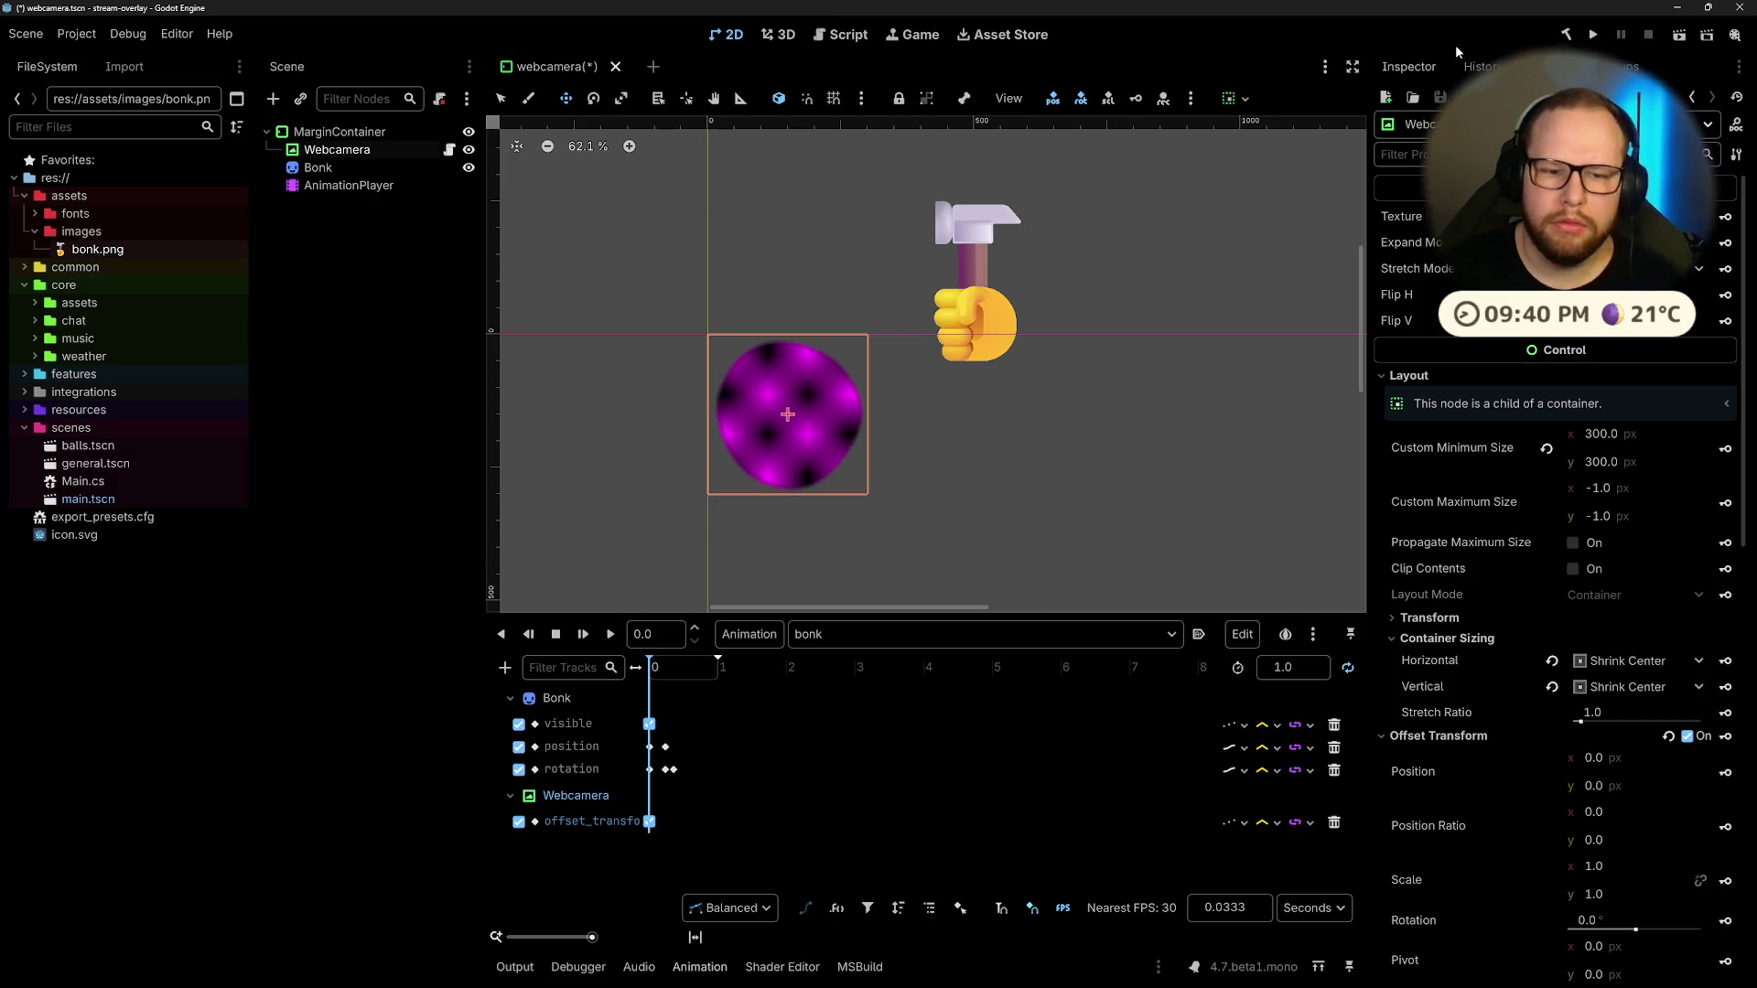
{"action": "left_click", "coordinate": [610, 635]}
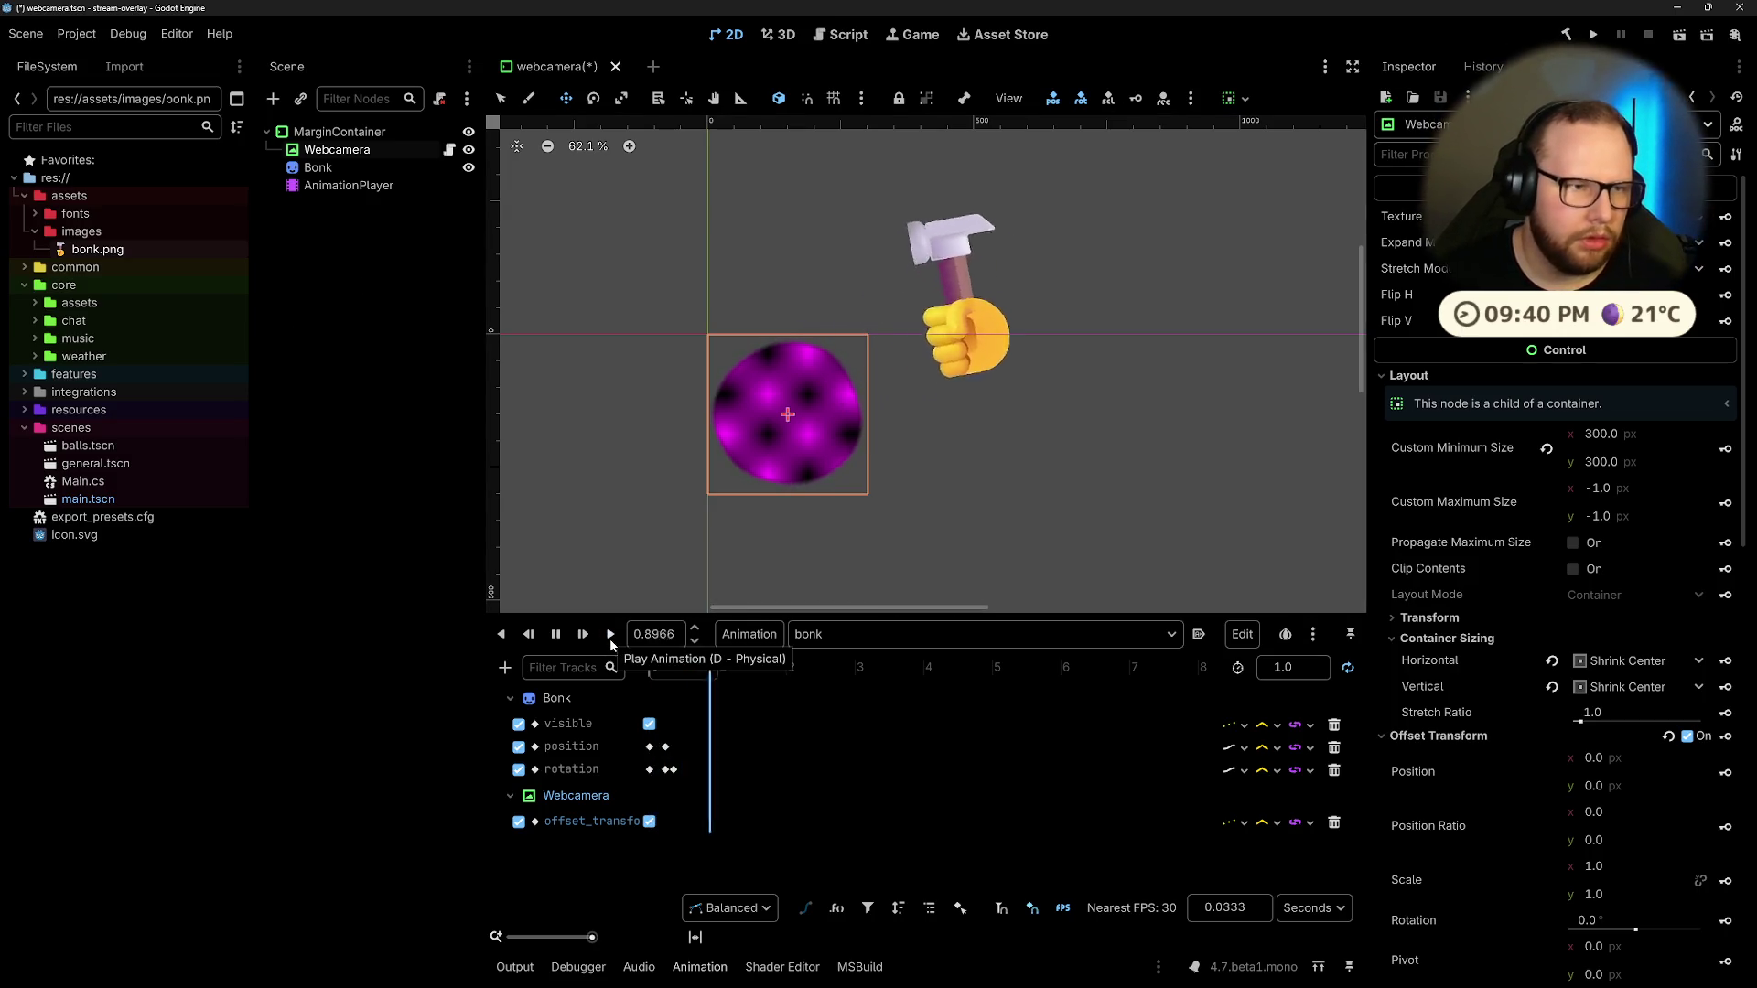
{"action": "key", "text": "s"}
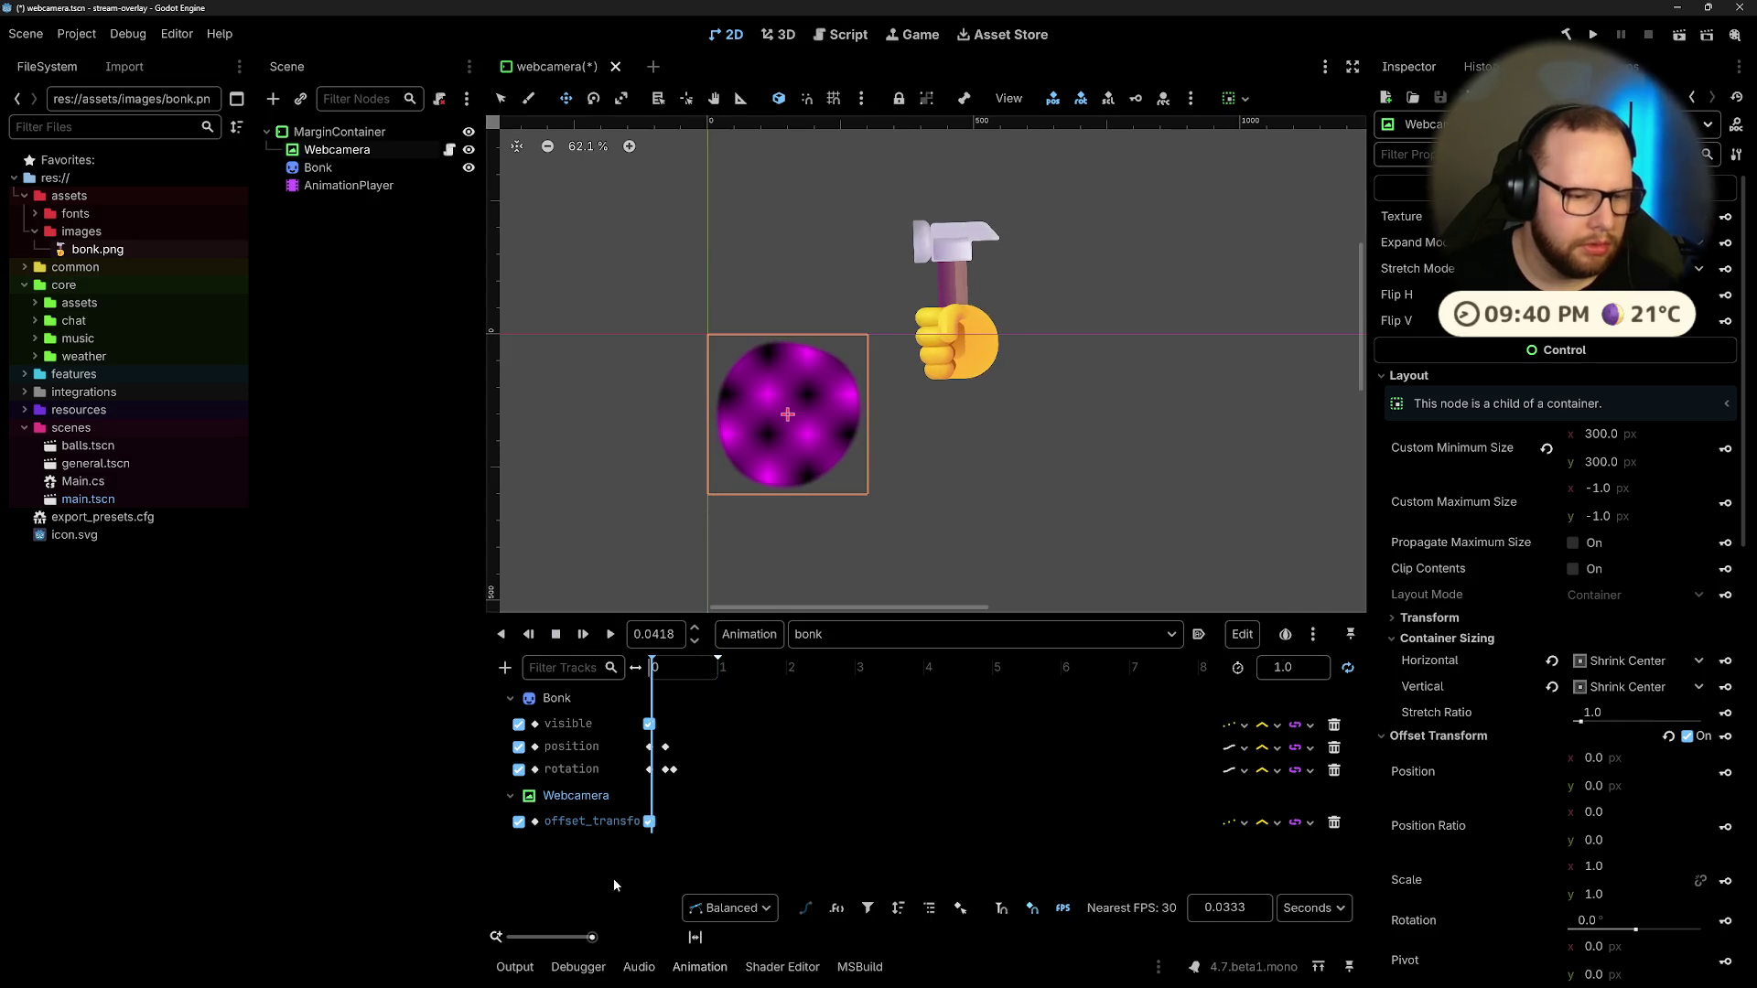
{"action": "left_click_drag", "start_coordinate": [654, 679], "coordinate": [669, 675]}
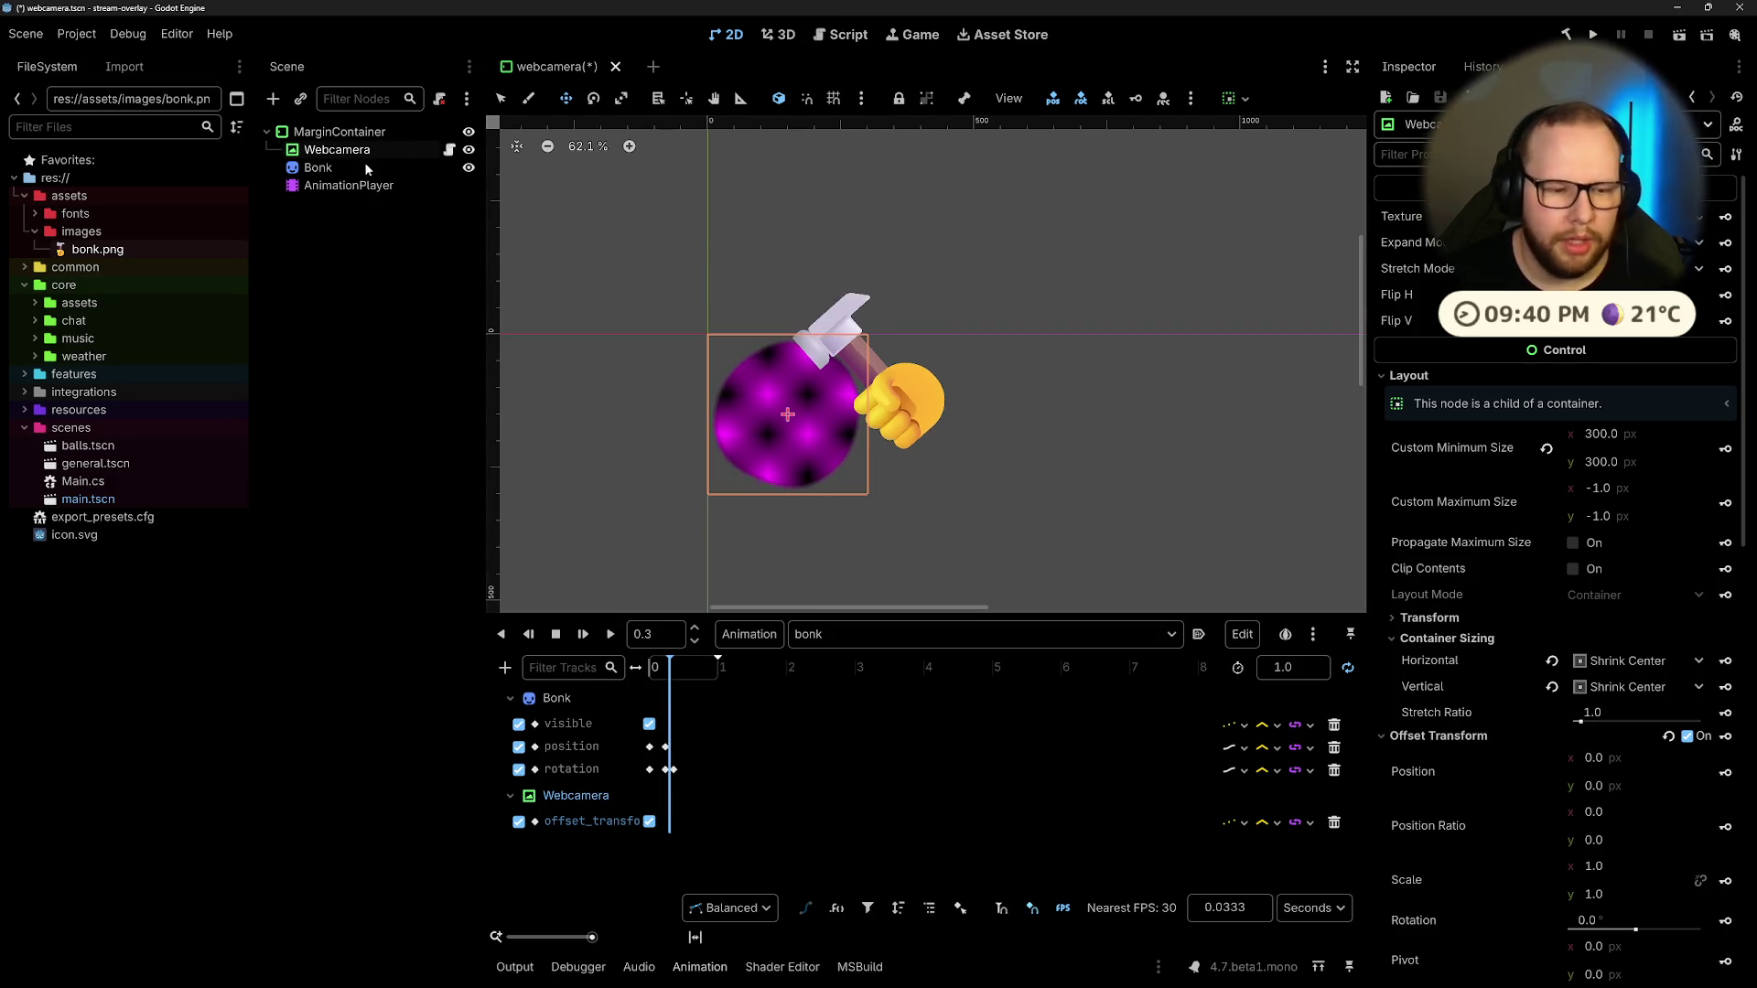
Step: Test a squash of the webcam circle and a 0.5 position ratio, undoing both
{"action": "scroll", "coordinate": [1608, 529], "scroll_direction": "down", "scroll_amount": 6}
{"action": "scroll", "coordinate": [1608, 529], "scroll_direction": "up", "scroll_amount": 2}
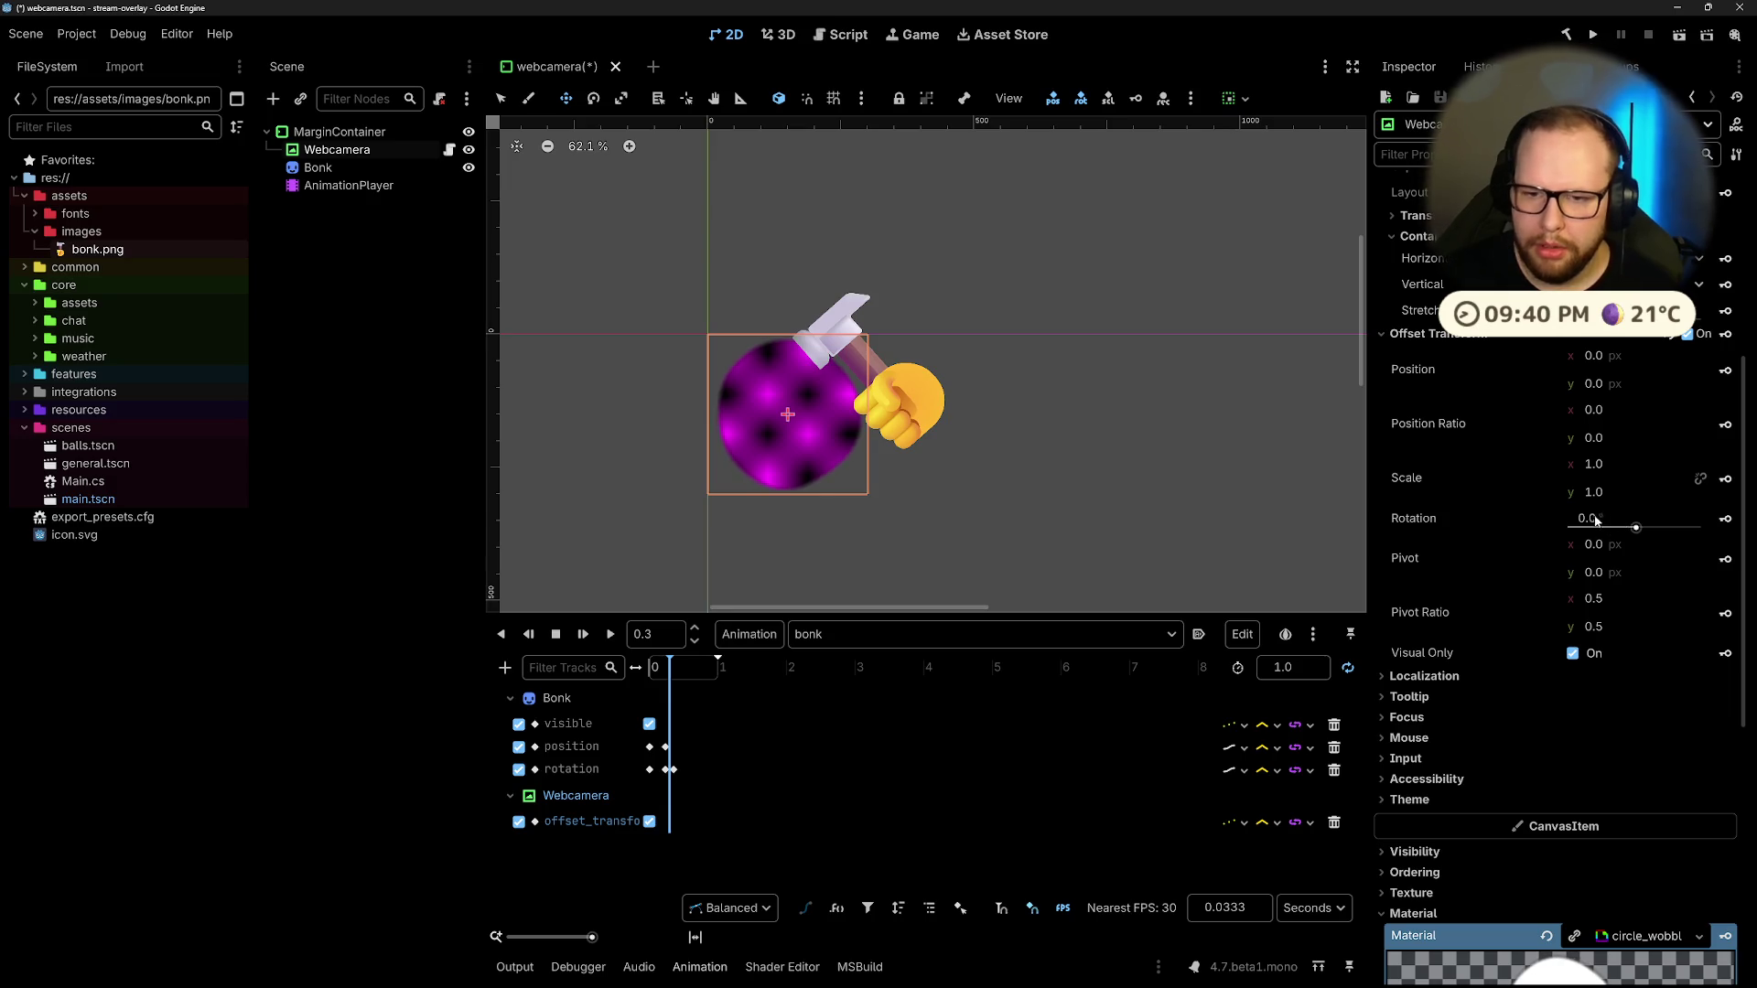
{"action": "mouse_move", "coordinate": [1601, 467]}
{"action": "left_mouse_down"}
{"action": "mouse_move", "coordinate": [1611, 492]}
{"action": "mouse_move", "coordinate": [1583, 493]}
{"action": "left_mouse_up"}
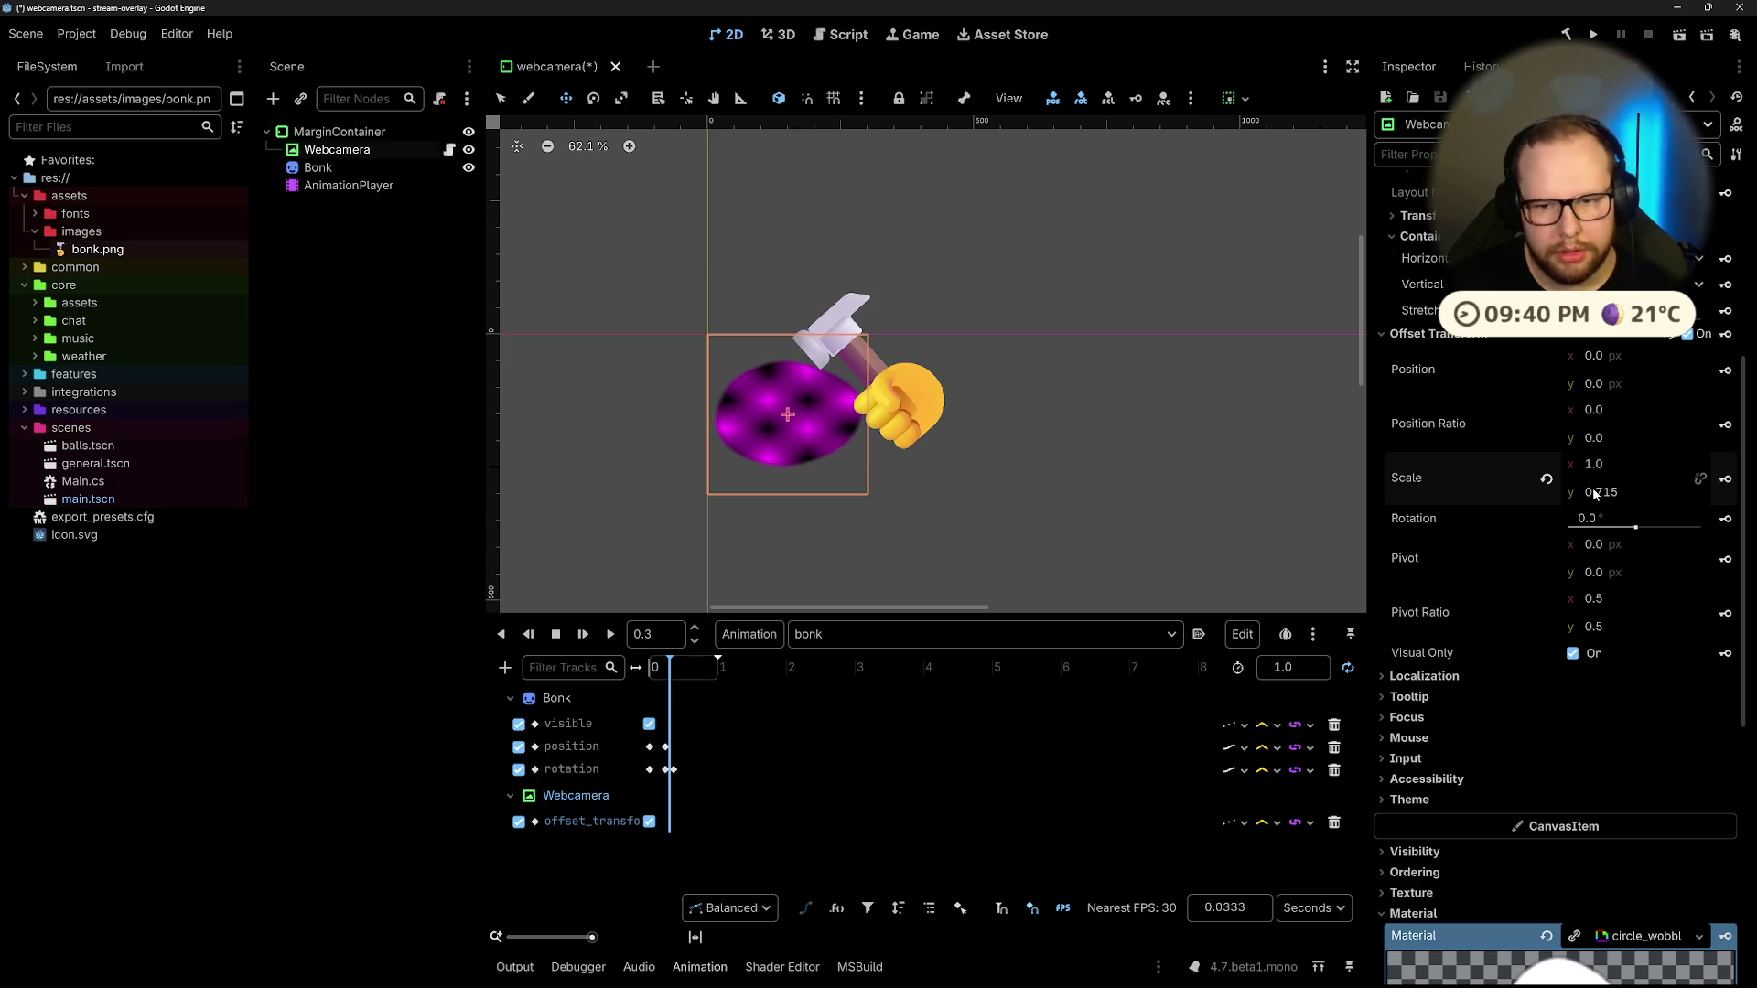
{"action": "key", "text": "ctrl+z"}
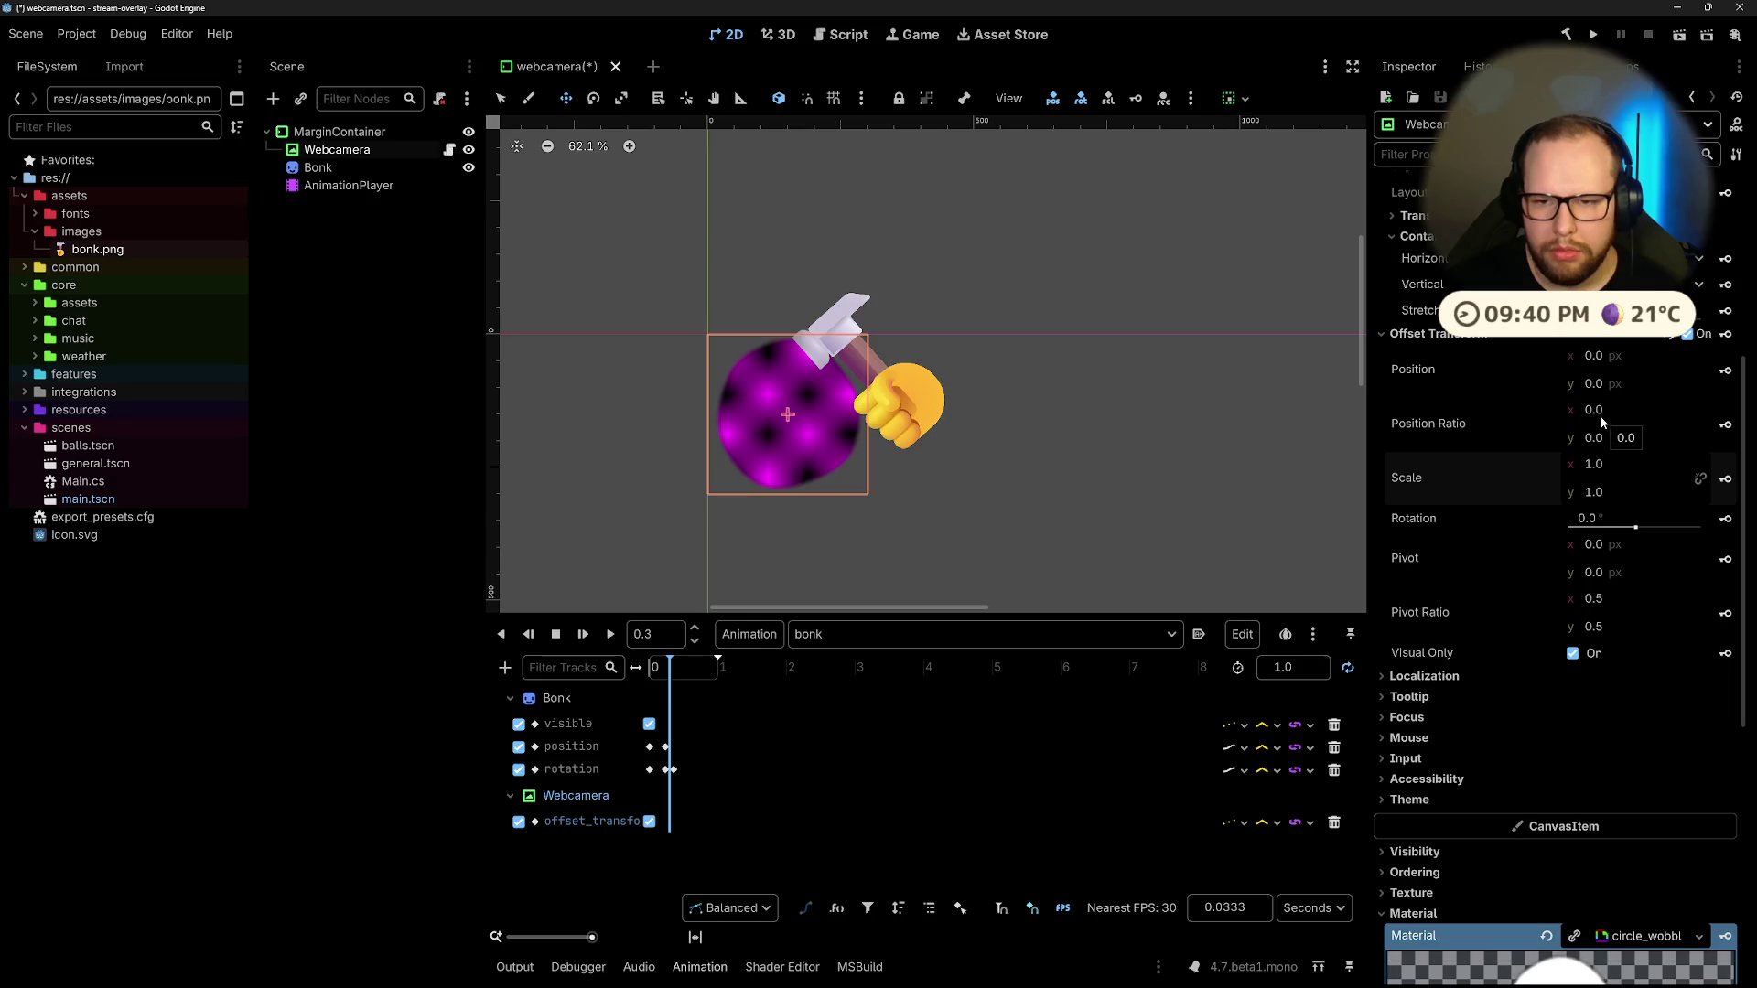
{"action": "mouse_move", "coordinate": [1413, 426]}
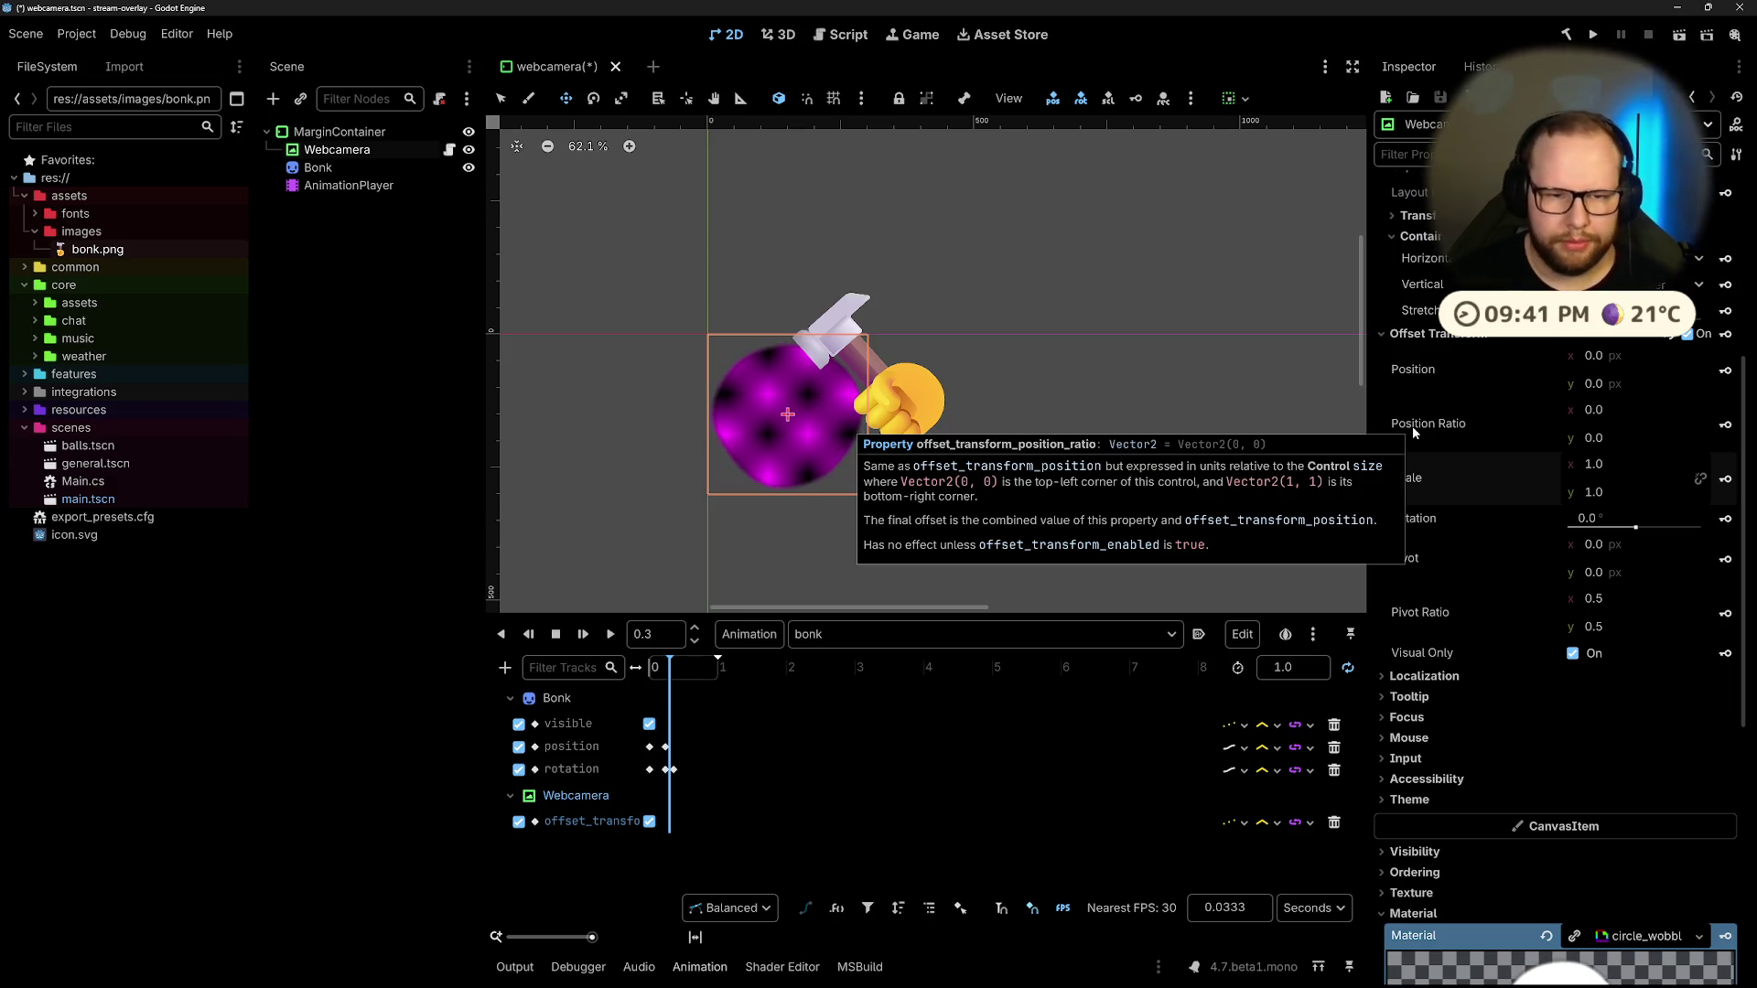
{"action": "left_click", "coordinate": [1622, 410]}
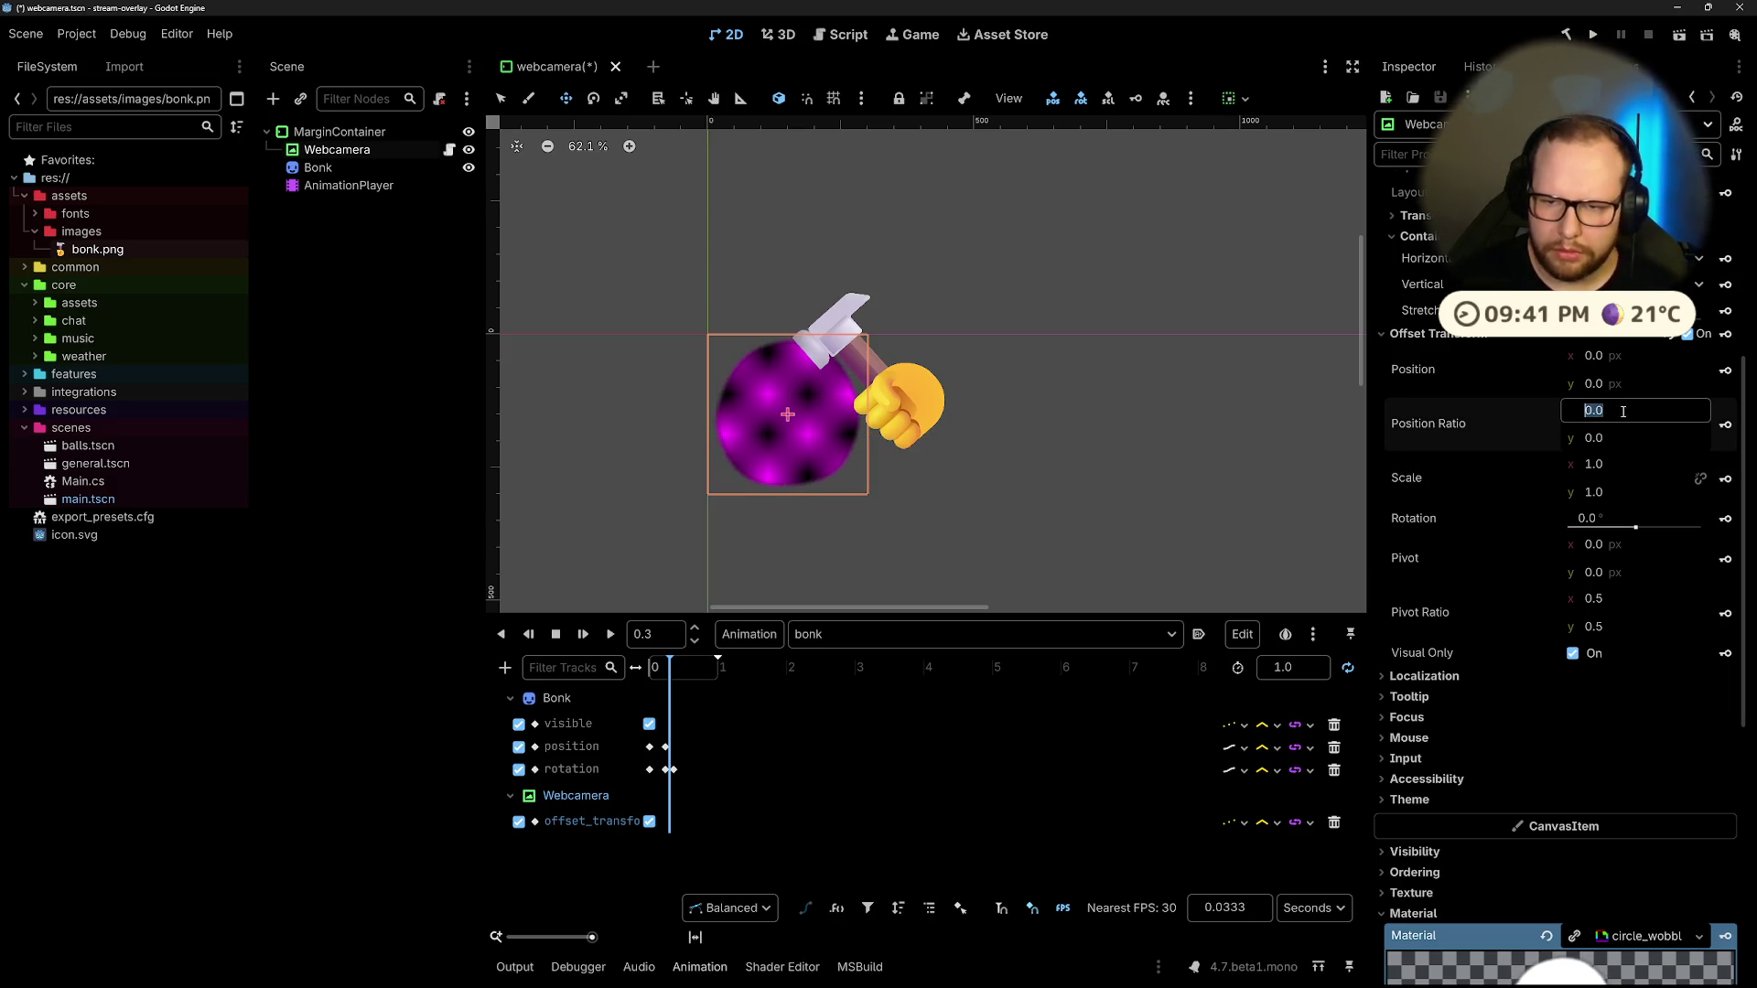
{"action": "type", "text": "0.5"}
{"action": "key", "text": "Return"}
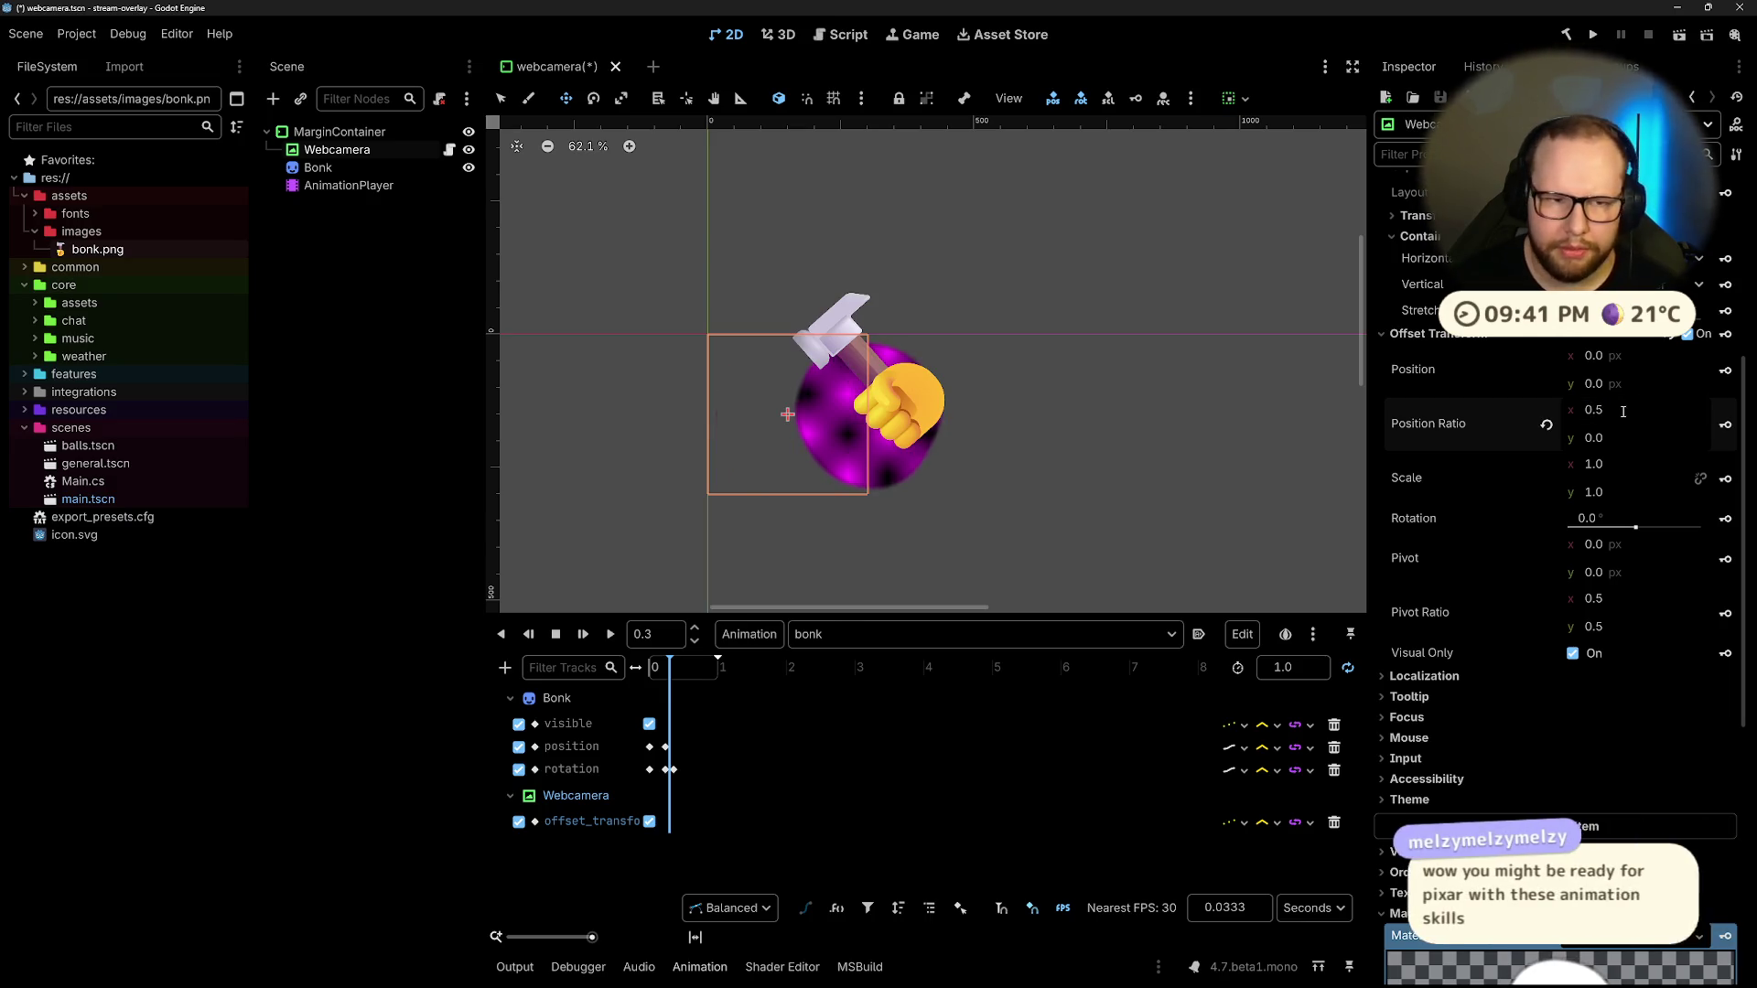
{"action": "key", "text": "ctrl+z"}
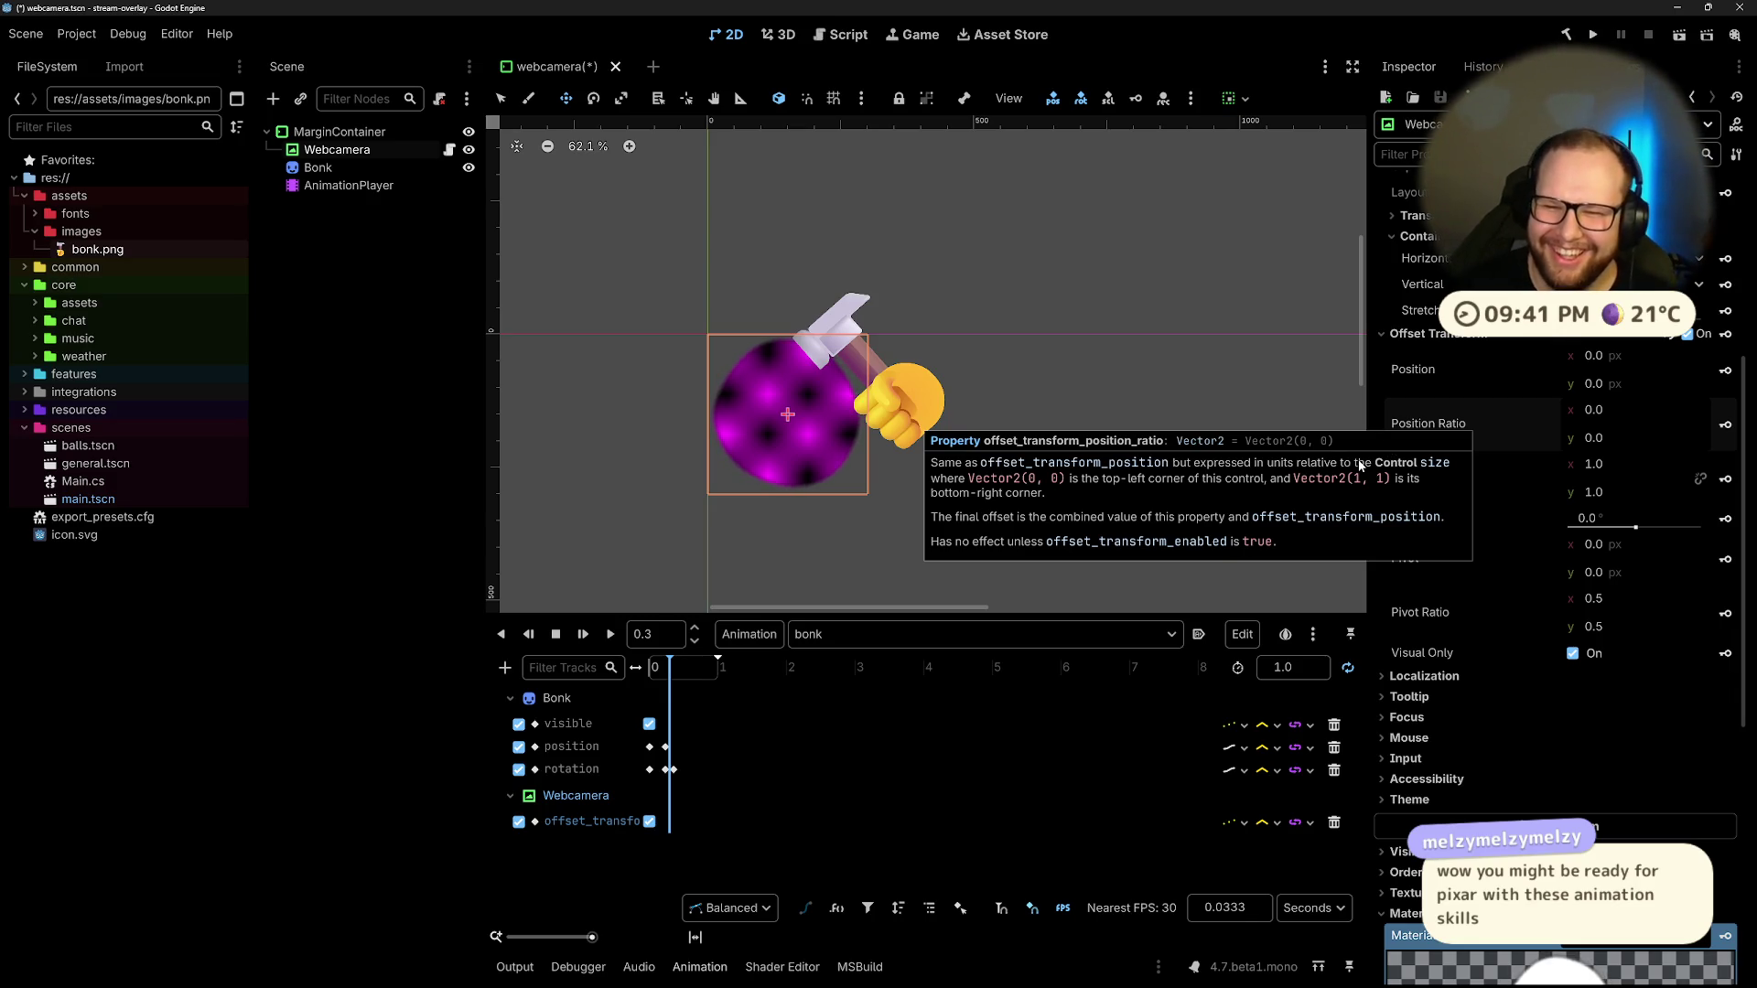
Step: Try vertical pivot offsets, undo them, and set the offset Pivot Ratio y to 1.0
{"action": "mouse_move", "coordinate": [1387, 656]}
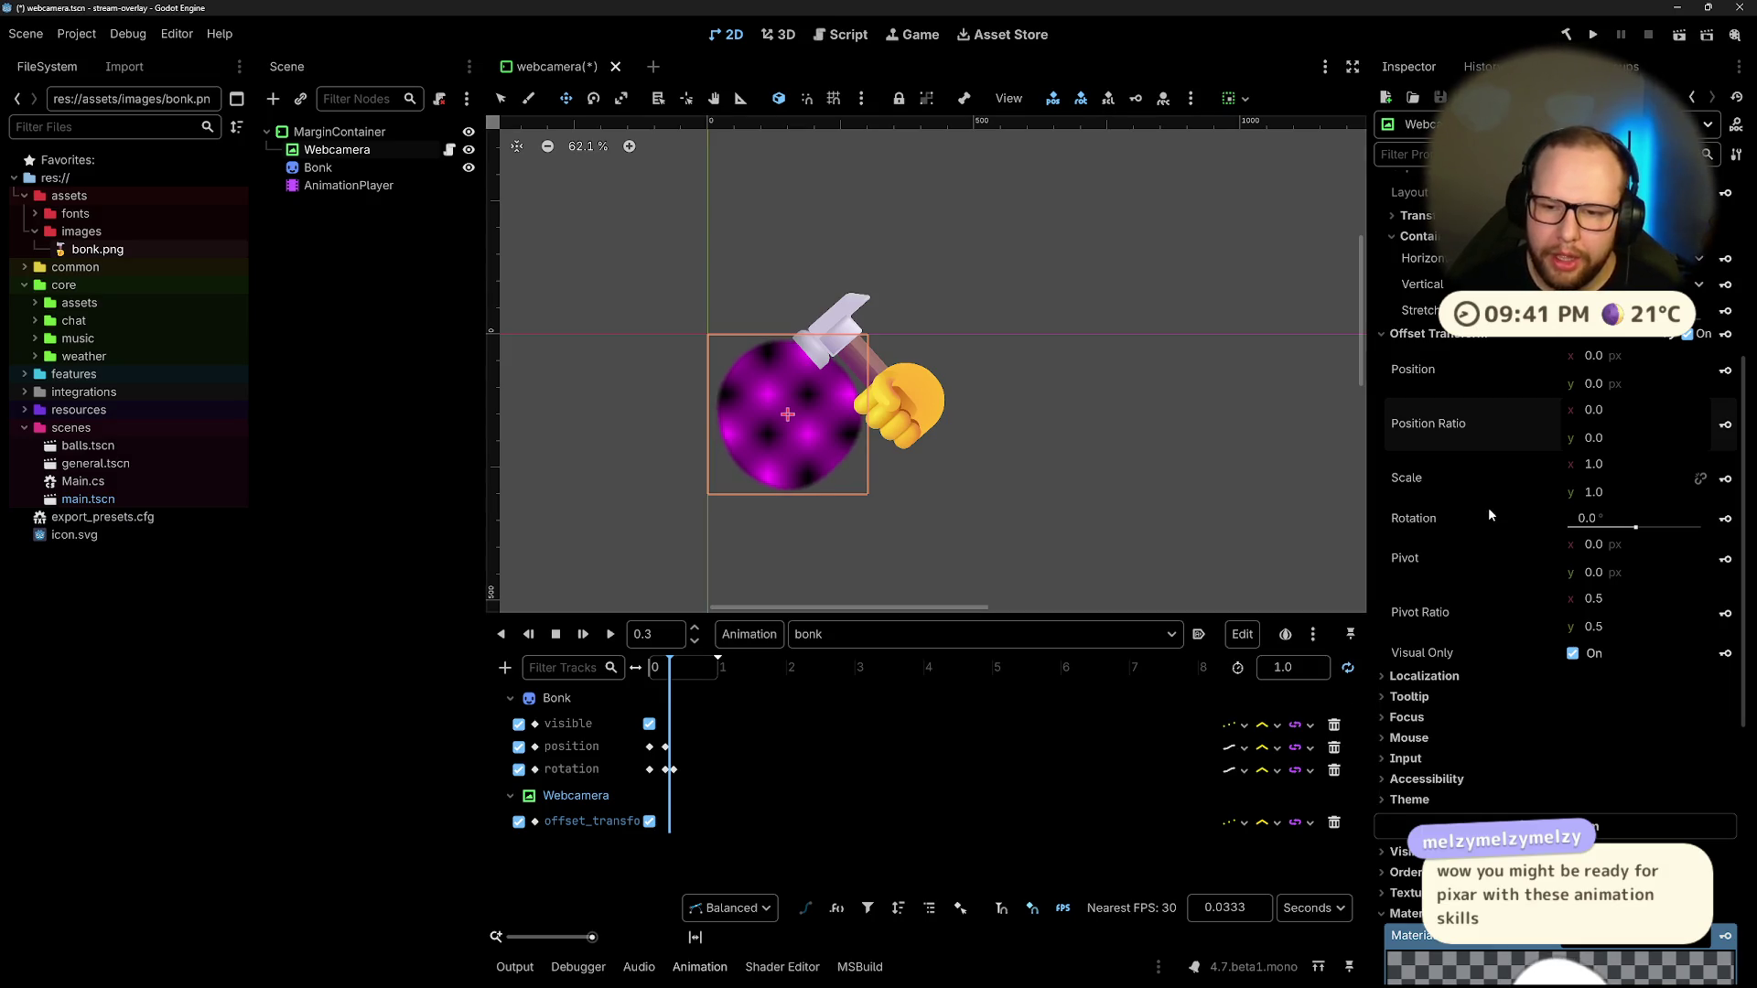
{"action": "left_click_drag", "start_coordinate": [1603, 573], "coordinate": [1642, 574]}
{"action": "key", "text": "ctrl+z"}
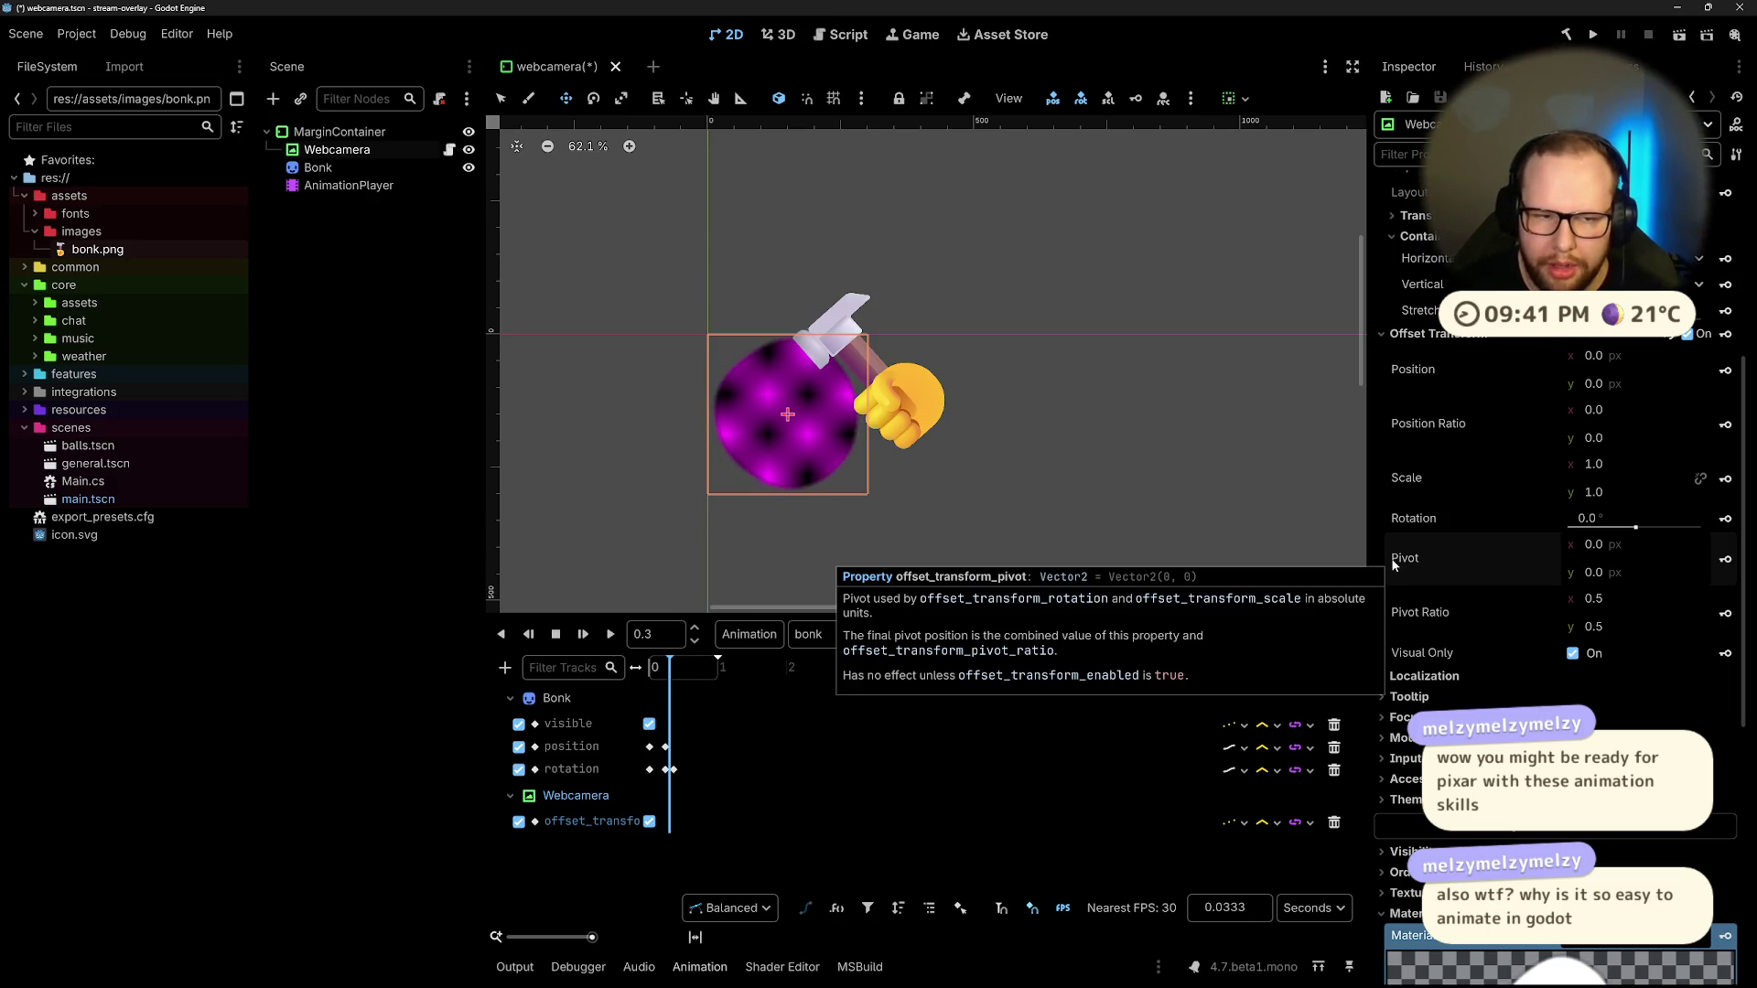
{"action": "left_click", "coordinate": [1617, 574]}
{"action": "type", "text": "1"}
{"action": "key", "text": "Return"}
{"action": "key", "text": "ctrl+z"}
{"action": "left_click", "coordinate": [1631, 627]}
{"action": "type", "text": "1"}
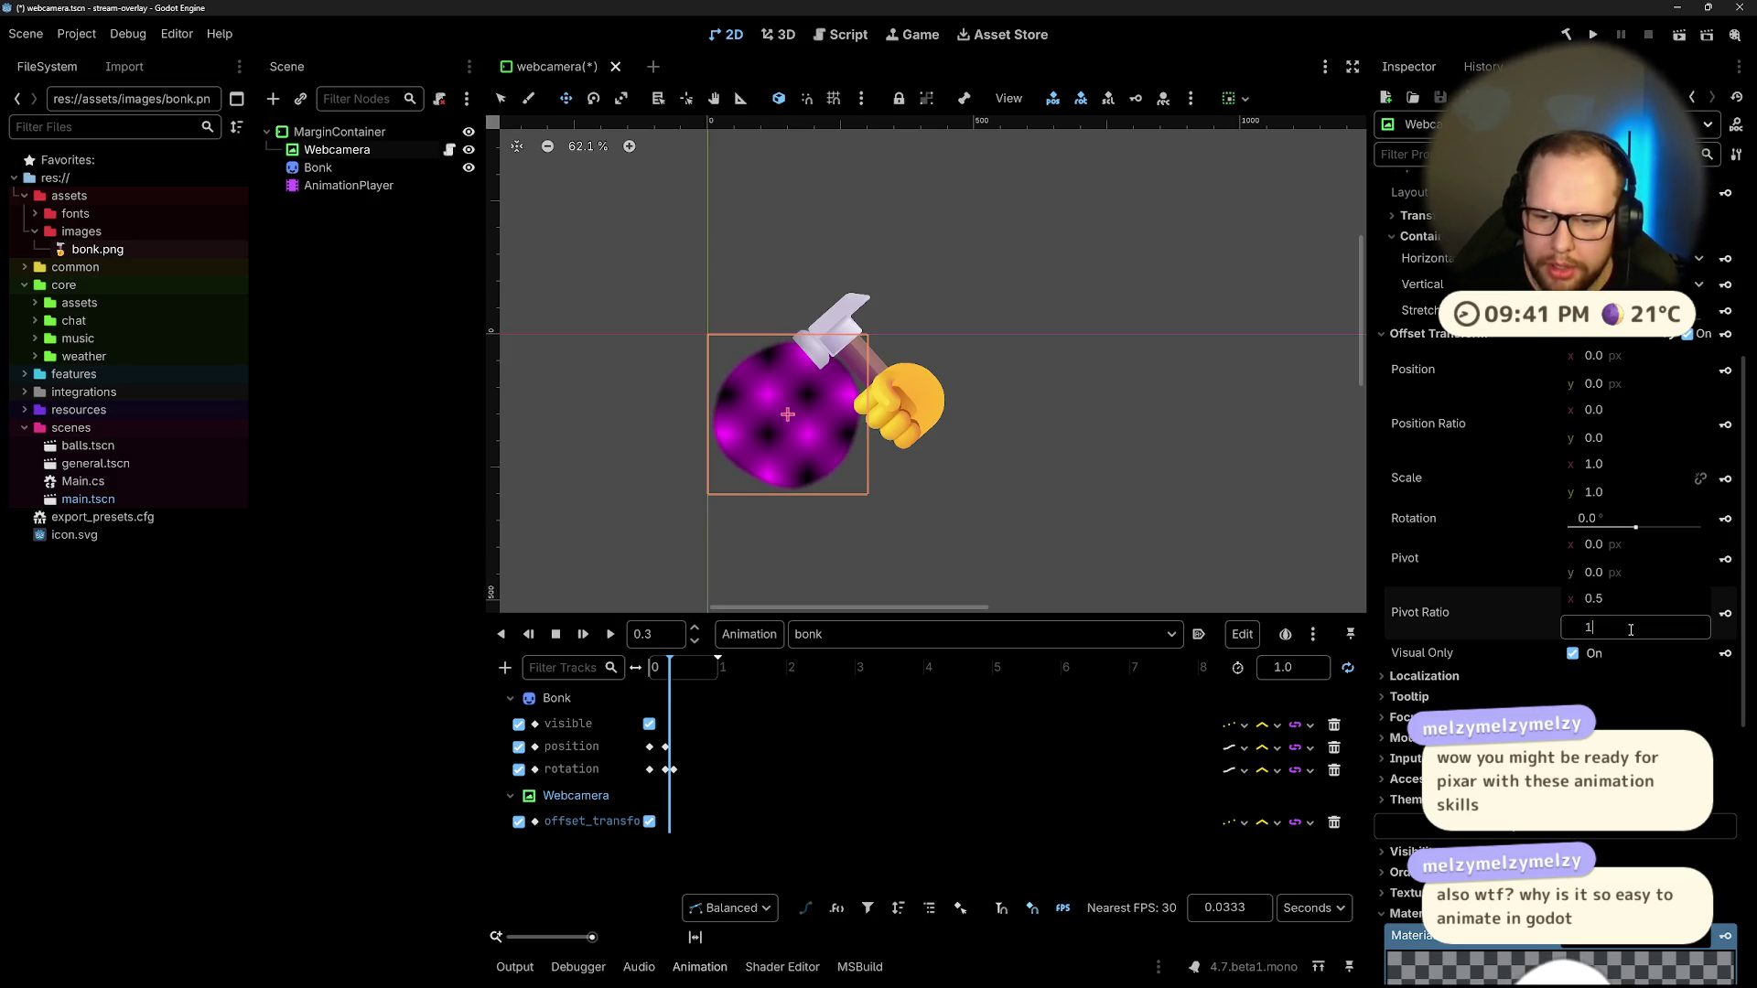
{"action": "key", "text": "Return"}
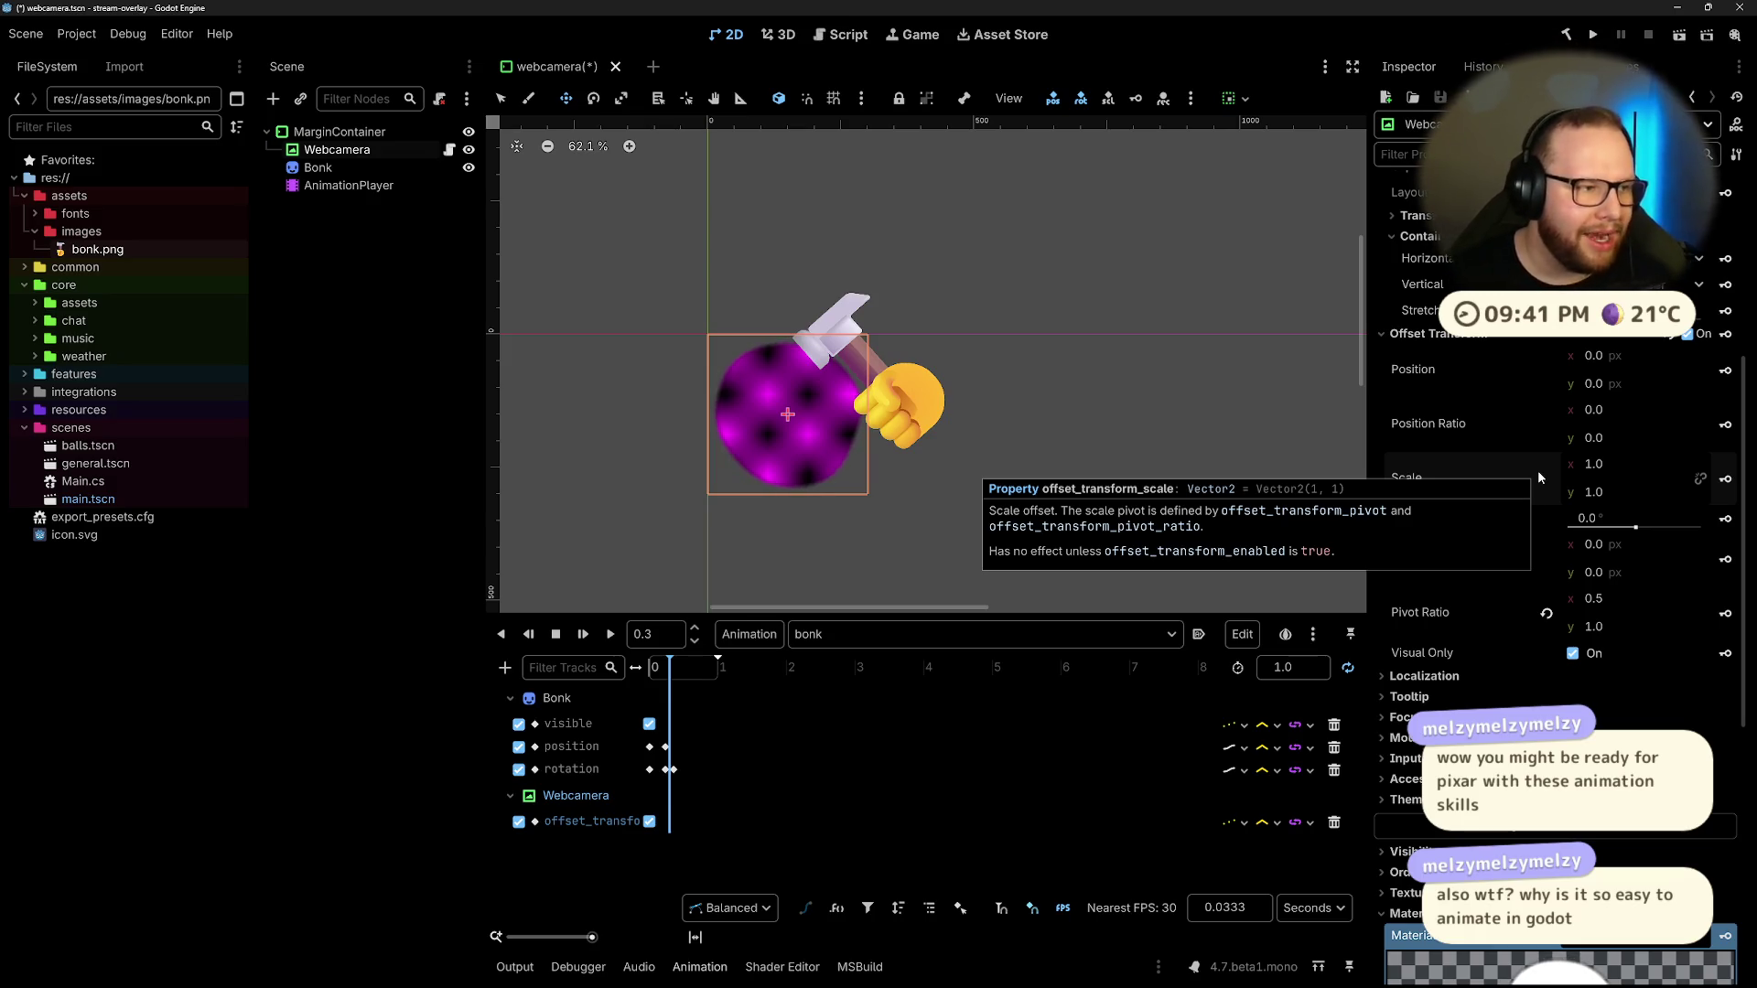
Step: Set the Bonk rotation track's update mode to Continuous
{"action": "scroll", "coordinate": [1519, 485], "scroll_direction": "up", "scroll_amount": 4}
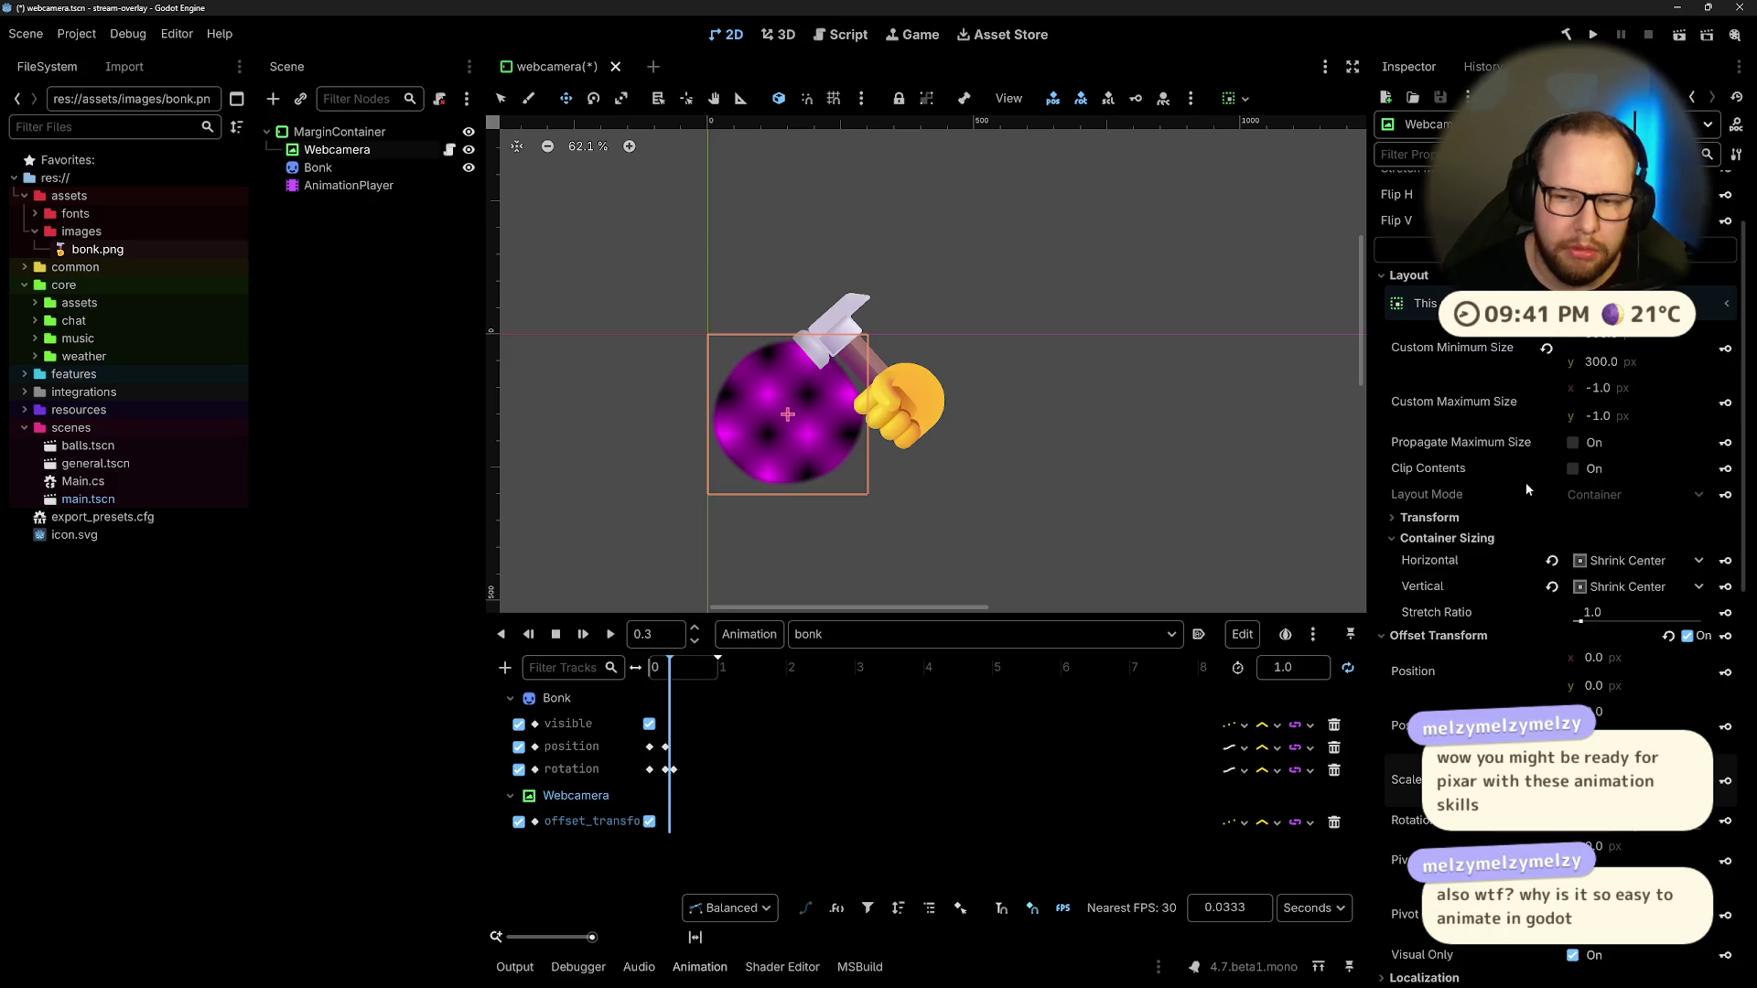
{"action": "scroll", "coordinate": [1526, 489], "scroll_direction": "up", "scroll_amount": 1}
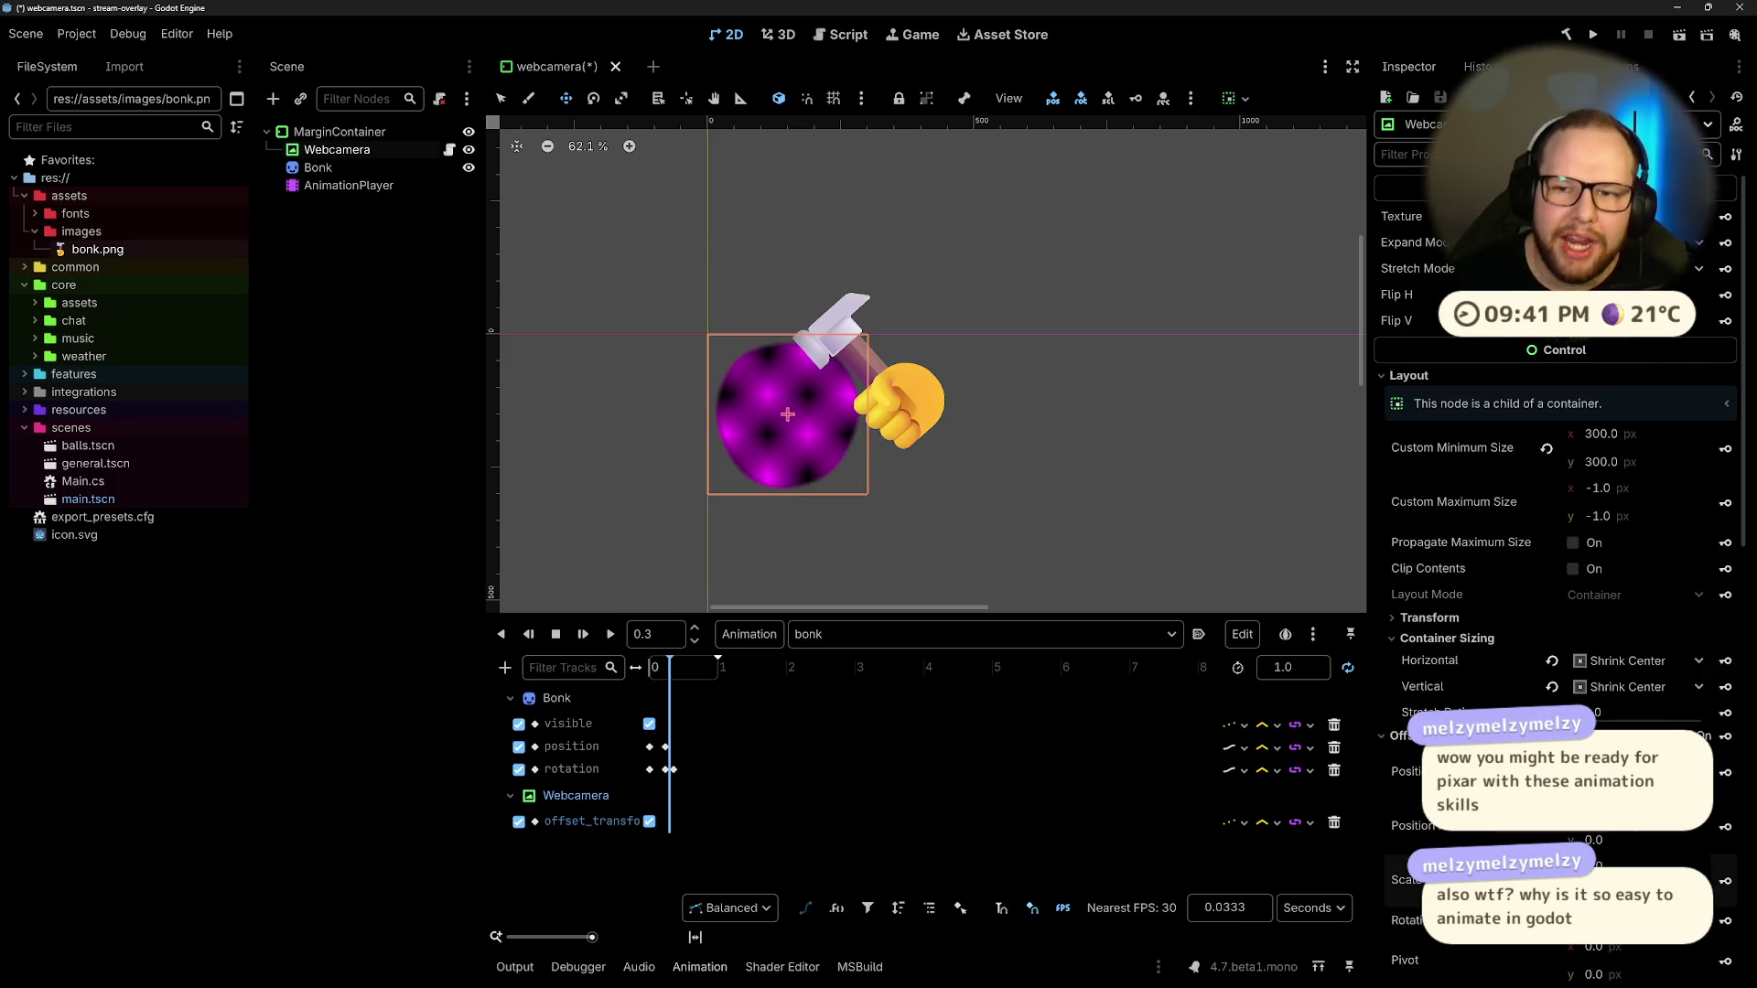
{"action": "scroll", "coordinate": [1528, 457], "scroll_direction": "down", "scroll_amount": 10}
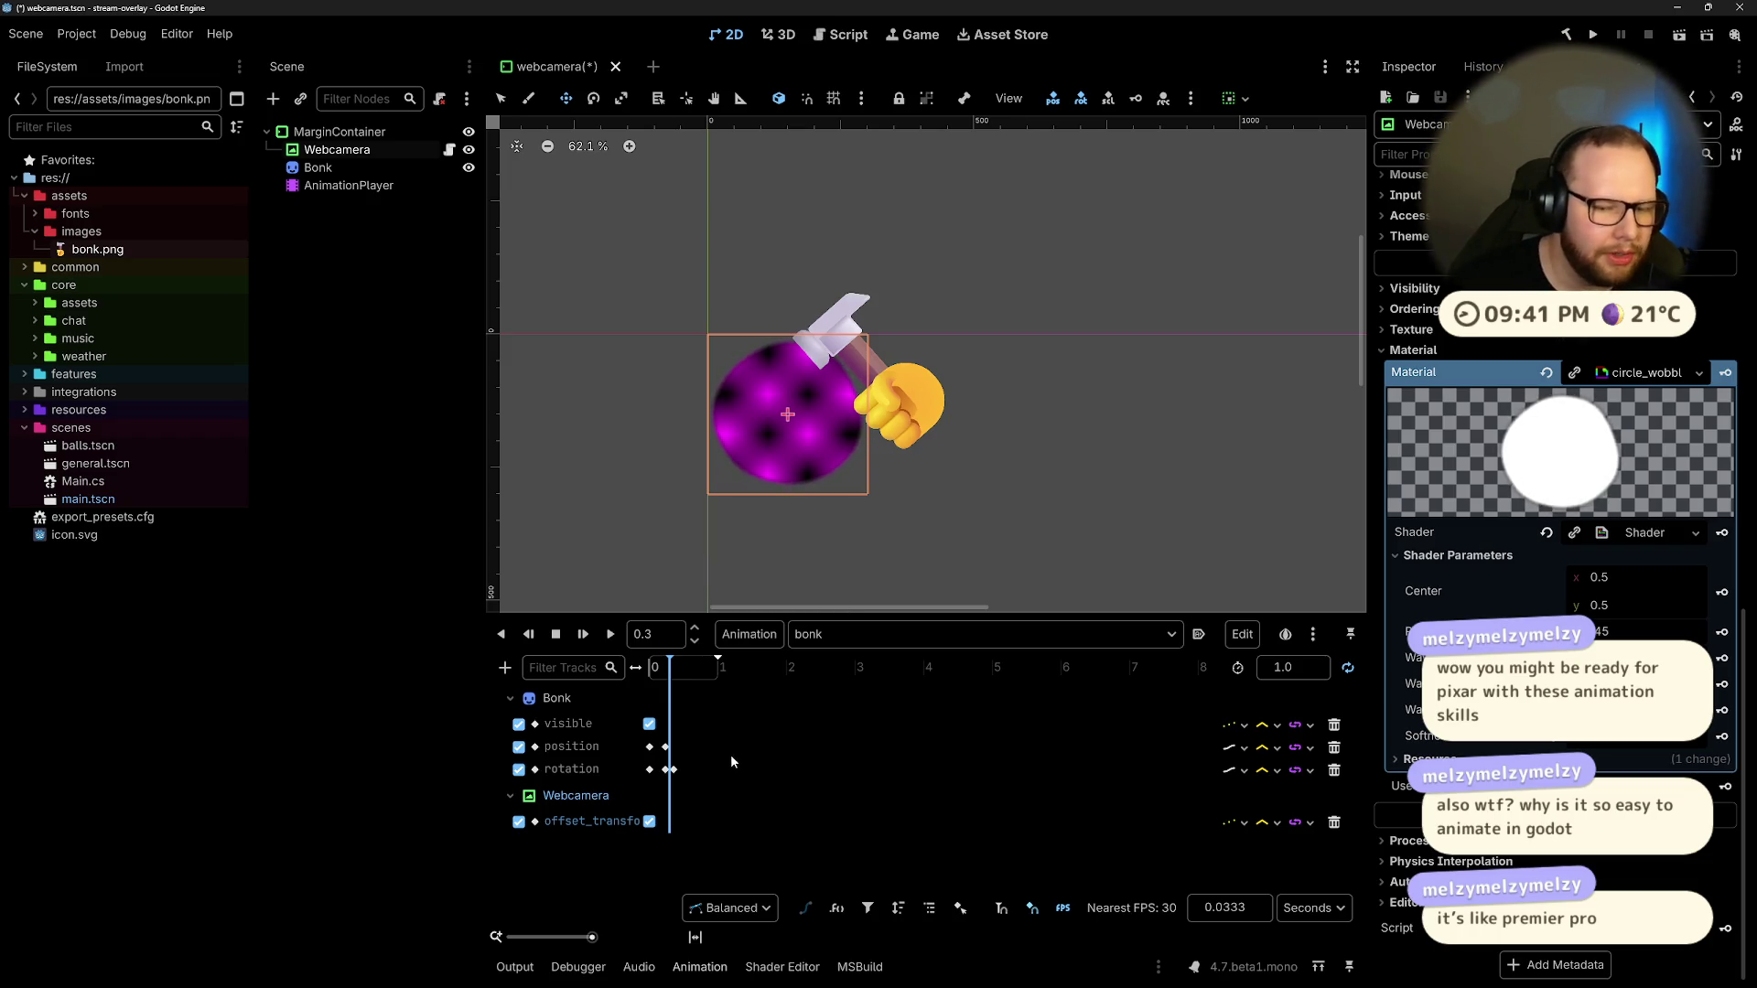
{"action": "left_click", "coordinate": [1235, 770]}
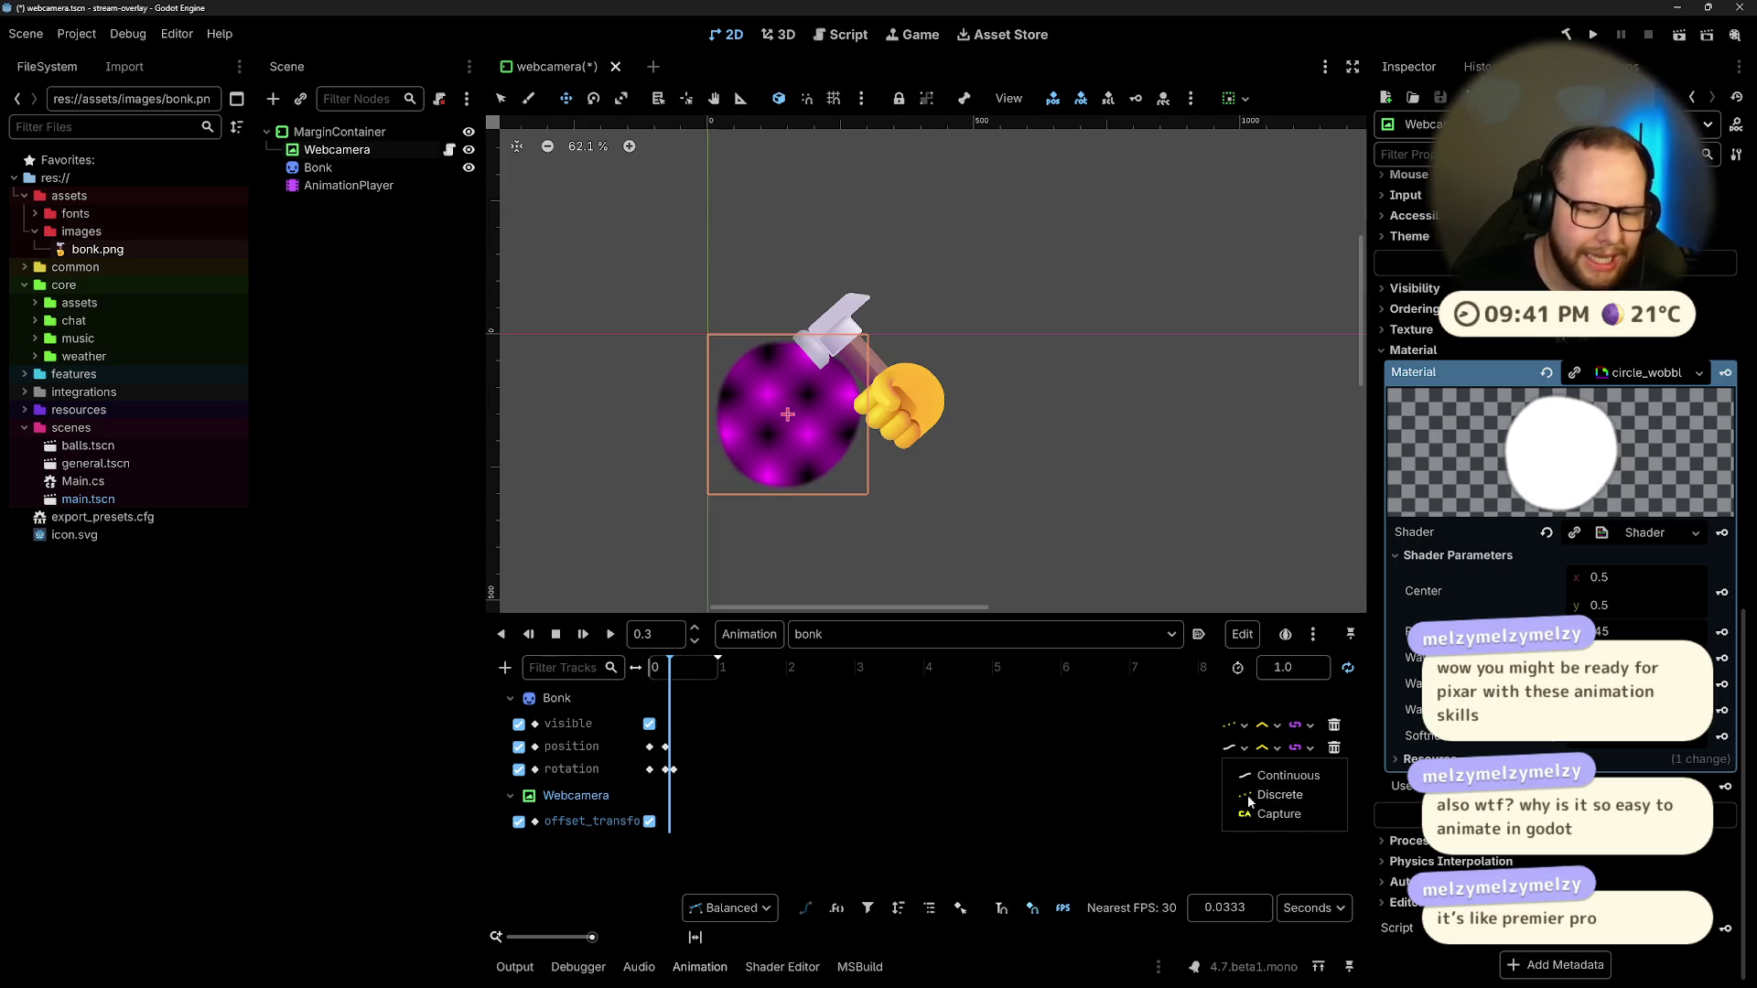
{"action": "left_click", "coordinate": [1281, 775]}
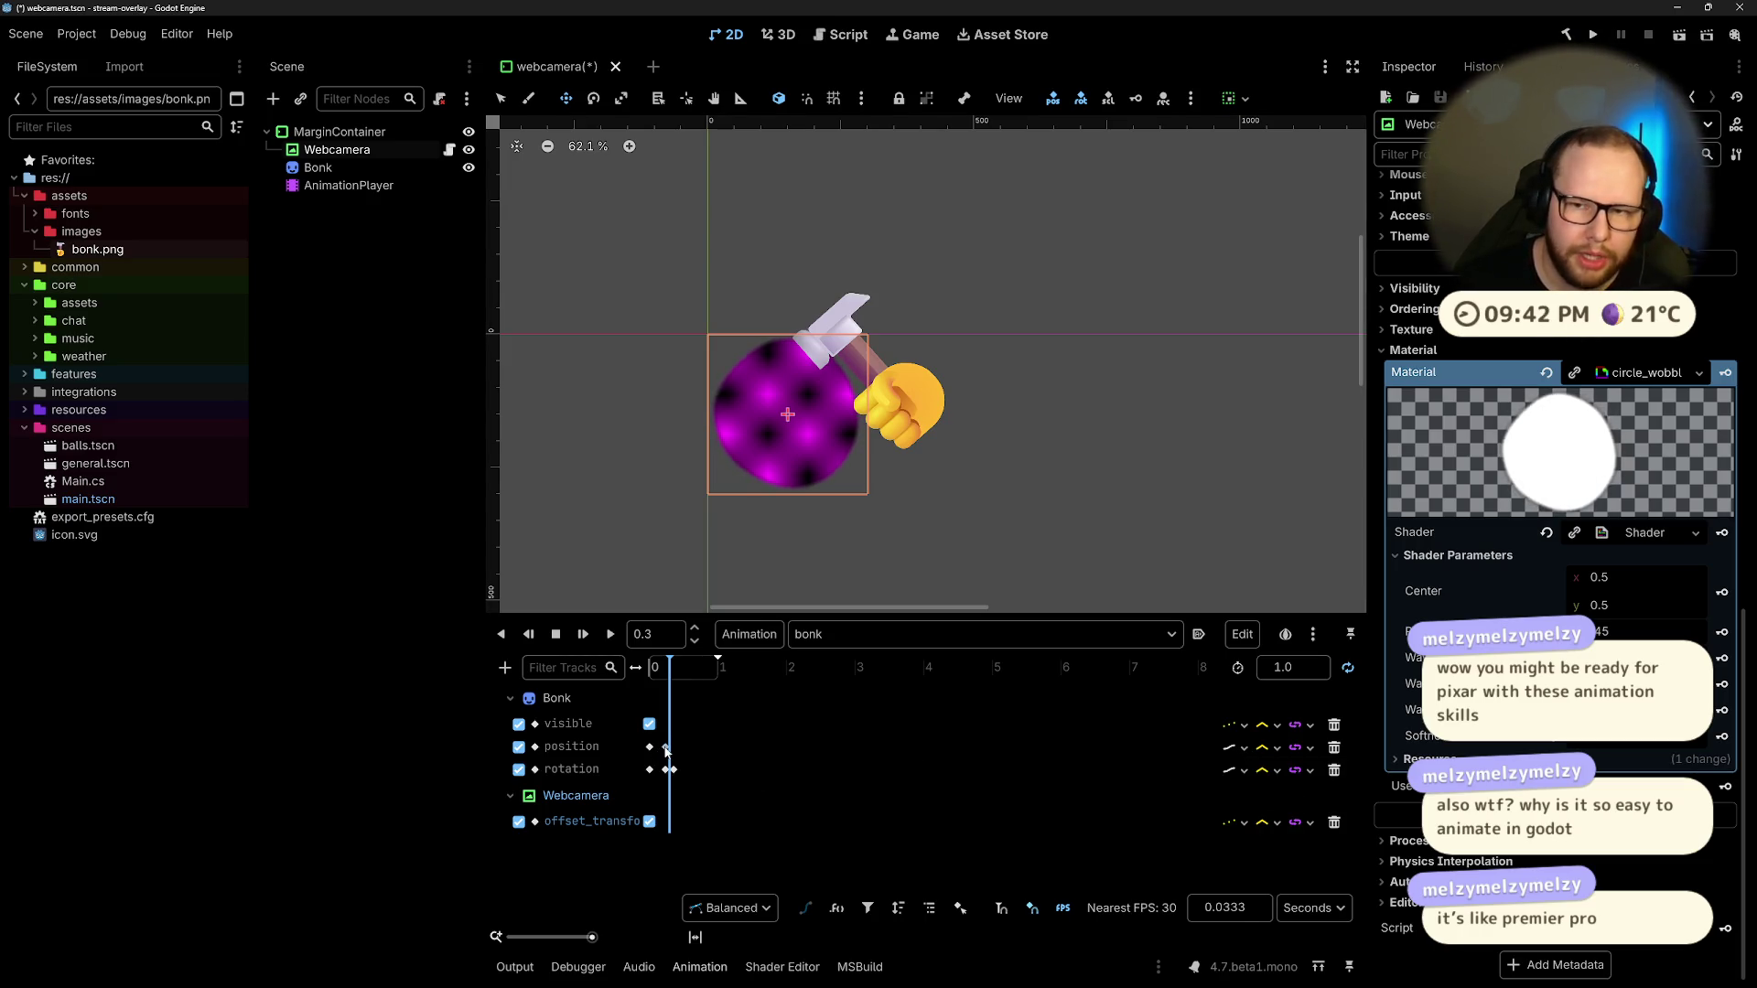
Step: Move the bonk animation to 0.3 s and select Webcamera to show its Offset Transform
{"action": "left_click", "coordinate": [665, 748]}
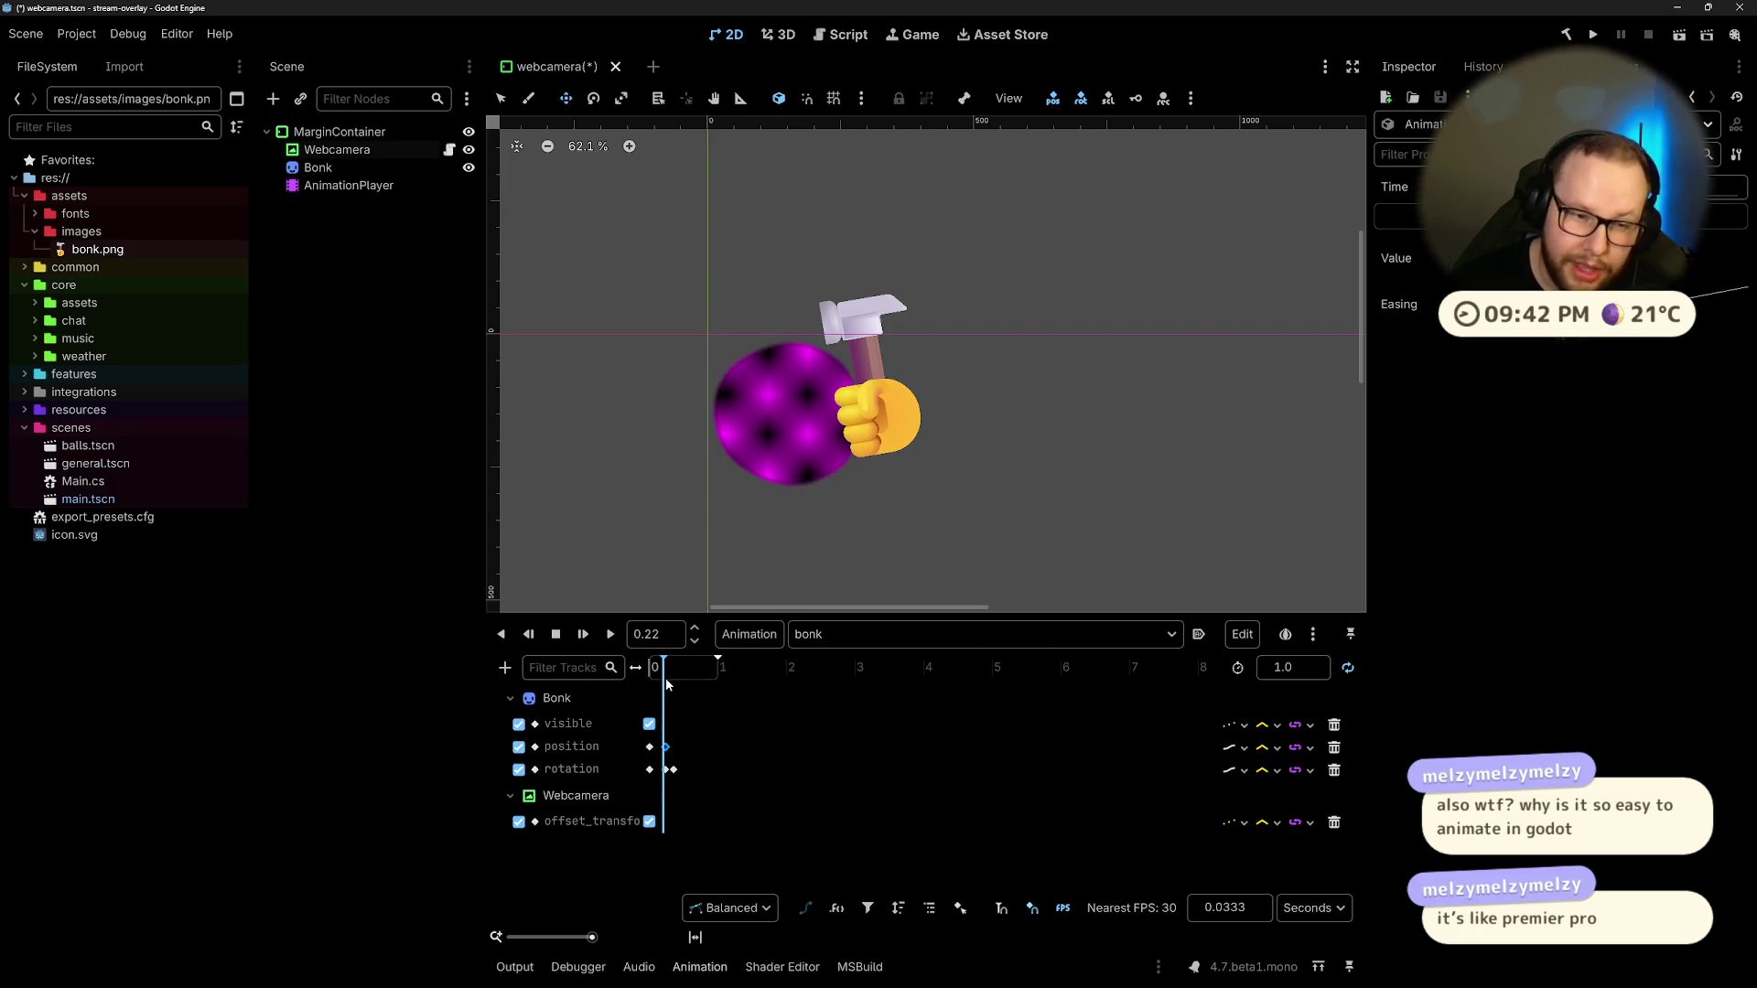
{"action": "left_click", "coordinate": [348, 186]}
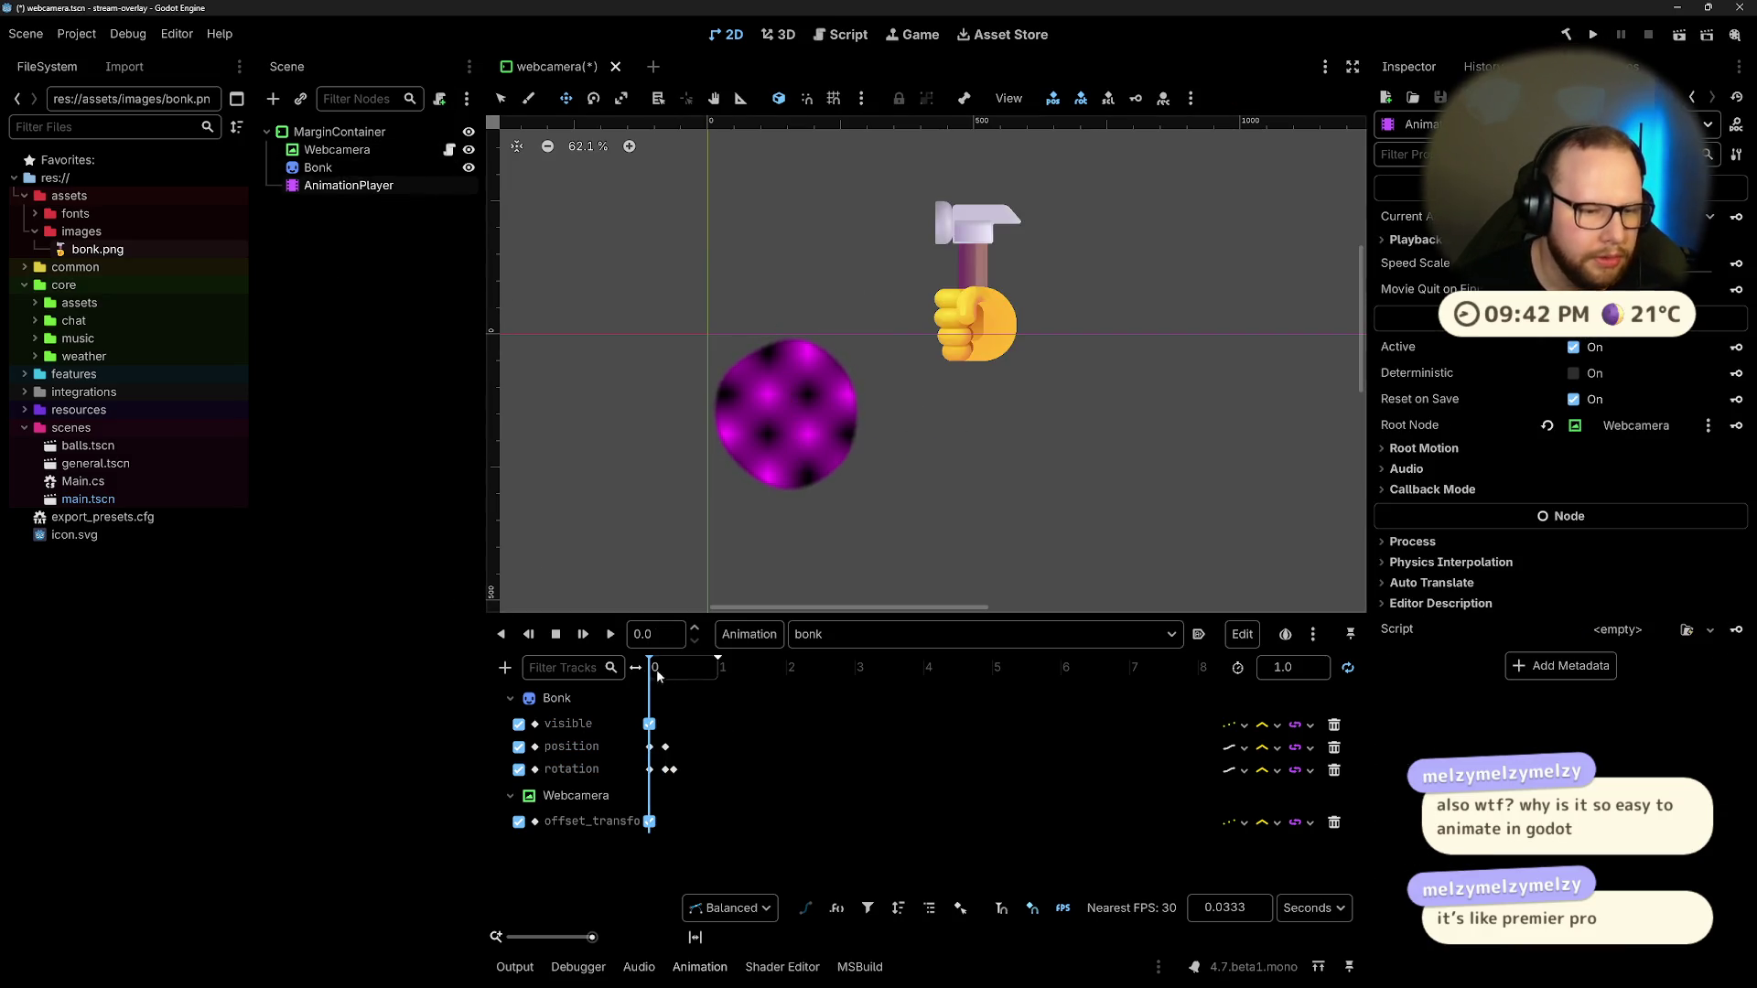
{"action": "left_click_drag", "start_coordinate": [655, 668], "coordinate": [668, 673]}
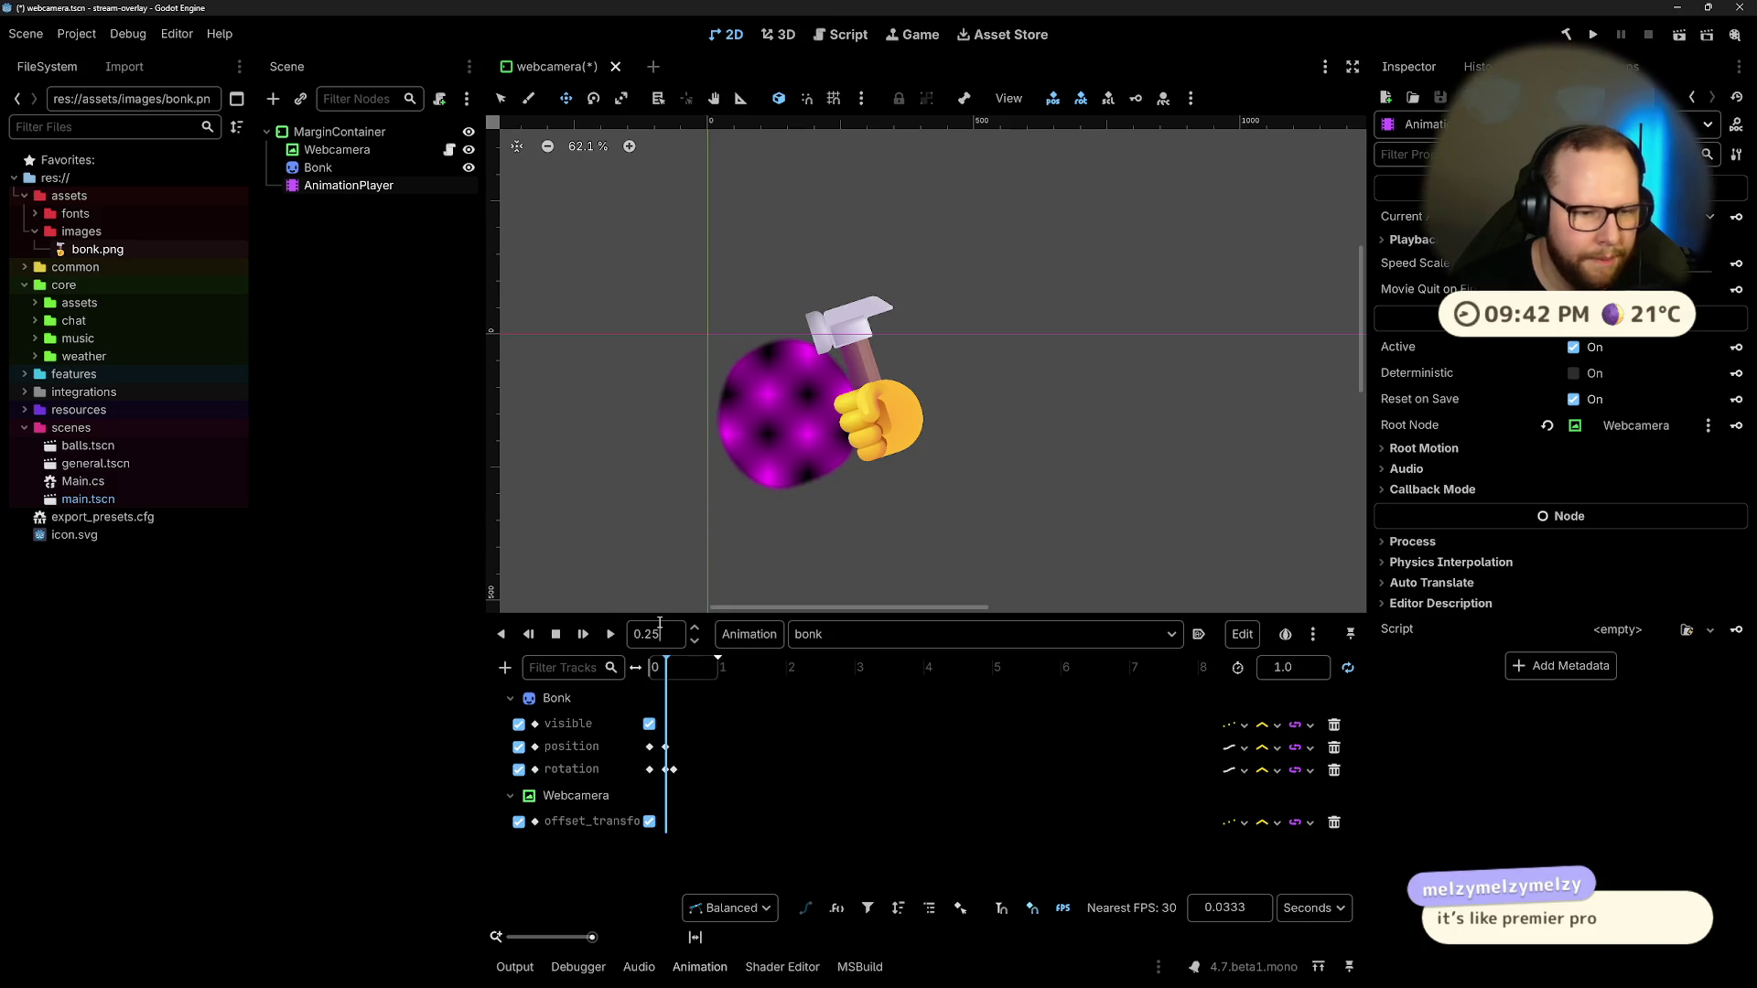
{"action": "key", "text": "Return"}
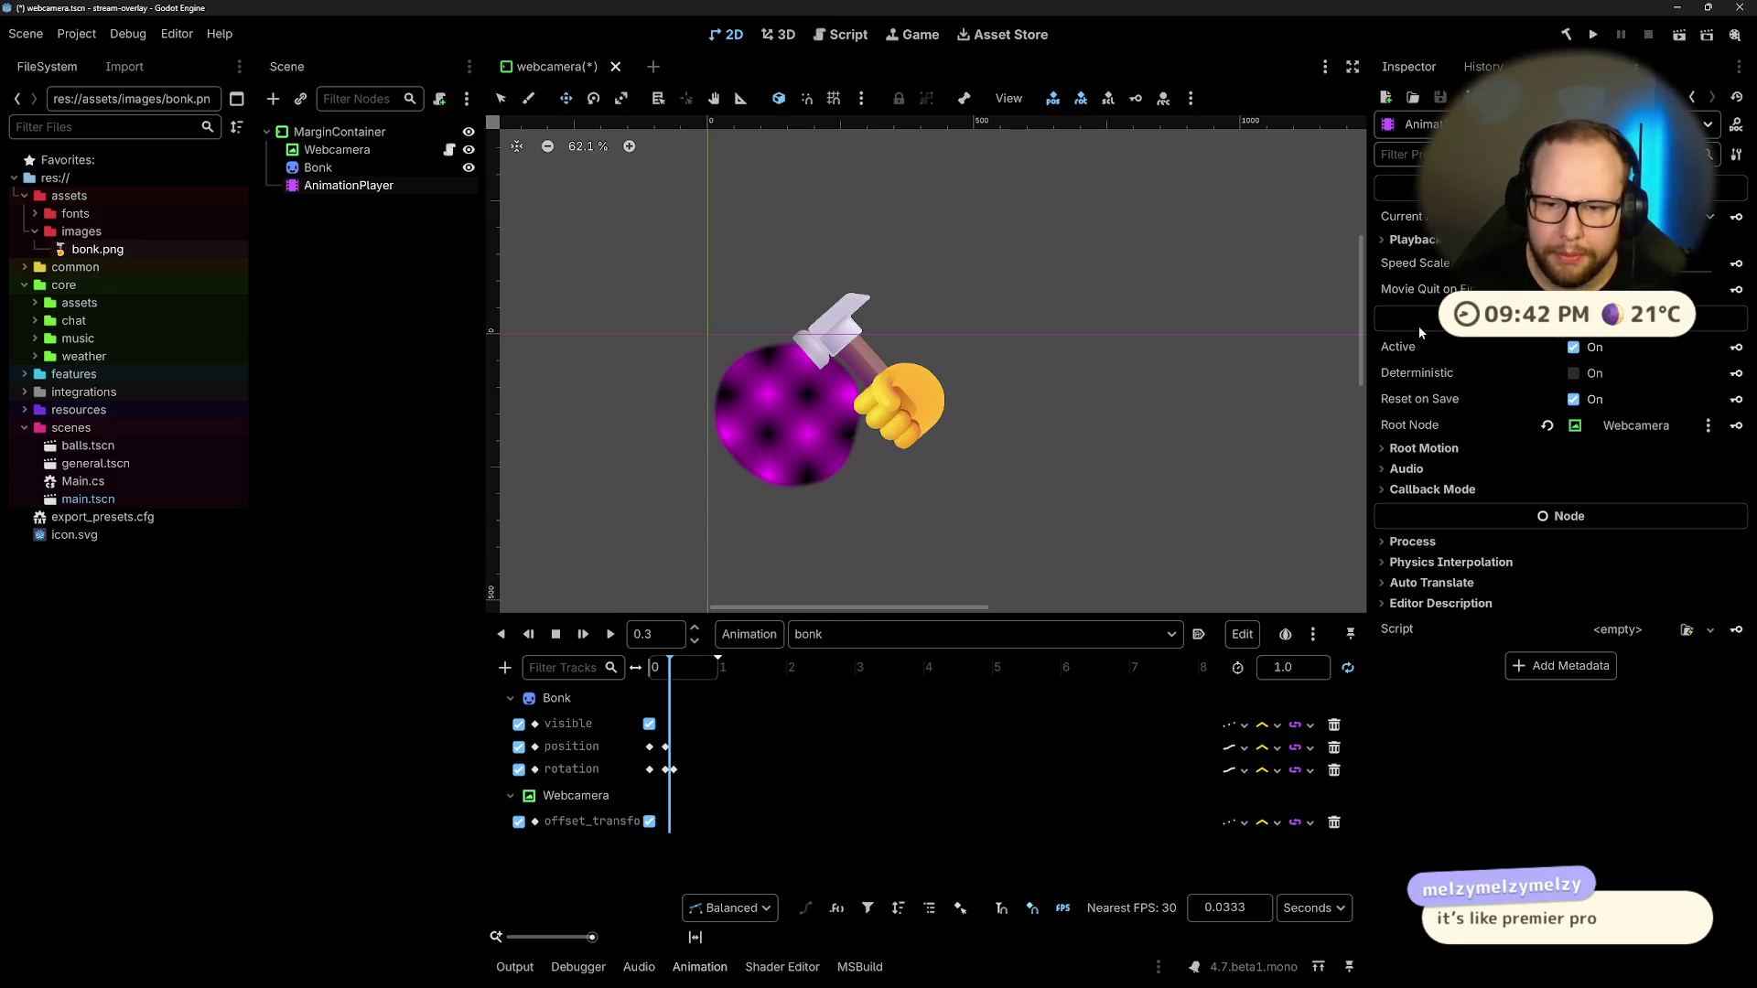
{"action": "left_click", "coordinate": [340, 150]}
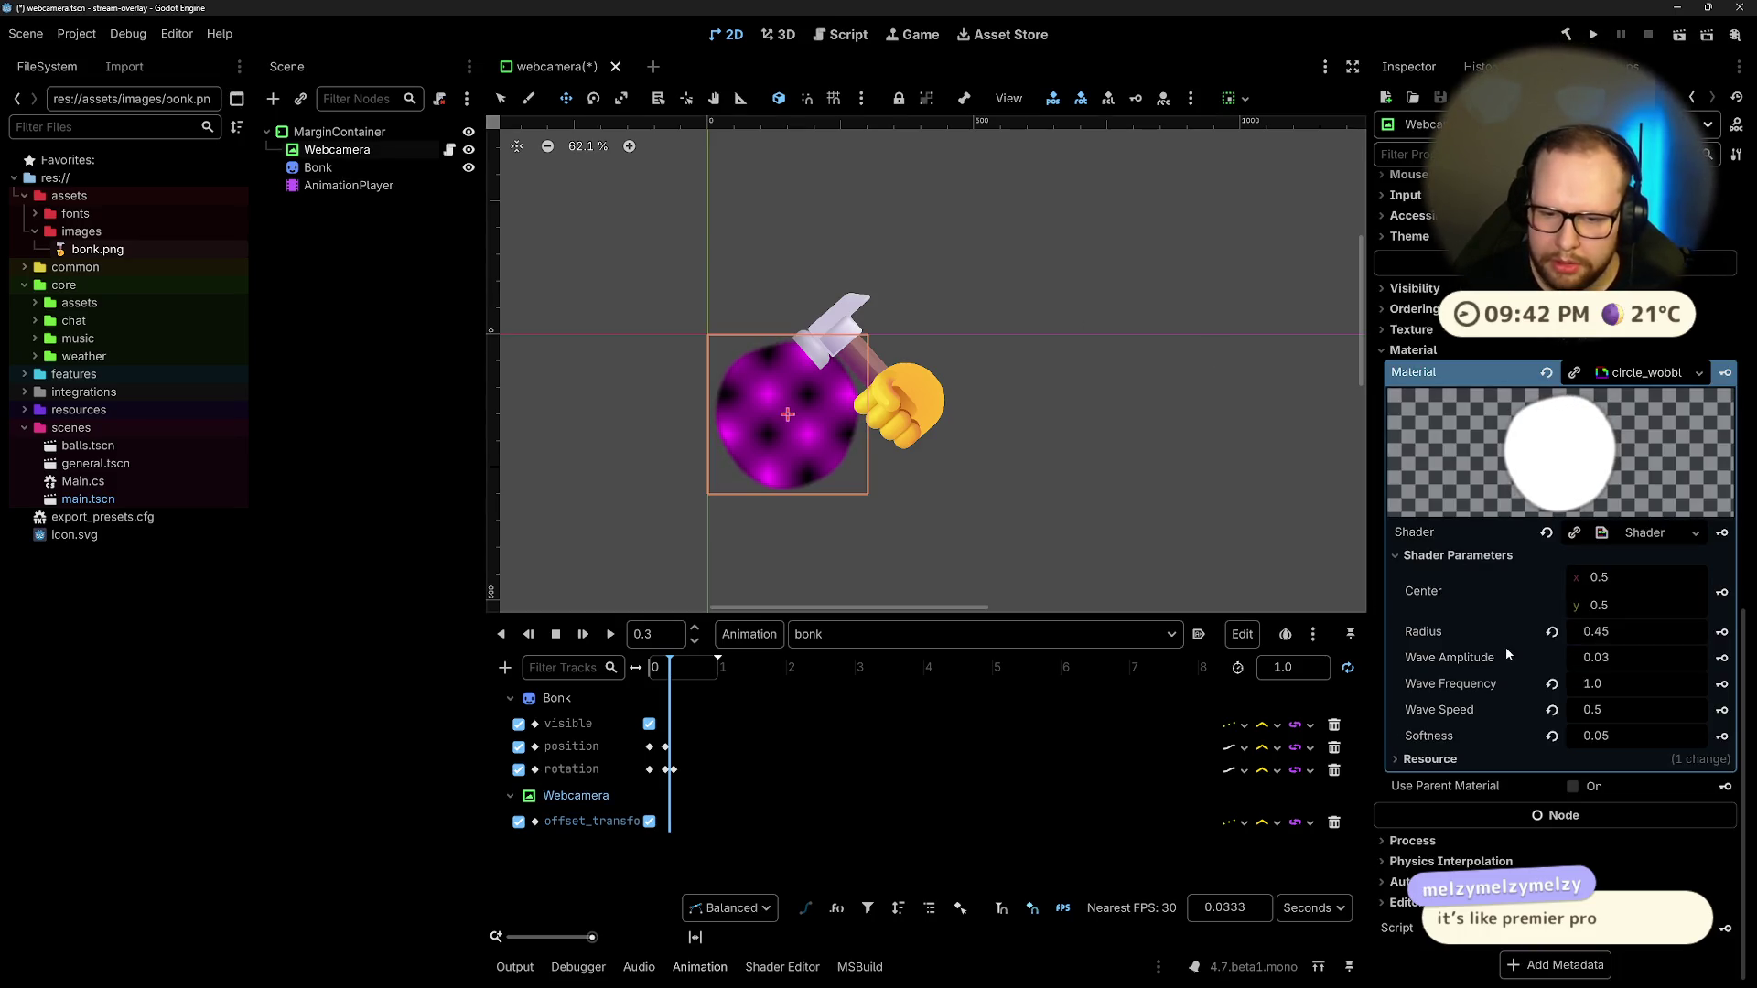
{"action": "scroll", "coordinate": [1487, 513], "scroll_direction": "up", "scroll_amount": 8}
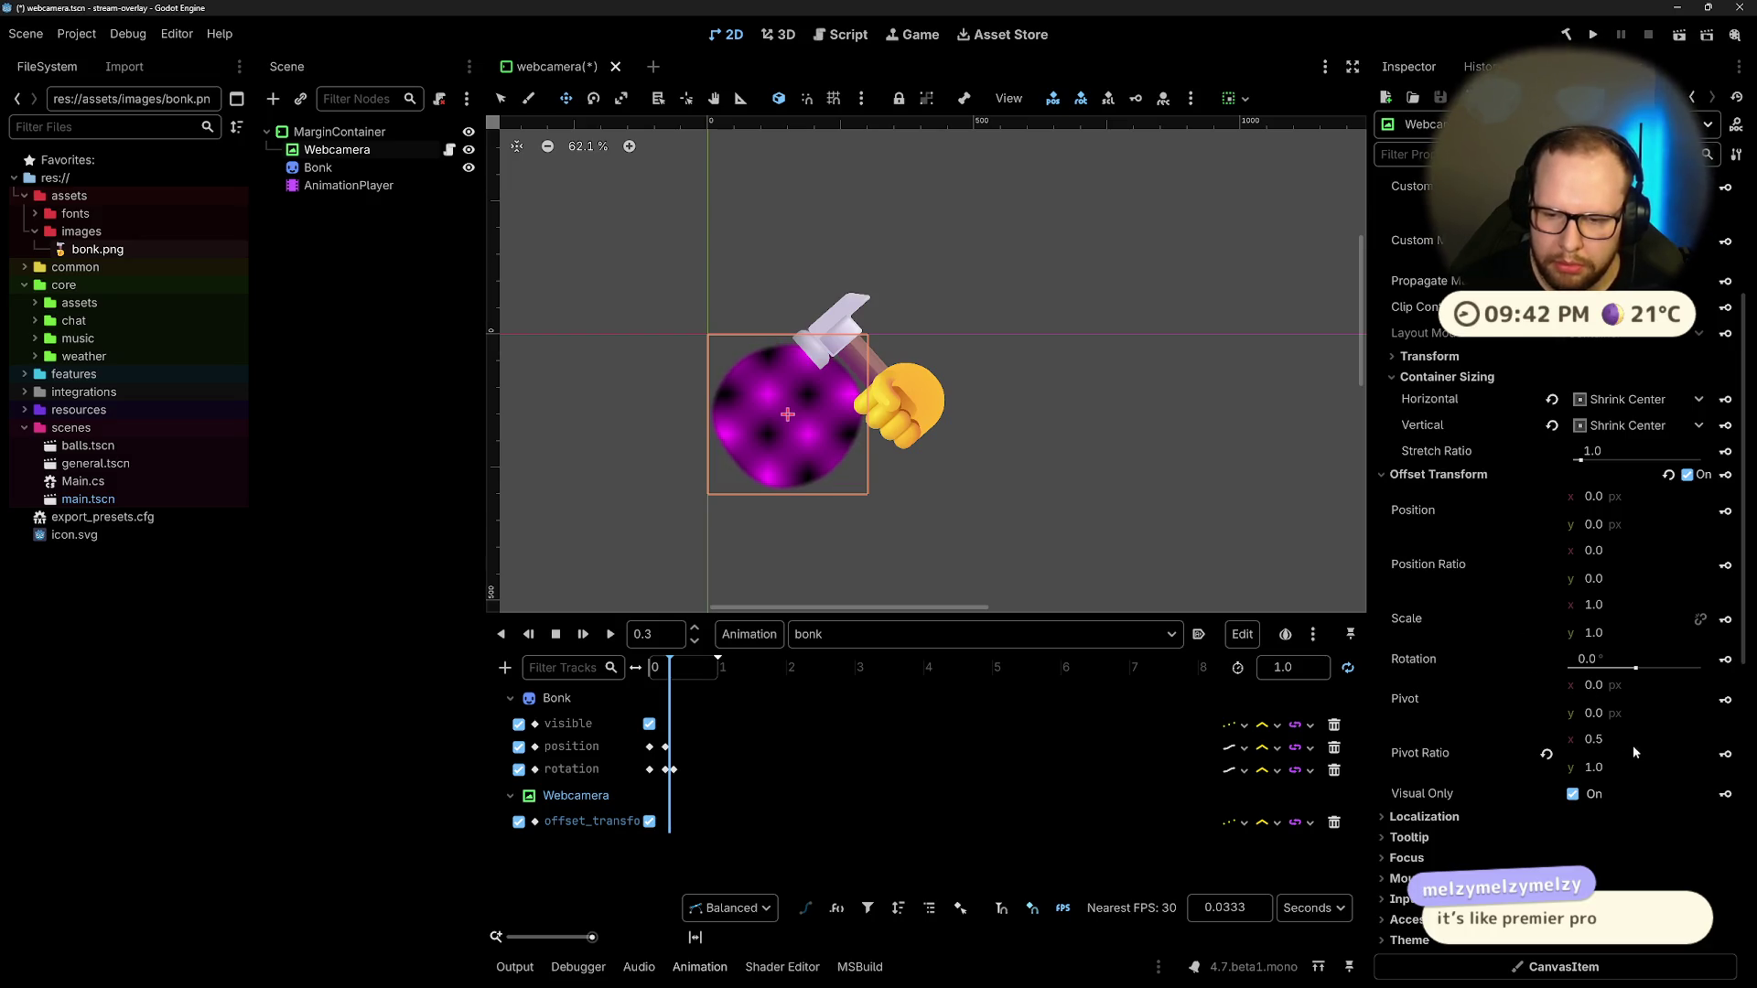
Step: Create keyframed Pivot Ratio and Scale tracks for the webcam circle's offset transform
{"action": "left_click", "coordinate": [1725, 755]}
{"action": "left_click", "coordinate": [813, 551]}
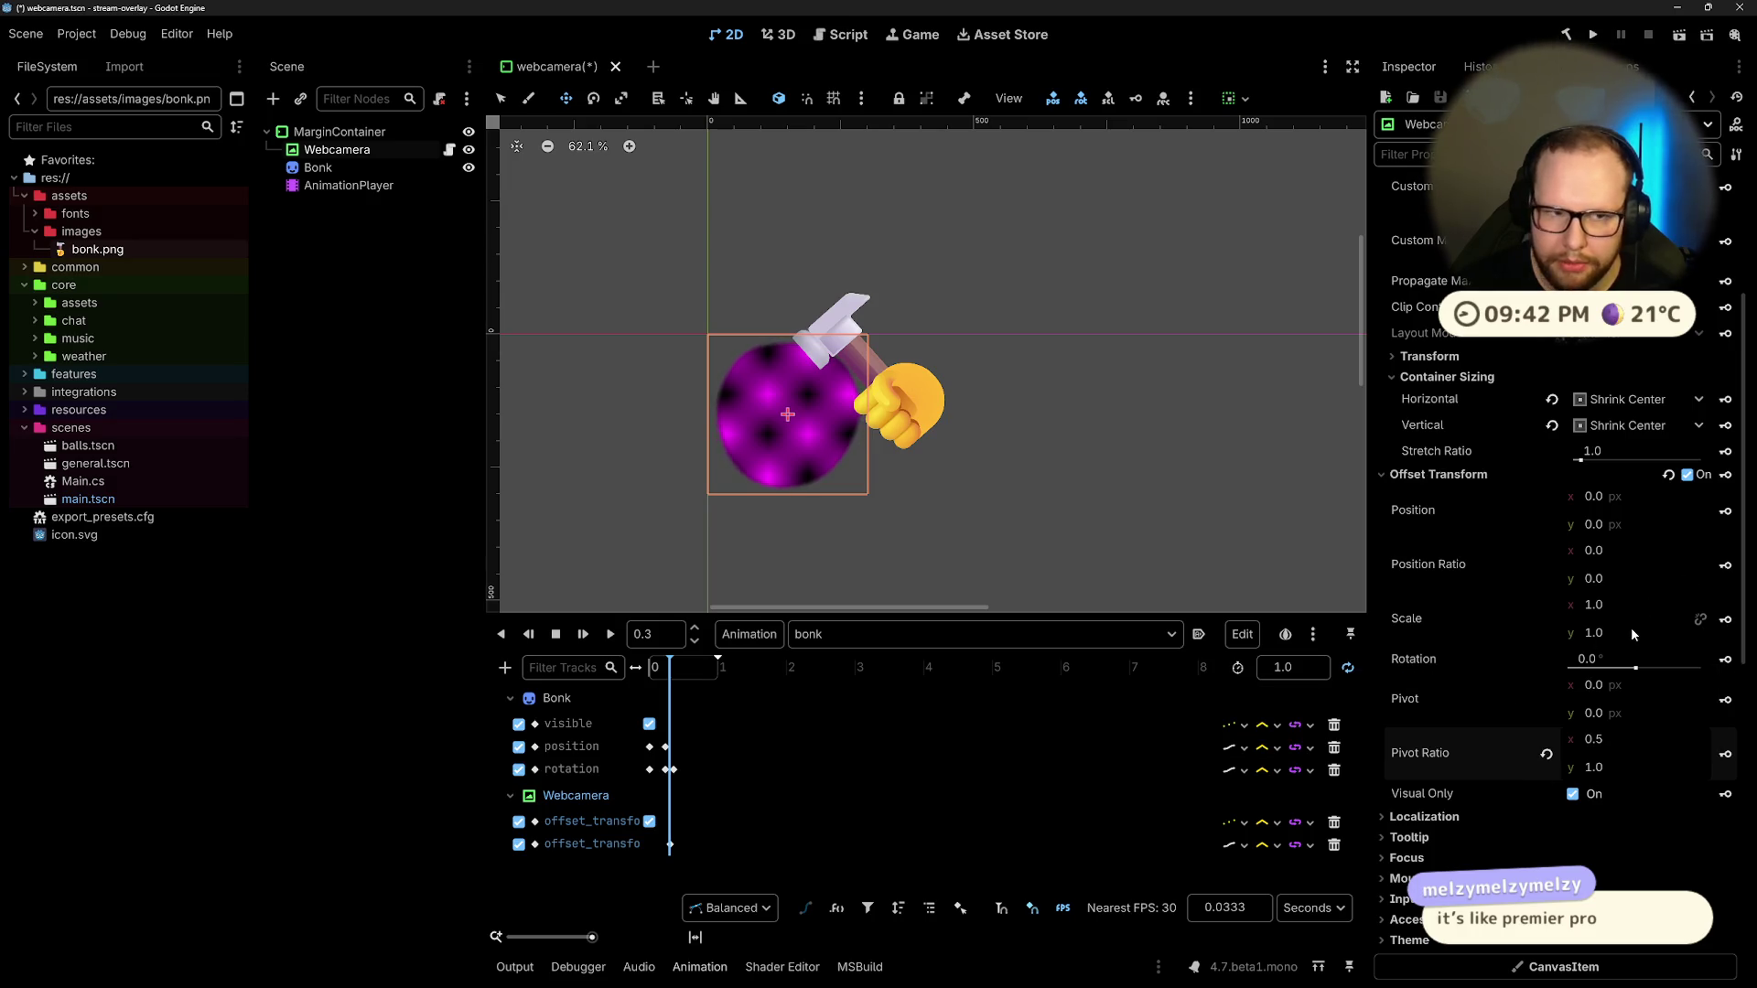
{"action": "left_click", "coordinate": [1725, 621]}
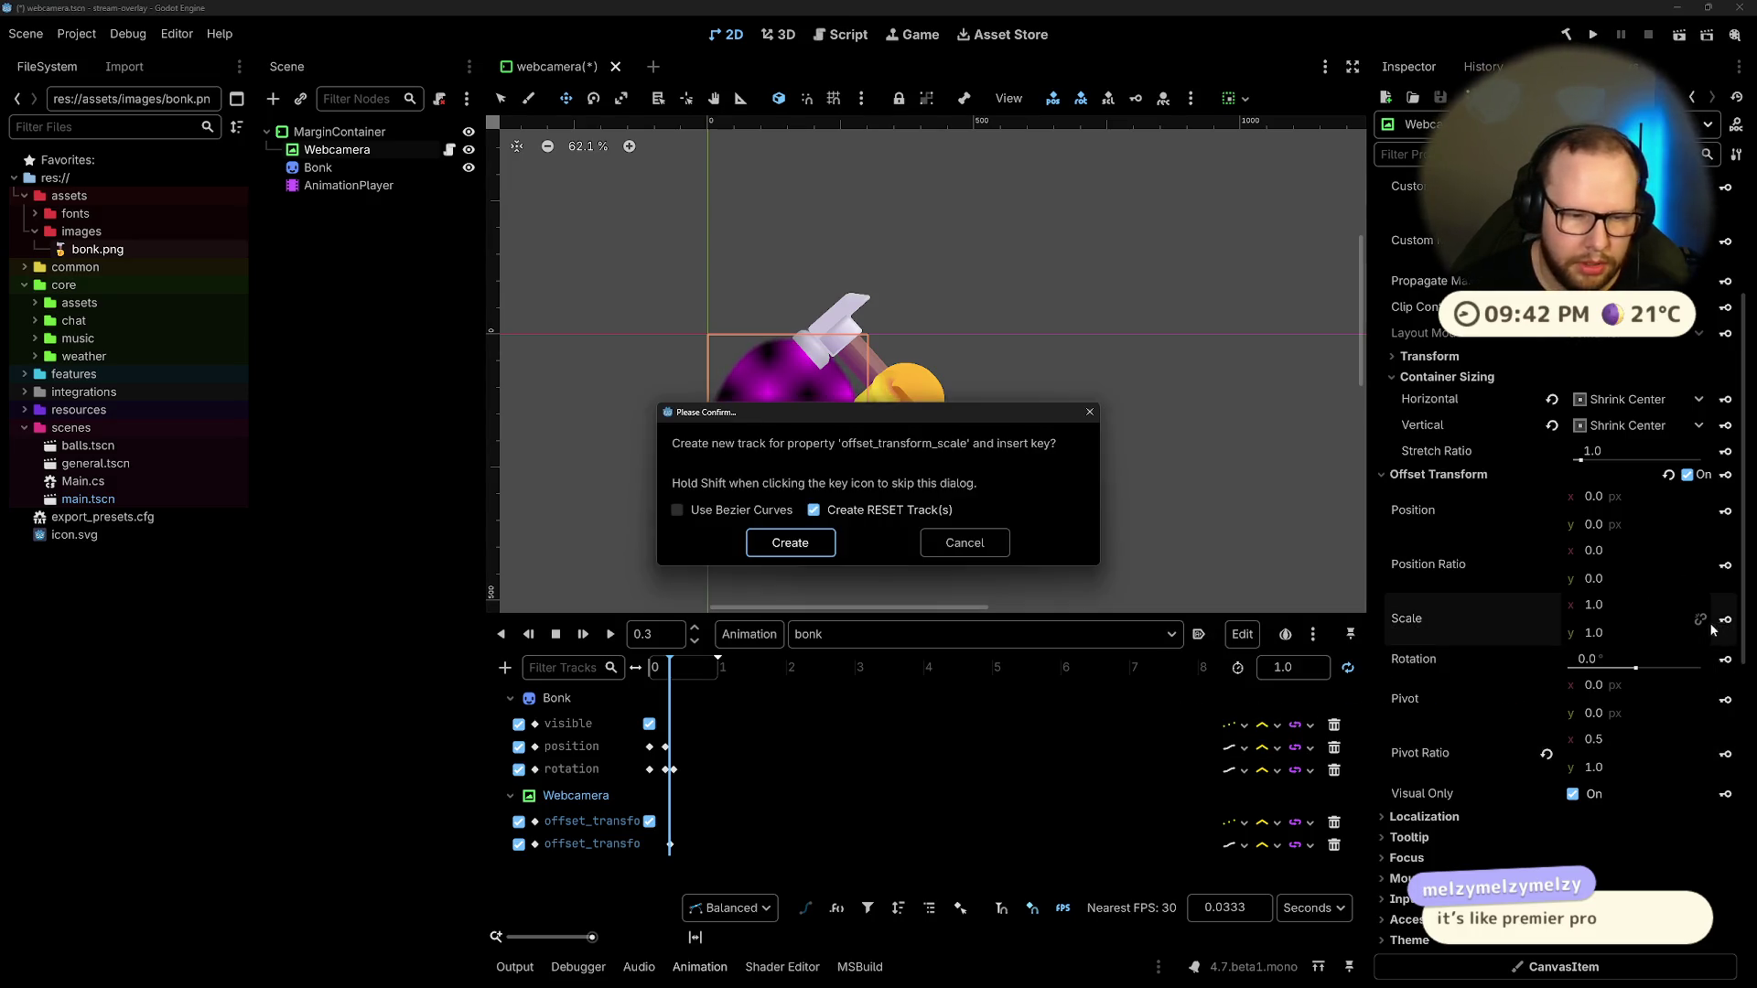
{"action": "left_click", "coordinate": [763, 546]}
Step: At 0.35 s, squash the circle to Scale y 0.6, then change it to 0.8
{"action": "left_click_drag", "start_coordinate": [670, 666], "coordinate": [677, 667]}
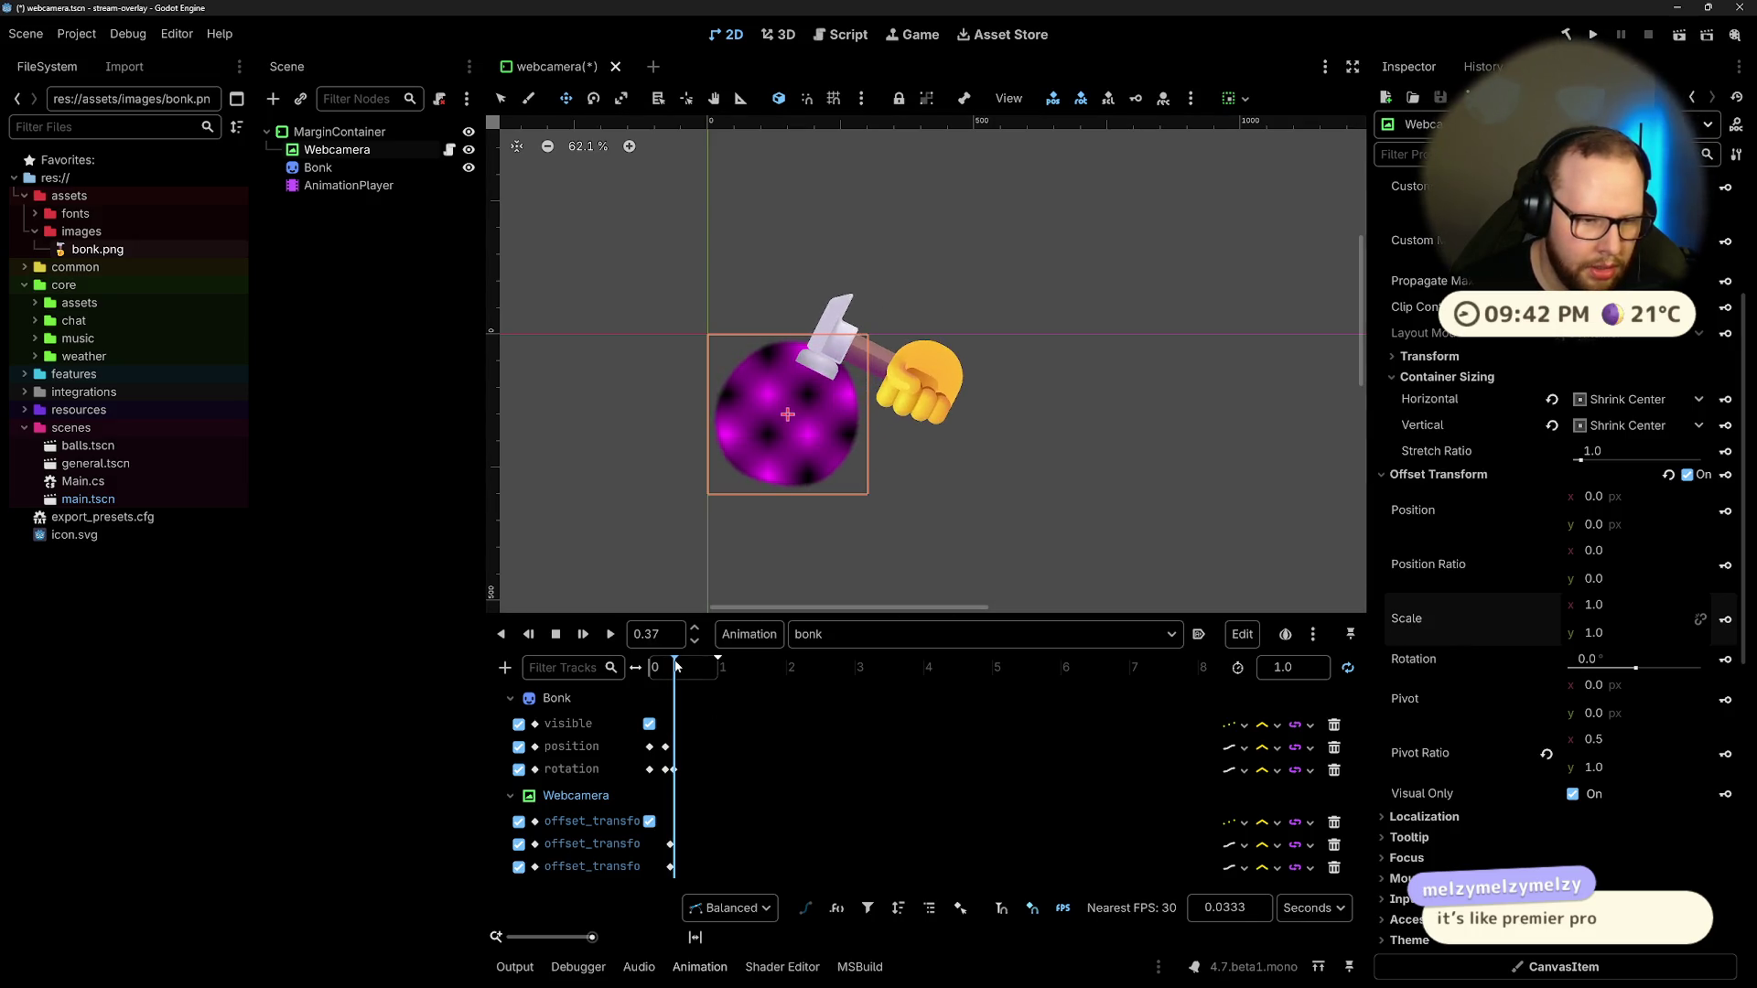
{"action": "key", "text": "BackSpace"}
{"action": "type", "text": "5"}
{"action": "key", "text": "Return"}
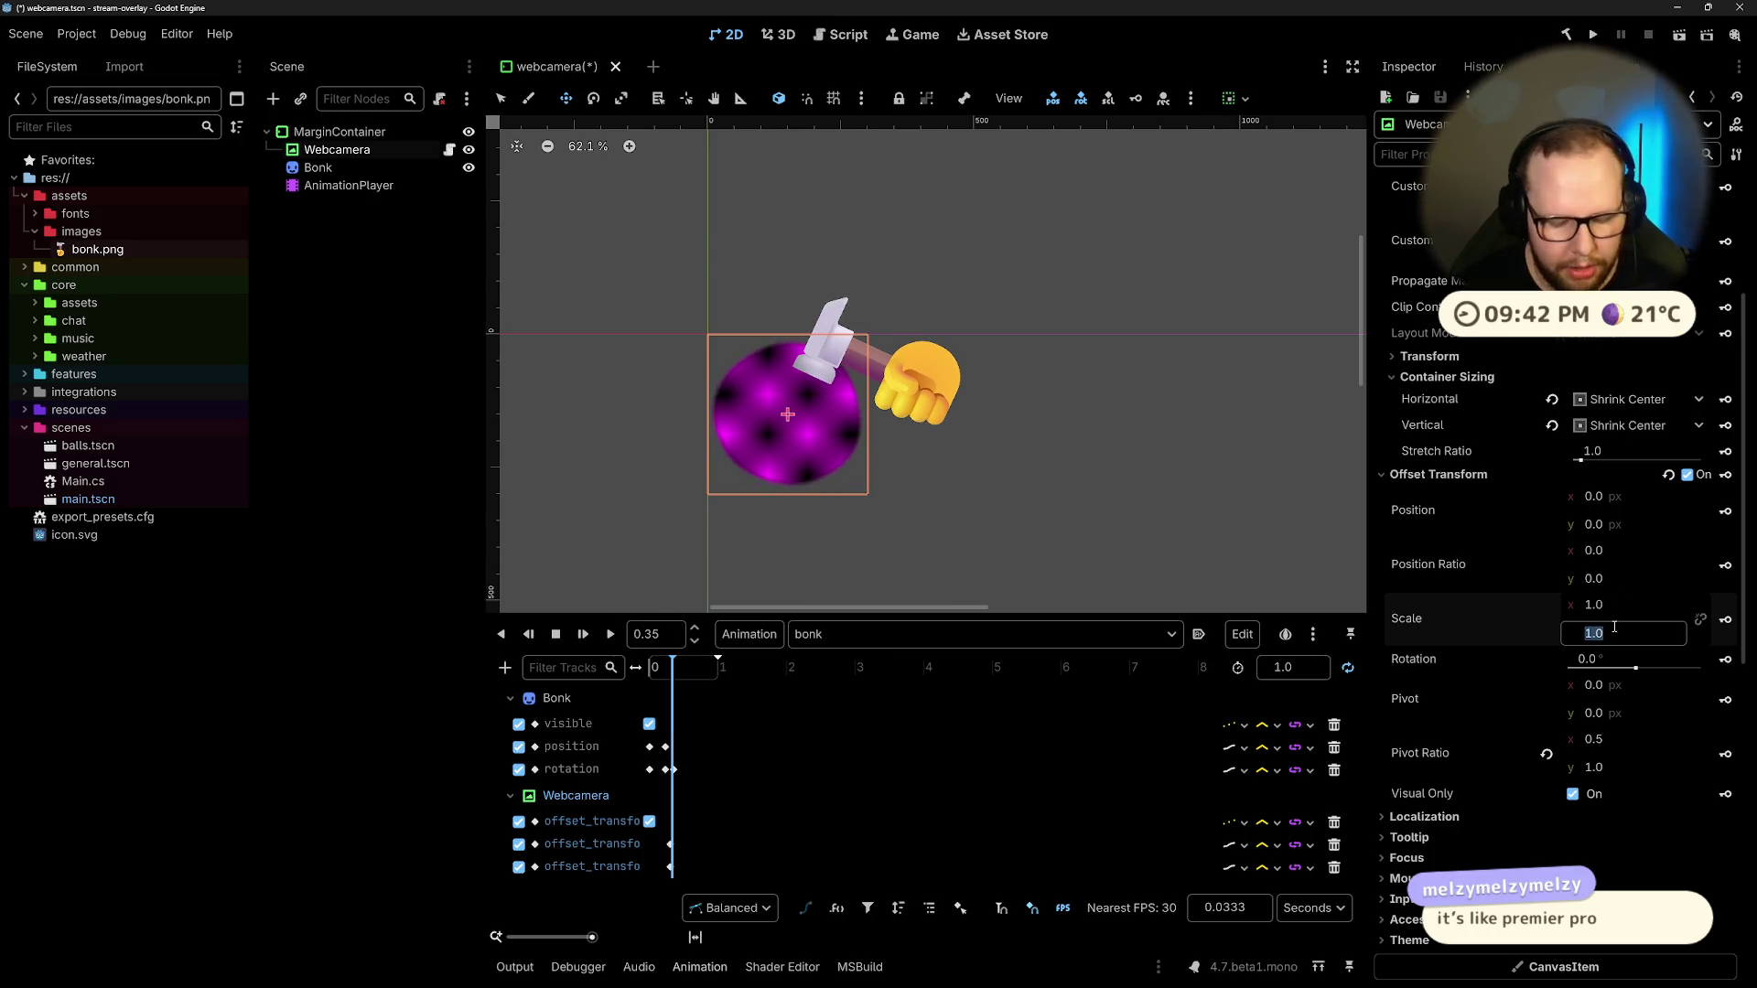
{"action": "type", "text": ".8"}
{"action": "type", "text": "0.6"}
{"action": "key", "text": "Return"}
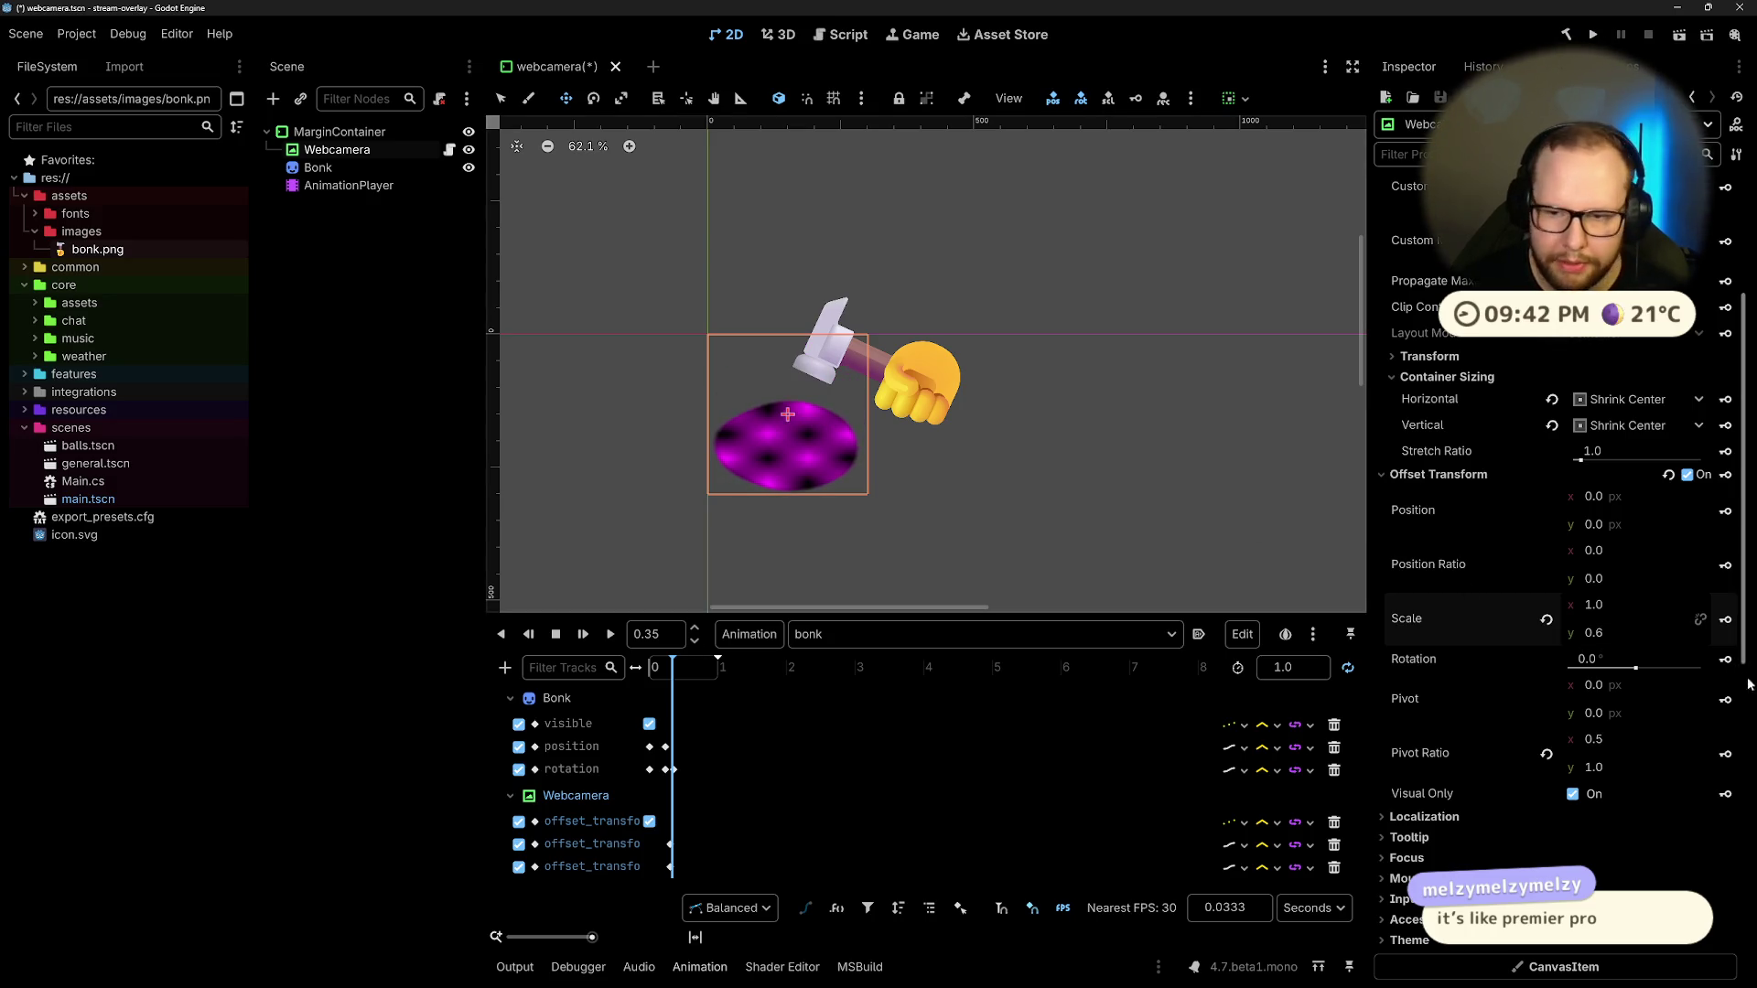
{"action": "left_click", "coordinate": [1632, 635]}
{"action": "type", "text": "0.7"}
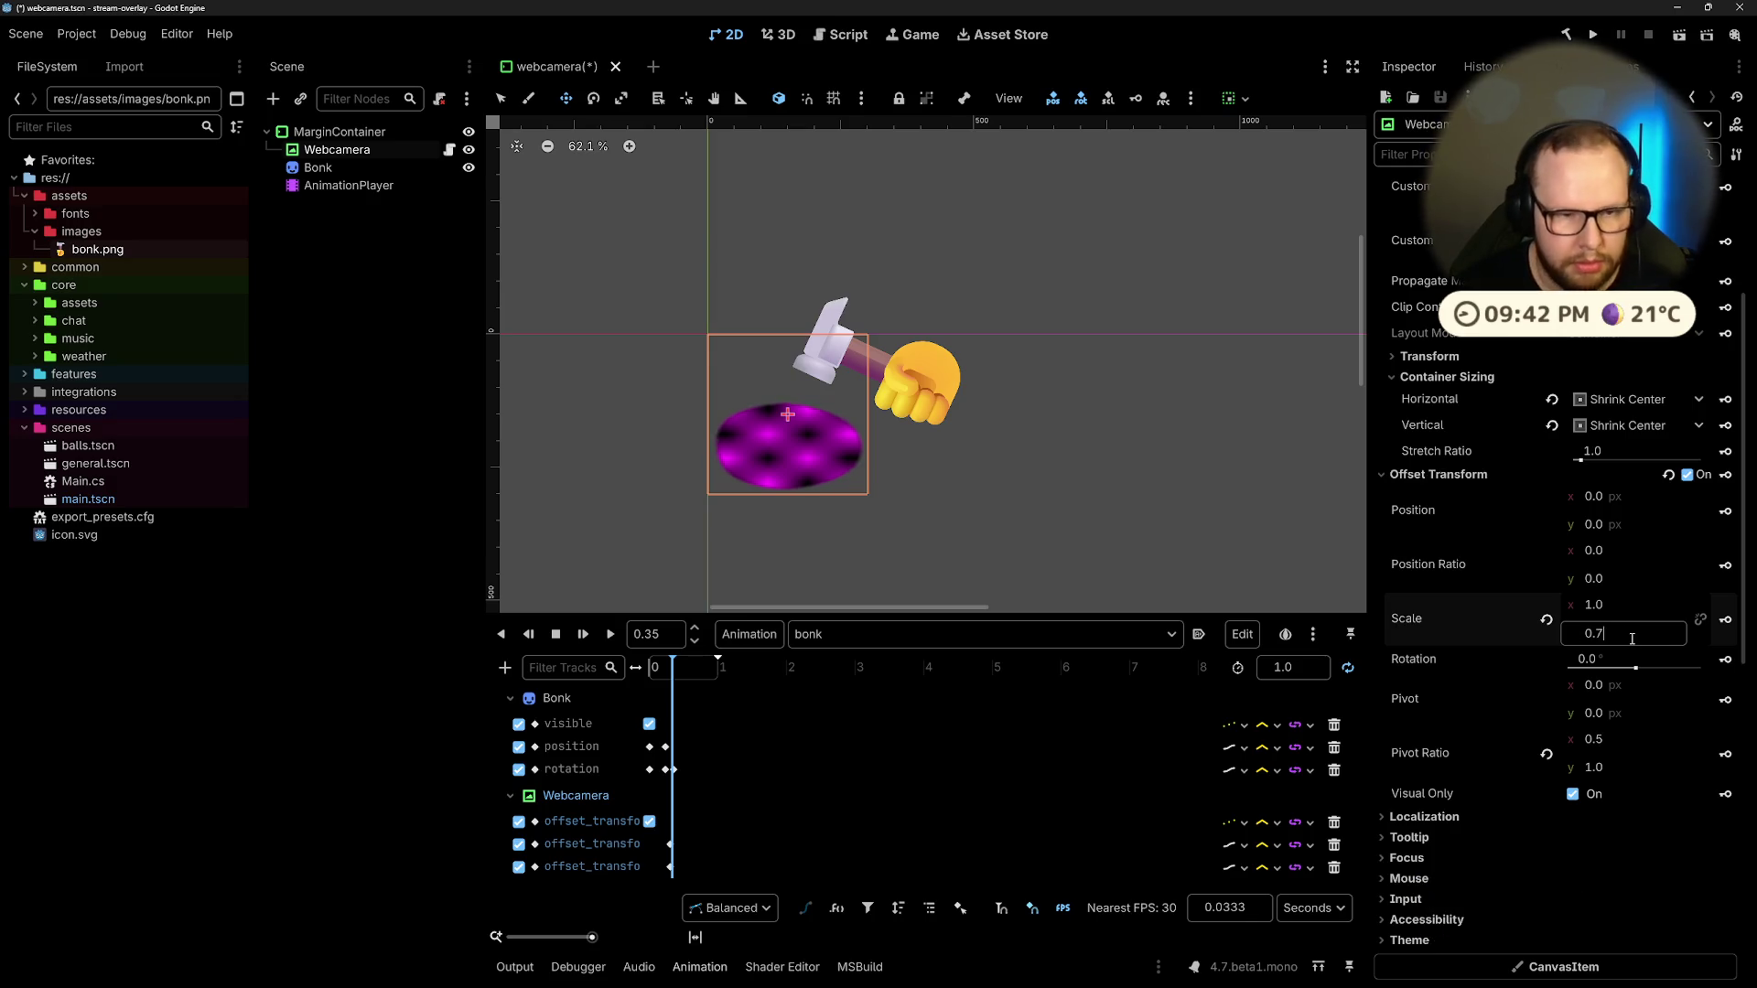
{"action": "type", "text": "8"}
{"action": "key", "text": "Return"}
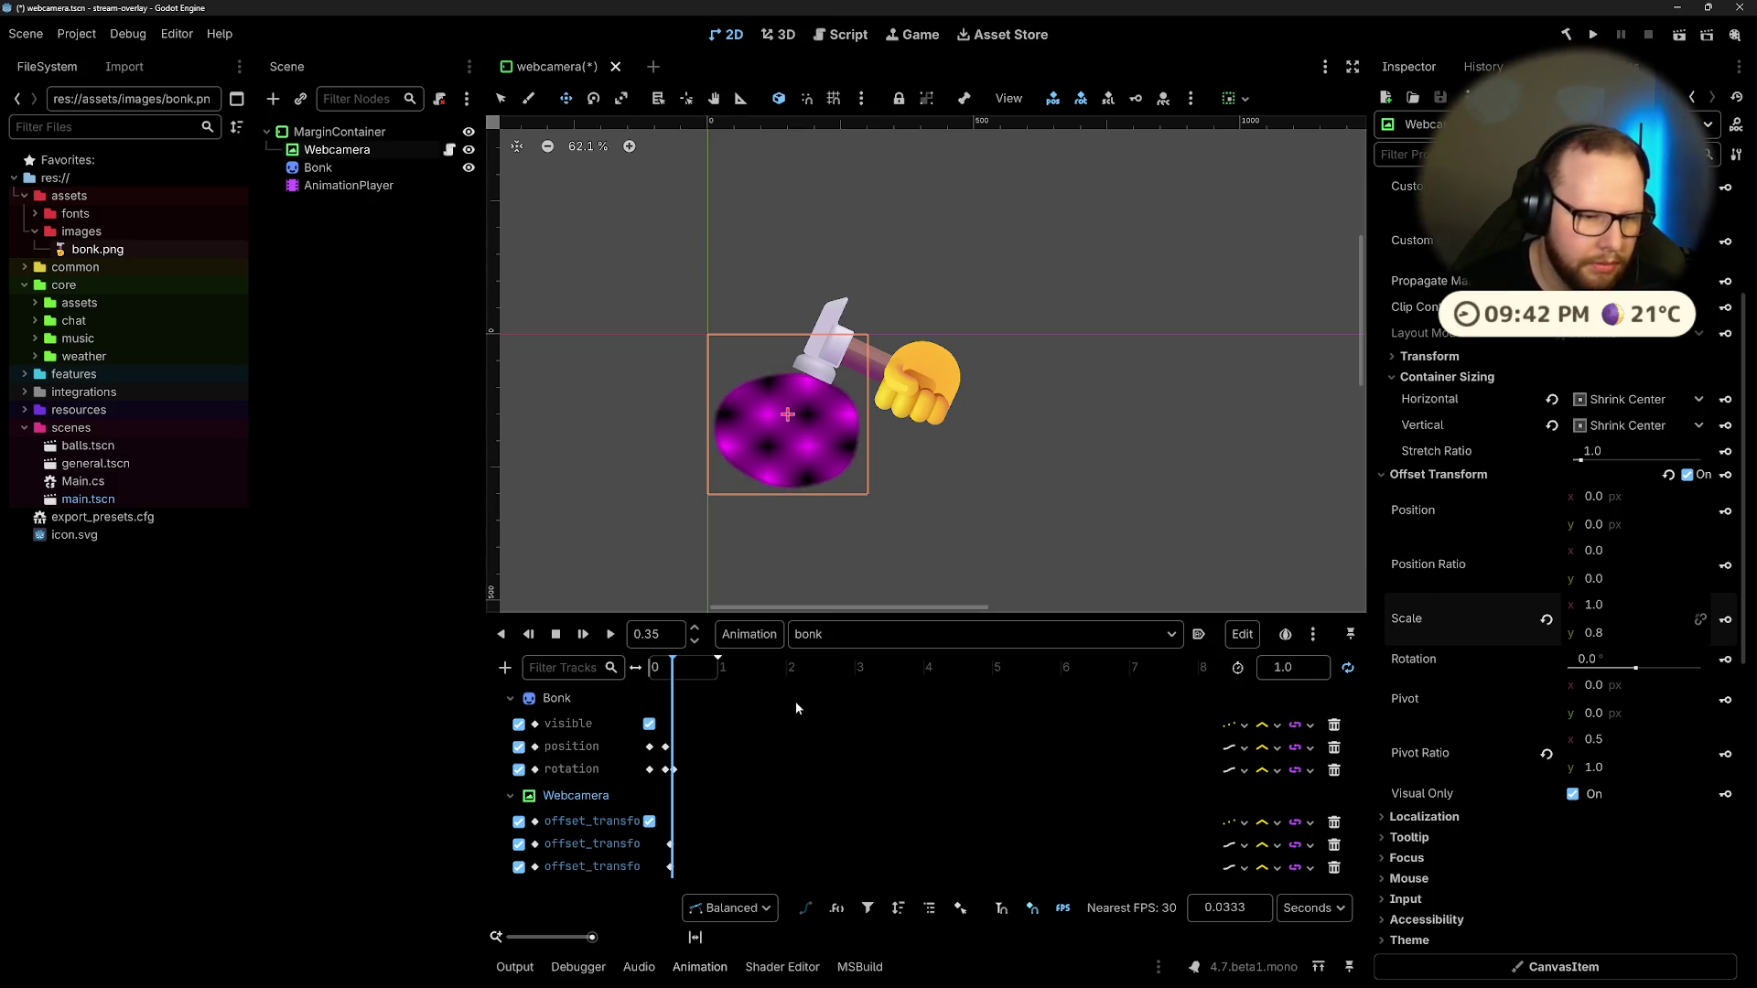
Step: Play the bonk animation, pause it, and return to 0.35 s
{"action": "left_click", "coordinate": [610, 634]}
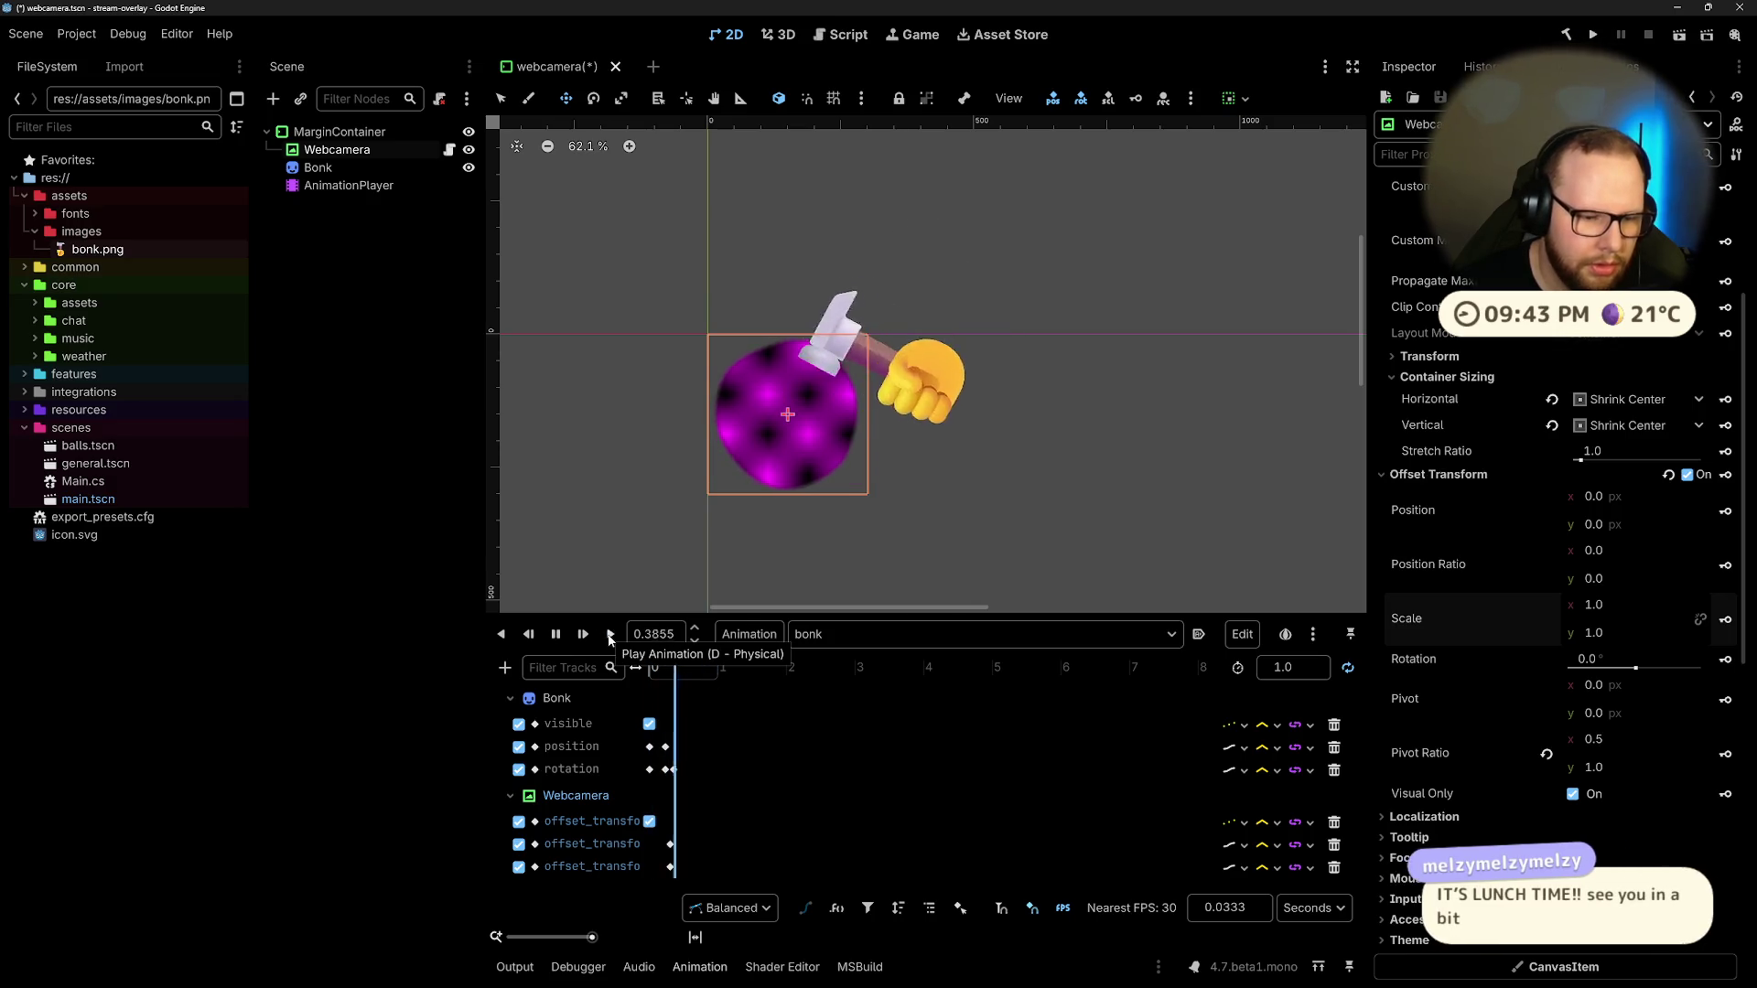
{"action": "left_click", "coordinate": [556, 634]}
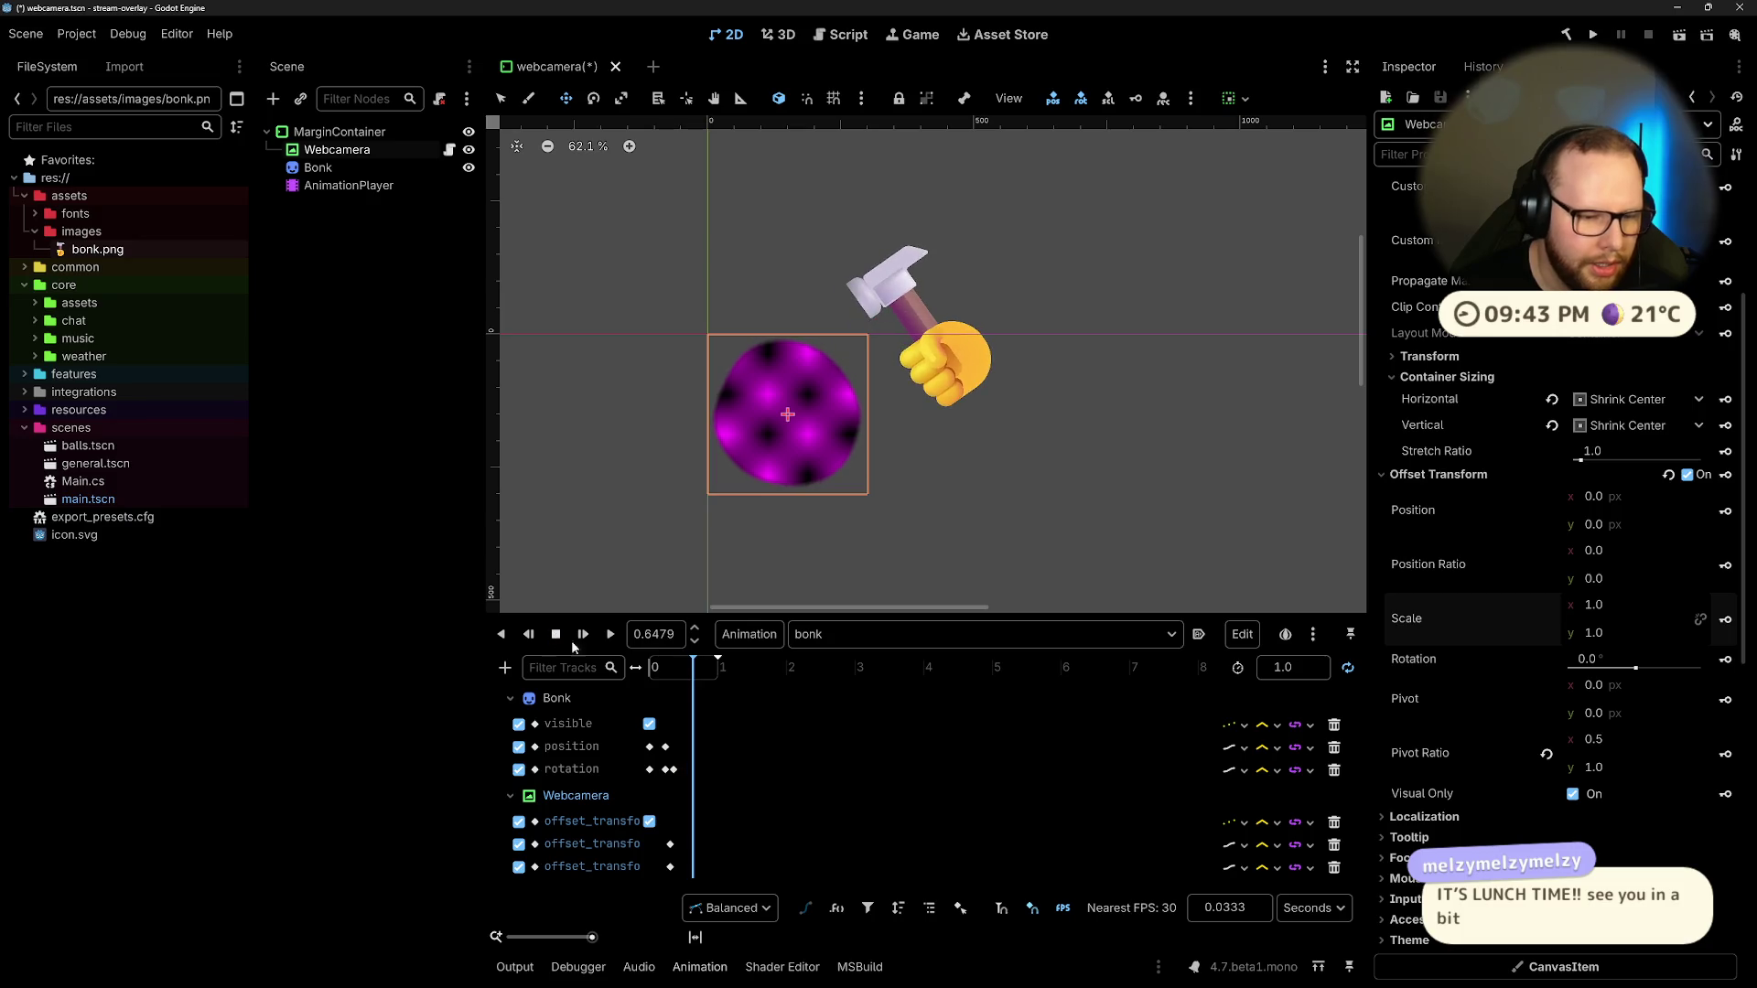
{"action": "left_click", "coordinate": [659, 639]}
{"action": "type", "text": "0.35"}
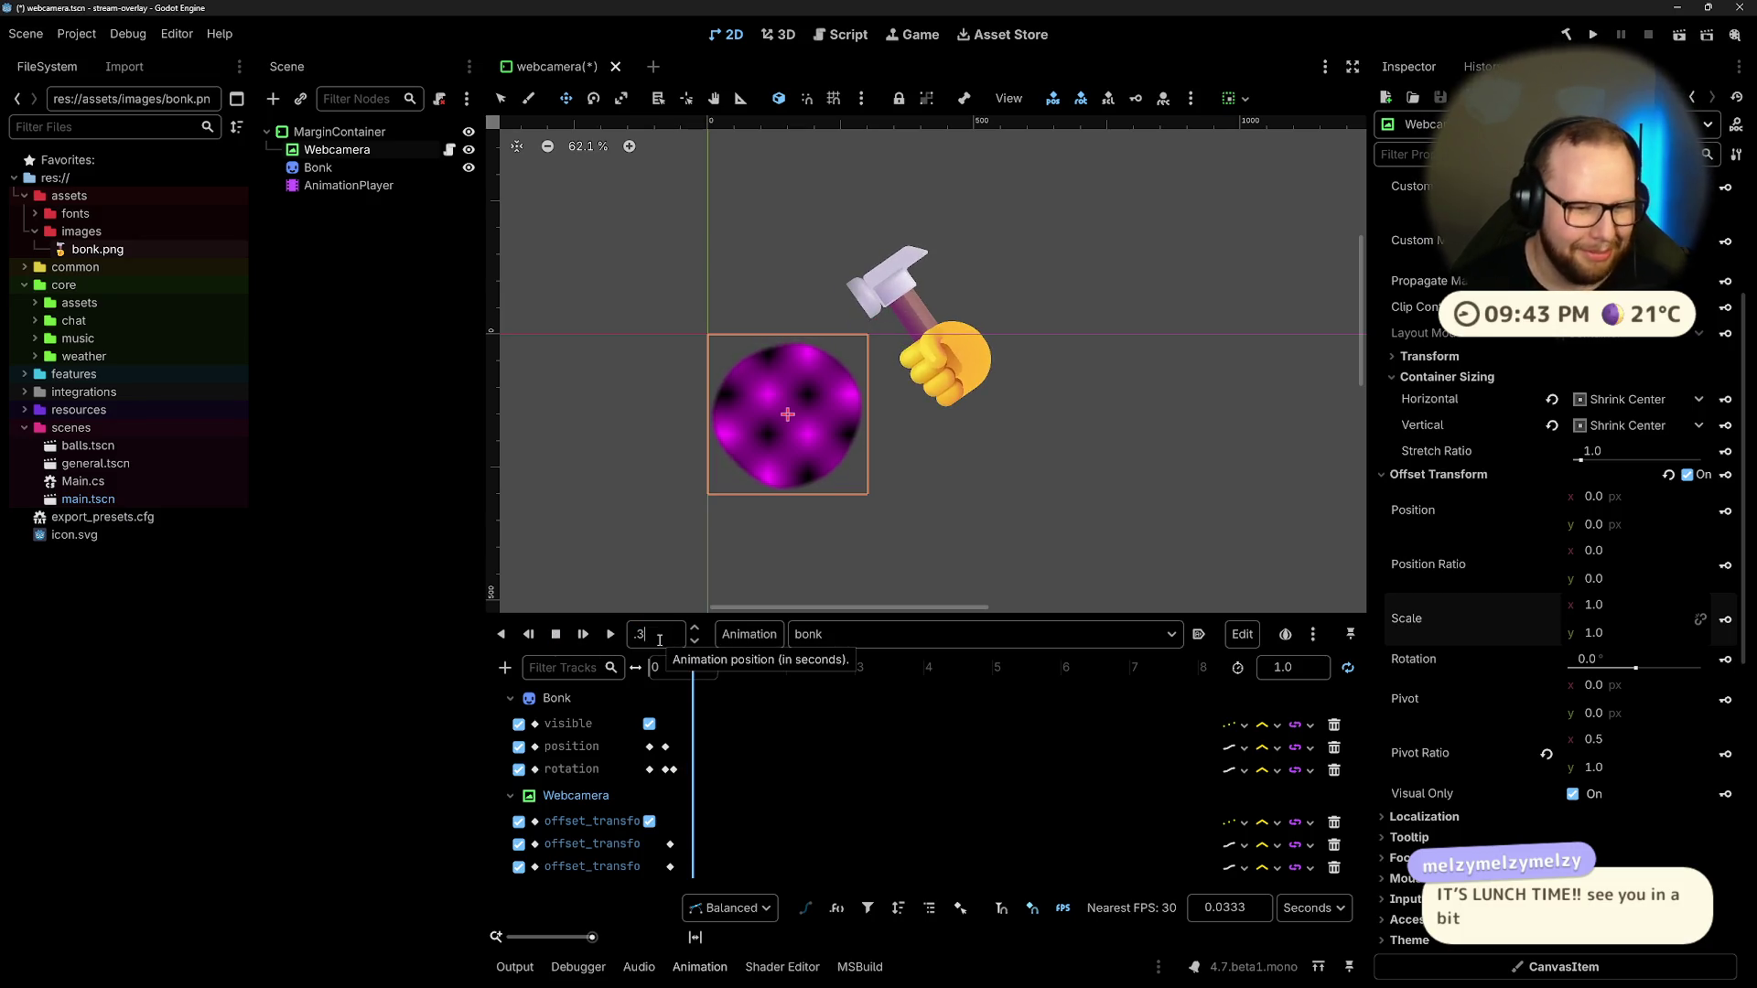
{"action": "key", "text": "Return"}
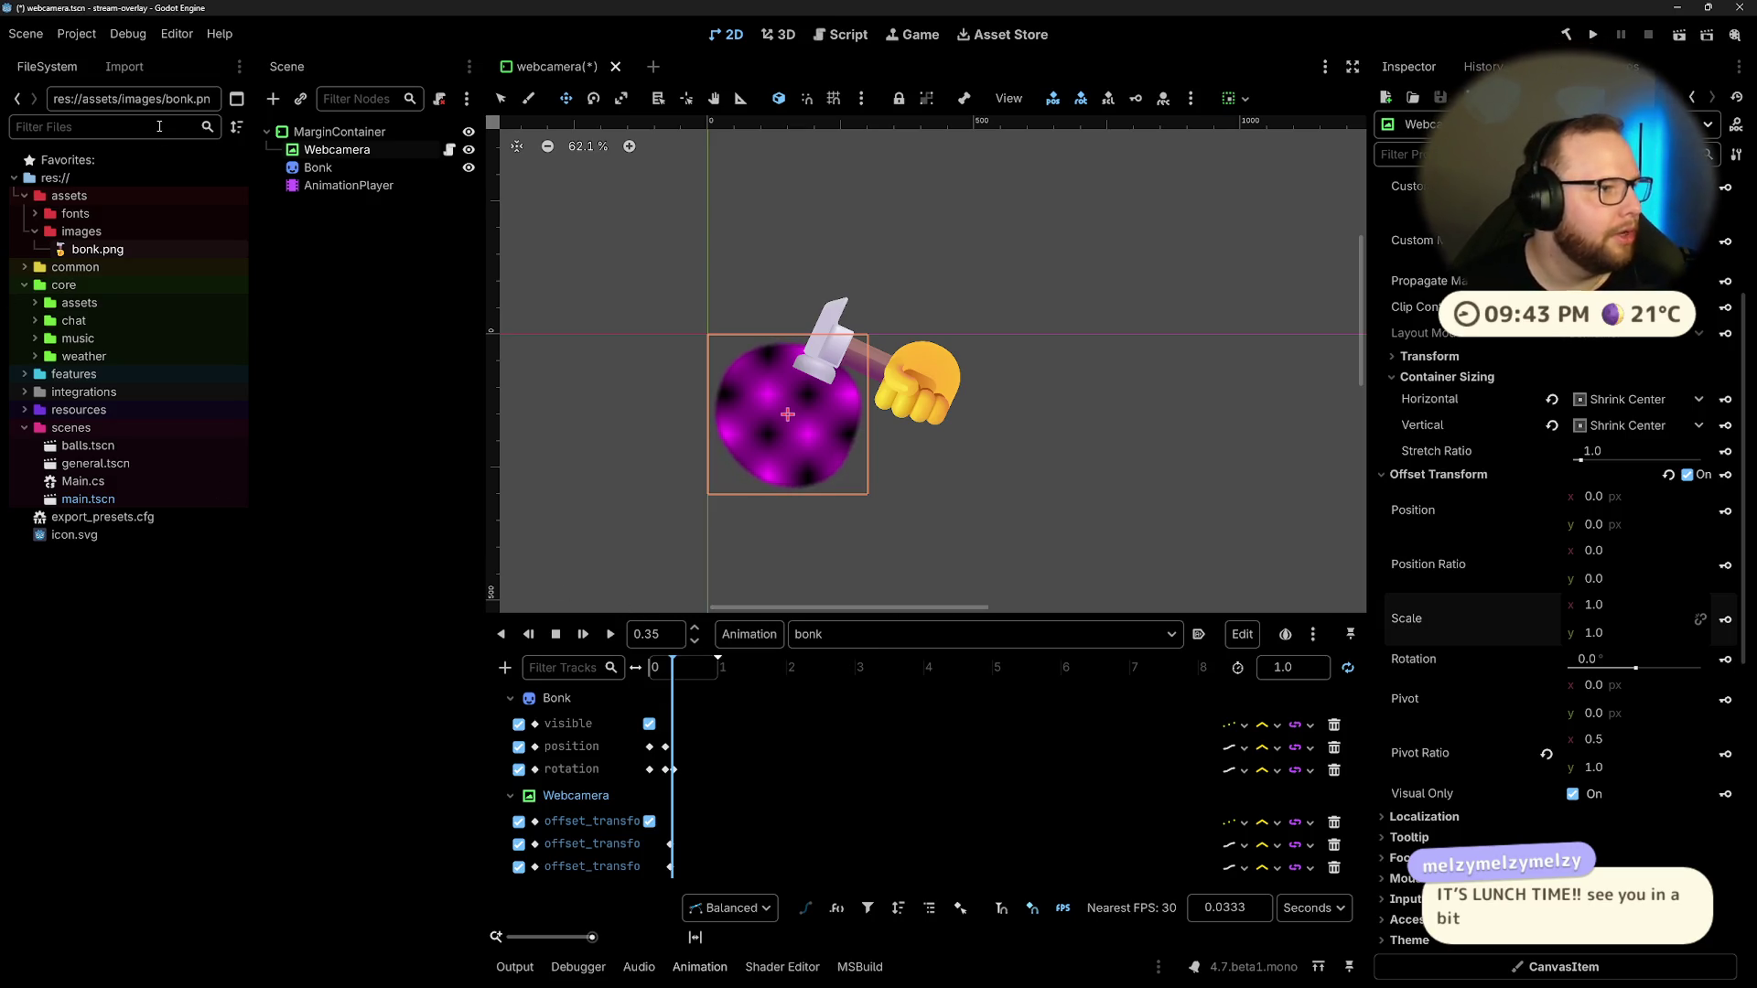
Step: Save the Godot scene and launch Microsoft Paint via the system search
{"action": "mouse_move", "coordinate": [879, 984]}
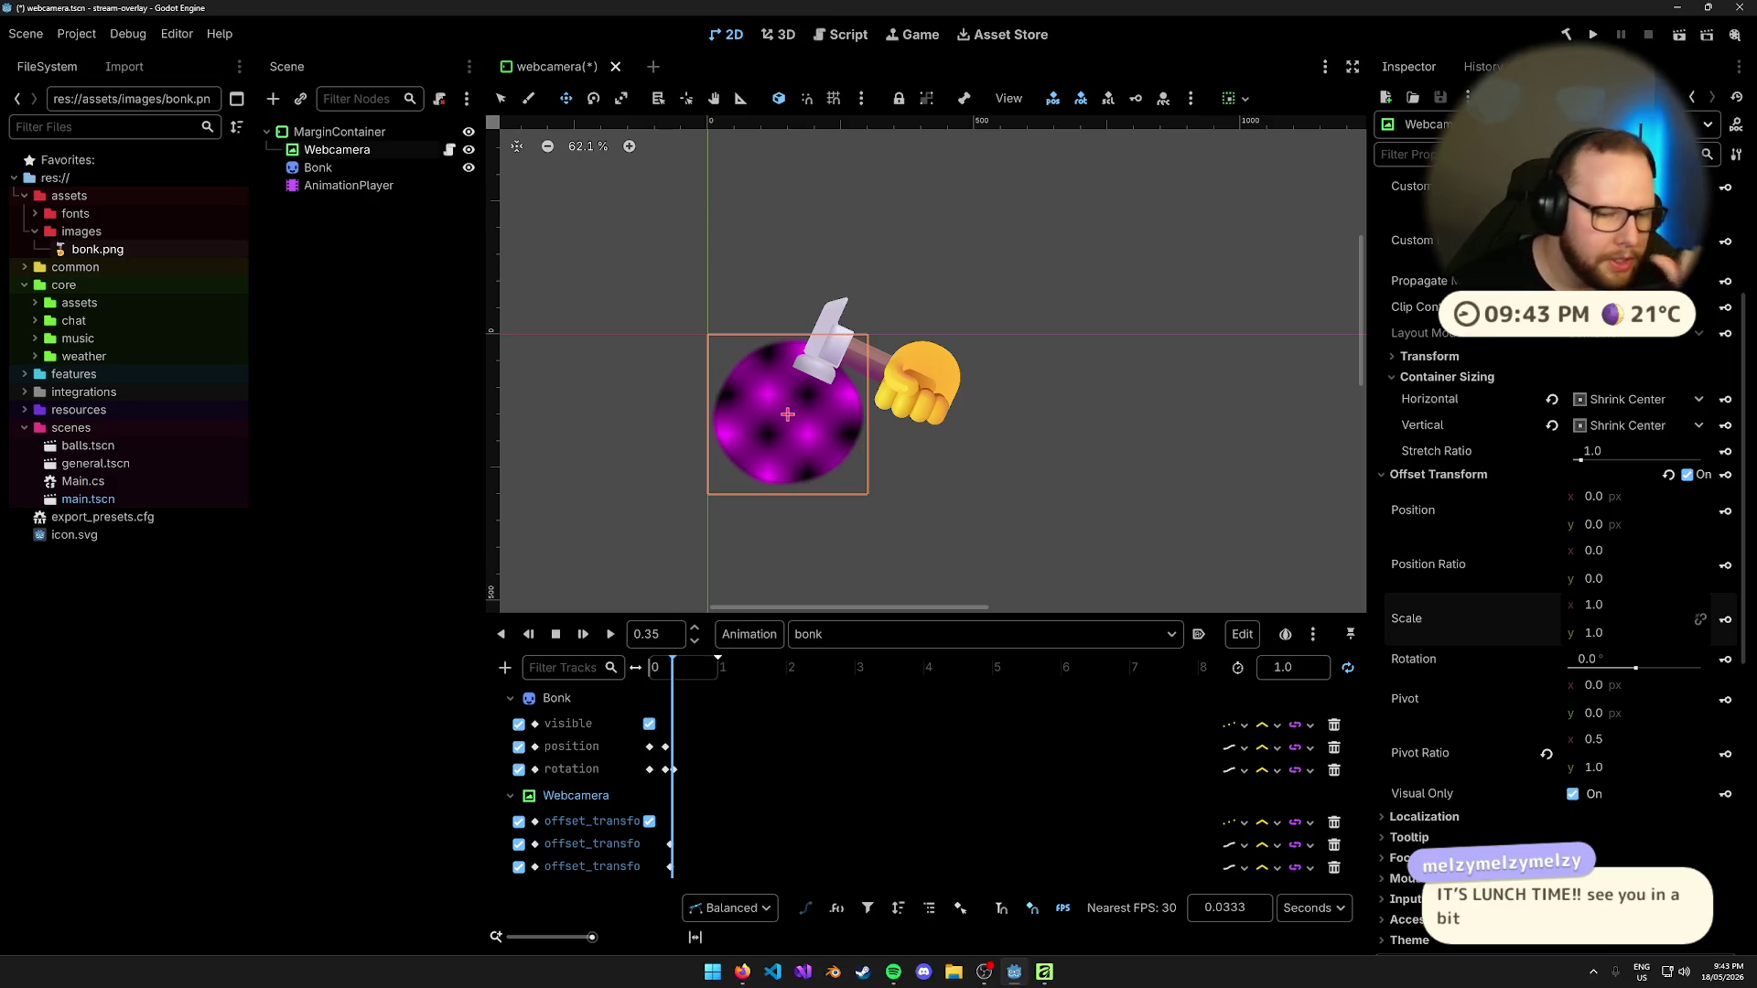
{"action": "key", "text": "ctrl+s"}
{"action": "key", "text": "super"}
{"action": "type", "text": "paint"}
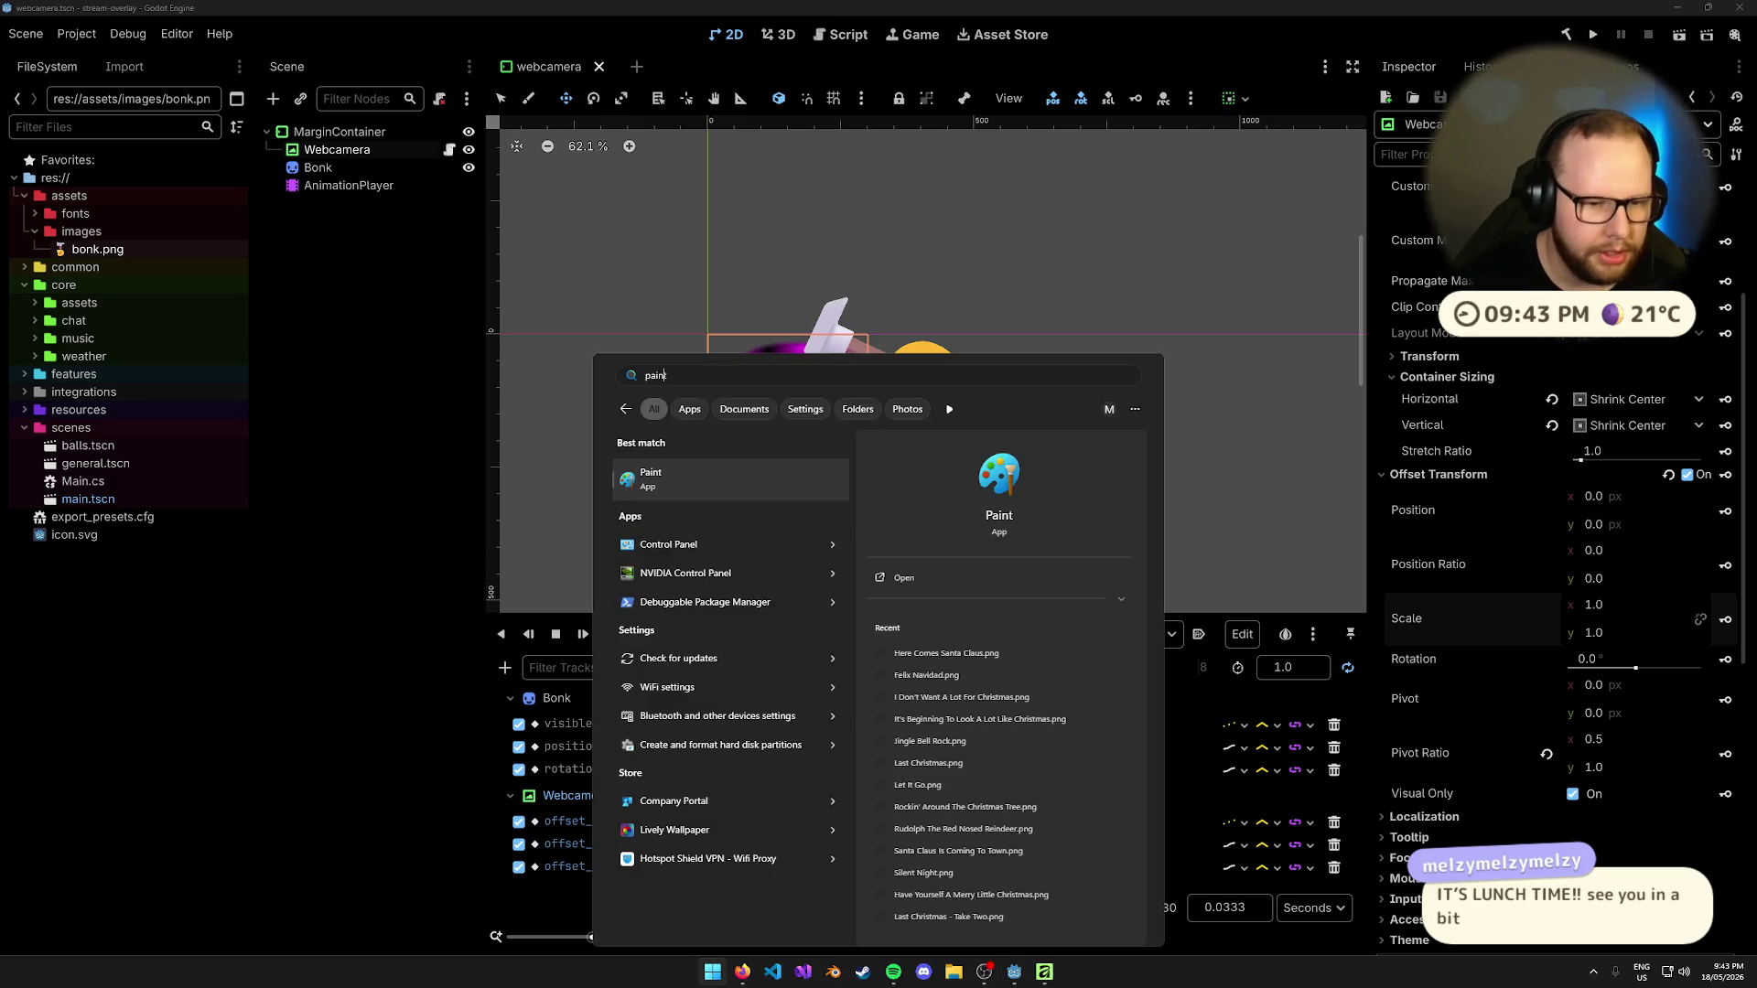
{"action": "key", "text": "Return"}
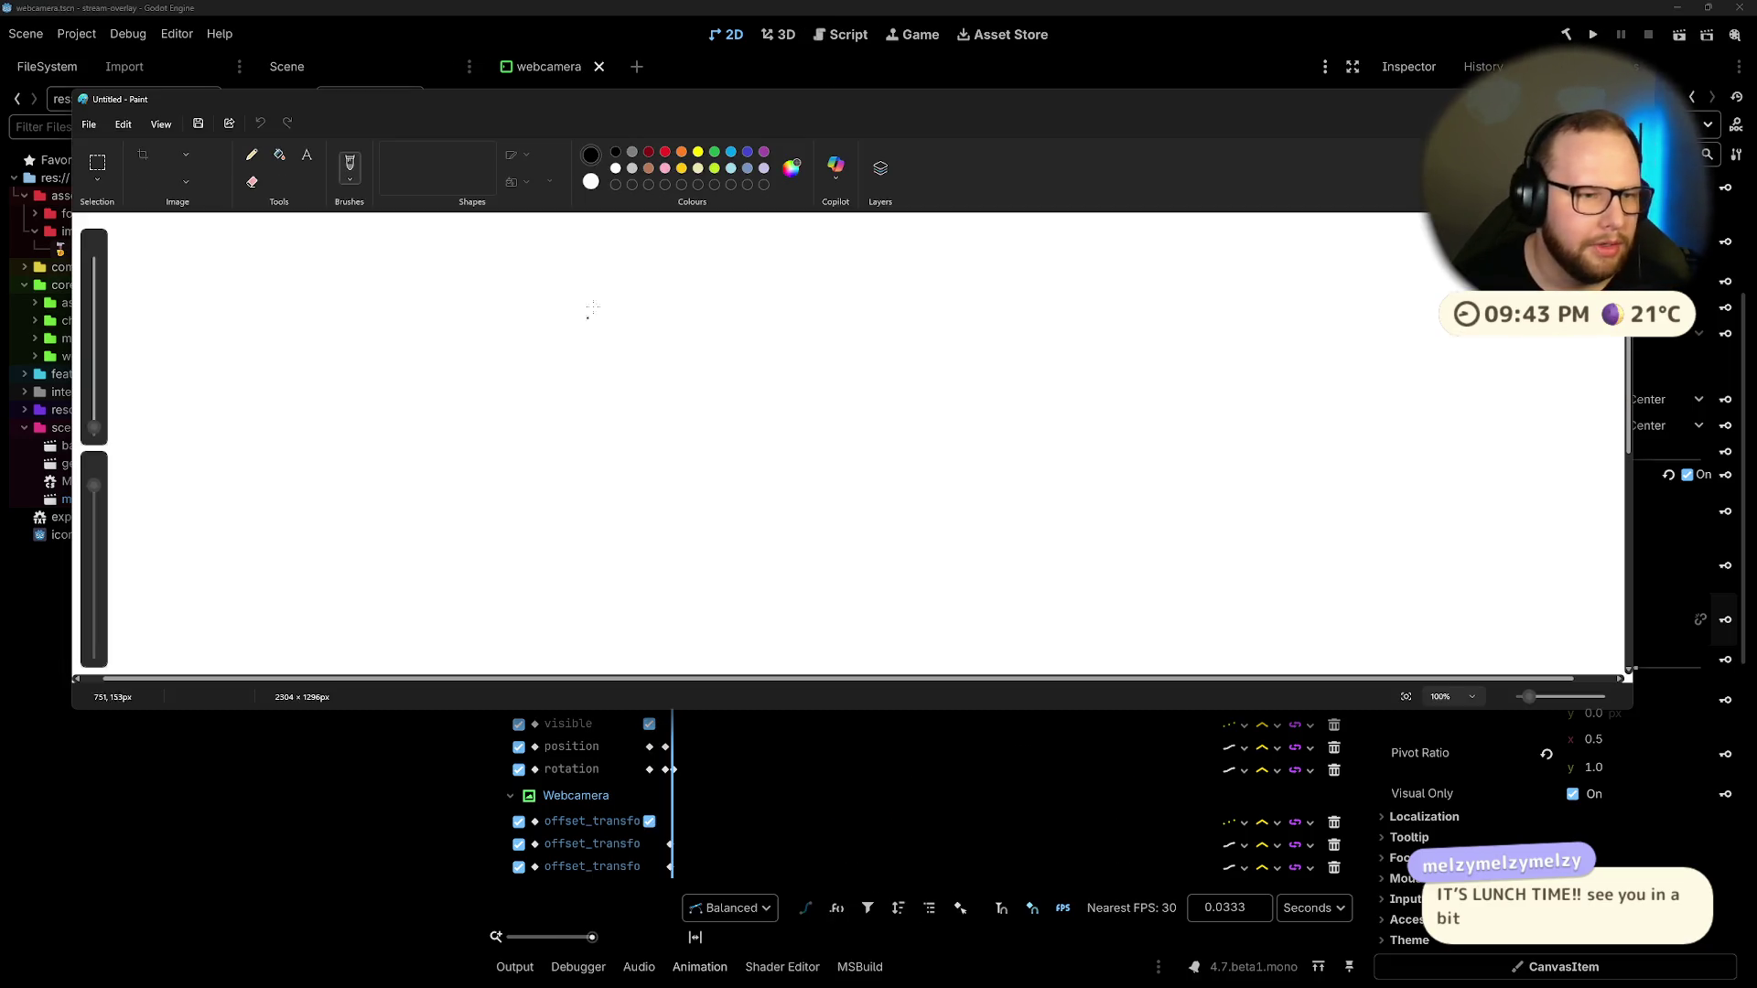
Step: Hand-draw 'BRB!' on the blank canvas, then close Paint
{"action": "mouse_move", "coordinate": [667, 312]}
{"action": "left_mouse_down"}
{"action": "mouse_move", "coordinate": [687, 518]}
{"action": "mouse_move", "coordinate": [778, 325]}
{"action": "mouse_move", "coordinate": [653, 497]}
{"action": "left_mouse_up"}
{"action": "mouse_move", "coordinate": [846, 327]}
{"action": "left_mouse_down"}
{"action": "mouse_move", "coordinate": [902, 509]}
{"action": "mouse_move", "coordinate": [1120, 503]}
{"action": "left_mouse_up"}
{"action": "left_click_drag", "start_coordinate": [1059, 305], "coordinate": [1144, 495]}
{"action": "left_click_drag", "start_coordinate": [1269, 280], "coordinate": [1364, 415]}
{"action": "left_click", "coordinate": [1391, 486]}
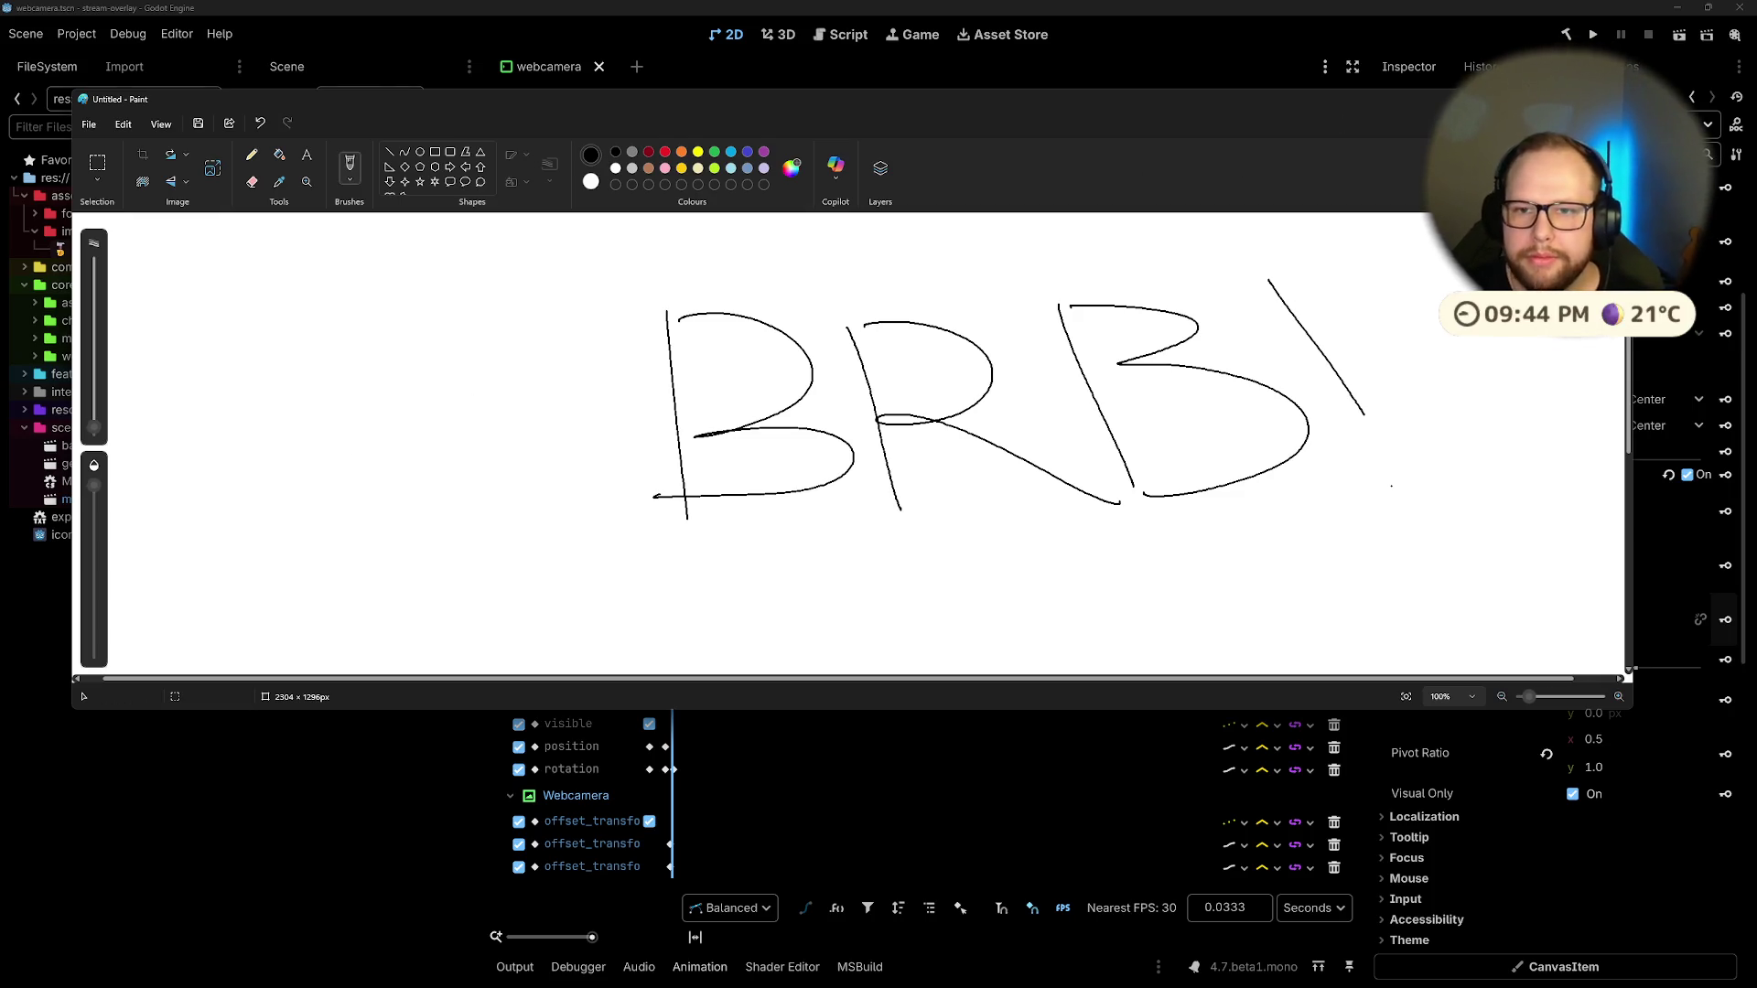
{"action": "left_click", "coordinate": [1525, 99]}
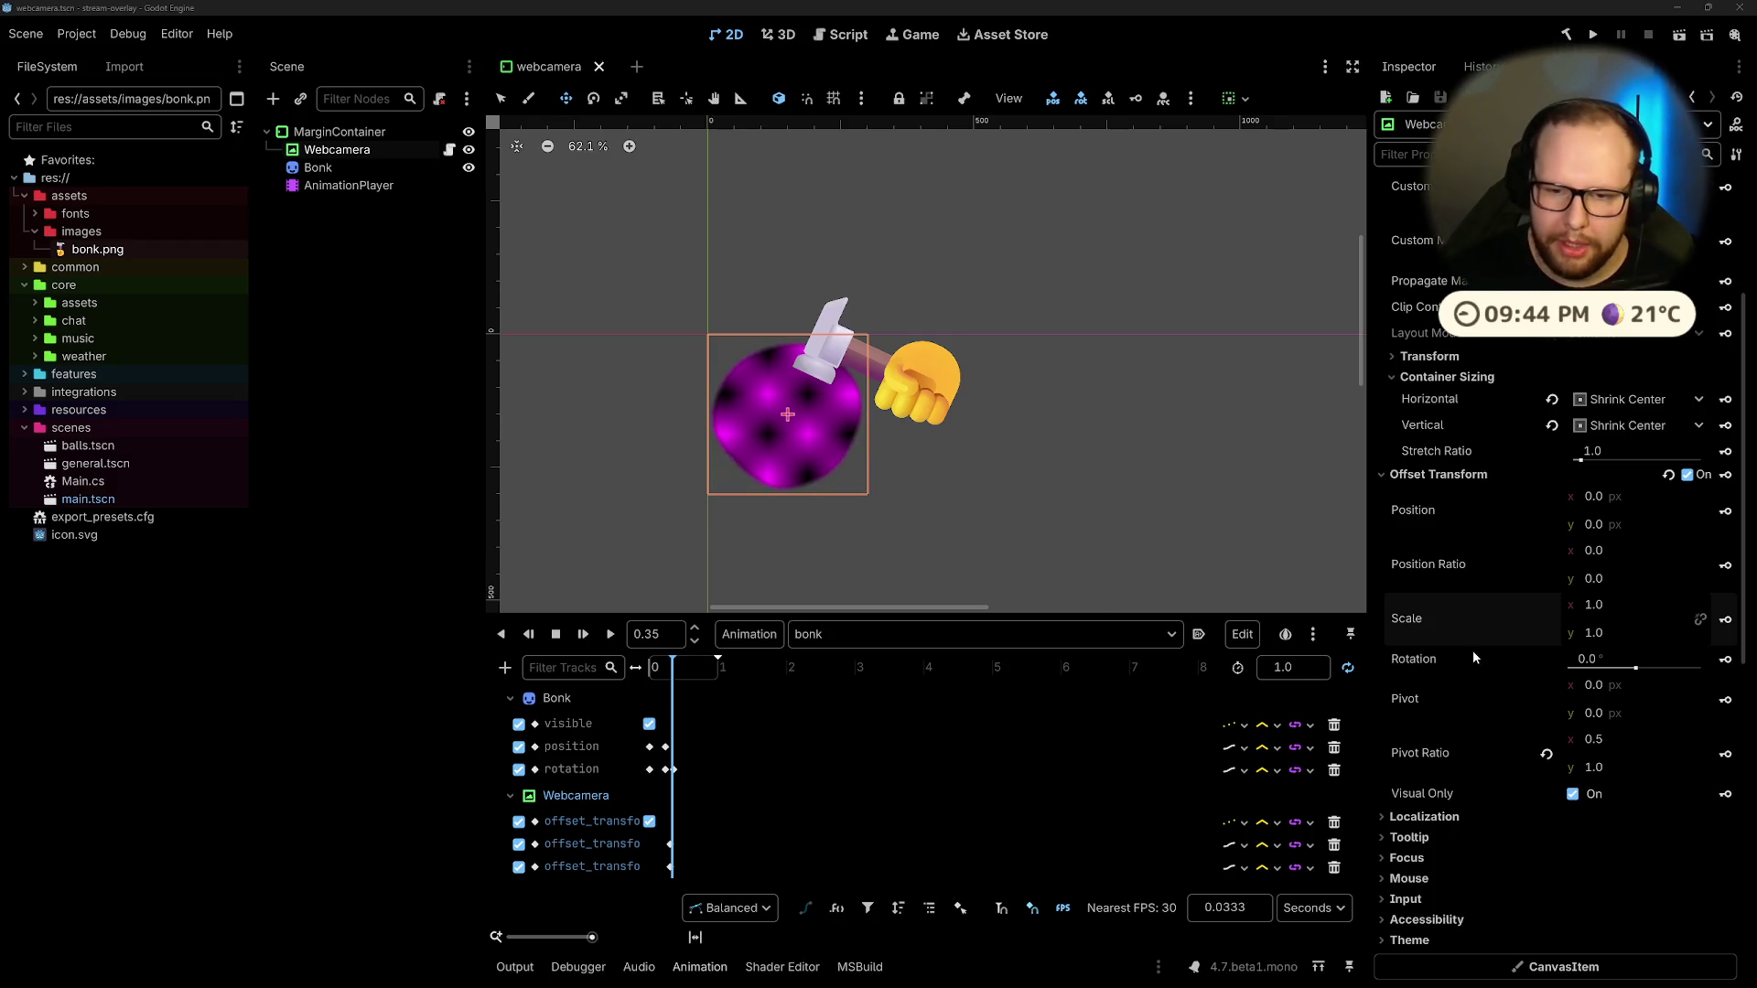
Step: Try webcam circle Scale y values 0.65, 0.7, 0.75 and 0.8
{"action": "left_click", "coordinate": [1612, 634]}
{"action": "type", "text": "0.65"}
{"action": "key", "text": "Return"}
{"action": "left_click", "coordinate": [1629, 634]}
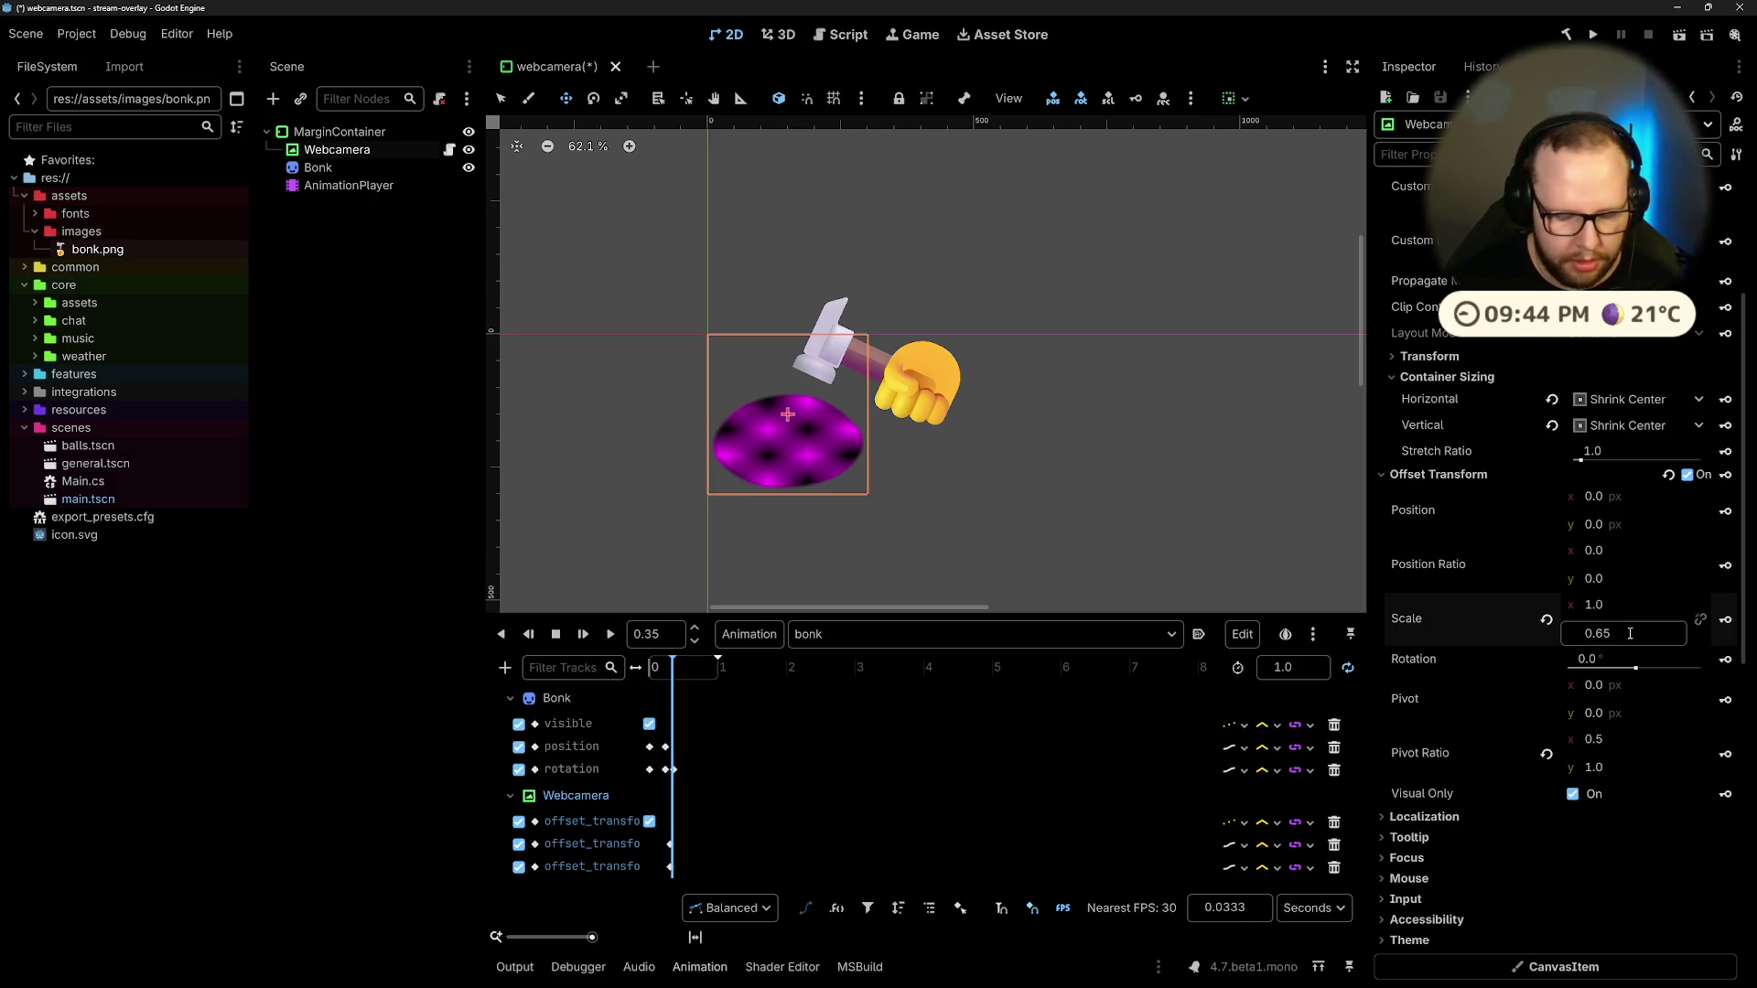
{"action": "type", "text": "7"}
{"action": "key", "text": "Return"}
{"action": "left_click", "coordinate": [1632, 634]}
{"action": "key", "text": "Return"}
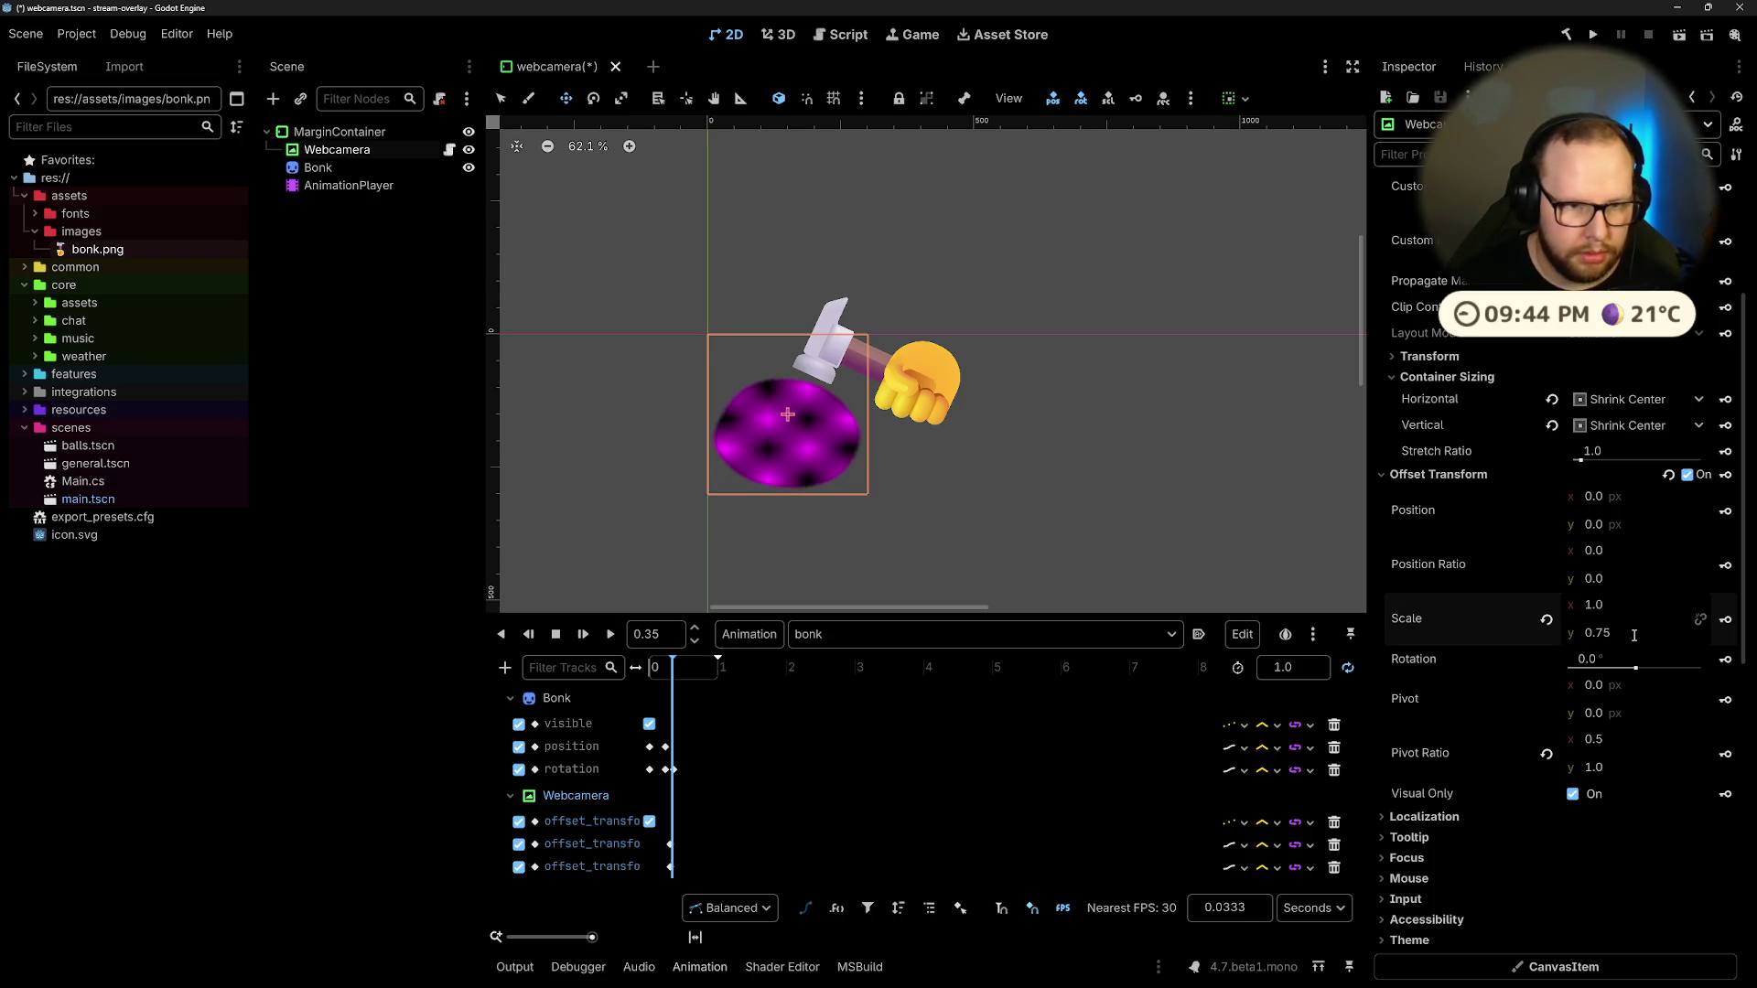
{"action": "left_click", "coordinate": [1635, 633]}
{"action": "type", "text": "8"}
{"action": "key", "text": "Return"}
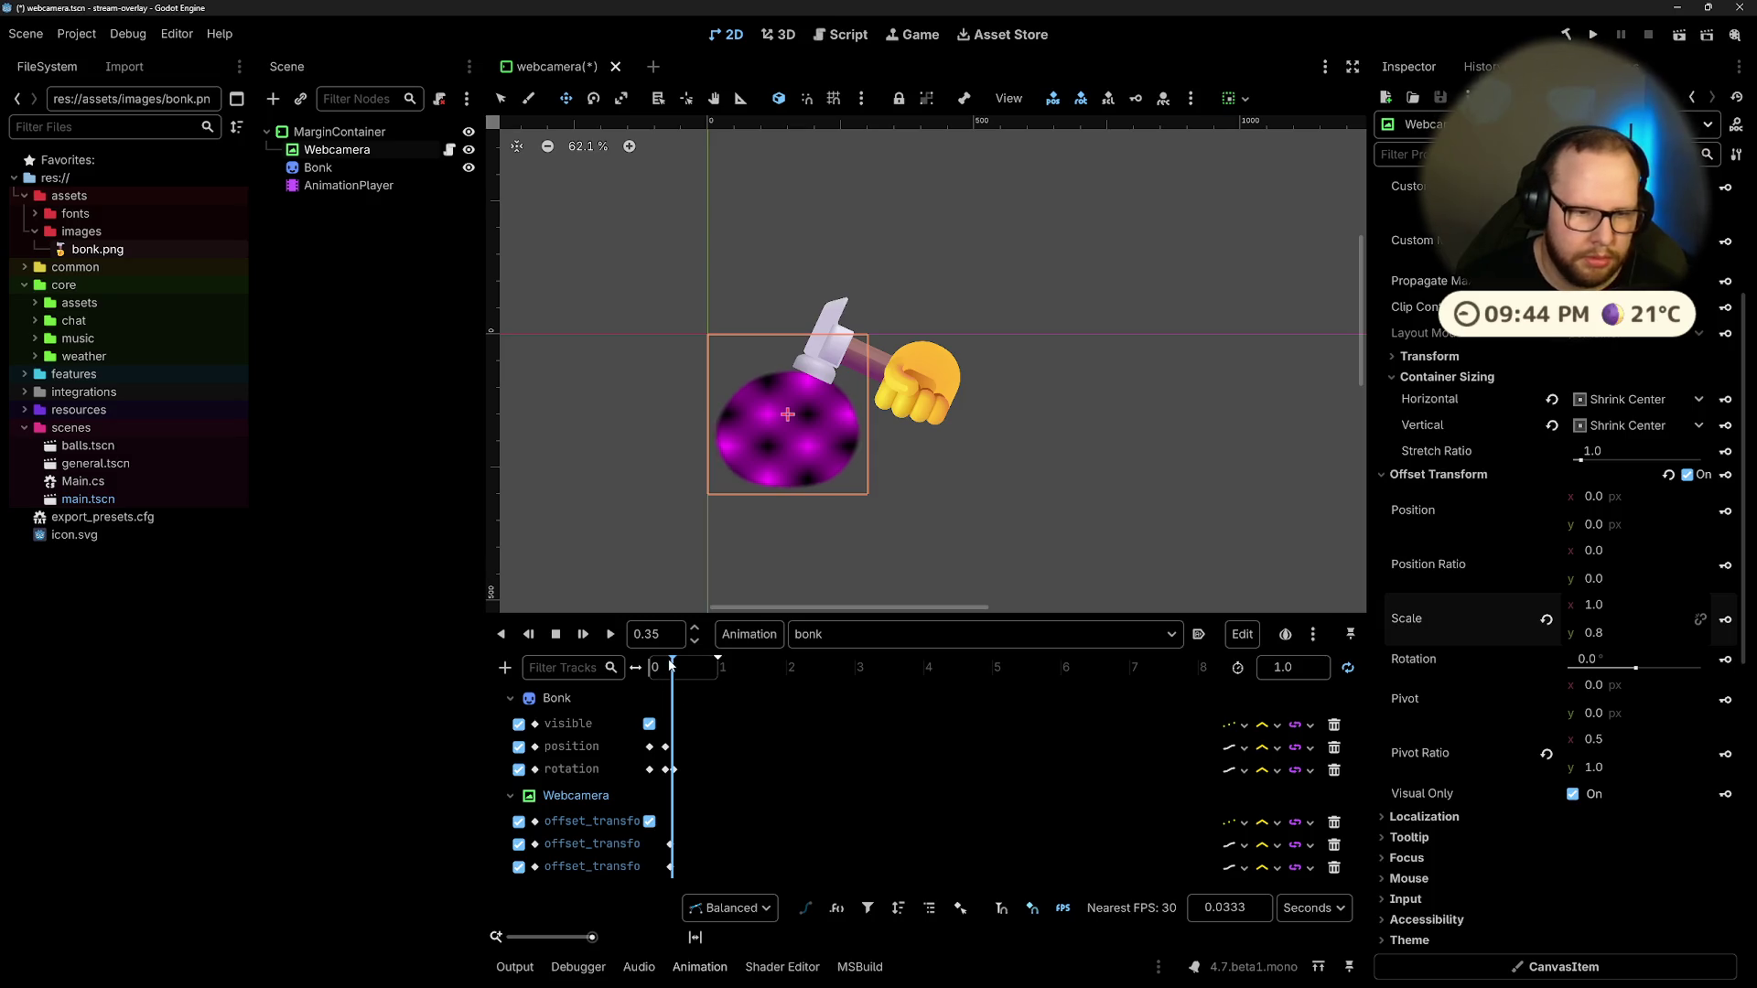
Step: Key the circle's Scale y of 0.8 at 0.35 s and replay the bonk animation
{"action": "left_click_drag", "start_coordinate": [673, 664], "coordinate": [676, 665]}
{"action": "left_click", "coordinate": [1647, 633]}
{"action": "type", "text": "0.8"}
{"action": "key", "text": "Return"}
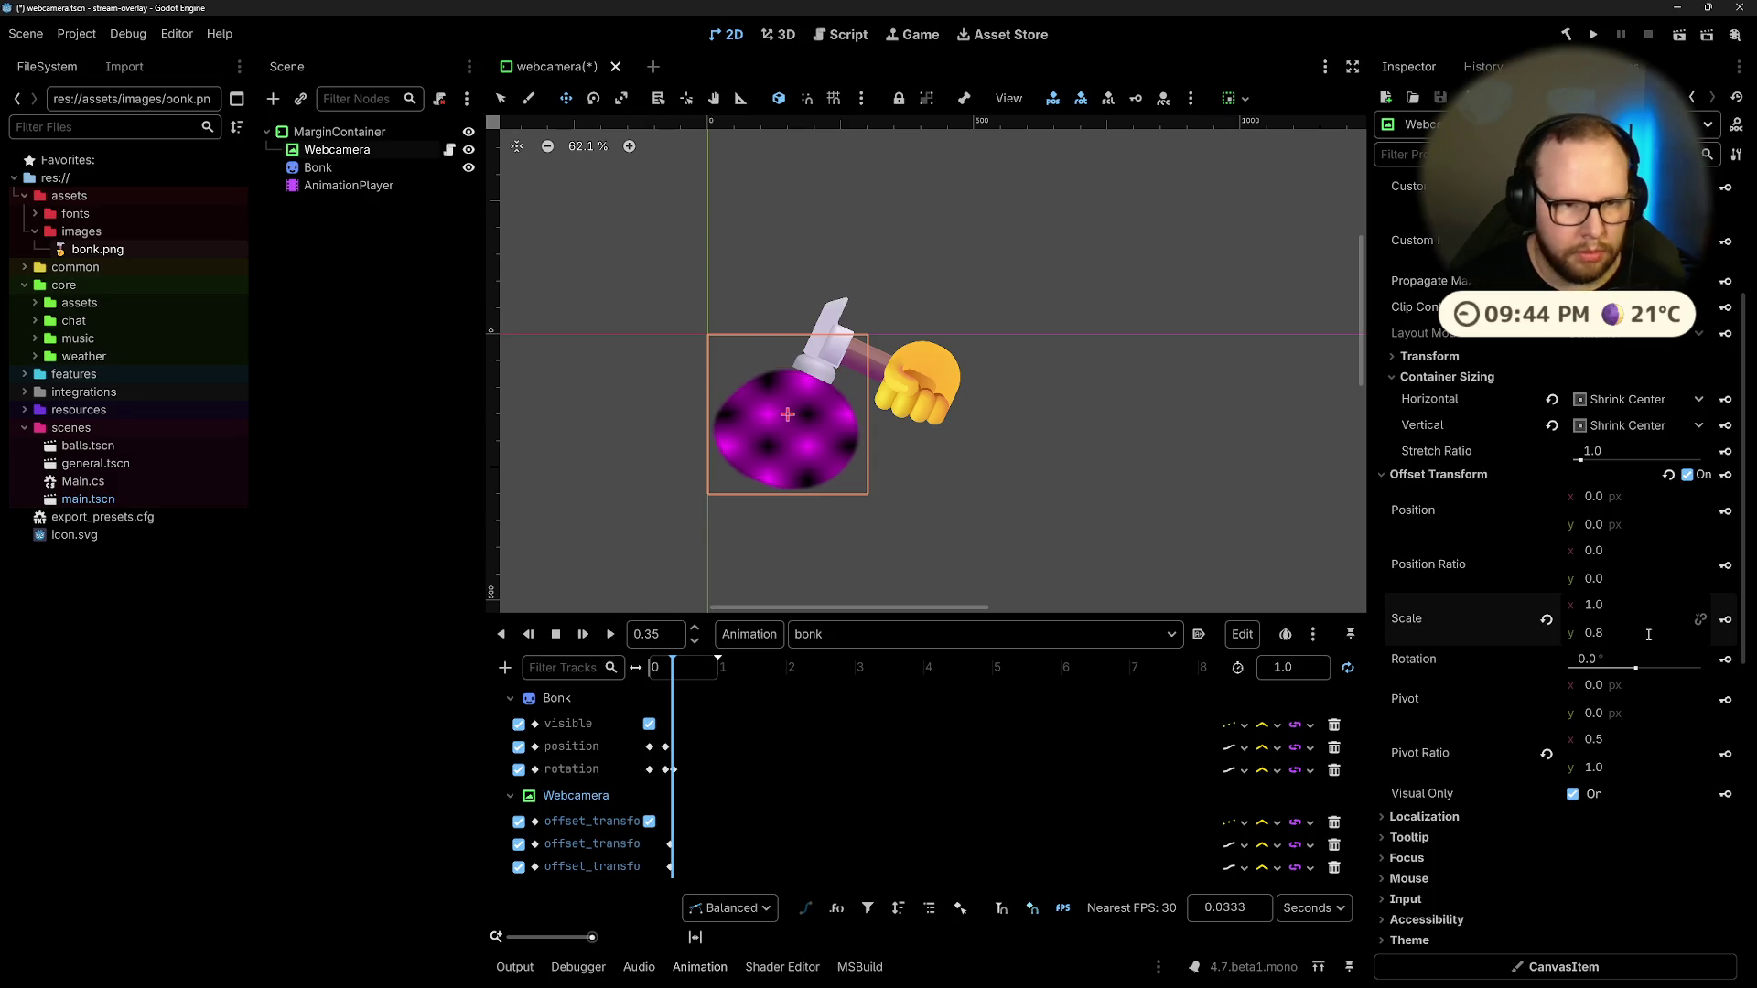
{"action": "left_click", "coordinate": [1716, 625]}
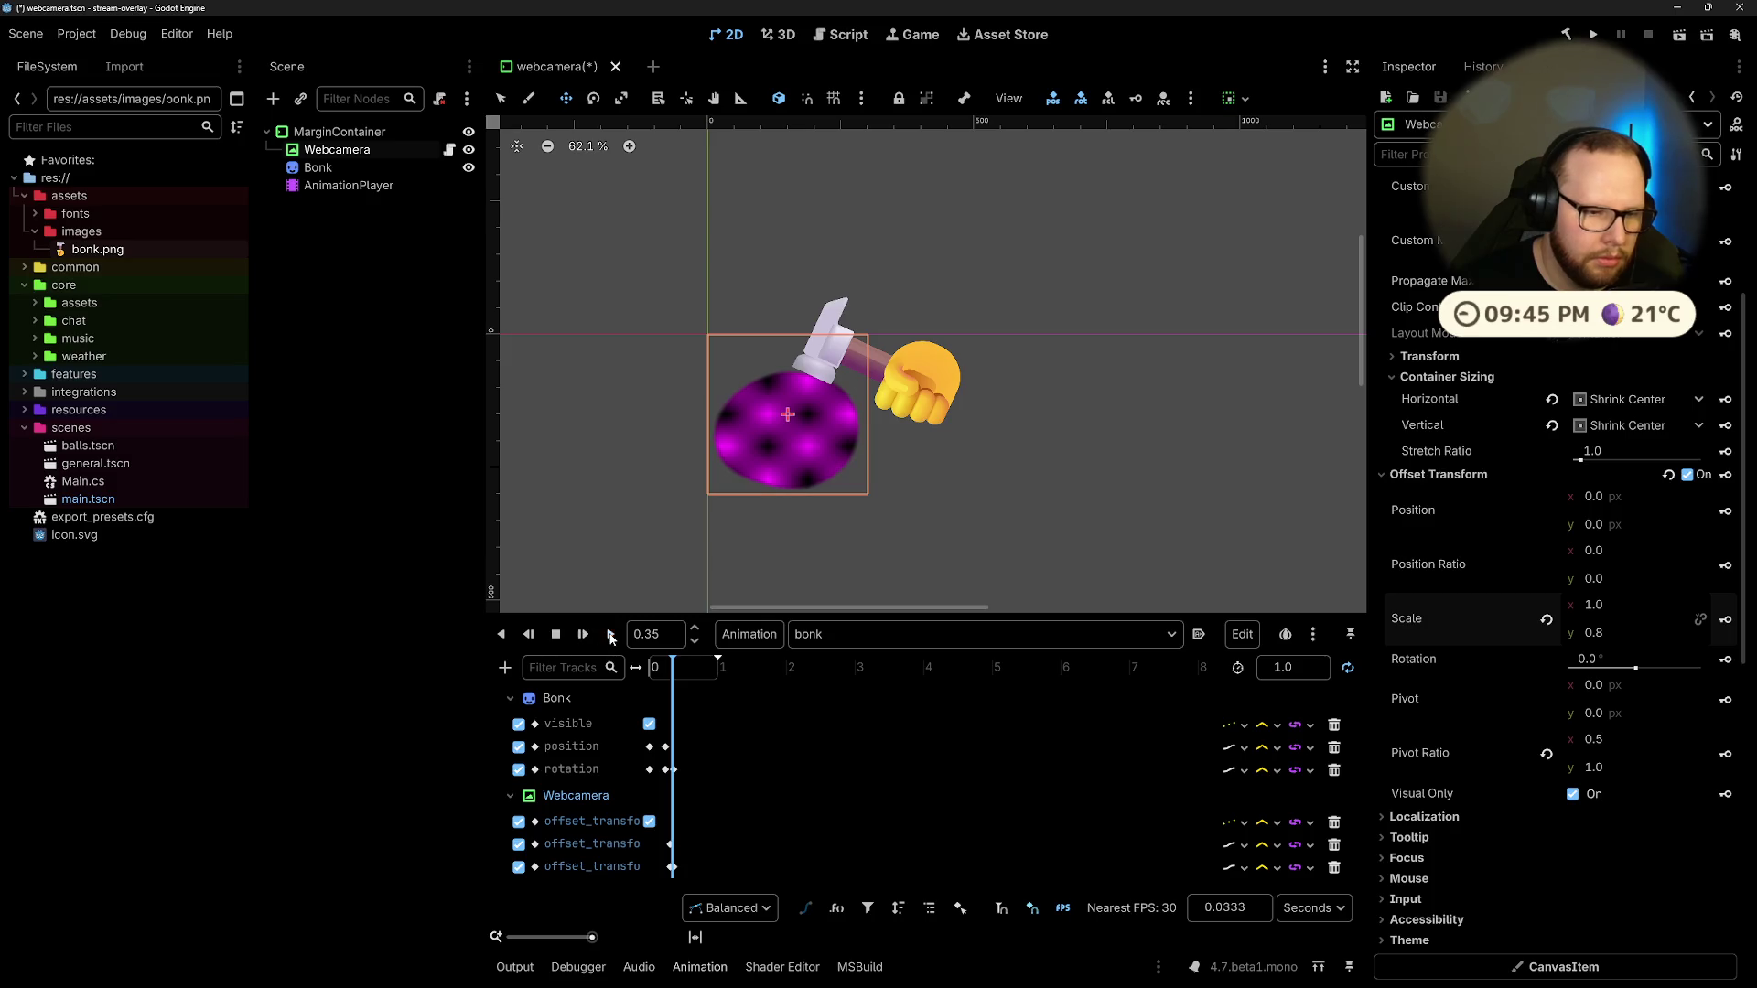
{"action": "left_click", "coordinate": [610, 634]}
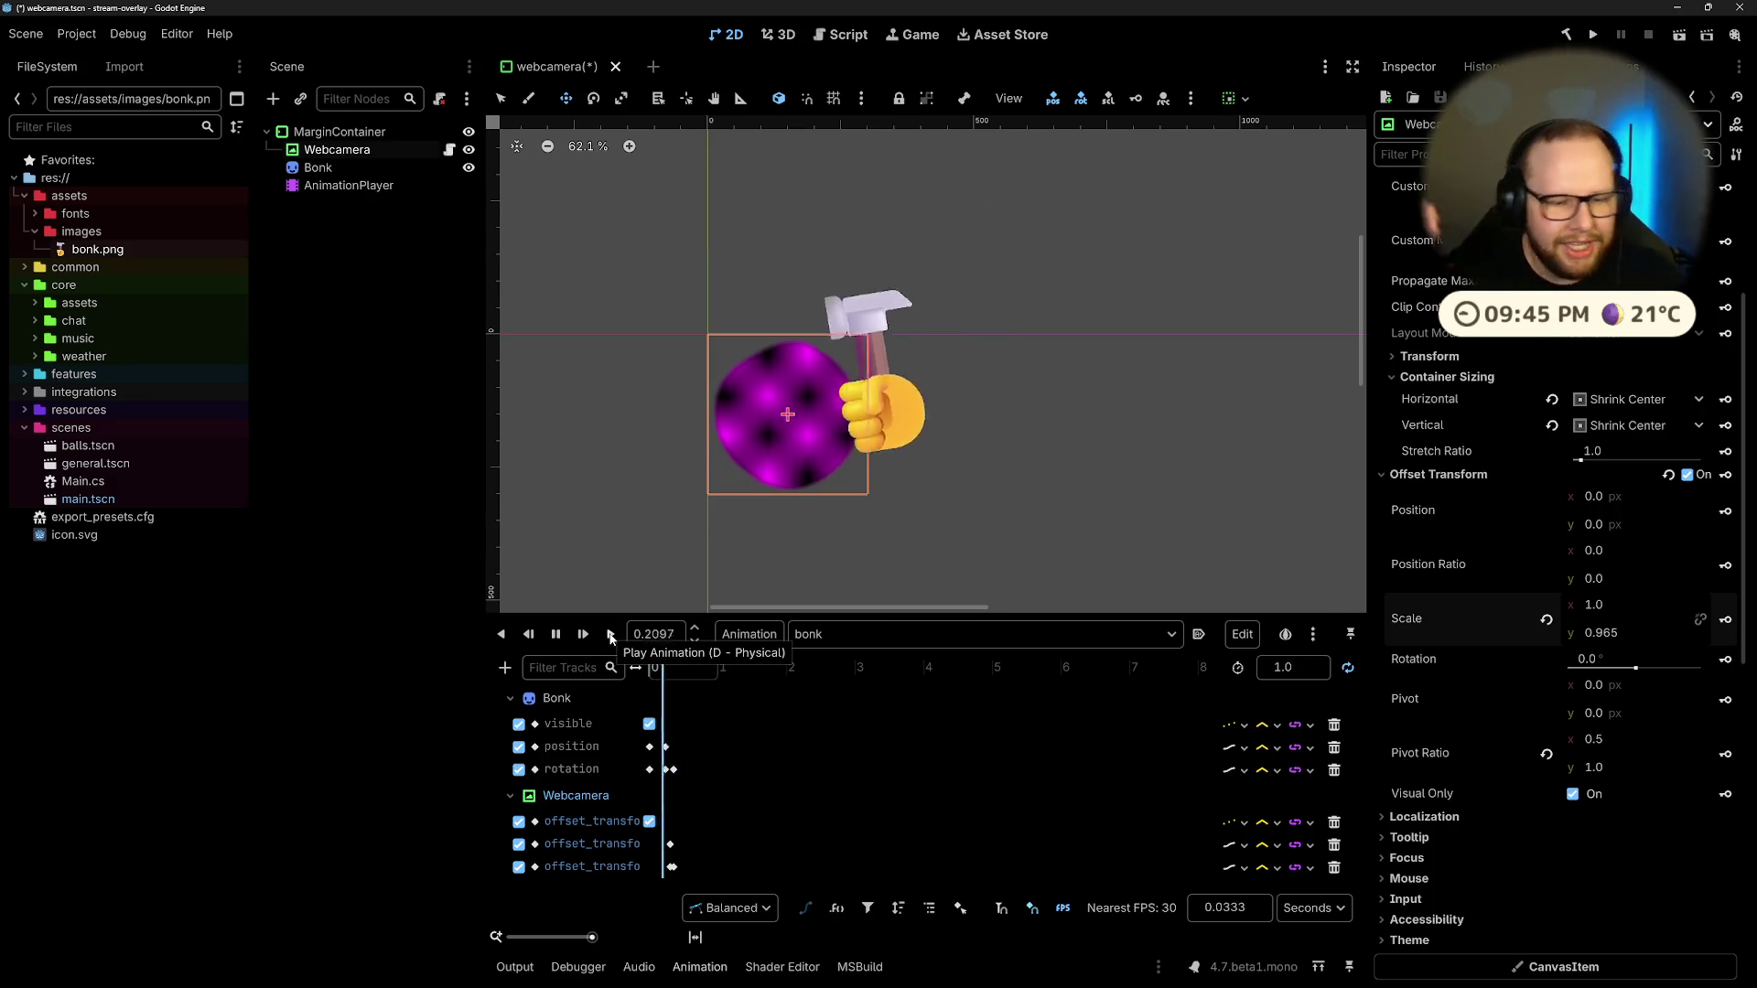
Step: Delete the Bonk 'visible' track and first Webcamera offset_transform track, then scrub the swing
{"action": "left_click", "coordinate": [560, 641]}
{"action": "left_click_drag", "start_coordinate": [662, 670], "coordinate": [647, 672]}
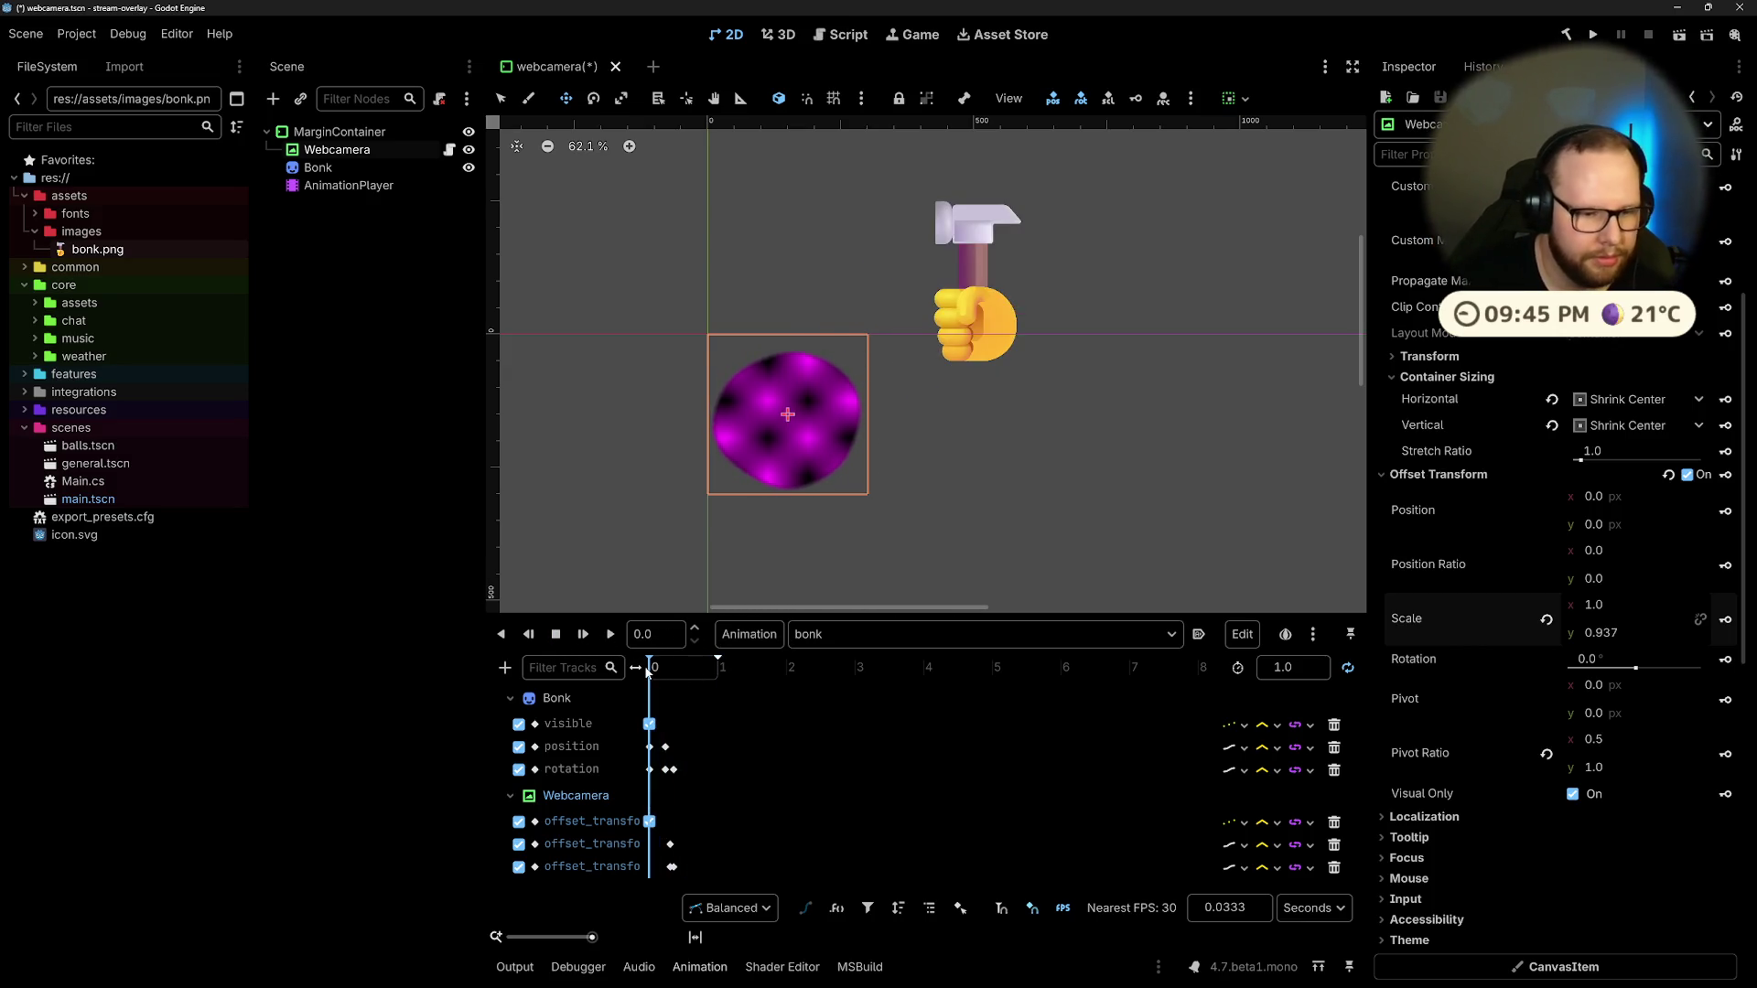
{"action": "double_click", "coordinate": [562, 725]}
{"action": "left_click", "coordinate": [702, 724]}
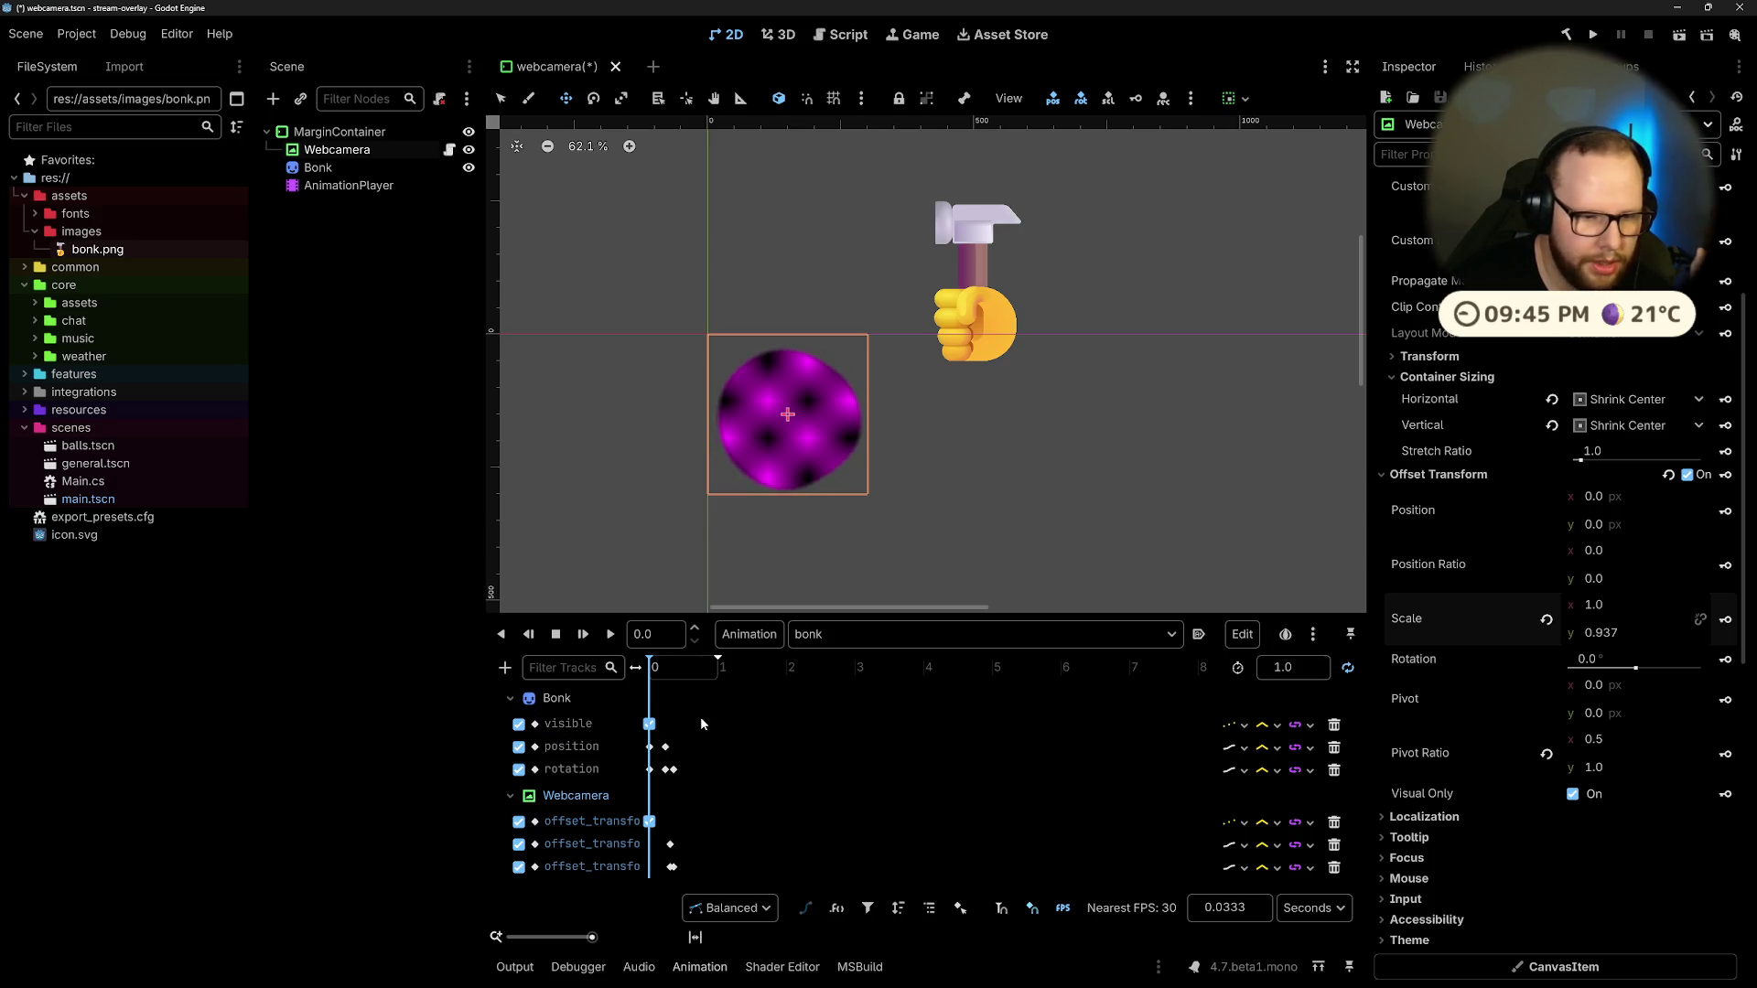
{"action": "left_click", "coordinate": [1334, 725]}
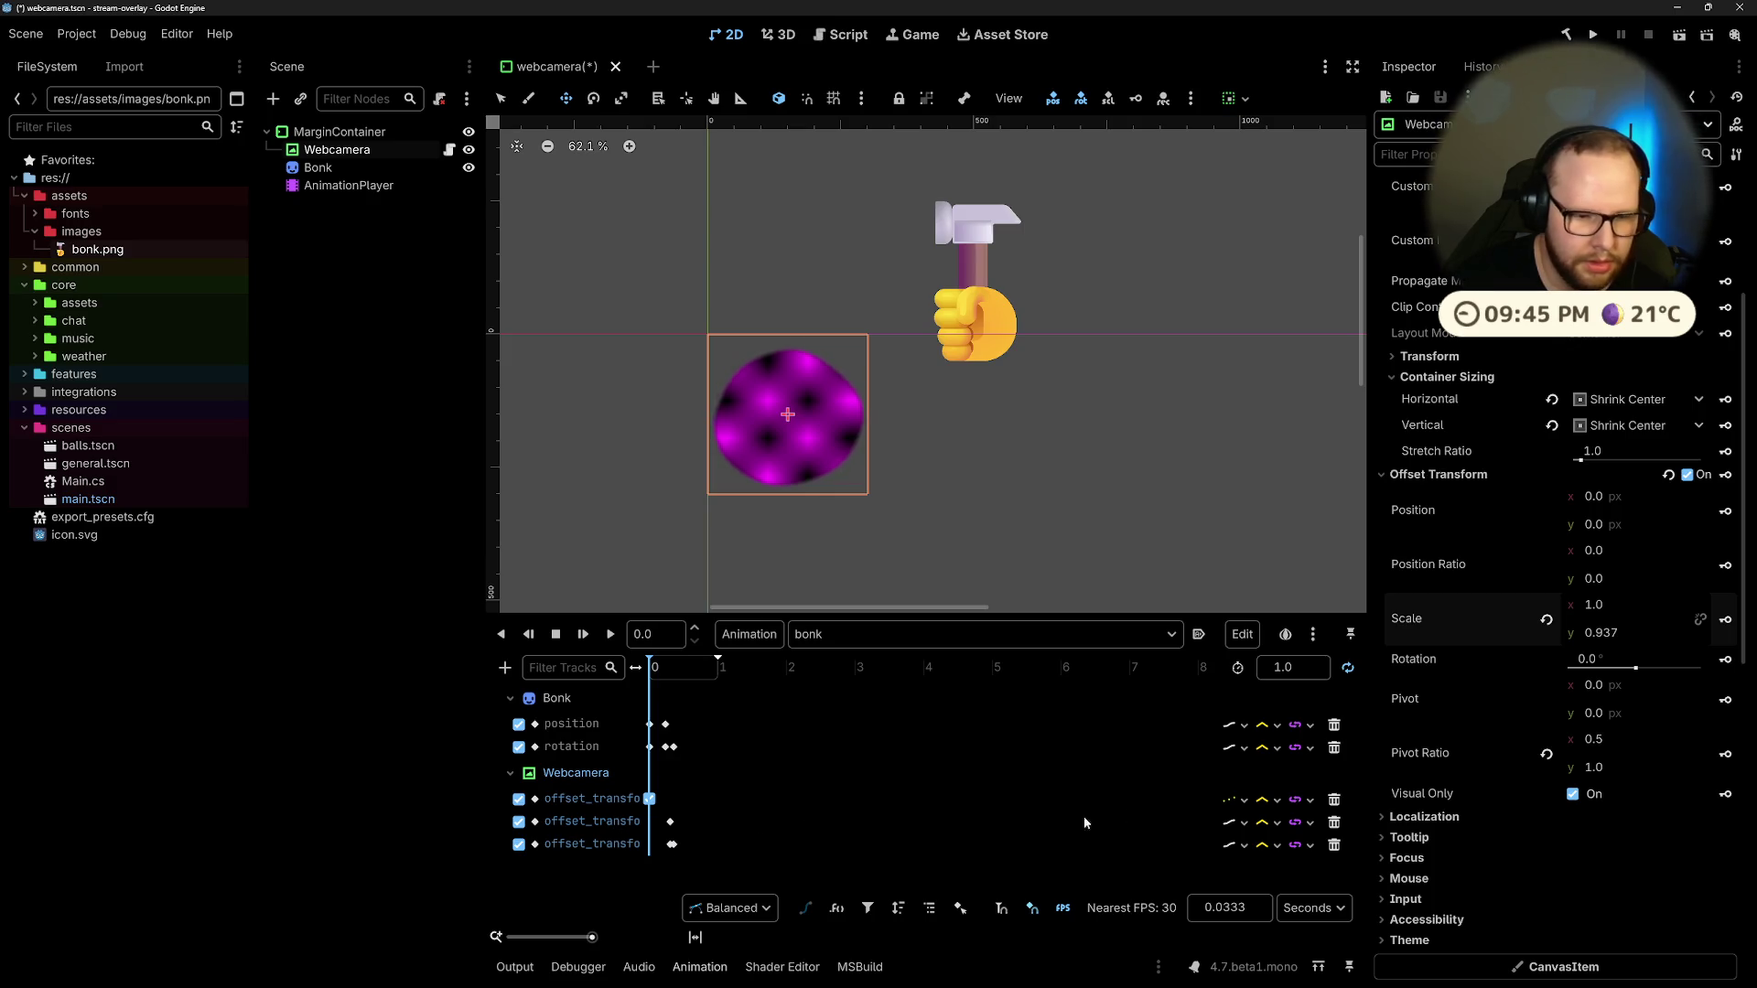
{"action": "left_click", "coordinate": [1335, 799]}
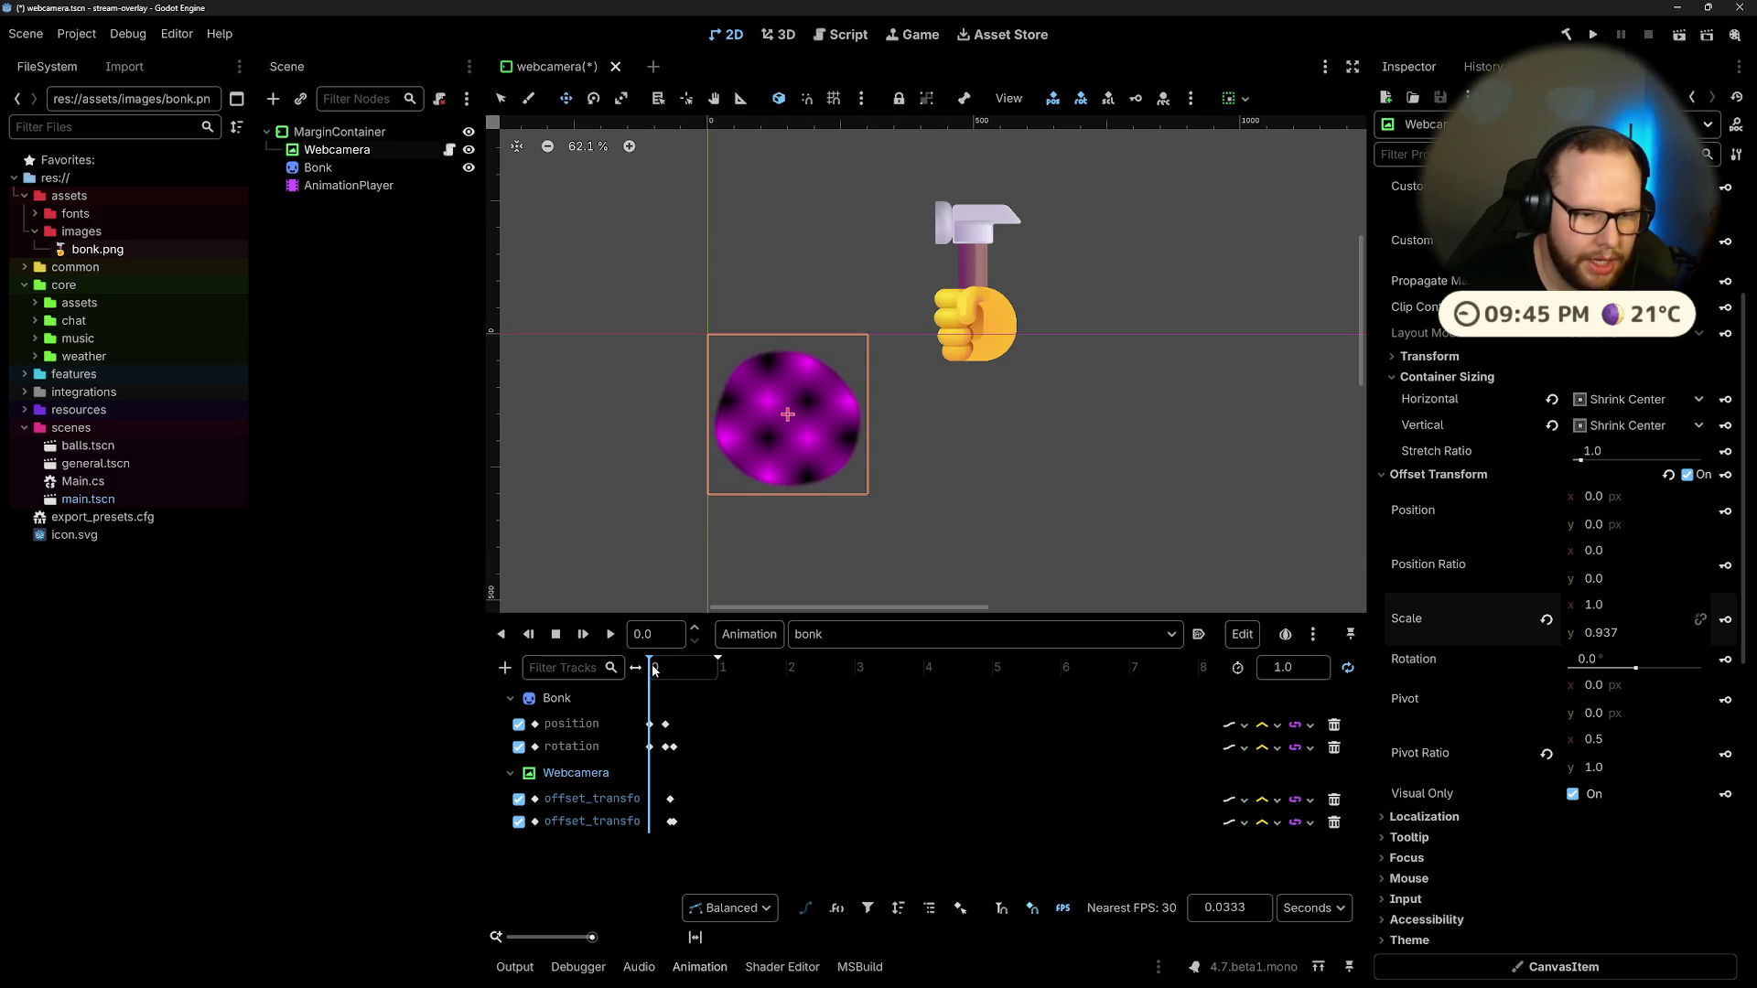
{"action": "mouse_move", "coordinate": [668, 677]}
{"action": "left_mouse_down"}
{"action": "mouse_move", "coordinate": [652, 677]}
{"action": "mouse_move", "coordinate": [677, 685]}
{"action": "left_mouse_up"}
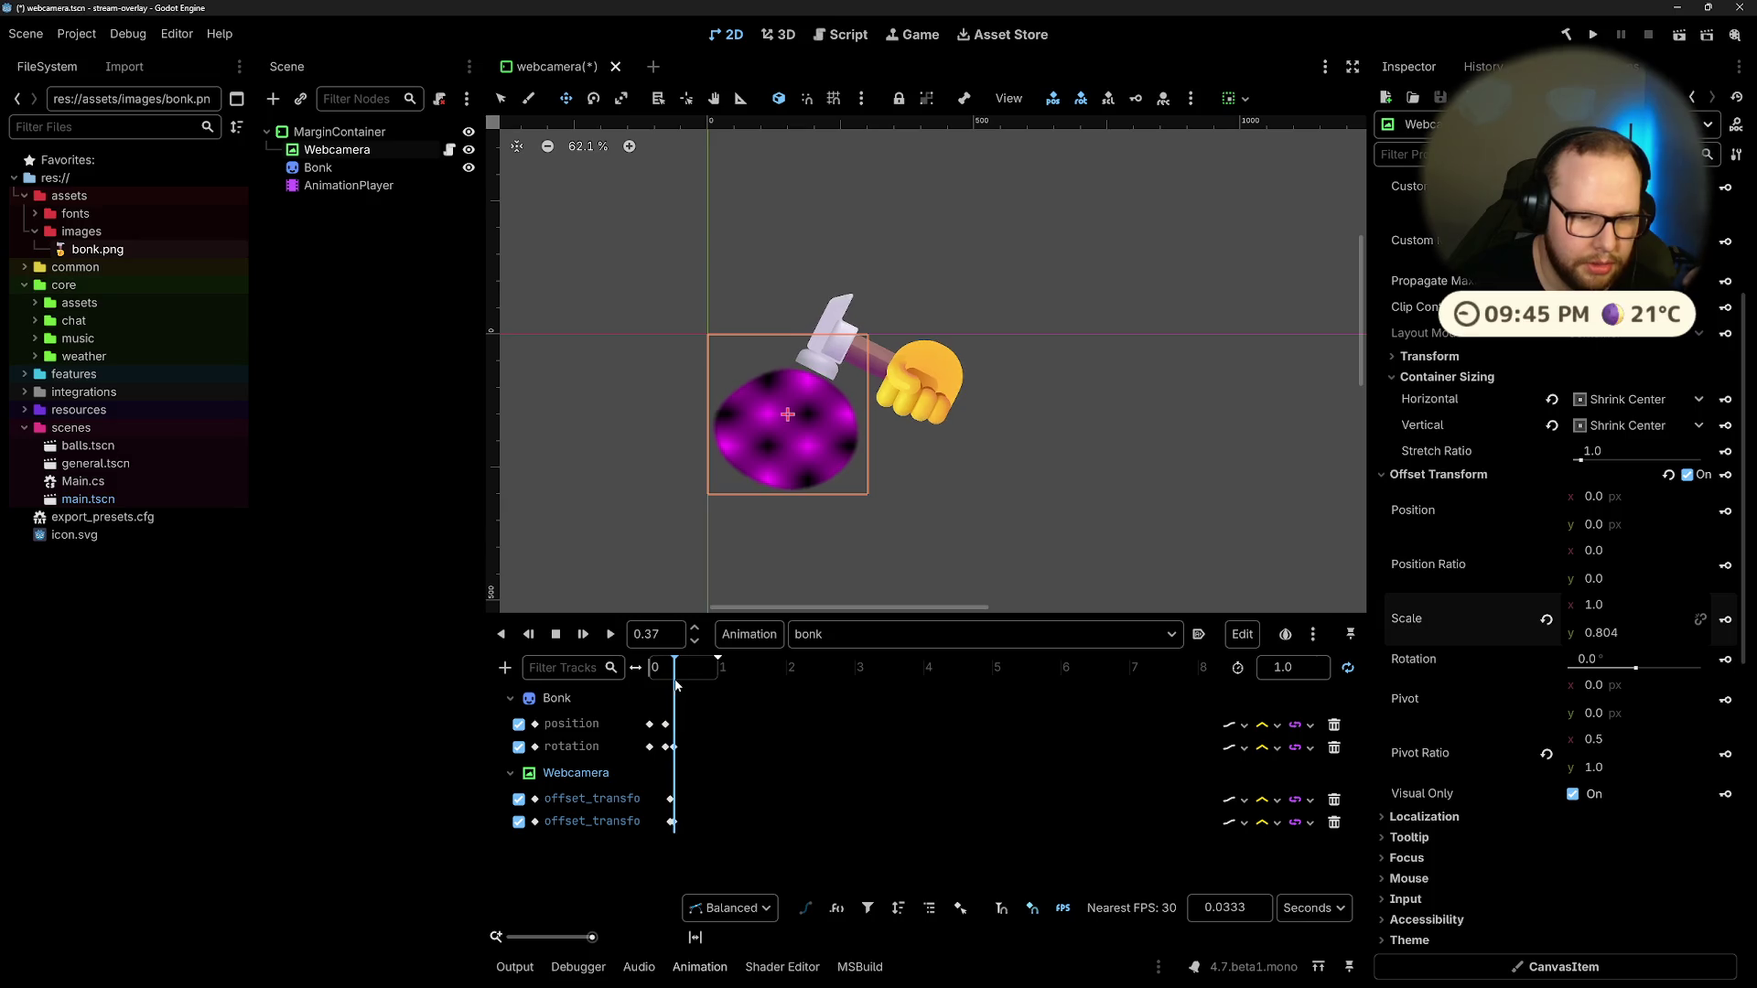
{"action": "left_click", "coordinate": [673, 746]}
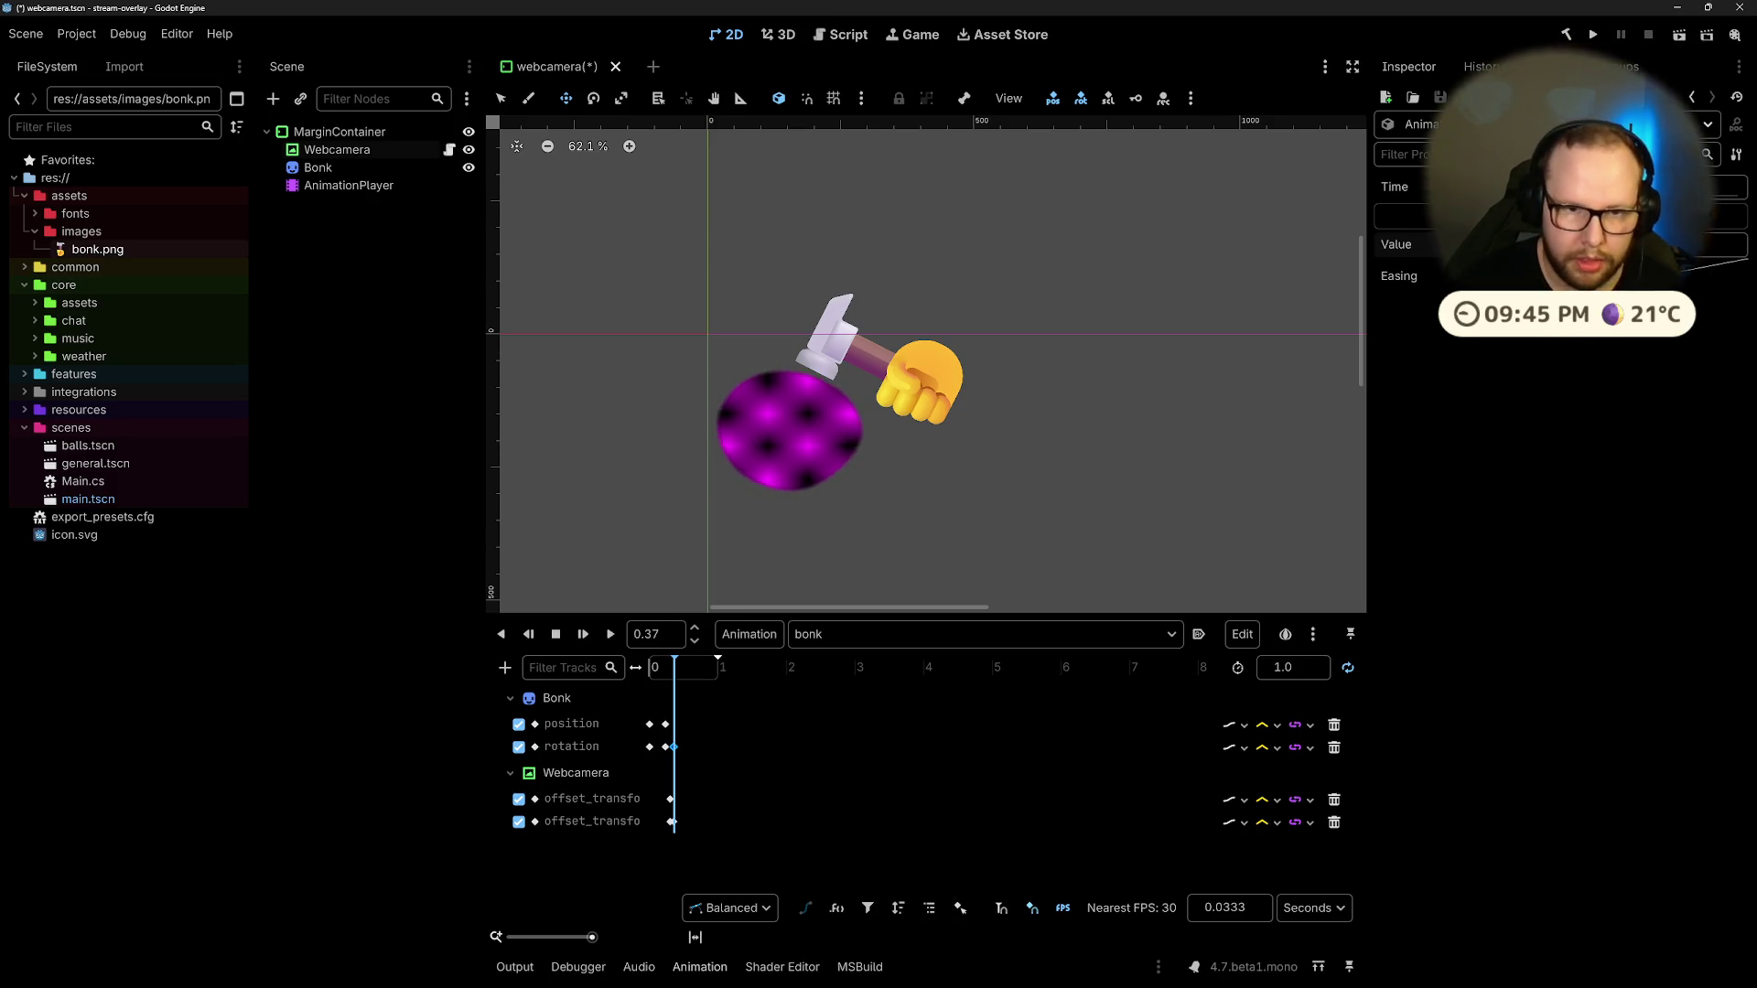
Step: At the impact moment, move the Bonk hammer left against the purple circle
{"action": "key", "text": "Return"}
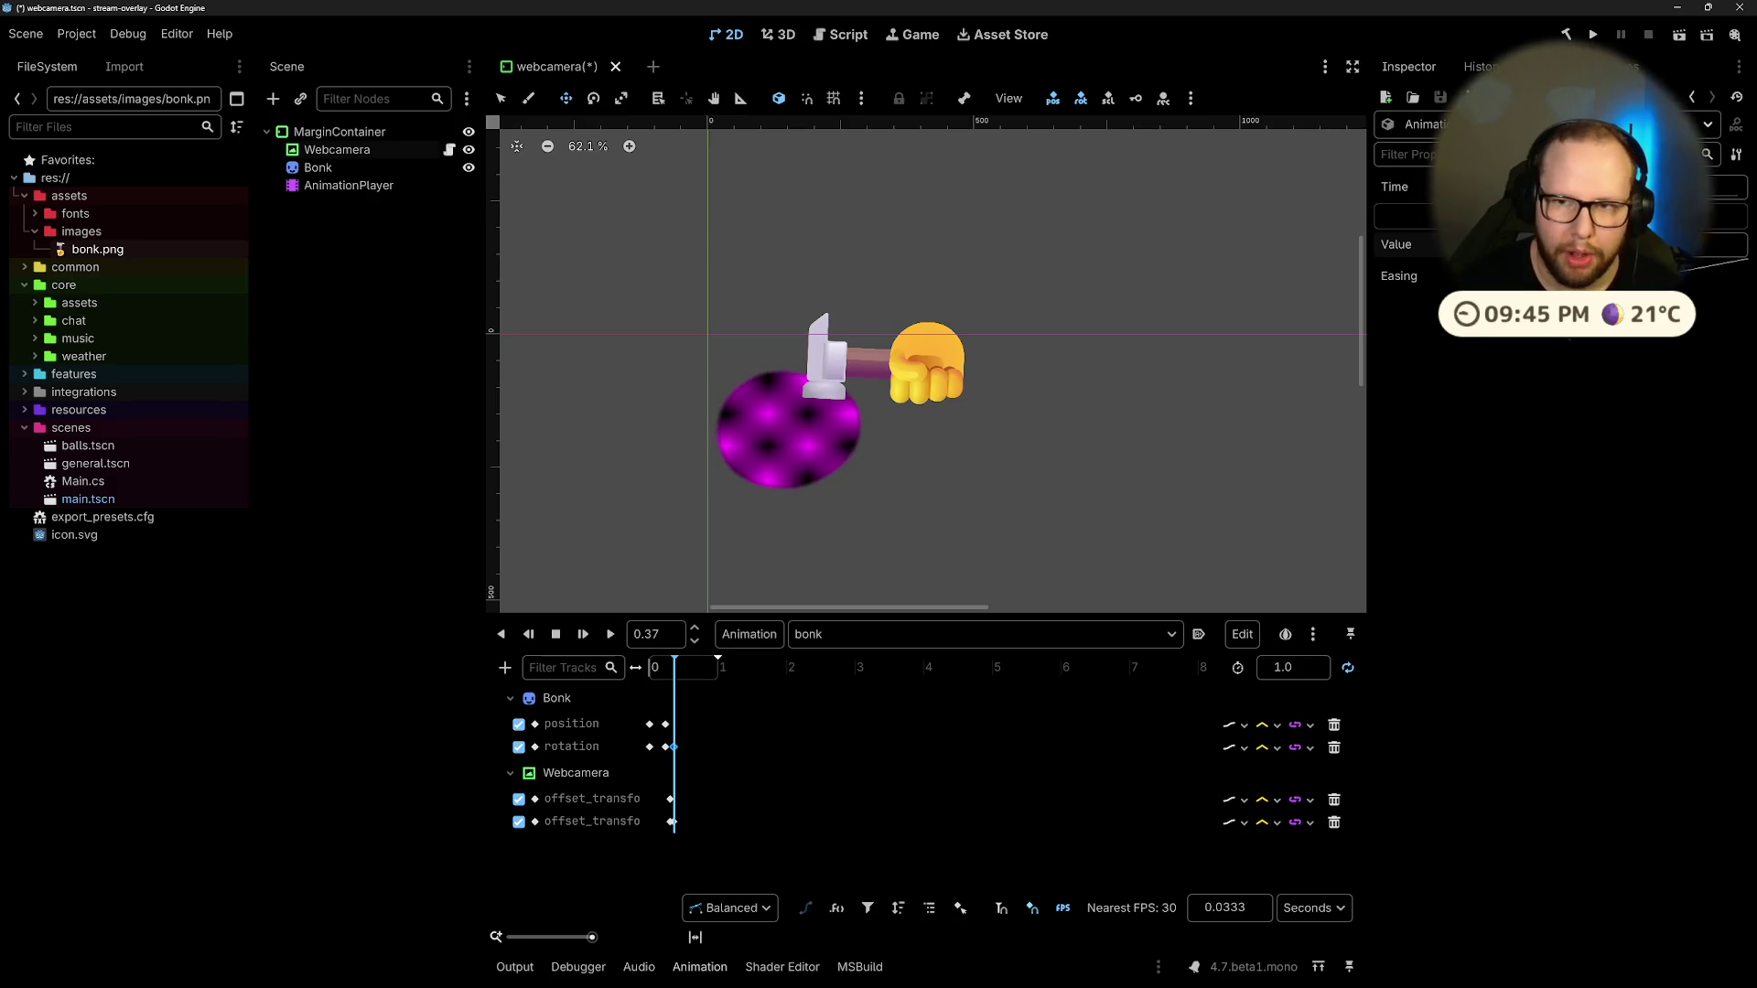
{"action": "key", "text": "Return"}
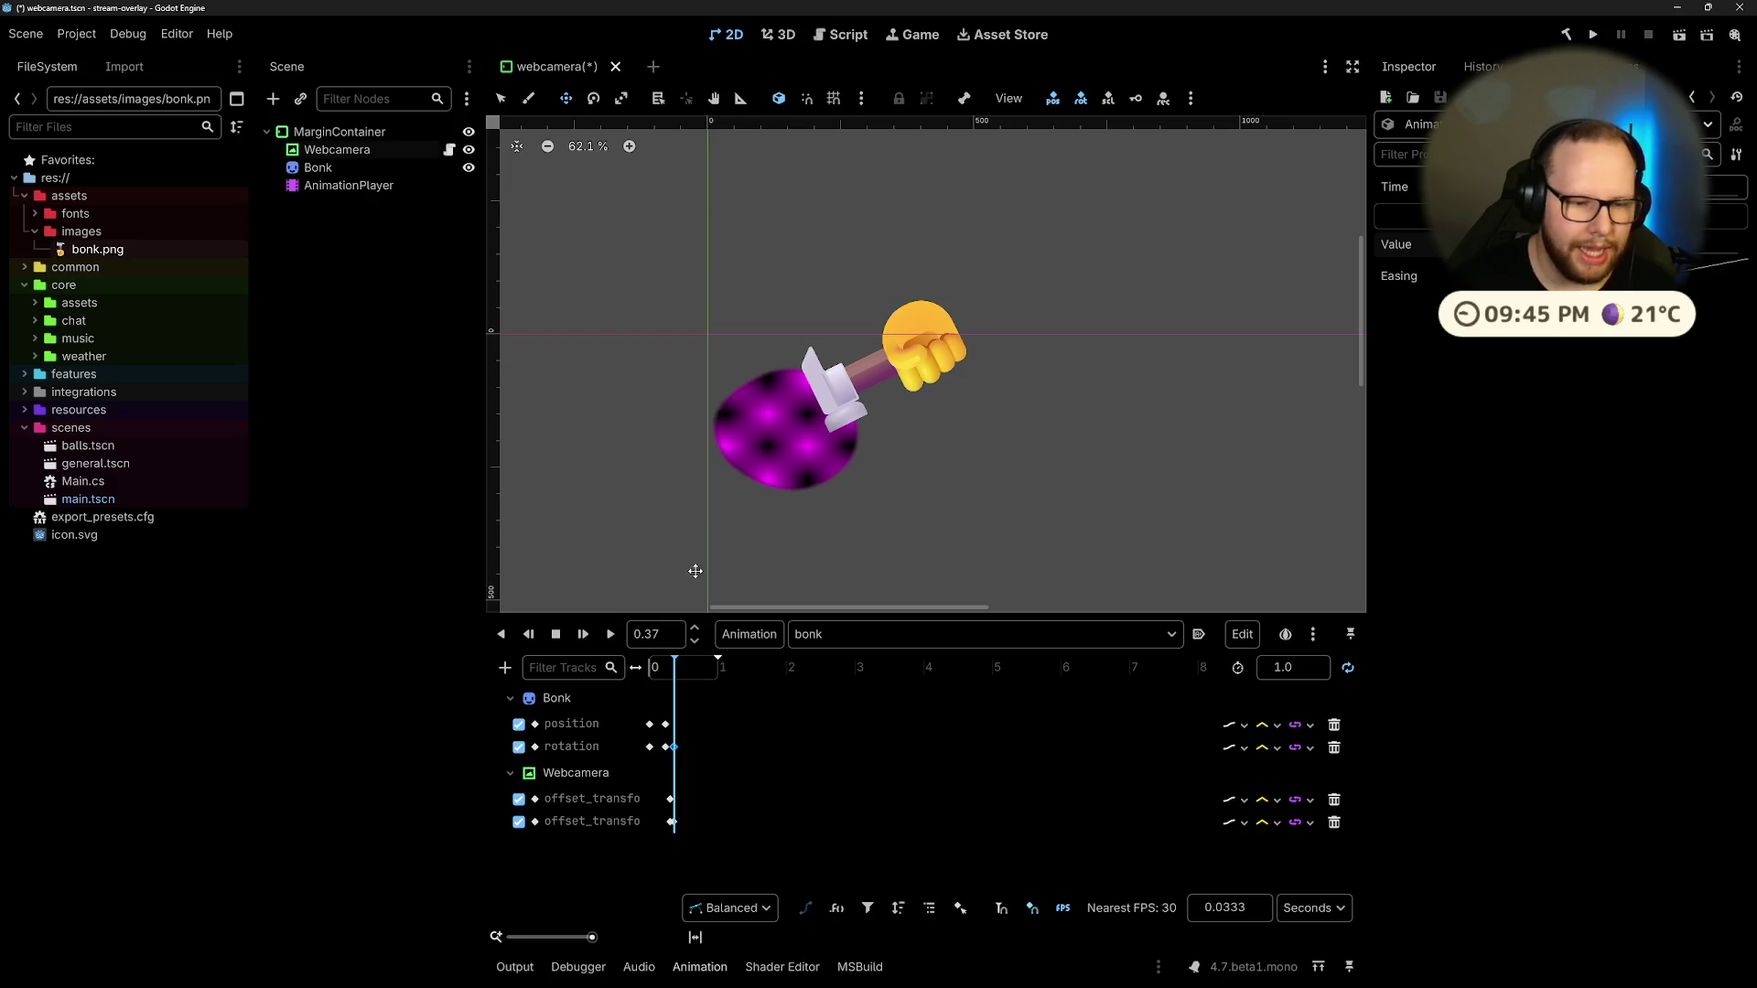
{"action": "left_click_drag", "start_coordinate": [675, 668], "coordinate": [669, 668]}
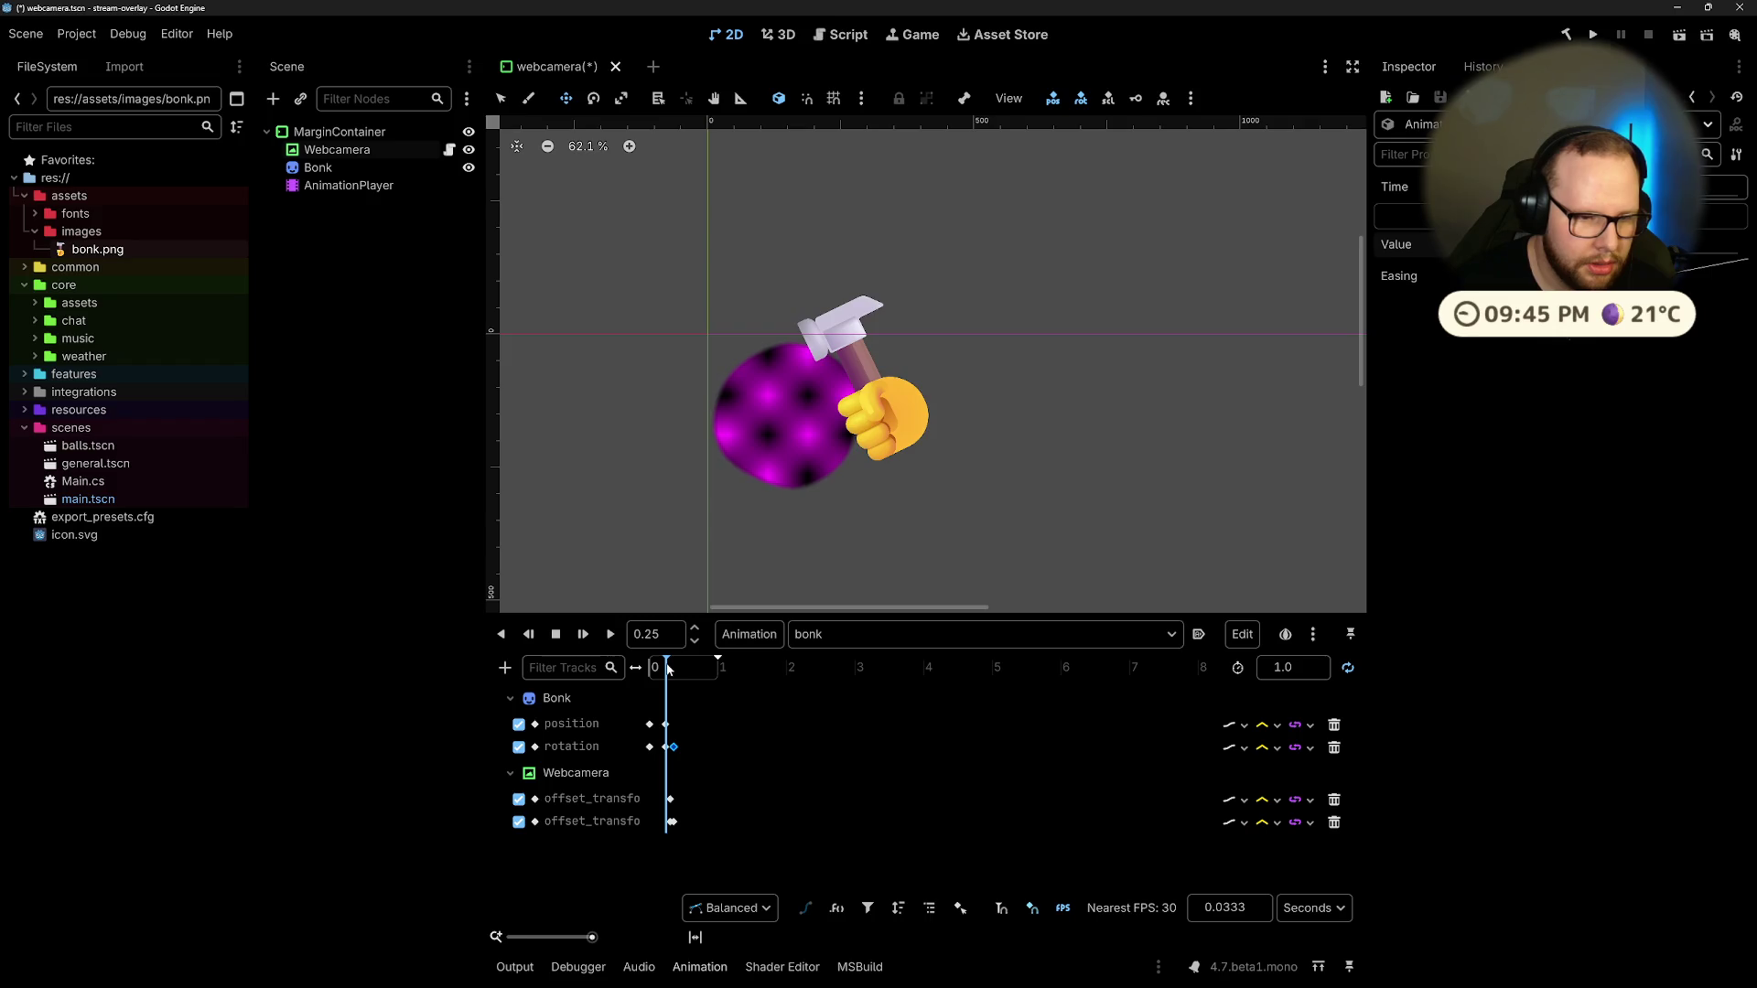
{"action": "left_click", "coordinate": [665, 724]}
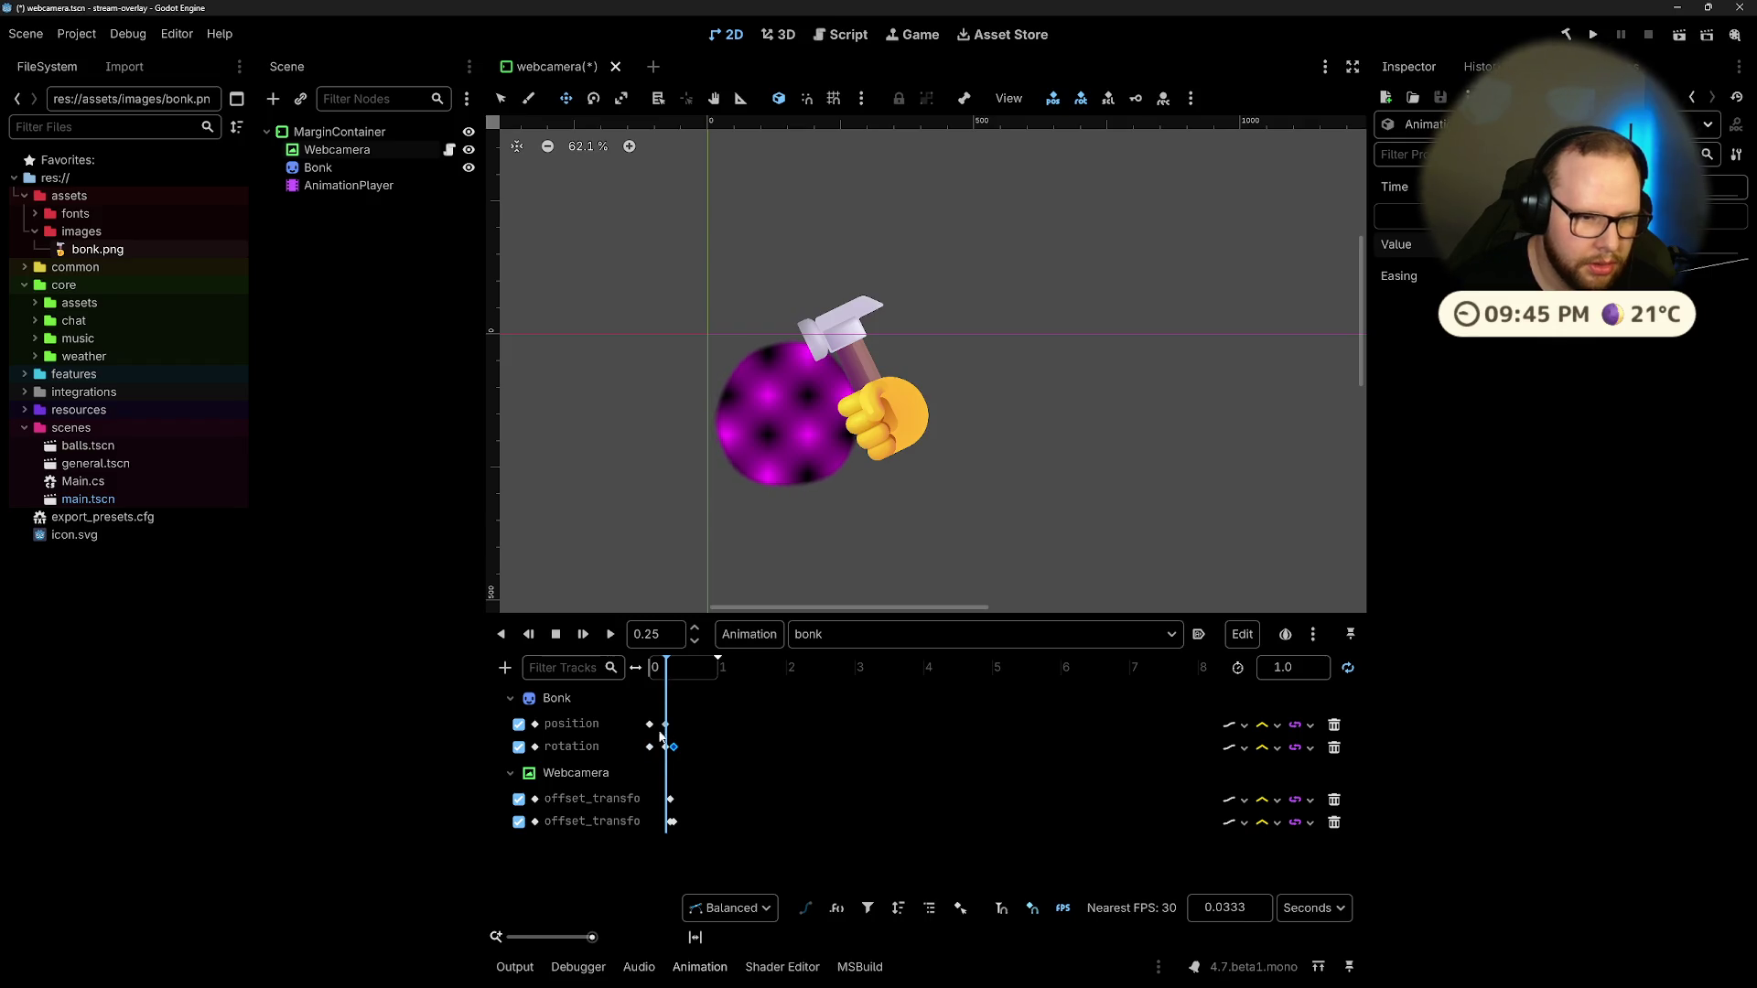
{"action": "left_click", "coordinate": [905, 421]}
{"action": "left_click_drag", "start_coordinate": [905, 421], "coordinate": [880, 418]}
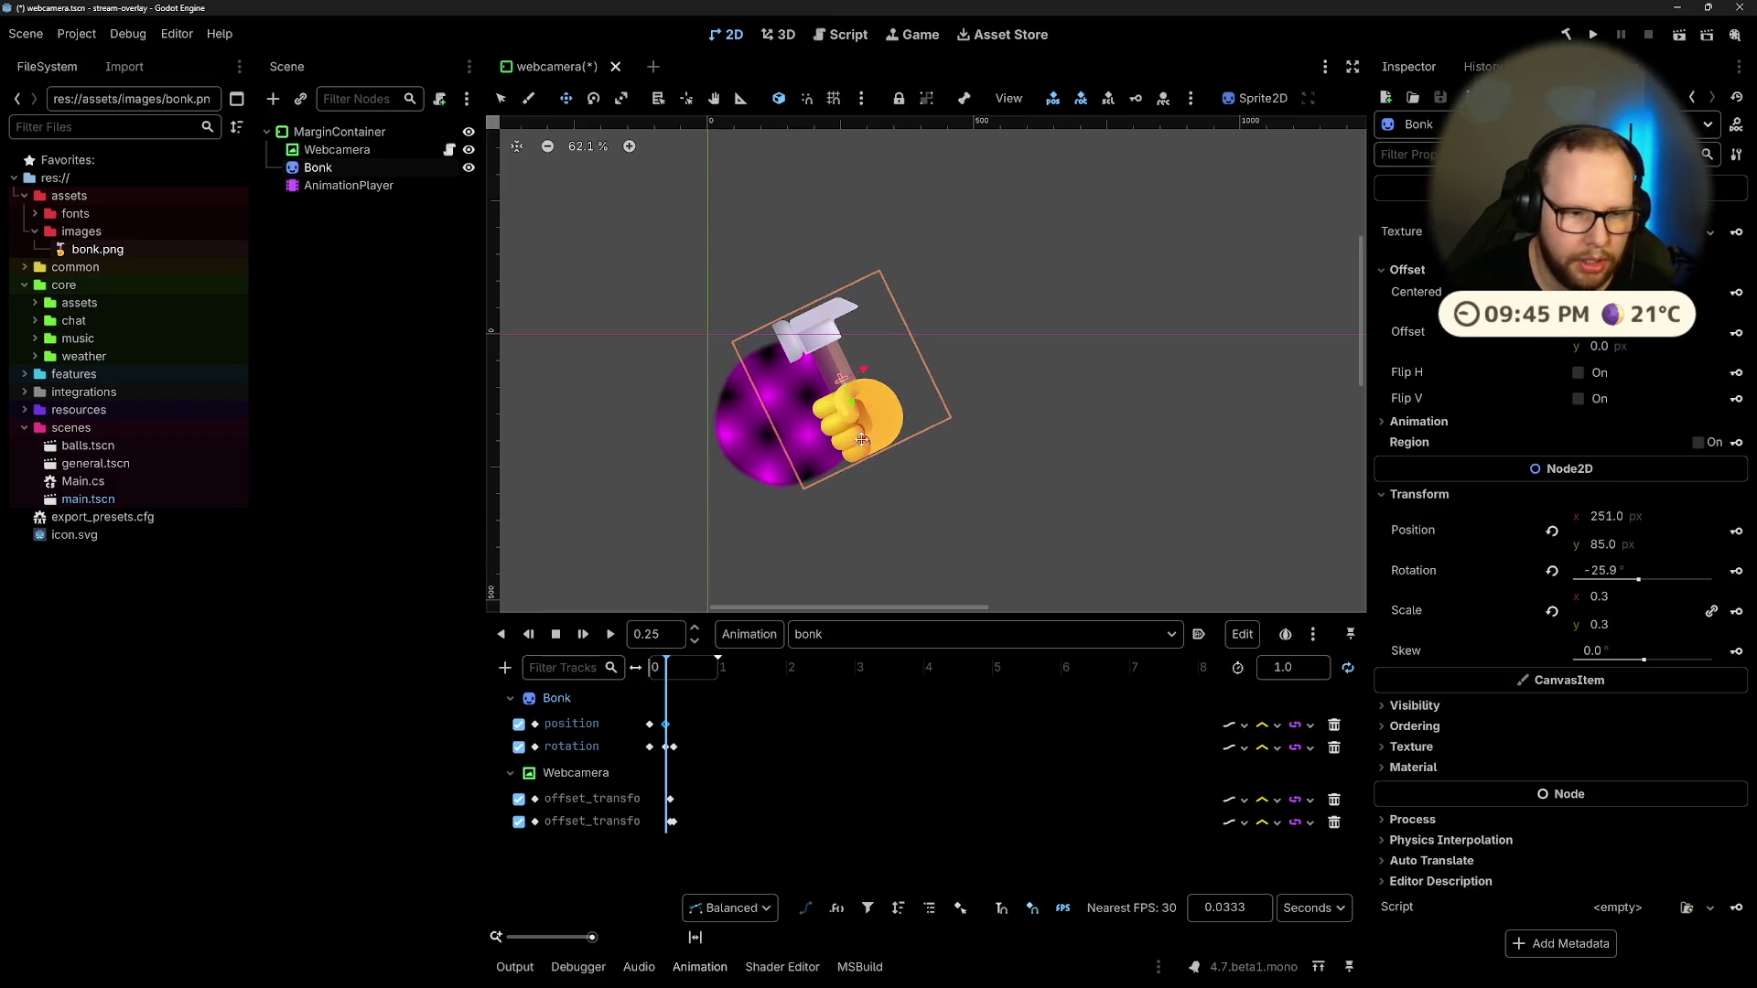
{"action": "left_click", "coordinate": [666, 725]}
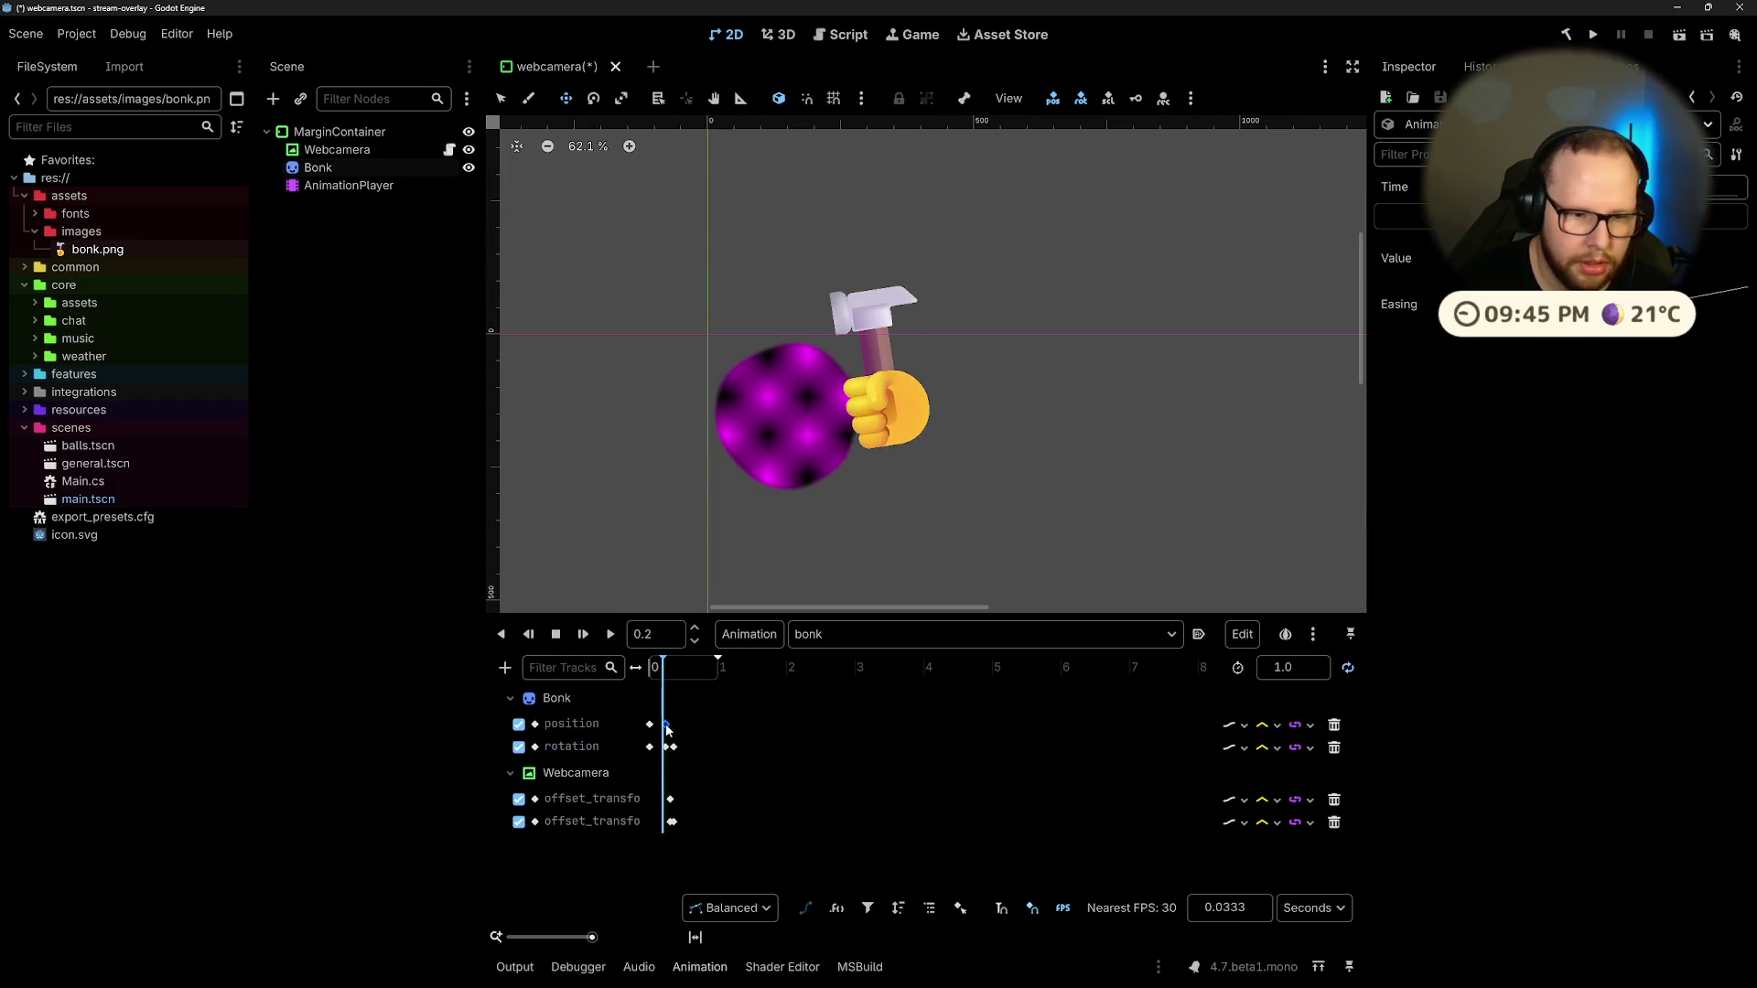
{"action": "left_click", "coordinate": [667, 728]}
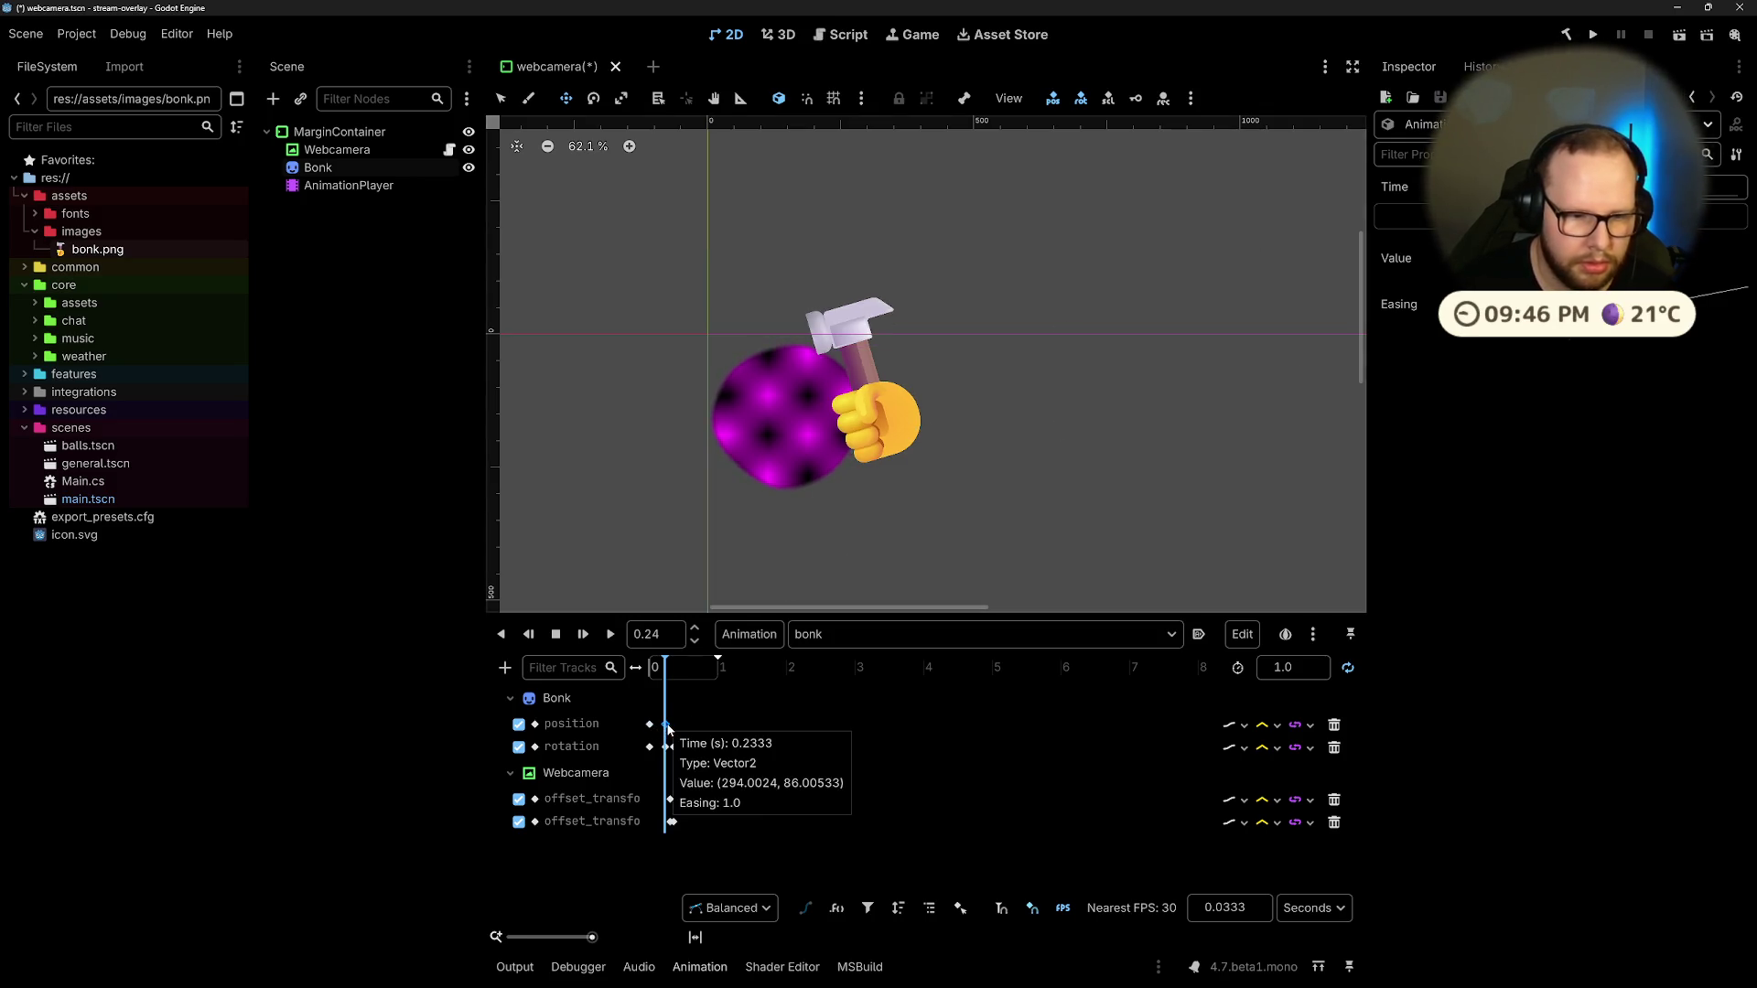
Step: Delete the later hammer position key and key the hammer on the circle at 0.24 s
{"action": "left_click", "coordinate": [683, 726]}
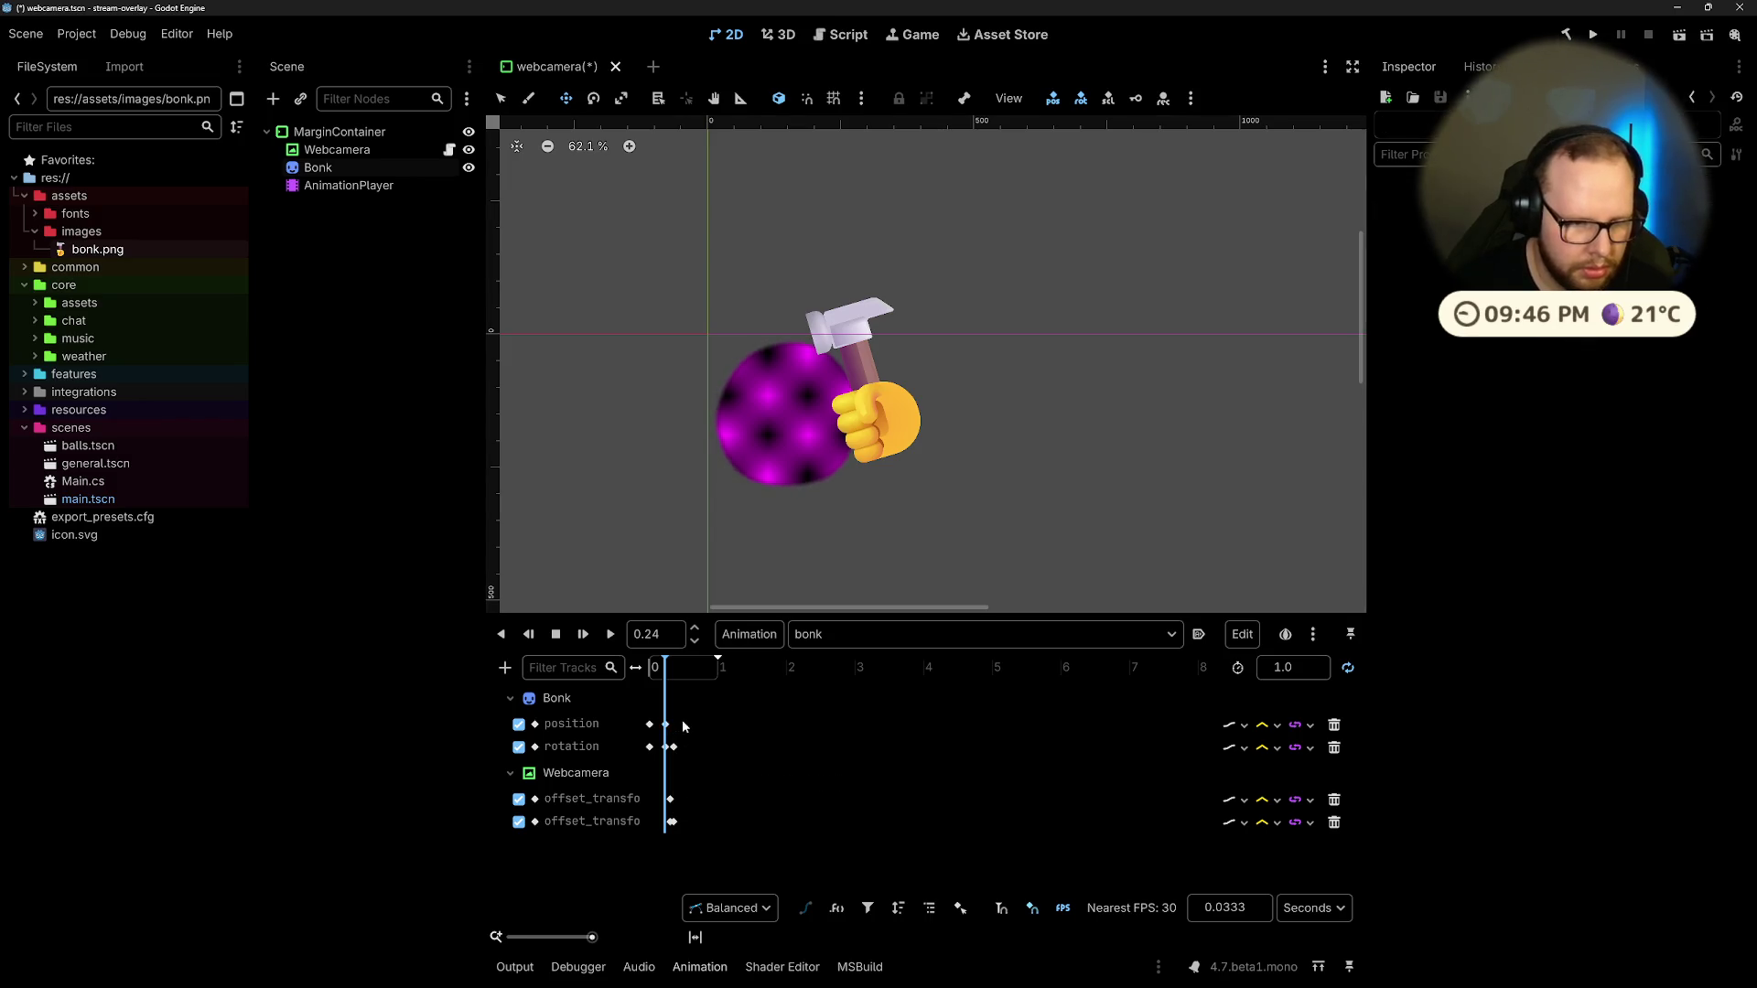
{"action": "key", "text": "Delete"}
{"action": "left_click", "coordinate": [877, 446]}
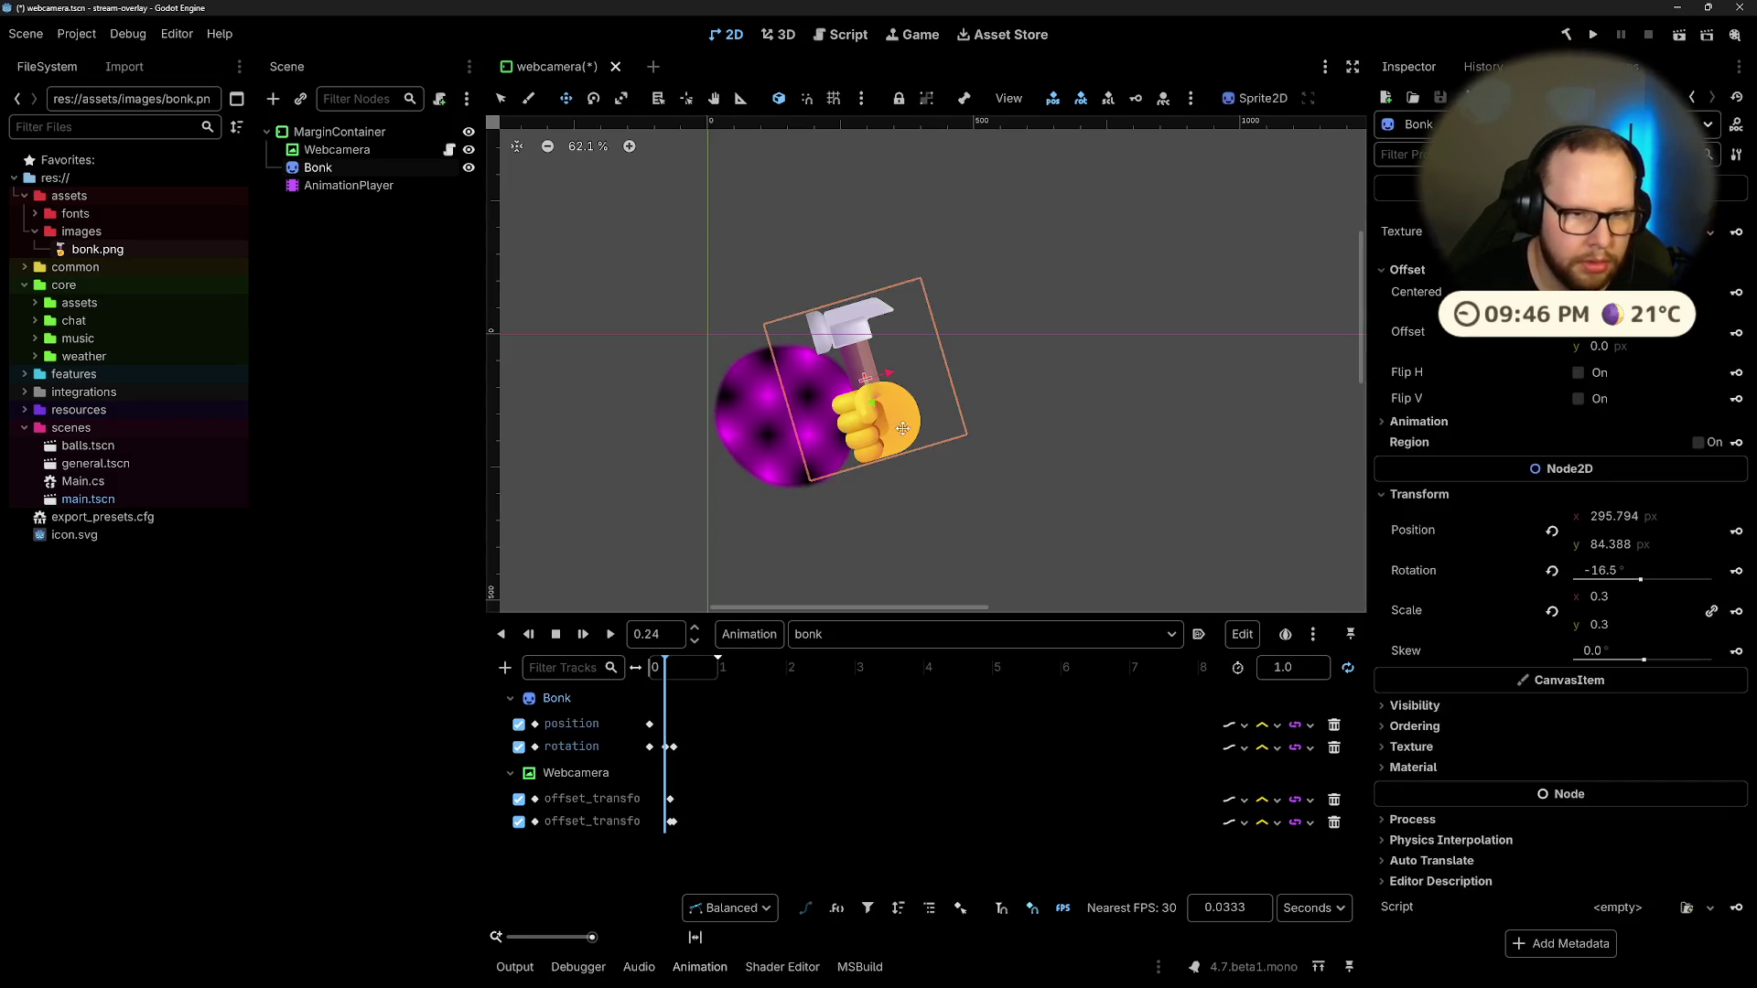
{"action": "left_click_drag", "start_coordinate": [906, 426], "coordinate": [888, 420]}
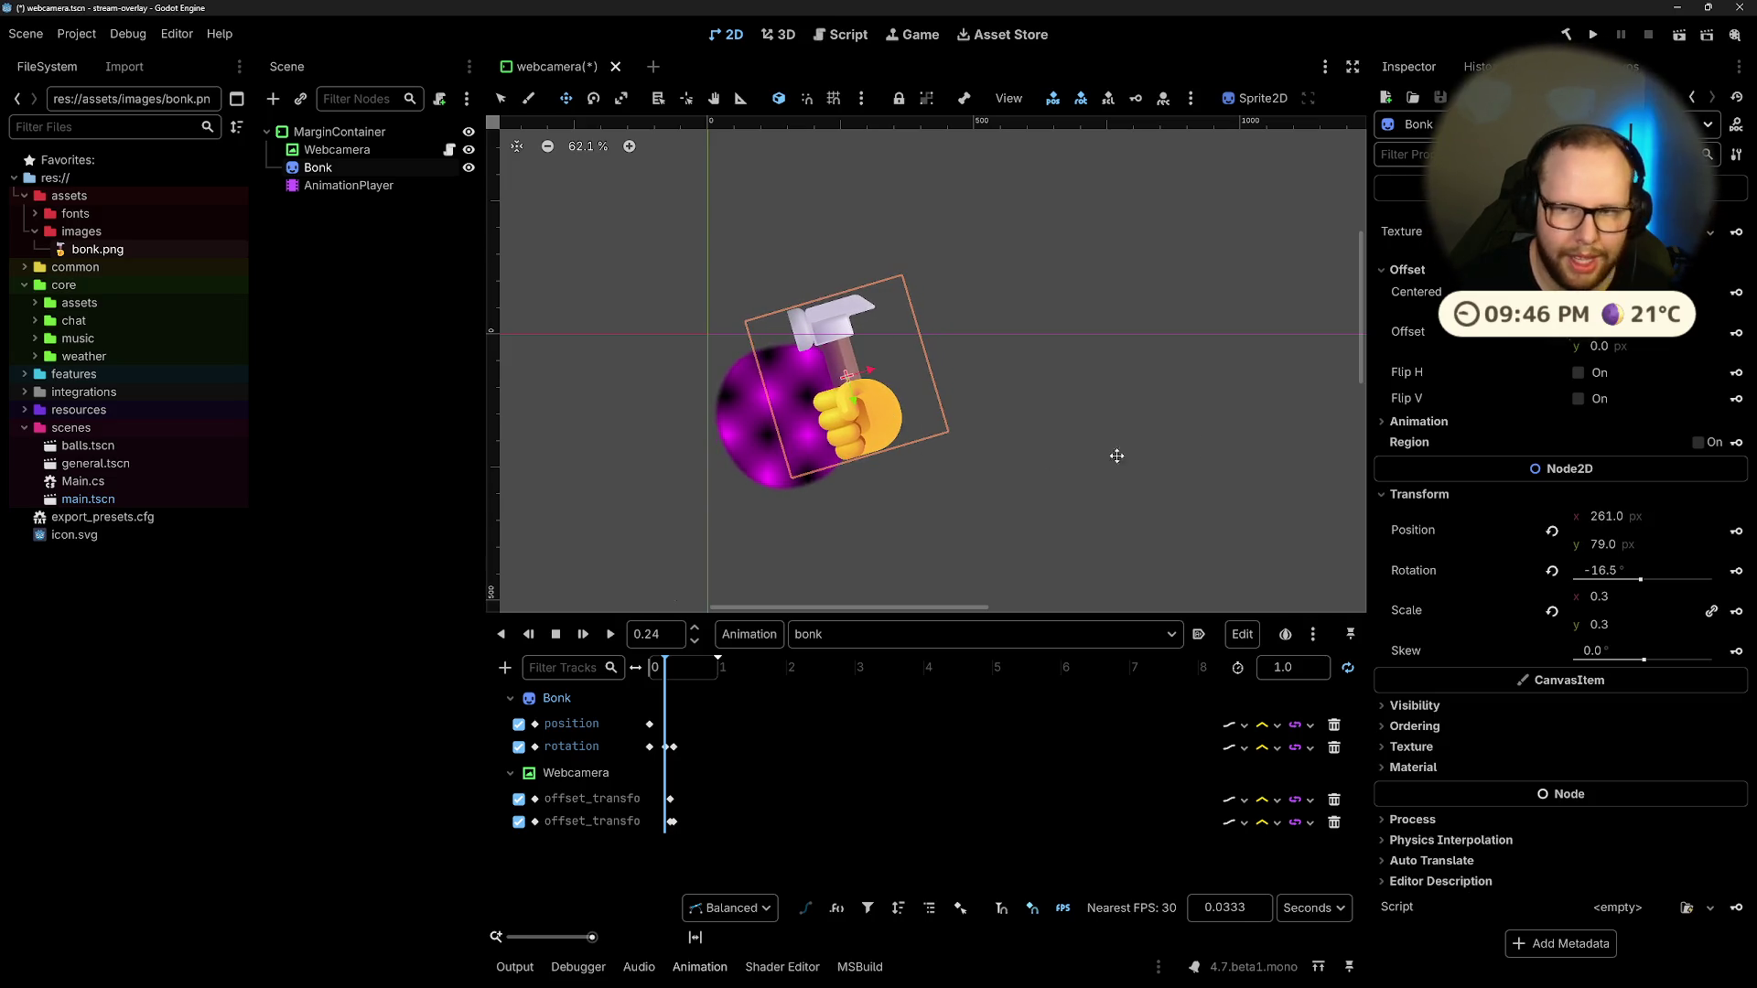
{"action": "left_click", "coordinate": [1736, 533]}
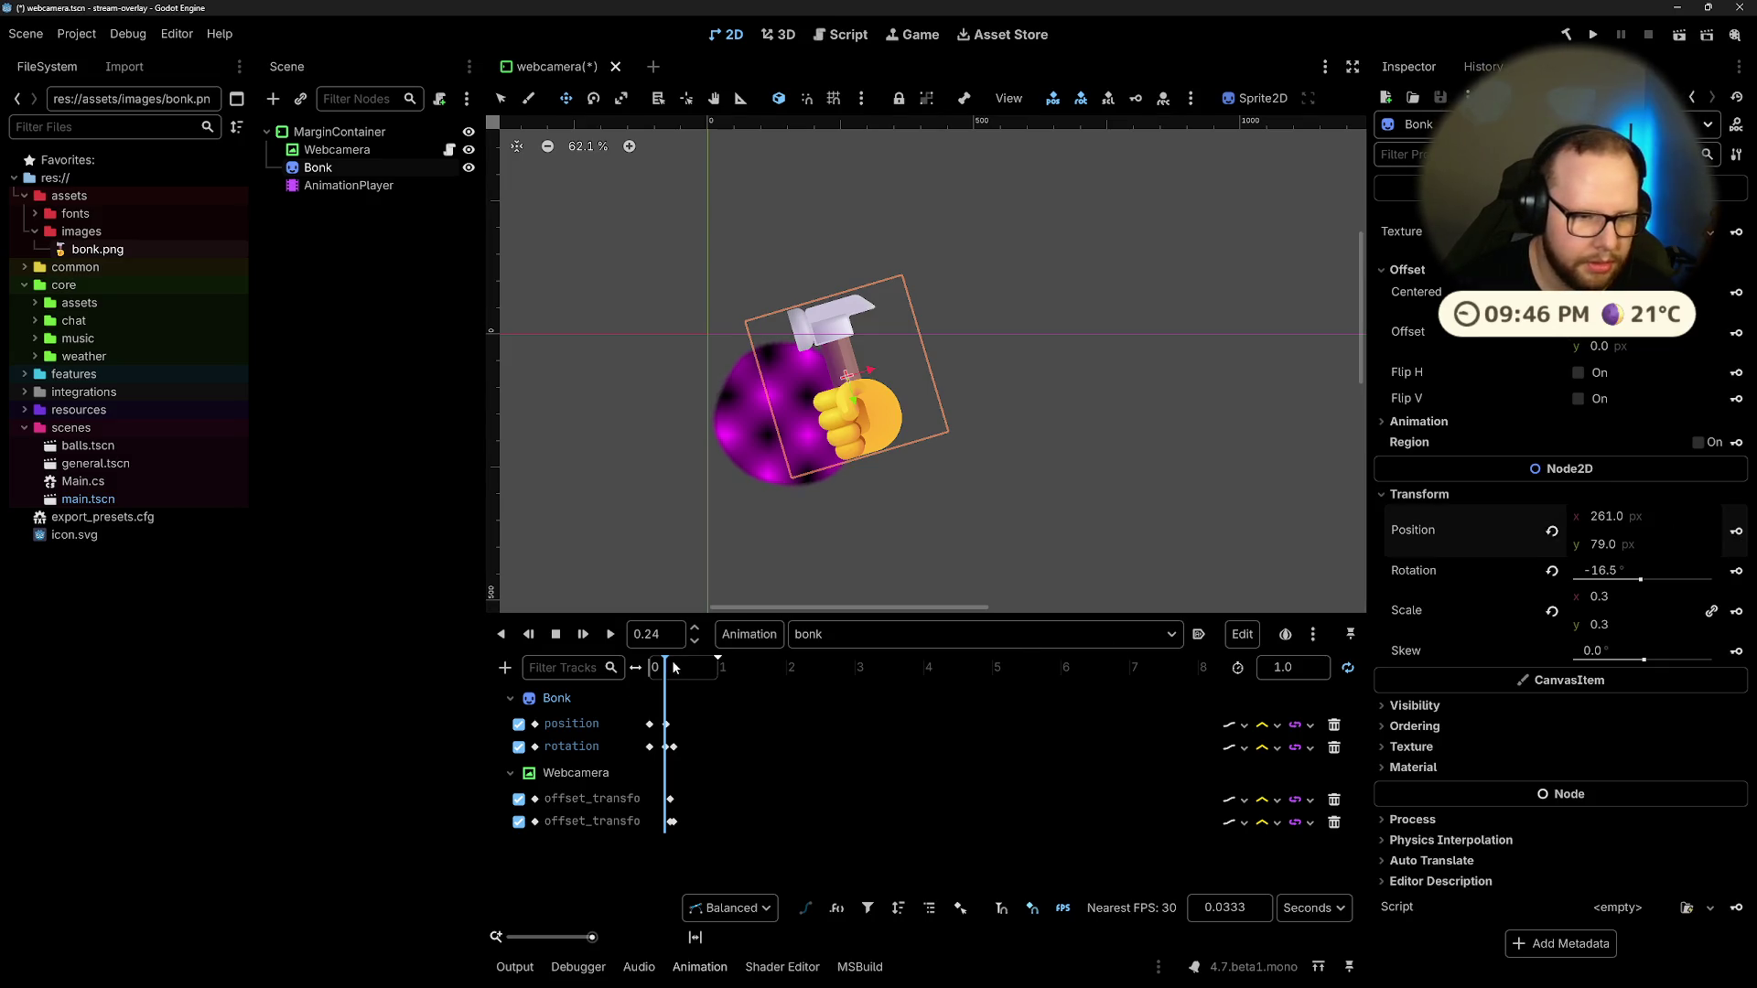
Step: Replay the bonk animation from the start and scrub to check the hit
{"action": "left_click_drag", "start_coordinate": [666, 667], "coordinate": [607, 676]}
{"action": "left_click", "coordinate": [611, 640]}
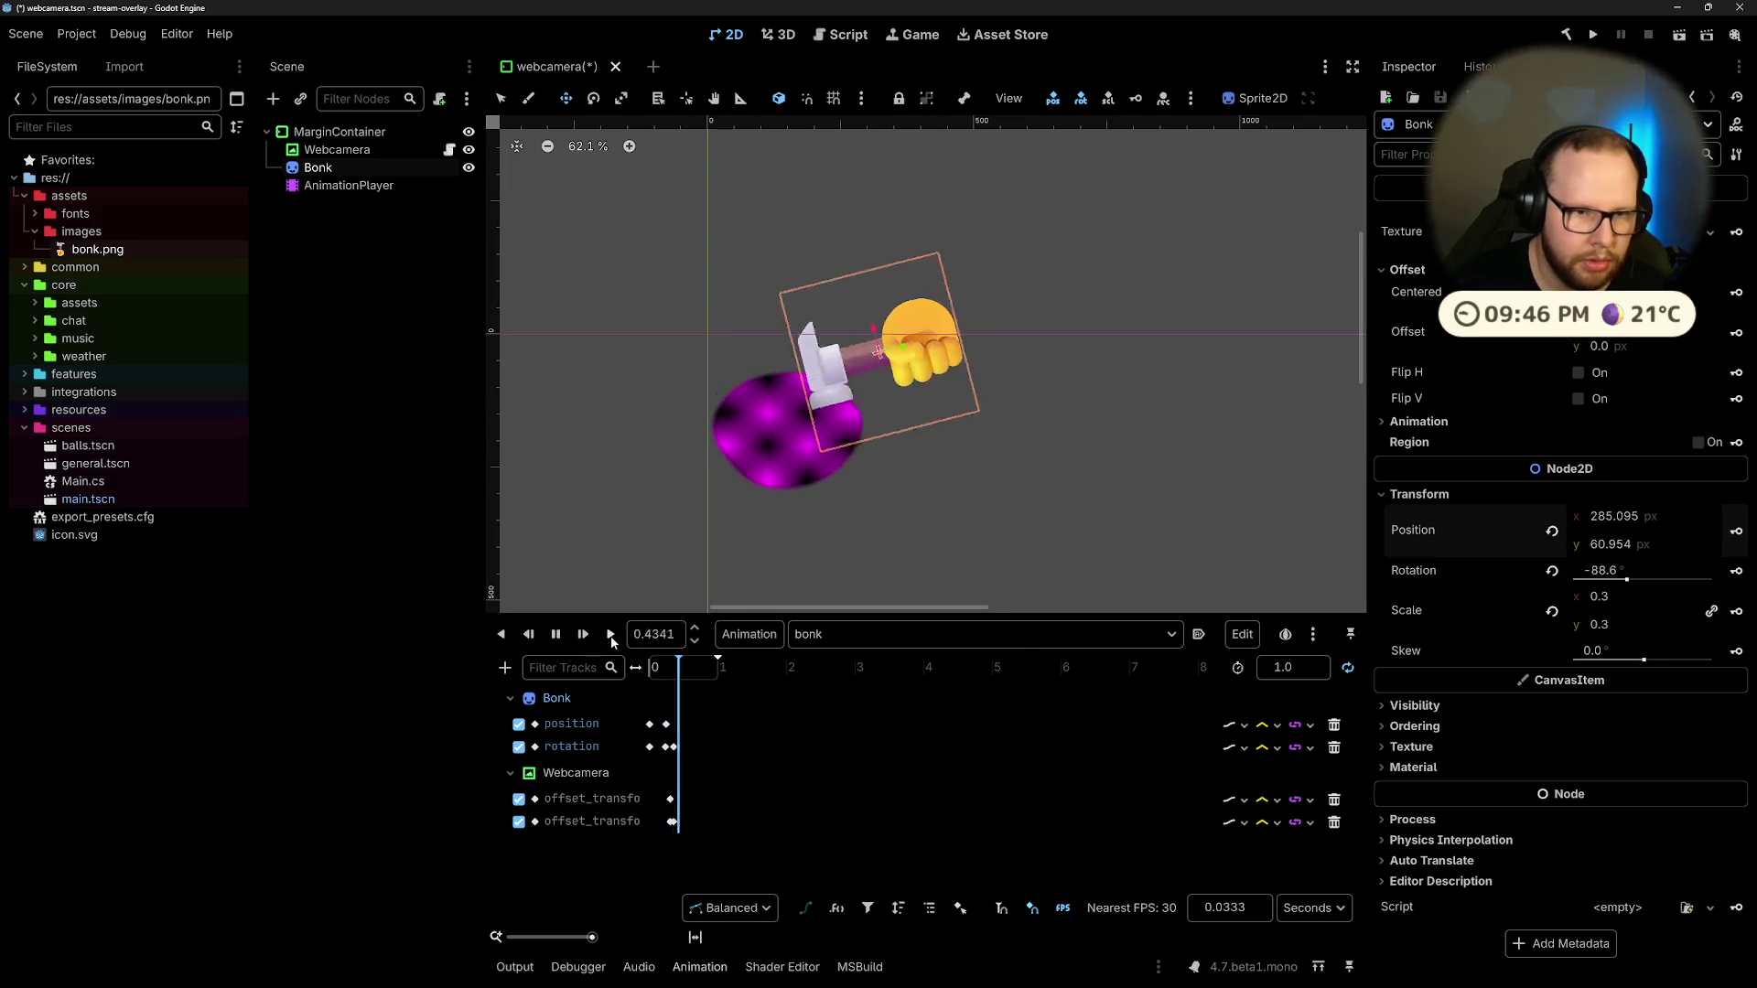
{"action": "left_click", "coordinate": [556, 634]}
{"action": "left_click", "coordinate": [557, 637]}
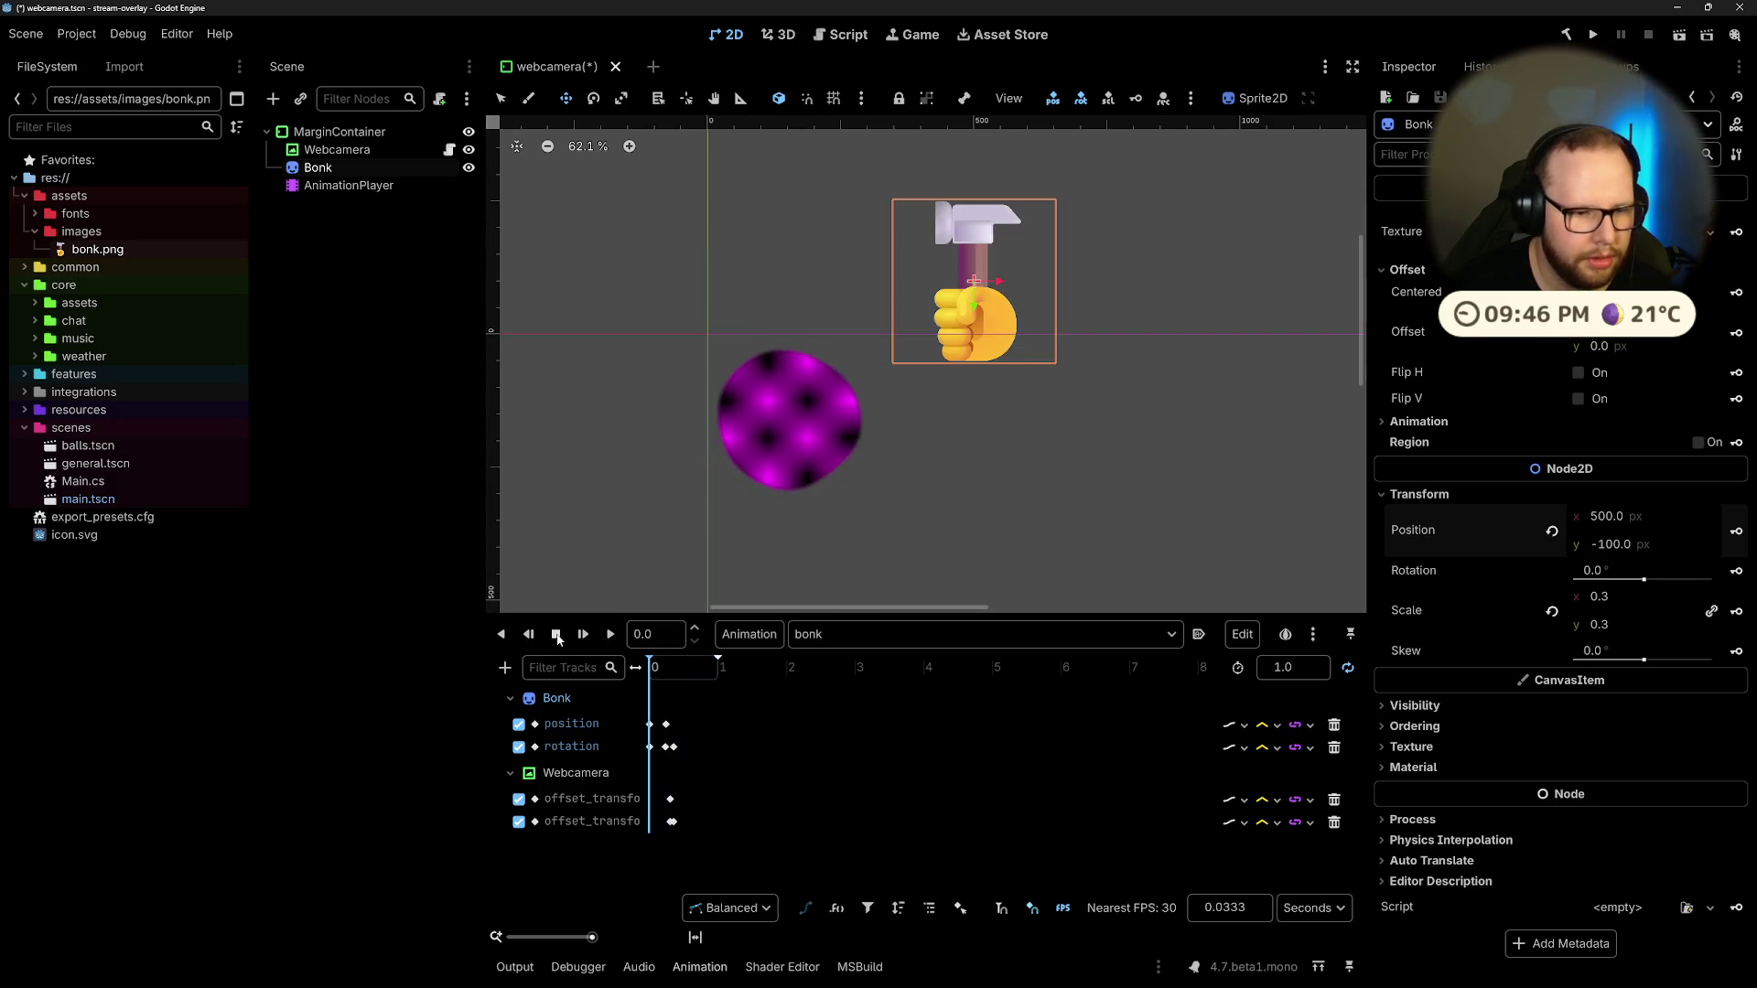
{"action": "left_click", "coordinate": [655, 669]}
{"action": "left_click_drag", "start_coordinate": [655, 669], "coordinate": [667, 674]}
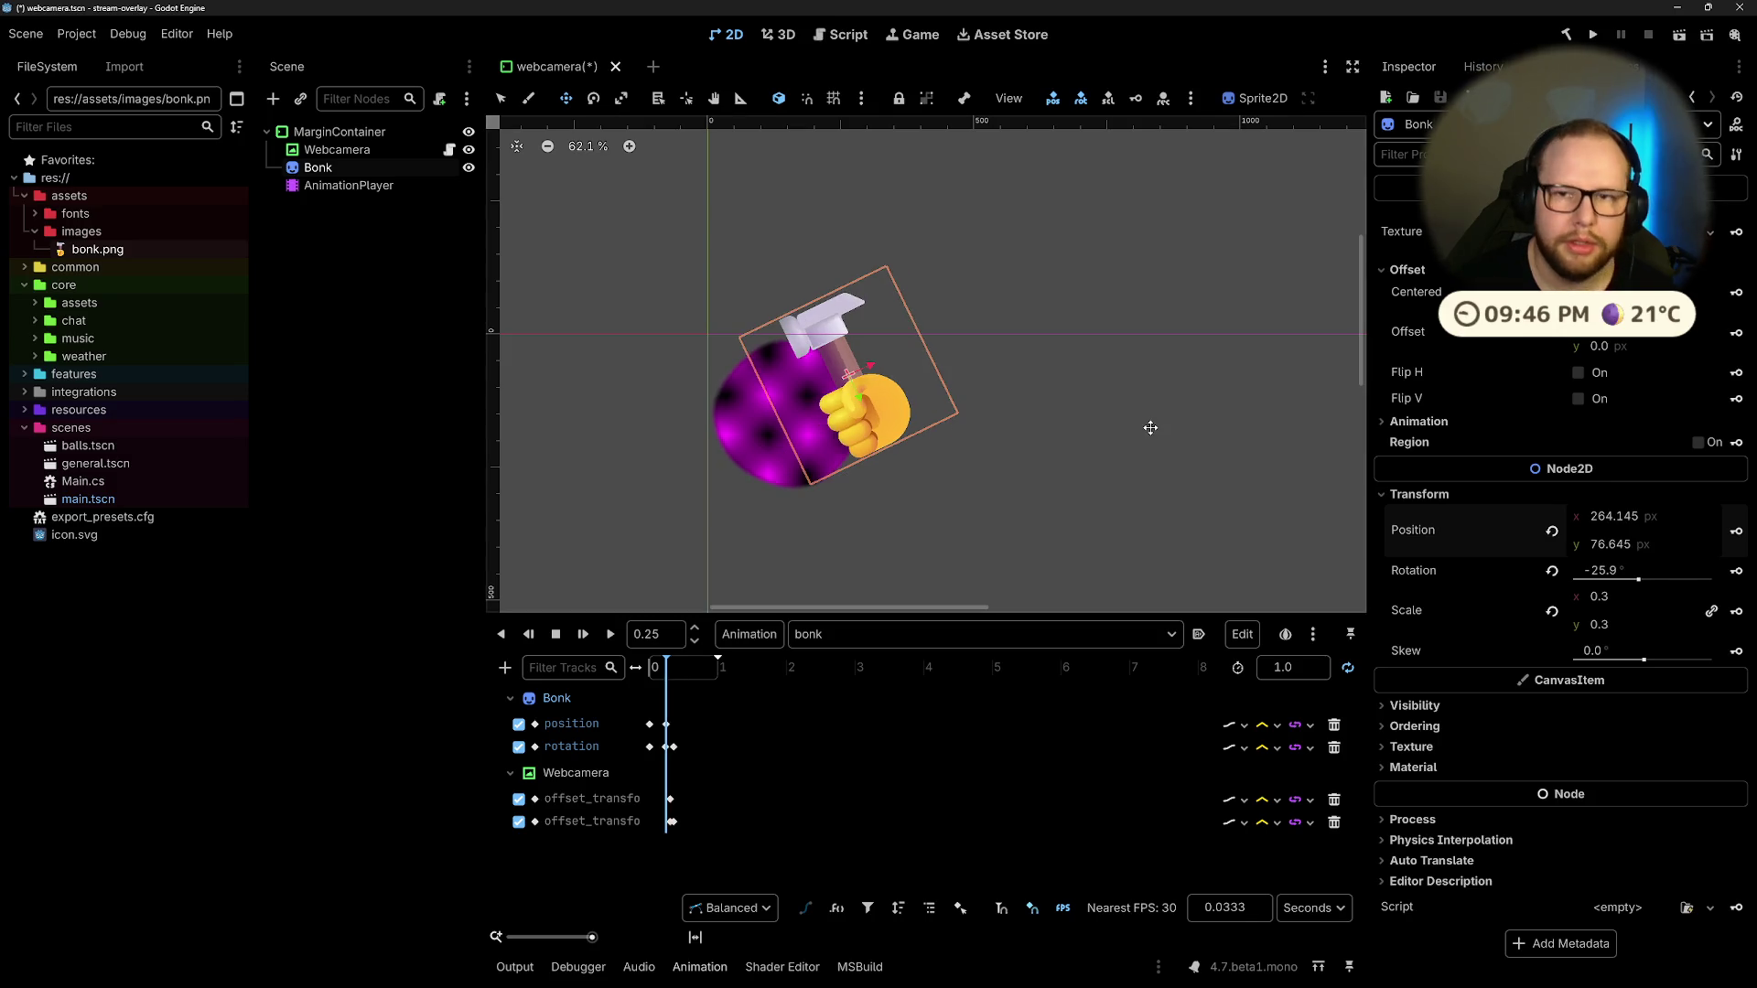
{"action": "key", "text": "ctrl+super+Right"}
{"action": "key", "text": "ctrl+super+Right"}
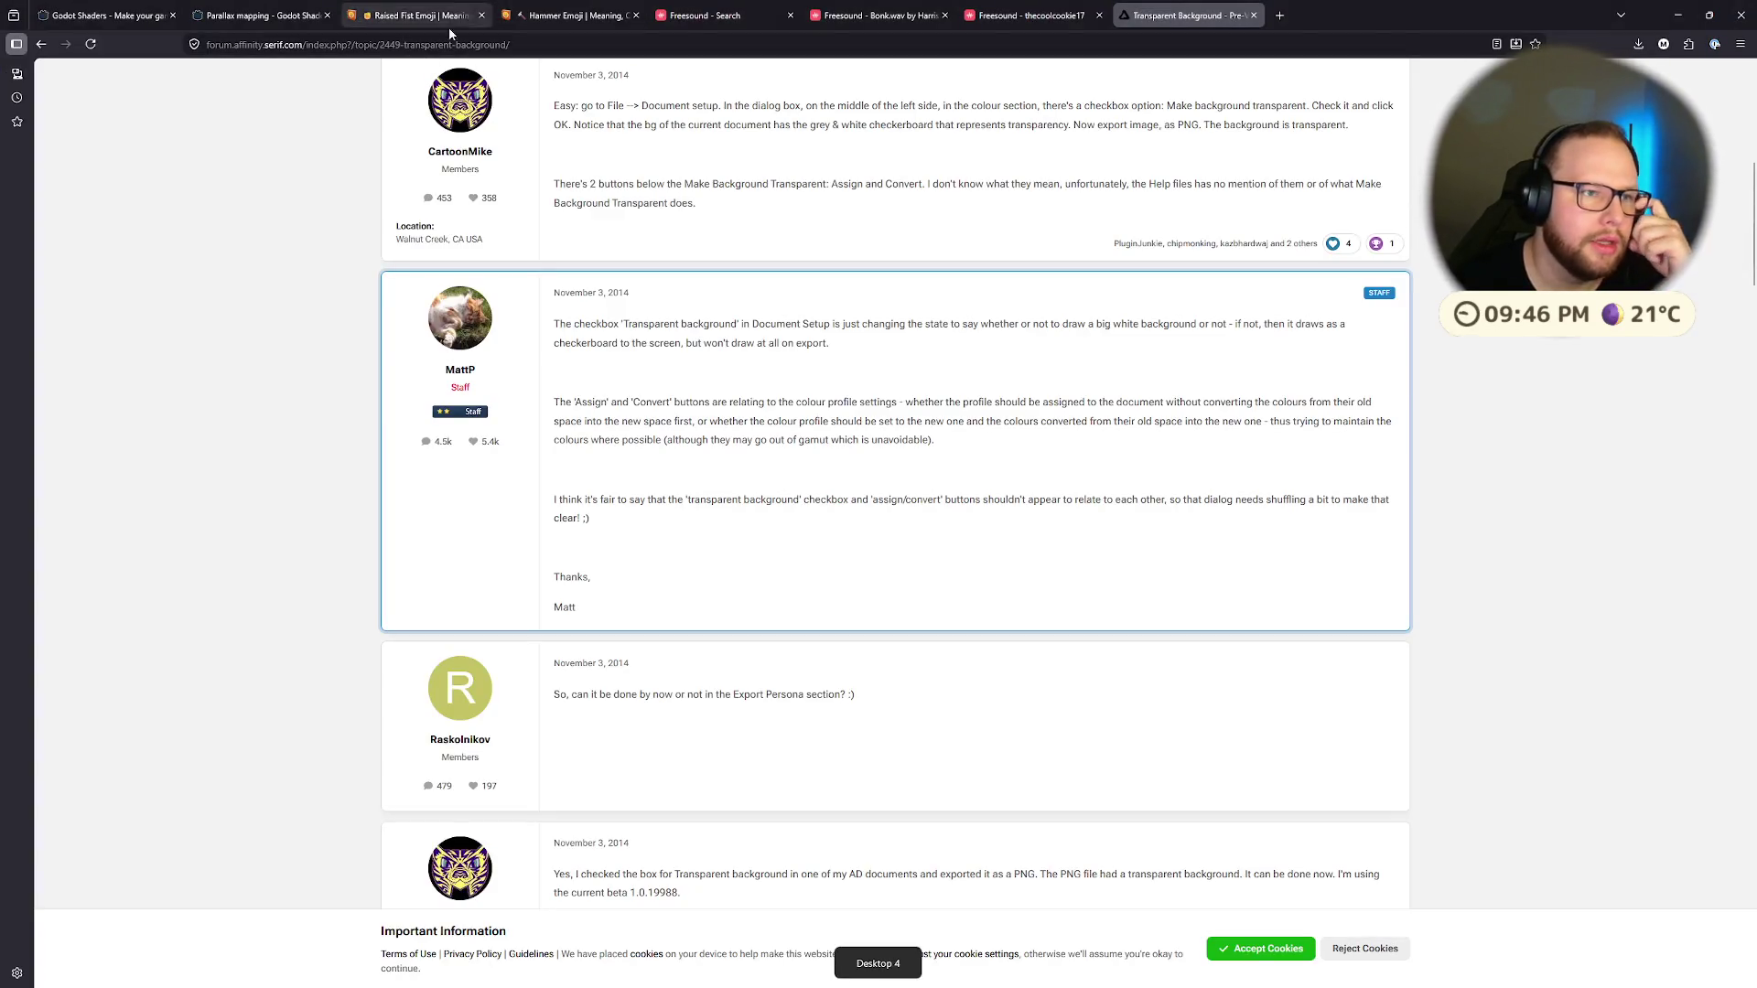
Step: Search Google in a new tab for 'bonk meme snap chat'
{"action": "left_click", "coordinate": [1274, 20]}
{"action": "type", "text": "bonk meme"}
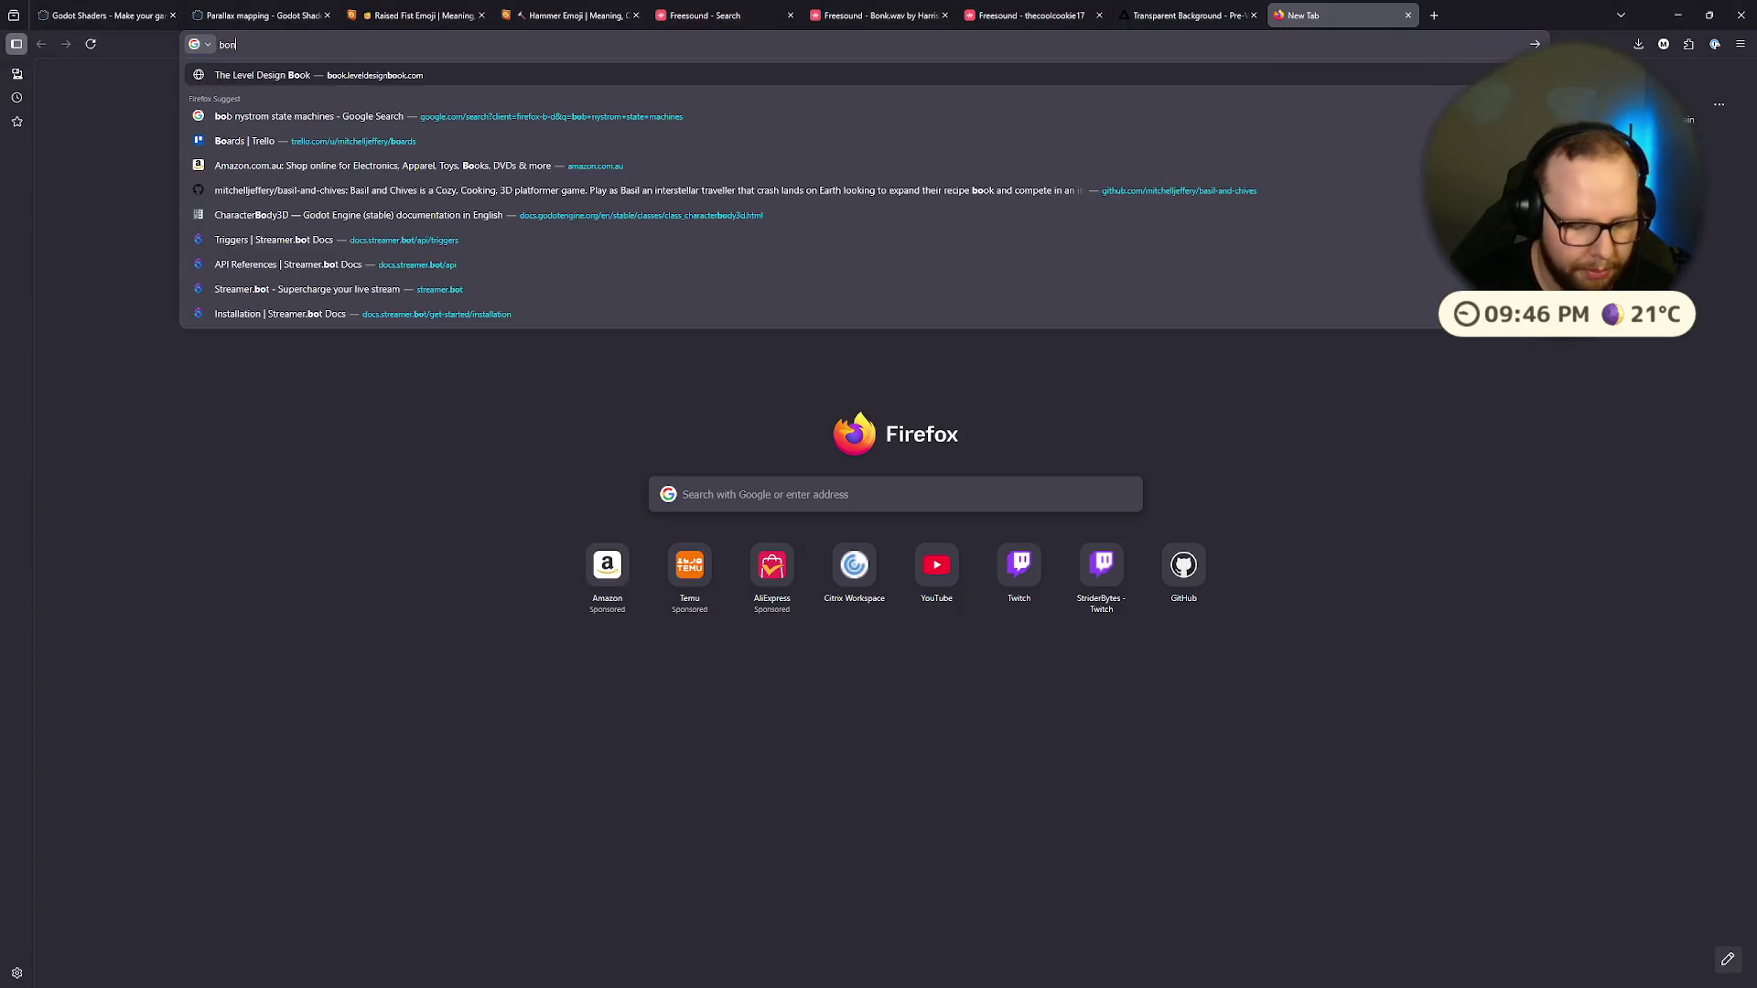
{"action": "key", "text": "Return"}
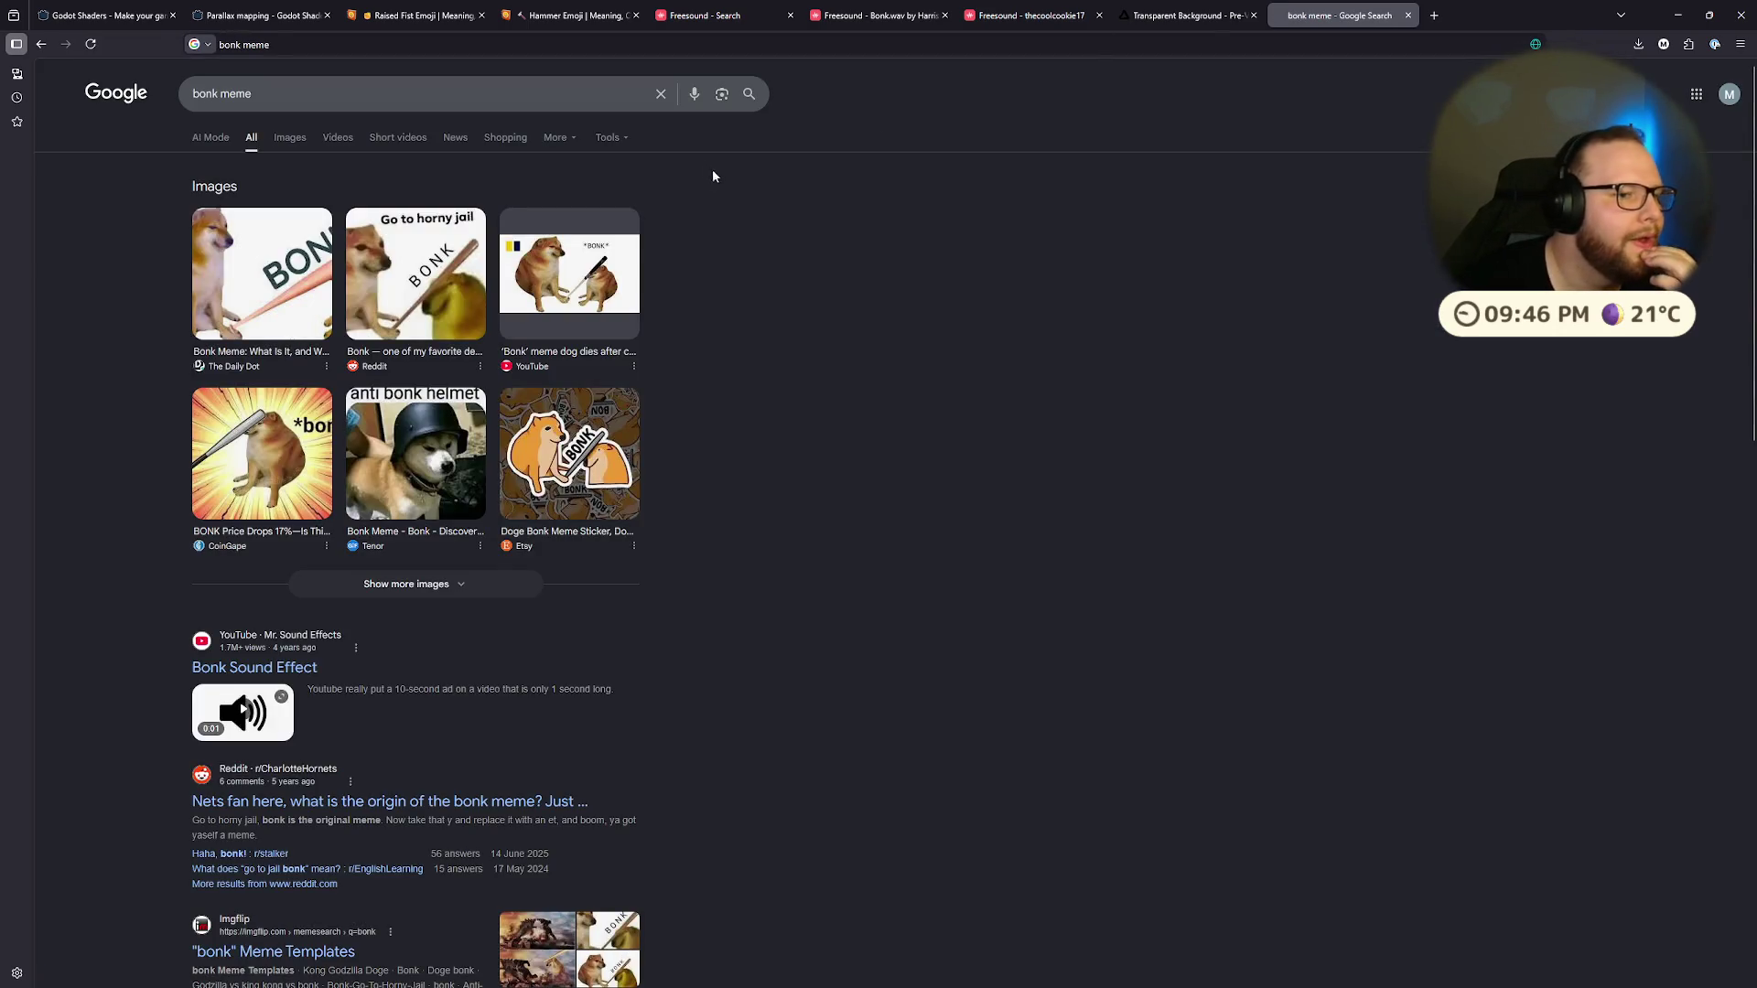
{"action": "scroll", "coordinate": [245, 657], "scroll_direction": "down", "scroll_amount": 4}
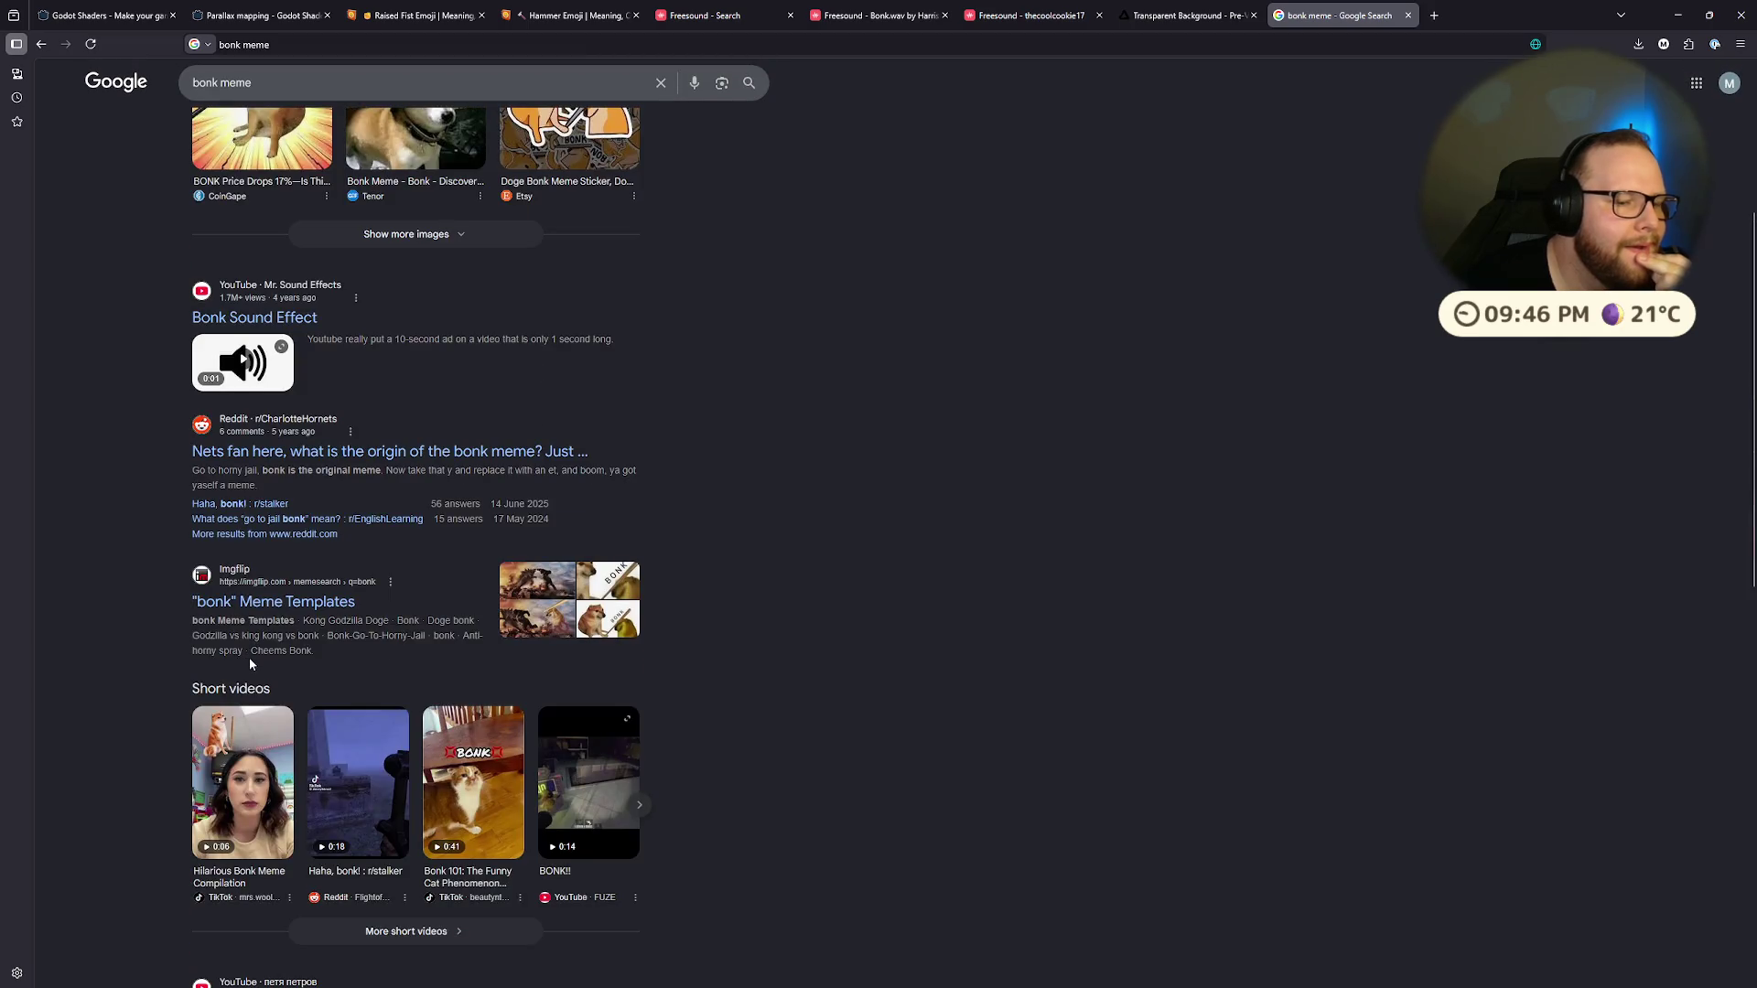
{"action": "scroll", "coordinate": [249, 657], "scroll_direction": "up", "scroll_amount": 4}
{"action": "left_click", "coordinate": [311, 94]}
{"action": "type", "text": "sn"}
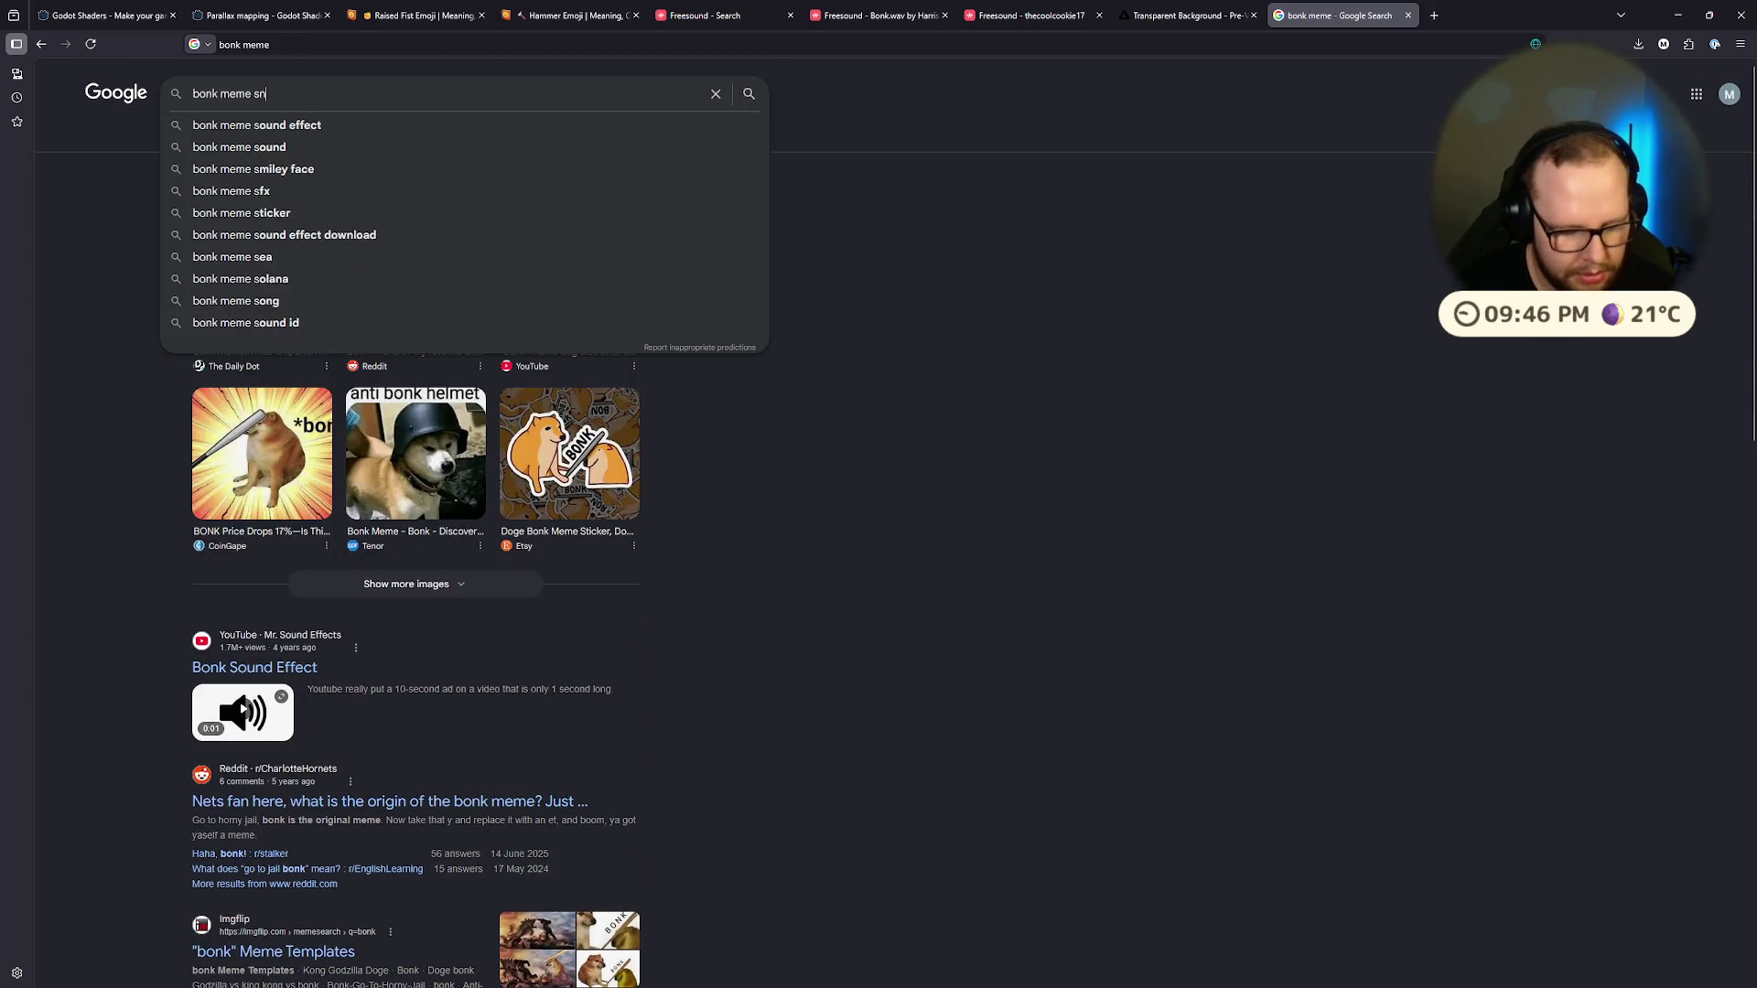
{"action": "type", "text": "ap chat"}
{"action": "key", "text": "Return"}
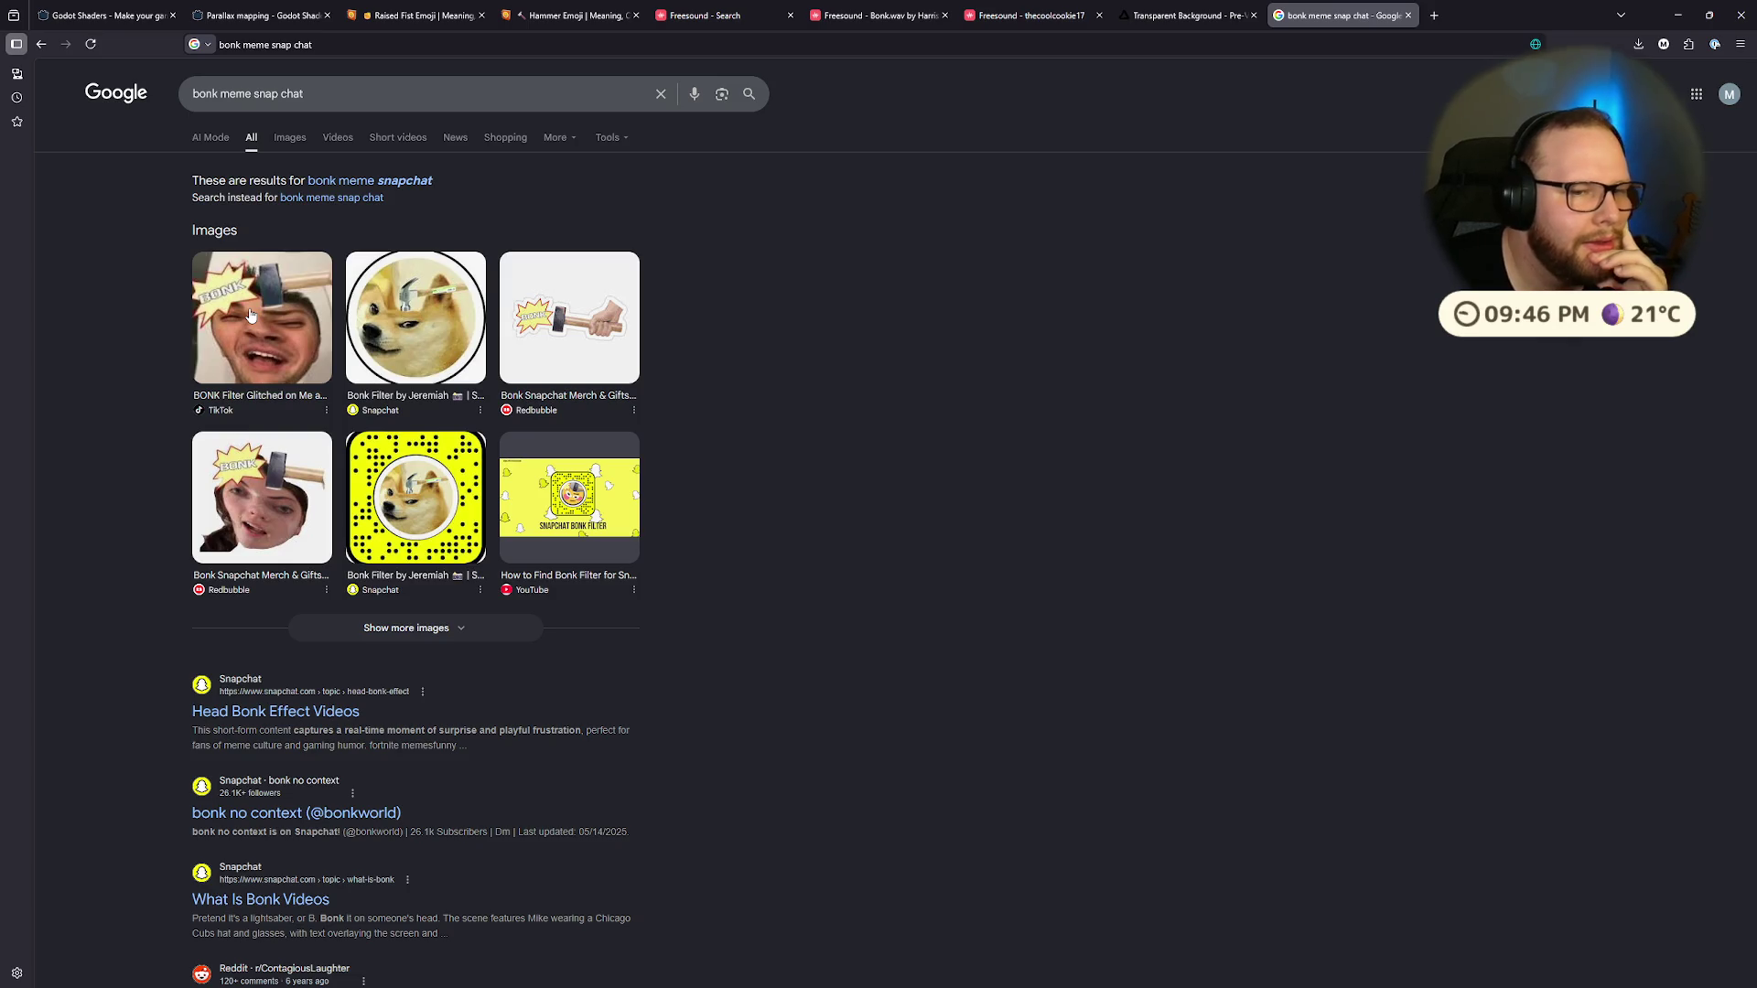
Step: Open the first TikTok BONK filter clip from short videos and pause at the hit
{"action": "scroll", "coordinate": [250, 315], "scroll_direction": "down", "scroll_amount": 3}
{"action": "scroll", "coordinate": [275, 274], "scroll_direction": "up", "scroll_amount": 3}
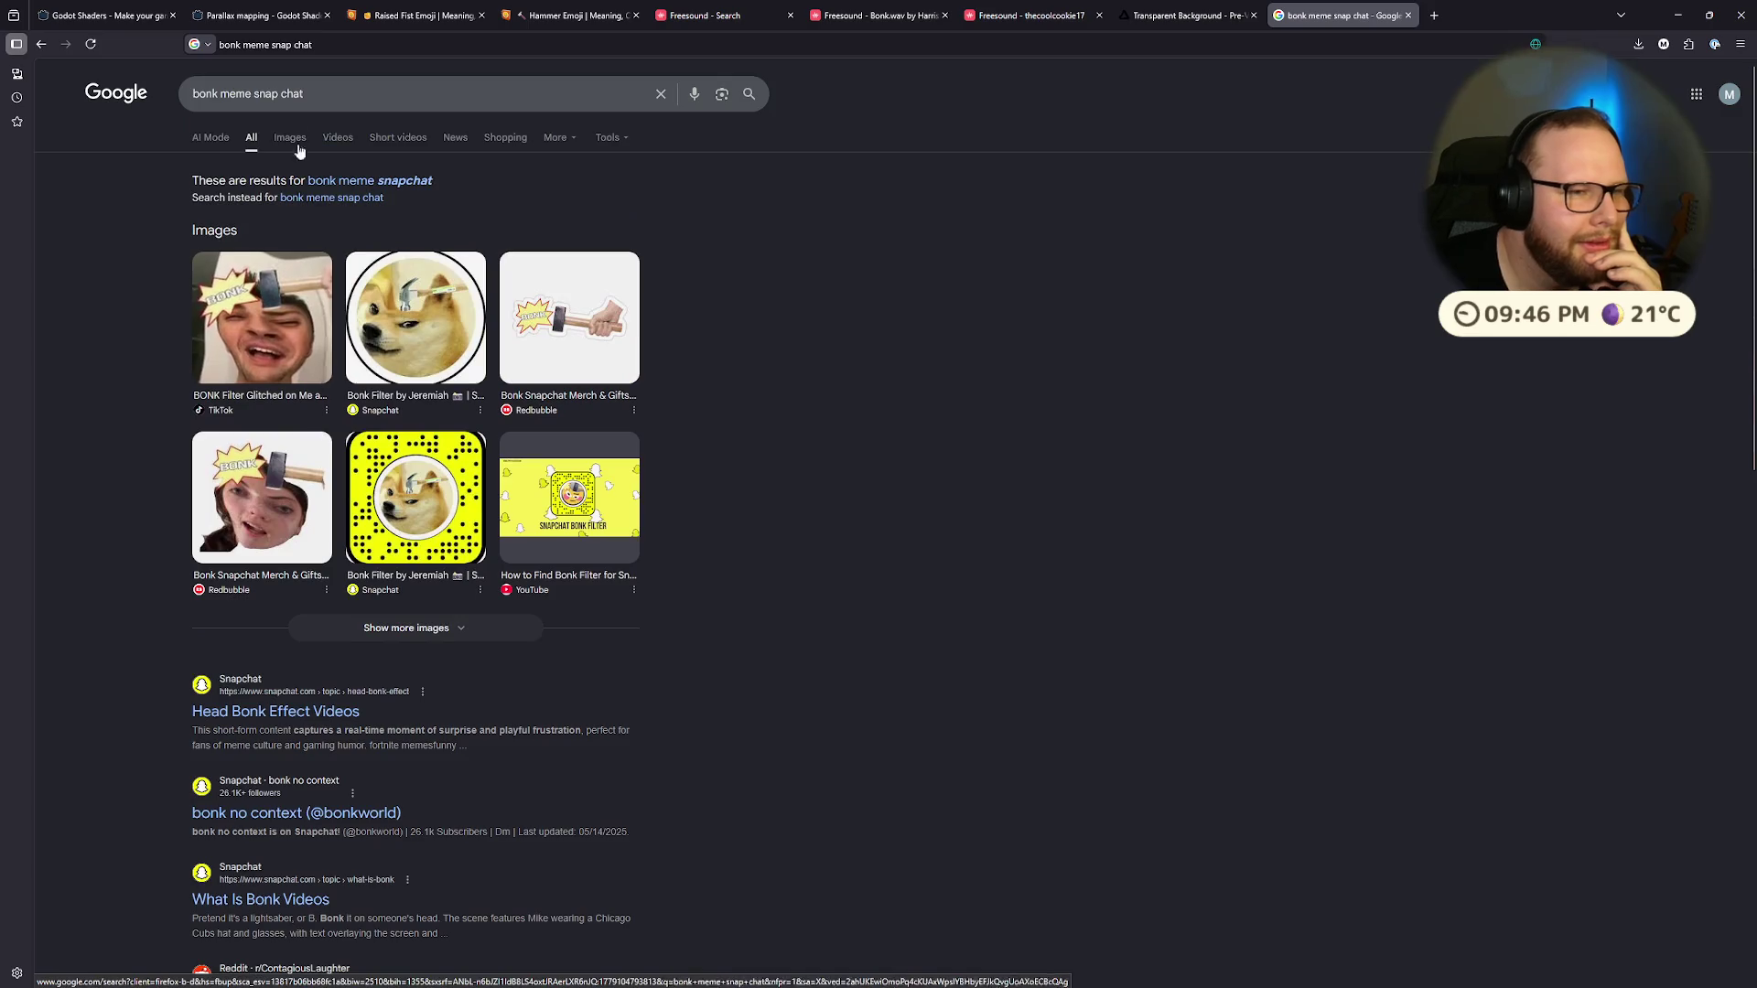
{"action": "left_click", "coordinate": [364, 139]}
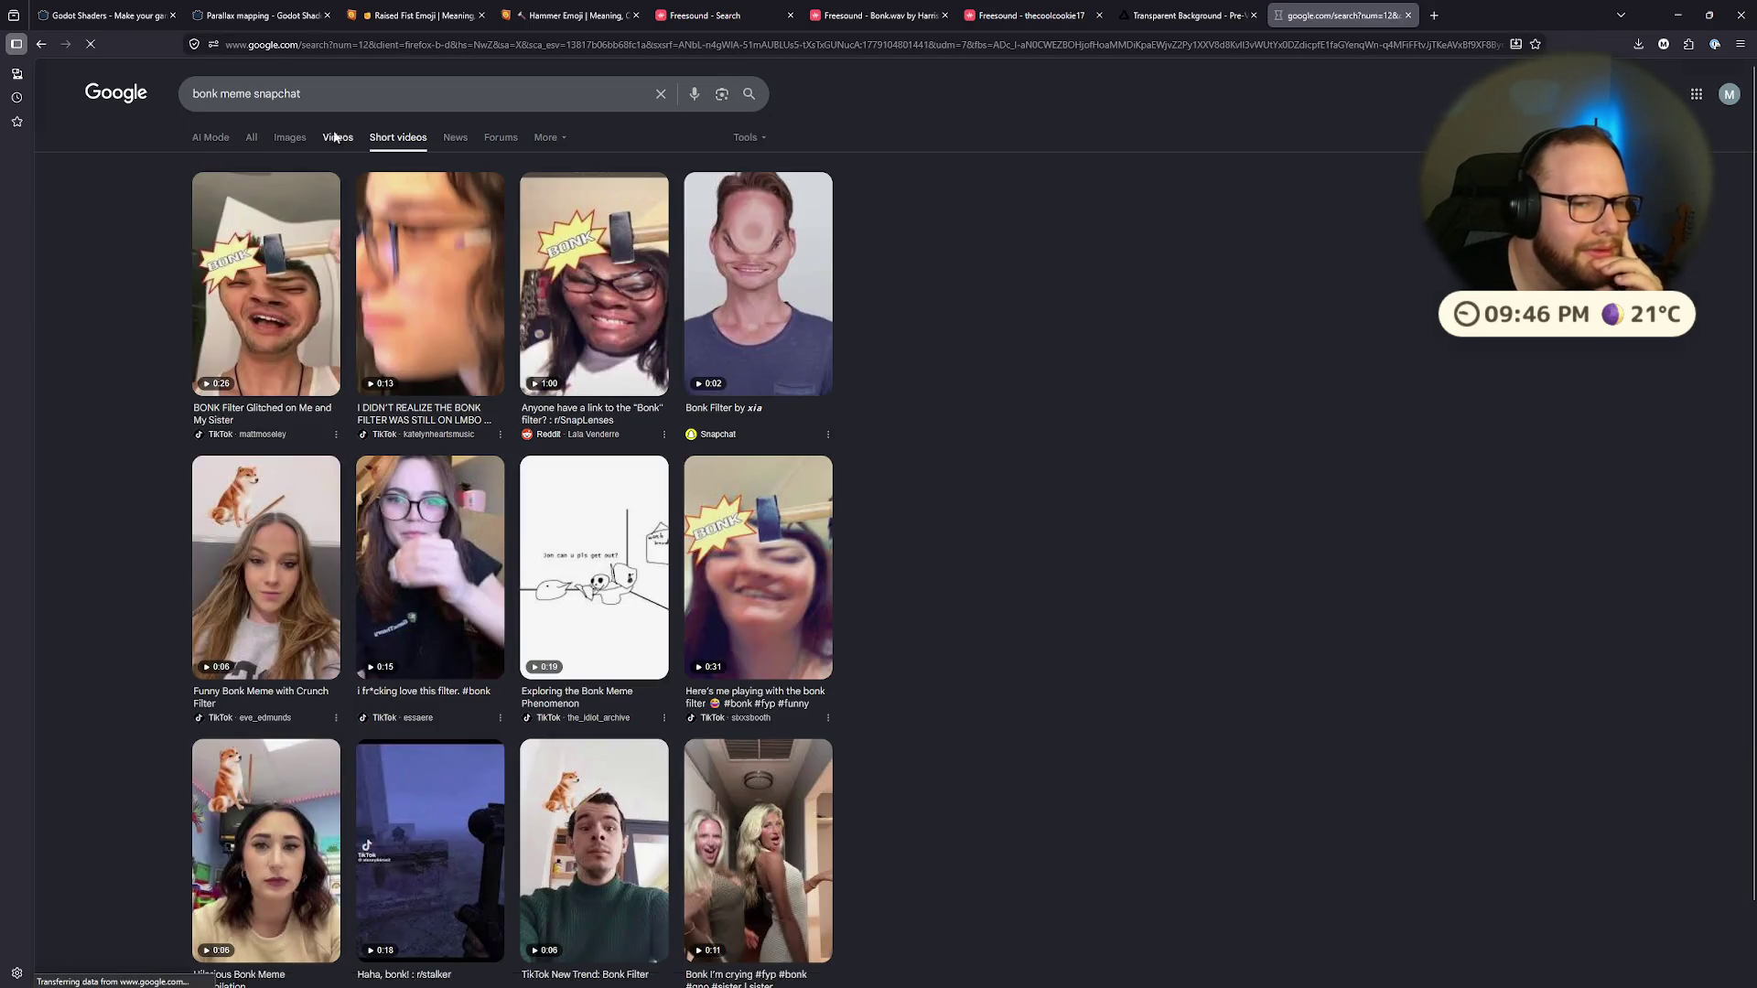
{"action": "left_click", "coordinate": [335, 134]}
{"action": "left_click", "coordinate": [316, 202]}
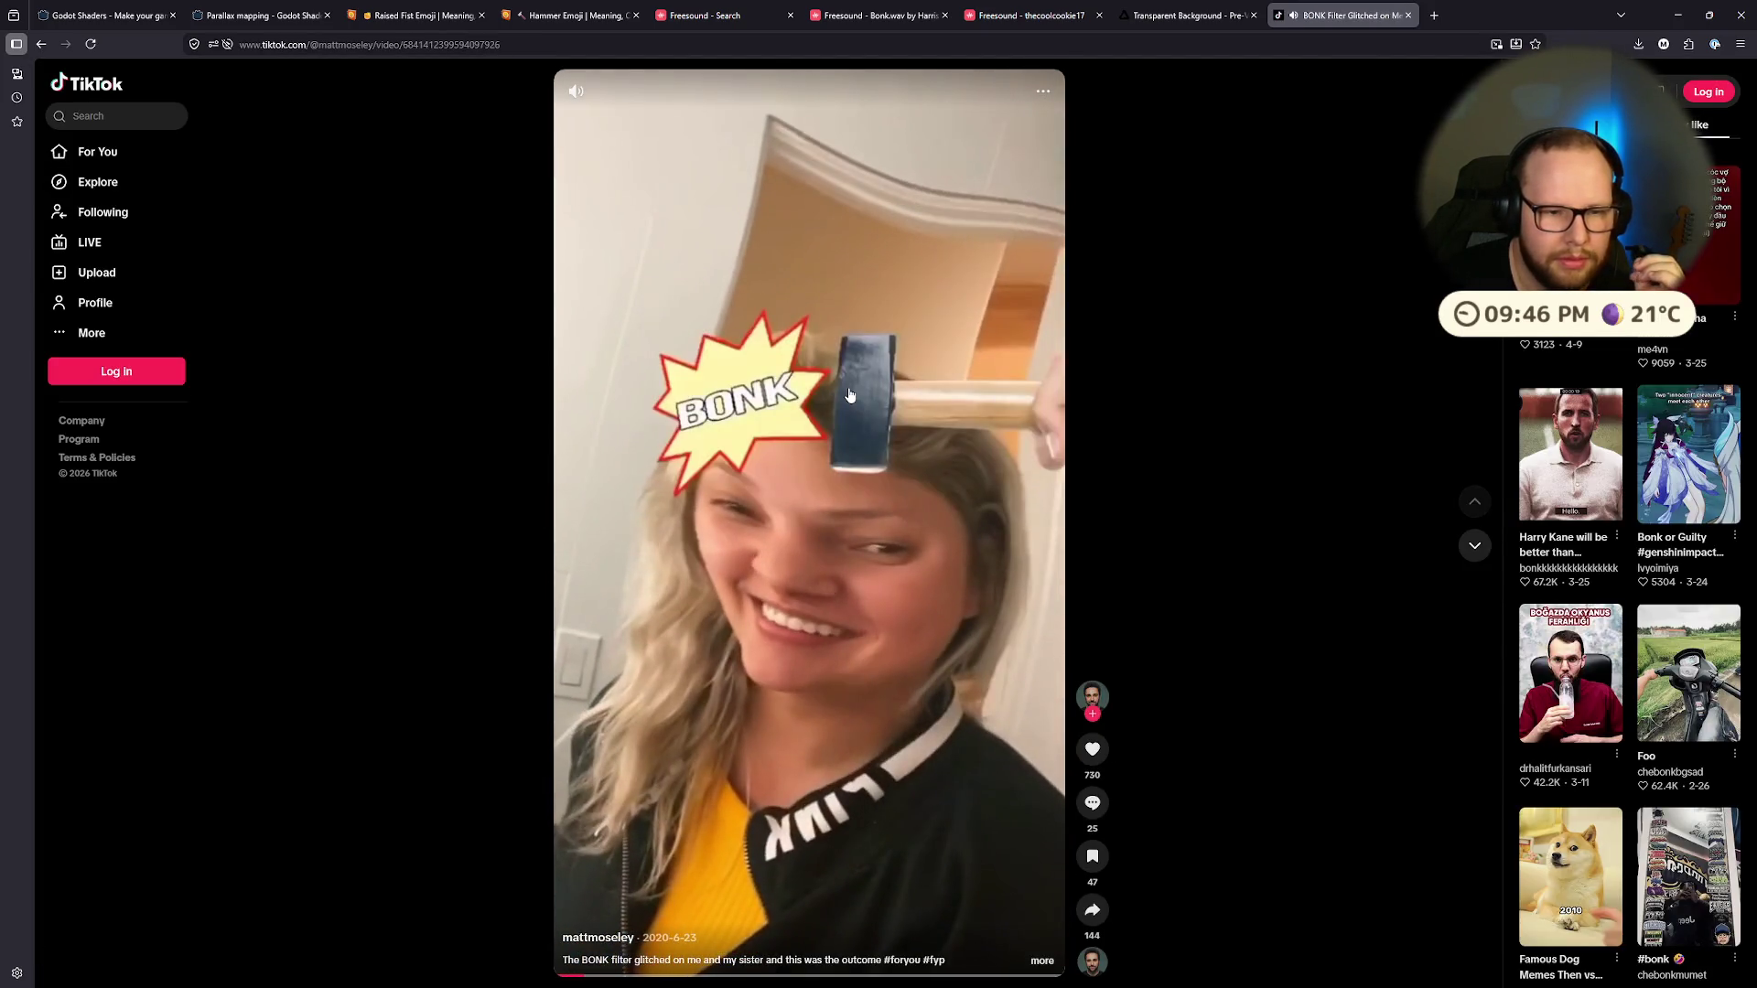
{"action": "left_click", "coordinate": [849, 395]}
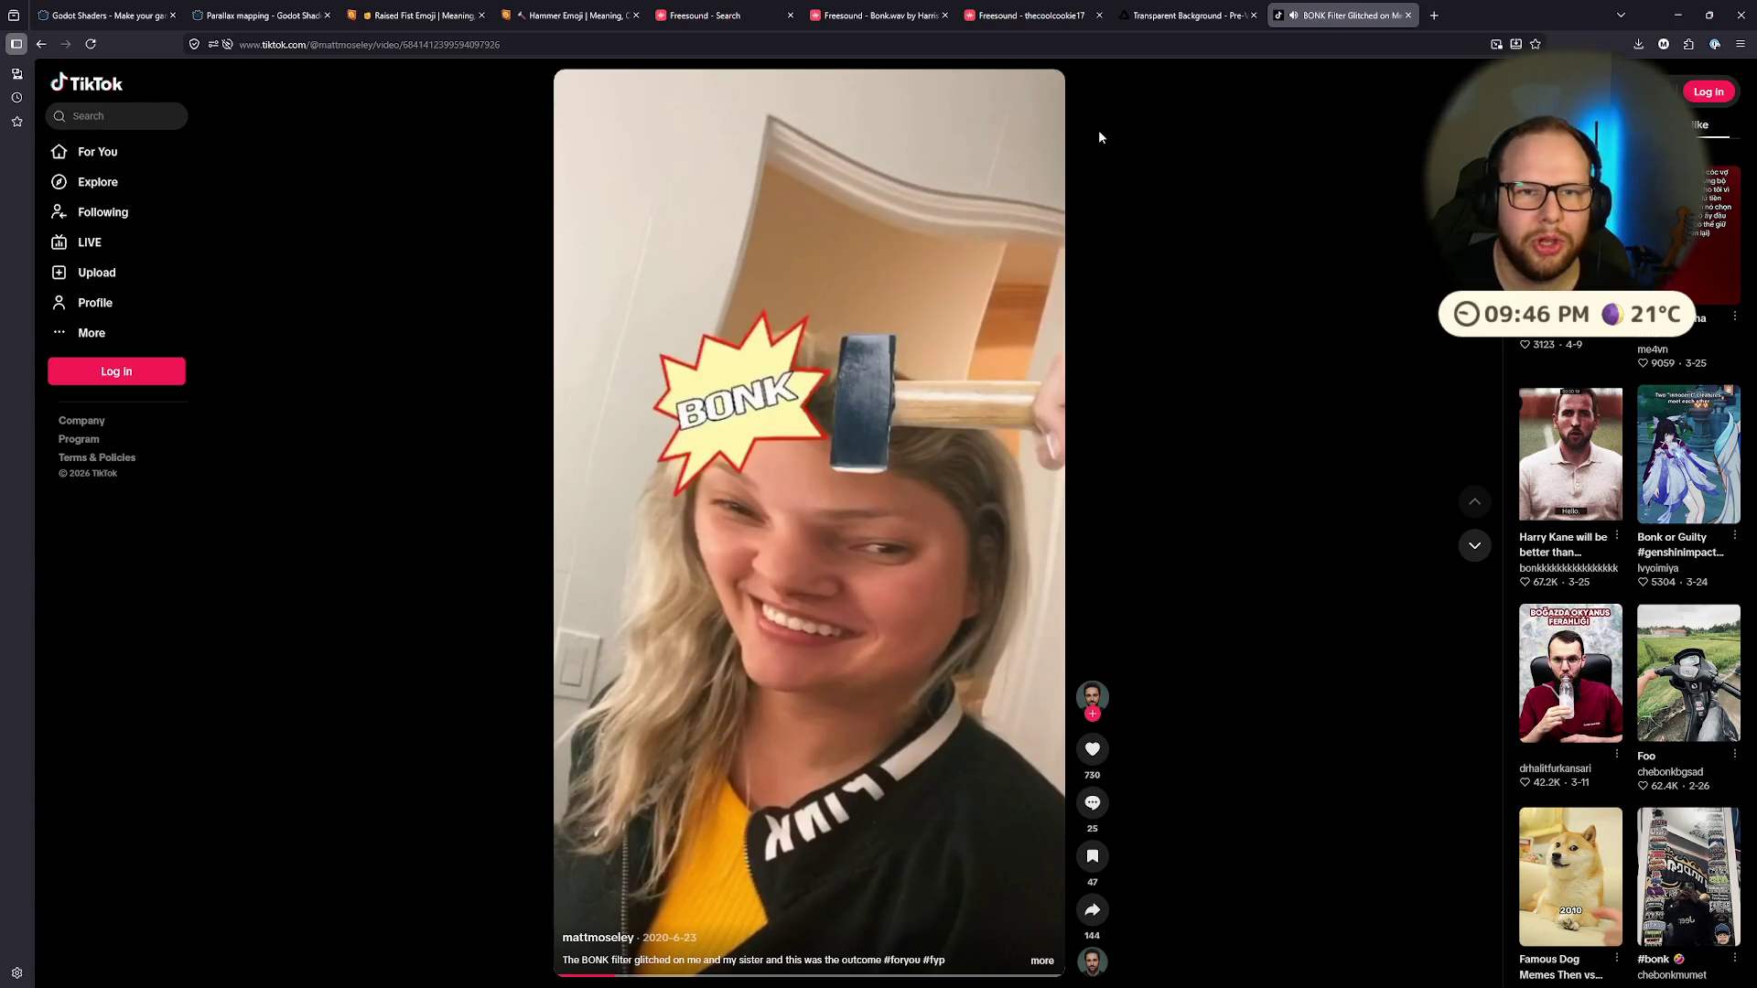
{"action": "key", "text": "ctrl+super+Right"}
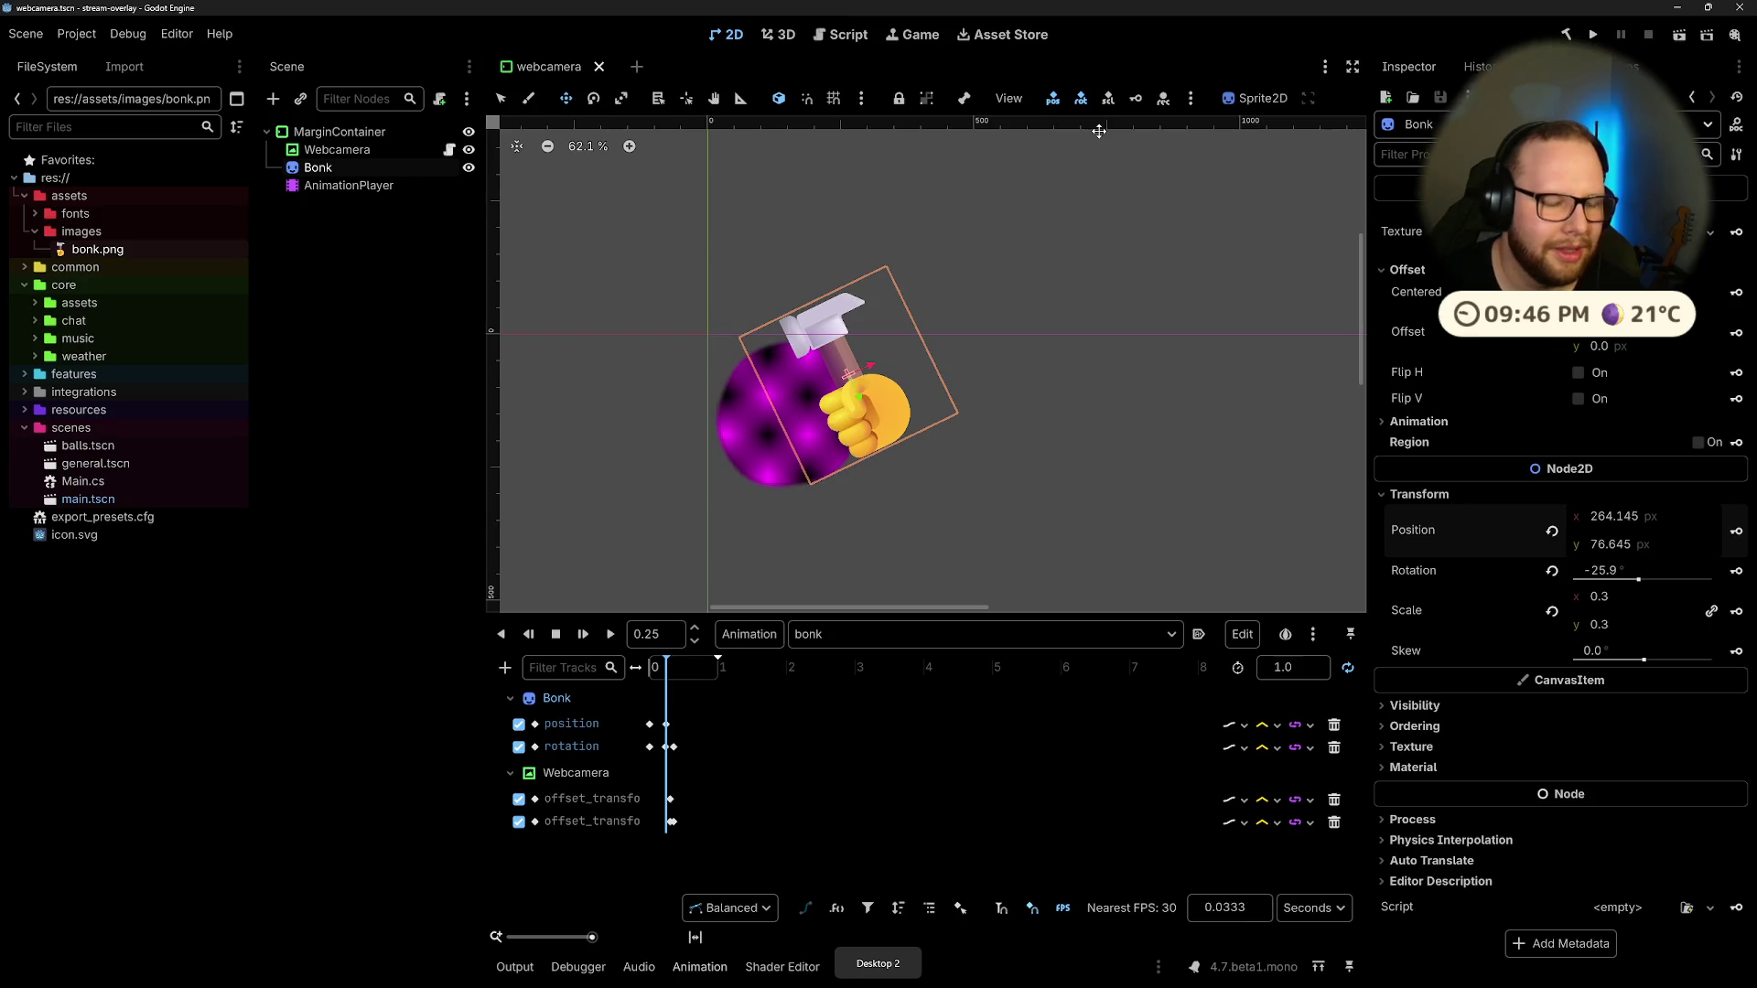
Step: Select the Bonk hammer, then play and scrub the swing to review its timing
{"action": "left_click", "coordinate": [416, 315]}
{"action": "left_click", "coordinate": [343, 186]}
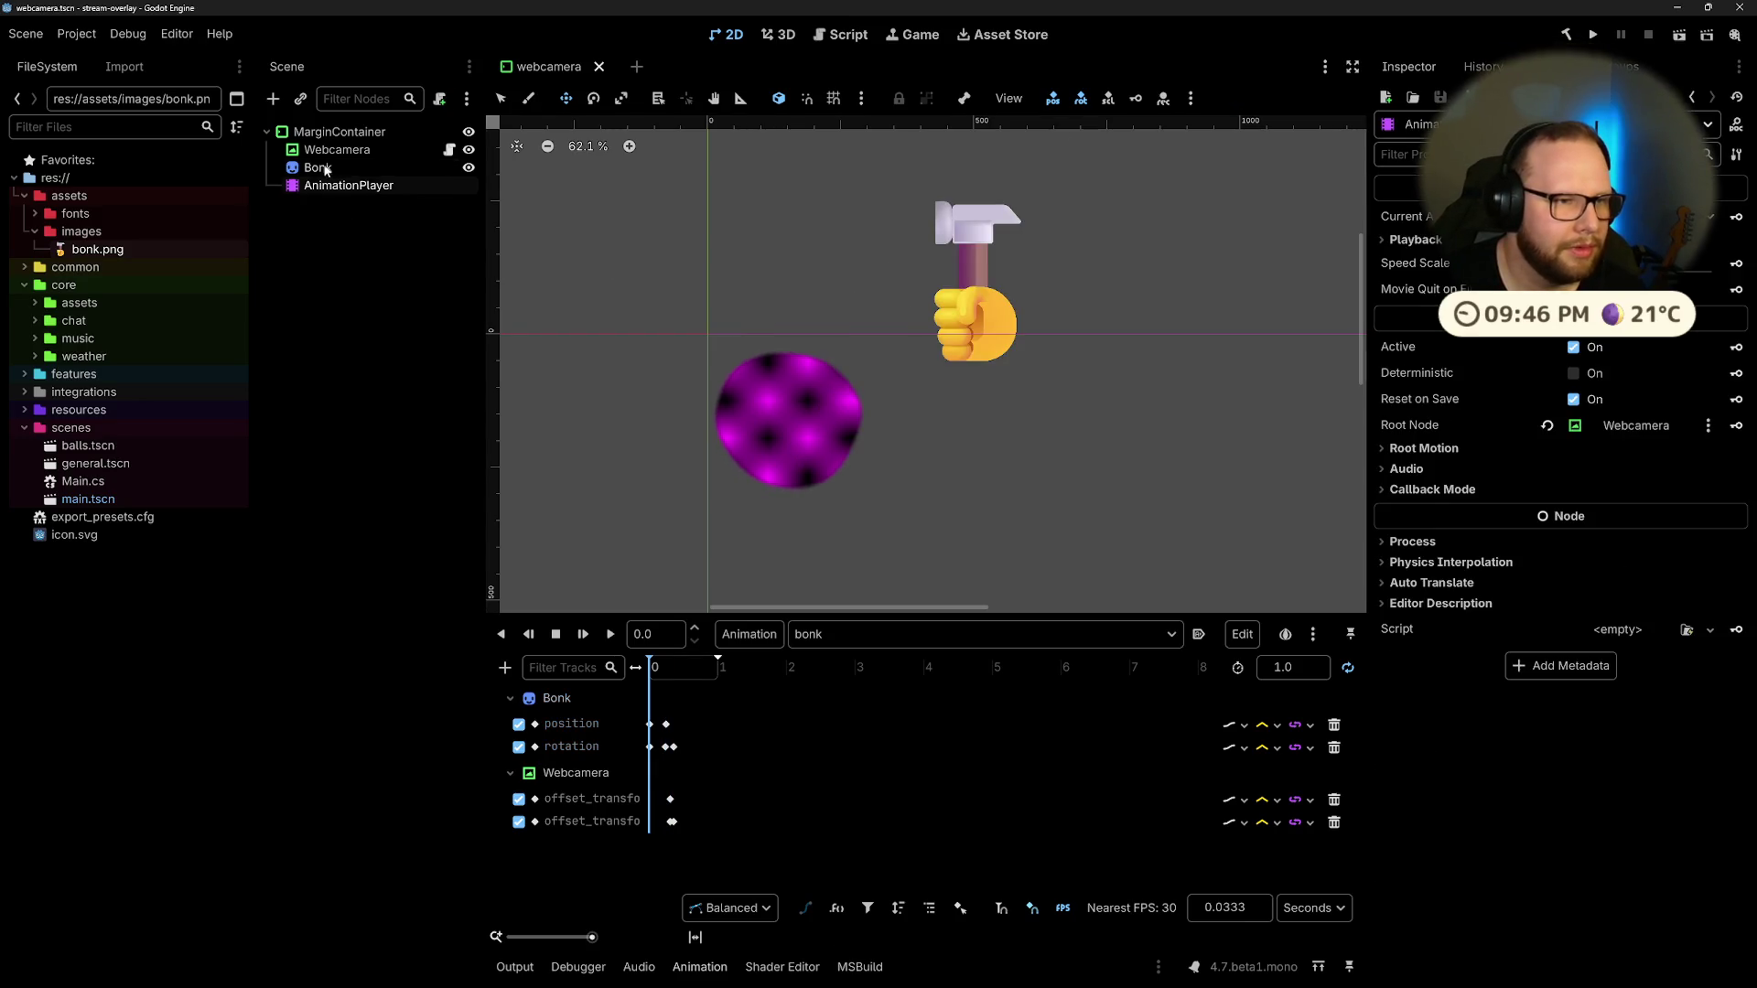
{"action": "left_click", "coordinate": [326, 169]}
{"action": "left_click", "coordinate": [610, 635]}
{"action": "left_click", "coordinate": [678, 667]}
{"action": "left_click_drag", "start_coordinate": [678, 667], "coordinate": [649, 677]}
Step: Shift the hammer's position and rotation keys slightly earlier and preview the timing
{"action": "left_click", "coordinate": [666, 724]}
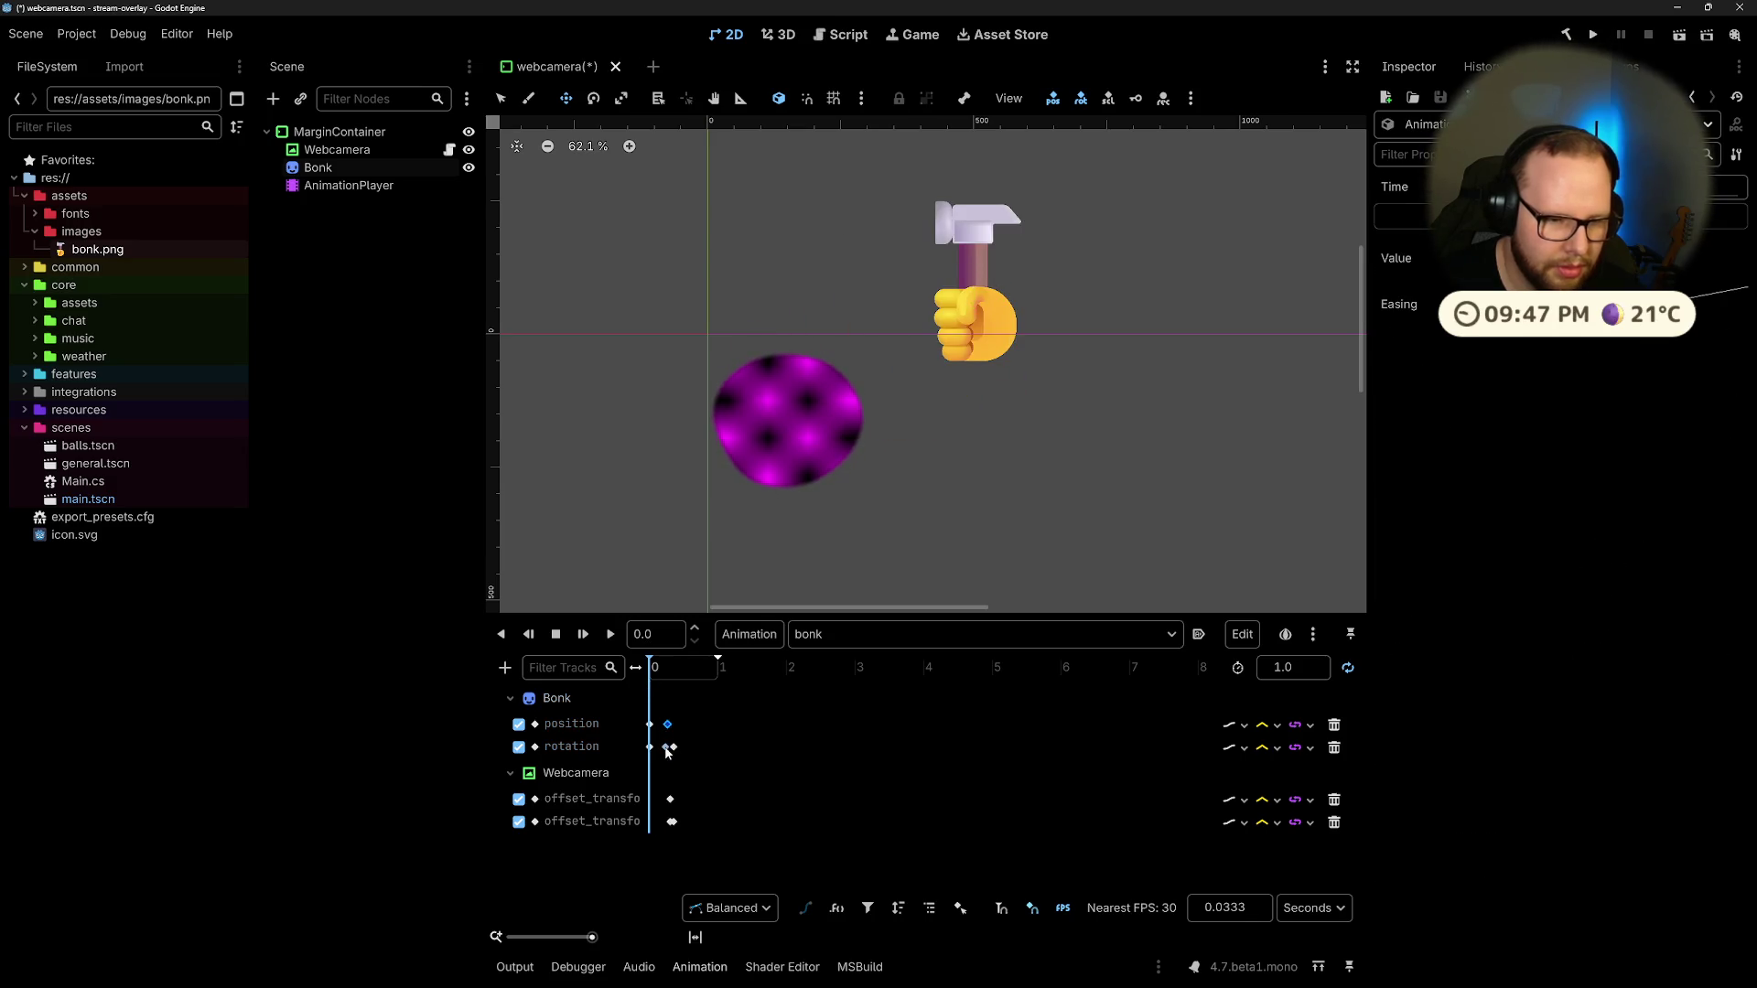
{"action": "left_click", "coordinate": [668, 747], "text": "shift"}
{"action": "left_click_drag", "start_coordinate": [666, 727], "coordinate": [661, 729]}
{"action": "left_click", "coordinate": [611, 636]}
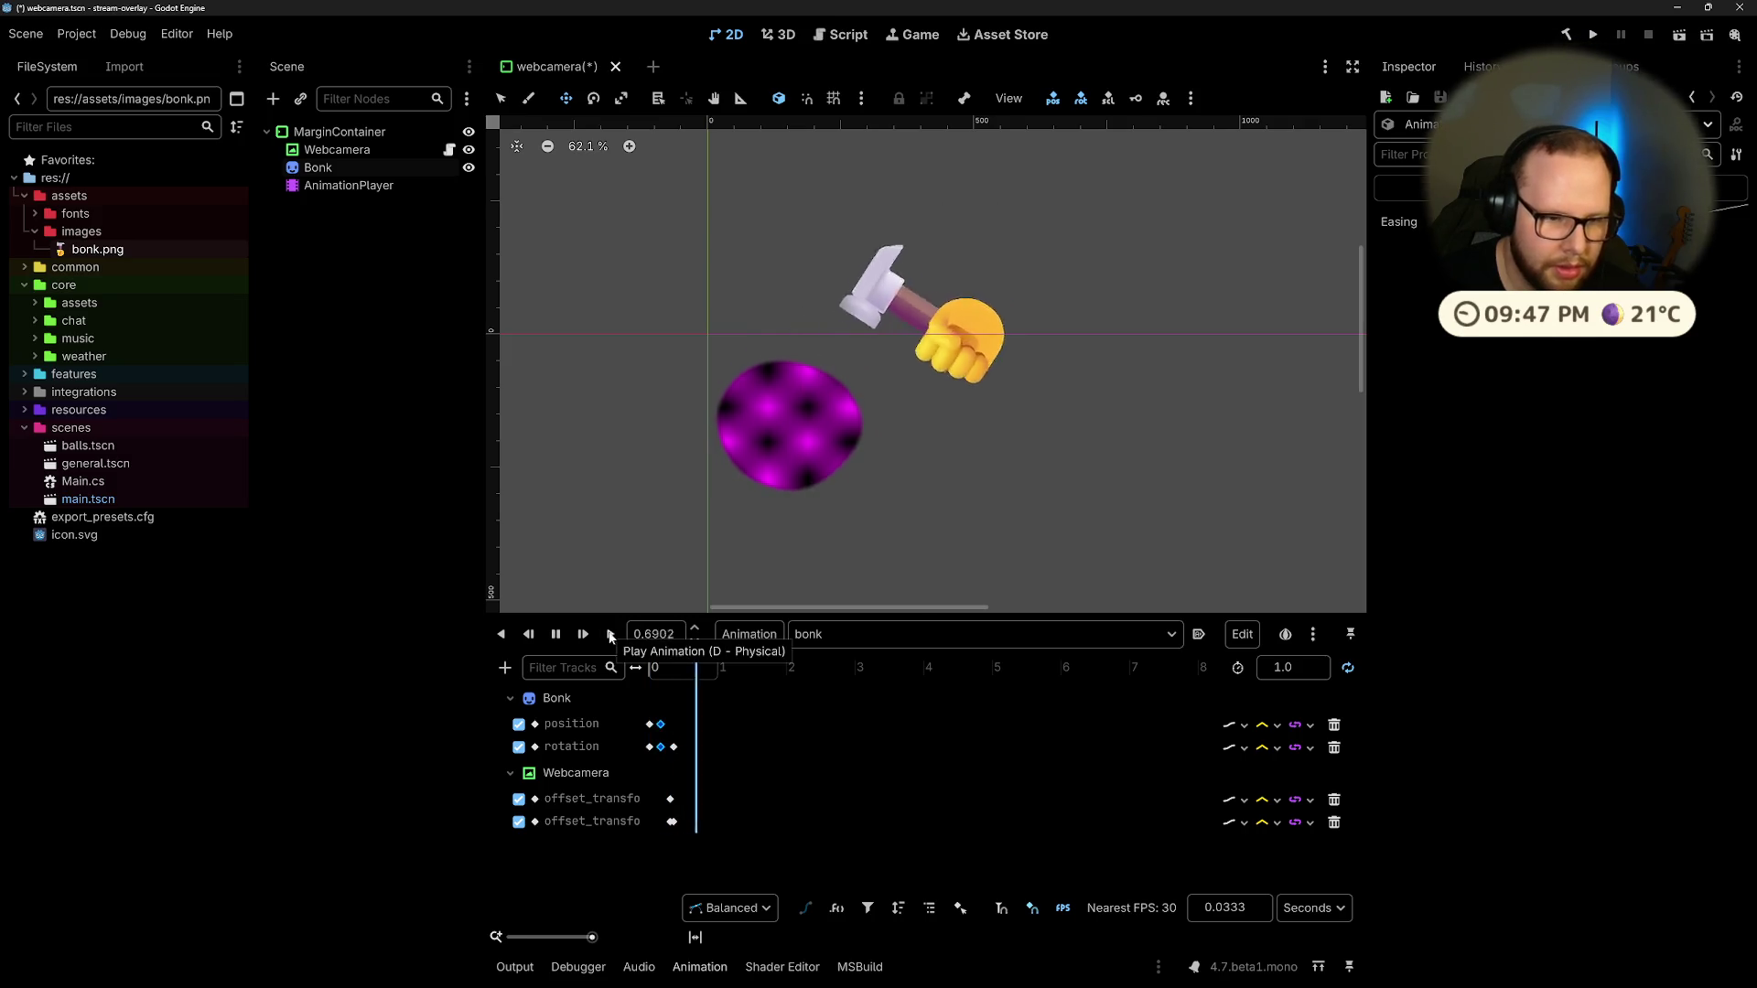
{"action": "key", "text": "s"}
Step: Delete the middle rotation keyframe and replay the bonk animation
{"action": "left_click", "coordinate": [662, 747]}
{"action": "key", "text": "Delete"}
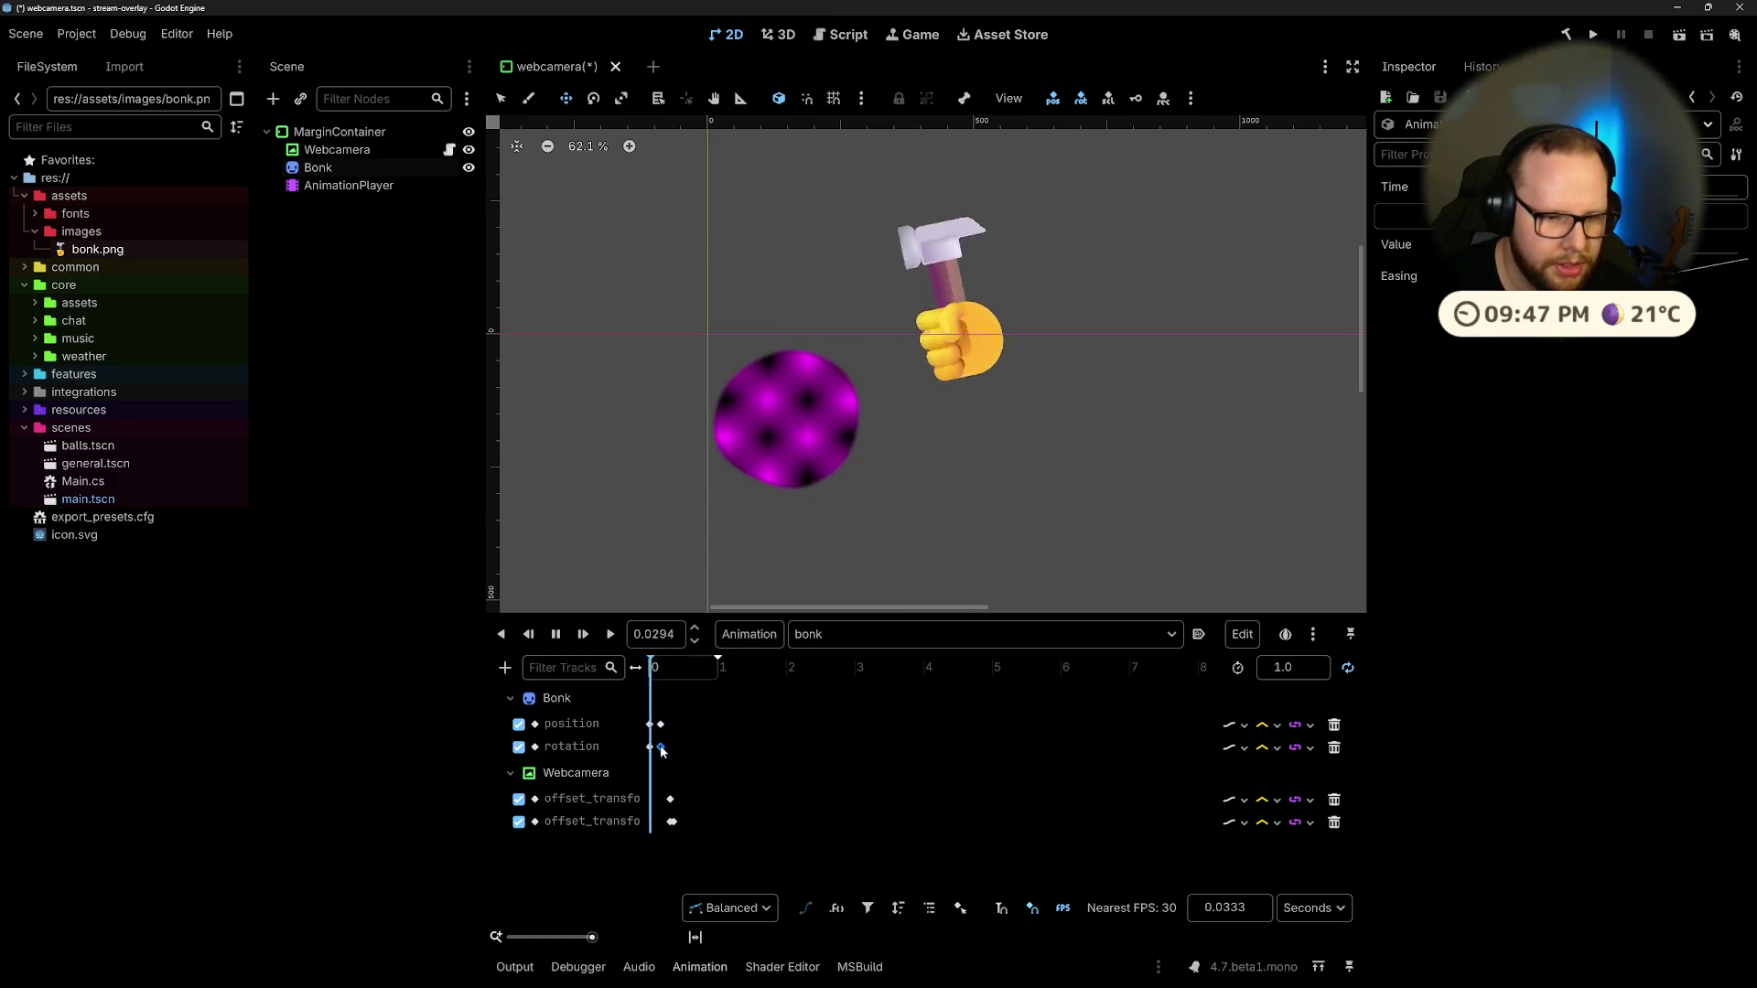
{"action": "mouse_move", "coordinate": [663, 751]}
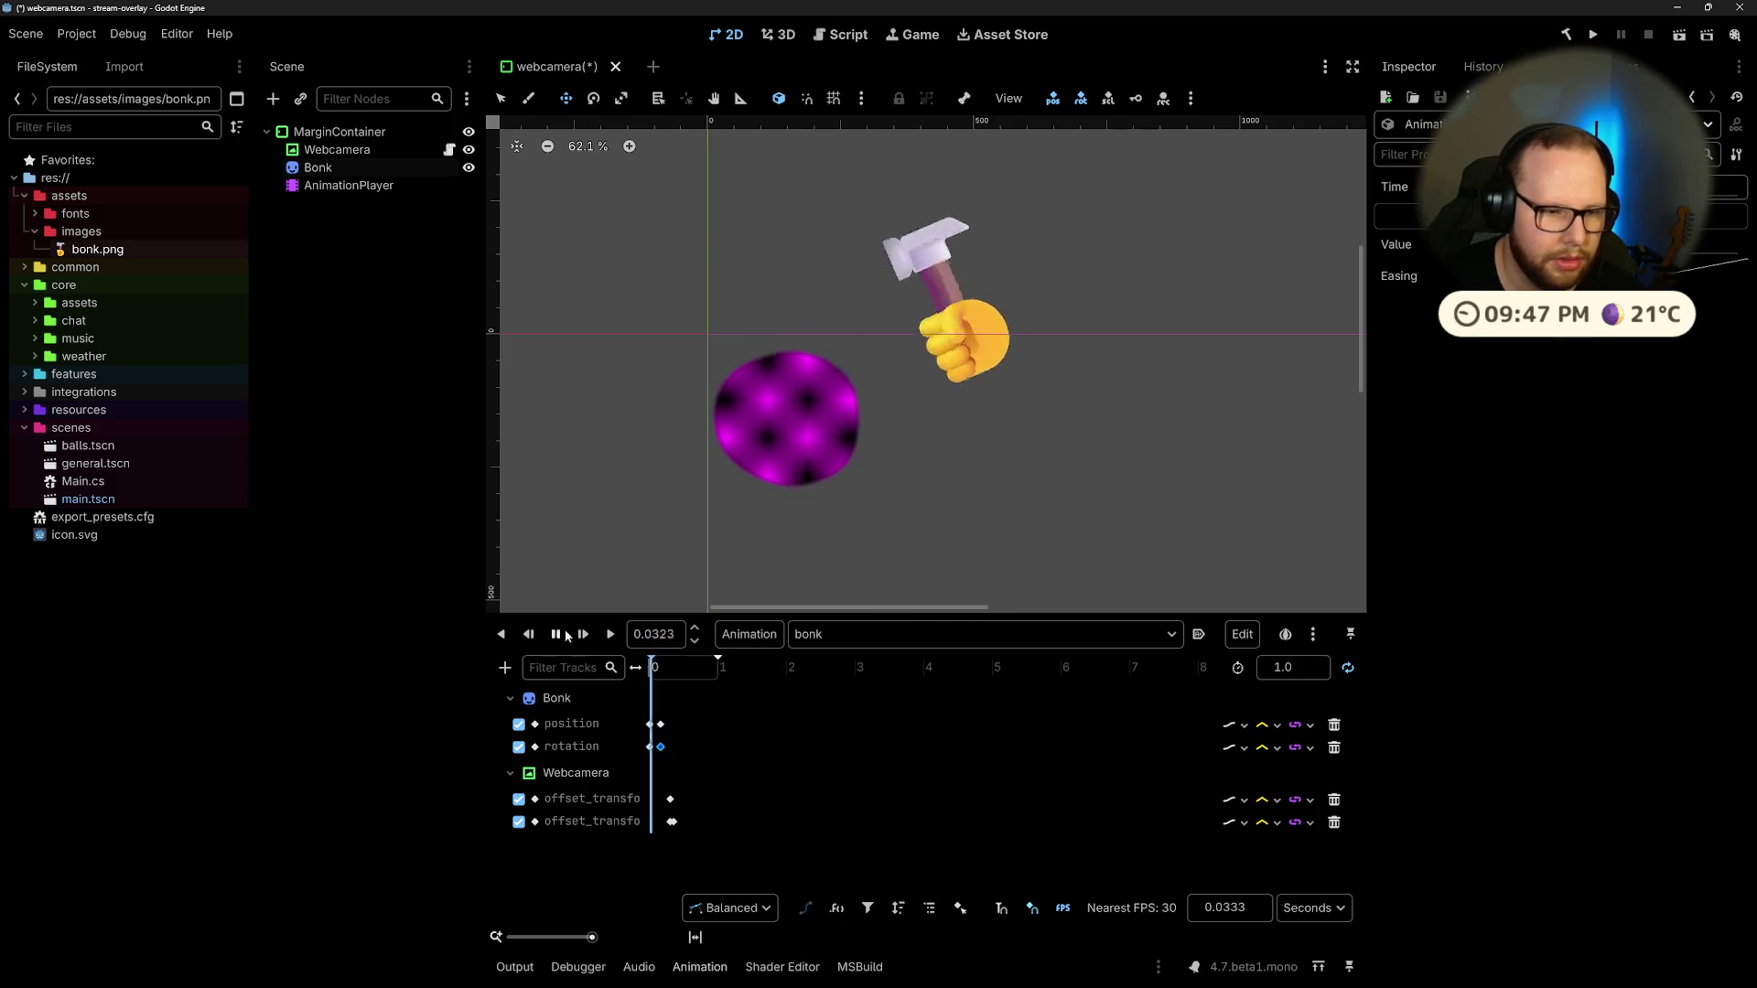
{"action": "left_click", "coordinate": [608, 635]}
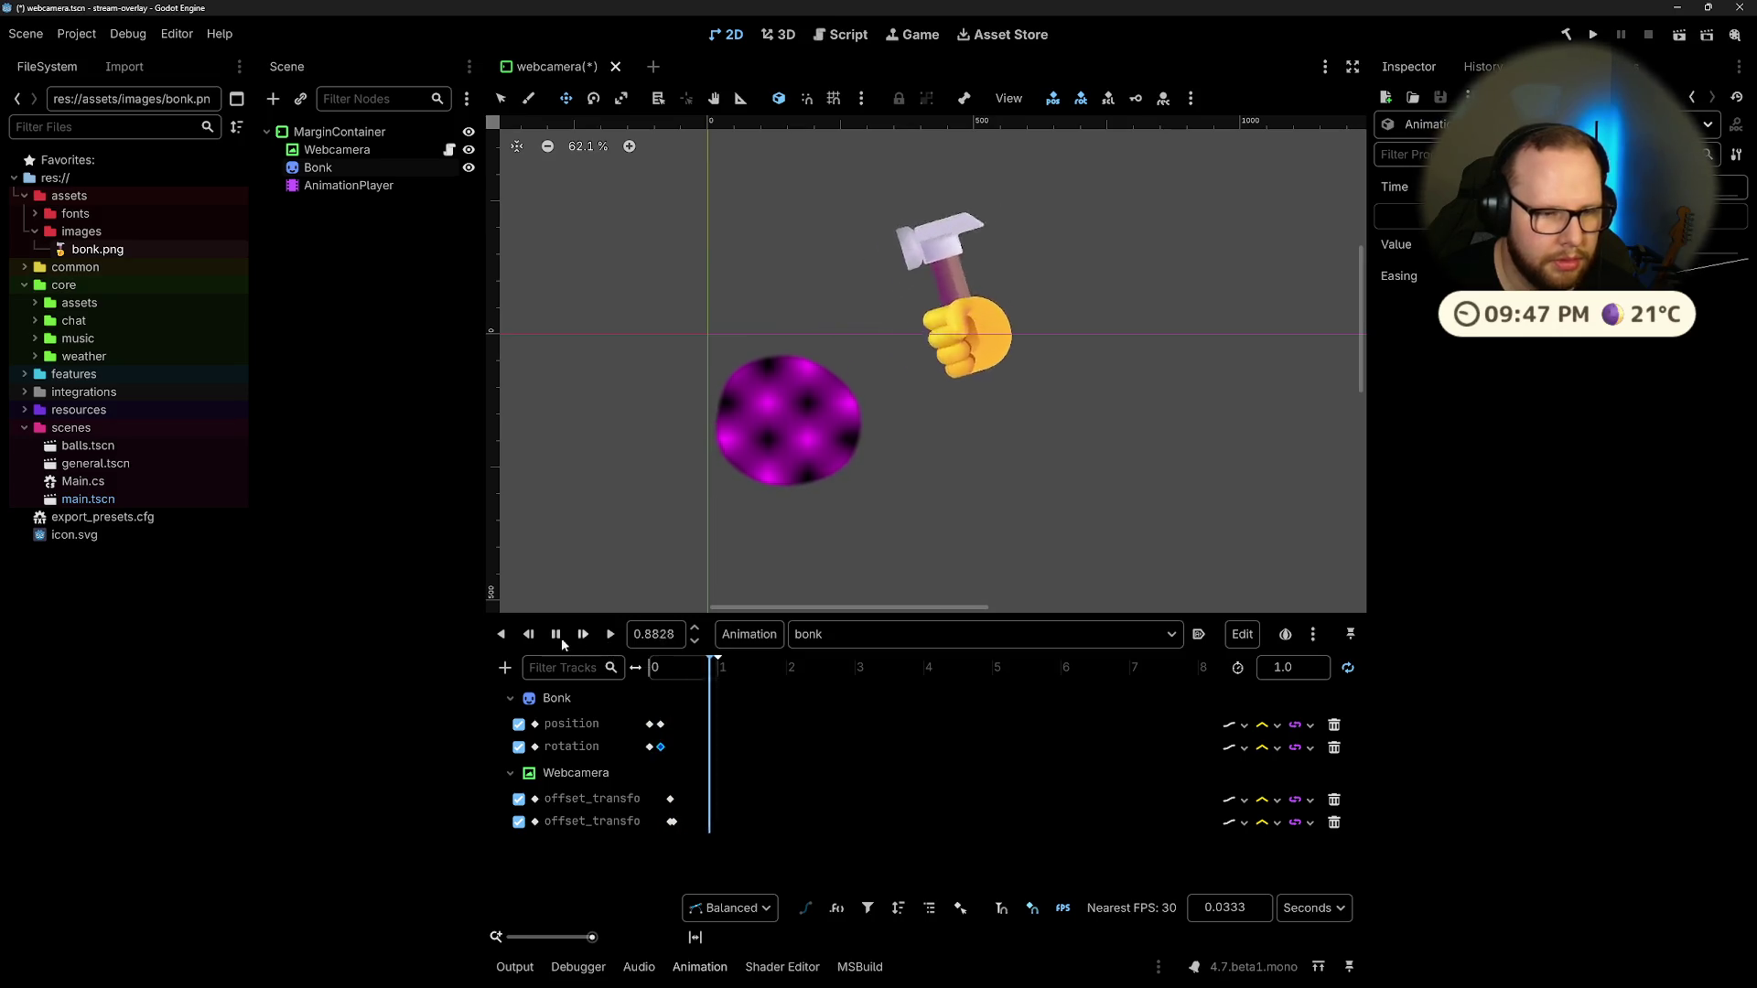
{"action": "left_click_drag", "start_coordinate": [673, 669], "coordinate": [666, 669]}
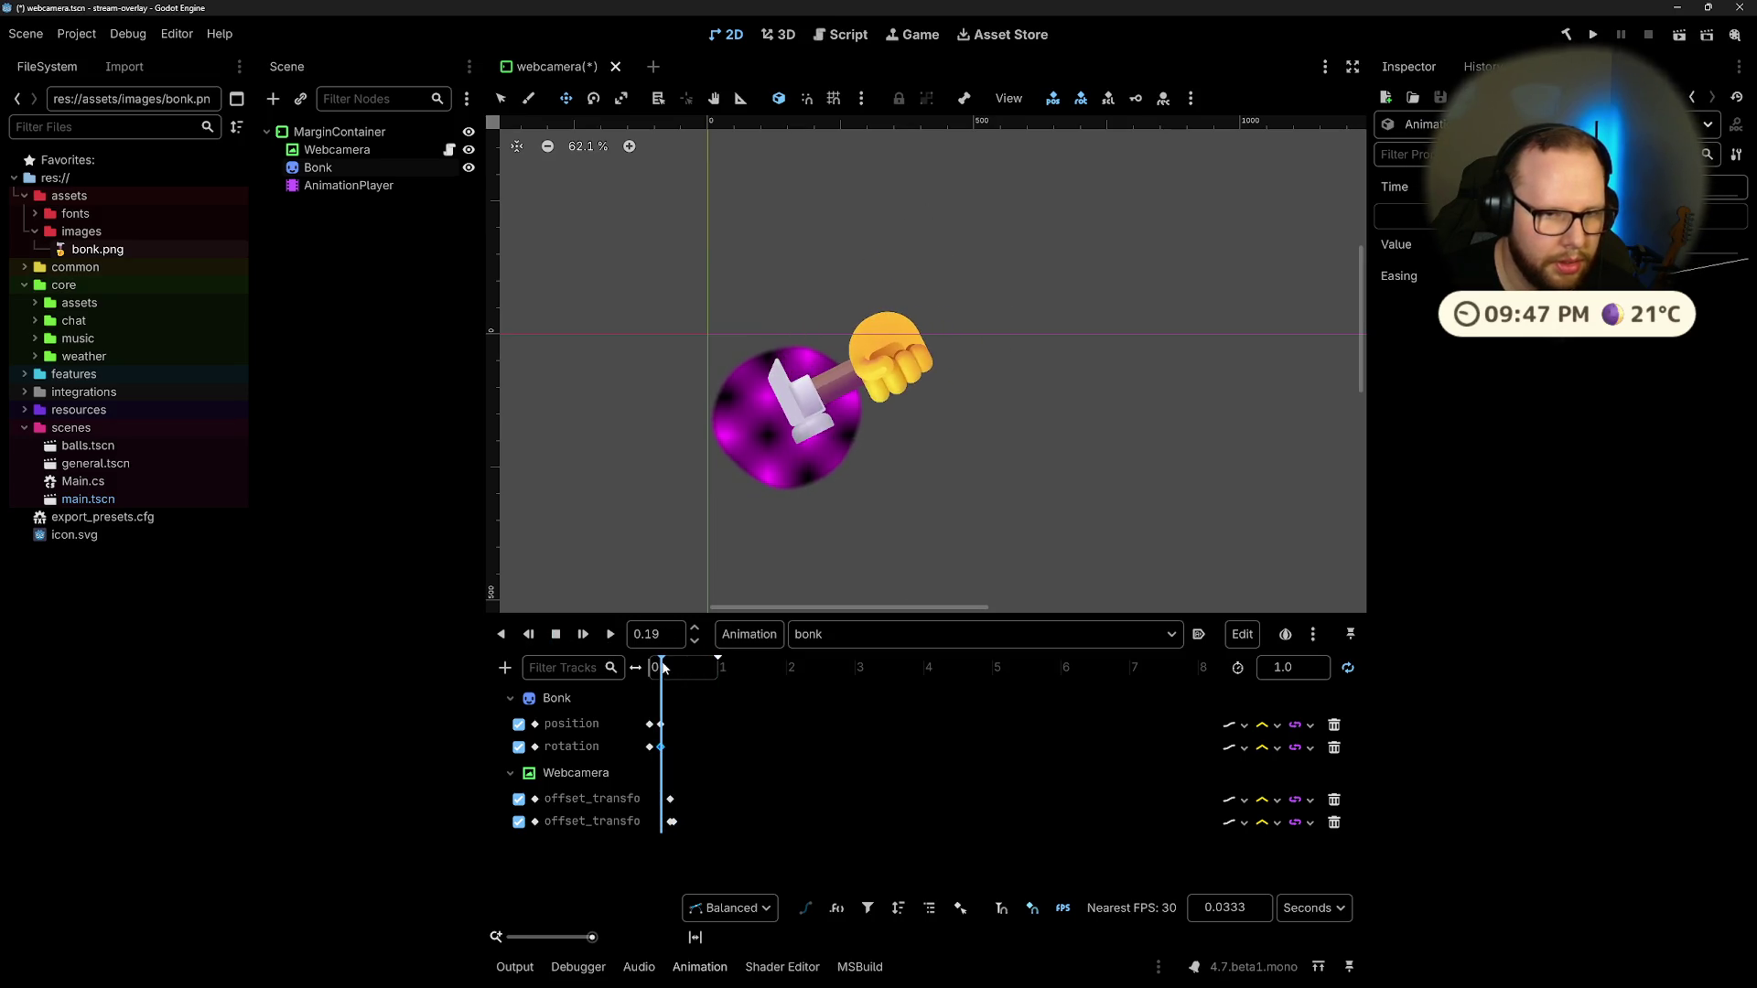
{"action": "left_click", "coordinate": [661, 724]}
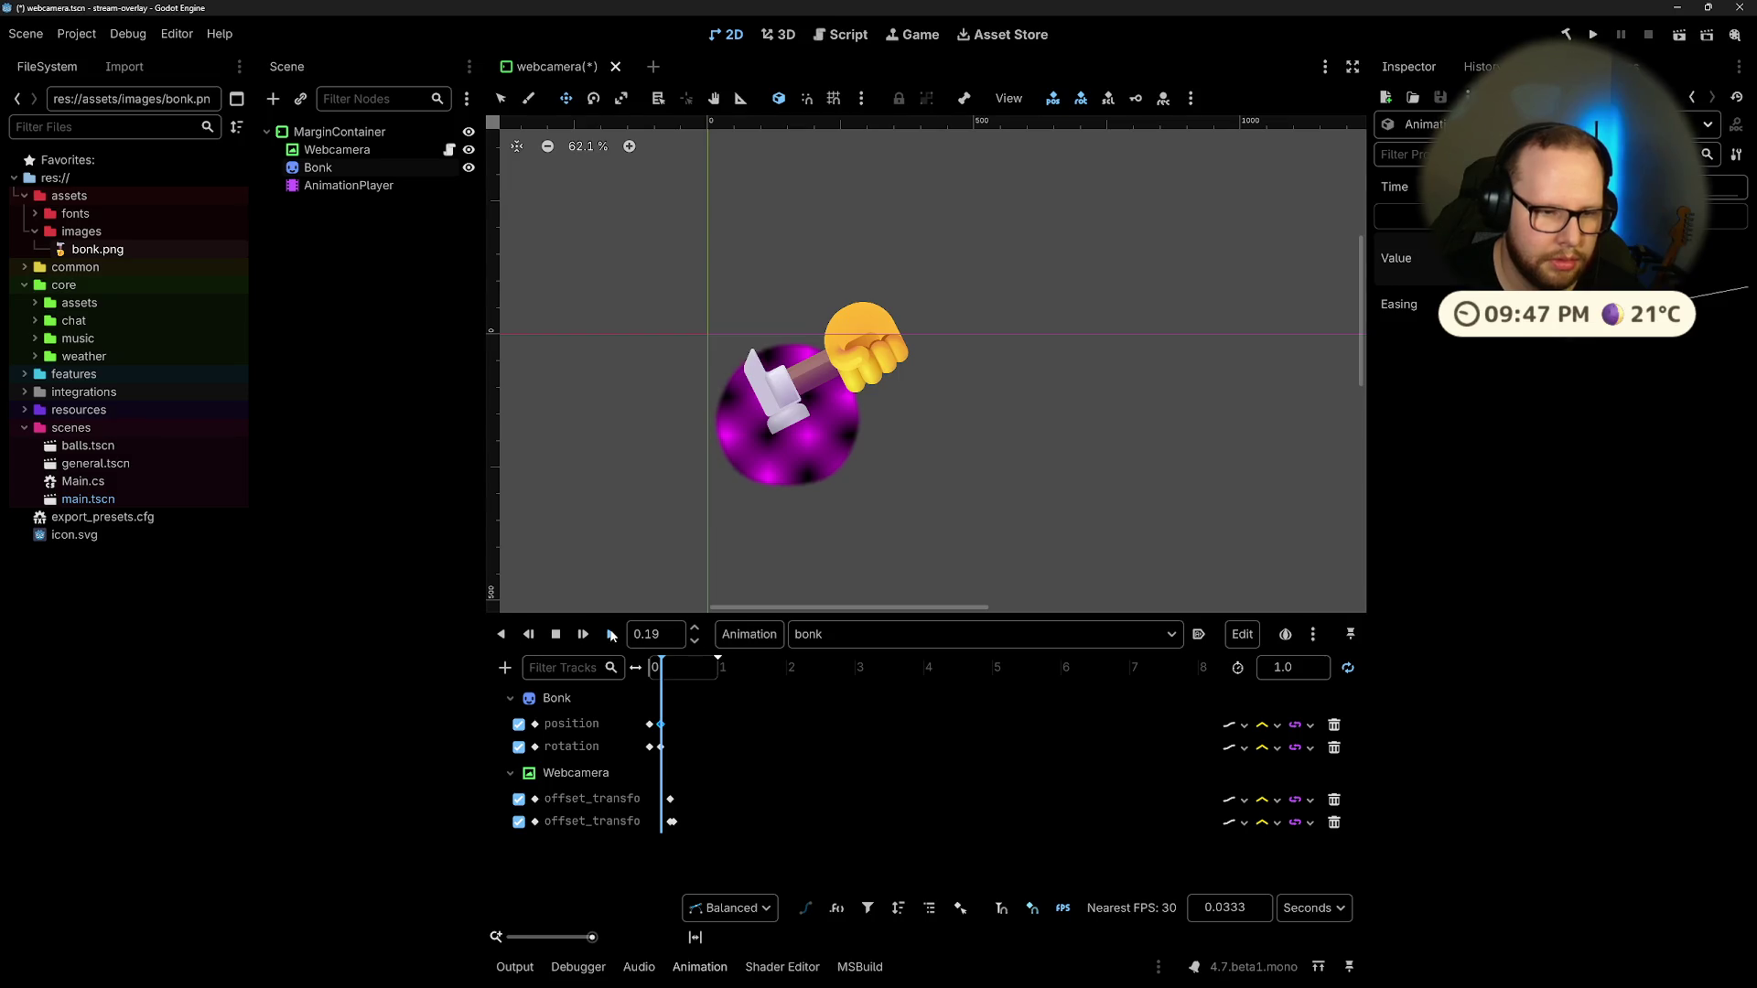
{"action": "left_click", "coordinate": [613, 634]}
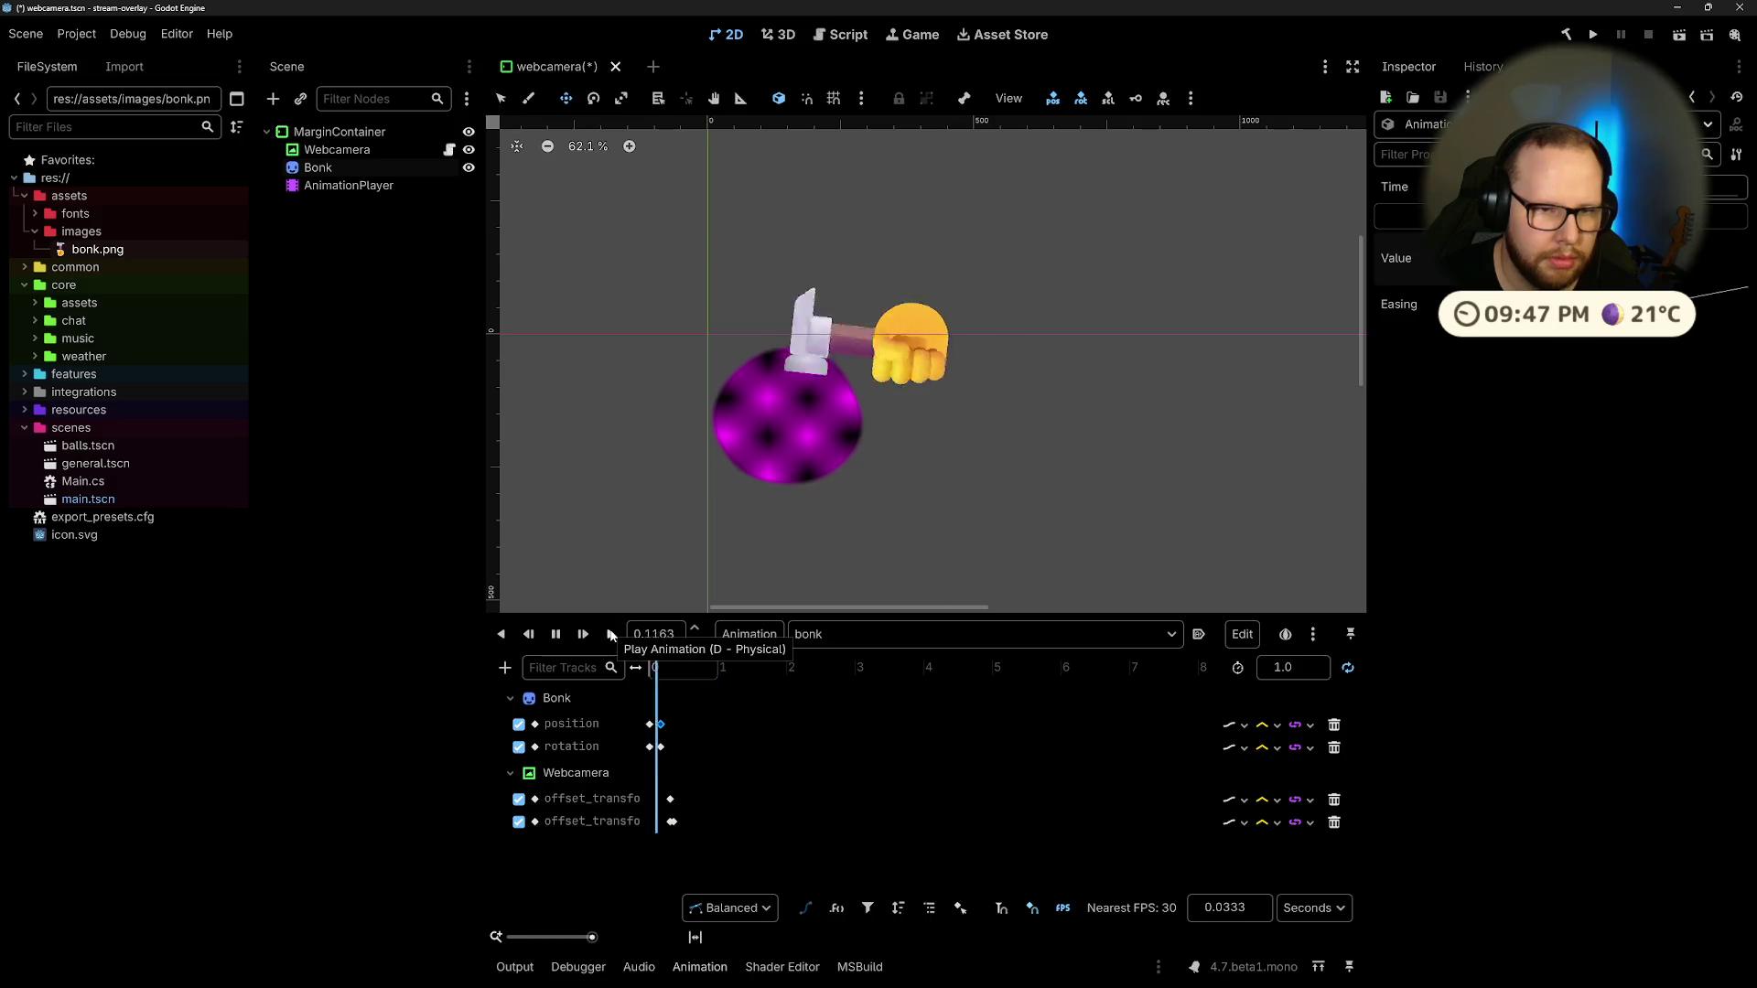
{"action": "key", "text": "s"}
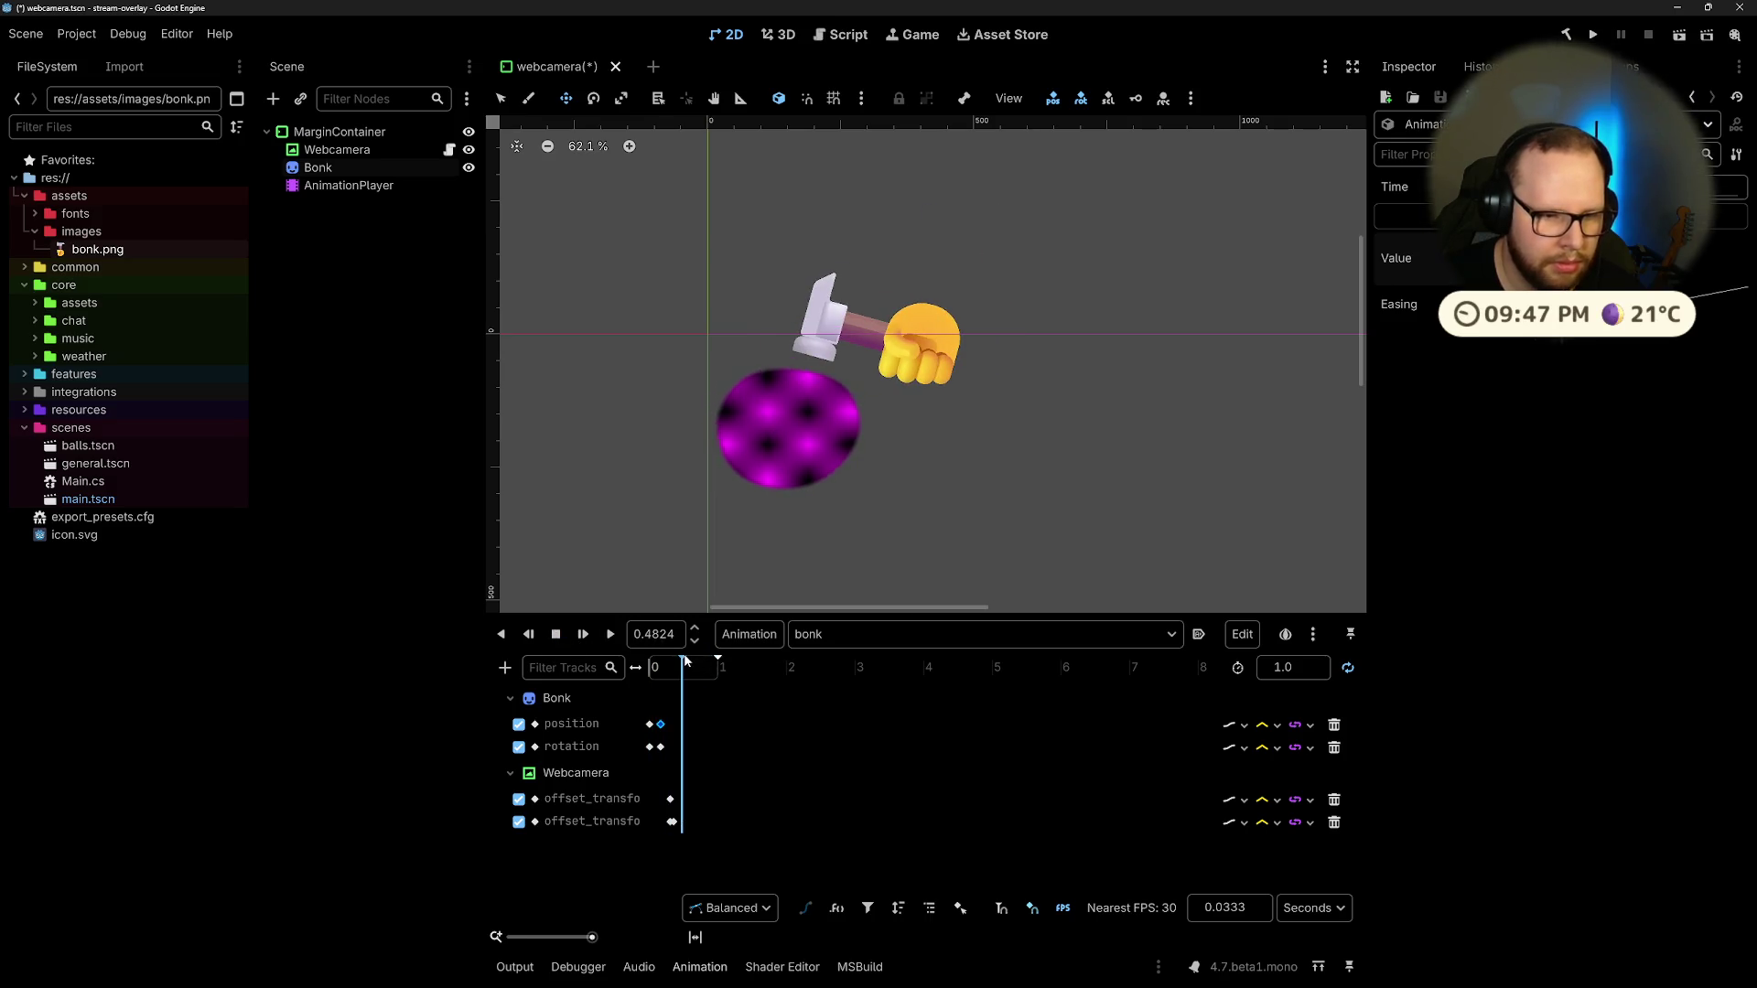
{"action": "left_click_drag", "start_coordinate": [681, 668], "coordinate": [658, 667]}
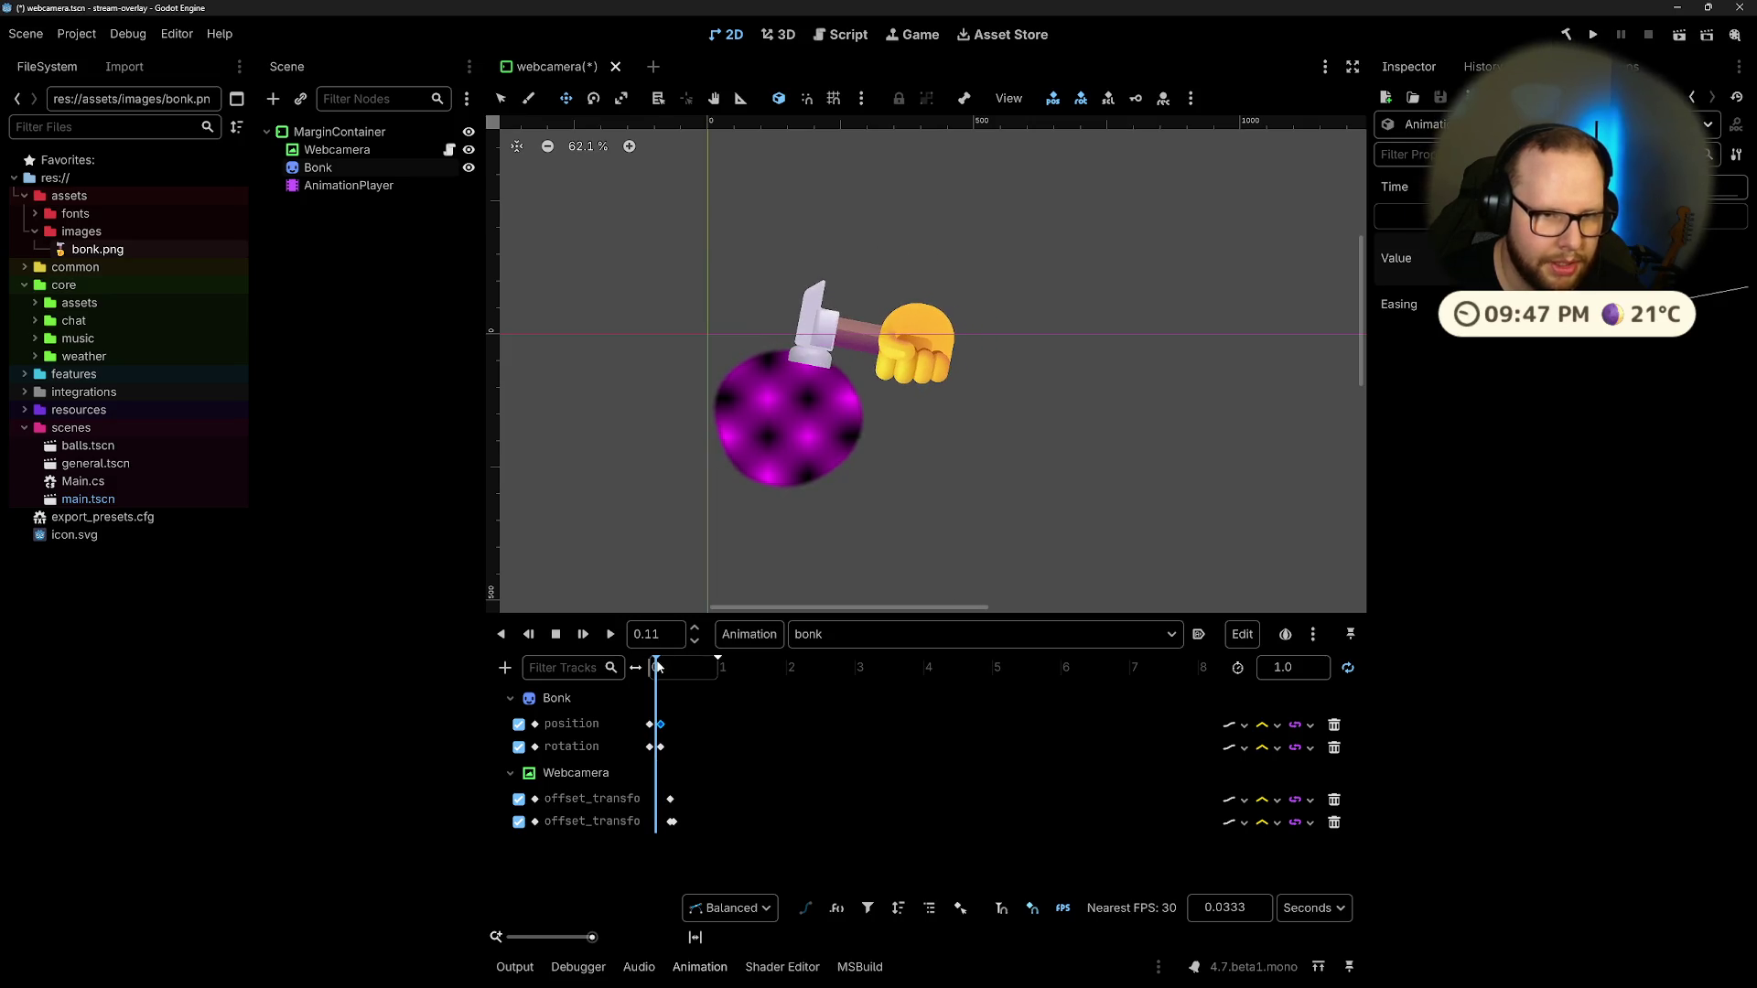
{"action": "left_click", "coordinate": [669, 803]}
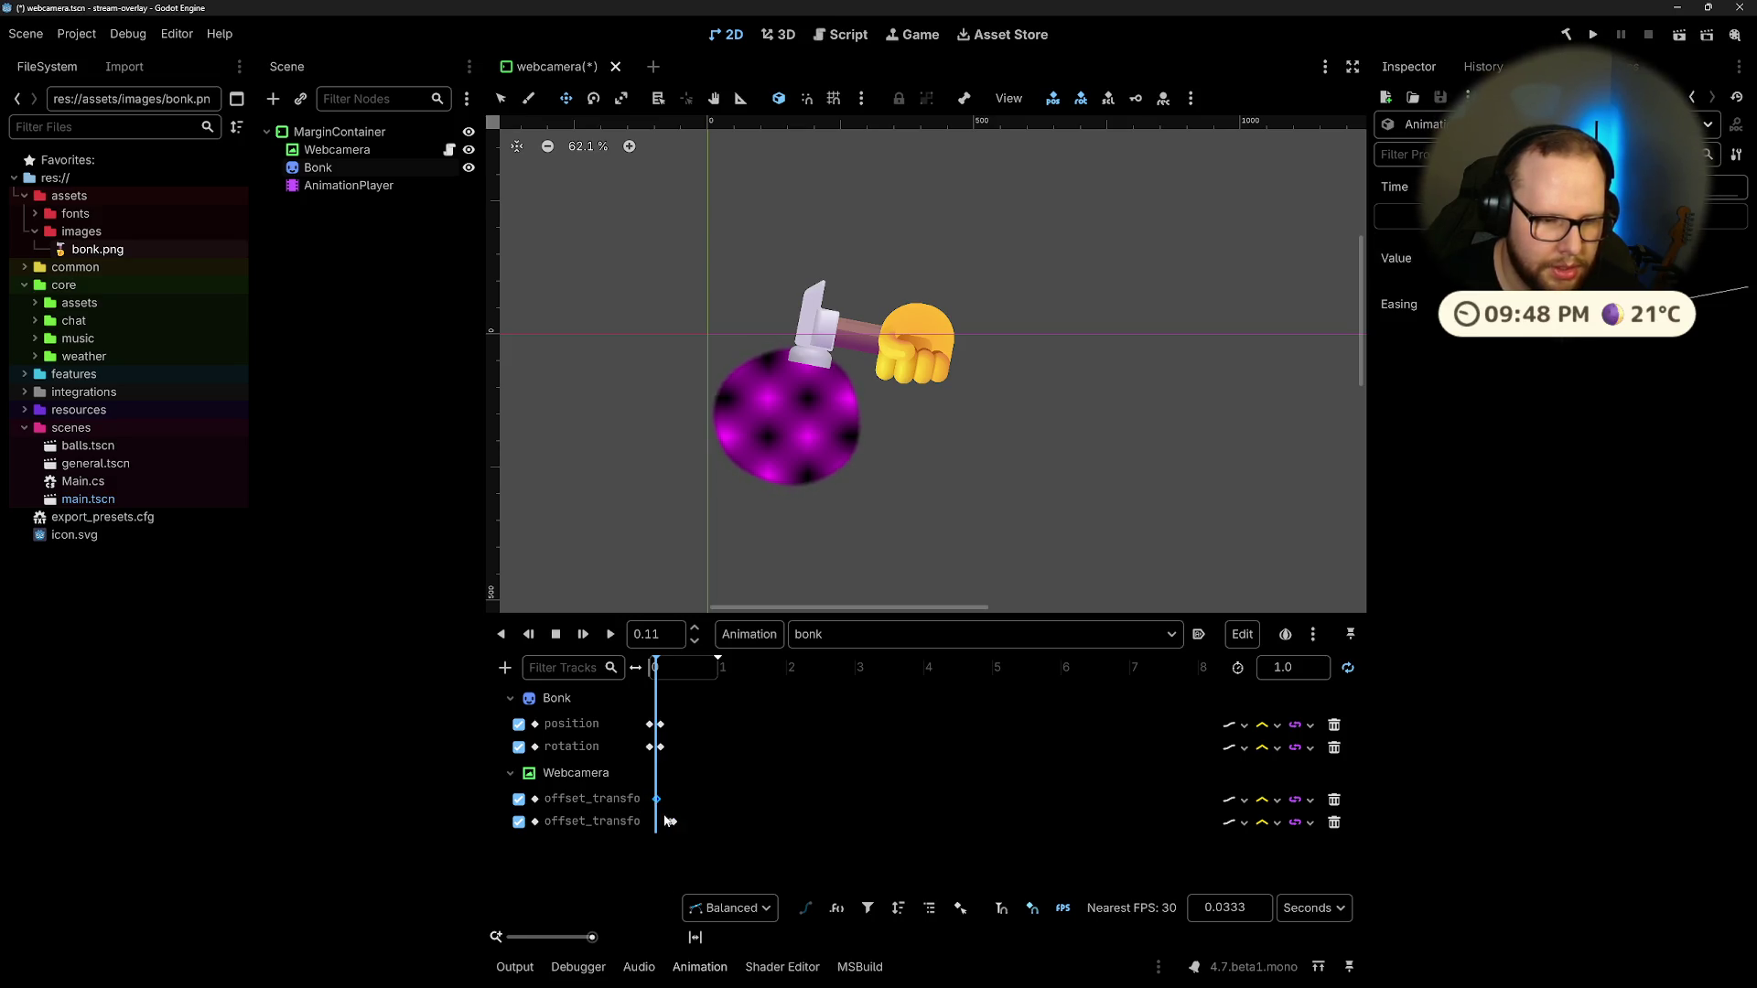
Step: Drag the webcam circle's squash keyframe earlier to about 0.17 s, in line with the hammer's hit
{"action": "left_click", "coordinate": [669, 823]}
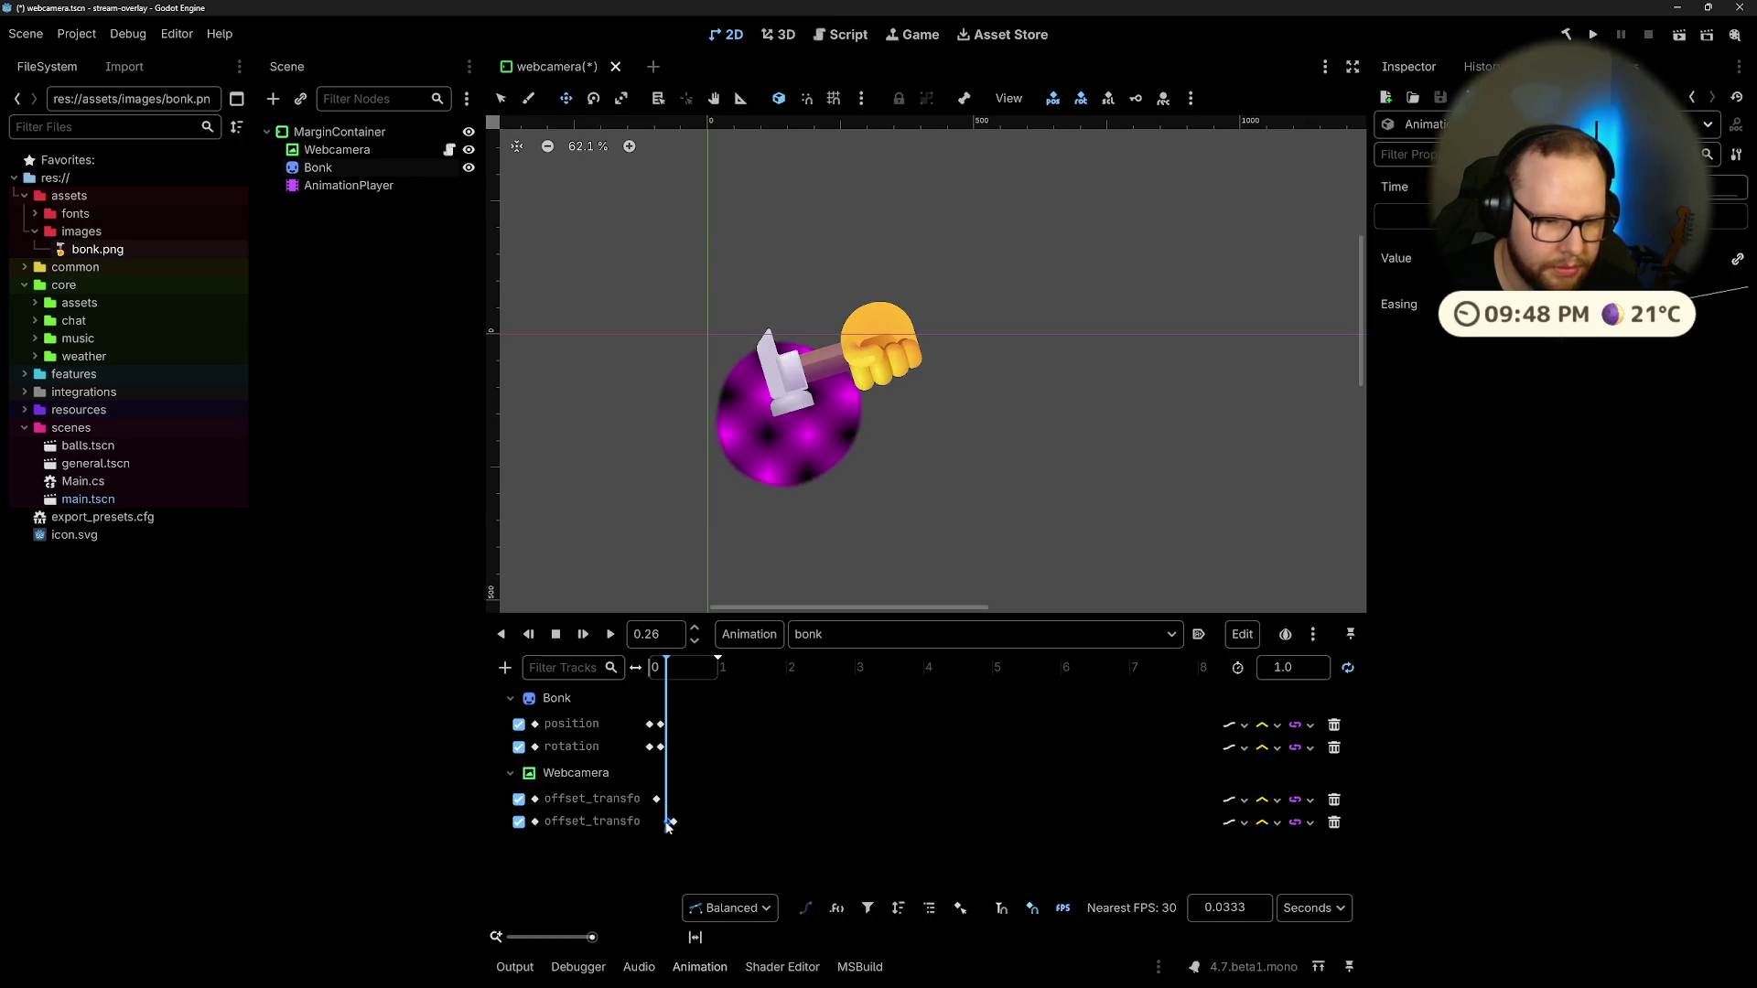
{"action": "left_click_drag", "start_coordinate": [662, 669], "coordinate": [658, 678]}
{"action": "scroll", "coordinate": [657, 810], "scroll_direction": "up", "scroll_amount": 5}
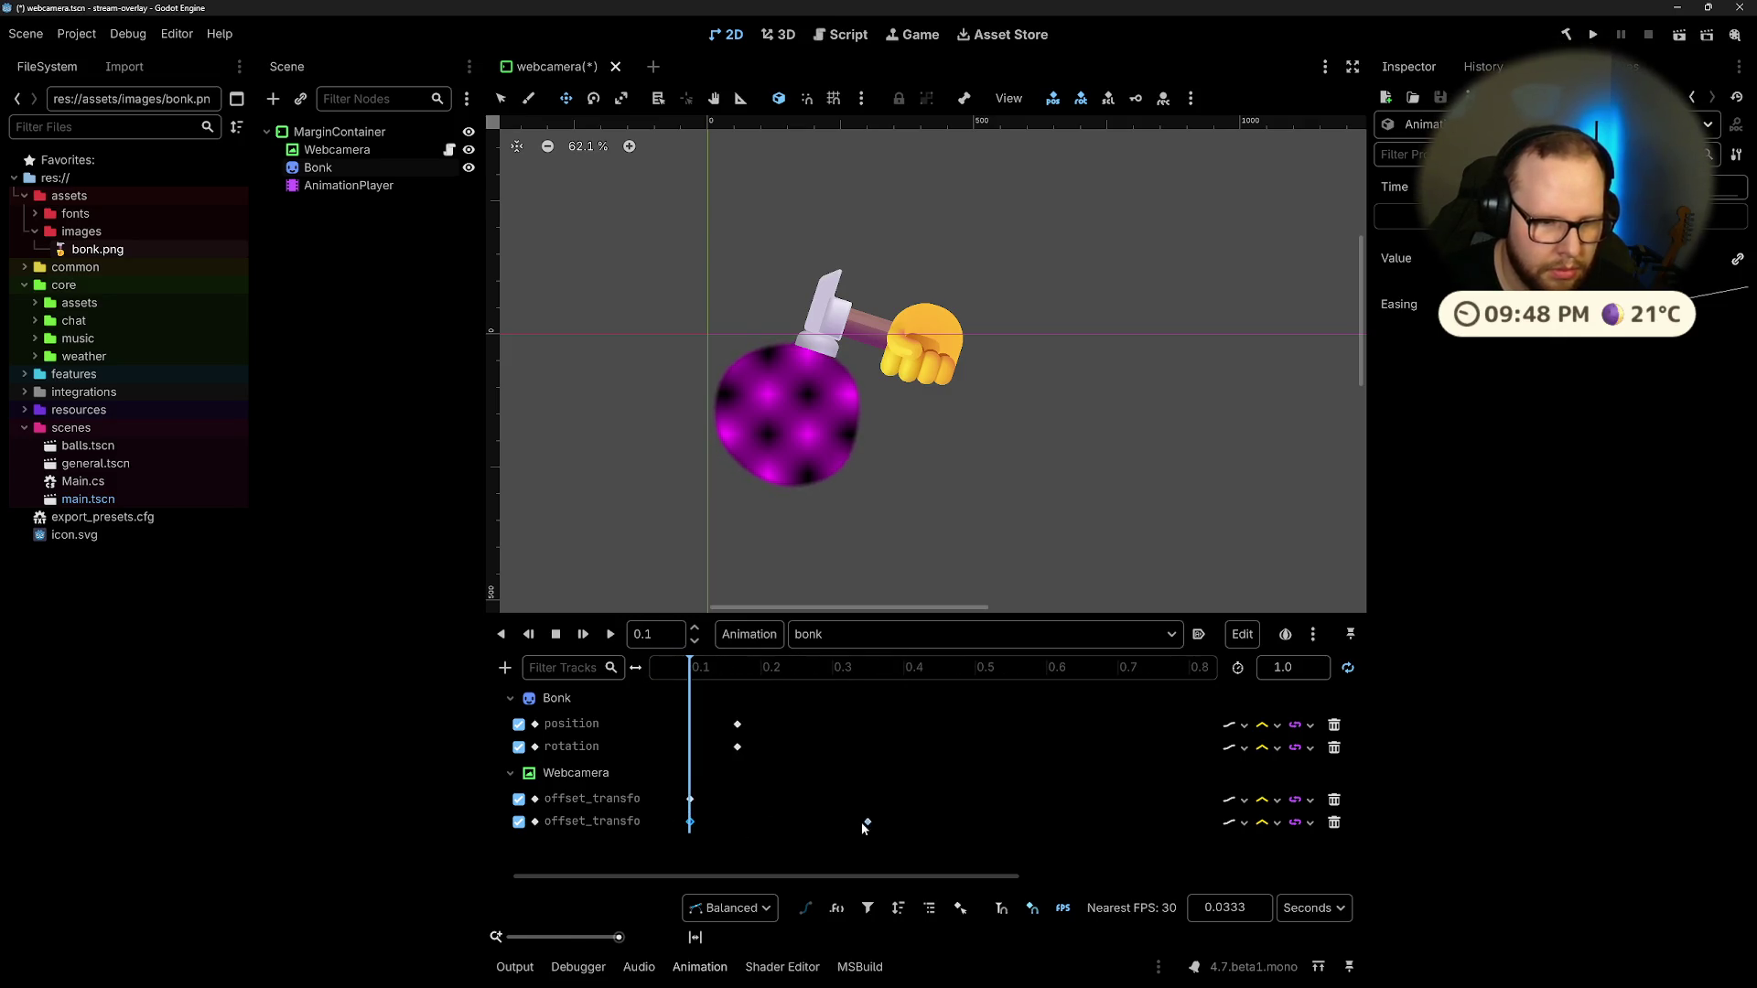
{"action": "left_click_drag", "start_coordinate": [870, 827], "coordinate": [767, 831]}
{"action": "mouse_move", "coordinate": [853, 668]}
{"action": "left_mouse_down"}
{"action": "mouse_move", "coordinate": [678, 672]}
{"action": "mouse_move", "coordinate": [740, 697]}
{"action": "left_mouse_up"}
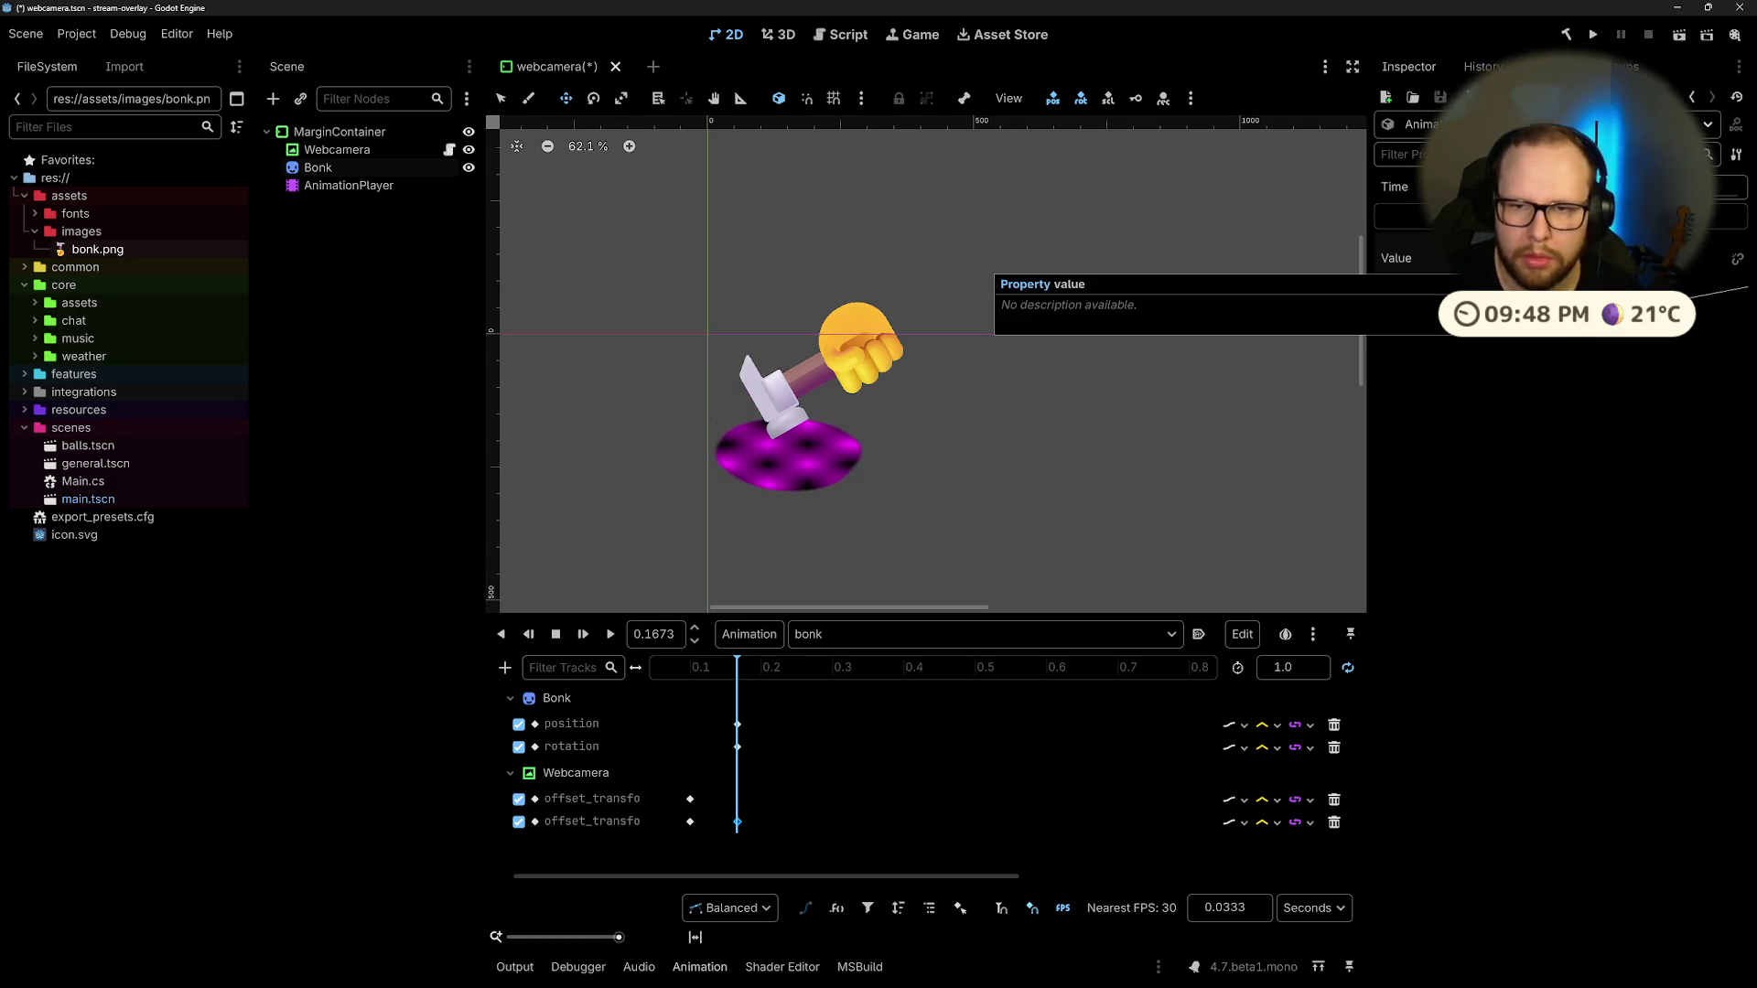
Step: Play the bonk animation to check that the circle squashes on impact, then stop it
{"action": "left_click", "coordinate": [610, 637]}
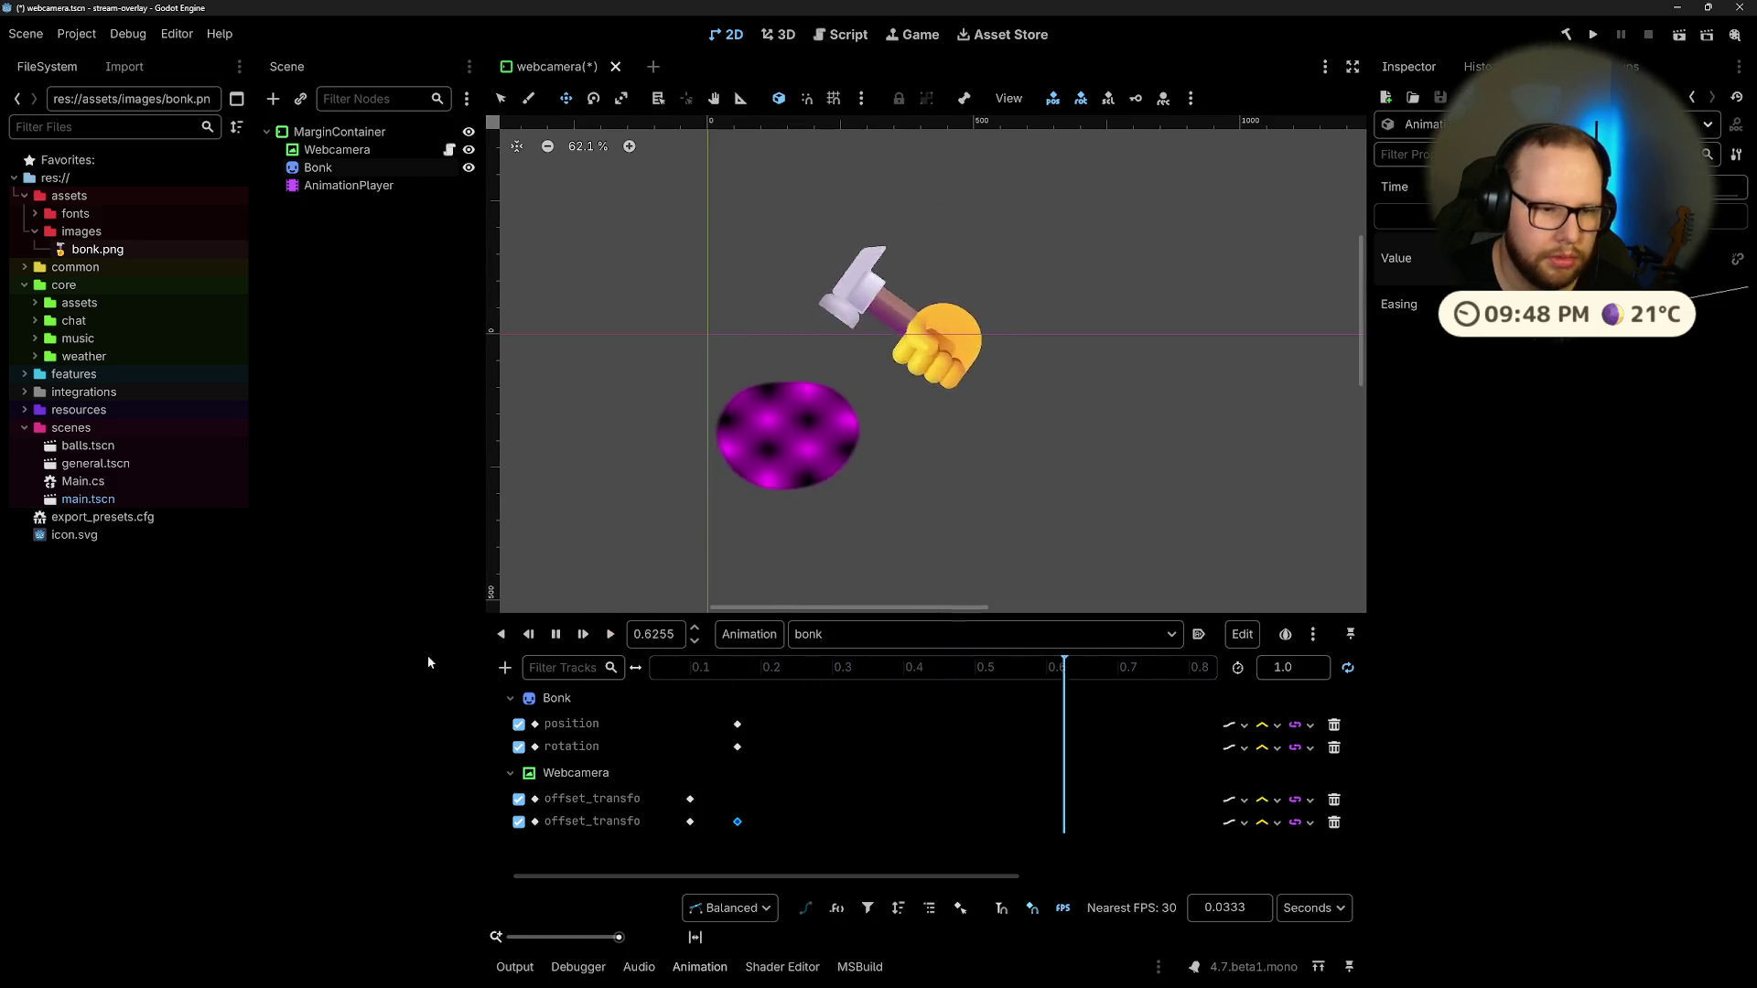
{"action": "scroll", "coordinate": [902, 419], "scroll_direction": "down", "scroll_amount": 3}
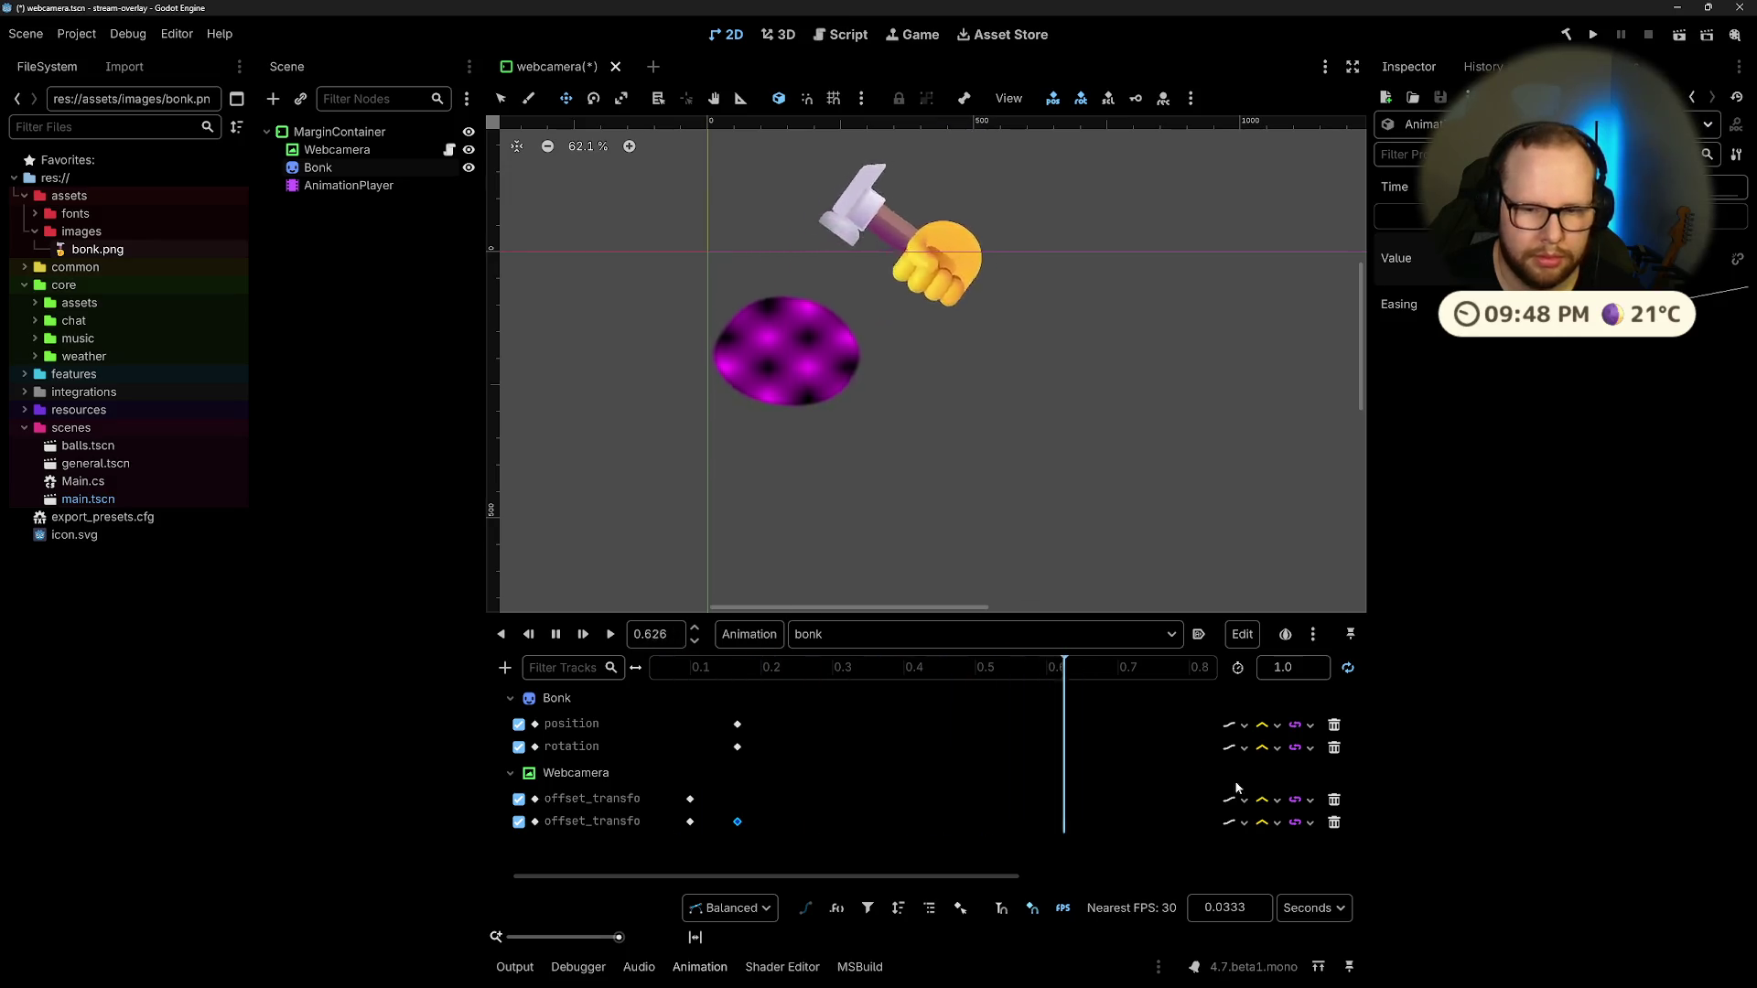
{"action": "key", "text": "s"}
{"action": "left_click", "coordinate": [1245, 727]}
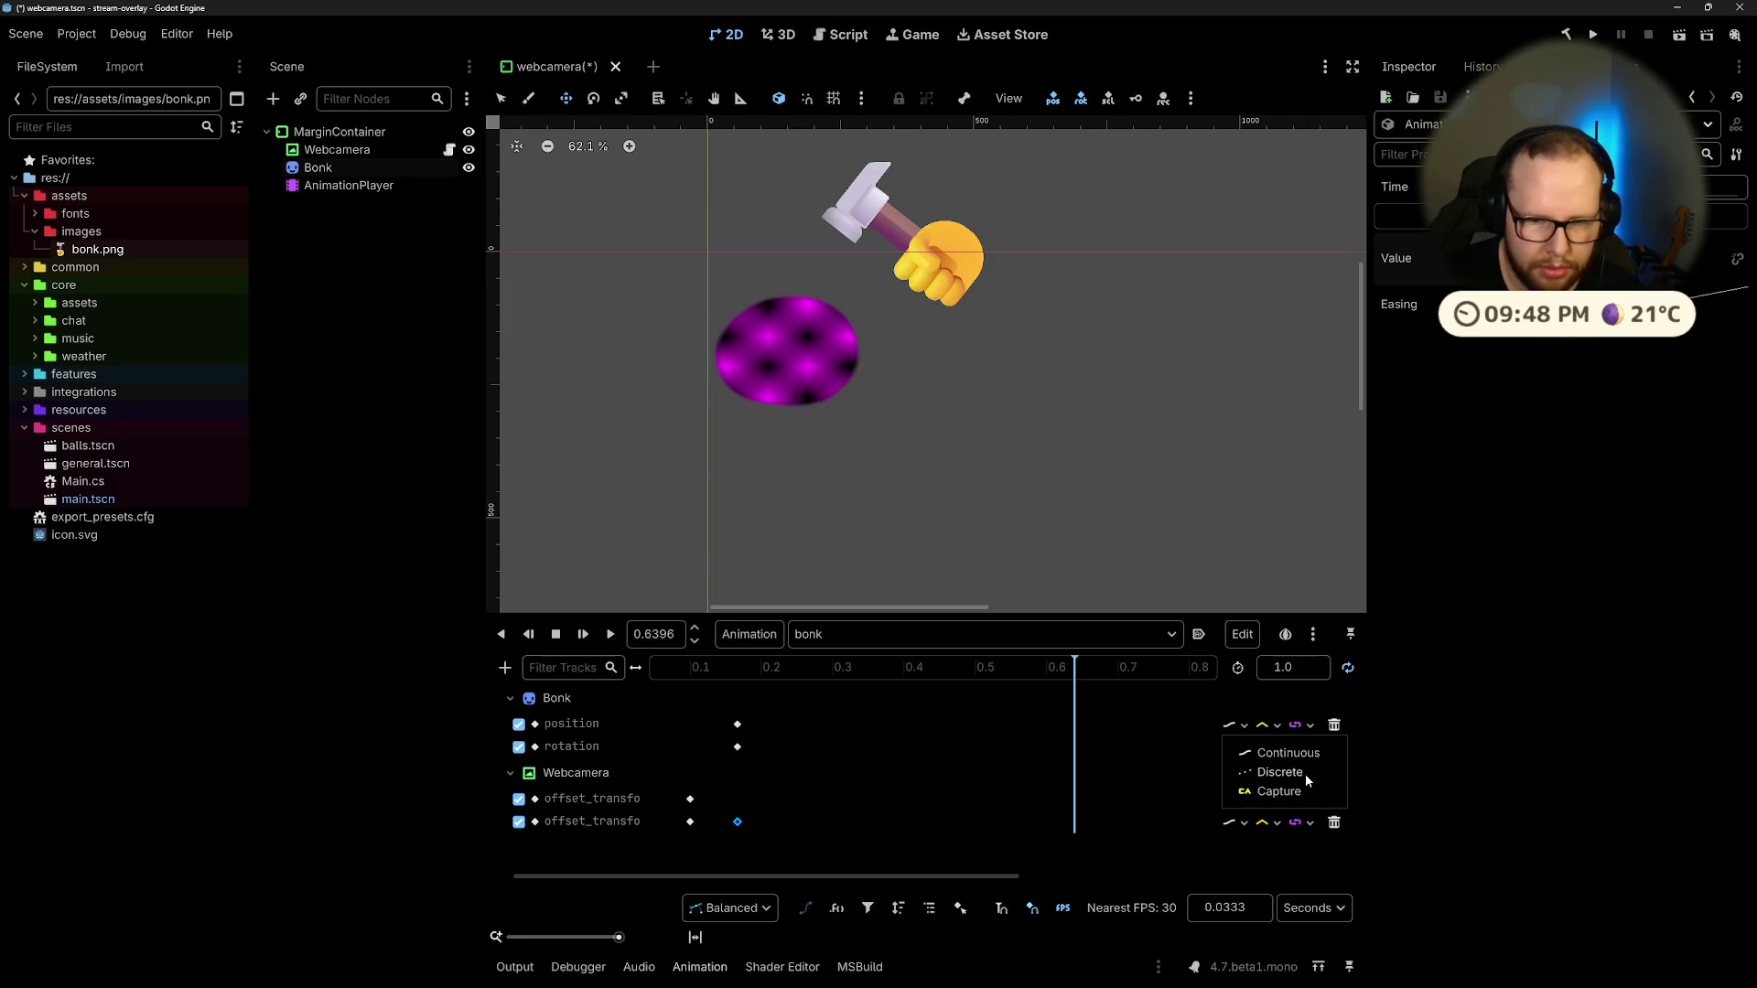
Step: Replay the bonk animation and try Linear keyframe handles before returning to Balanced
{"action": "left_click", "coordinate": [1216, 783]}
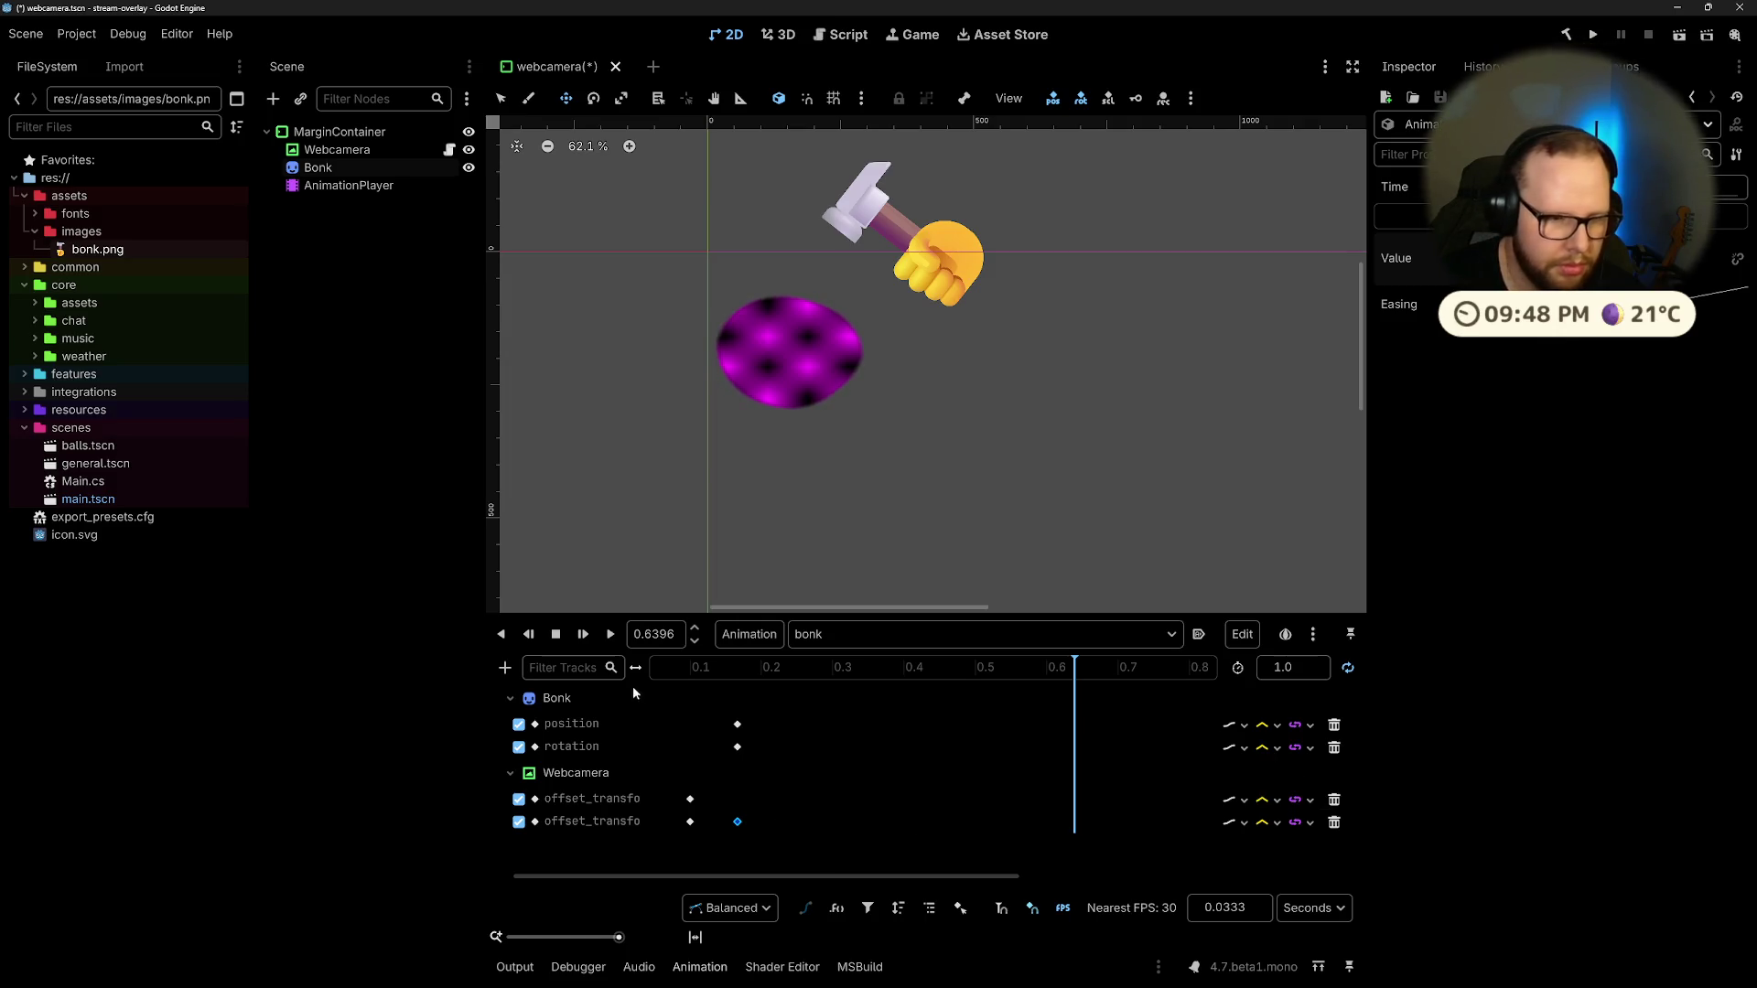
{"action": "left_click", "coordinate": [609, 635]}
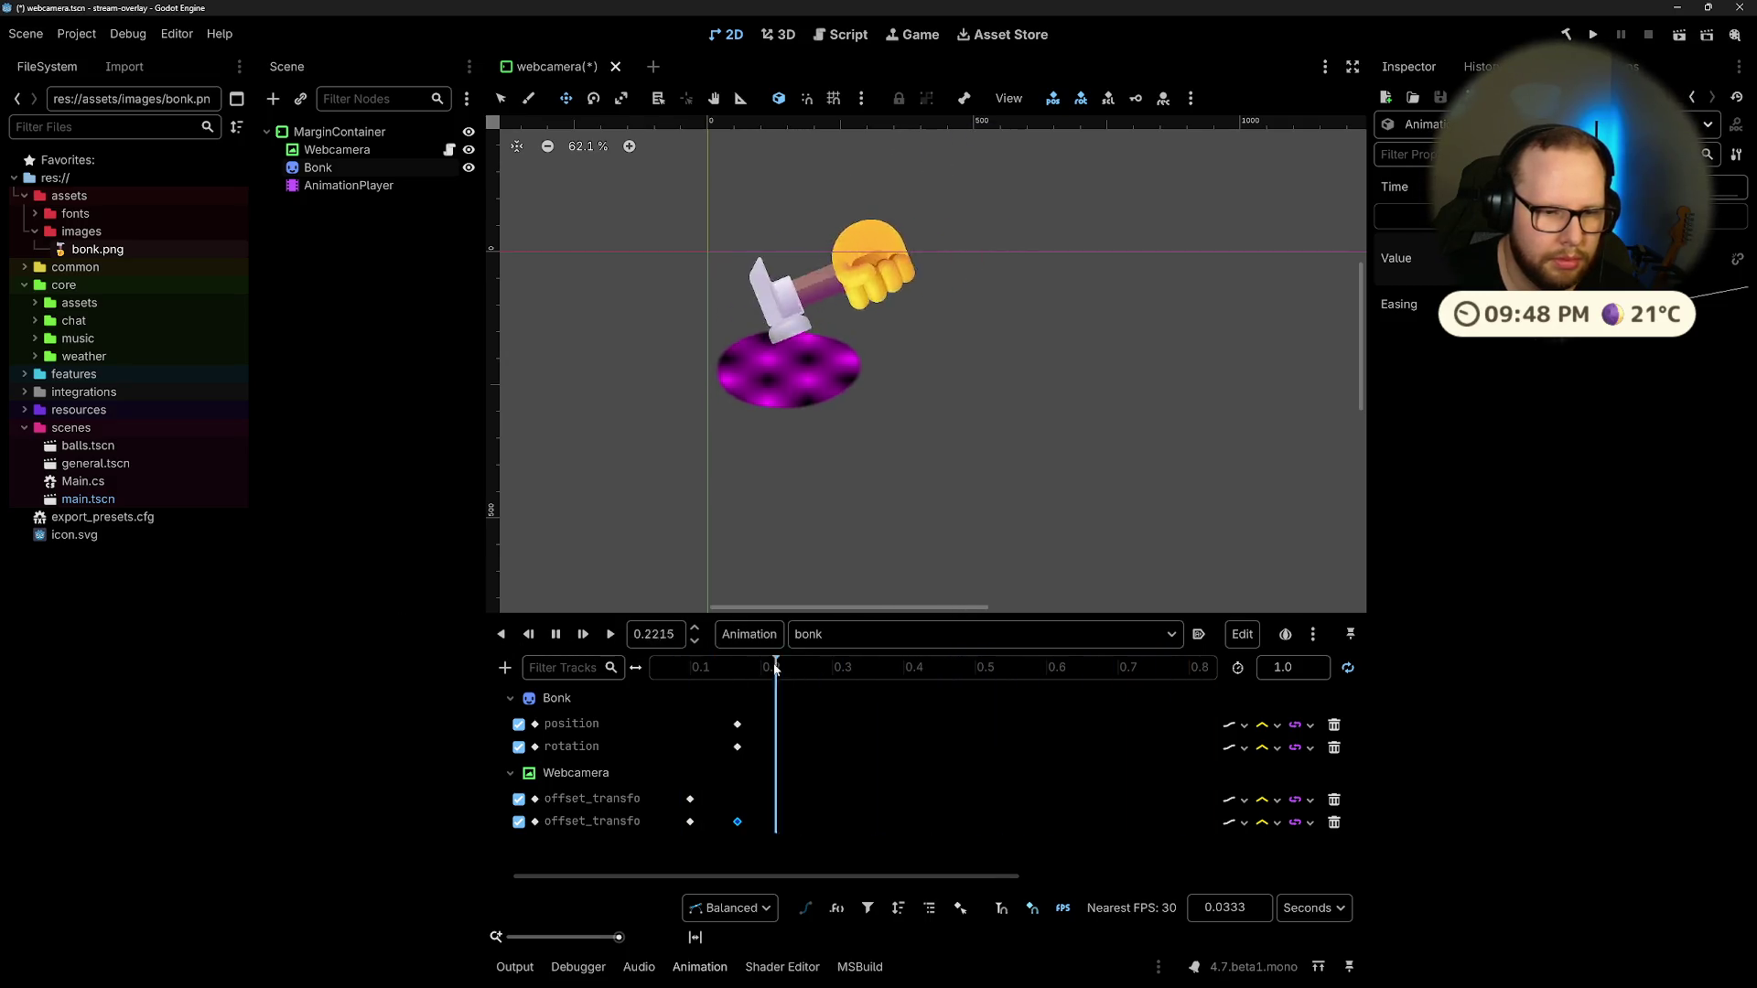
{"action": "scroll", "coordinate": [1034, 709], "scroll_direction": "right", "scroll_amount": 2}
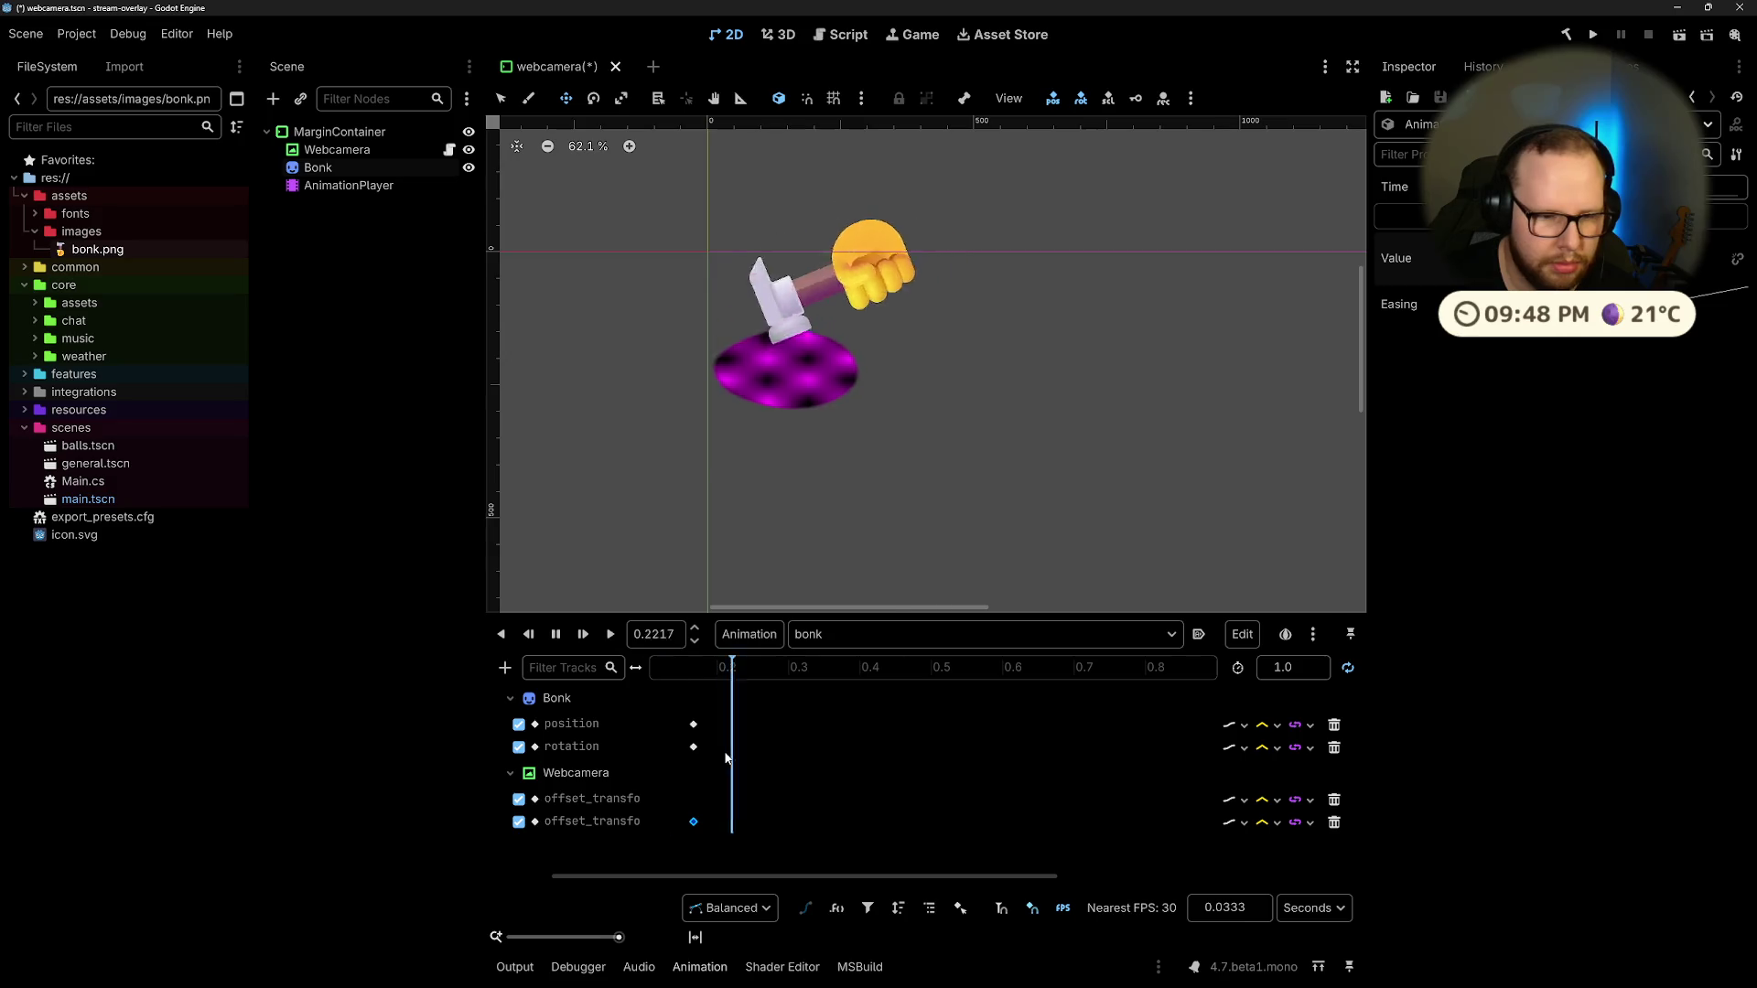
{"action": "left_click_drag", "start_coordinate": [706, 878], "coordinate": [642, 879]}
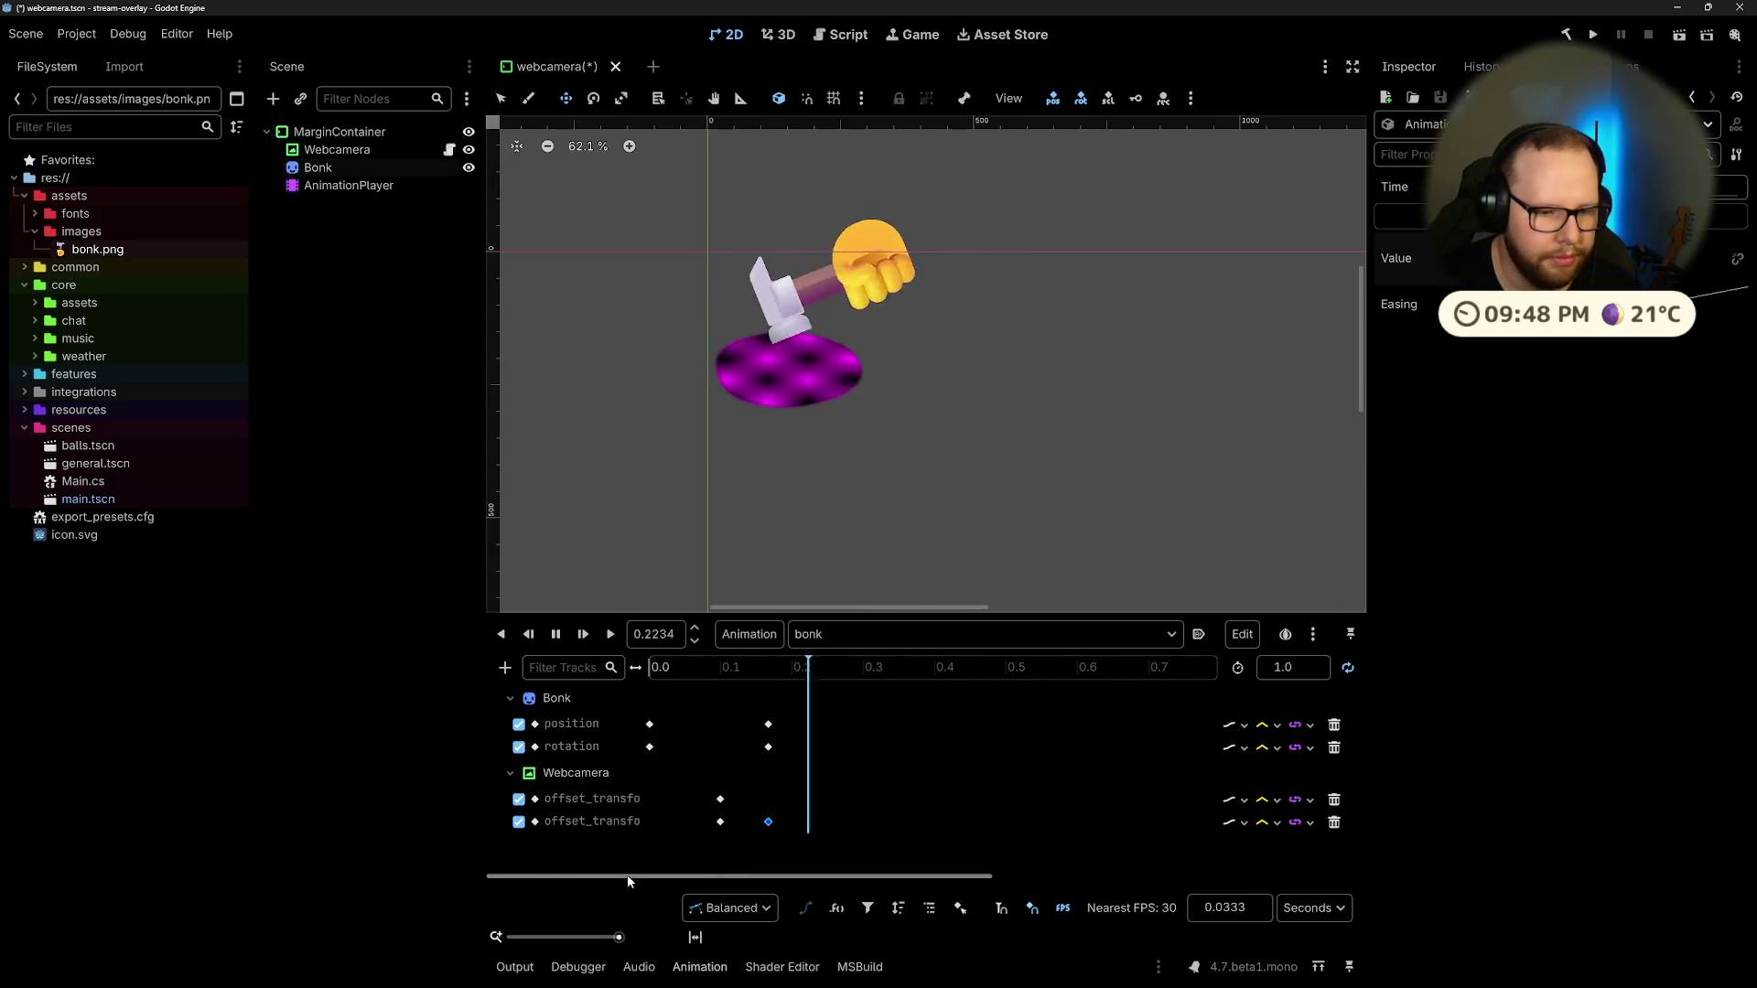
{"action": "left_click", "coordinate": [768, 904]}
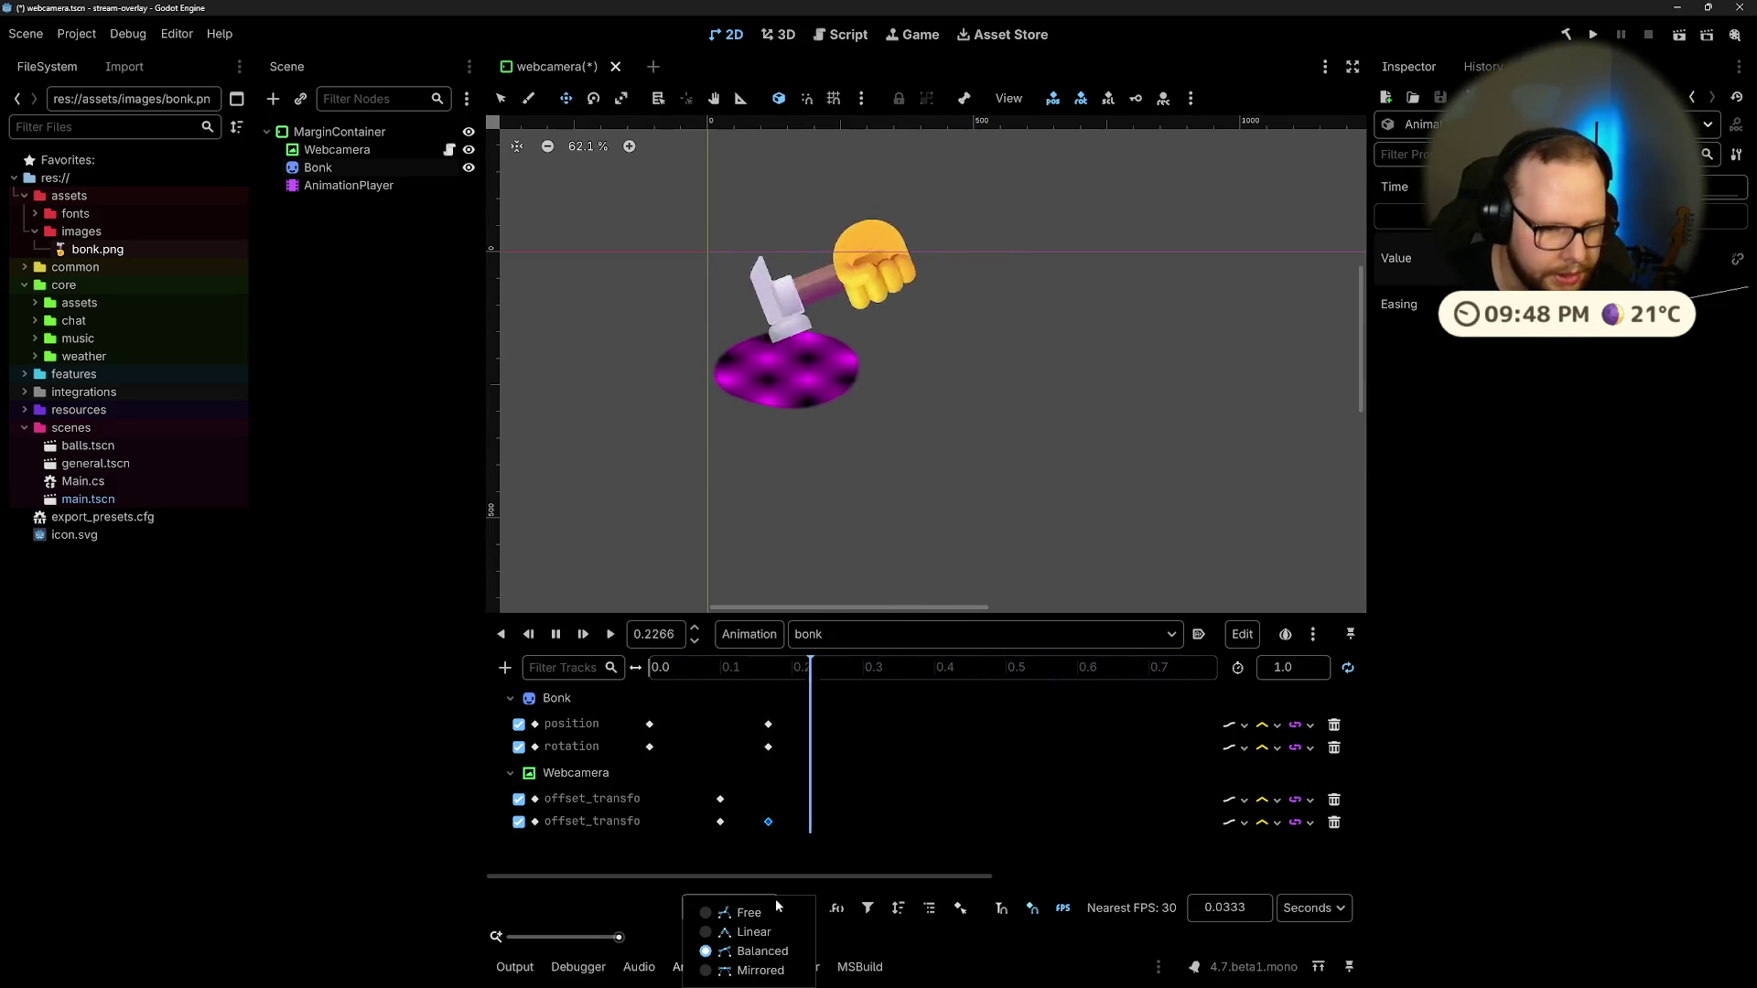
{"action": "left_click", "coordinate": [753, 932]}
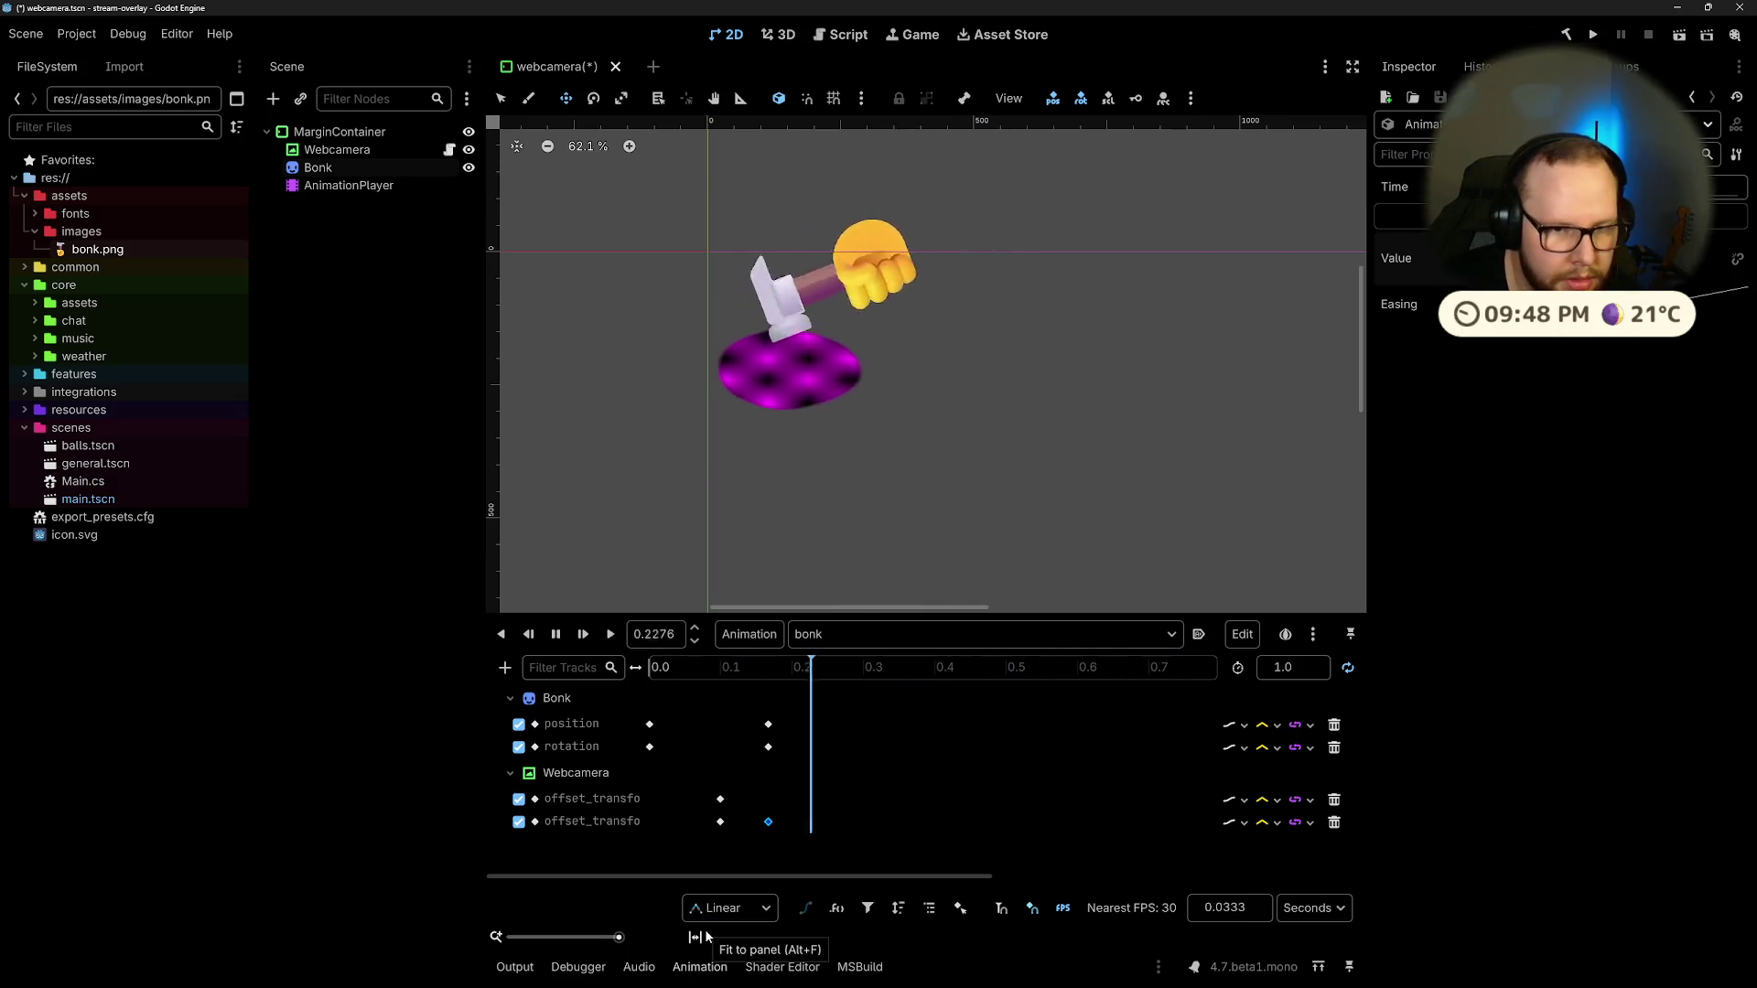
{"action": "left_click", "coordinate": [762, 912]}
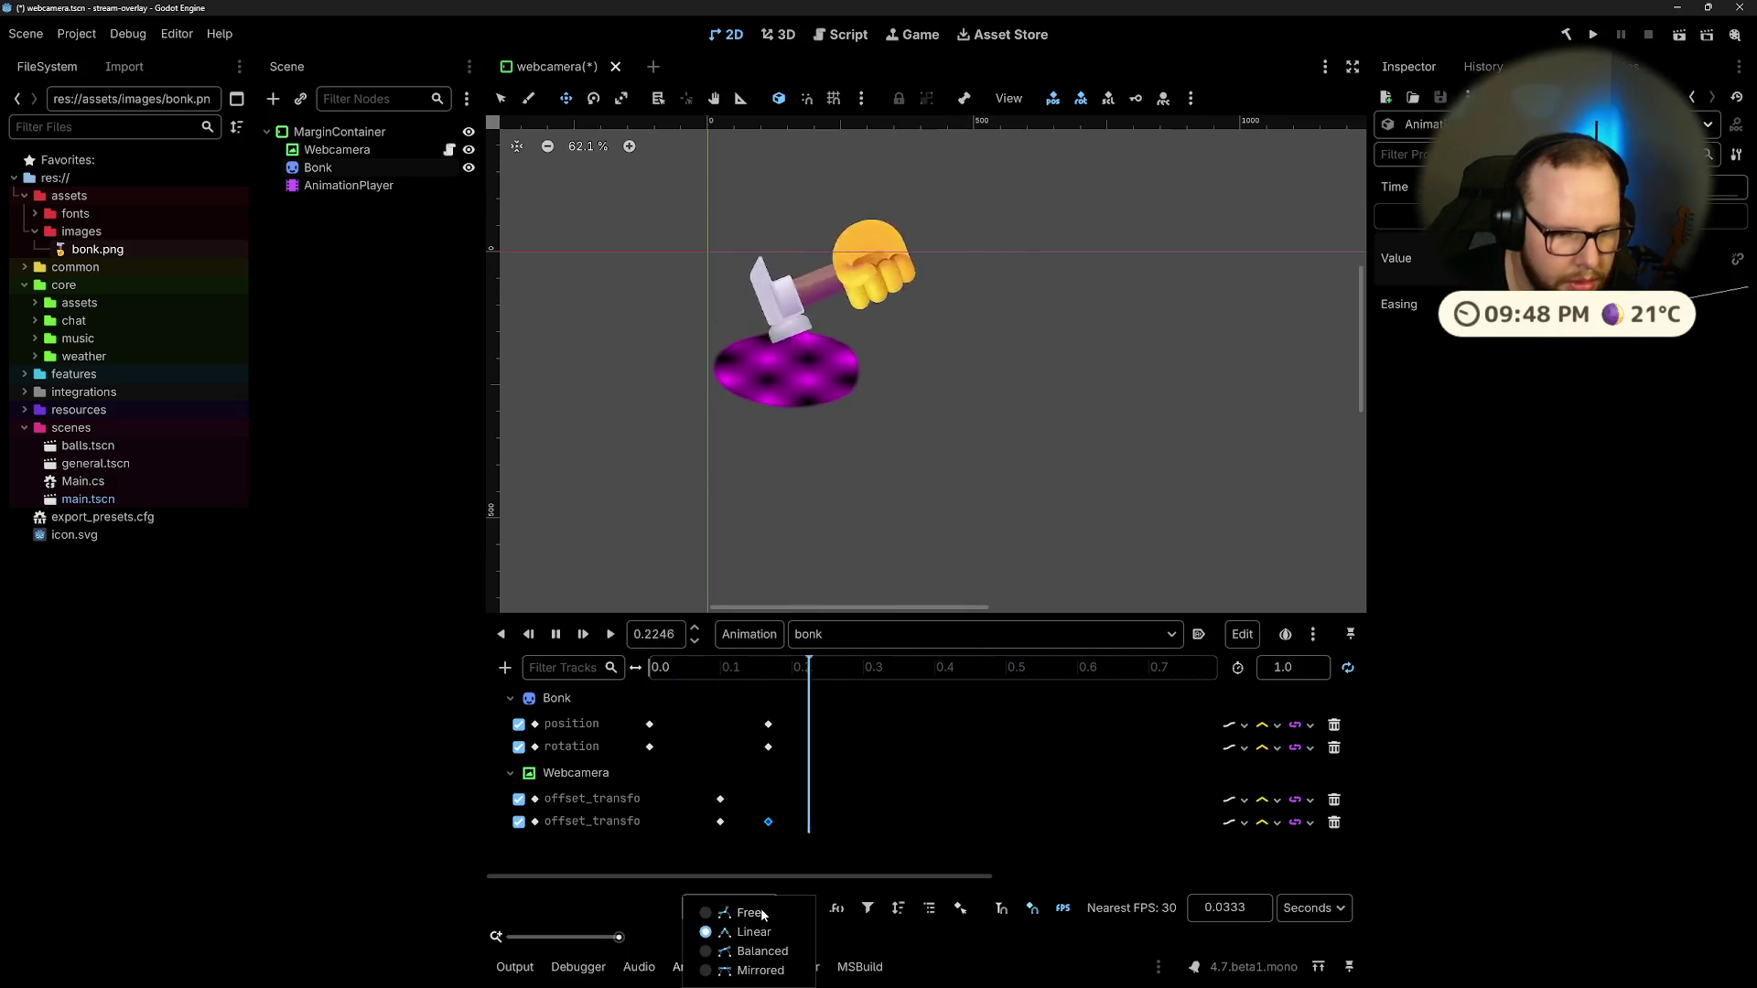
{"action": "left_click", "coordinate": [713, 950]}
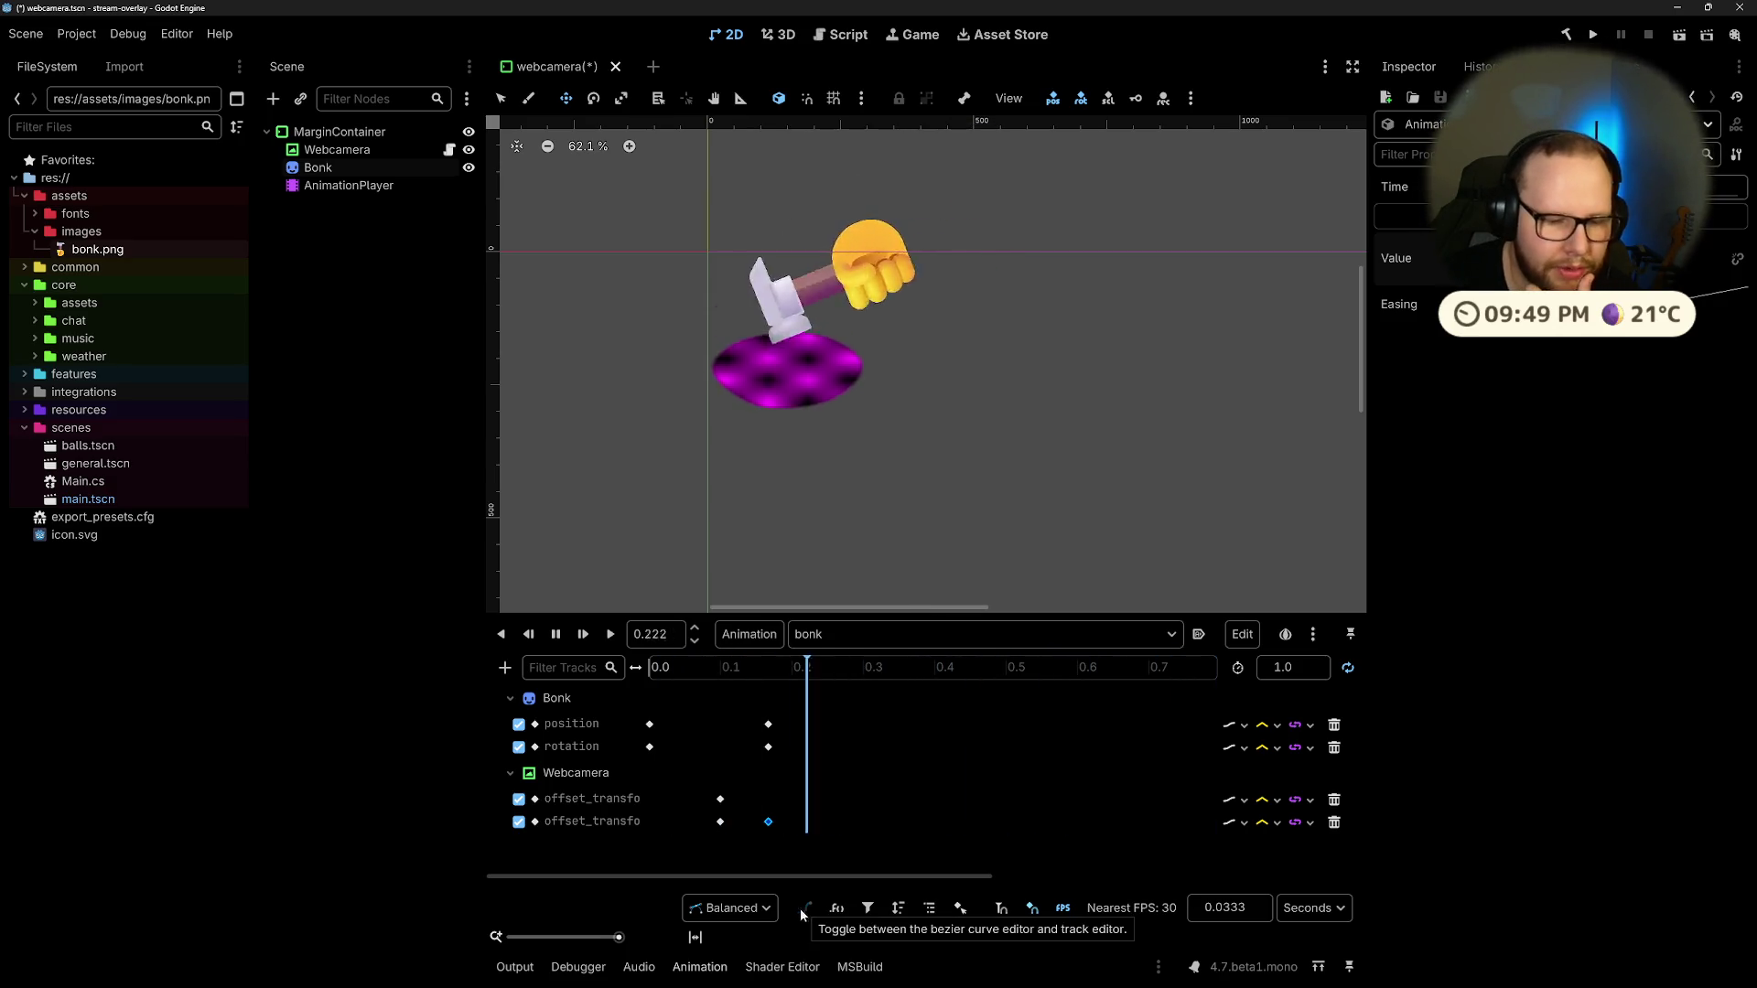
Step: Stop the preview and switch the second webcam offset_transform track's interpolation to Cubic
{"action": "left_click", "coordinate": [554, 638]}
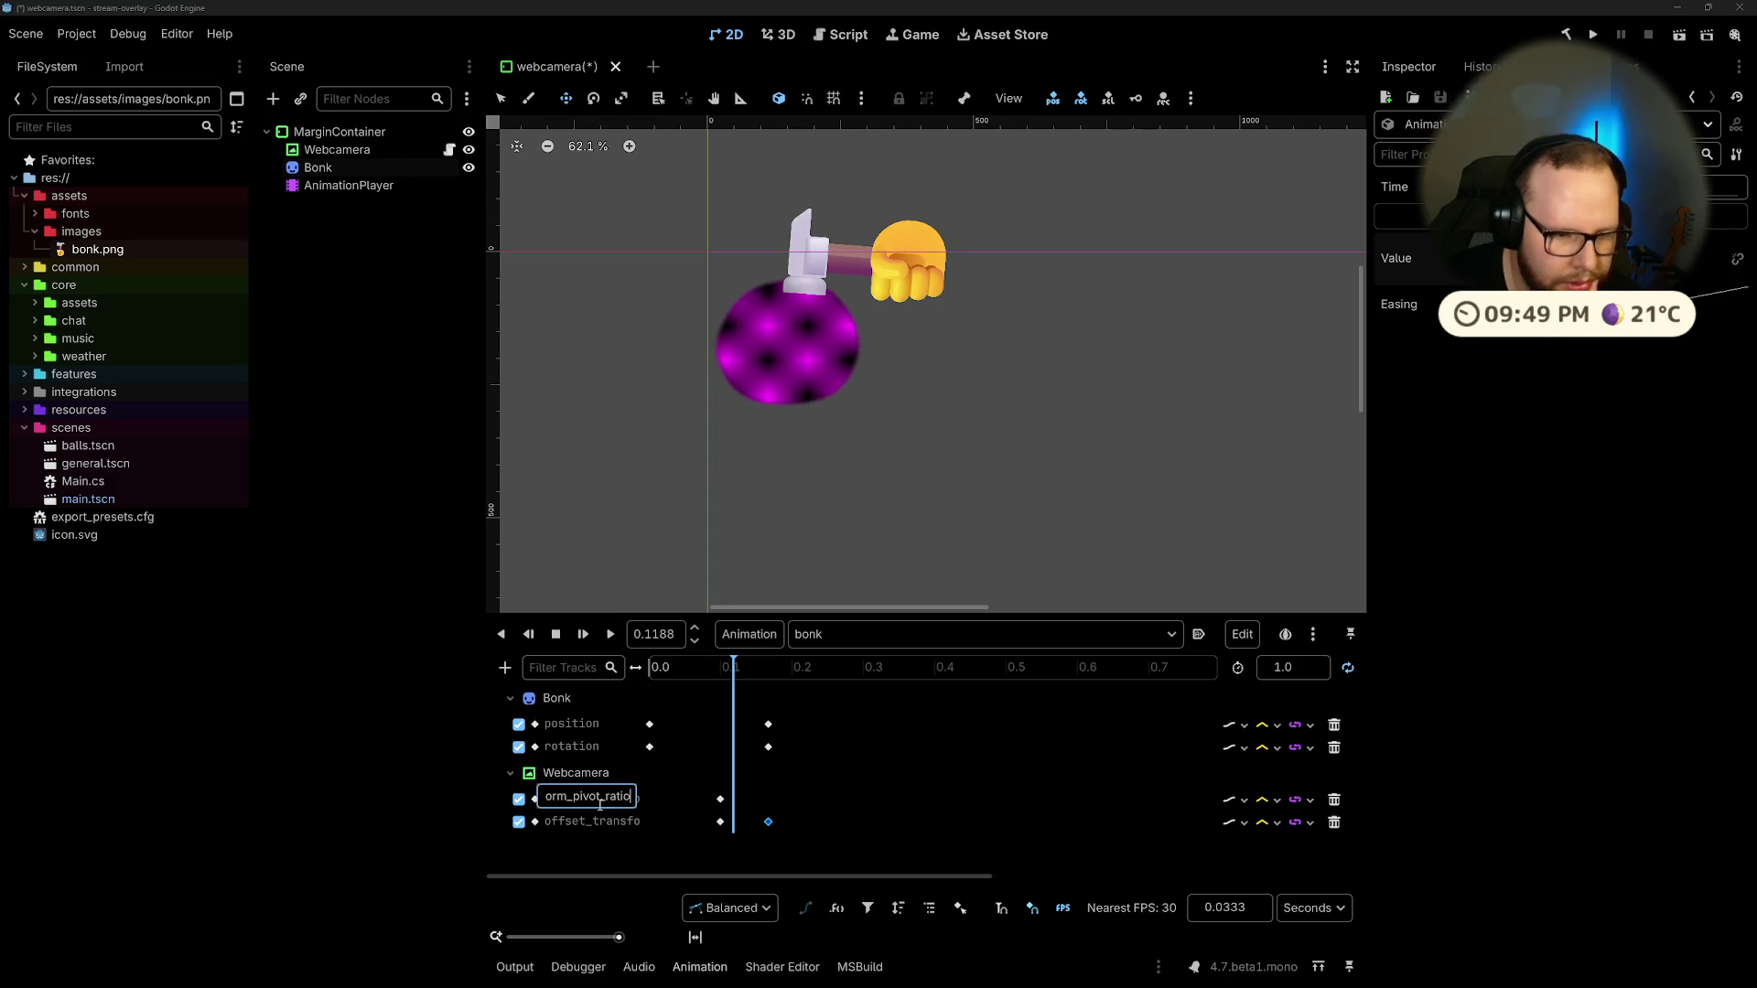
{"action": "left_click", "coordinate": [721, 822]}
{"action": "left_click", "coordinate": [855, 809]}
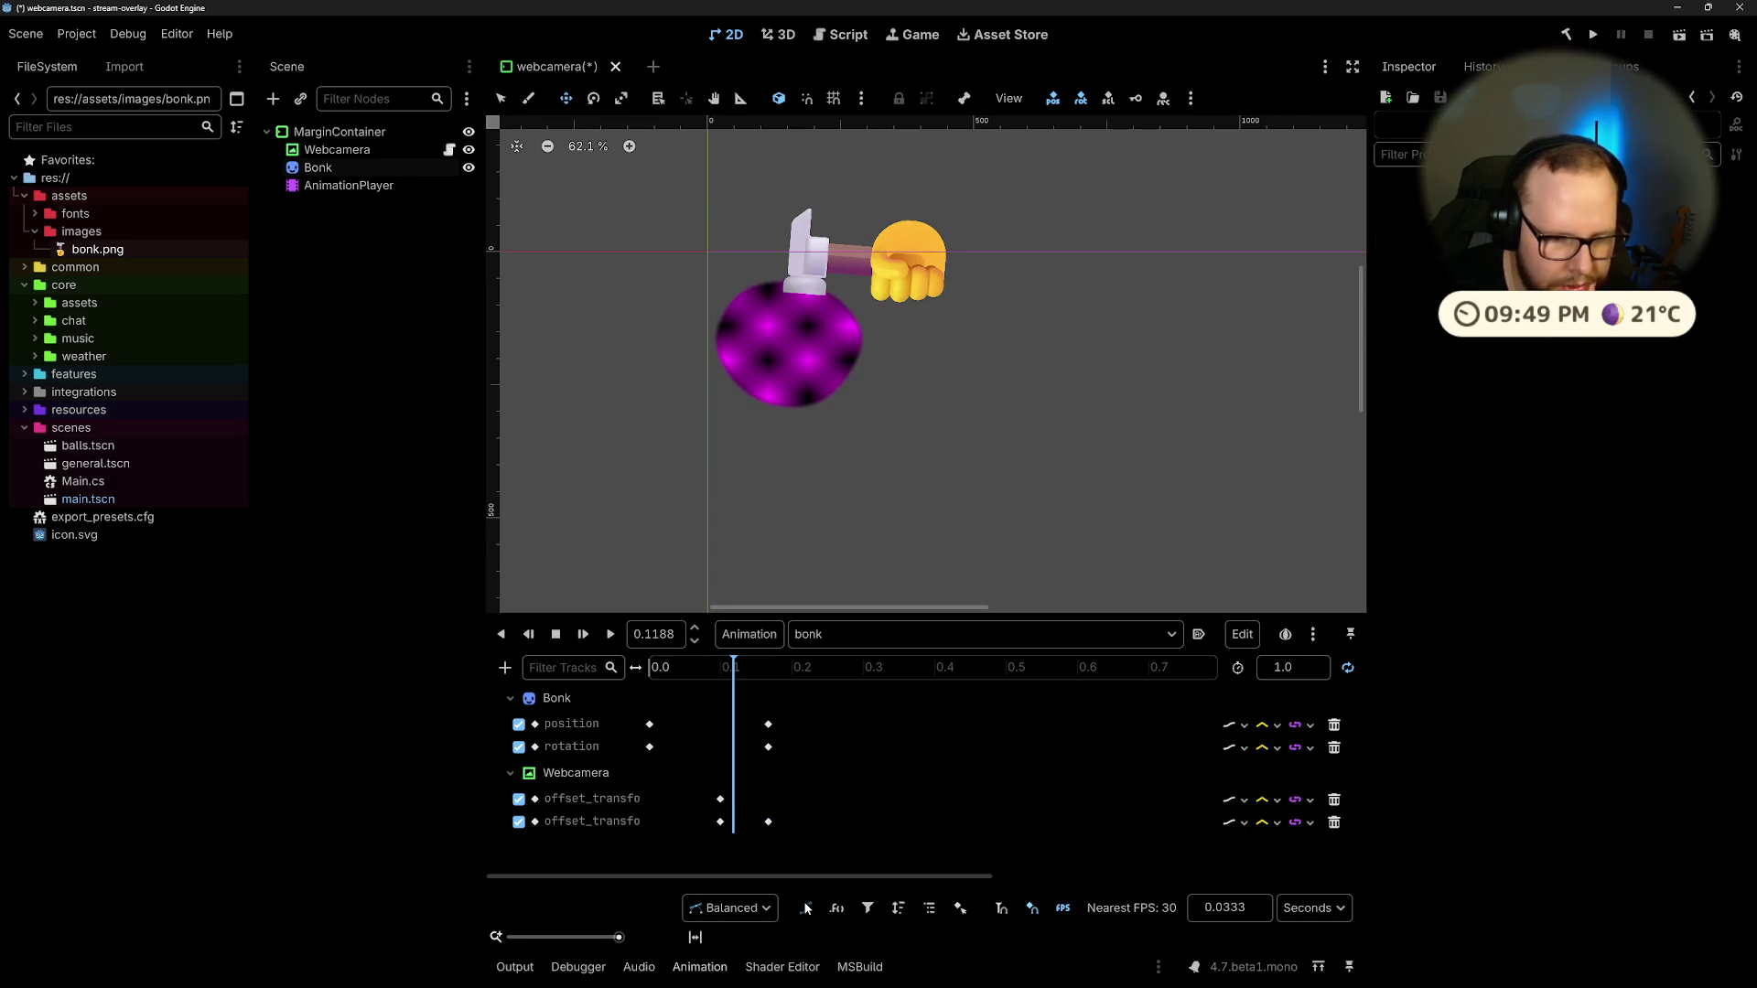
{"action": "left_click", "coordinate": [705, 909]}
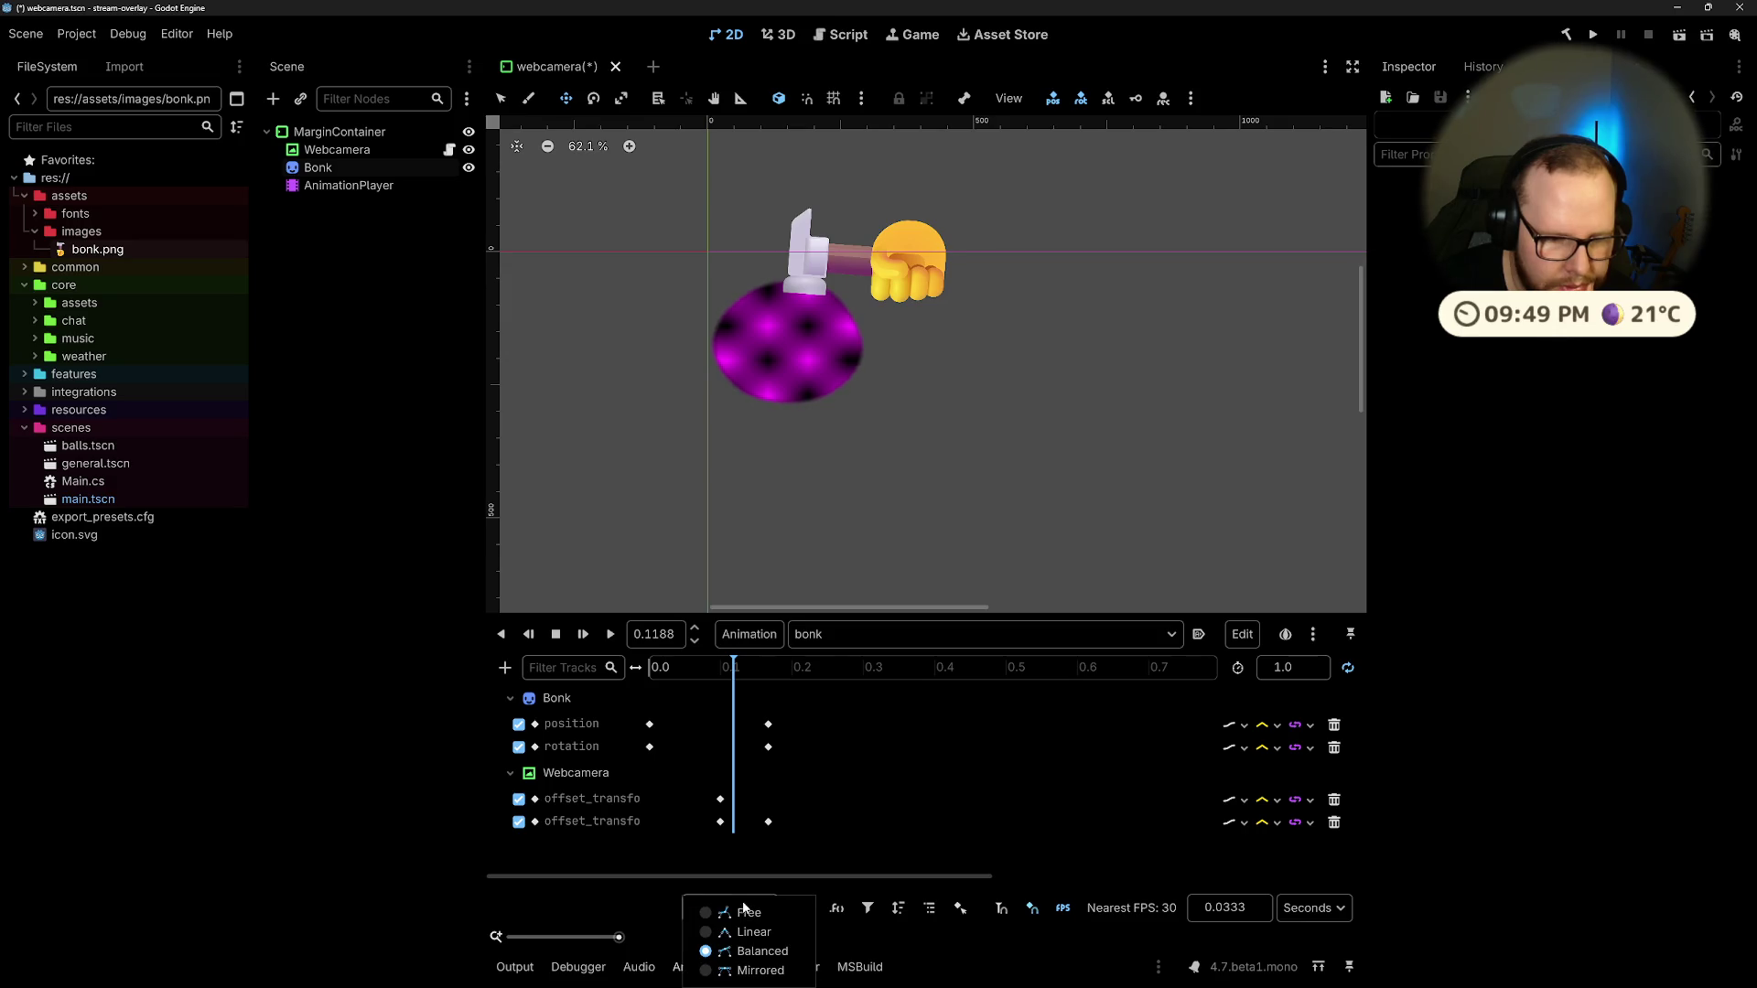
{"action": "left_click", "coordinate": [836, 847]}
{"action": "left_click", "coordinate": [1245, 823]}
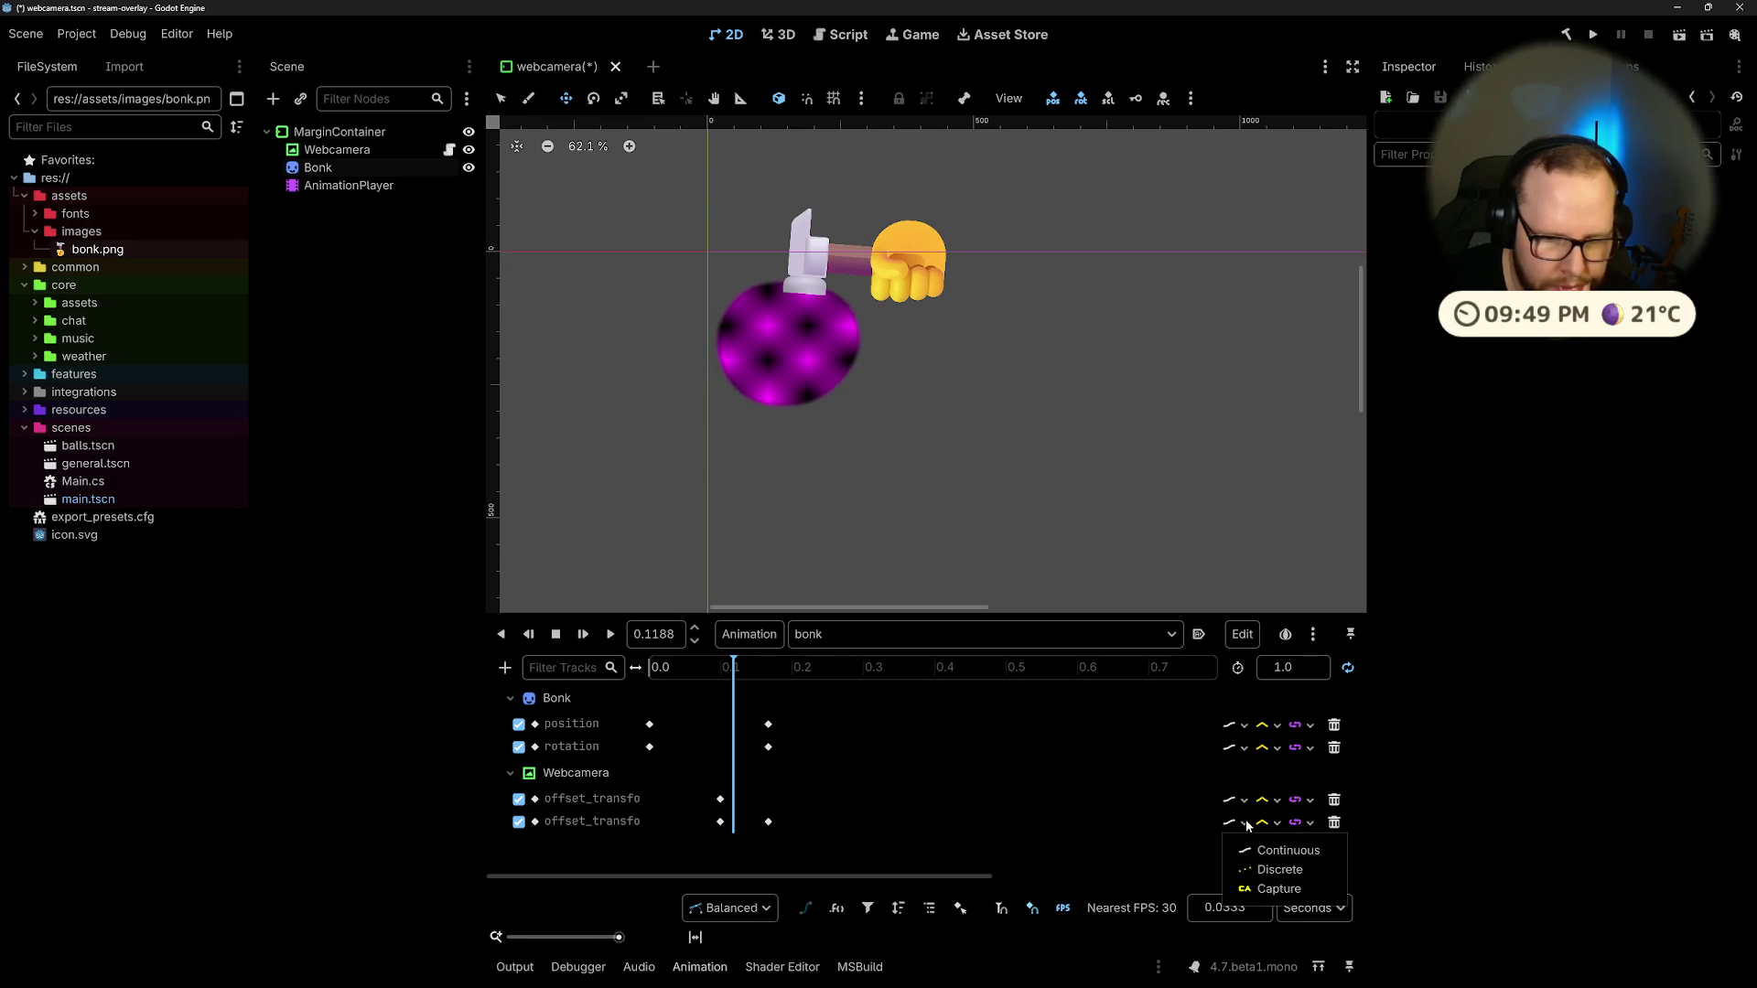
{"action": "left_click", "coordinate": [1020, 828]}
{"action": "left_click", "coordinate": [1278, 822]}
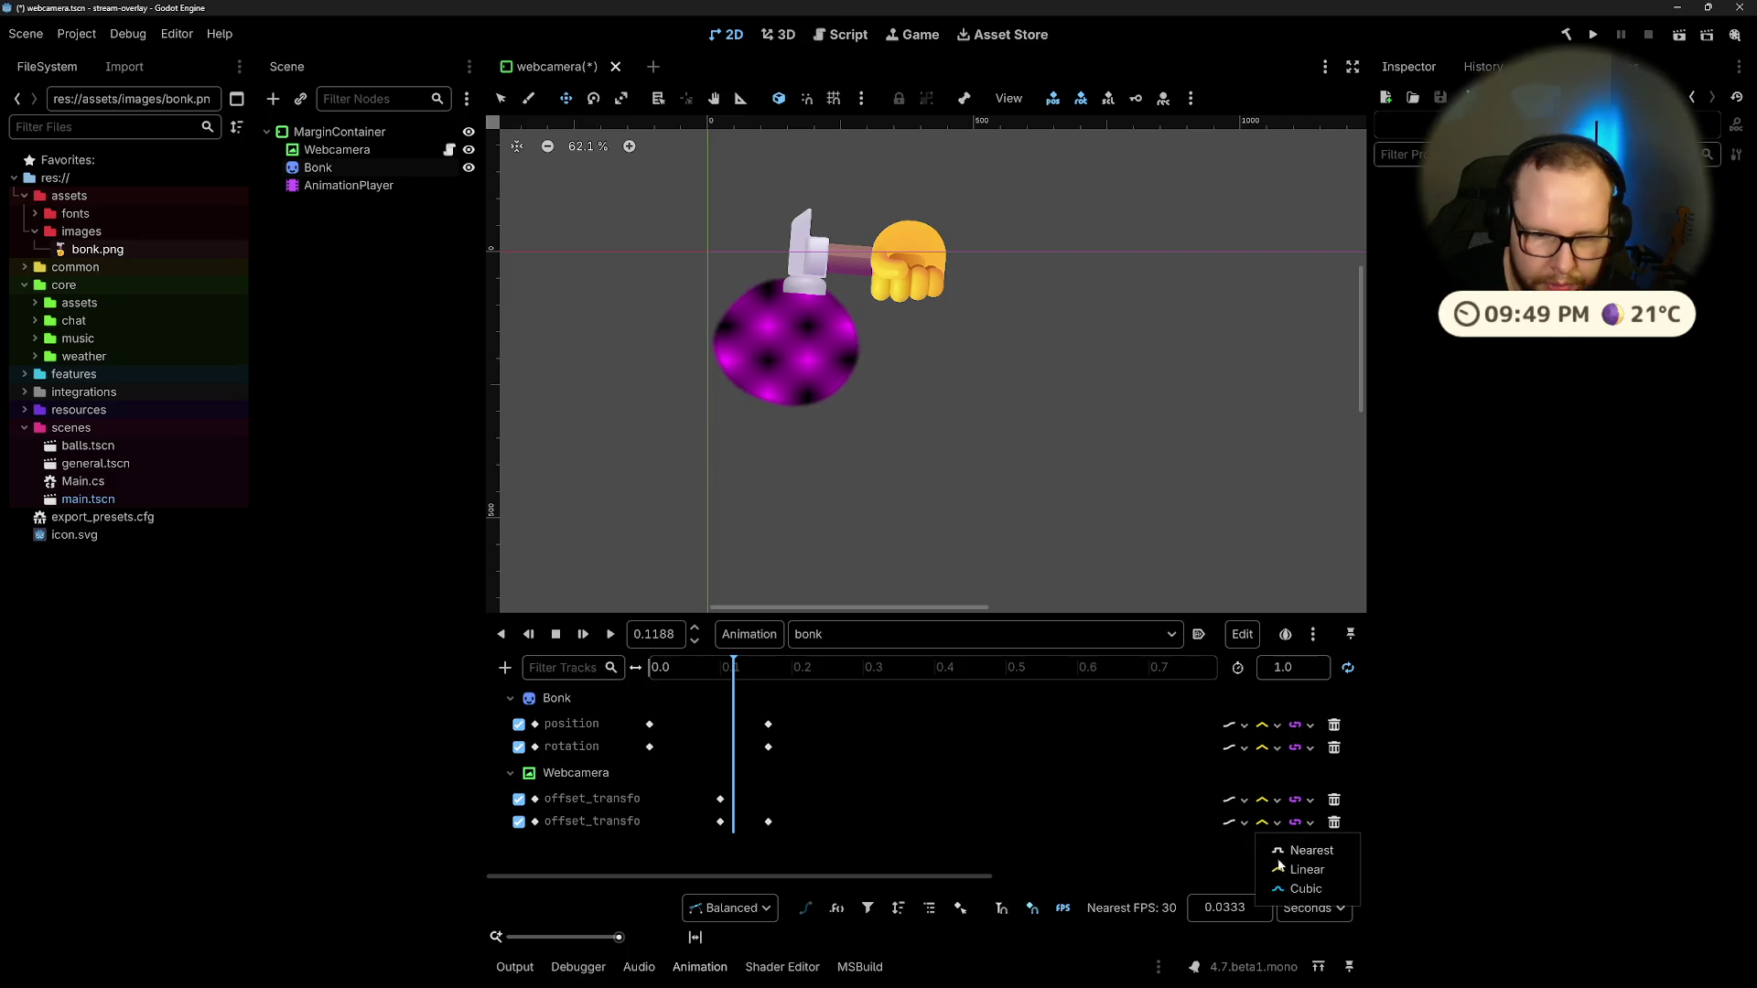
{"action": "left_click", "coordinate": [1293, 892]}
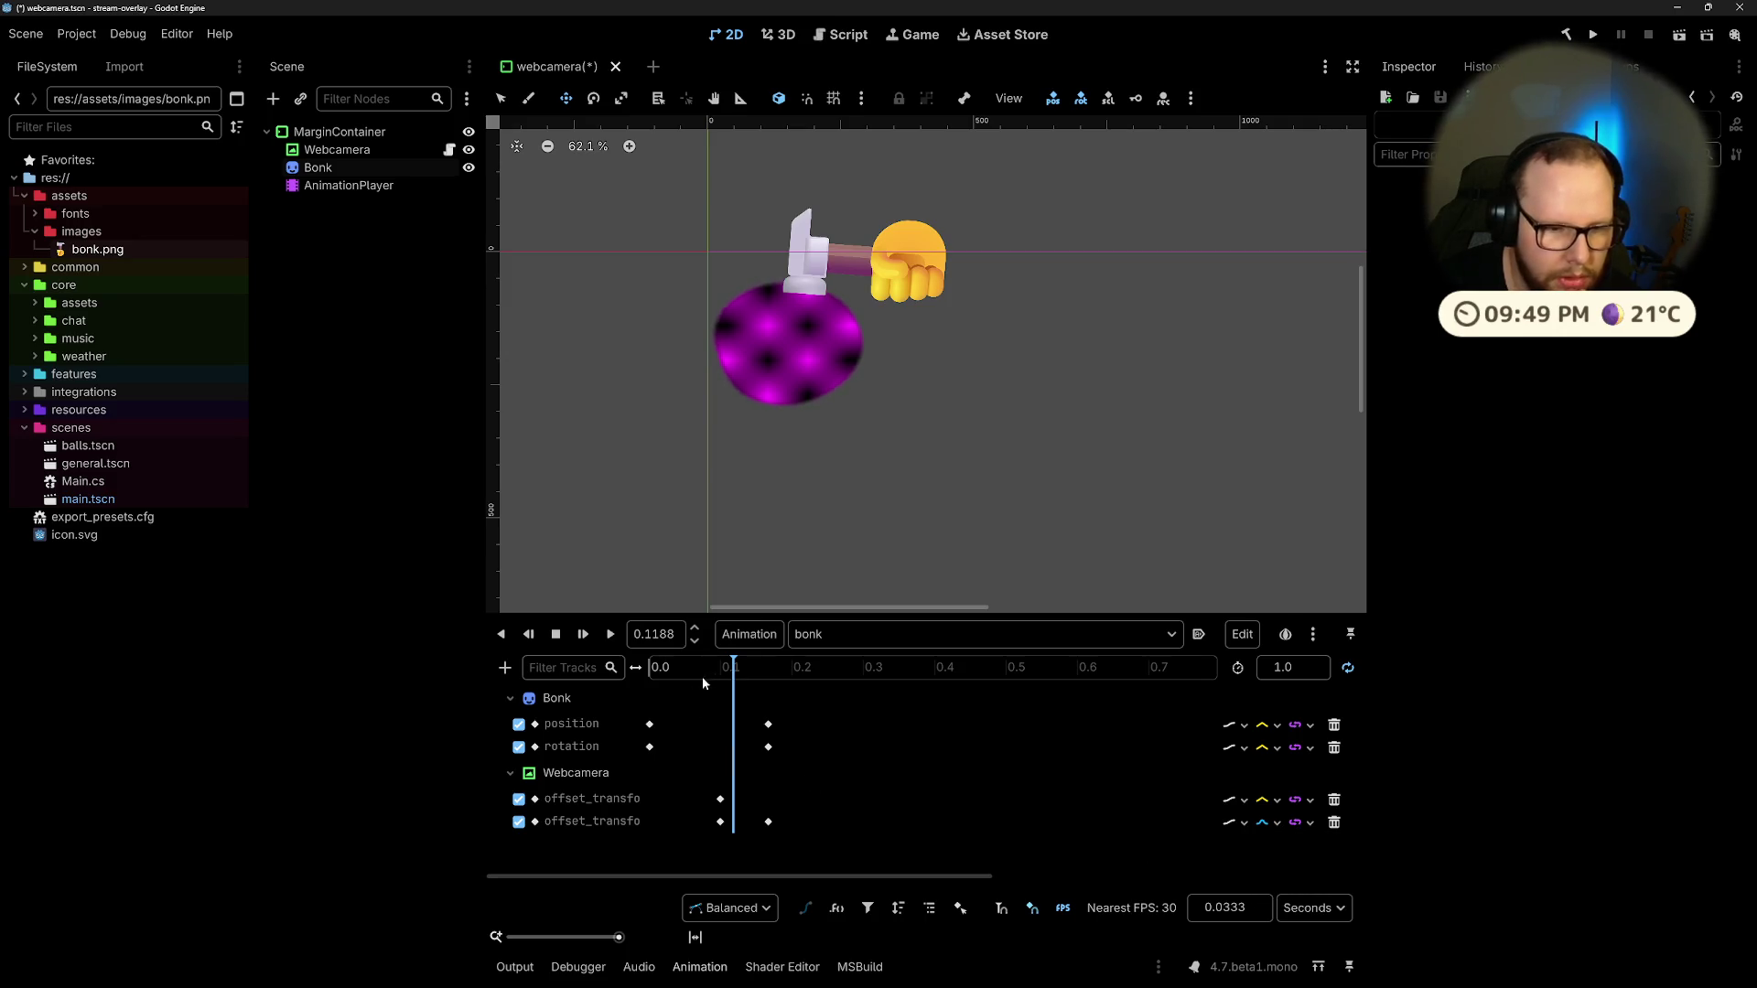
Step: Replay the bonk animation and set the second webcam offset track back to Linear interpolation
{"action": "left_click_drag", "start_coordinate": [700, 677], "coordinate": [579, 672]}
{"action": "left_click", "coordinate": [611, 634]}
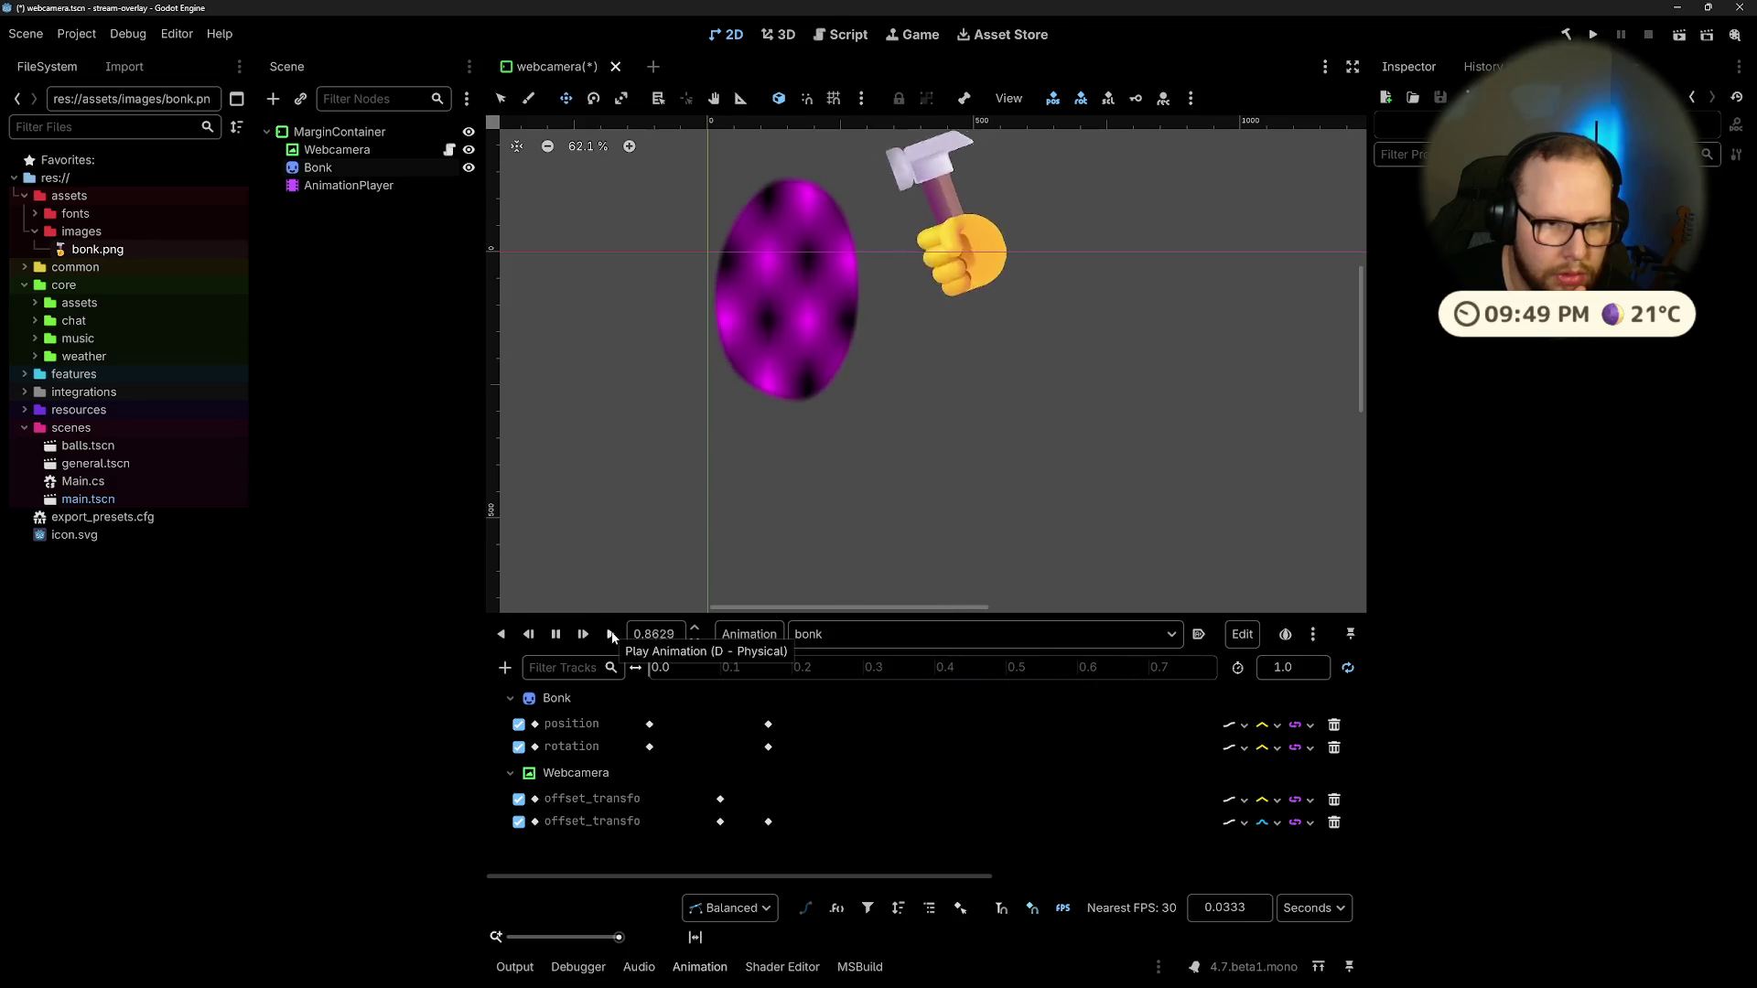
{"action": "left_click", "coordinate": [1279, 823]}
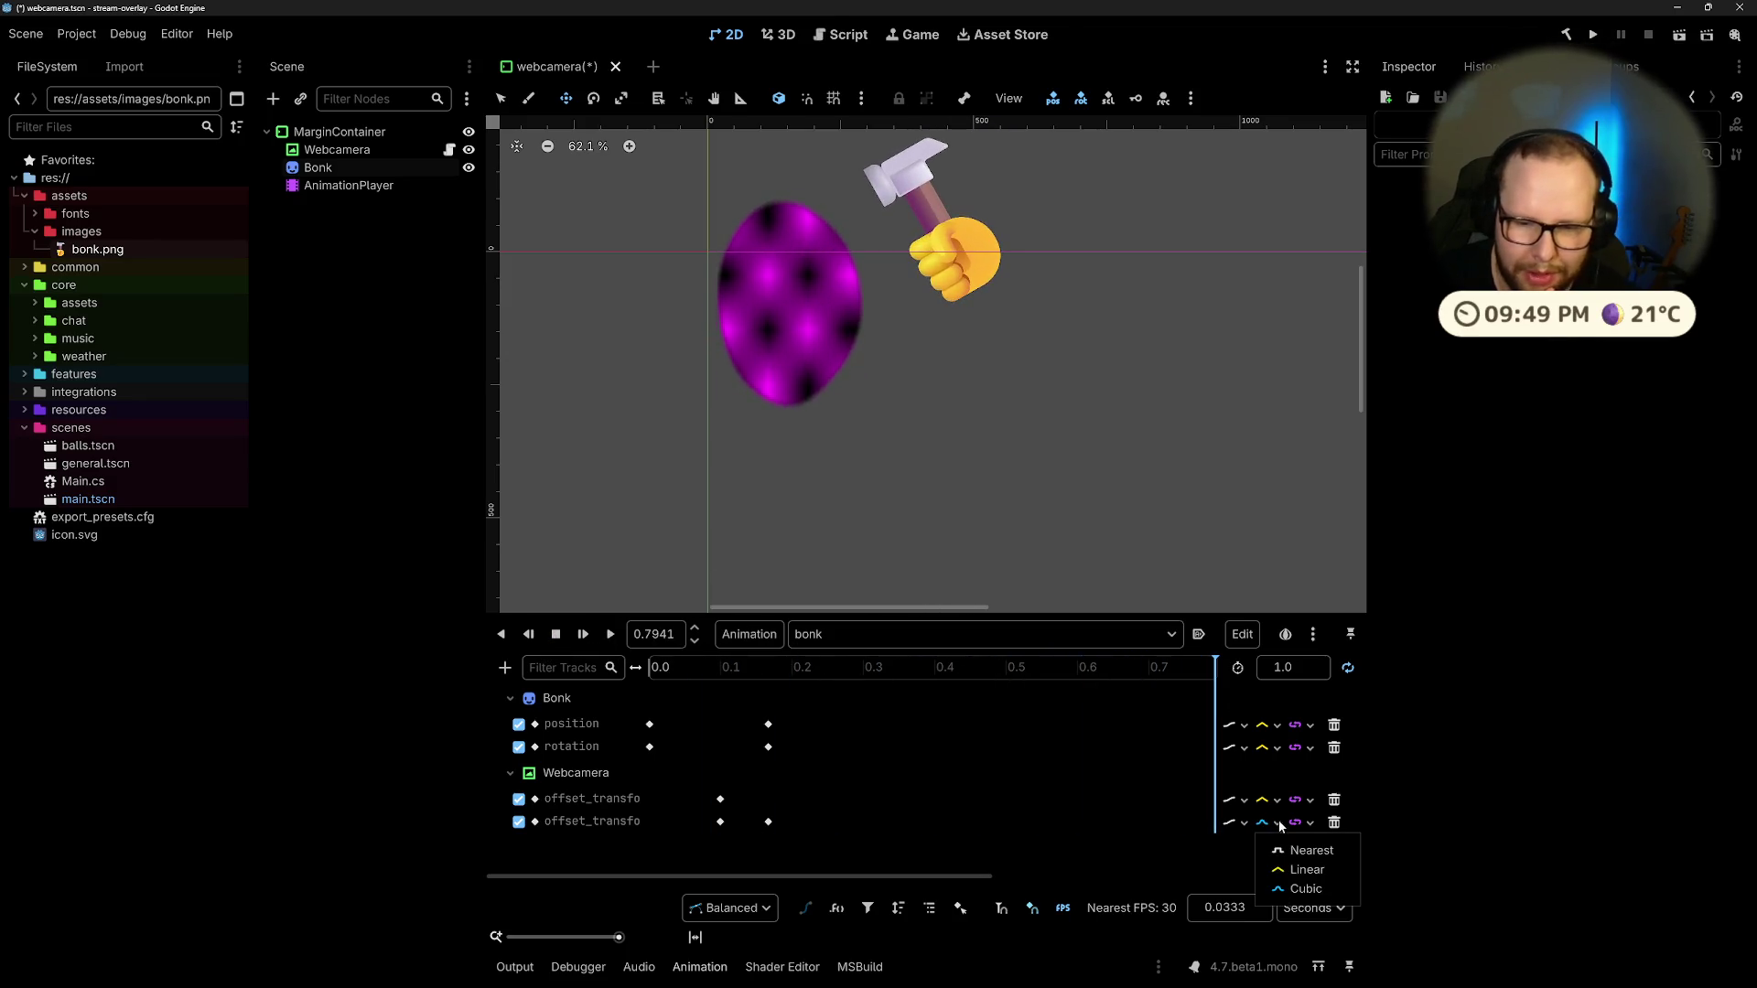
{"action": "left_click", "coordinate": [1307, 870]}
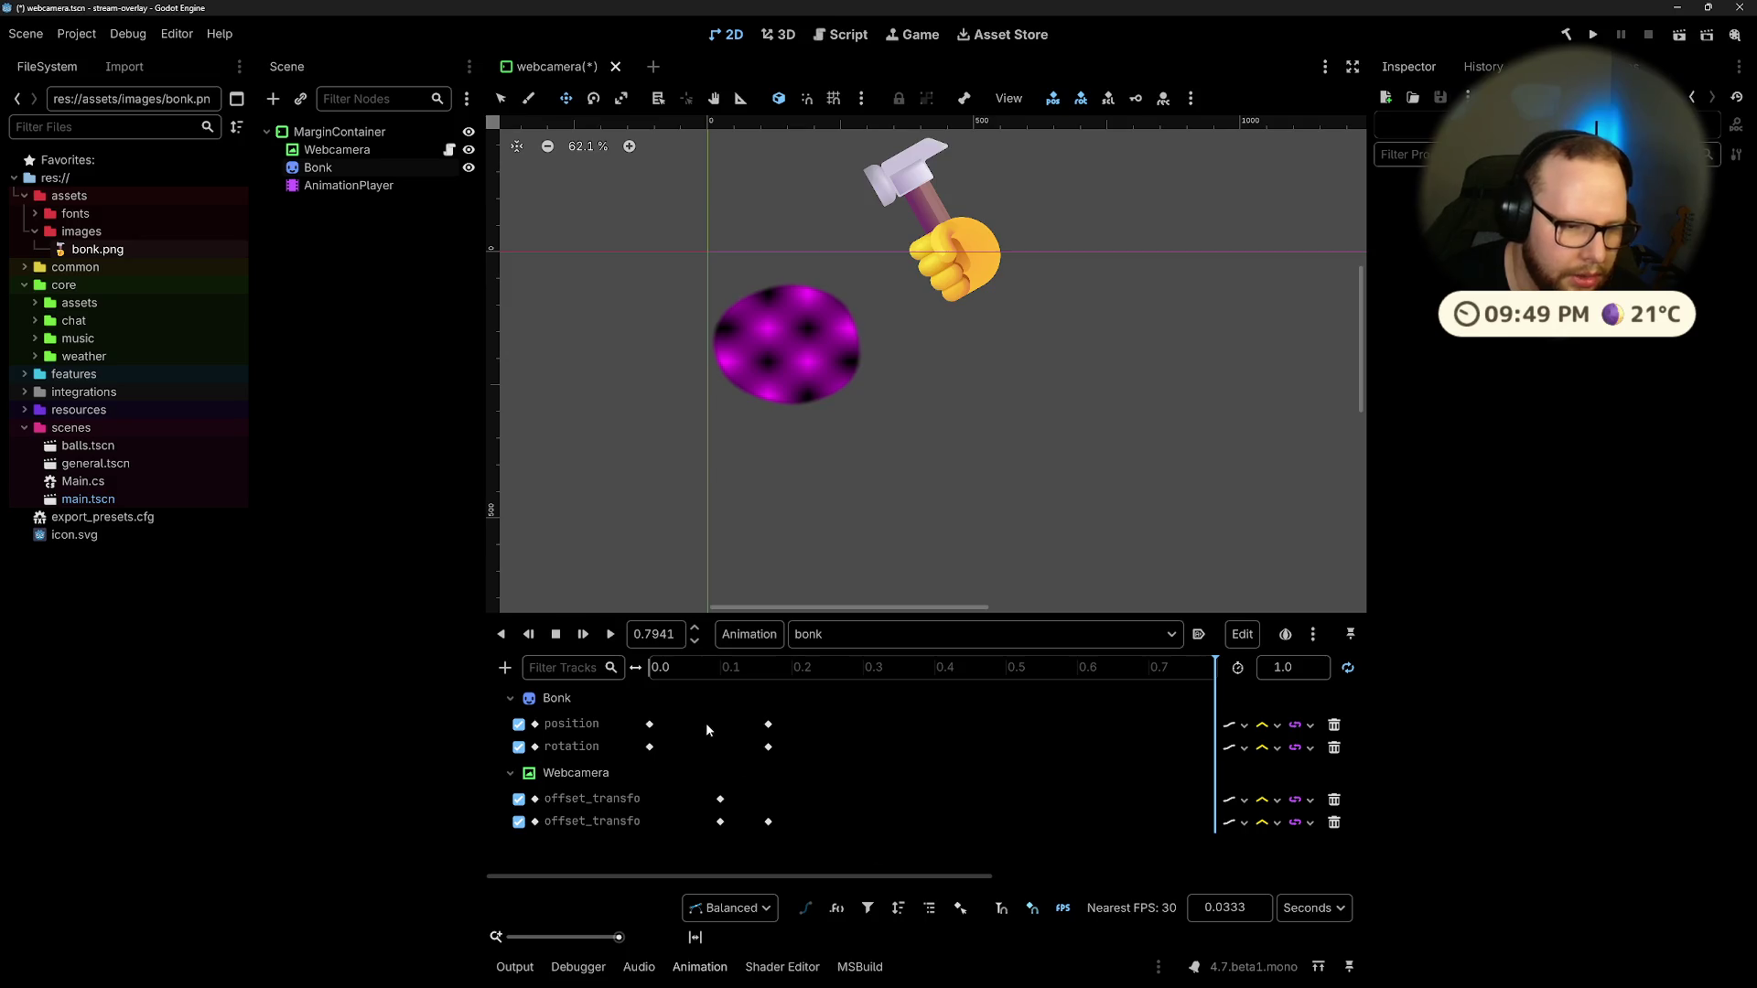
Step: Try cubic and linear angle interpolation on the hammer rotation track, settling on plain Linear
{"action": "left_click", "coordinate": [1278, 748]}
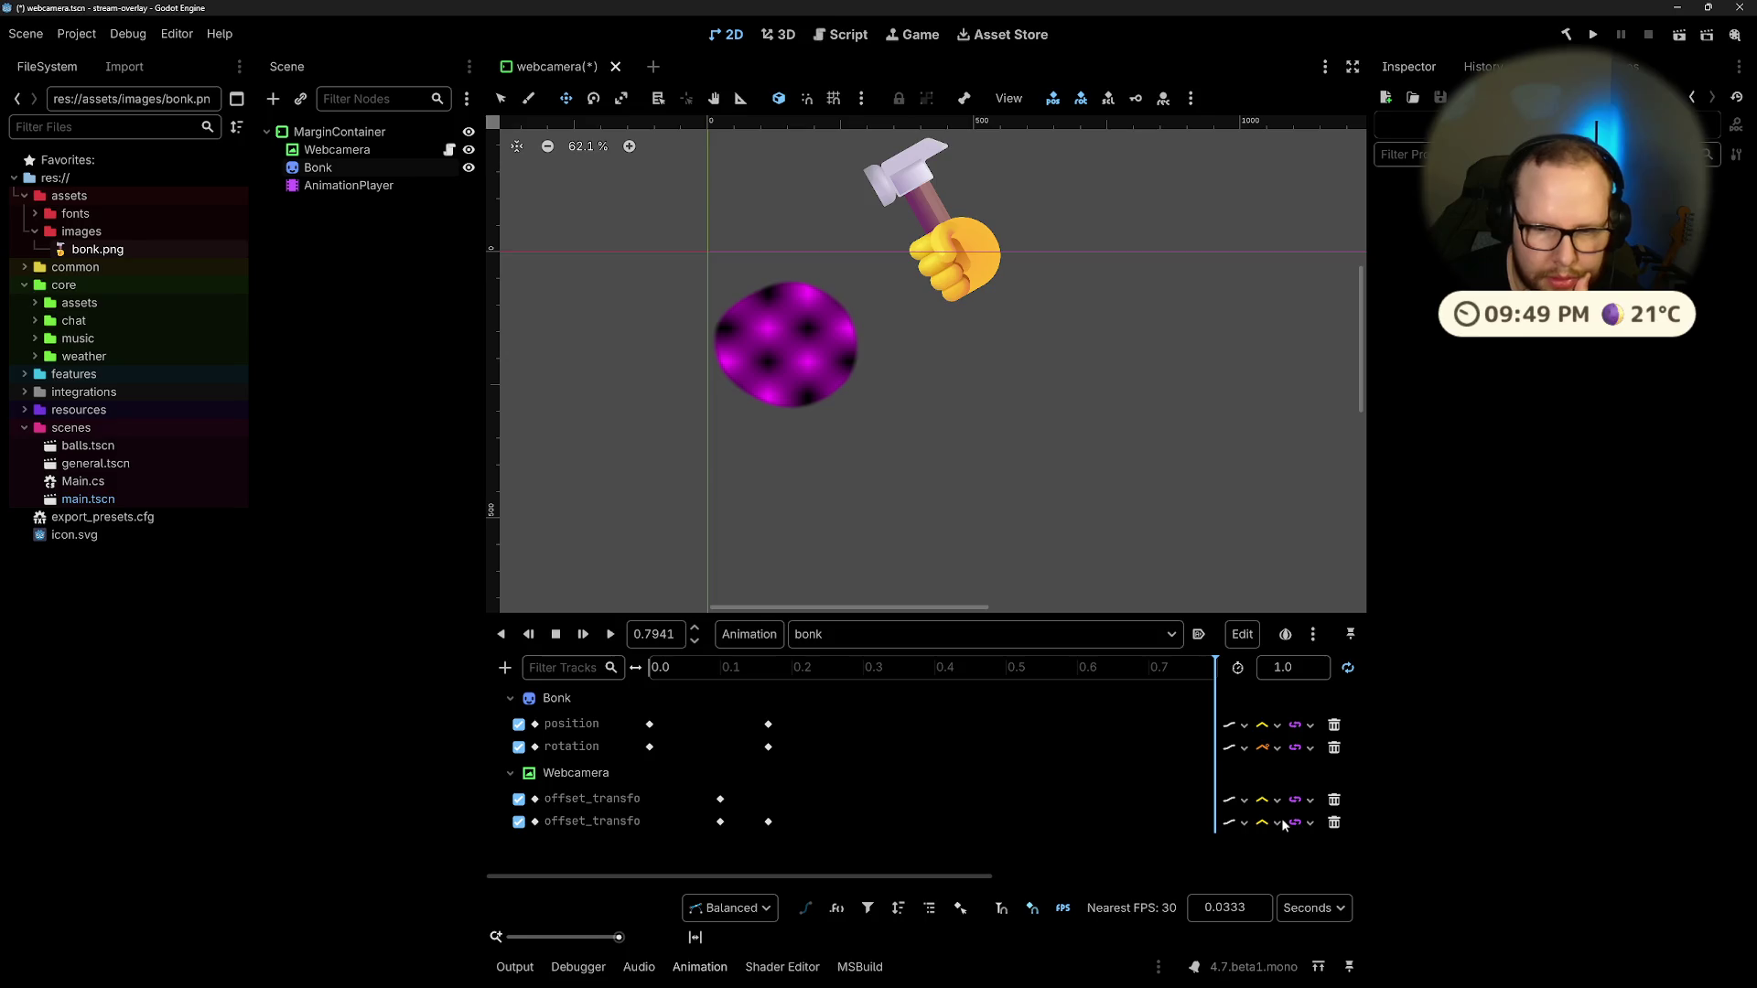
{"action": "left_click", "coordinate": [611, 637]}
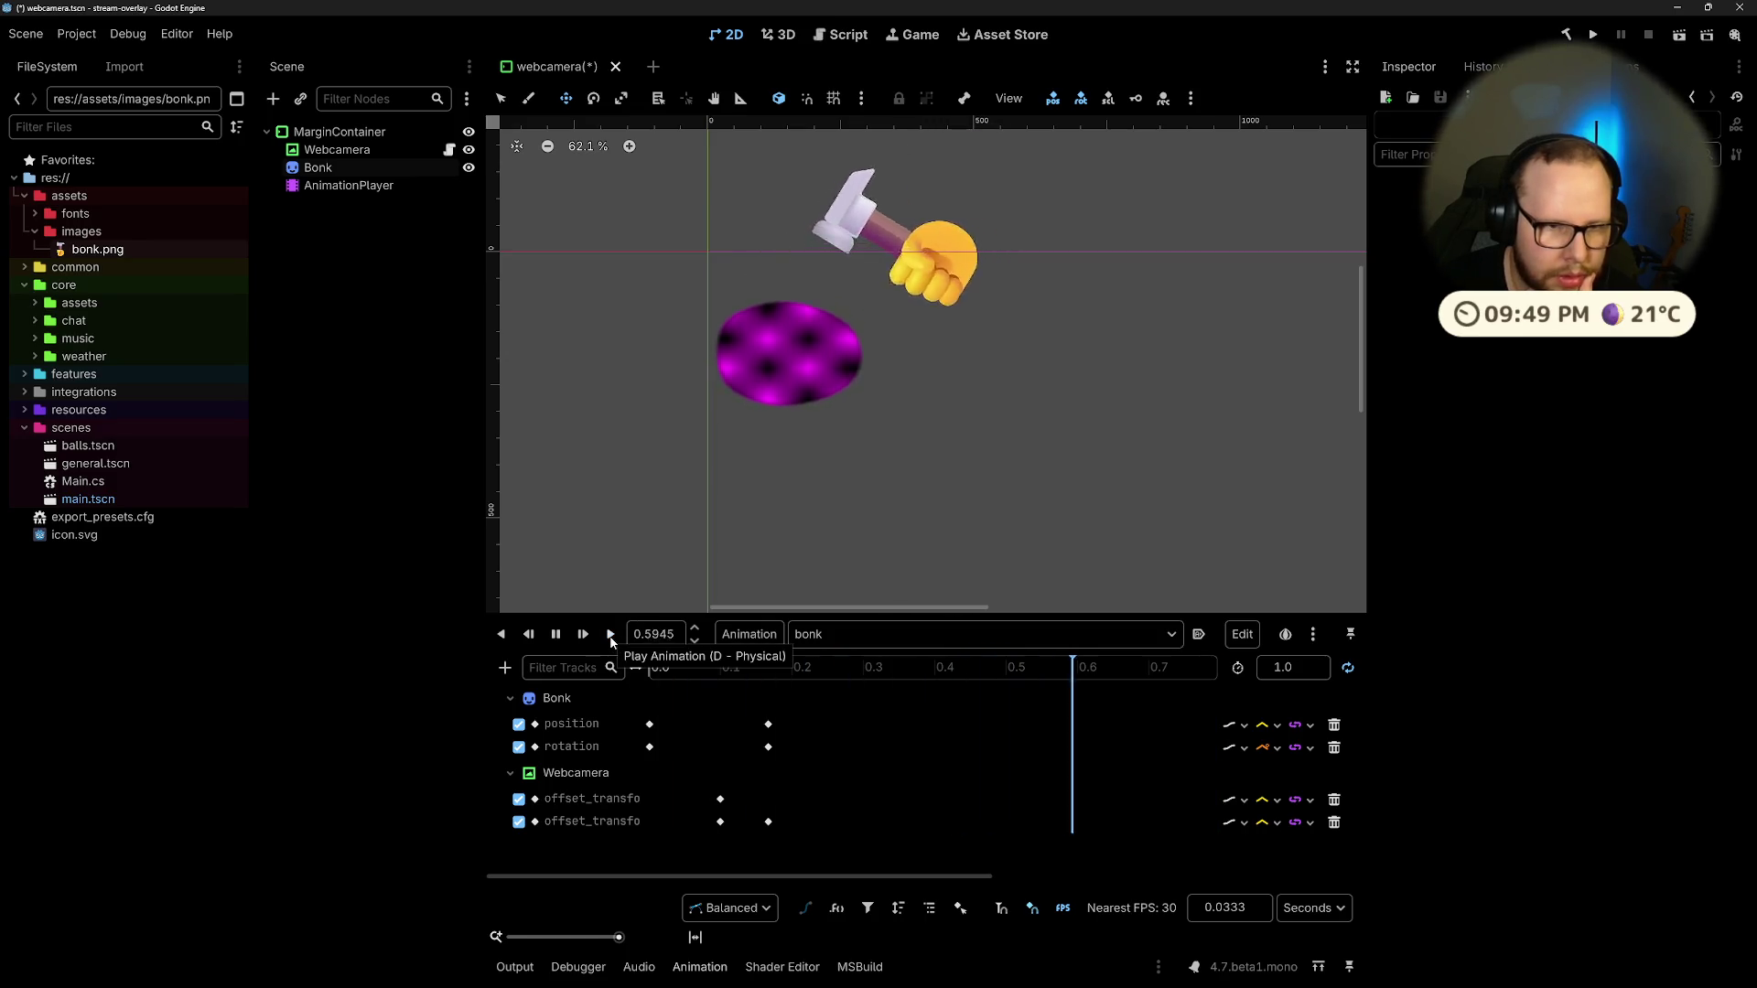
{"action": "left_click", "coordinate": [1278, 748]}
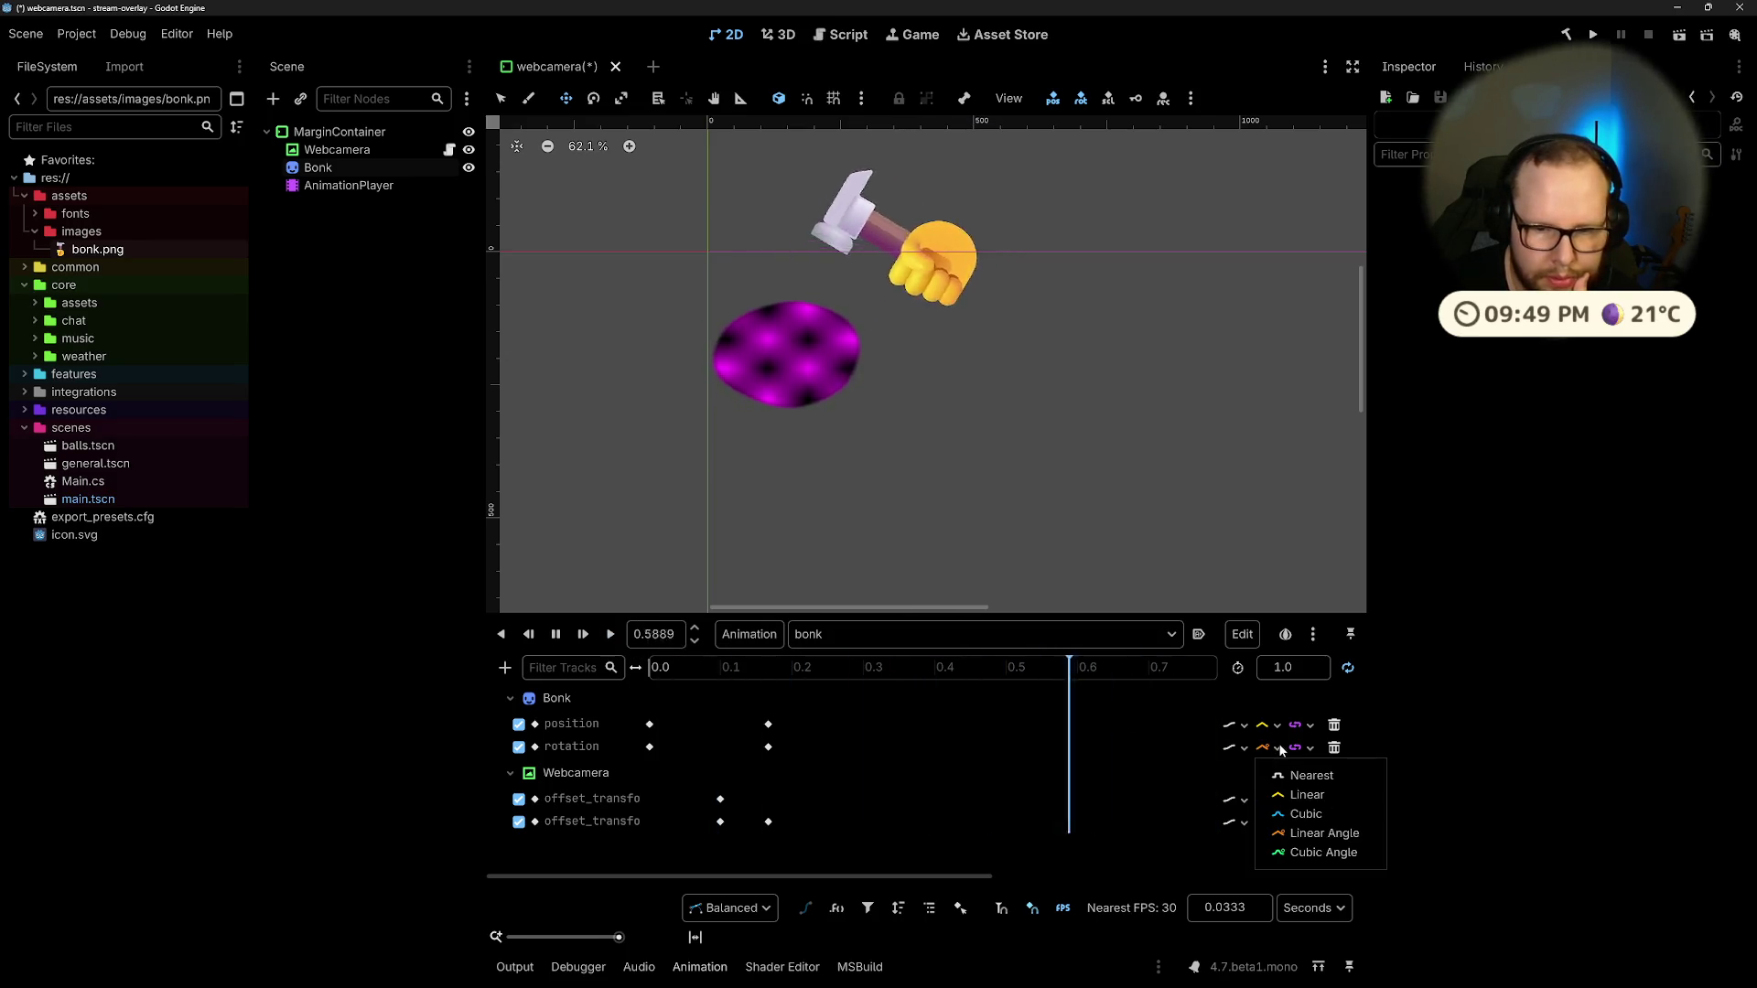
{"action": "left_click", "coordinate": [1315, 849]}
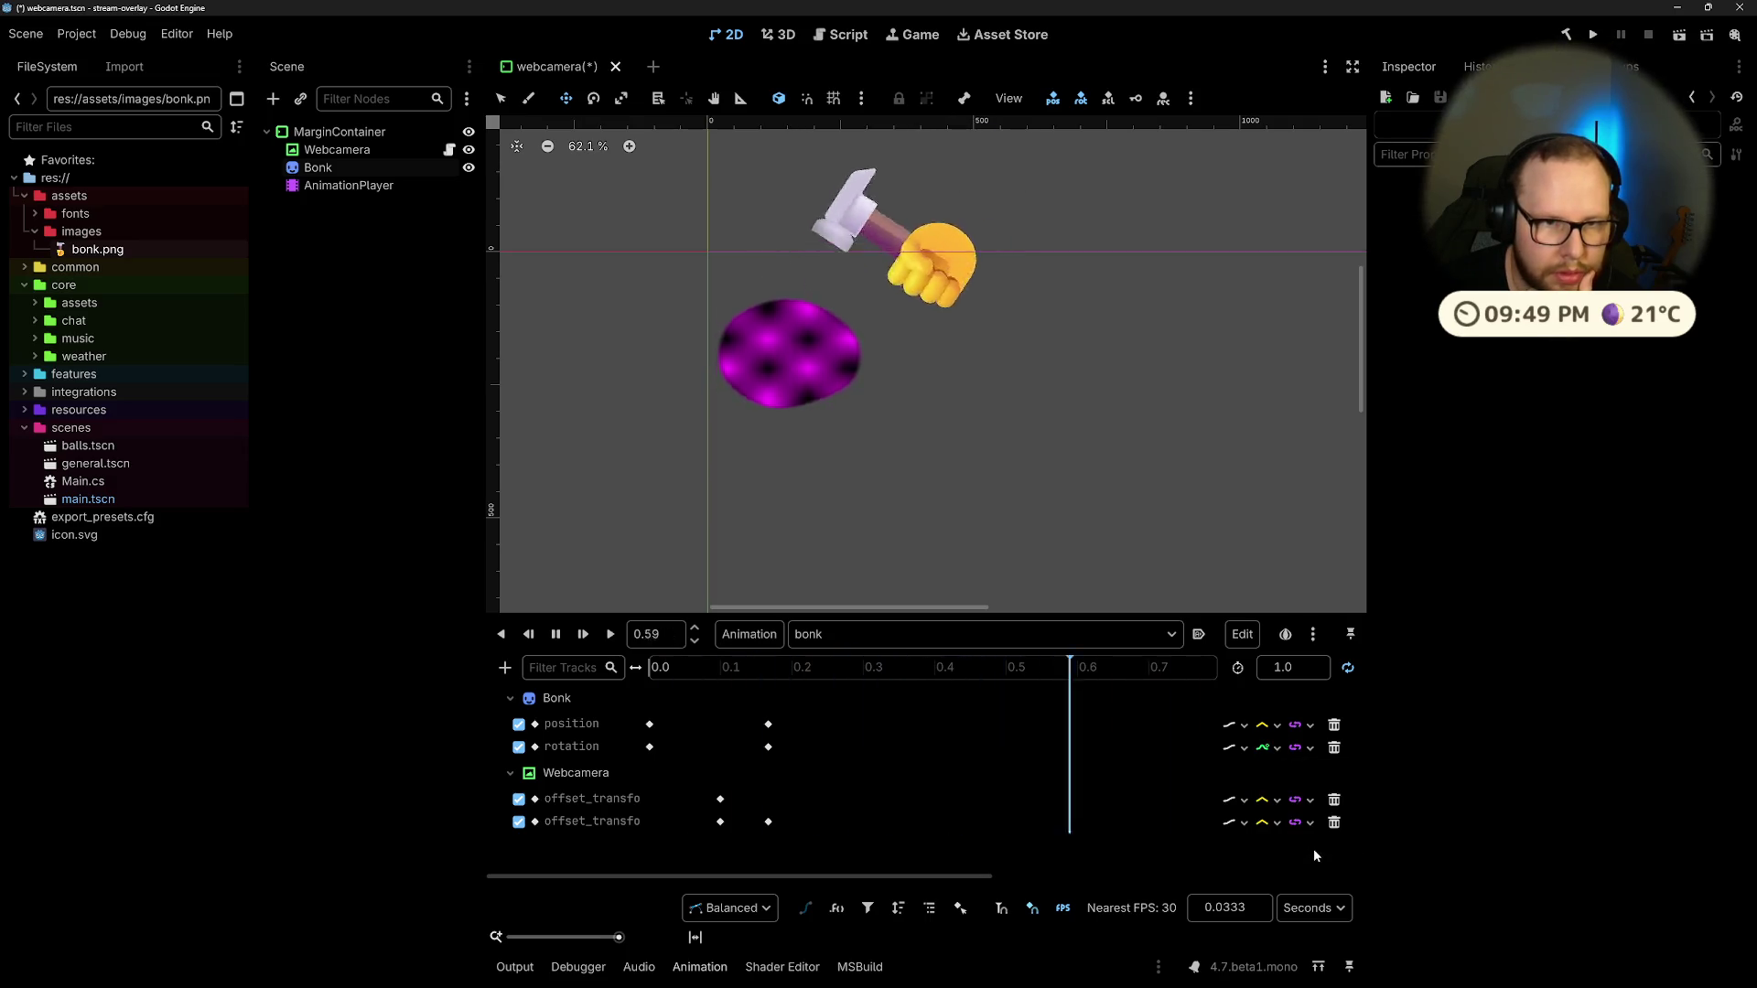
{"action": "left_click", "coordinate": [1277, 749]}
{"action": "left_click", "coordinate": [1307, 833]}
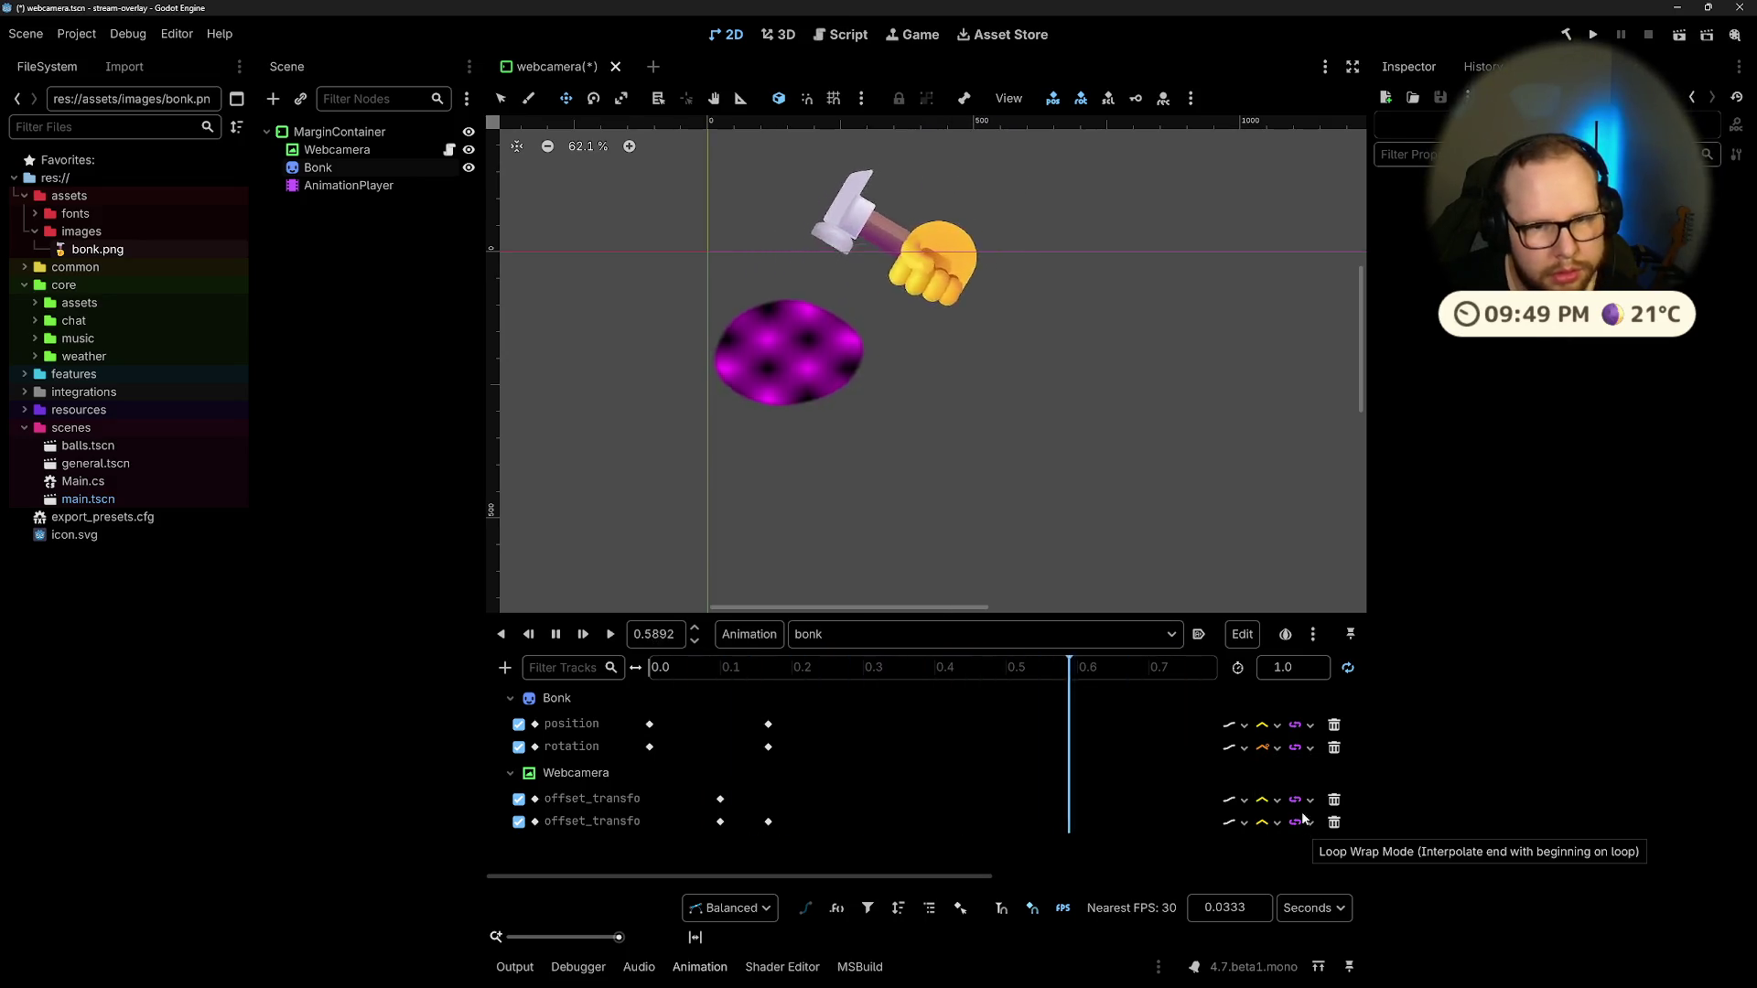
{"action": "left_click", "coordinate": [1263, 752]}
{"action": "left_click", "coordinate": [1295, 795]}
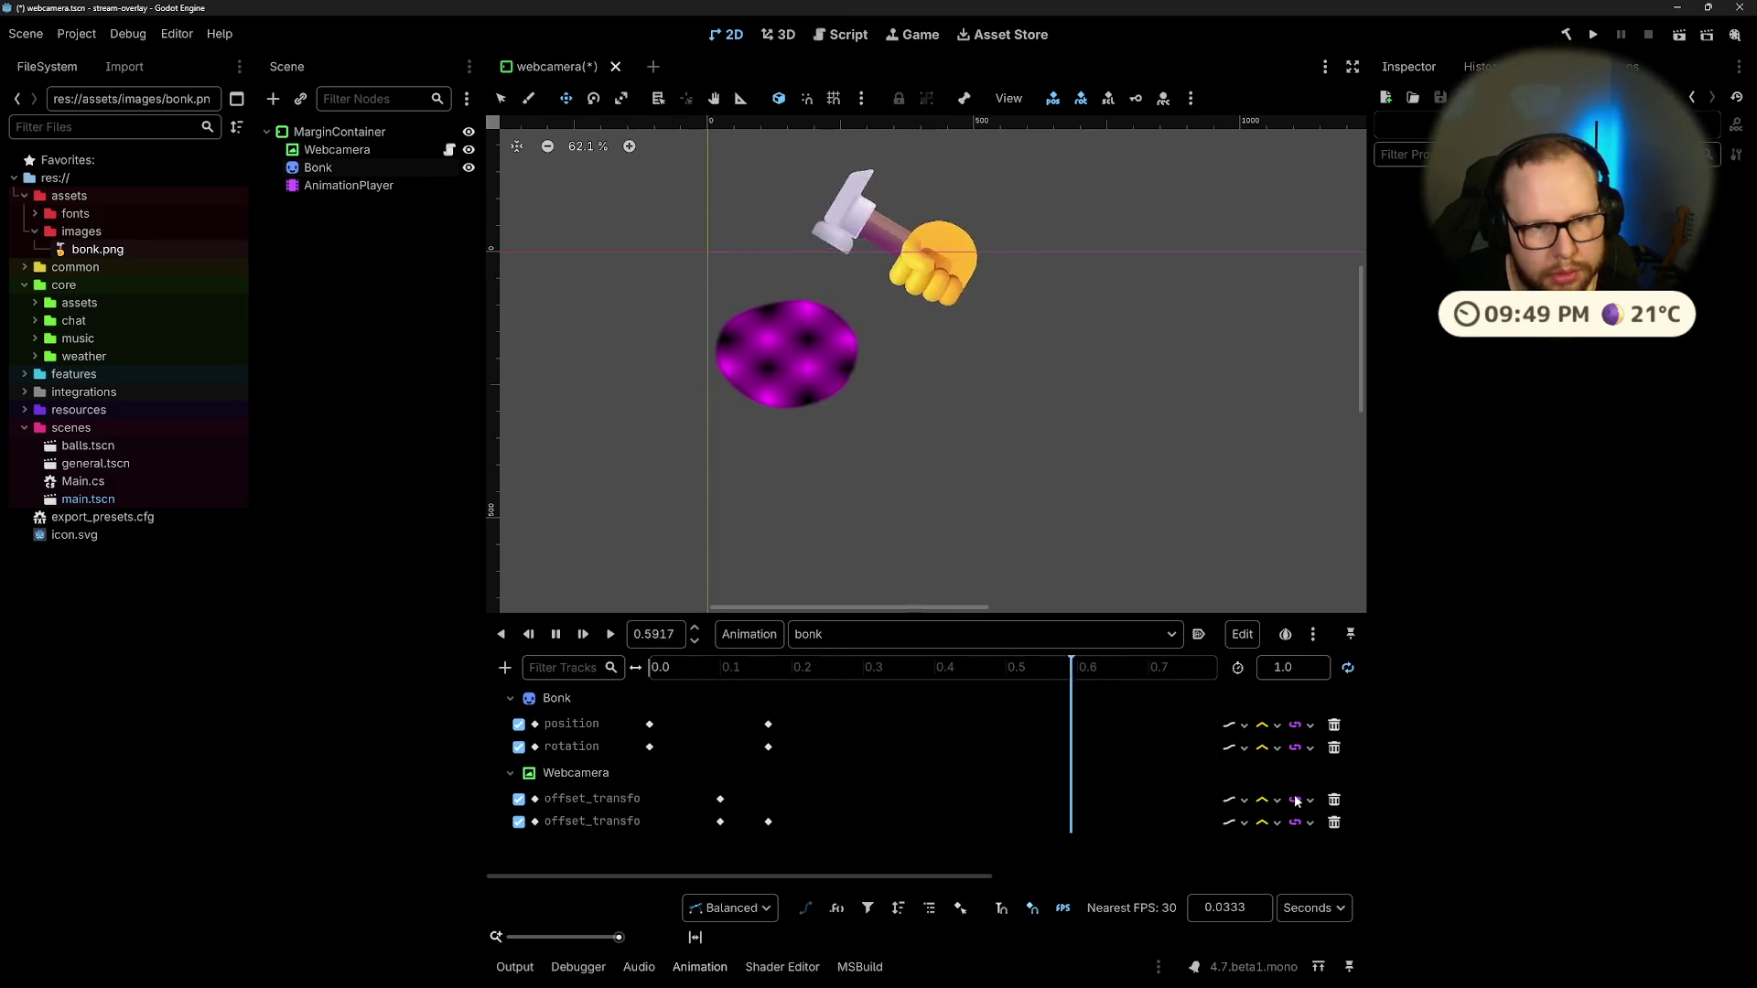
Step: Give the hammer position track Cubic interpolation, briefly trying Discrete updates before keeping Continuous
{"action": "left_click", "coordinate": [1277, 726]}
{"action": "left_click", "coordinate": [1294, 789]}
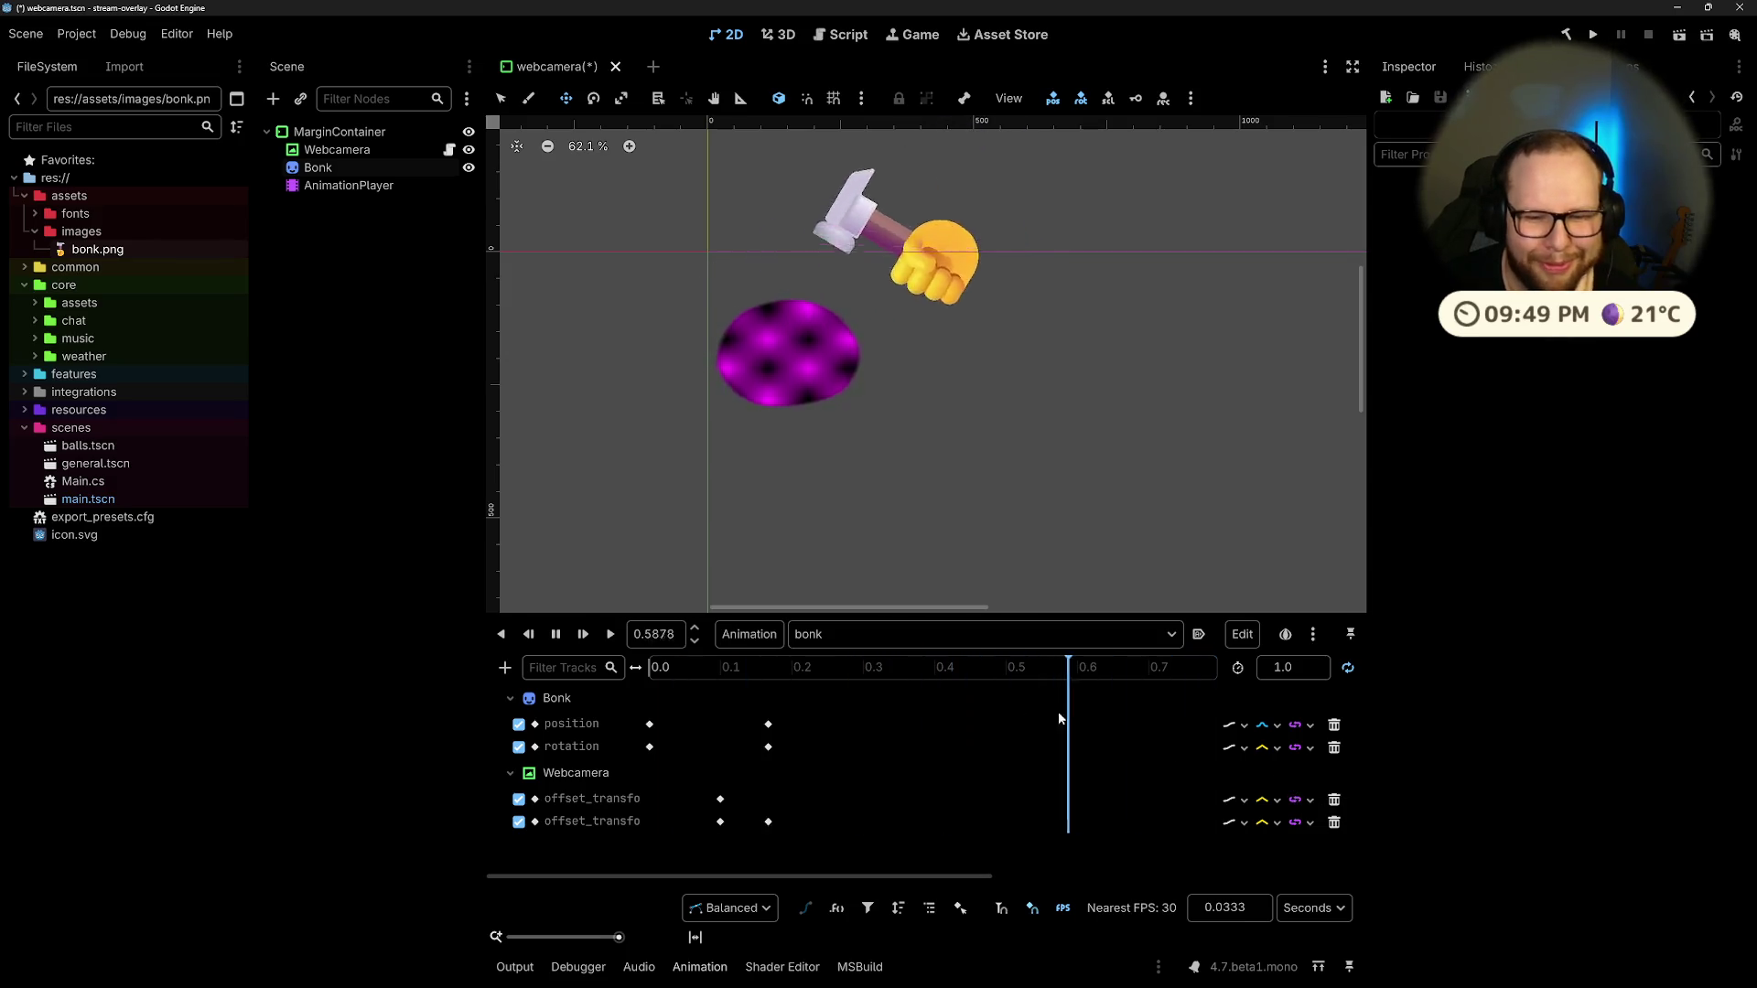
{"action": "left_click", "coordinate": [1259, 729]}
{"action": "left_click", "coordinate": [1236, 726]}
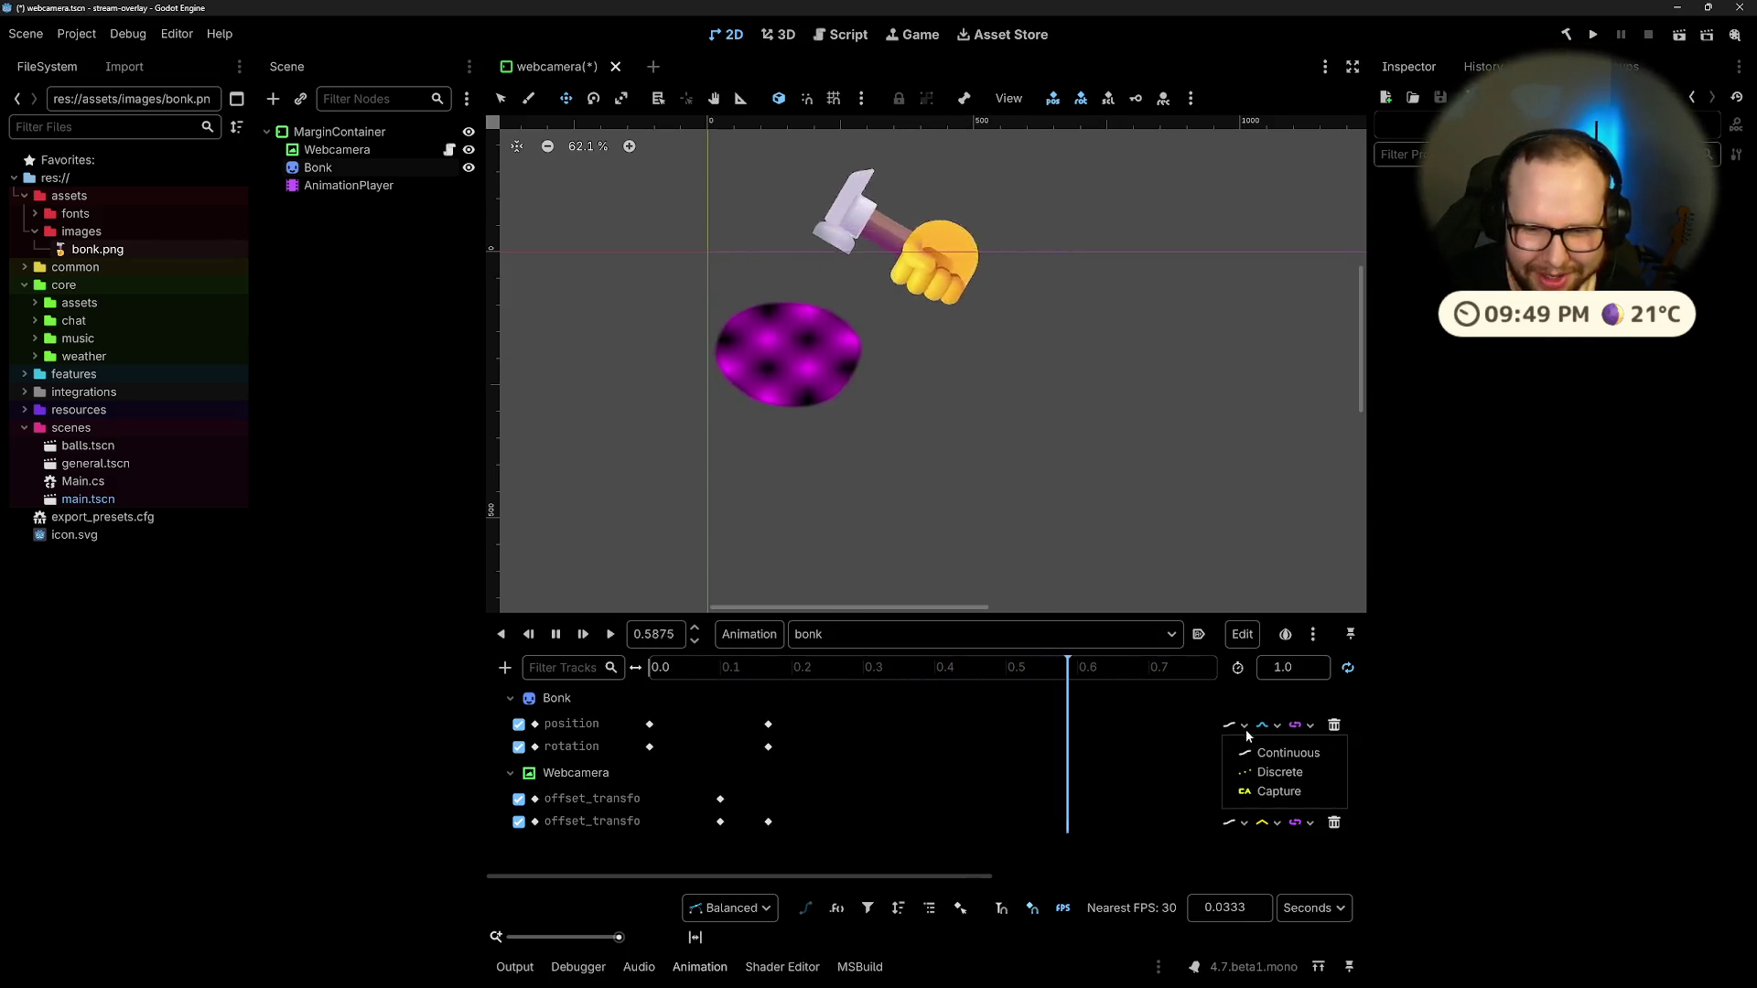
{"action": "left_click", "coordinate": [1261, 773]}
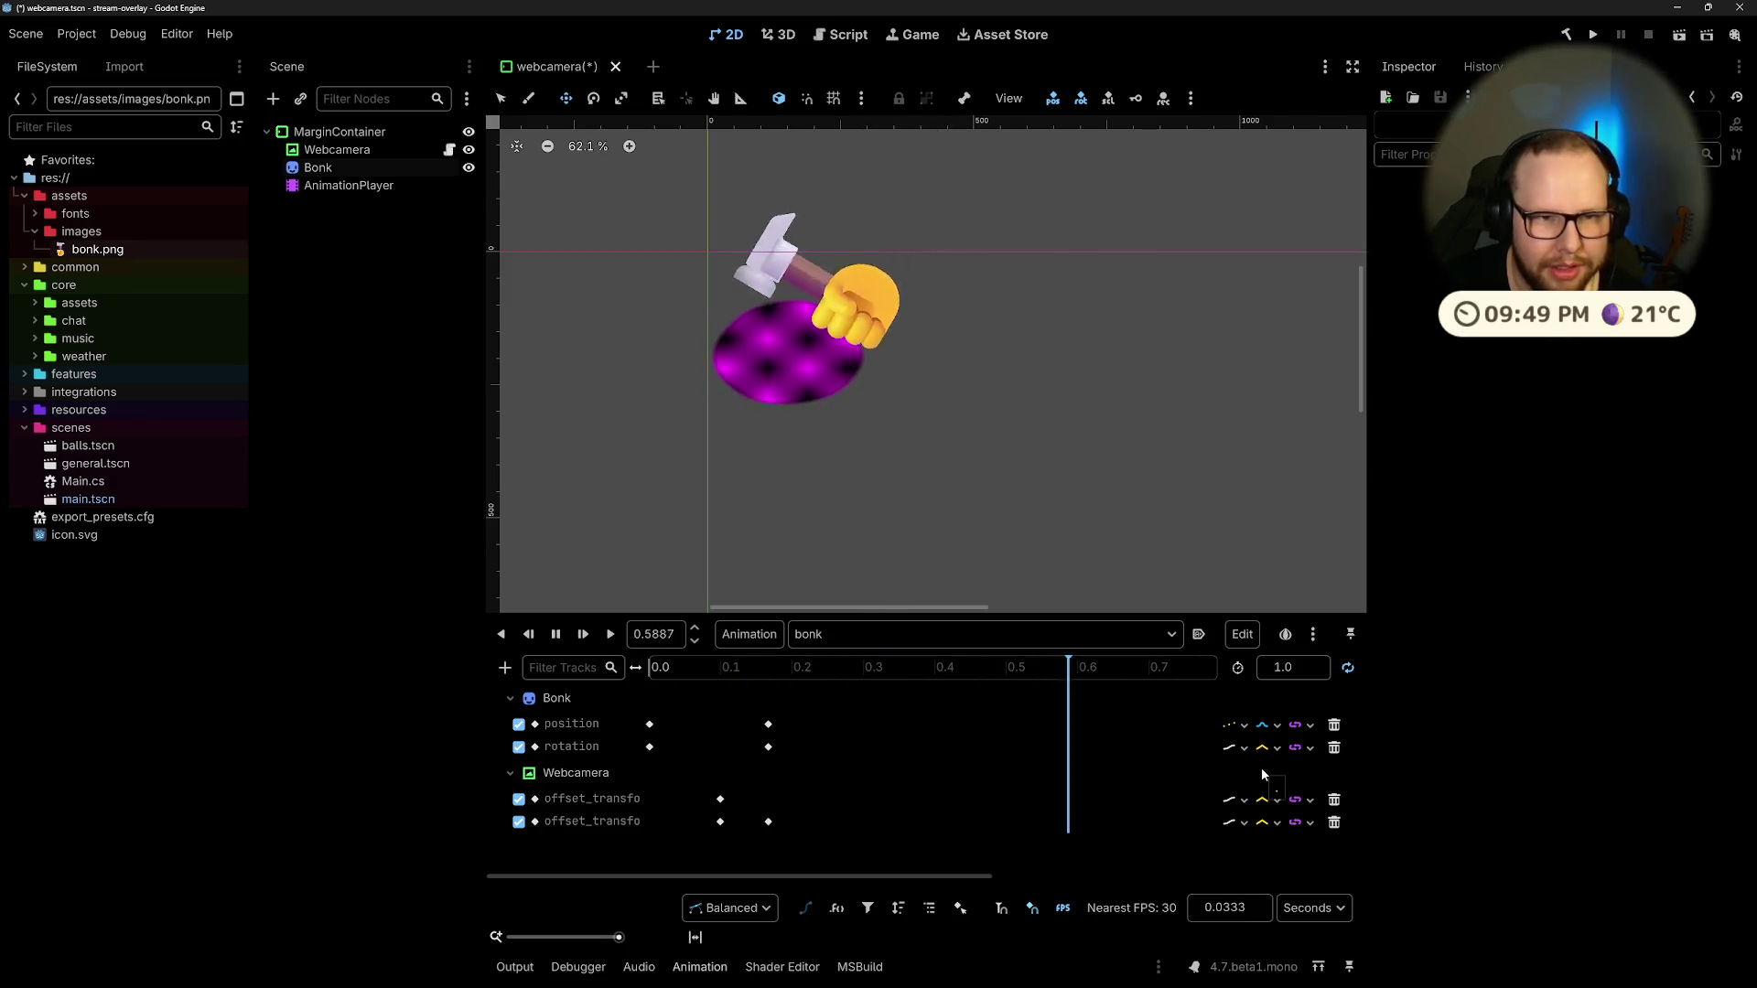
{"action": "left_click", "coordinate": [1237, 726]}
{"action": "left_click", "coordinate": [1263, 754]}
Step: Briefly test Nearest interpolation on the hammer position, then restore Cubic
{"action": "left_click", "coordinate": [1266, 749]}
{"action": "left_click", "coordinate": [1296, 778]}
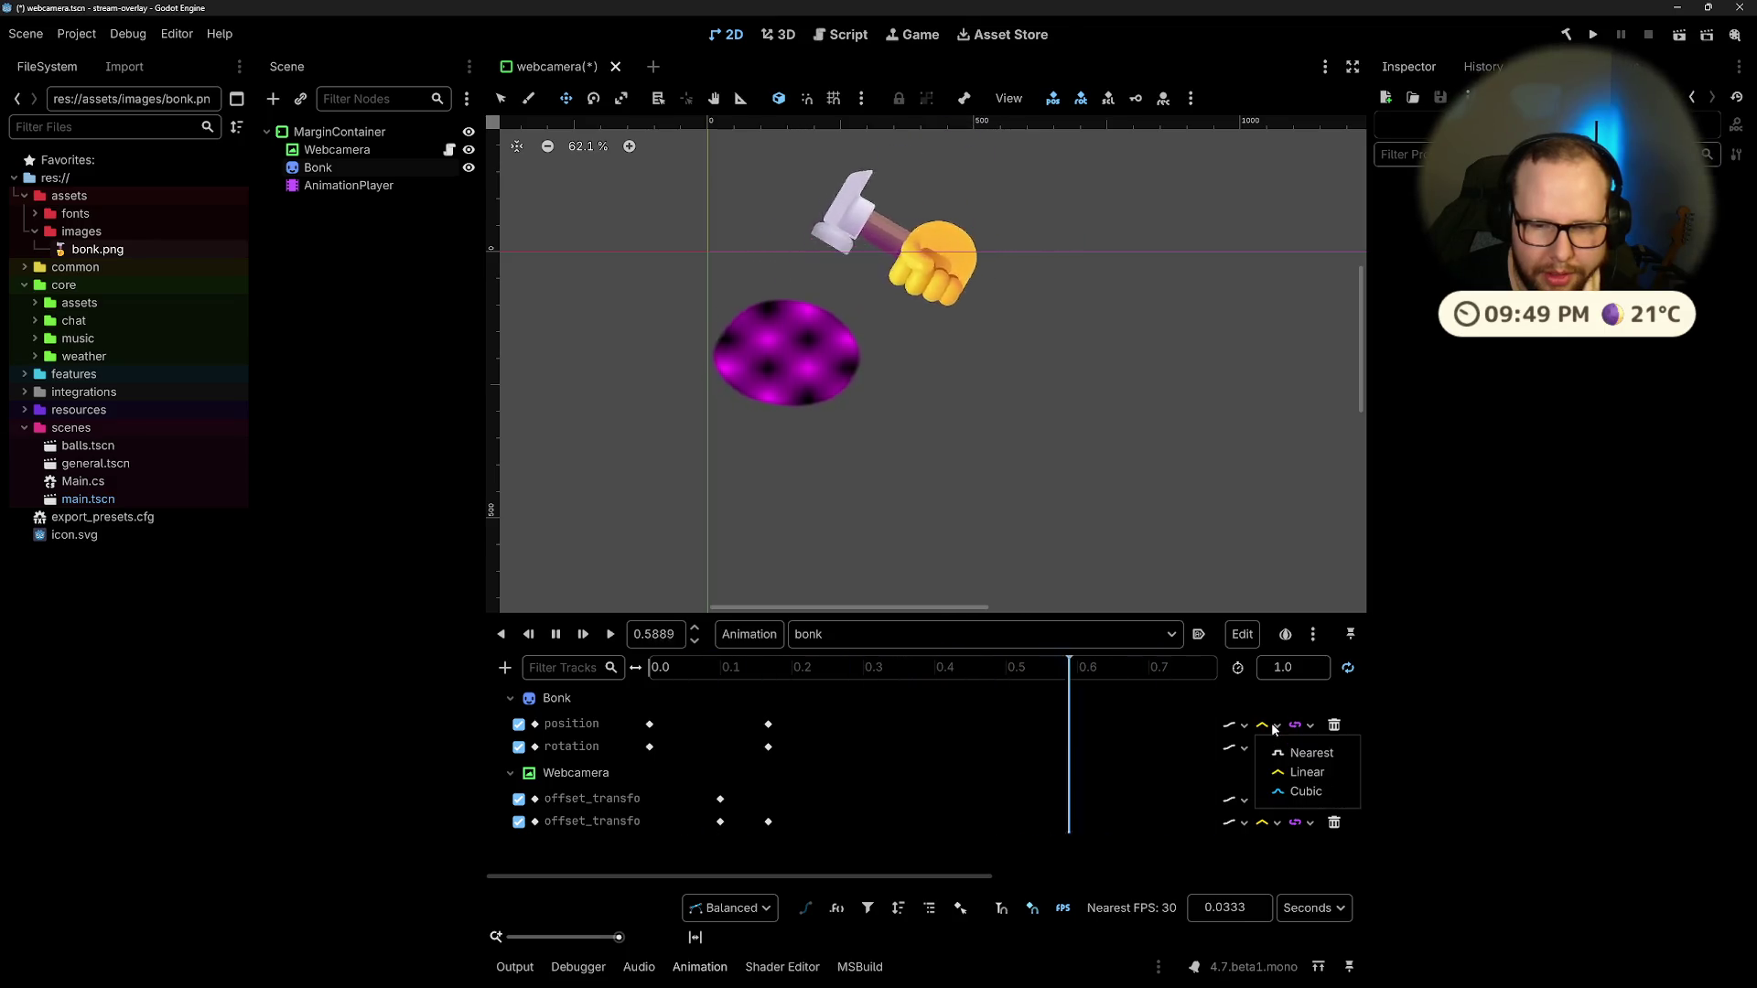
{"action": "left_click", "coordinate": [1275, 726]}
{"action": "left_click", "coordinate": [1308, 750]}
{"action": "left_click", "coordinate": [1276, 726]}
{"action": "left_click", "coordinate": [1300, 780]}
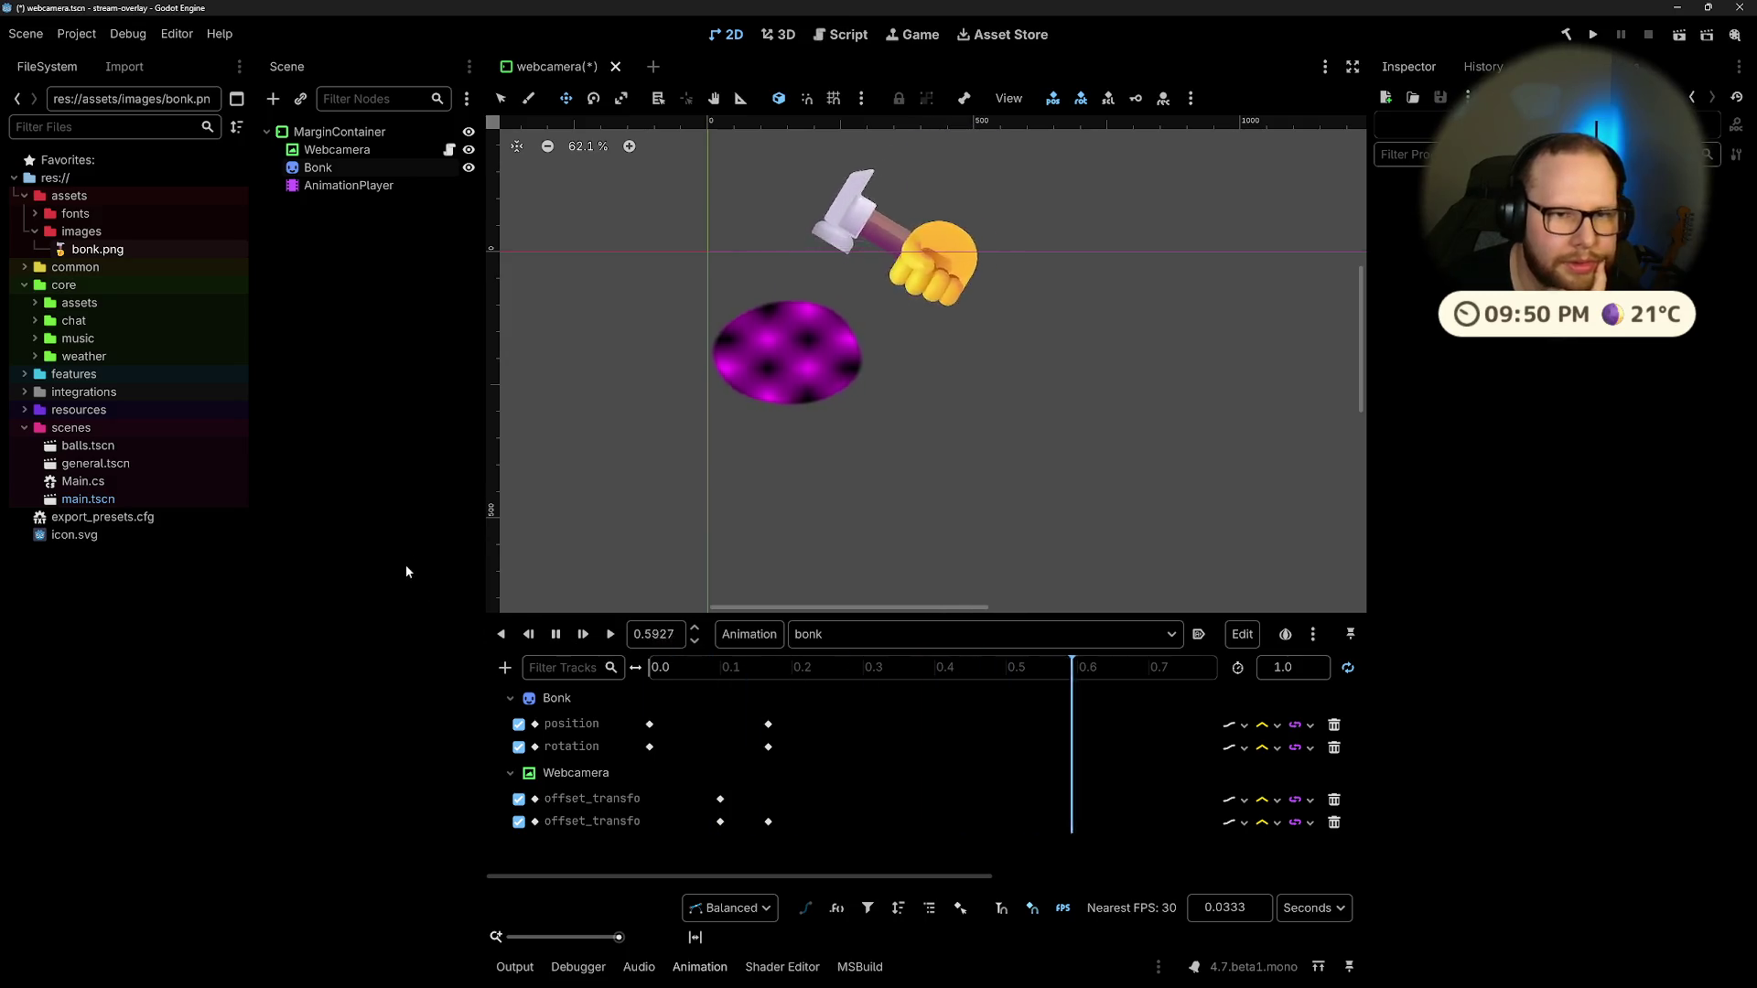
{"action": "left_click", "coordinate": [347, 187]}
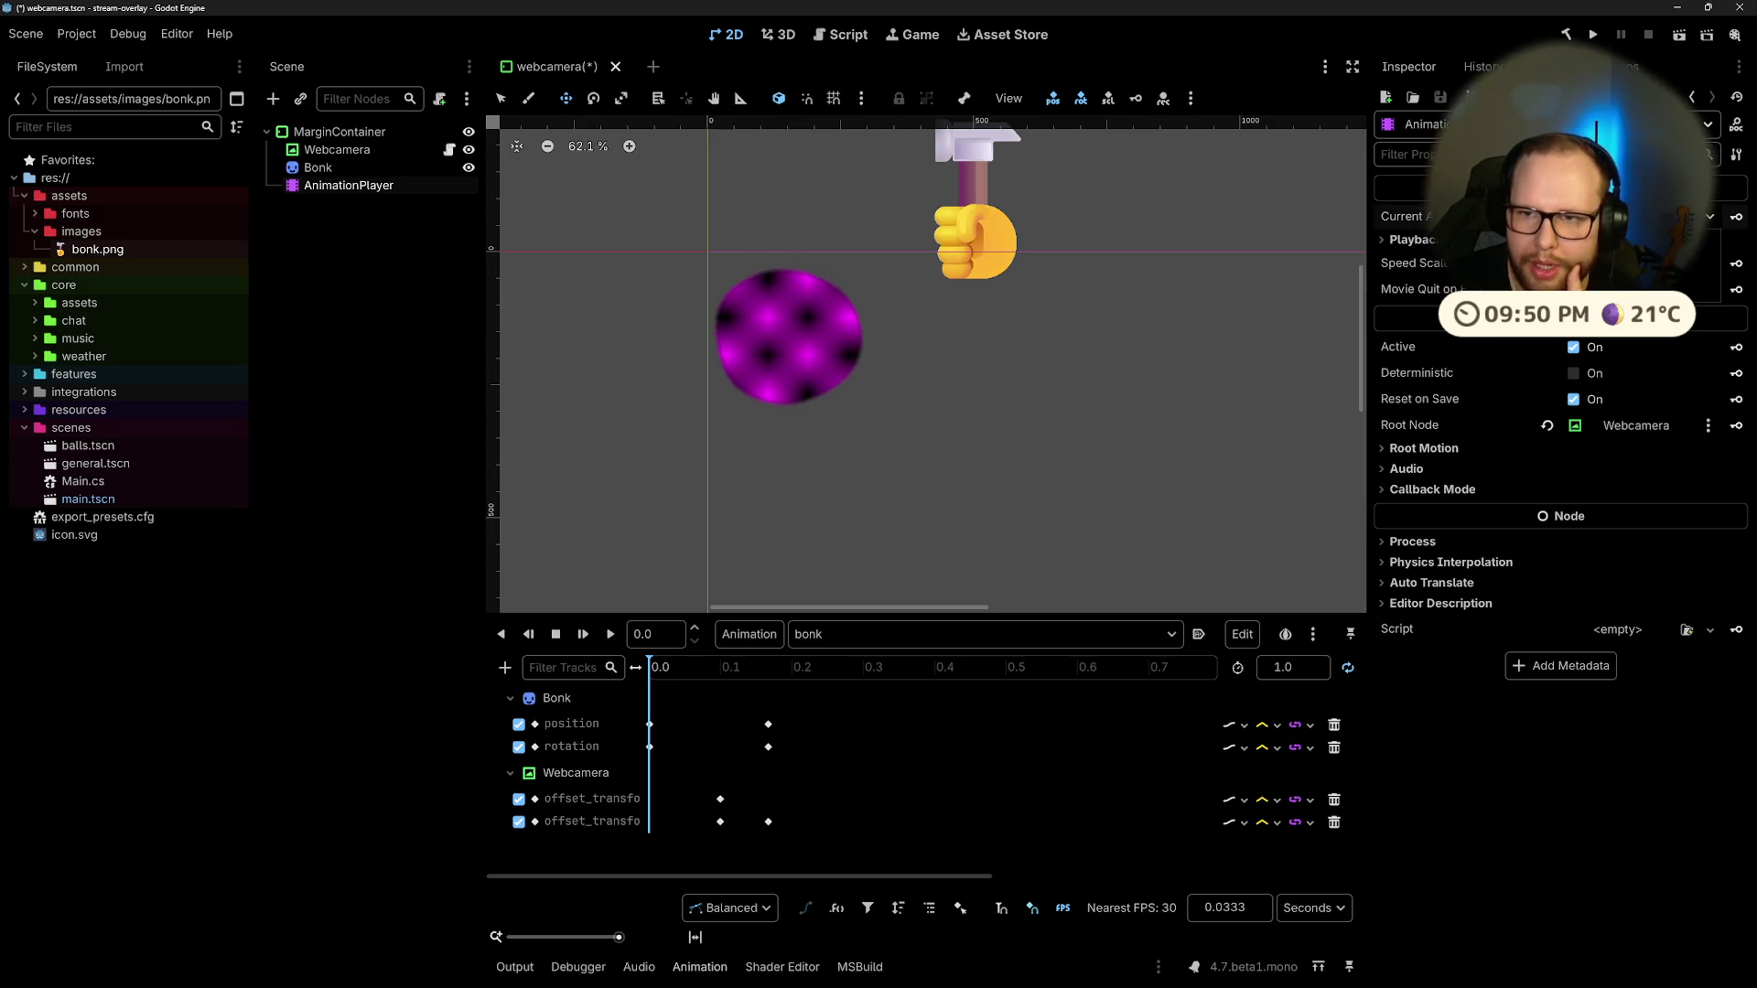
Step: Save the overlay scene and run the project to test the bonk, then stop it
{"action": "key", "text": "shift+d"}
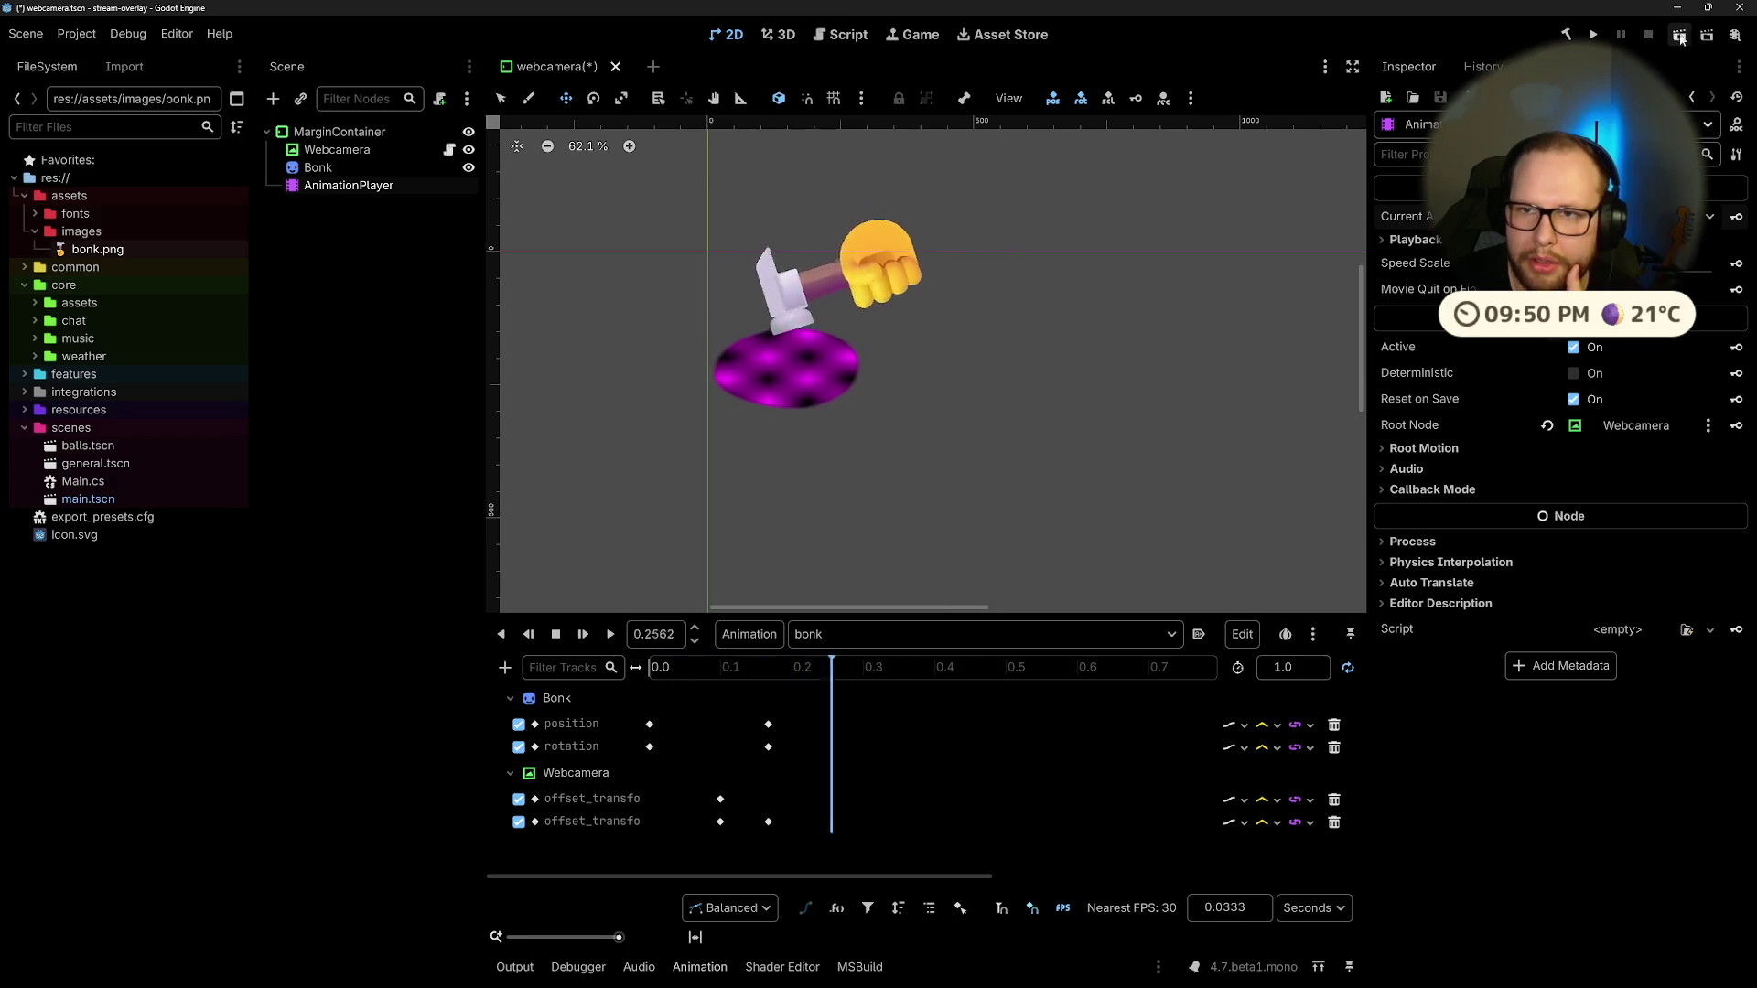
{"action": "key", "text": "ctrl+s"}
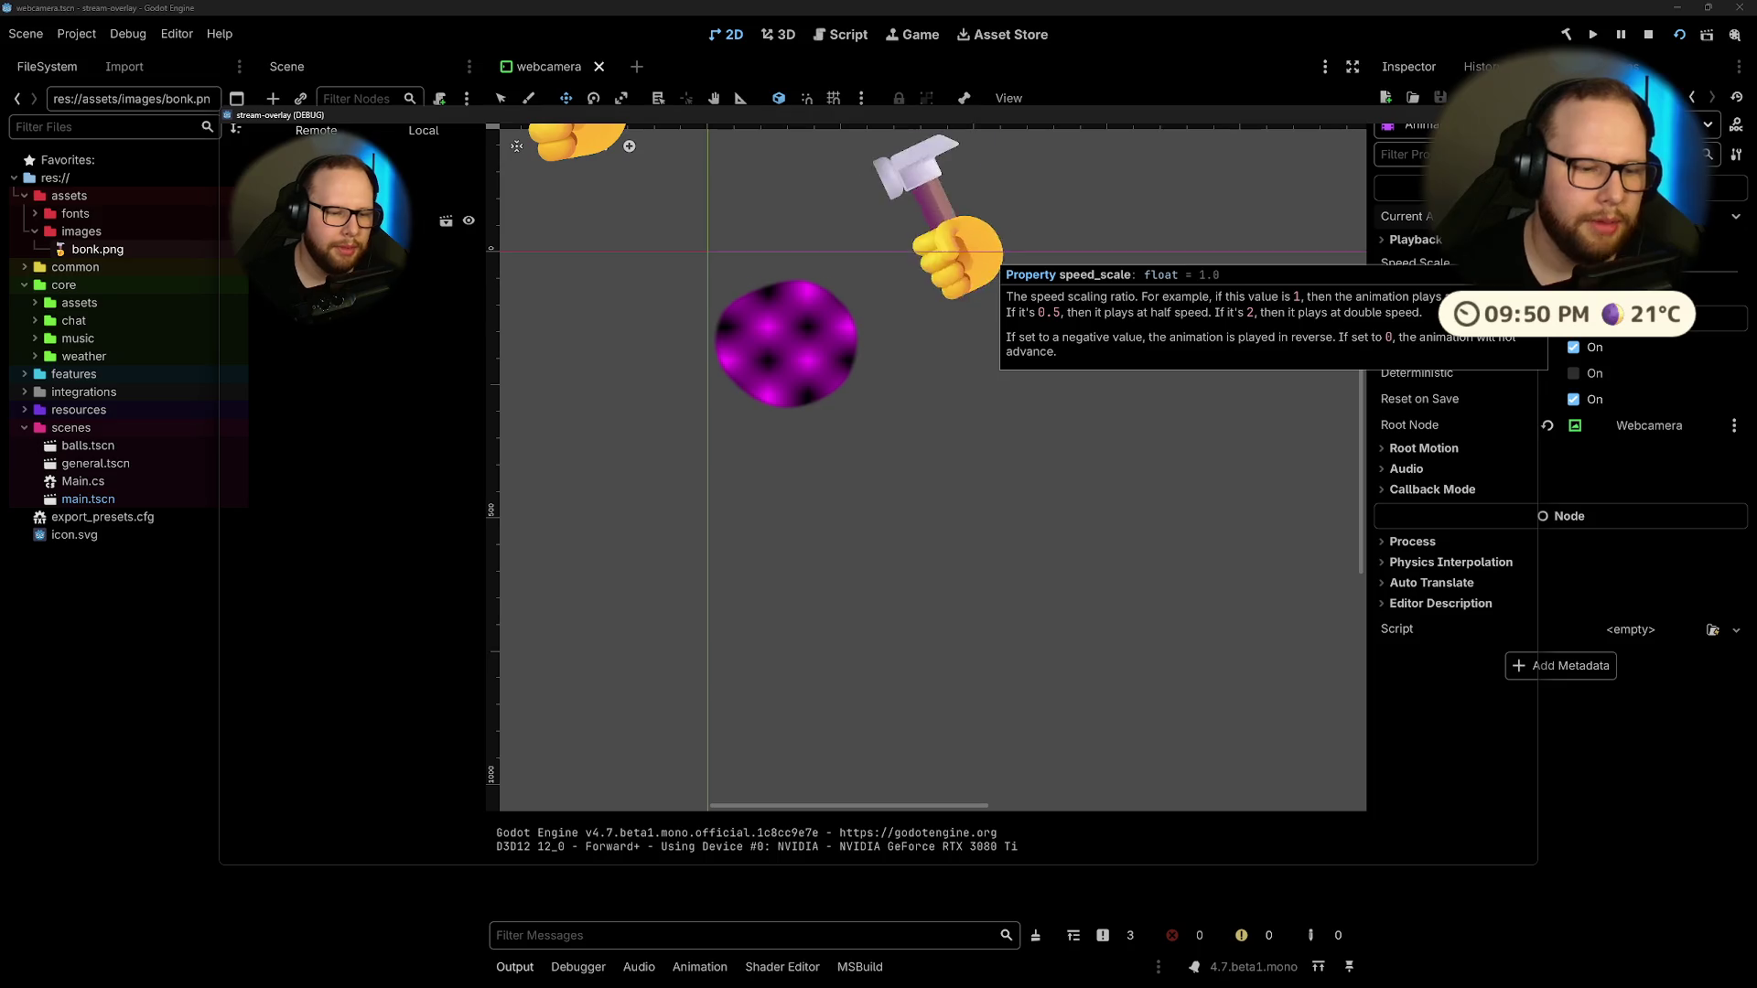
{"action": "key", "text": "F8"}
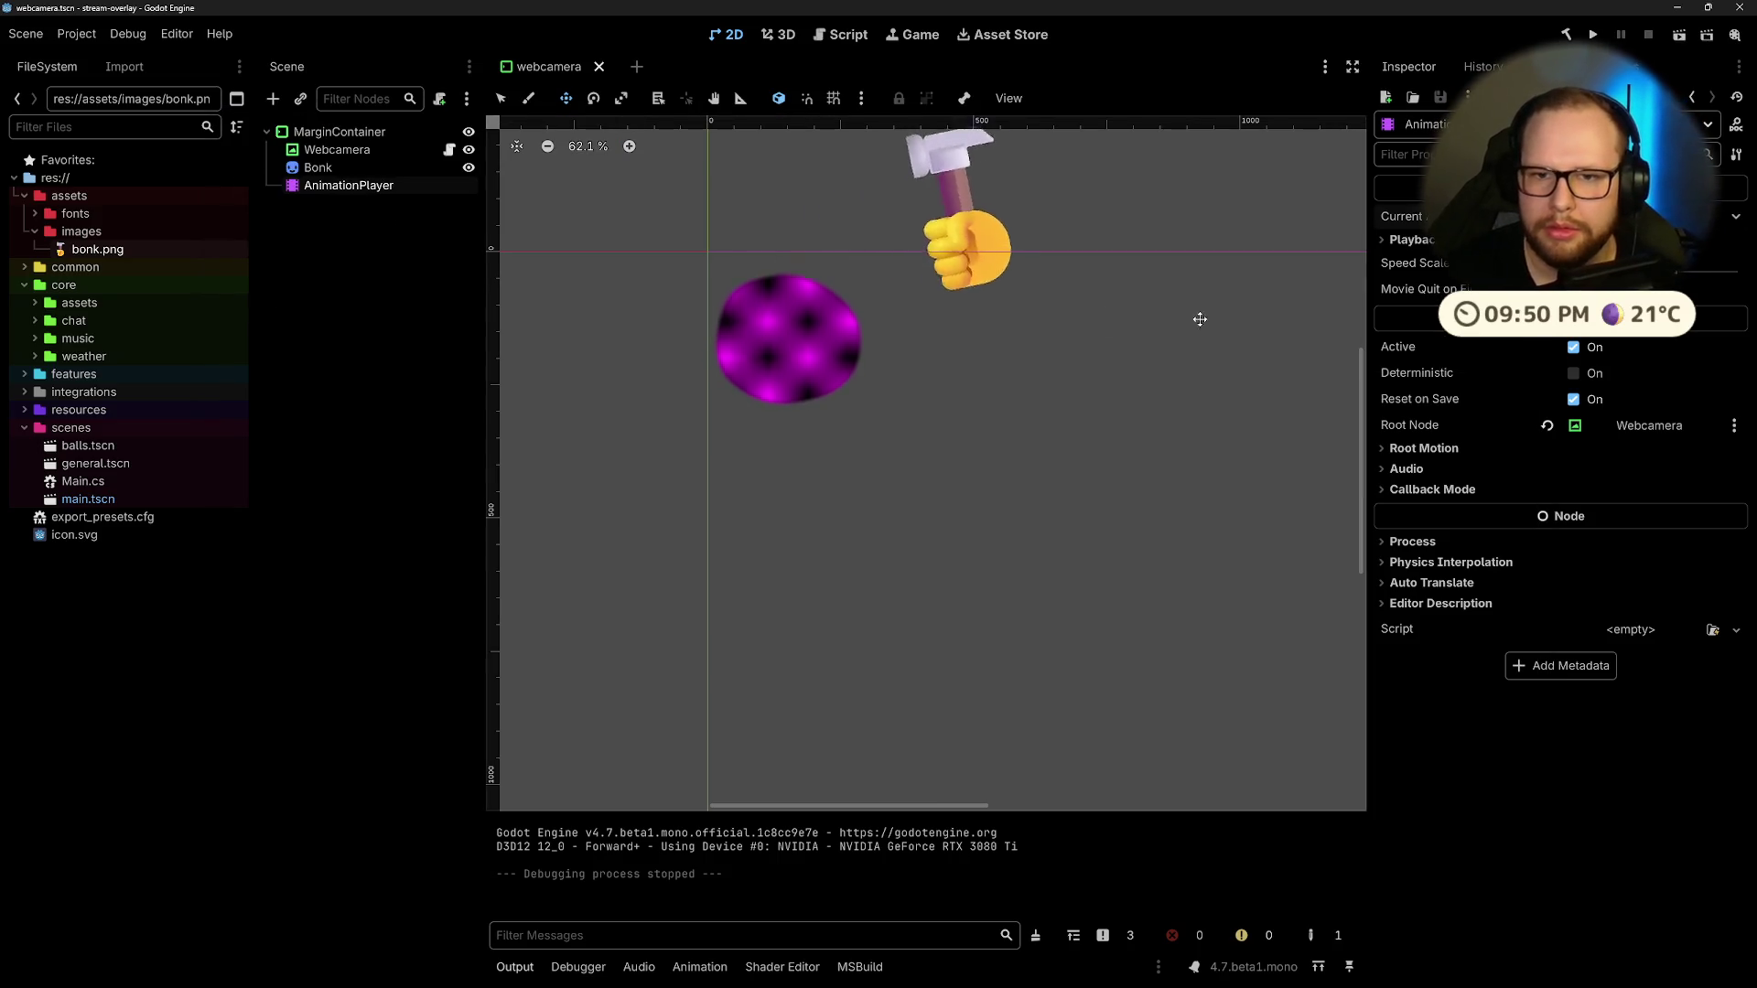
Step: Preview the bonk animation in the editor, then run the project again and stop it
{"action": "left_click", "coordinate": [354, 187]}
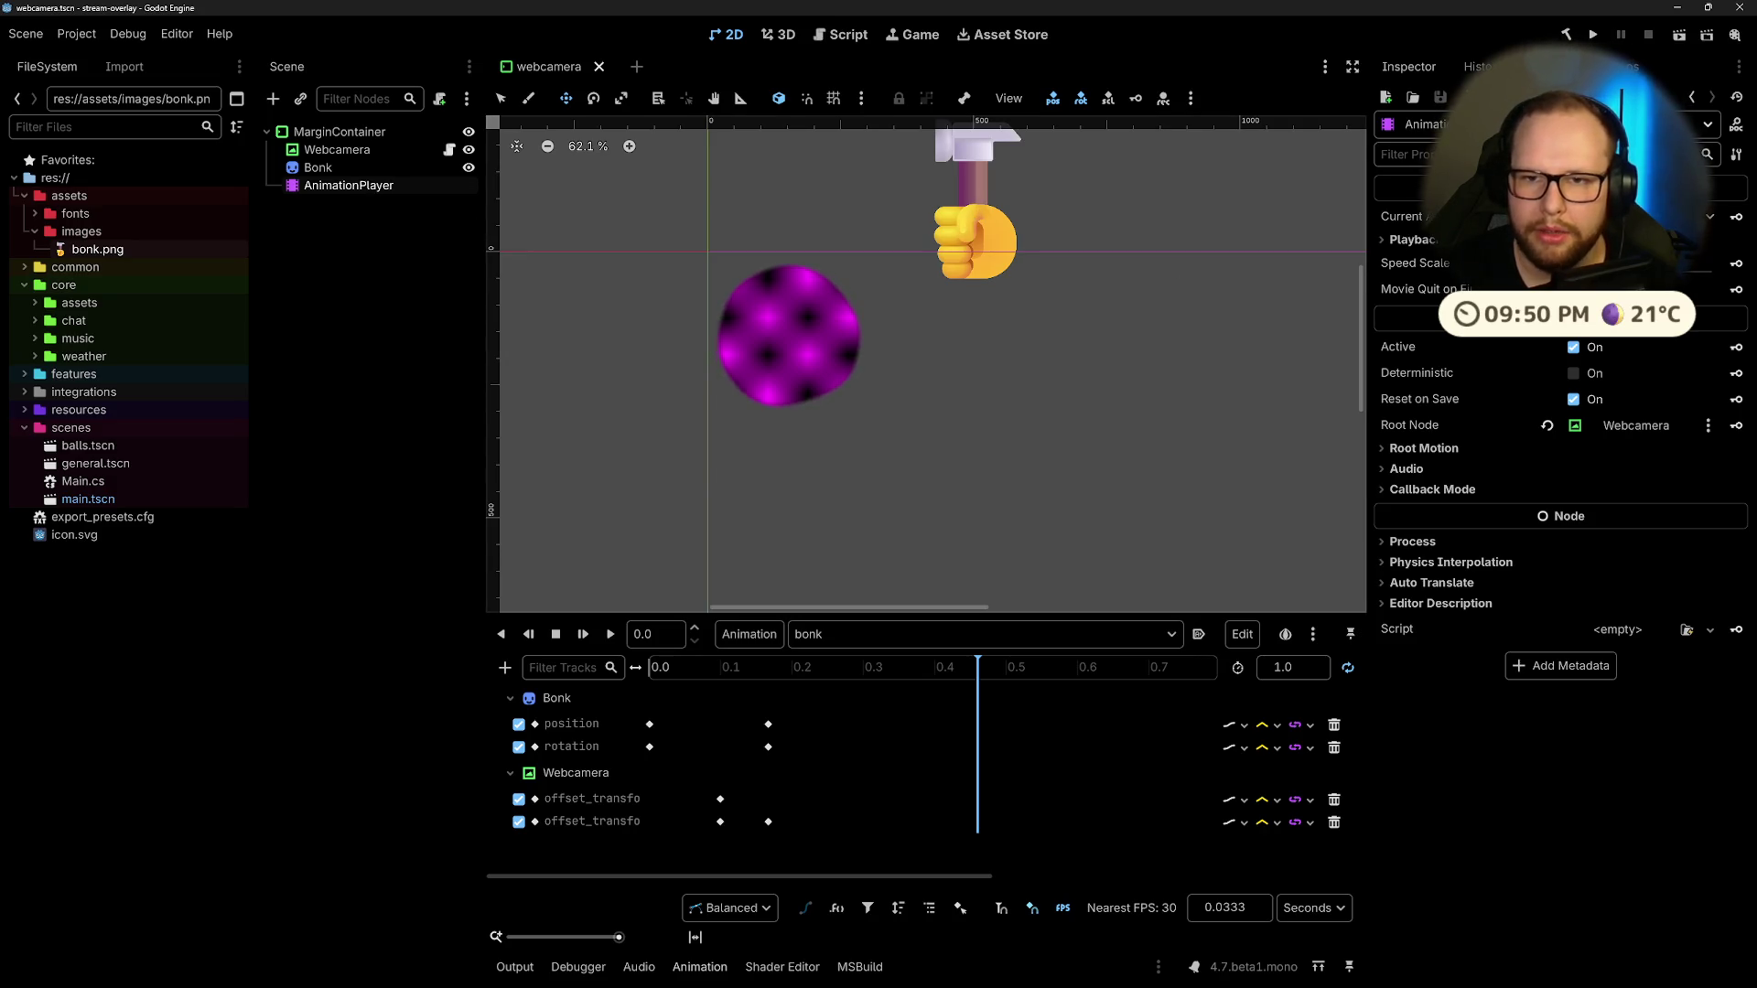
{"action": "key", "text": "shift+d"}
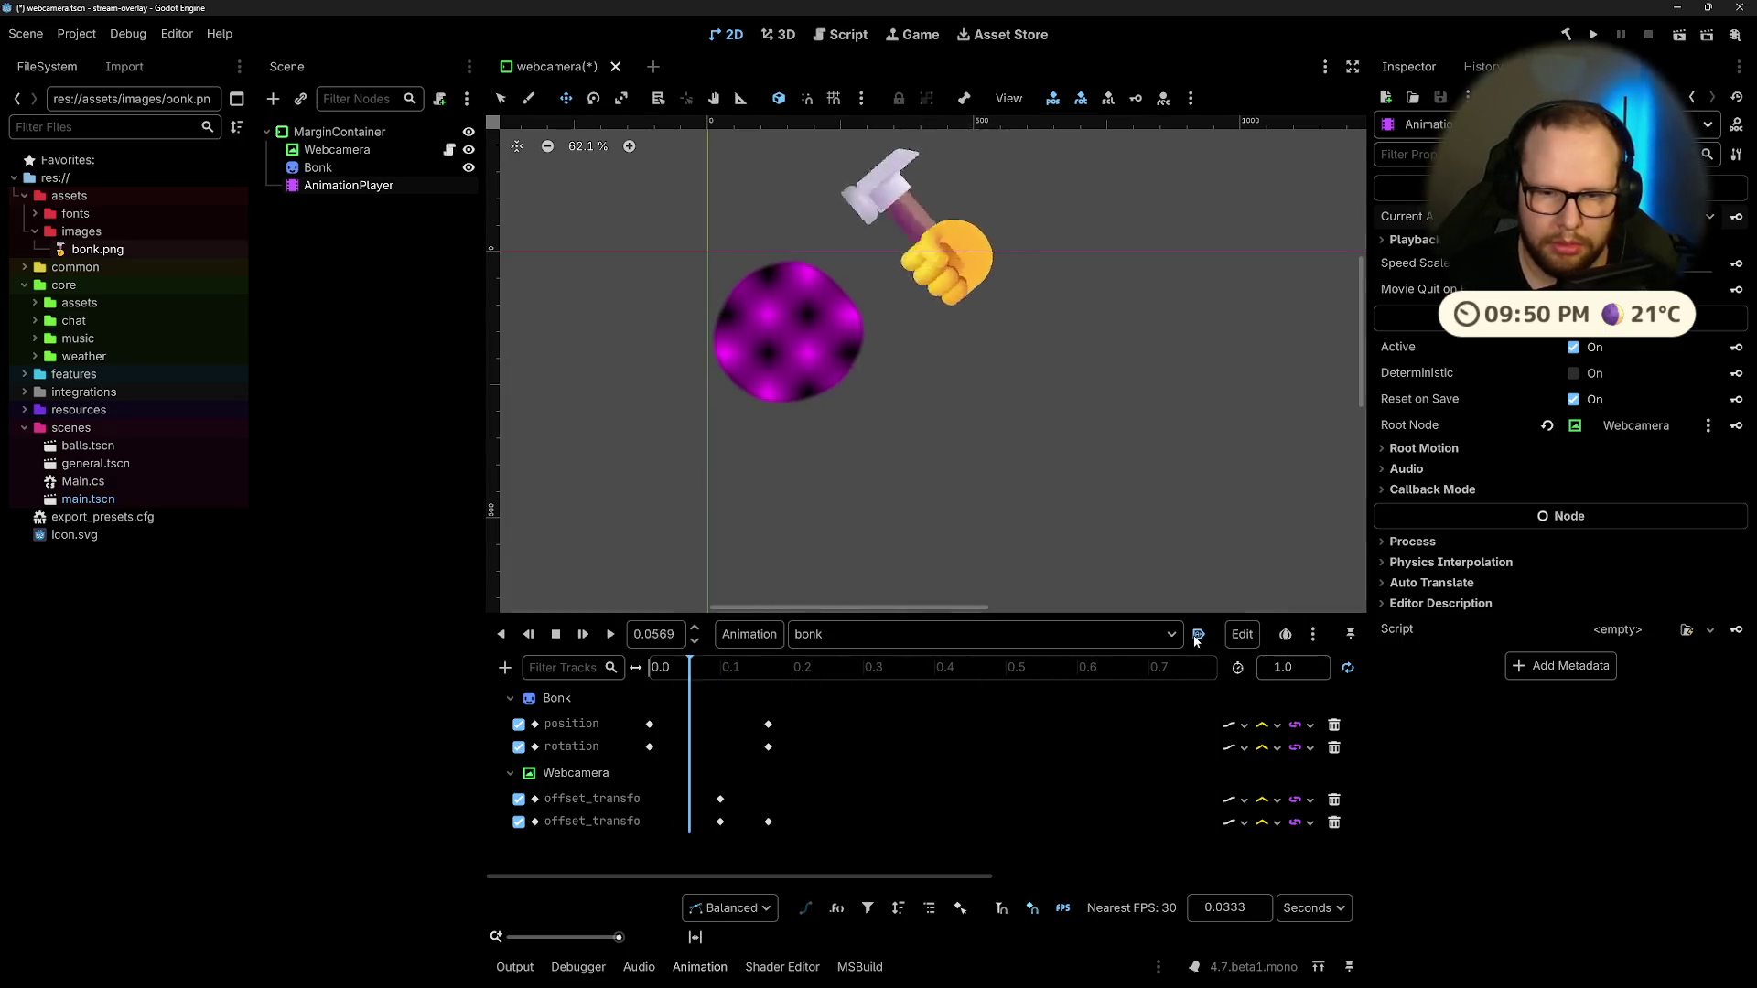
{"action": "key", "text": "s"}
{"action": "left_click", "coordinate": [1680, 35]}
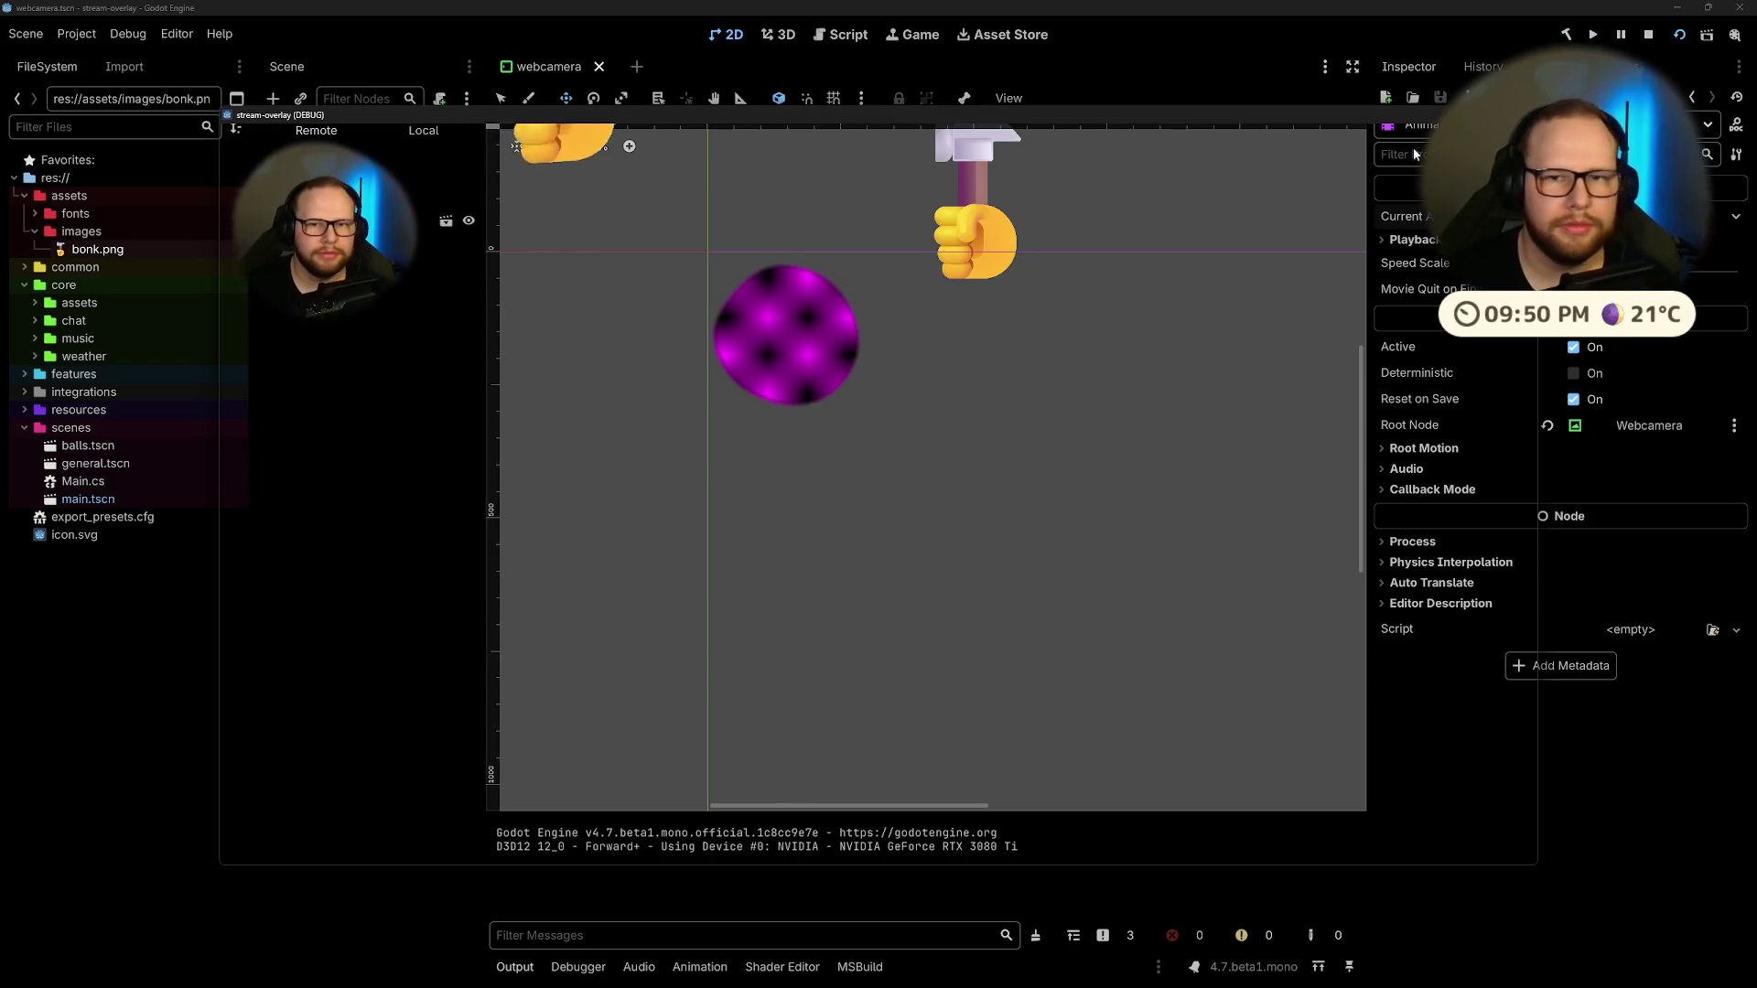
{"action": "key", "text": "F8"}
{"action": "left_click", "coordinate": [974, 240]}
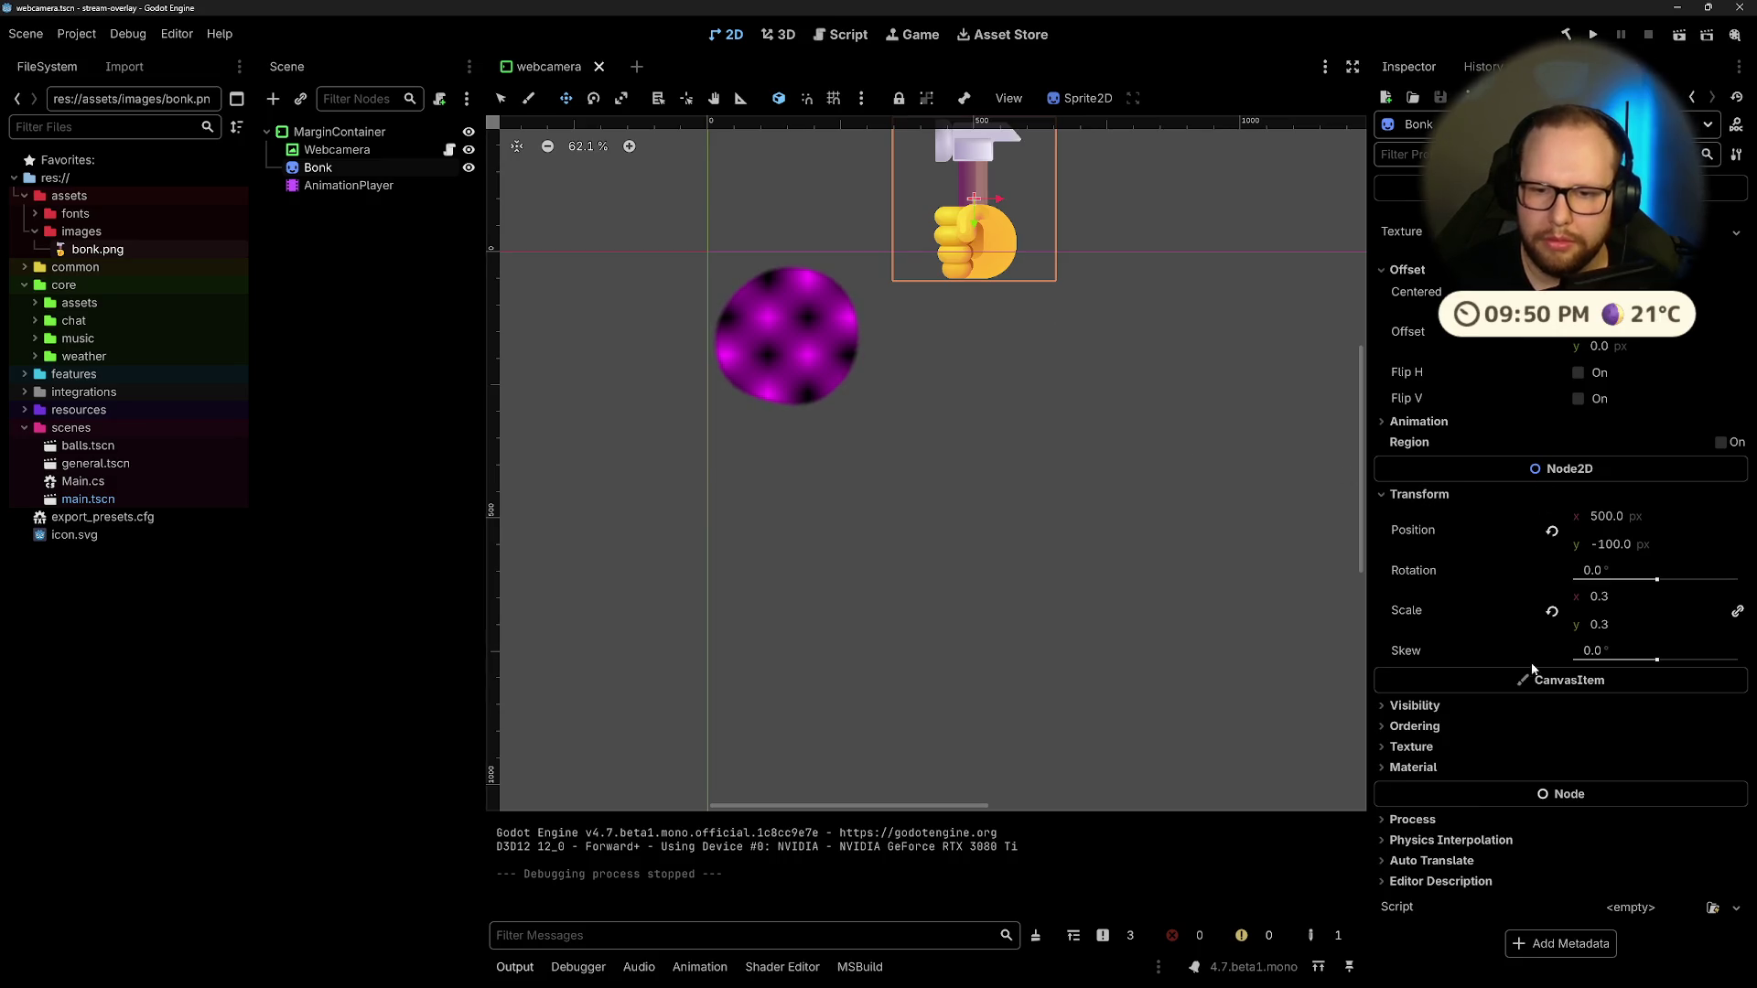
Step: Set the Bonk sprite's scale to 0.2 and replay the bonk animation with the smaller hammer
{"action": "left_click", "coordinate": [1624, 595]}
{"action": "type", "text": "0.2"}
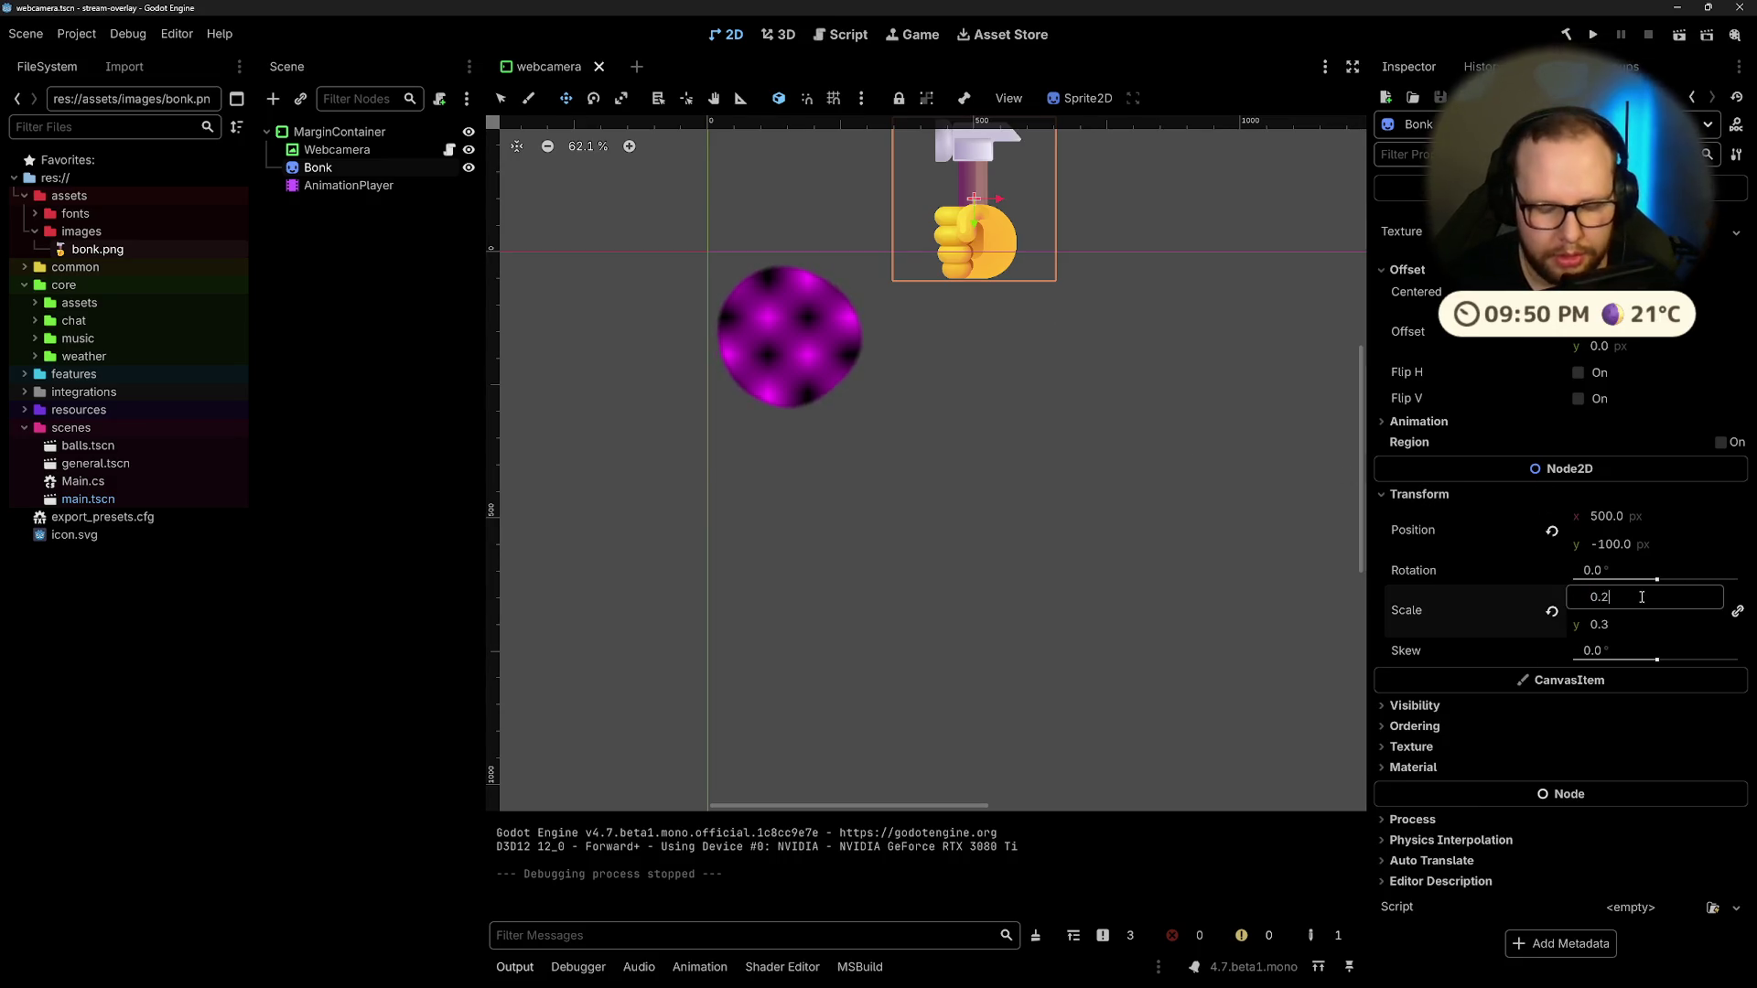
{"action": "key", "text": "Return"}
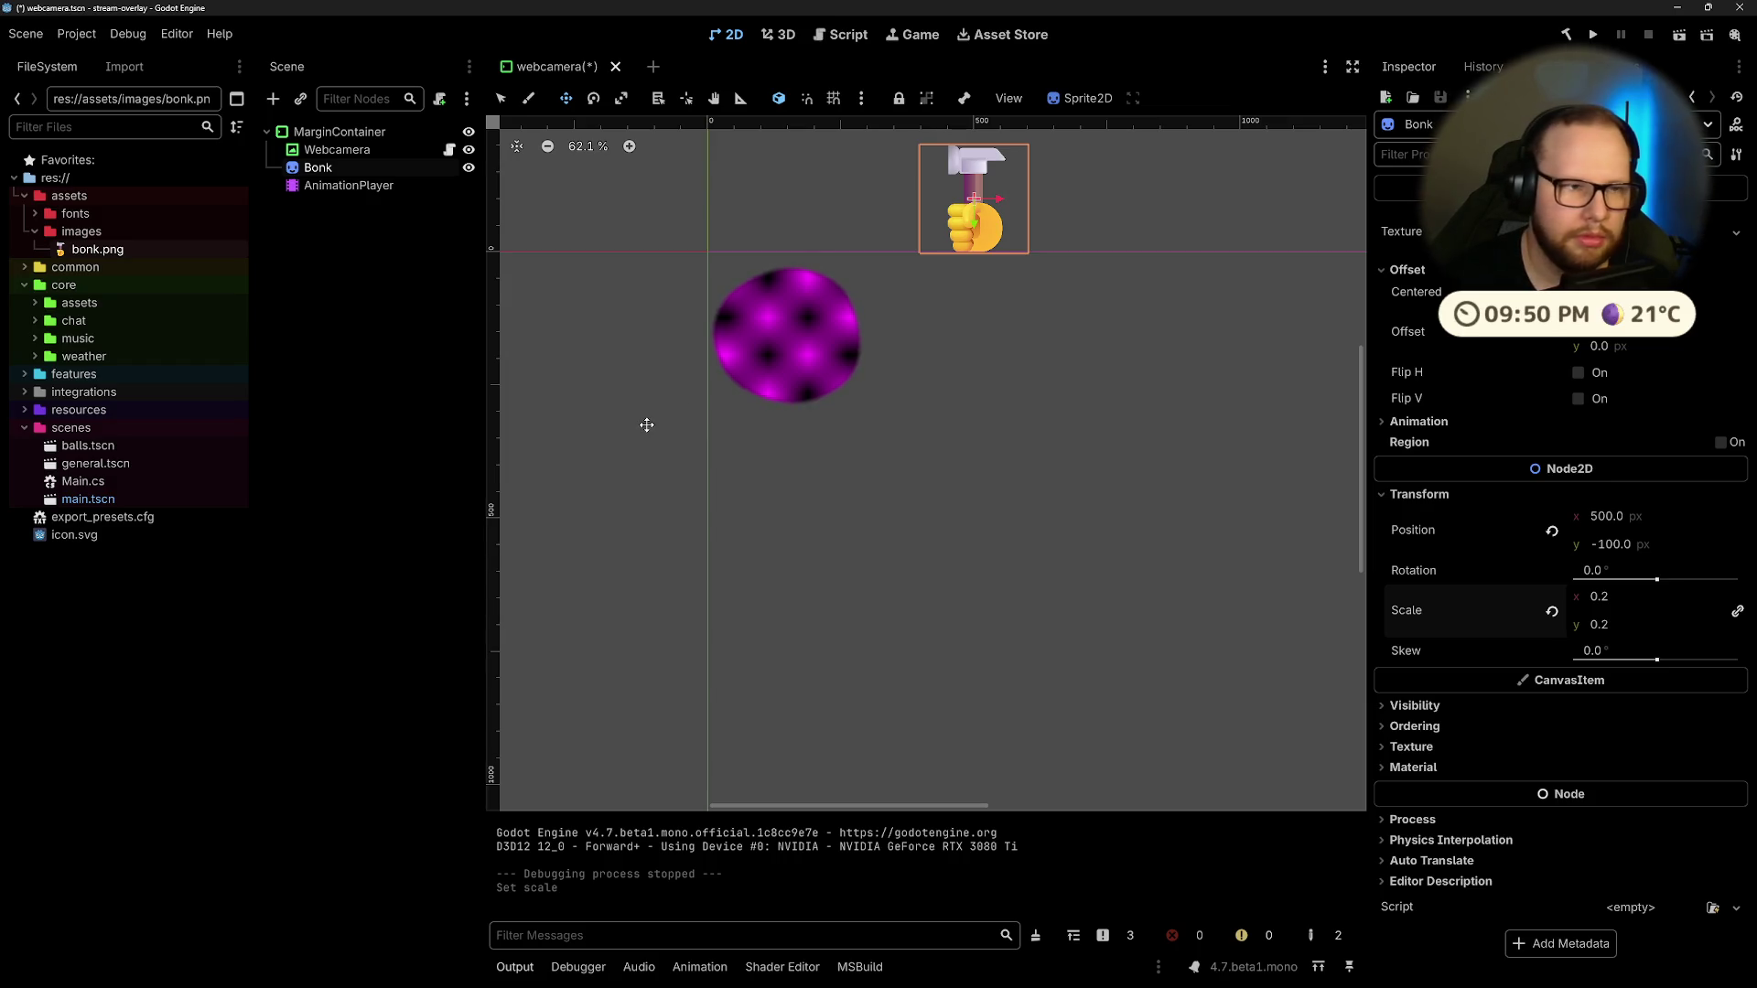
{"action": "left_click", "coordinate": [327, 379]}
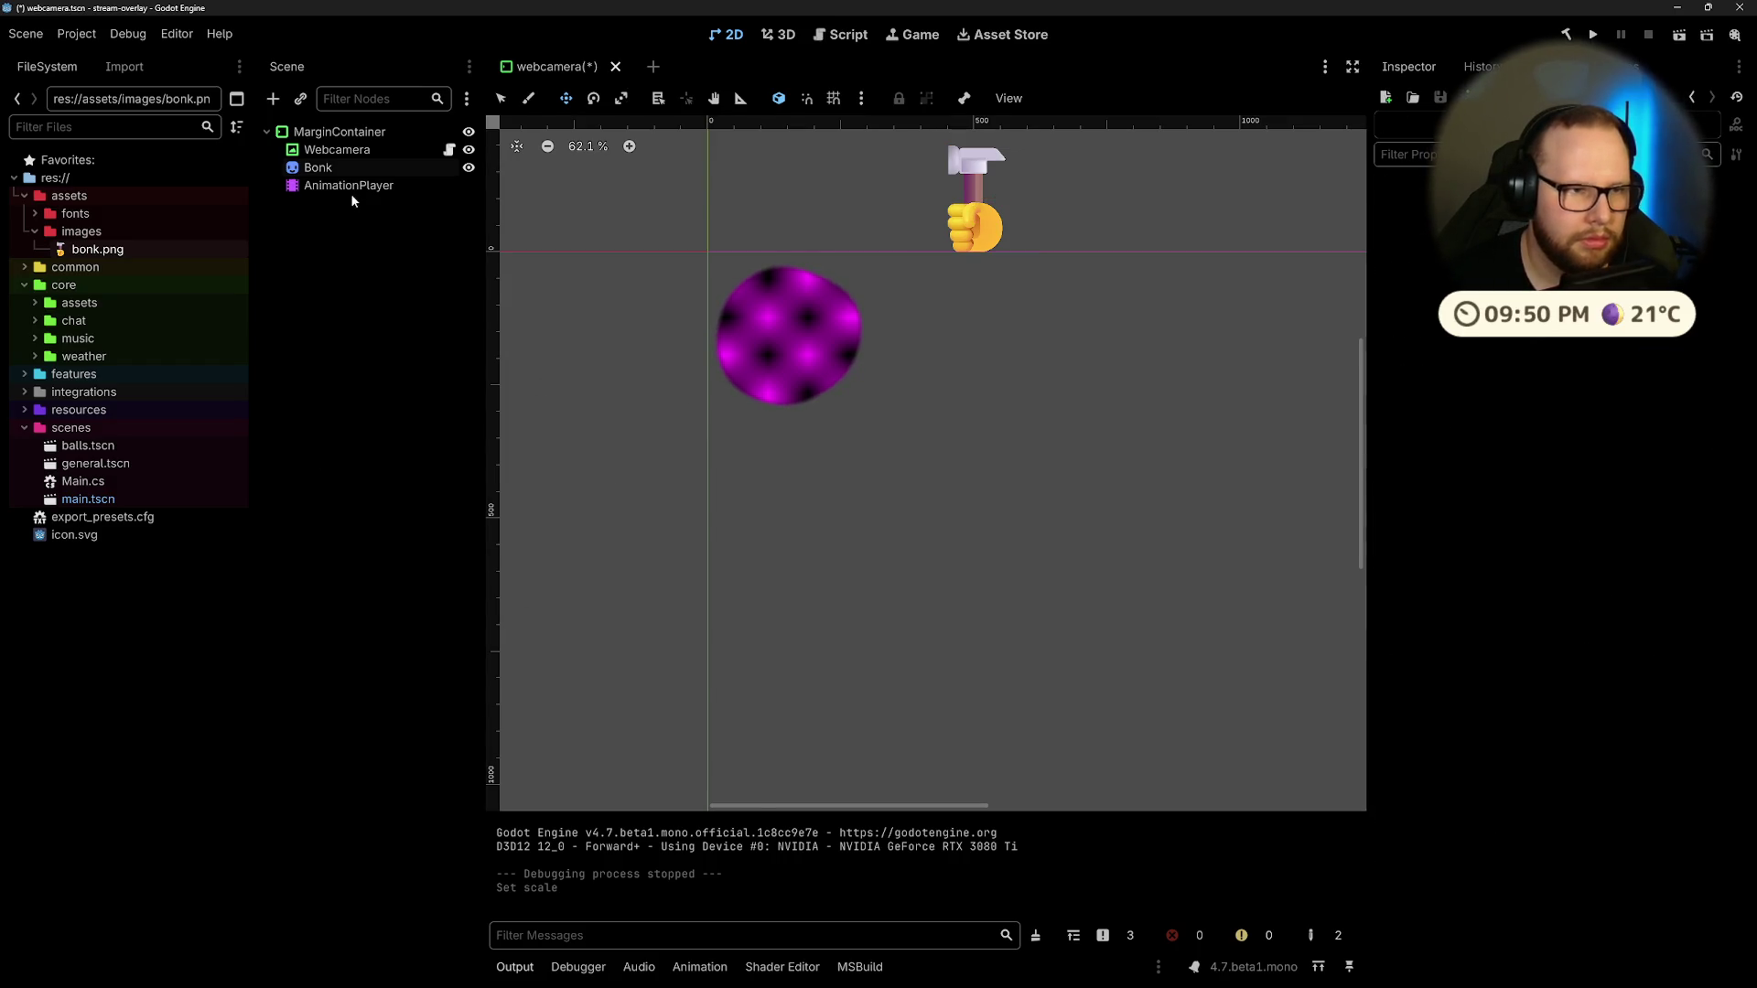
{"action": "left_click", "coordinate": [350, 187]}
{"action": "left_click", "coordinate": [609, 634]}
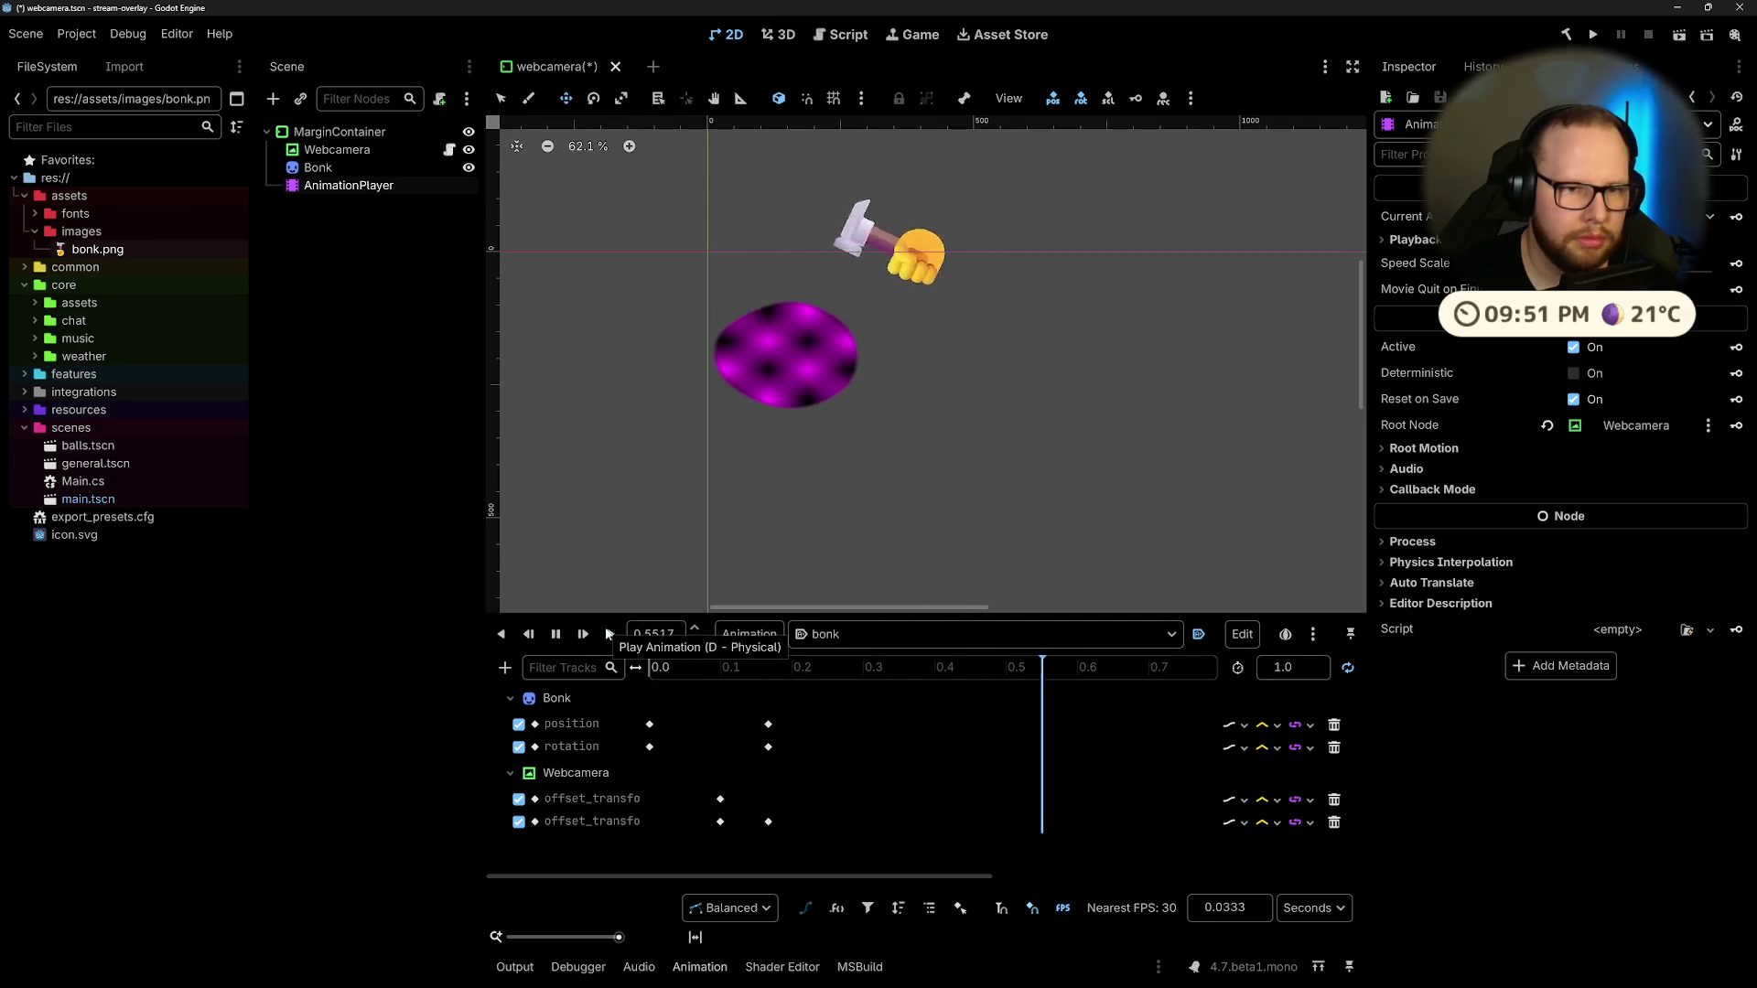